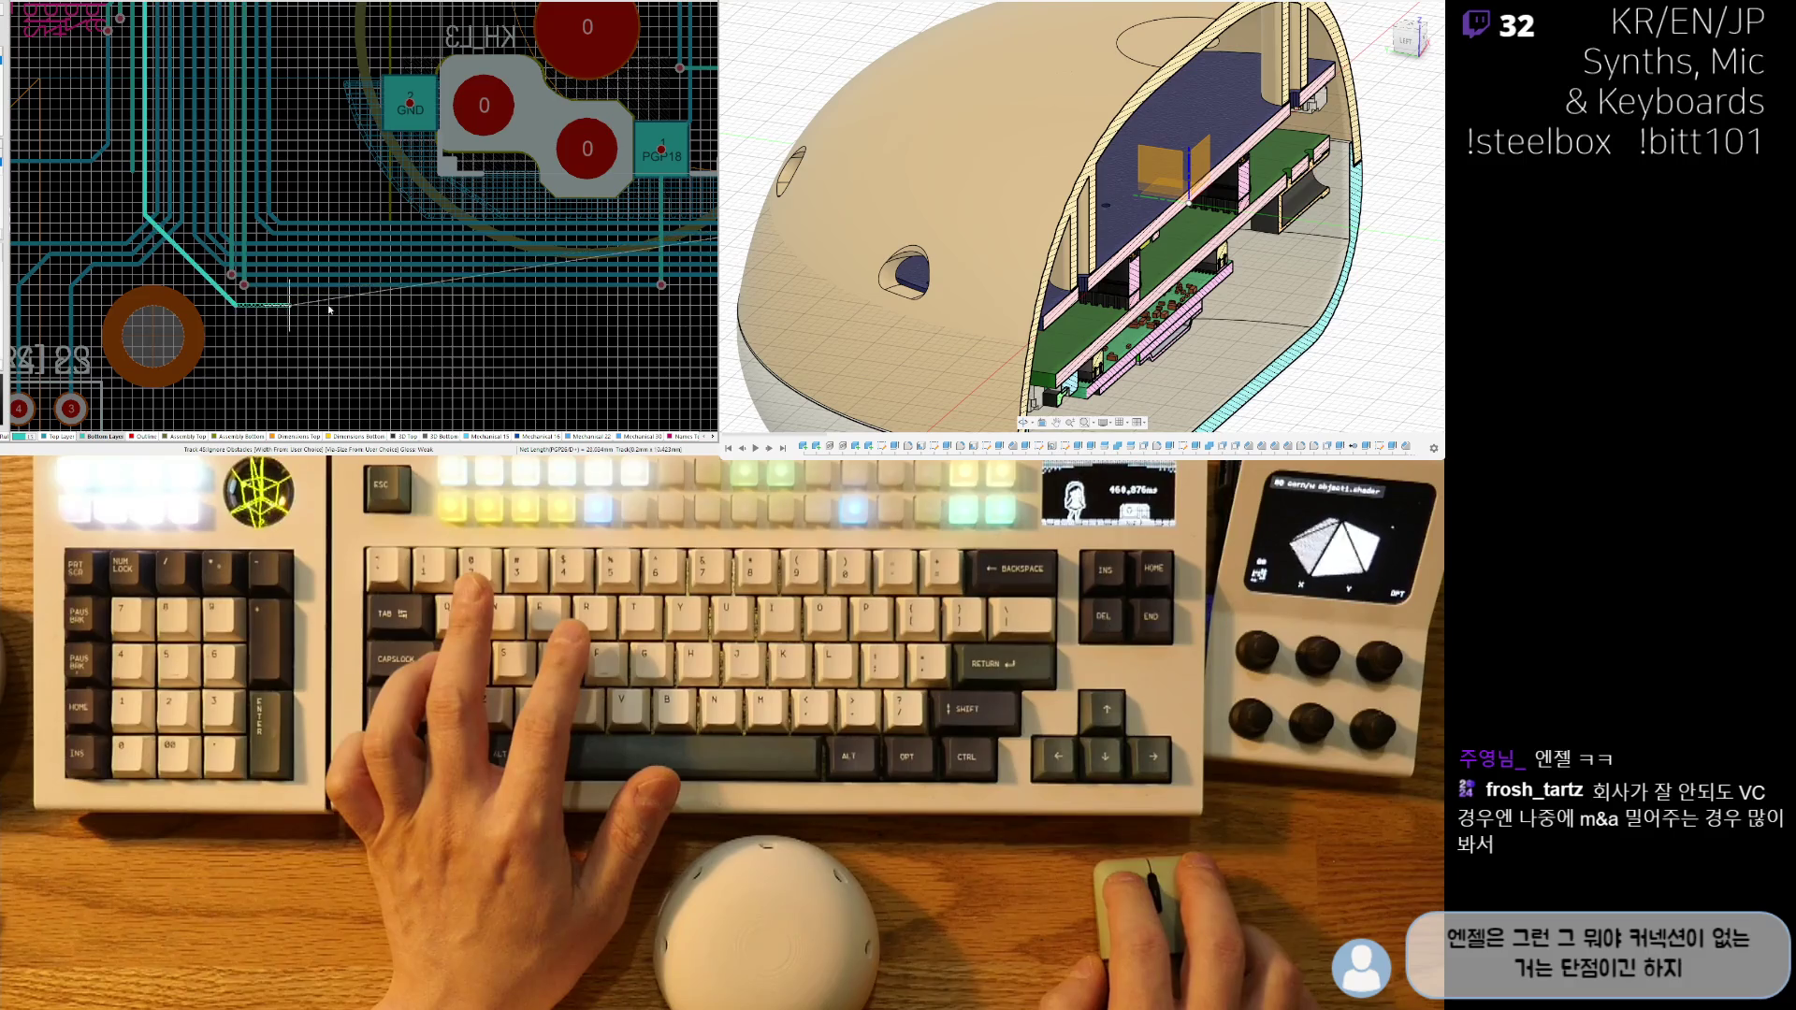
- Pan the view from the switch footprints to the connector pads beside P1 GND while routing continues
{"action": "scroll", "coordinate": [265, 327], "scroll_direction": "down", "scroll_amount": 4, "text": "ctrl"}
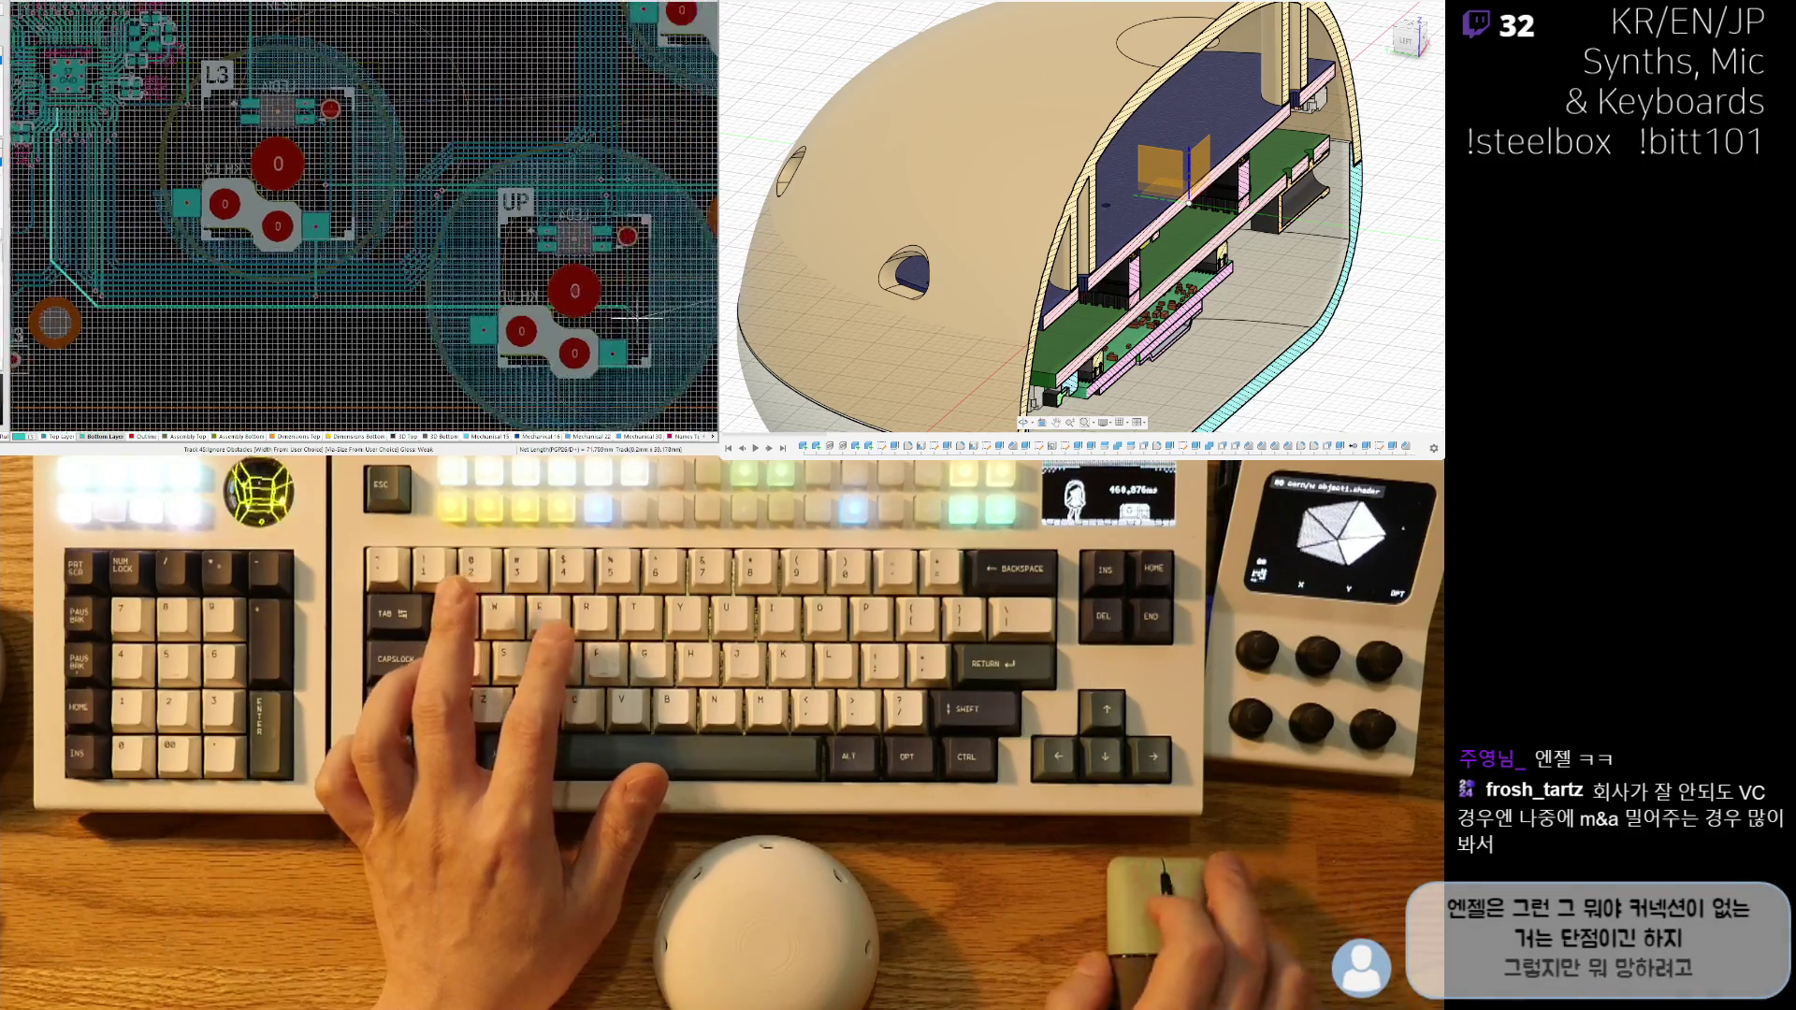
{"action": "scroll", "coordinate": [323, 388], "scroll_direction": "down", "scroll_amount": 5, "text": "ctrl"}
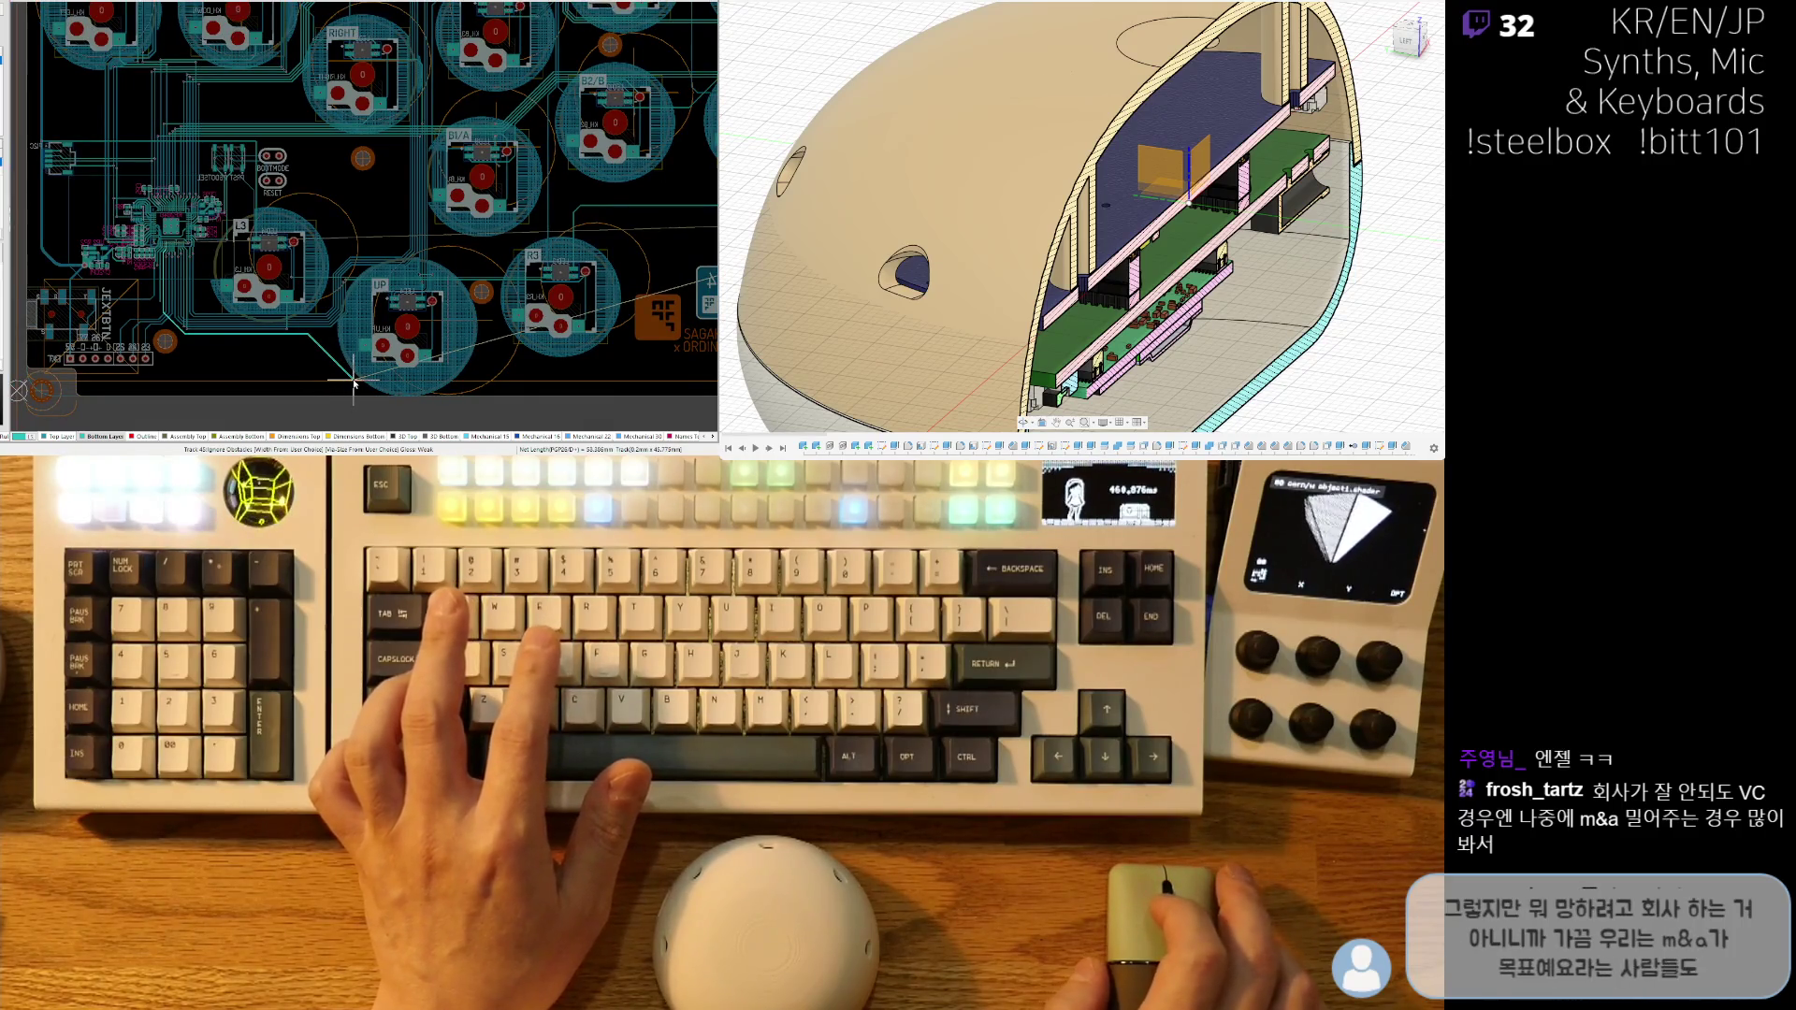
{"action": "scroll", "coordinate": [353, 382], "scroll_direction": "right", "scroll_amount": 3, "text": "shift"}
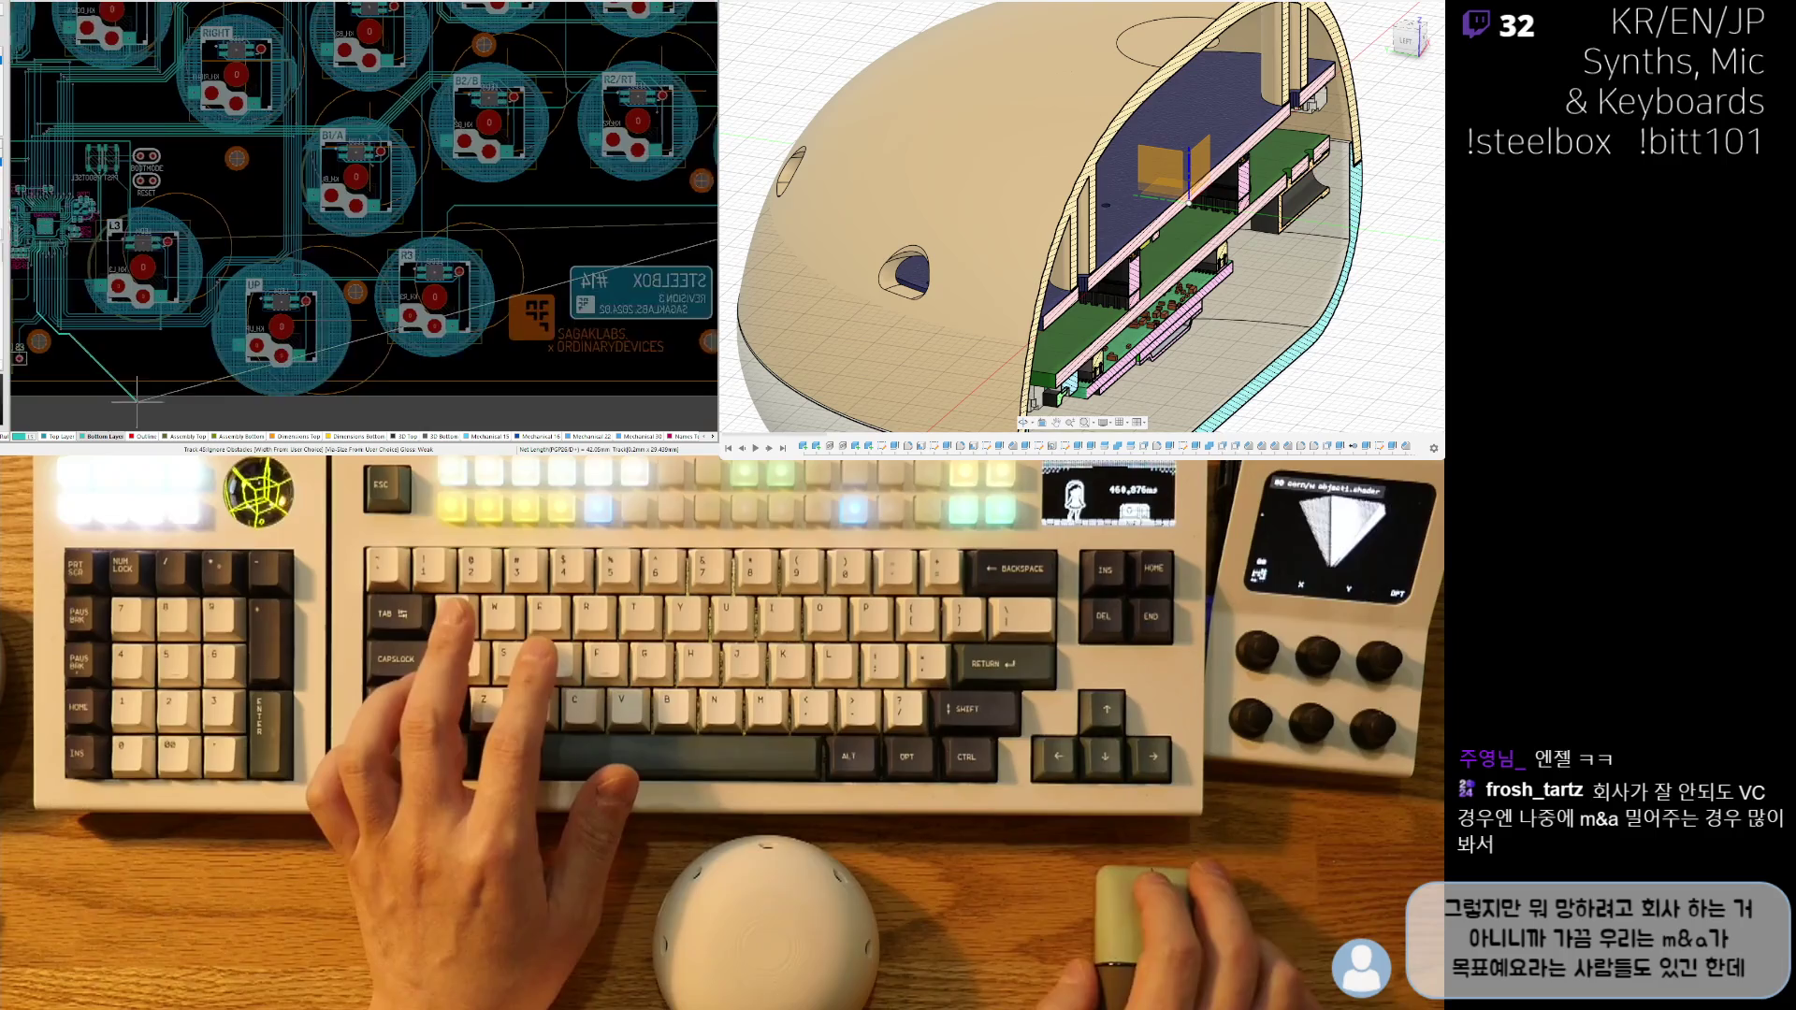
{"action": "scroll", "coordinate": [128, 401], "scroll_direction": "up", "scroll_amount": 4, "text": "ctrl"}
{"action": "scroll", "coordinate": [355, 313], "scroll_direction": "left", "scroll_amount": 3, "text": "shift"}
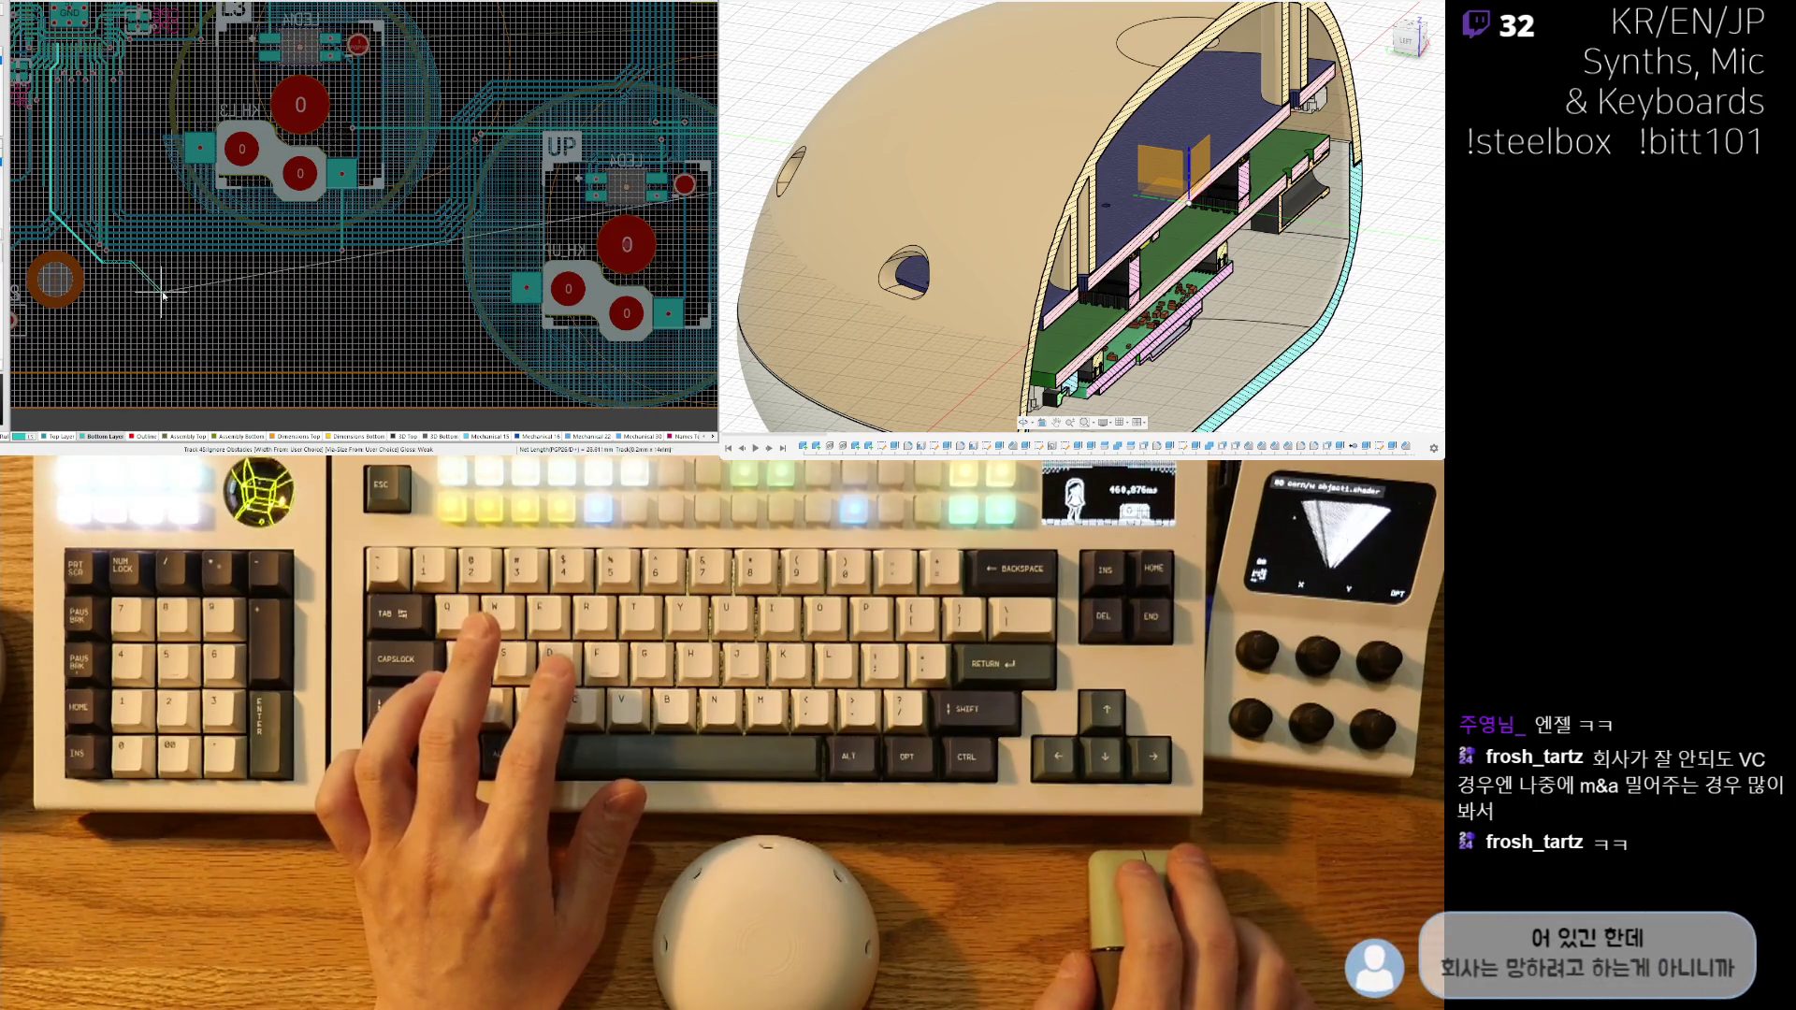
{"action": "scroll", "coordinate": [355, 318], "scroll_direction": "right", "scroll_amount": 2, "text": "shift"}
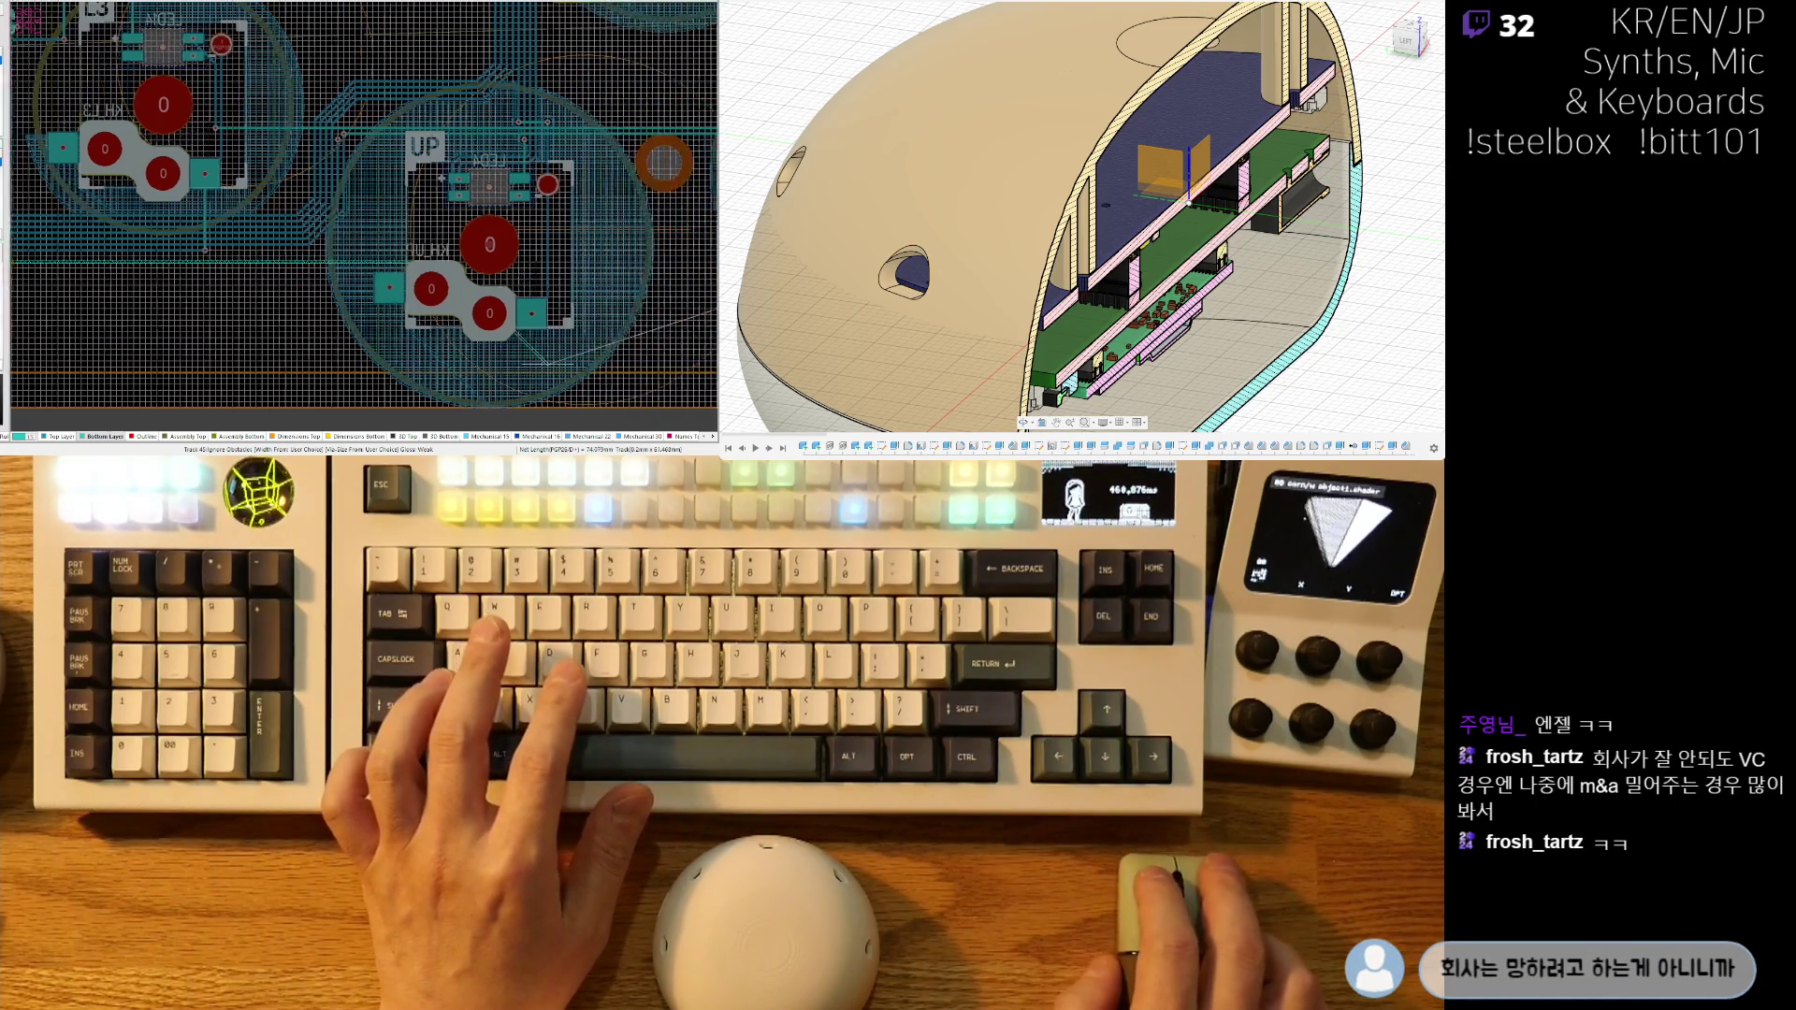
{"action": "scroll", "coordinate": [285, 369], "scroll_direction": "up", "scroll_amount": 2, "text": "ctrl"}
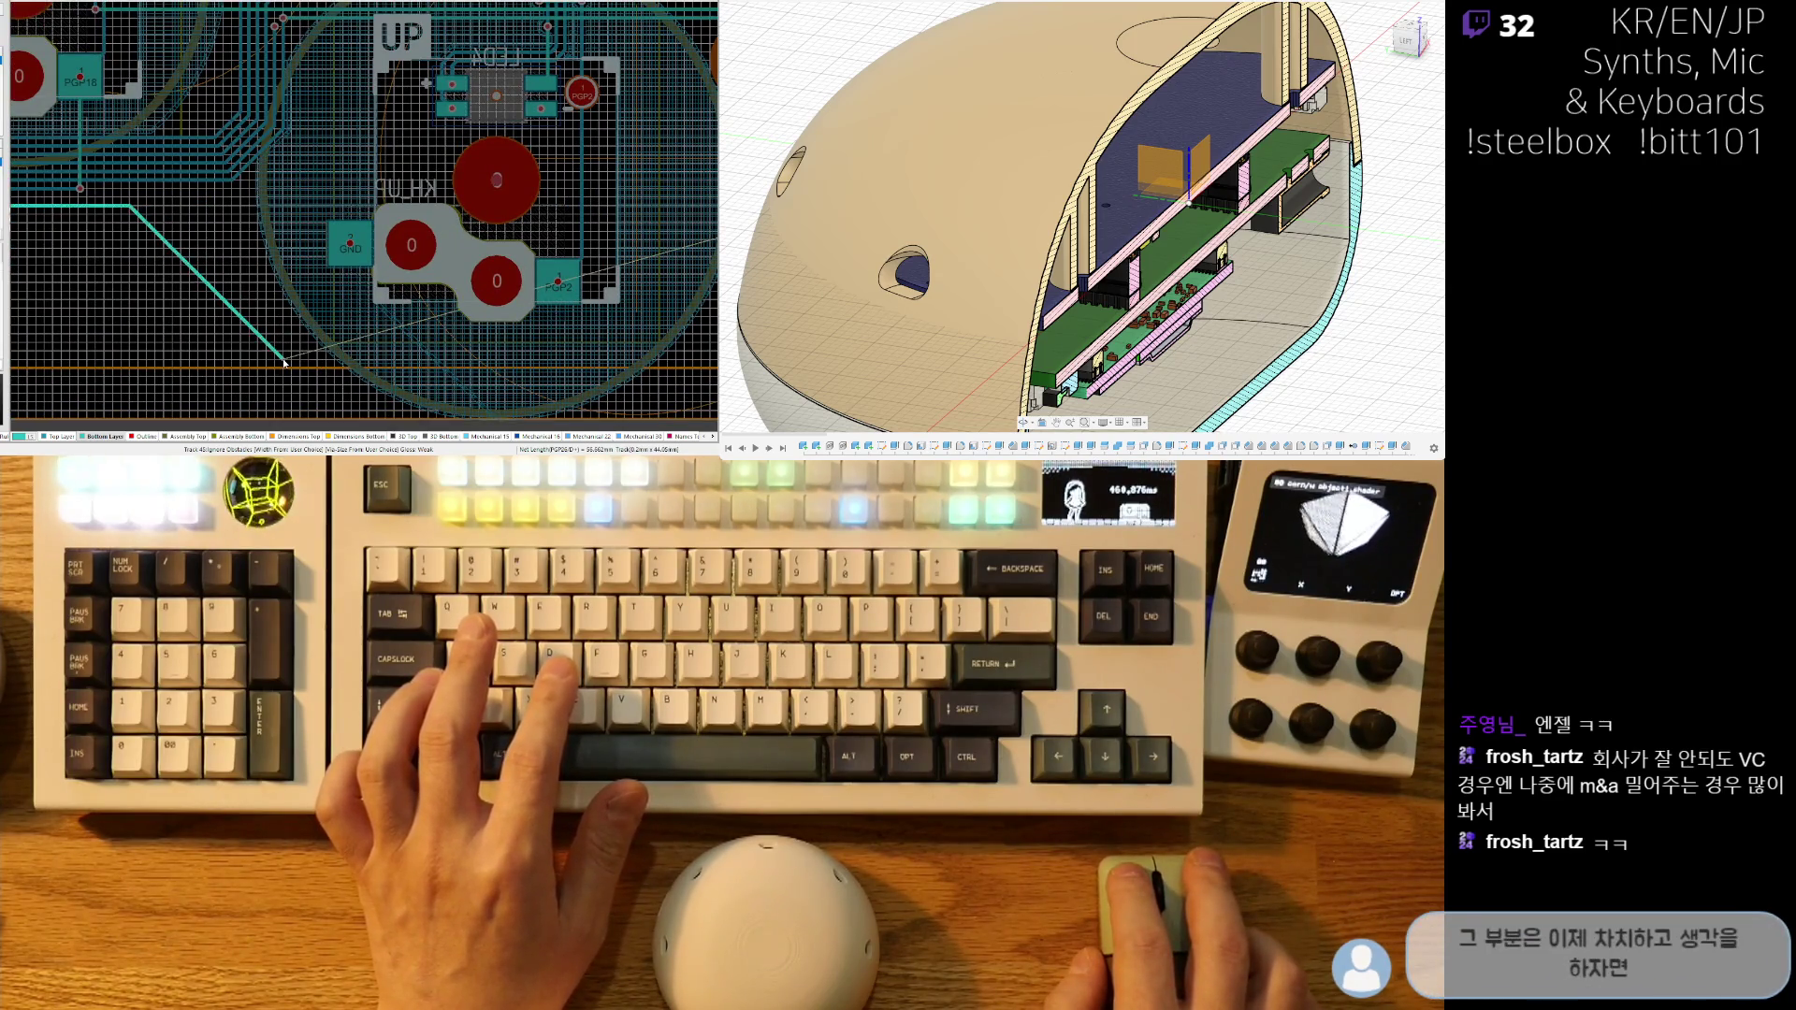
{"action": "scroll", "coordinate": [283, 365], "scroll_direction": "right", "scroll_amount": 3, "text": "shift"}
{"action": "scroll", "coordinate": [431, 346], "scroll_direction": "down", "scroll_amount": 3, "text": "ctrl"}
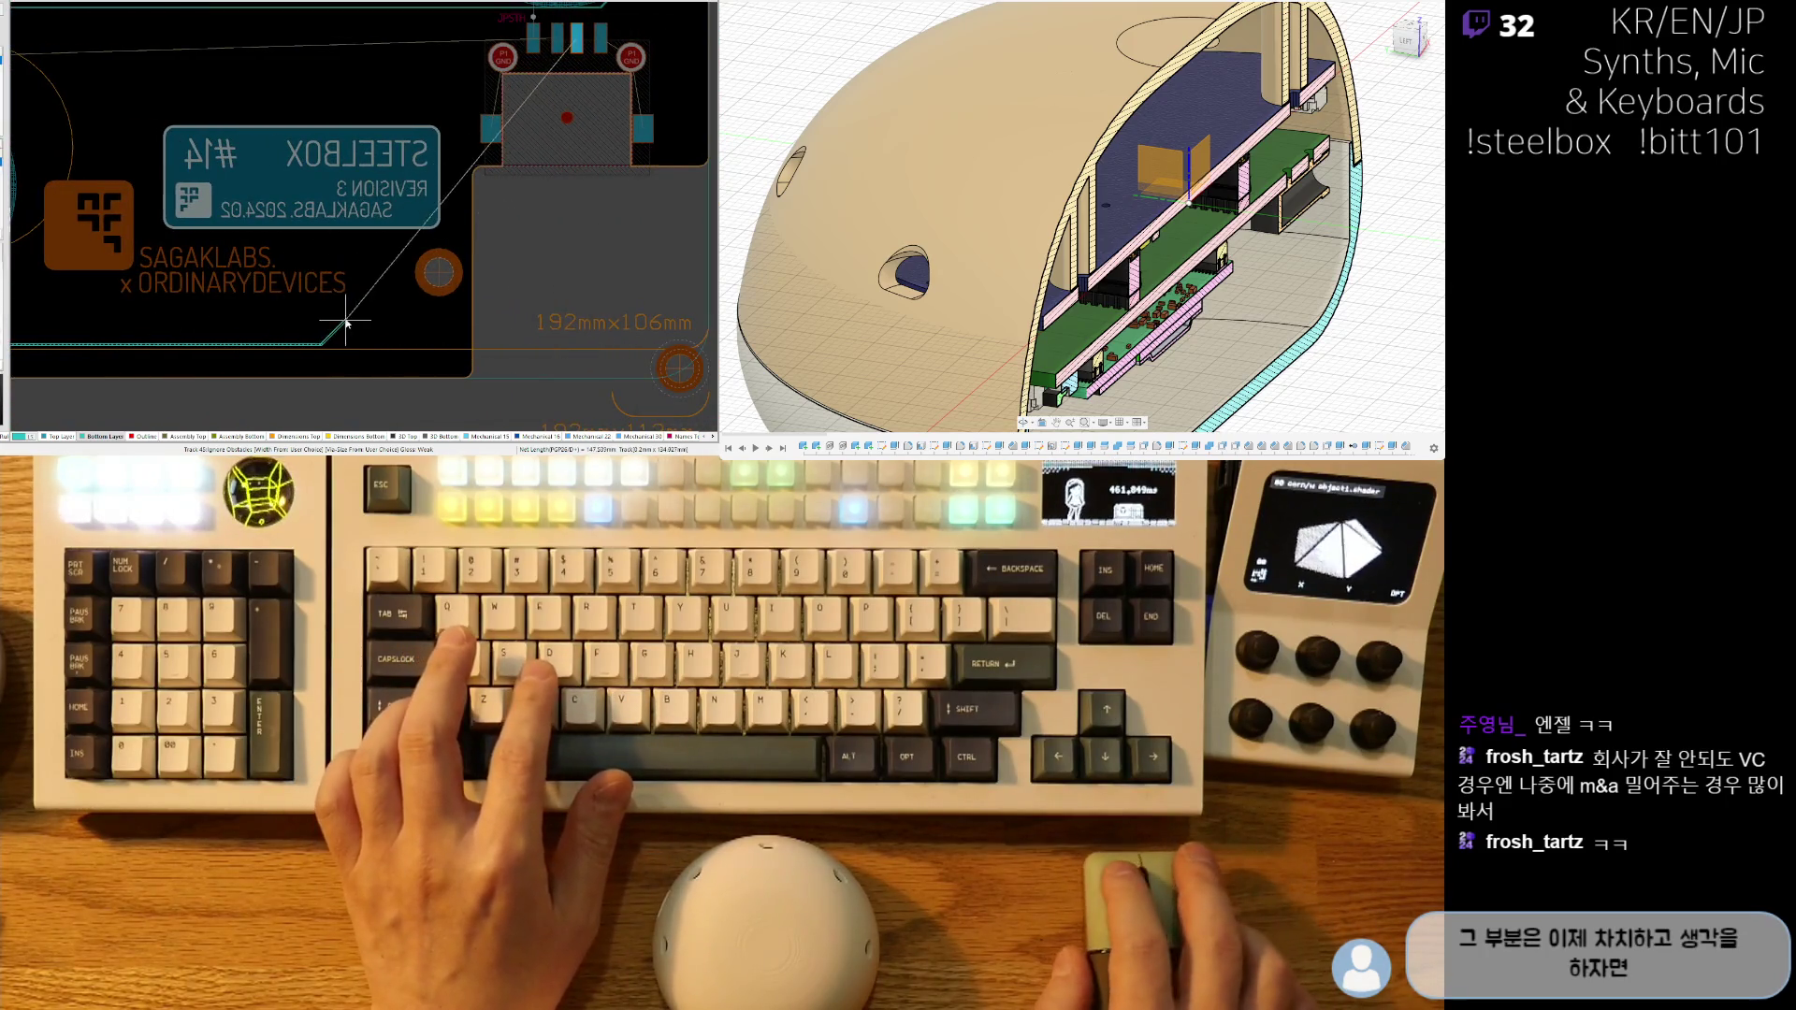
{"action": "scroll", "coordinate": [345, 323], "scroll_direction": "up", "scroll_amount": 3, "text": "ctrl"}
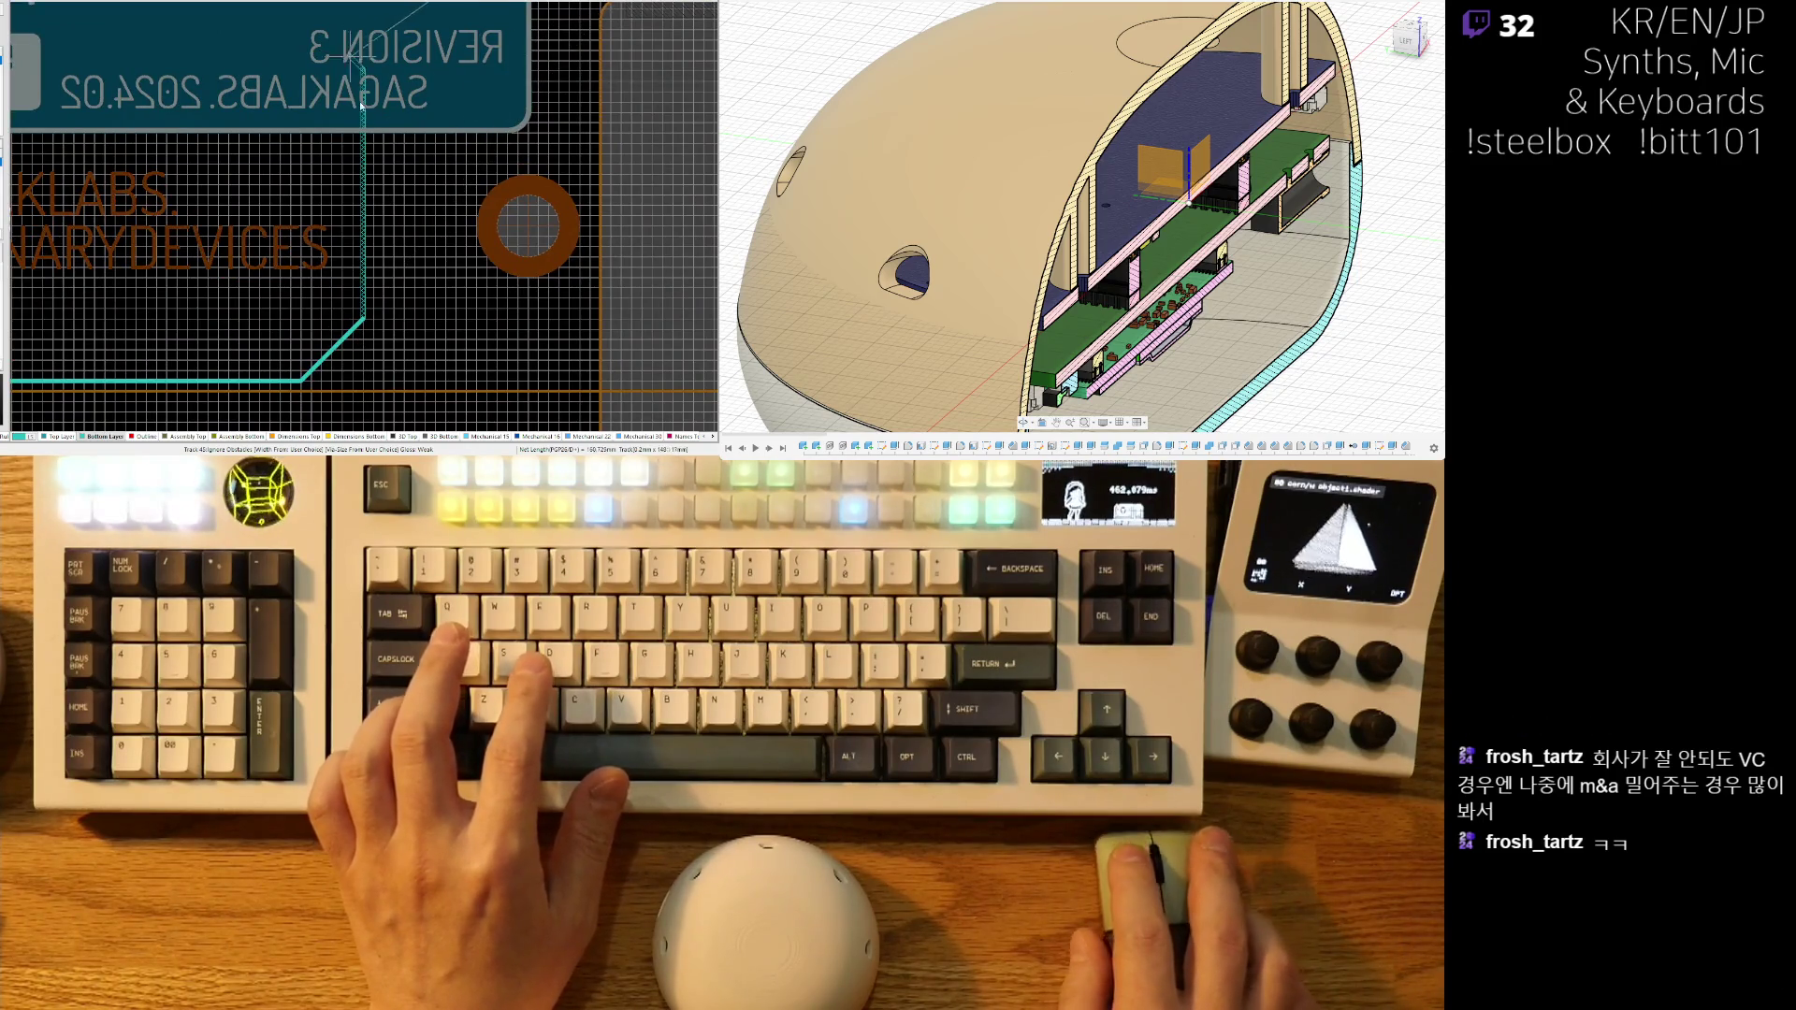
{"action": "scroll", "coordinate": [351, 9], "scroll_direction": "down", "scroll_amount": 5}
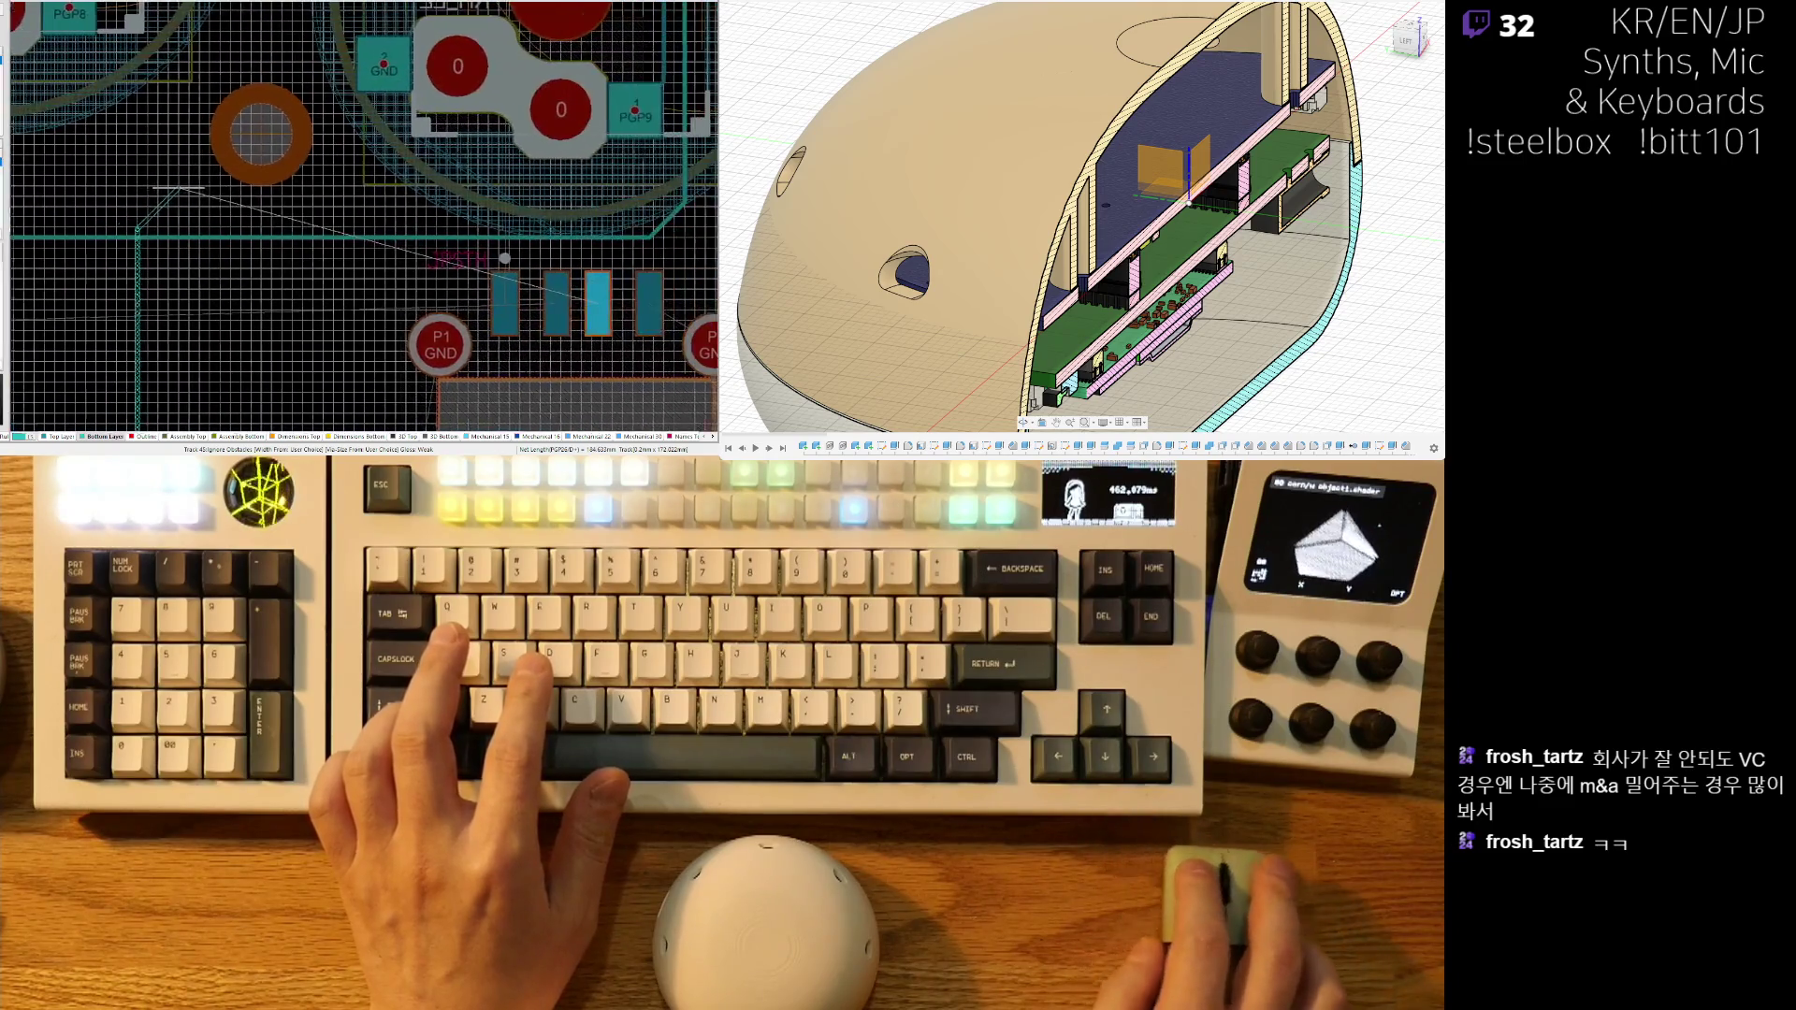
{"action": "scroll", "coordinate": [201, 346], "scroll_direction": "down", "scroll_amount": 2}
{"action": "scroll", "coordinate": [171, 286], "scroll_direction": "up", "scroll_amount": 2, "text": "ctrl"}
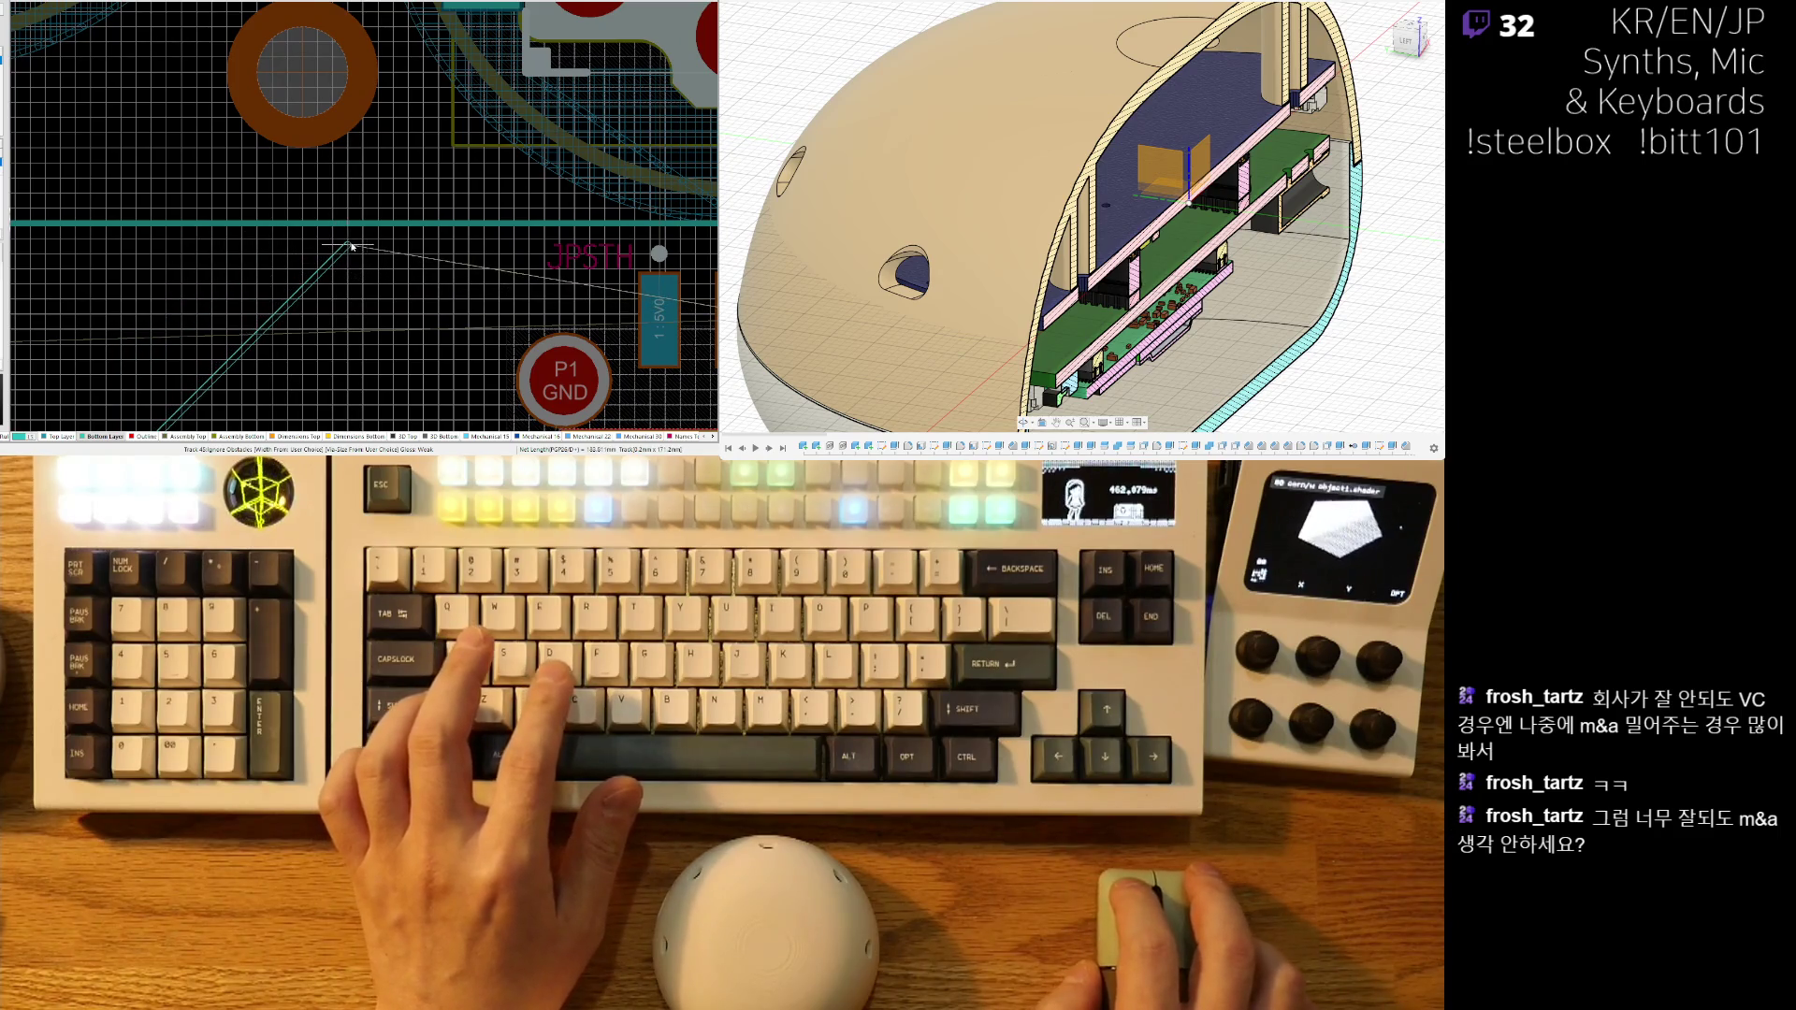
- Fix a bend in the routed track and finish it on the connector's PGP26/D+ pad
{"action": "left_click", "coordinate": [353, 234]}
{"action": "scroll", "coordinate": [440, 234], "scroll_direction": "right", "scroll_amount": 3, "text": "shift"}
{"action": "scroll", "coordinate": [444, 232], "scroll_direction": "right", "scroll_amount": 2, "text": "shift"}
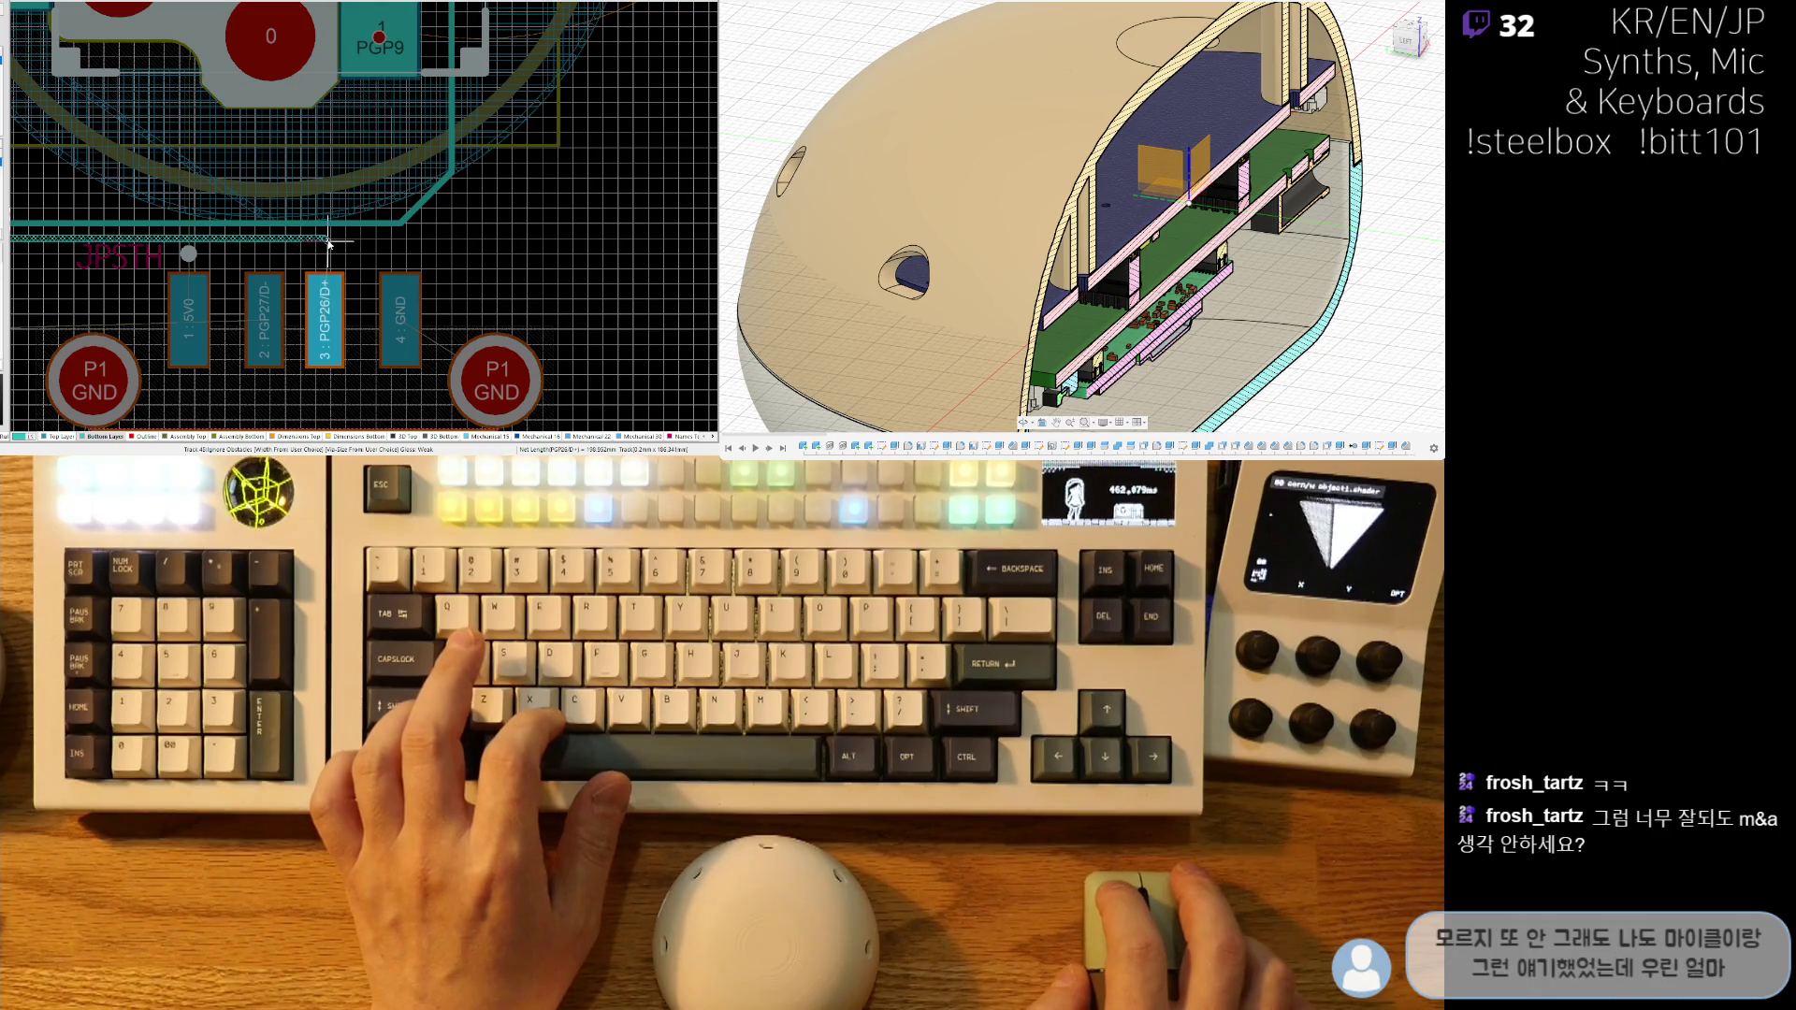
{"action": "scroll", "coordinate": [328, 243], "scroll_direction": "up", "scroll_amount": 1, "text": "ctrl"}
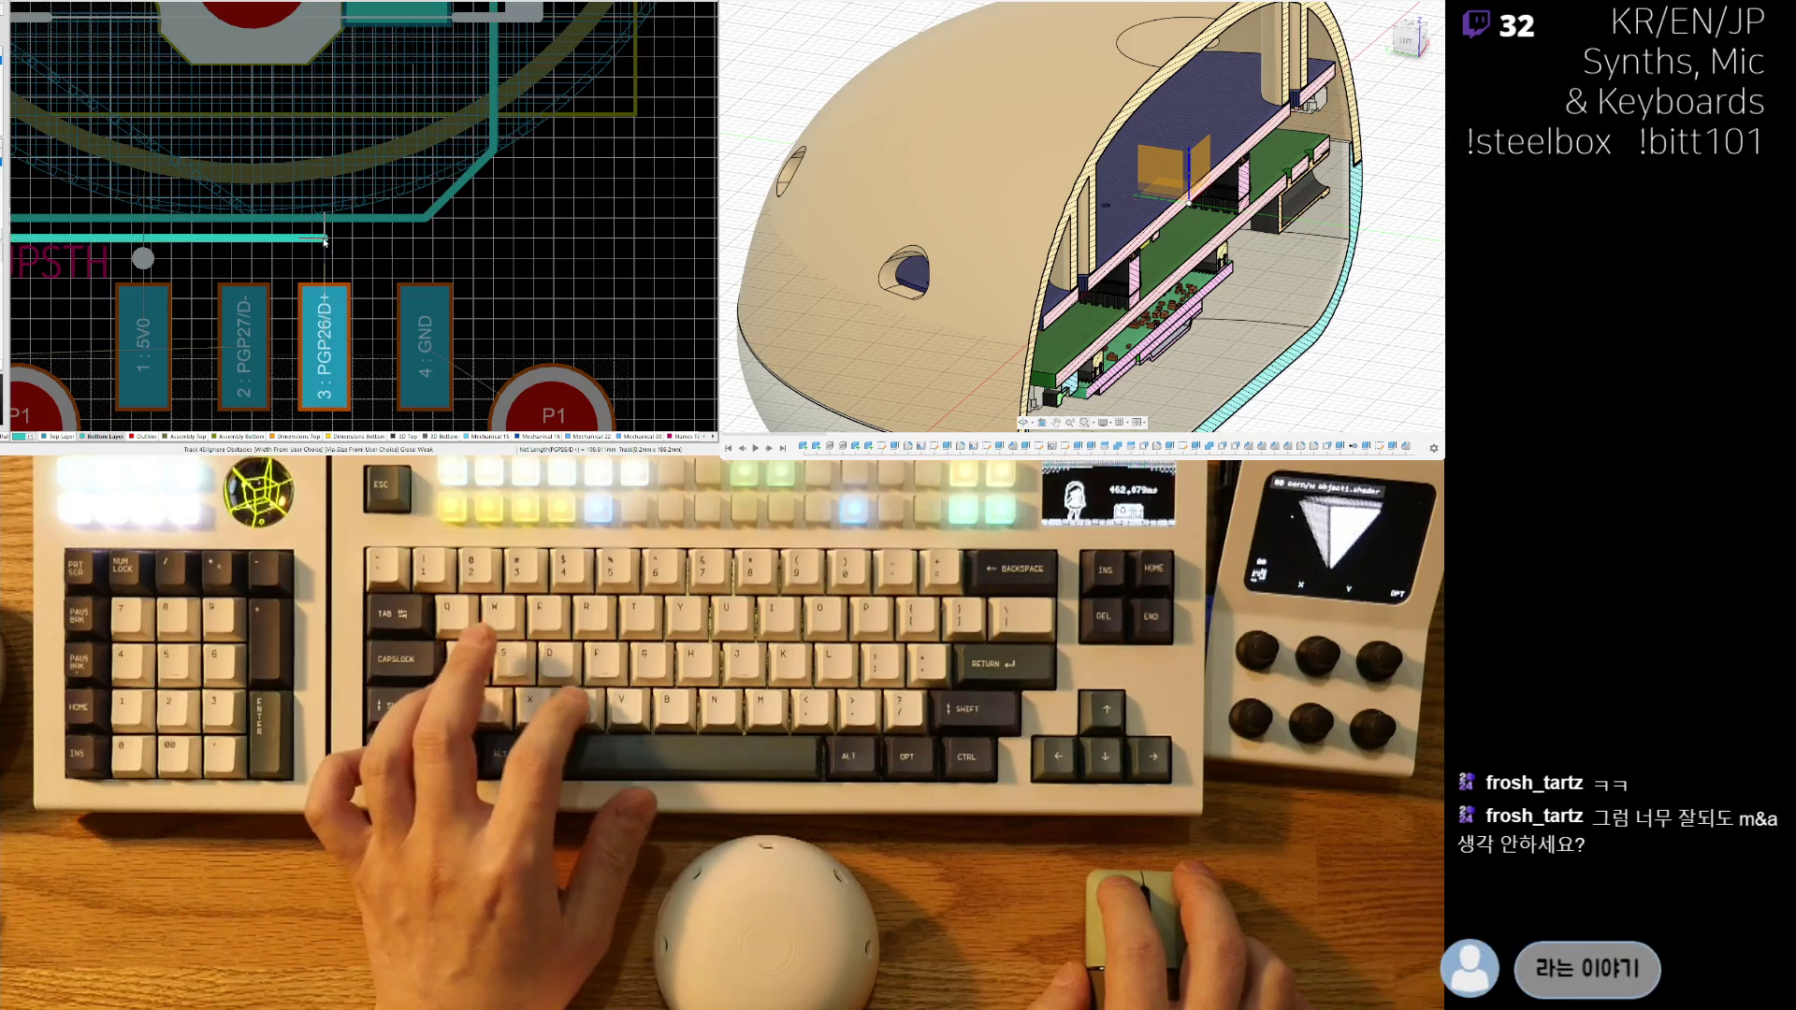
{"action": "left_click", "coordinate": [325, 242]}
- Start a second track from the via near JEXTBTN and lead it toward the board edge
{"action": "scroll", "coordinate": [376, 230], "scroll_direction": "up", "scroll_amount": 1, "text": "ctrl"}
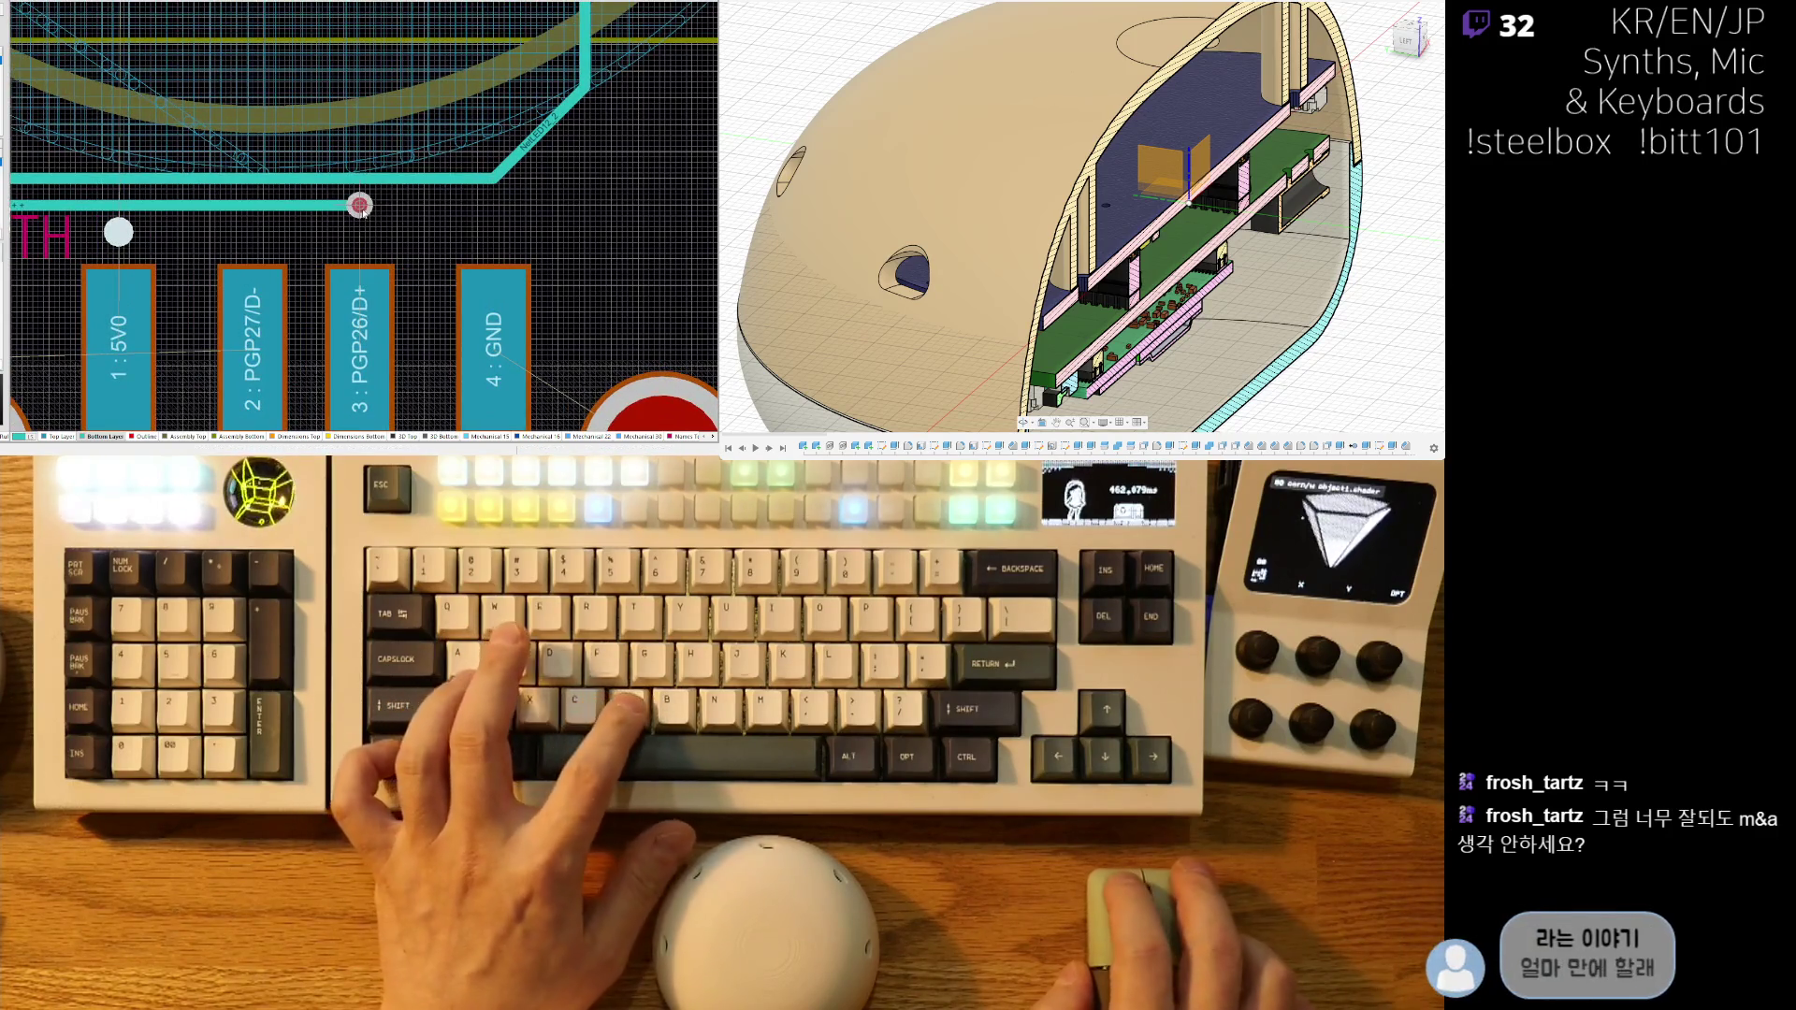
{"action": "scroll", "coordinate": [302, 250], "scroll_direction": "down", "scroll_amount": 5, "text": "ctrl"}
{"action": "scroll", "coordinate": [304, 253], "scroll_direction": "up", "scroll_amount": 1, "text": "ctrl"}
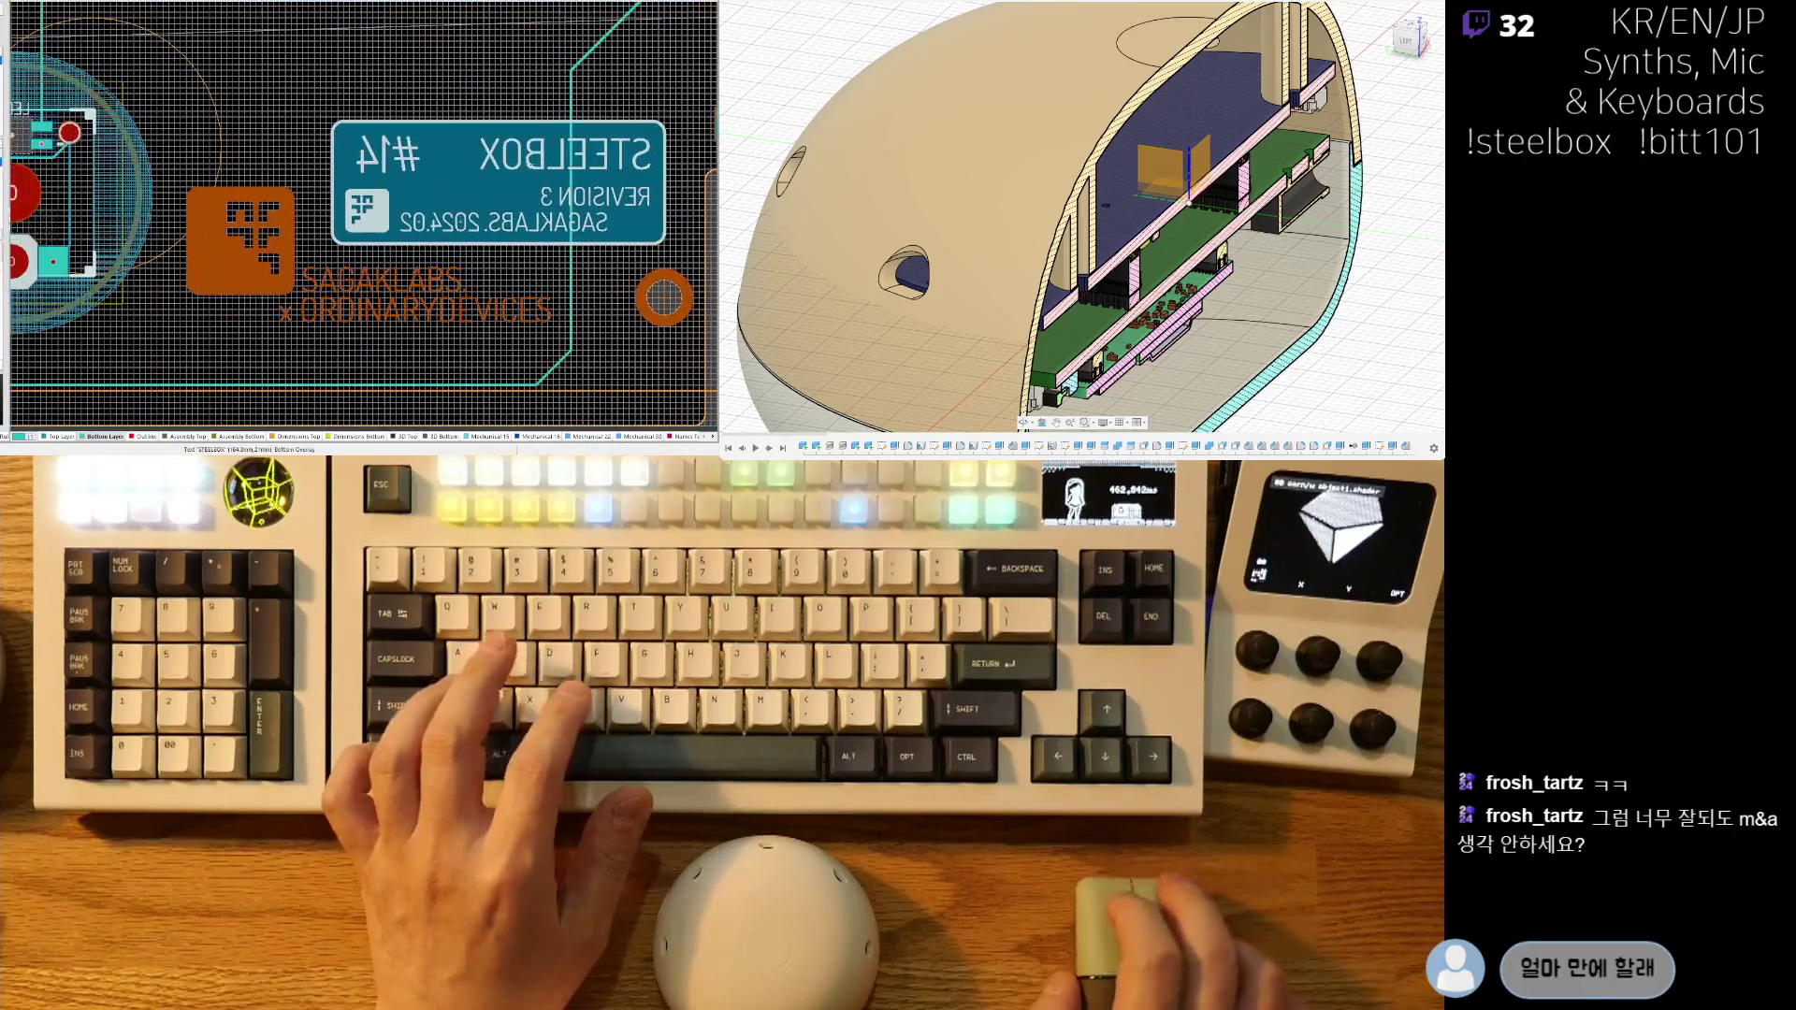
{"action": "scroll", "coordinate": [328, 262], "scroll_direction": "down", "scroll_amount": 2, "text": "ctrl"}
{"action": "scroll", "coordinate": [344, 268], "scroll_direction": "up", "scroll_amount": 2, "text": "ctrl"}
{"action": "scroll", "coordinate": [344, 266], "scroll_direction": "up", "scroll_amount": 5, "text": "ctrl"}
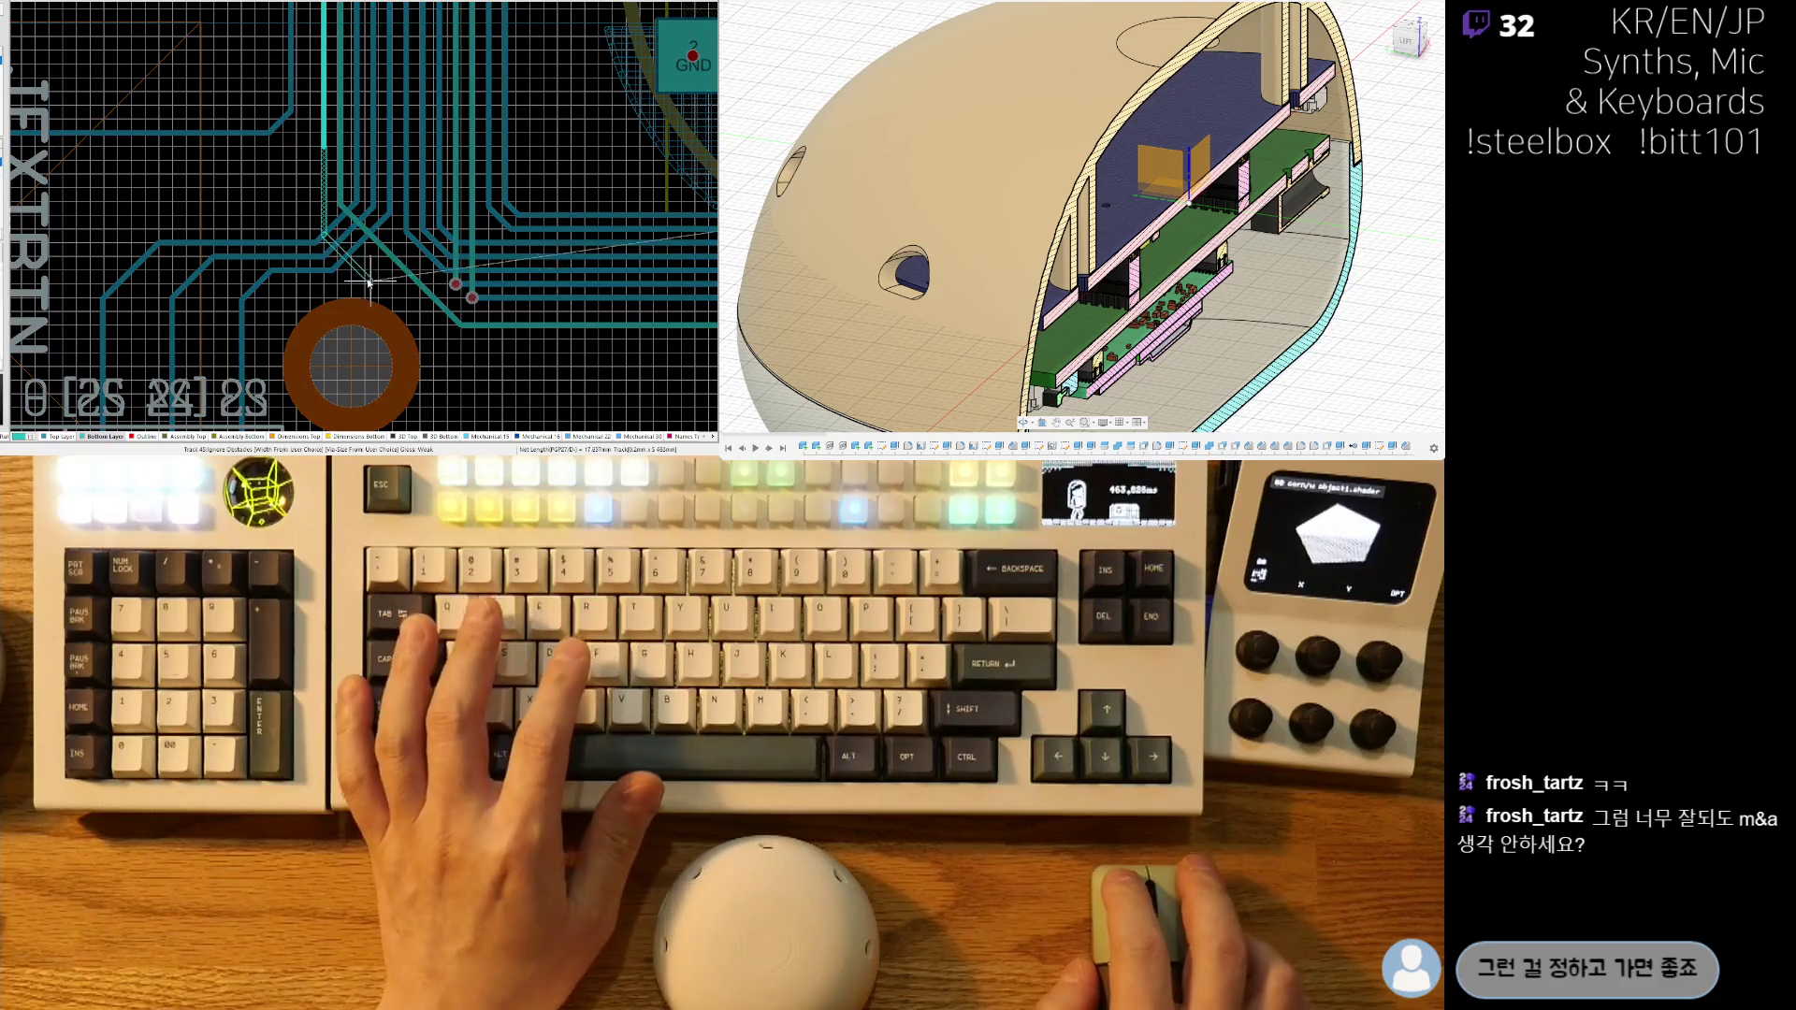
{"action": "left_click", "coordinate": [324, 161]}
{"action": "scroll", "coordinate": [415, 296], "scroll_direction": "up", "scroll_amount": 2, "text": "ctrl"}
{"action": "scroll", "coordinate": [415, 296], "scroll_direction": "right", "scroll_amount": 3, "text": "shift"}
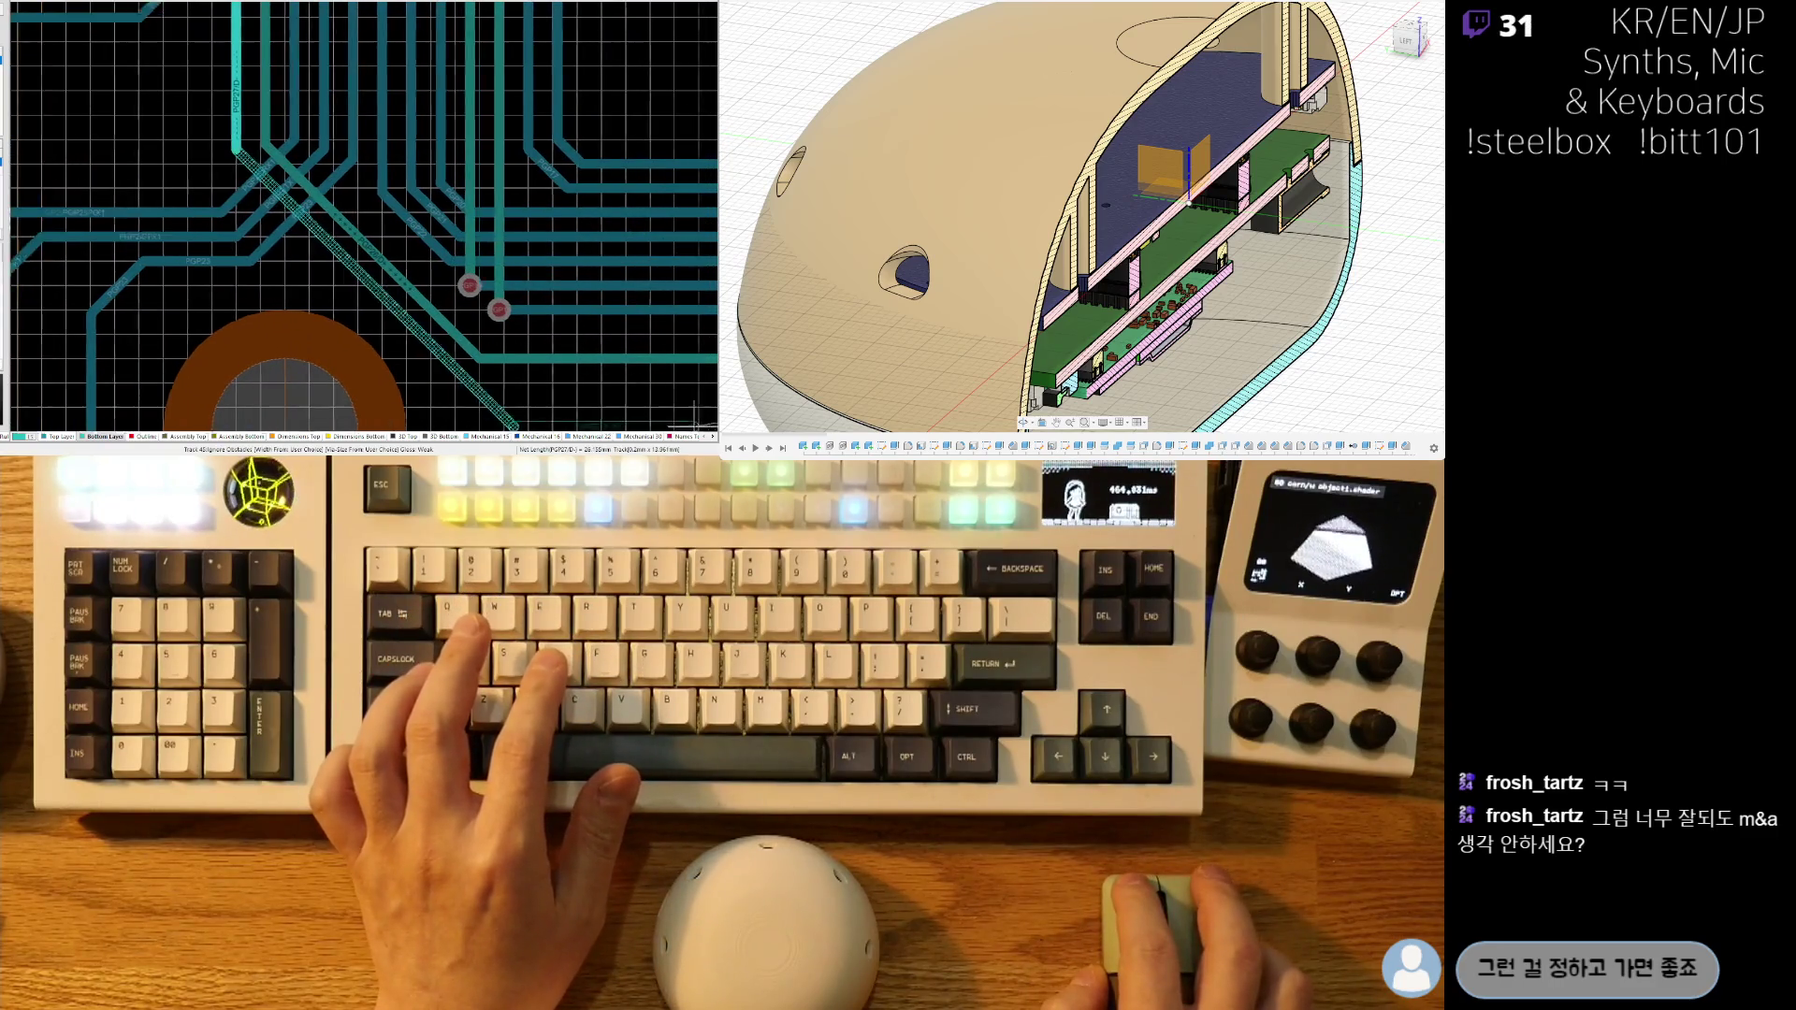
{"action": "scroll", "coordinate": [601, 385], "scroll_direction": "right", "scroll_amount": 4, "text": "shift"}
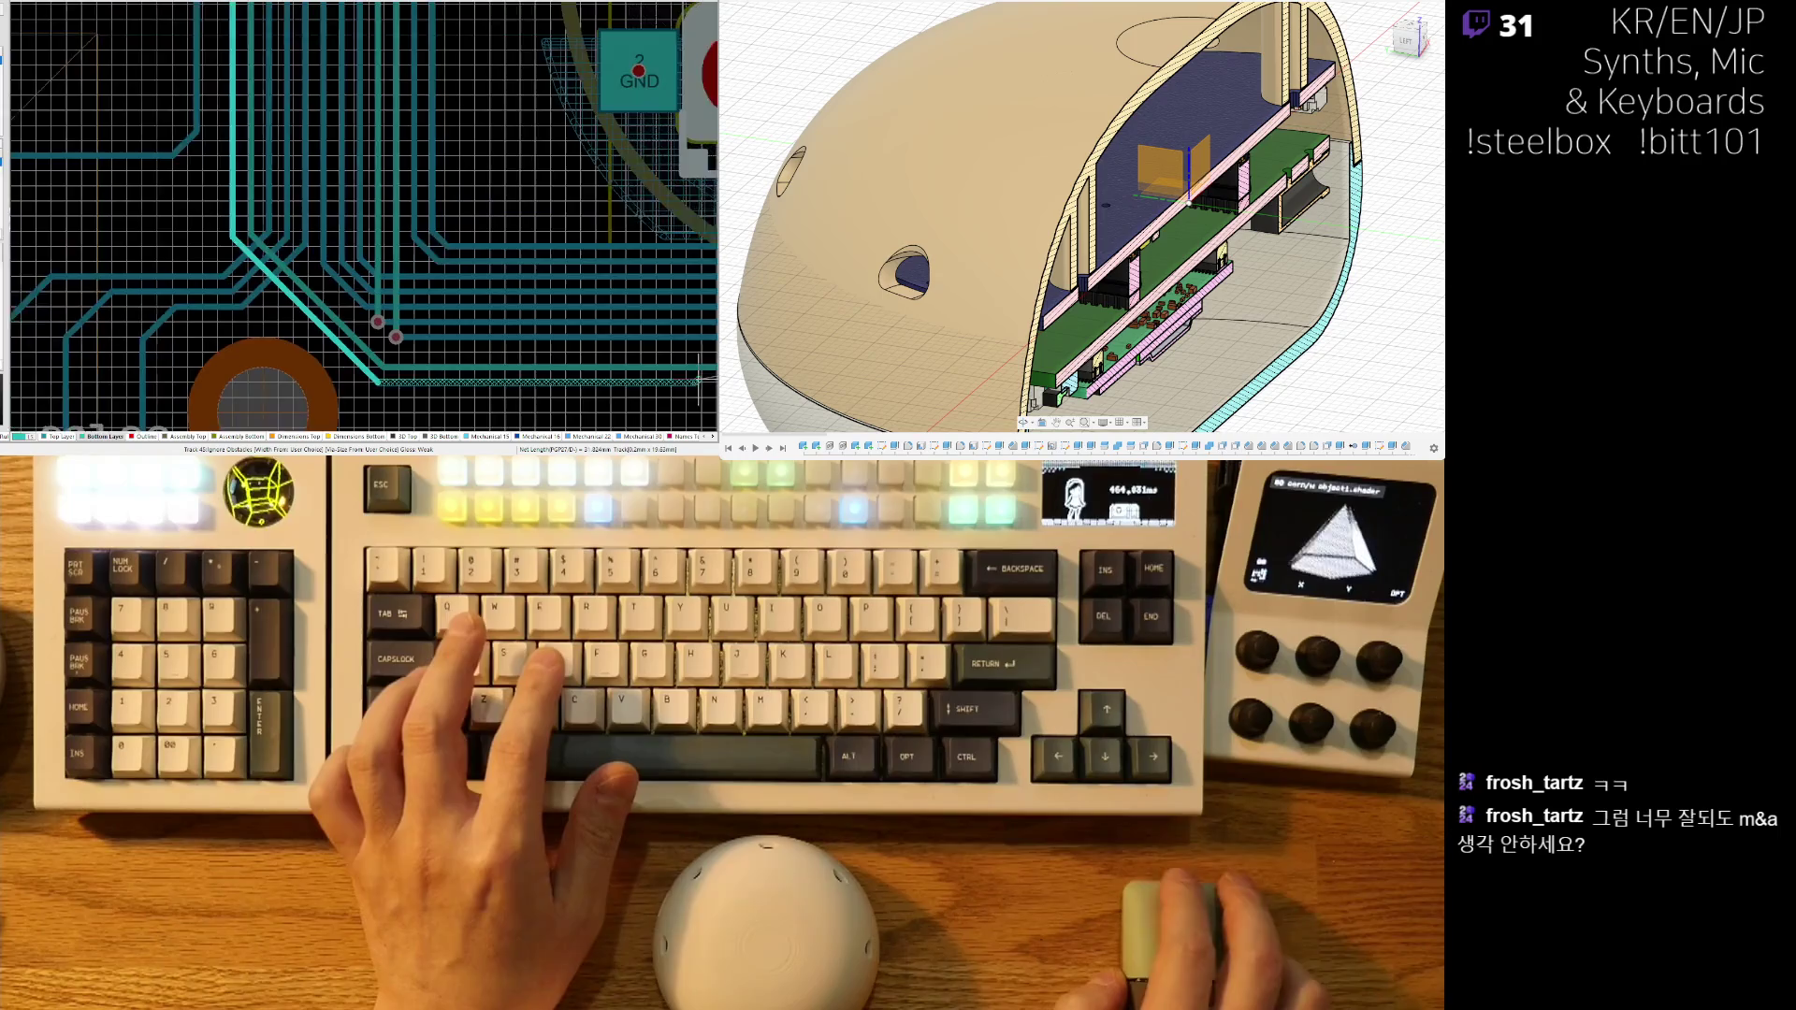
{"action": "scroll", "coordinate": [345, 310], "scroll_direction": "down", "scroll_amount": 3}
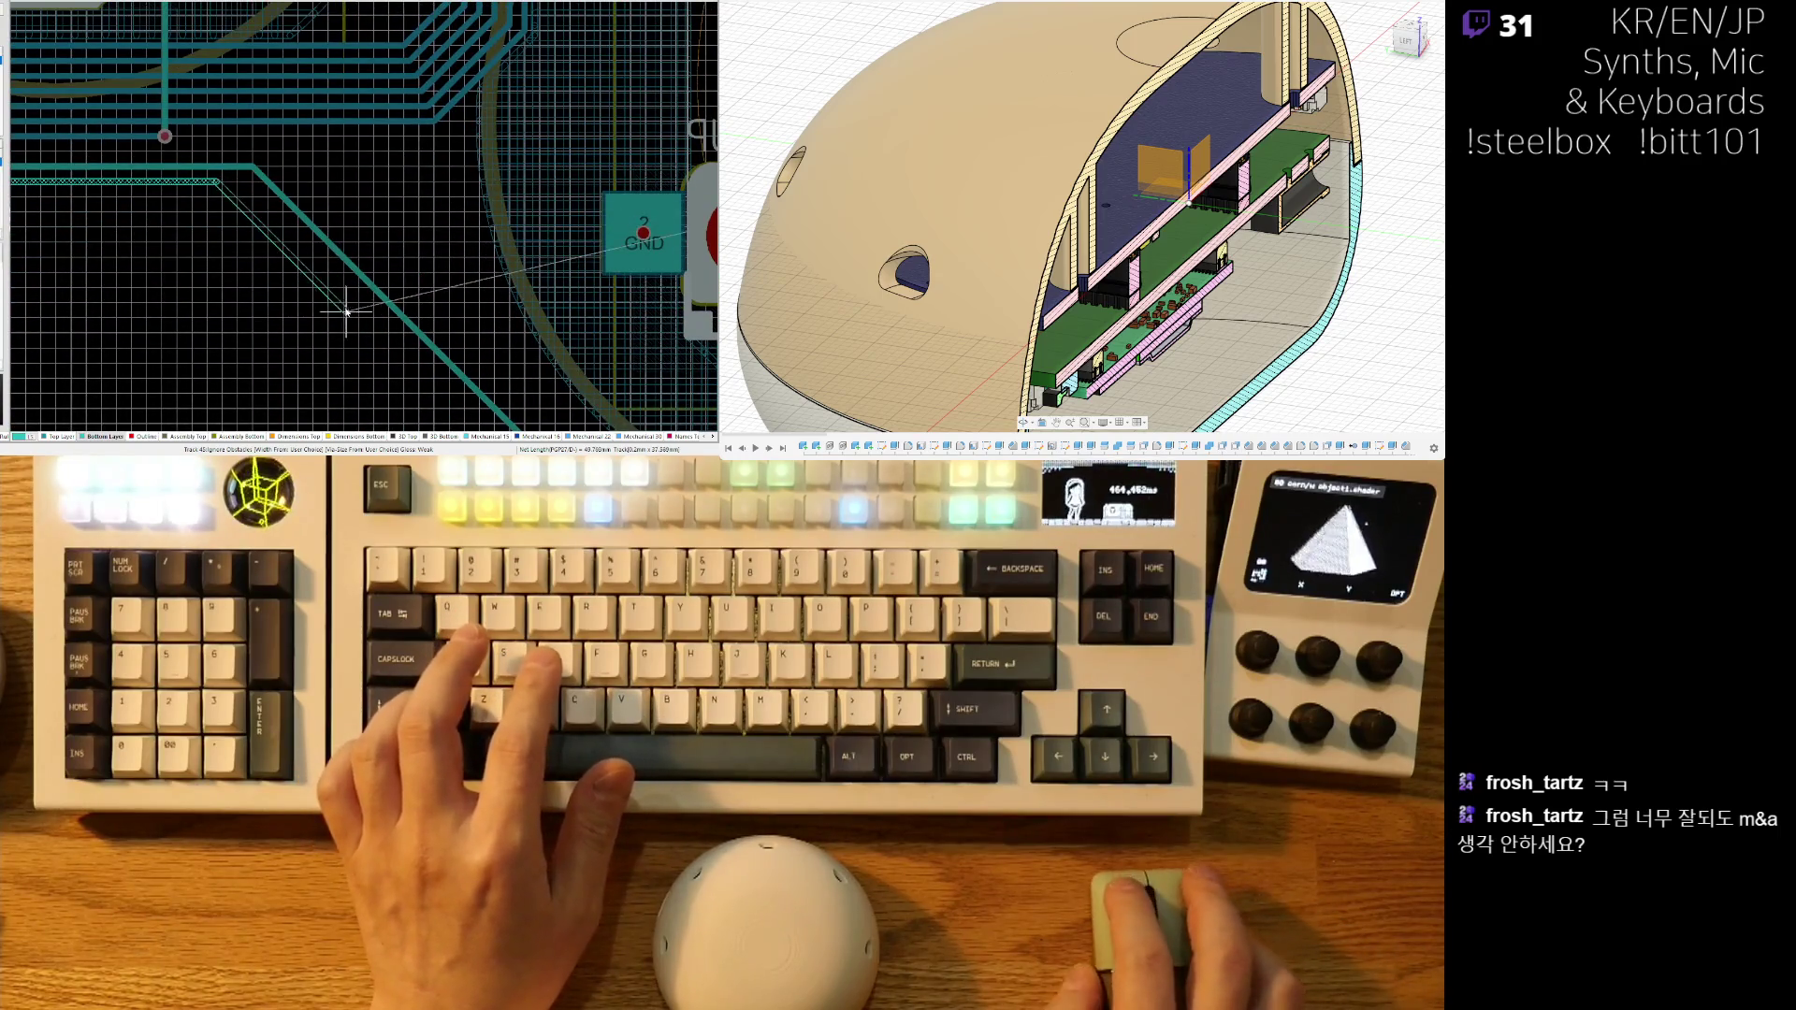
{"action": "scroll", "coordinate": [368, 302], "scroll_direction": "down", "scroll_amount": 3}
- Run the second track along the bottom edge and commit its vertical leg up past STEELBOX
{"action": "scroll", "coordinate": [402, 299], "scroll_direction": "right", "scroll_amount": 2, "text": "shift"}
{"action": "scroll", "coordinate": [458, 279], "scroll_direction": "up", "scroll_amount": 2, "text": "ctrl"}
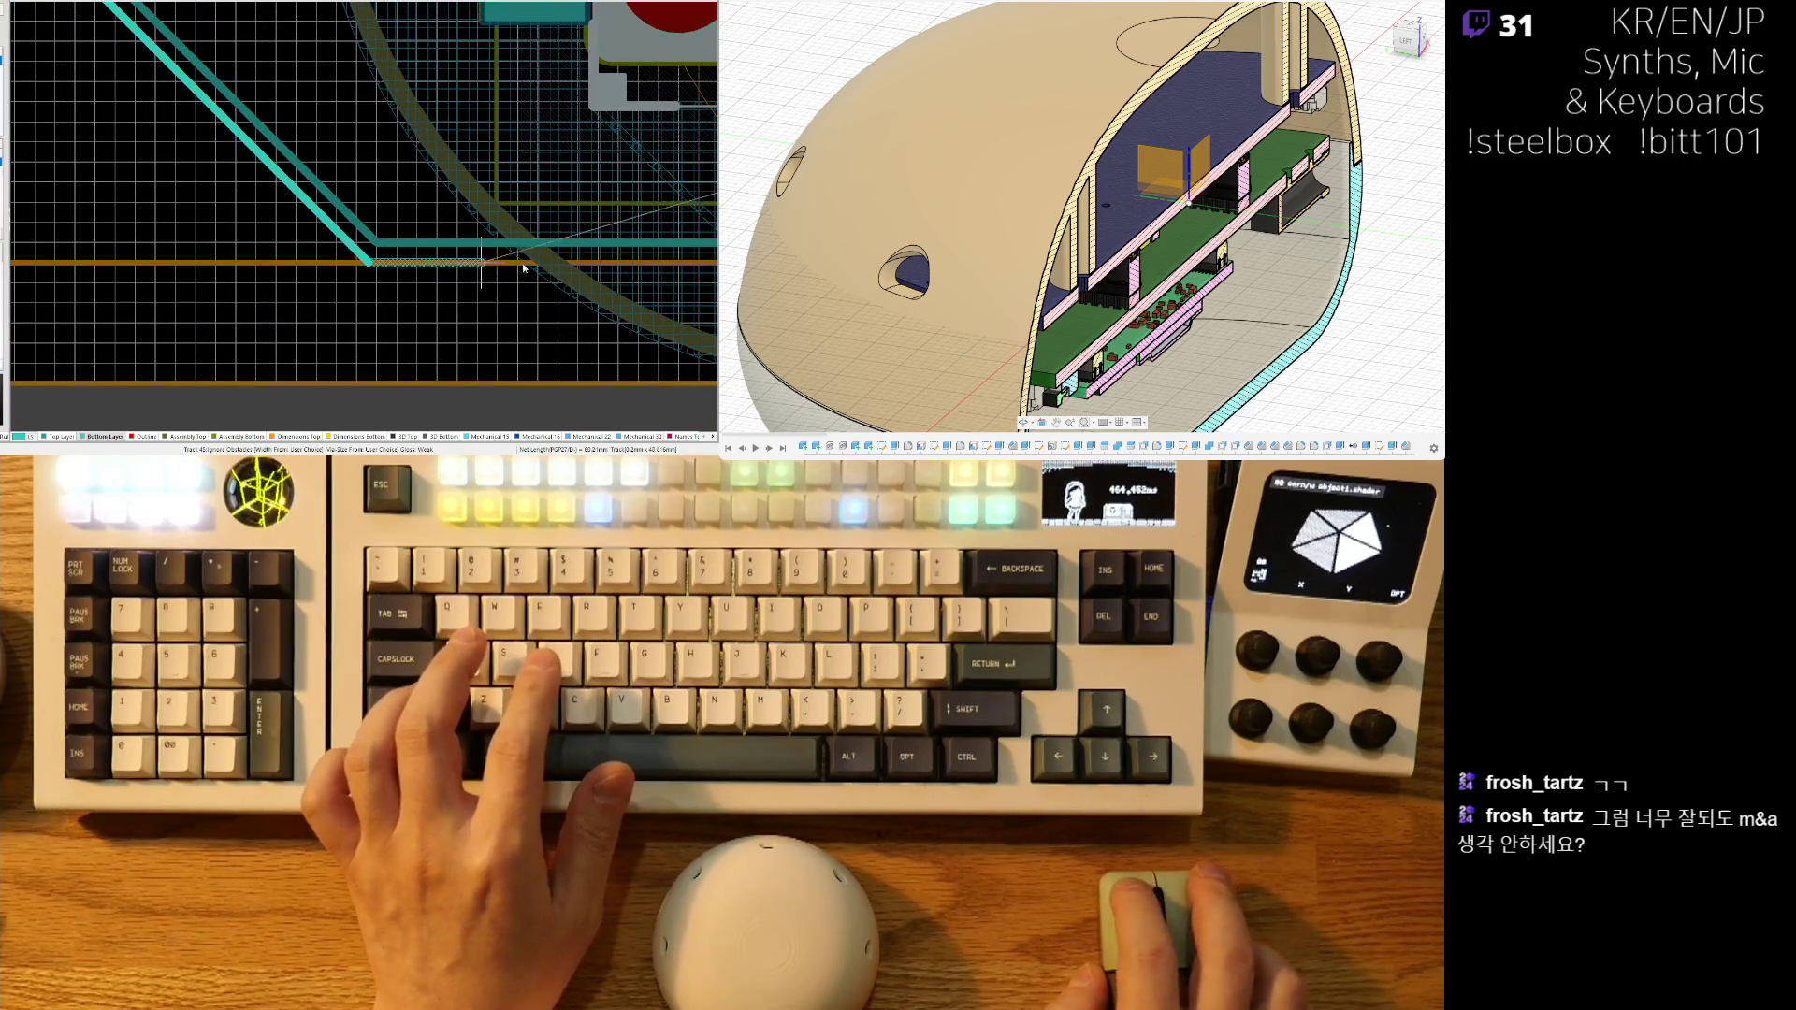
{"action": "scroll", "coordinate": [498, 268], "scroll_direction": "right", "scroll_amount": 10, "text": "shift"}
{"action": "scroll", "coordinate": [402, 253], "scroll_direction": "right", "scroll_amount": 10, "text": "shift"}
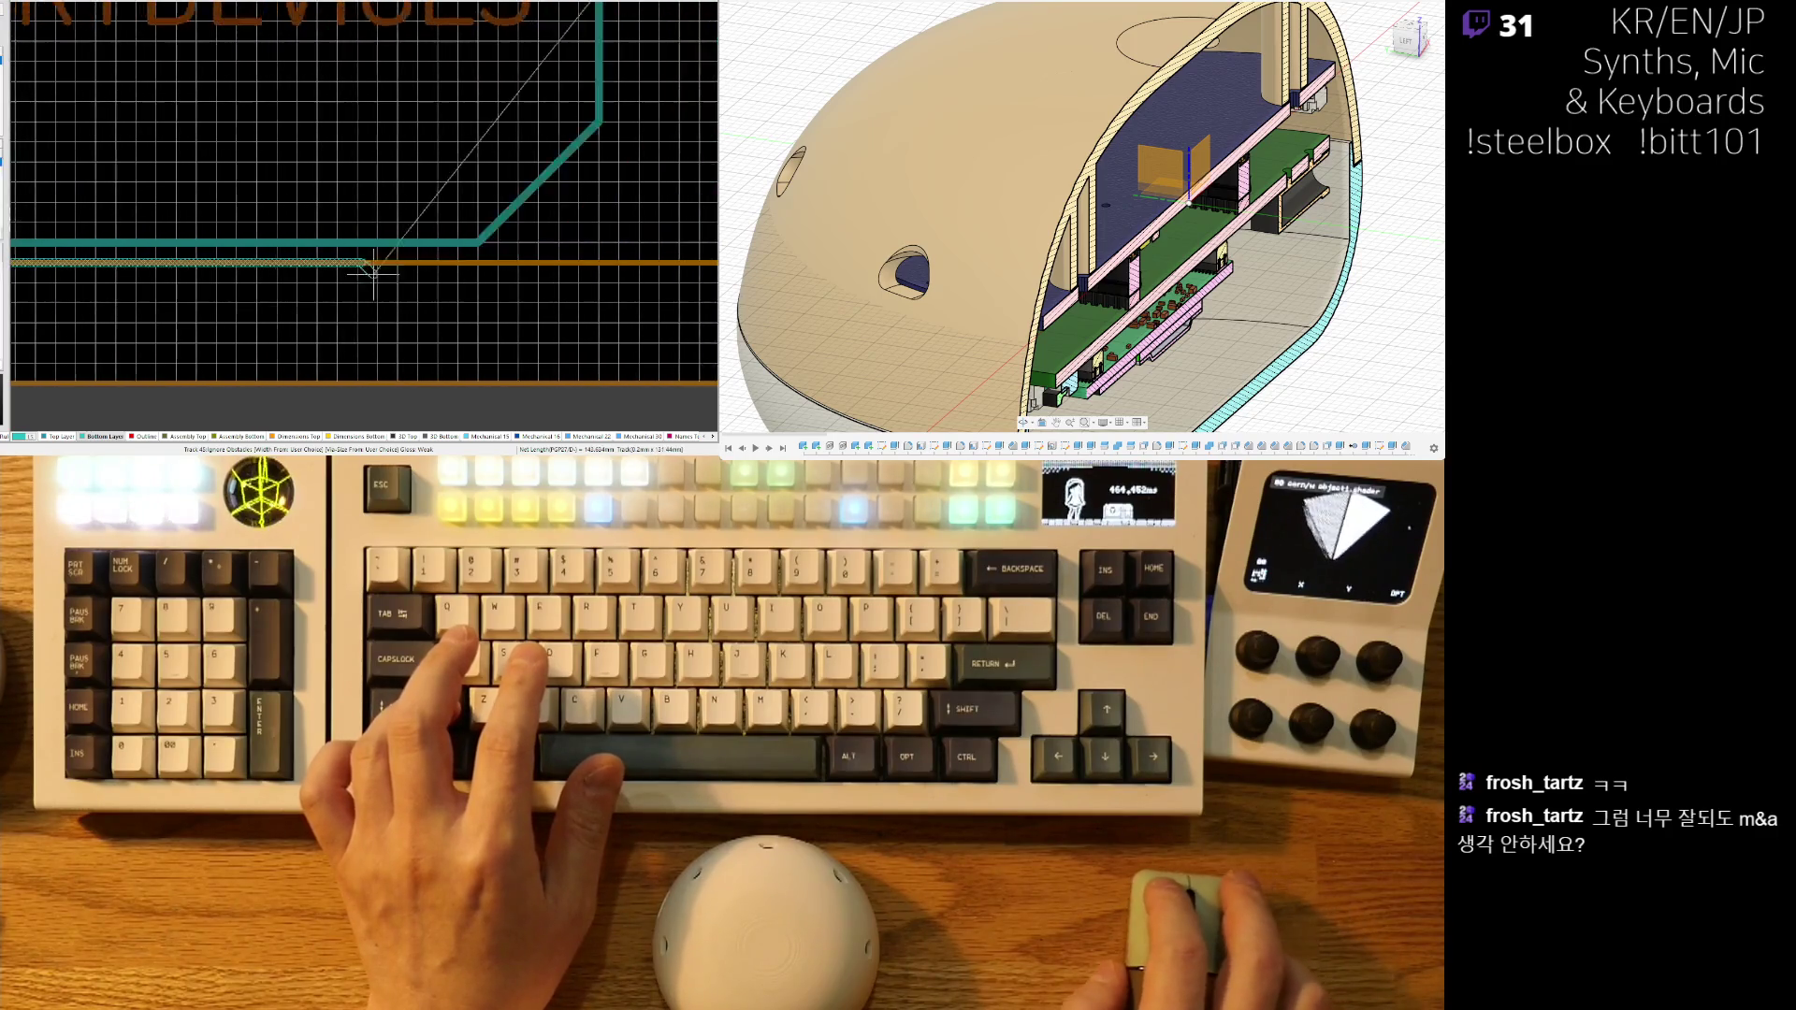
{"action": "scroll", "coordinate": [403, 272], "scroll_direction": "right", "scroll_amount": 10, "text": "shift"}
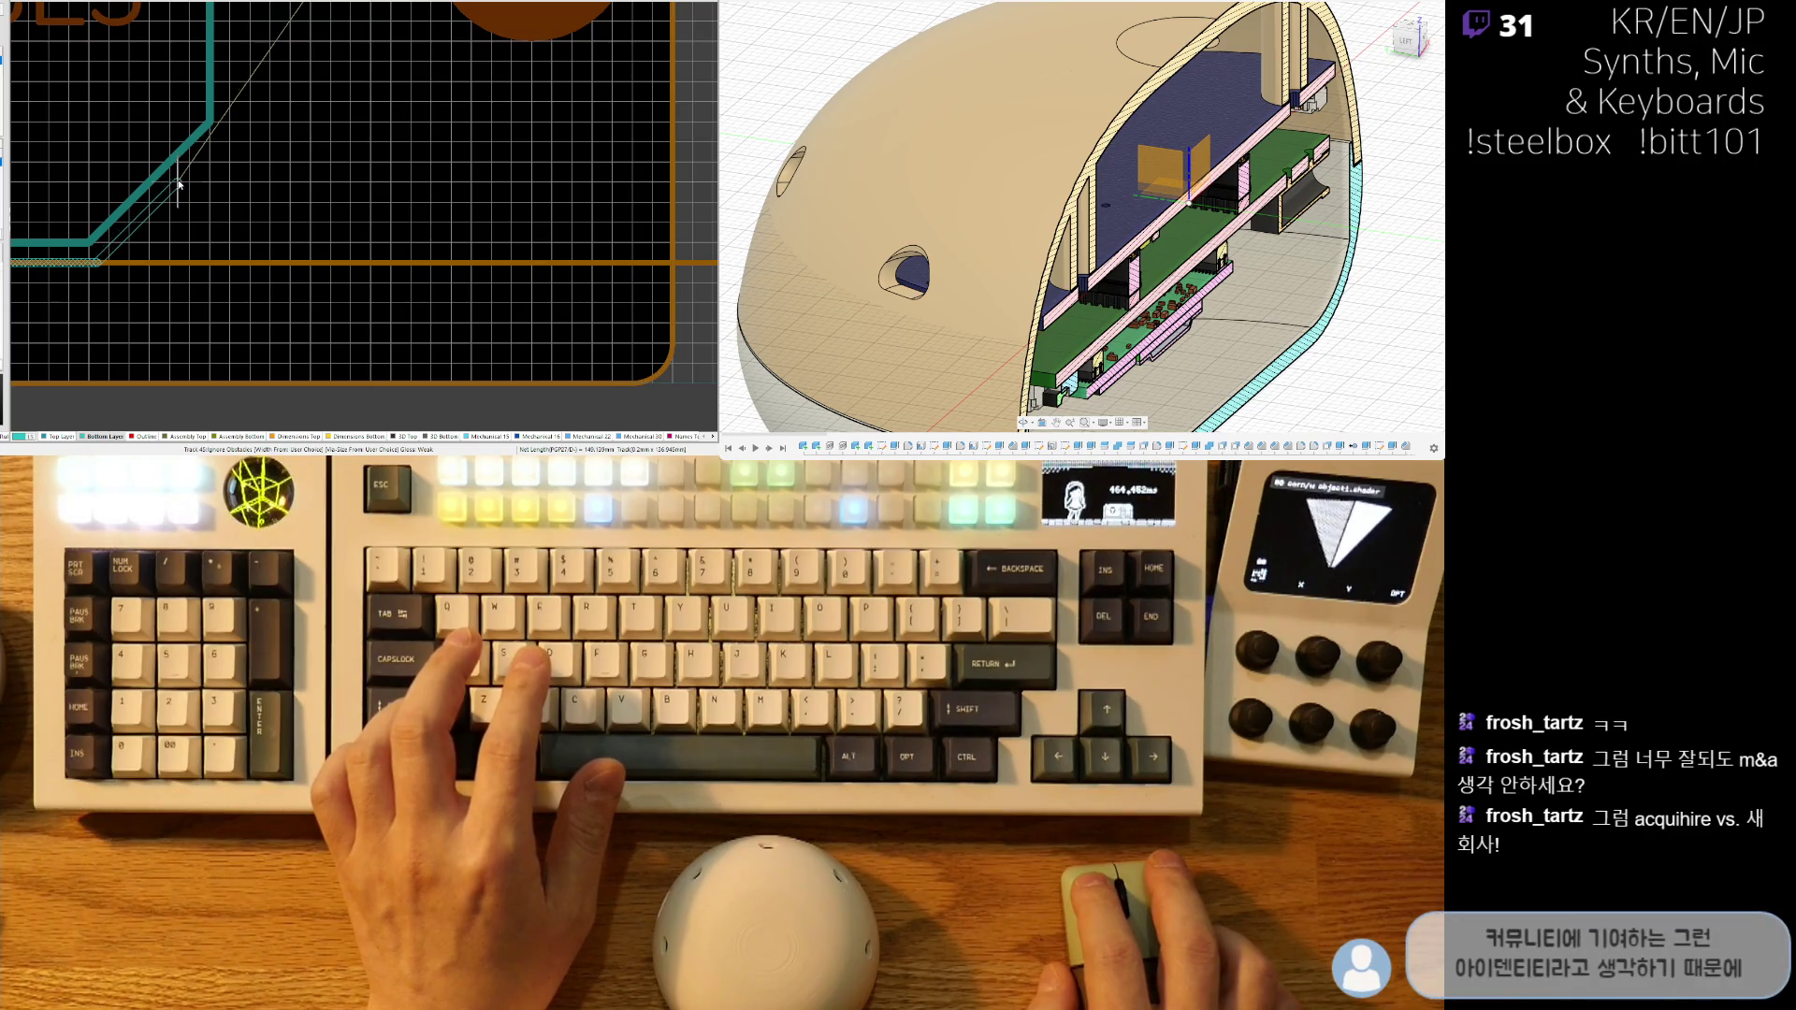
{"action": "scroll", "coordinate": [233, 75], "scroll_direction": "up", "scroll_amount": 5}
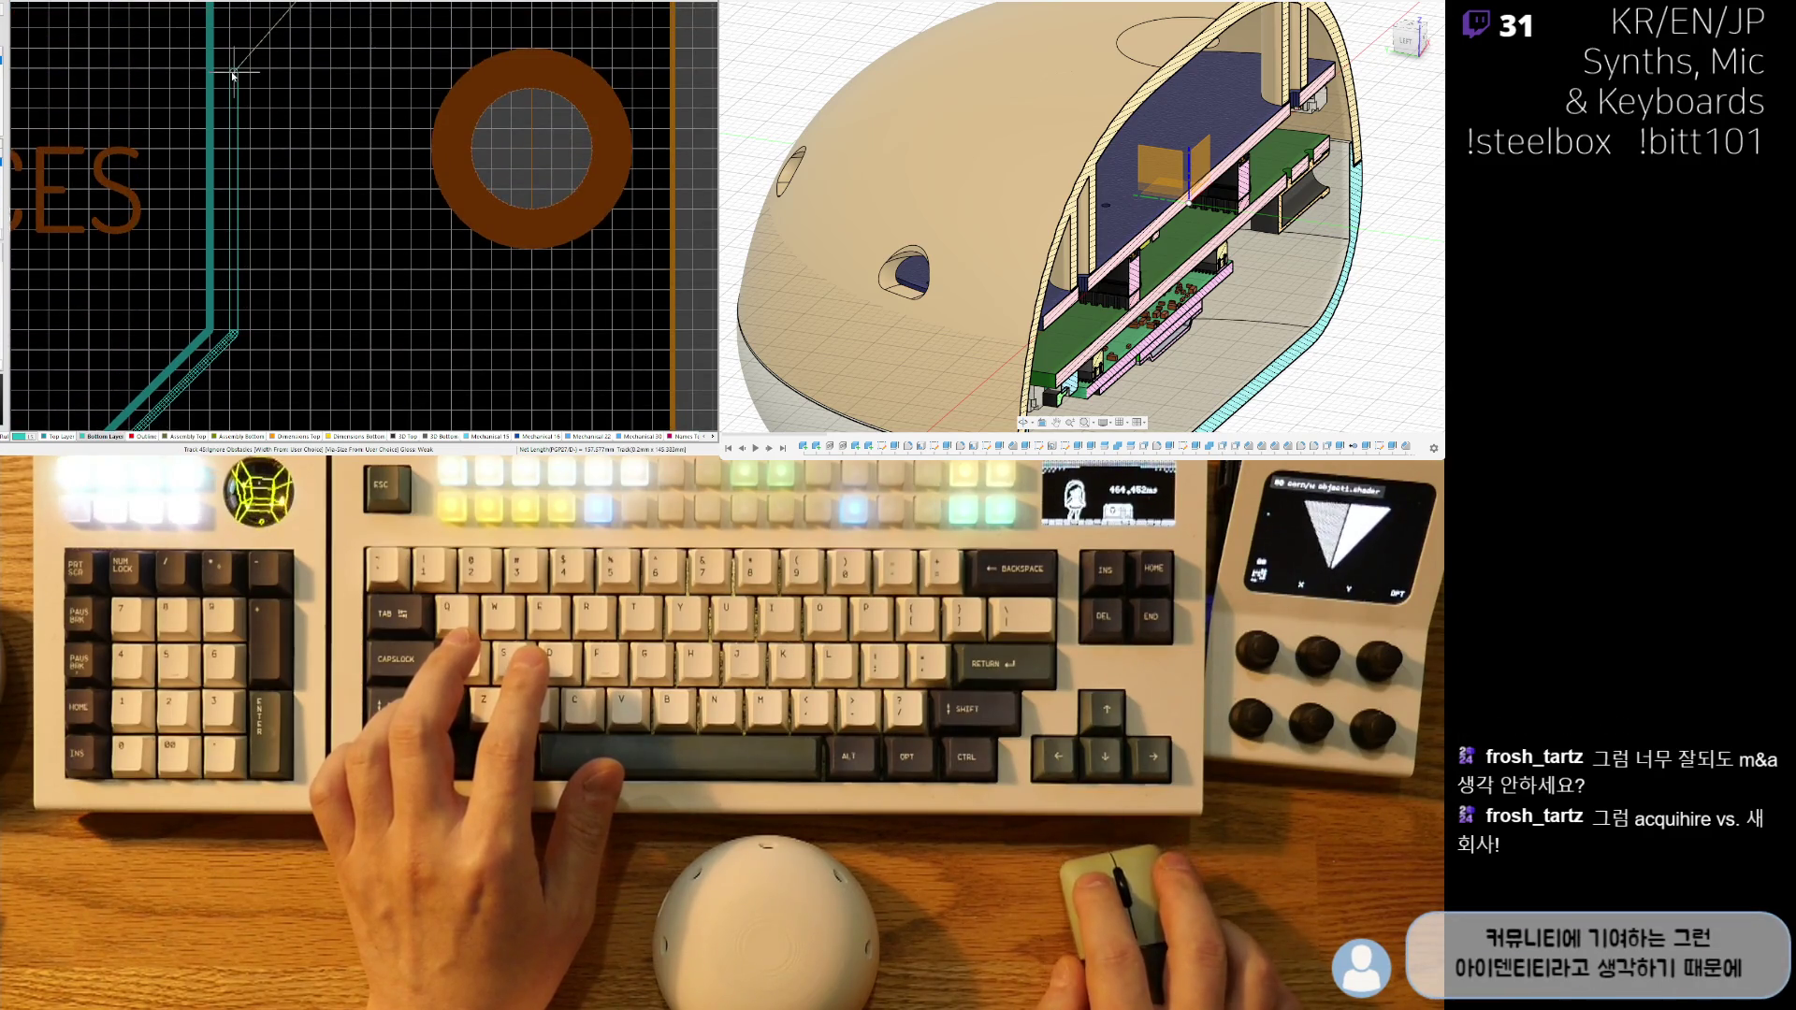
{"action": "scroll", "coordinate": [232, 76], "scroll_direction": "up", "scroll_amount": 5}
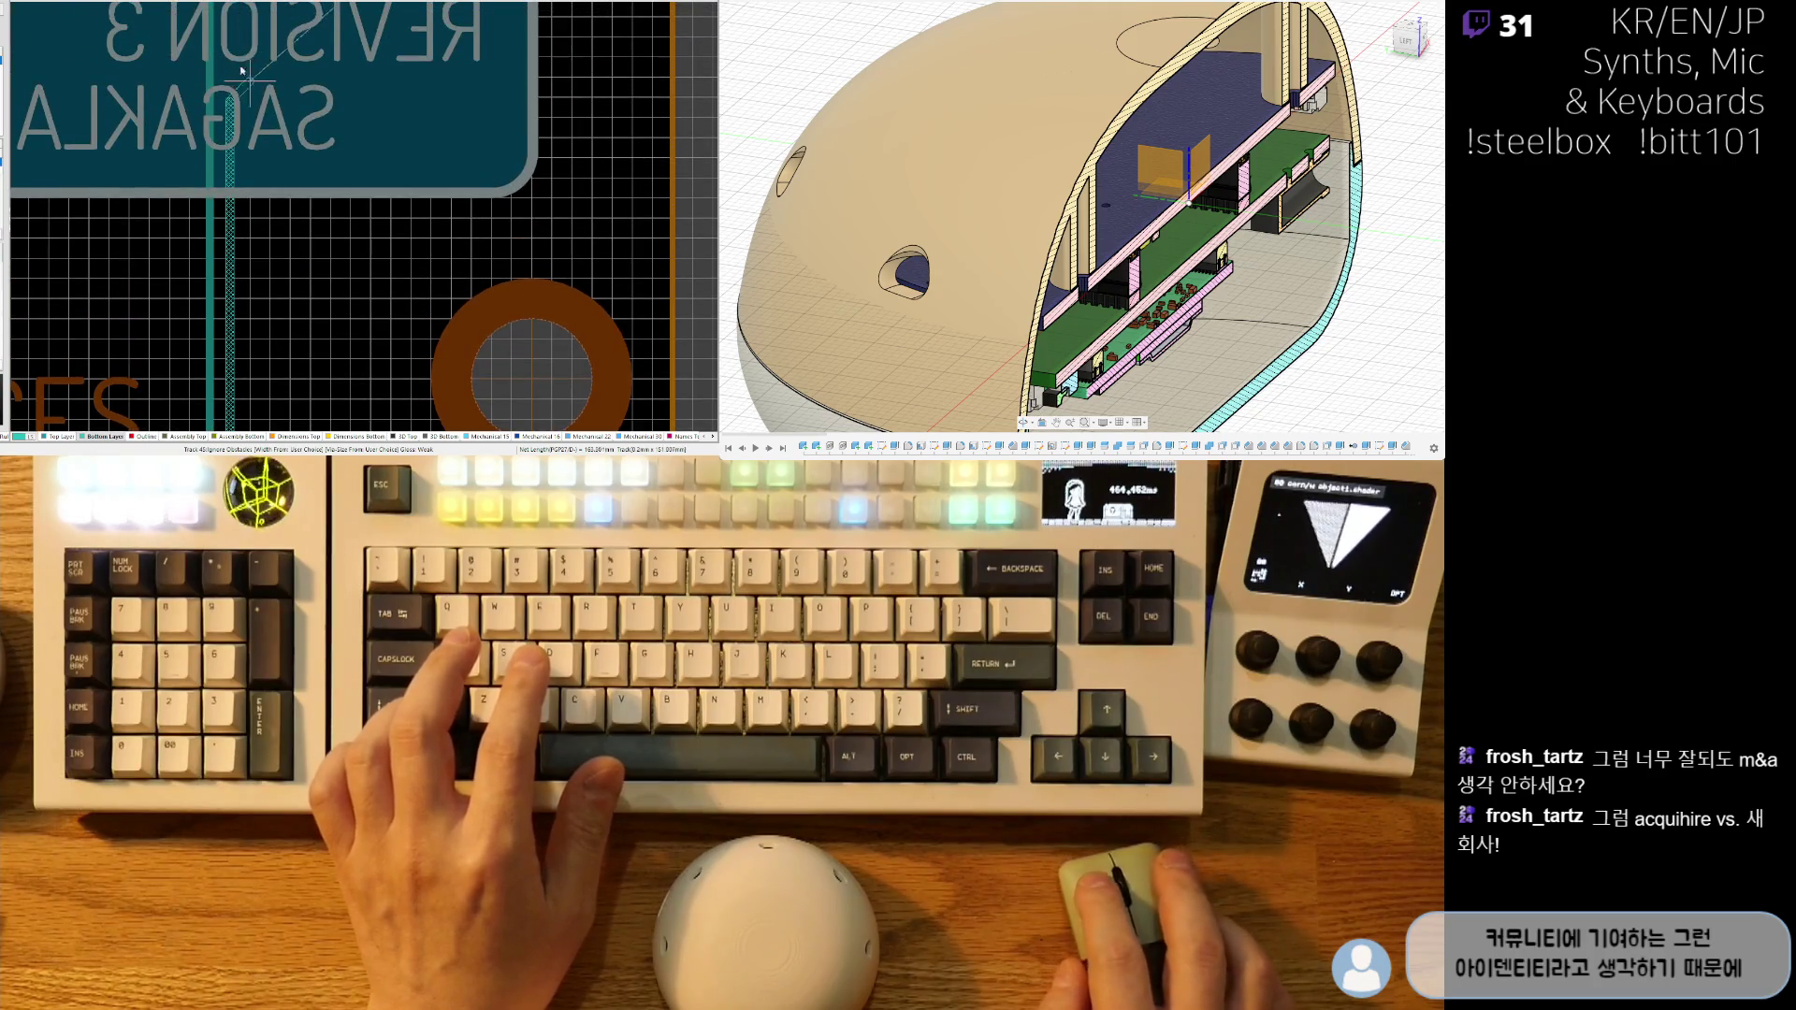
{"action": "scroll", "coordinate": [246, 76], "scroll_direction": "up", "scroll_amount": 15}
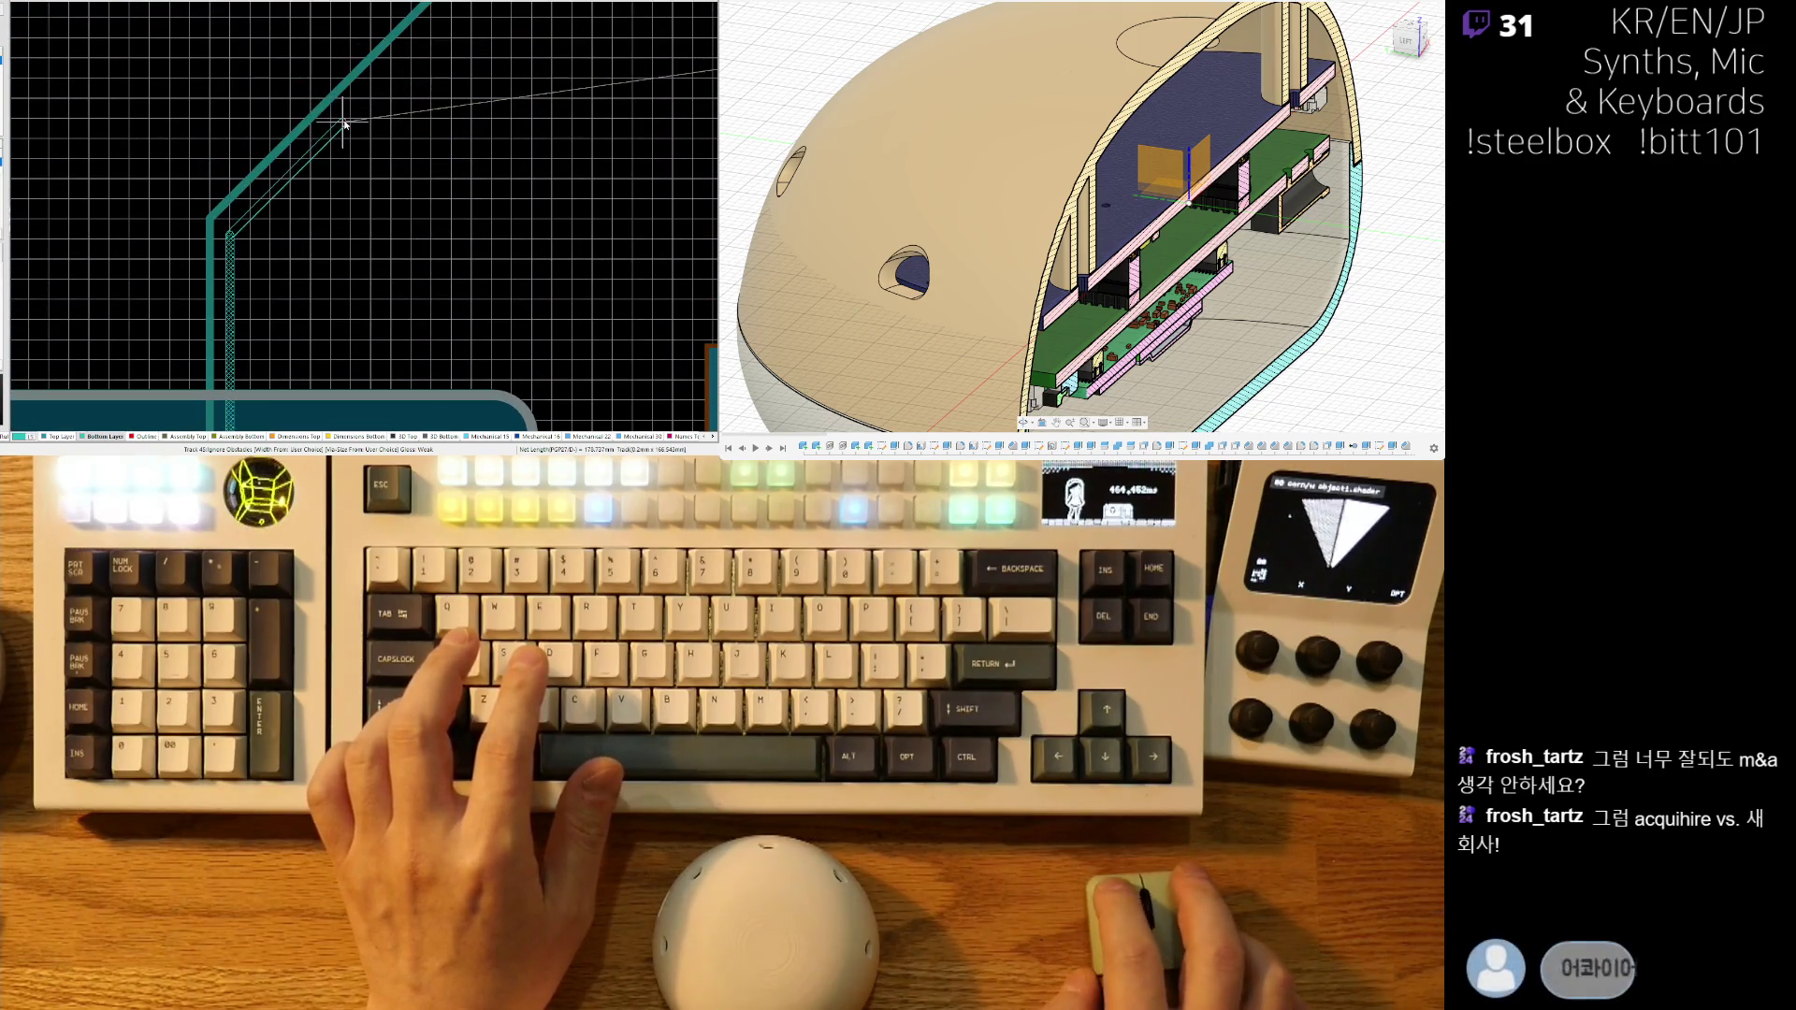
{"action": "left_click", "coordinate": [342, 116]}
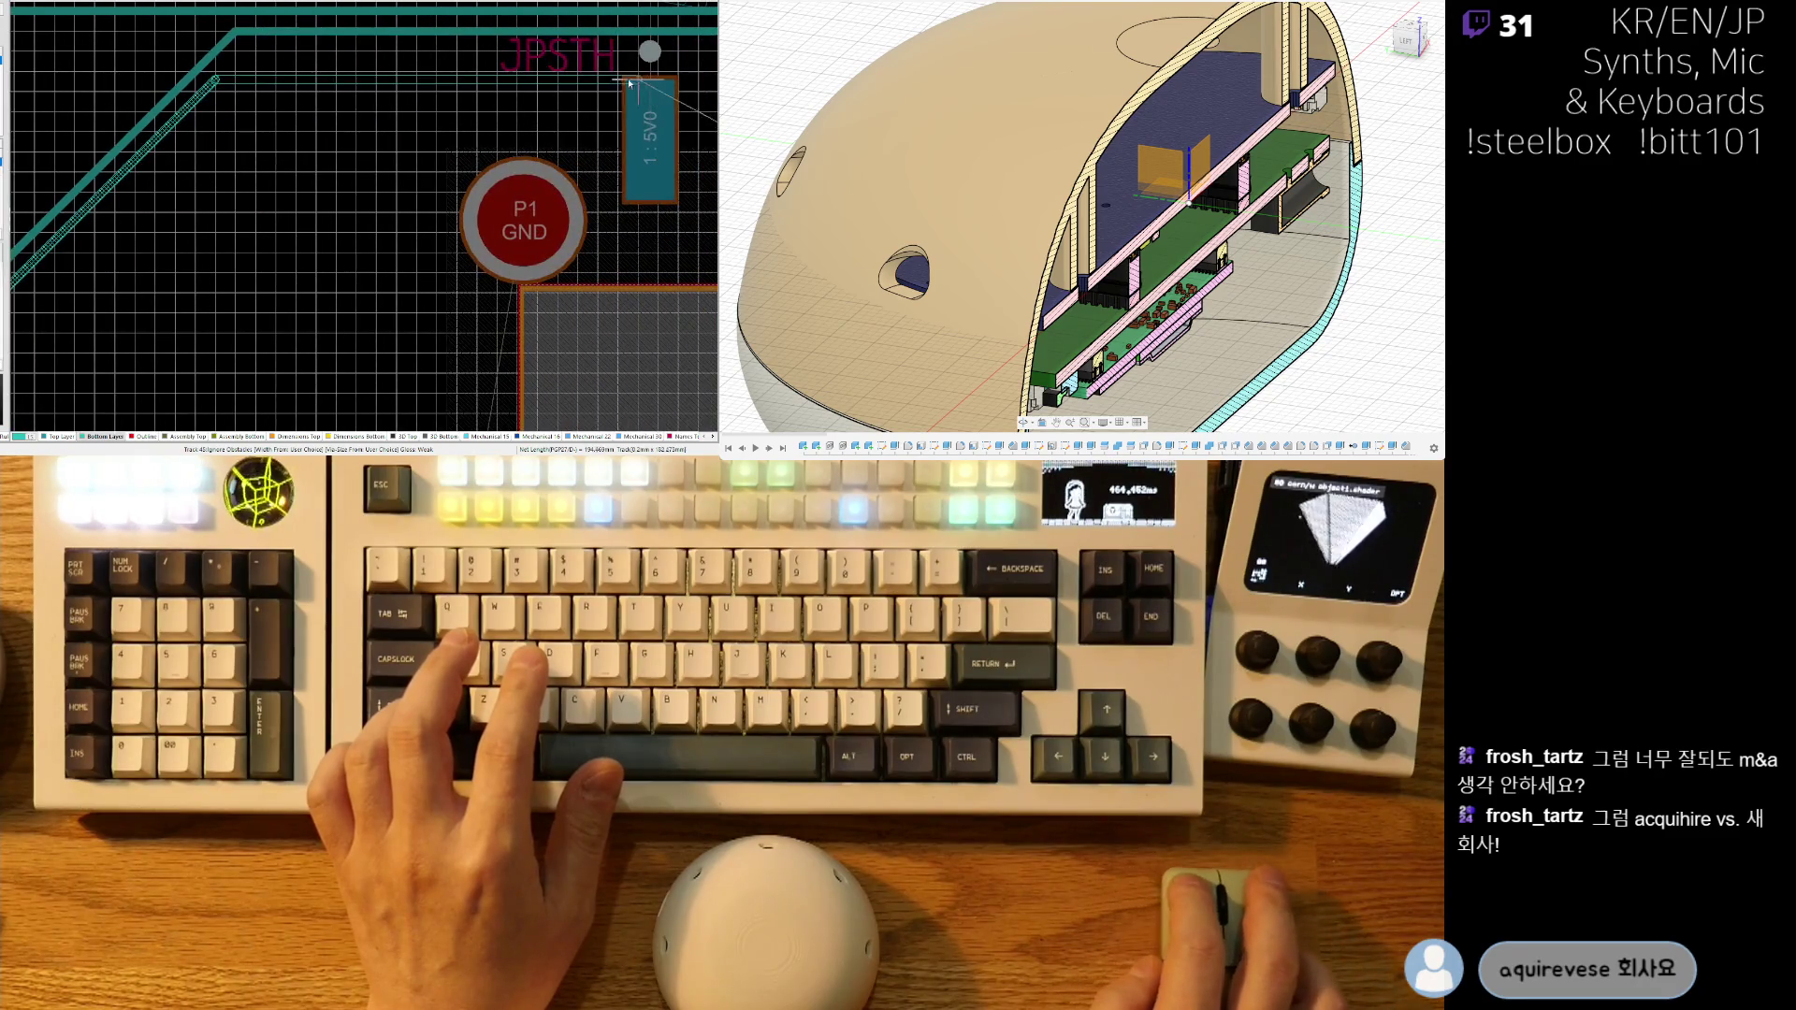
{"action": "scroll", "coordinate": [386, 56], "scroll_direction": "right", "scroll_amount": 9}
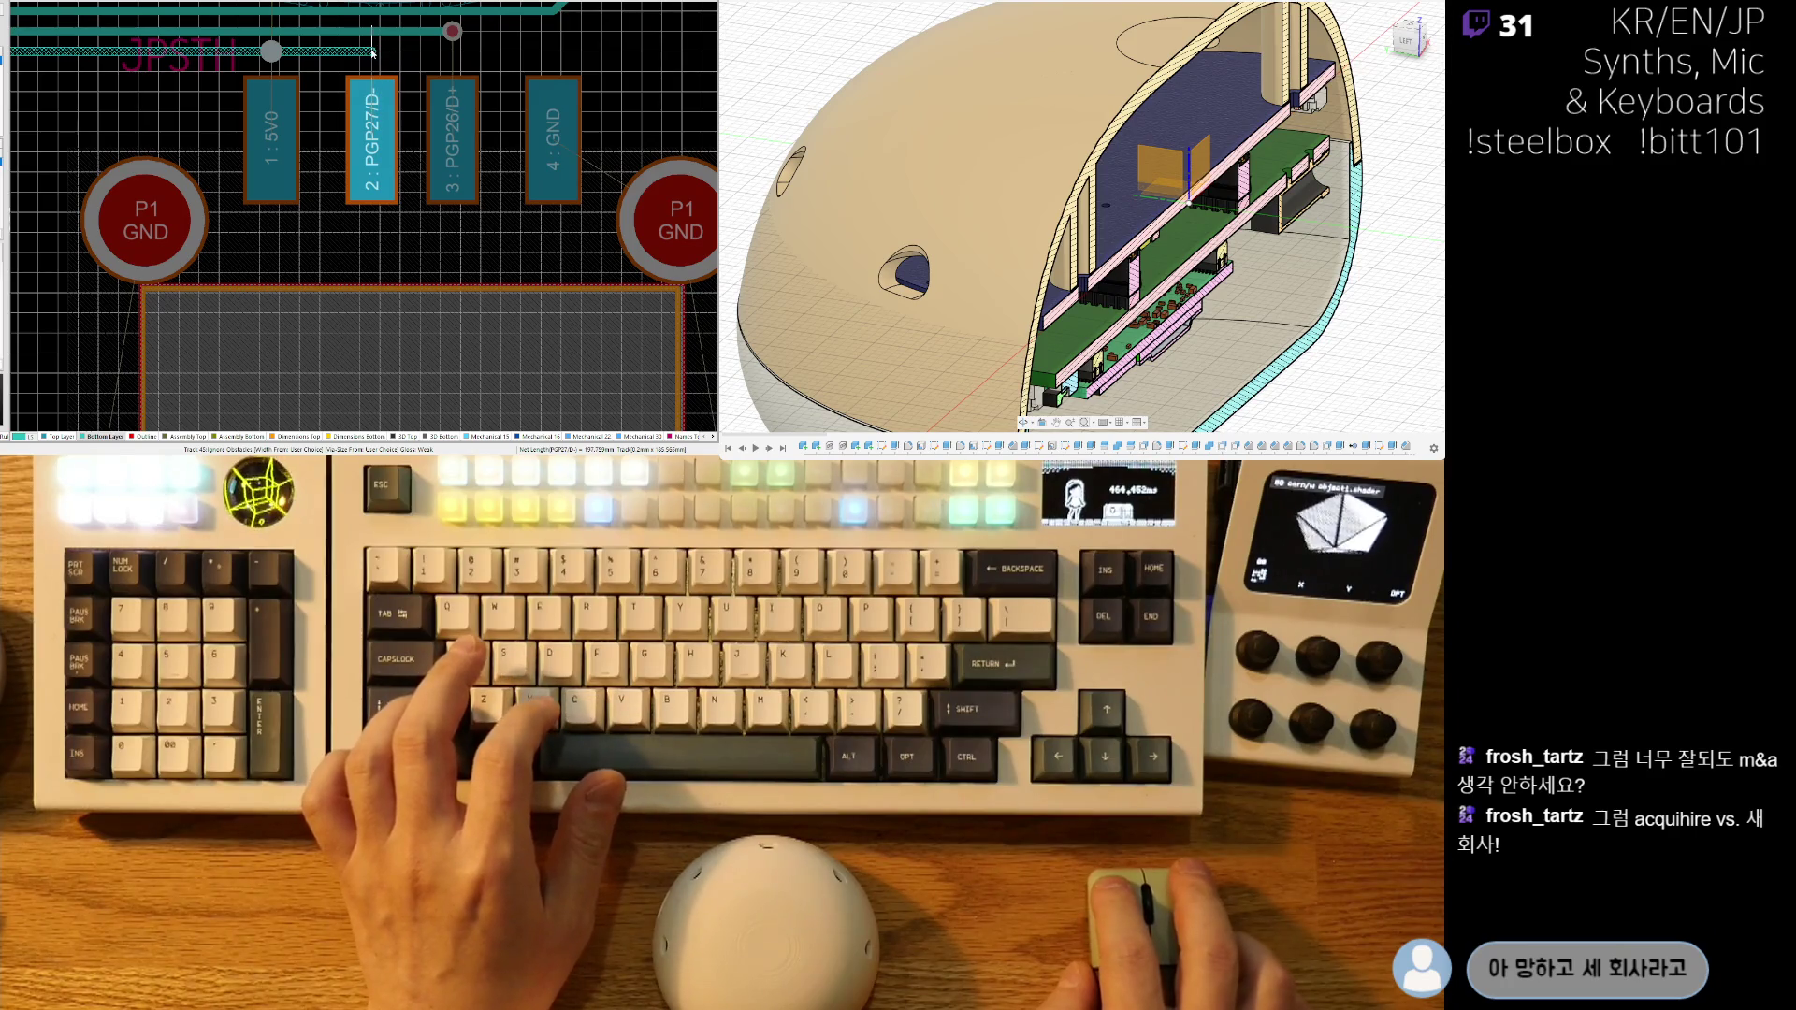
{"action": "right_click_drag", "start_coordinate": [145, 135], "coordinate": [450, 105]}
{"action": "scroll", "coordinate": [450, 105], "scroll_direction": "down", "scroll_amount": 10}
{"action": "scroll", "coordinate": [327, 151], "scroll_direction": "down", "scroll_amount": 3, "text": "ctrl"}
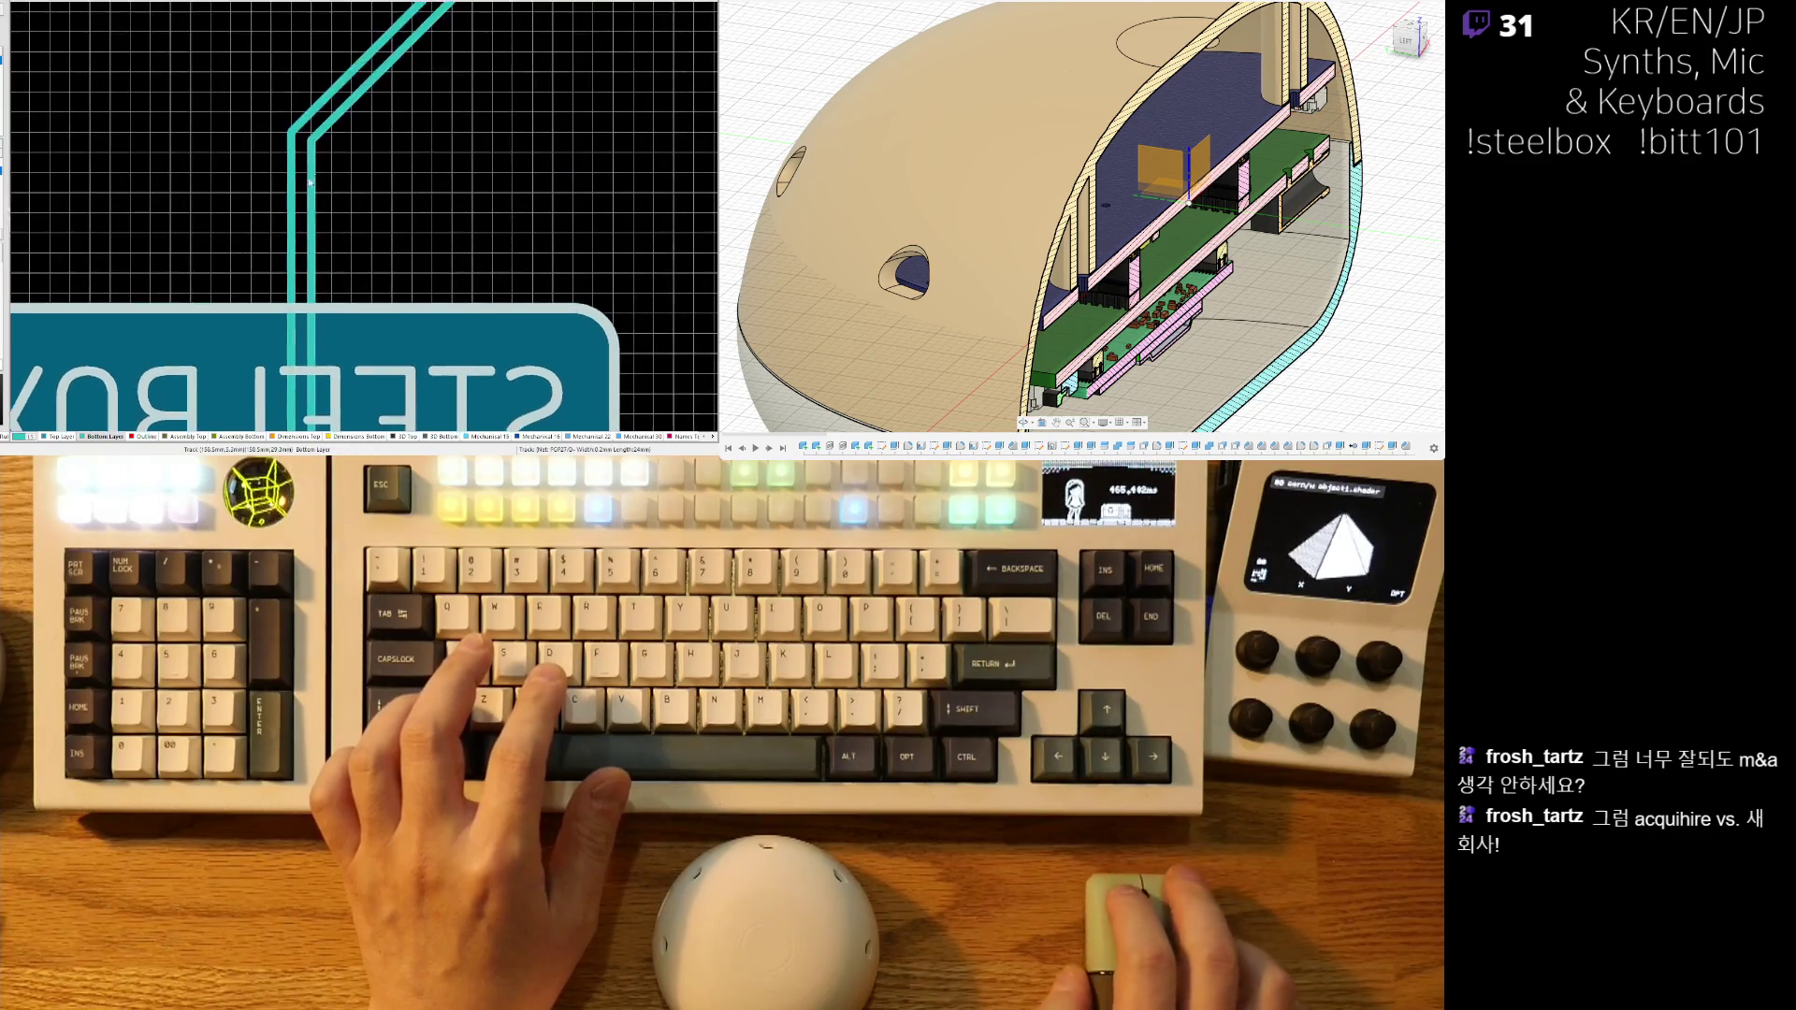
{"action": "scroll", "coordinate": [322, 267], "scroll_direction": "down", "scroll_amount": 5}
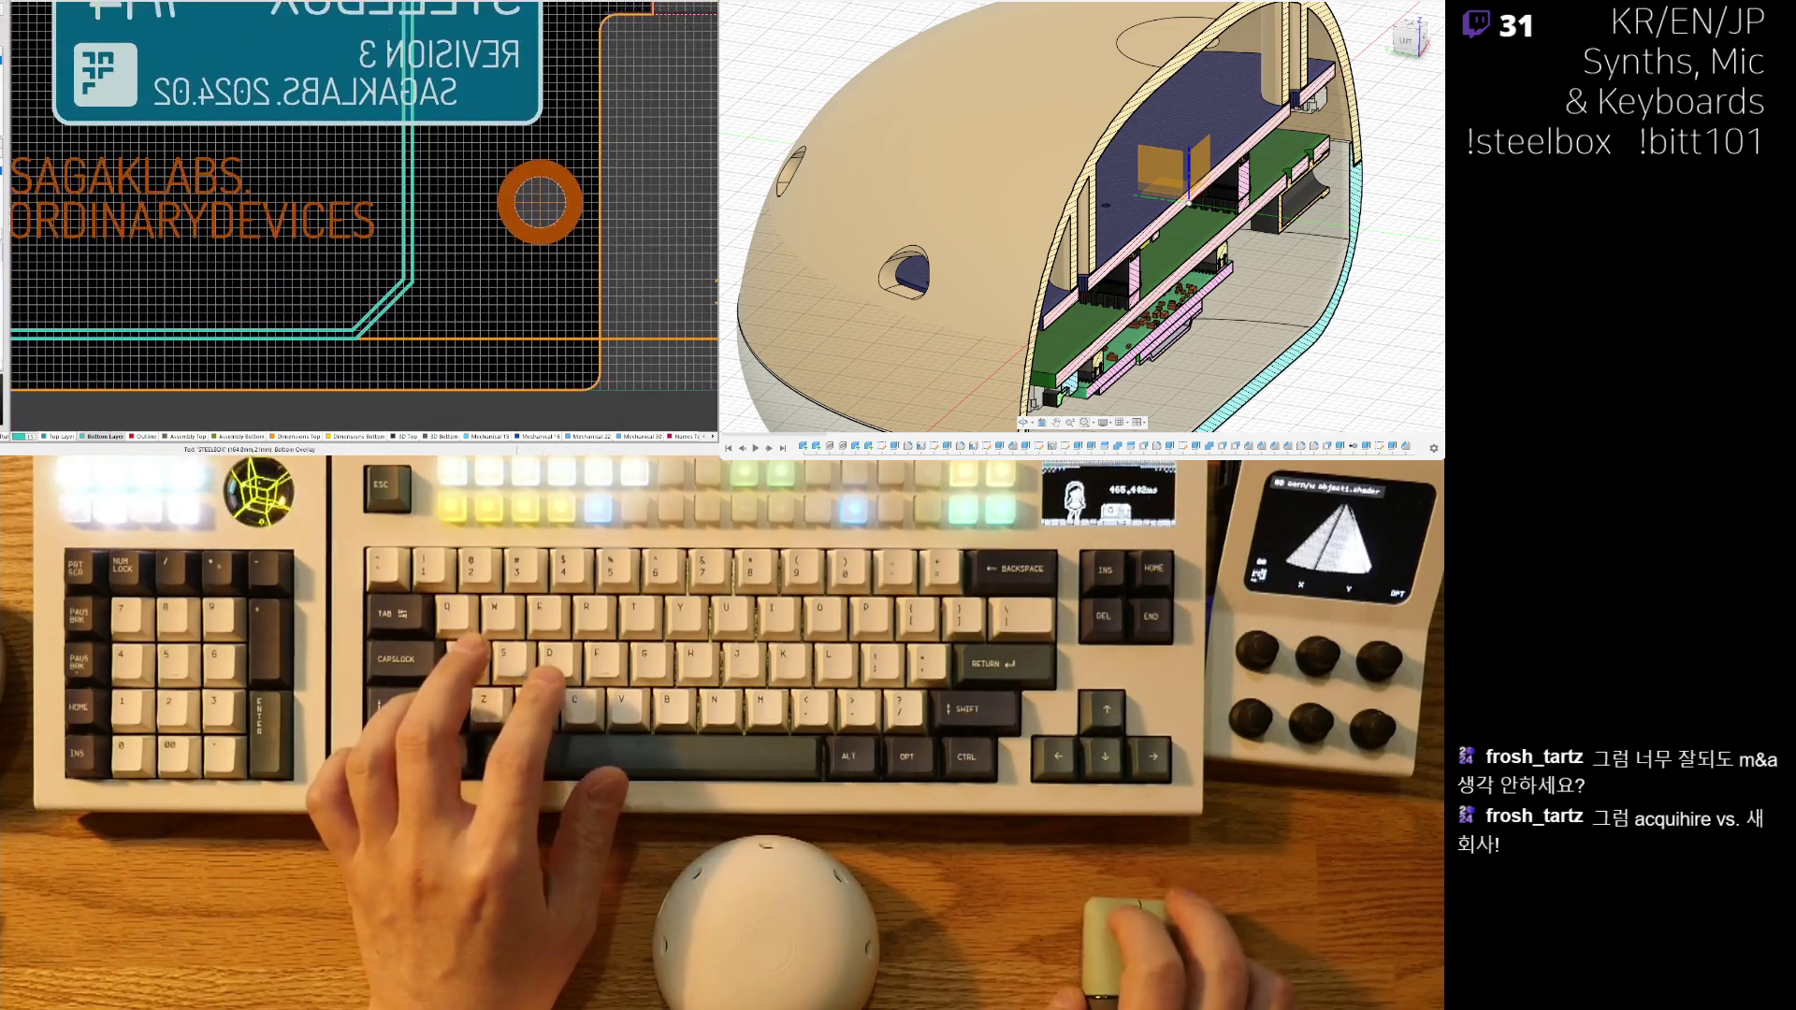
{"action": "scroll", "coordinate": [431, 242], "scroll_direction": "up", "scroll_amount": 5, "text": "ctrl"}
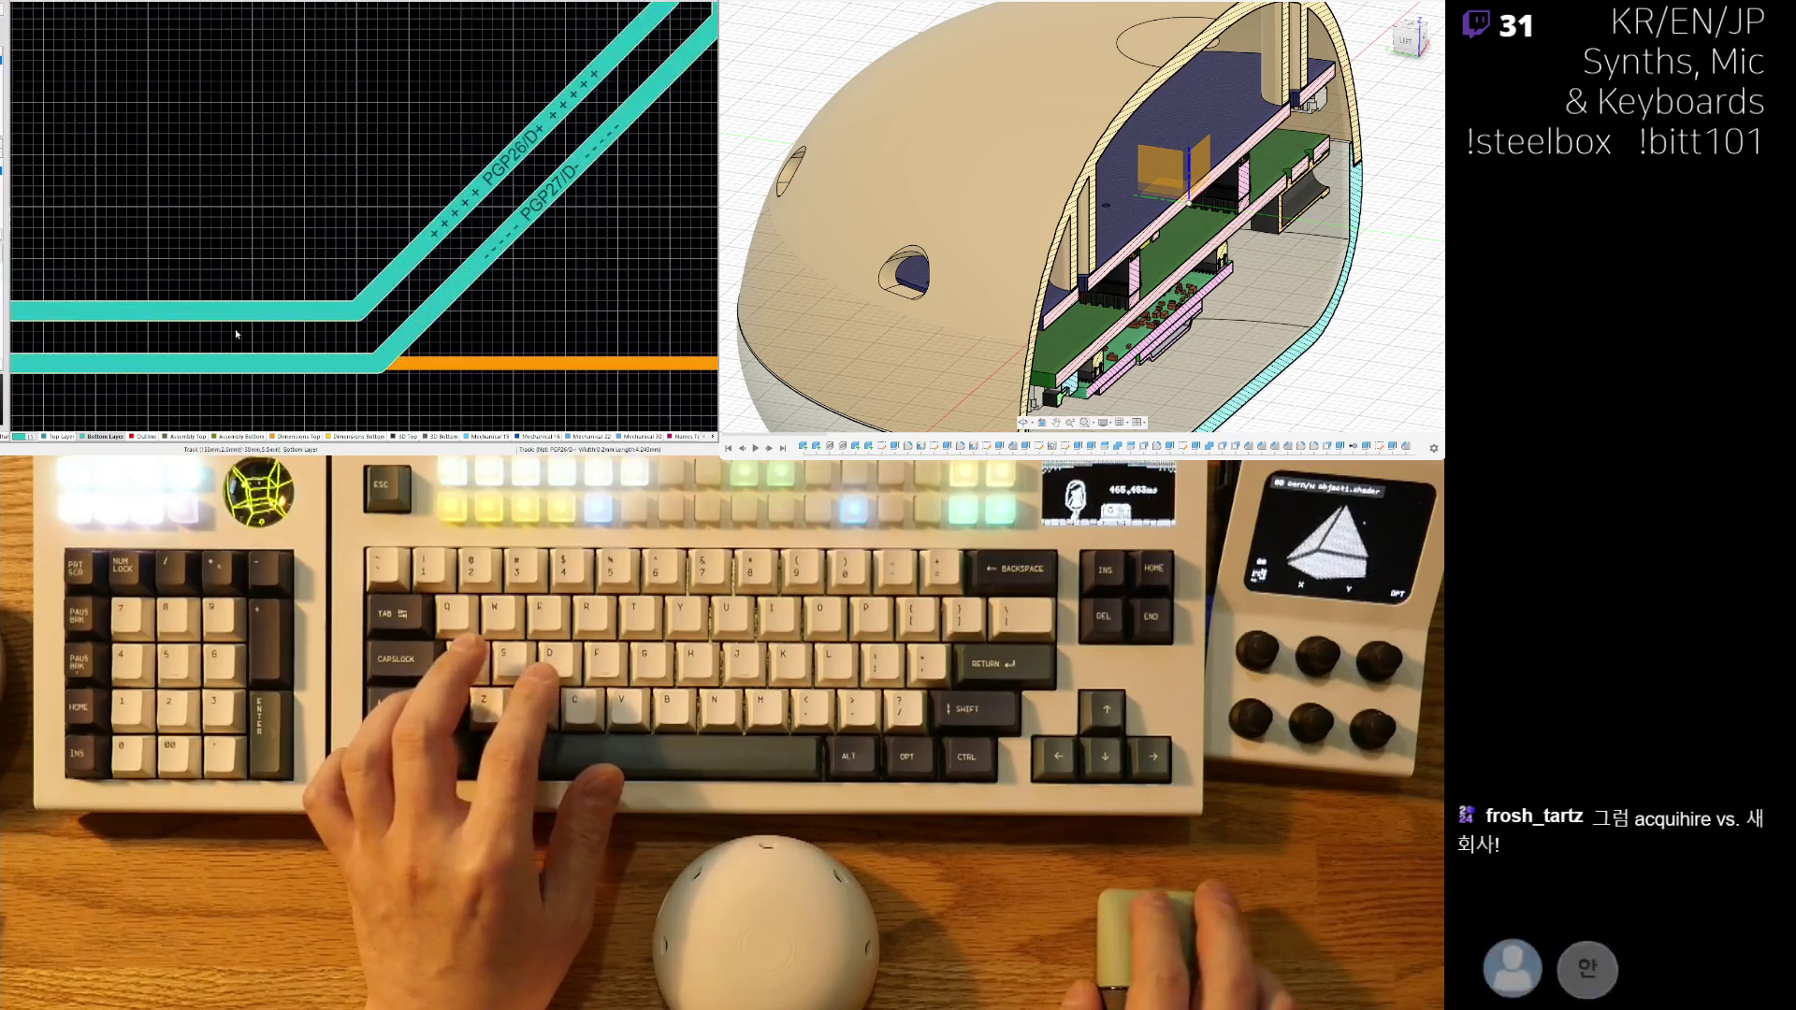
{"action": "scroll", "coordinate": [412, 239], "scroll_direction": "left", "scroll_amount": 5, "text": "shift"}
{"action": "scroll", "coordinate": [332, 221], "scroll_direction": "down", "scroll_amount": 2, "text": "ctrl"}
{"action": "scroll", "coordinate": [332, 220], "scroll_direction": "left", "scroll_amount": 5, "text": "shift"}
{"action": "scroll", "coordinate": [308, 216], "scroll_direction": "down", "scroll_amount": 2}
{"action": "scroll", "coordinate": [309, 215], "scroll_direction": "left", "scroll_amount": 3, "text": "shift"}
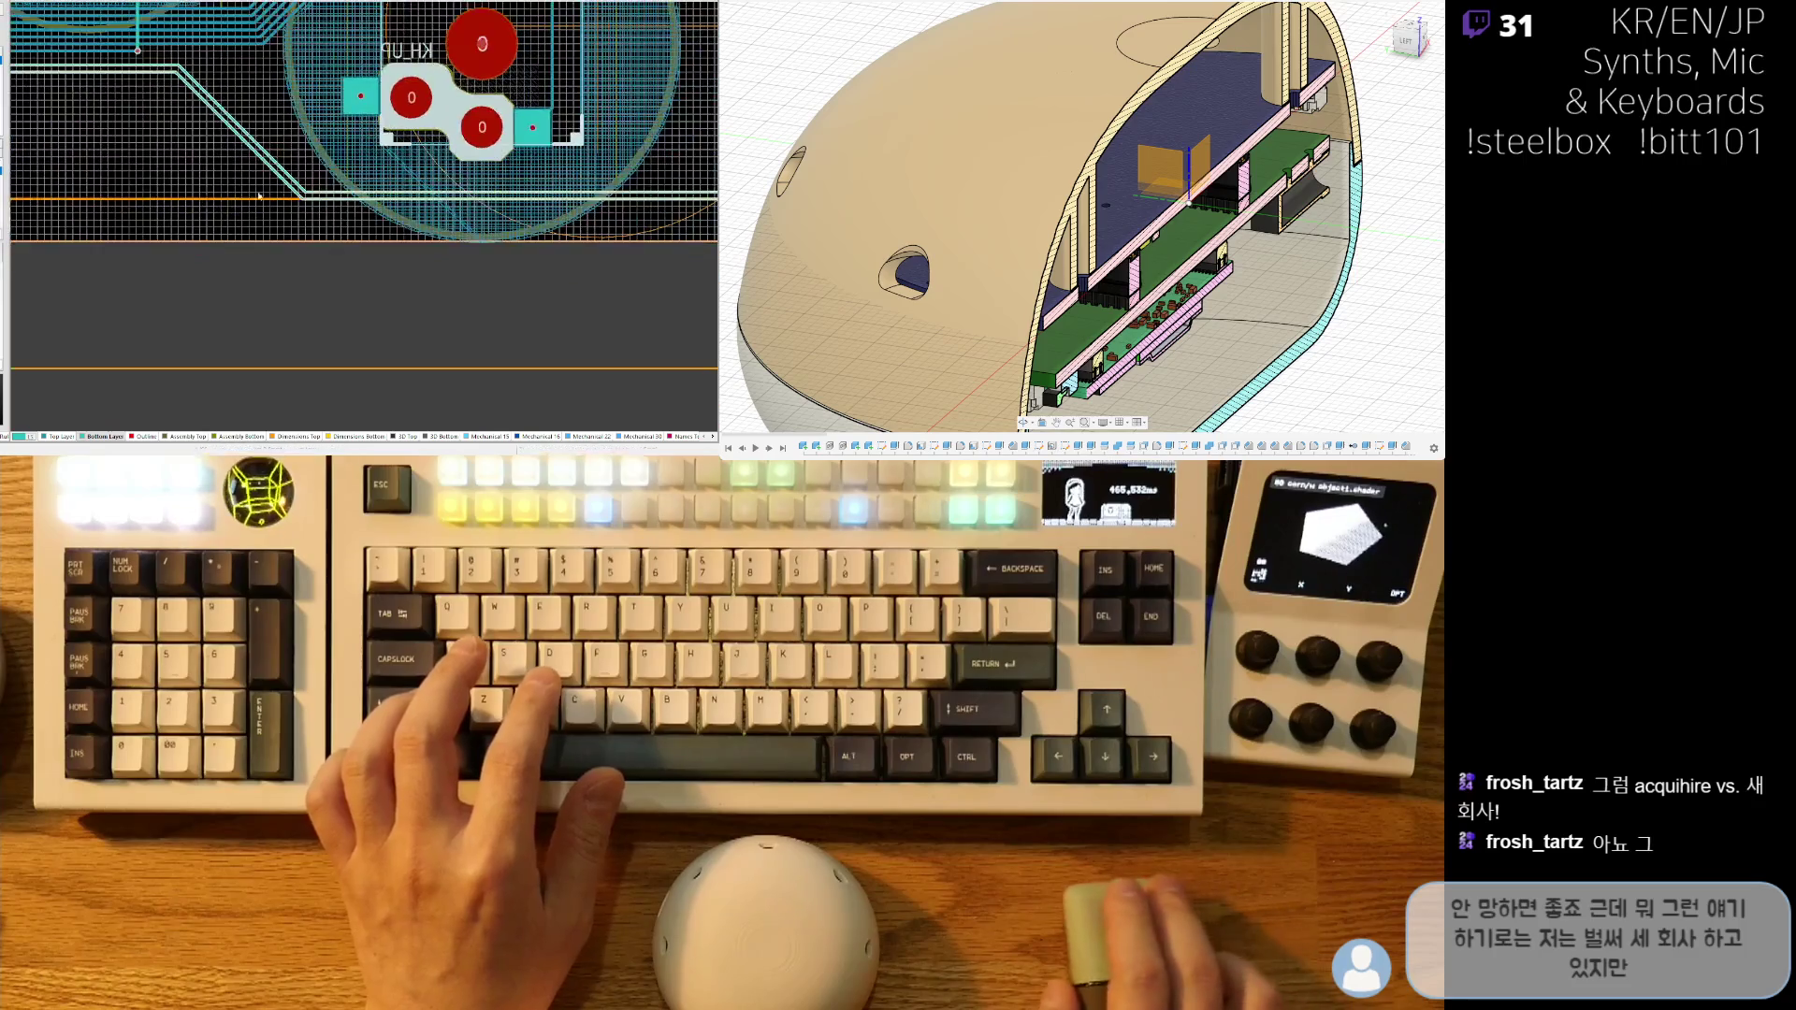
{"action": "scroll", "coordinate": [375, 225], "scroll_direction": "up", "scroll_amount": 4, "text": "ctrl"}
{"action": "right_click_drag", "start_coordinate": [281, 183], "coordinate": [448, 240]}
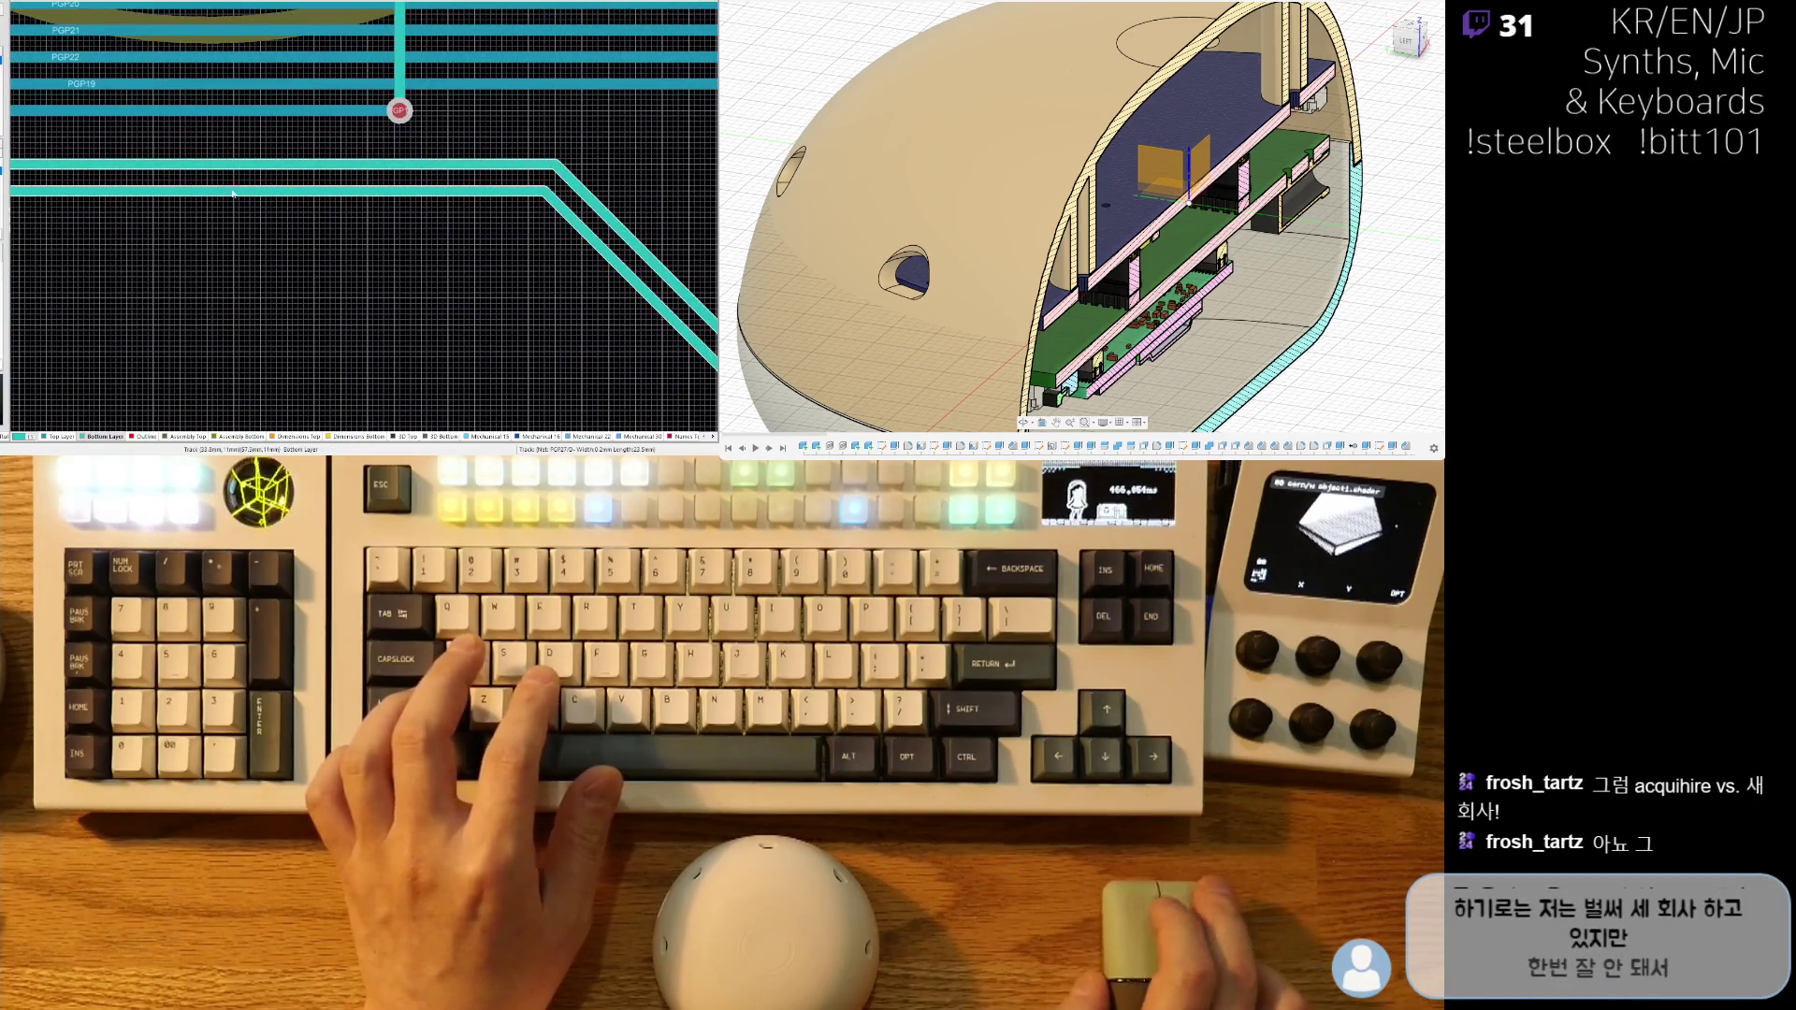
{"action": "scroll", "coordinate": [458, 259], "scroll_direction": "right", "scroll_amount": 2, "text": "shift"}
{"action": "scroll", "coordinate": [374, 267], "scroll_direction": "right", "scroll_amount": 6, "text": "shift"}
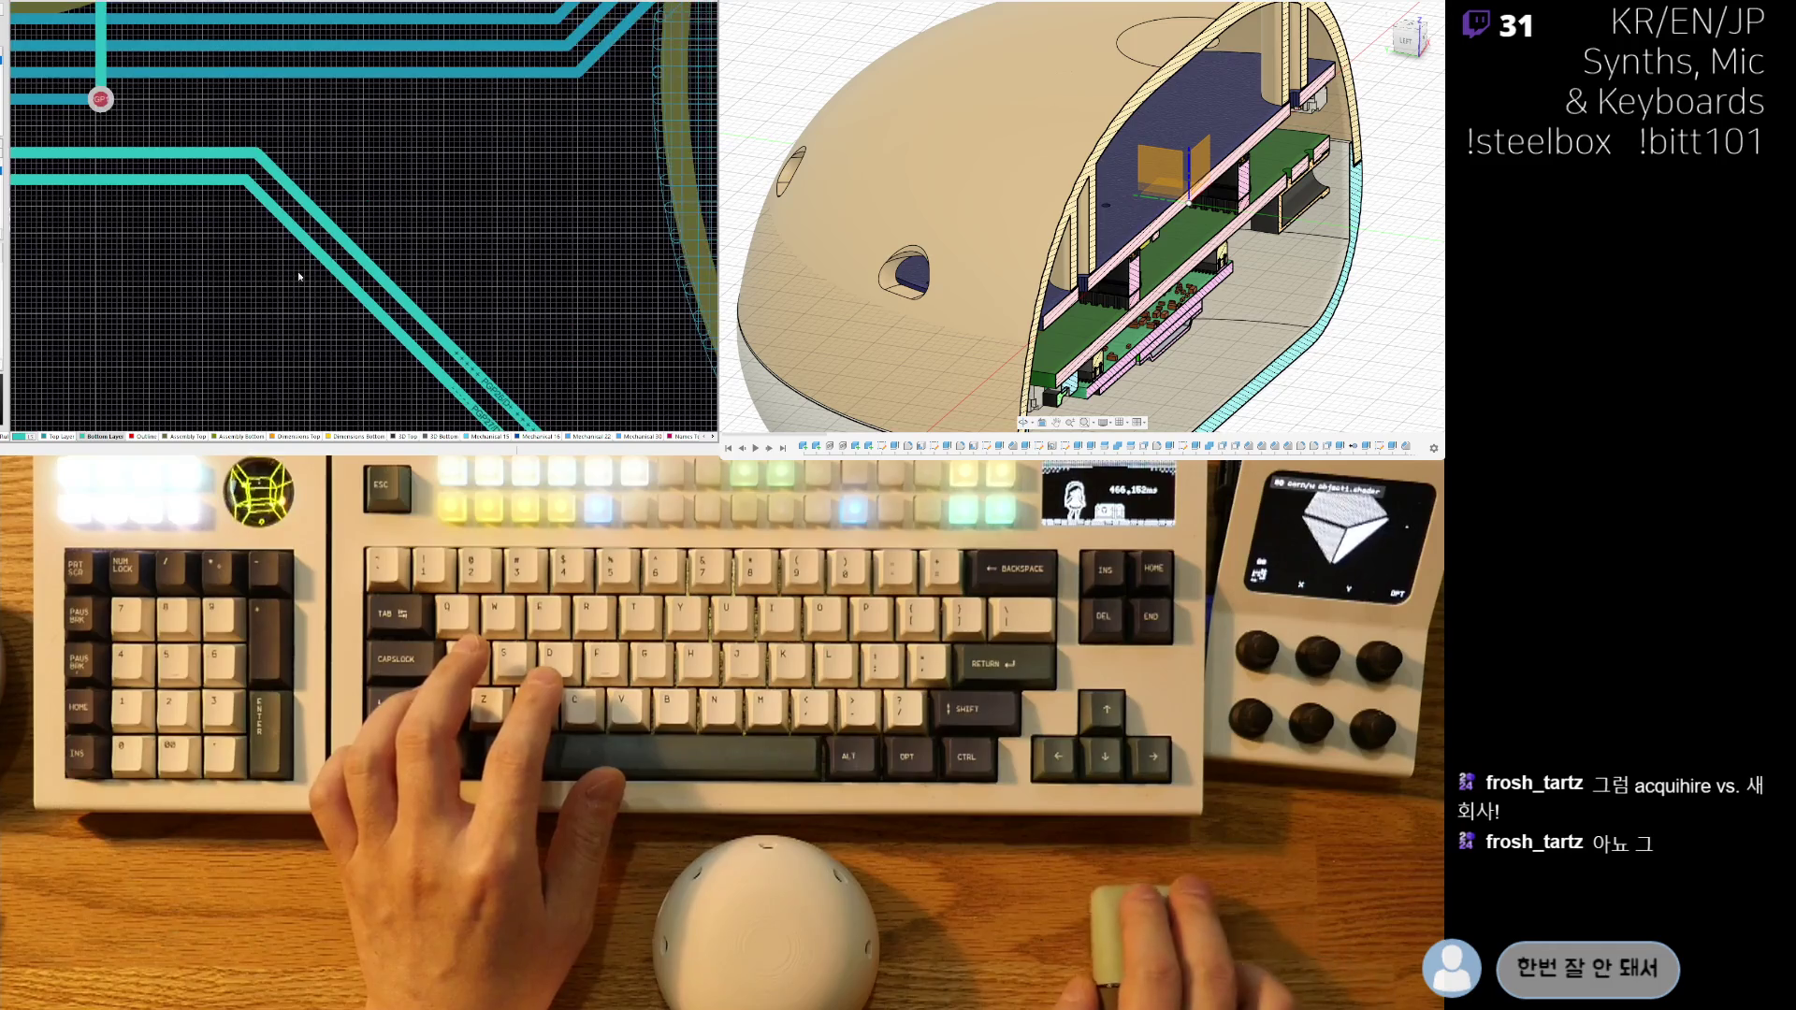
{"action": "mouse_move", "coordinate": [123, 248]}
{"action": "right_mouse_down"}
{"action": "mouse_move", "coordinate": [213, 190]}
{"action": "mouse_move", "coordinate": [221, 204]}
{"action": "right_mouse_up"}
{"action": "scroll", "coordinate": [234, 280], "scroll_direction": "up", "scroll_amount": 8}
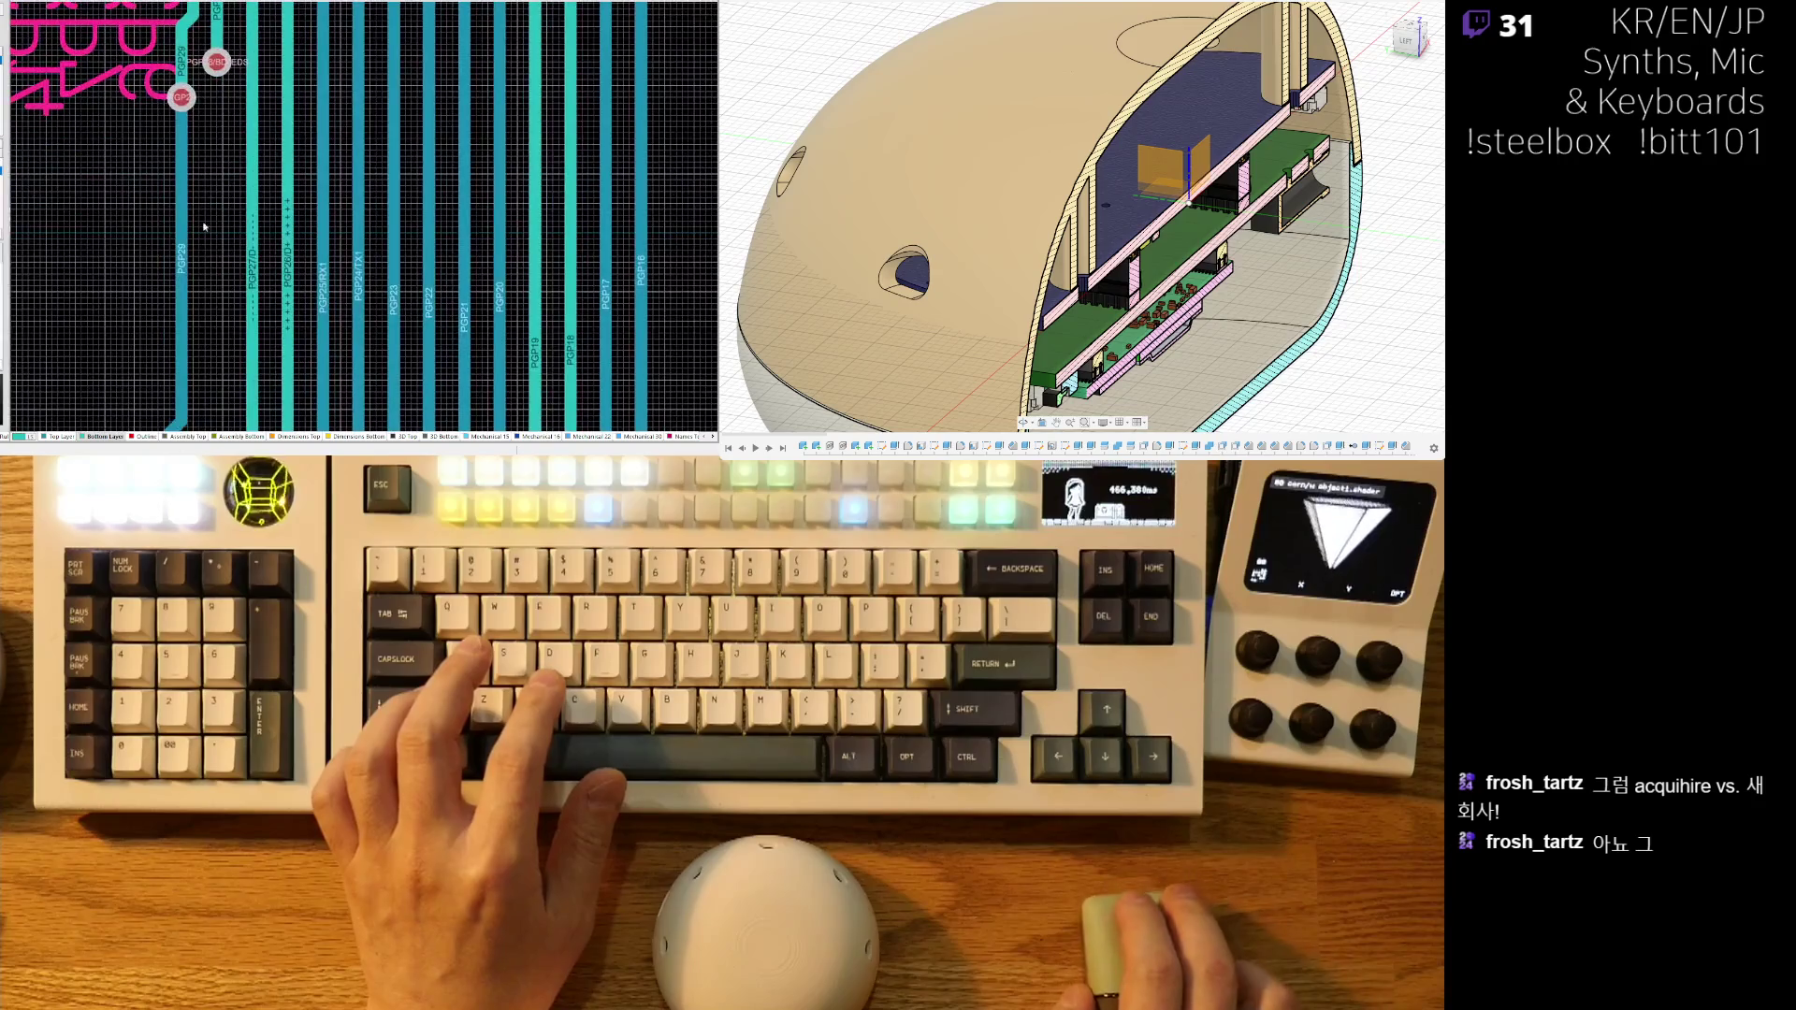
{"action": "scroll", "coordinate": [238, 287], "scroll_direction": "up", "scroll_amount": 5}
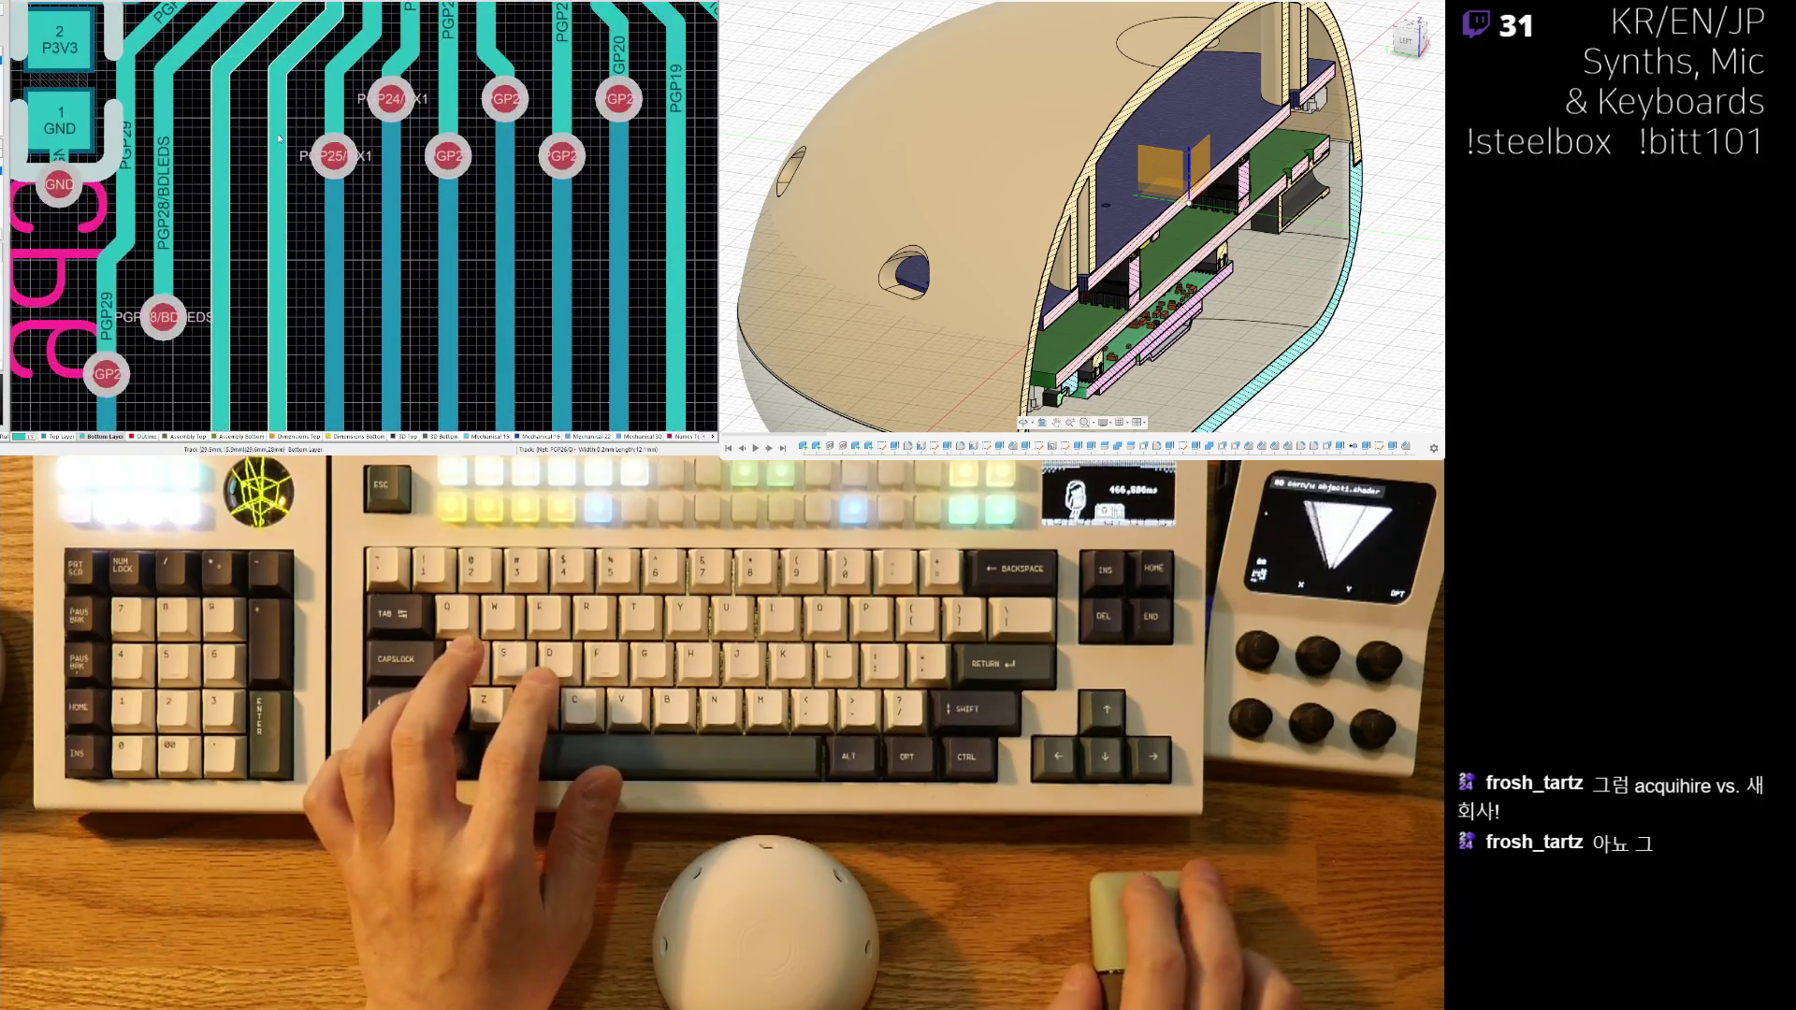
{"action": "scroll", "coordinate": [273, 172], "scroll_direction": "down", "scroll_amount": 5}
{"action": "right_click_drag", "start_coordinate": [276, 187], "coordinate": [292, 255]}
{"action": "scroll", "coordinate": [284, 321], "scroll_direction": "down", "scroll_amount": 4}
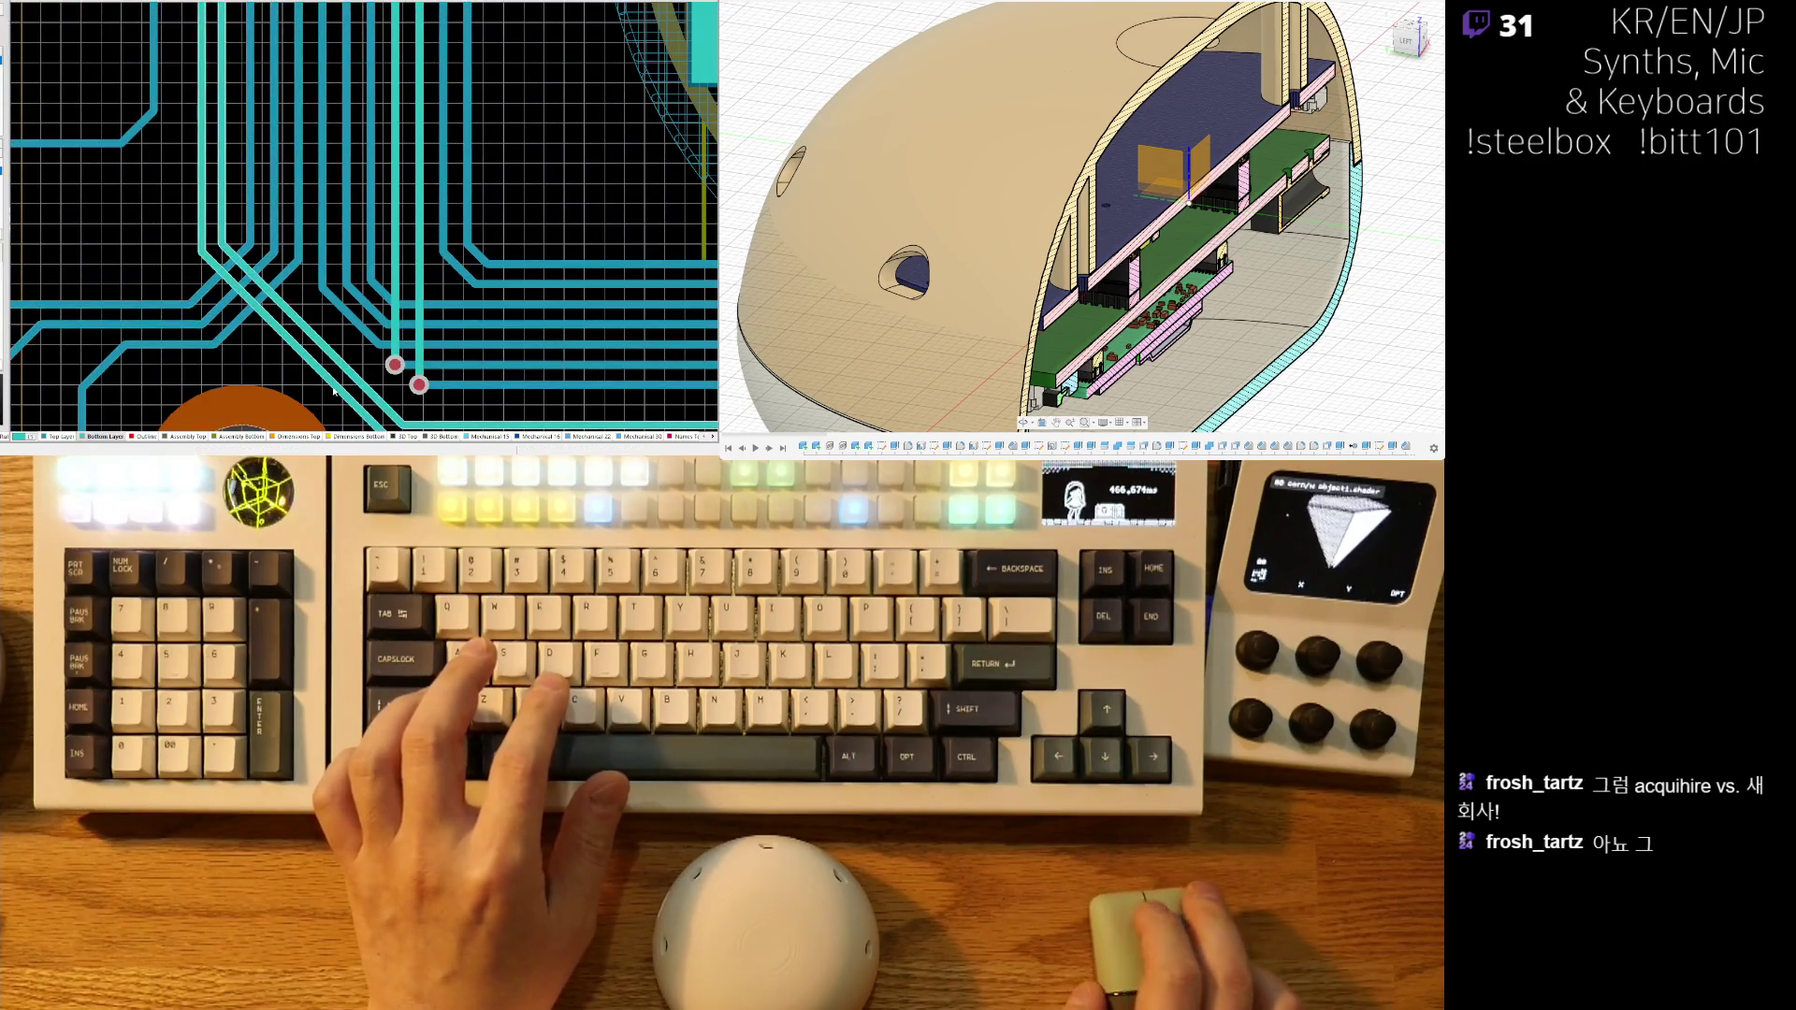
{"action": "right_click_drag", "start_coordinate": [333, 391], "coordinate": [269, 166]}
{"action": "scroll", "coordinate": [312, 240], "scroll_direction": "up", "scroll_amount": 2}
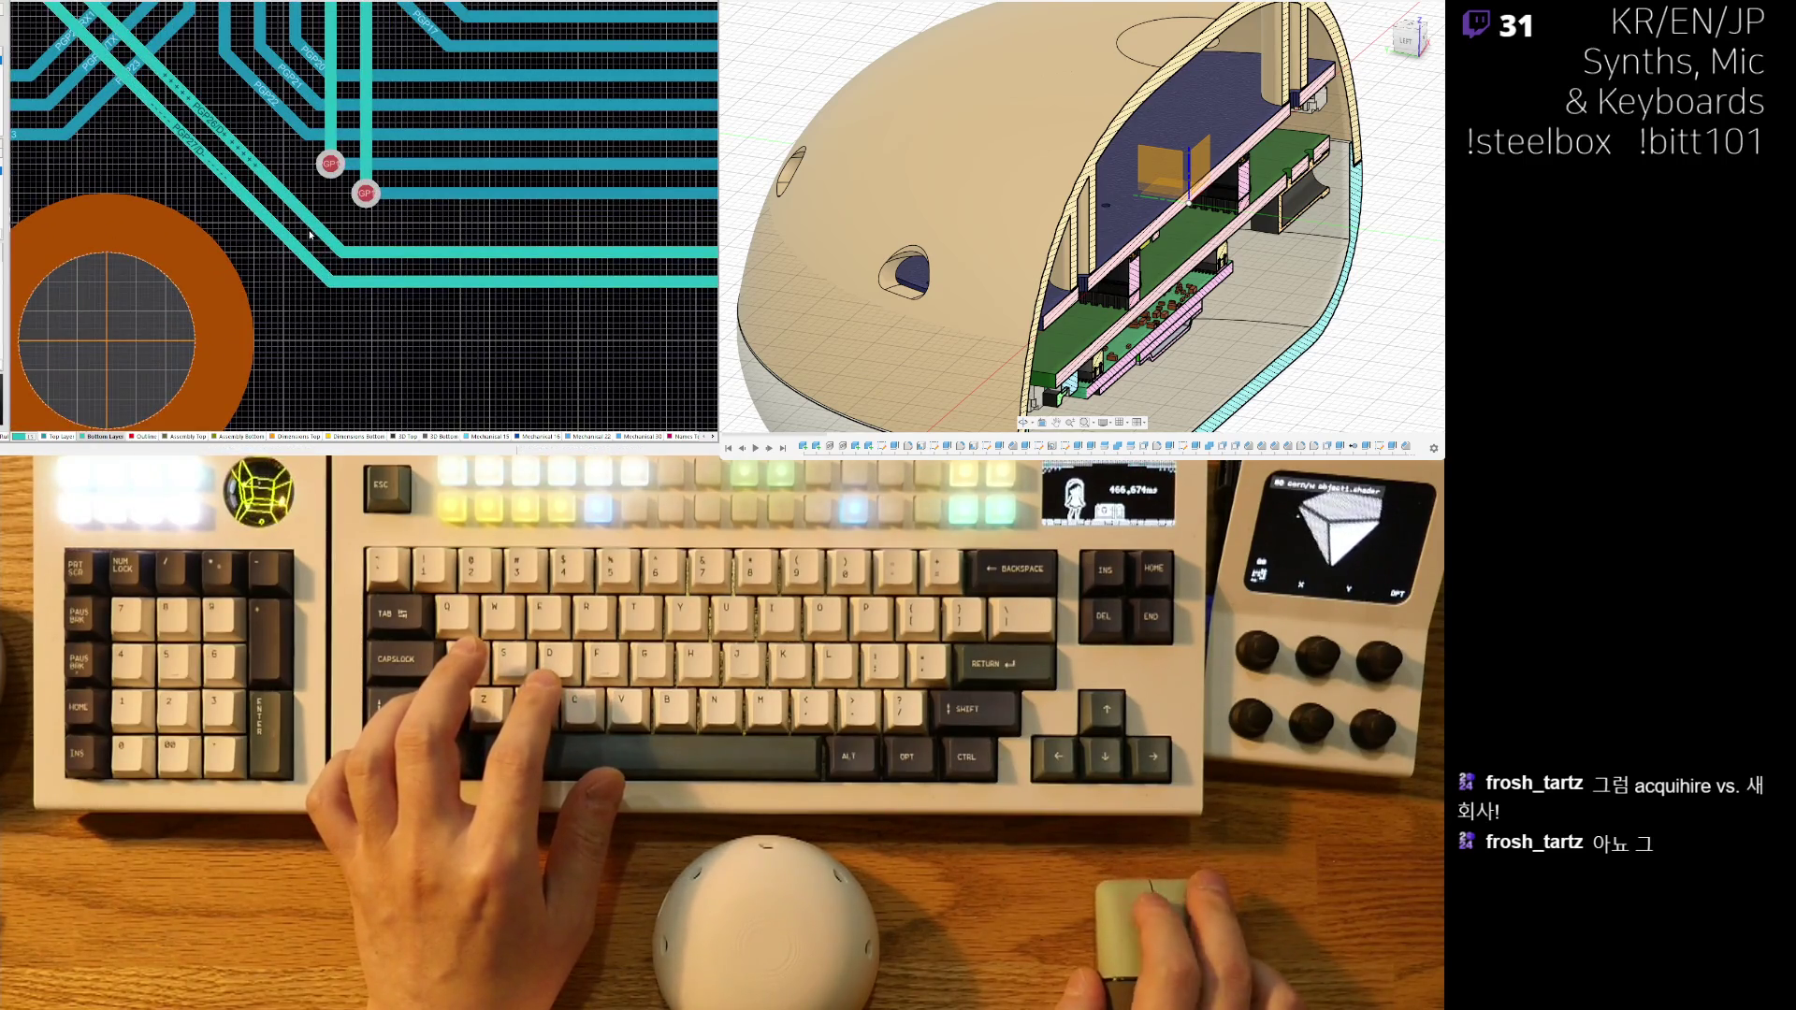
{"action": "scroll", "coordinate": [310, 235], "scroll_direction": "down", "scroll_amount": 3}
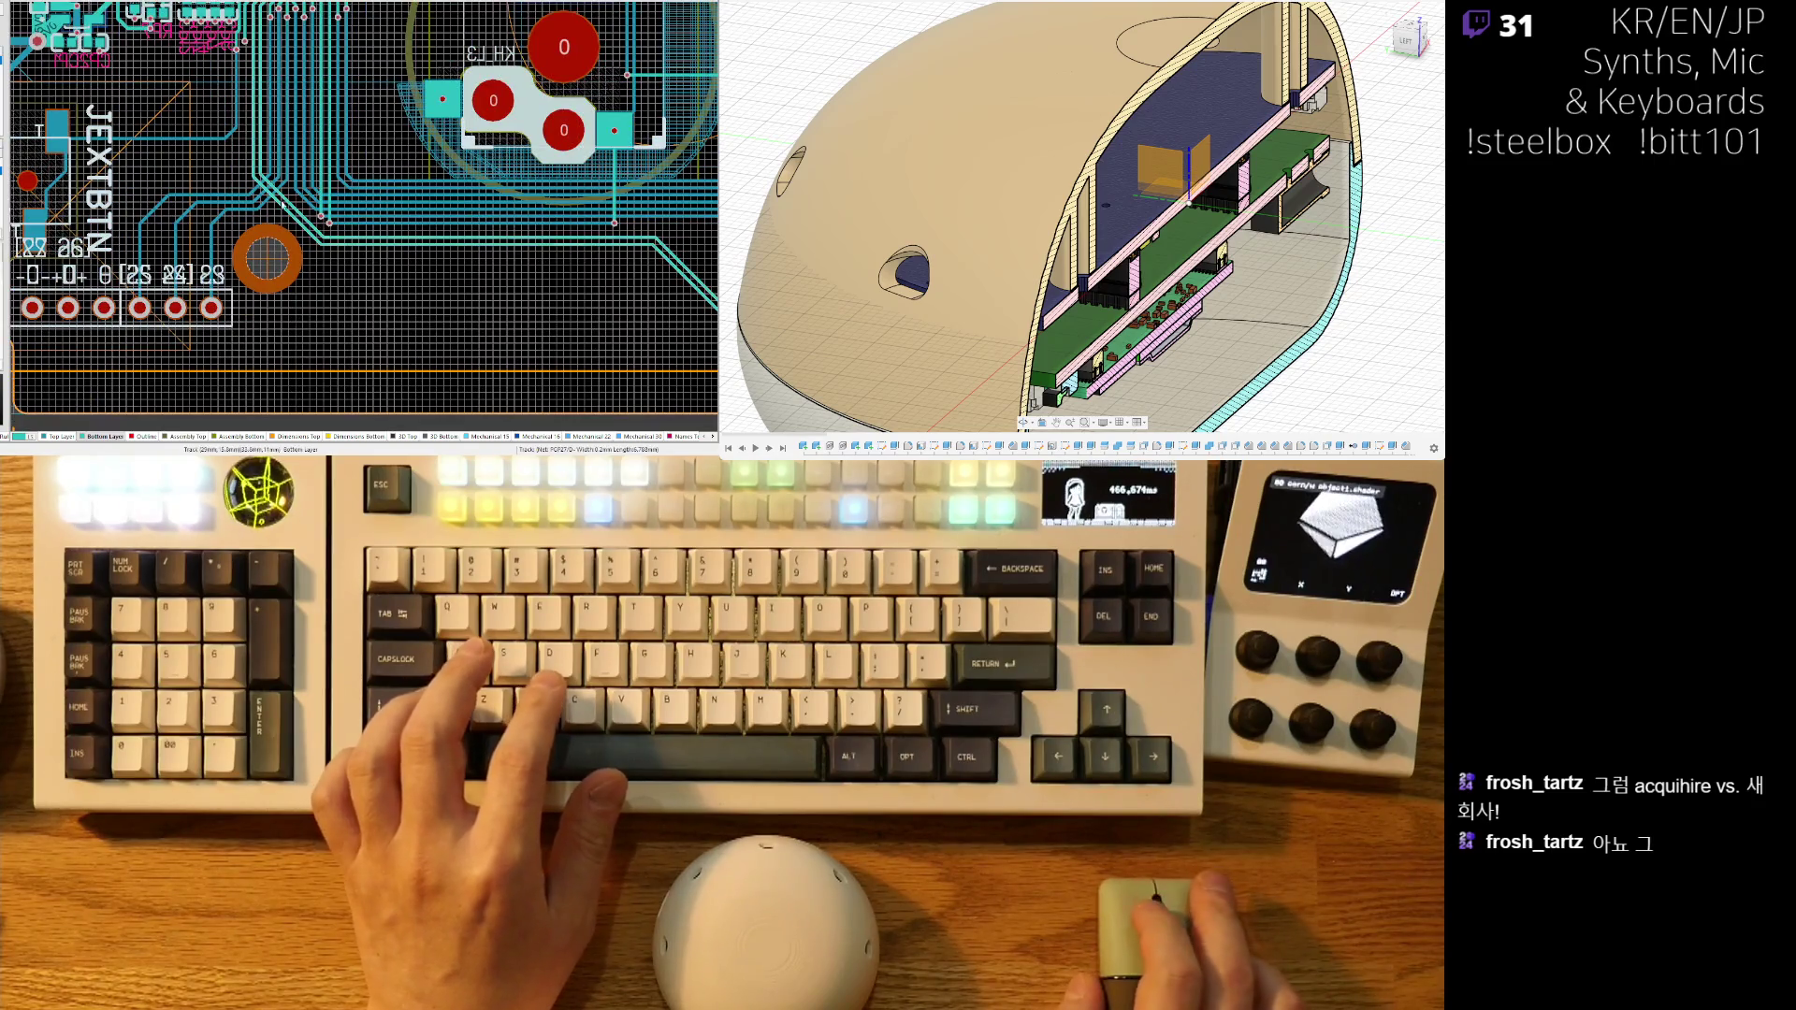
- Shift the PGP27/D- track right to tune its length and commit it
{"action": "scroll", "coordinate": [279, 205], "scroll_direction": "up", "scroll_amount": 3}
{"action": "scroll", "coordinate": [392, 261], "scroll_direction": "up", "scroll_amount": 1}
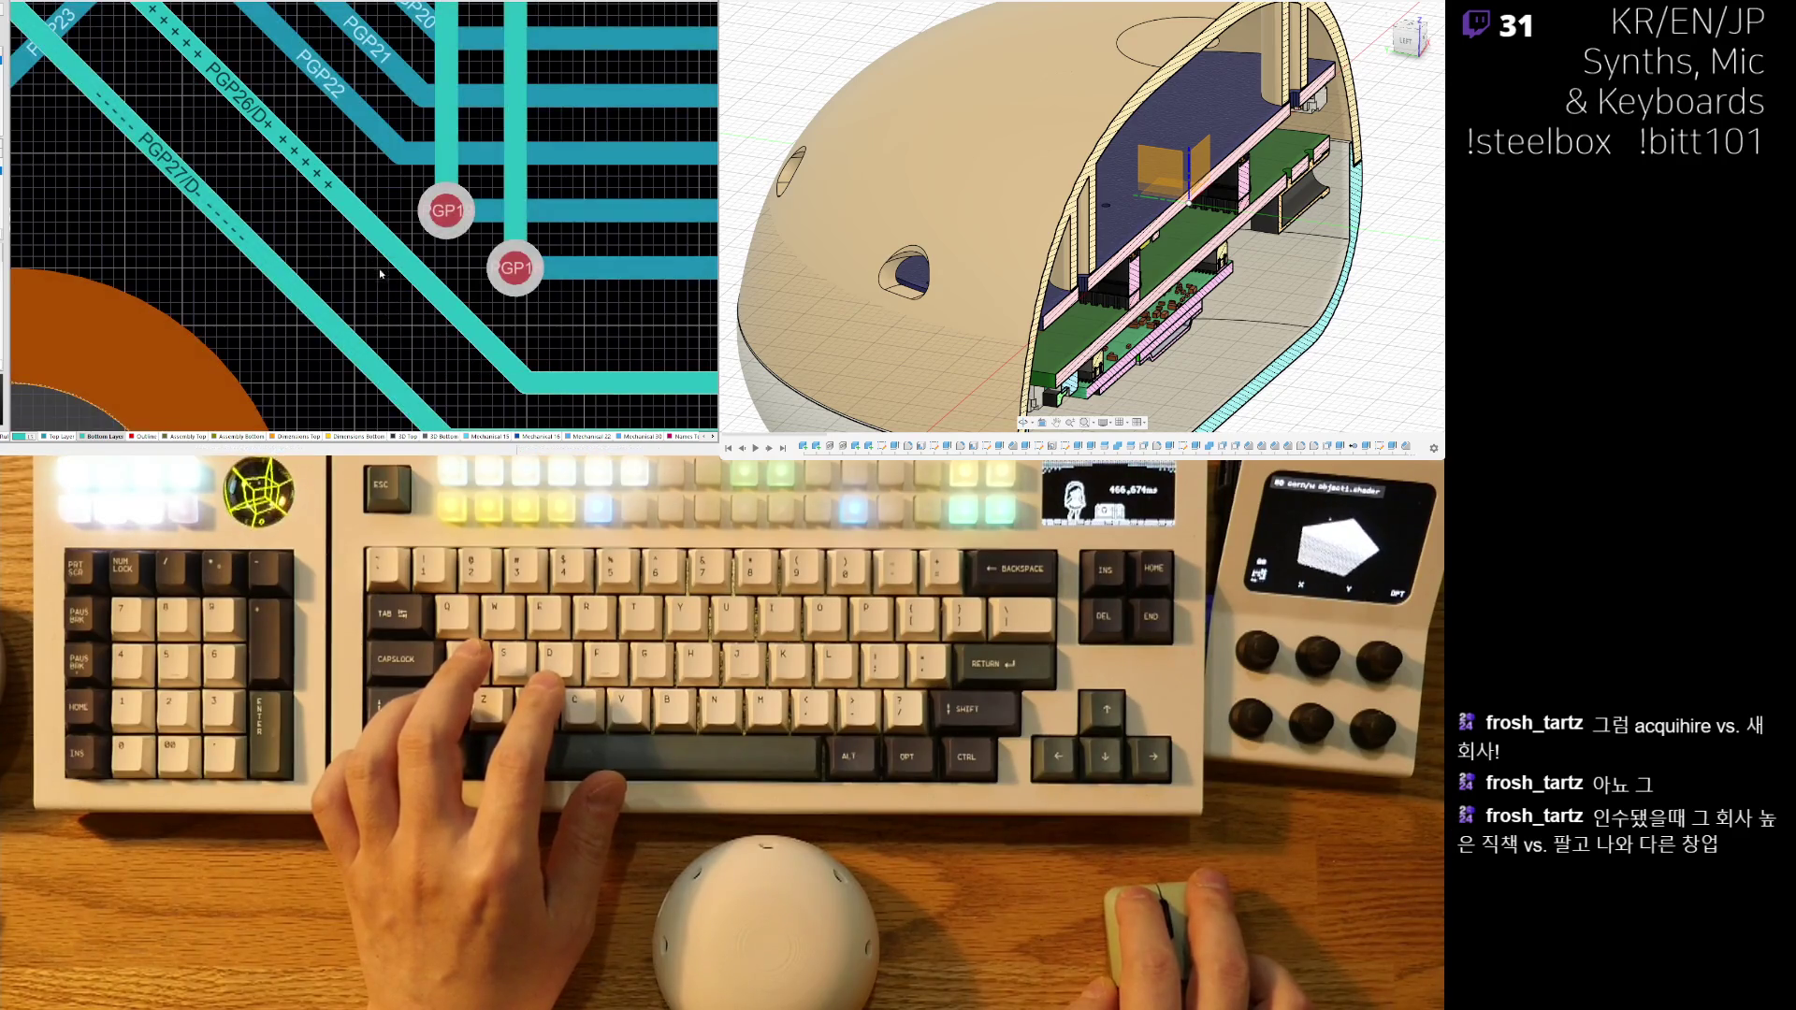
{"action": "left_click_drag", "start_coordinate": [289, 272], "coordinate": [348, 286]}
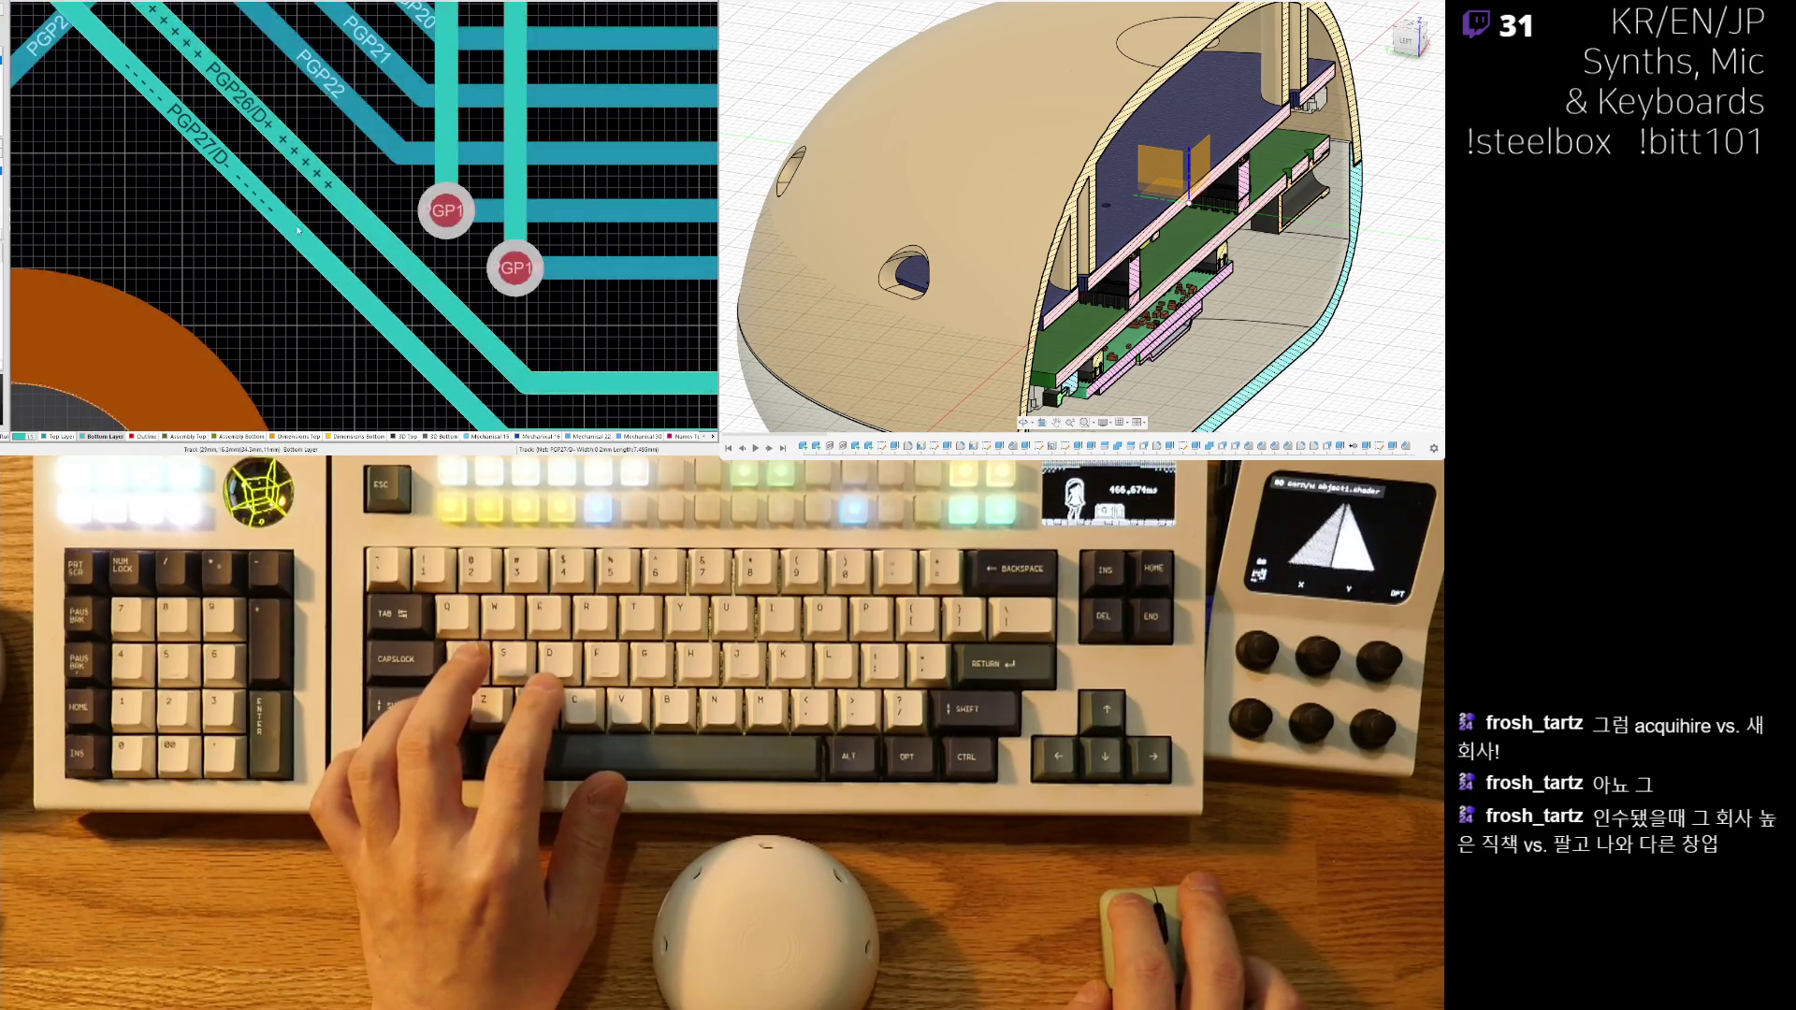
{"action": "scroll", "coordinate": [304, 233], "scroll_direction": "down", "scroll_amount": 5, "text": "ctrl"}
{"action": "right_click_drag", "start_coordinate": [257, 175], "coordinate": [224, 262]}
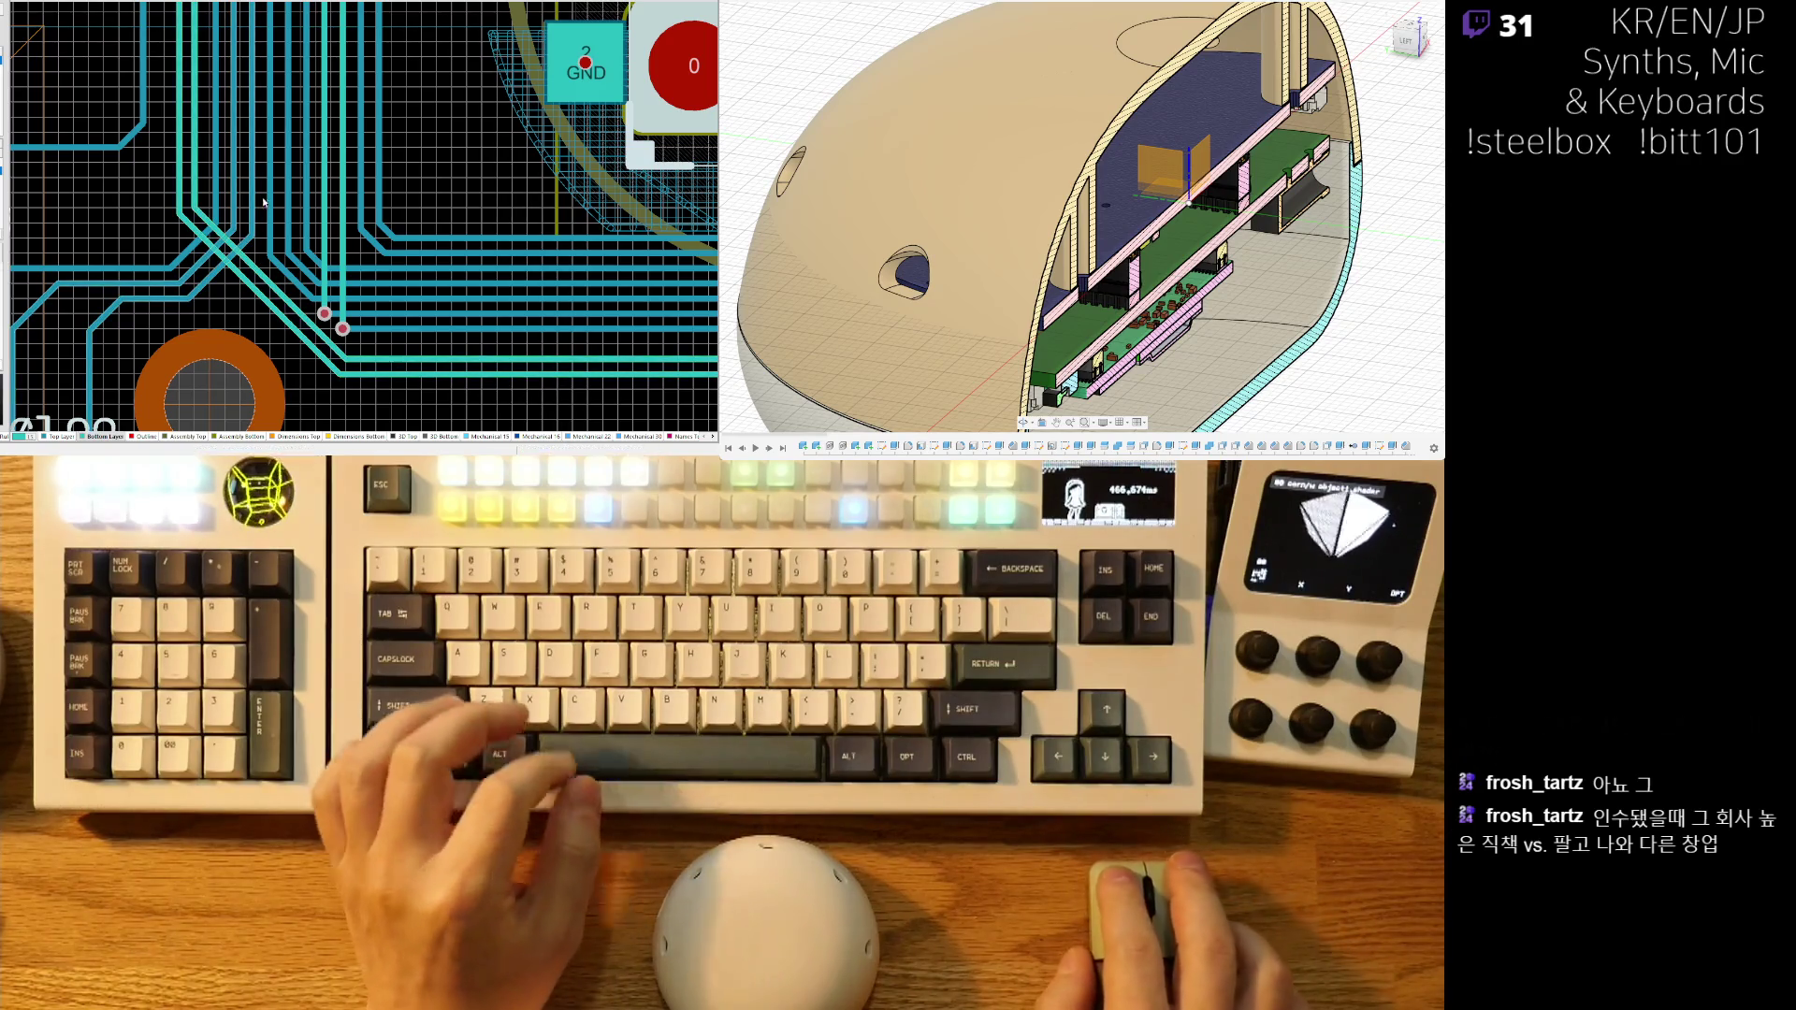
{"action": "scroll", "coordinate": [239, 252], "scroll_direction": "down", "scroll_amount": 4, "text": "ctrl"}
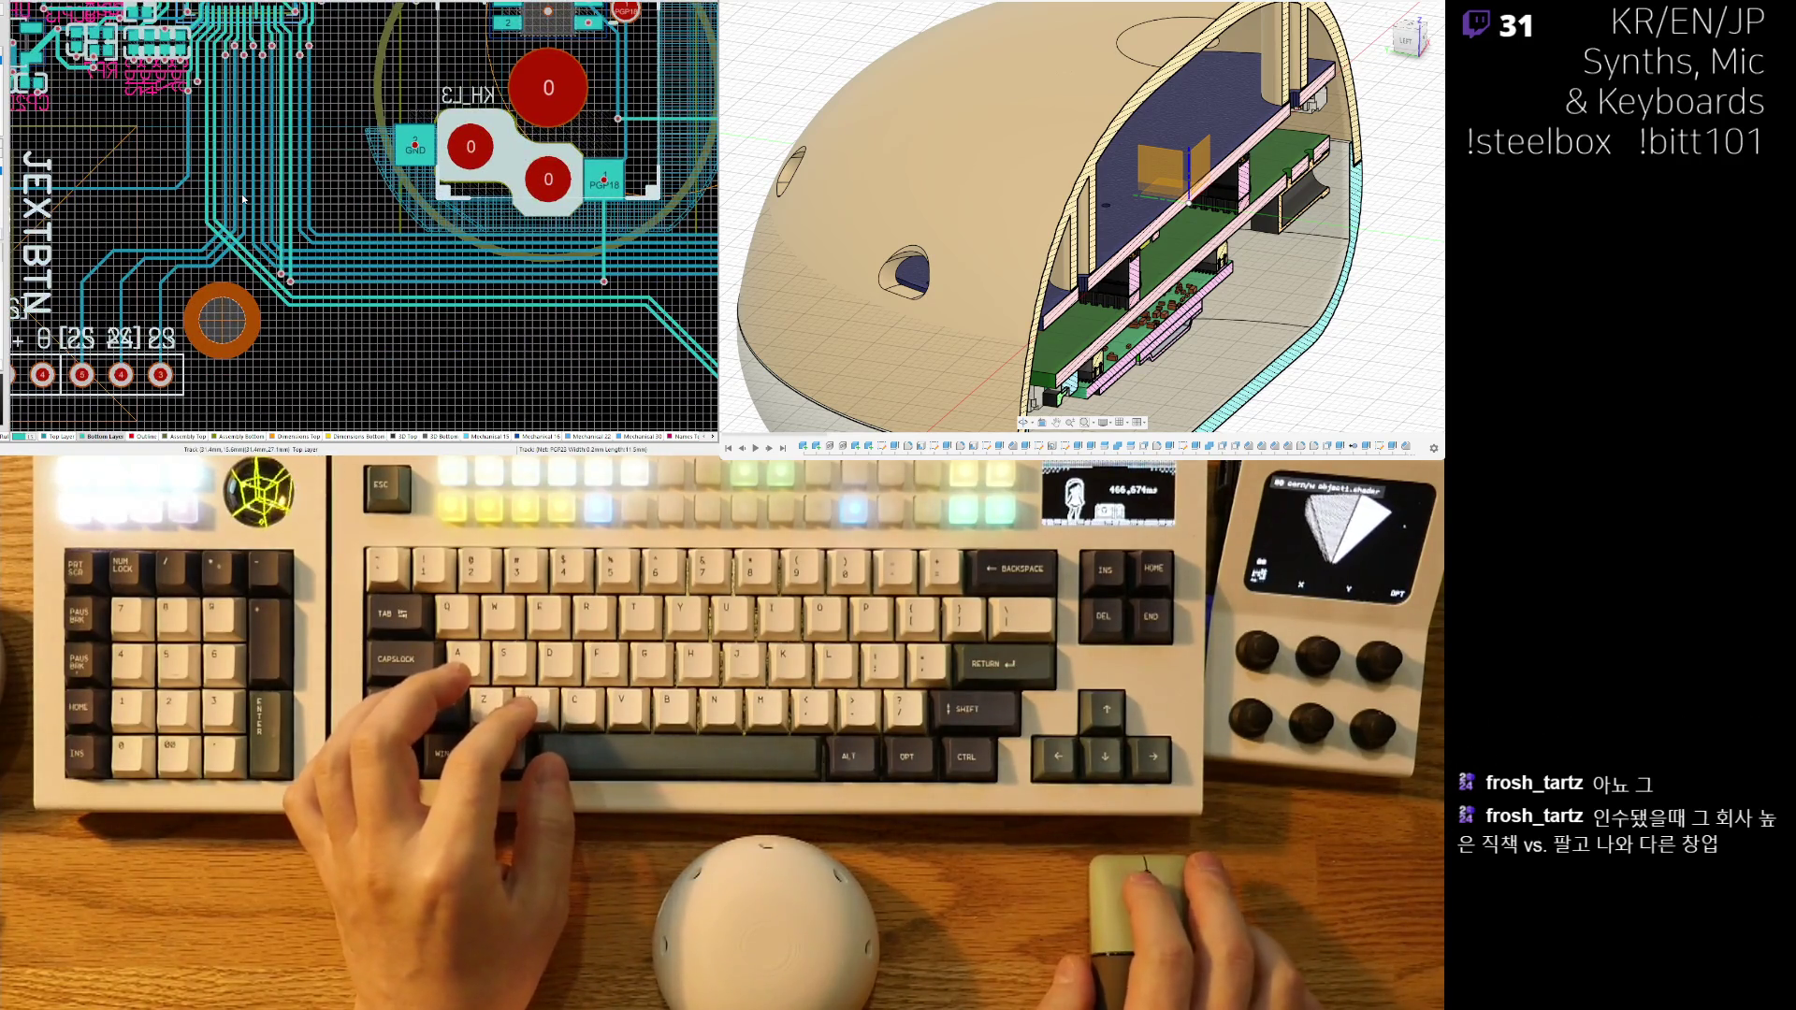
{"action": "scroll", "coordinate": [242, 198], "scroll_direction": "up", "scroll_amount": 3, "text": "ctrl"}
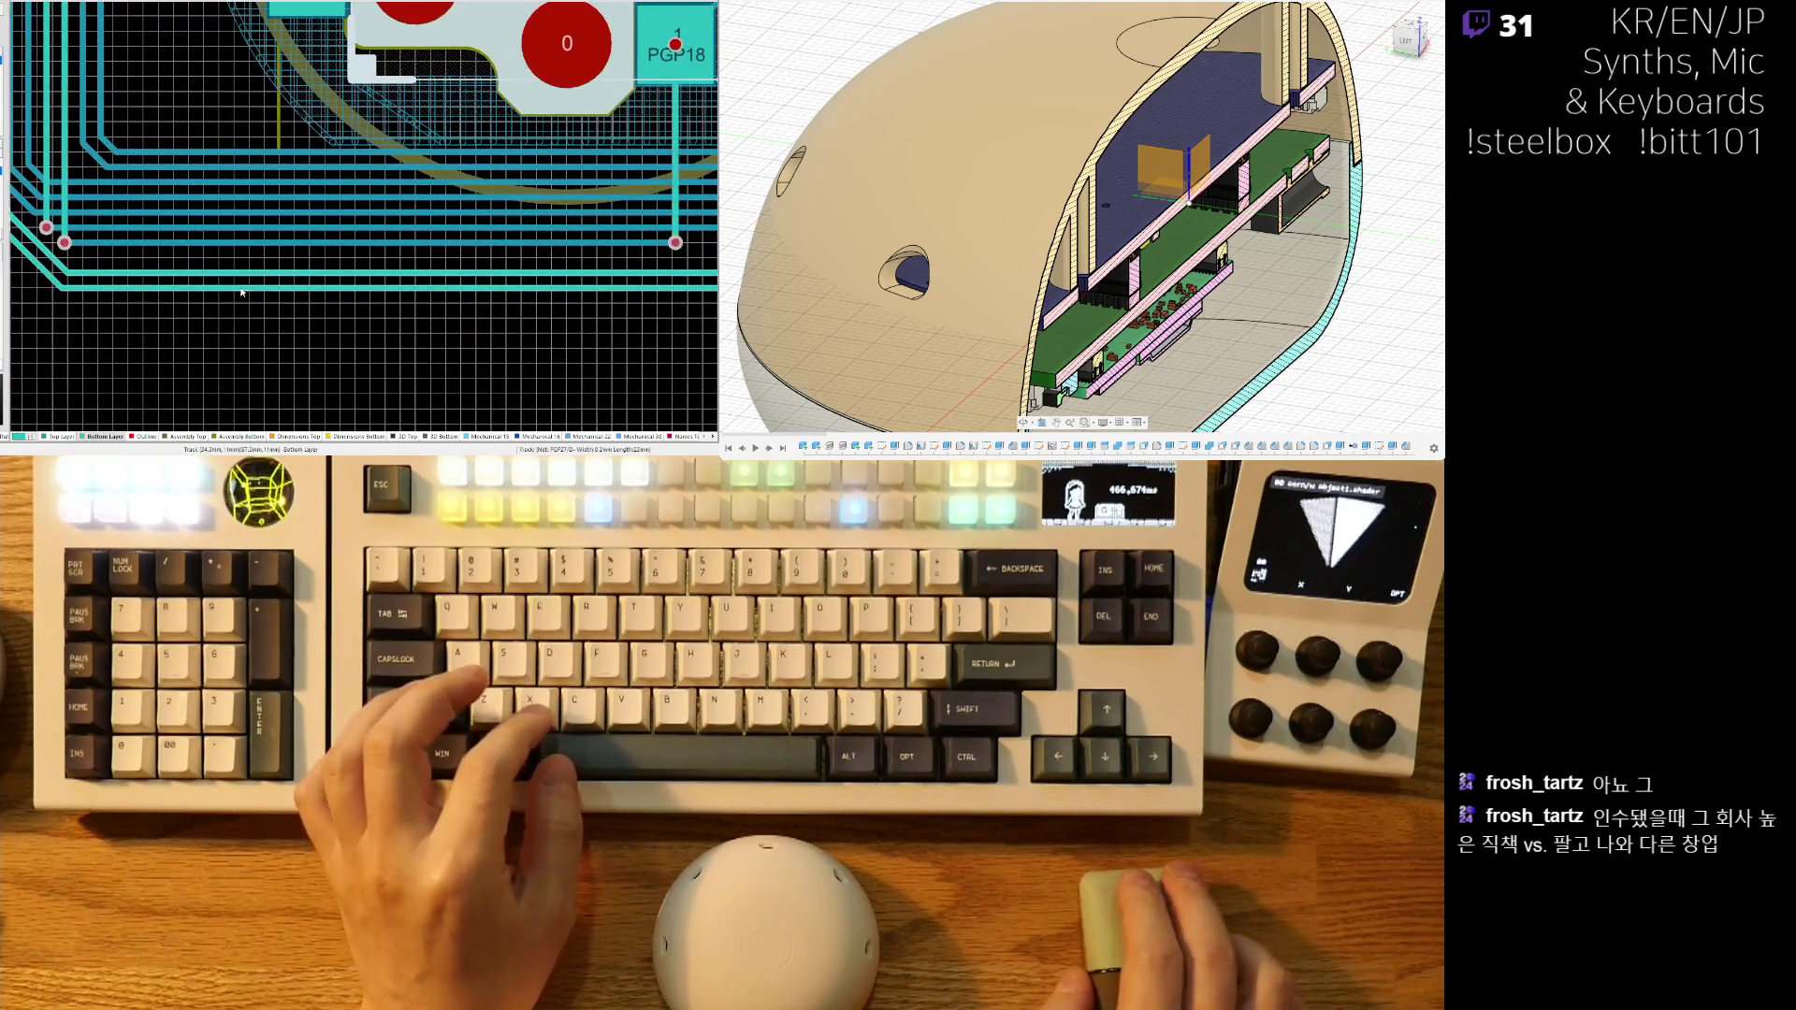
{"action": "scroll", "coordinate": [224, 294], "scroll_direction": "up", "scroll_amount": 3, "text": "ctrl"}
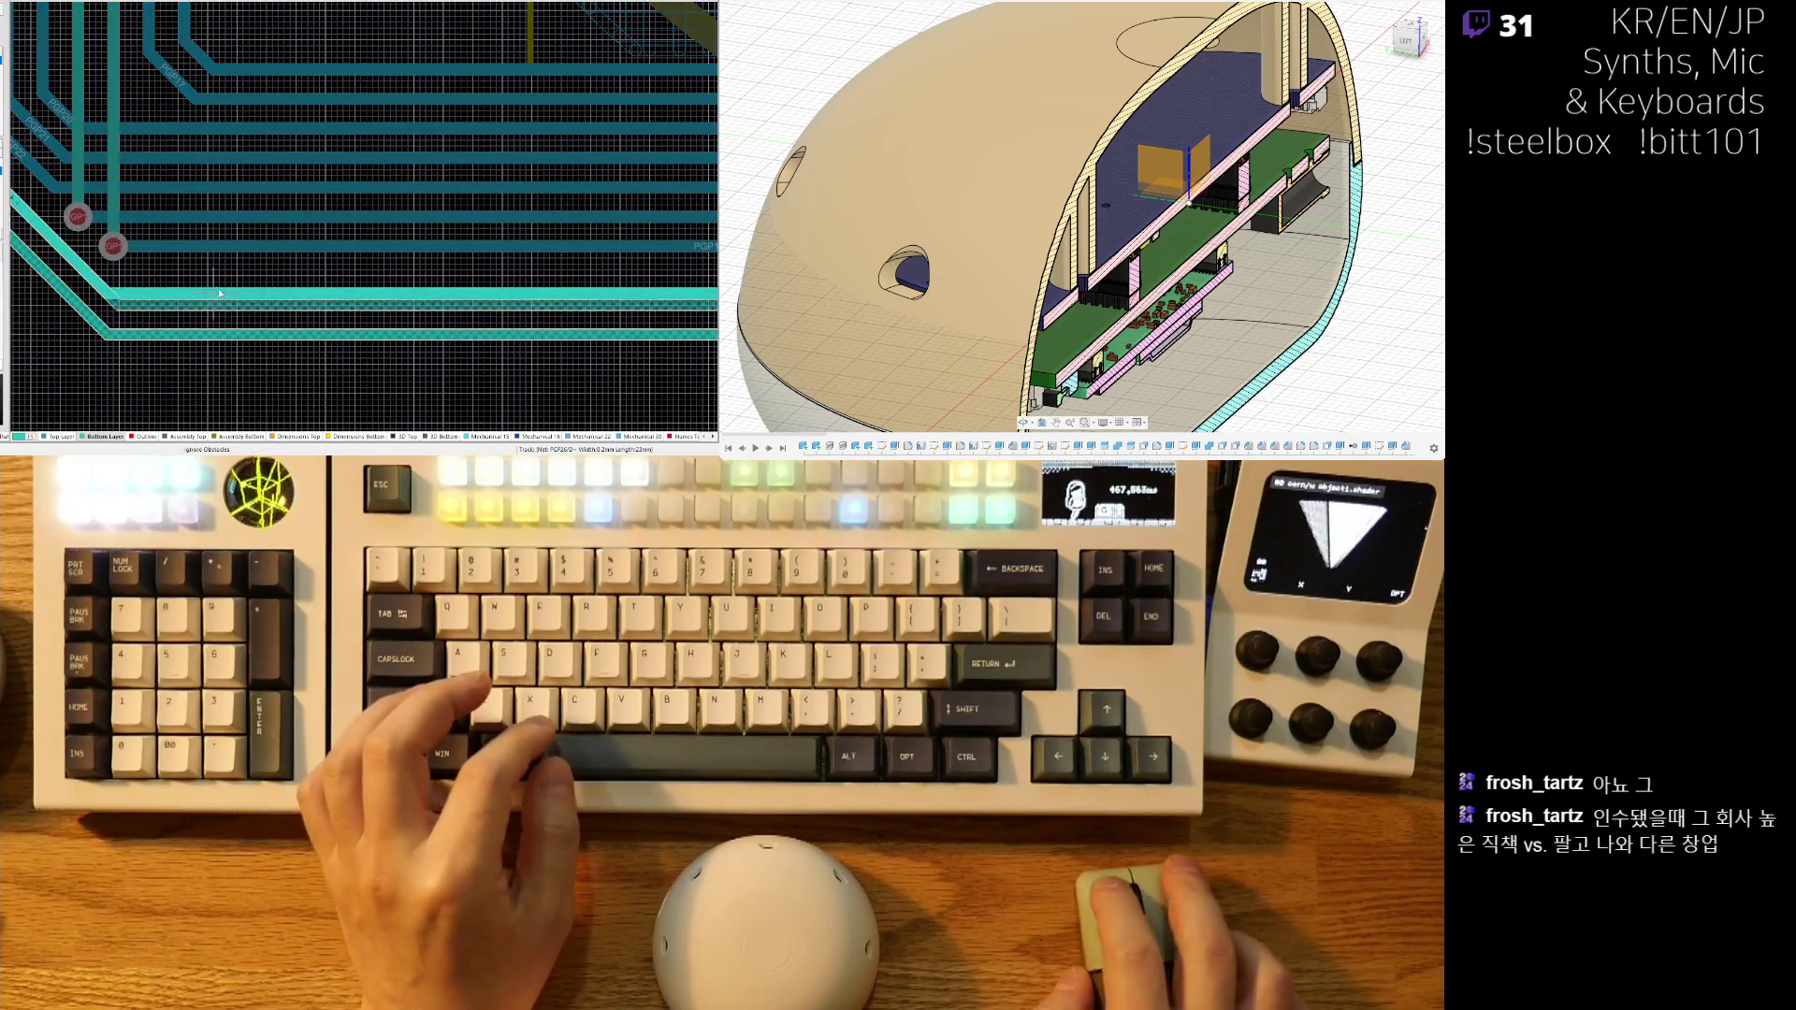
{"action": "left_click", "coordinate": [225, 275]}
{"action": "key", "text": "Escape"}
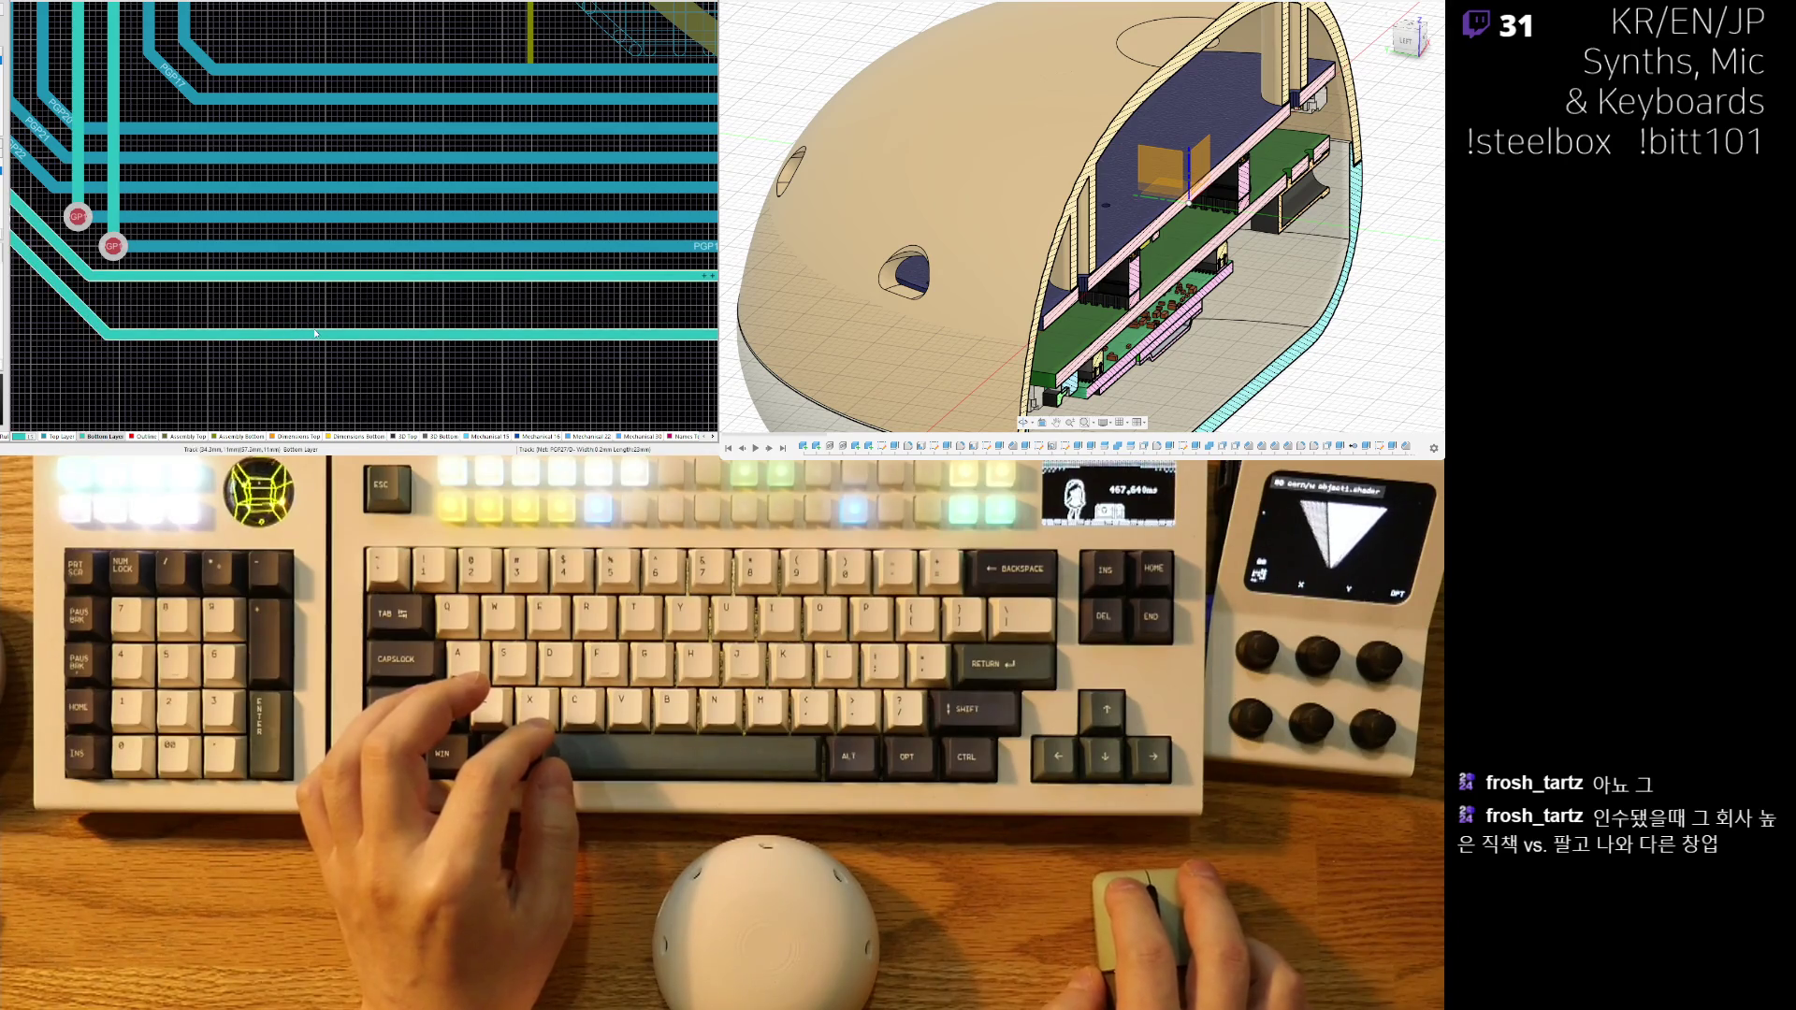
- Move the track corner near the STEELBOX label up toward the logo
{"action": "scroll", "coordinate": [369, 328], "scroll_direction": "down", "scroll_amount": 5, "text": "ctrl"}
{"action": "right_click_drag", "start_coordinate": [369, 329], "coordinate": [222, 306]}
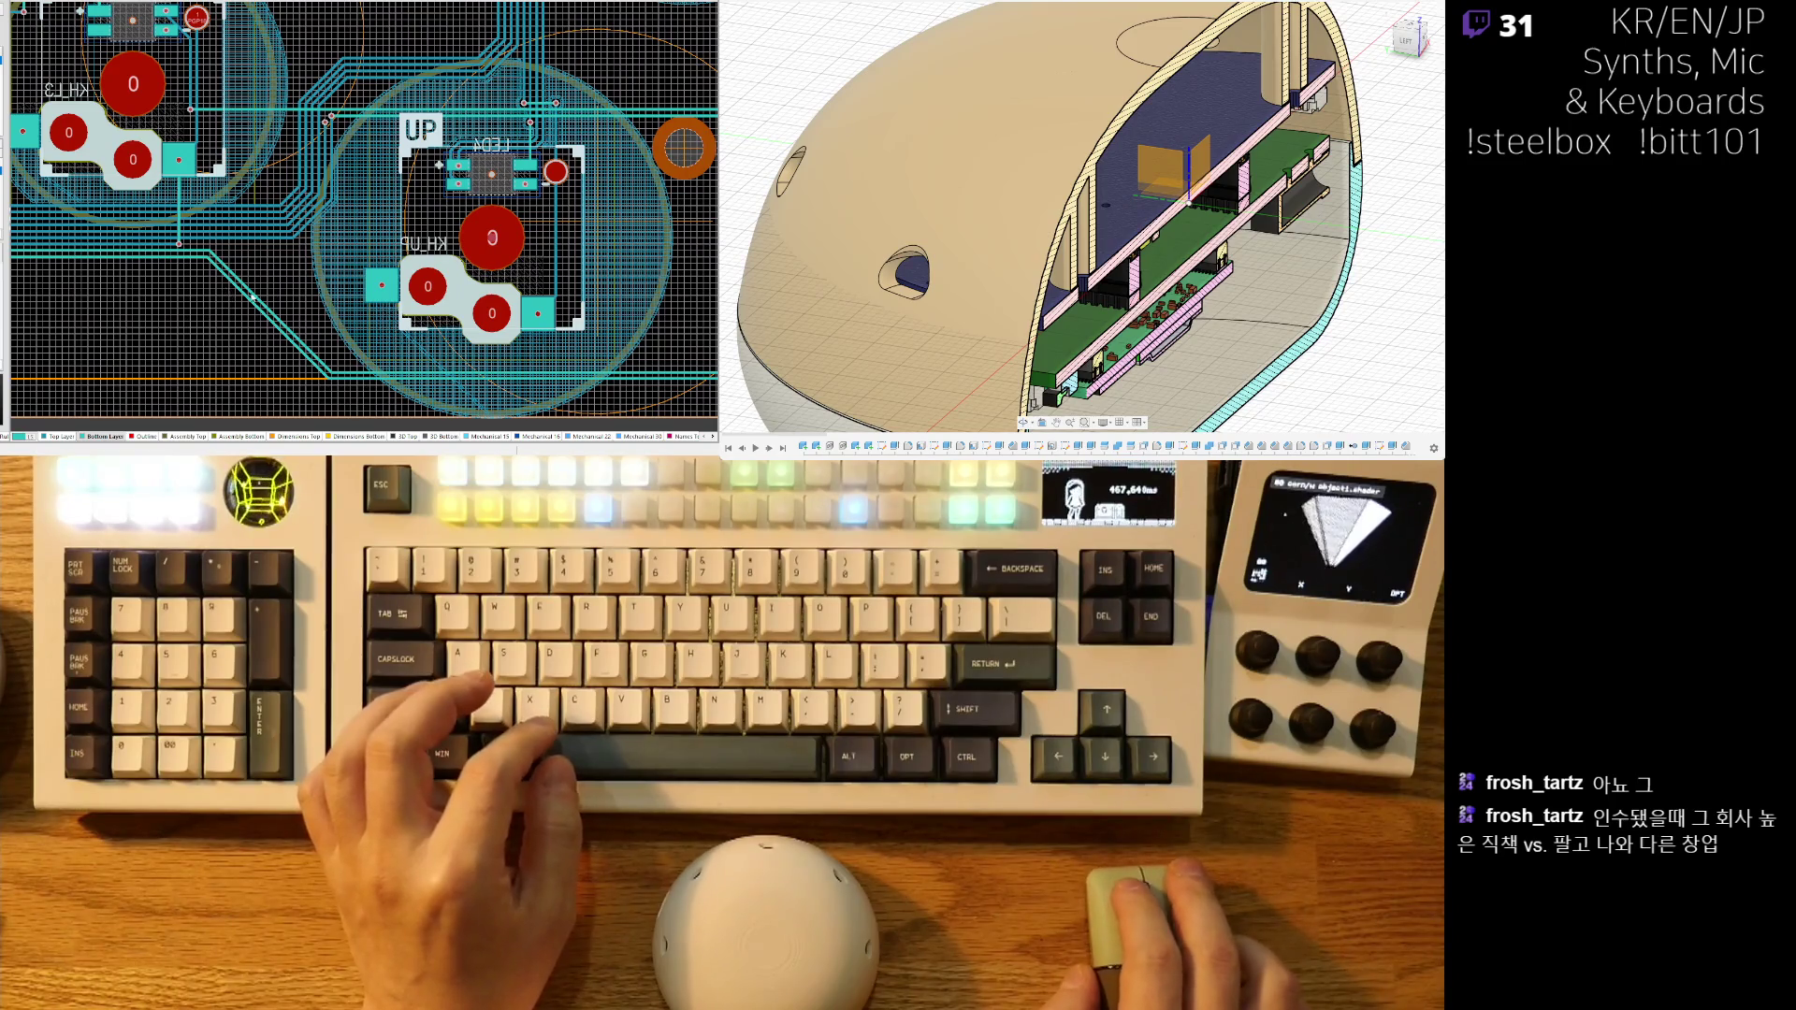
{"action": "scroll", "coordinate": [241, 295], "scroll_direction": "down", "scroll_amount": 4, "text": "ctrl"}
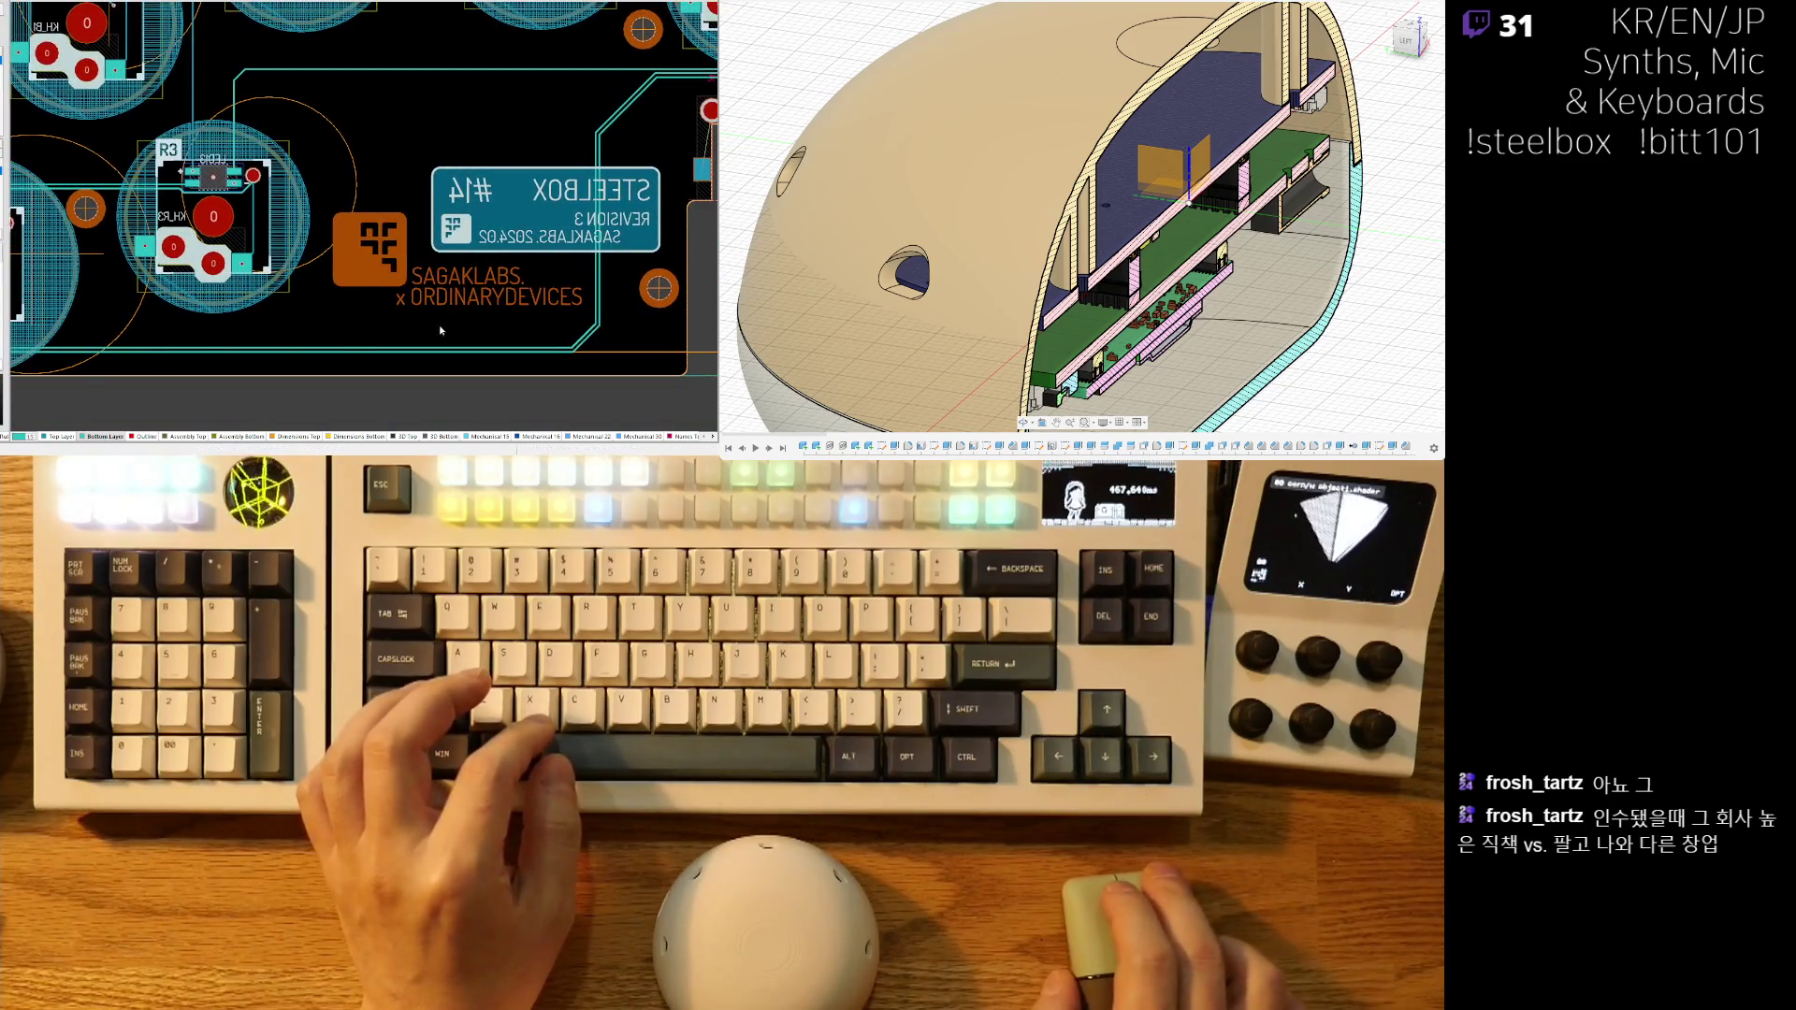
{"action": "scroll", "coordinate": [585, 332], "scroll_direction": "up", "scroll_amount": 2, "text": "ctrl"}
{"action": "left_click_drag", "start_coordinate": [578, 348], "coordinate": [603, 253]}
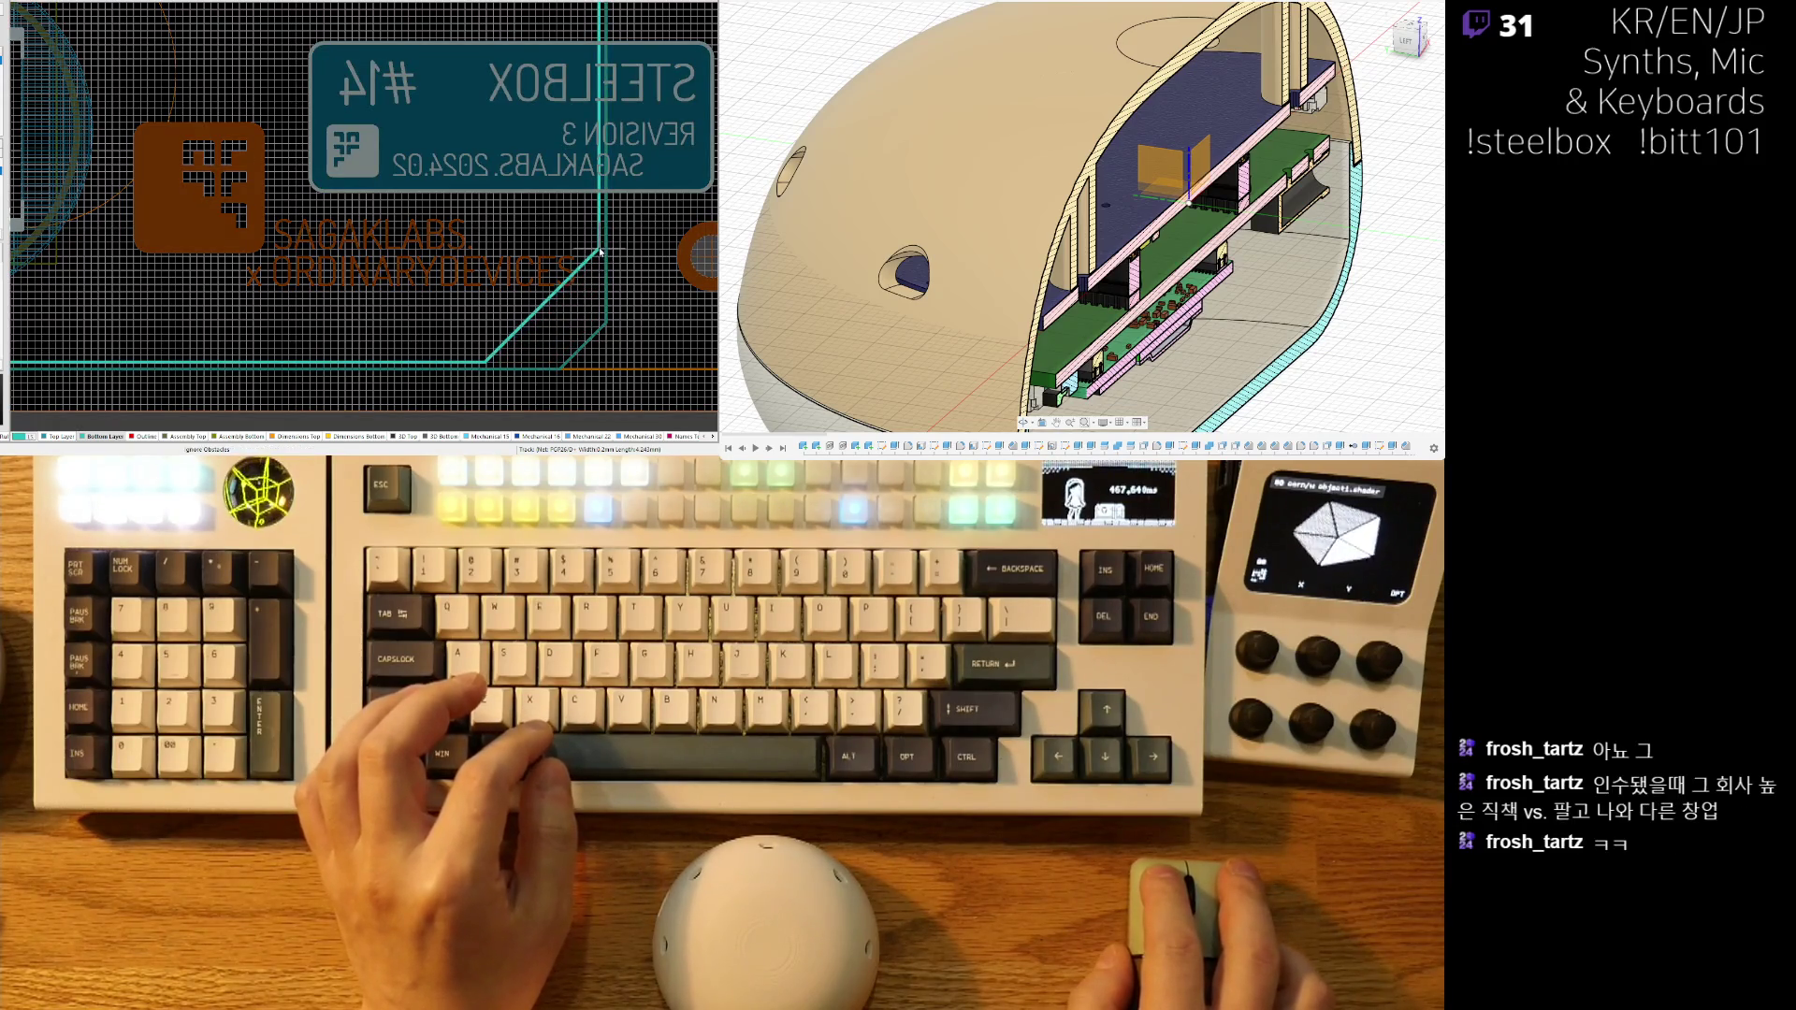
{"action": "scroll", "coordinate": [584, 251], "scroll_direction": "up", "scroll_amount": 2, "text": "ctrl"}
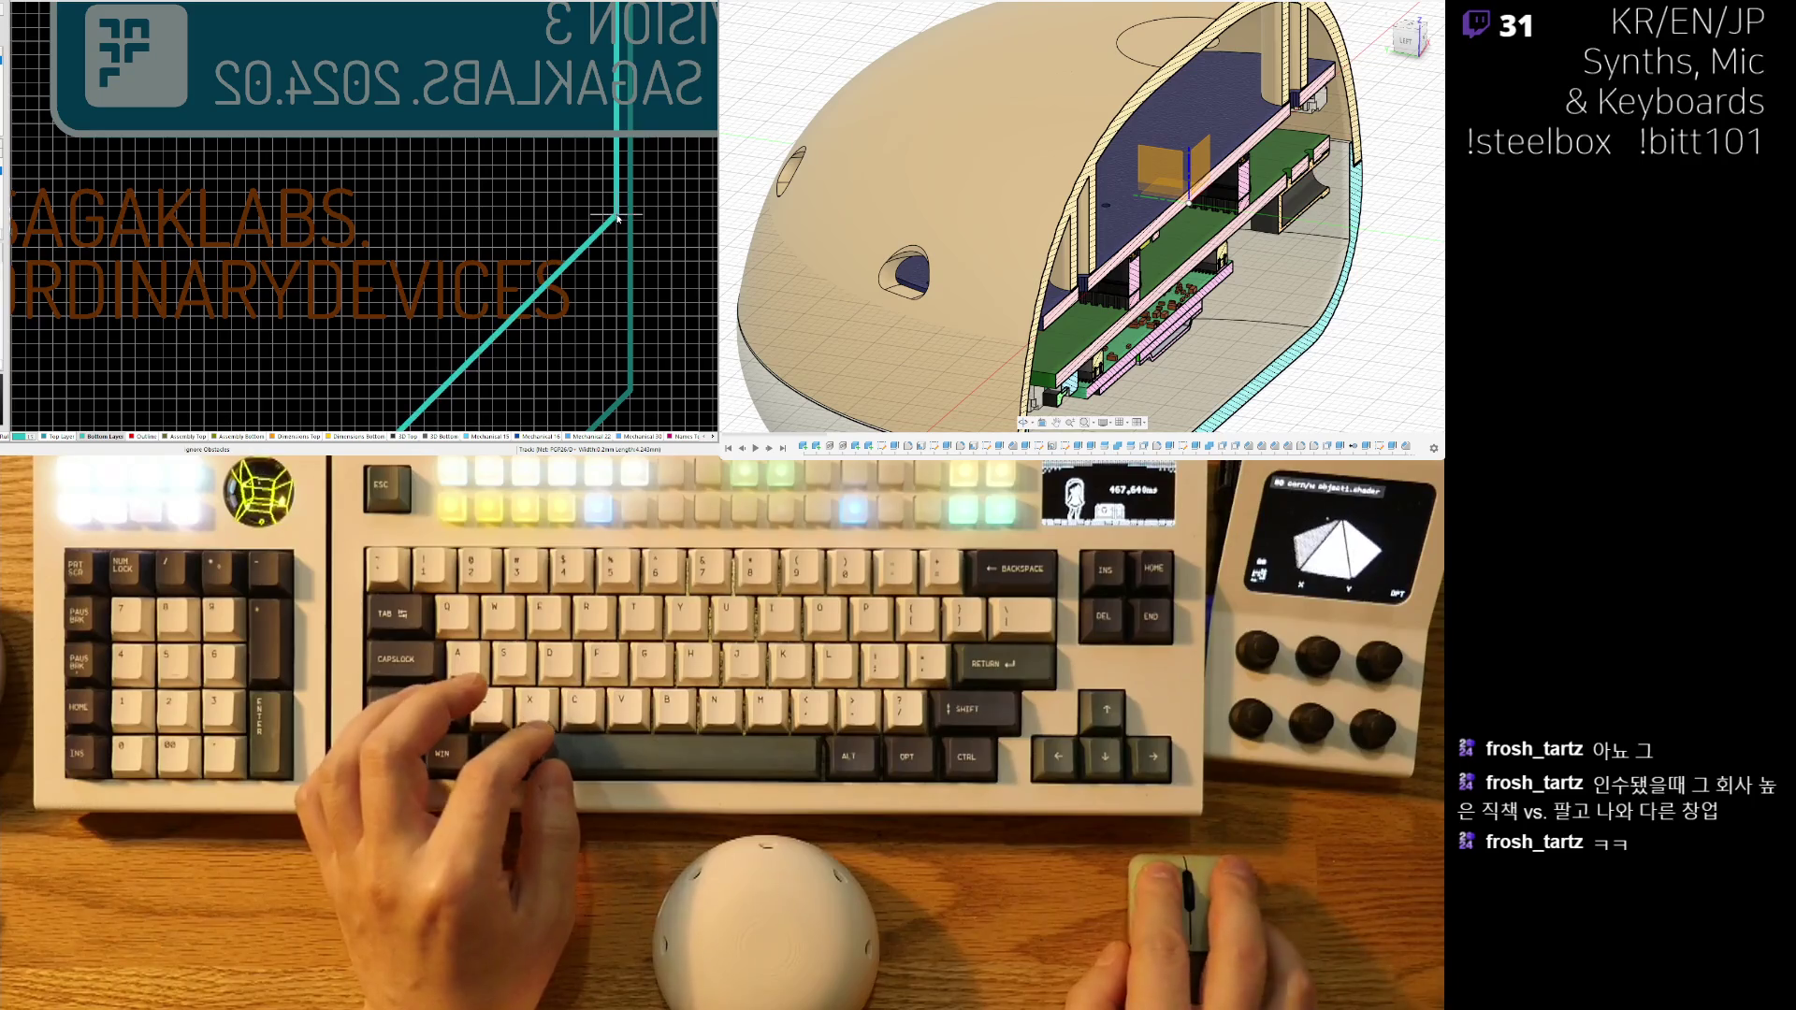
{"action": "left_click_drag", "start_coordinate": [617, 224], "coordinate": [617, 225]}
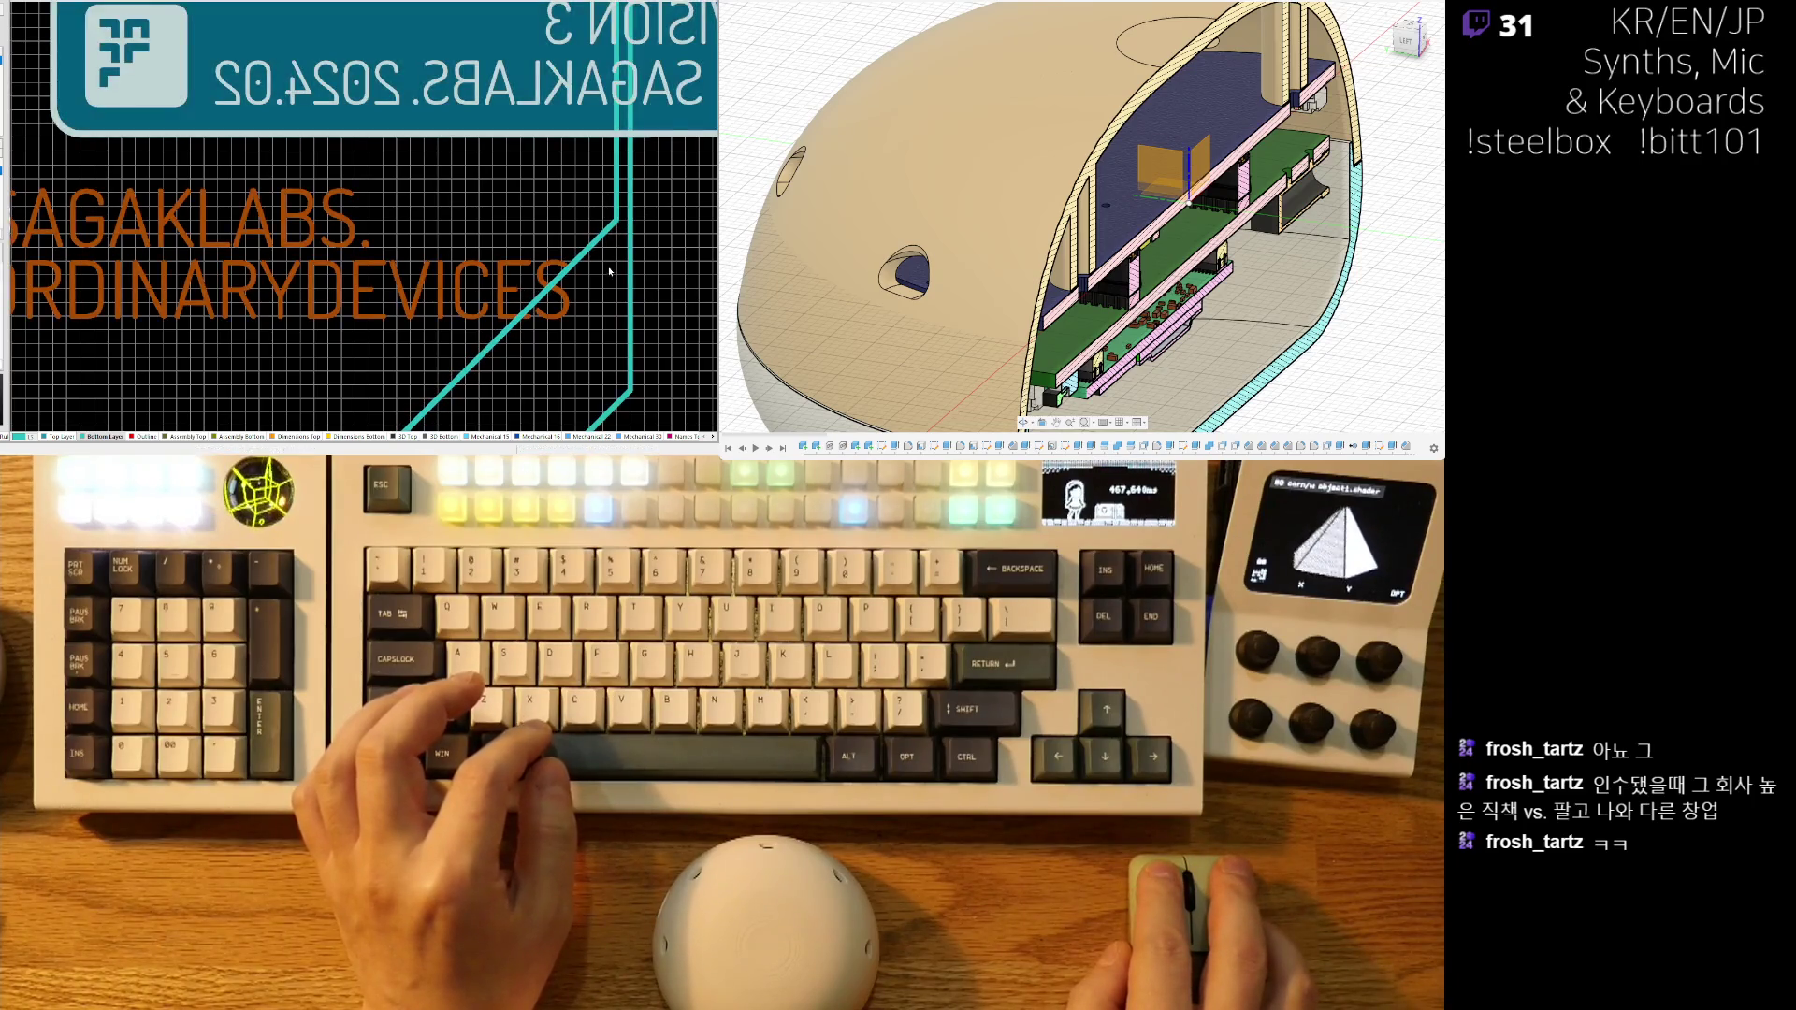
{"action": "mouse_move", "coordinate": [610, 415]}
{"action": "left_mouse_down"}
{"action": "mouse_move", "coordinate": [582, 264]}
{"action": "mouse_move", "coordinate": [491, 300]}
{"action": "left_mouse_up"}
- Switch routing to Ignore Obstacles and start a new segment on the bottom-layer traces
{"action": "scroll", "coordinate": [243, 262], "scroll_direction": "down", "scroll_amount": 3, "text": "ctrl"}
{"action": "right_click_drag", "start_coordinate": [234, 242], "coordinate": [567, 294]}
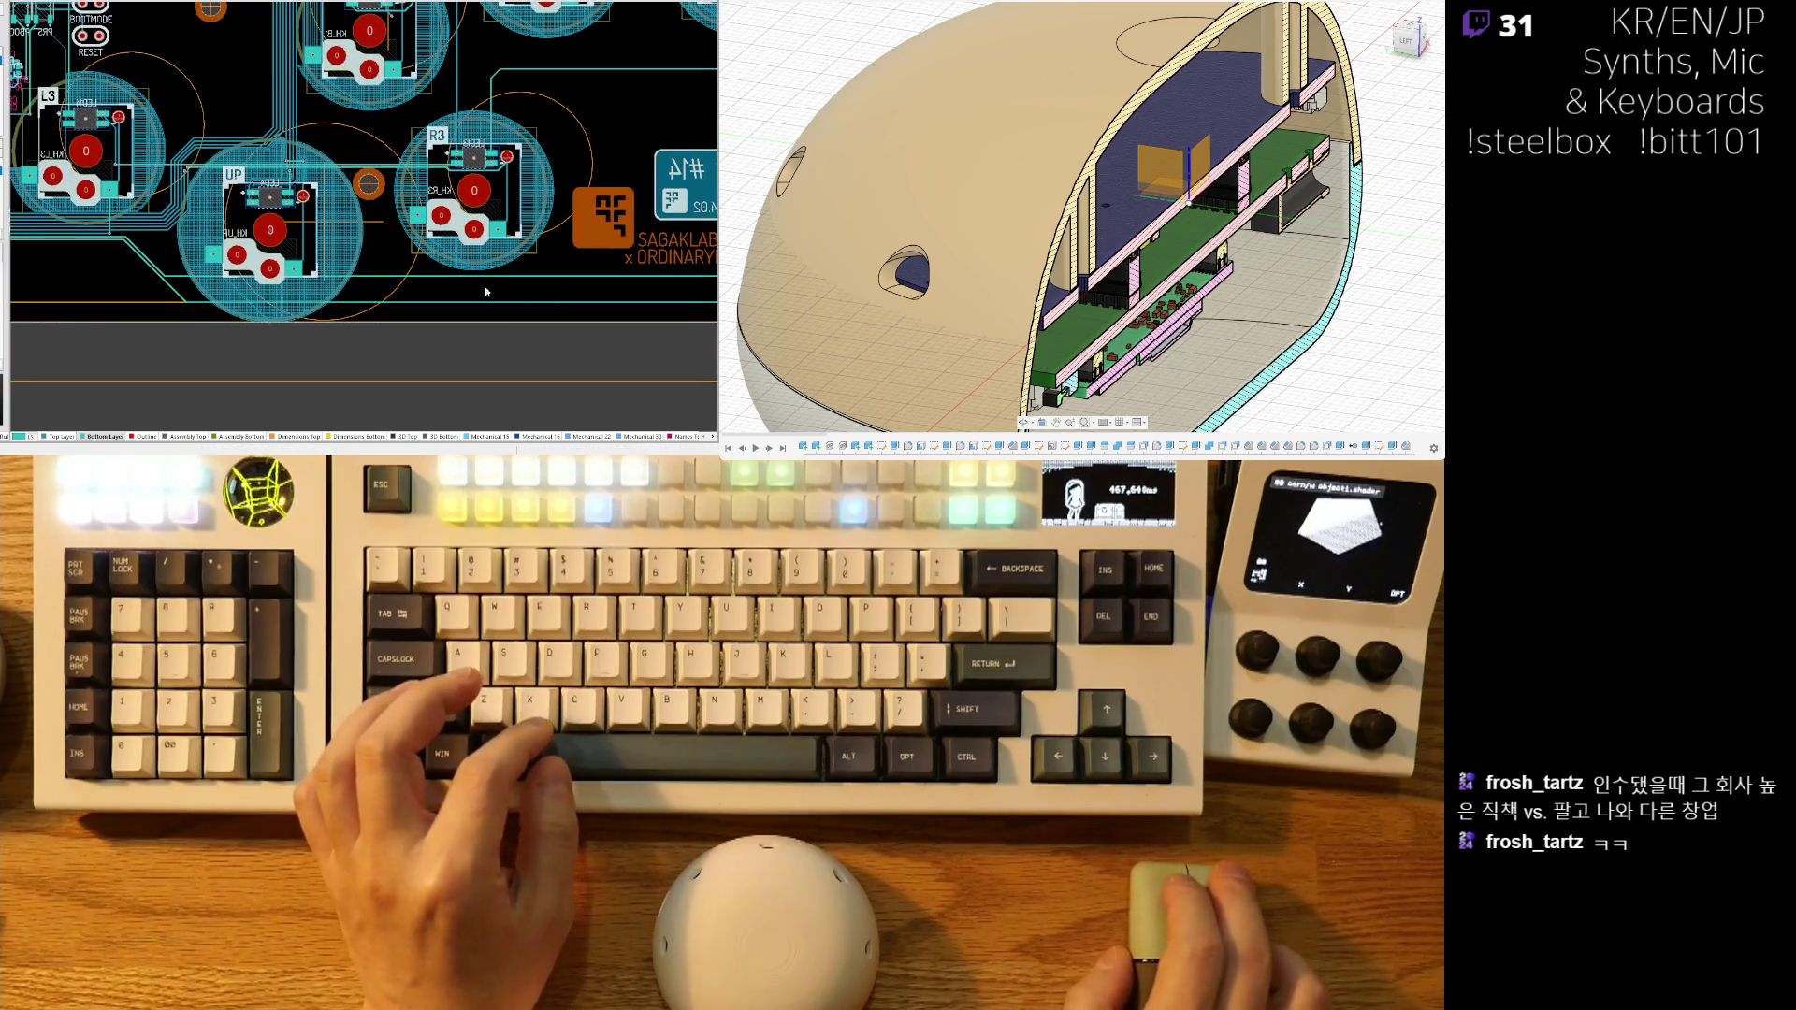
{"action": "scroll", "coordinate": [411, 289], "scroll_direction": "up", "scroll_amount": 2, "text": "ctrl"}
{"action": "key", "text": "shift+r"}
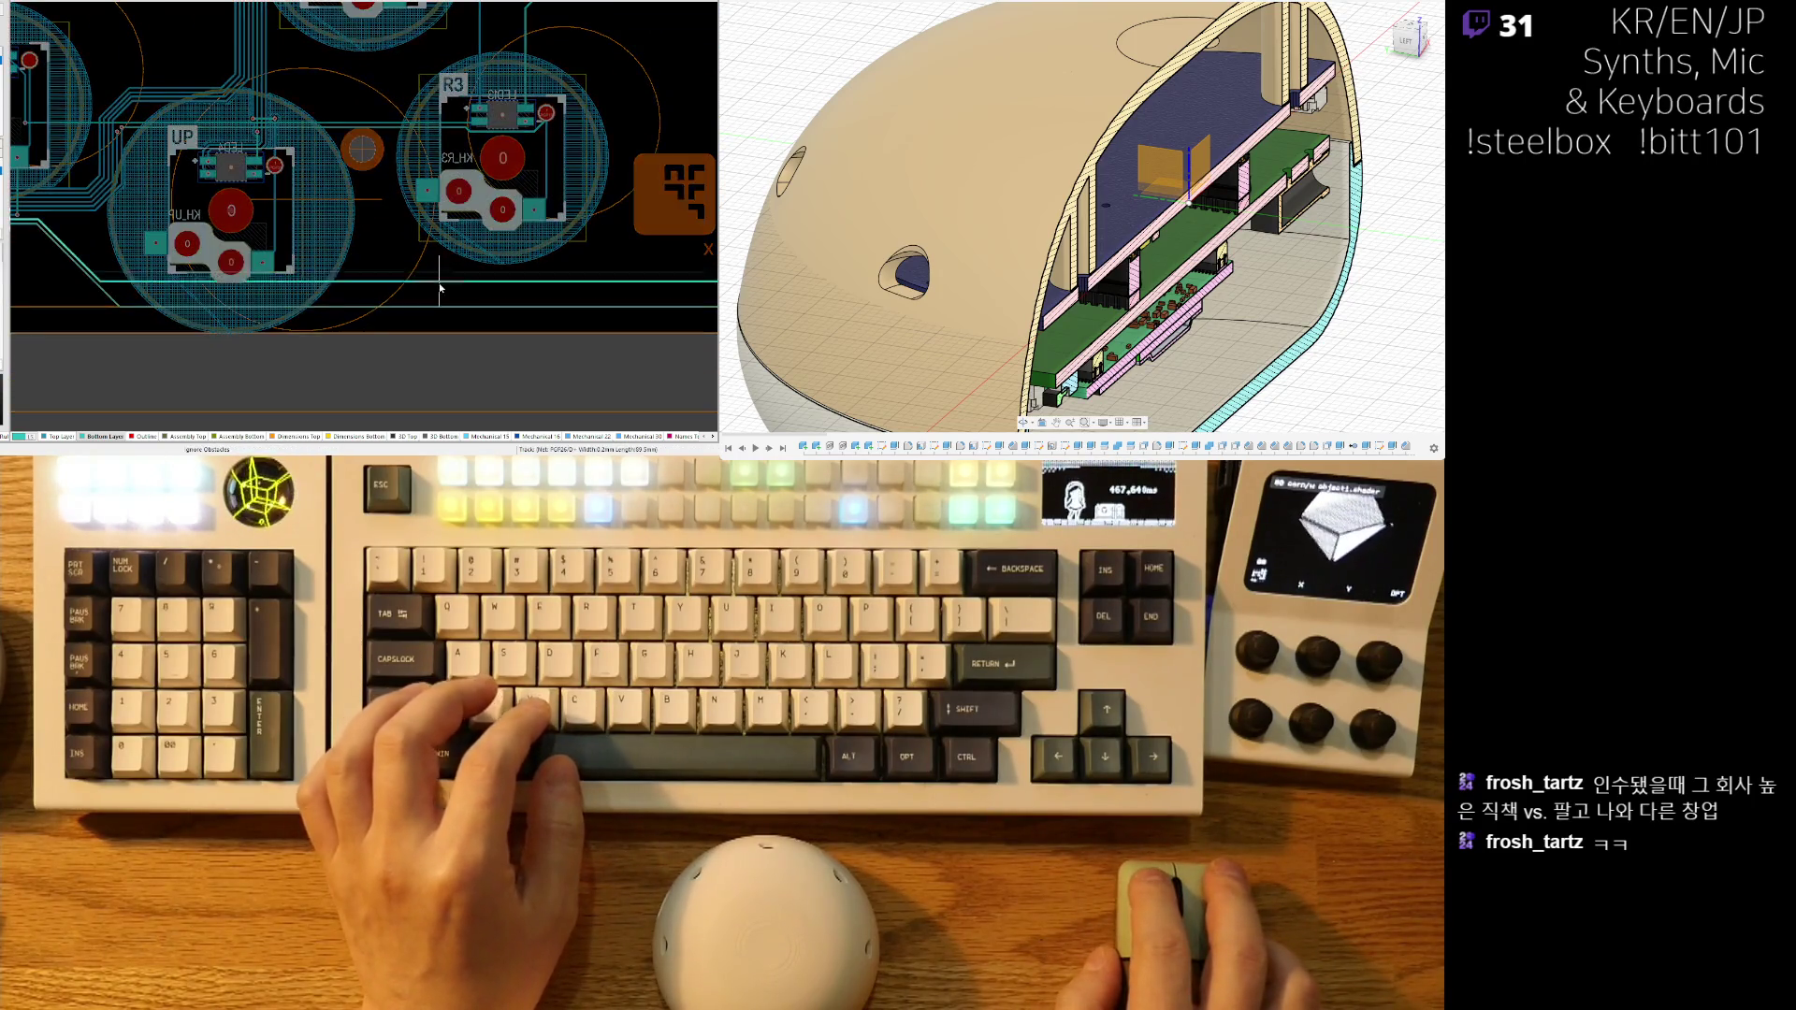
{"action": "scroll", "coordinate": [418, 302], "scroll_direction": "up", "scroll_amount": 5, "text": "ctrl"}
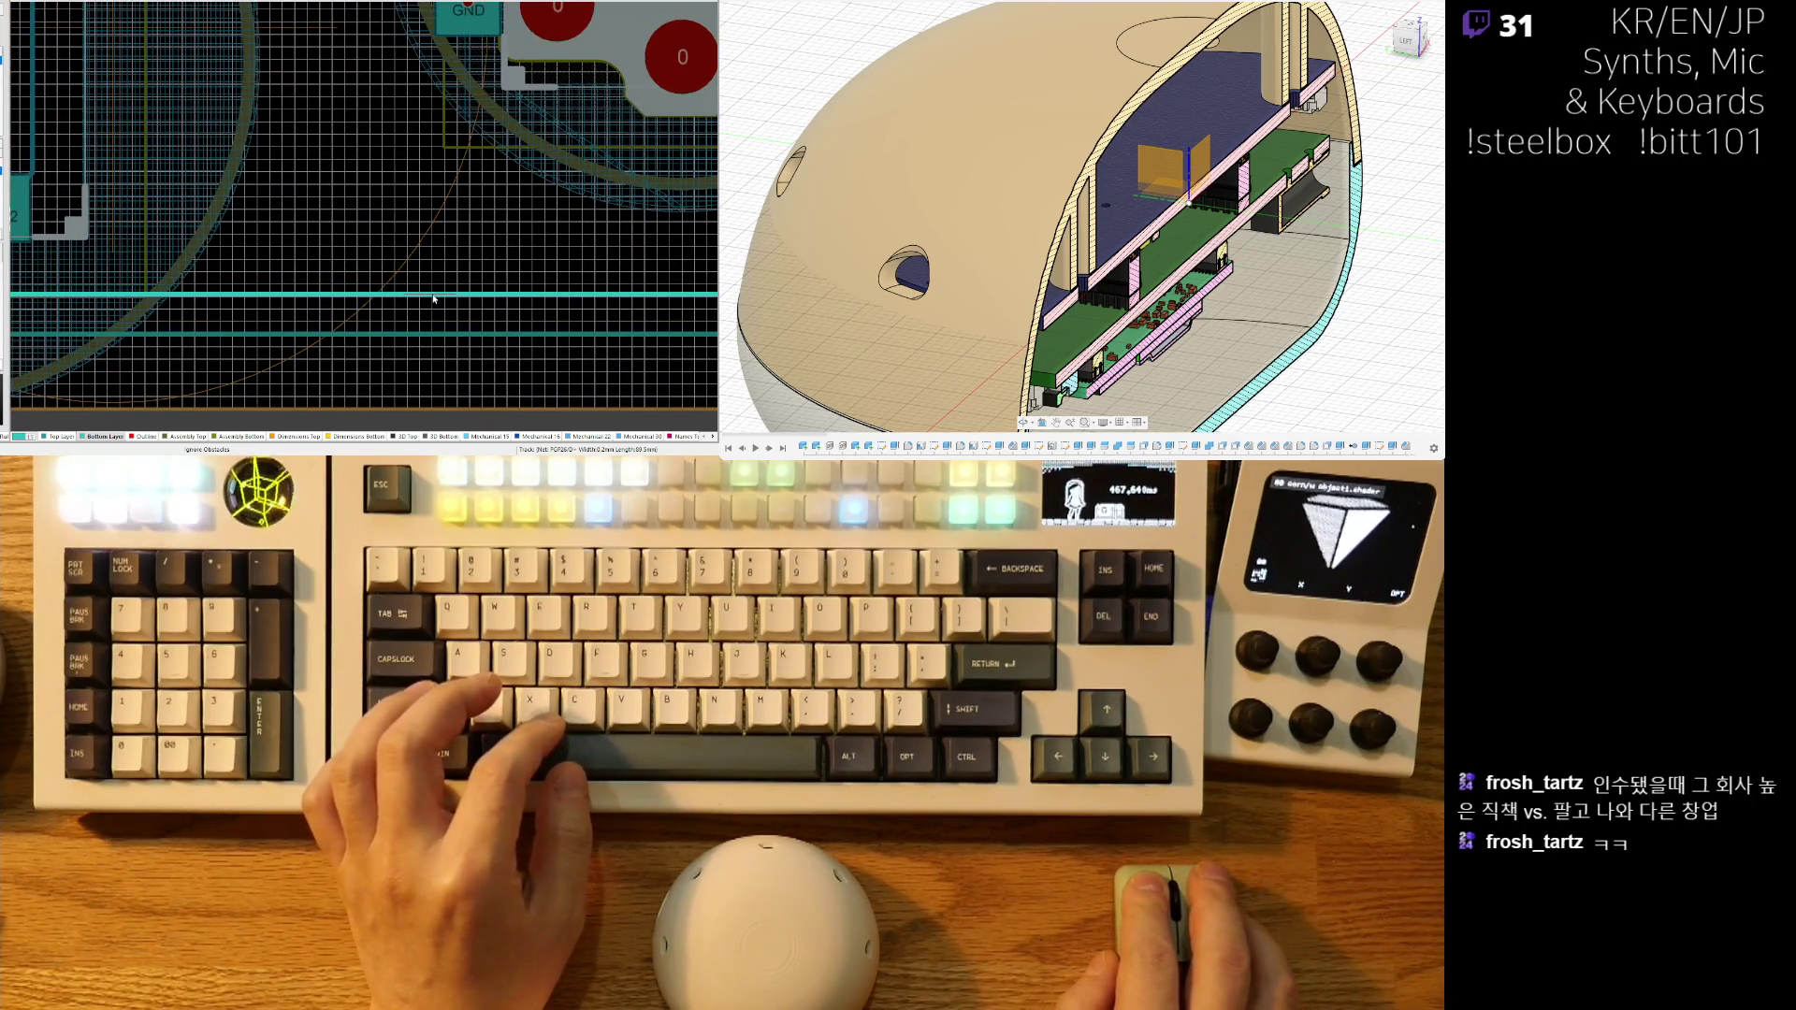
{"action": "scroll", "coordinate": [430, 323], "scroll_direction": "up", "scroll_amount": 2, "text": "ctrl"}
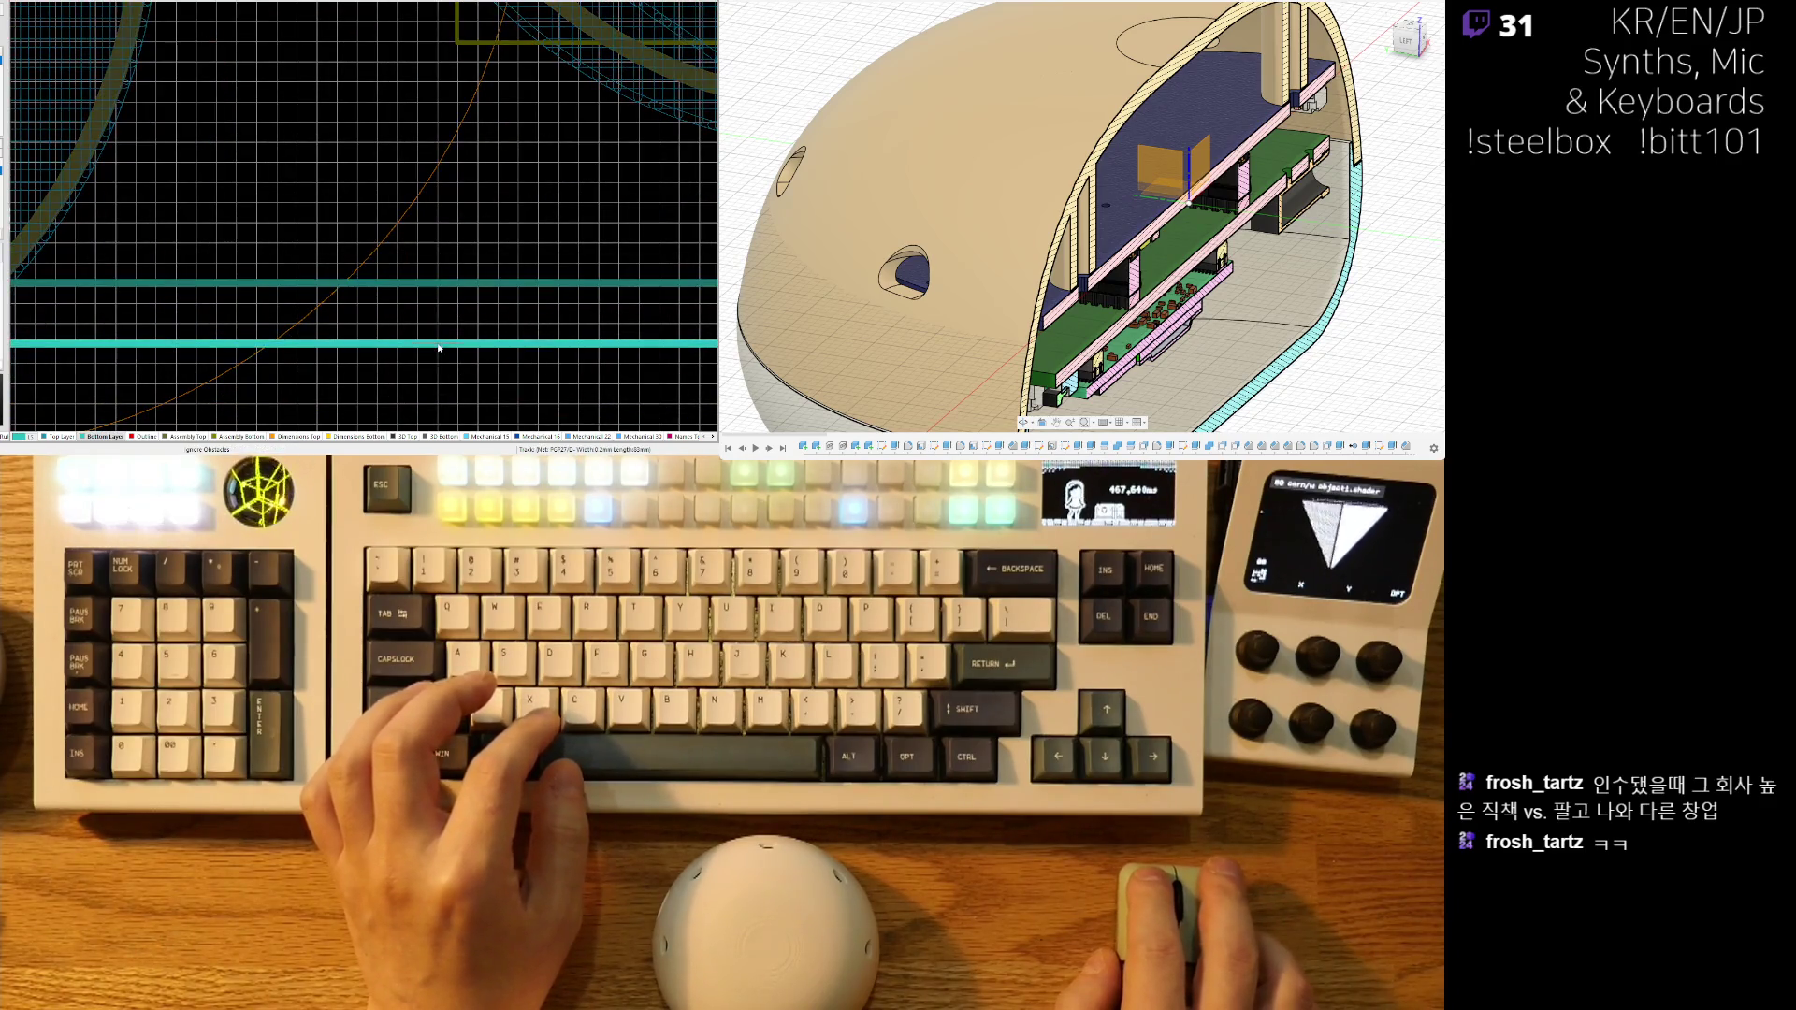
{"action": "left_click", "coordinate": [452, 258]}
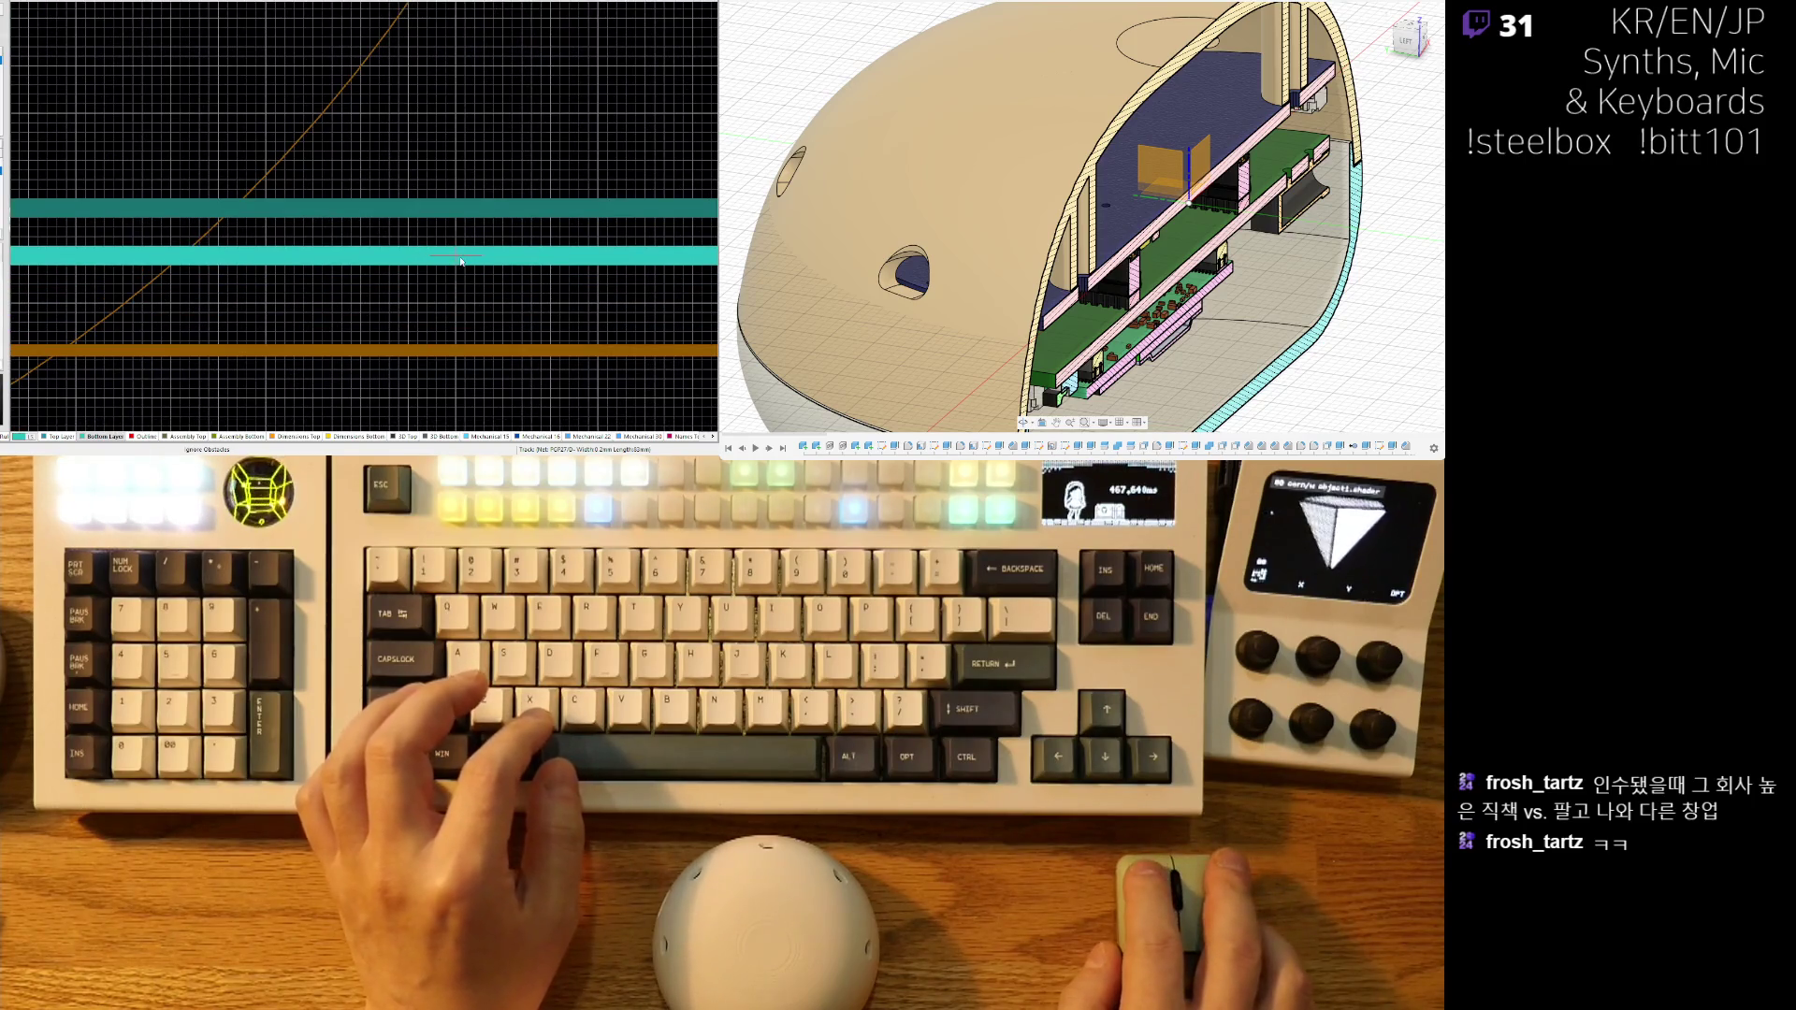
- Drag the diagonal bottom-layer track beside the GND pad and via to the right
{"action": "scroll", "coordinate": [460, 261], "scroll_direction": "down", "scroll_amount": 6, "text": "ctrl"}
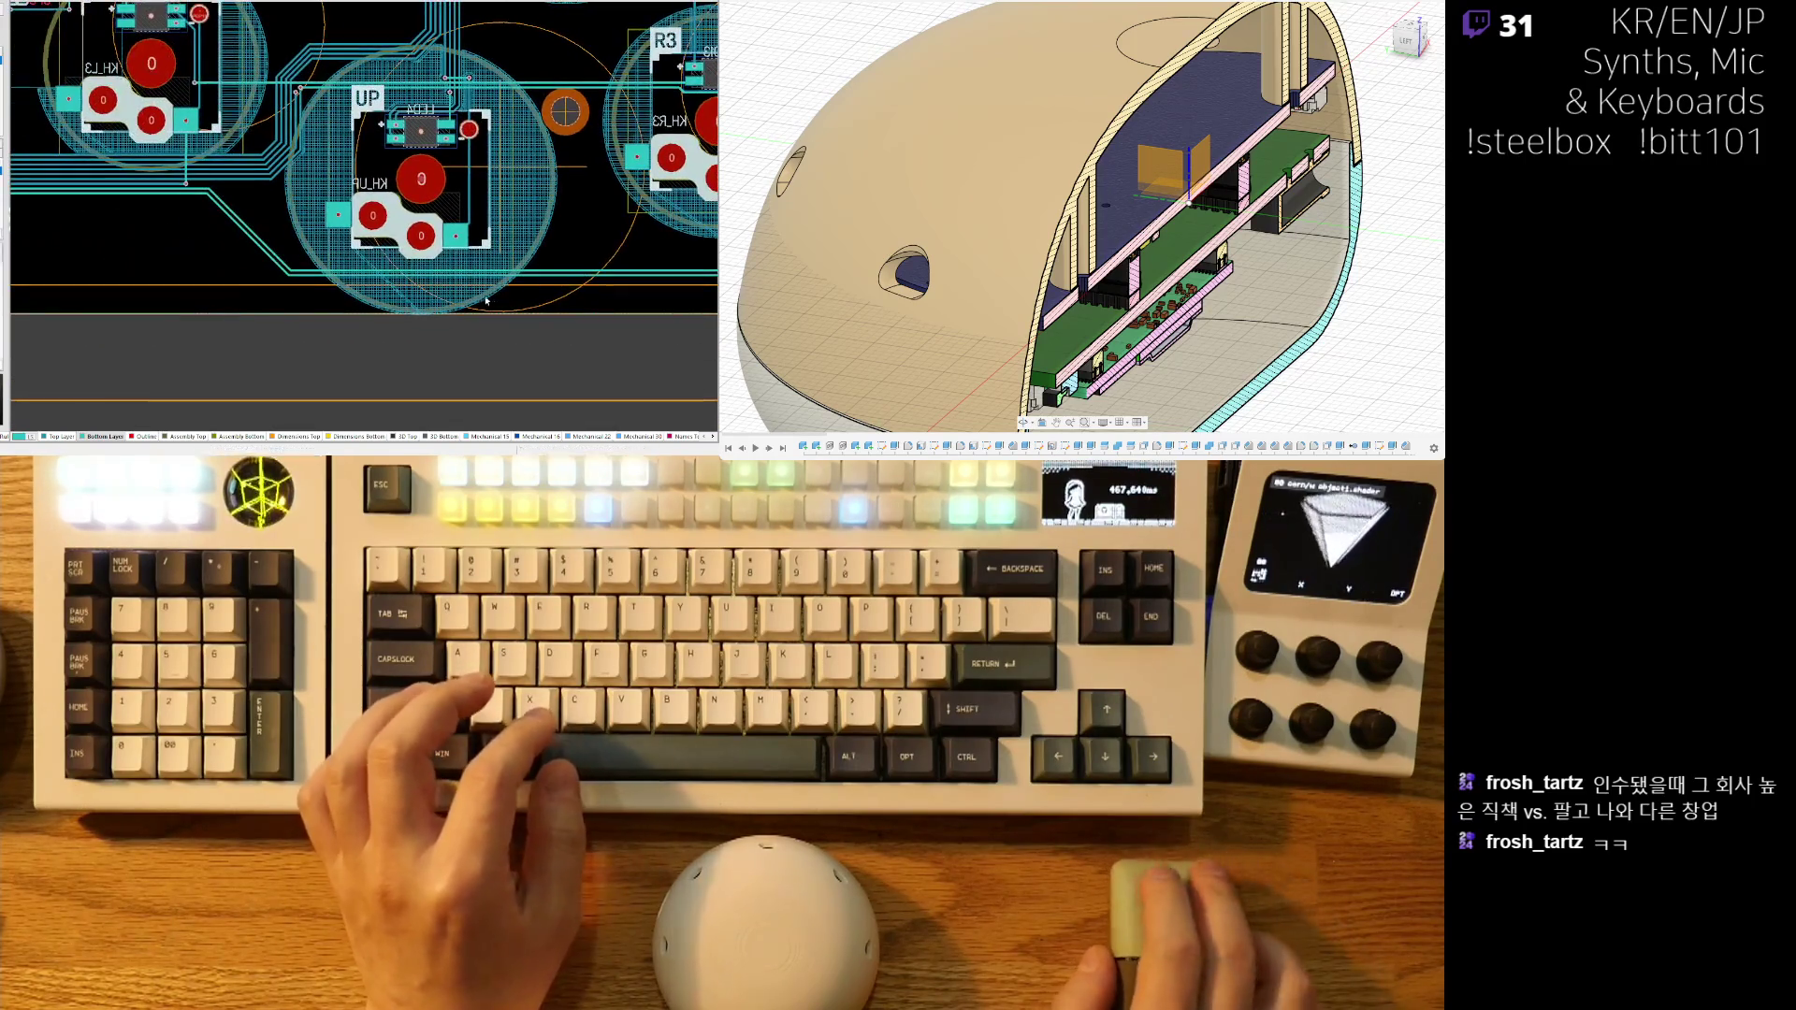
{"action": "scroll", "coordinate": [490, 300], "scroll_direction": "down", "scroll_amount": 5, "text": "ctrl"}
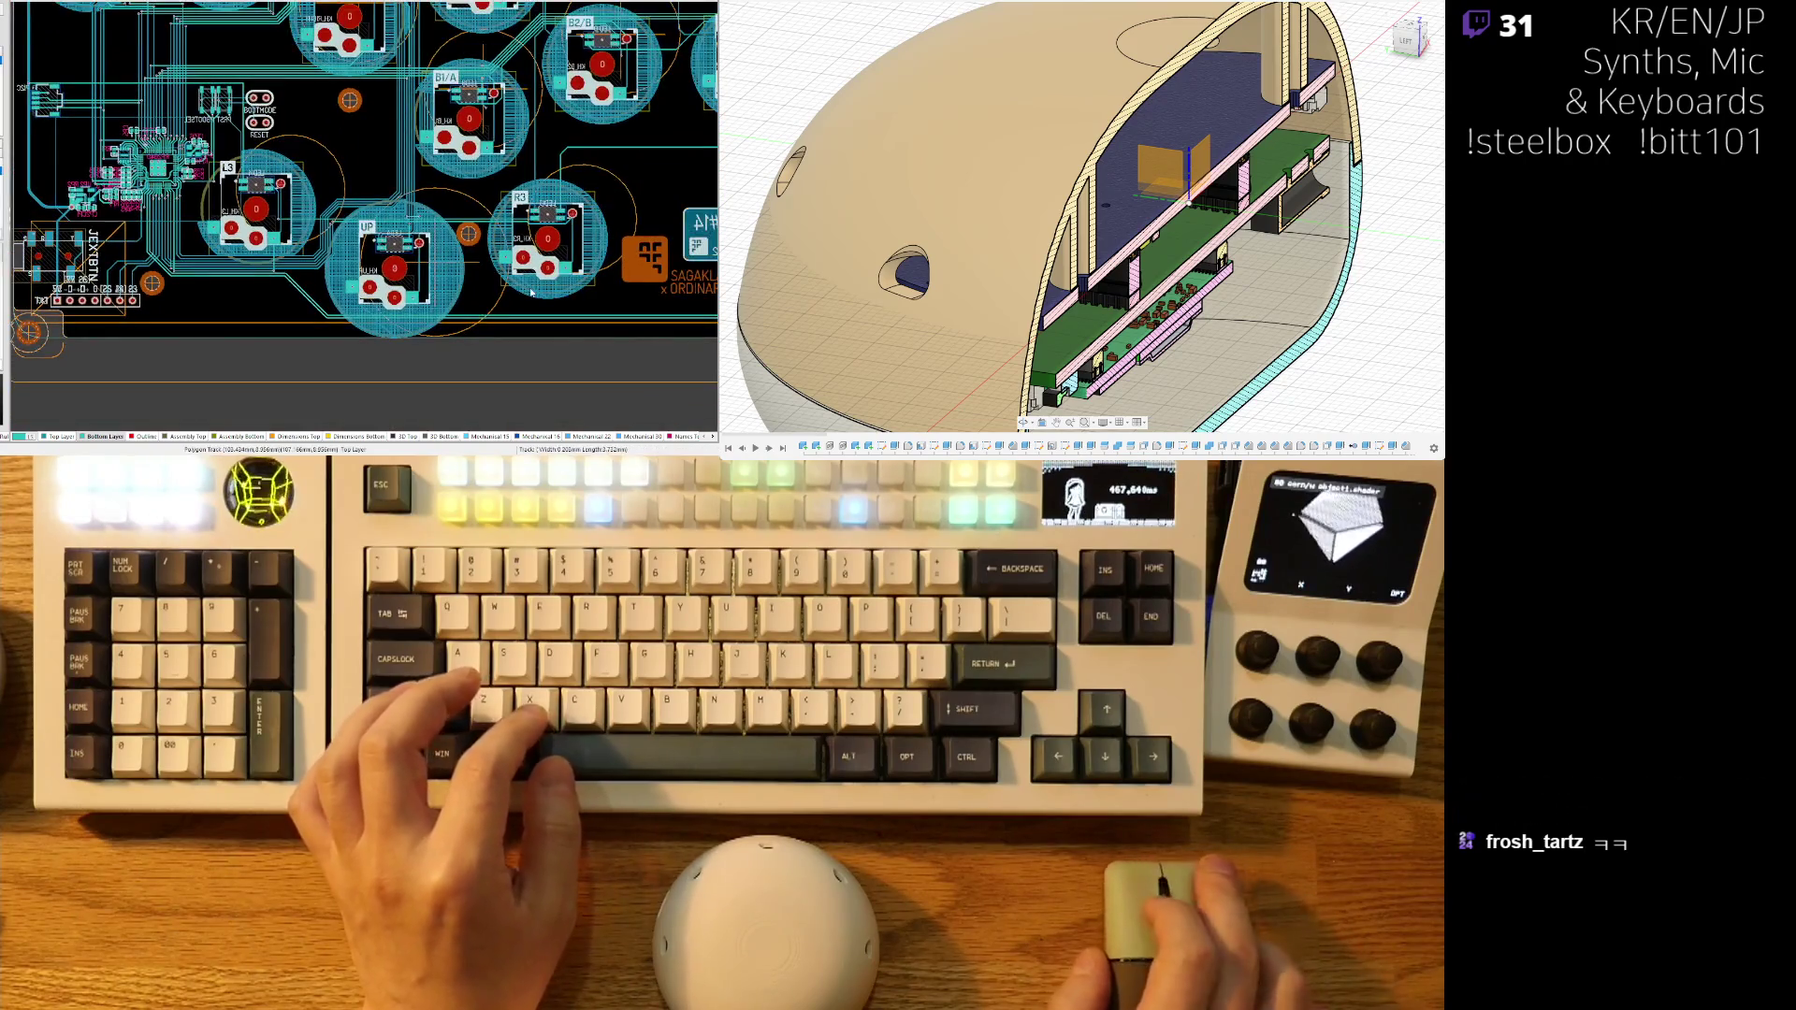
{"action": "scroll", "coordinate": [535, 285], "scroll_direction": "up", "scroll_amount": 8, "text": "ctrl"}
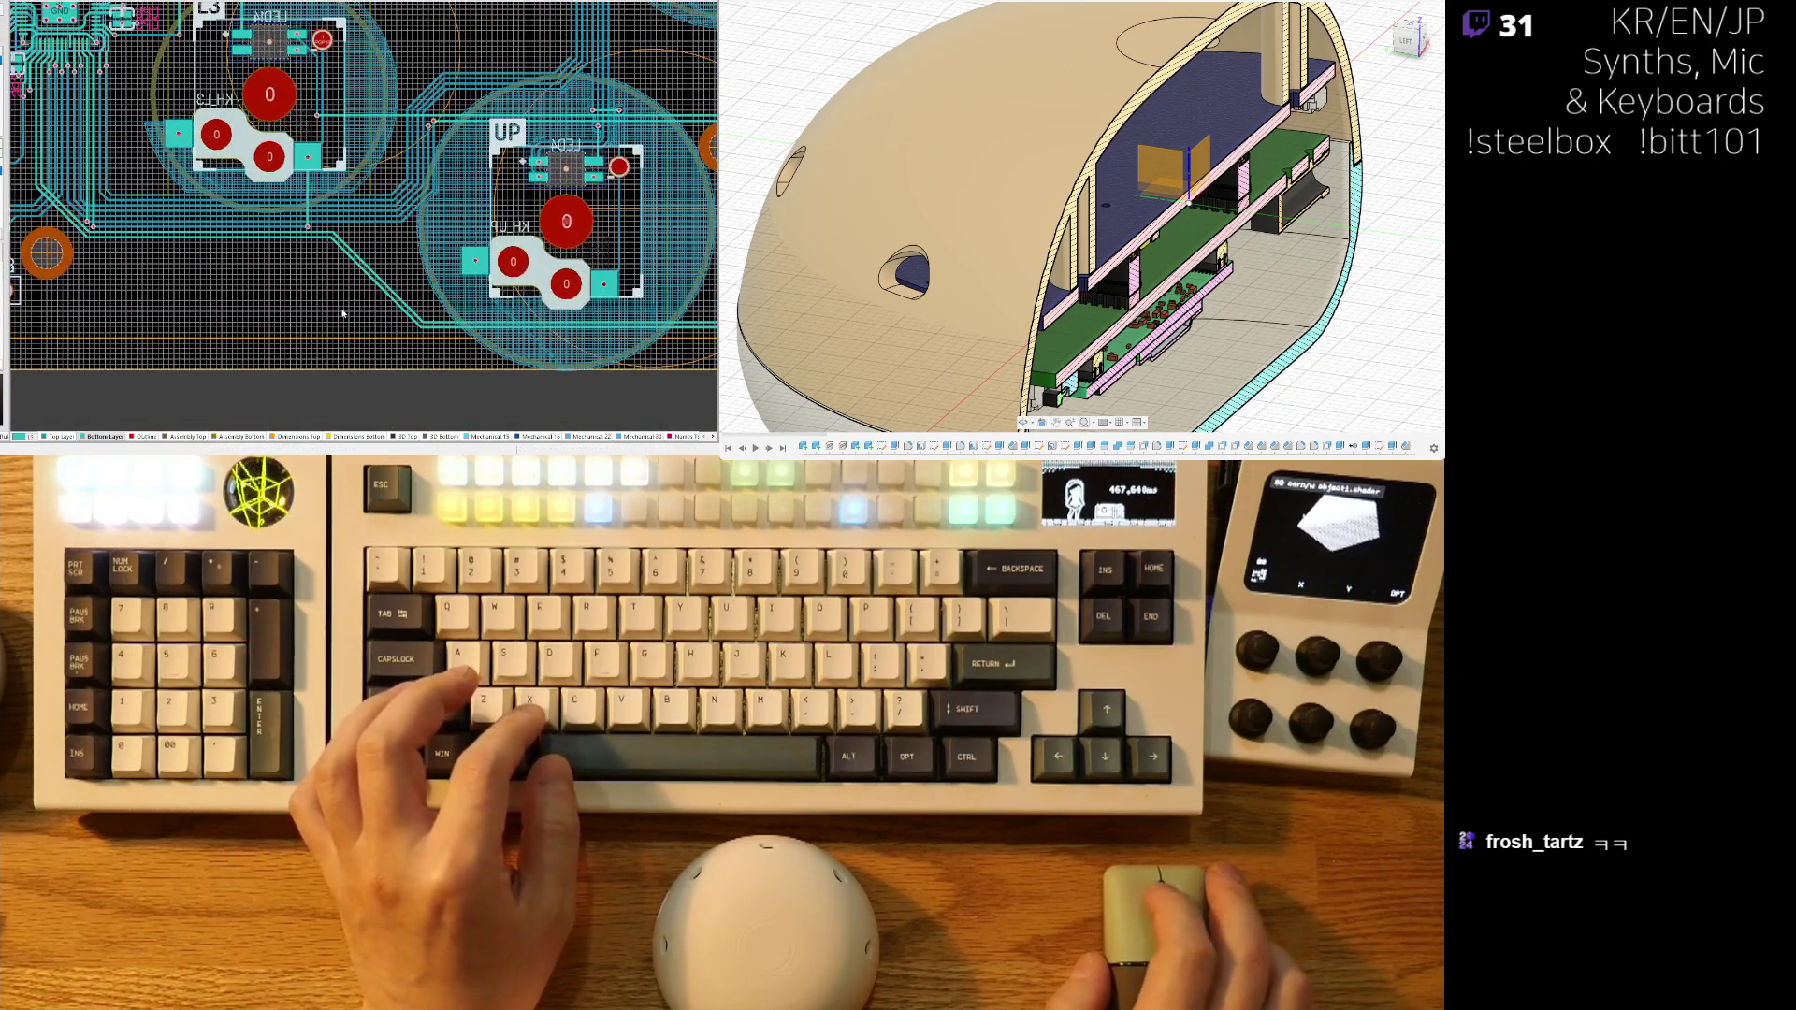
{"action": "mouse_move", "coordinate": [535, 284]}
{"action": "right_mouse_down"}
{"action": "mouse_move", "coordinate": [586, 281]}
{"action": "mouse_move", "coordinate": [848, 411]}
{"action": "mouse_move", "coordinate": [788, 404]}
{"action": "right_mouse_up"}
{"action": "scroll", "coordinate": [337, 311], "scroll_direction": "up", "scroll_amount": 3, "text": "ctrl"}
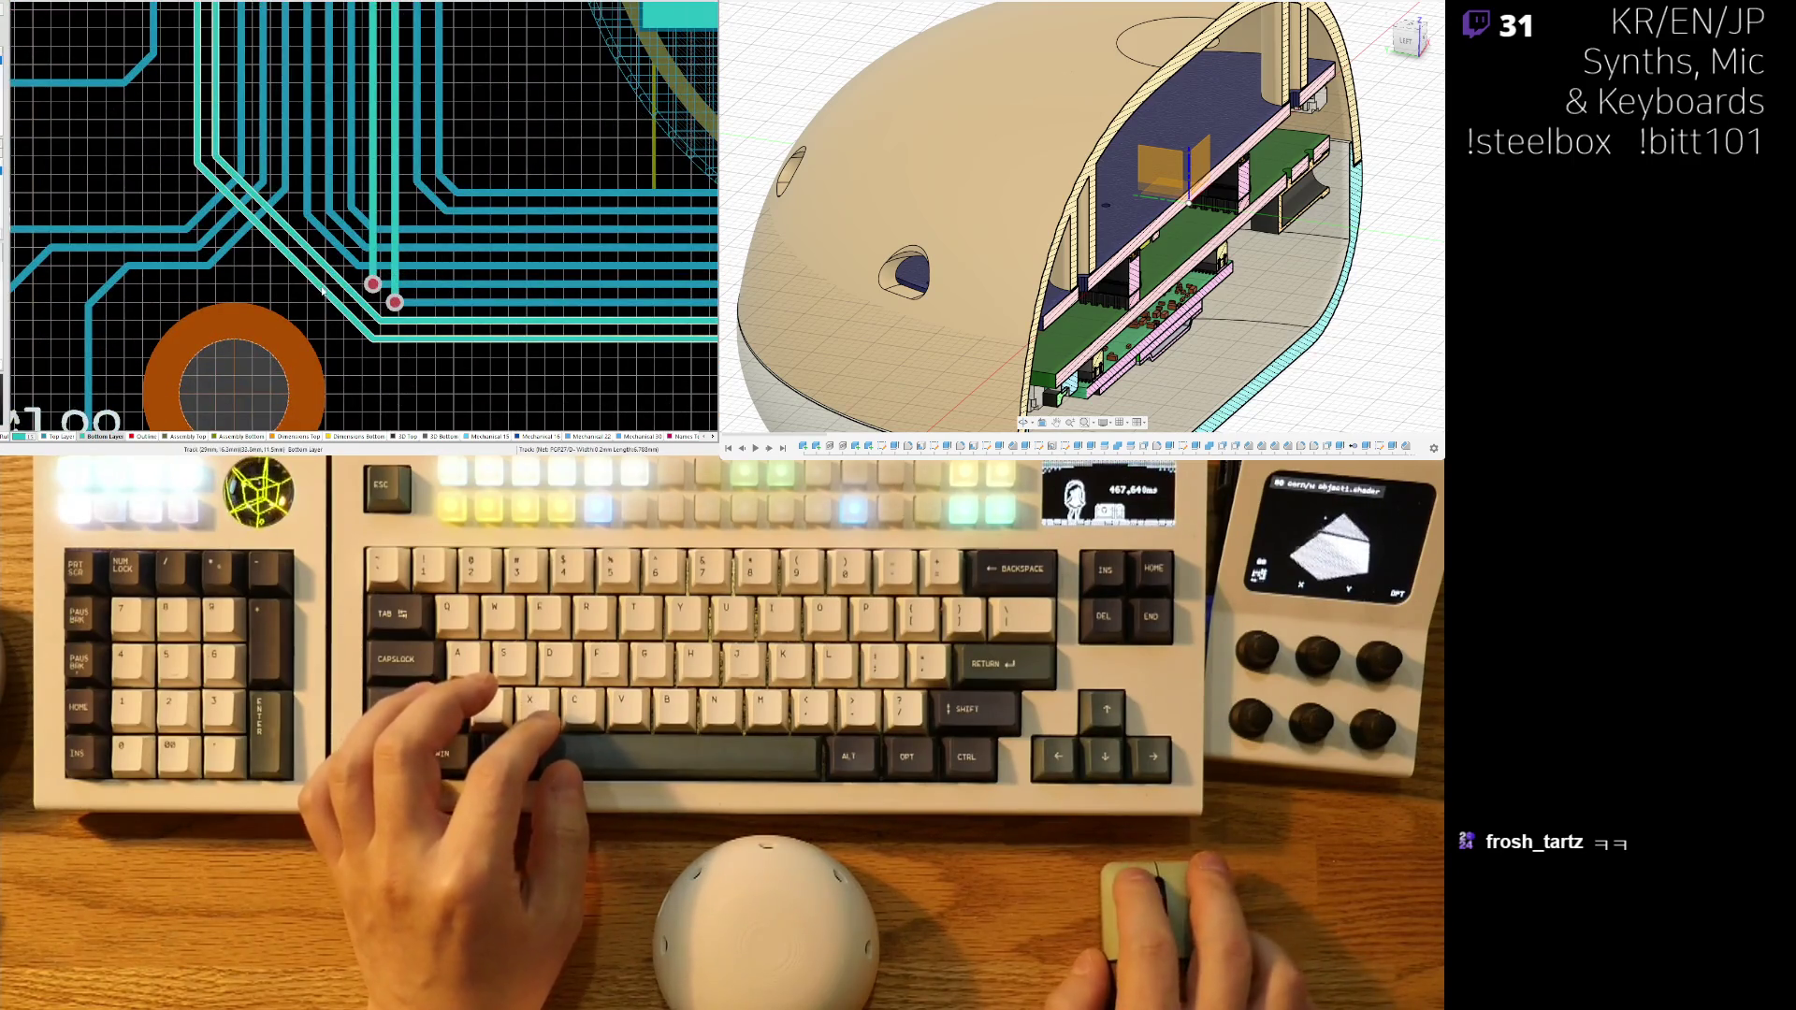
{"action": "mouse_move", "coordinate": [541, 344]}
{"action": "right_mouse_down"}
{"action": "mouse_move", "coordinate": [373, 289]}
{"action": "mouse_move", "coordinate": [170, 291]}
{"action": "right_mouse_up"}
{"action": "right_click_drag", "start_coordinate": [318, 310], "coordinate": [278, 196]}
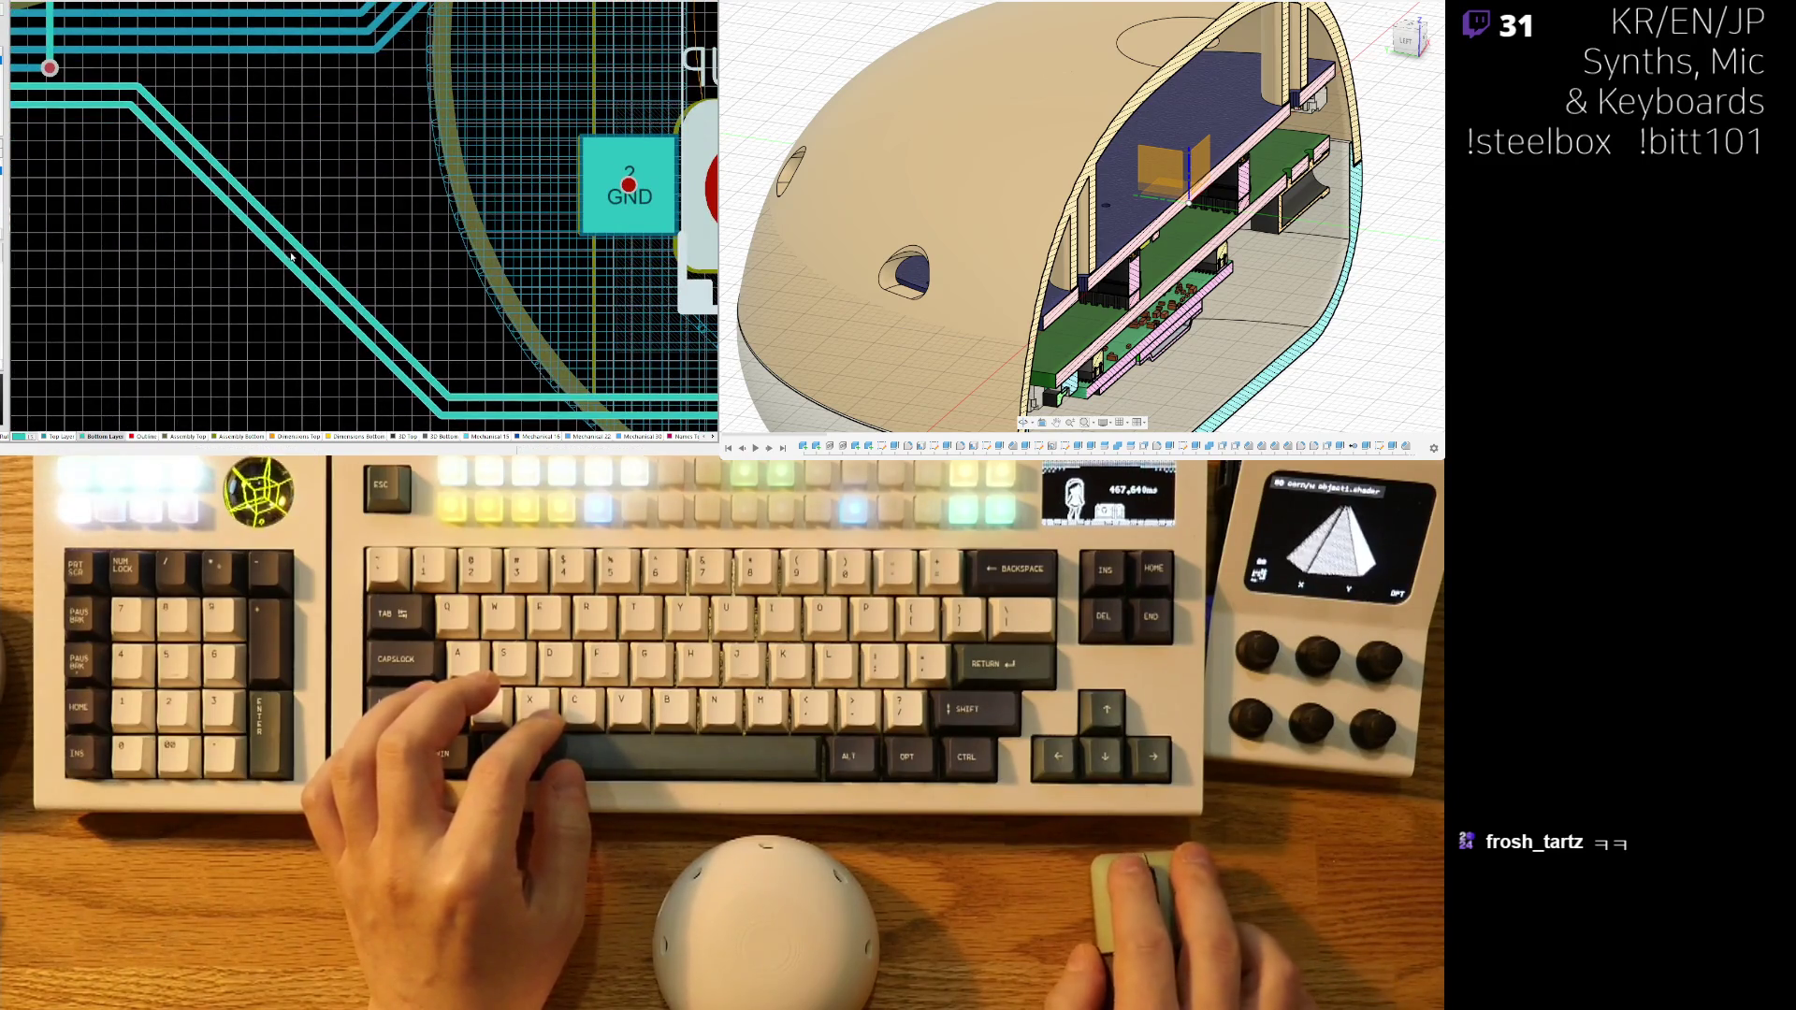
{"action": "left_click_drag", "start_coordinate": [305, 260], "coordinate": [474, 278]}
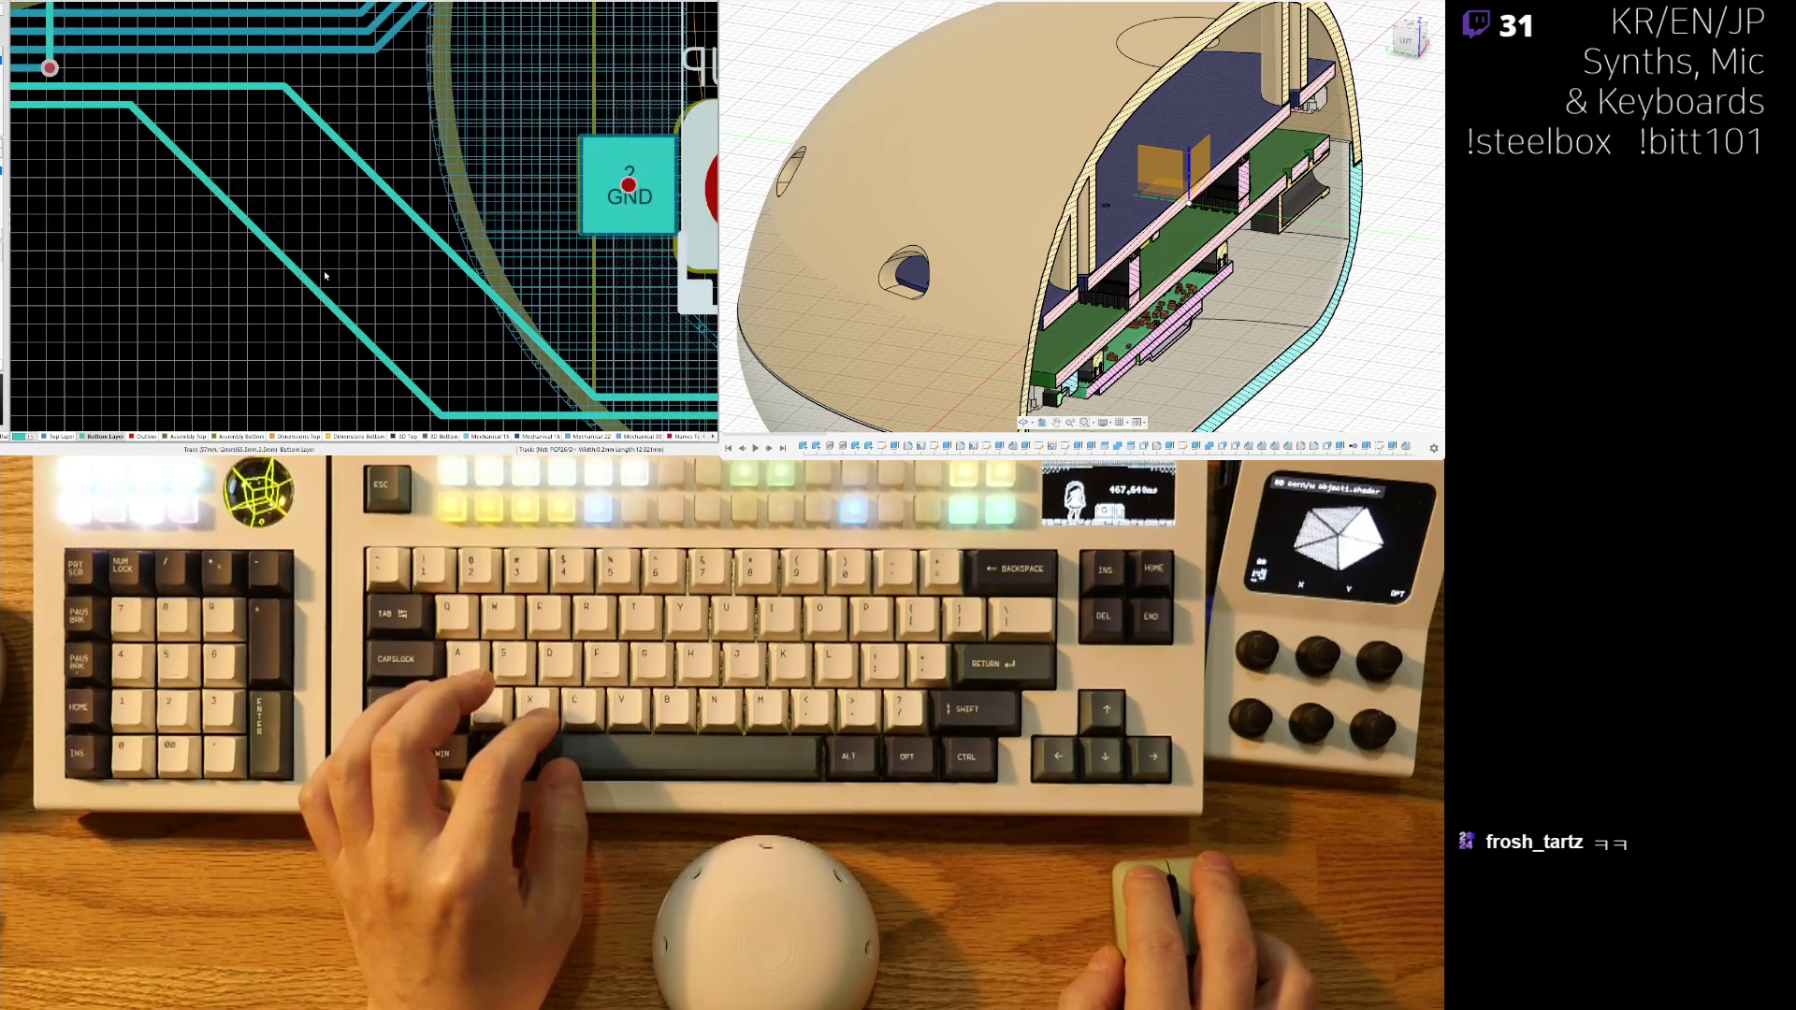
{"action": "left_click_drag", "start_coordinate": [246, 231], "coordinate": [428, 257]}
{"action": "mouse_move", "coordinate": [432, 352]}
{"action": "right_mouse_down"}
{"action": "mouse_move", "coordinate": [552, 346]}
{"action": "mouse_move", "coordinate": [398, 334]}
{"action": "right_mouse_up"}
{"action": "scroll", "coordinate": [398, 313], "scroll_direction": "down", "scroll_amount": 3, "text": "ctrl"}
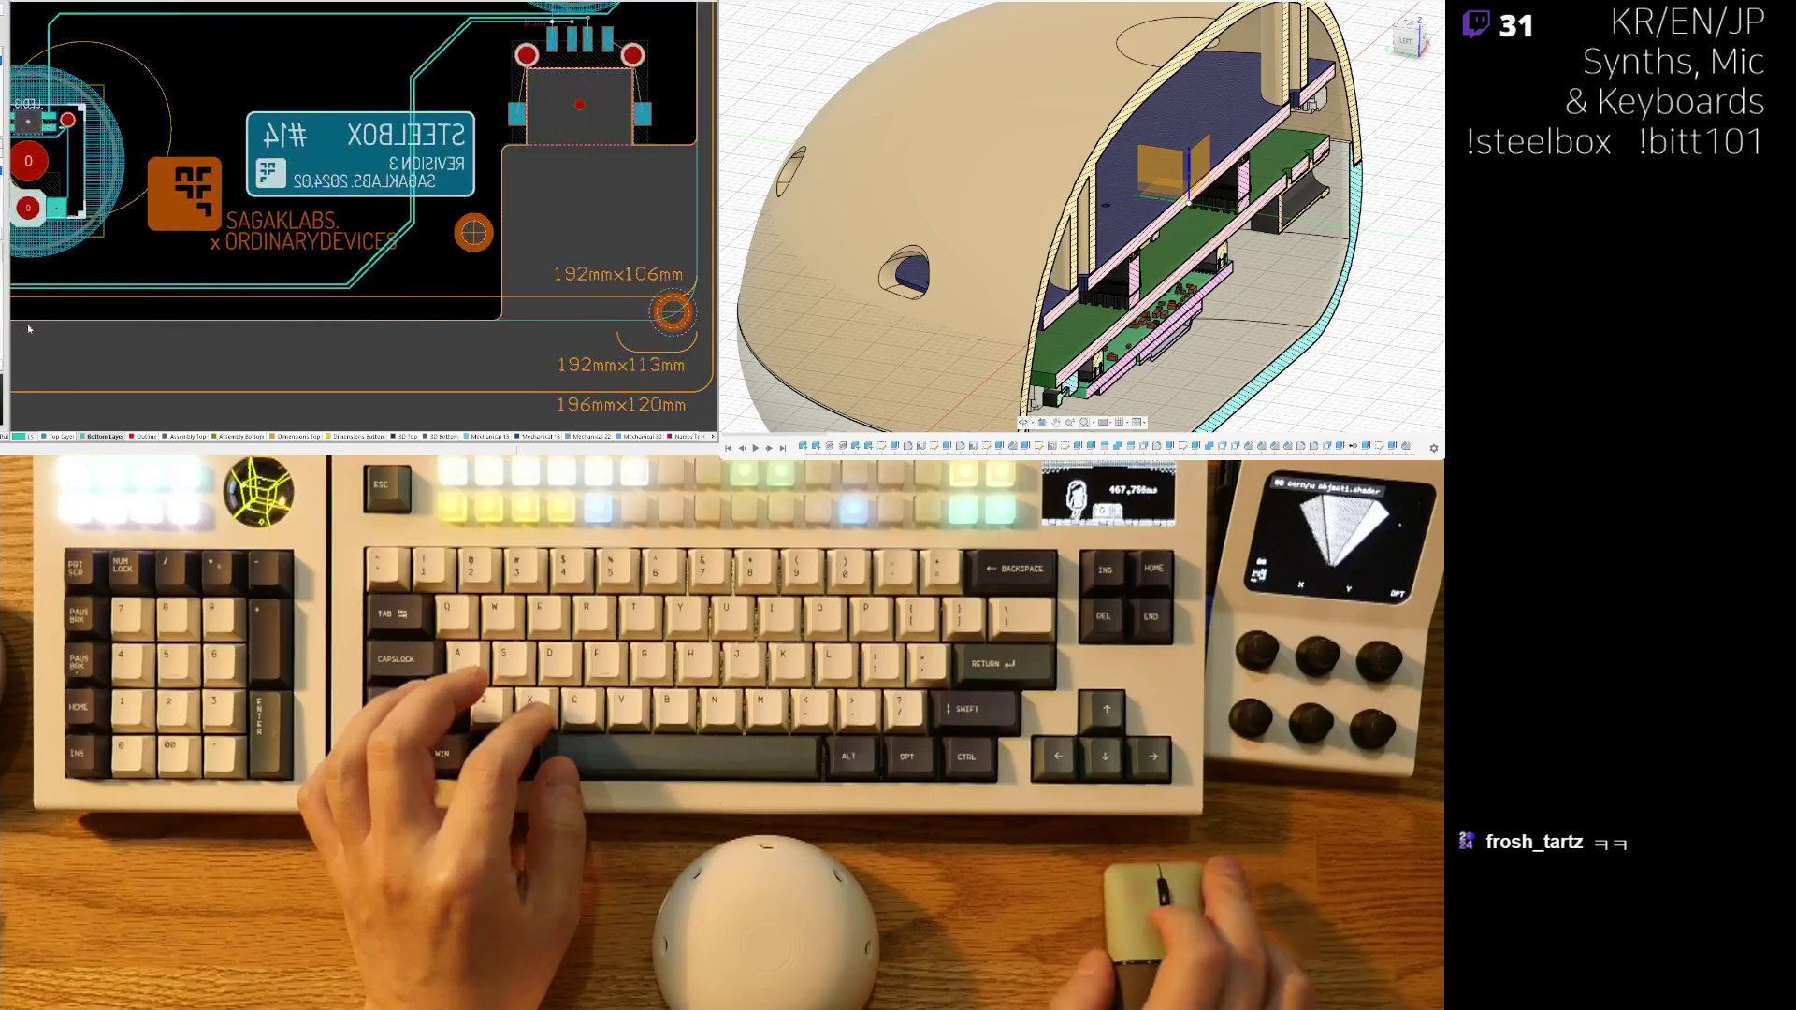
- Route the USB connector's PGP27/D- and PGP26/D+ pads up to their vias
{"action": "scroll", "coordinate": [542, 332], "scroll_direction": "down", "scroll_amount": 2, "text": "ctrl"}
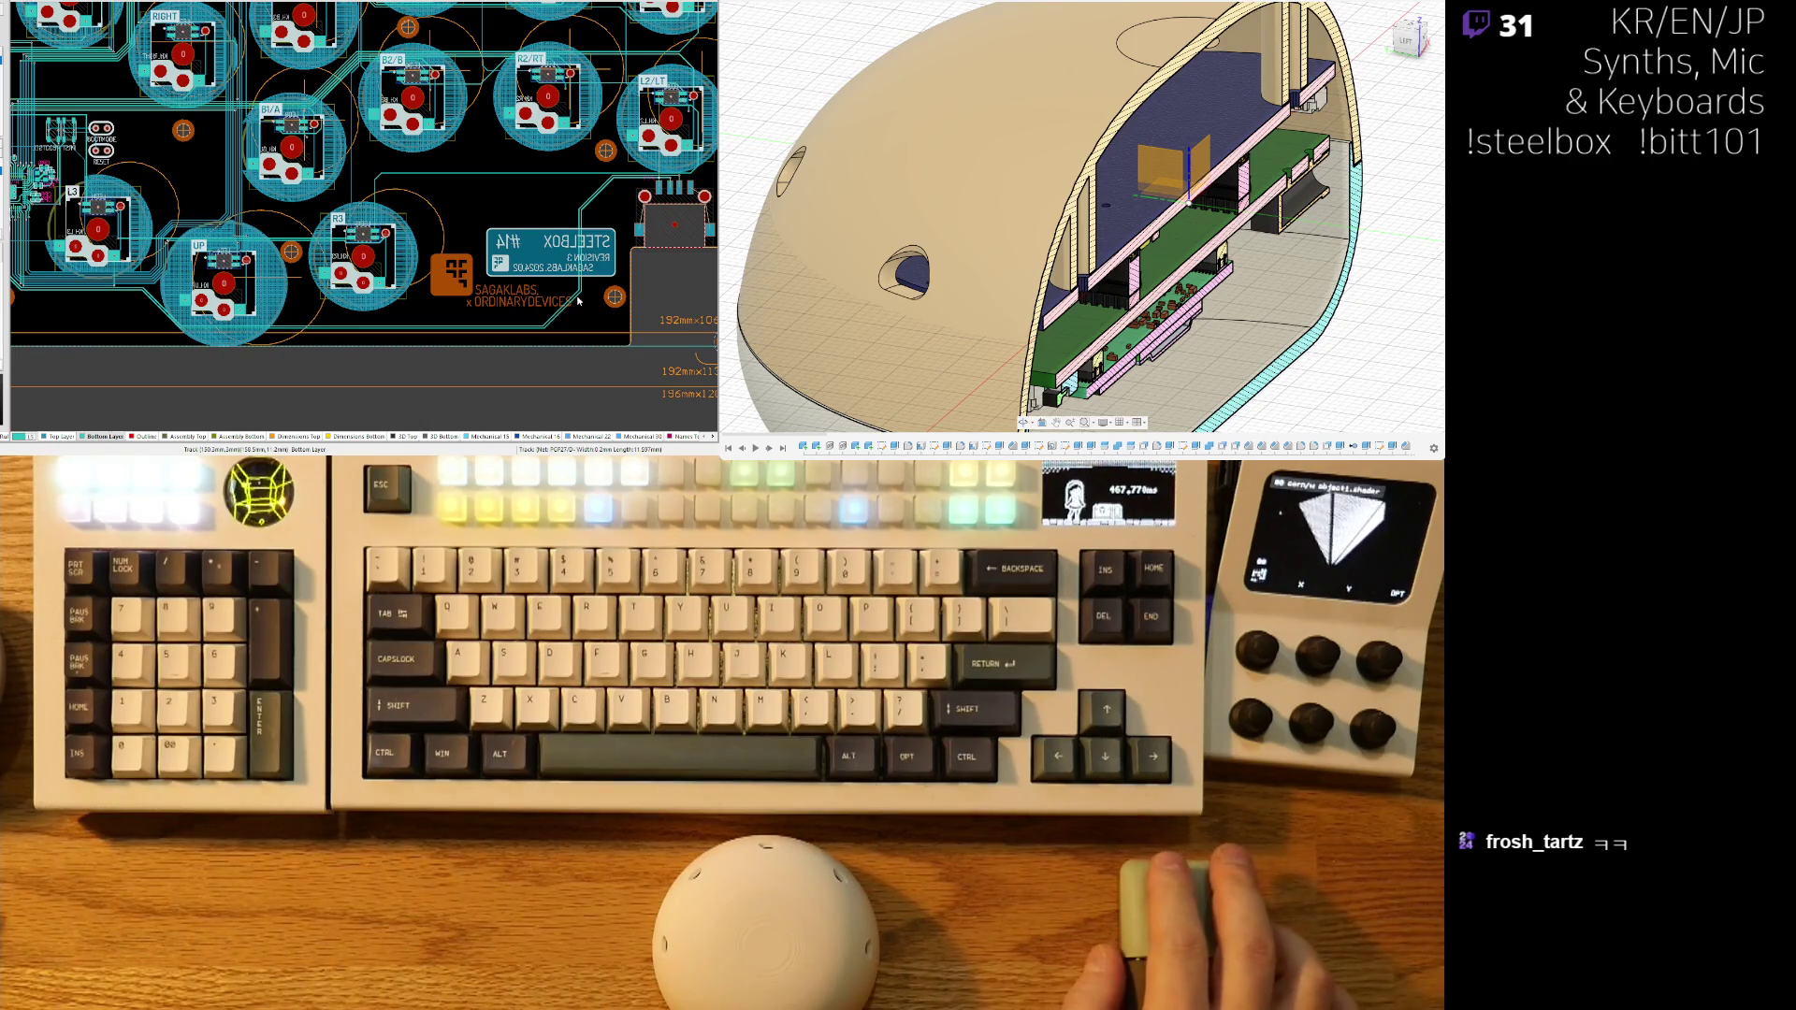
{"action": "right_click_drag", "start_coordinate": [174, 246], "coordinate": [392, 245]}
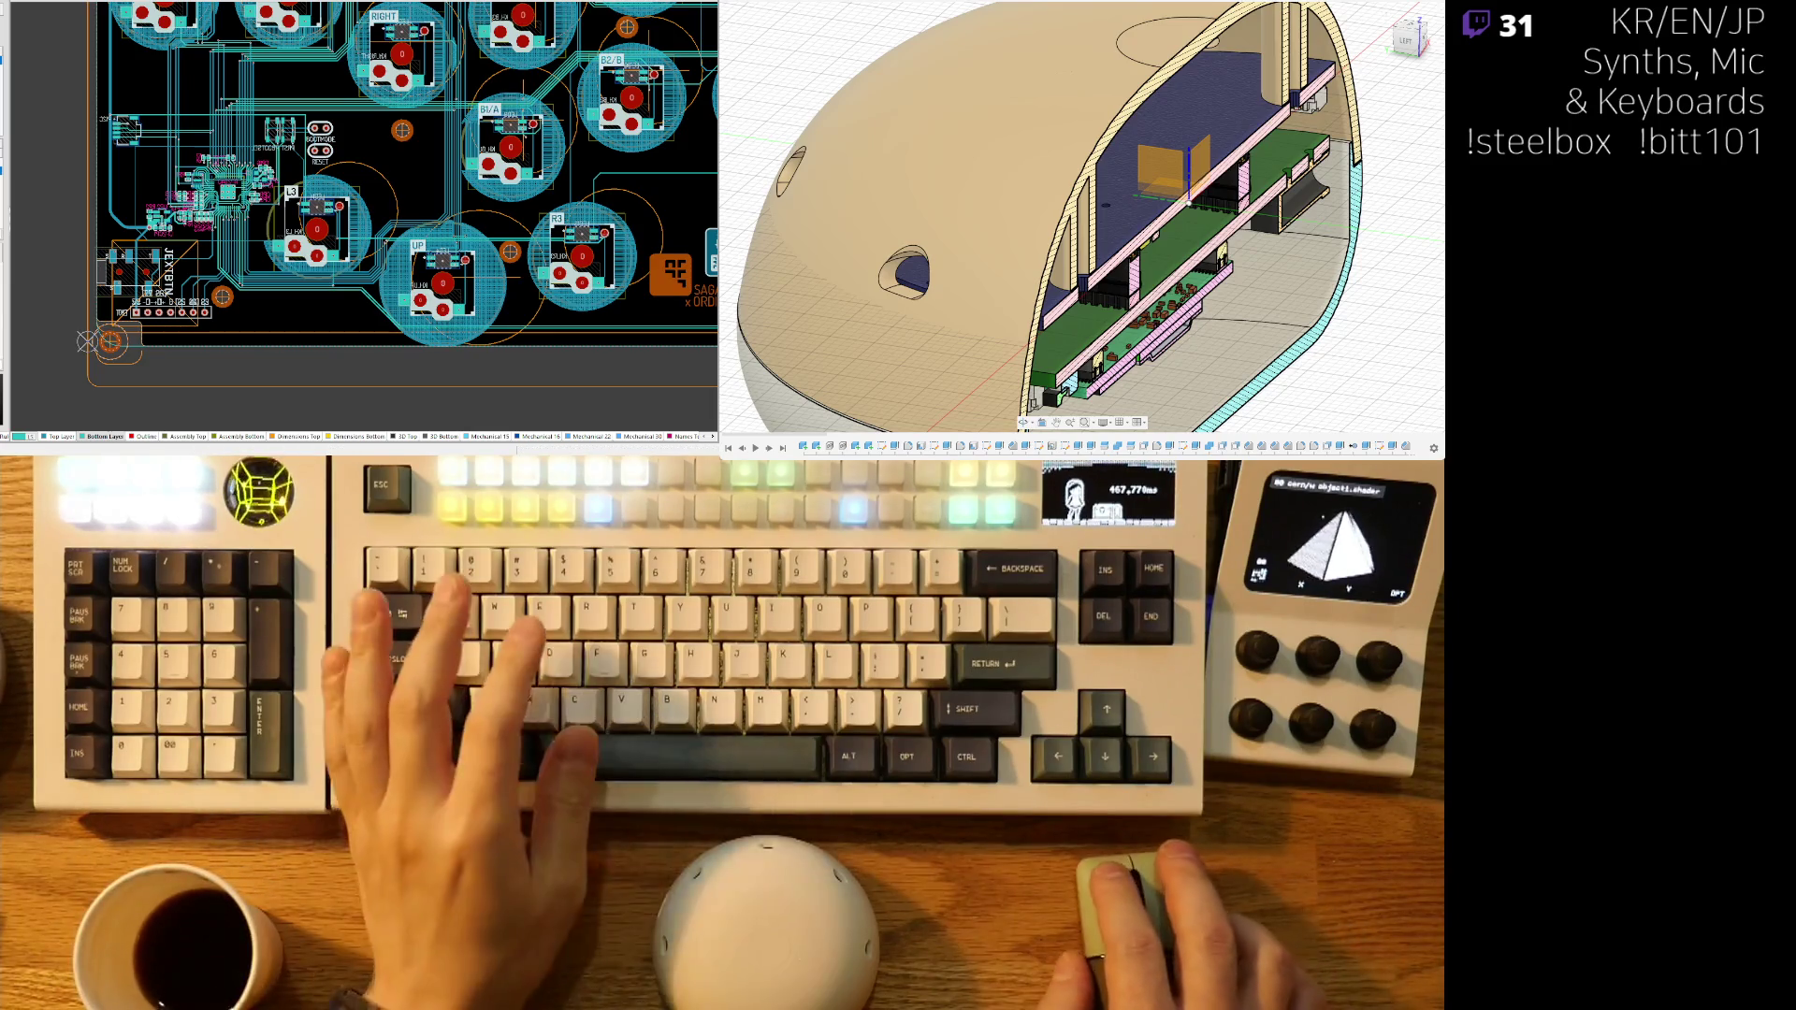
{"action": "scroll", "coordinate": [474, 293], "scroll_direction": "right", "scroll_amount": 5, "text": "shift"}
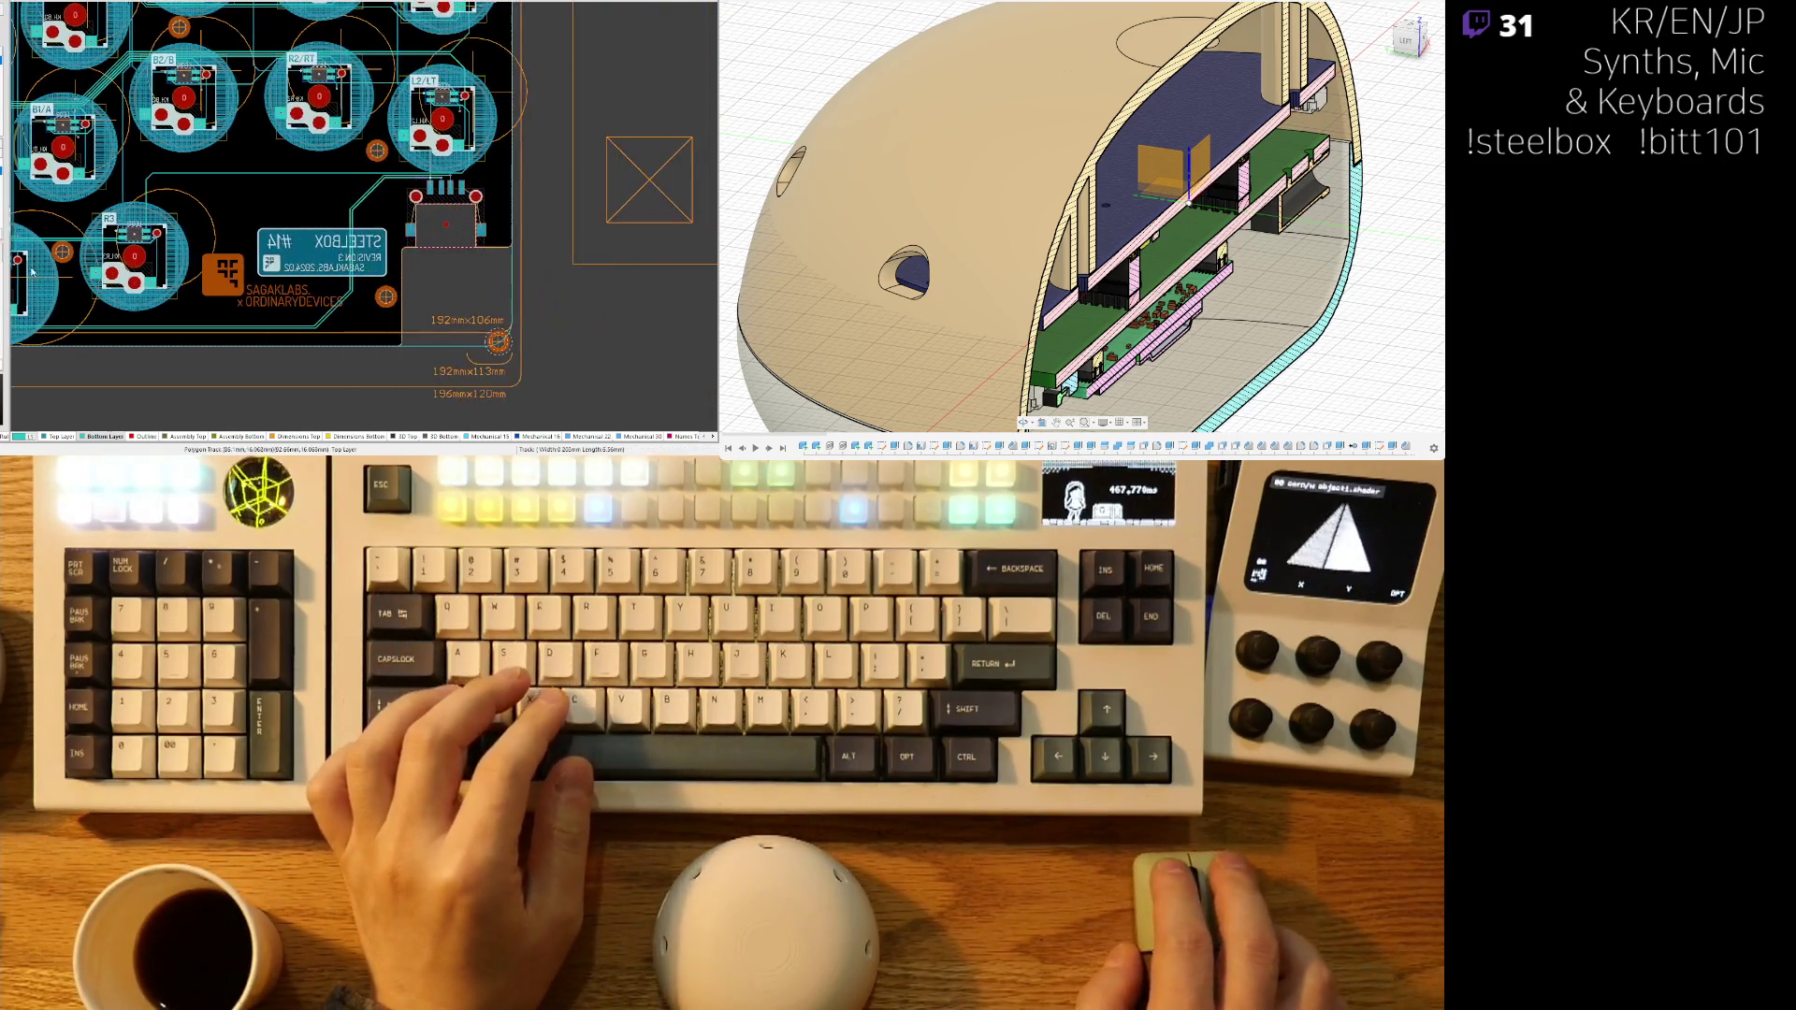
{"action": "scroll", "coordinate": [424, 190], "scroll_direction": "up", "scroll_amount": 8, "text": "ctrl"}
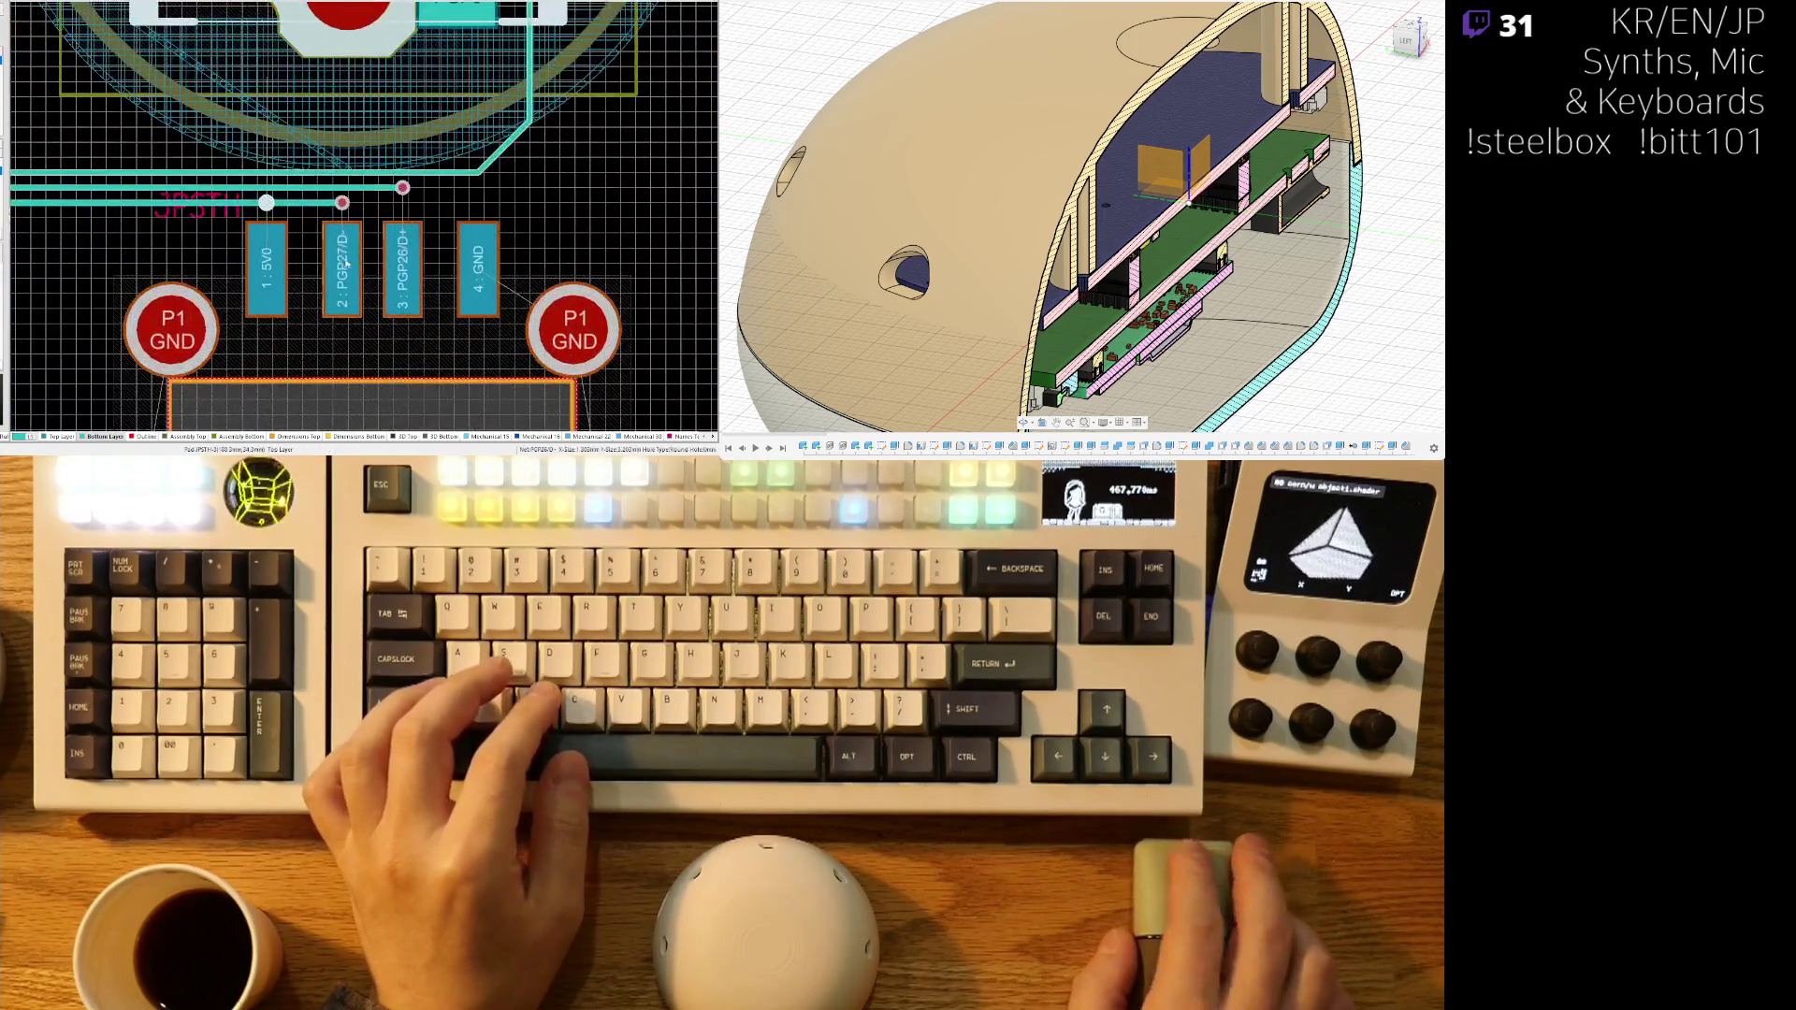
{"action": "key", "text": "ctrl+w"}
{"action": "left_click", "coordinate": [394, 246]}
{"action": "left_click", "coordinate": [414, 197]}
{"action": "left_click", "coordinate": [449, 225]}
{"action": "left_click", "coordinate": [452, 187]}
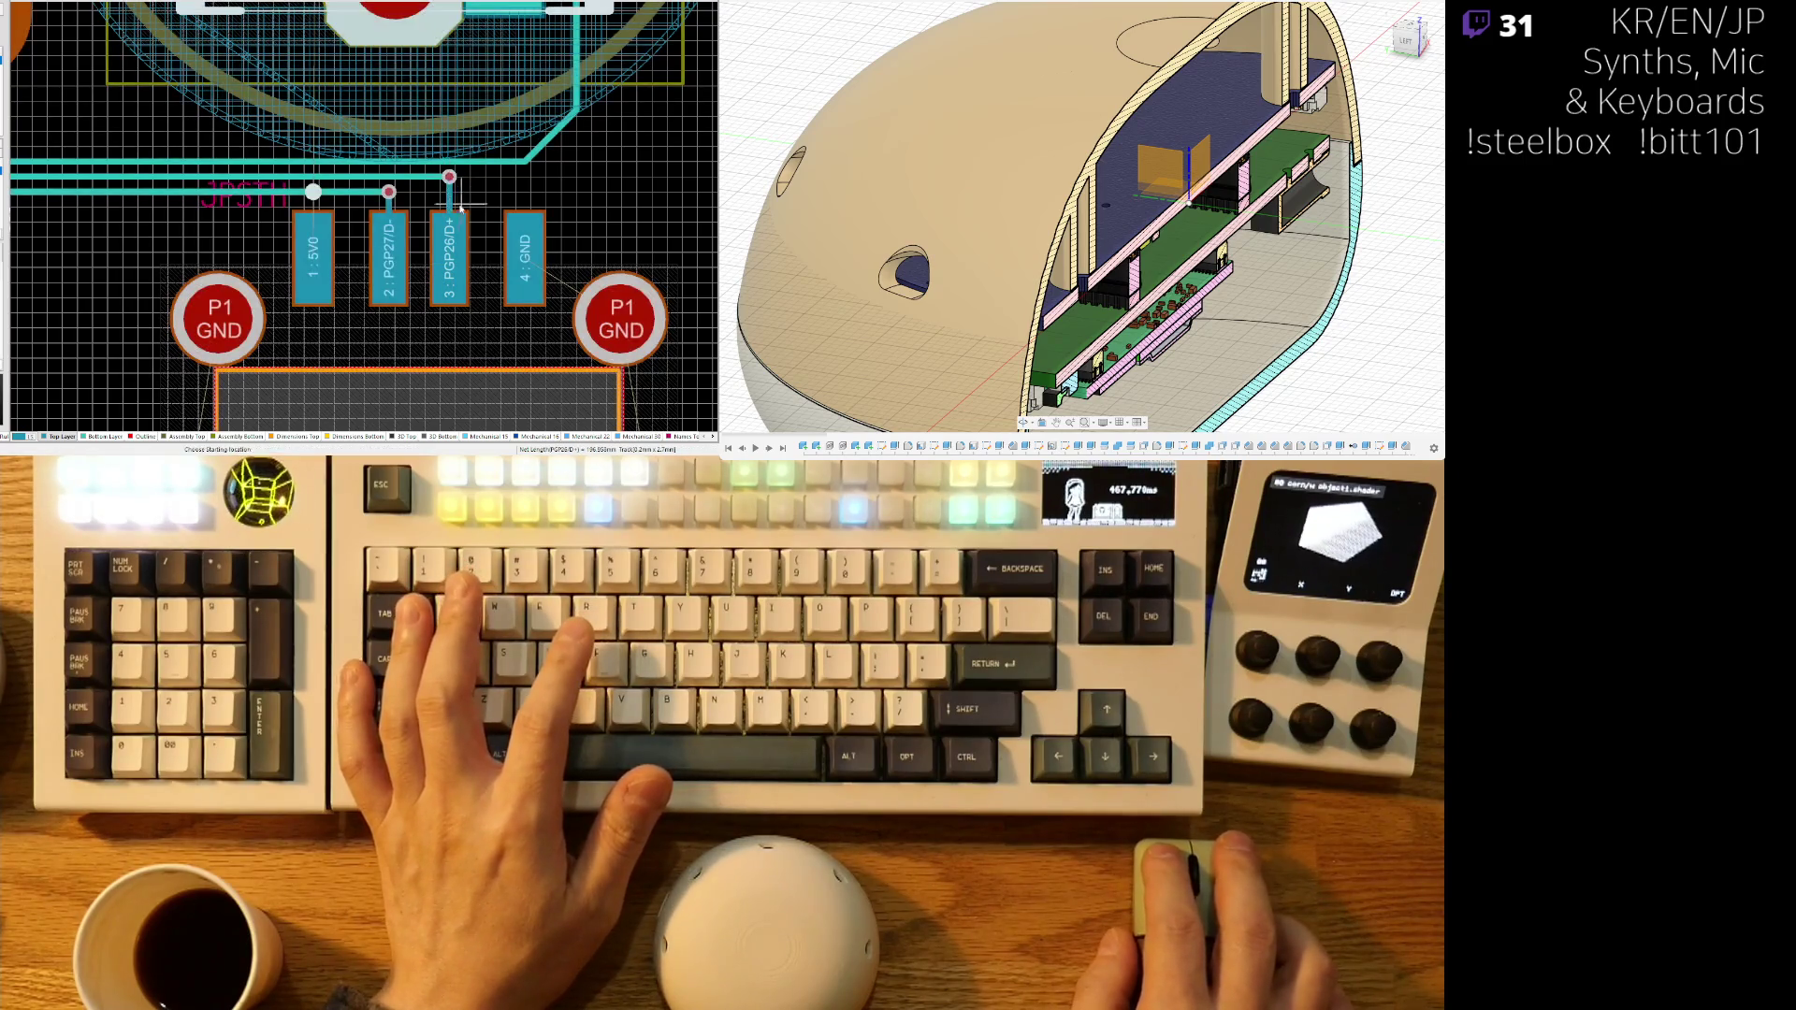
- Pan away to the UP, R3 and L3 button footprints
{"action": "scroll", "coordinate": [461, 206], "scroll_direction": "down", "scroll_amount": 3, "text": "ctrl"}
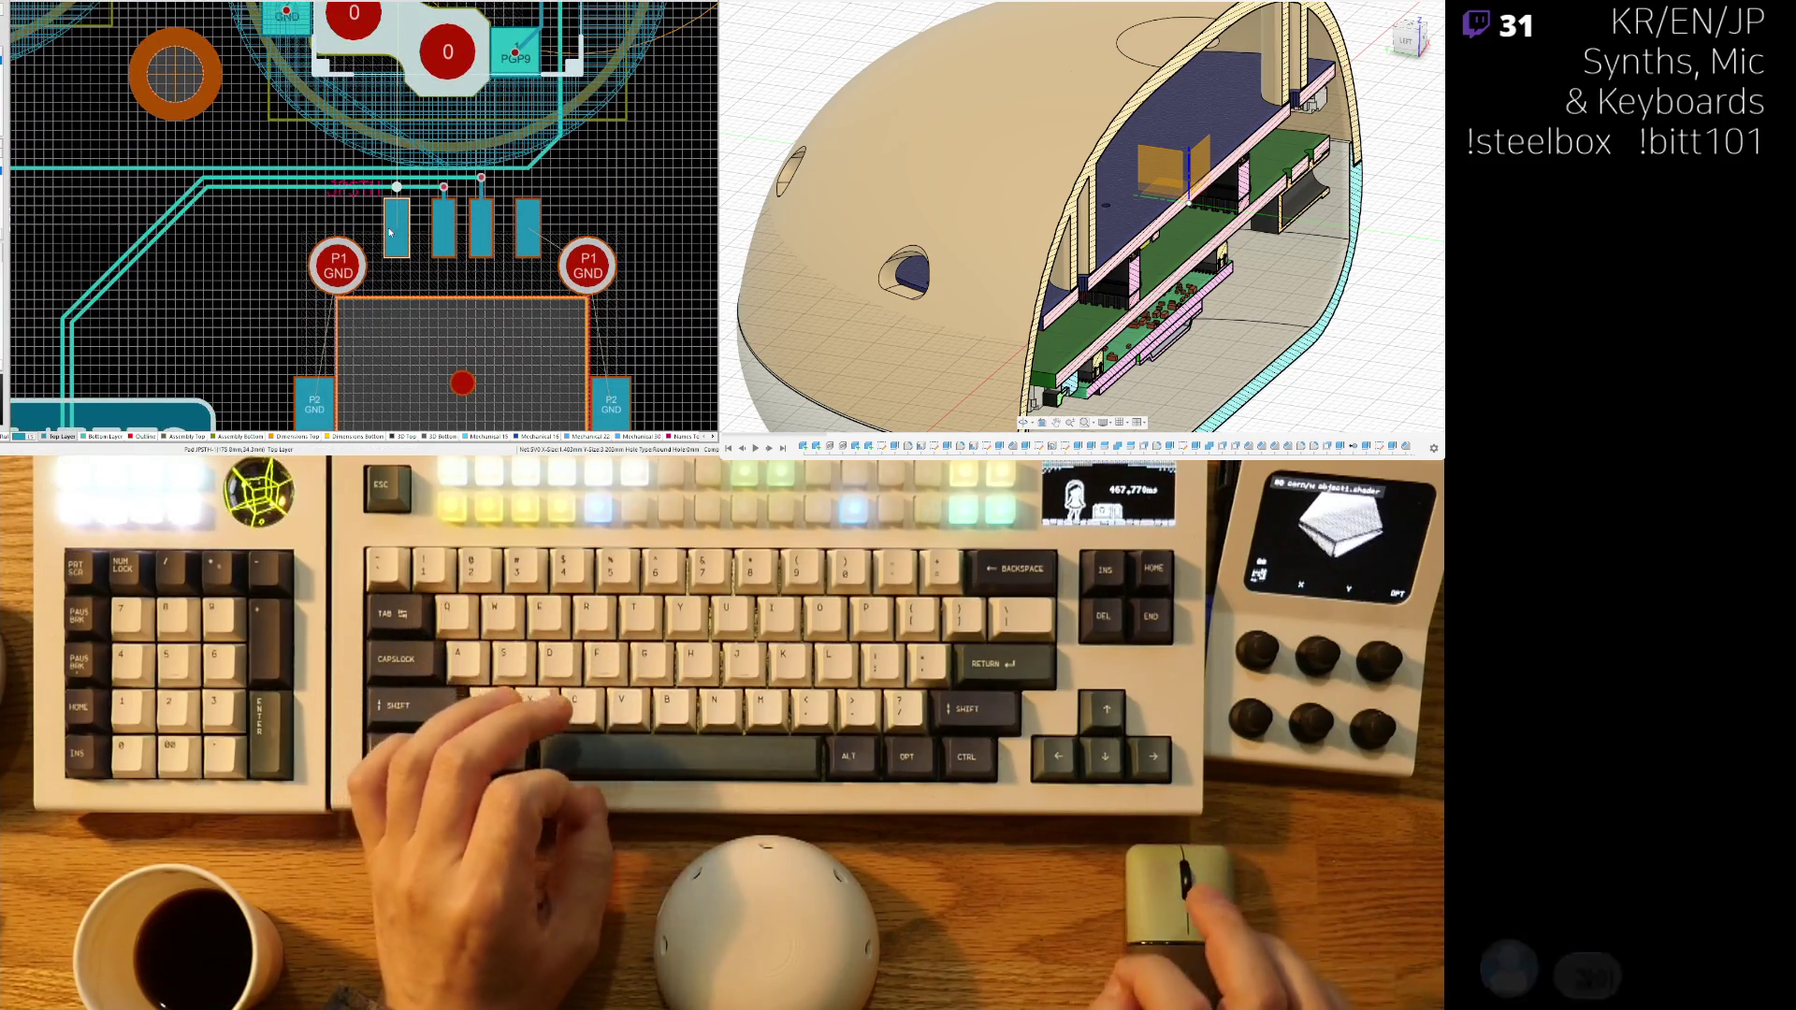
{"action": "scroll", "coordinate": [258, 355], "scroll_direction": "down", "scroll_amount": 3}
{"action": "scroll", "coordinate": [258, 355], "scroll_direction": "left", "scroll_amount": 3, "text": "shift"}
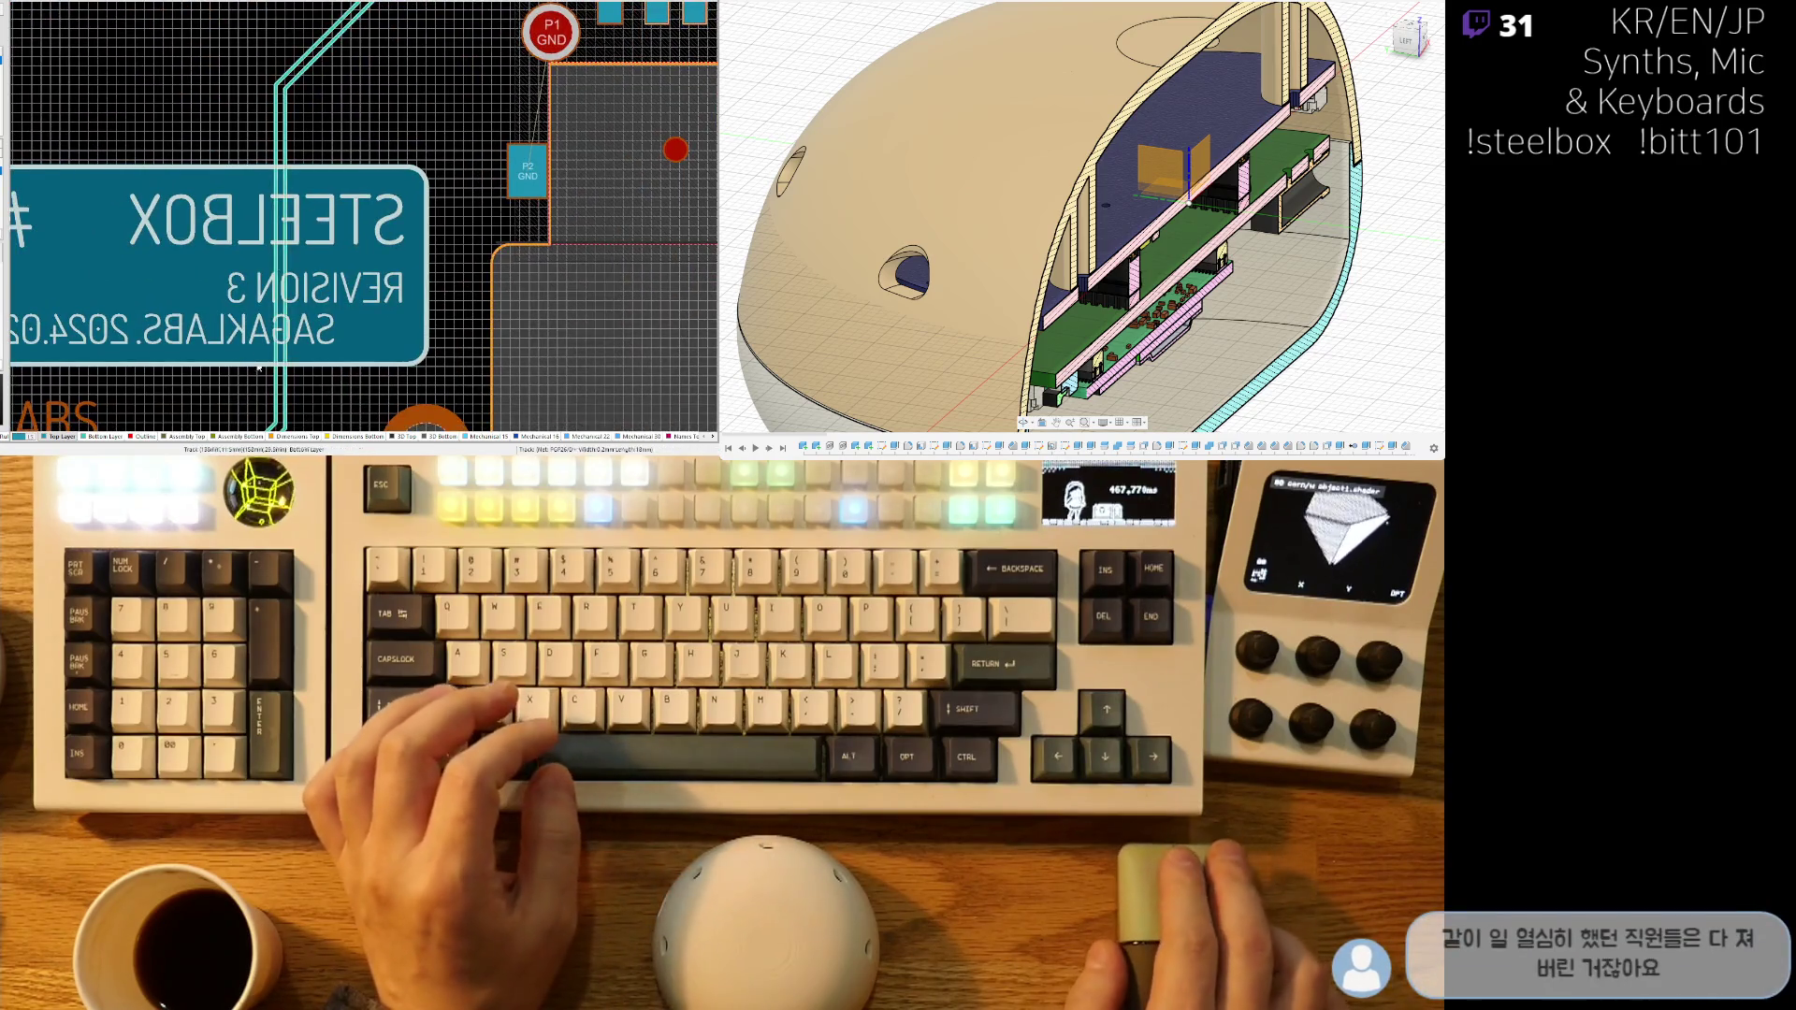
{"action": "scroll", "coordinate": [258, 356], "scroll_direction": "down", "scroll_amount": 3}
{"action": "right_click_drag", "start_coordinate": [259, 356], "coordinate": [571, 307]}
{"action": "scroll", "coordinate": [462, 282], "scroll_direction": "left", "scroll_amount": 5, "text": "shift"}
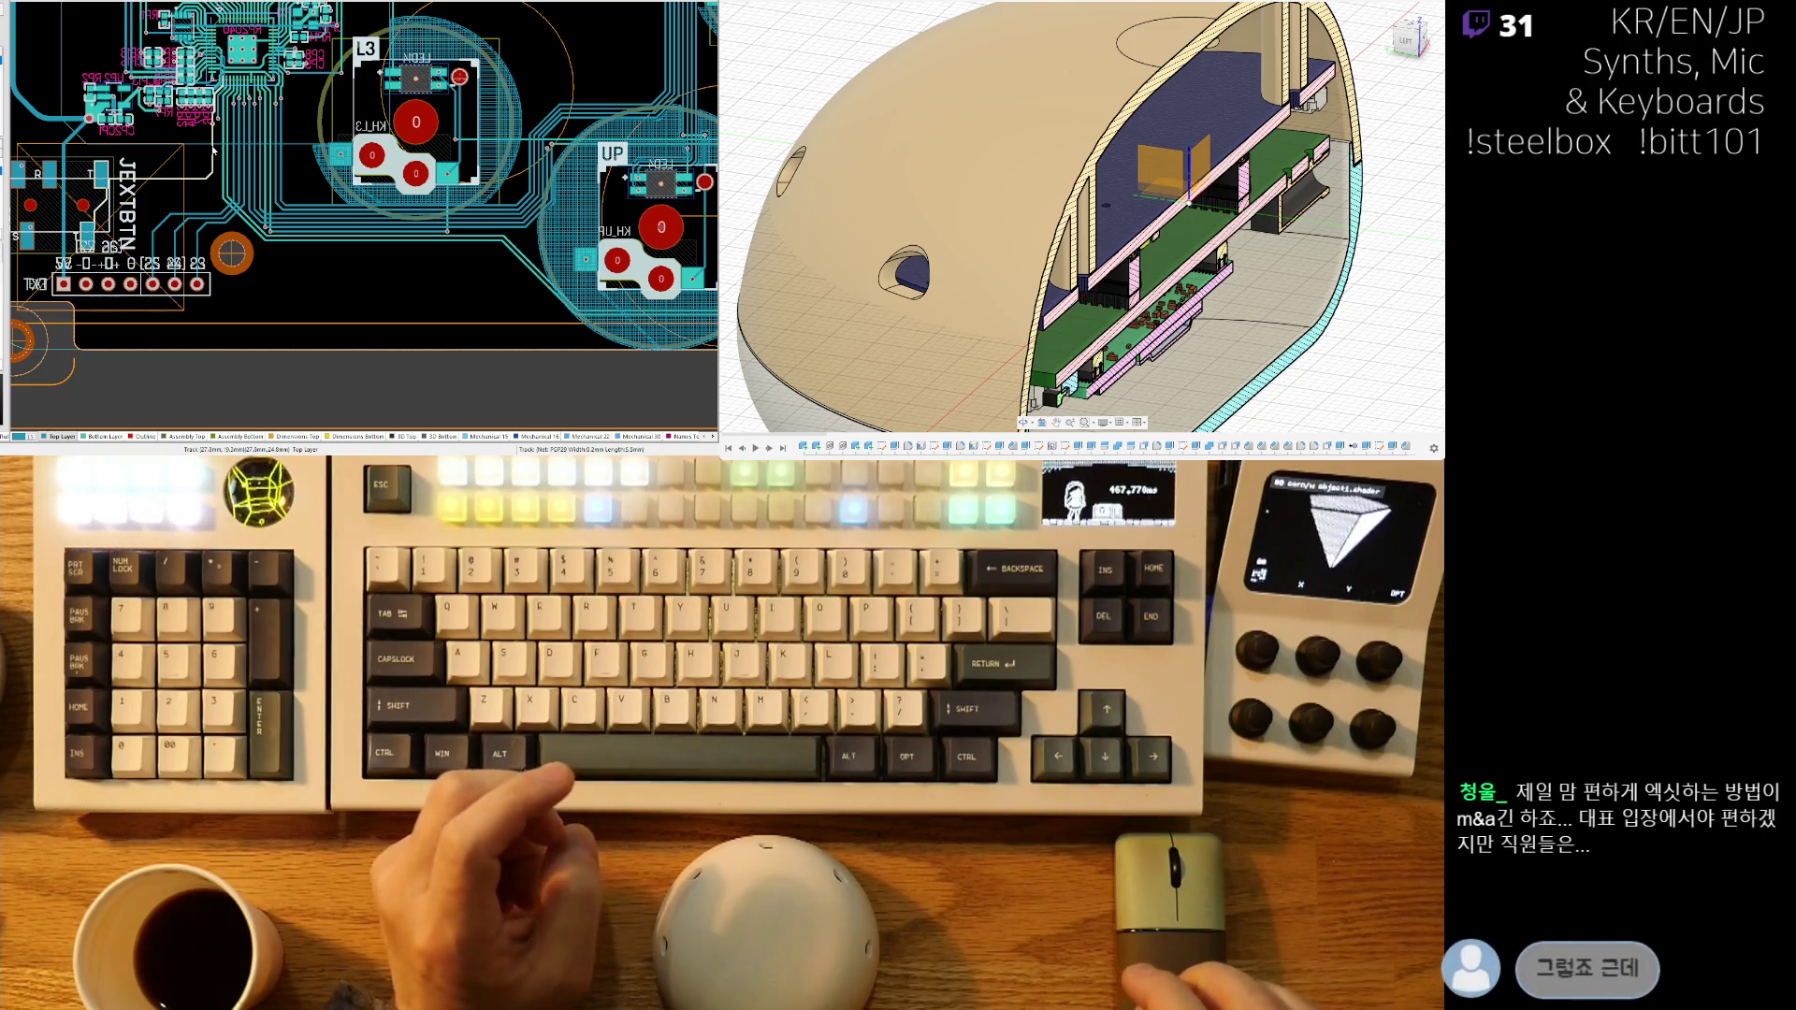
{"action": "scroll", "coordinate": [221, 153], "scroll_direction": "up", "scroll_amount": 8, "text": "ctrl"}
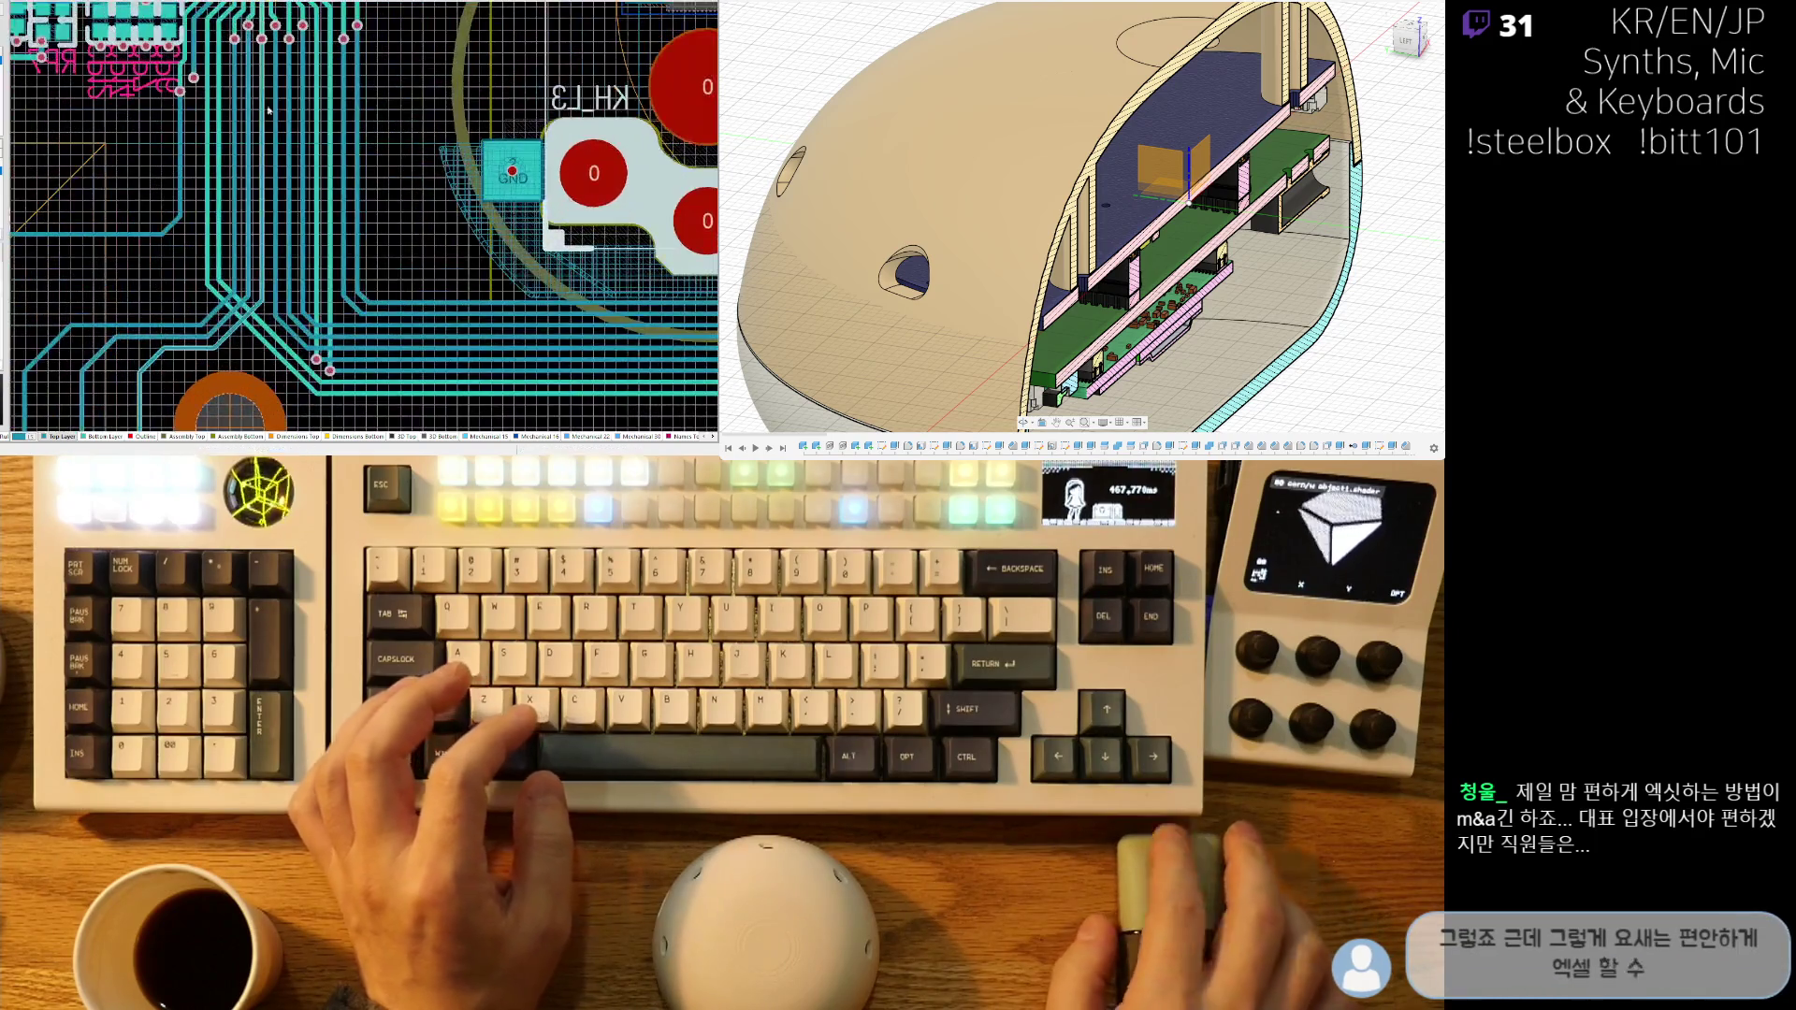
{"action": "right_click_drag", "start_coordinate": [259, 167], "coordinate": [335, 189]}
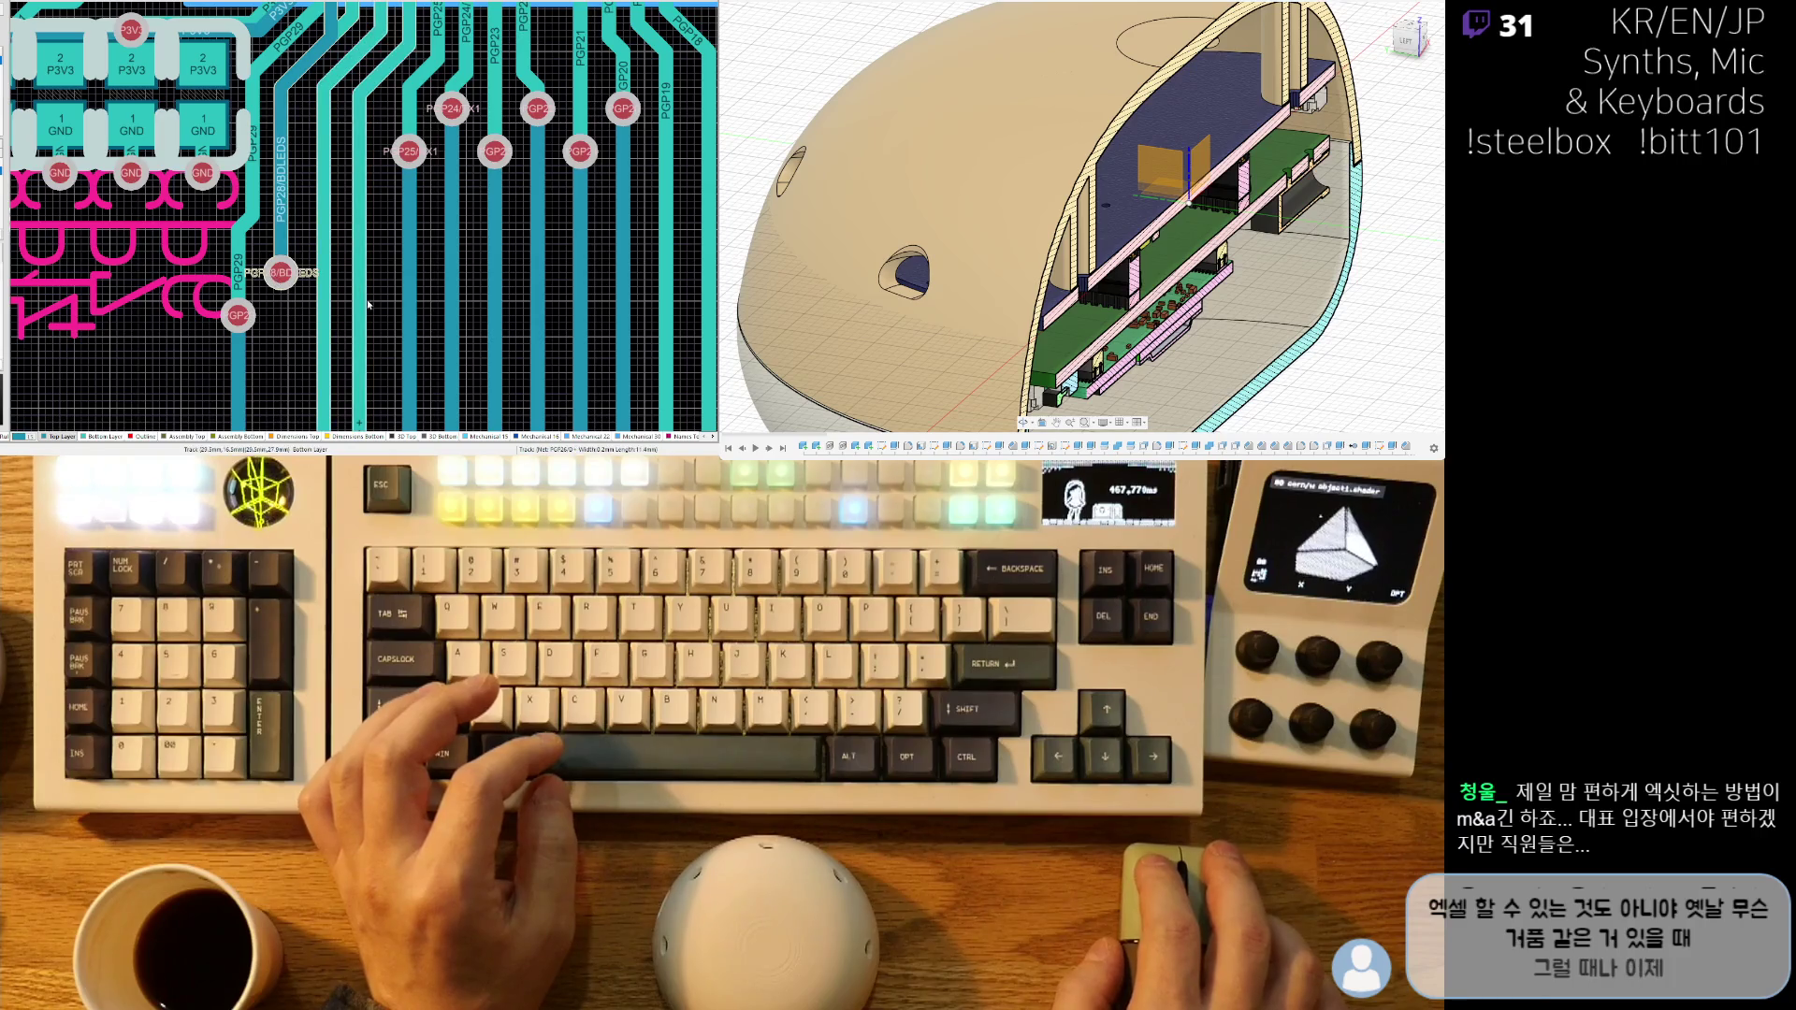
{"action": "right_click_drag", "start_coordinate": [361, 304], "coordinate": [340, 228]}
{"action": "scroll", "coordinate": [341, 228], "scroll_direction": "down", "scroll_amount": 2, "text": "ctrl"}
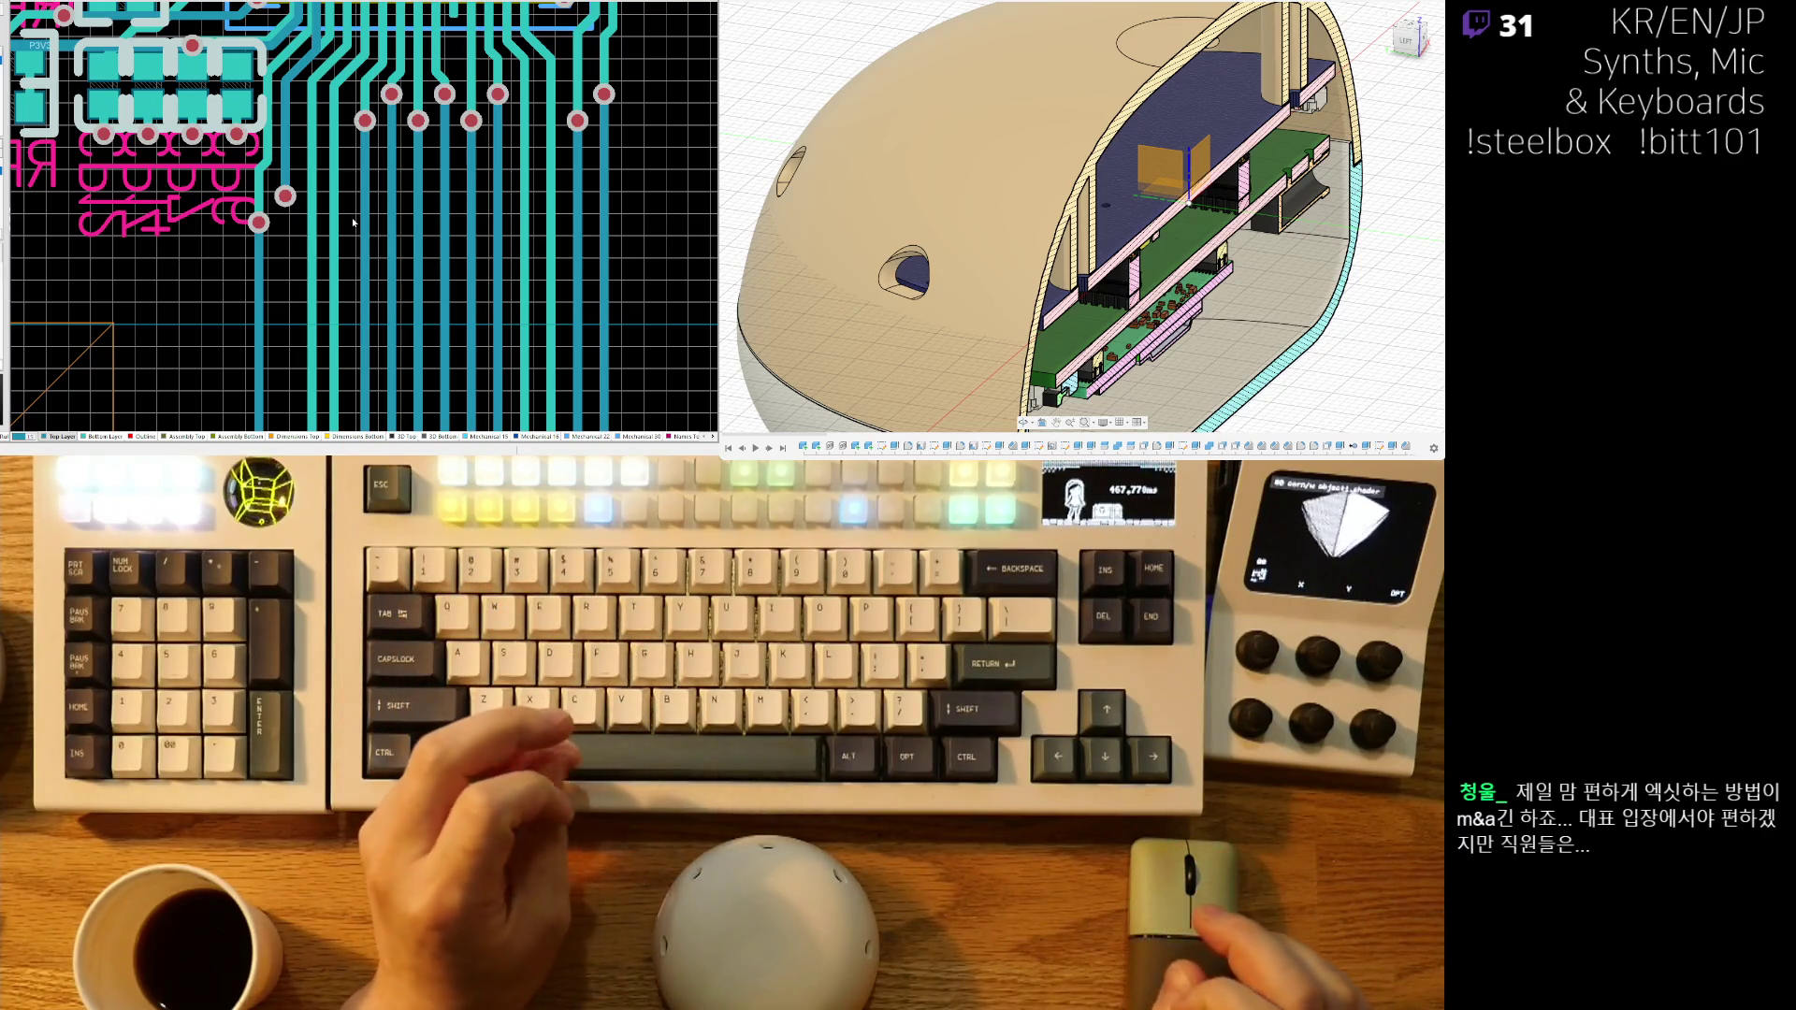
{"action": "scroll", "coordinate": [287, 294], "scroll_direction": "down", "scroll_amount": 2, "text": "ctrl"}
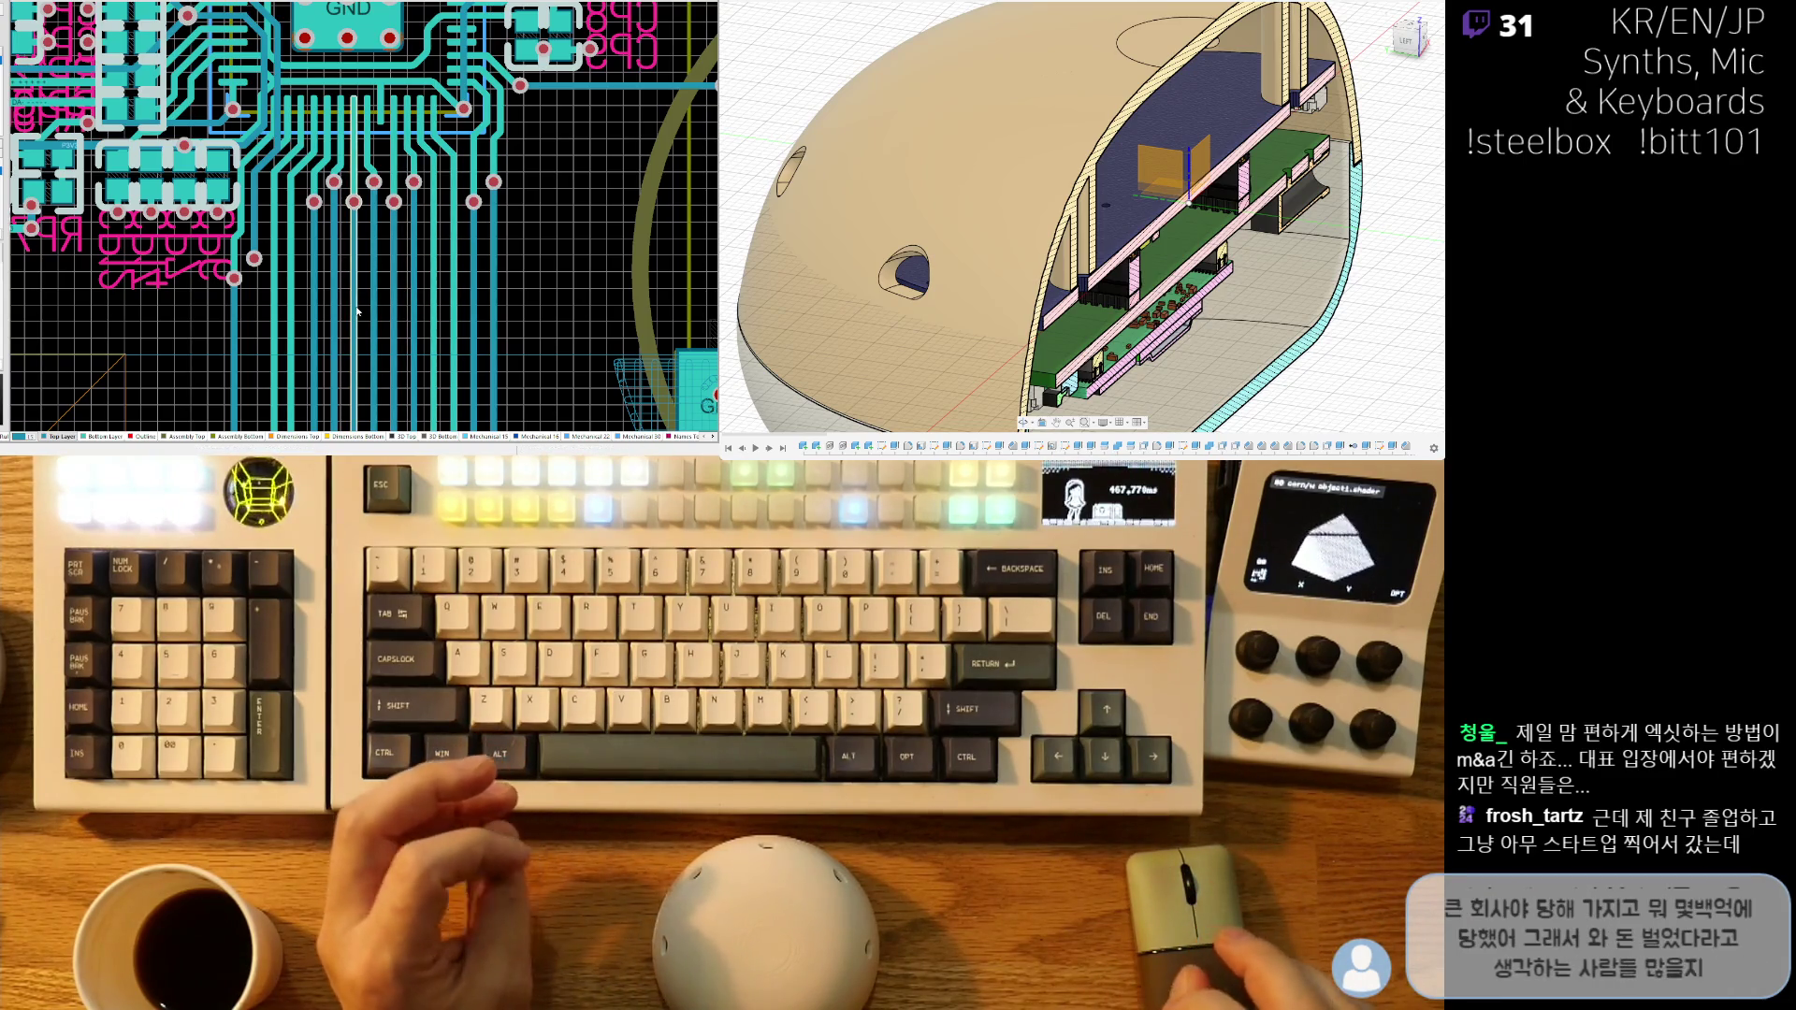
{"action": "scroll", "coordinate": [358, 311], "scroll_direction": "down", "scroll_amount": 2}
{"action": "scroll", "coordinate": [346, 373], "scroll_direction": "down", "scroll_amount": 1}
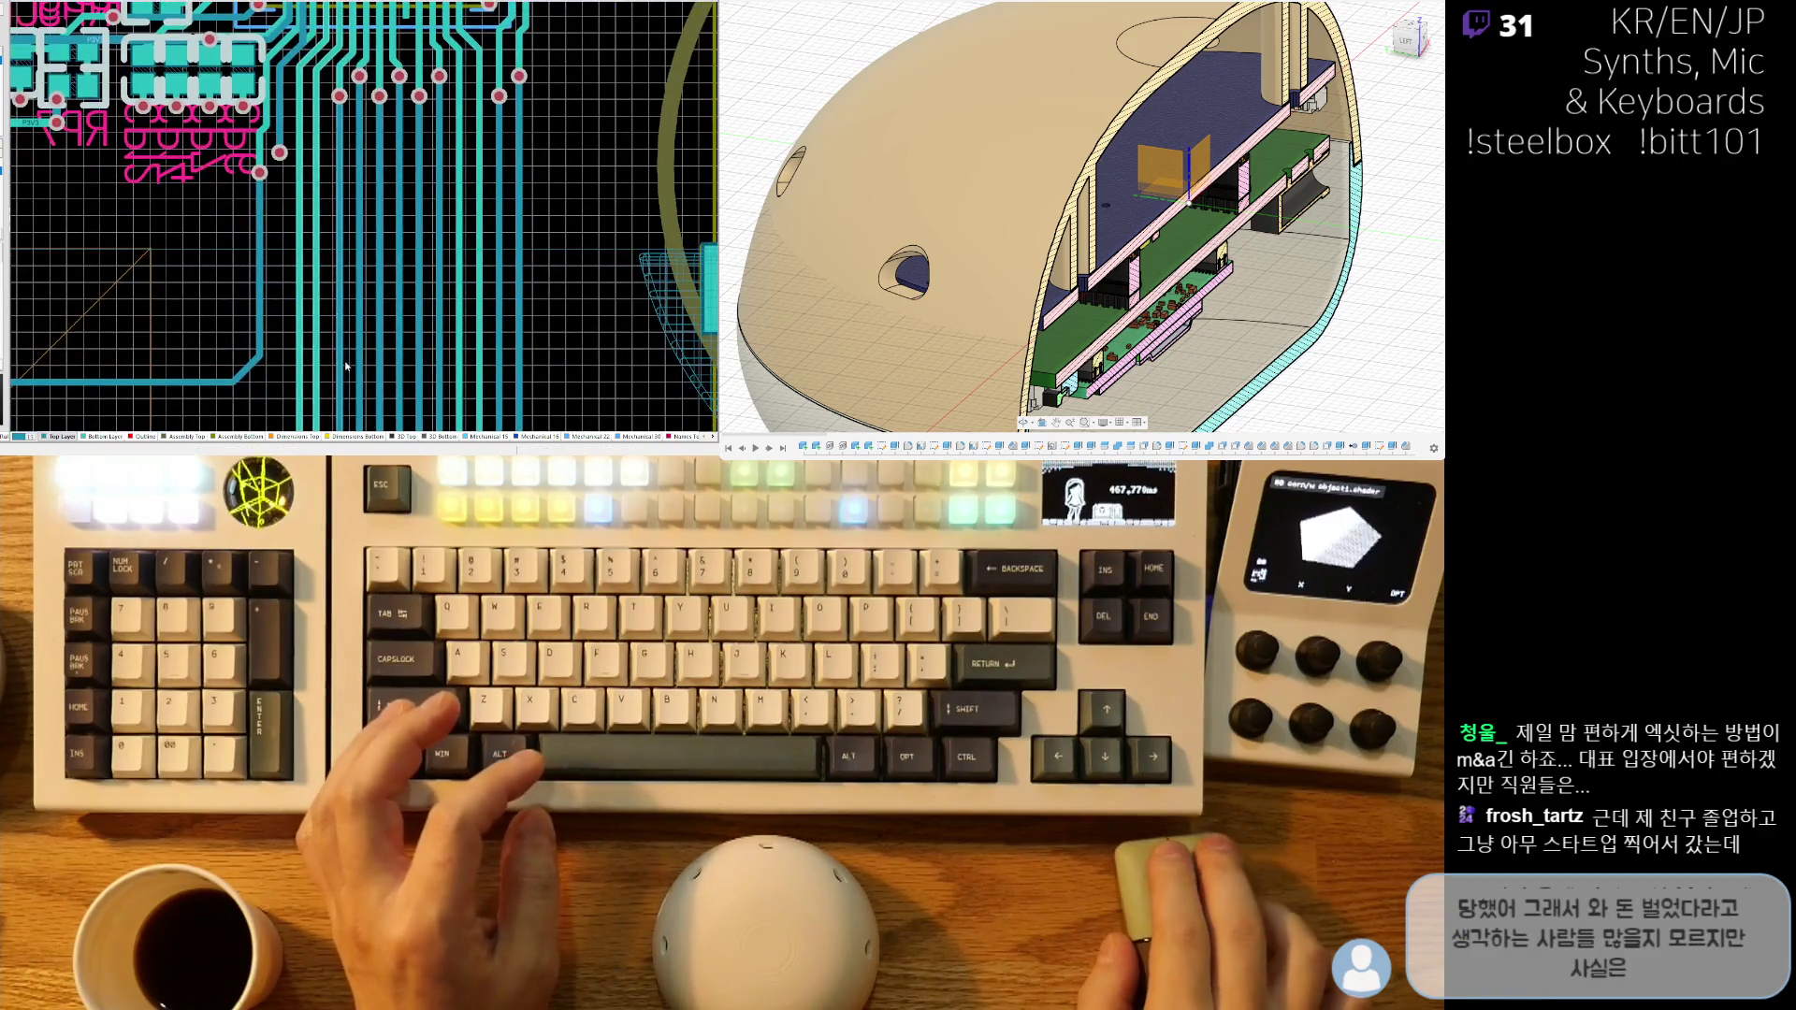
{"action": "scroll", "coordinate": [346, 372], "scroll_direction": "down", "scroll_amount": 2}
{"action": "scroll", "coordinate": [358, 273], "scroll_direction": "down", "scroll_amount": 3}
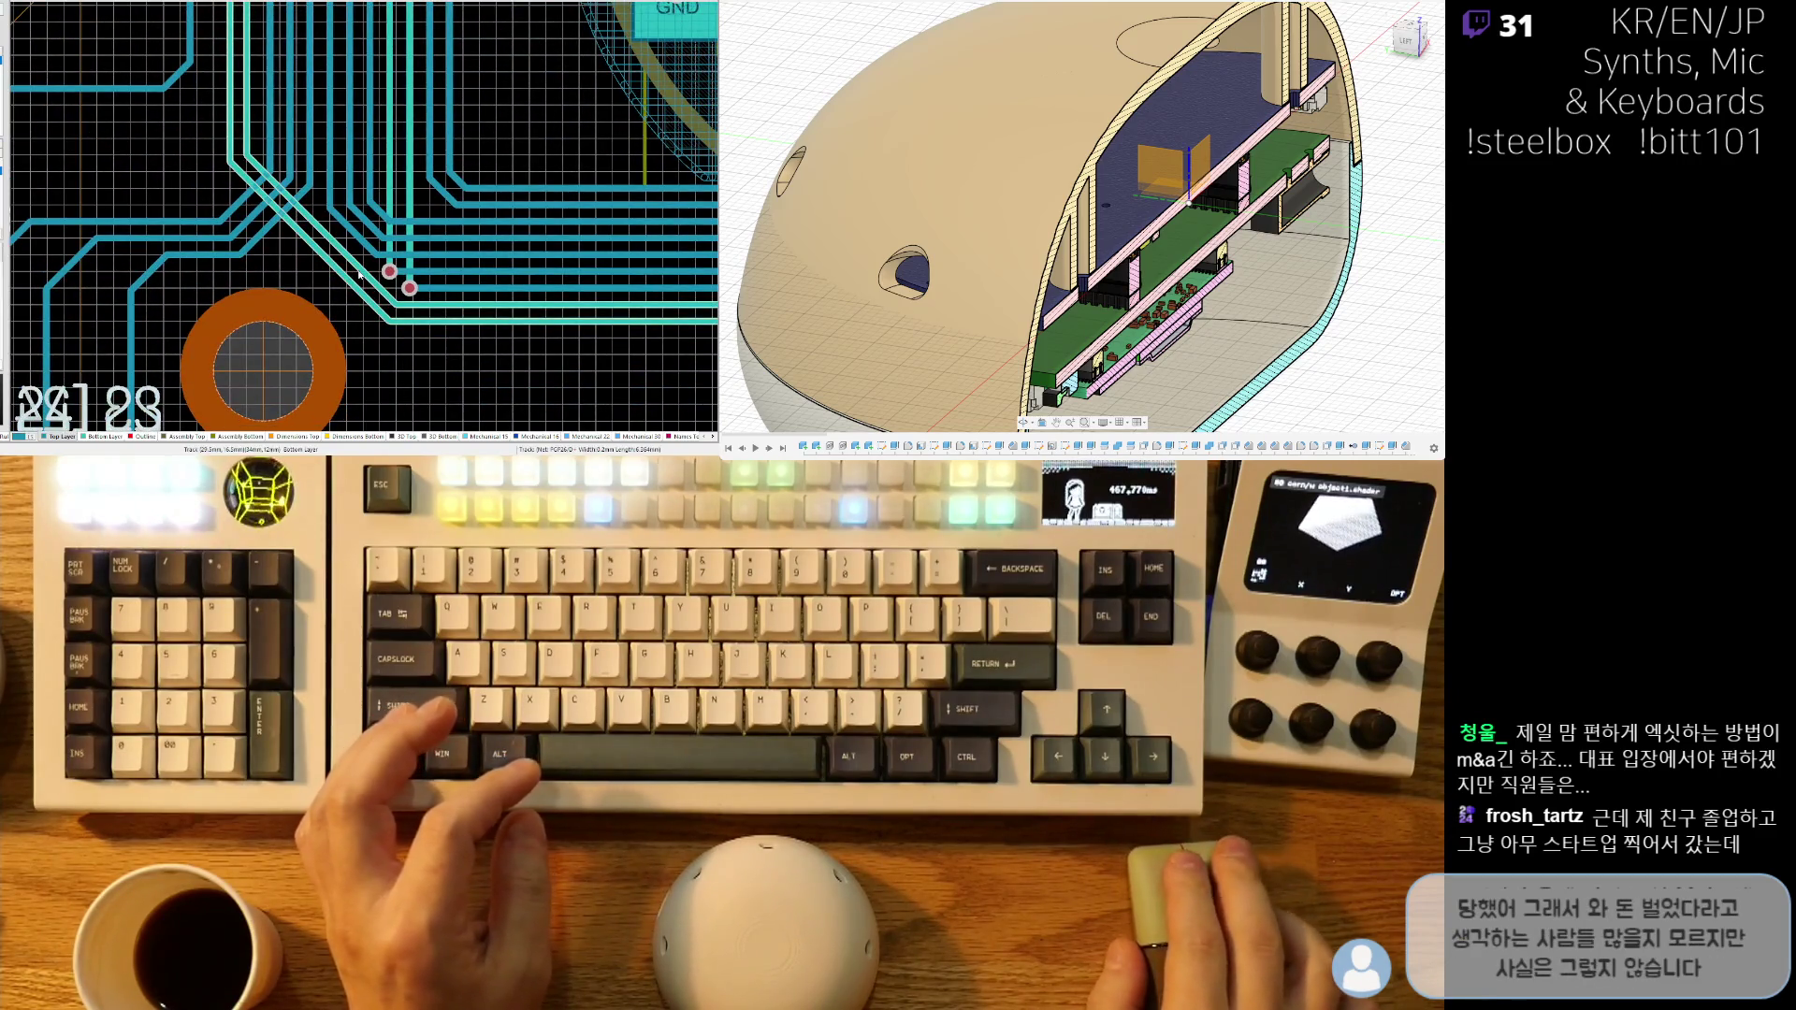
{"action": "scroll", "coordinate": [358, 273], "scroll_direction": "up", "scroll_amount": 1, "text": "ctrl"}
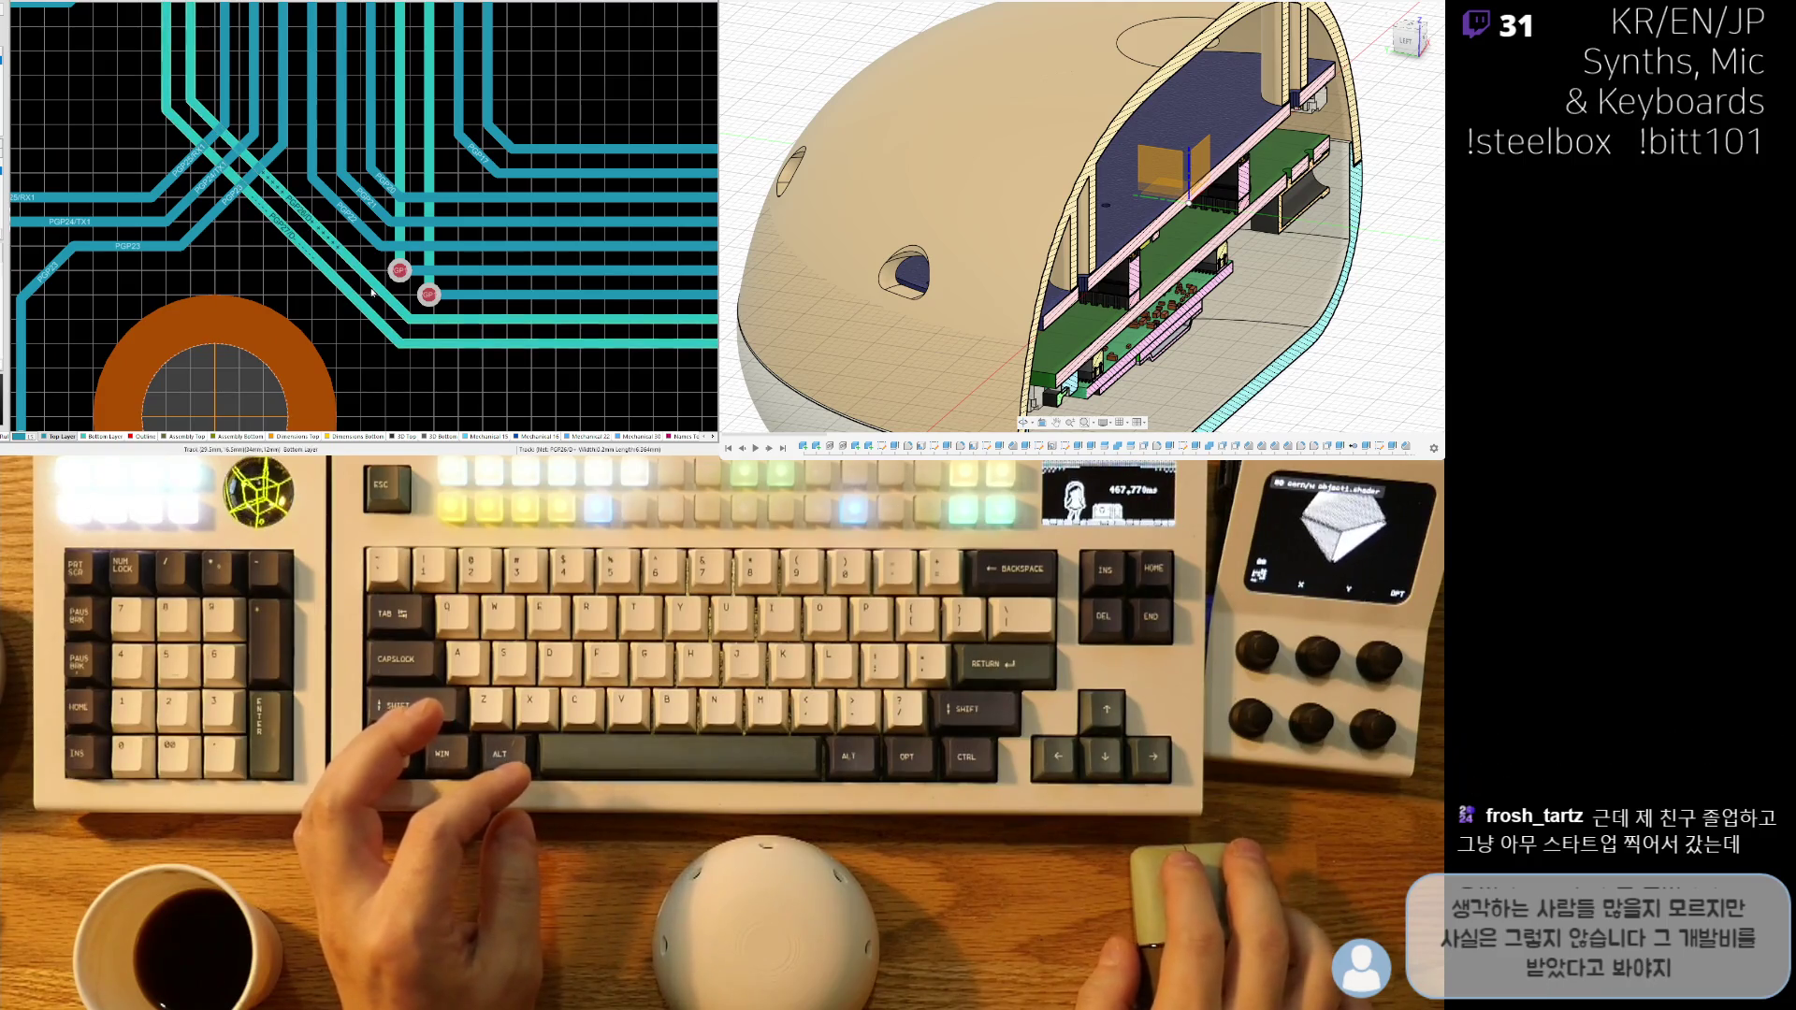
{"action": "scroll", "coordinate": [371, 292], "scroll_direction": "down", "scroll_amount": 3, "text": "ctrl"}
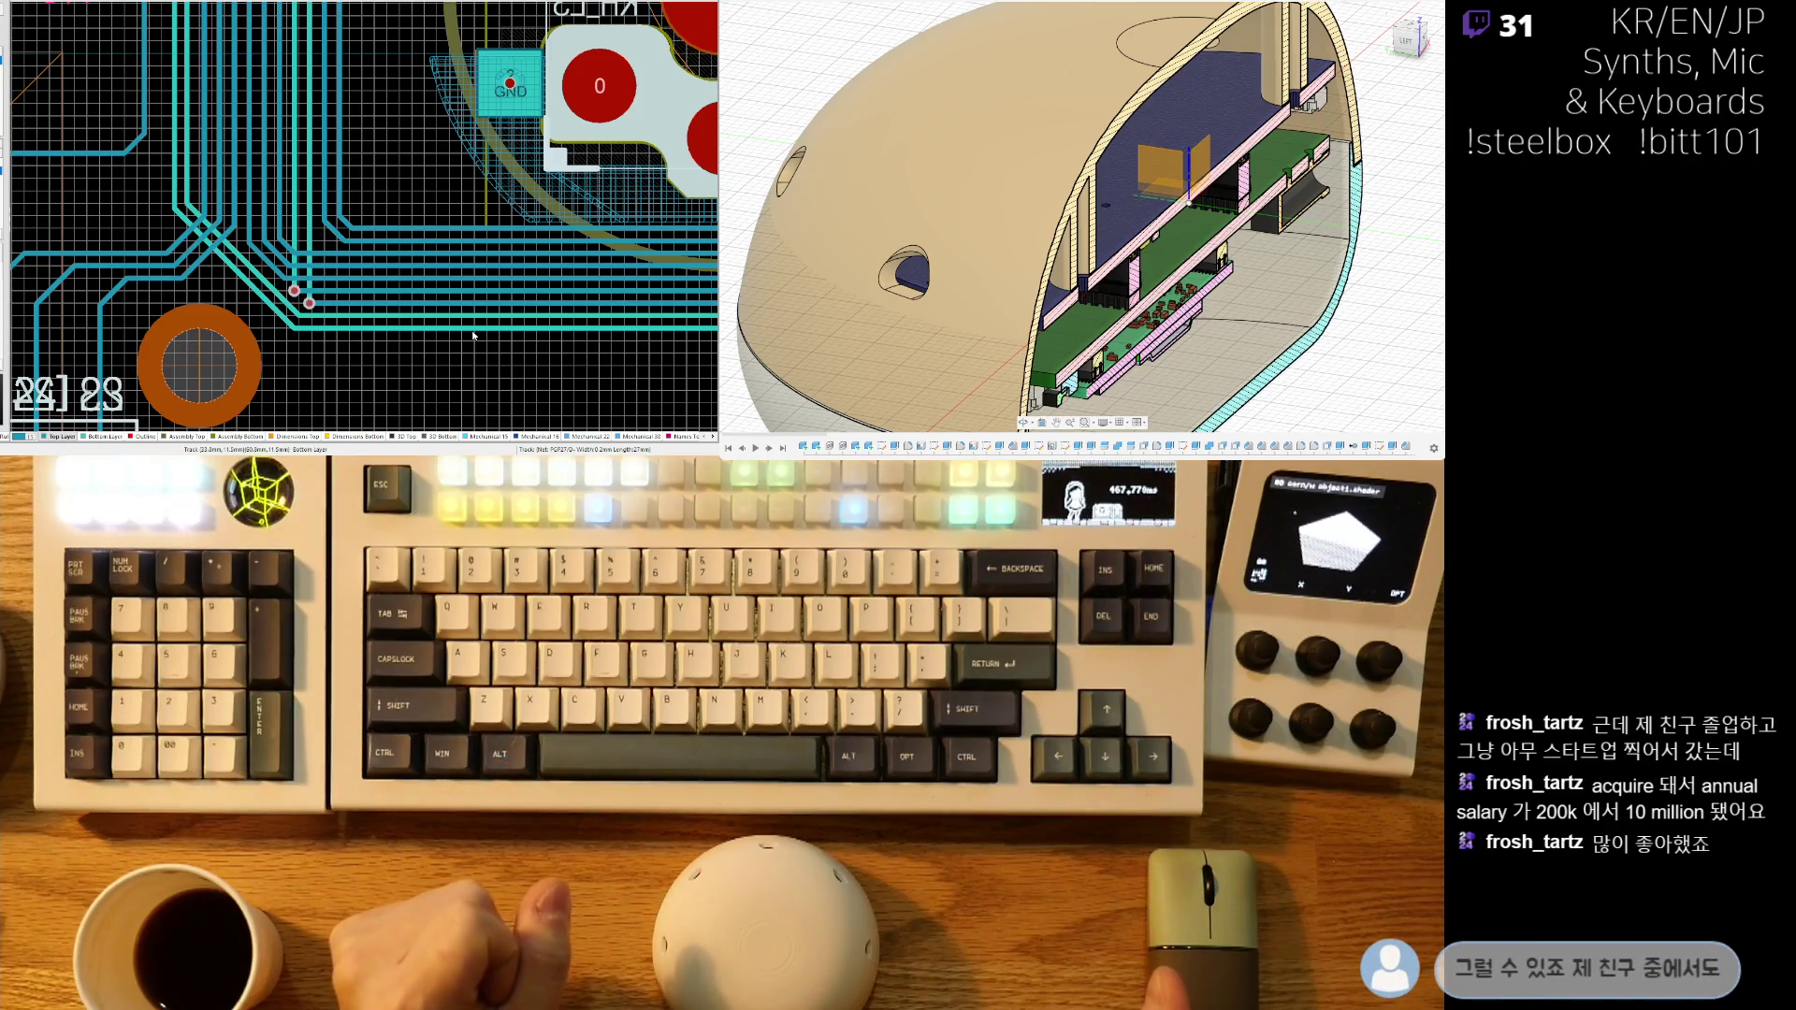
{"action": "scroll", "coordinate": [365, 267], "scroll_direction": "down", "scroll_amount": 4, "text": "ctrl"}
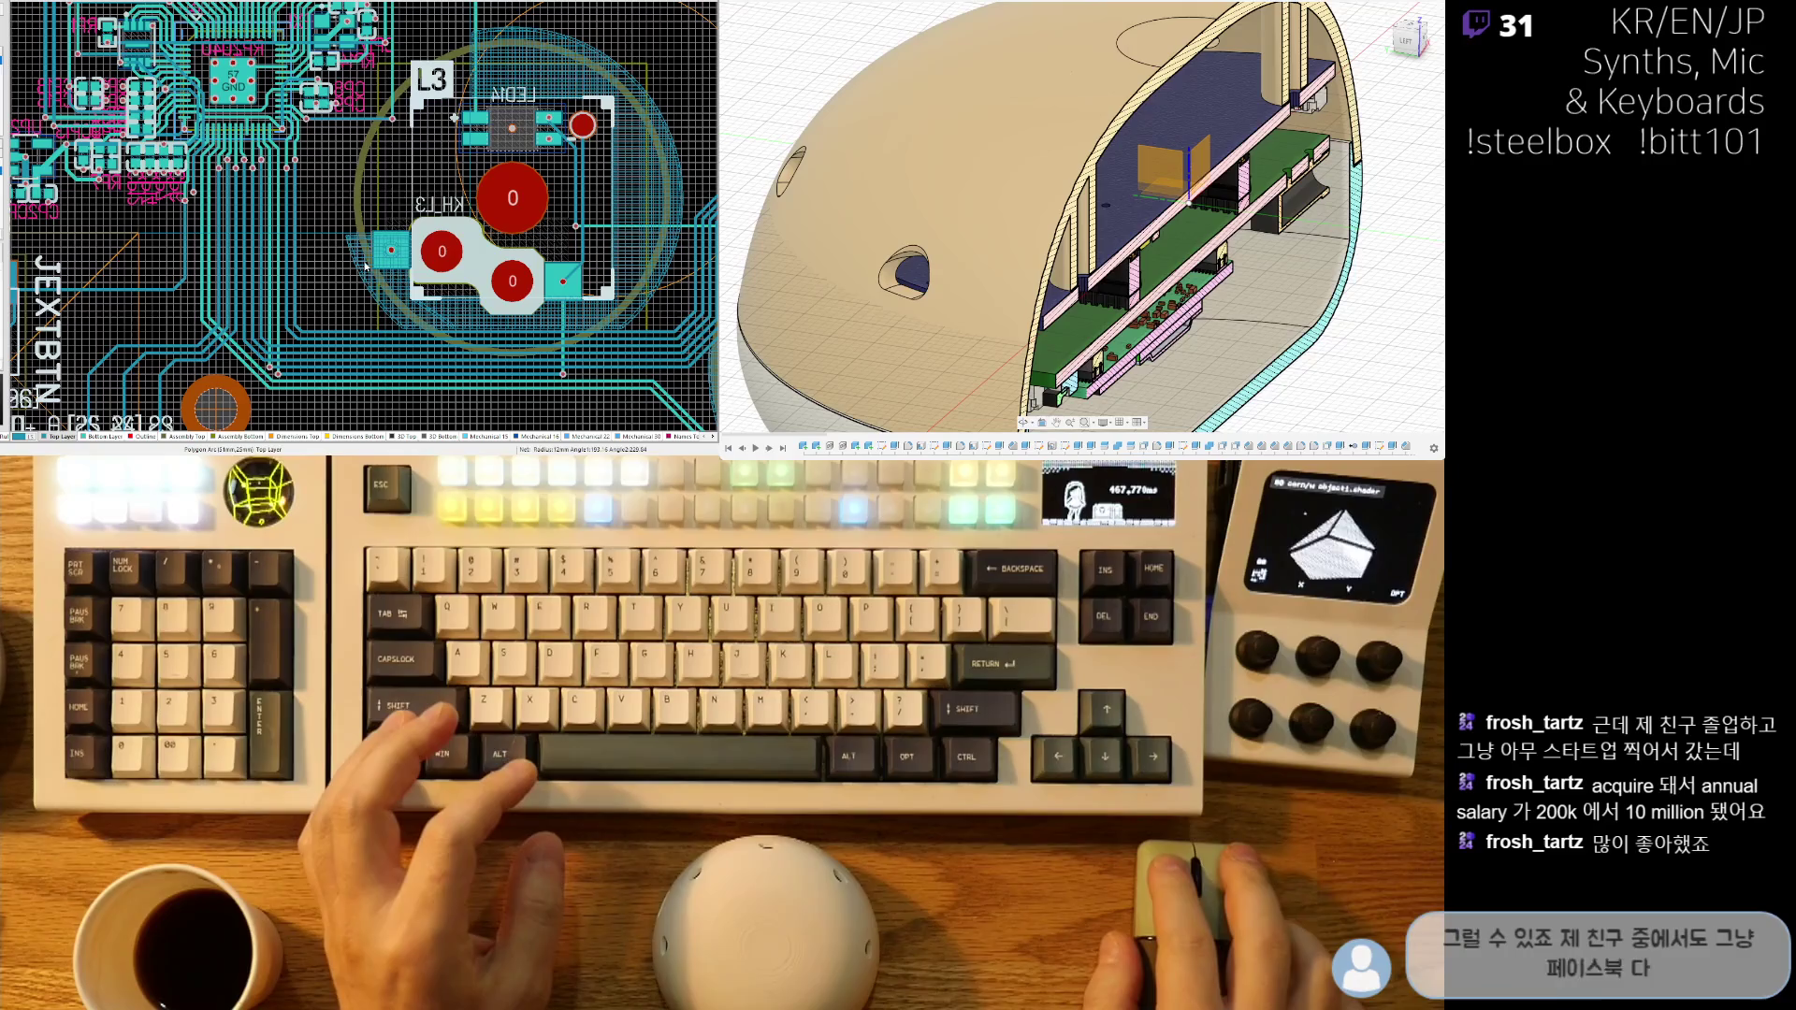
{"action": "left_click", "coordinate": [365, 267]}
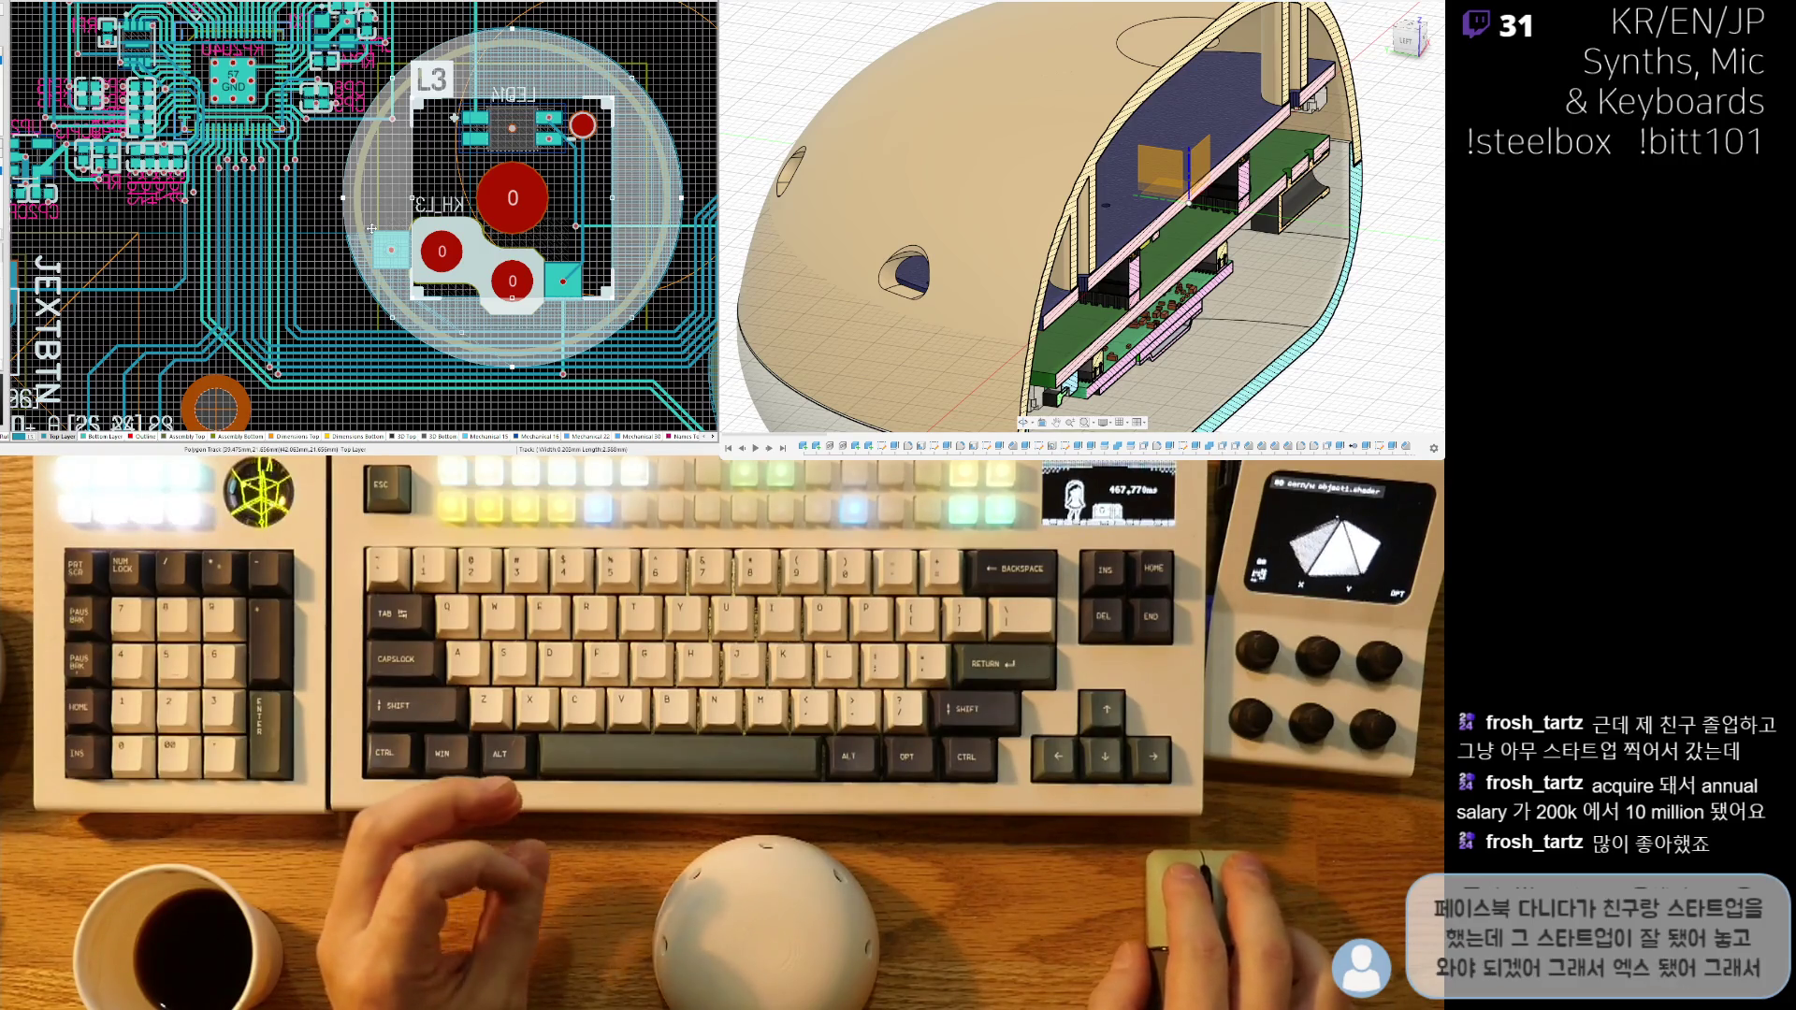
{"action": "scroll", "coordinate": [388, 148], "scroll_direction": "down", "scroll_amount": 4, "text": "ctrl"}
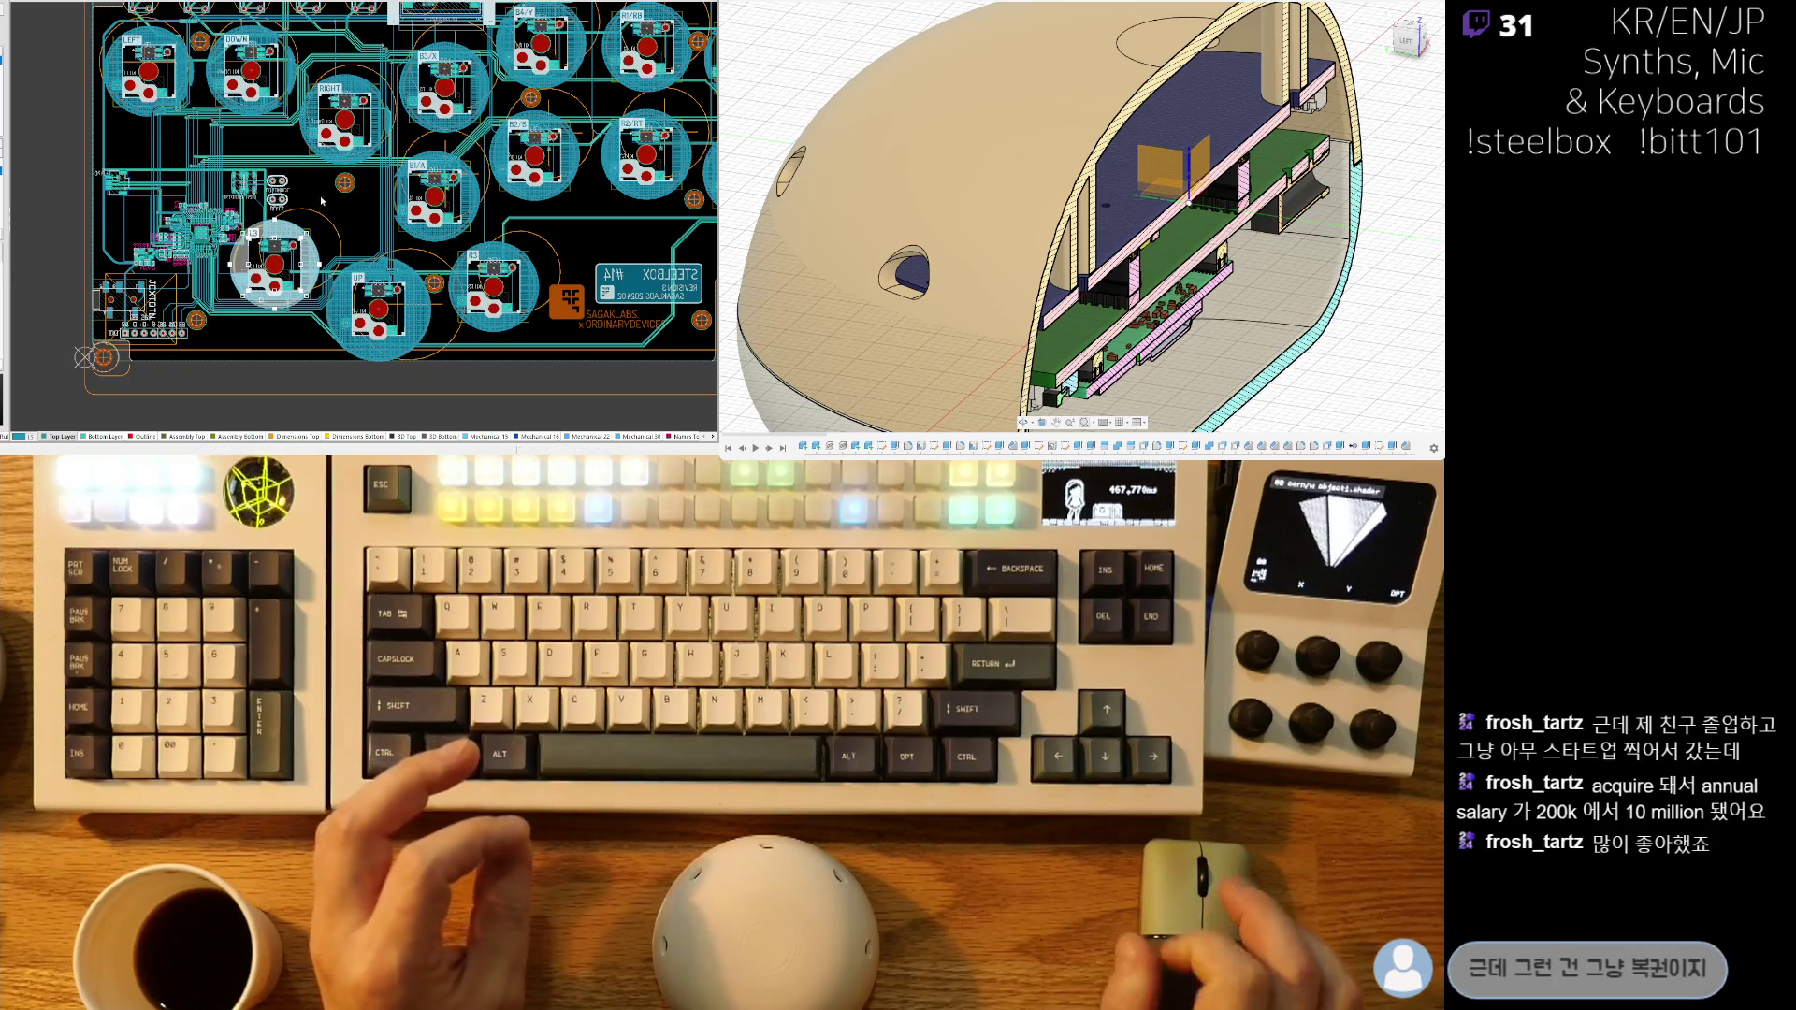
{"action": "right_click_drag", "start_coordinate": [598, 368], "coordinate": [487, 368]}
{"action": "scroll", "coordinate": [509, 368], "scroll_direction": "up", "scroll_amount": 1, "text": "ctrl"}
{"action": "scroll", "coordinate": [509, 368], "scroll_direction": "up", "scroll_amount": 1, "text": "ctrl"}
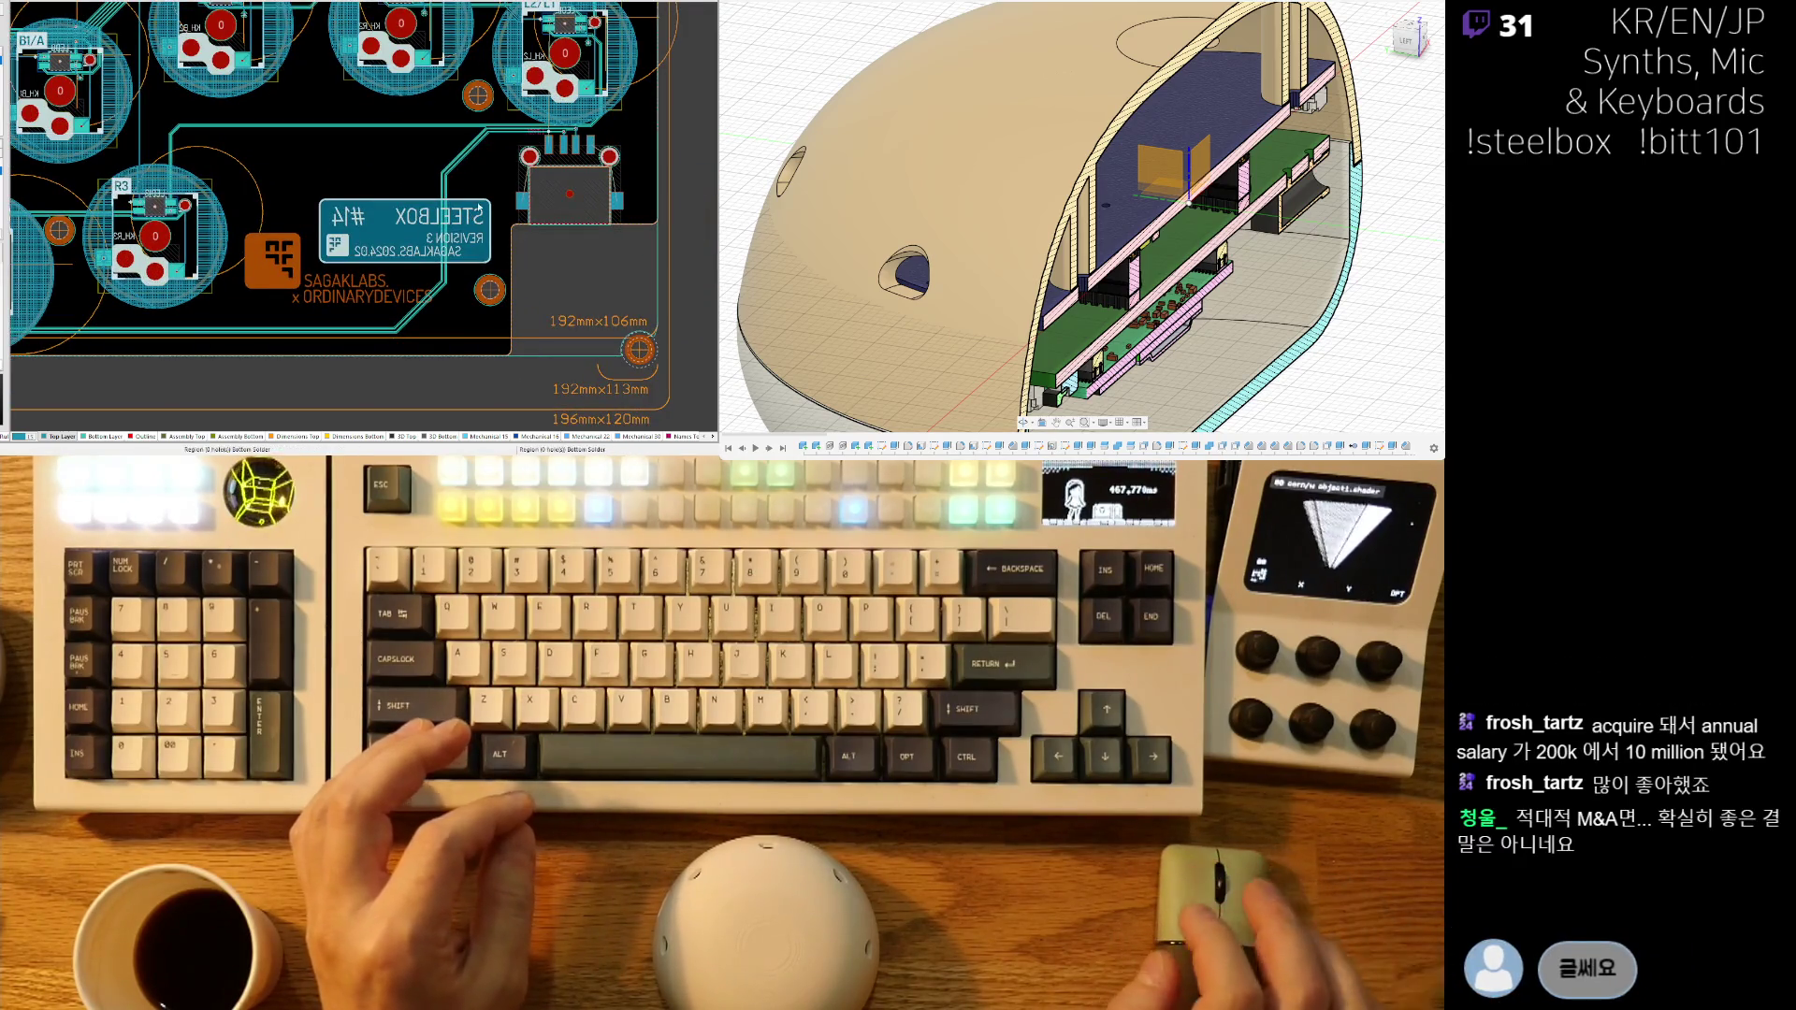
{"action": "scroll", "coordinate": [588, 146], "scroll_direction": "up", "scroll_amount": 3, "text": "ctrl"}
{"action": "right_click_drag", "start_coordinate": [351, 192], "coordinate": [302, 228]}
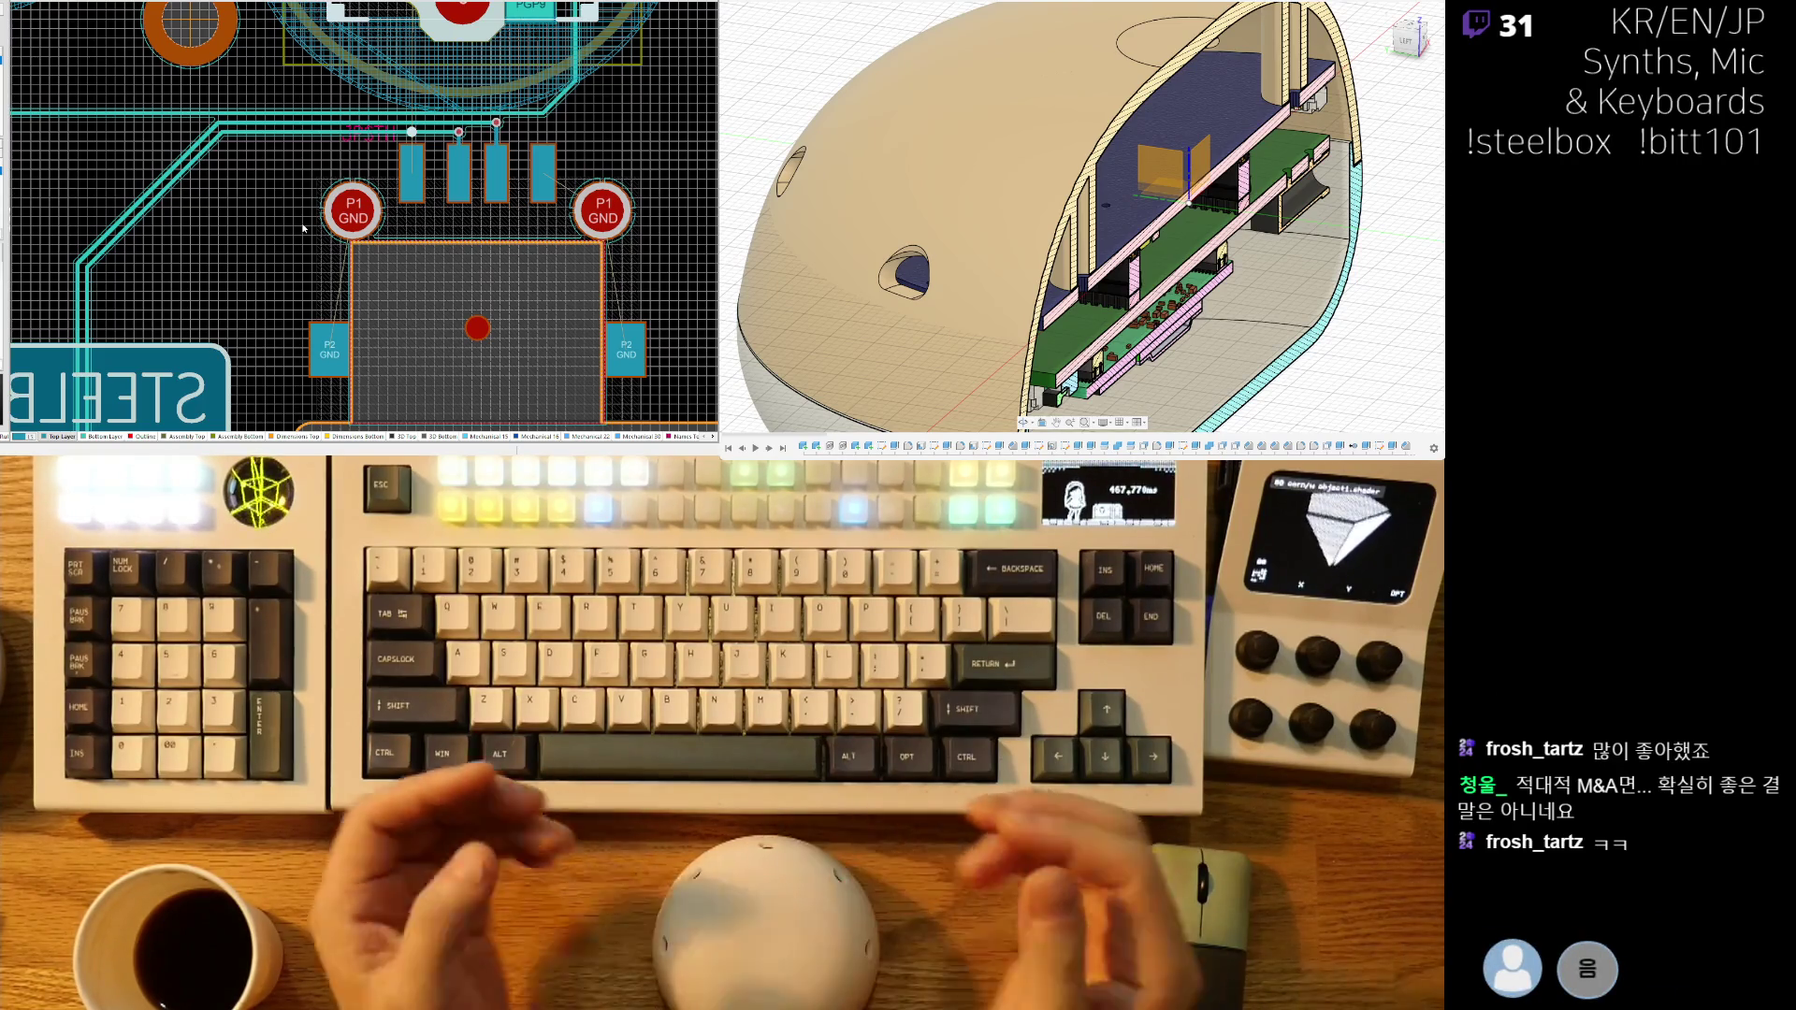
- Reroute the bottom-layer track into JPSTH pad 2, the PGP27/D- pad
{"action": "scroll", "coordinate": [441, 139], "scroll_direction": "up", "scroll_amount": 3, "text": "ctrl"}
{"action": "left_click", "coordinate": [473, 123]}
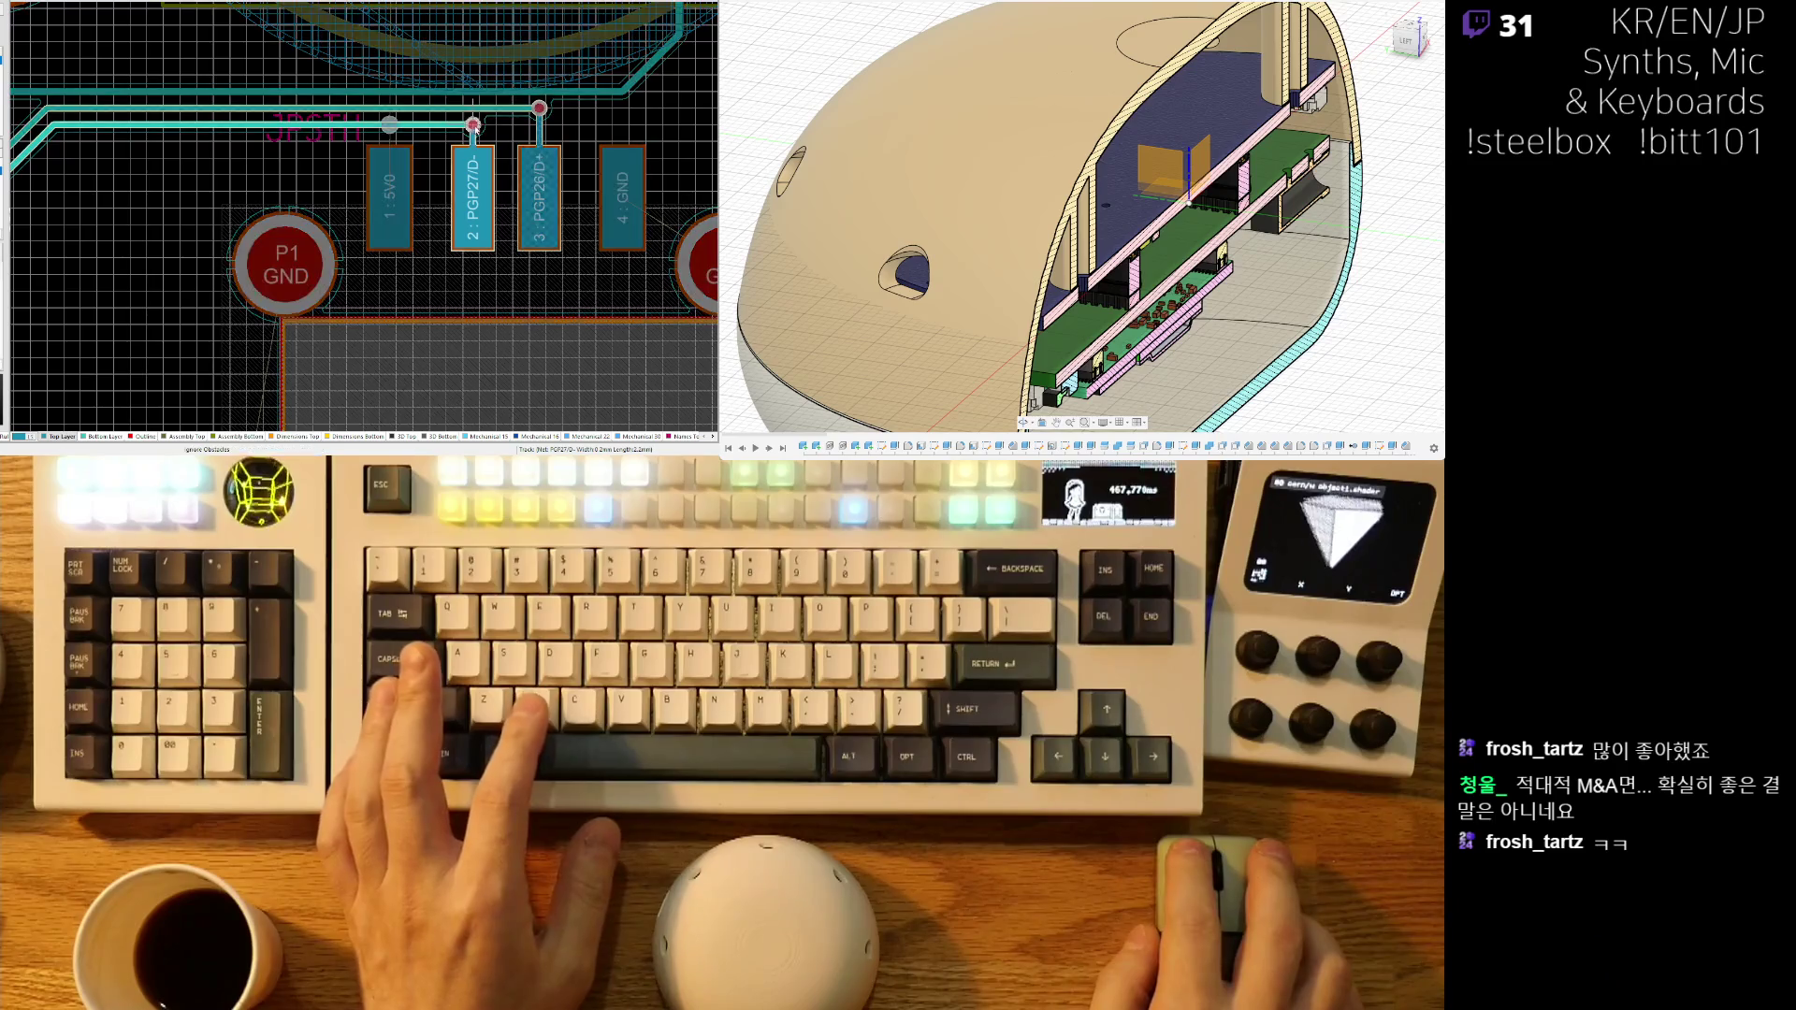
{"action": "left_click", "coordinate": [473, 192]}
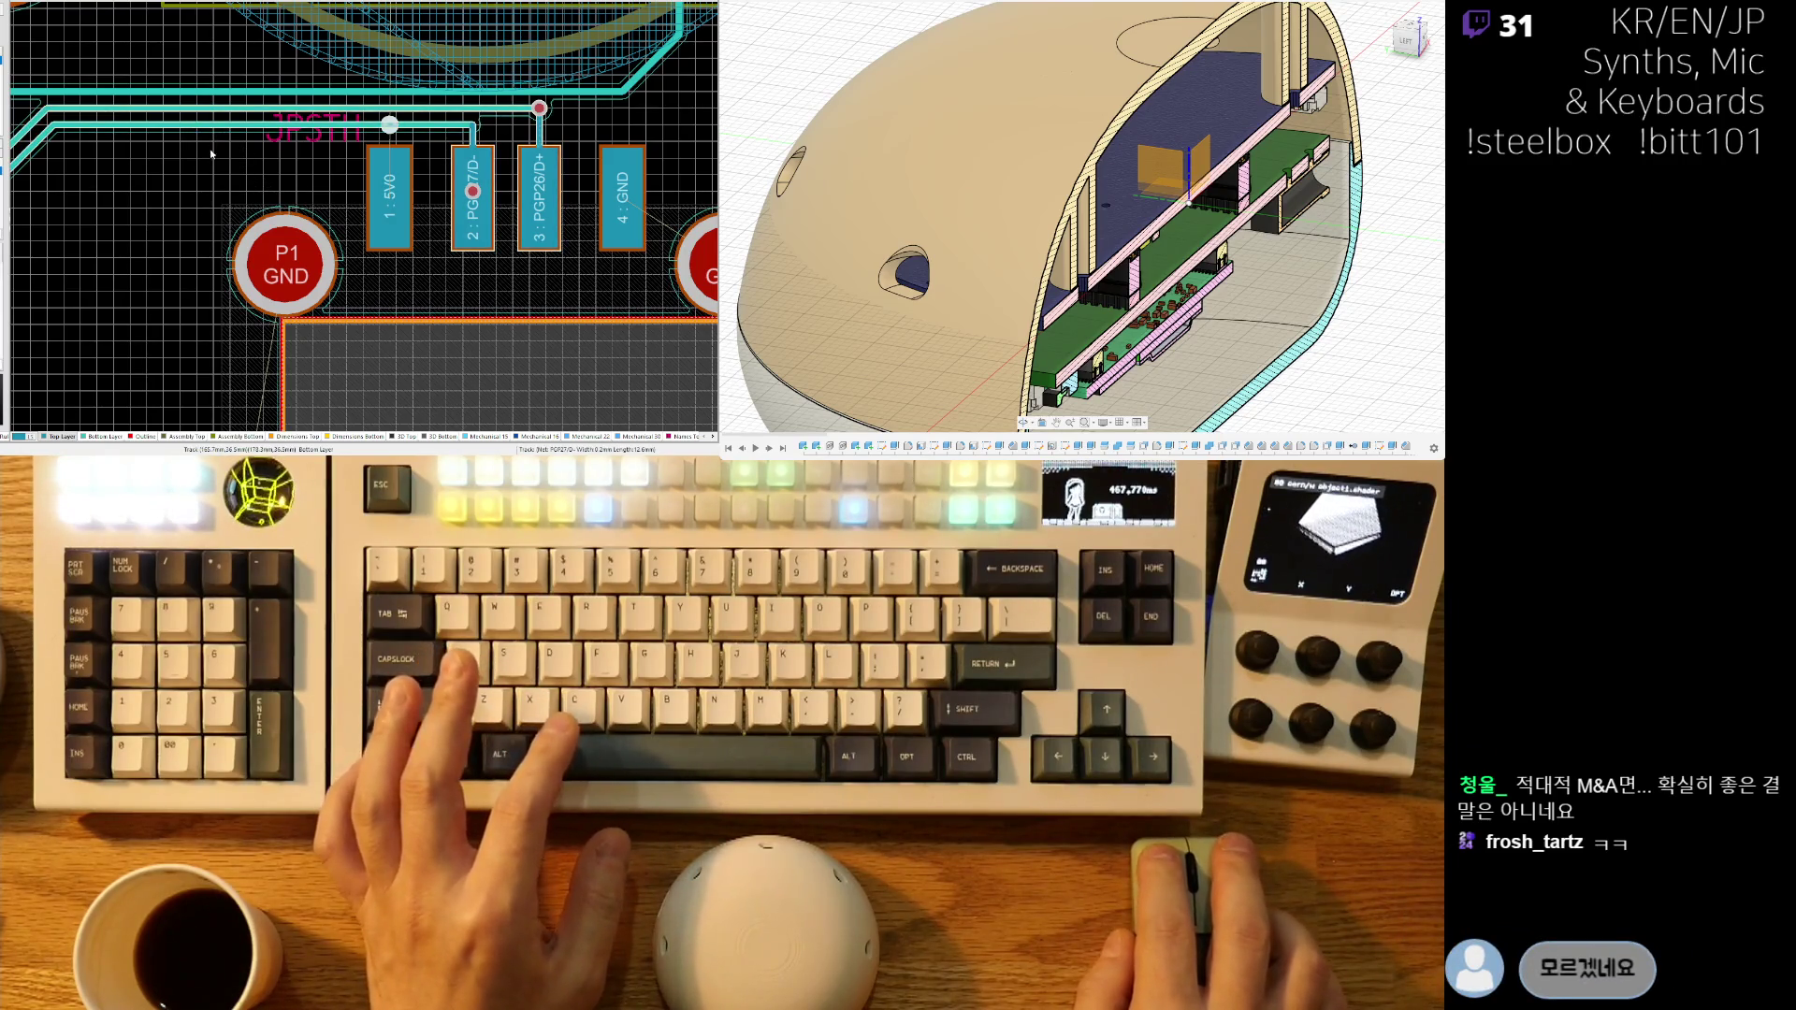
{"action": "left_click_drag", "start_coordinate": [259, 113], "coordinate": [210, 190]}
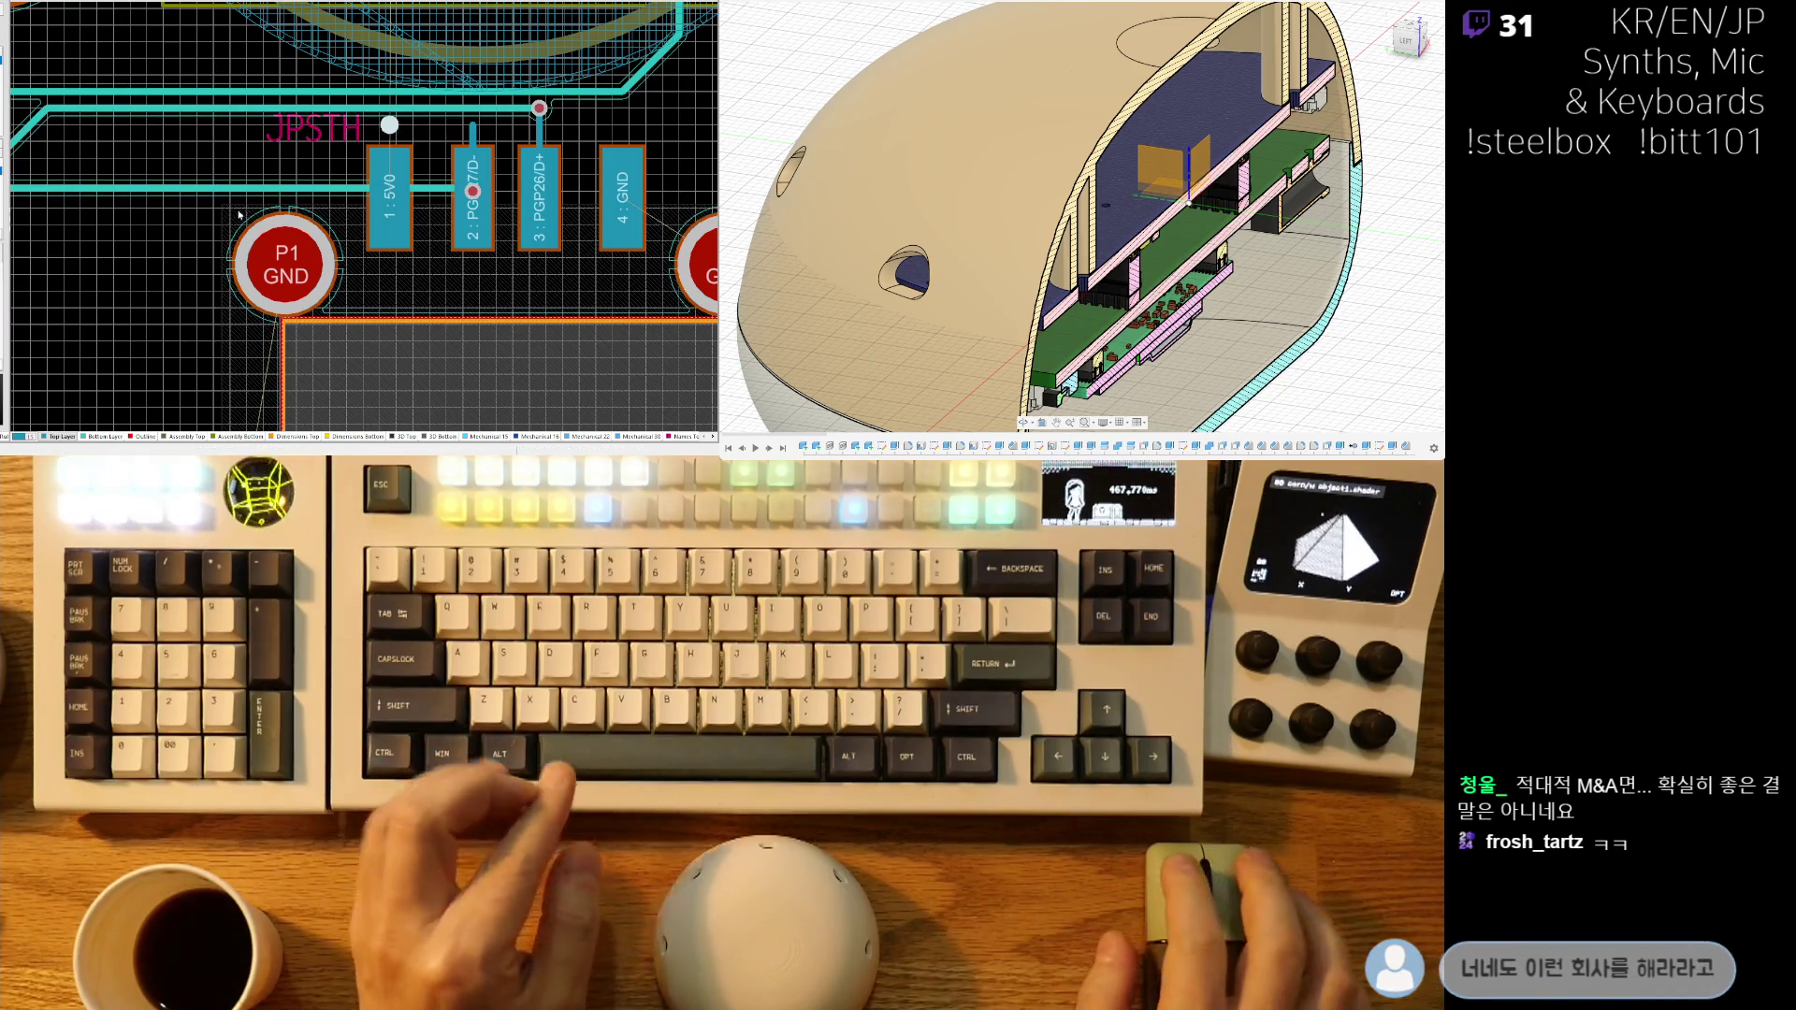
{"action": "right_click_drag", "start_coordinate": [241, 209], "coordinate": [335, 190]}
{"action": "mouse_move", "coordinate": [307, 175]}
{"action": "left_mouse_down"}
{"action": "mouse_move", "coordinate": [338, 115]}
{"action": "mouse_move", "coordinate": [338, 184]}
{"action": "left_mouse_up"}
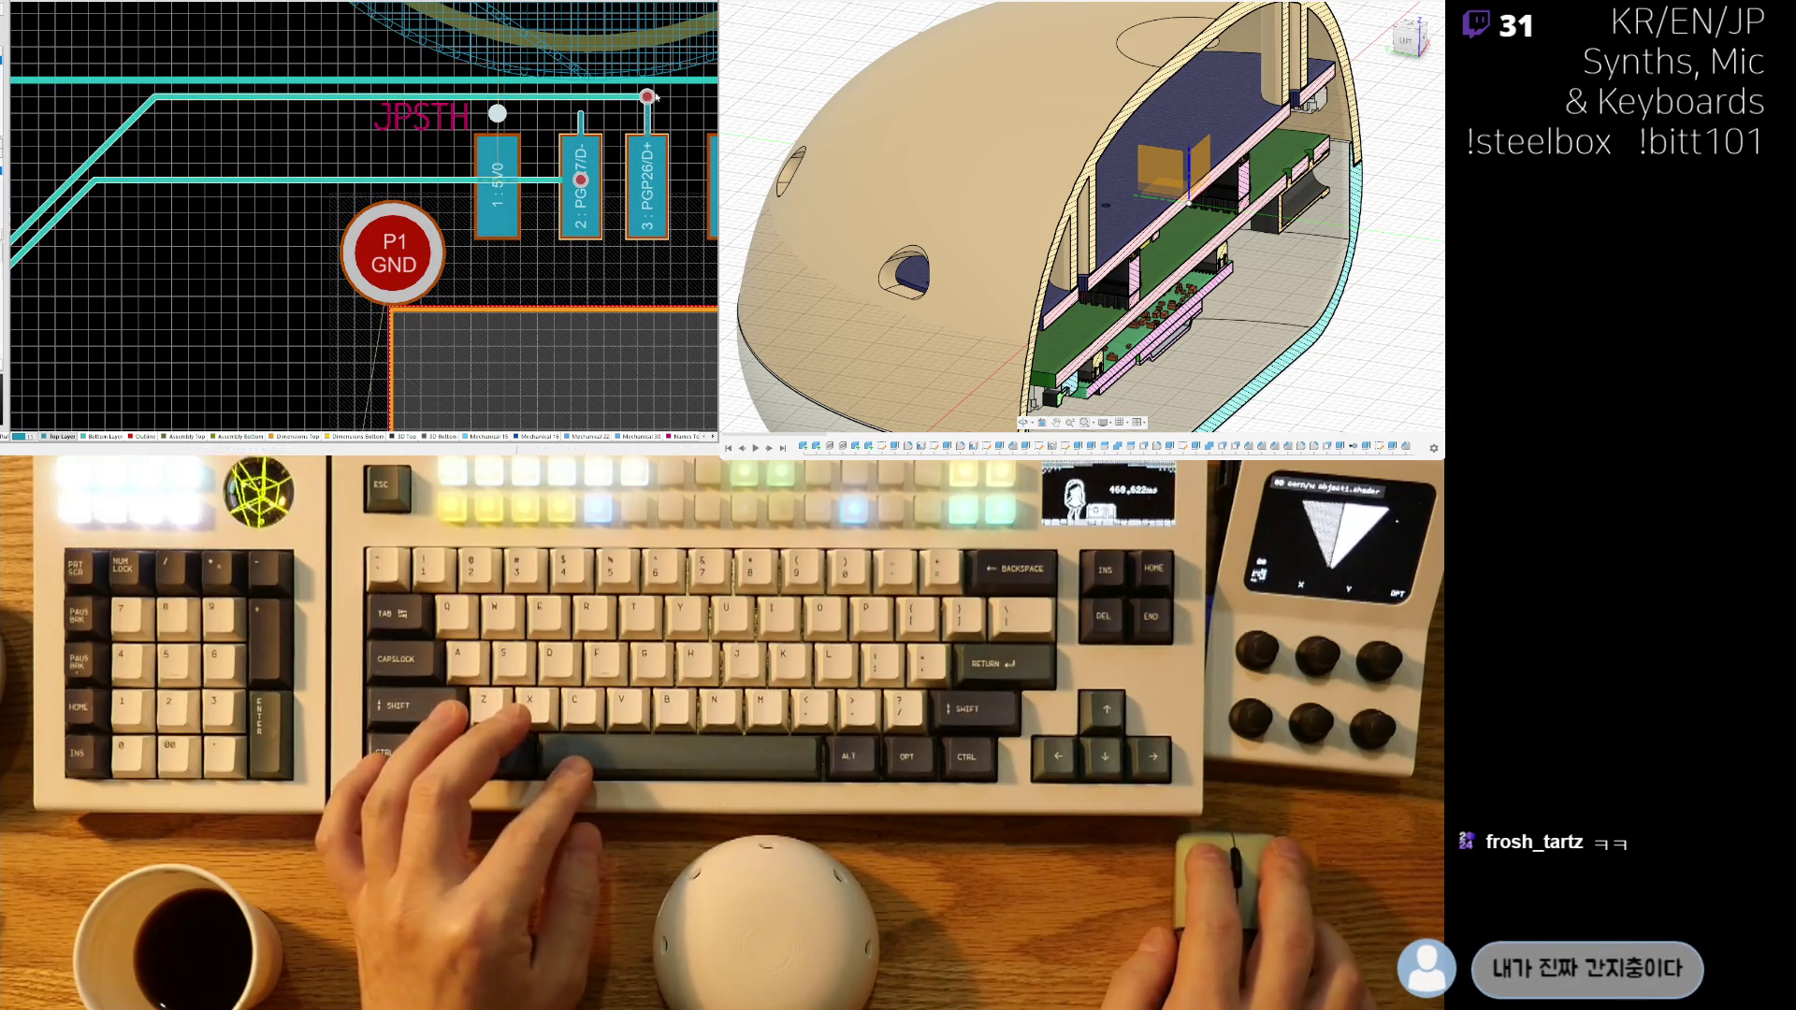
- Route a straight track from the via into pad 3, then delete the stubs above pads 2 and 3
{"action": "left_click", "coordinate": [648, 97]}
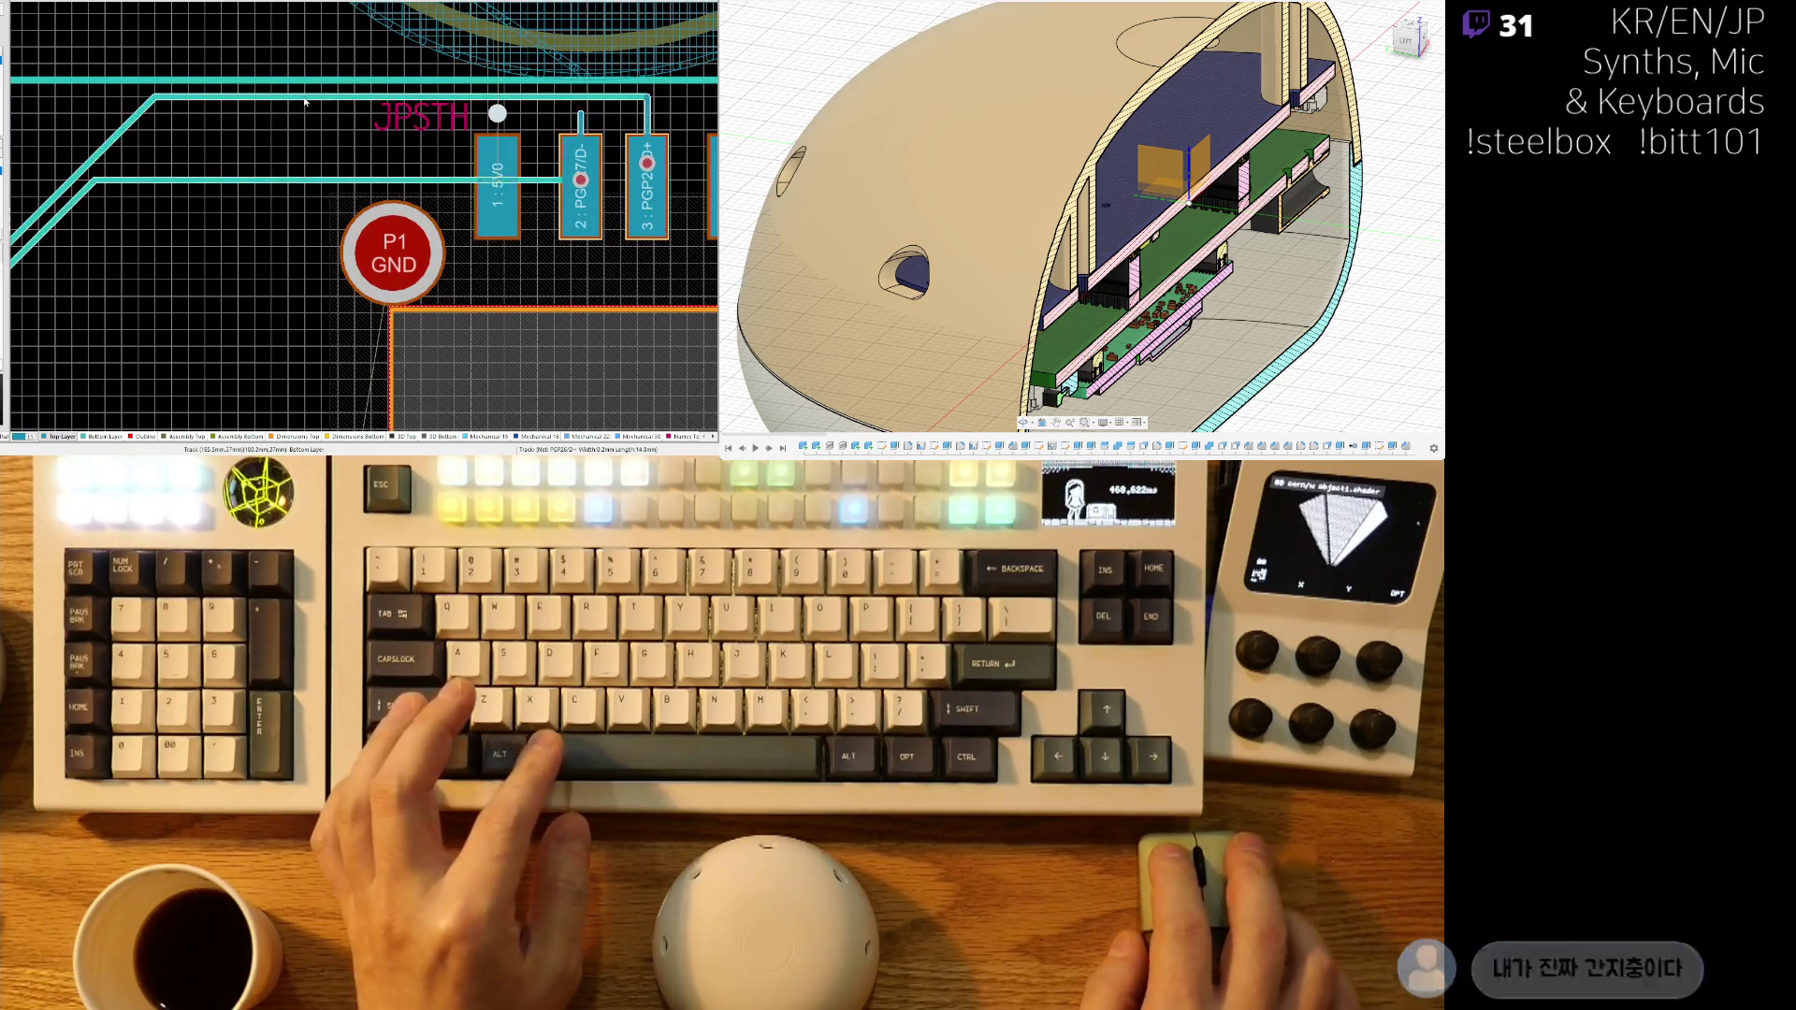
{"action": "left_click", "coordinate": [293, 171]}
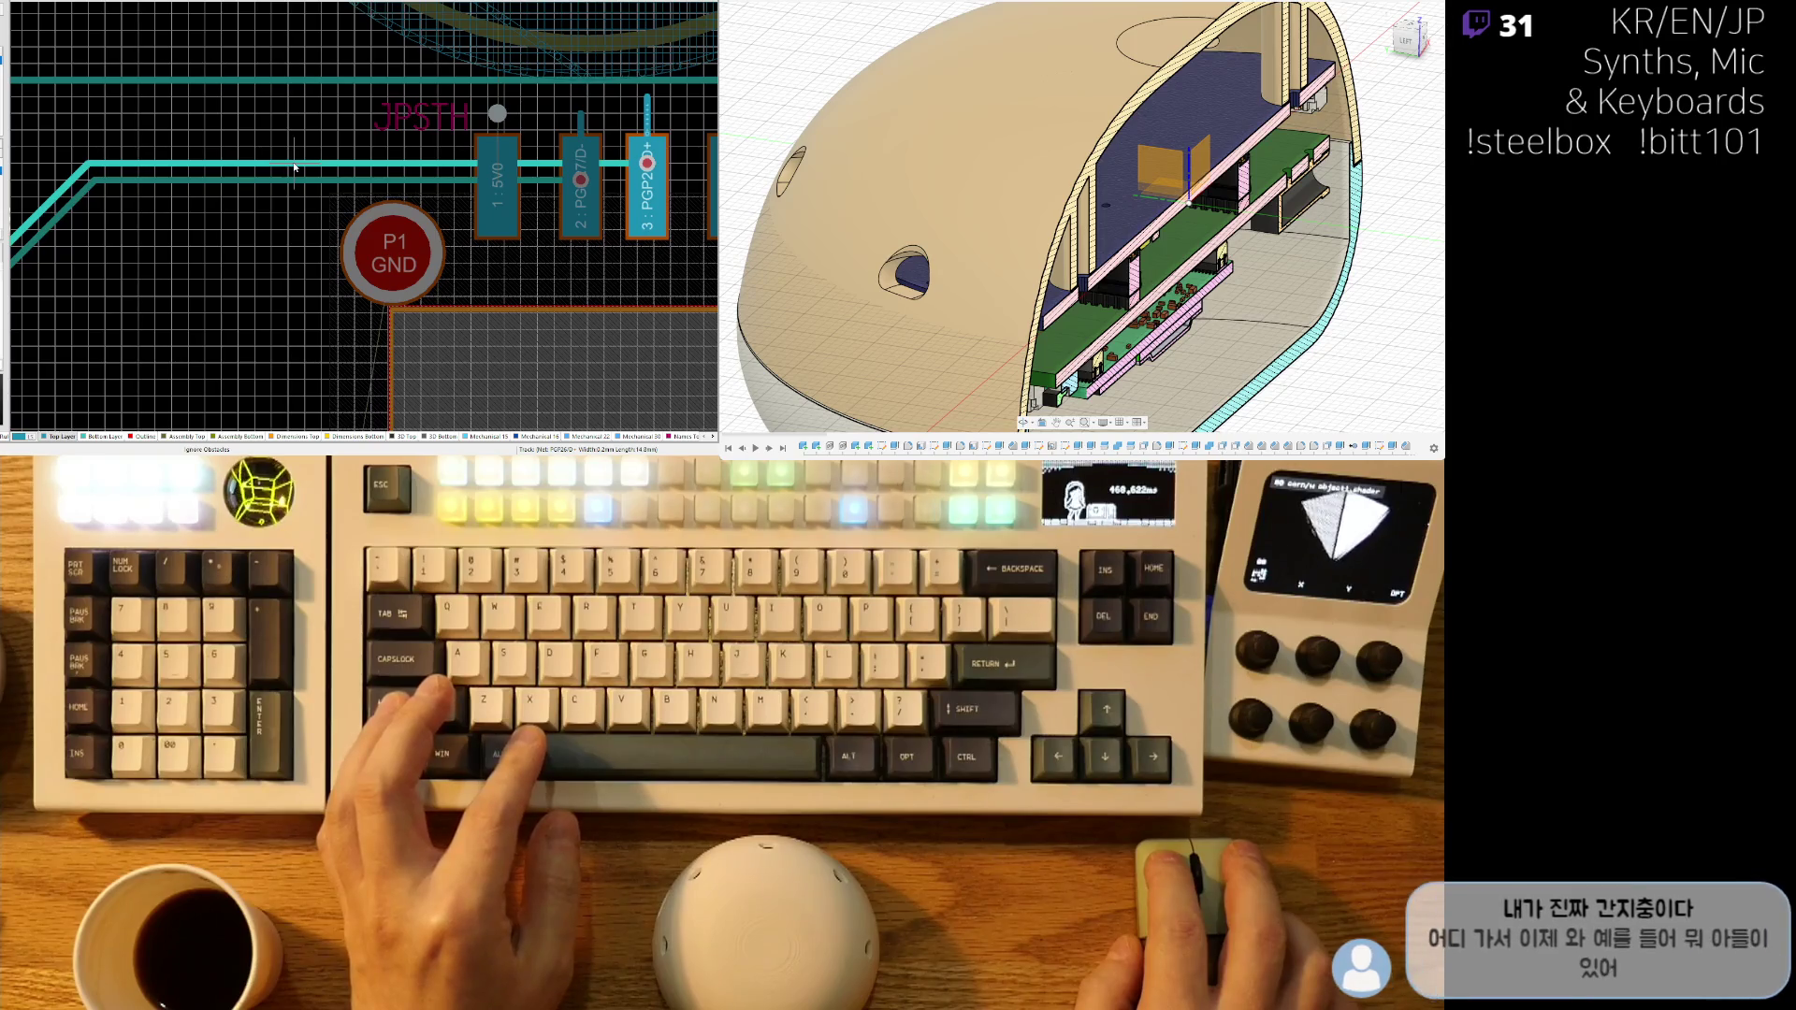
{"action": "right_click", "coordinate": [304, 177]}
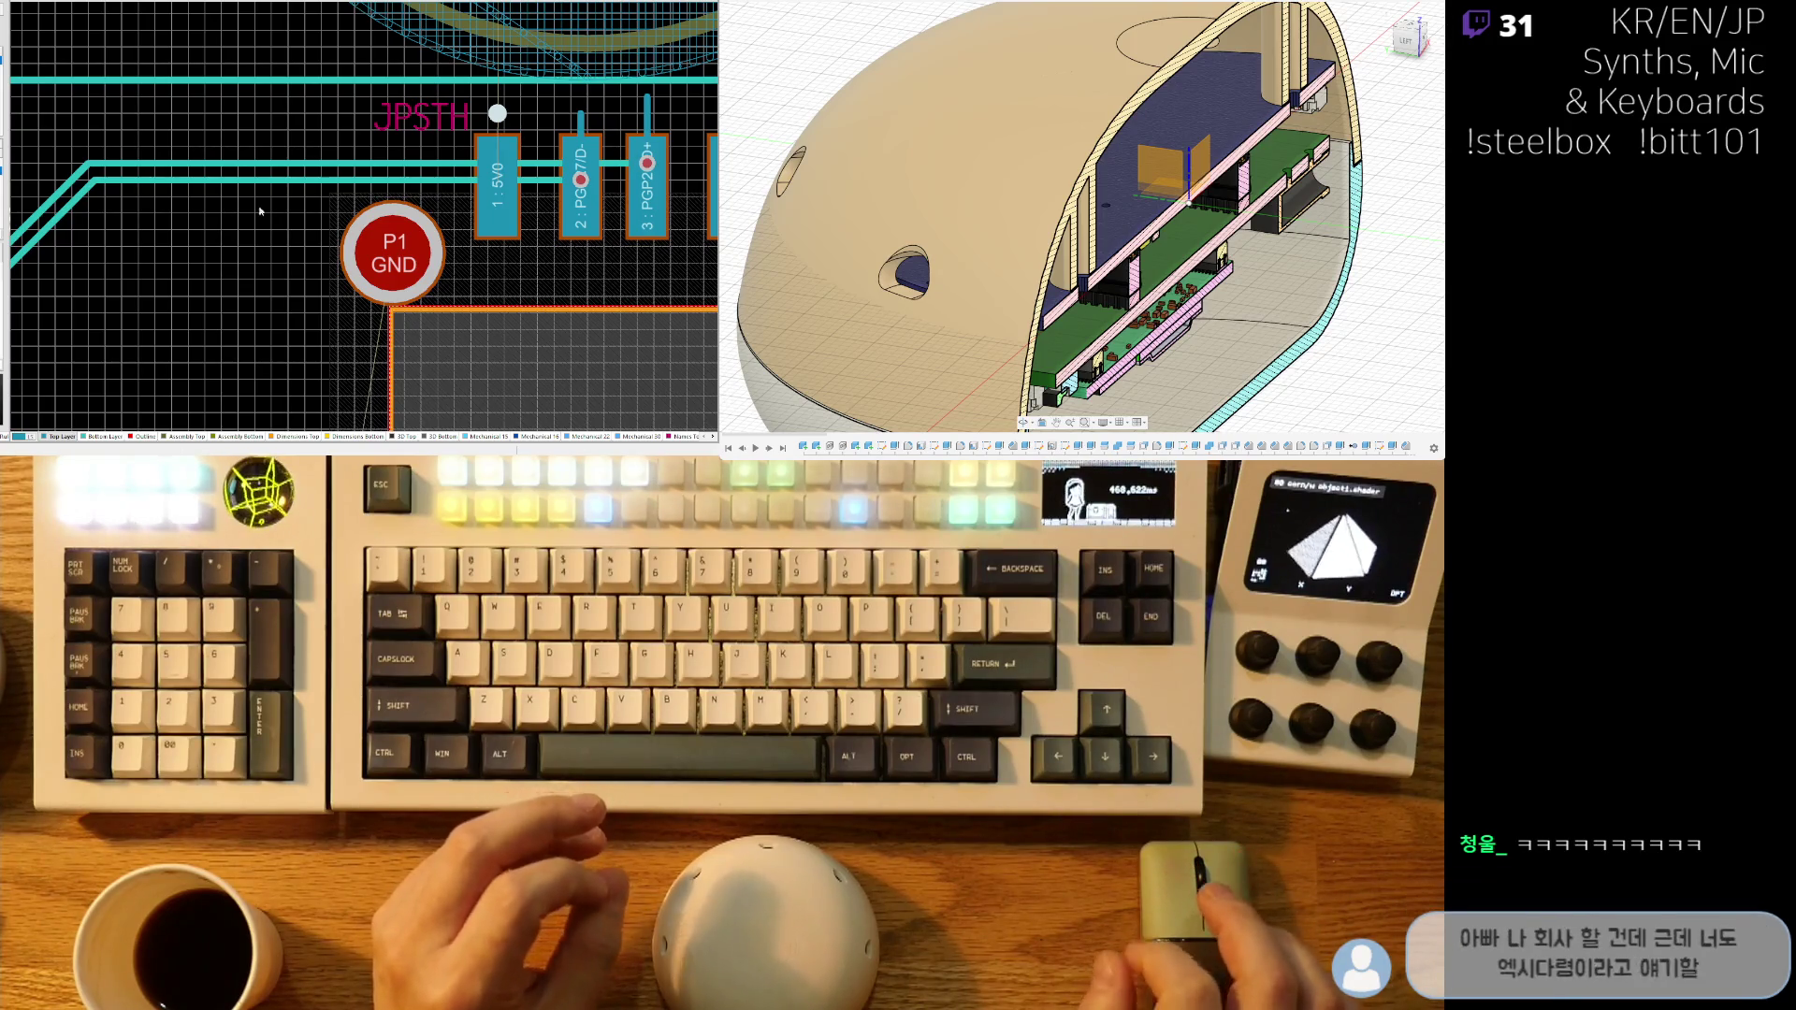
{"action": "scroll", "coordinate": [281, 192], "scroll_direction": "down", "scroll_amount": 3, "text": "ctrl"}
{"action": "scroll", "coordinate": [452, 143], "scroll_direction": "up", "scroll_amount": 3, "text": "ctrl"}
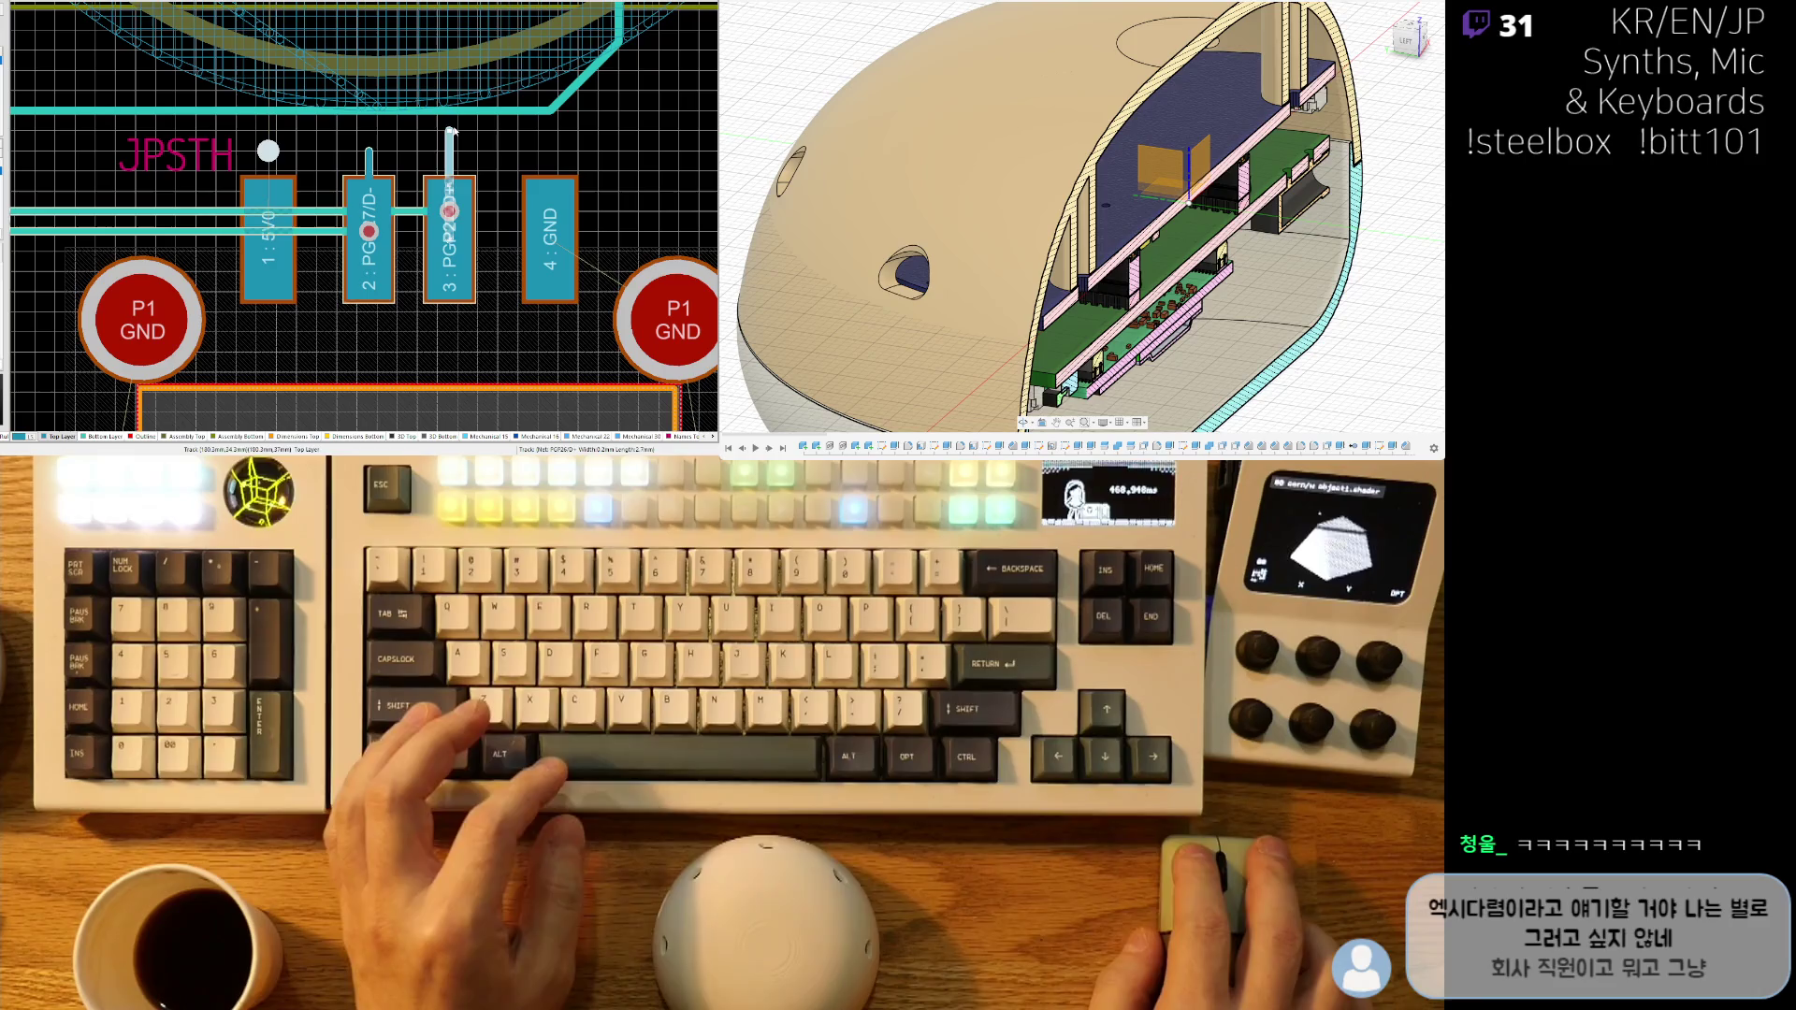
{"action": "key", "text": "Delete"}
- Highlight the GND net connections from JPSTH pad 4 and inspect the surrounding tracks
{"action": "scroll", "coordinate": [321, 271], "scroll_direction": "down", "scroll_amount": 5, "text": "ctrl"}
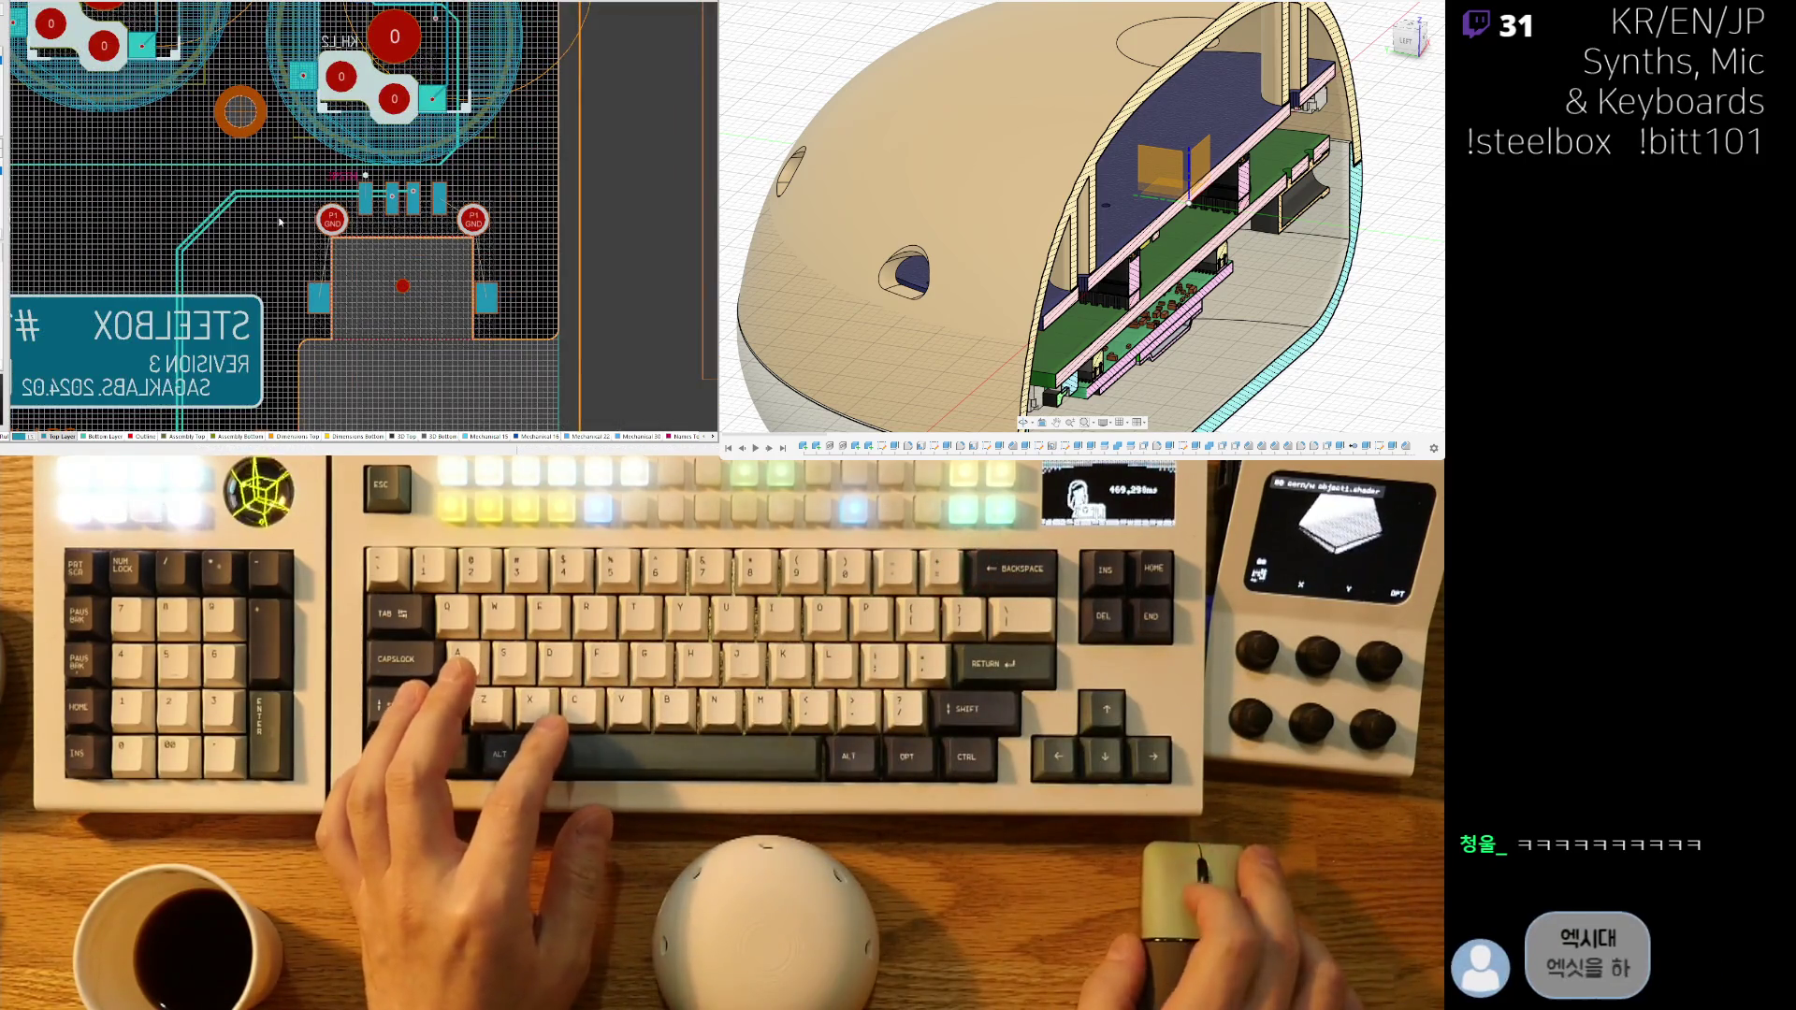
{"action": "scroll", "coordinate": [300, 261], "scroll_direction": "up", "scroll_amount": 3}
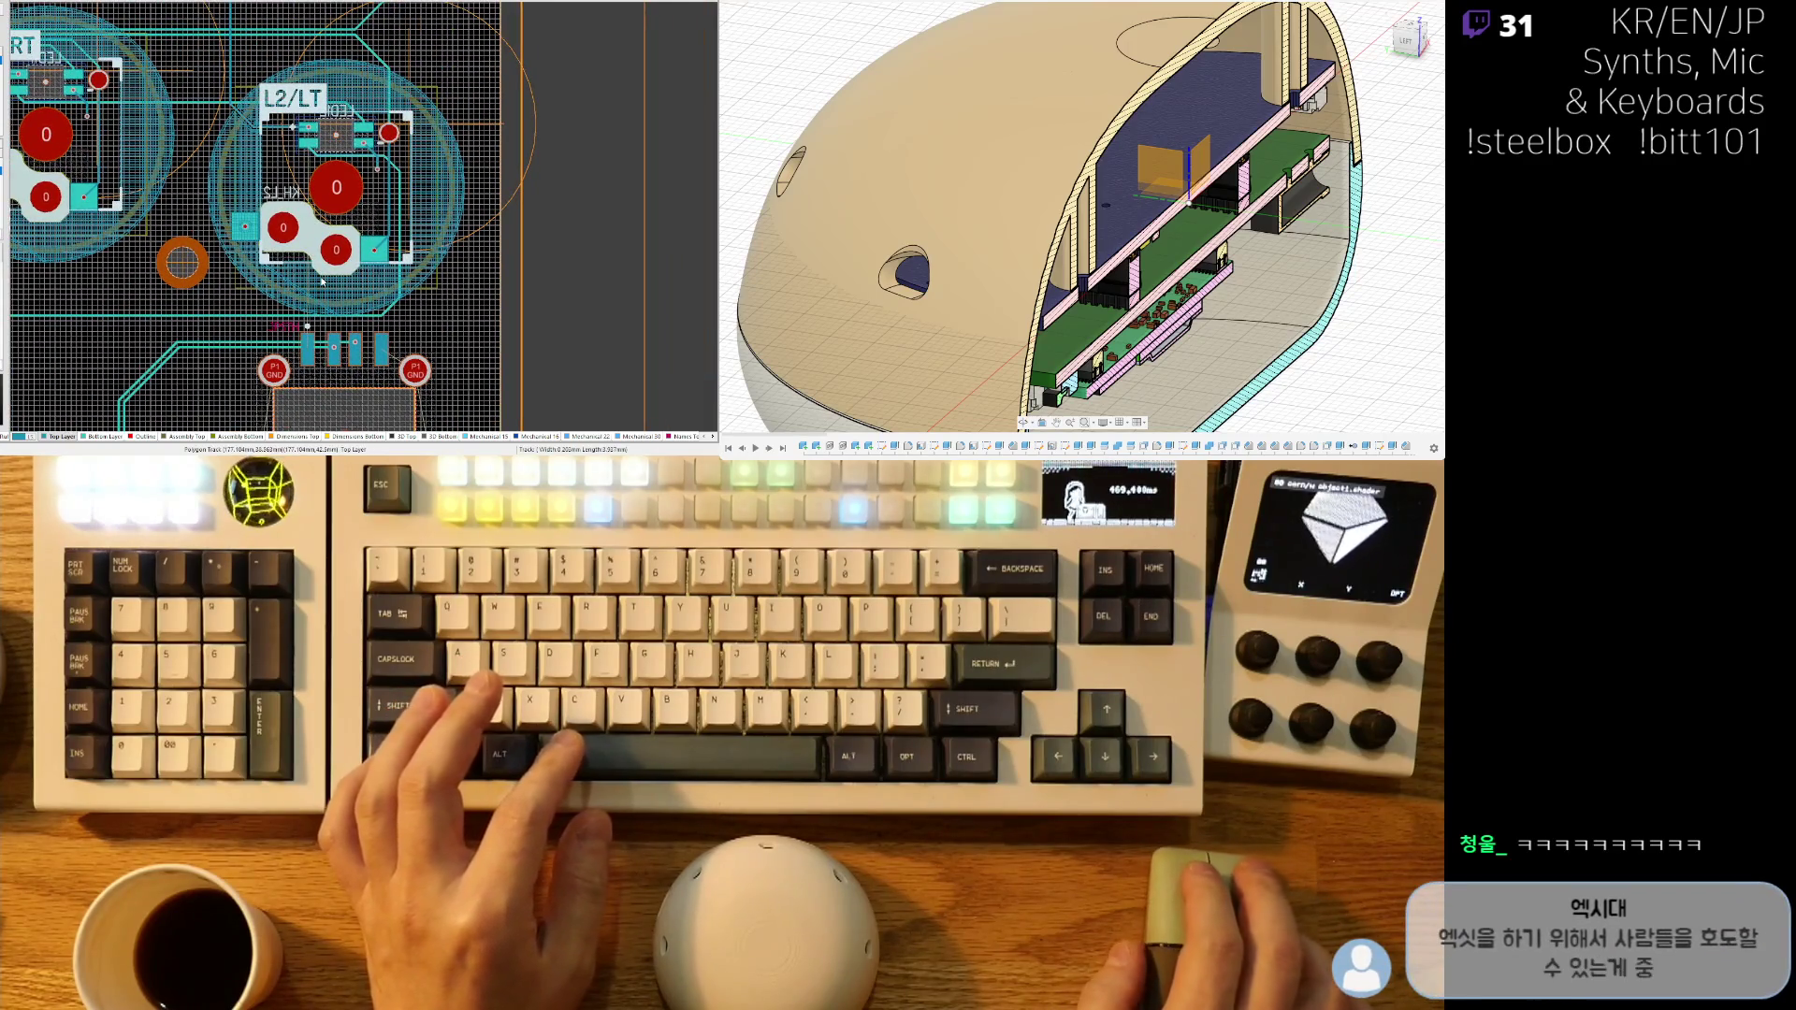
{"action": "scroll", "coordinate": [322, 280], "scroll_direction": "up", "scroll_amount": 3, "text": "ctrl"}
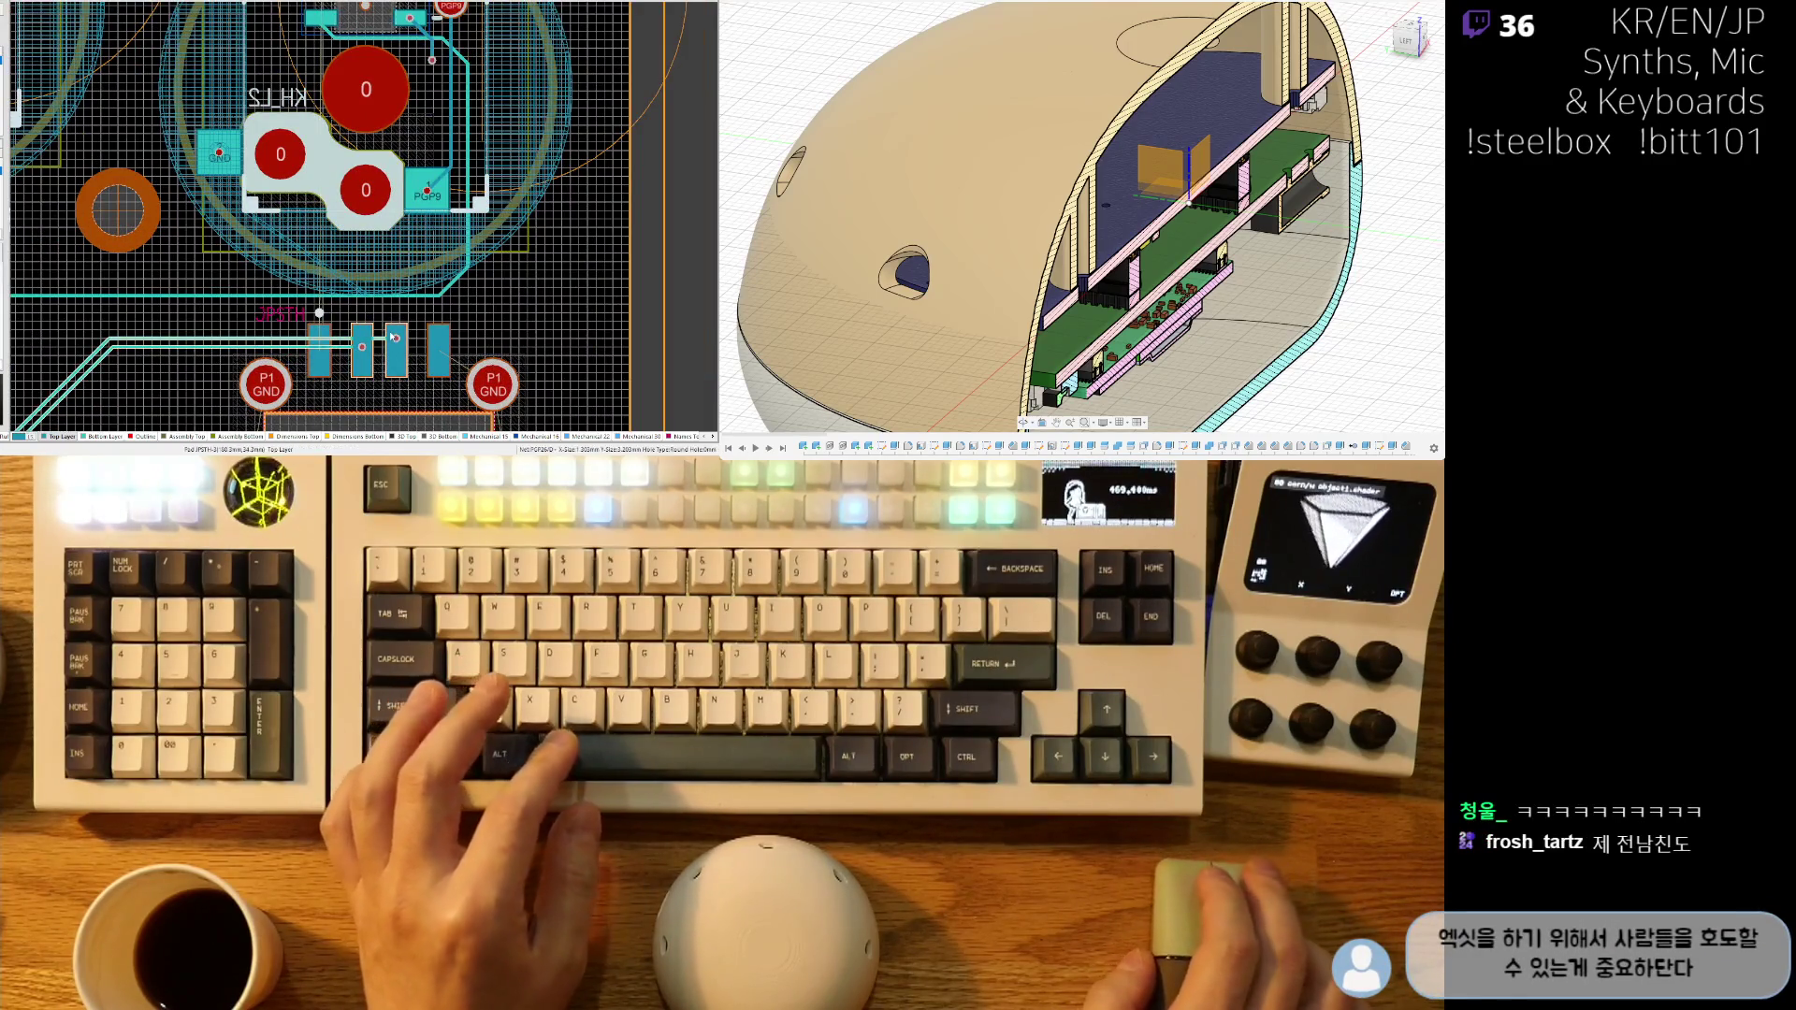
{"action": "scroll", "coordinate": [391, 335], "scroll_direction": "up", "scroll_amount": 3, "text": "ctrl"}
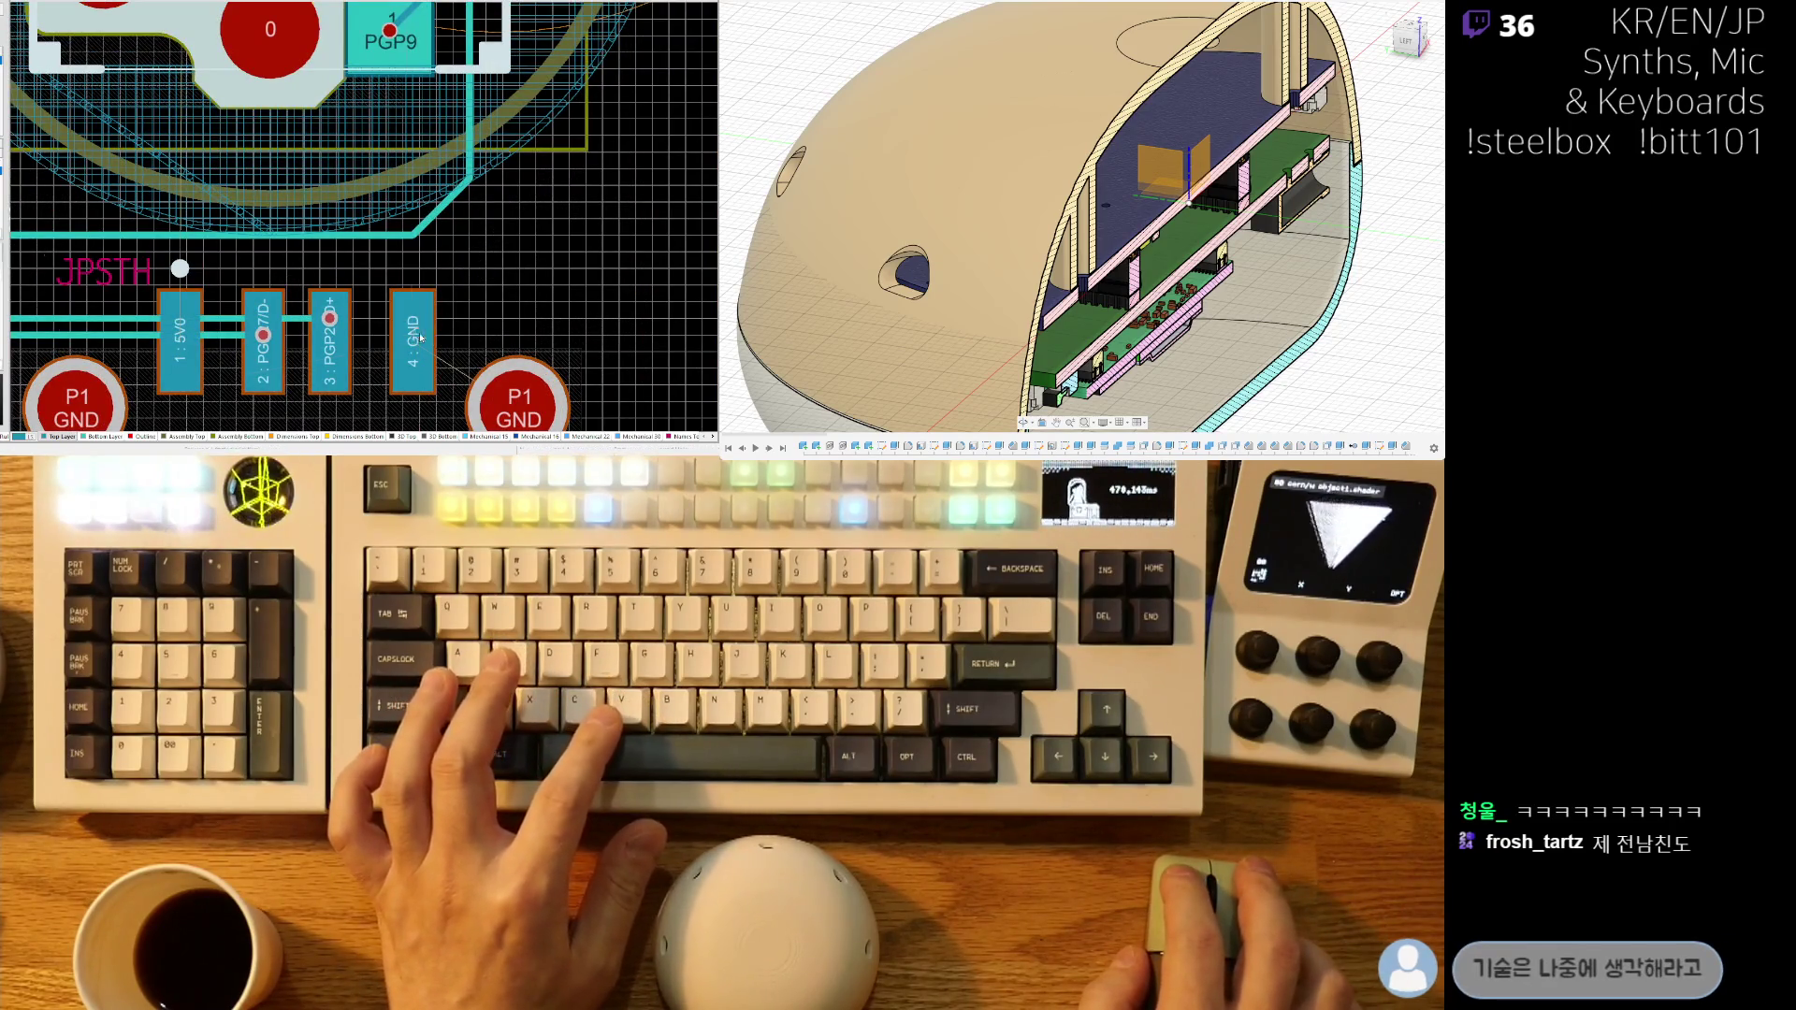
{"action": "left_click", "coordinate": [419, 336]}
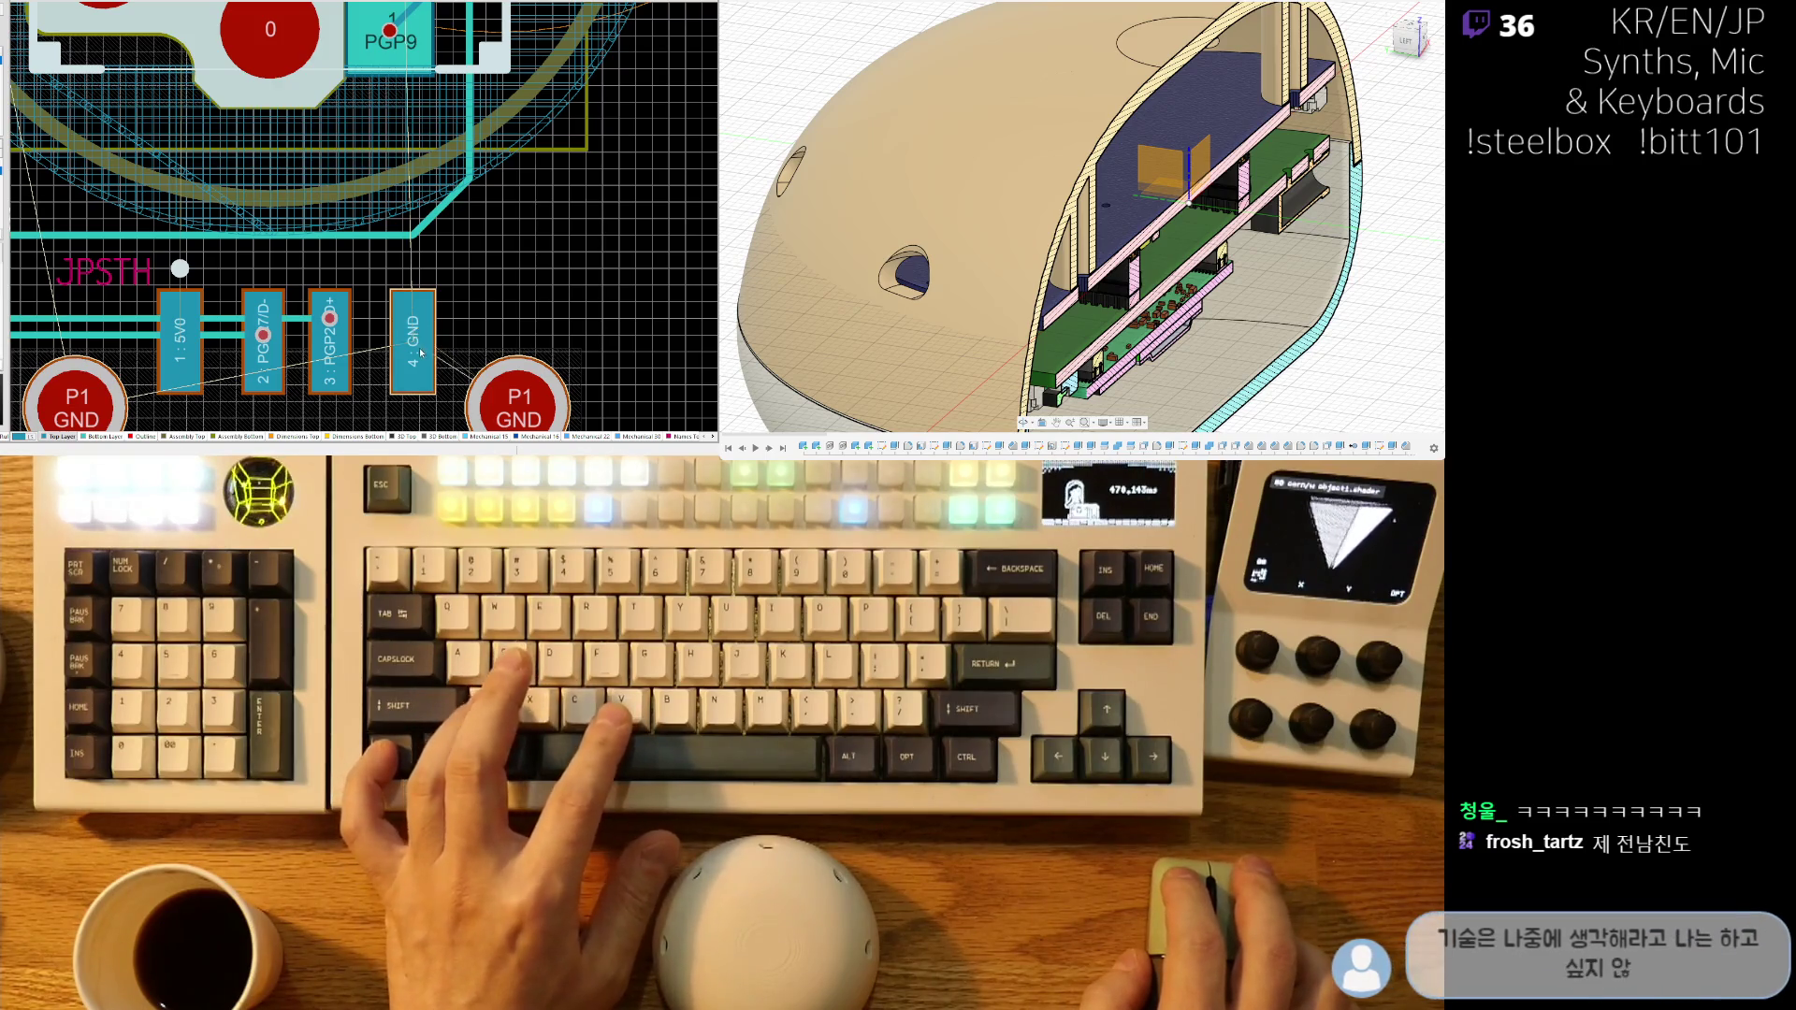
{"action": "scroll", "coordinate": [428, 351], "scroll_direction": "up", "scroll_amount": 1, "text": "ctrl"}
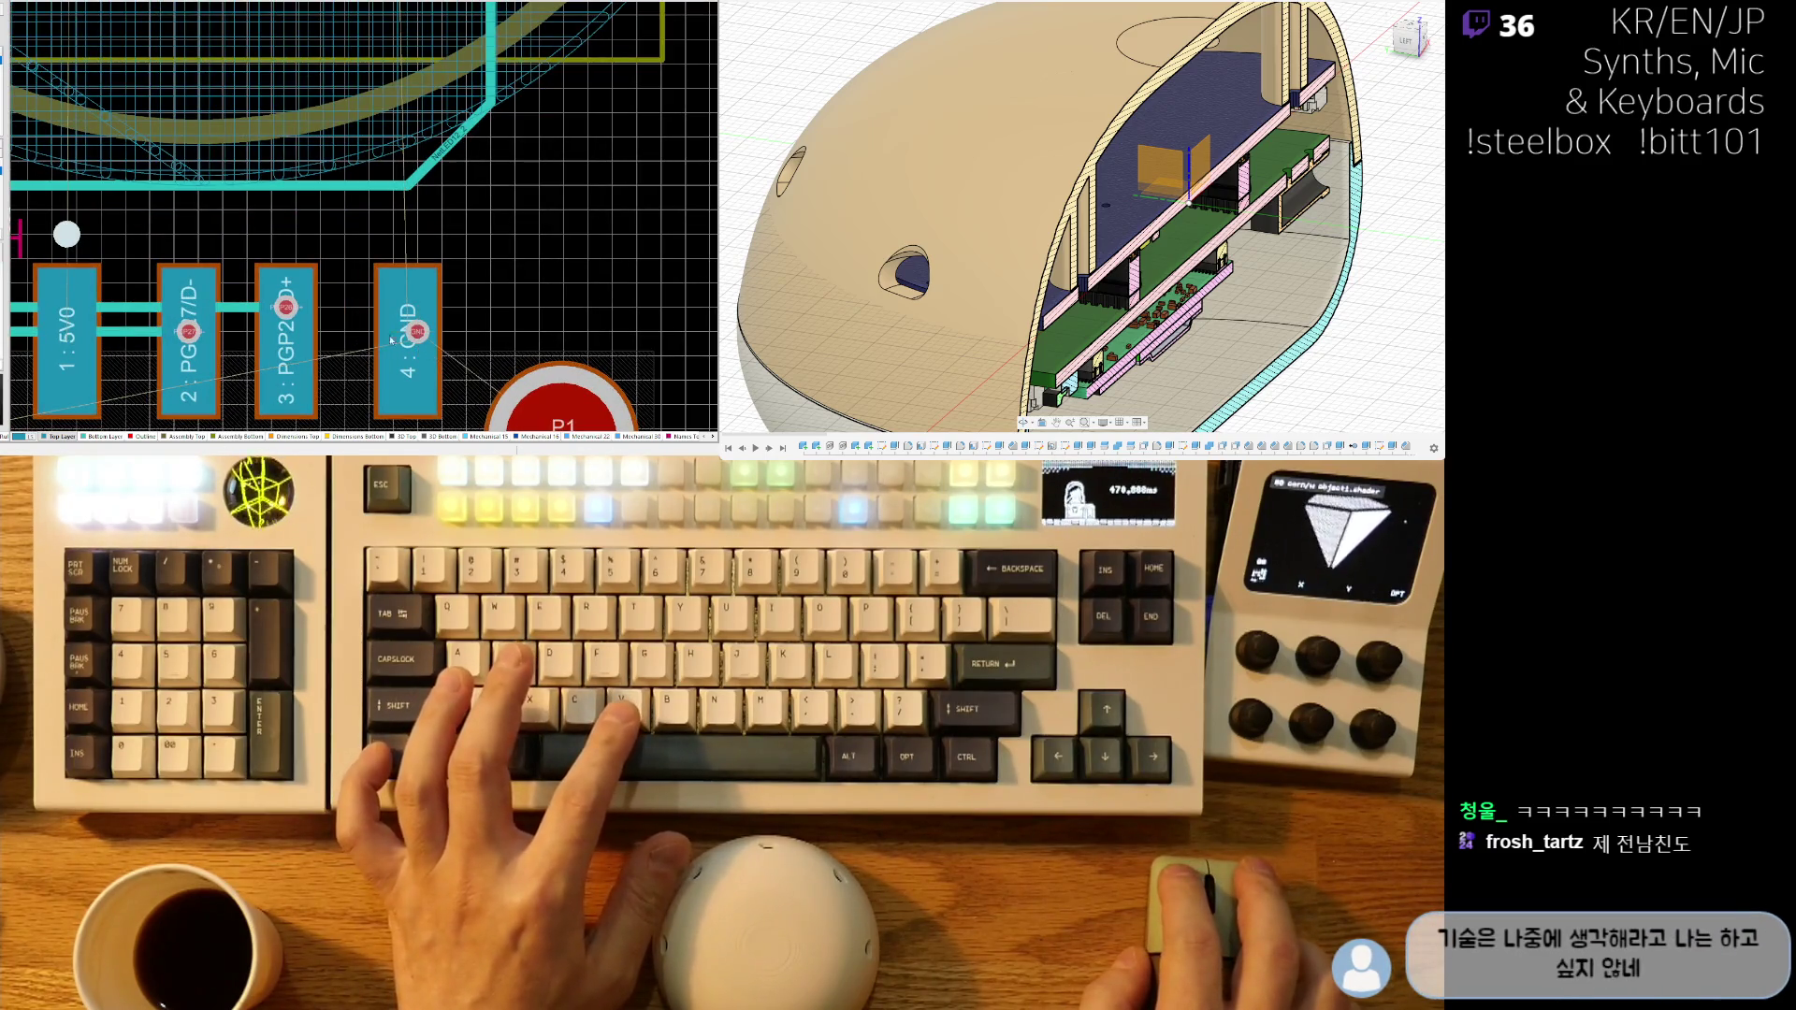
{"action": "scroll", "coordinate": [399, 341], "scroll_direction": "left", "scroll_amount": 3, "text": "shift"}
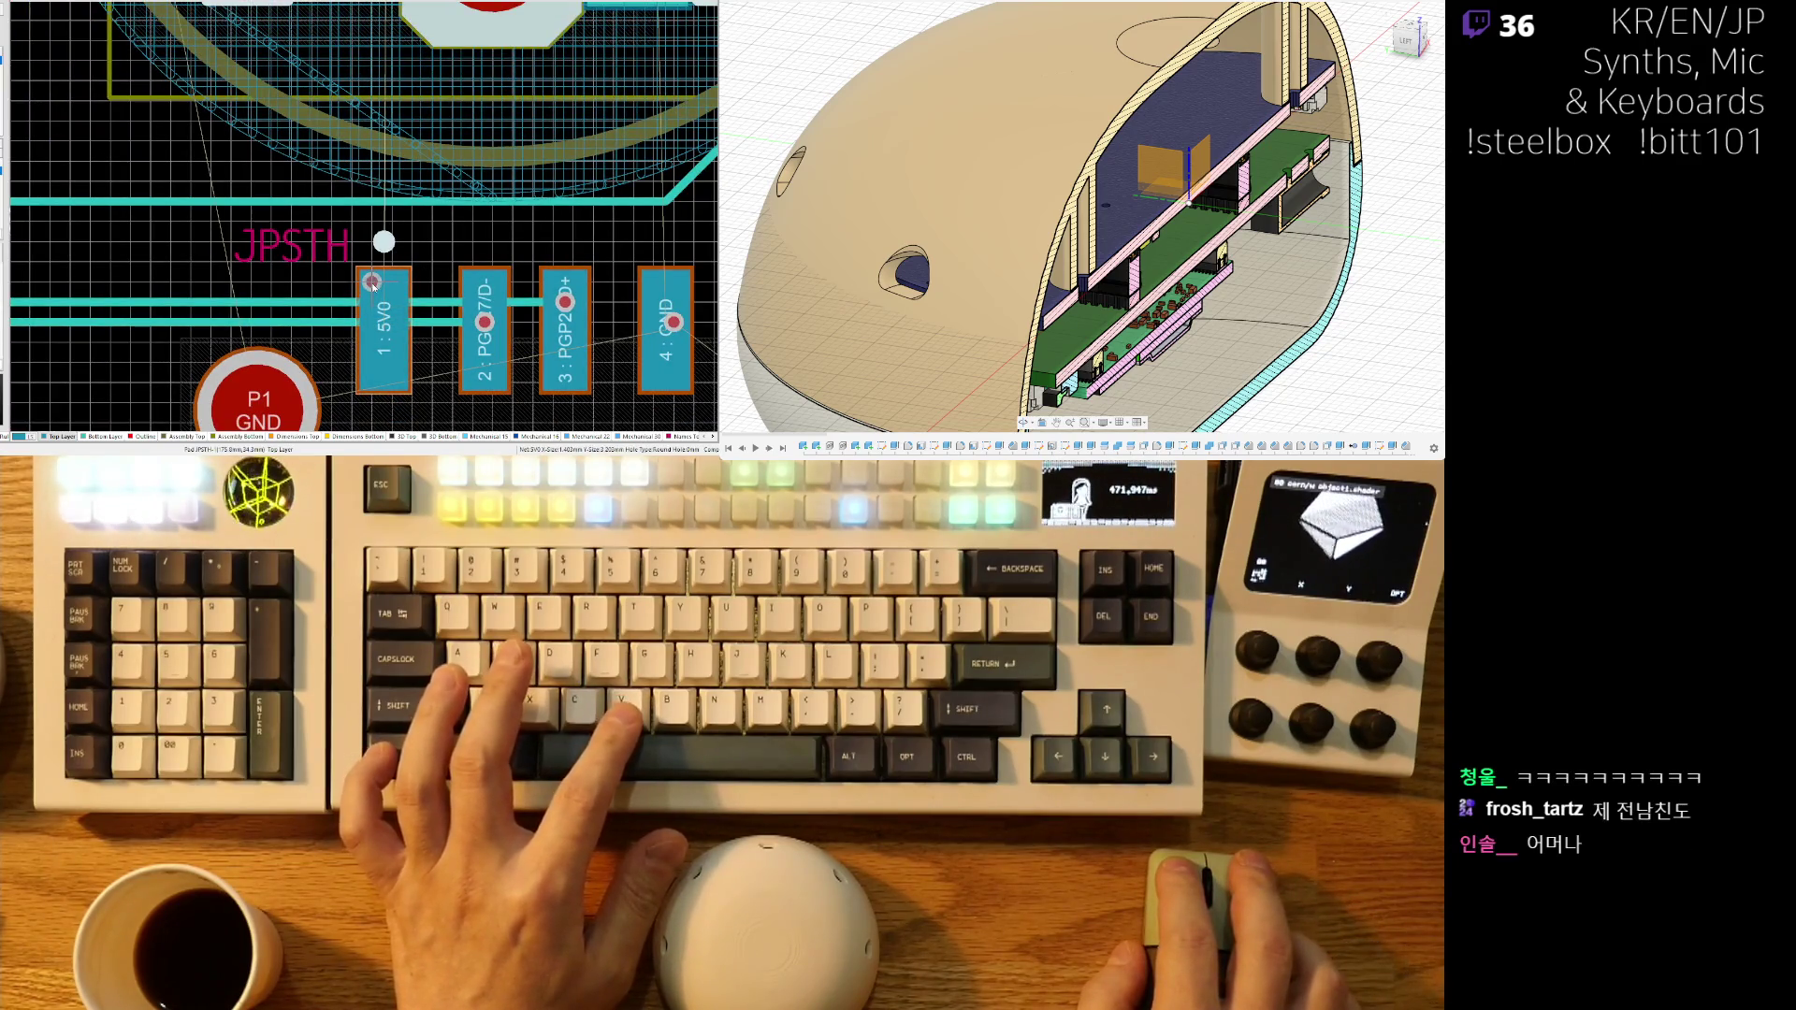
{"action": "scroll", "coordinate": [230, 279], "scroll_direction": "down", "scroll_amount": 2, "text": "ctrl"}
{"action": "scroll", "coordinate": [302, 263], "scroll_direction": "down", "scroll_amount": 2, "text": "ctrl"}
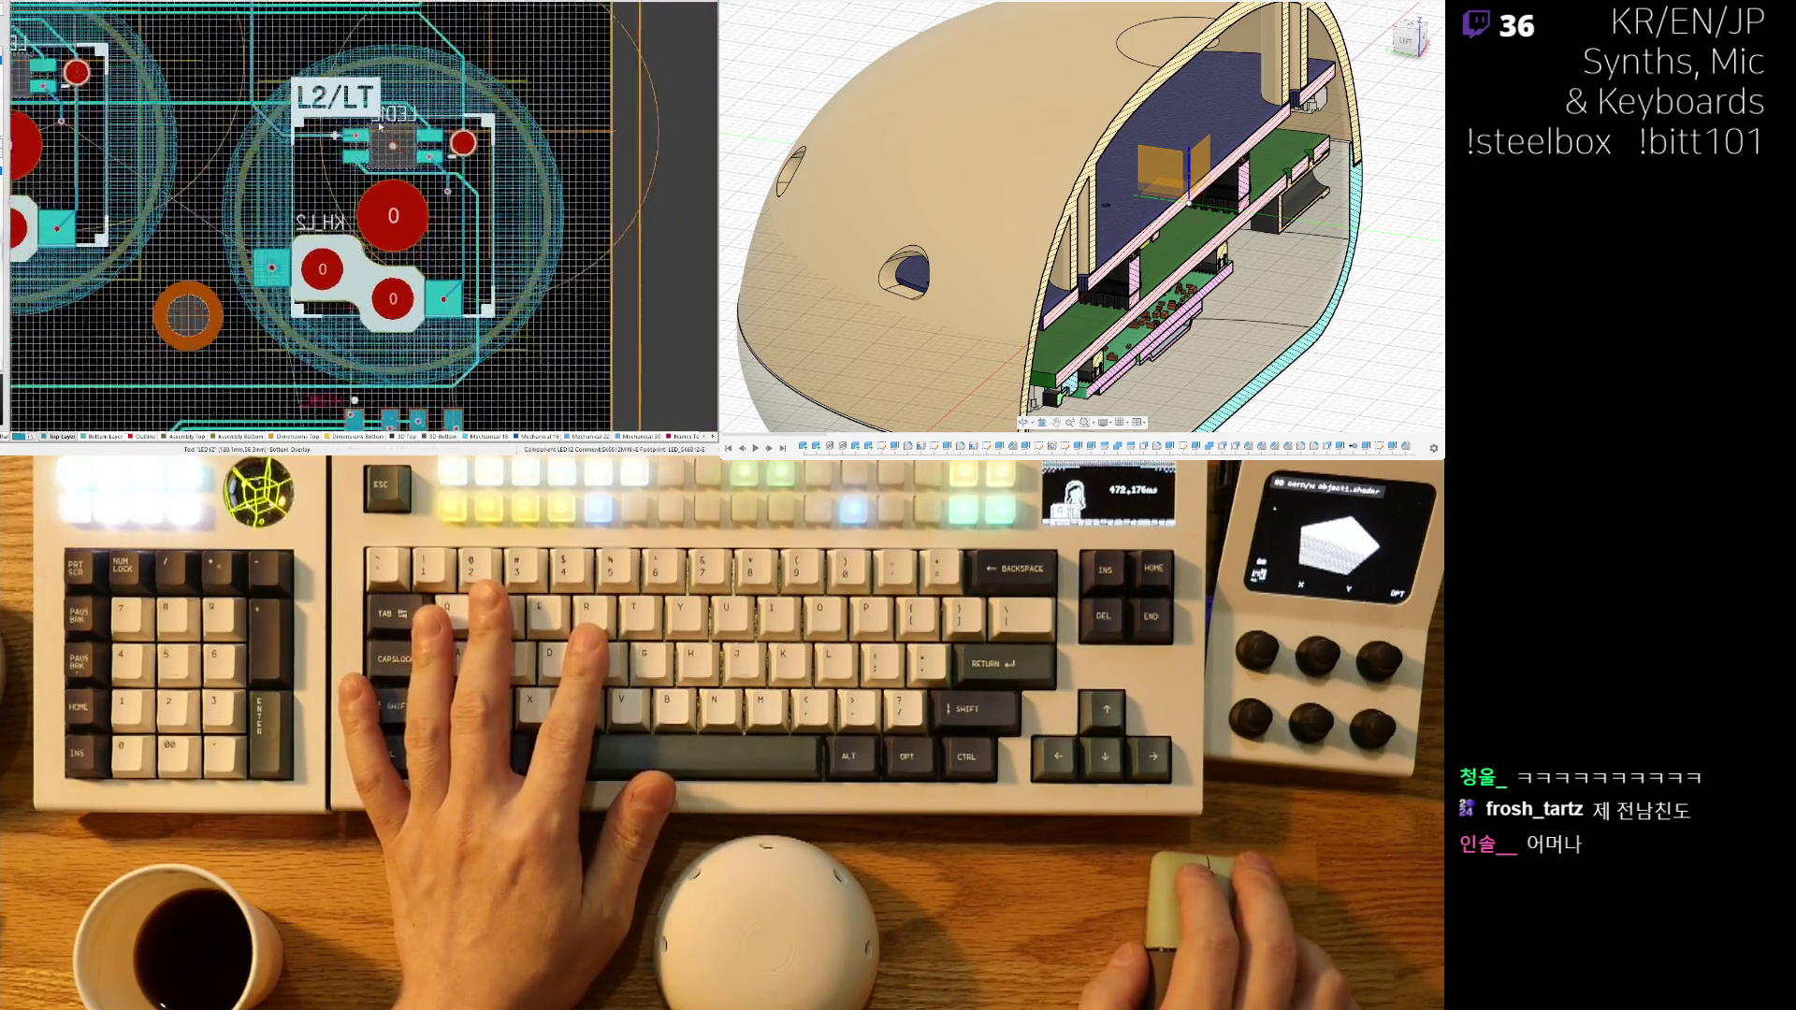
{"action": "scroll", "coordinate": [379, 124], "scroll_direction": "up", "scroll_amount": 3, "text": "ctrl"}
{"action": "scroll", "coordinate": [309, 293], "scroll_direction": "down", "scroll_amount": 5, "text": "ctrl"}
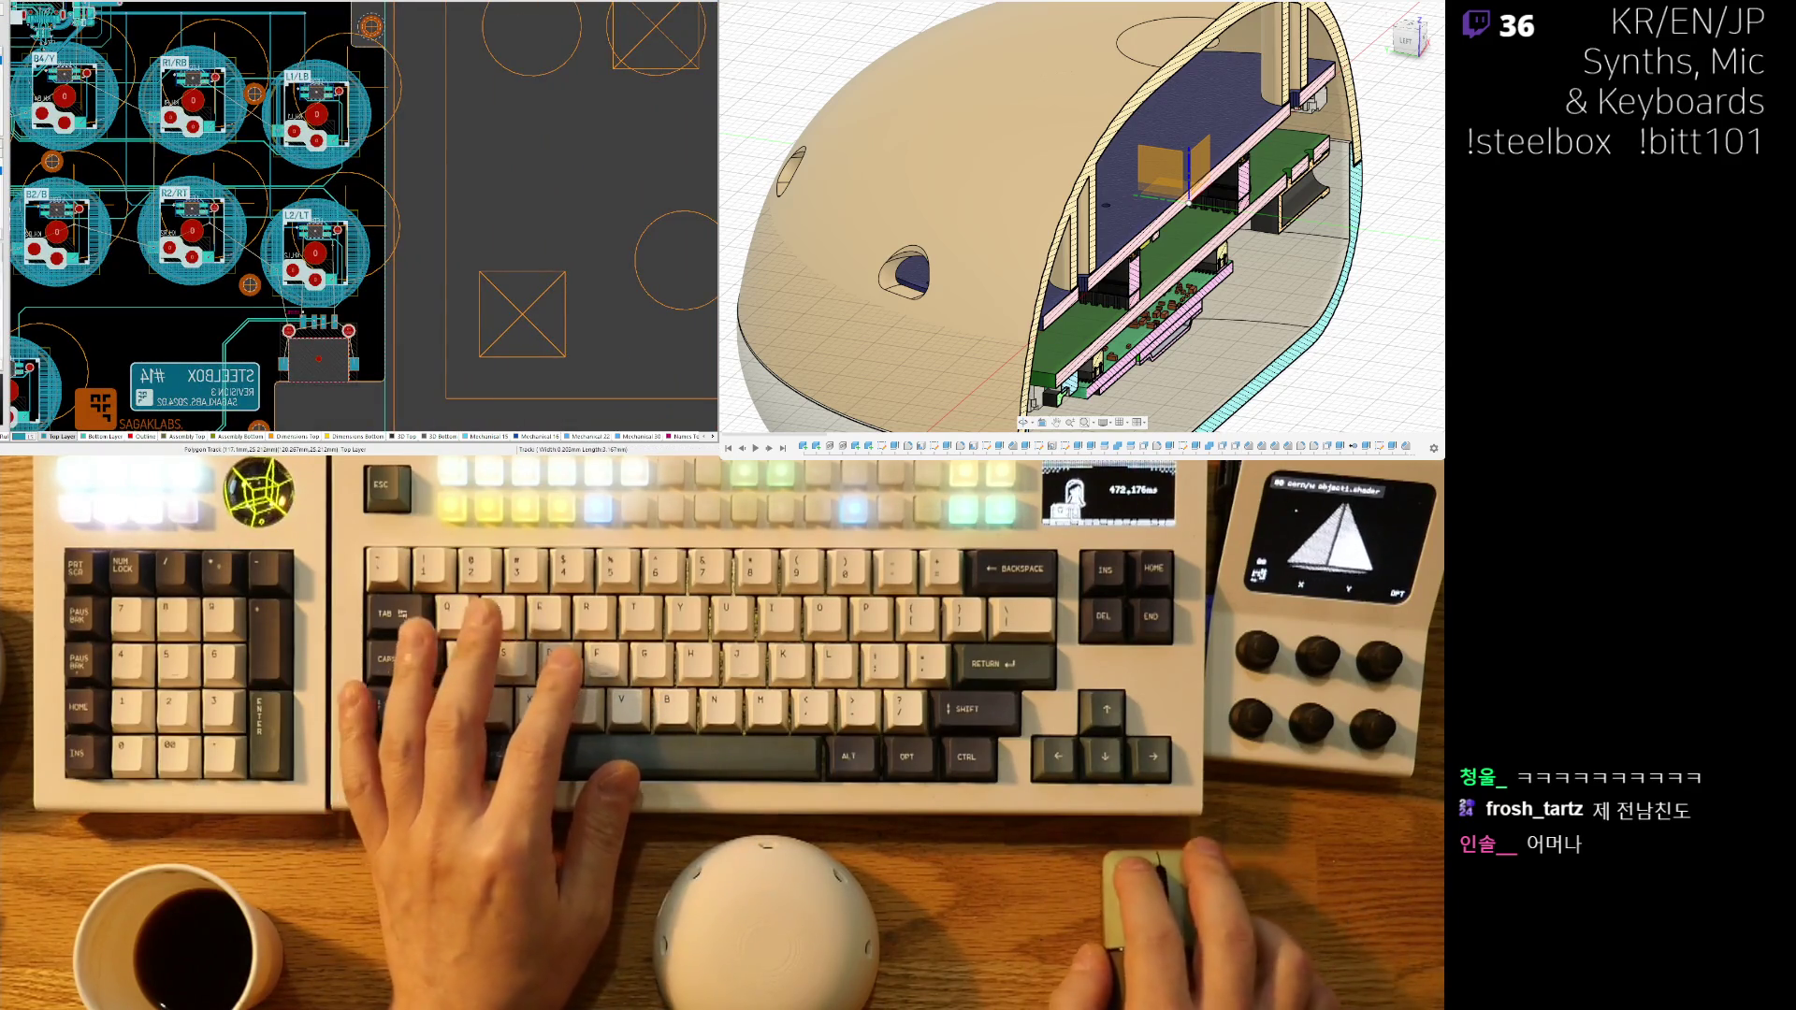
{"action": "scroll", "coordinate": [202, 225], "scroll_direction": "left", "scroll_amount": 5}
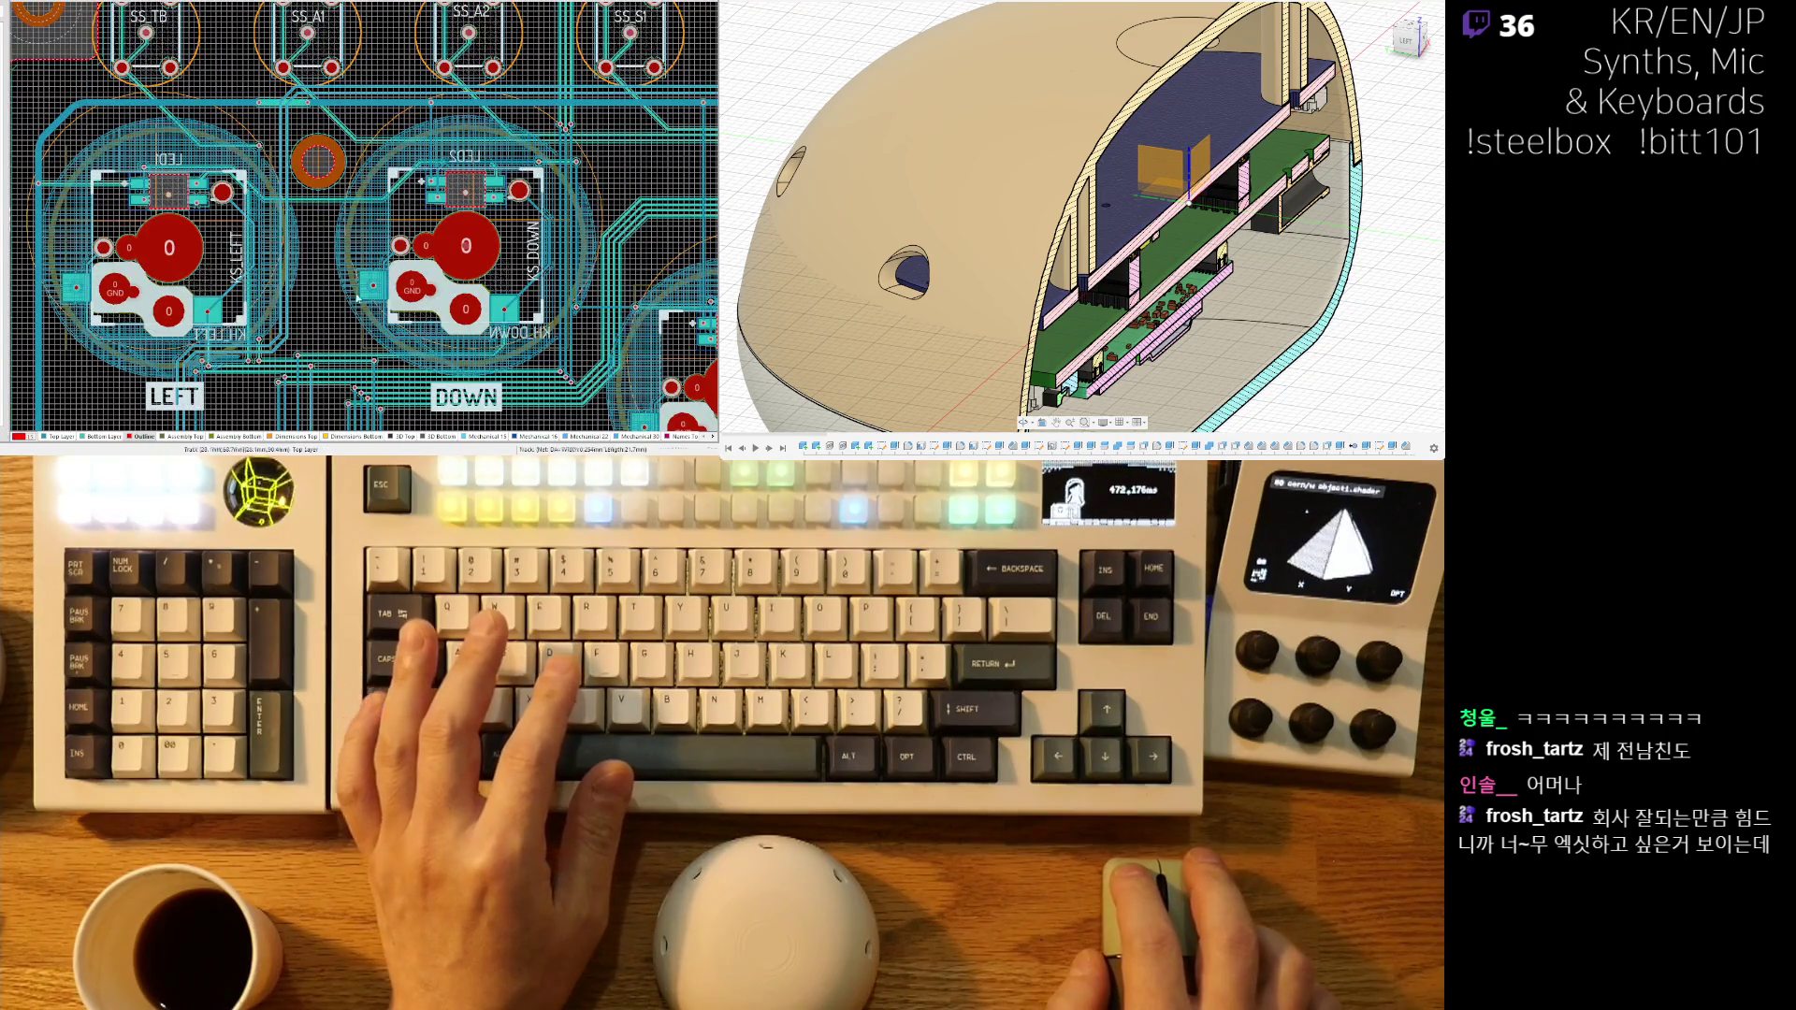
{"action": "scroll", "coordinate": [201, 225], "scroll_direction": "right", "scroll_amount": 3}
{"action": "scroll", "coordinate": [201, 225], "scroll_direction": "down", "scroll_amount": 2, "text": "ctrl"}
{"action": "scroll", "coordinate": [200, 224], "scroll_direction": "right", "scroll_amount": 3}
{"action": "scroll", "coordinate": [280, 281], "scroll_direction": "down", "scroll_amount": 3}
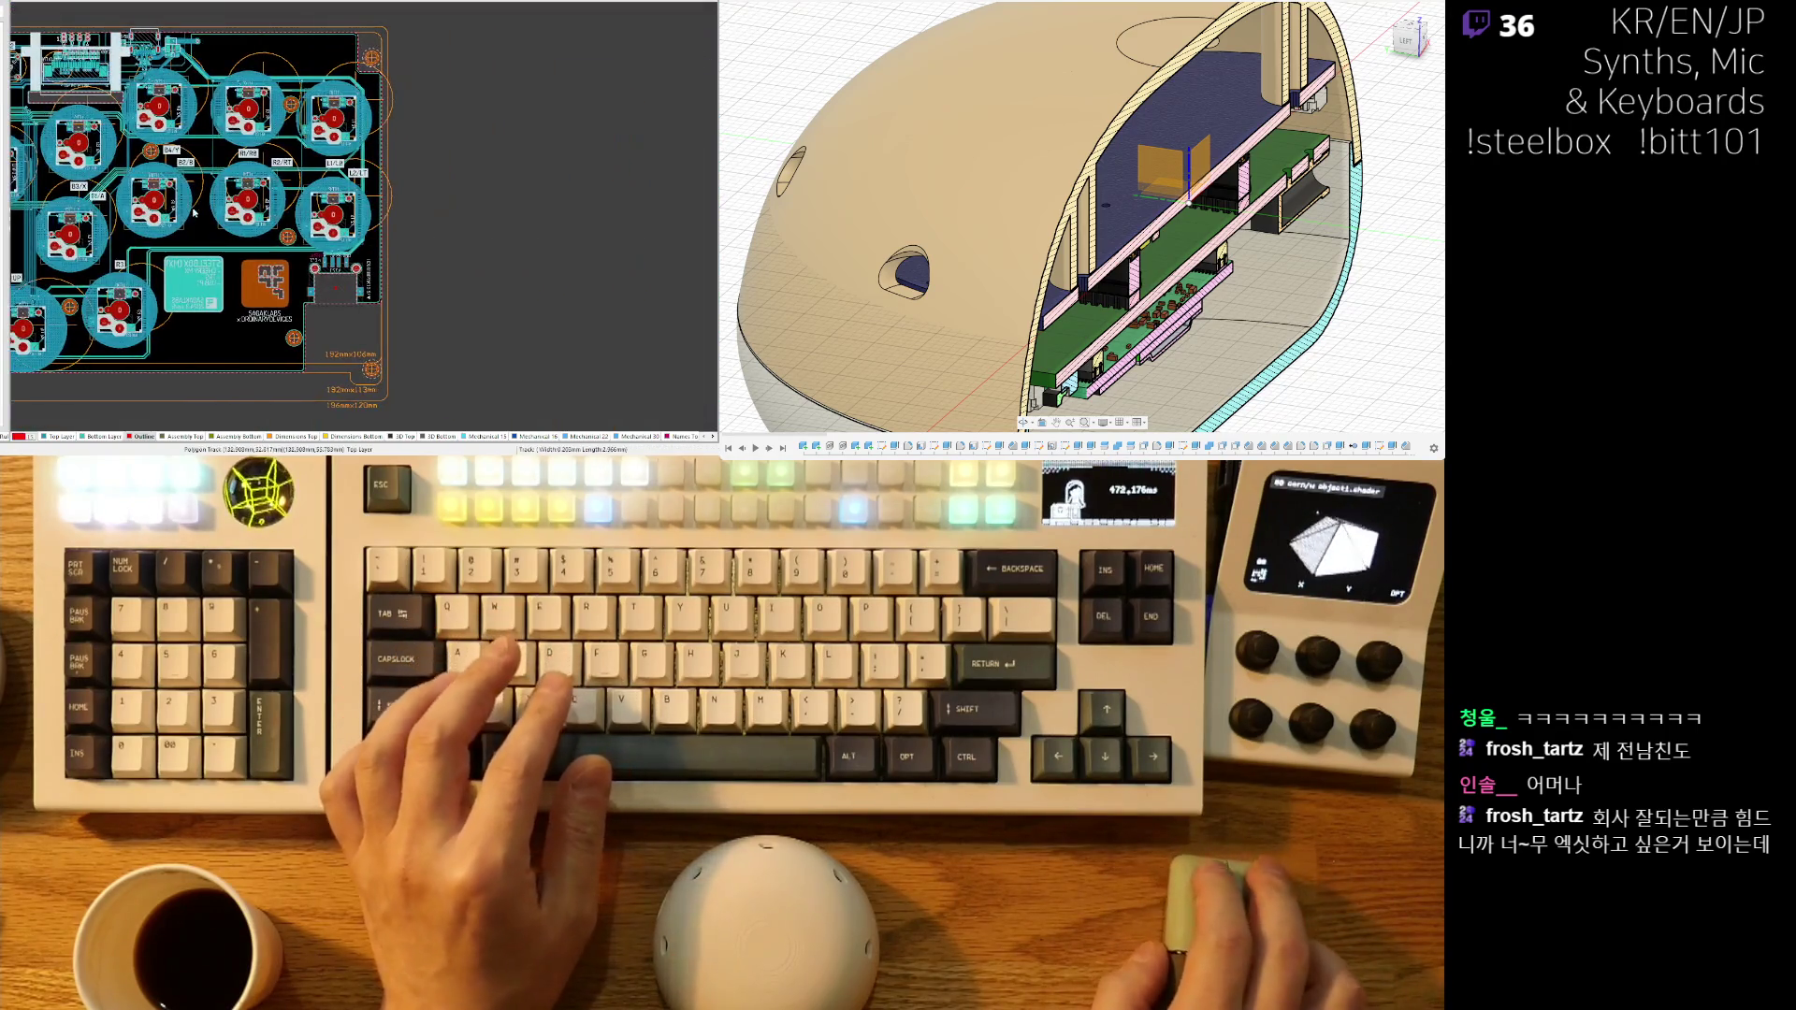
{"action": "scroll", "coordinate": [440, 242], "scroll_direction": "up", "scroll_amount": 3, "text": "ctrl"}
{"action": "scroll", "coordinate": [440, 241], "scroll_direction": "up", "scroll_amount": 5, "text": "ctrl"}
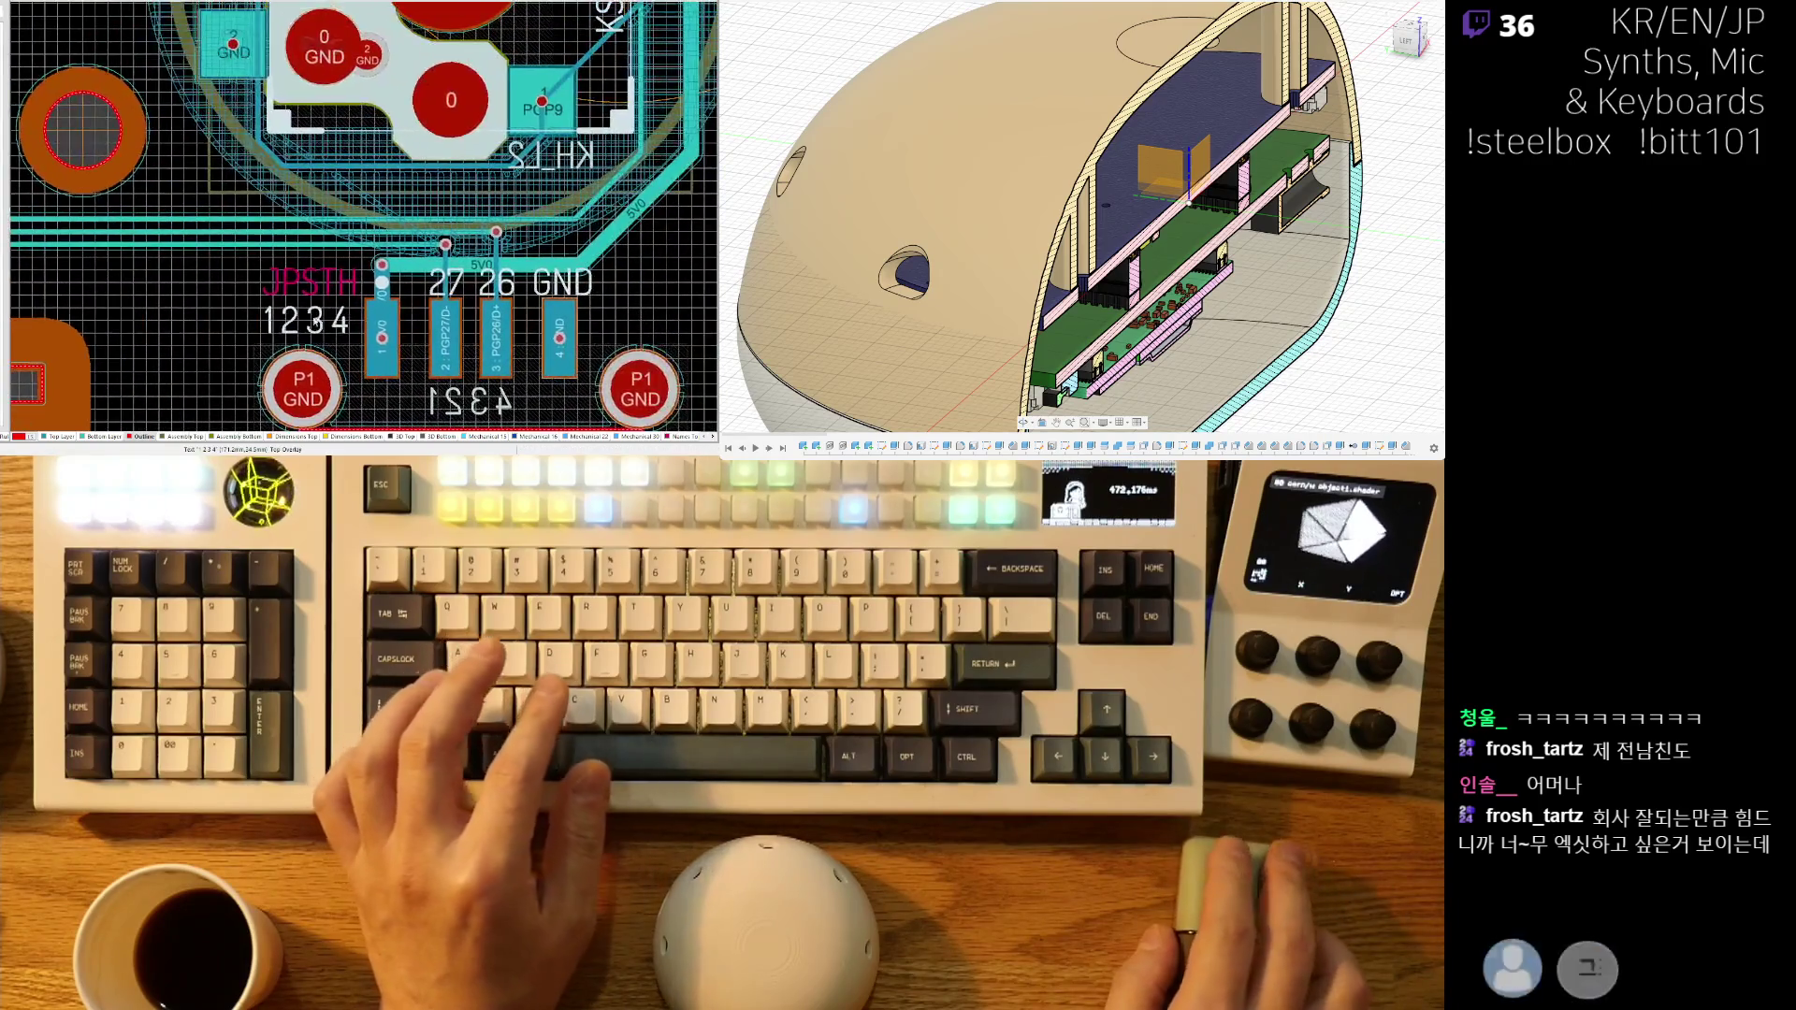
{"action": "left_click", "coordinate": [370, 300]}
{"action": "scroll", "coordinate": [393, 318], "scroll_direction": "down", "scroll_amount": 1}
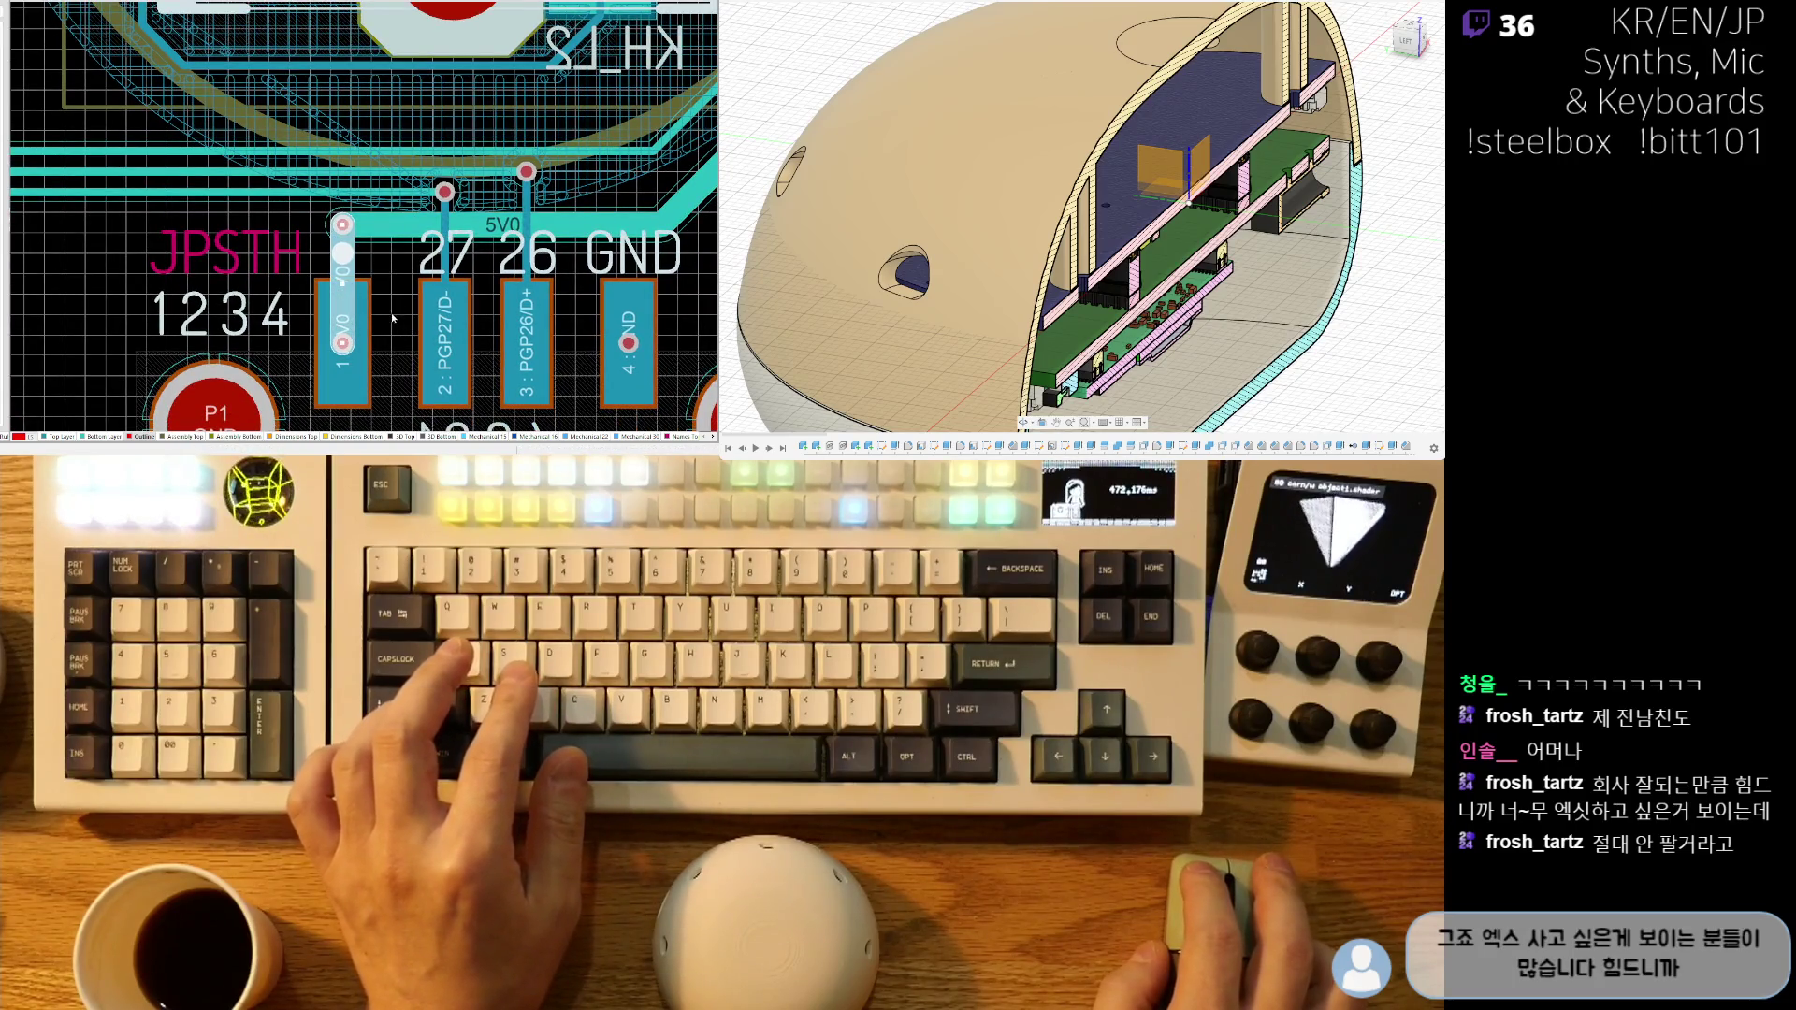
{"action": "left_click", "coordinate": [562, 234]}
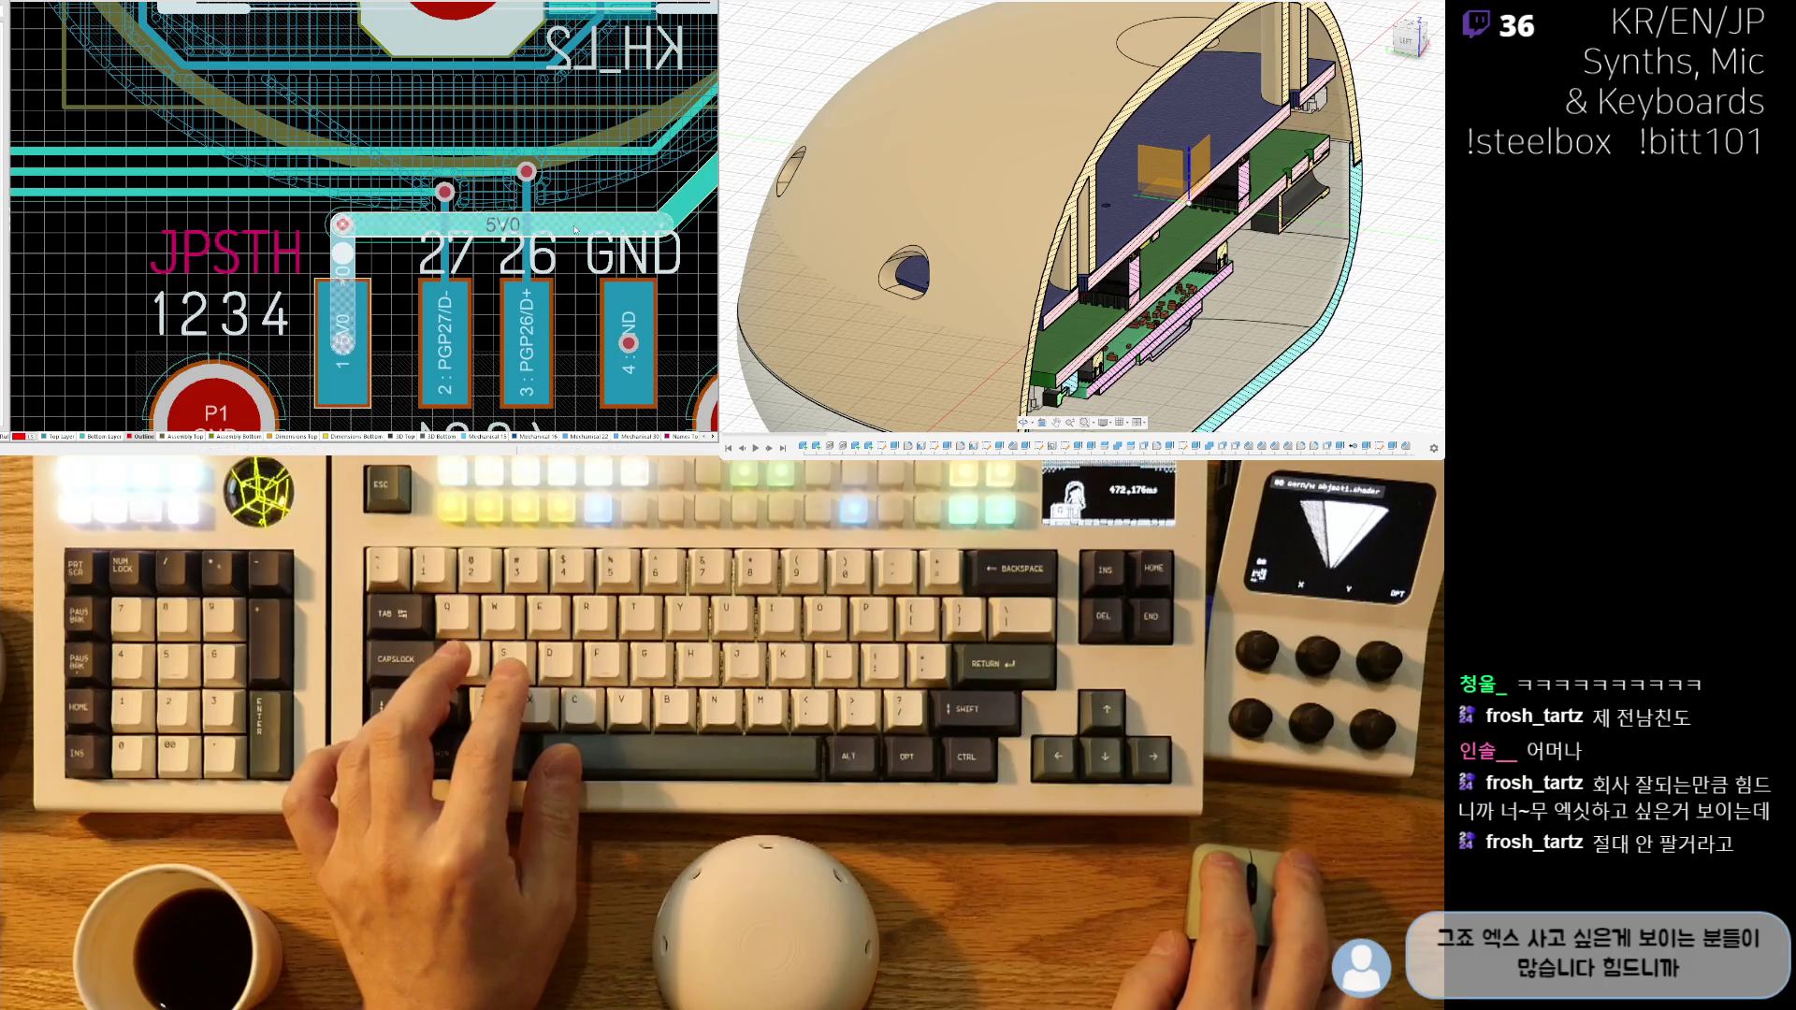
{"action": "scroll", "coordinate": [571, 271], "scroll_direction": "right", "scroll_amount": 4, "text": "shift"}
{"action": "scroll", "coordinate": [589, 285], "scroll_direction": "up", "scroll_amount": 2}
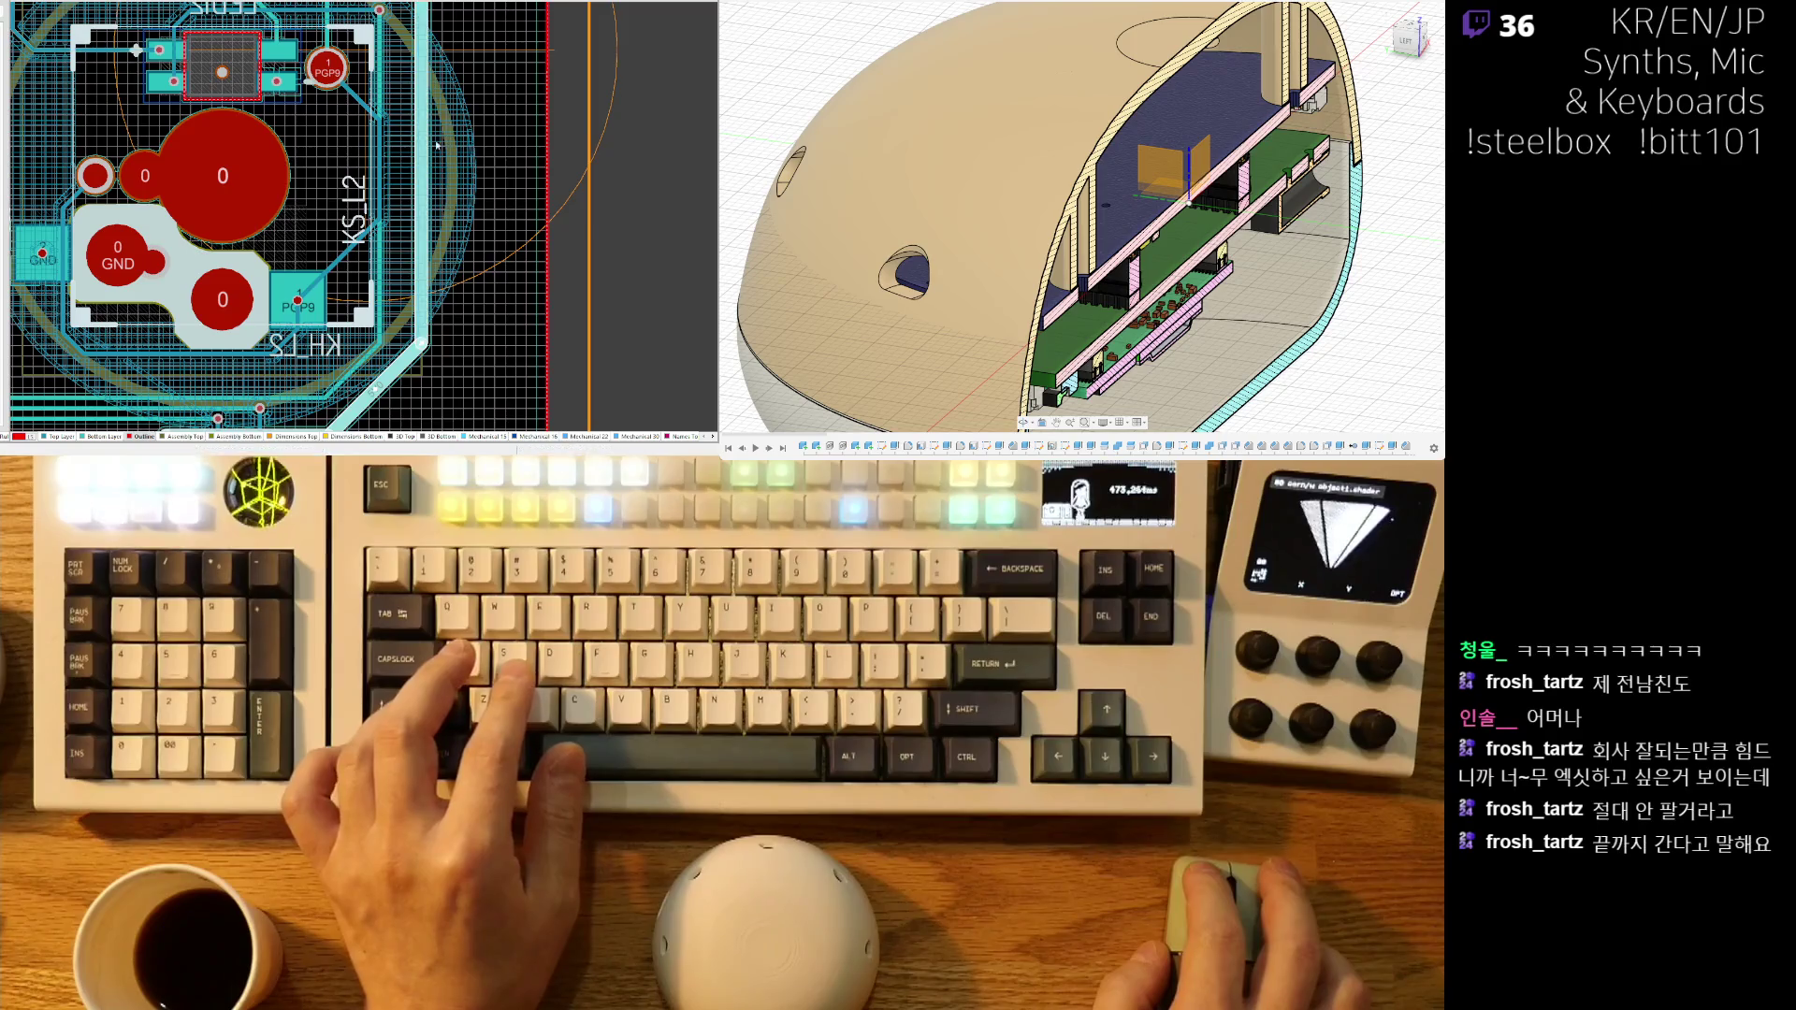
{"action": "scroll", "coordinate": [314, 79], "scroll_direction": "down", "scroll_amount": 2, "text": "ctrl"}
{"action": "mouse_move", "coordinate": [307, 12]}
{"action": "right_mouse_down"}
{"action": "mouse_move", "coordinate": [331, 204]}
{"action": "mouse_move", "coordinate": [401, 267]}
{"action": "right_mouse_up"}
{"action": "scroll", "coordinate": [400, 267], "scroll_direction": "up", "scroll_amount": 2, "text": "ctrl"}
{"action": "scroll", "coordinate": [421, 187], "scroll_direction": "up", "scroll_amount": 3}
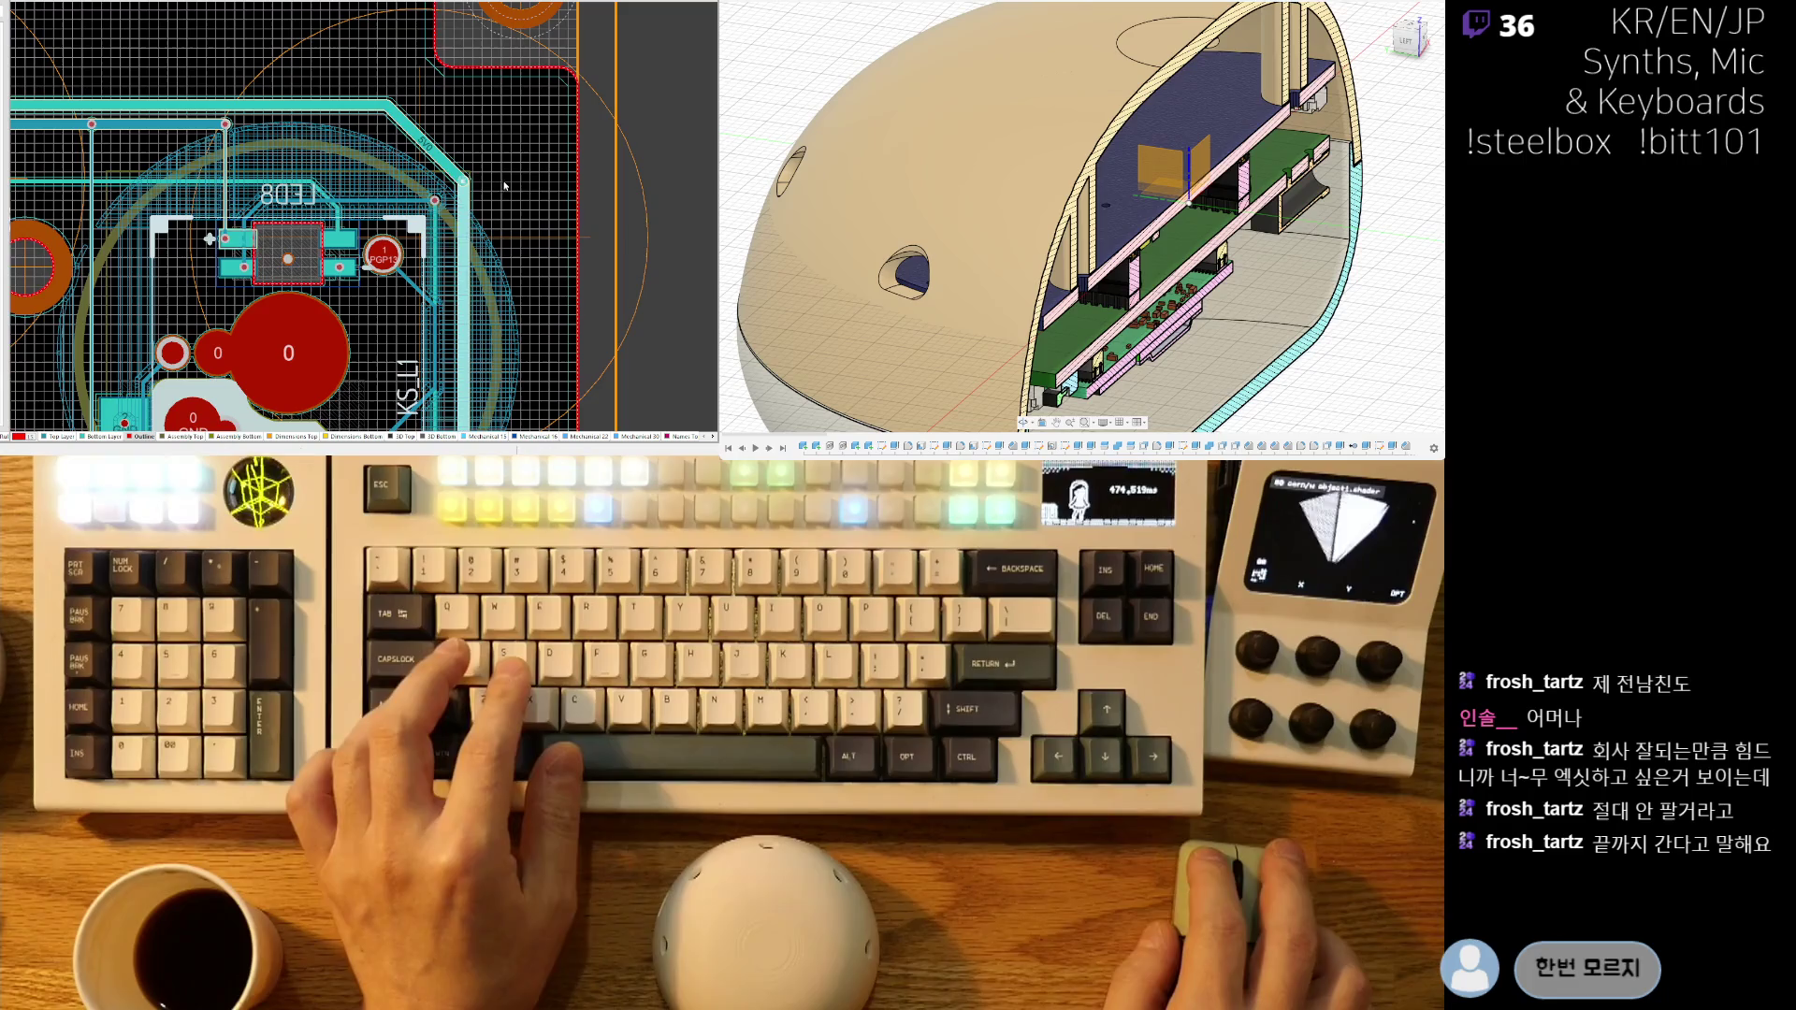
{"action": "scroll", "coordinate": [498, 187], "scroll_direction": "up", "scroll_amount": 2, "text": "ctrl"}
{"action": "scroll", "coordinate": [499, 187], "scroll_direction": "up", "scroll_amount": 1}
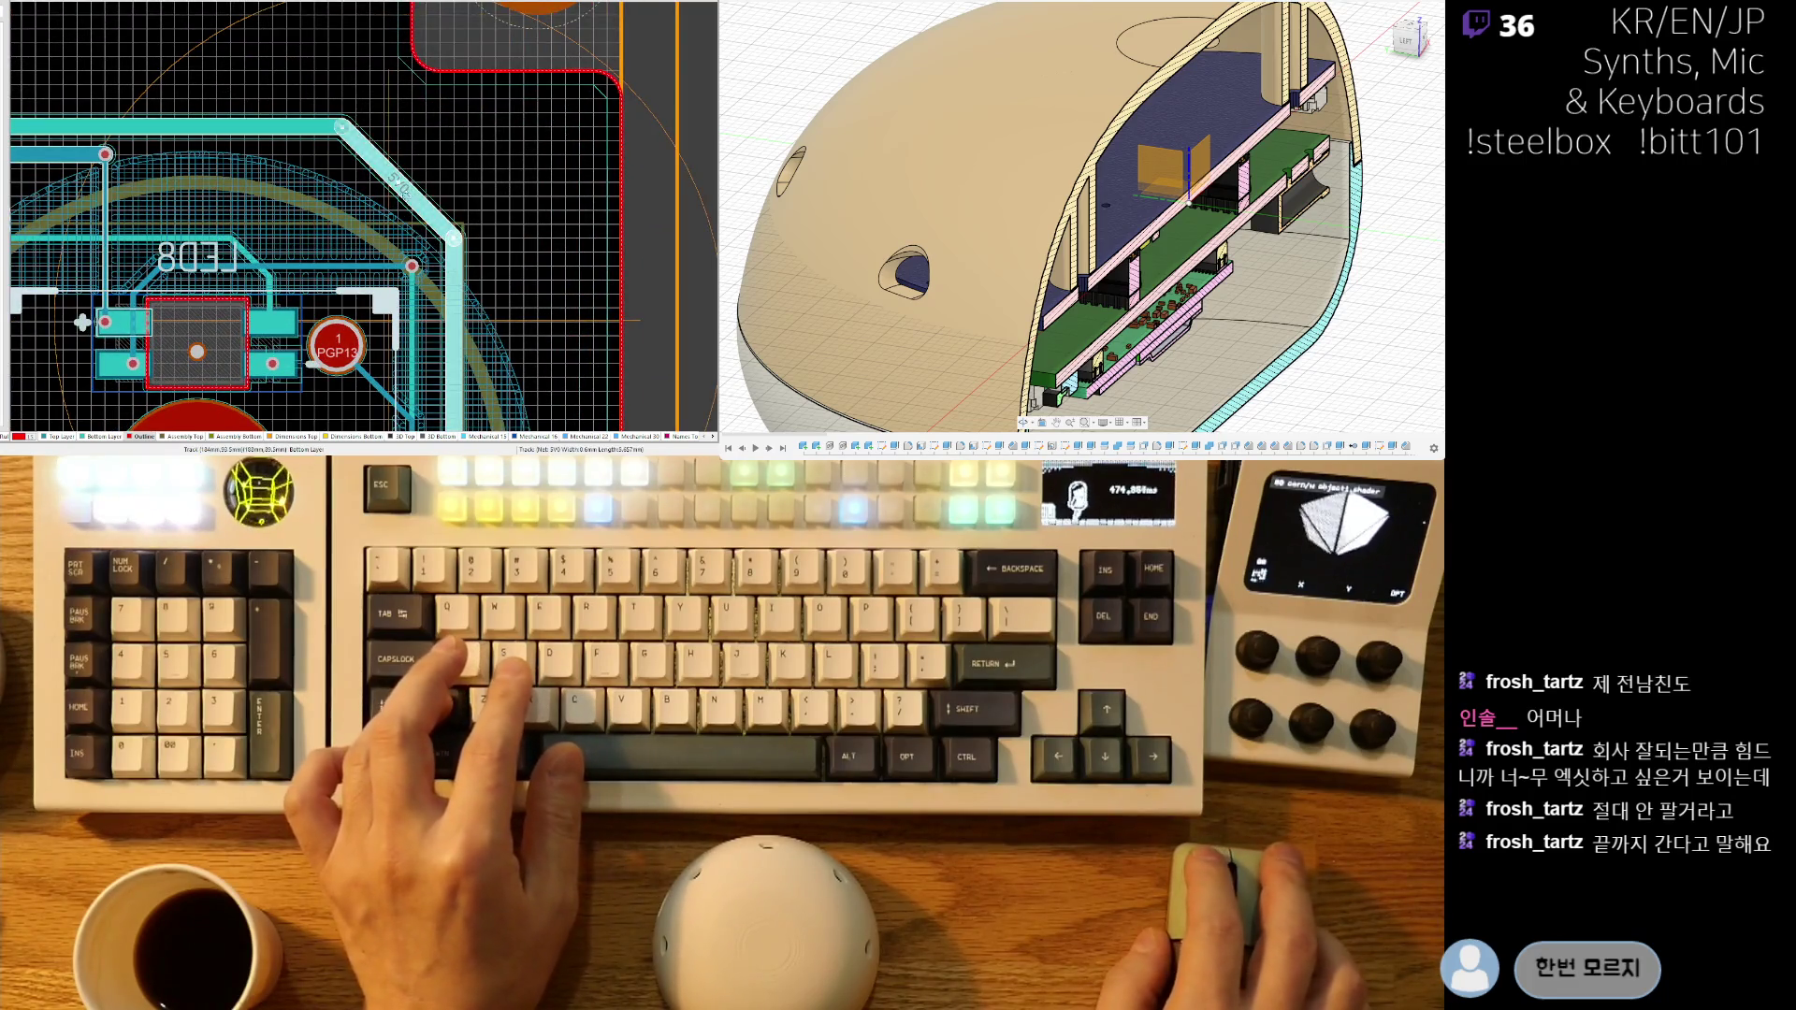
{"action": "scroll", "coordinate": [294, 135], "scroll_direction": "down", "scroll_amount": 5, "text": "ctrl"}
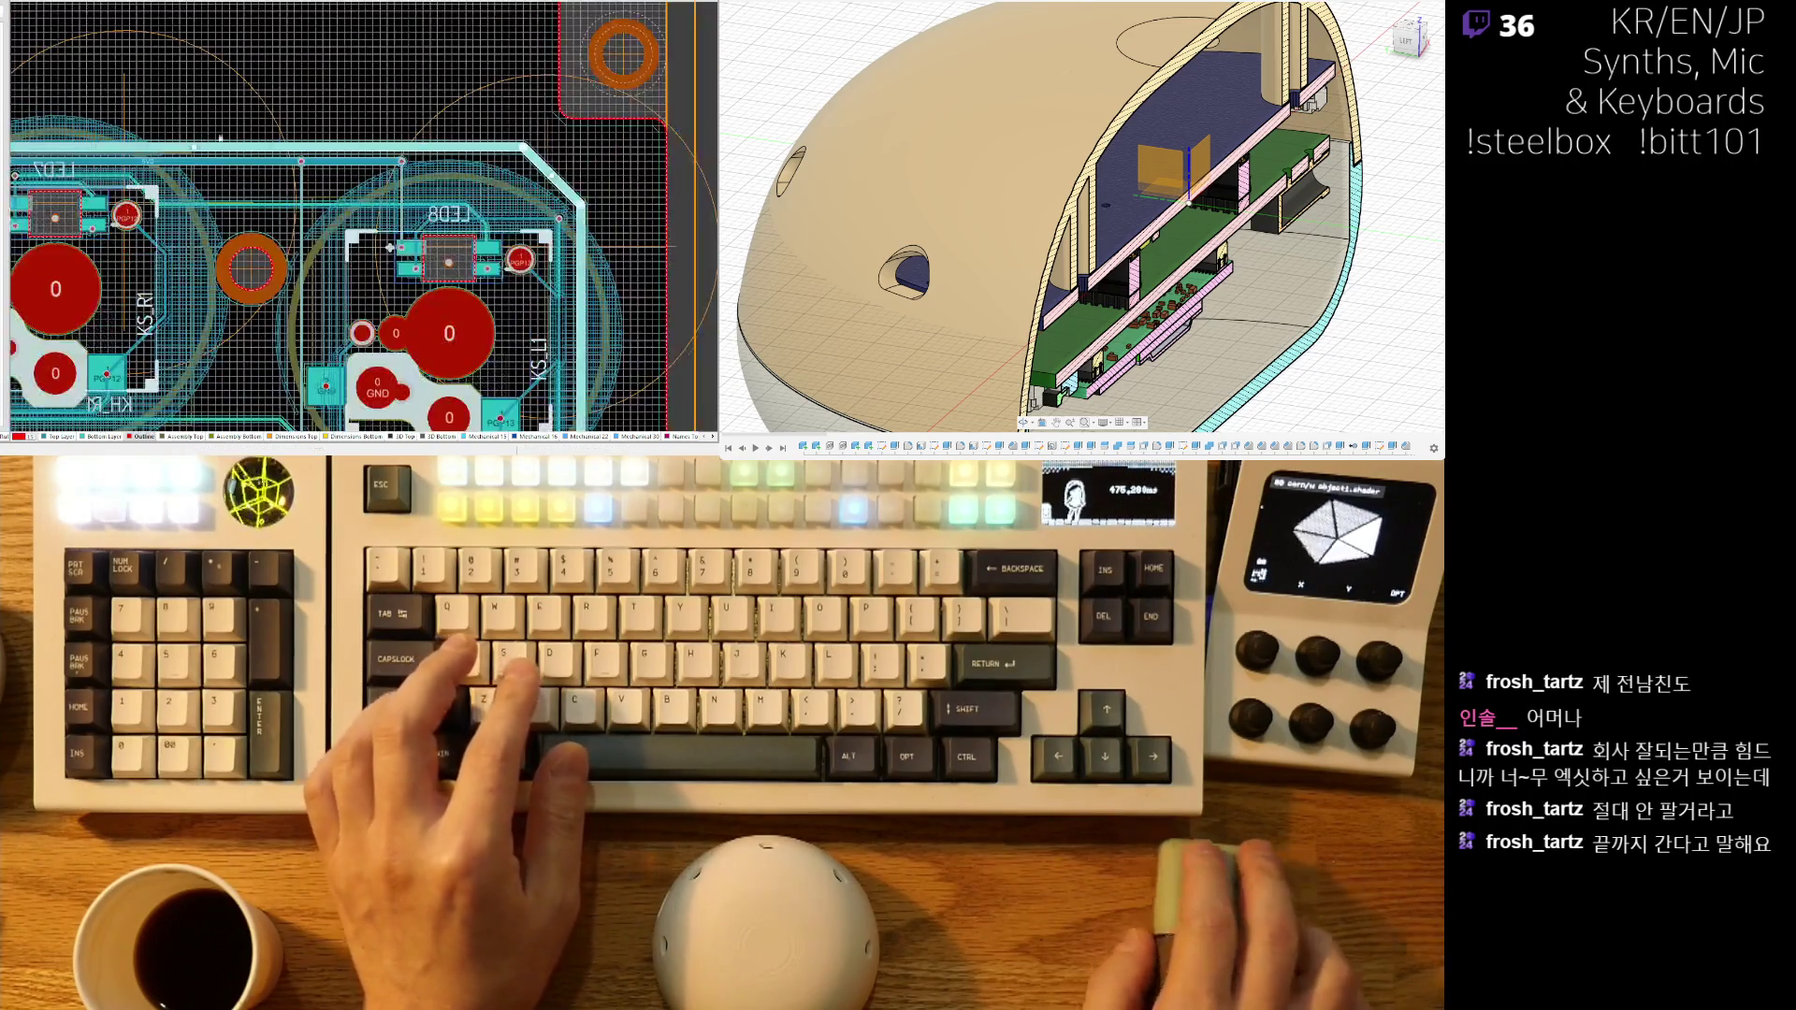
{"action": "scroll", "coordinate": [281, 56], "scroll_direction": "up", "scroll_amount": 4, "text": "ctrl"}
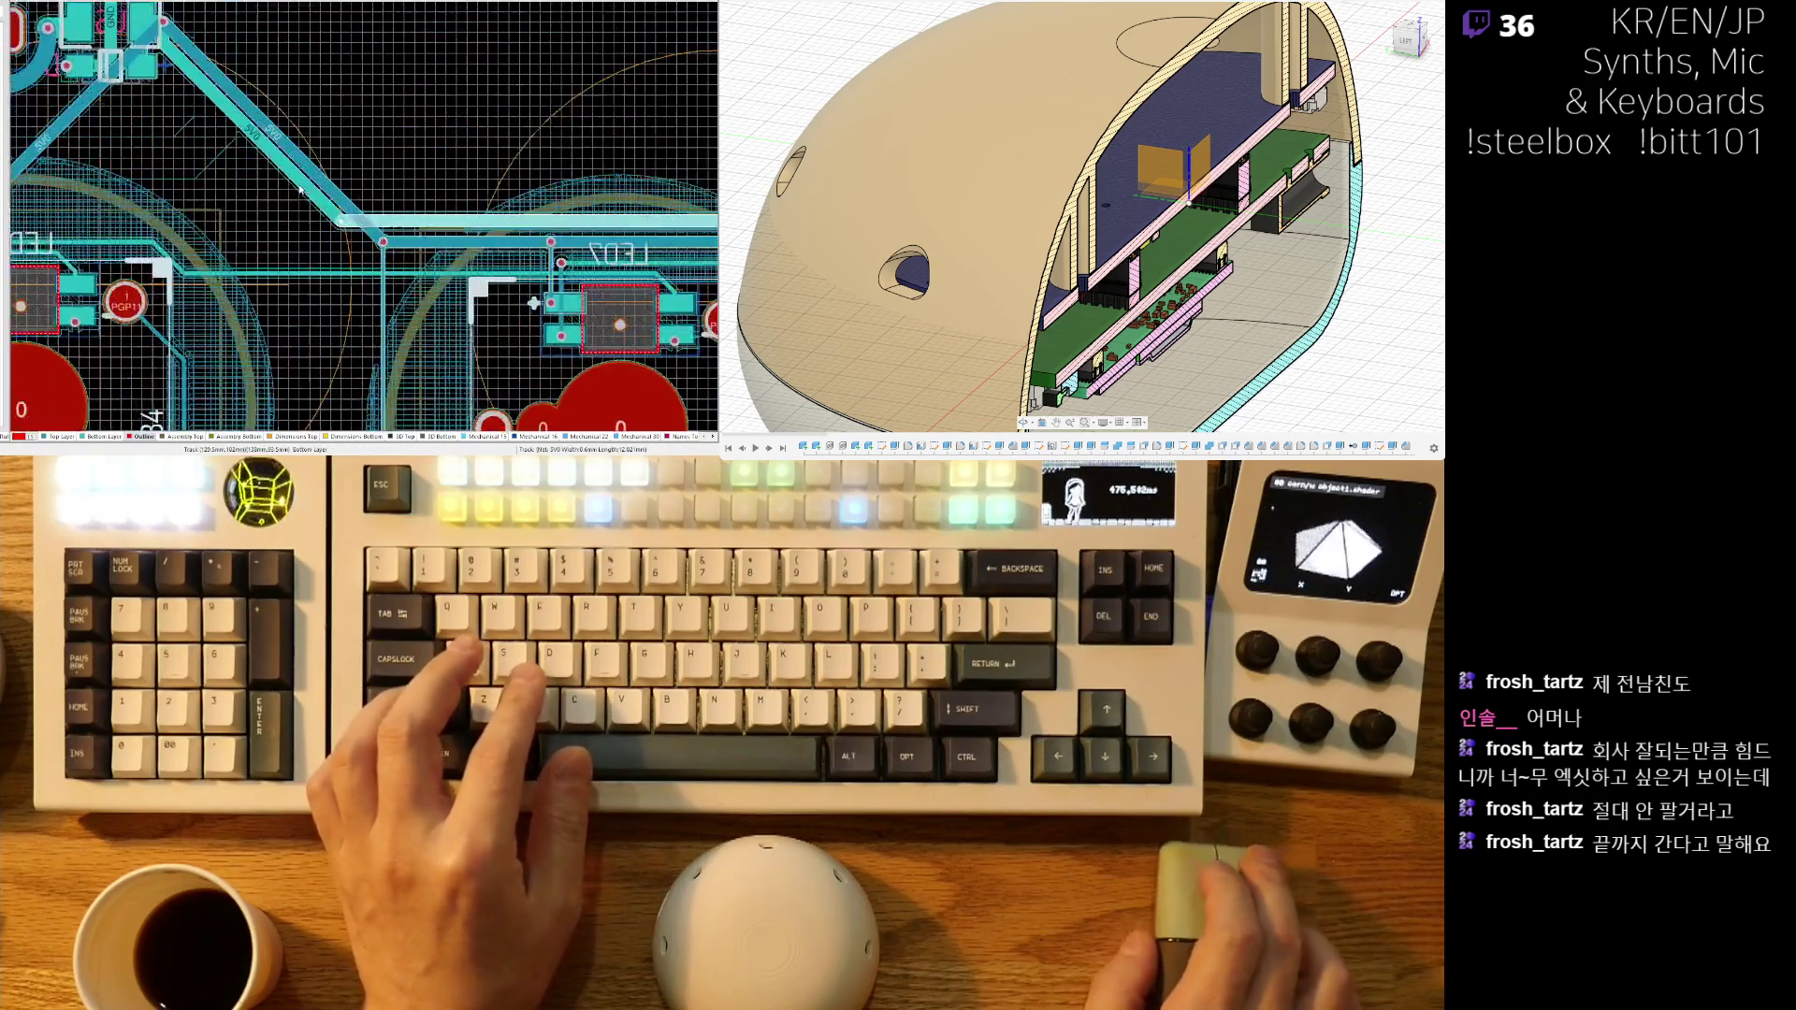
{"action": "scroll", "coordinate": [220, 91], "scroll_direction": "up", "scroll_amount": 4, "text": "ctrl"}
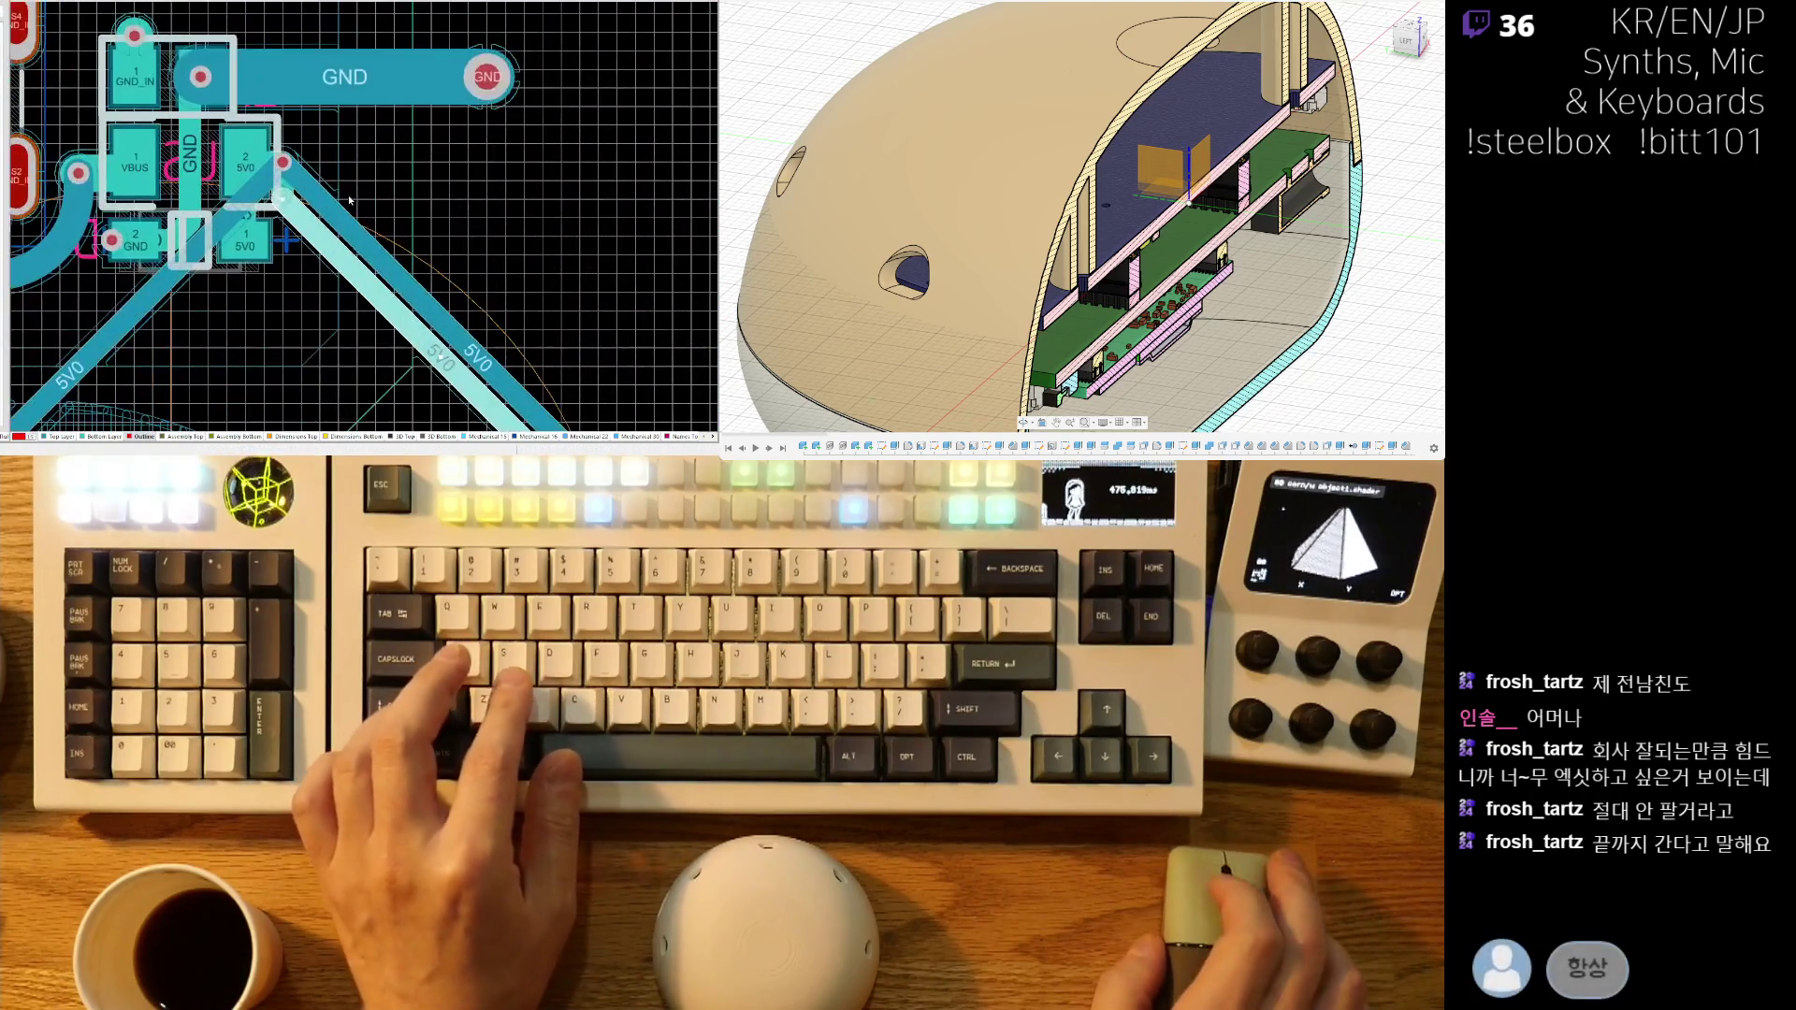
{"action": "key", "text": "ctrl+c"}
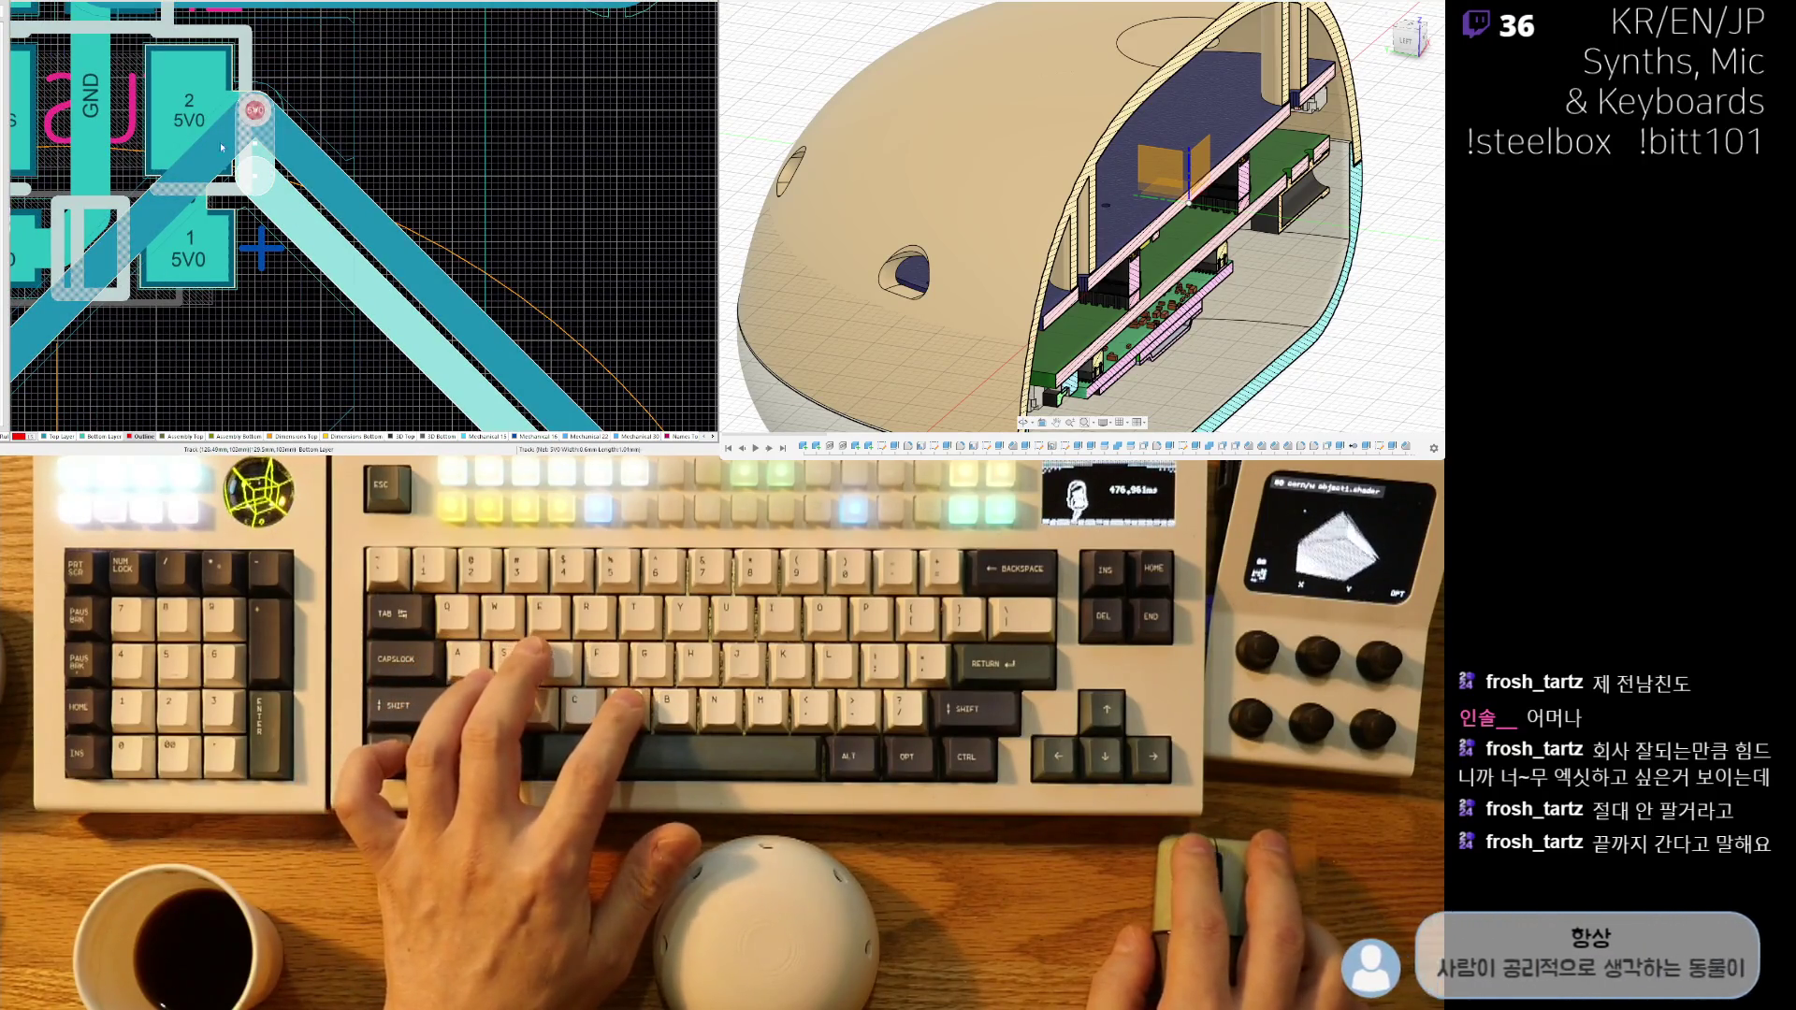
{"action": "left_click", "coordinate": [256, 110]}
{"action": "scroll", "coordinate": [257, 110], "scroll_direction": "down", "scroll_amount": 5, "text": "ctrl"}
{"action": "scroll", "coordinate": [397, 138], "scroll_direction": "up", "scroll_amount": 5, "text": "ctrl"}
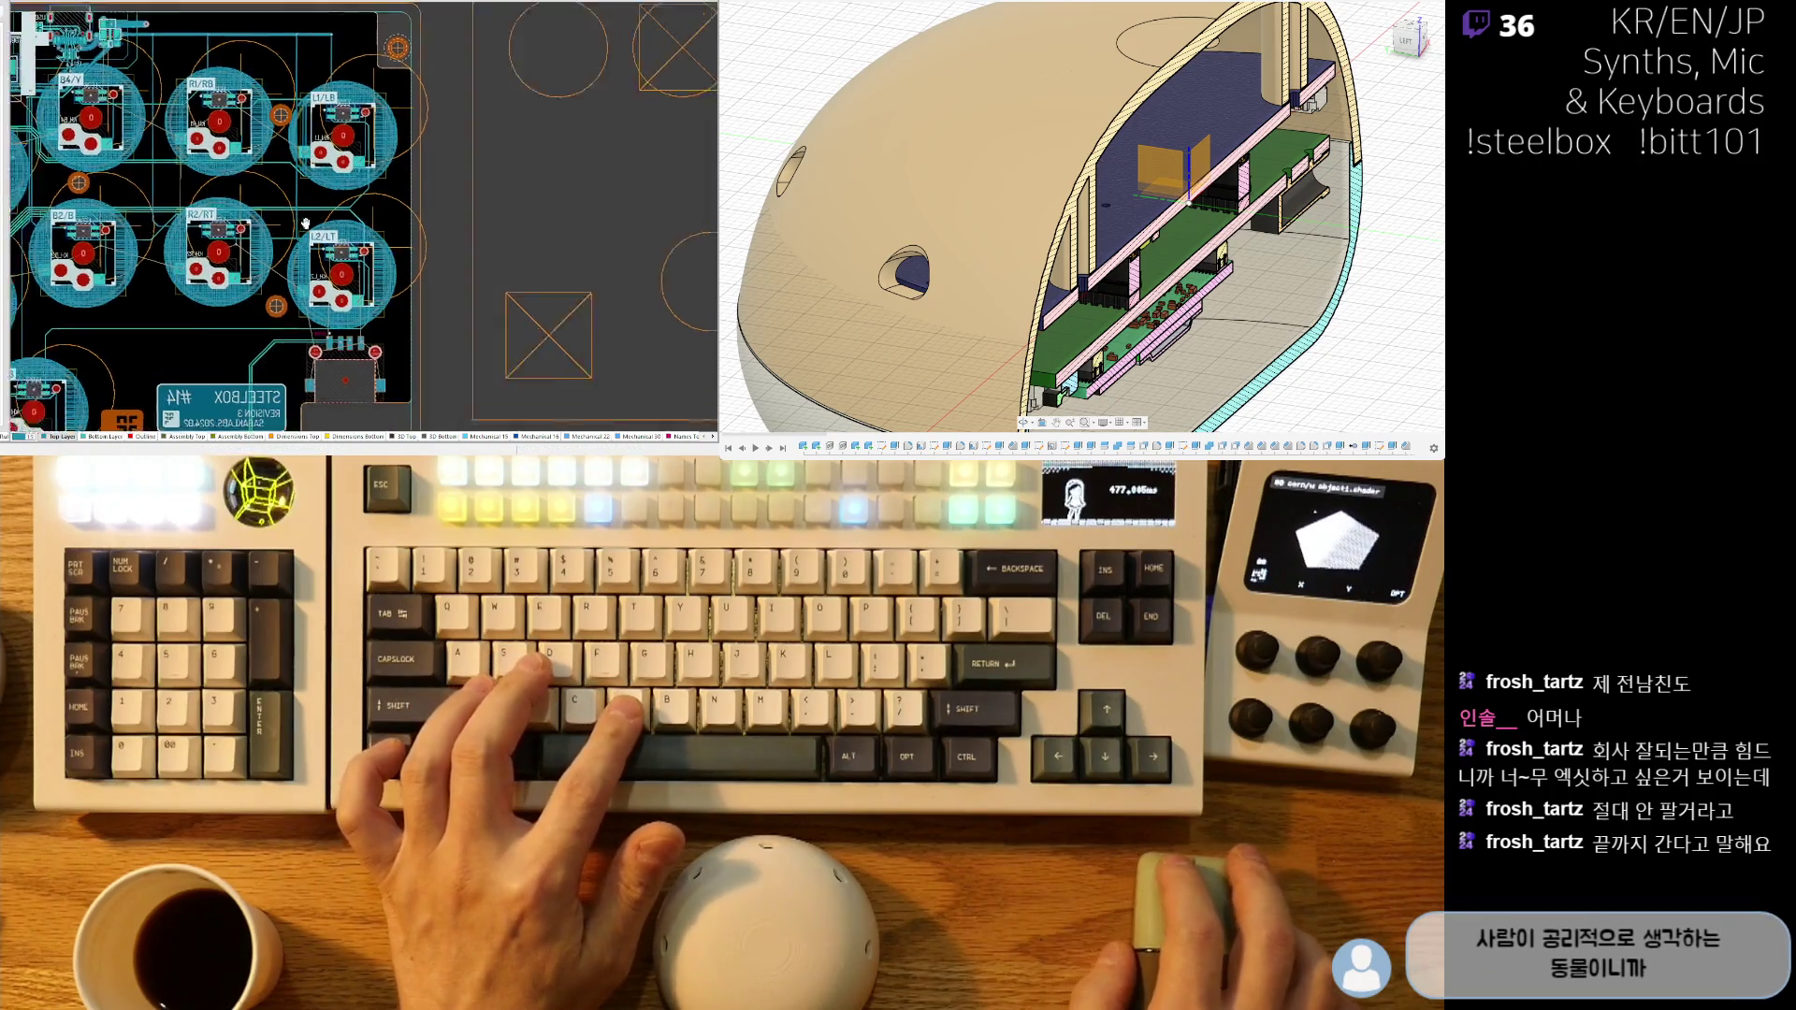
{"action": "scroll", "coordinate": [396, 138], "scroll_direction": "up", "scroll_amount": 3, "text": "ctrl"}
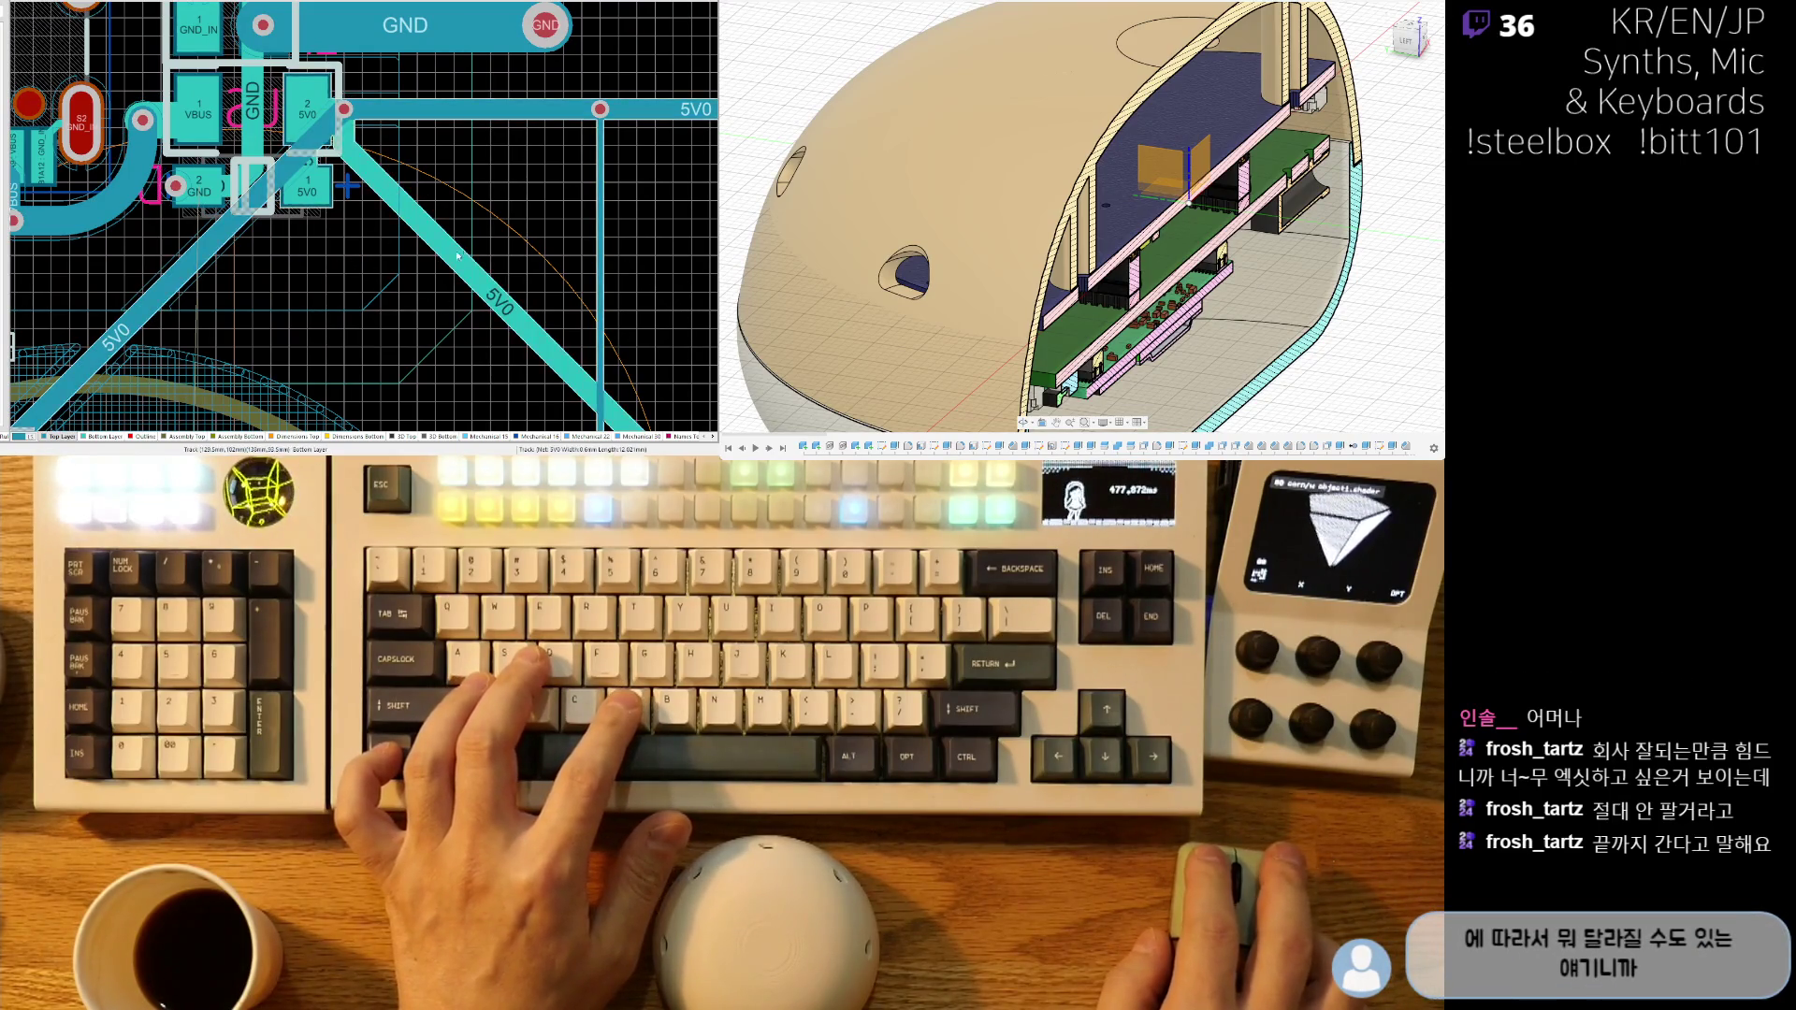
{"action": "scroll", "coordinate": [462, 254], "scroll_direction": "down", "scroll_amount": 5, "text": "ctrl"}
{"action": "scroll", "coordinate": [288, 292], "scroll_direction": "up", "scroll_amount": 2, "text": "ctrl"}
{"action": "scroll", "coordinate": [288, 292], "scroll_direction": "up", "scroll_amount": 6, "text": "ctrl"}
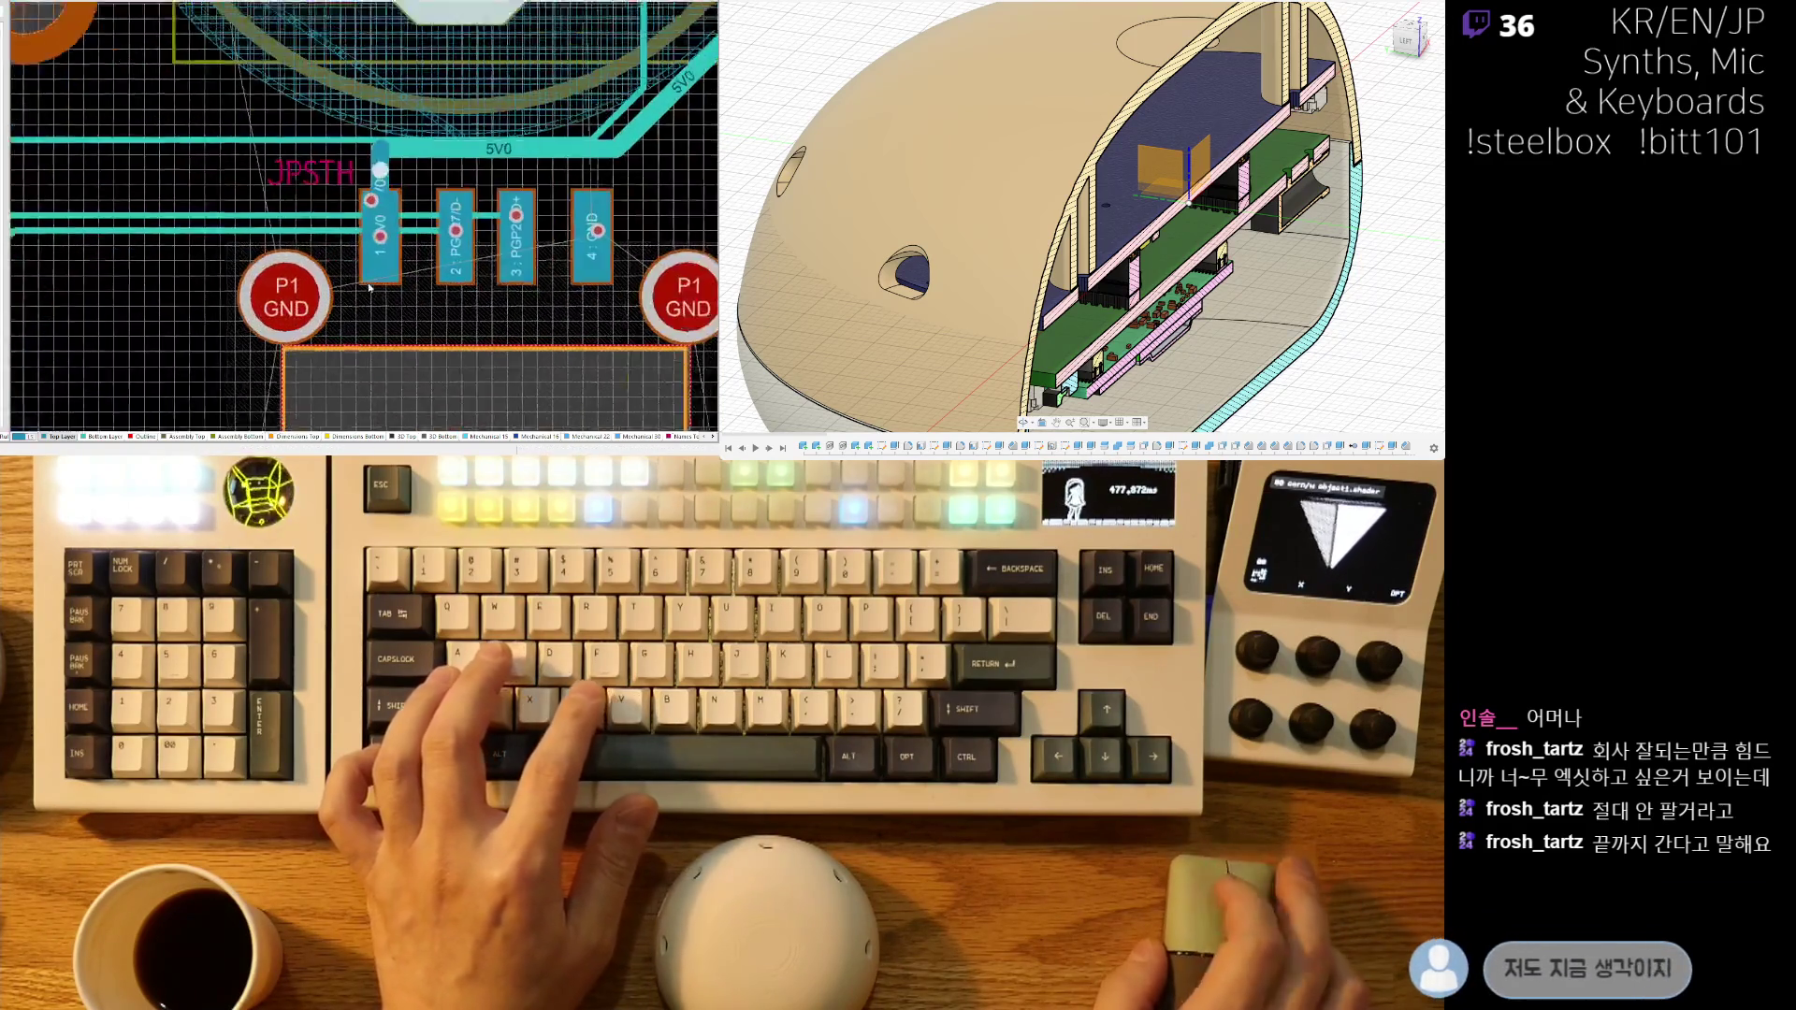
- With Ignore Obstacles on, pull the diagonal track above STEELBOX #14 up-left, shortening its legs
{"action": "scroll", "coordinate": [367, 292], "scroll_direction": "up", "scroll_amount": 2, "text": "ctrl"}
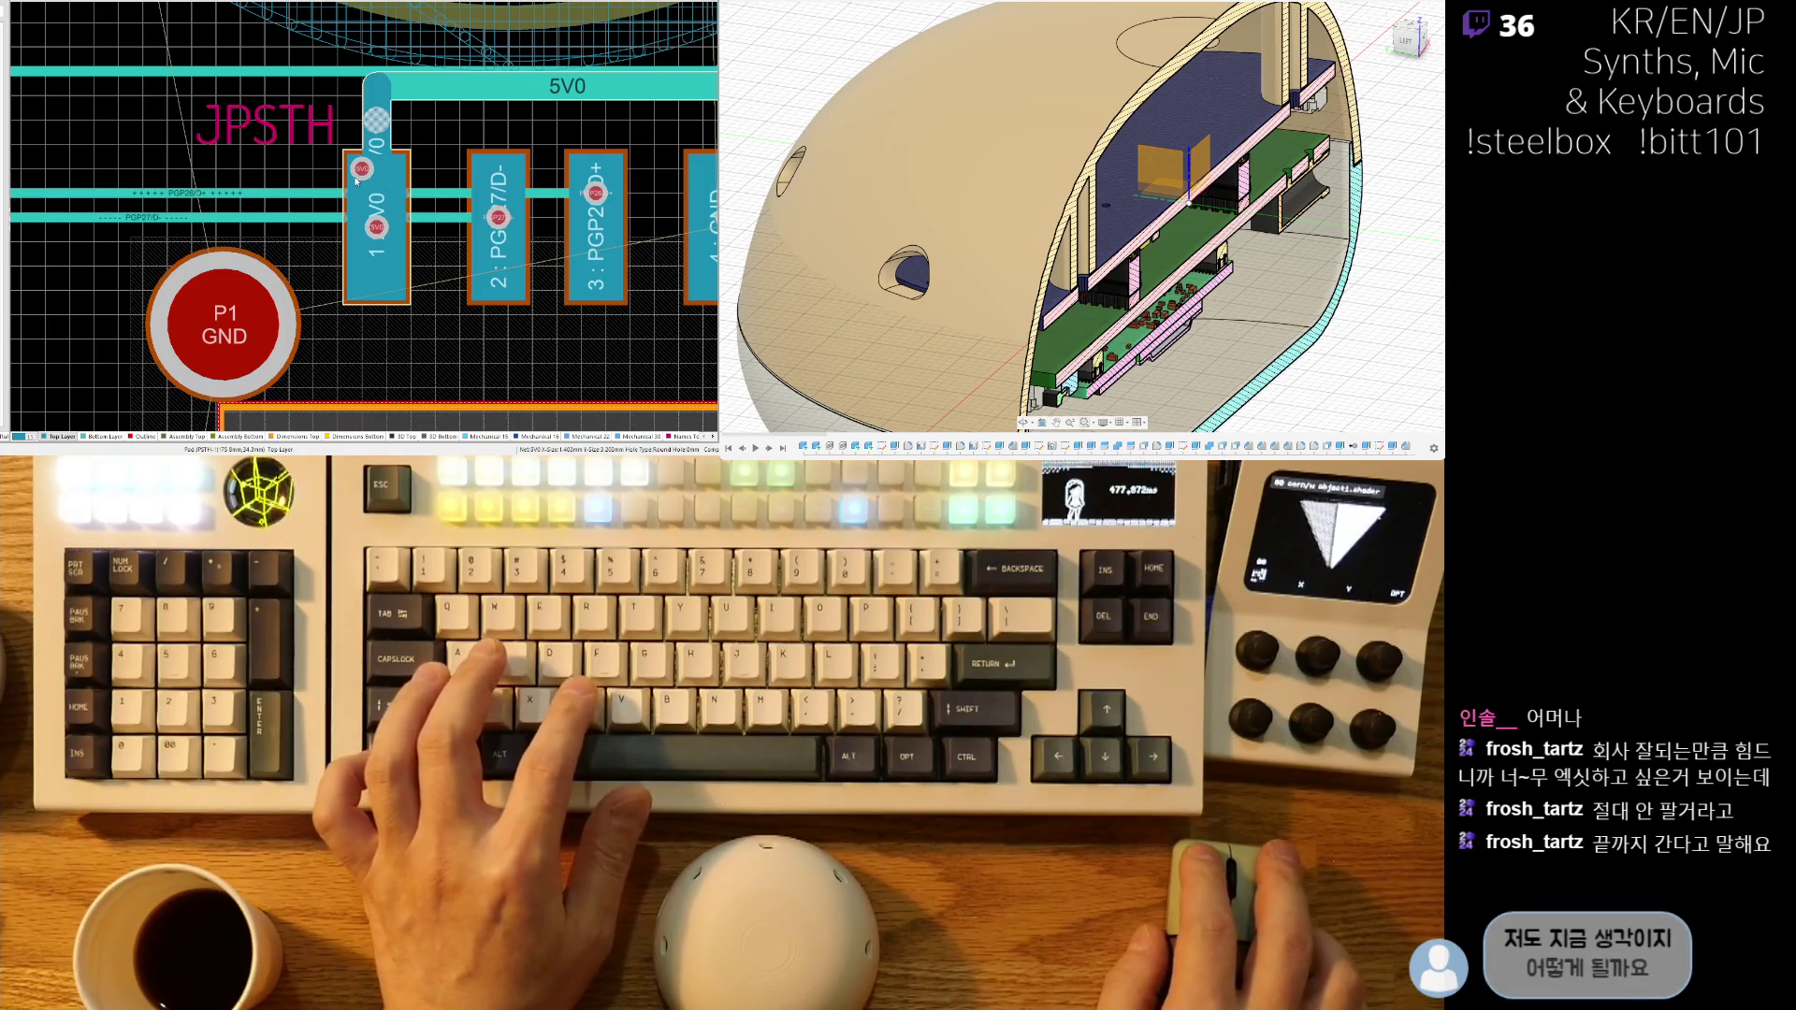
{"action": "scroll", "coordinate": [243, 314], "scroll_direction": "down", "scroll_amount": 6, "text": "ctrl"}
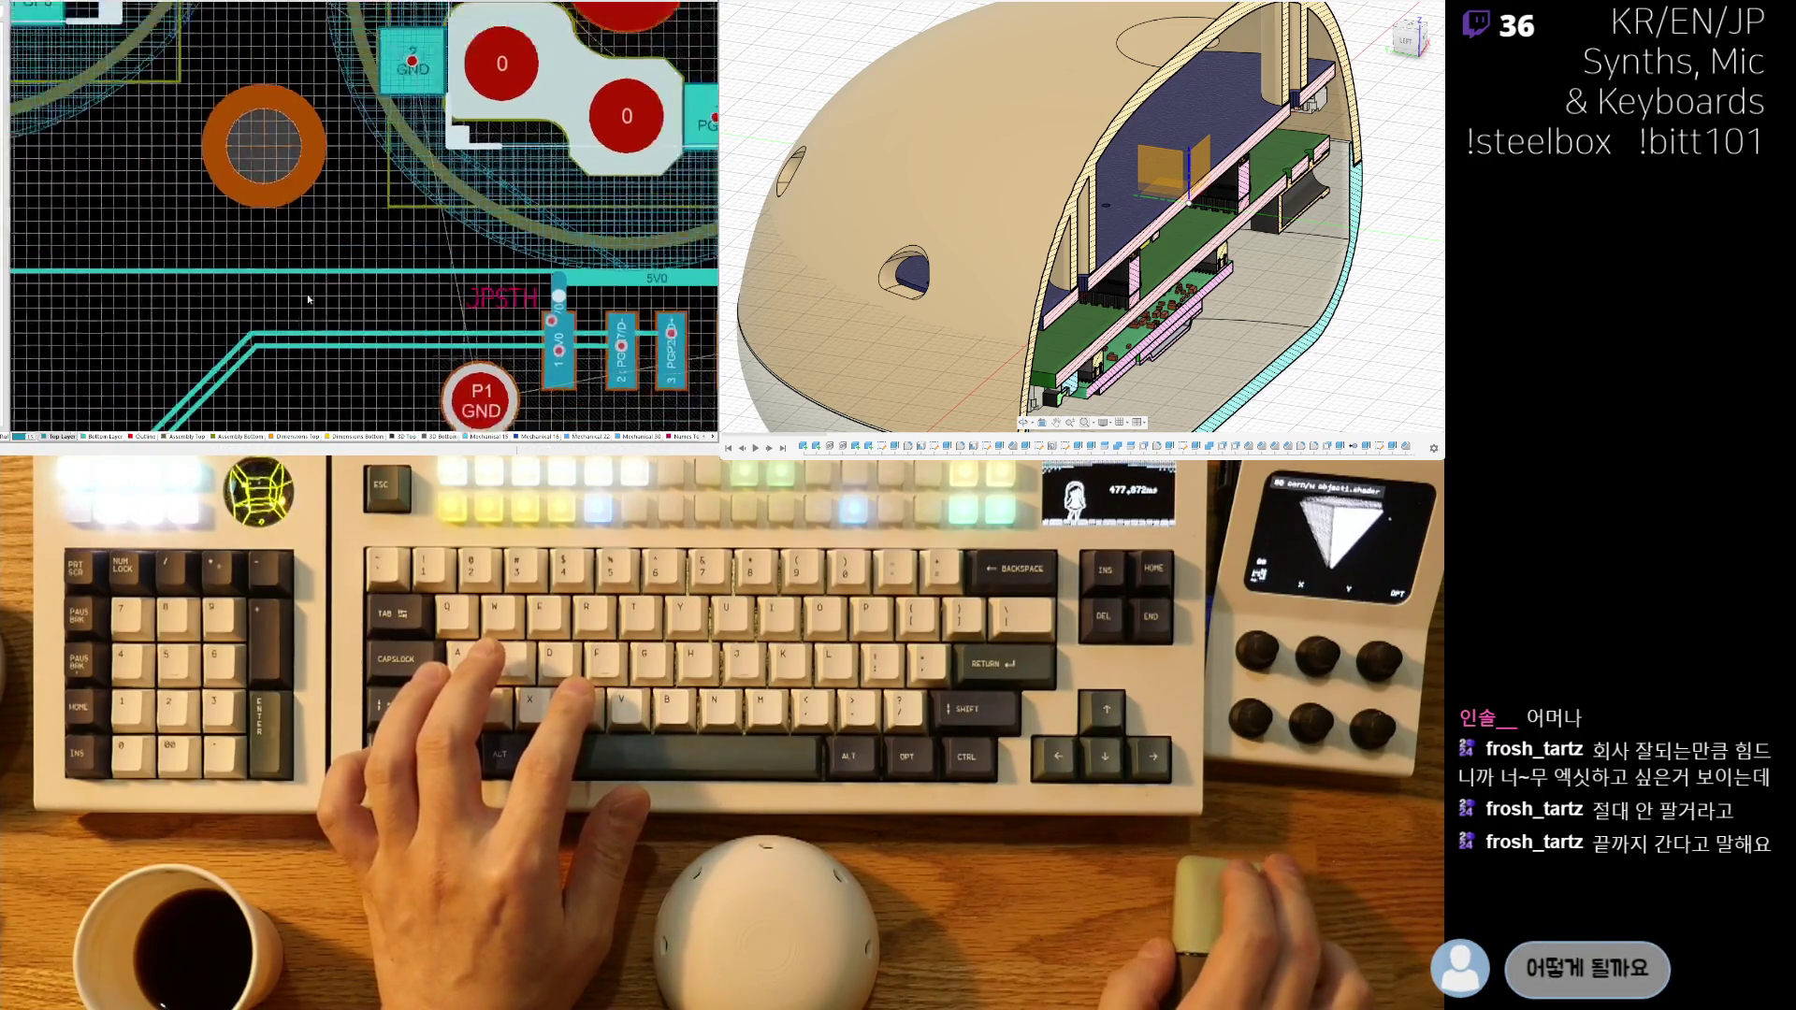
{"action": "scroll", "coordinate": [159, 315], "scroll_direction": "up", "scroll_amount": 3, "text": "ctrl"}
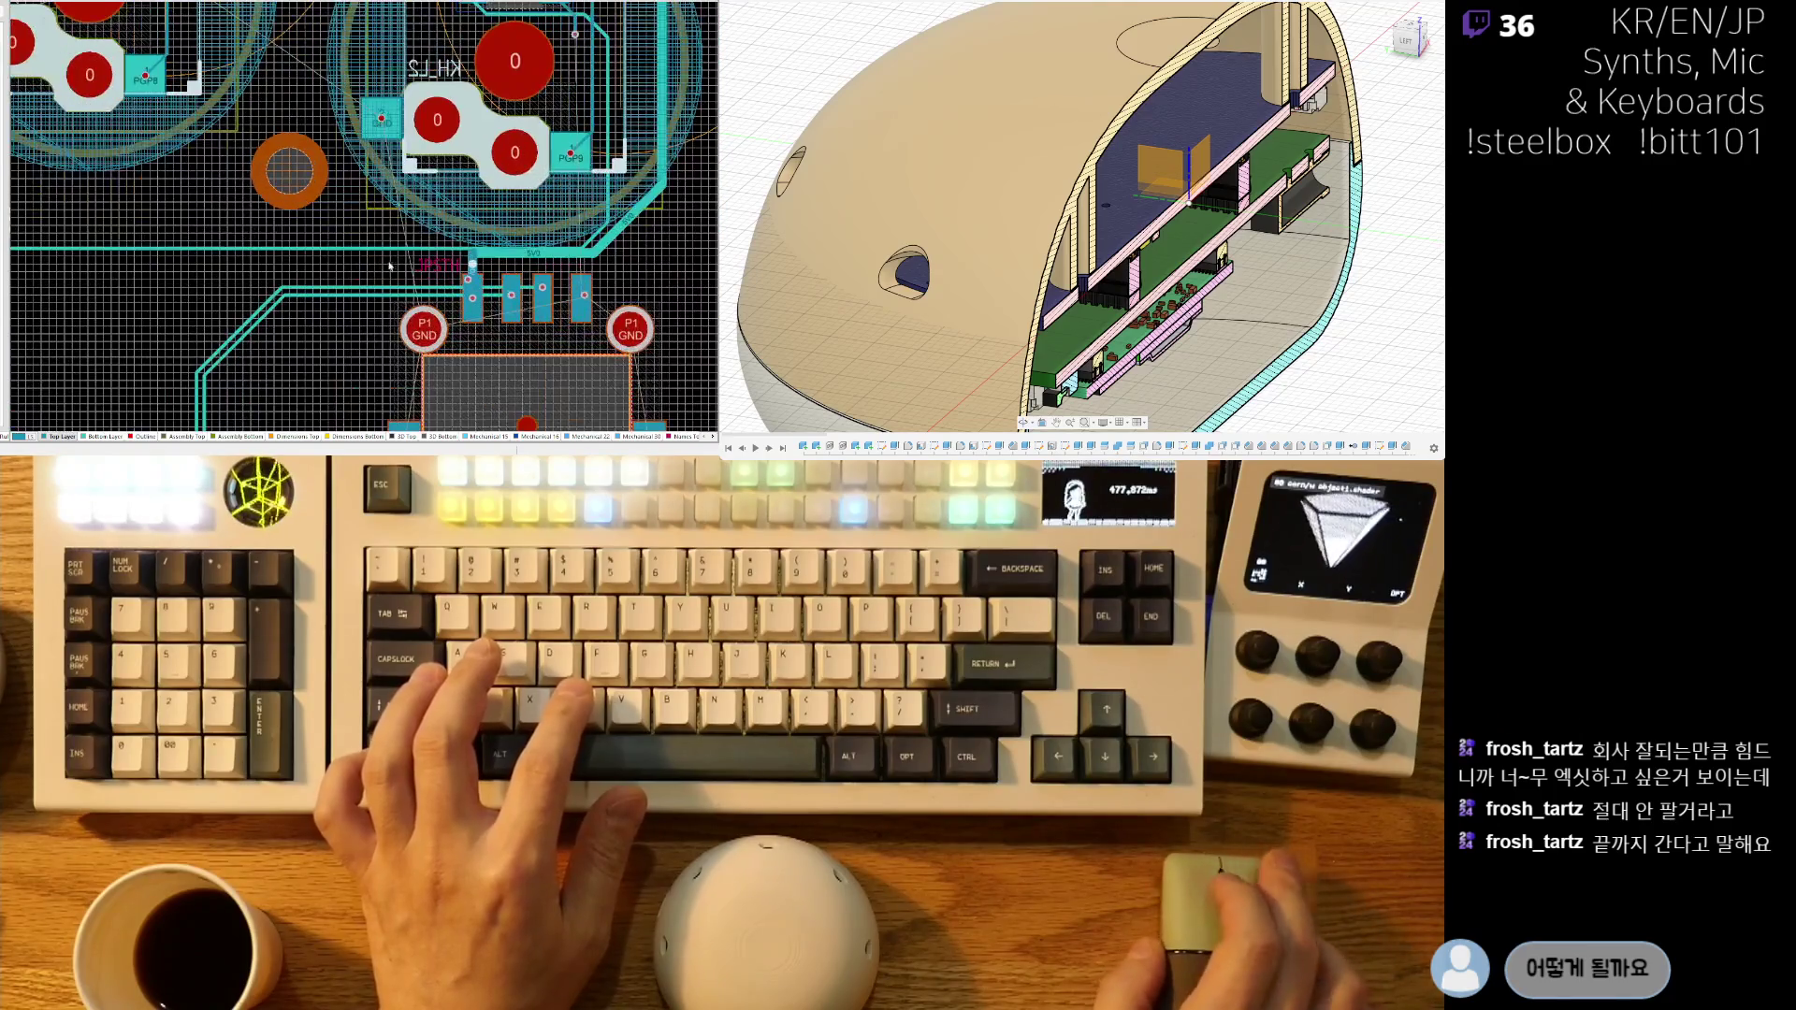
{"action": "key", "text": "shift+r"}
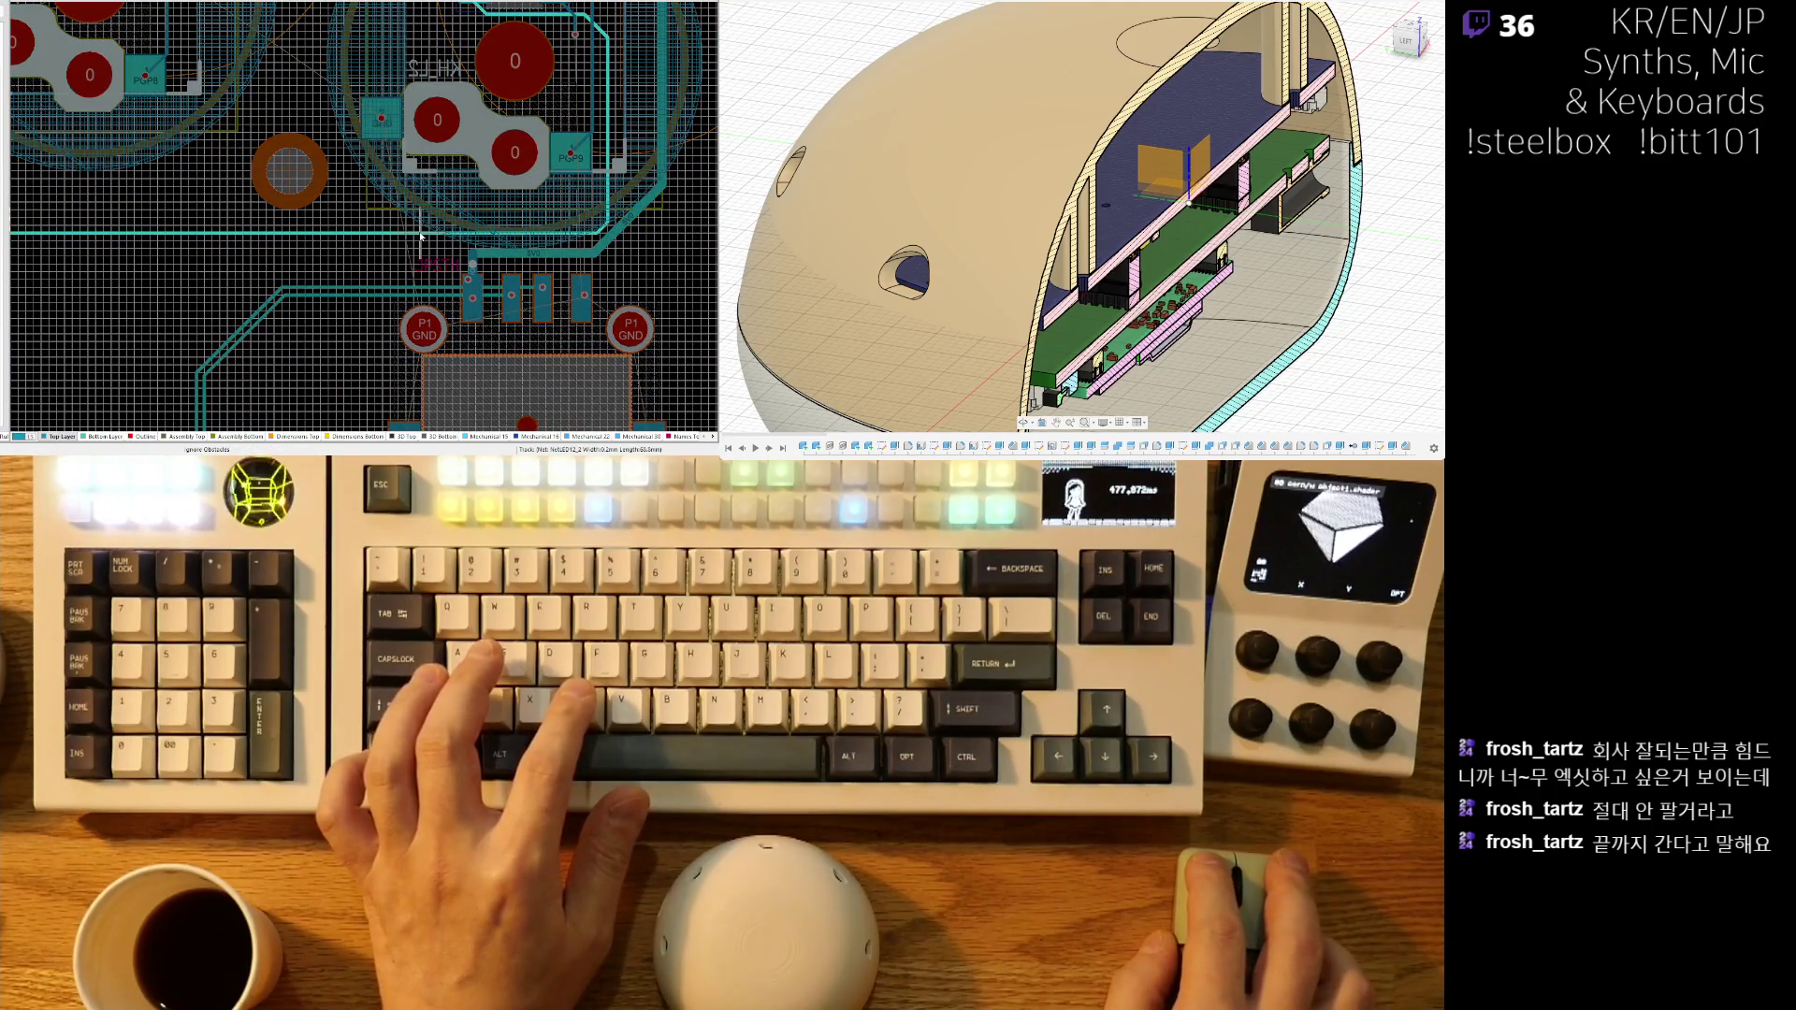
{"action": "scroll", "coordinate": [418, 238], "scroll_direction": "up", "scroll_amount": 6, "text": "ctrl"}
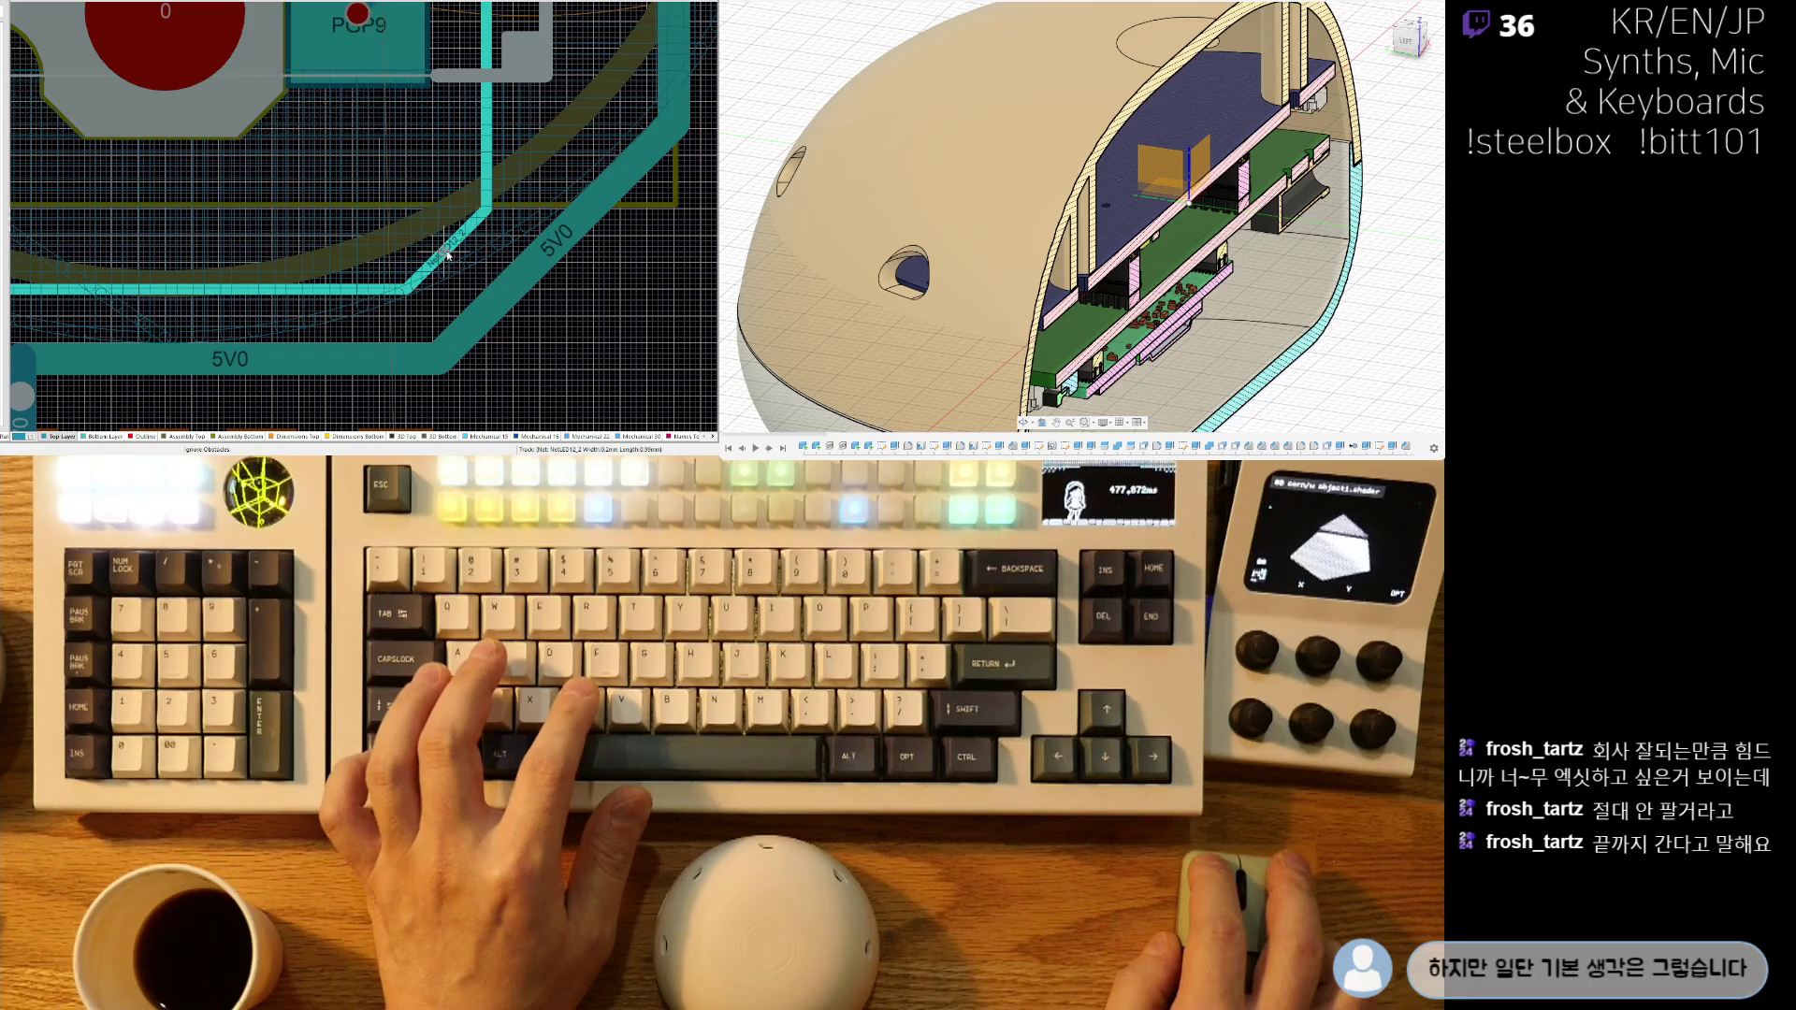
{"action": "scroll", "coordinate": [447, 255], "scroll_direction": "down", "scroll_amount": 5, "text": "ctrl"}
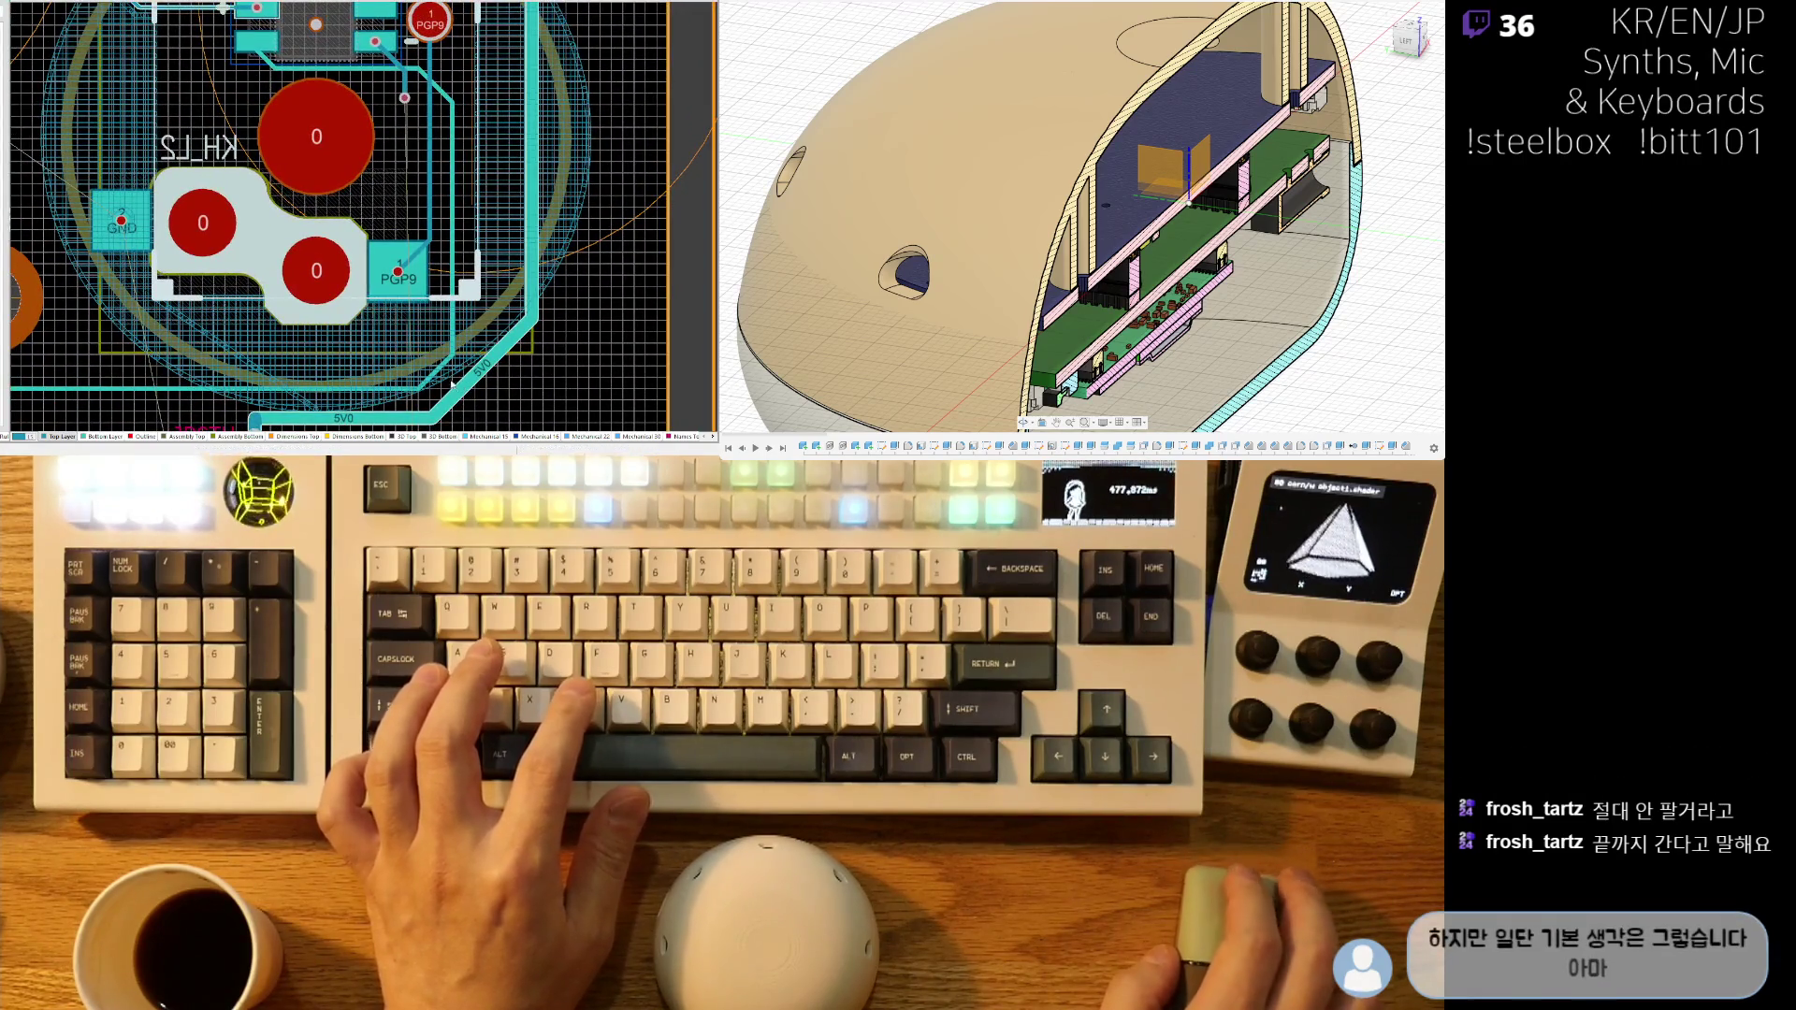
{"action": "right_click_drag", "start_coordinate": [455, 383], "coordinate": [484, 274]}
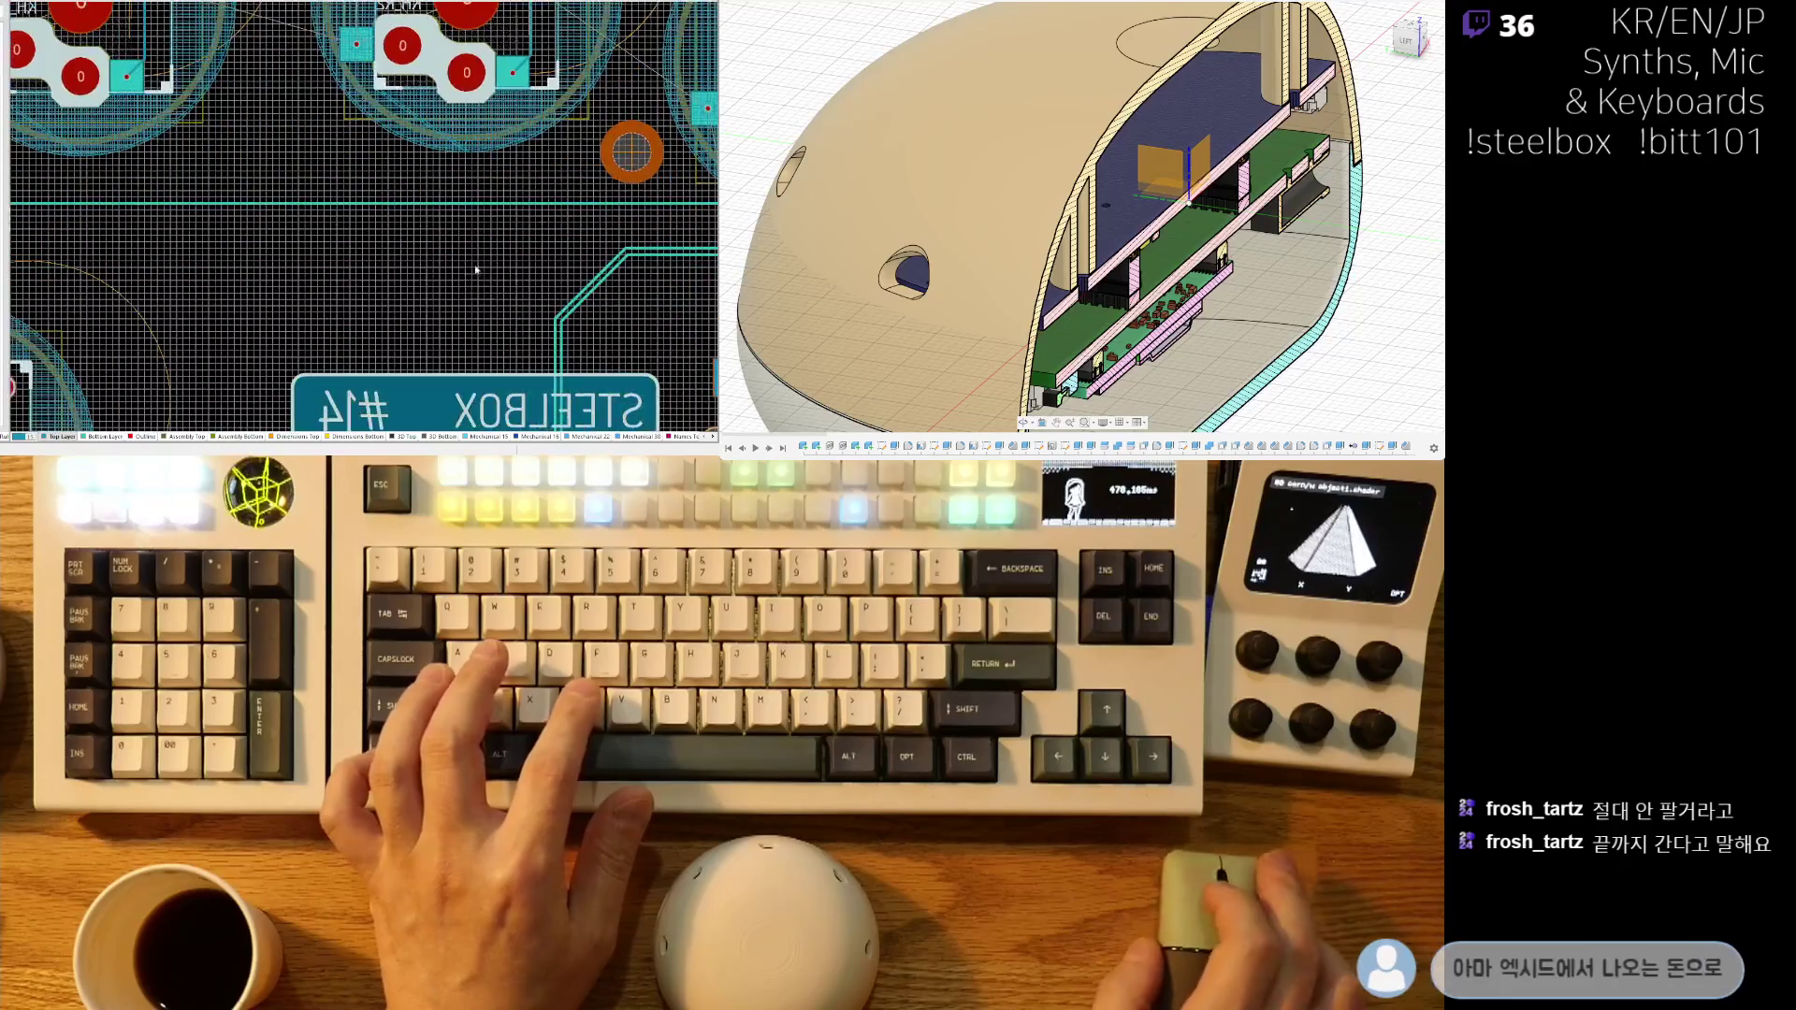
{"action": "scroll", "coordinate": [482, 252], "scroll_direction": "up", "scroll_amount": 6, "text": "ctrl"}
{"action": "left_click_drag", "start_coordinate": [483, 238], "coordinate": [445, 221]}
{"action": "scroll", "coordinate": [447, 243], "scroll_direction": "down", "scroll_amount": 8, "text": "ctrl"}
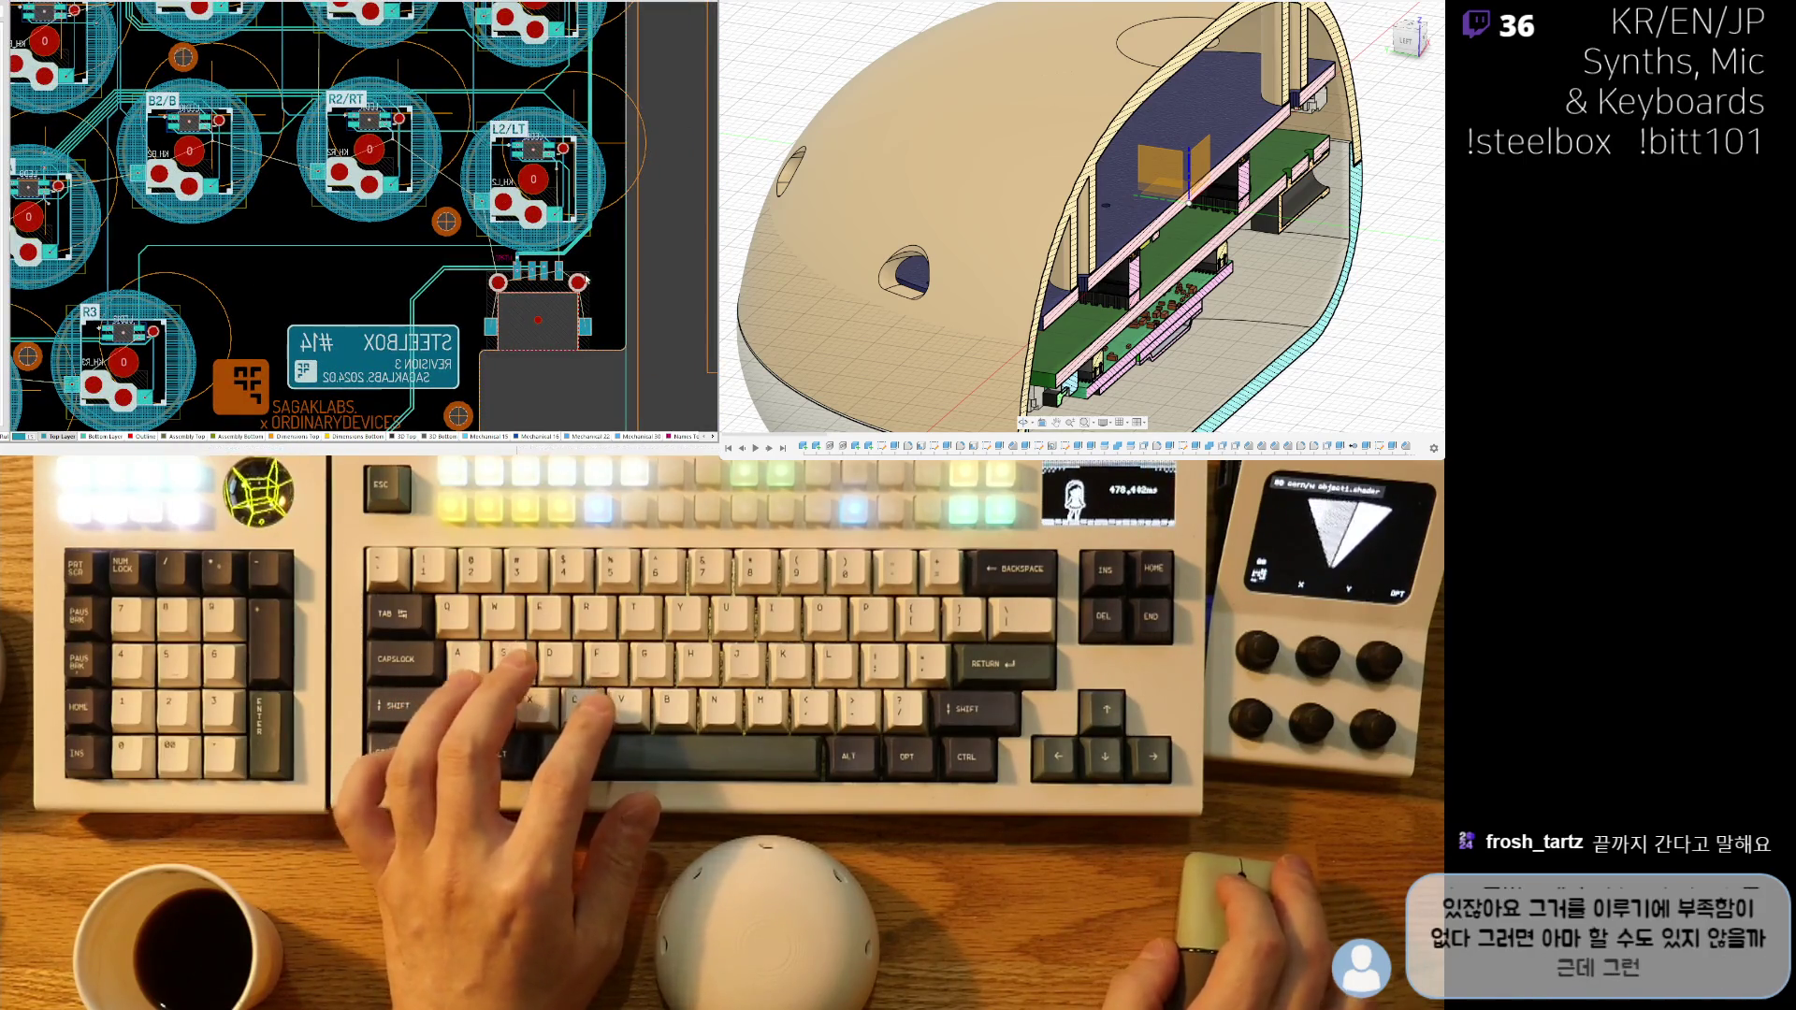
{"action": "scroll", "coordinate": [473, 271], "scroll_direction": "up", "scroll_amount": 10, "text": "ctrl"}
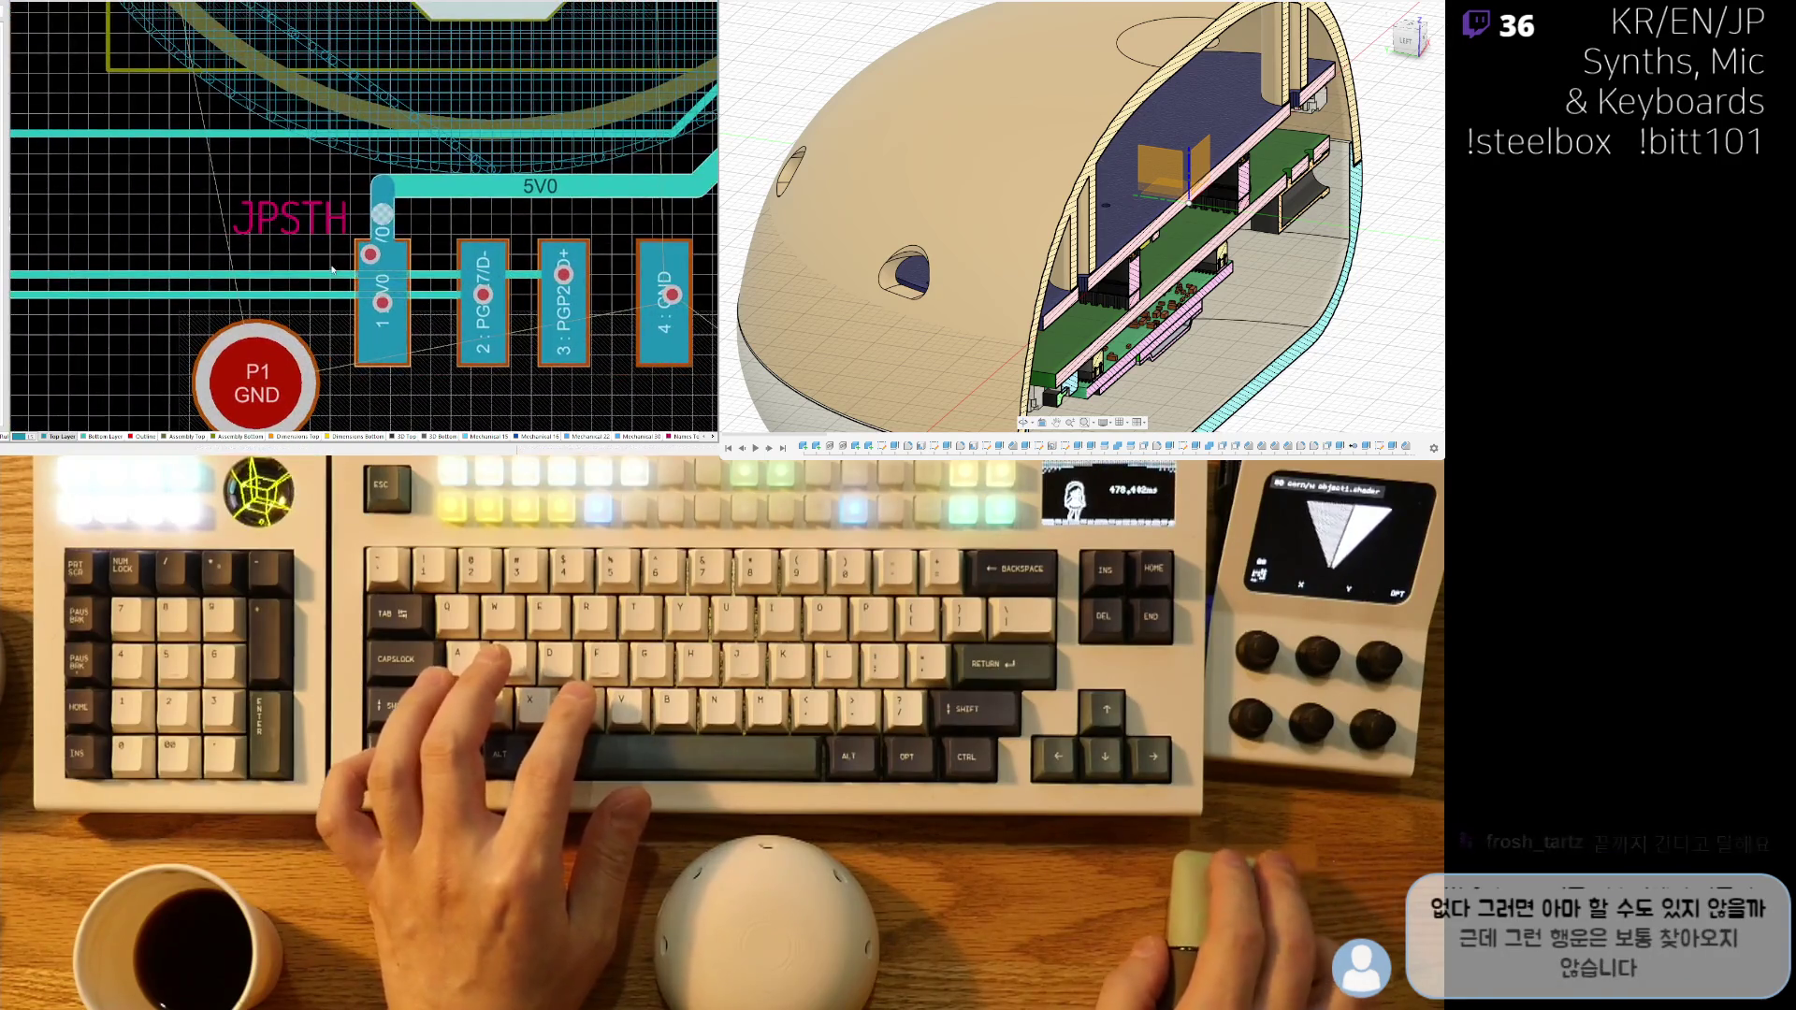
- Move the 5V0 via beside the 5V0 trace and extend the track end onto pad 3
{"action": "left_click_drag", "start_coordinate": [371, 254], "coordinate": [332, 190]}
{"action": "left_click", "coordinate": [382, 186]}
{"action": "mouse_move", "coordinate": [486, 277]}
{"action": "right_mouse_down"}
{"action": "mouse_move", "coordinate": [382, 238]}
{"action": "mouse_move", "coordinate": [498, 303]}
{"action": "right_mouse_up"}
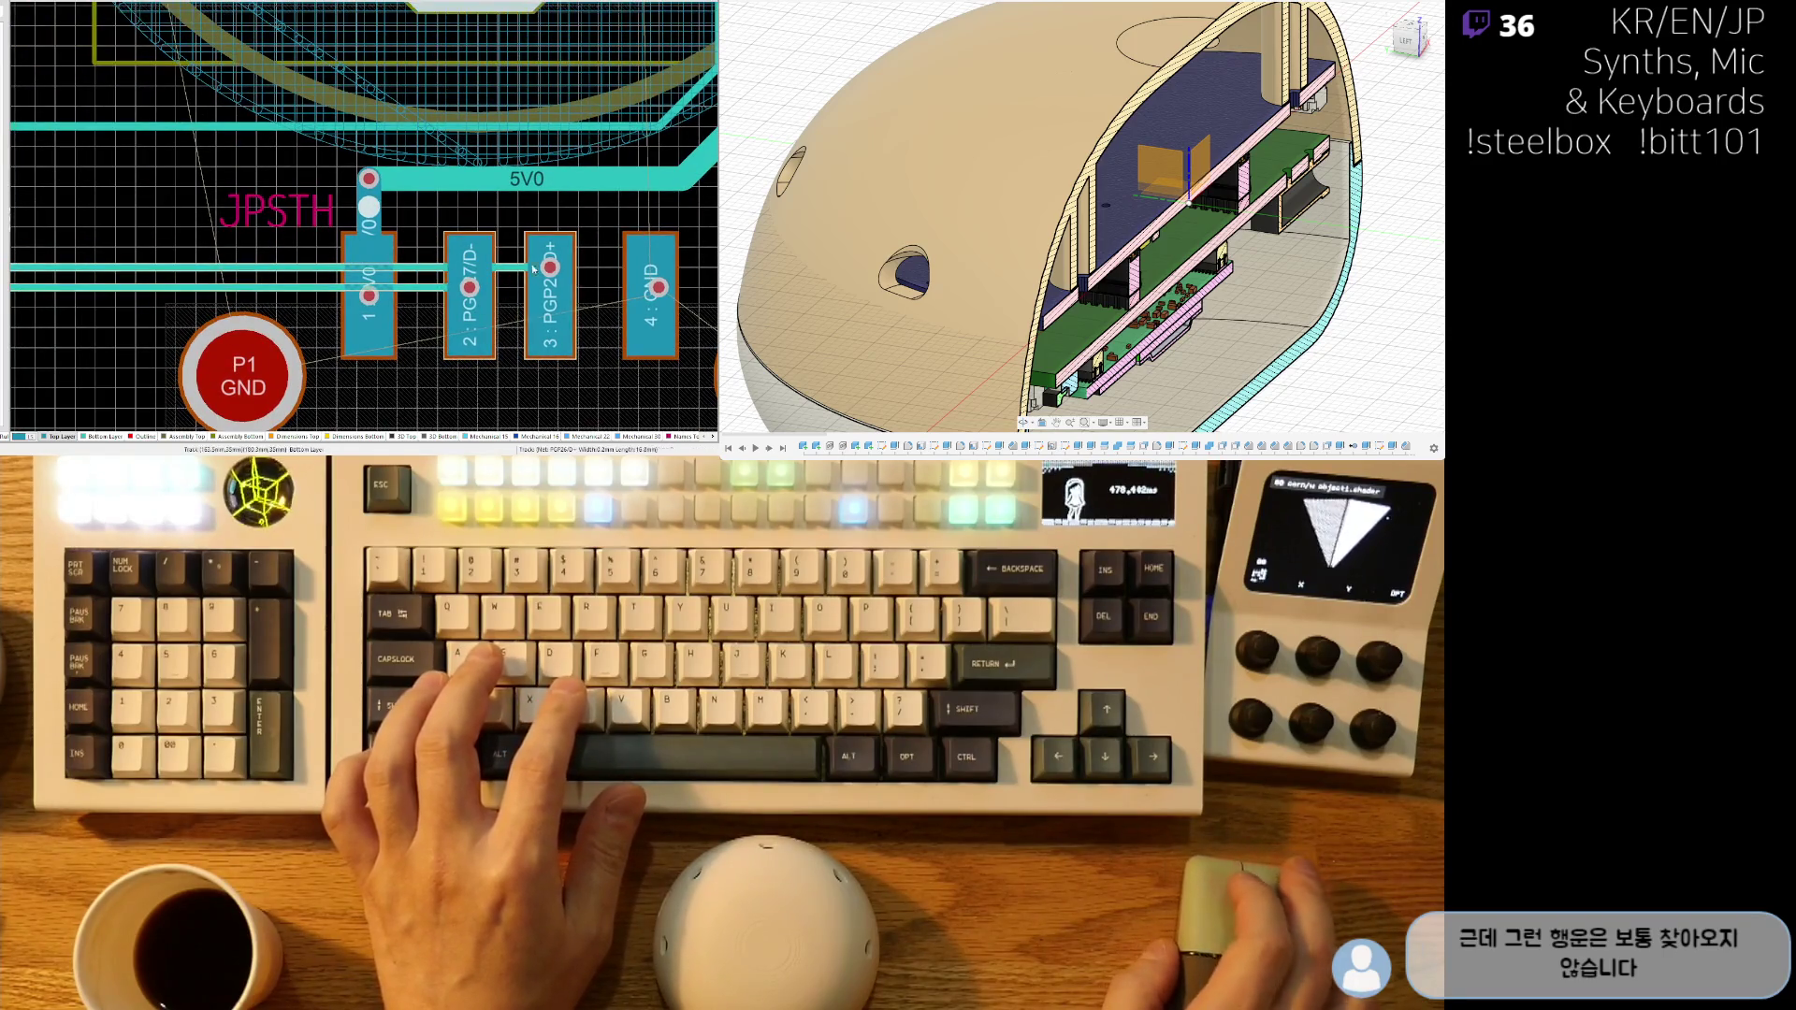
{"action": "left_click_drag", "start_coordinate": [530, 270], "coordinate": [556, 272]}
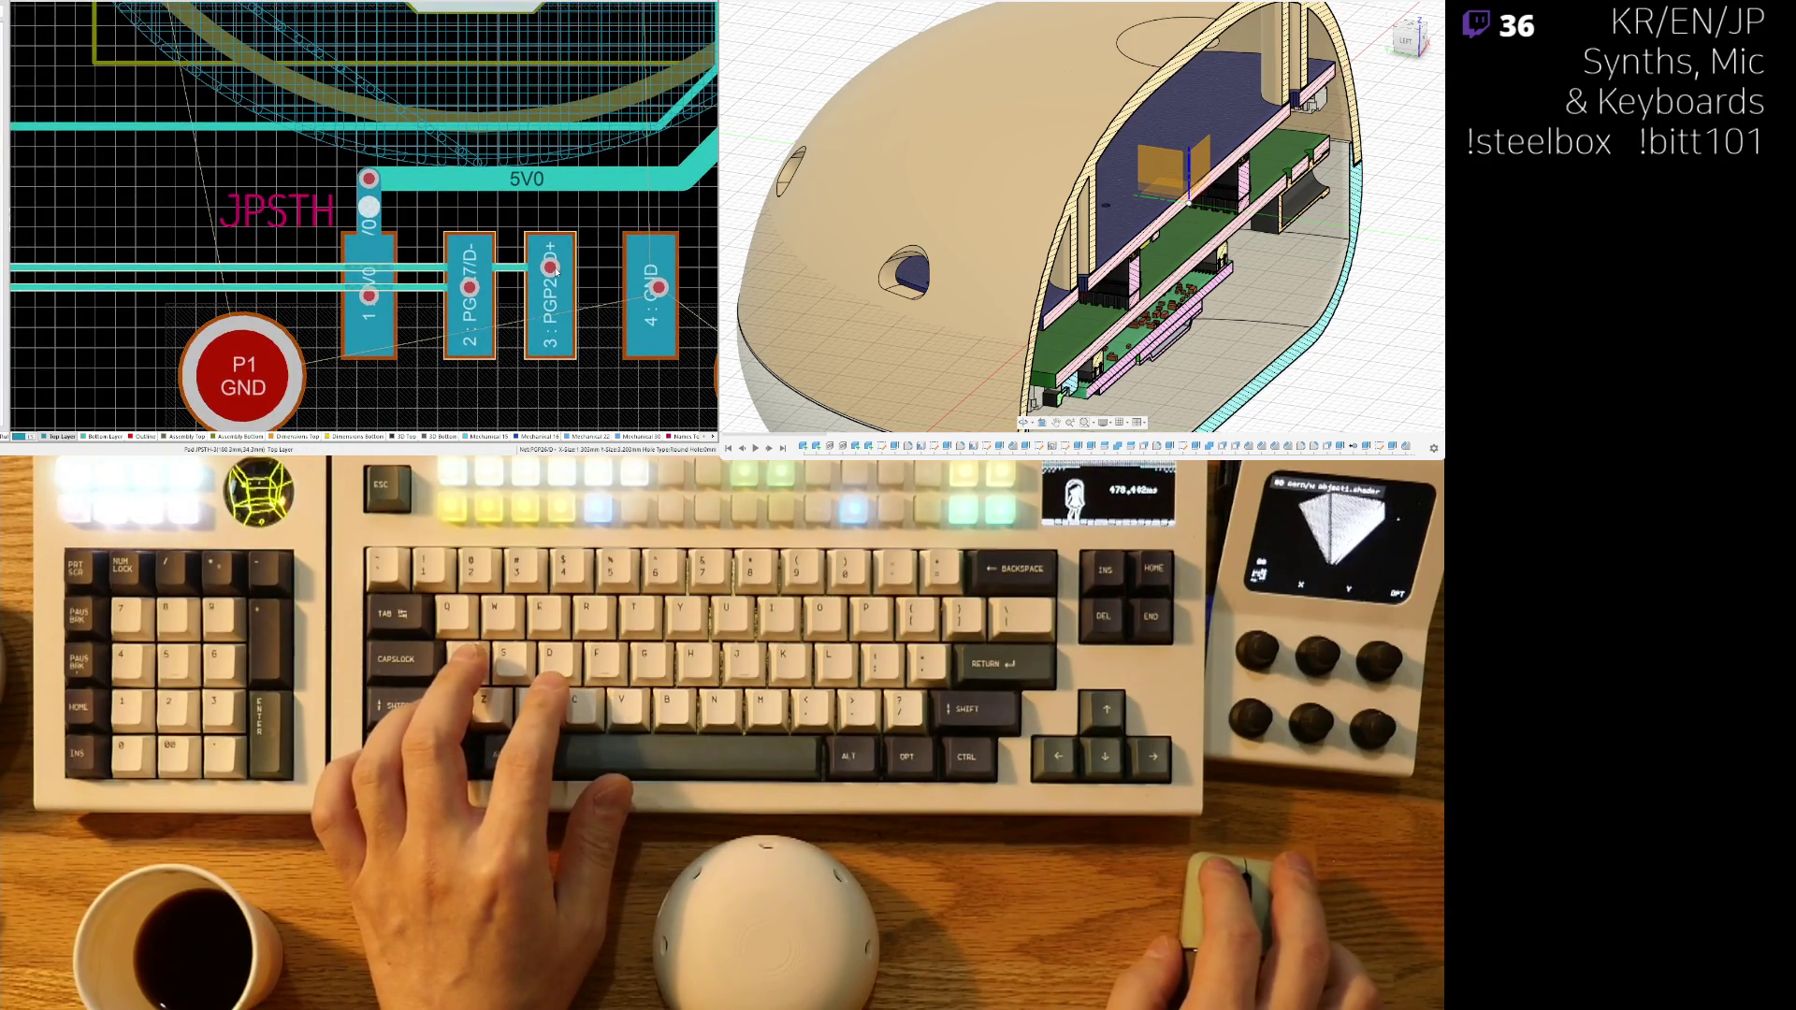
- Select the data tracks around pads 2 and 3 and nudge them to run above the header
{"action": "left_click", "coordinate": [293, 276]}
{"action": "right_click_drag", "start_coordinate": [279, 298], "coordinate": [316, 293]}
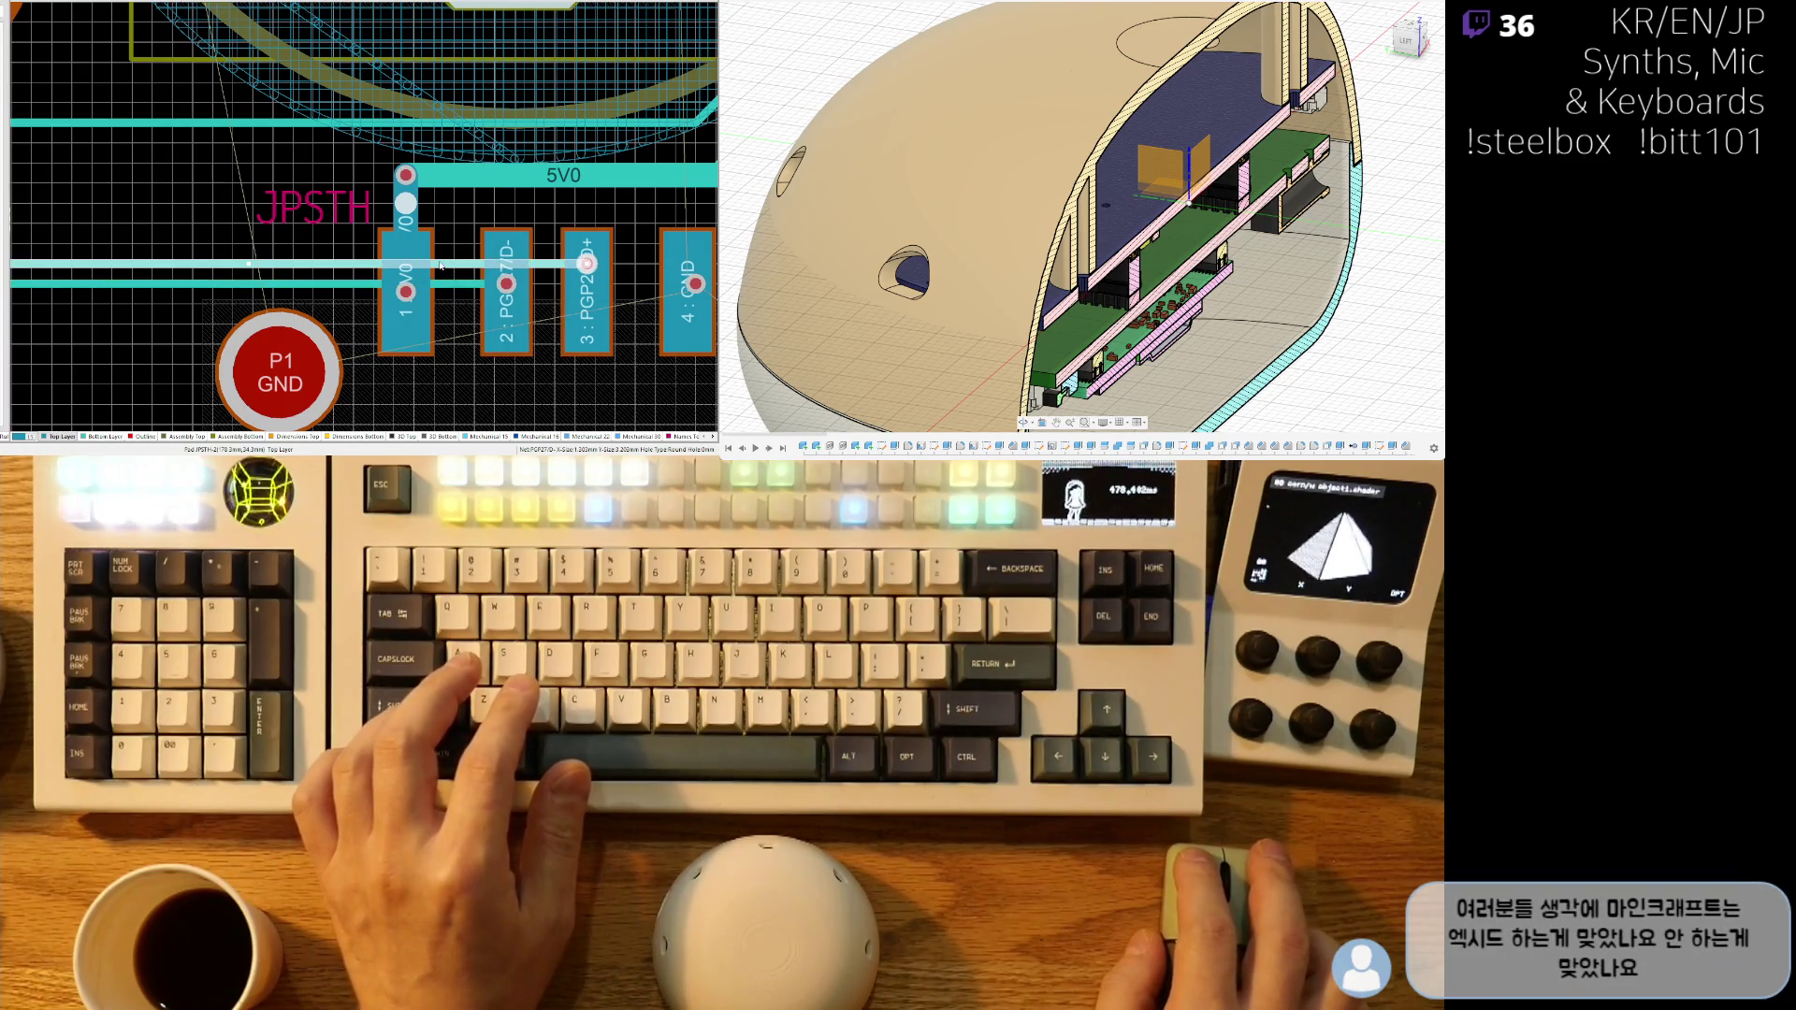
{"action": "left_click_drag", "start_coordinate": [711, 426], "coordinate": [165, 289]}
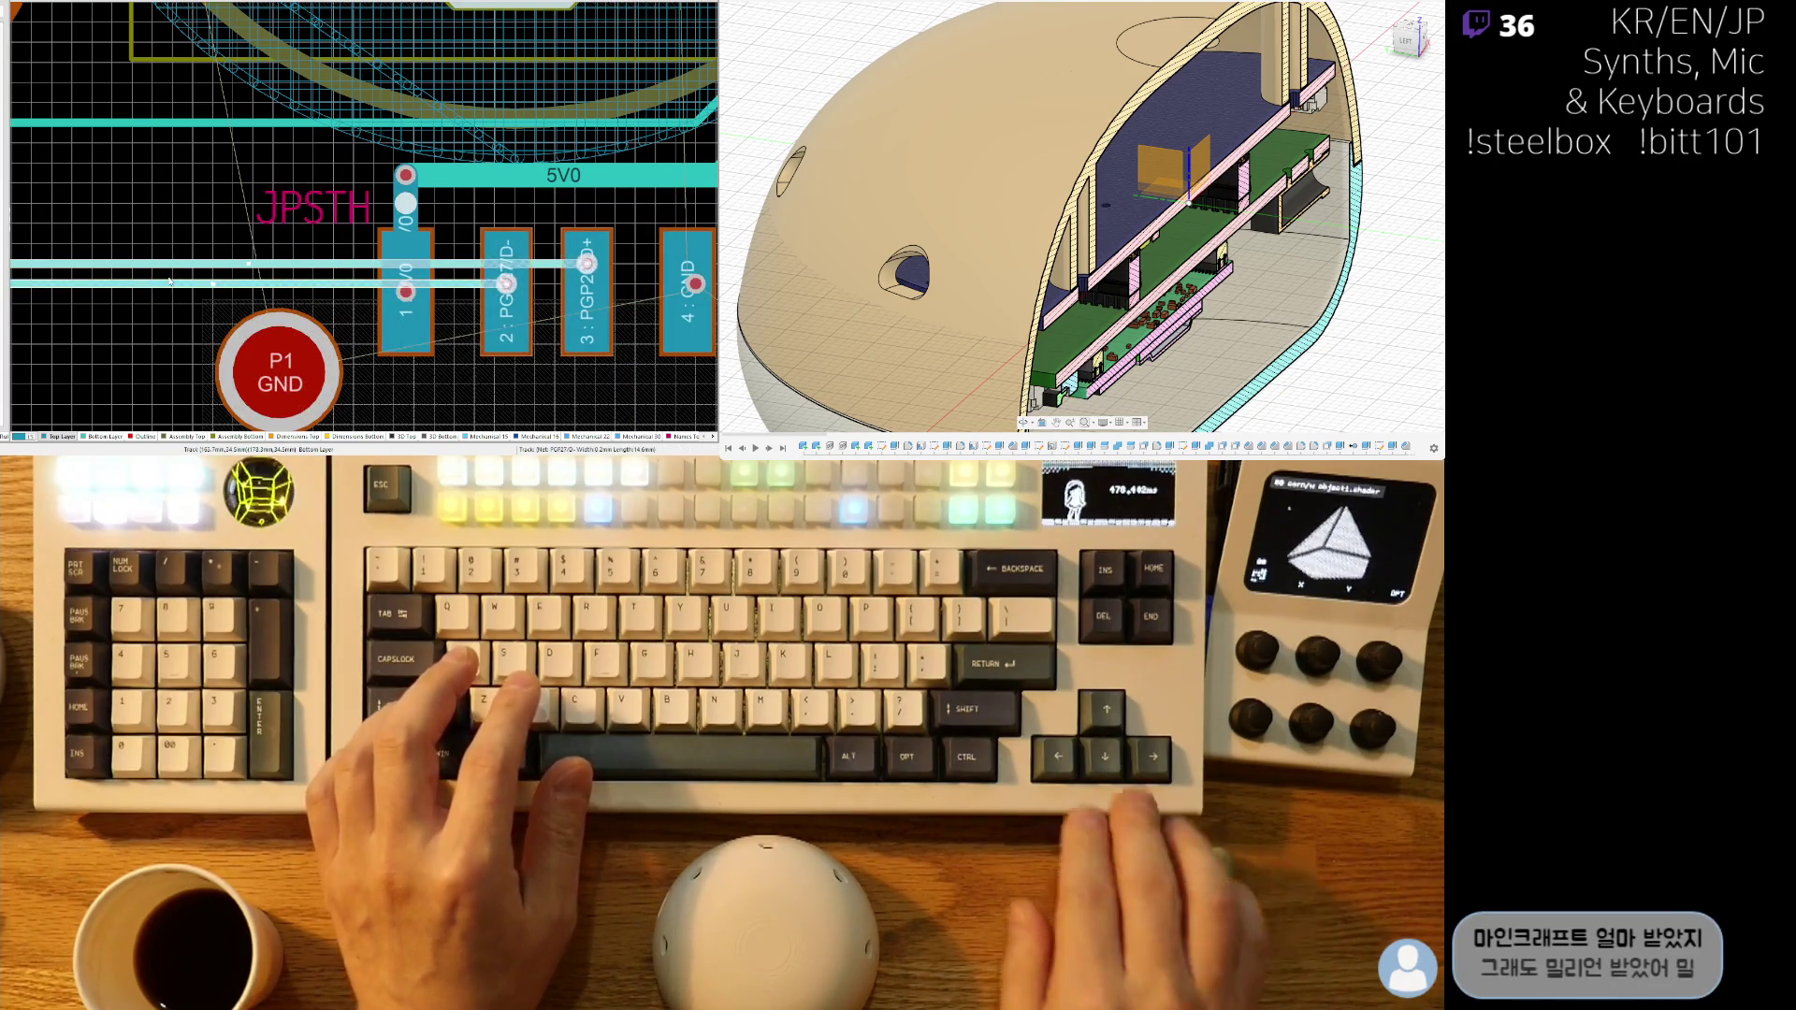
{"action": "key", "text": "ctrl+Up"}
{"action": "key", "text": "Up"}
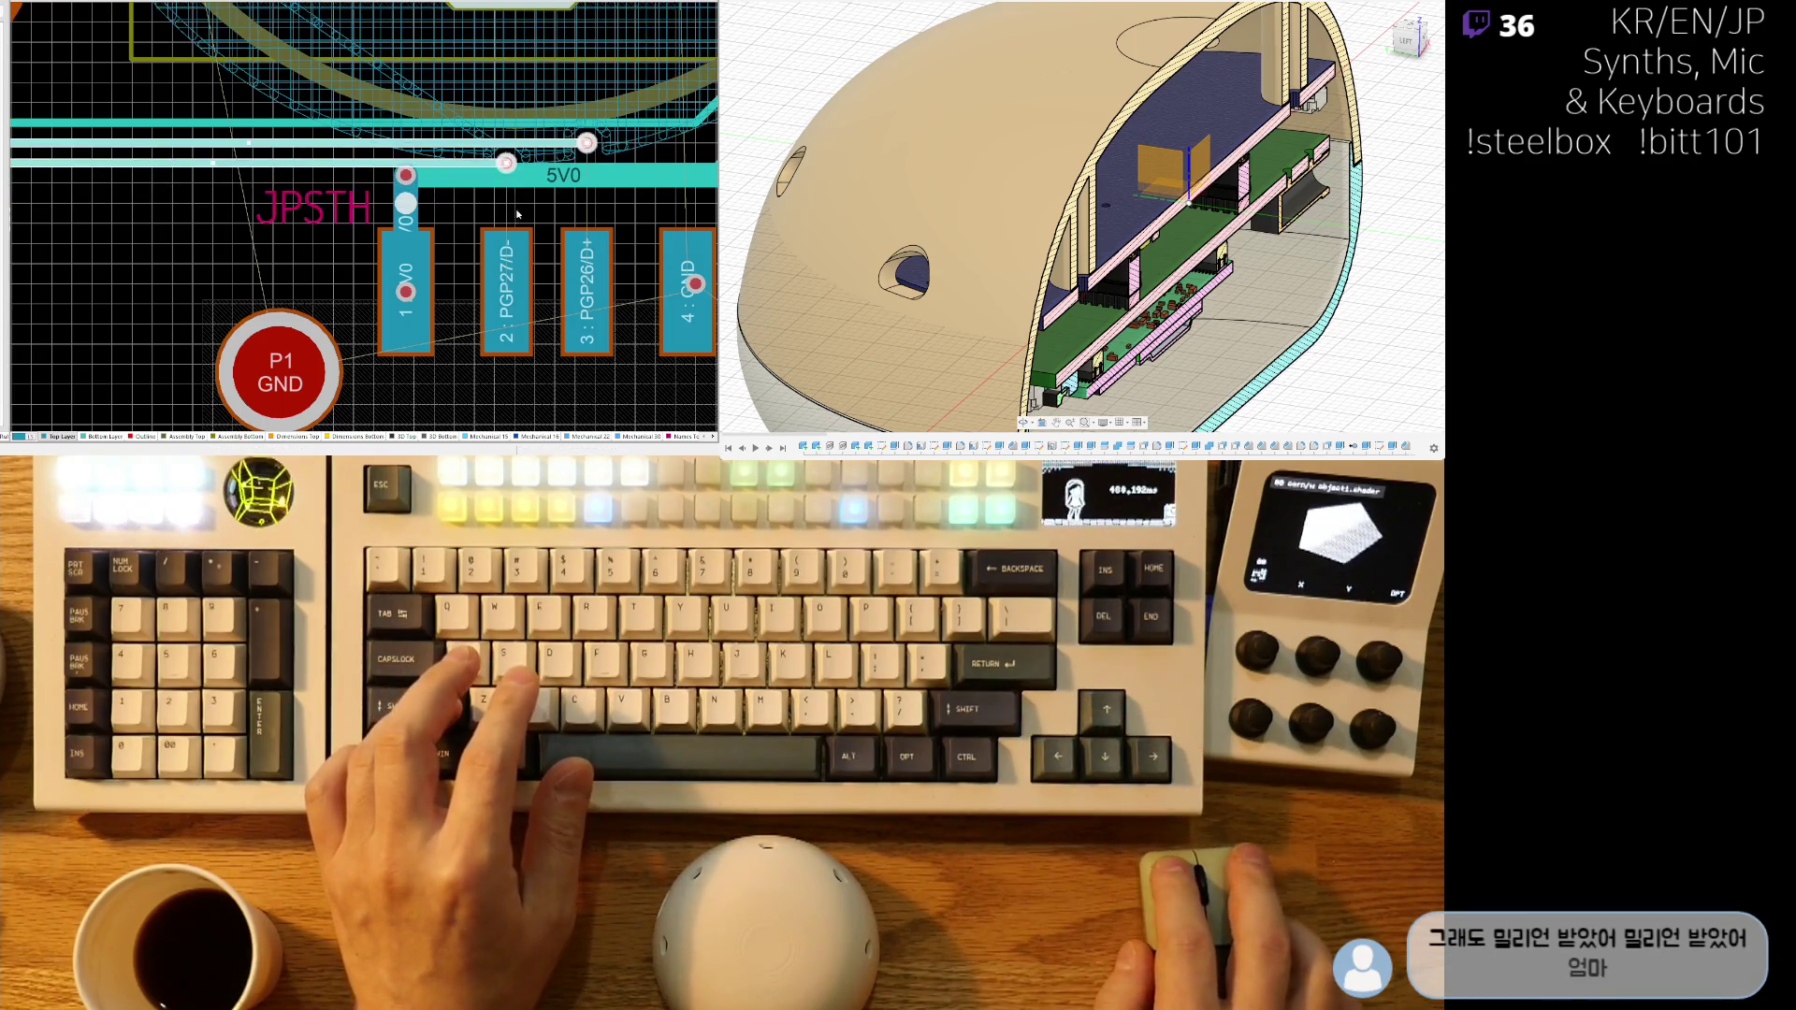
{"action": "scroll", "coordinate": [517, 214], "scroll_direction": "down", "scroll_amount": 4, "text": "ctrl"}
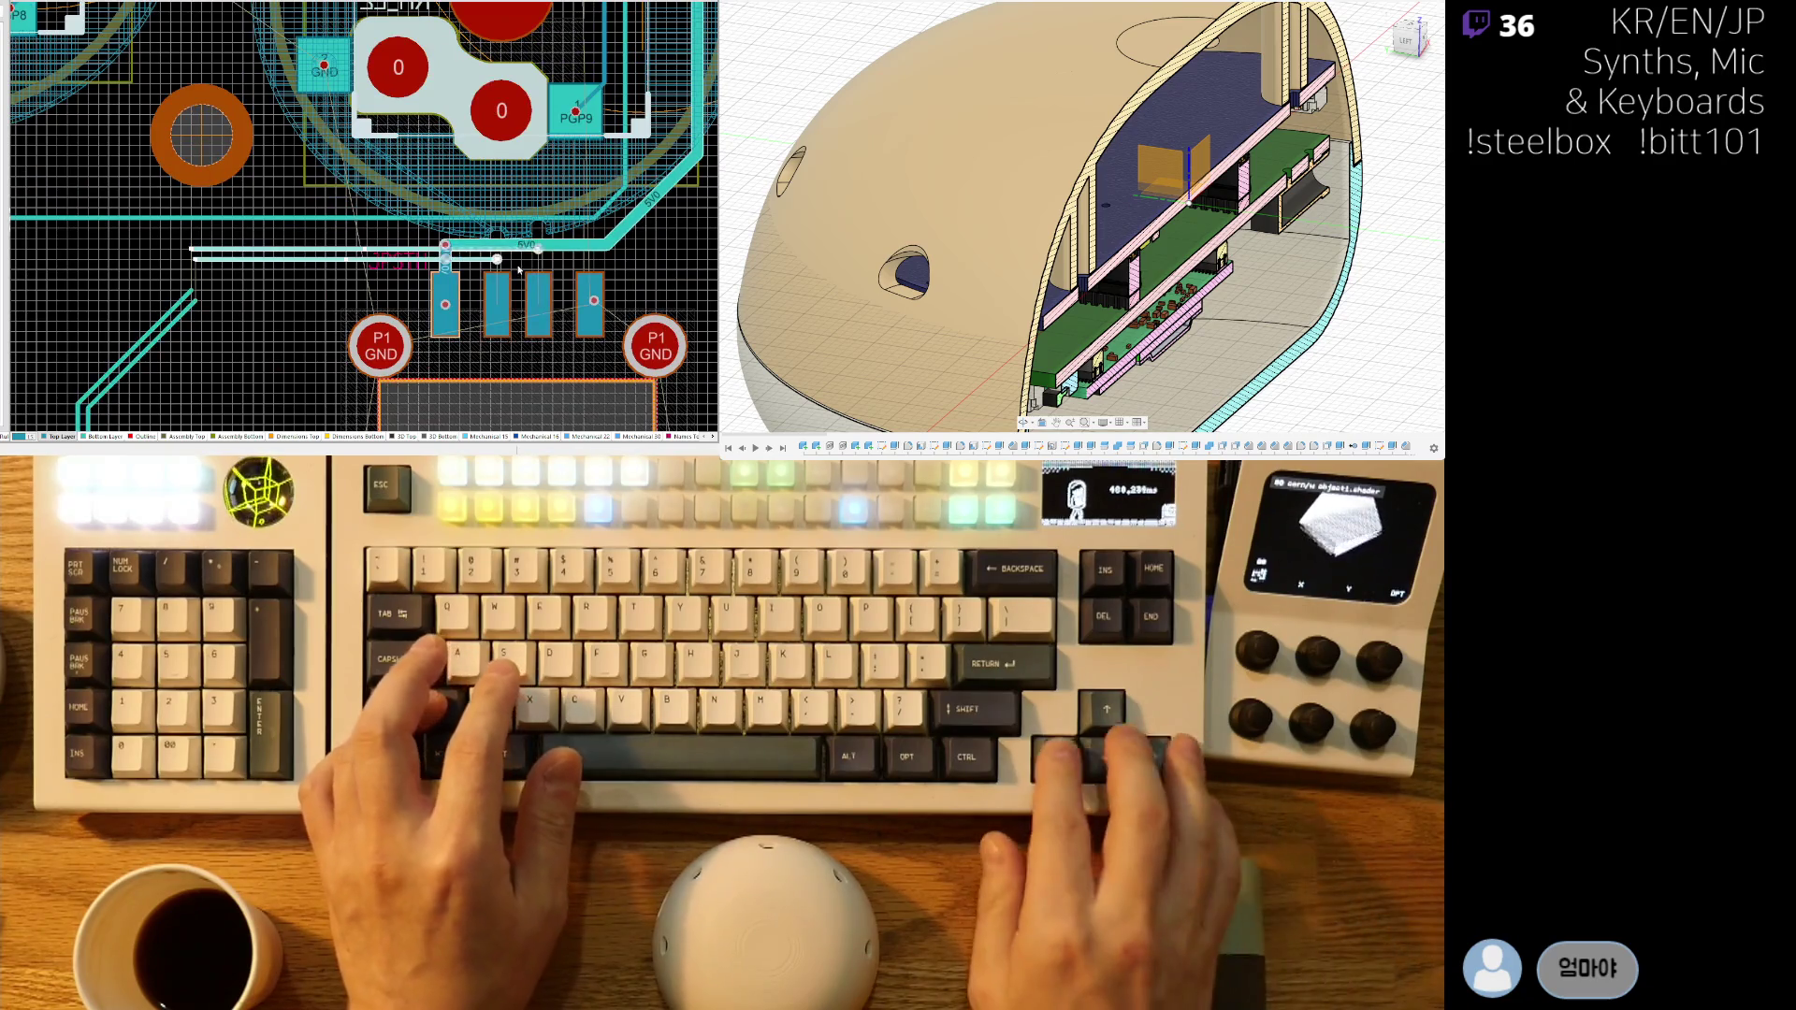
{"action": "key", "text": "Down"}
{"action": "key", "text": "Down"}
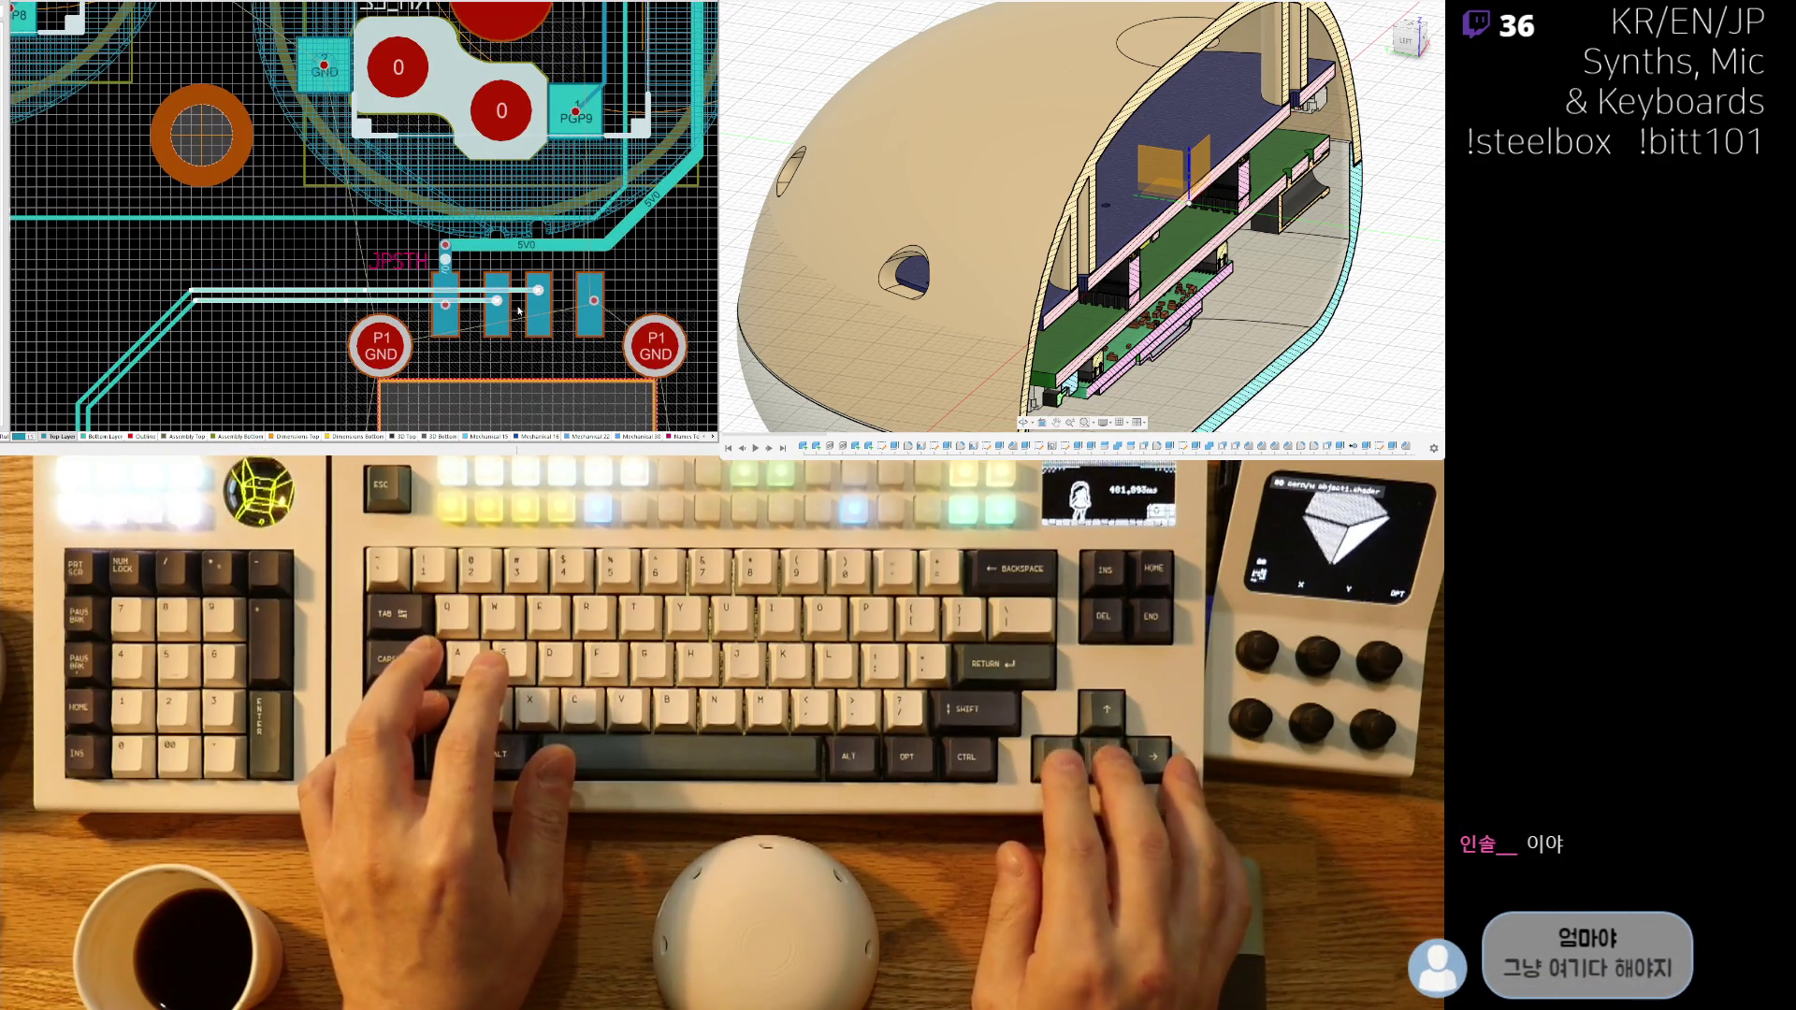
- Drag the 5V0 via and its track down so the via sits over JPSTH header pad 1
{"action": "left_click_drag", "start_coordinate": [711, 429], "coordinate": [331, 256]}
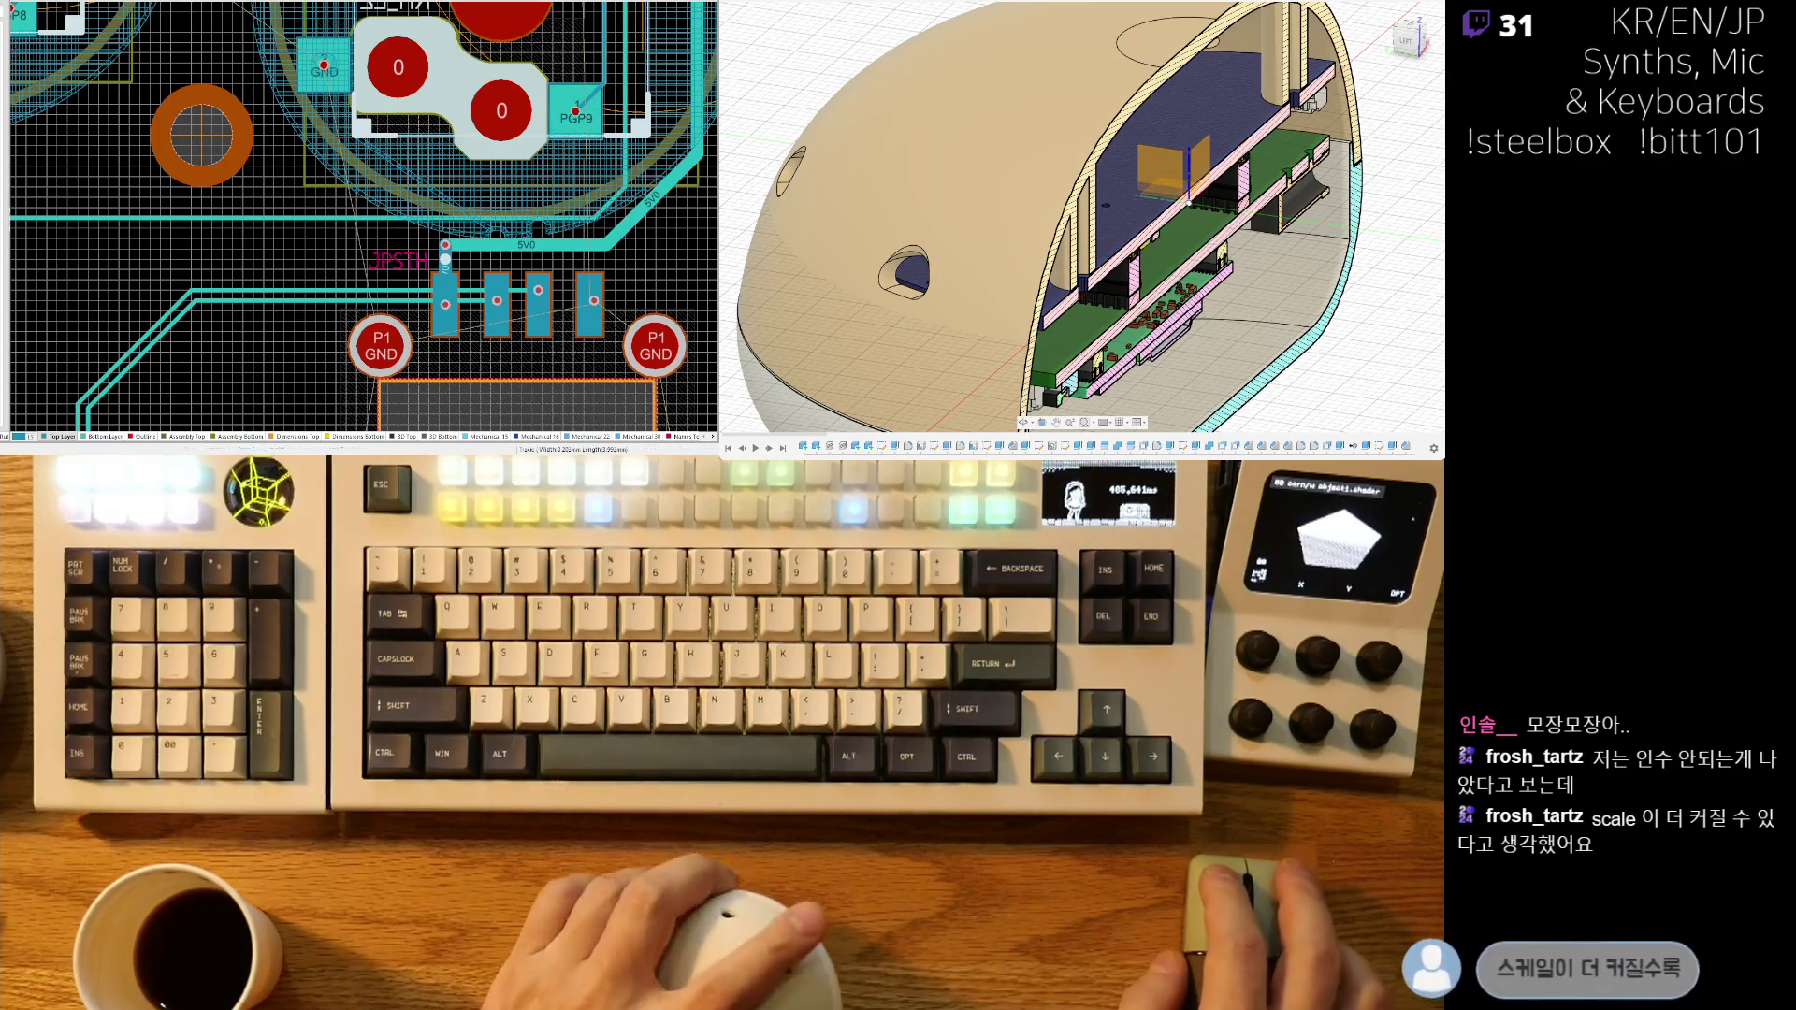
{"action": "scroll", "coordinate": [410, 259], "scroll_direction": "up", "scroll_amount": 5, "text": "ctrl"}
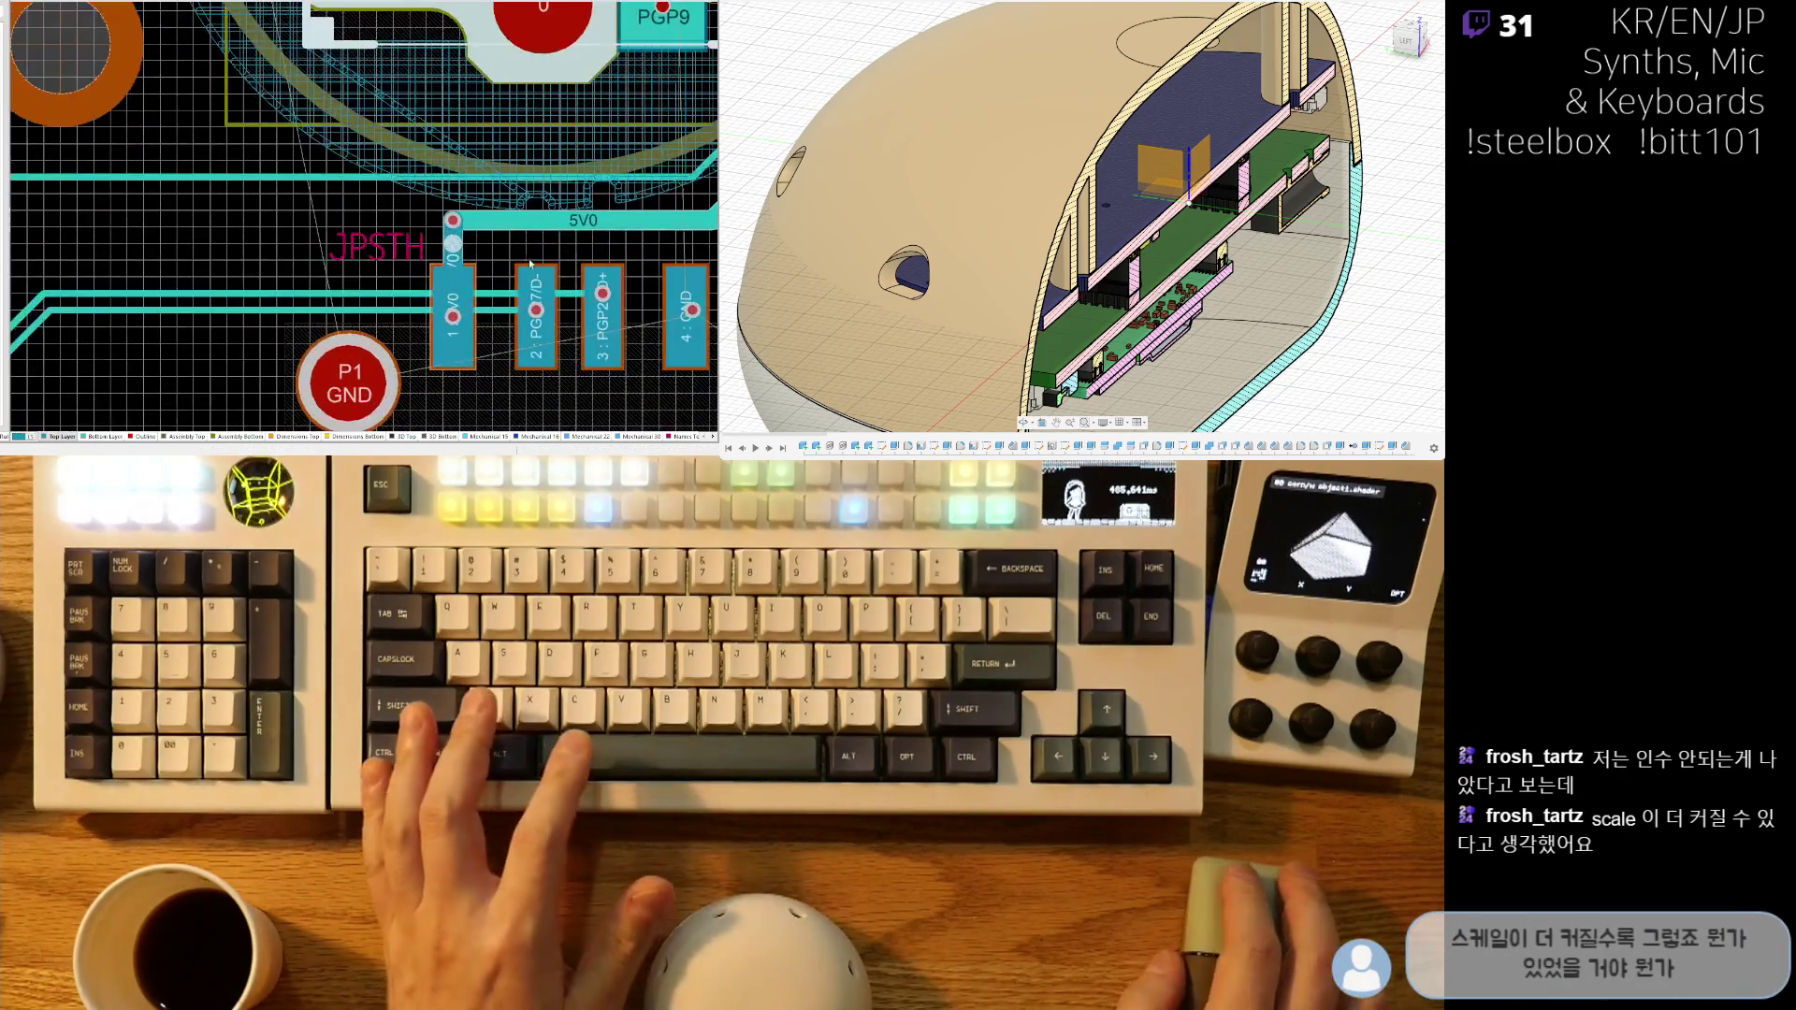
{"action": "scroll", "coordinate": [393, 254], "scroll_direction": "right", "scroll_amount": 1, "text": "shift"}
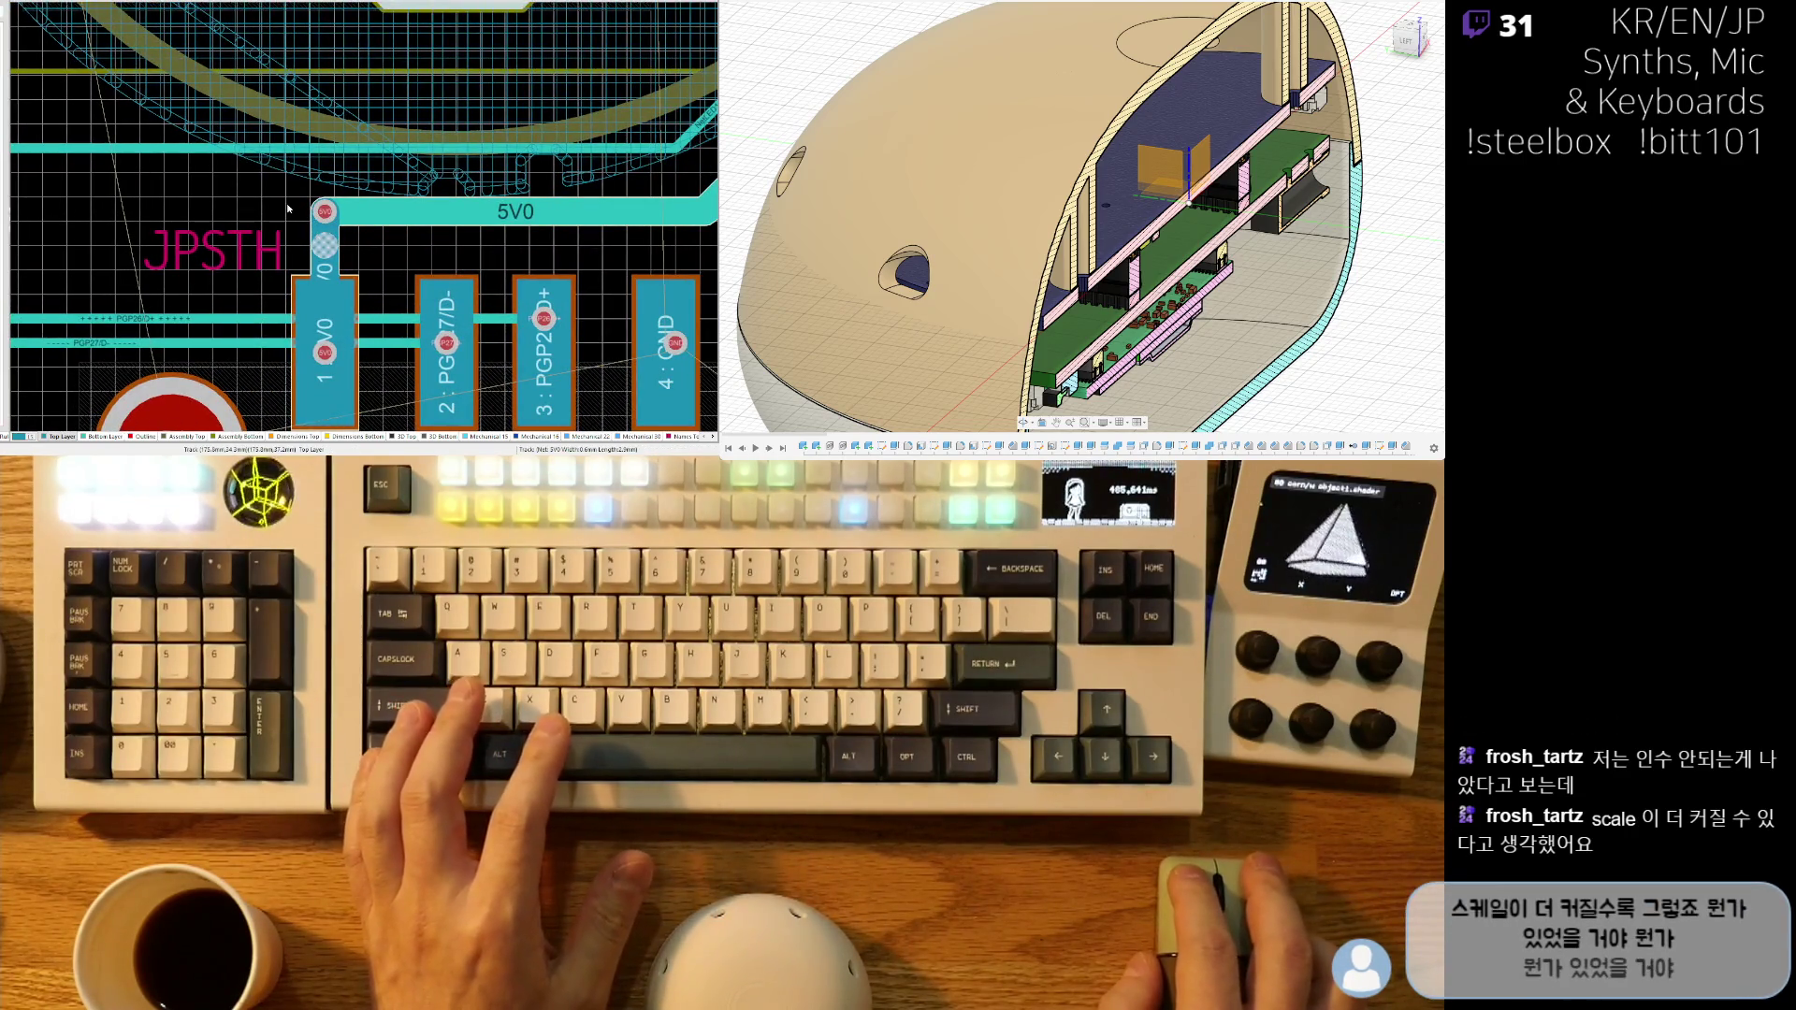
{"action": "left_click_drag", "start_coordinate": [324, 211], "coordinate": [326, 249]}
{"action": "scroll", "coordinate": [318, 262], "scroll_direction": "down", "scroll_amount": 3, "text": "ctrl"}
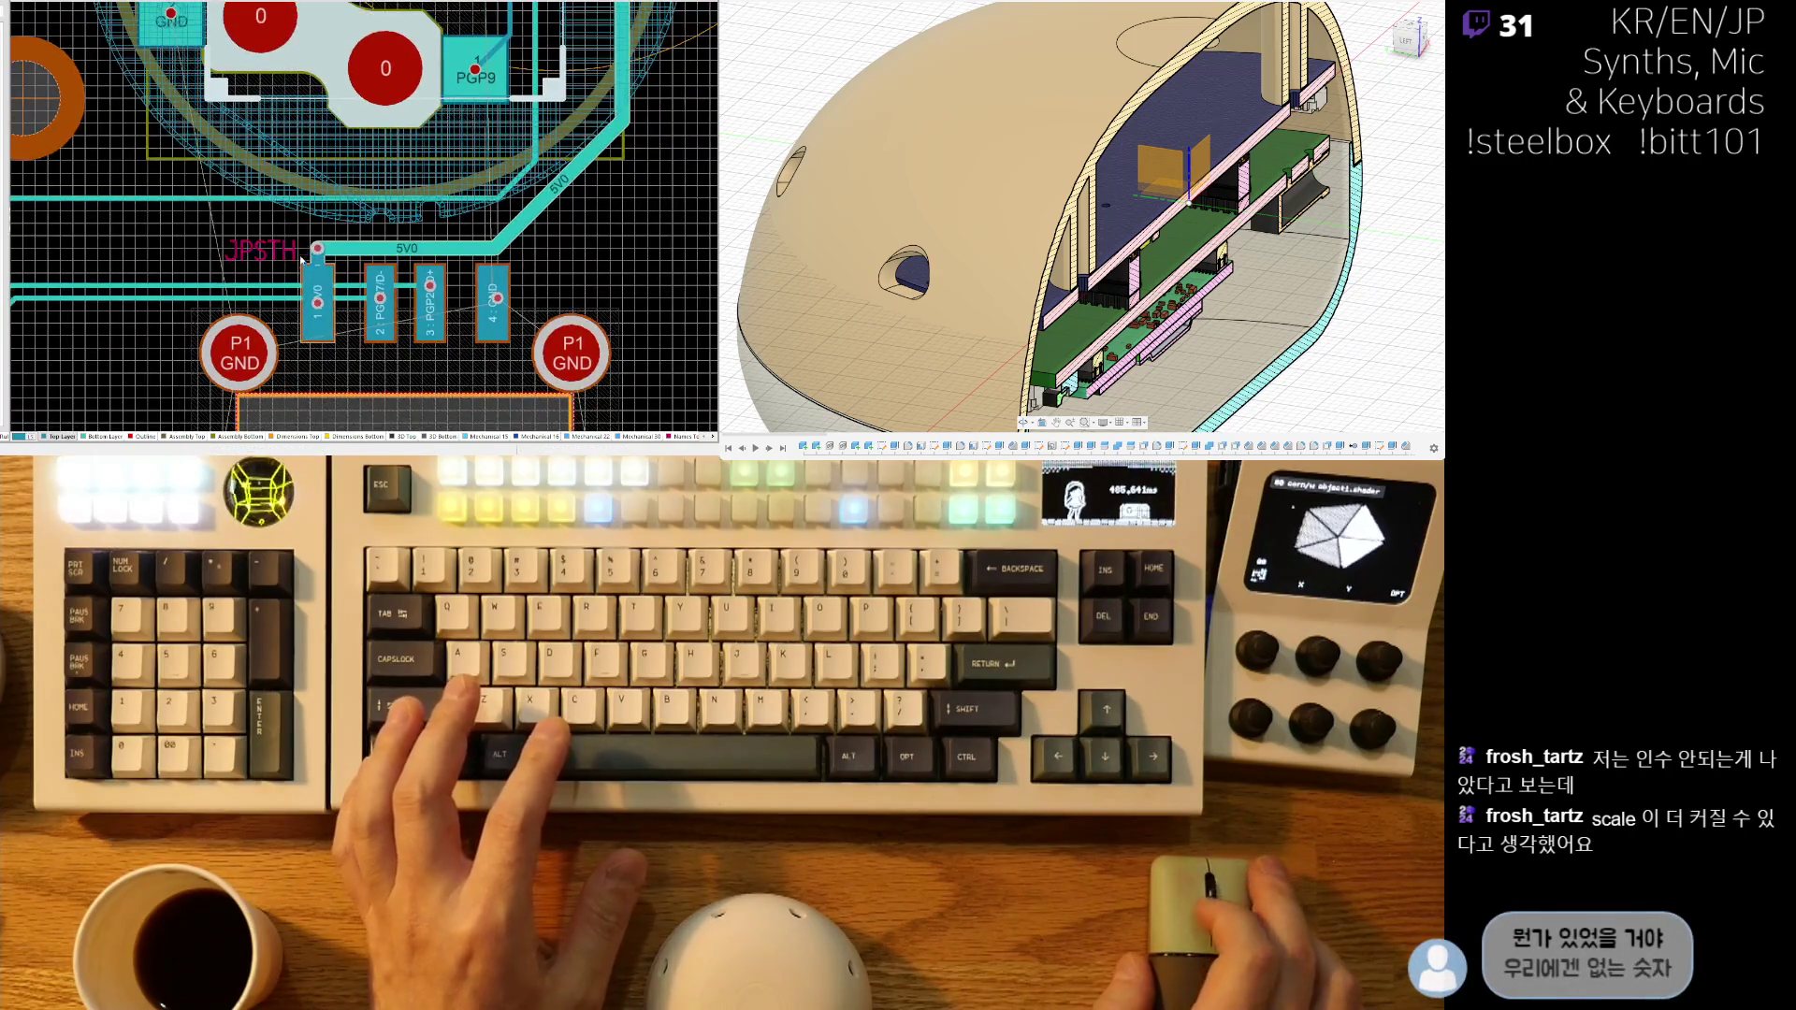
{"action": "scroll", "coordinate": [309, 276], "scroll_direction": "up", "scroll_amount": 3, "text": "ctrl"}
{"action": "scroll", "coordinate": [310, 240], "scroll_direction": "down", "scroll_amount": 4, "text": "ctrl"}
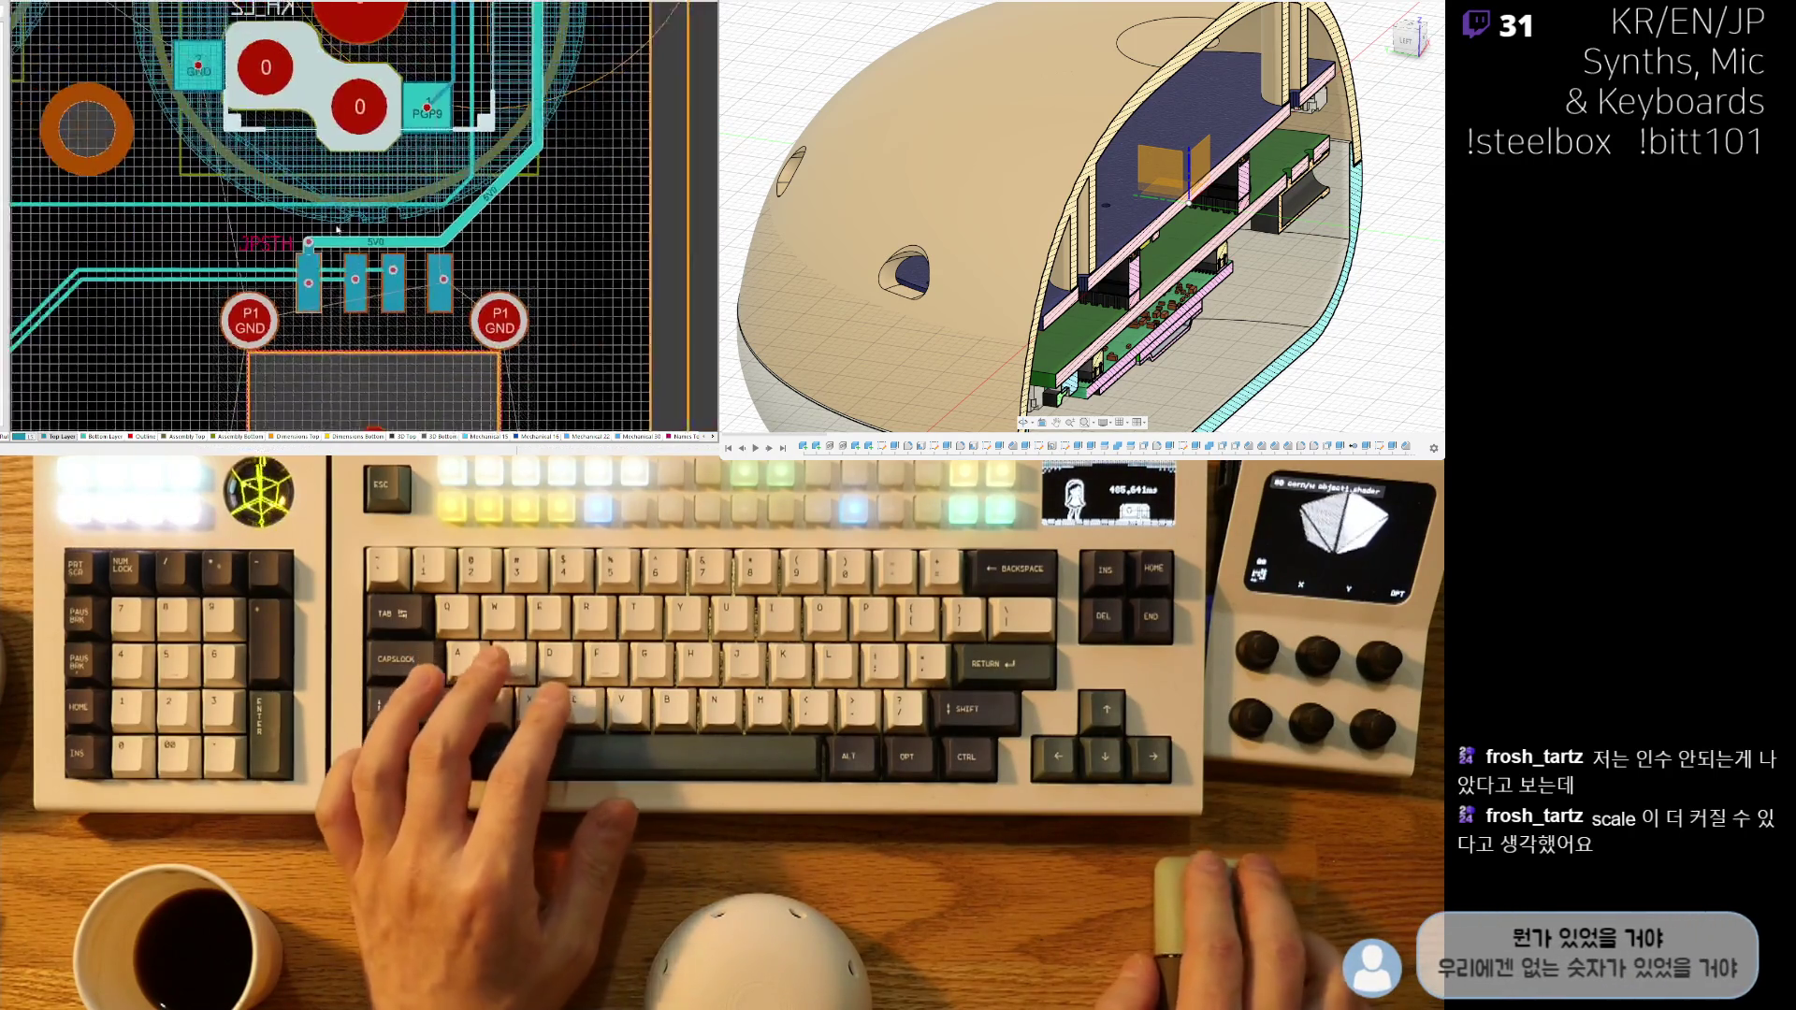
- Inspect the routed traces around the MCU
{"action": "scroll", "coordinate": [423, 224], "scroll_direction": "down", "scroll_amount": 5, "text": "ctrl"}
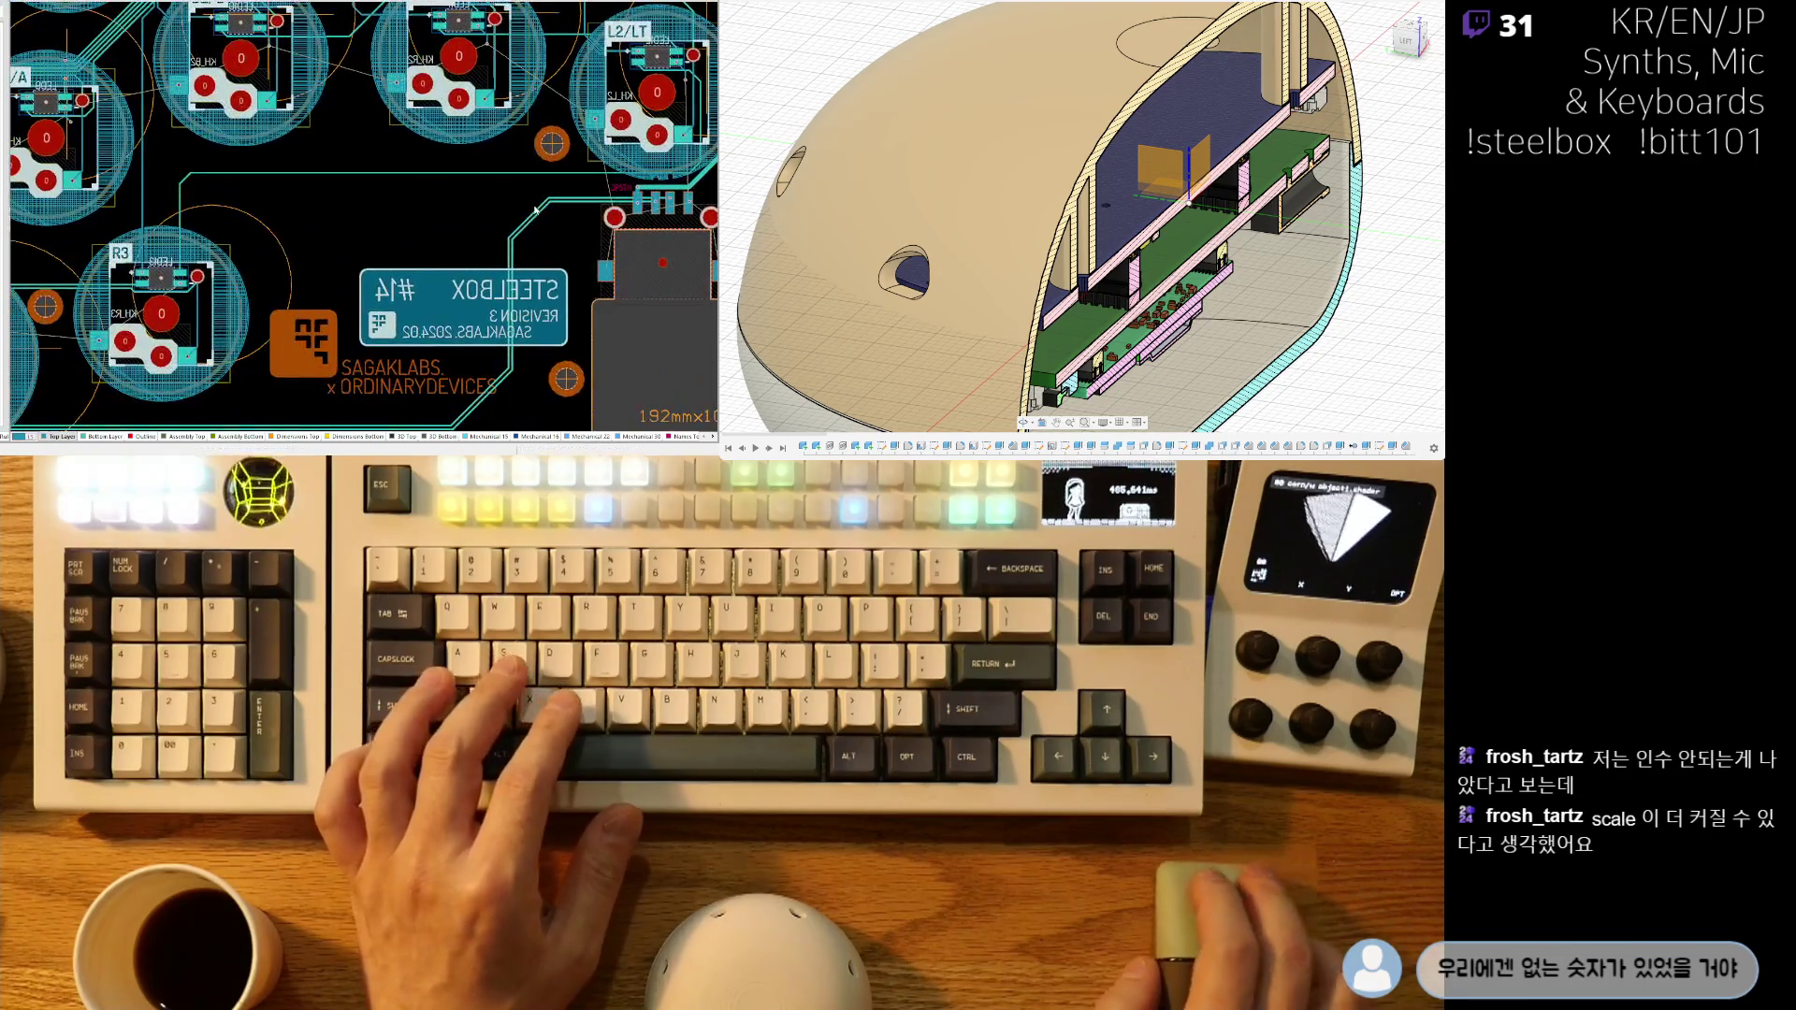
{"action": "scroll", "coordinate": [415, 266], "scroll_direction": "left", "scroll_amount": 10, "text": "shift"}
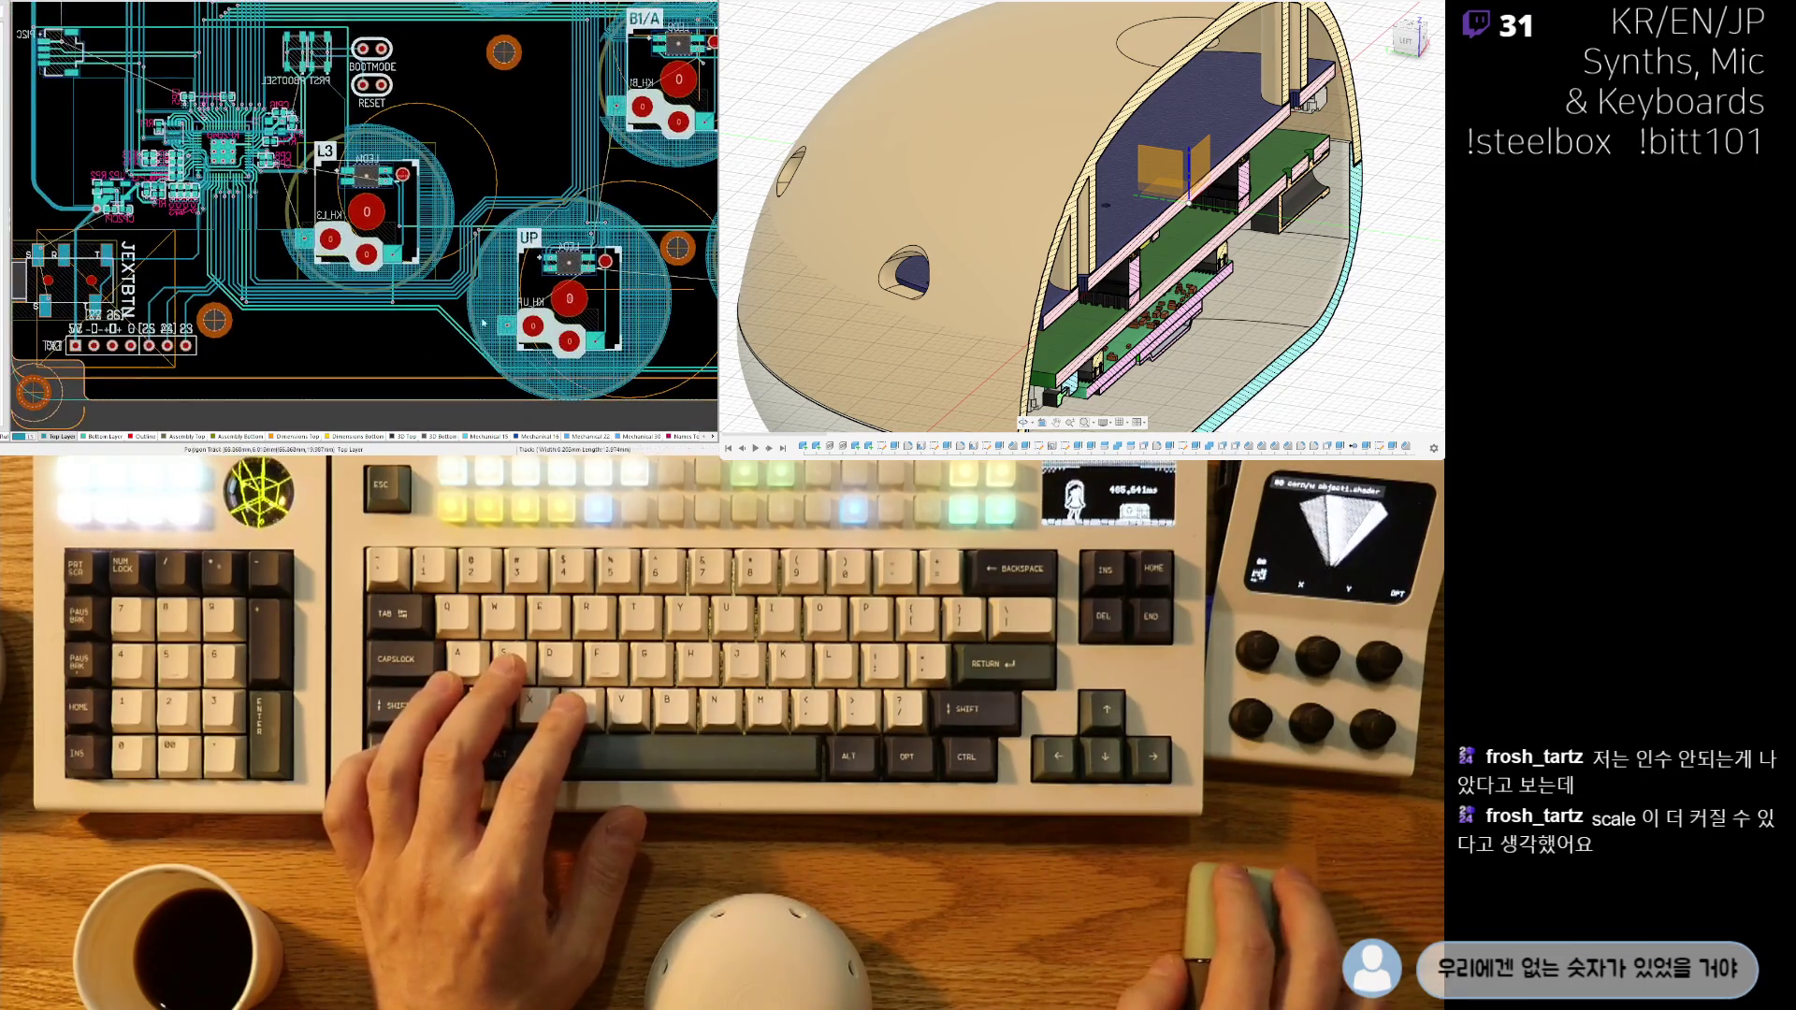
{"action": "scroll", "coordinate": [460, 318], "scroll_direction": "up", "scroll_amount": 4, "text": "ctrl"}
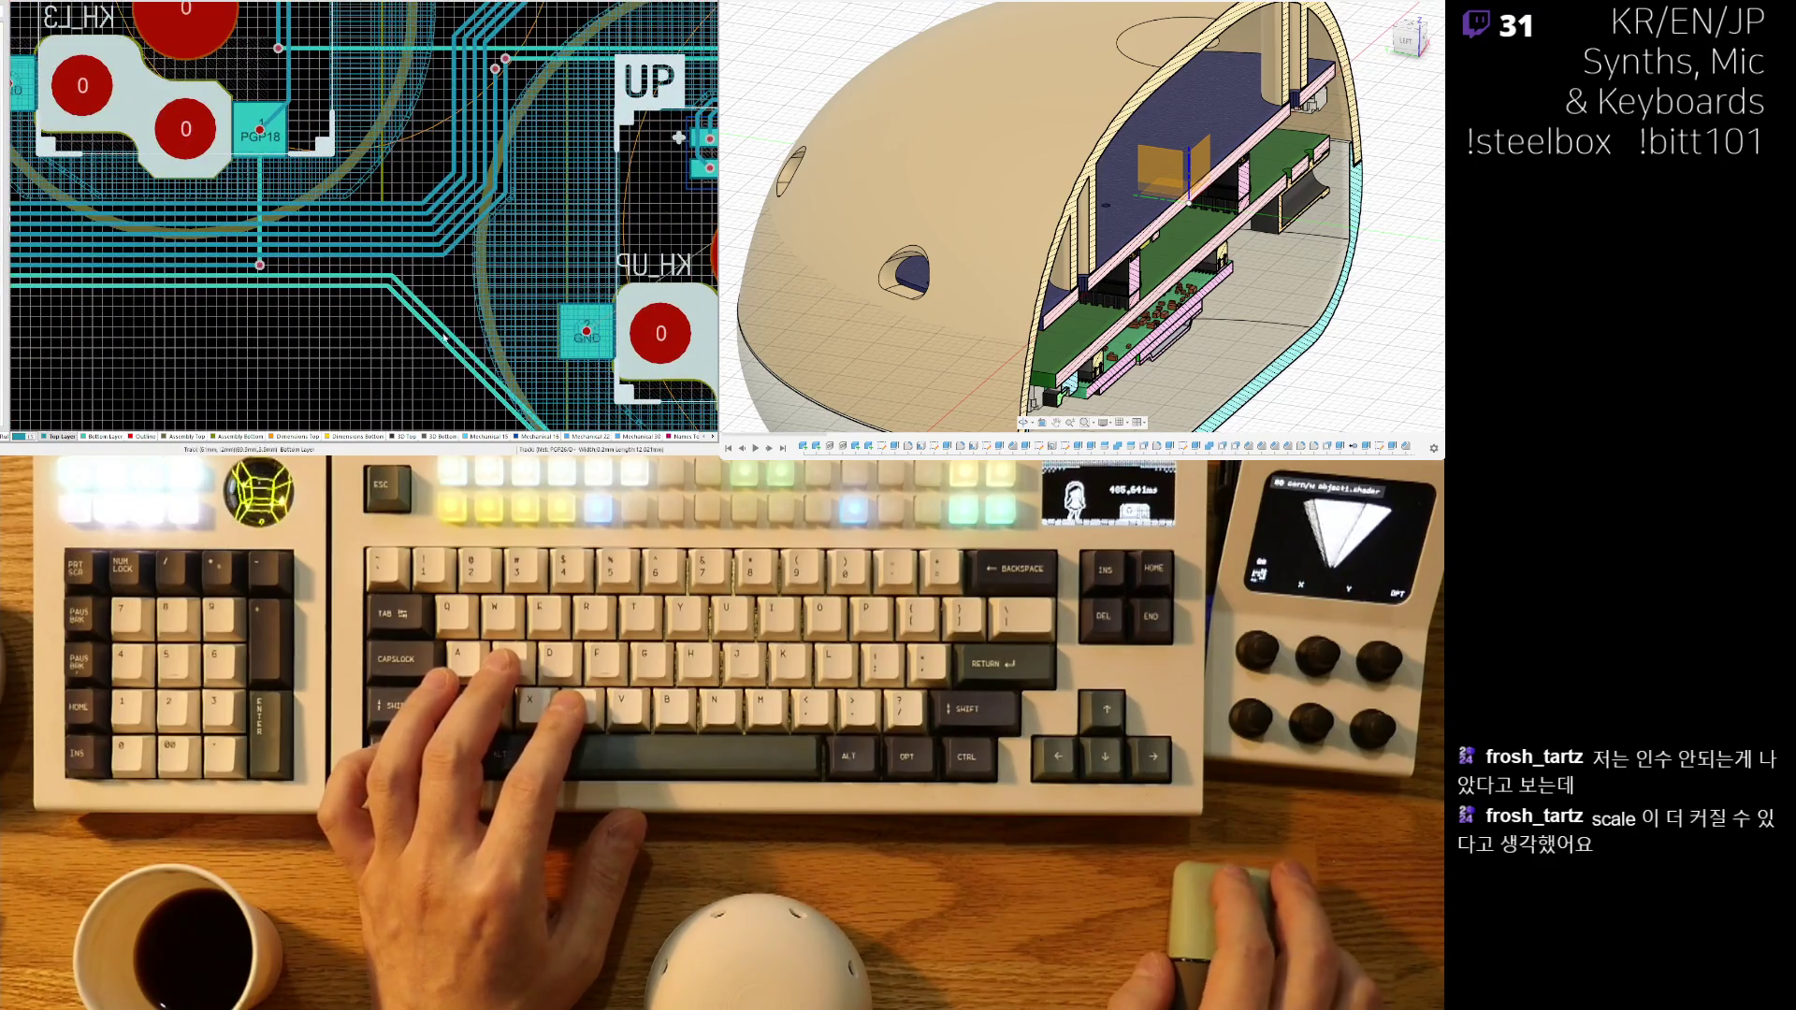
{"action": "scroll", "coordinate": [311, 308], "scroll_direction": "down", "scroll_amount": 2, "text": "ctrl"}
{"action": "scroll", "coordinate": [397, 277], "scroll_direction": "left", "scroll_amount": 6, "text": "shift"}
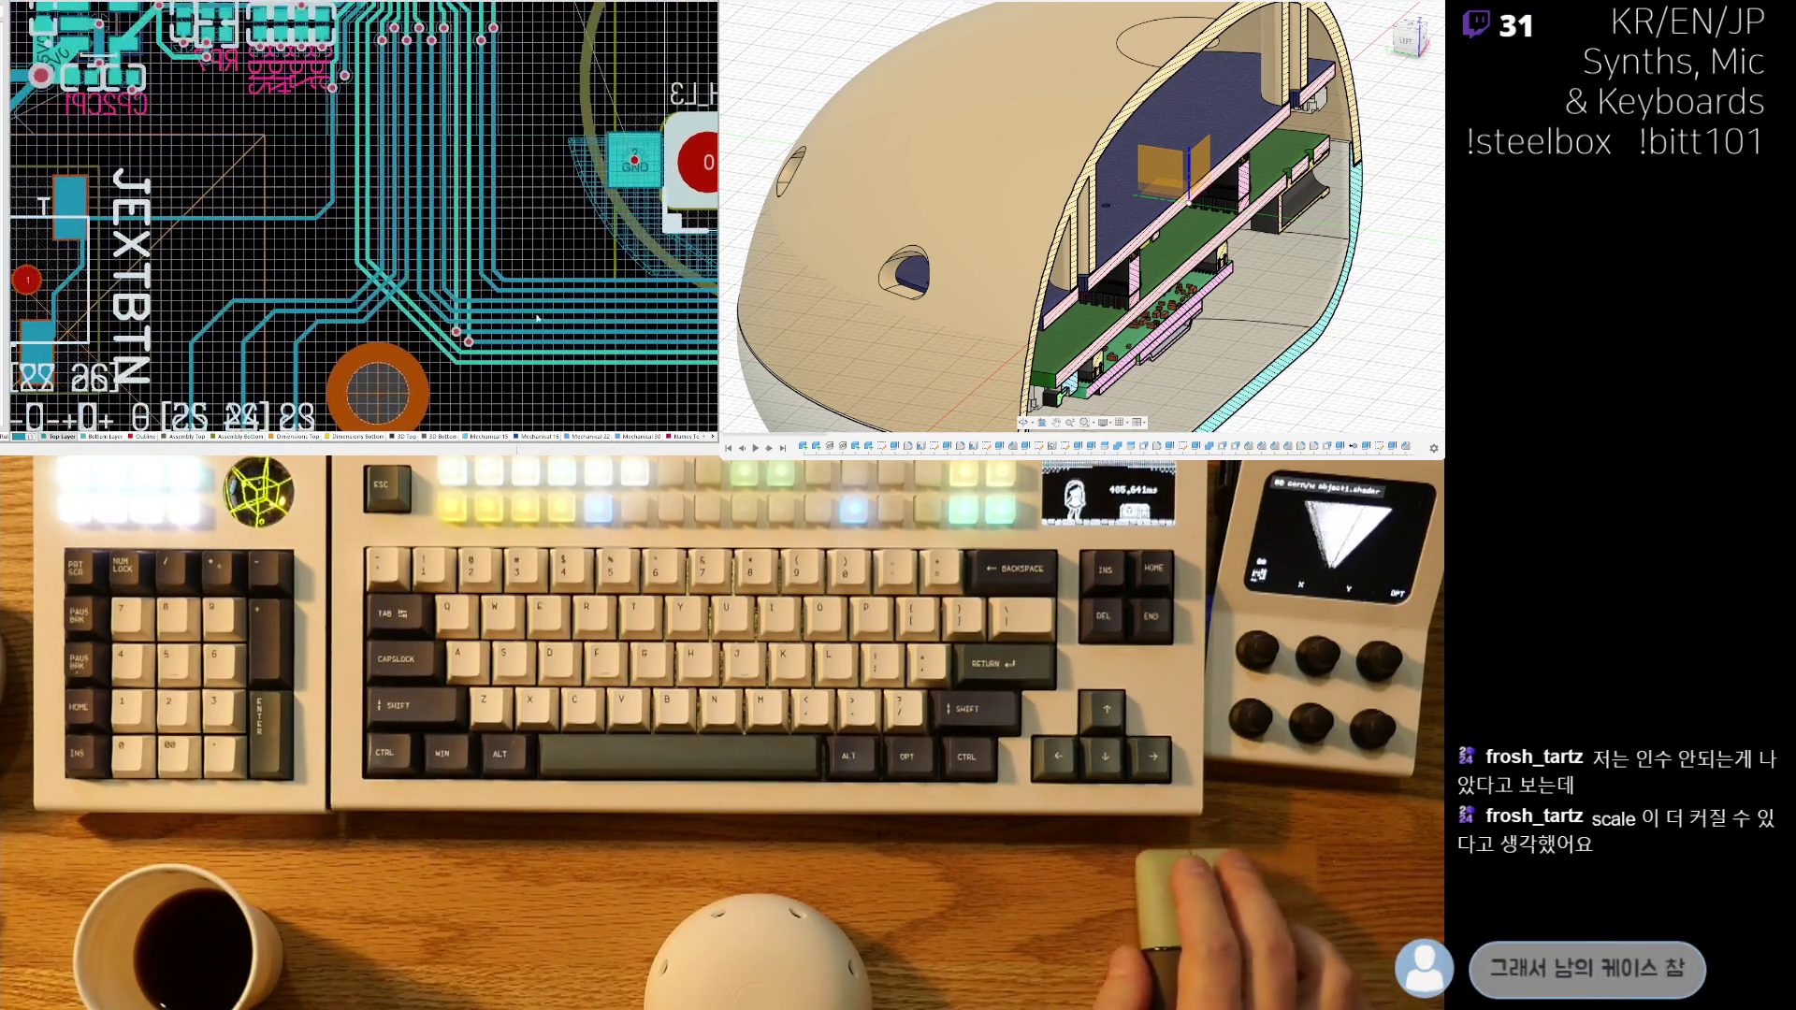
{"action": "scroll", "coordinate": [398, 277], "scroll_direction": "up", "scroll_amount": 5, "text": "ctrl"}
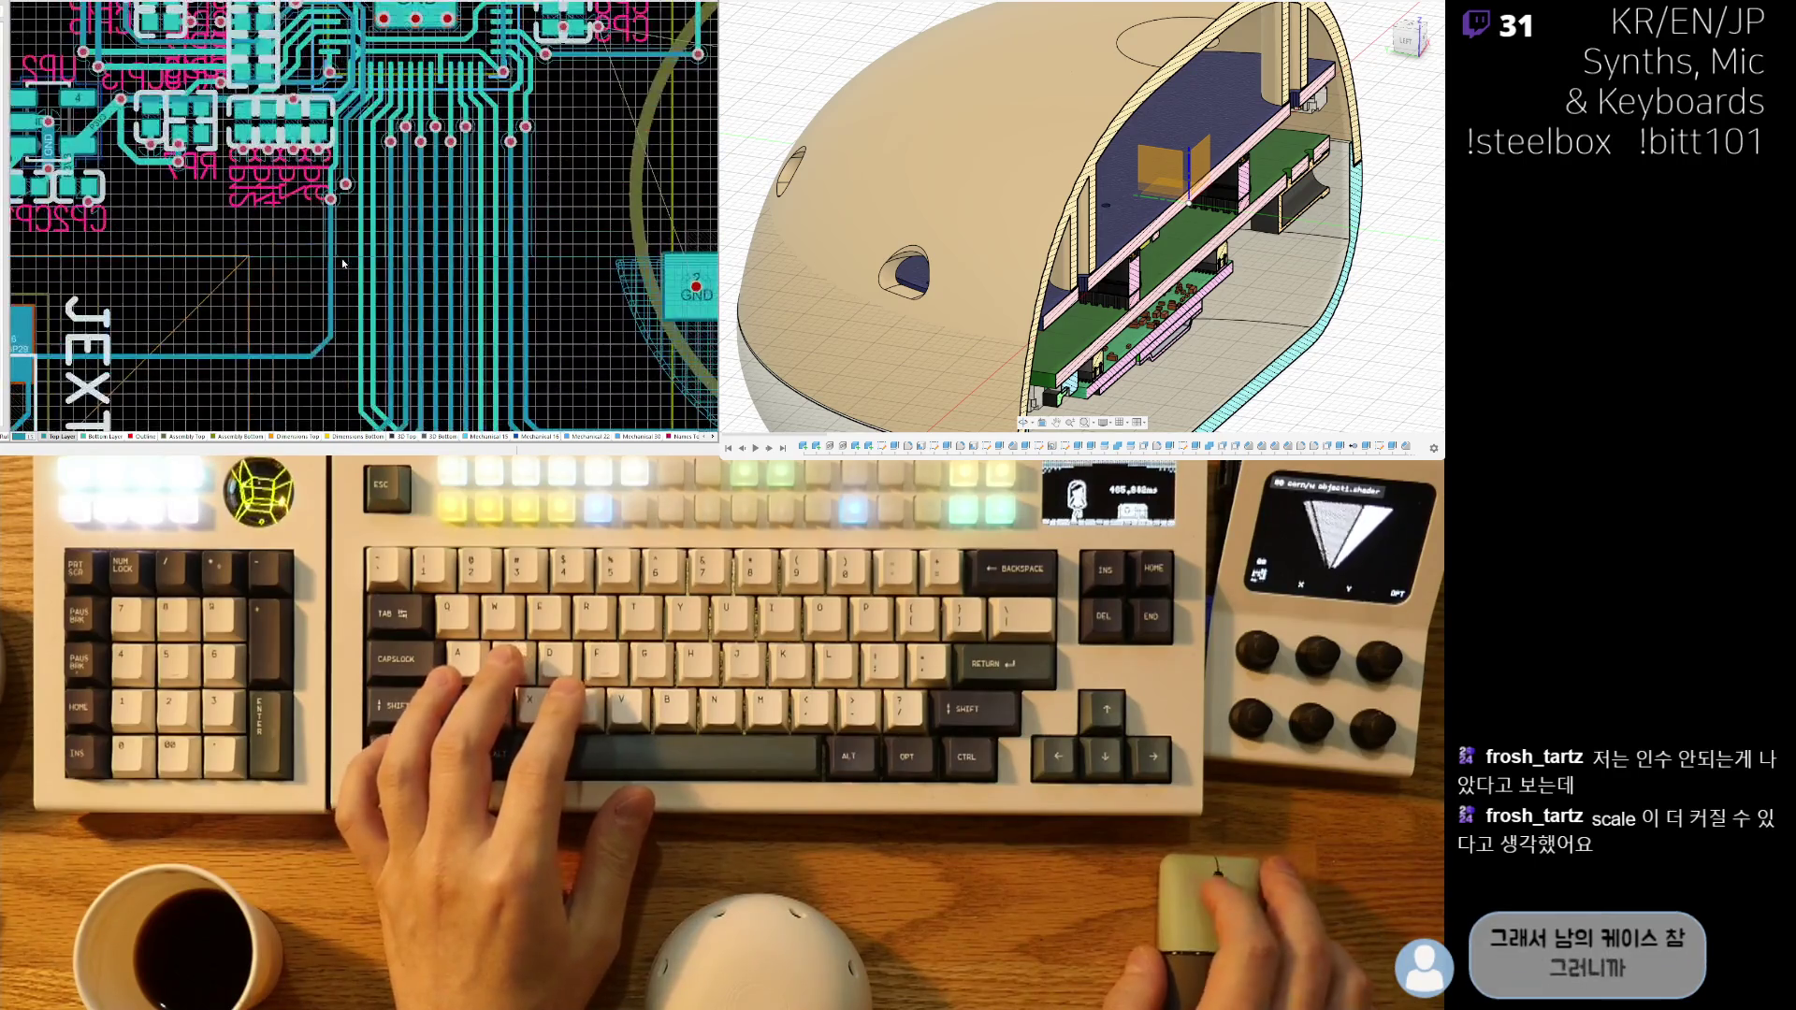
{"action": "scroll", "coordinate": [324, 122], "scroll_direction": "down", "scroll_amount": 5, "text": "ctrl"}
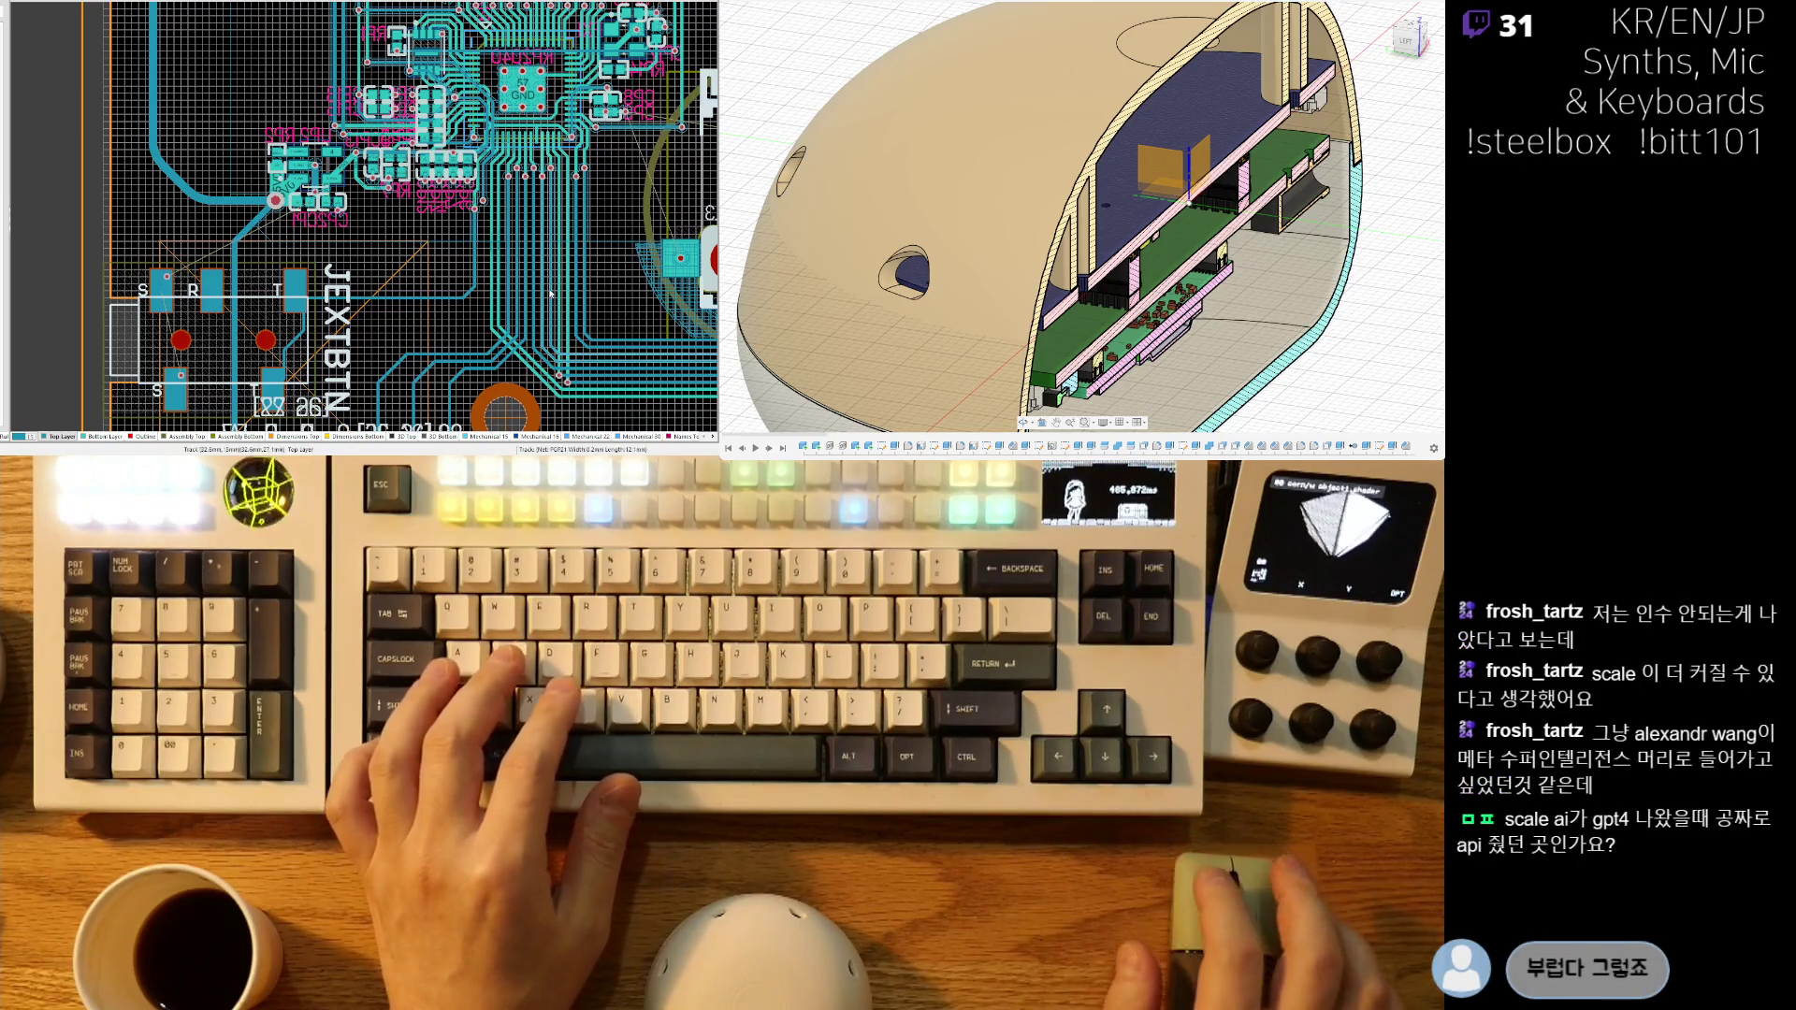
- Review the JEXTBTN header area near the L3 and UP switches, then save the PCB
{"action": "right_click_drag", "start_coordinate": [493, 322], "coordinate": [395, 304]}
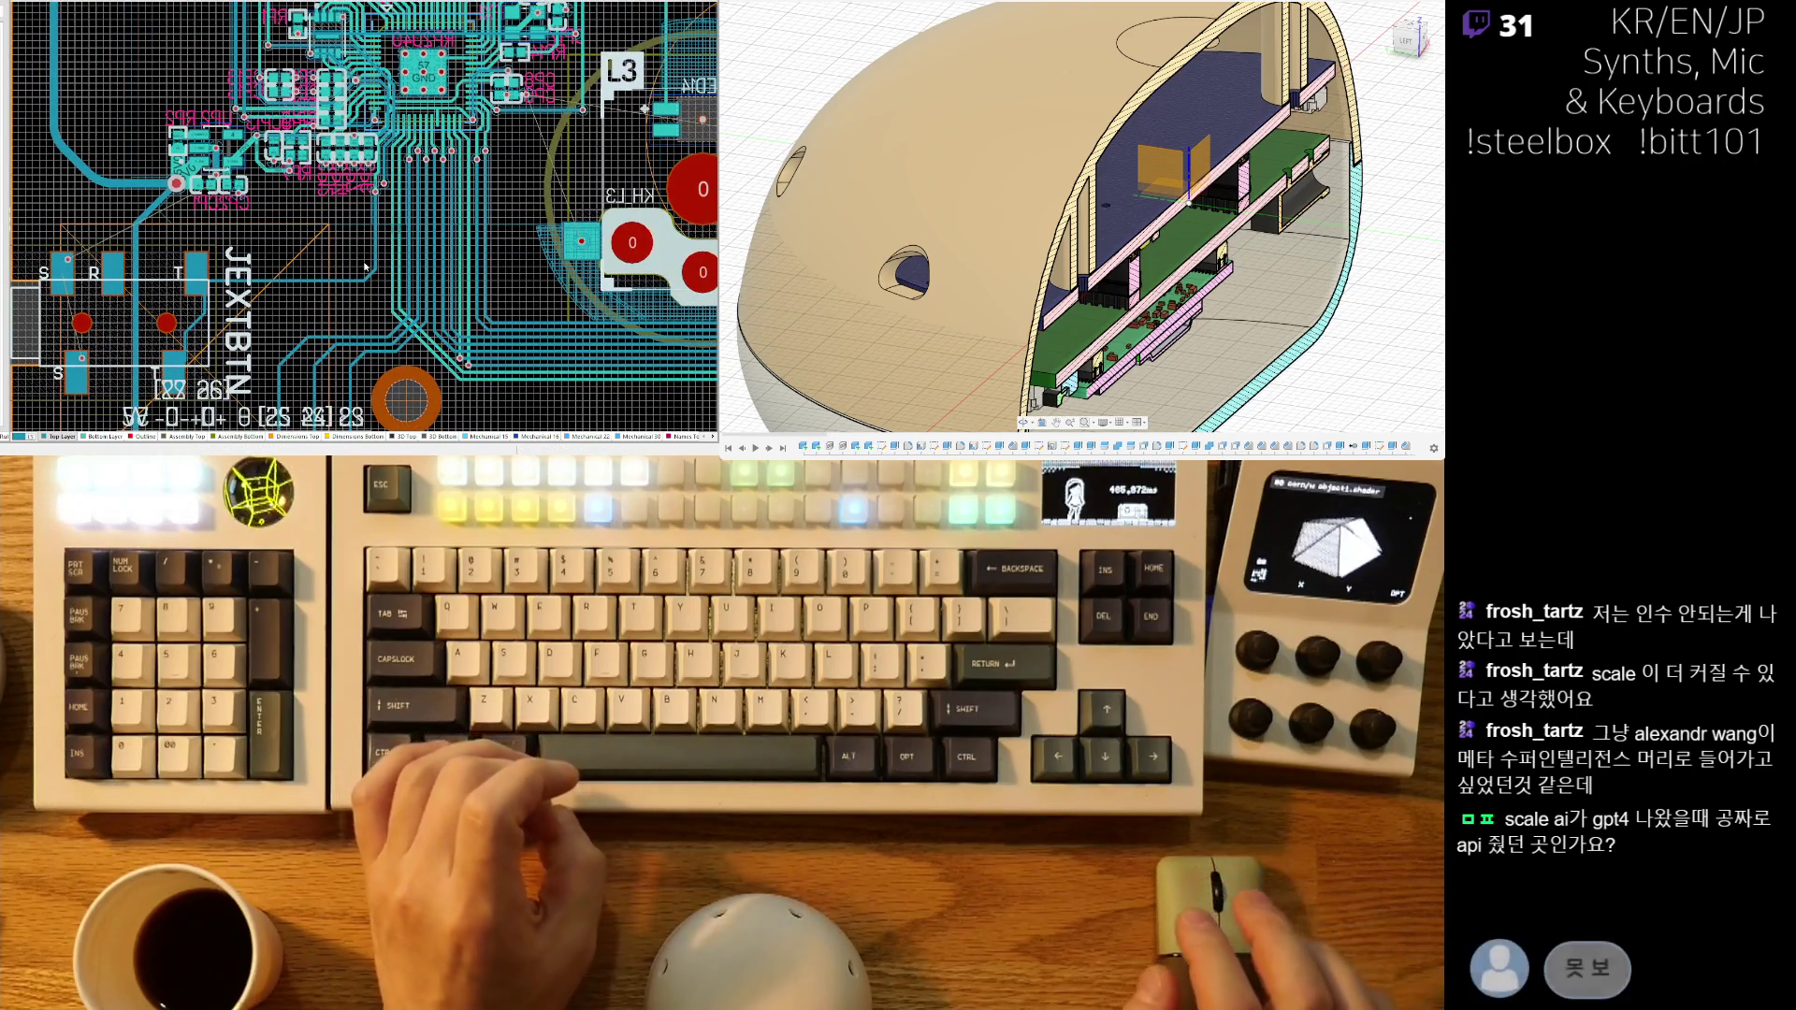
{"action": "scroll", "coordinate": [365, 266], "scroll_direction": "down", "scroll_amount": 3, "text": "ctrl"}
{"action": "key", "text": "ctrl+s"}
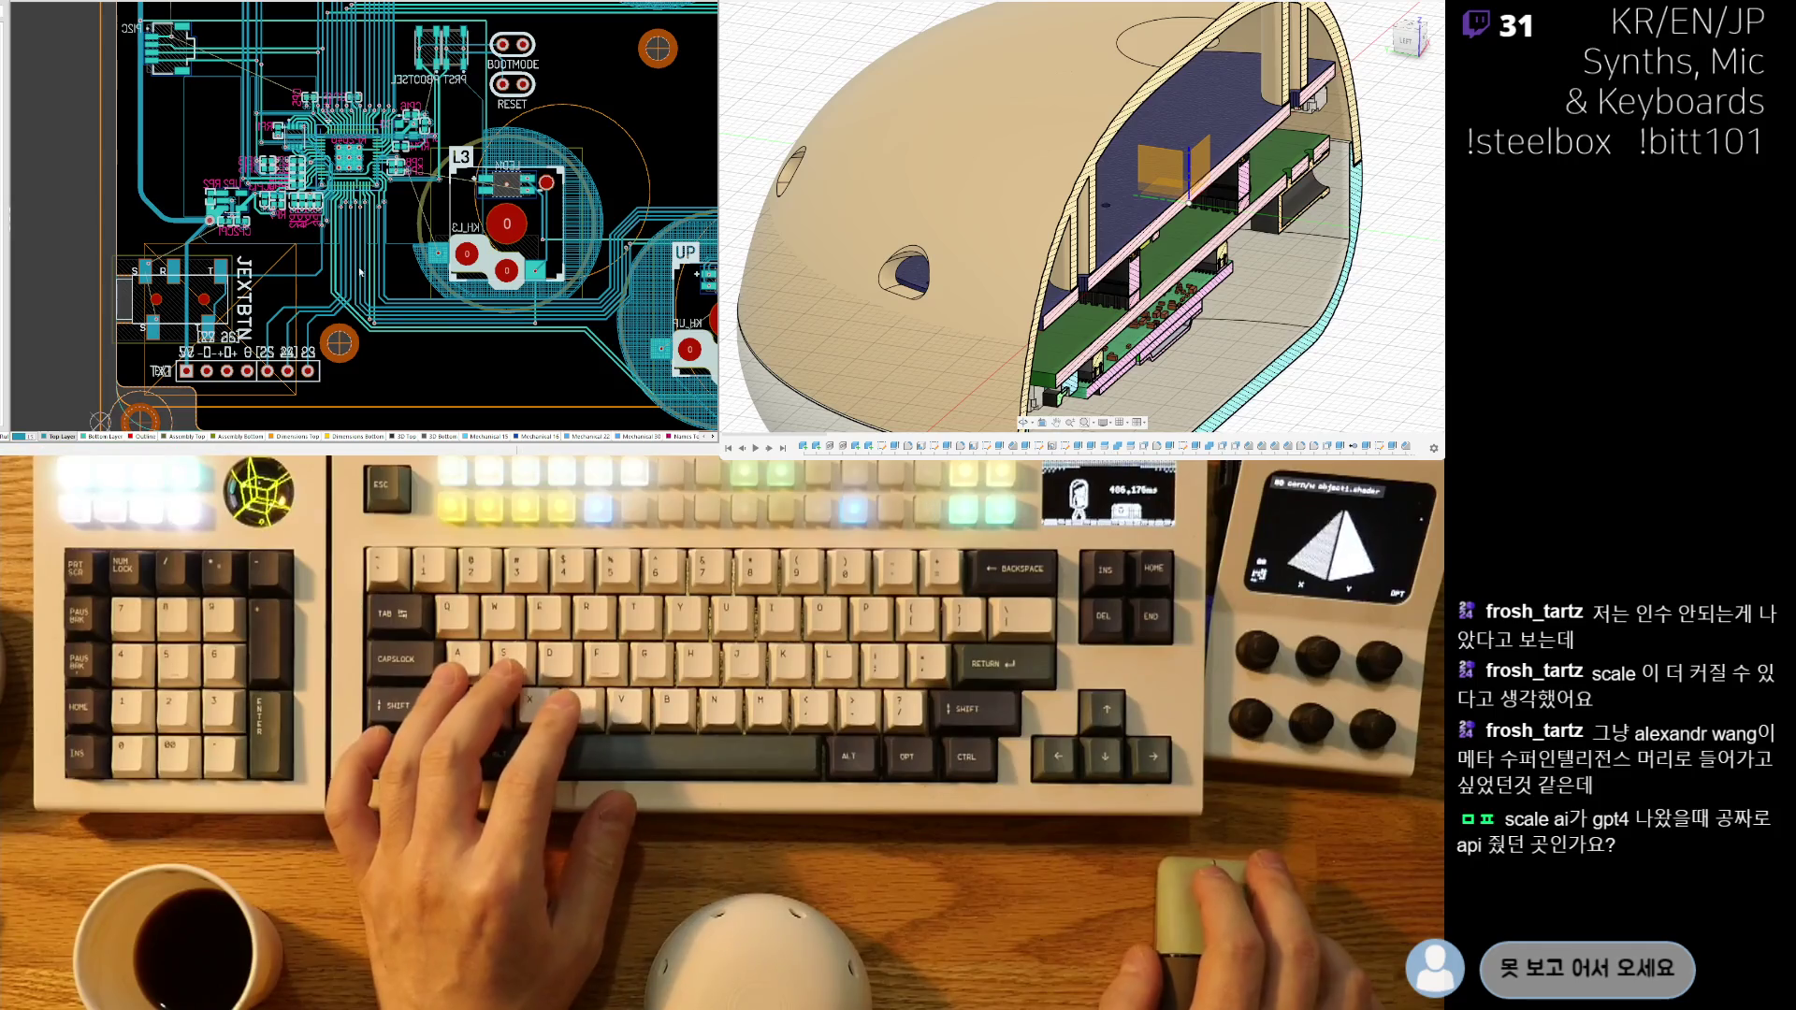
{"action": "scroll", "coordinate": [173, 224], "scroll_direction": "up", "scroll_amount": 2, "text": "ctrl"}
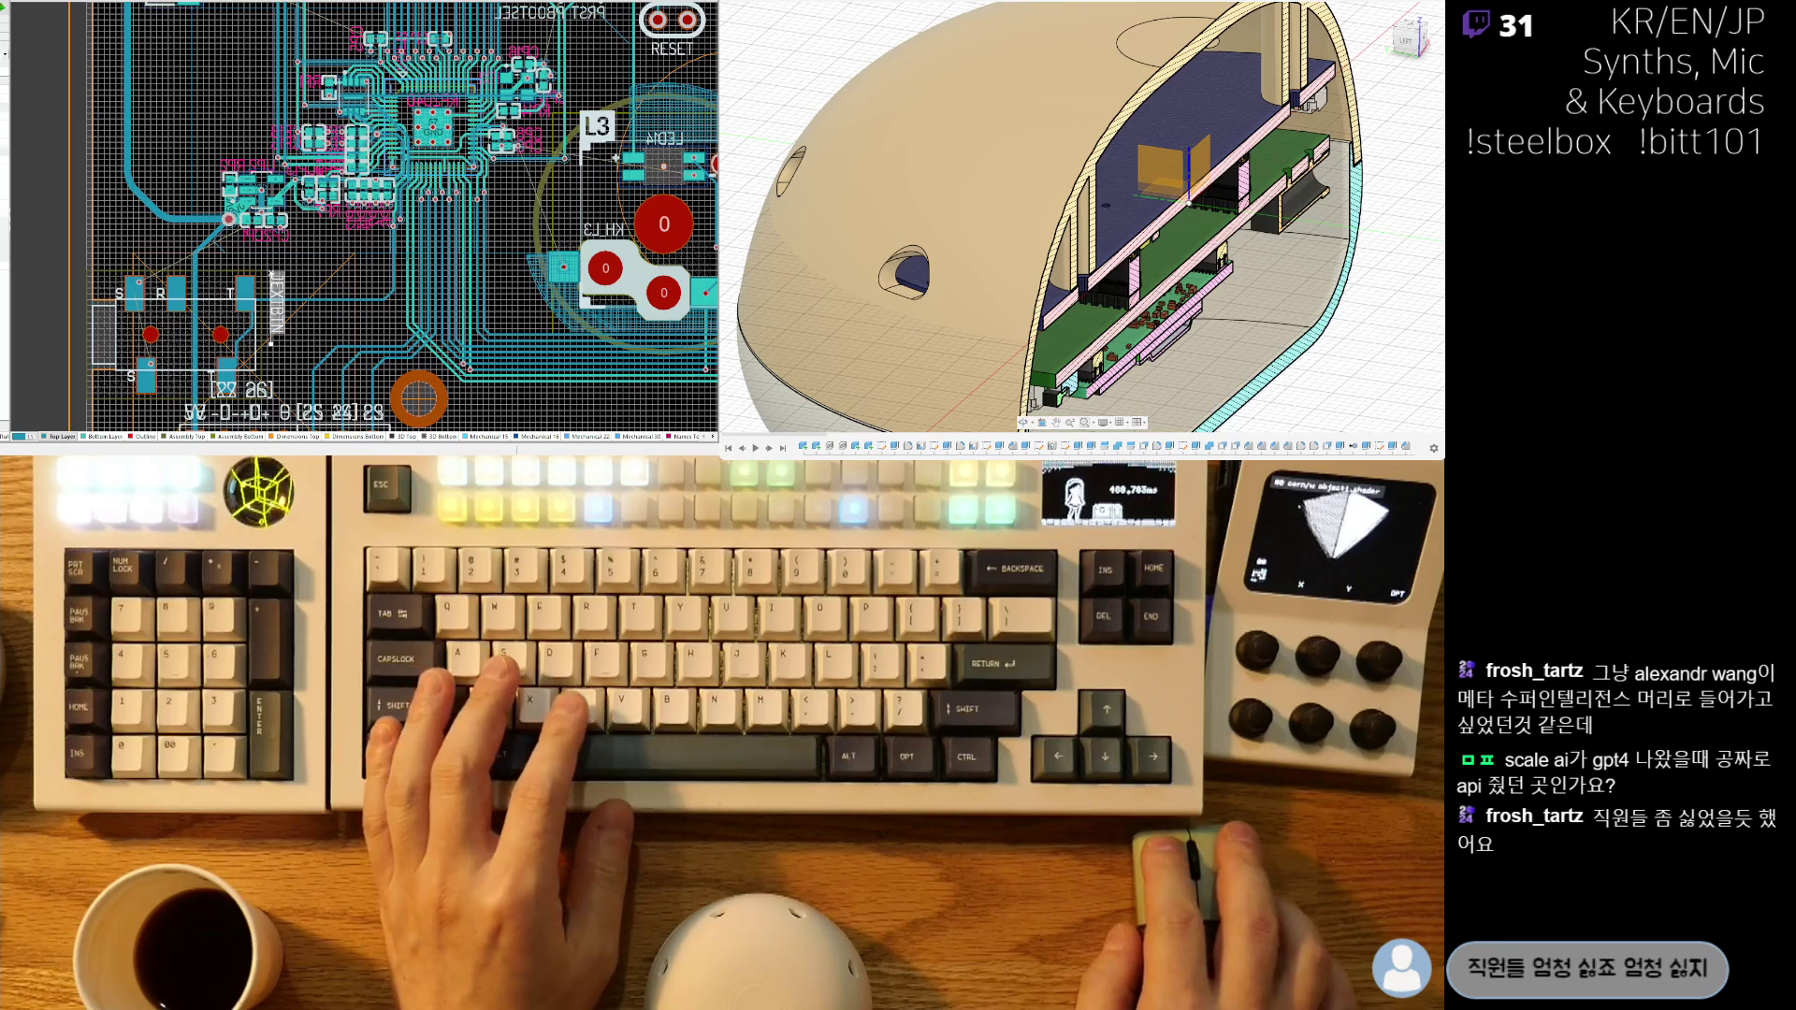
{"action": "key", "text": "BackSpace"}
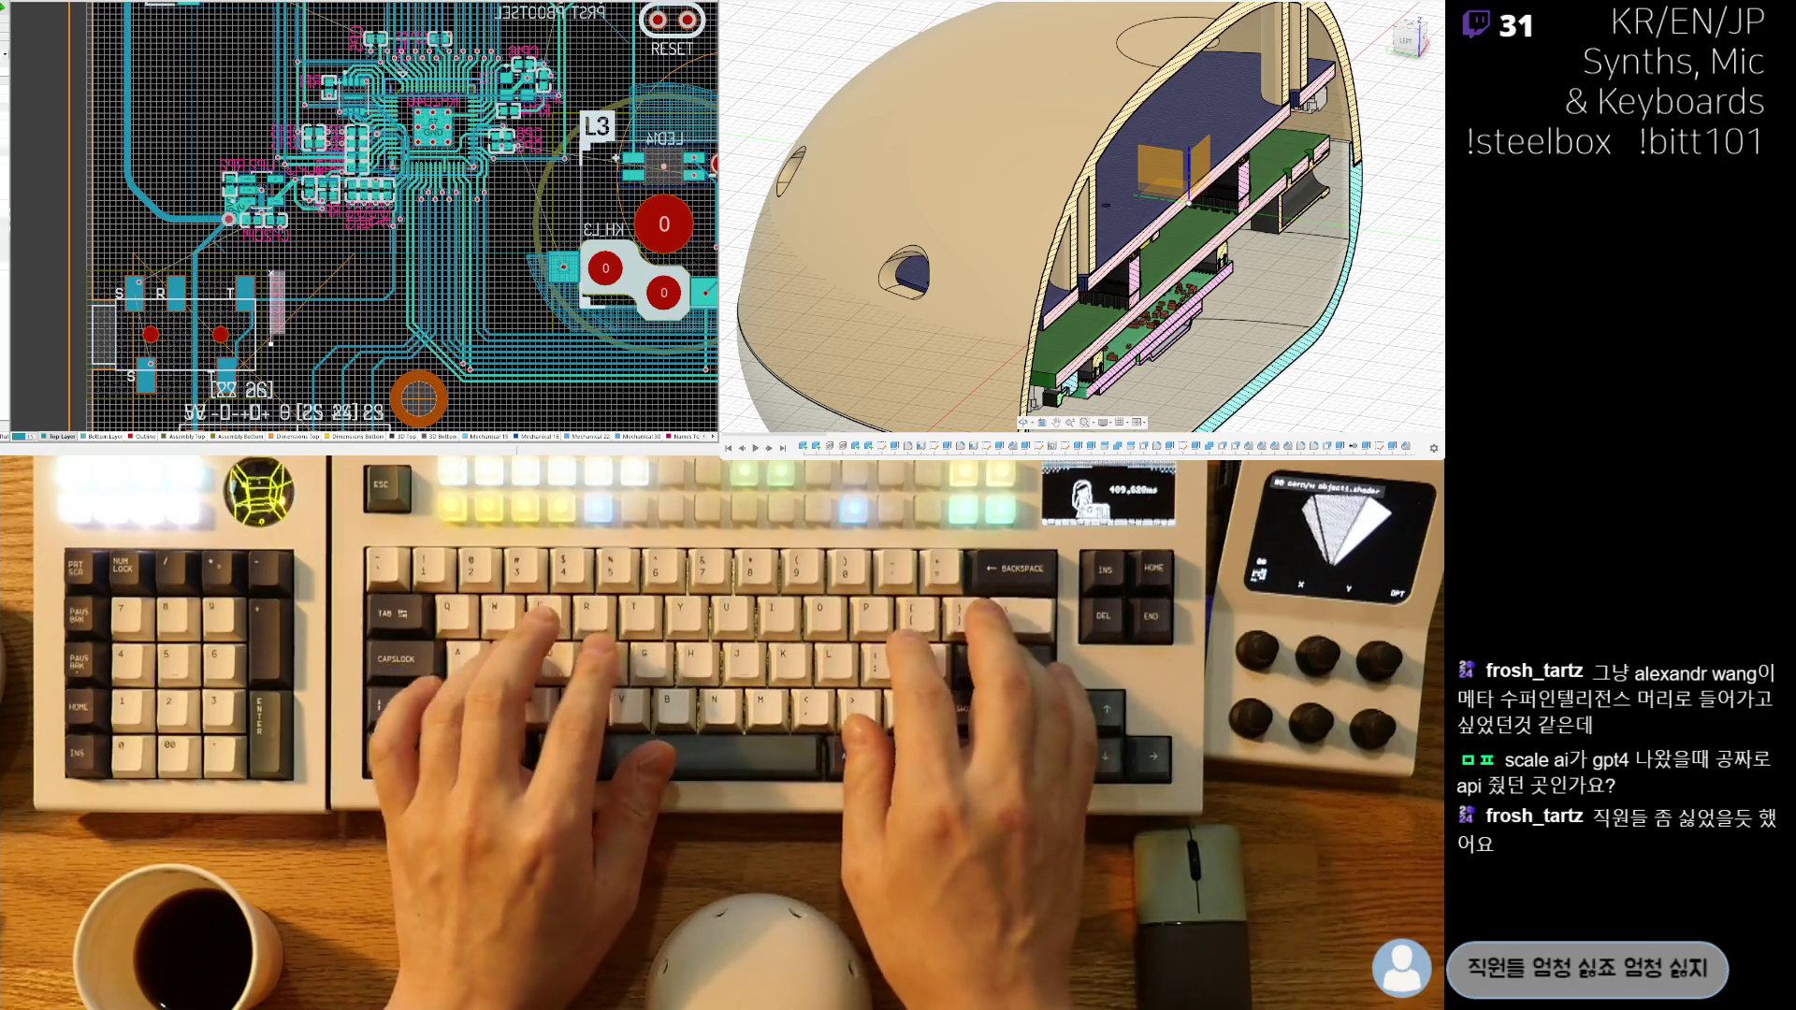
{"action": "scroll", "coordinate": [270, 274], "scroll_direction": "up", "scroll_amount": 5, "text": "ctrl"}
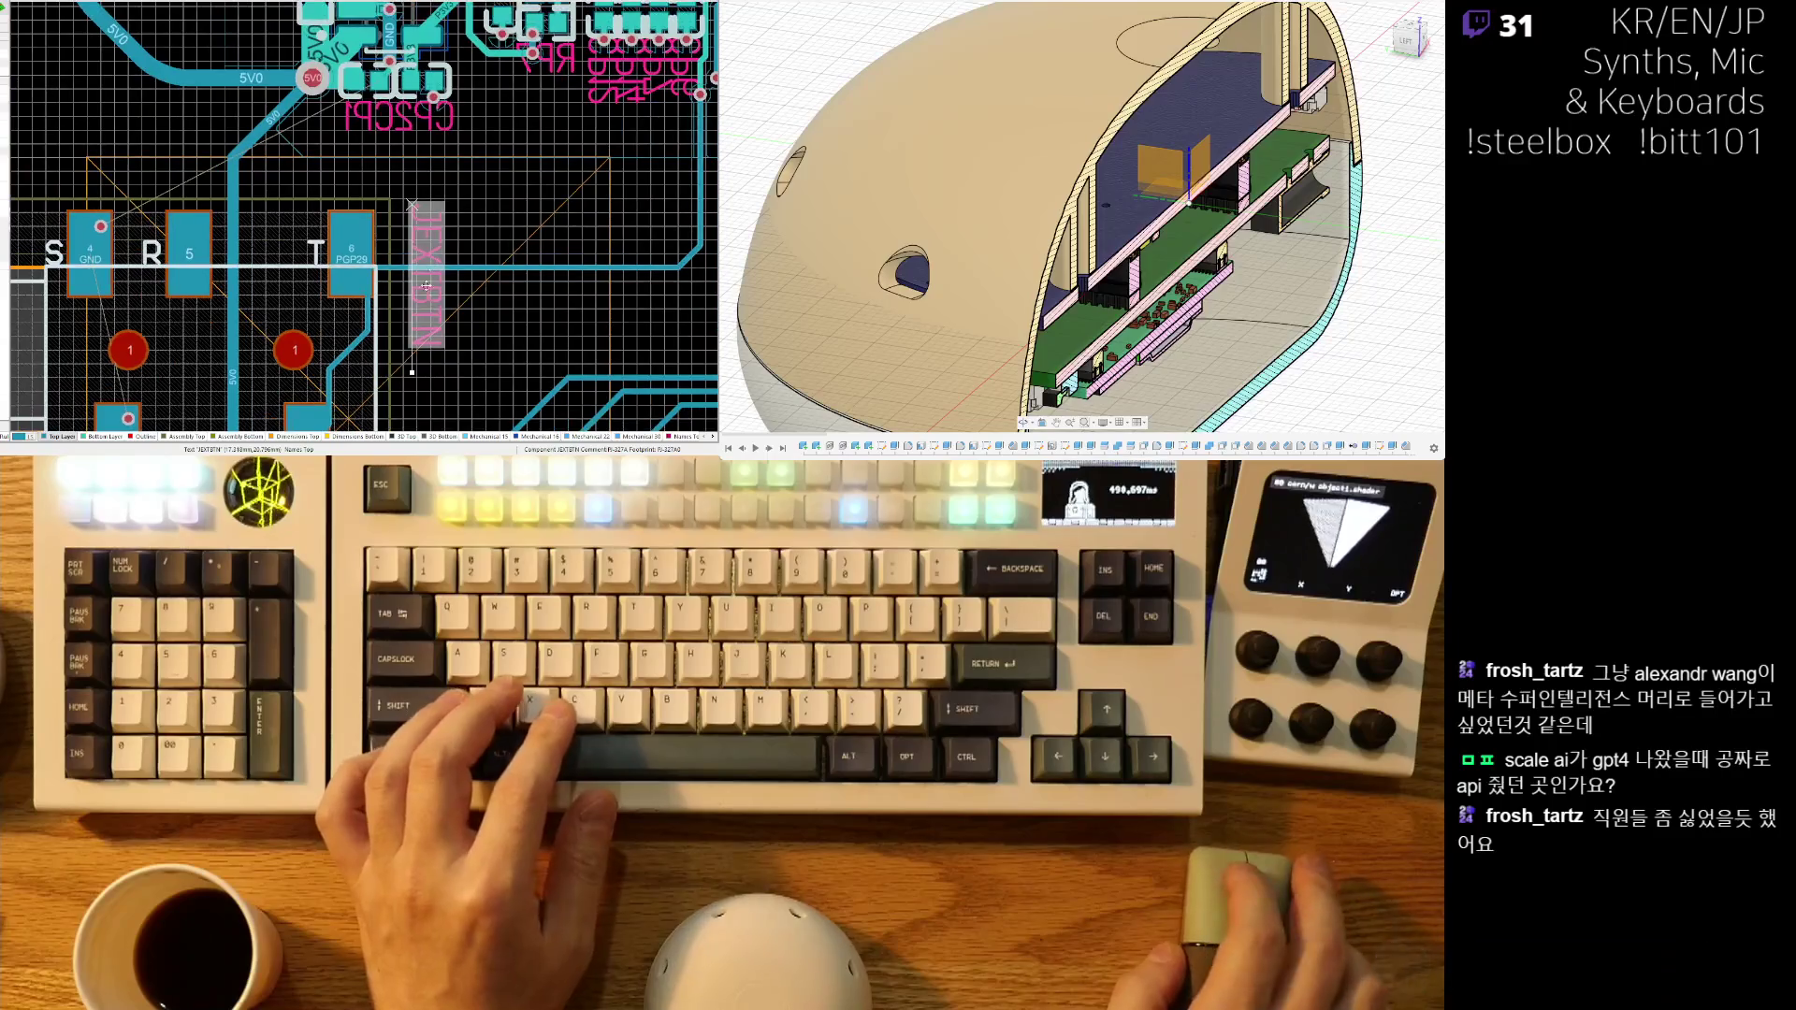
{"action": "right_click_drag", "start_coordinate": [426, 281], "coordinate": [522, 225]}
{"action": "mouse_move", "coordinate": [516, 227]}
{"action": "left_mouse_down"}
{"action": "mouse_move", "coordinate": [248, 42]}
{"action": "mouse_move", "coordinate": [113, 111]}
{"action": "mouse_move", "coordinate": [206, 213]}
{"action": "mouse_move", "coordinate": [231, 319]}
{"action": "left_mouse_up"}
{"action": "key", "text": "space"}
{"action": "scroll", "coordinate": [522, 242], "scroll_direction": "down", "scroll_amount": 8, "text": "ctrl"}
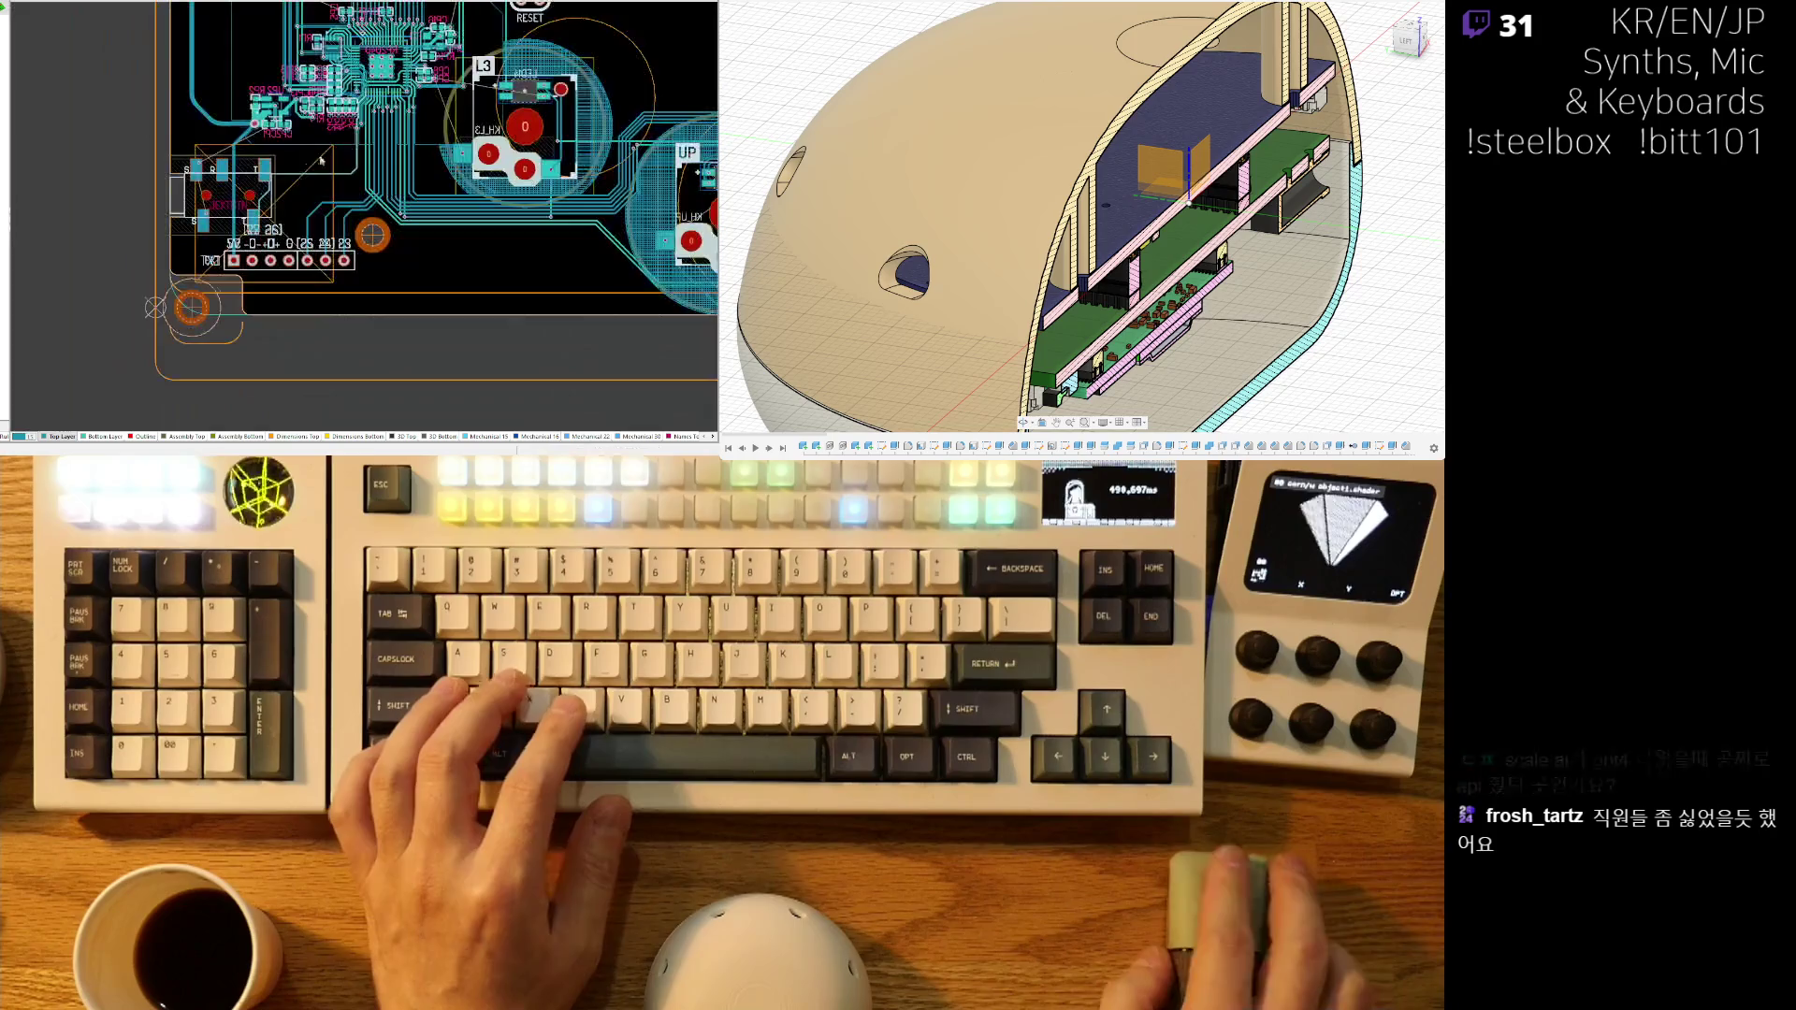
{"action": "right_click_drag", "start_coordinate": [318, 251], "coordinate": [371, 276]}
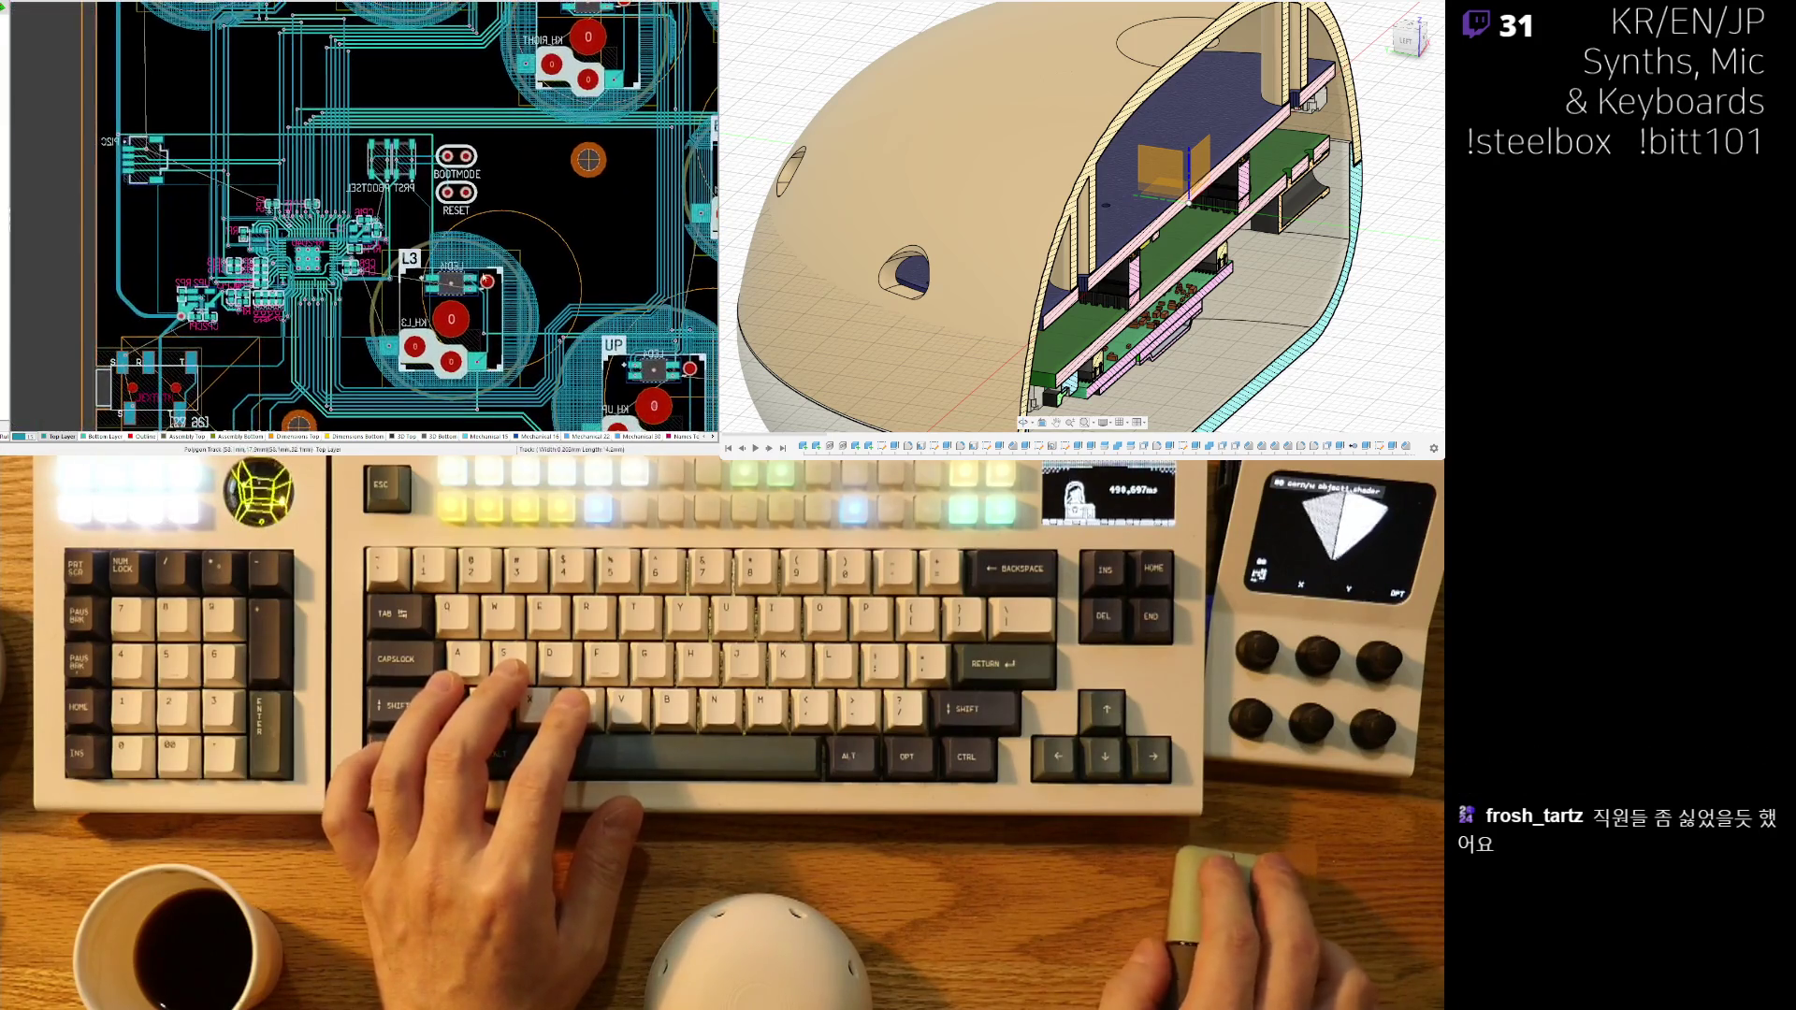
{"action": "scroll", "coordinate": [602, 241], "scroll_direction": "down", "scroll_amount": 3, "text": "ctrl"}
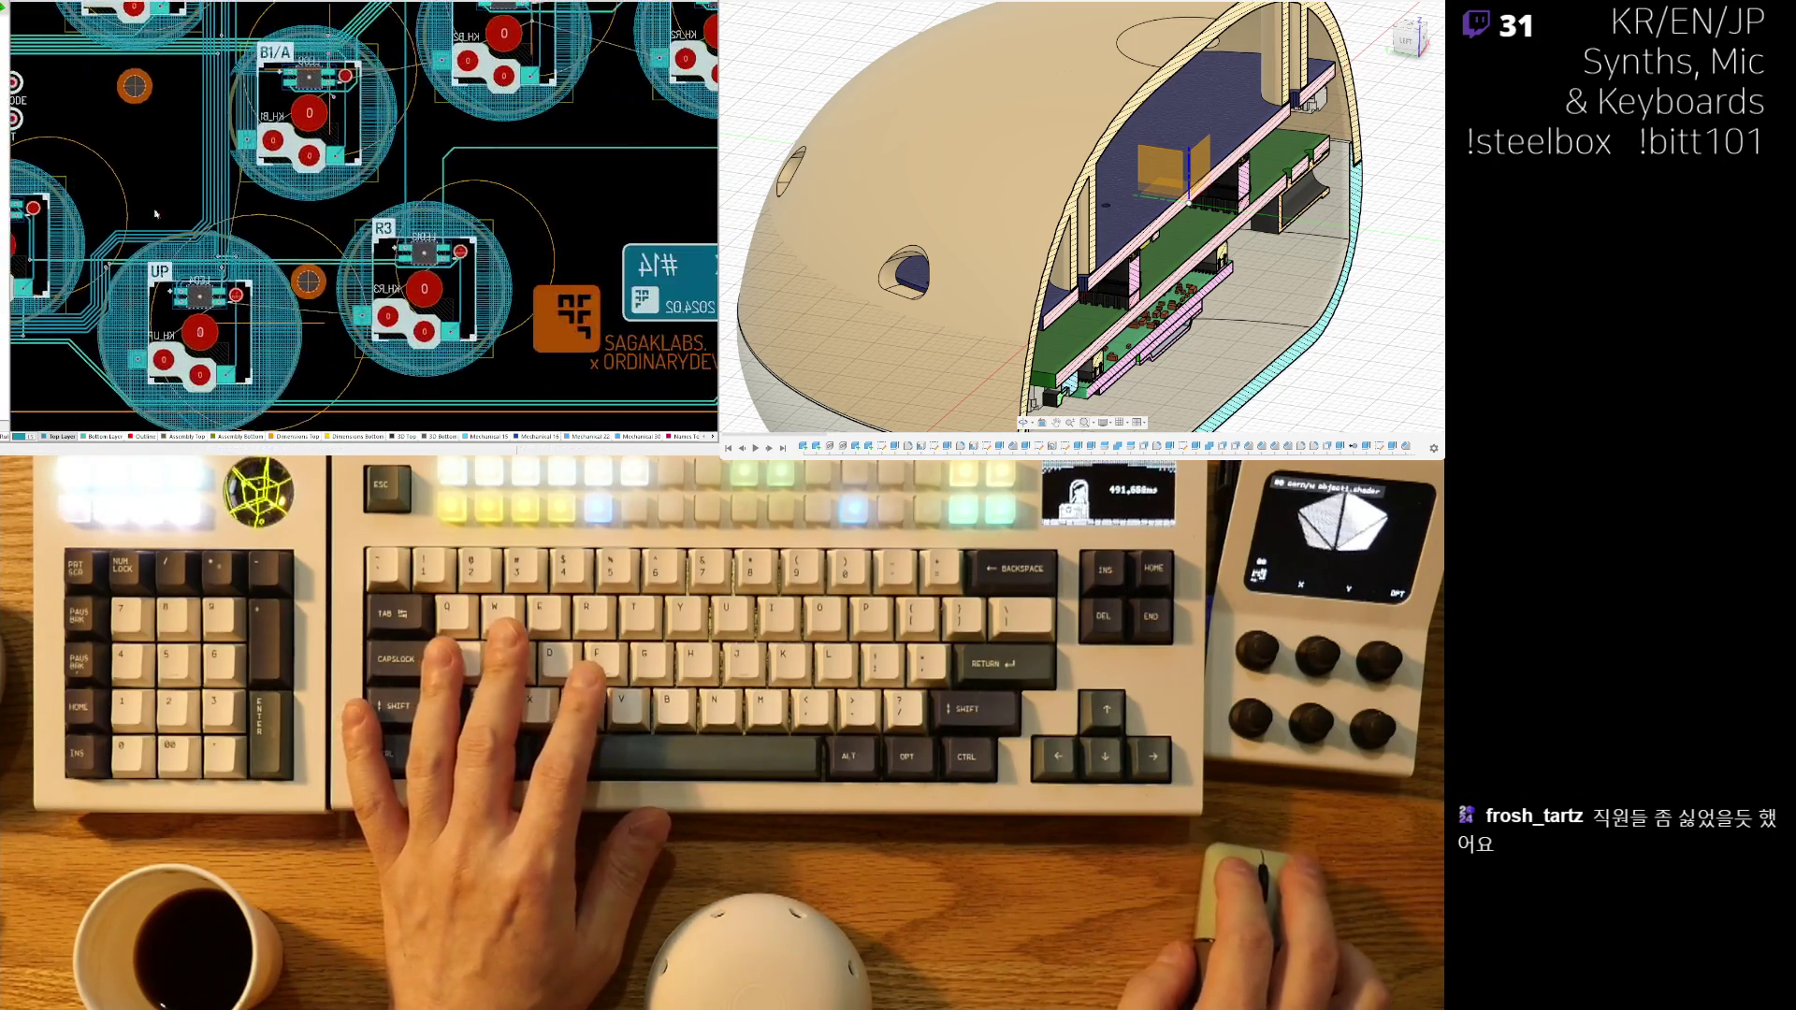
{"action": "right_click_drag", "start_coordinate": [603, 241], "coordinate": [449, 248]}
{"action": "right_click_drag", "start_coordinate": [268, 302], "coordinate": [421, 322]}
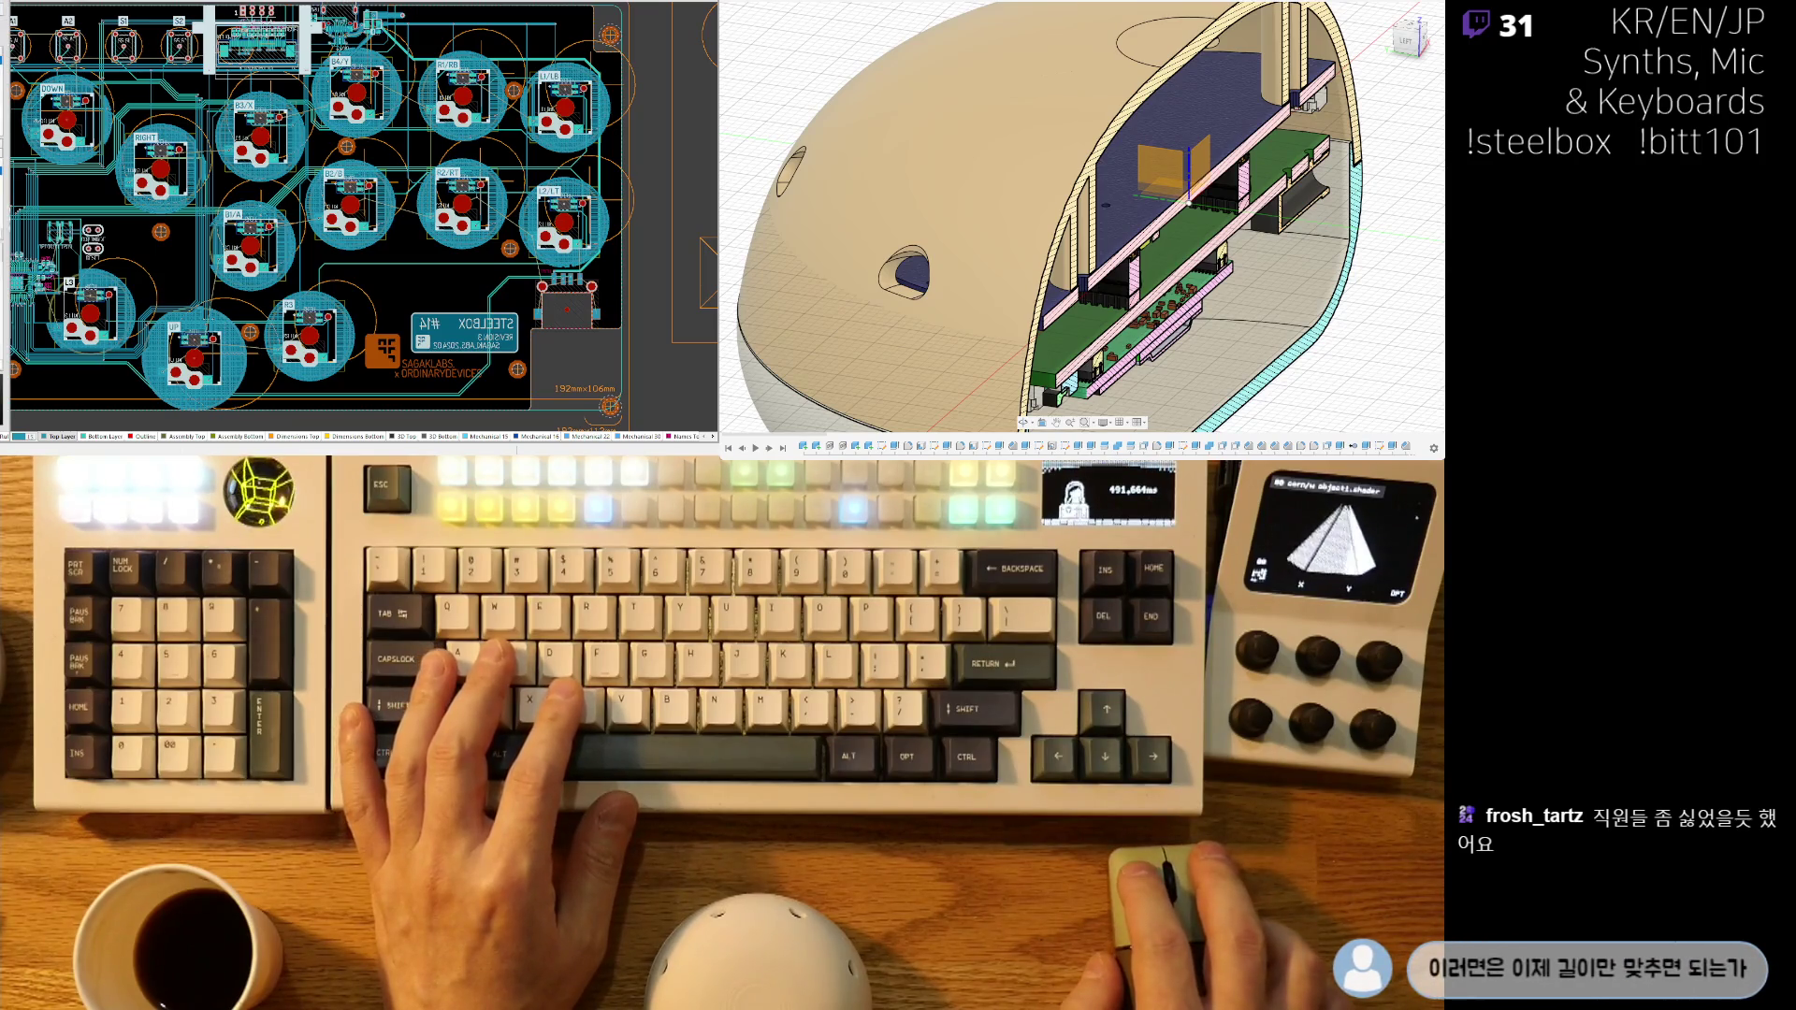
{"action": "scroll", "coordinate": [362, 215], "scroll_direction": "up", "scroll_amount": 1, "text": "ctrl"}
{"action": "scroll", "coordinate": [154, 370], "scroll_direction": "up", "scroll_amount": 2, "text": "ctrl"}
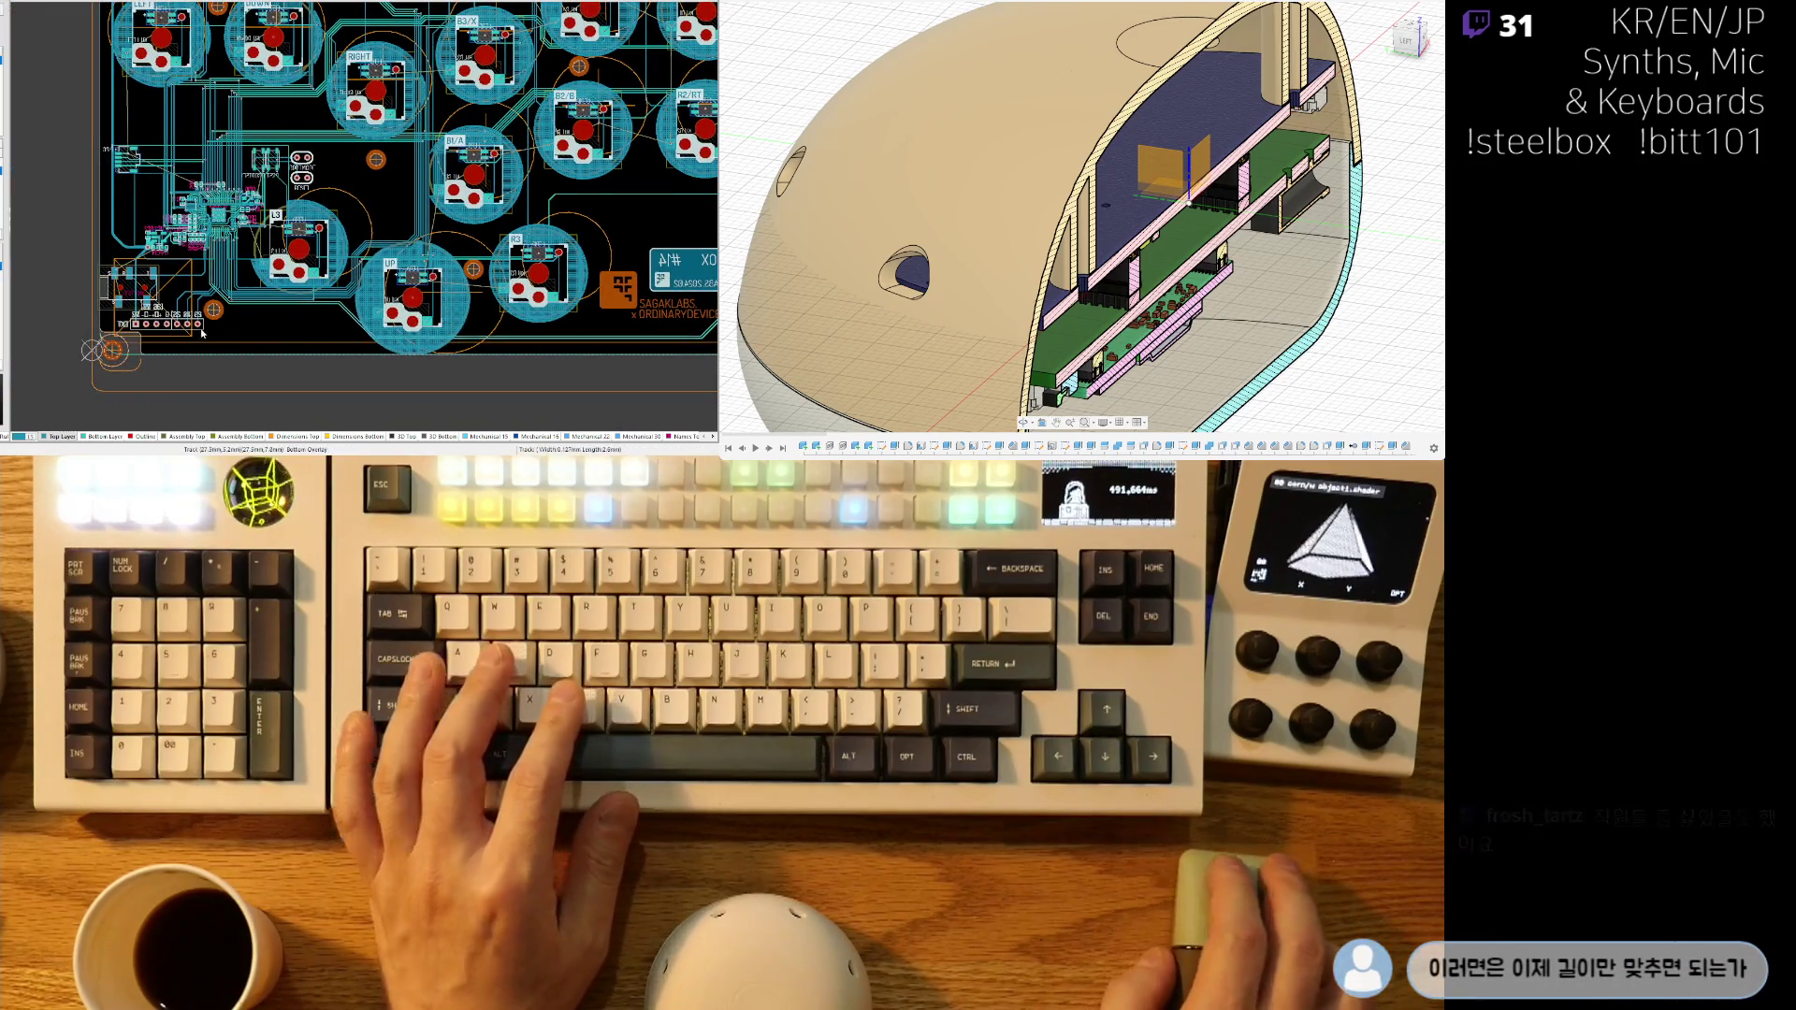
{"action": "scroll", "coordinate": [253, 293], "scroll_direction": "up", "scroll_amount": 3, "text": "ctrl"}
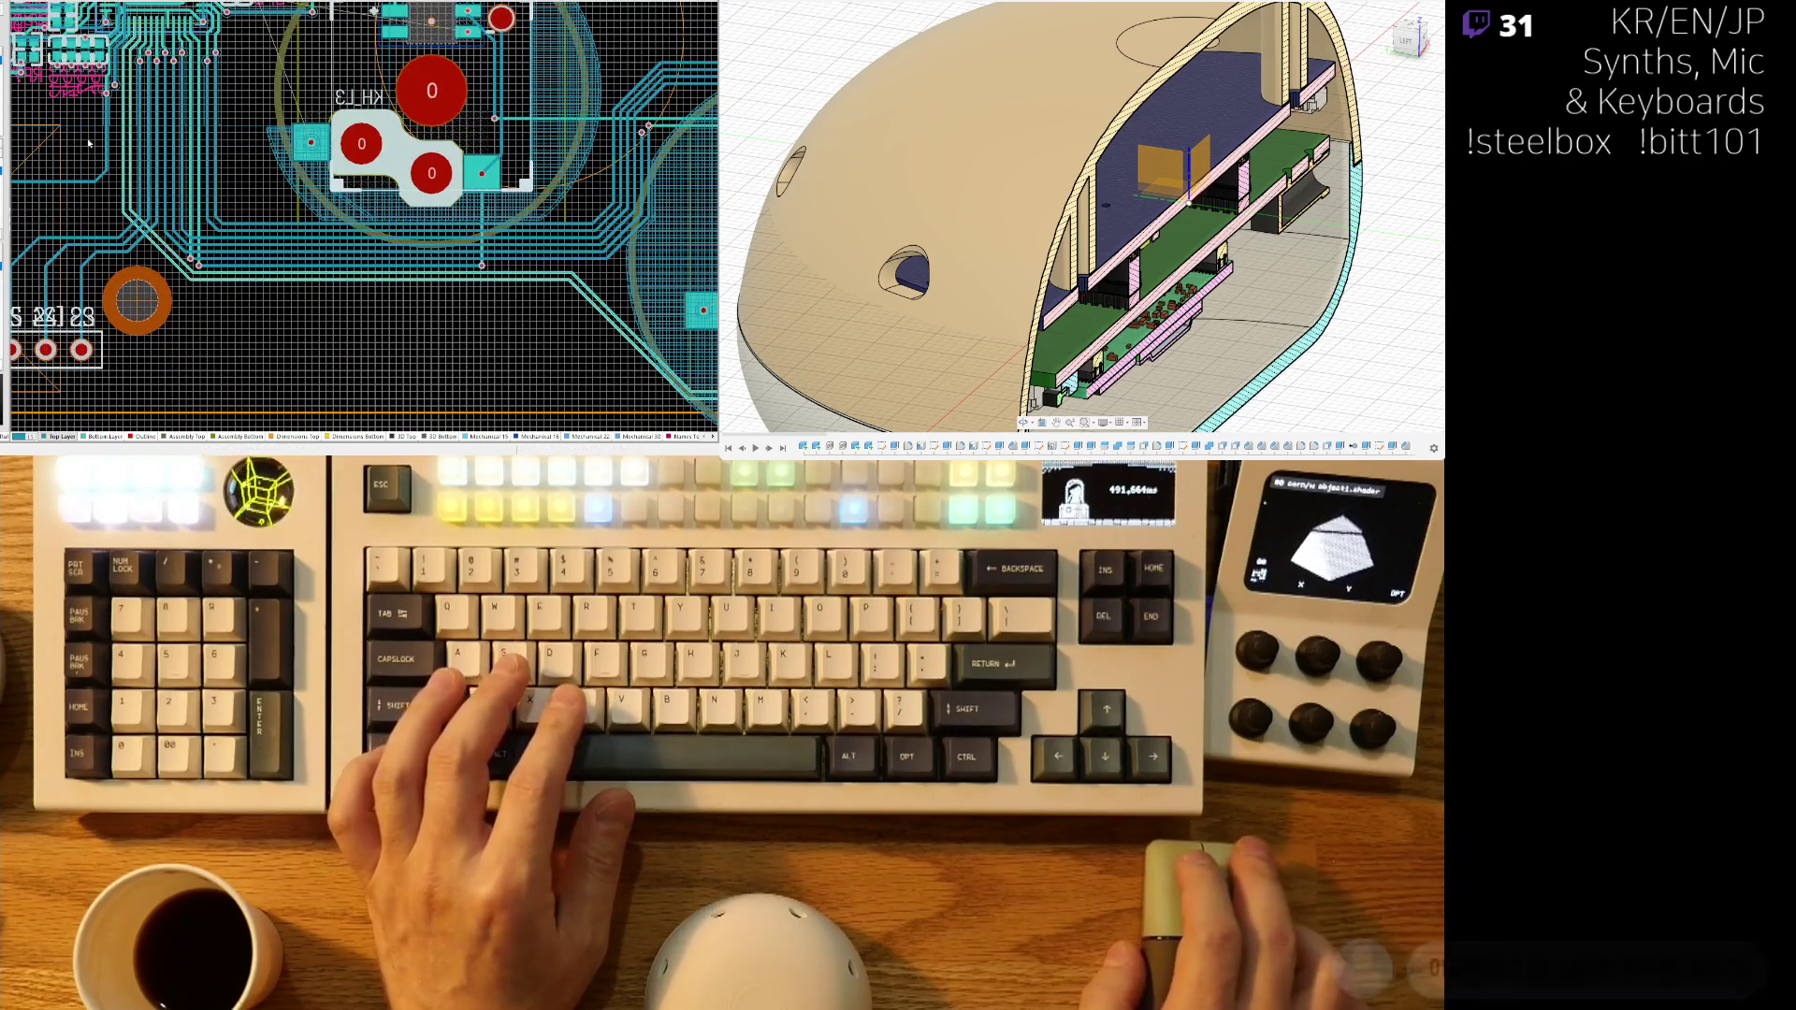
{"action": "scroll", "coordinate": [179, 220], "scroll_direction": "up", "scroll_amount": 3, "text": "ctrl"}
{"action": "right_click_drag", "start_coordinate": [180, 220], "coordinate": [182, 339]}
{"action": "scroll", "coordinate": [183, 340], "scroll_direction": "up", "scroll_amount": 5, "text": "ctrl"}
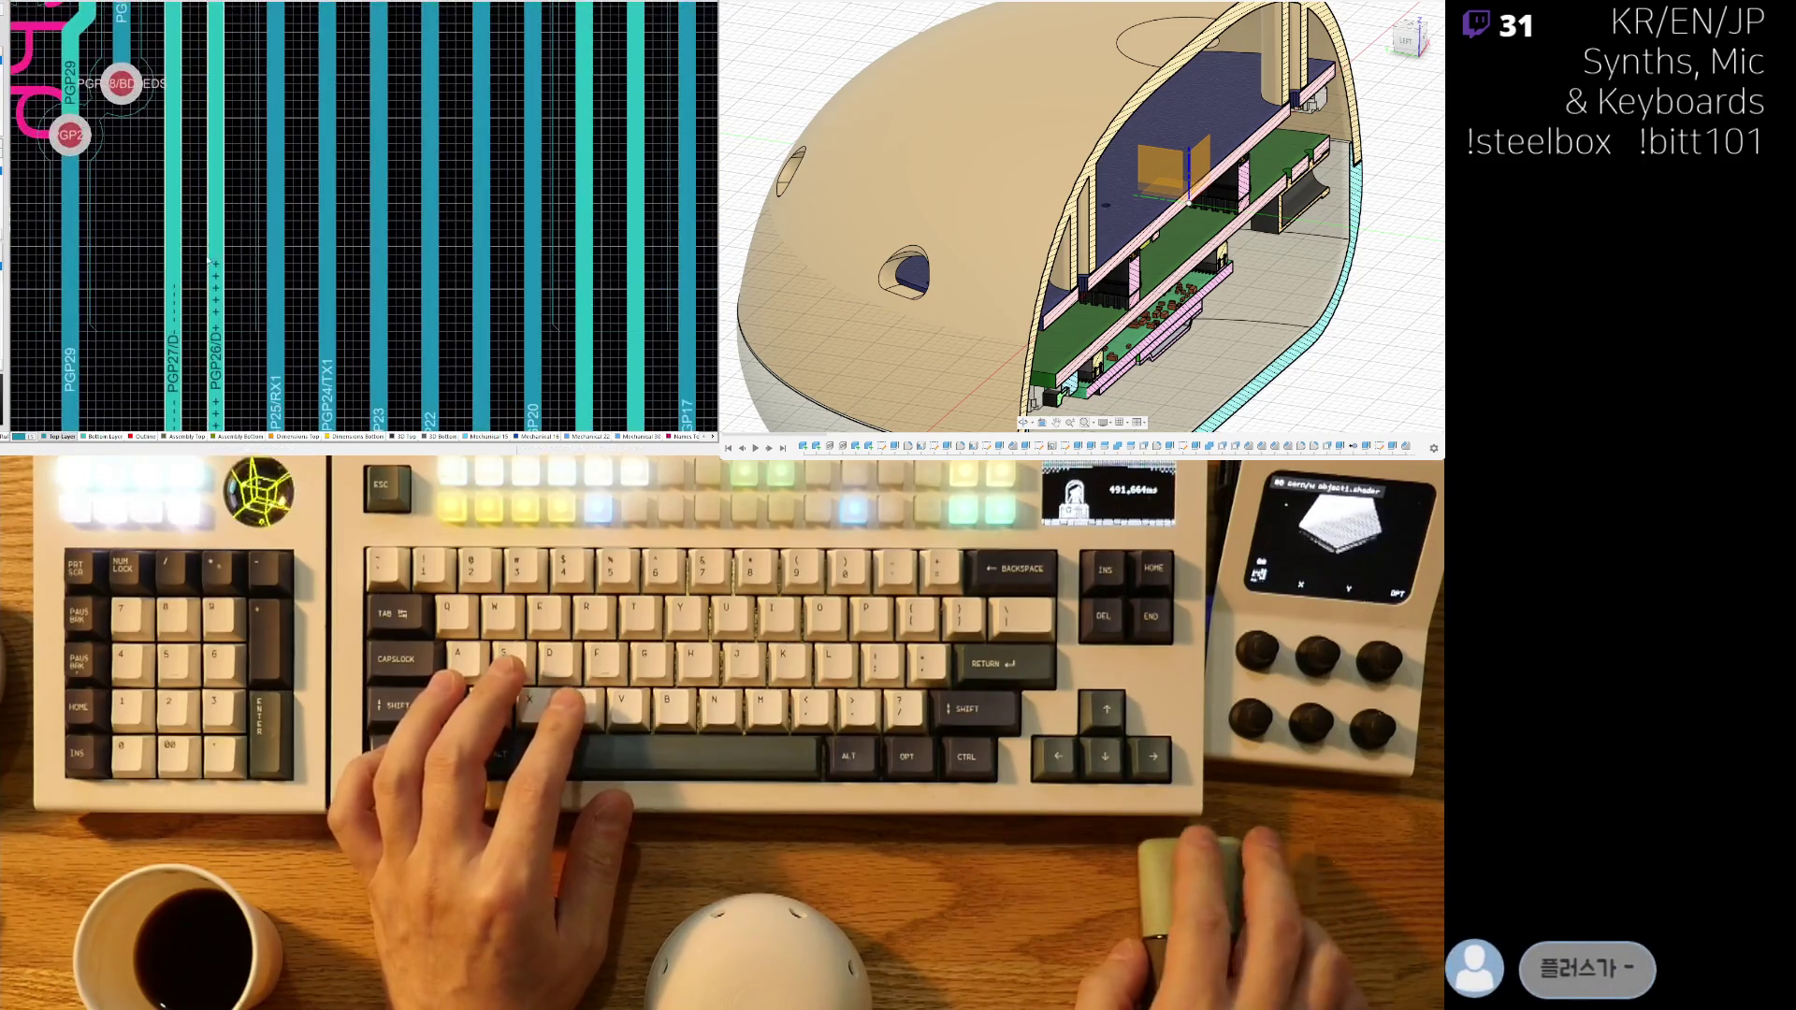
{"action": "left_click", "coordinate": [187, 284]}
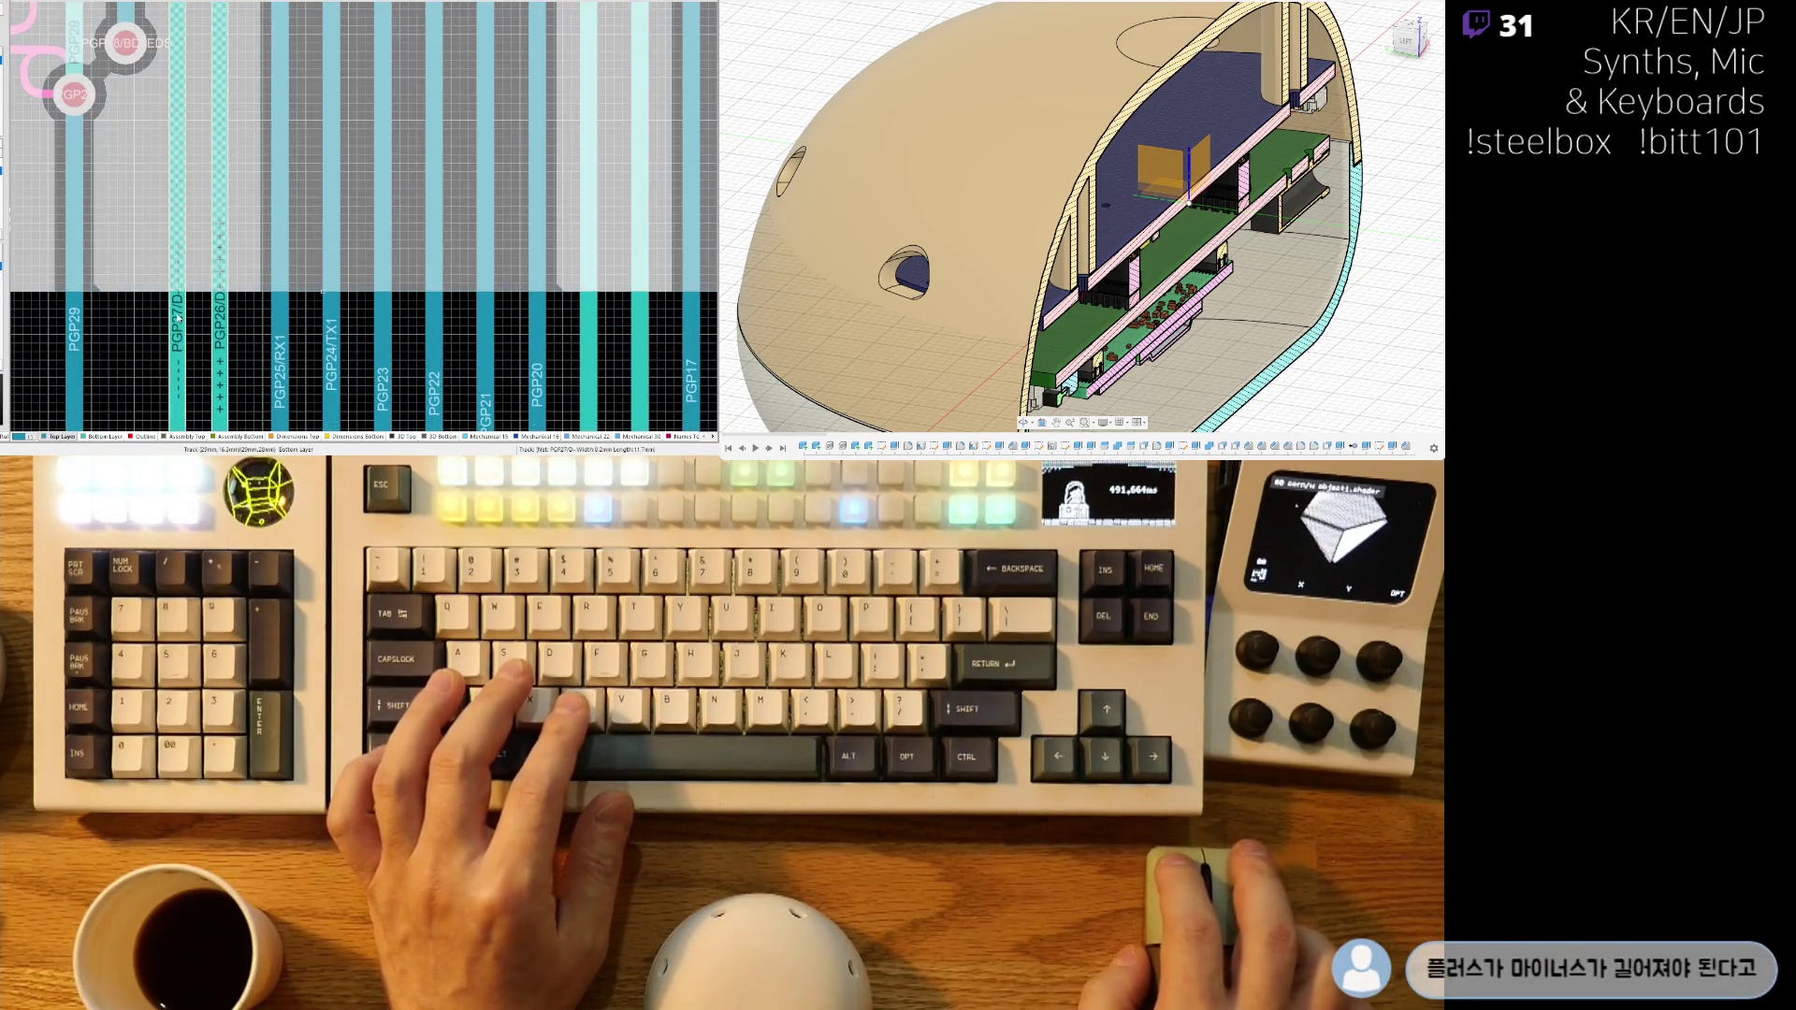
{"action": "scroll", "coordinate": [178, 318], "scroll_direction": "down", "scroll_amount": 5, "text": "ctrl"}
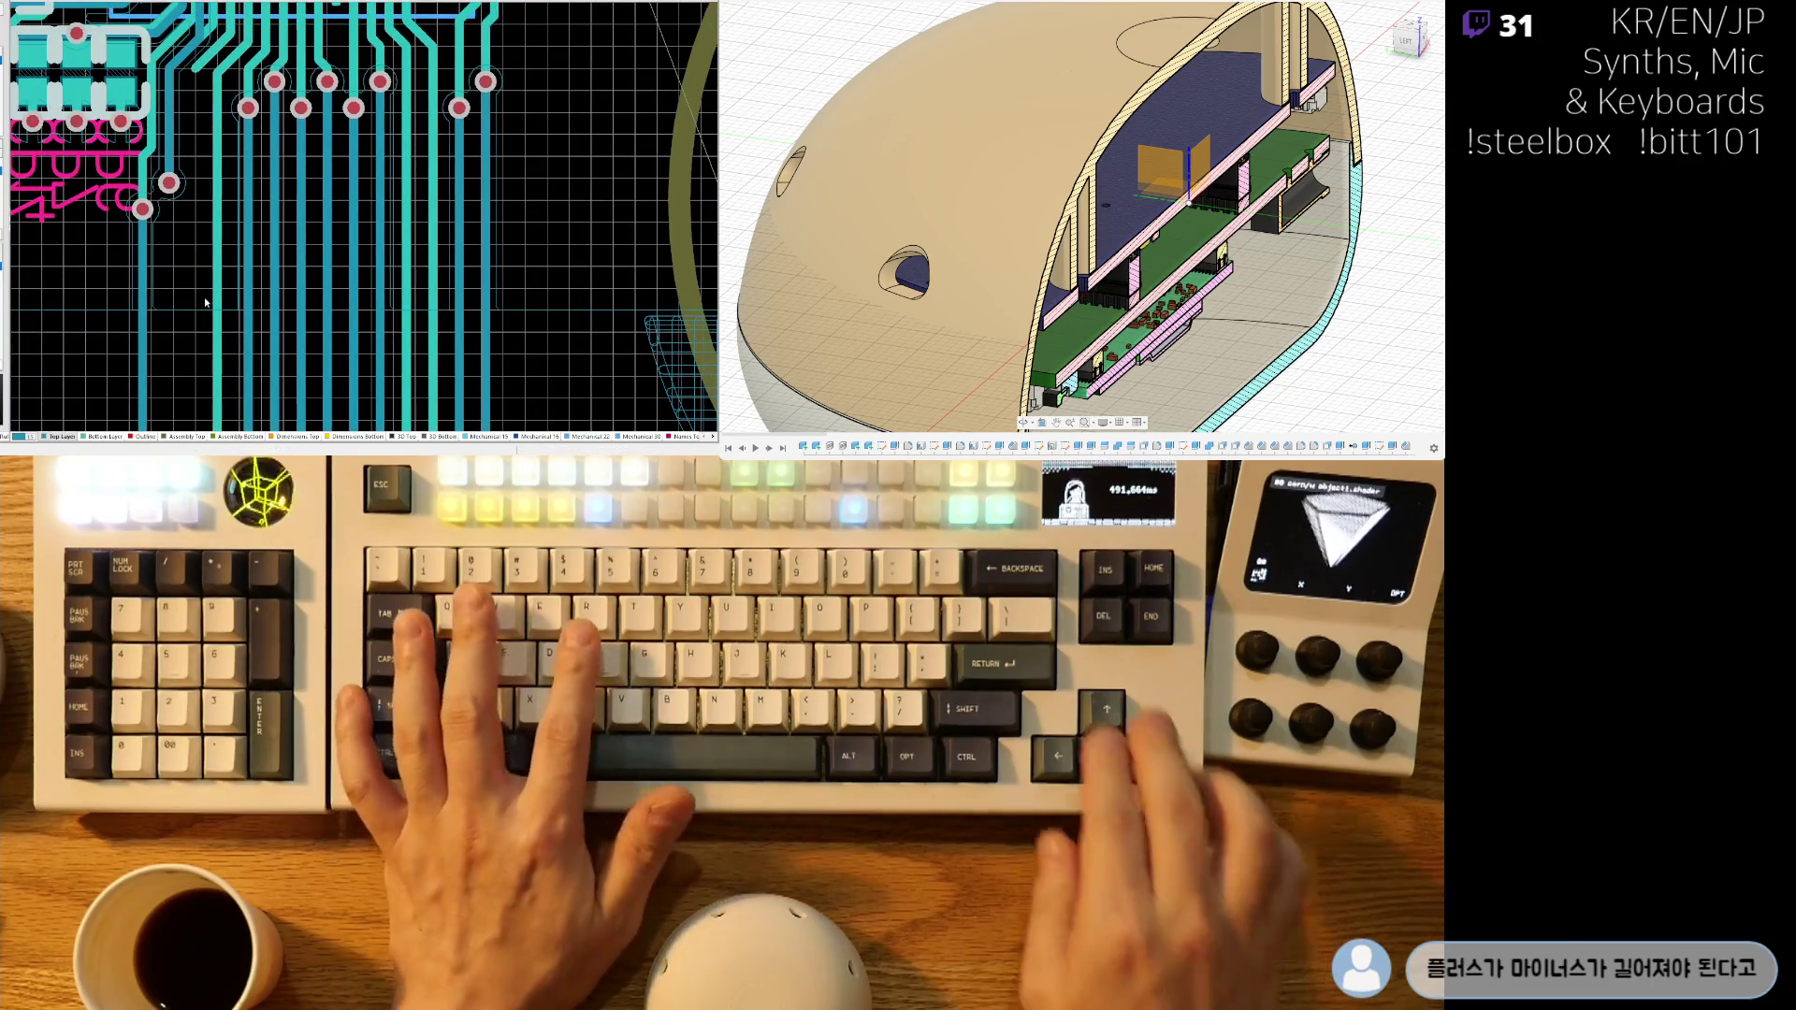
{"action": "key", "text": "ctrl+w"}
- Add a serpentine length-tuning meander to the PGP27/D- track beside PGP26/D+
{"action": "left_click", "coordinate": [195, 73]}
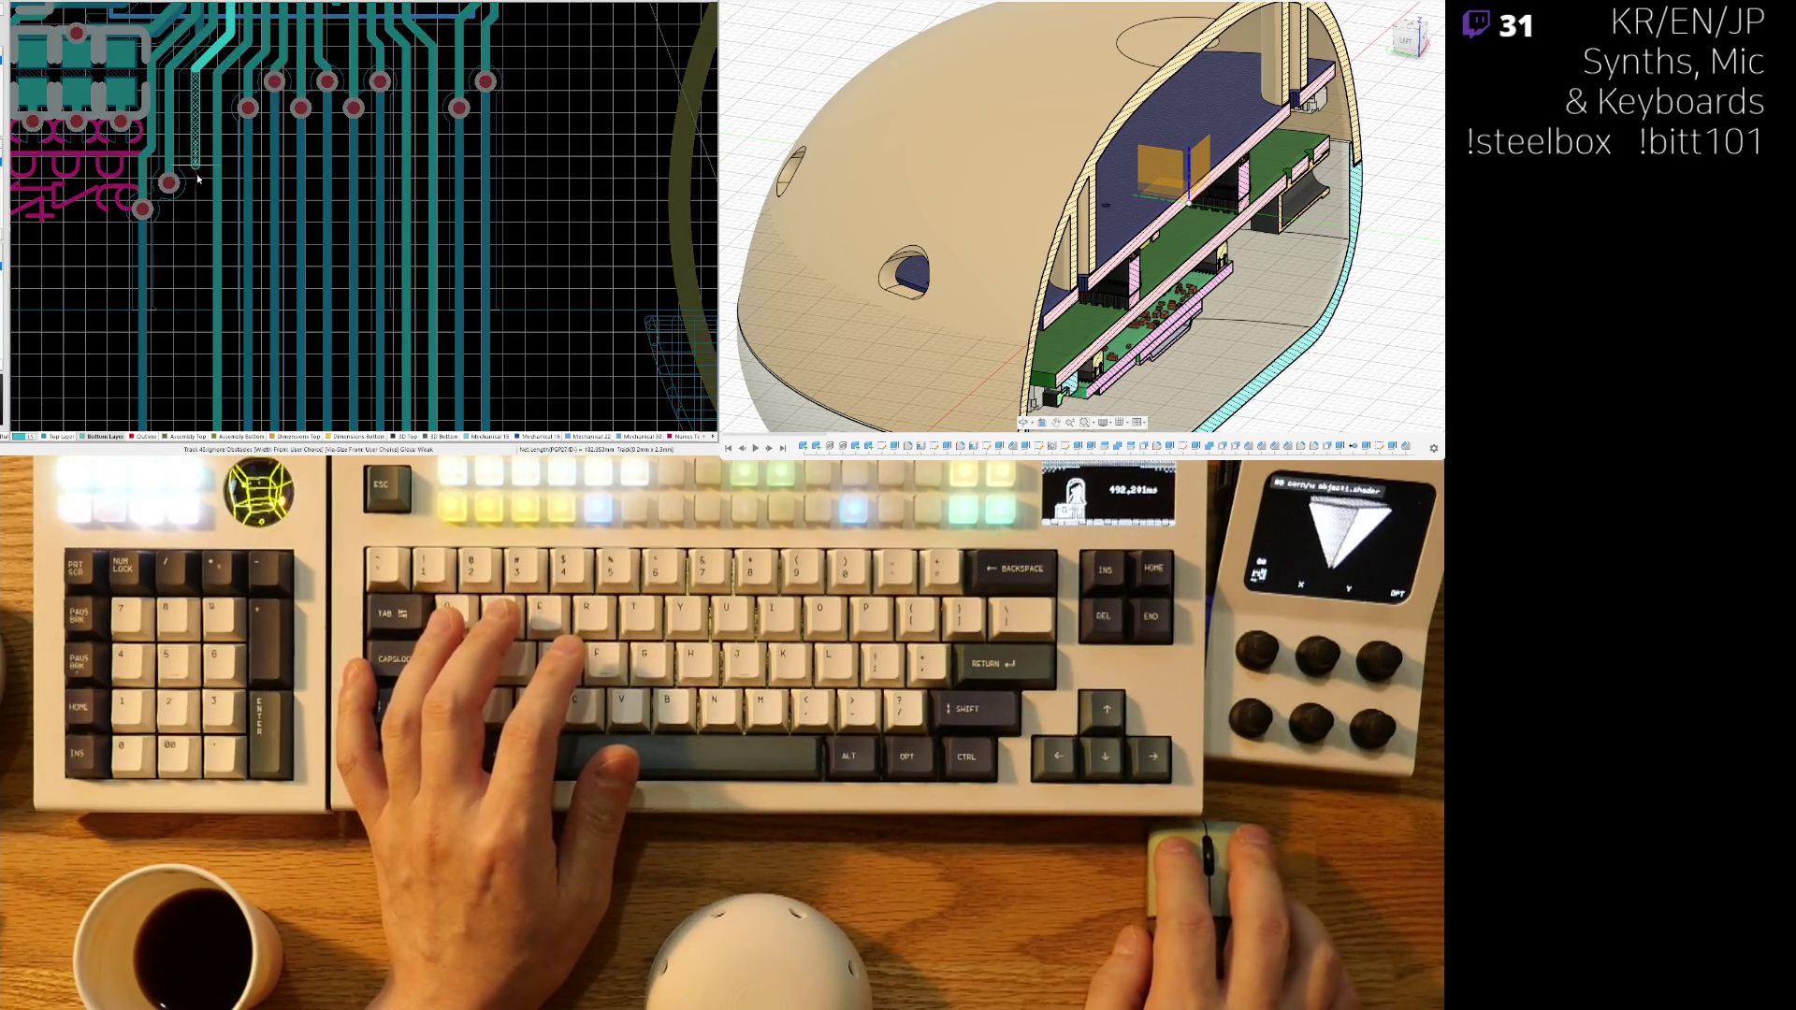
{"action": "scroll", "coordinate": [197, 187], "scroll_direction": "down", "scroll_amount": 3}
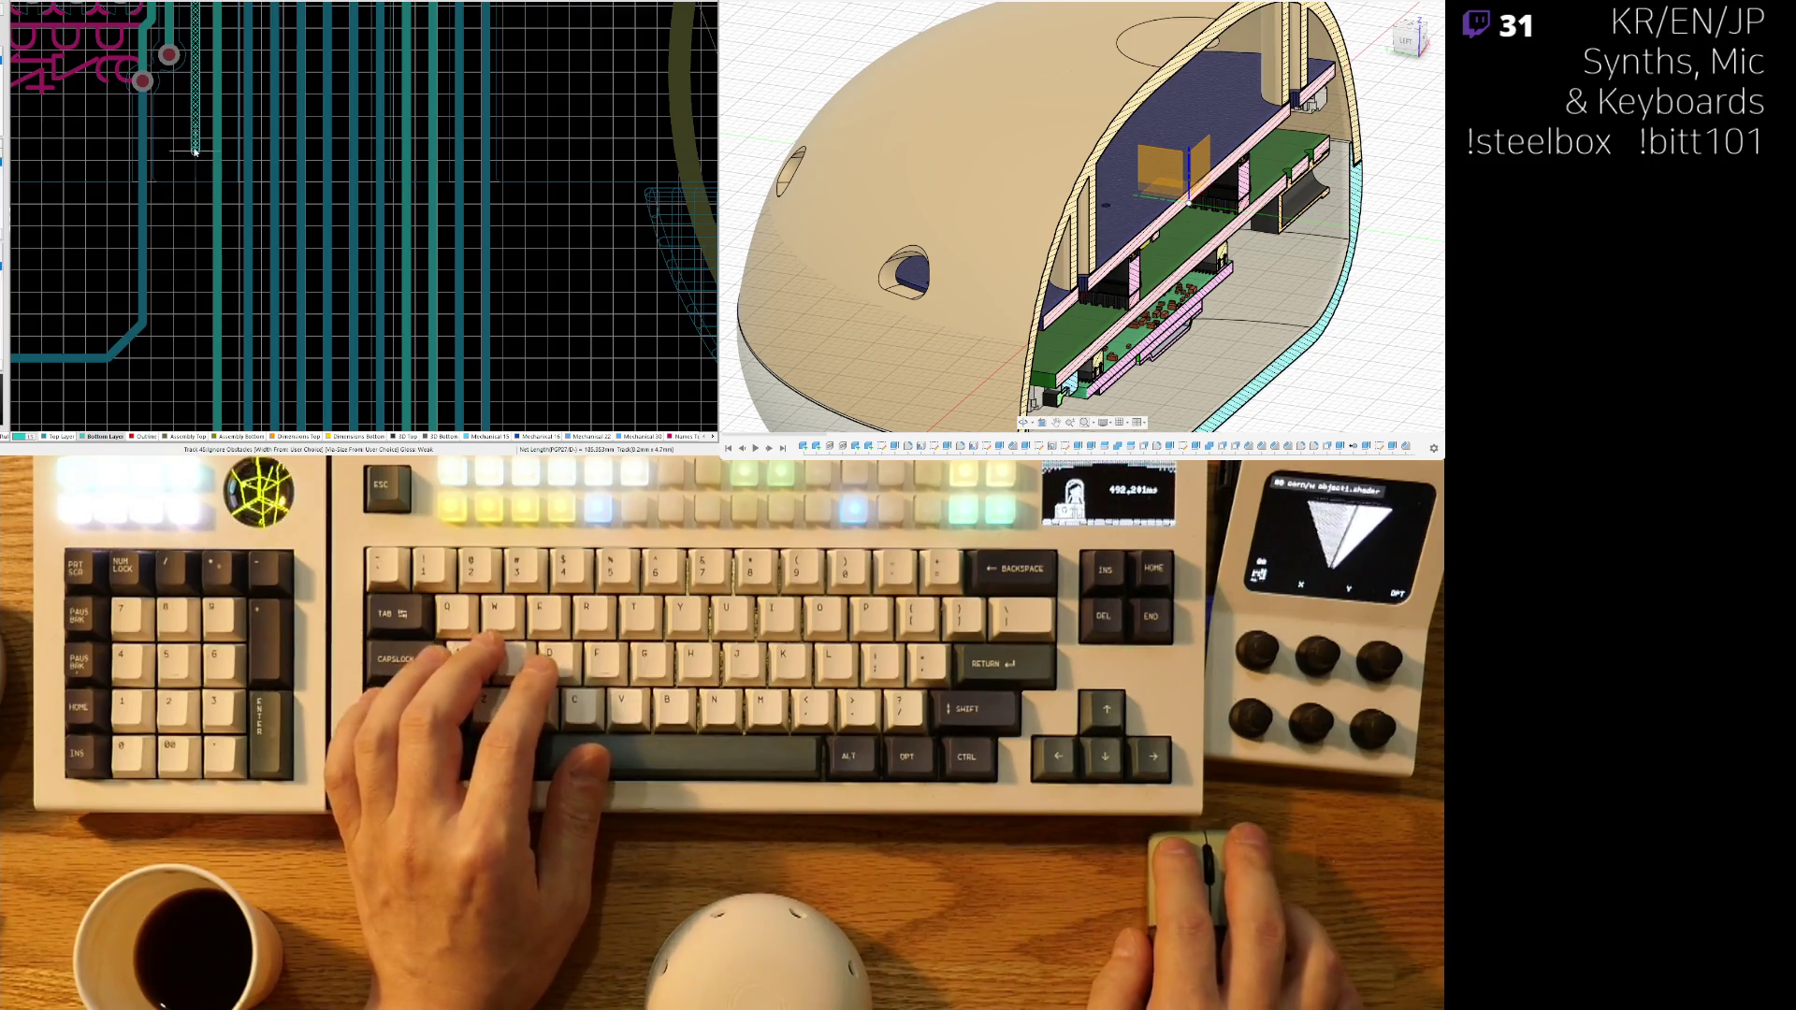
{"action": "left_click", "coordinate": [187, 363]}
{"action": "scroll", "coordinate": [188, 365], "scroll_direction": "down", "scroll_amount": 4}
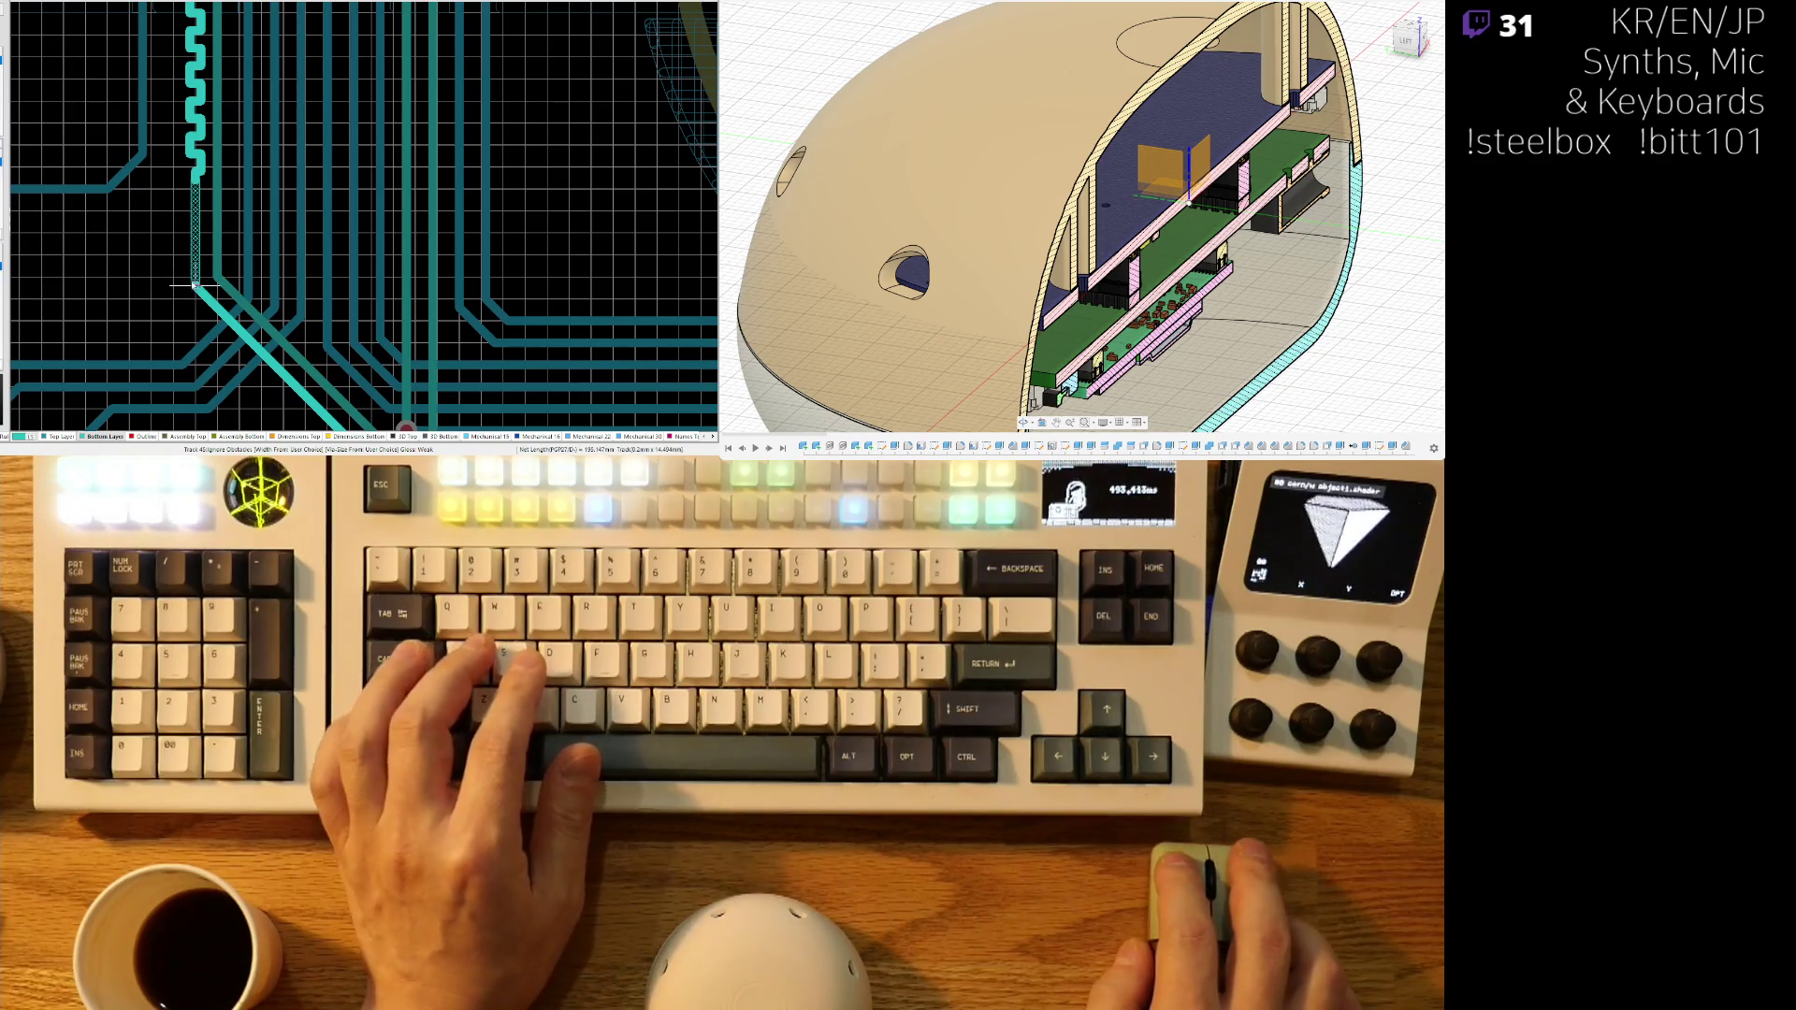
{"action": "right_click", "coordinate": [173, 286]}
{"action": "scroll", "coordinate": [143, 281], "scroll_direction": "up", "scroll_amount": 1}
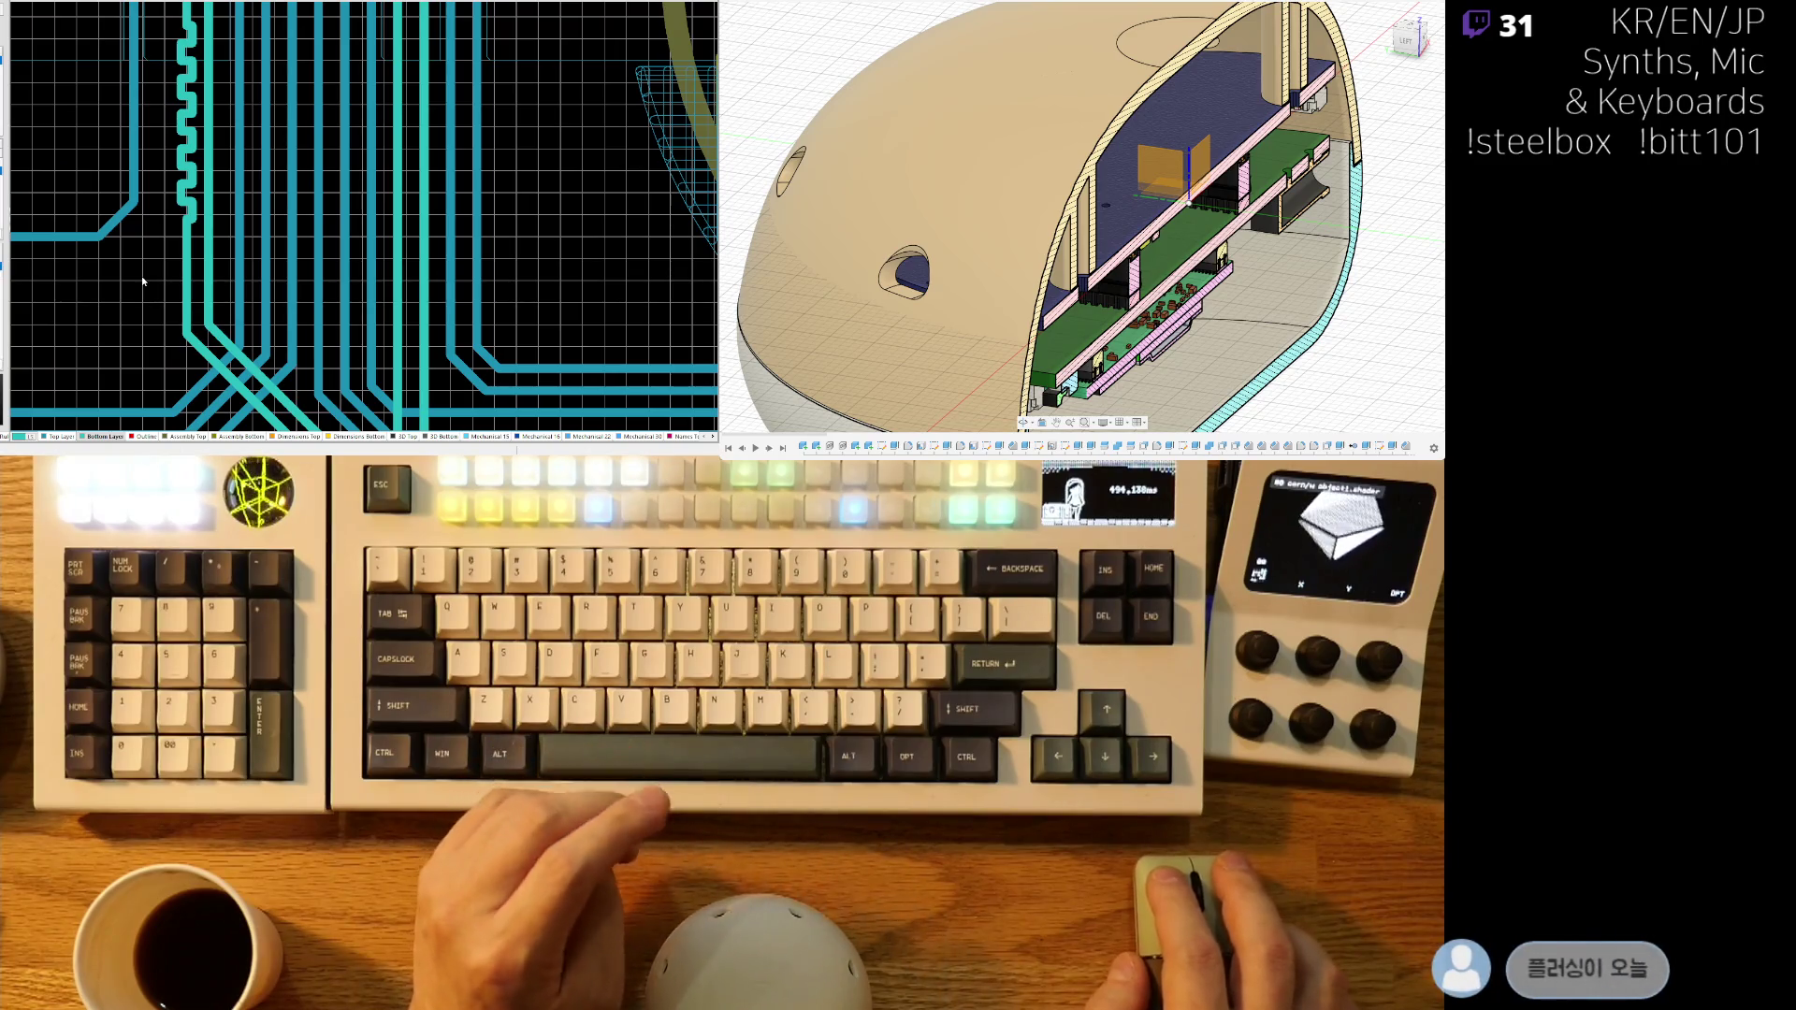
{"action": "scroll", "coordinate": [213, 283], "scroll_direction": "up", "scroll_amount": 2, "text": "ctrl"}
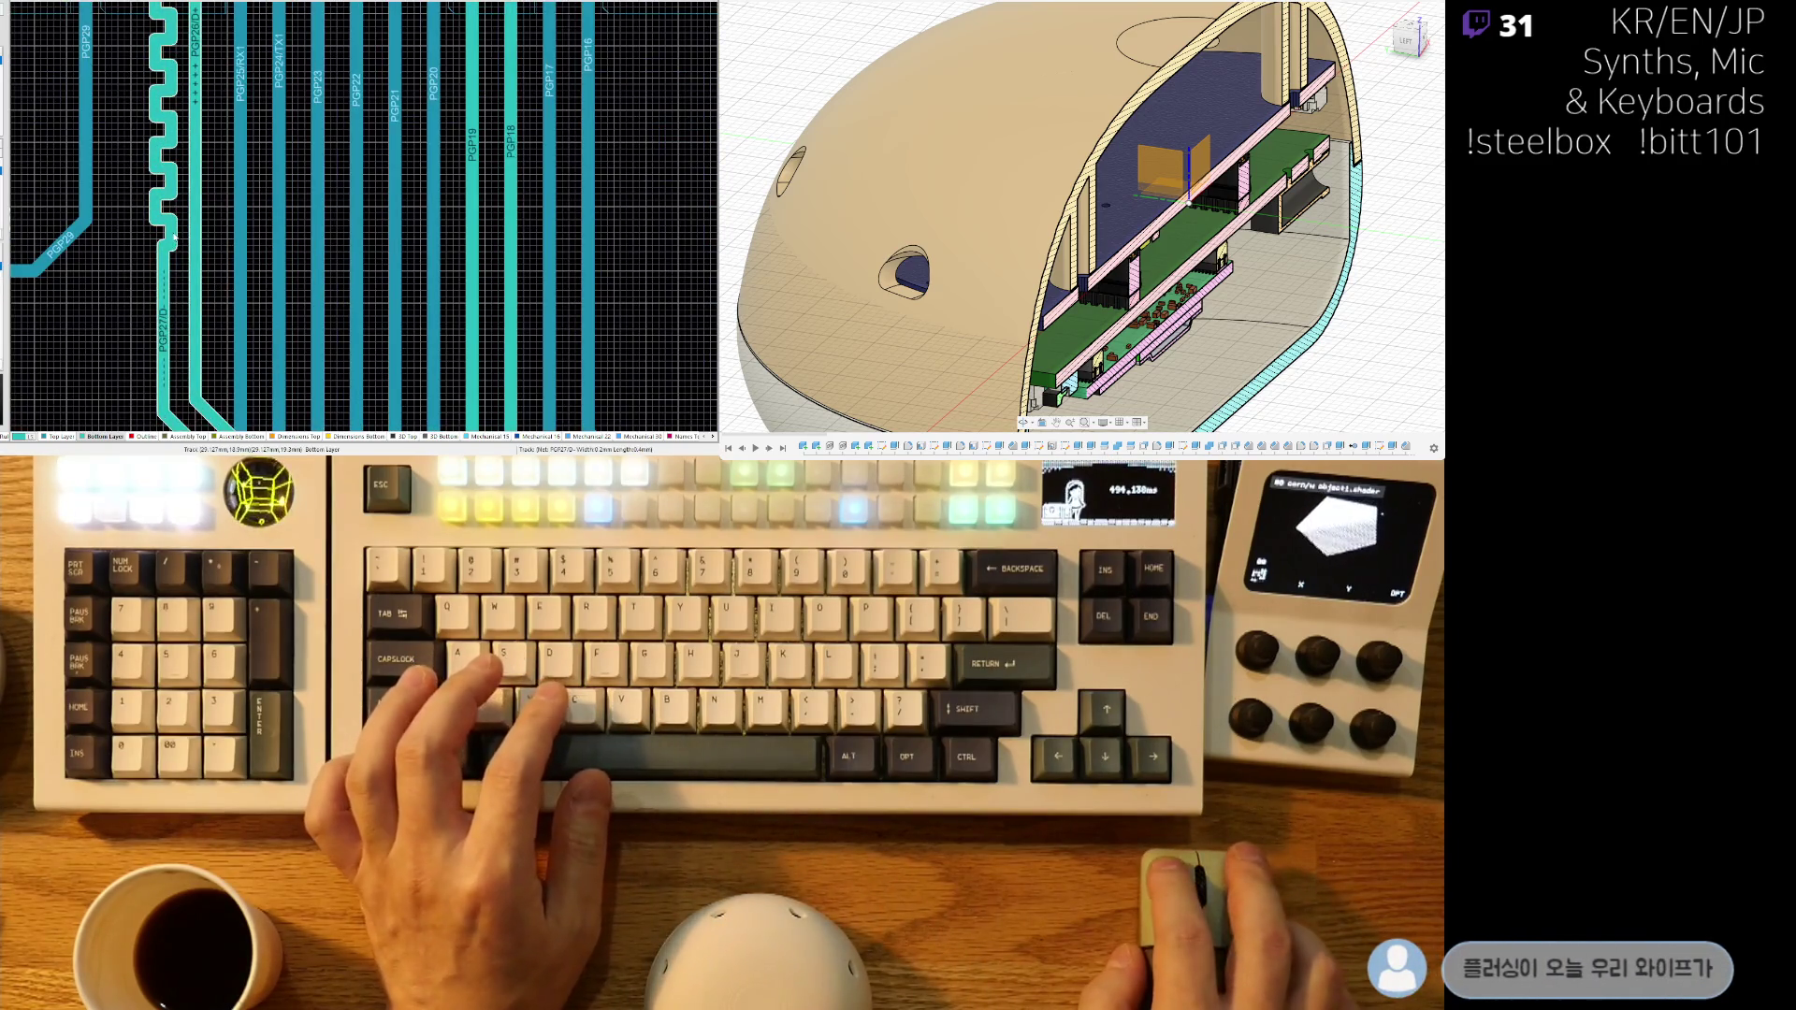
{"action": "right_click_drag", "start_coordinate": [174, 237], "coordinate": [166, 256]}
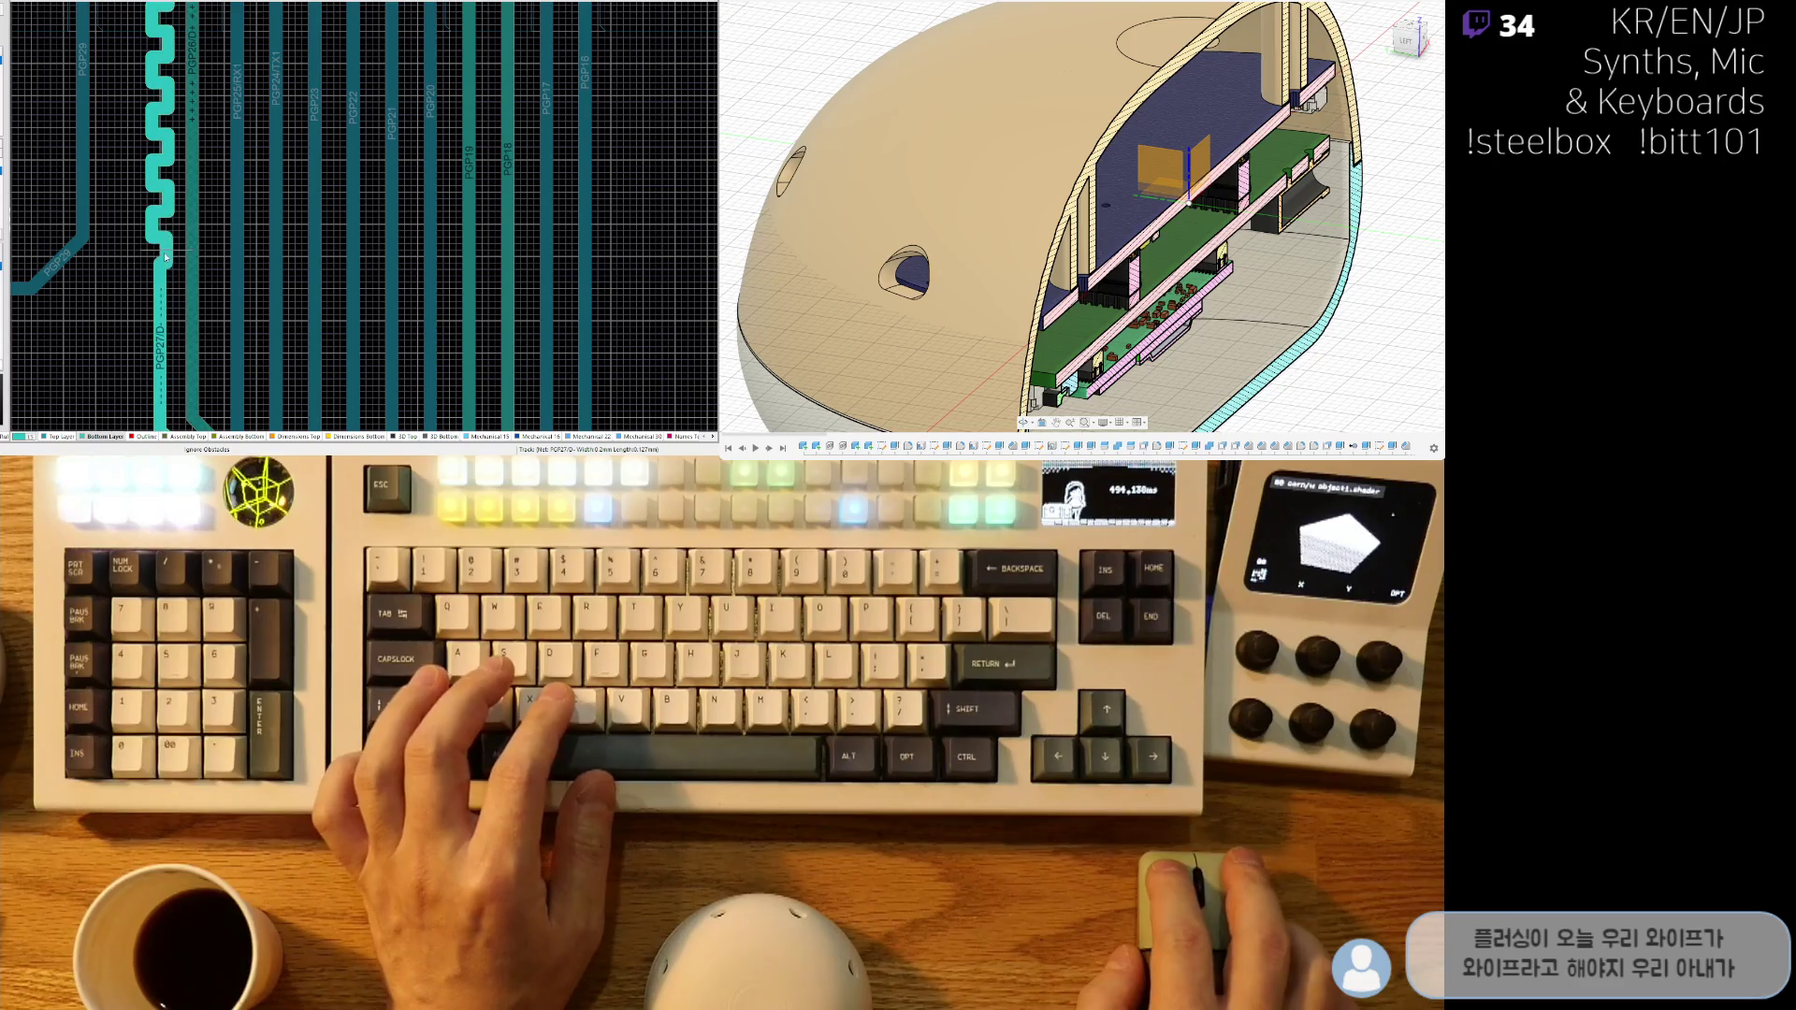
{"action": "scroll", "coordinate": [162, 253], "scroll_direction": "up", "scroll_amount": 2, "text": "ctrl"}
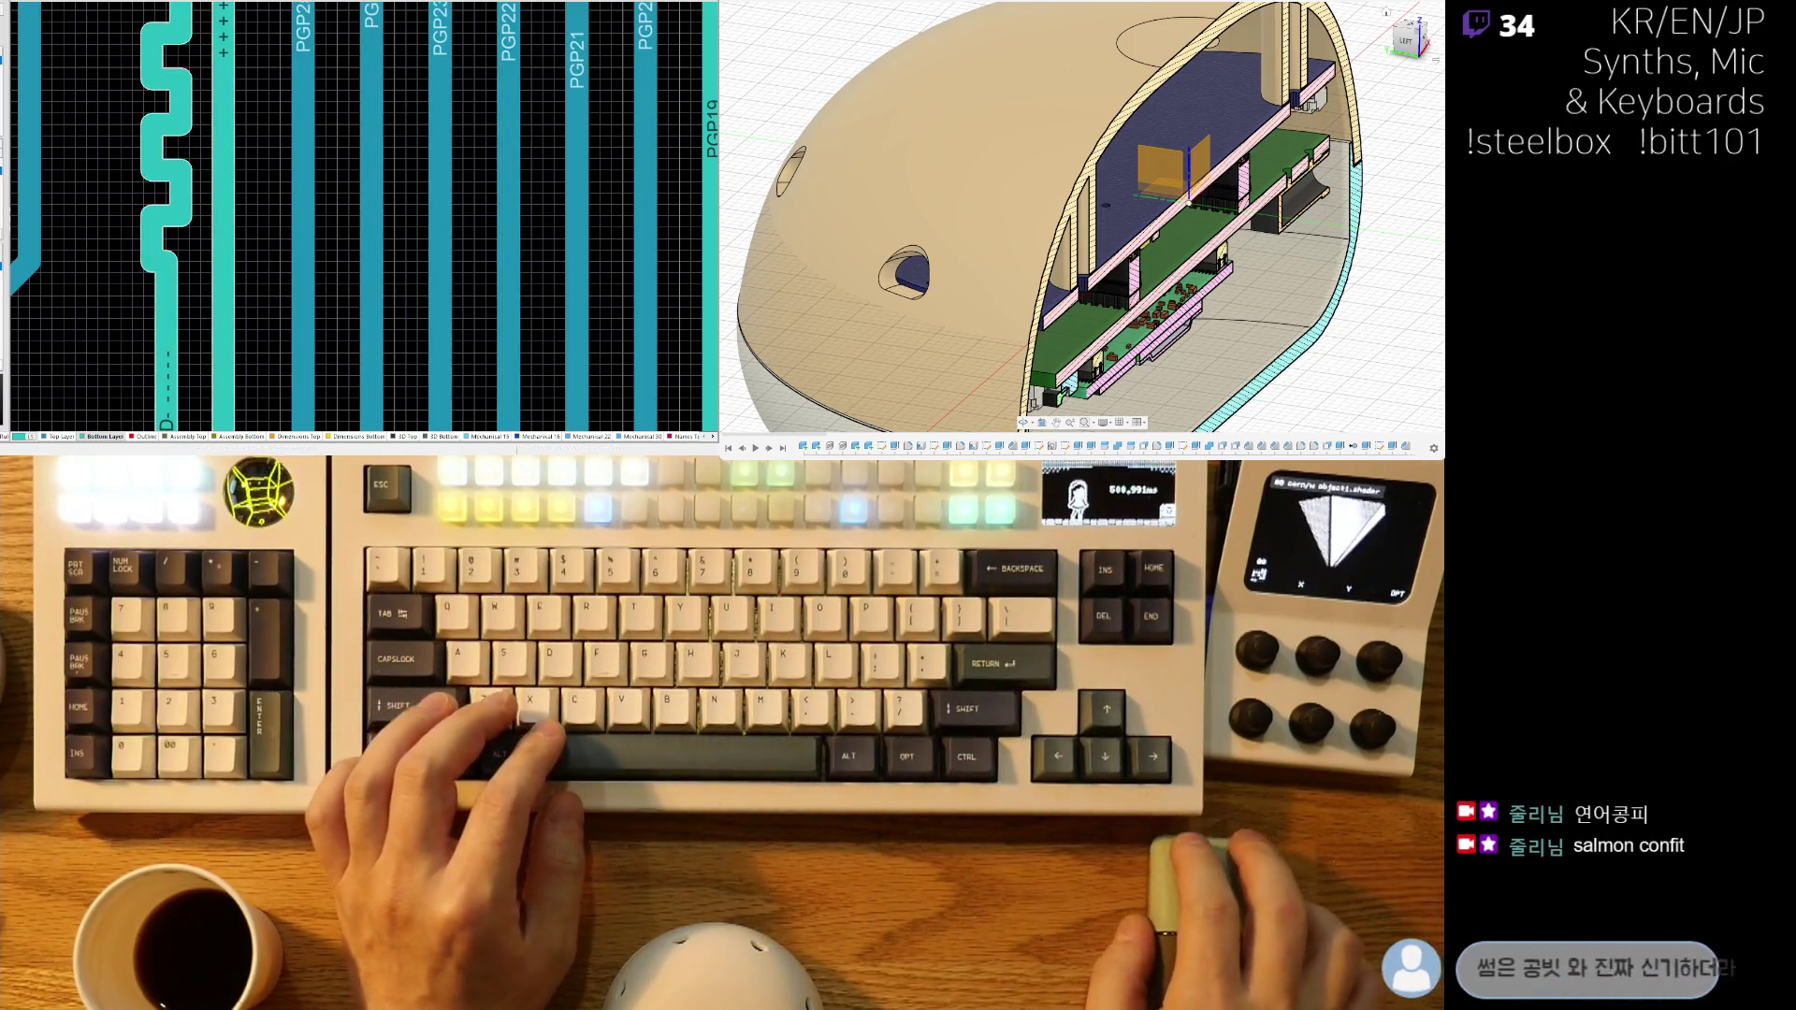
- Pick up the PGP27/D- meander and reroute its top section
{"action": "right_click_drag", "start_coordinate": [204, 253], "coordinate": [219, 253]}
{"action": "scroll", "coordinate": [220, 252], "scroll_direction": "down", "scroll_amount": 1}
{"action": "left_click", "coordinate": [203, 300]}
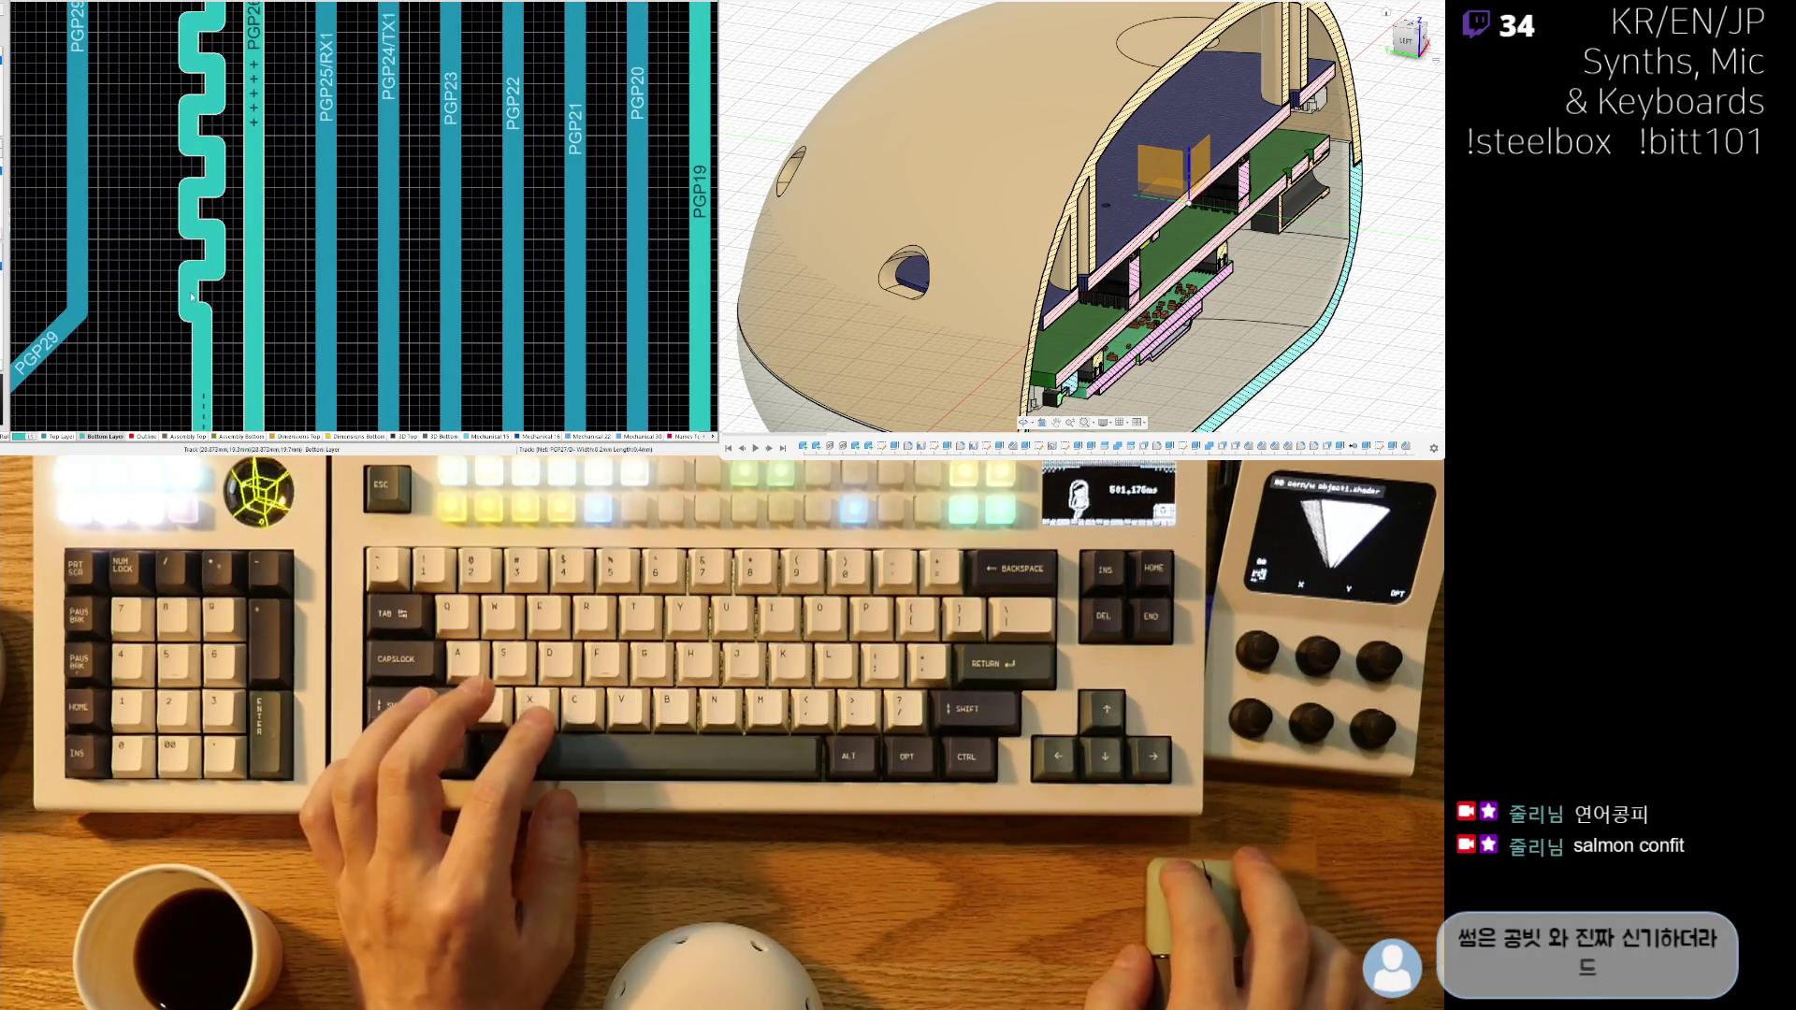
{"action": "left_click", "coordinate": [206, 256]}
{"action": "scroll", "coordinate": [206, 255], "scroll_direction": "up", "scroll_amount": 3}
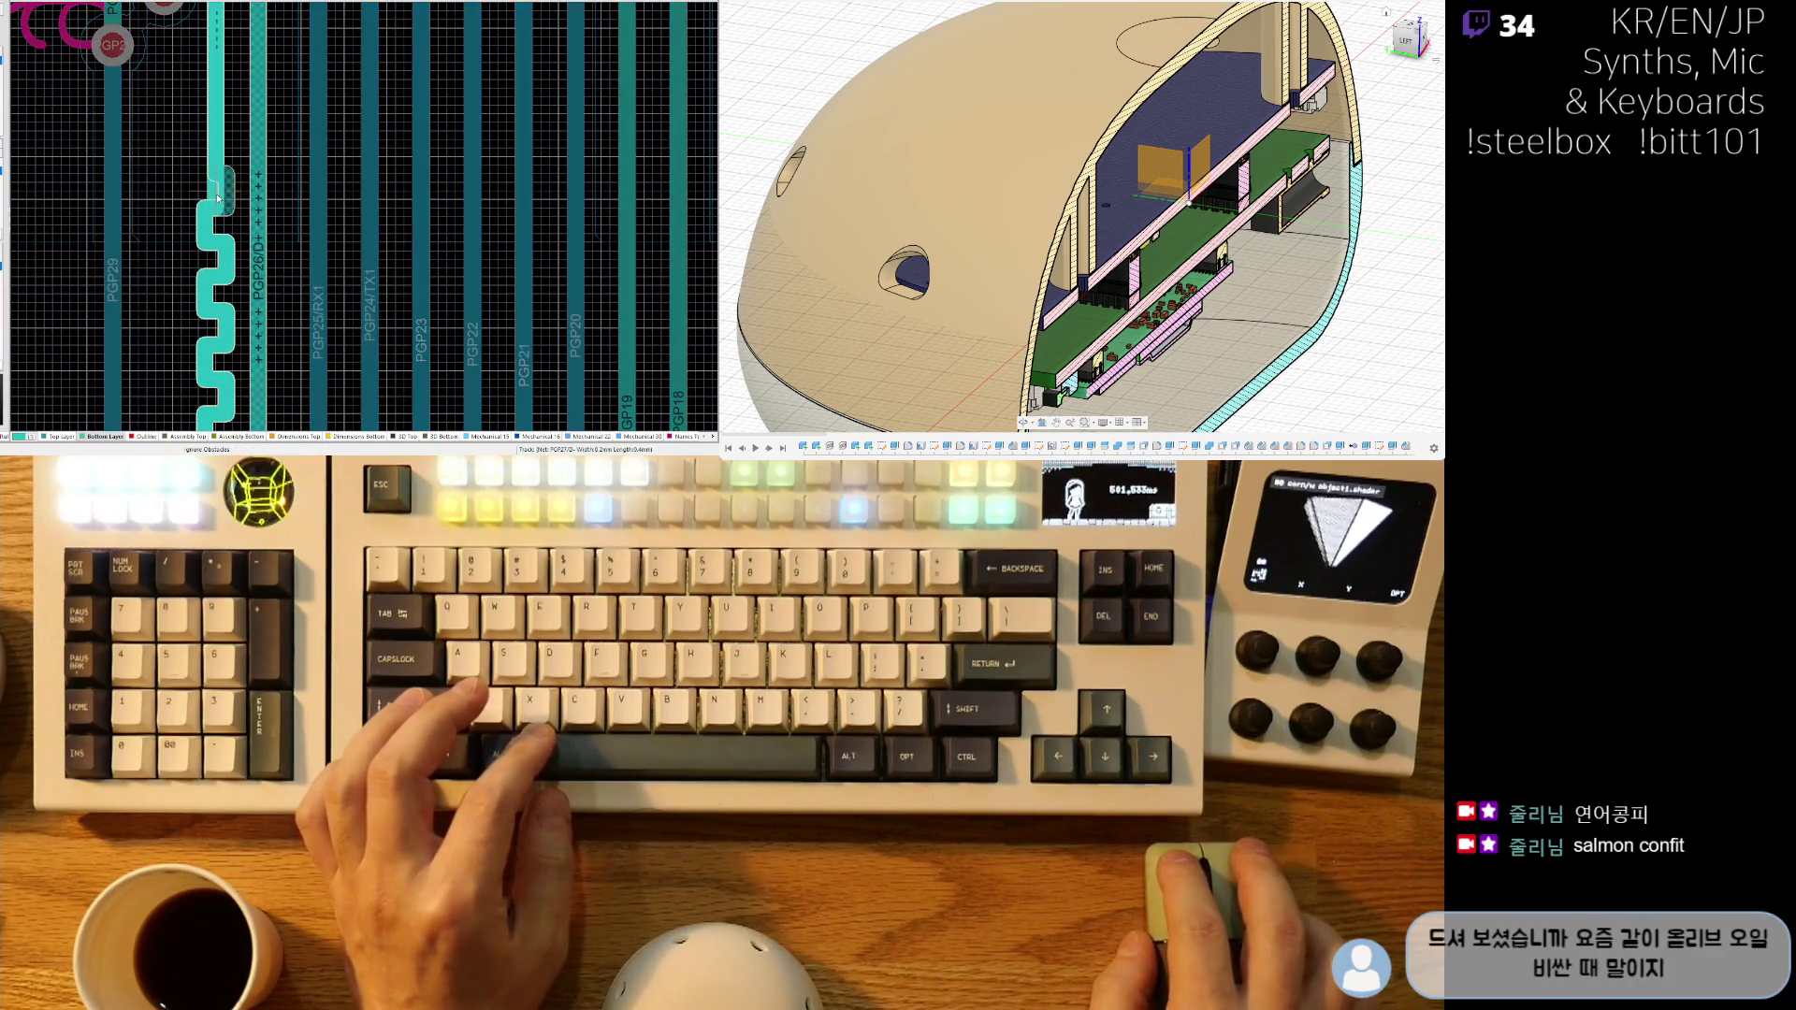
{"action": "left_click", "coordinate": [194, 239]}
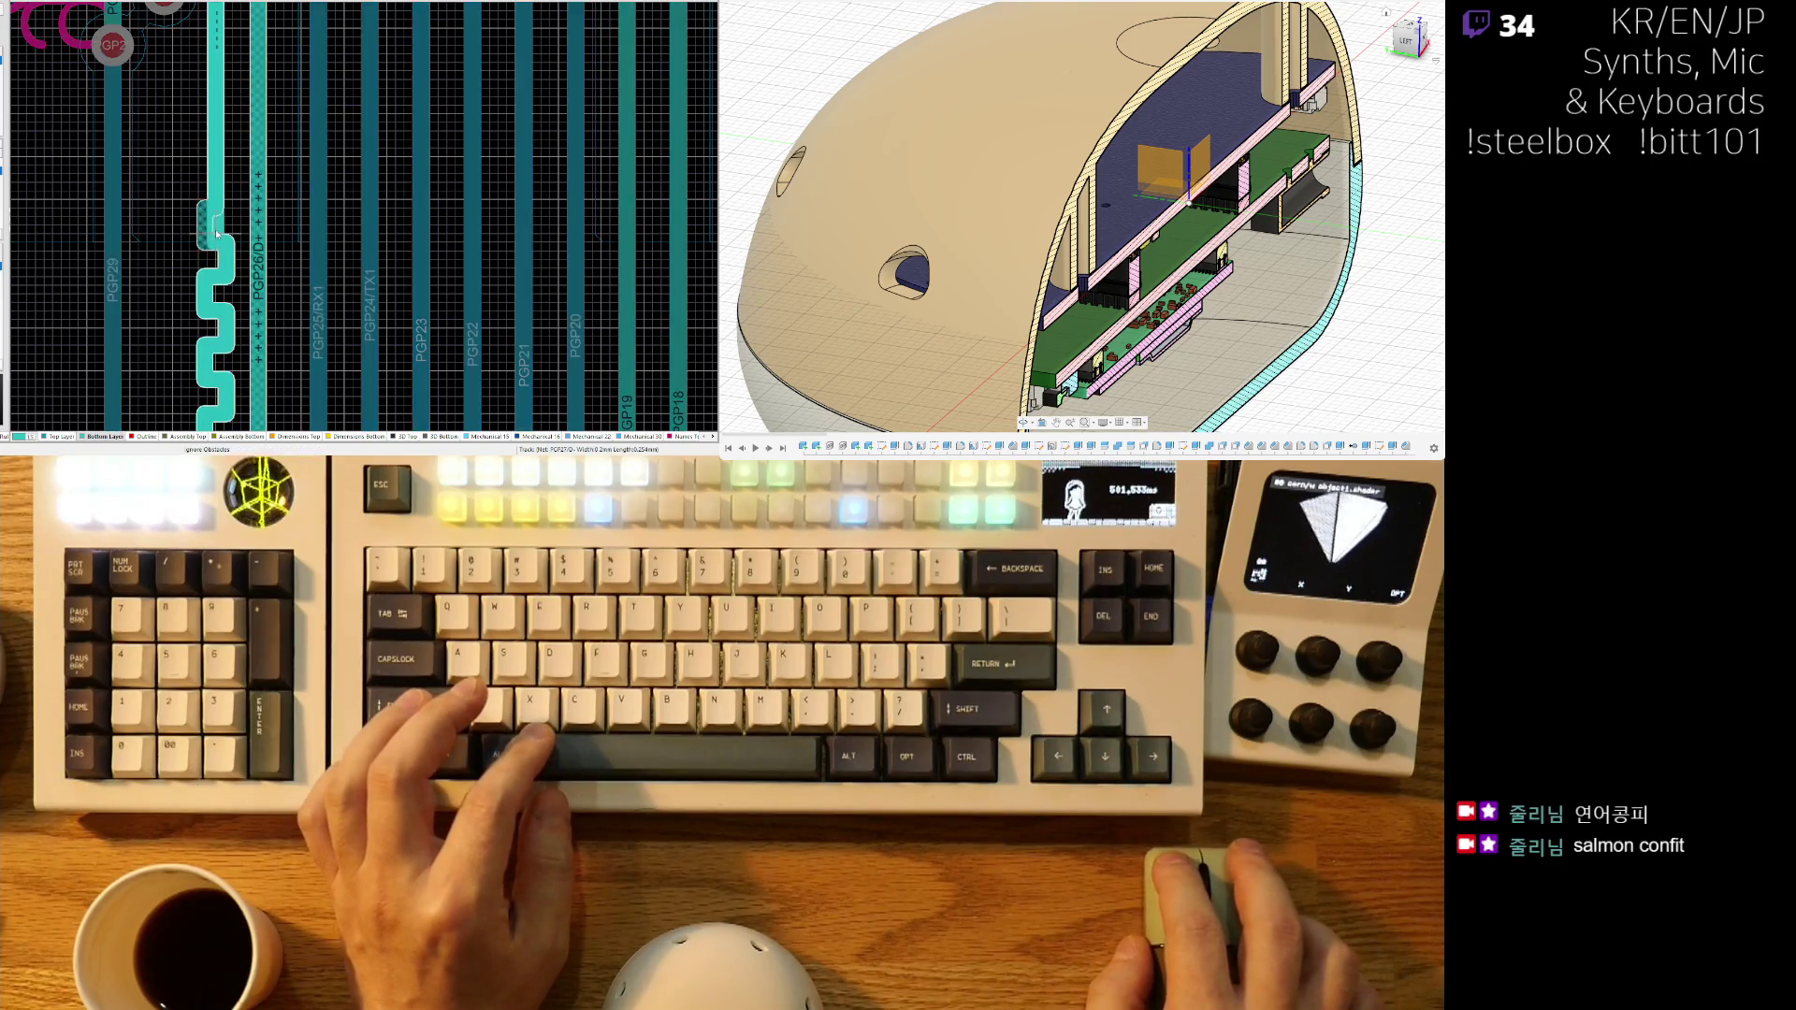
{"action": "scroll", "coordinate": [194, 239], "scroll_direction": "up", "scroll_amount": 3, "text": "ctrl"}
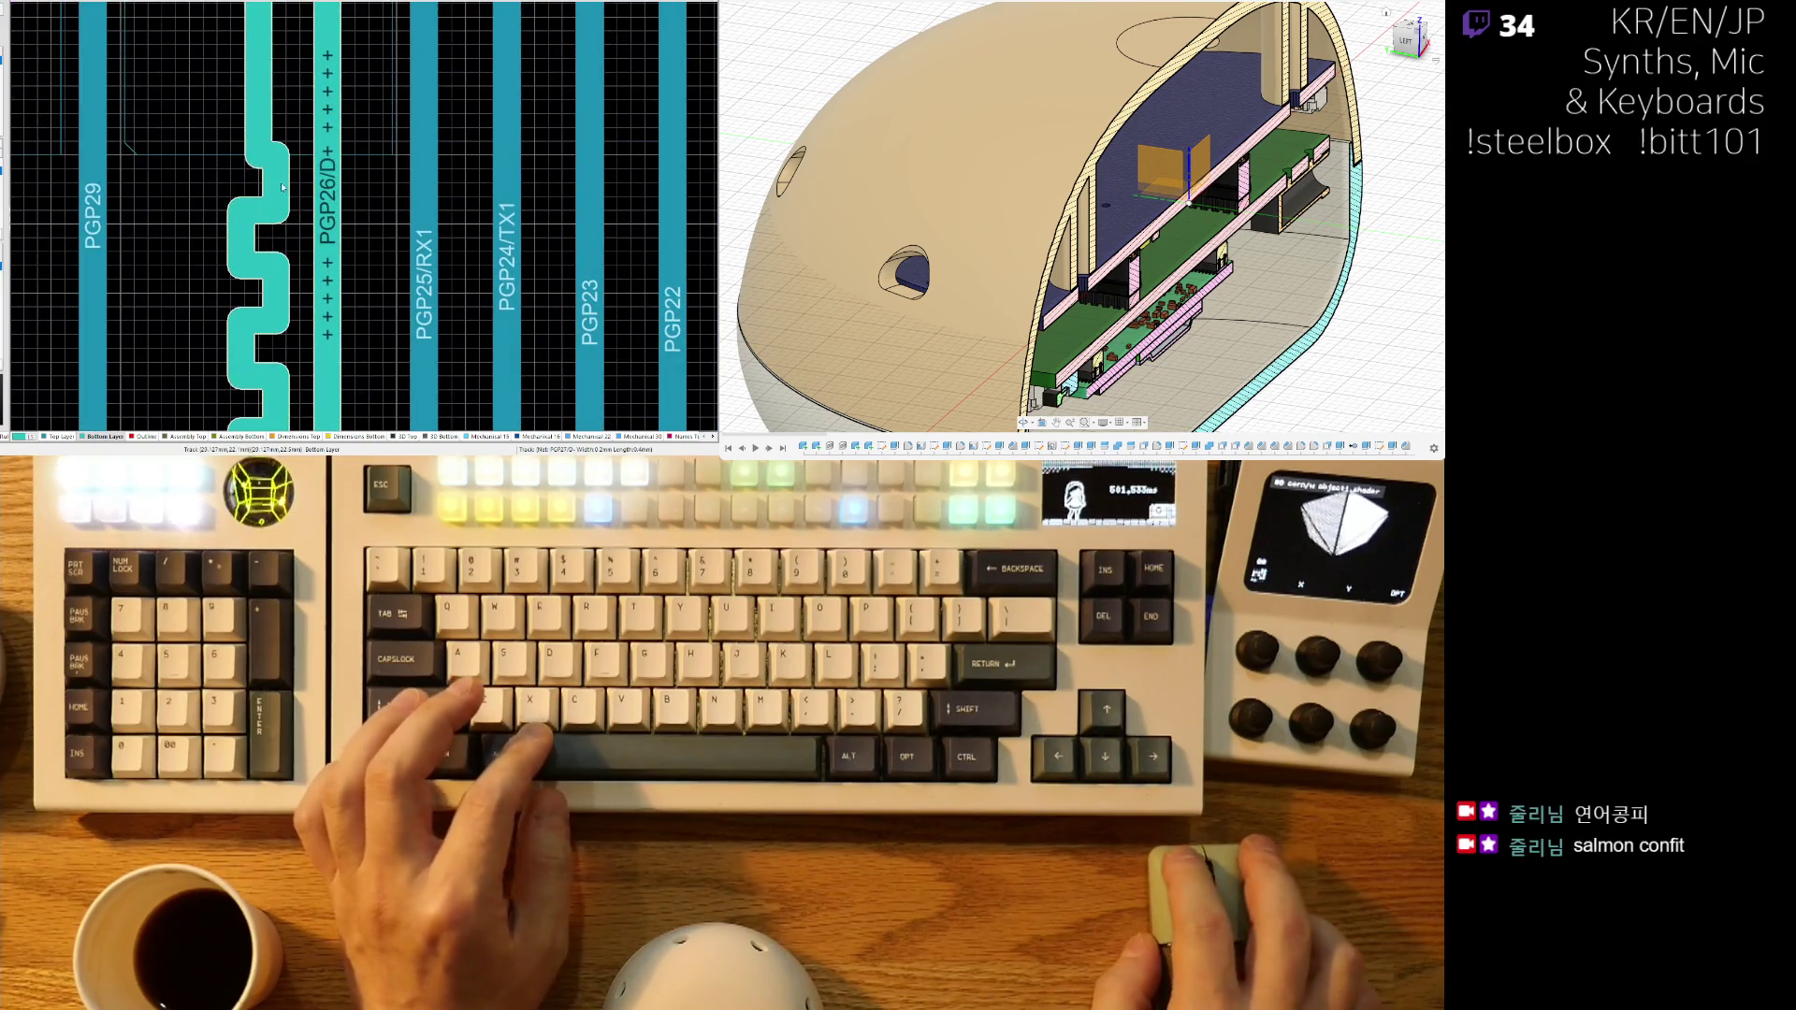
- Reshape the meander's upper bulge and lower segments
{"action": "left_click_drag", "start_coordinate": [273, 184], "coordinate": [264, 187]}
{"action": "left_click_drag", "start_coordinate": [271, 295], "coordinate": [268, 301]}
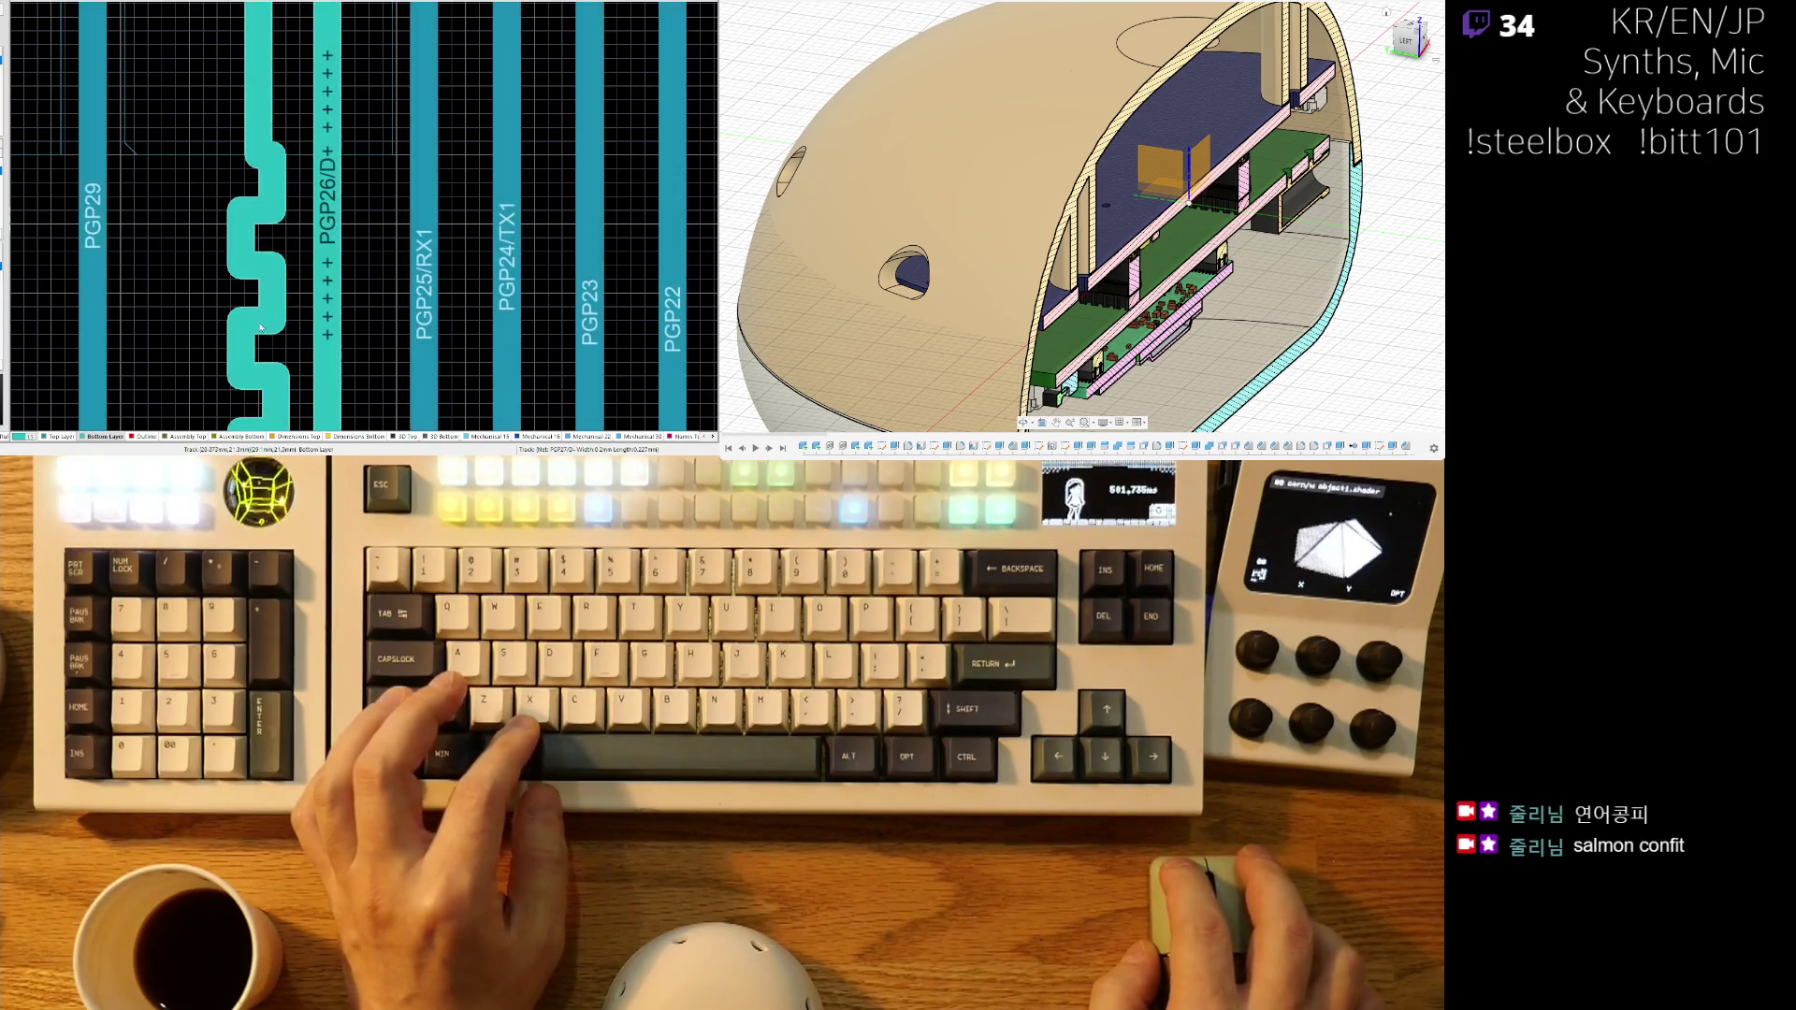
{"action": "right_click_drag", "start_coordinate": [283, 369], "coordinate": [270, 296]}
{"action": "left_click_drag", "start_coordinate": [271, 329], "coordinate": [259, 340]}
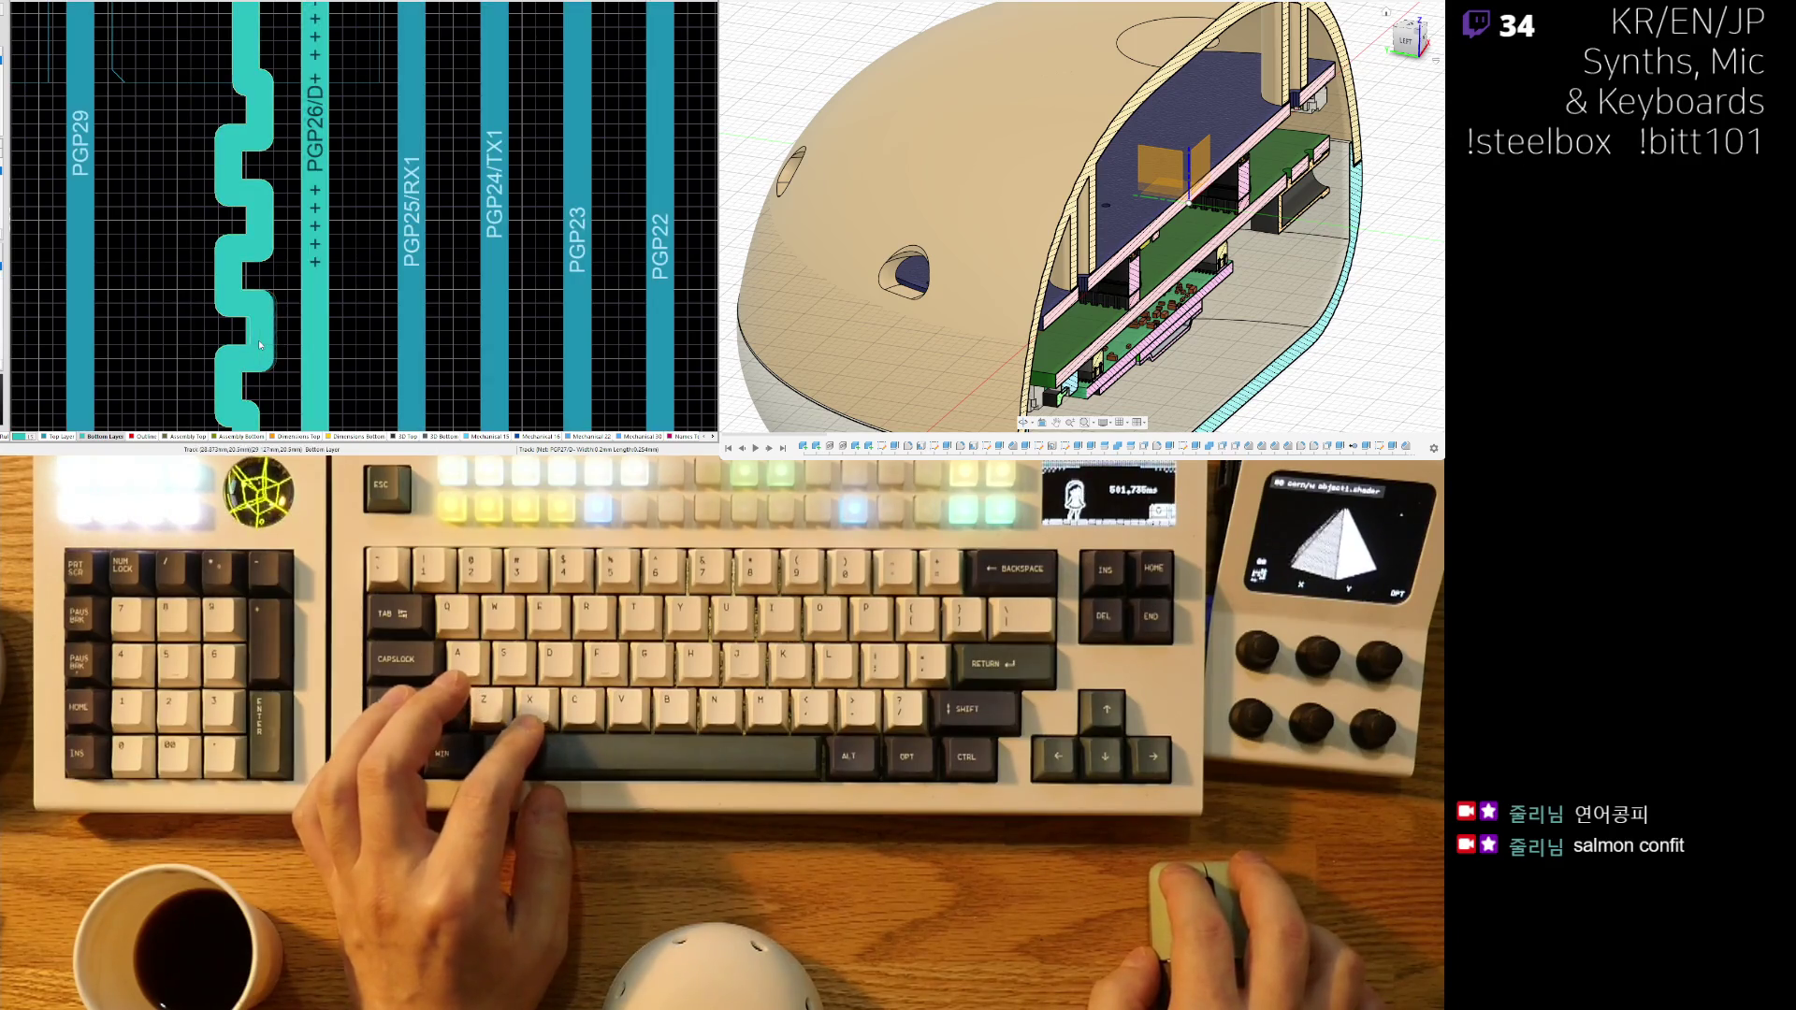
{"action": "right_click_drag", "start_coordinate": [245, 357], "coordinate": [263, 244]}
{"action": "left_click_drag", "start_coordinate": [268, 281], "coordinate": [265, 286]}
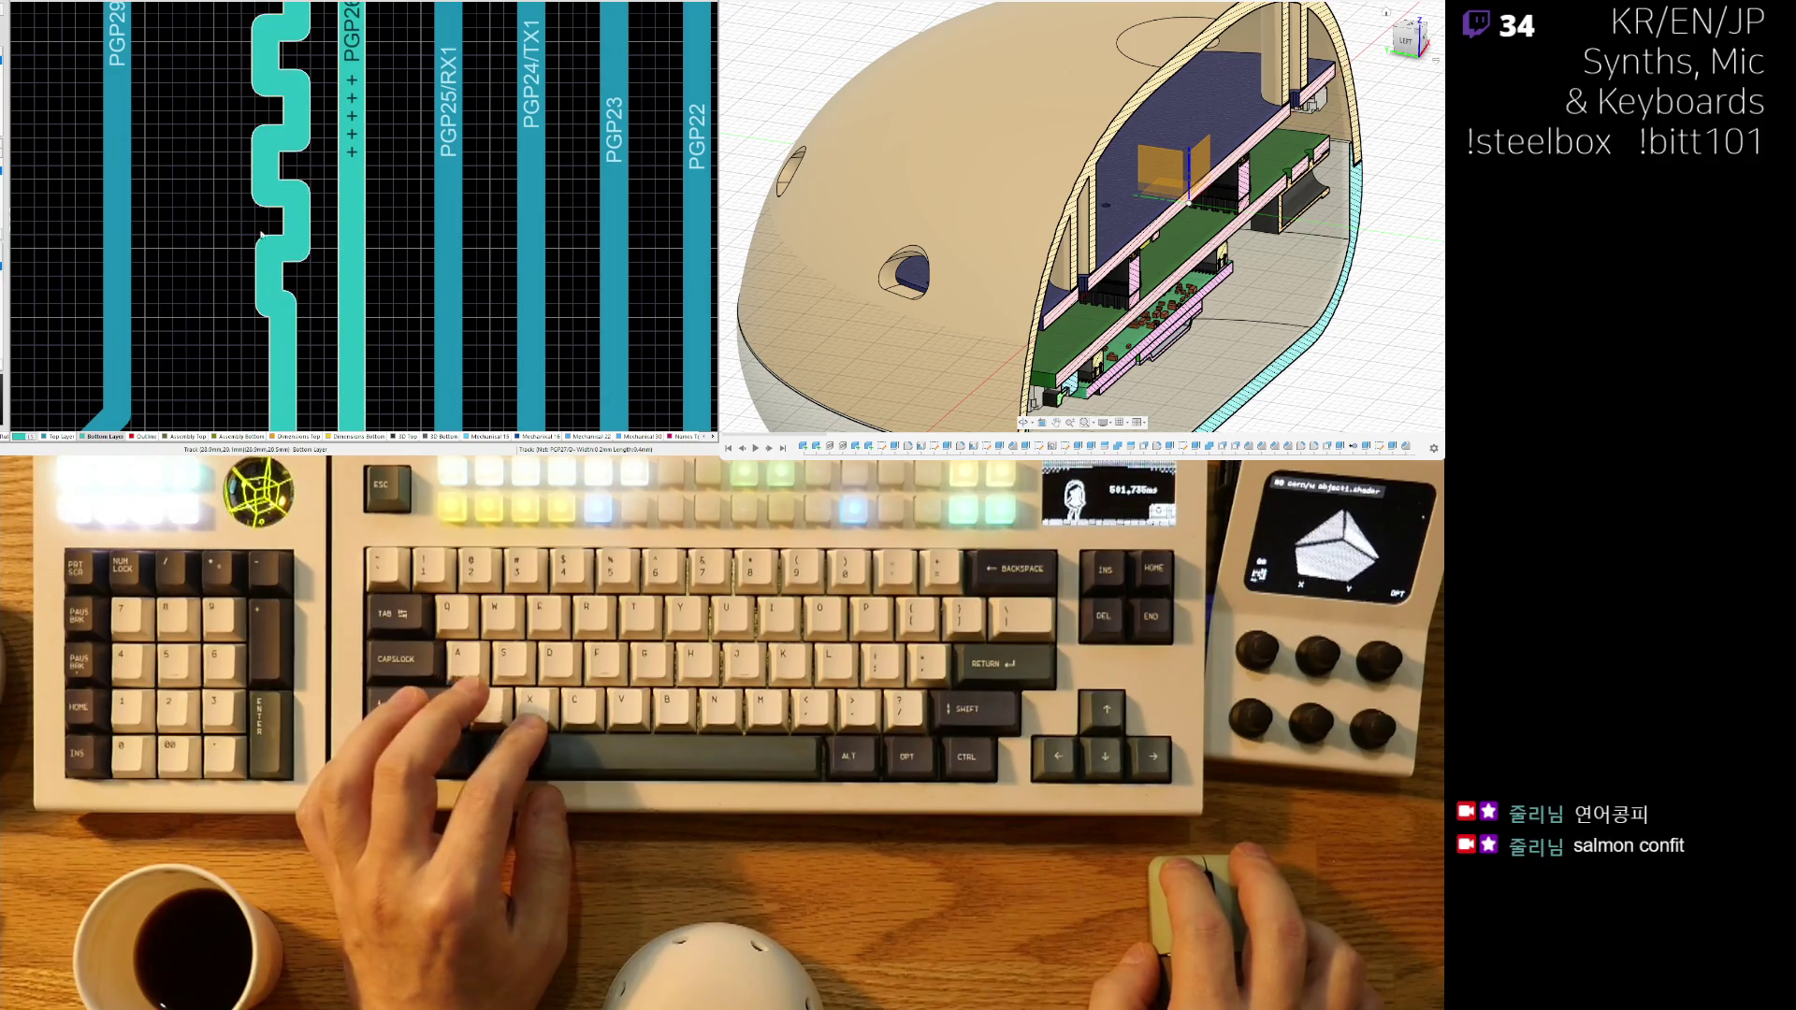
- Adjust the remaining PGP27/D- bumps into a compact serpentine
{"action": "left_click_drag", "start_coordinate": [263, 171], "coordinate": [257, 164]}
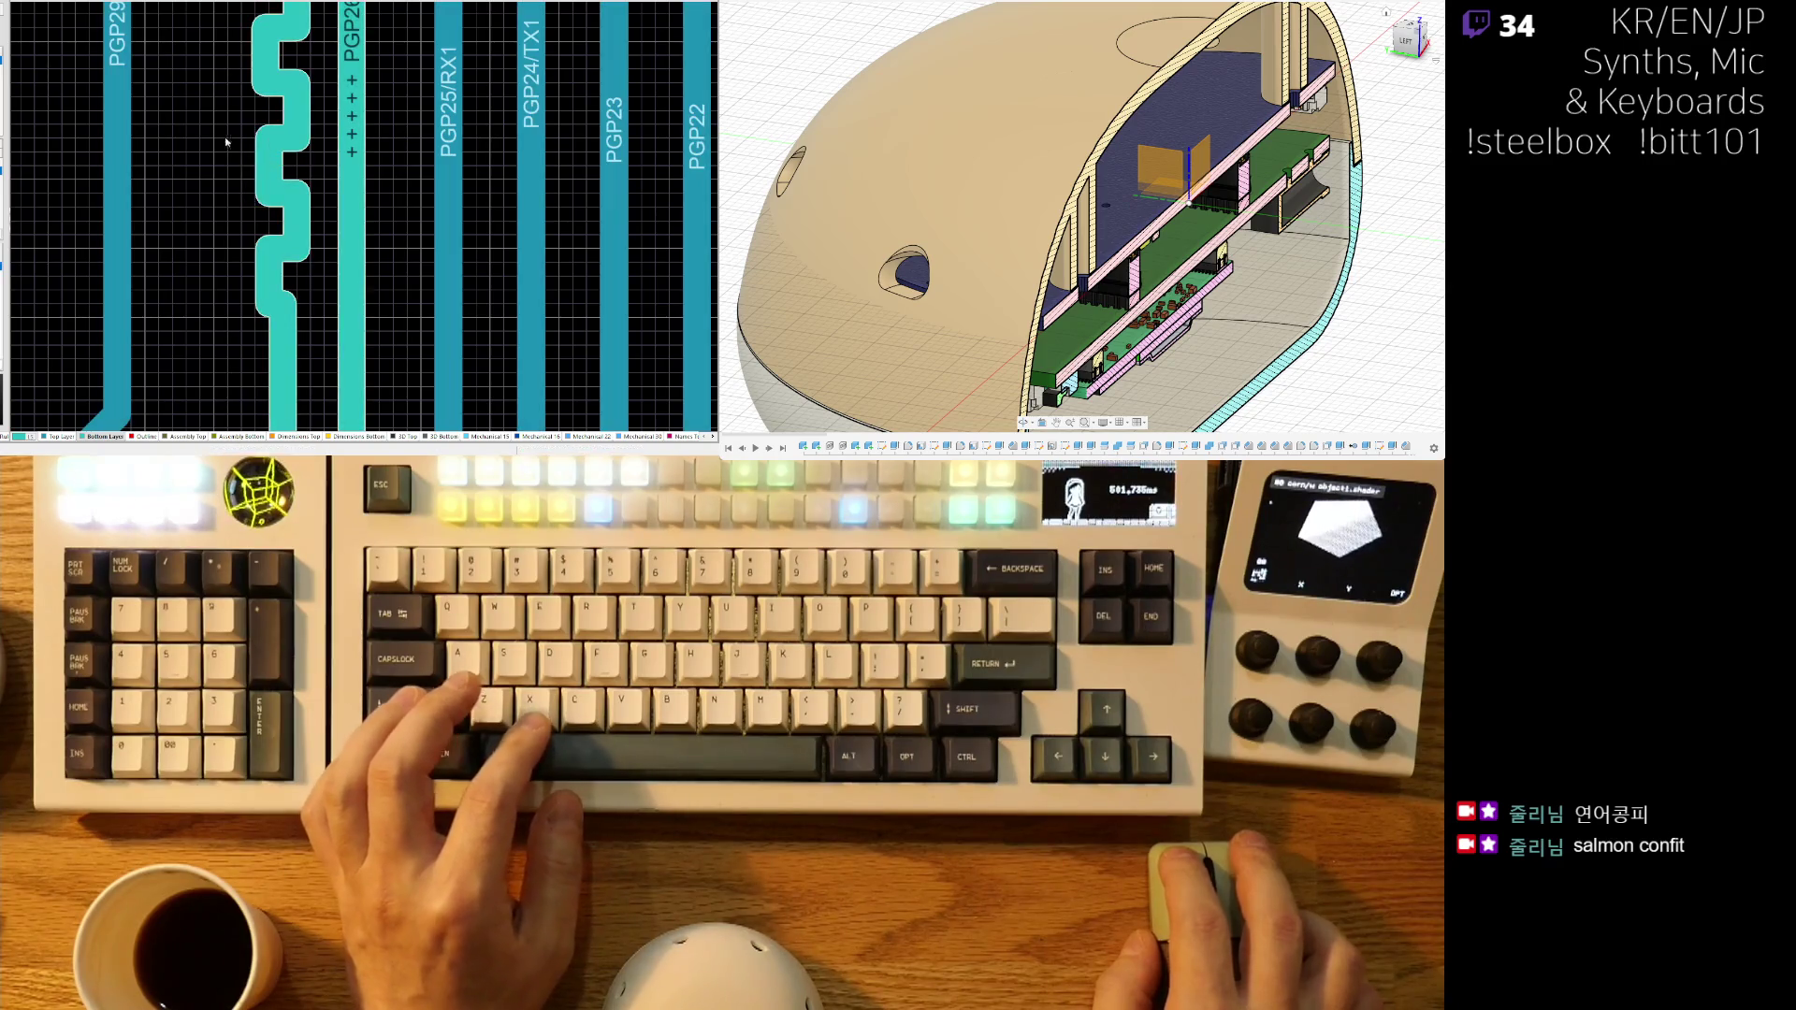
{"action": "right_click_drag", "start_coordinate": [258, 164], "coordinate": [250, 236]}
{"action": "left_click_drag", "start_coordinate": [275, 140], "coordinate": [274, 140]}
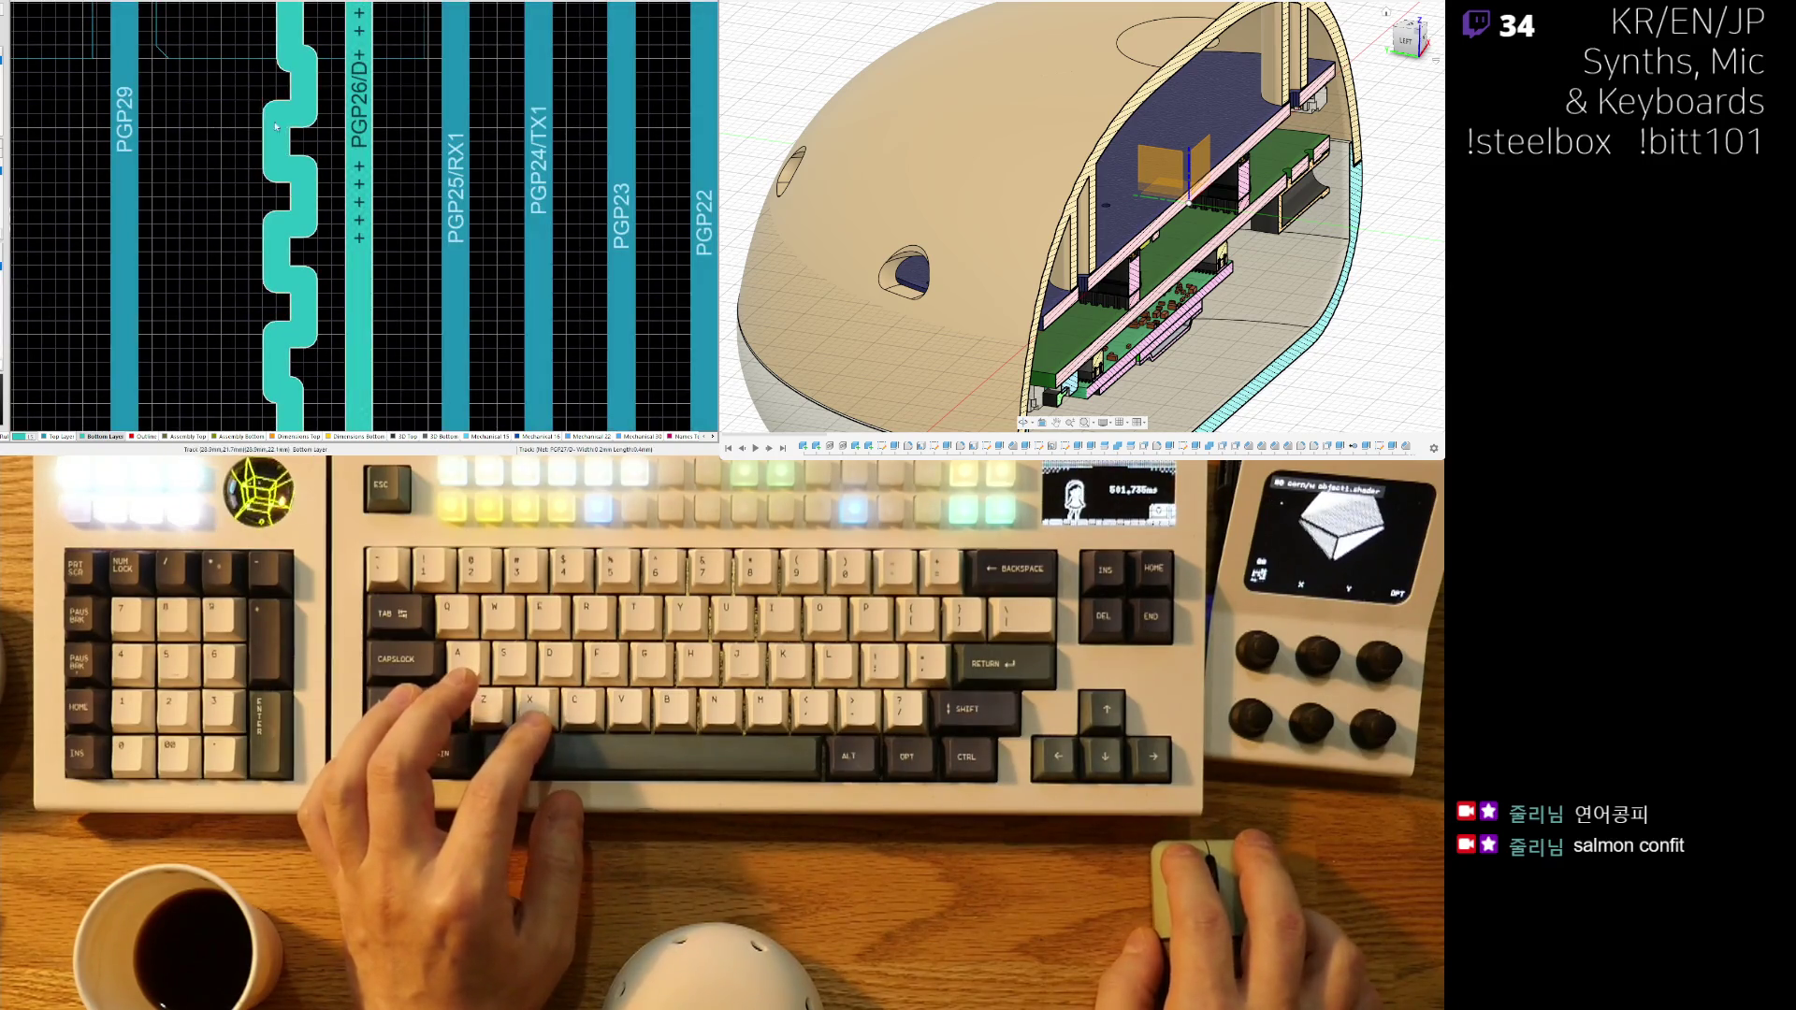
{"action": "right_click_drag", "start_coordinate": [245, 94], "coordinate": [241, 165]}
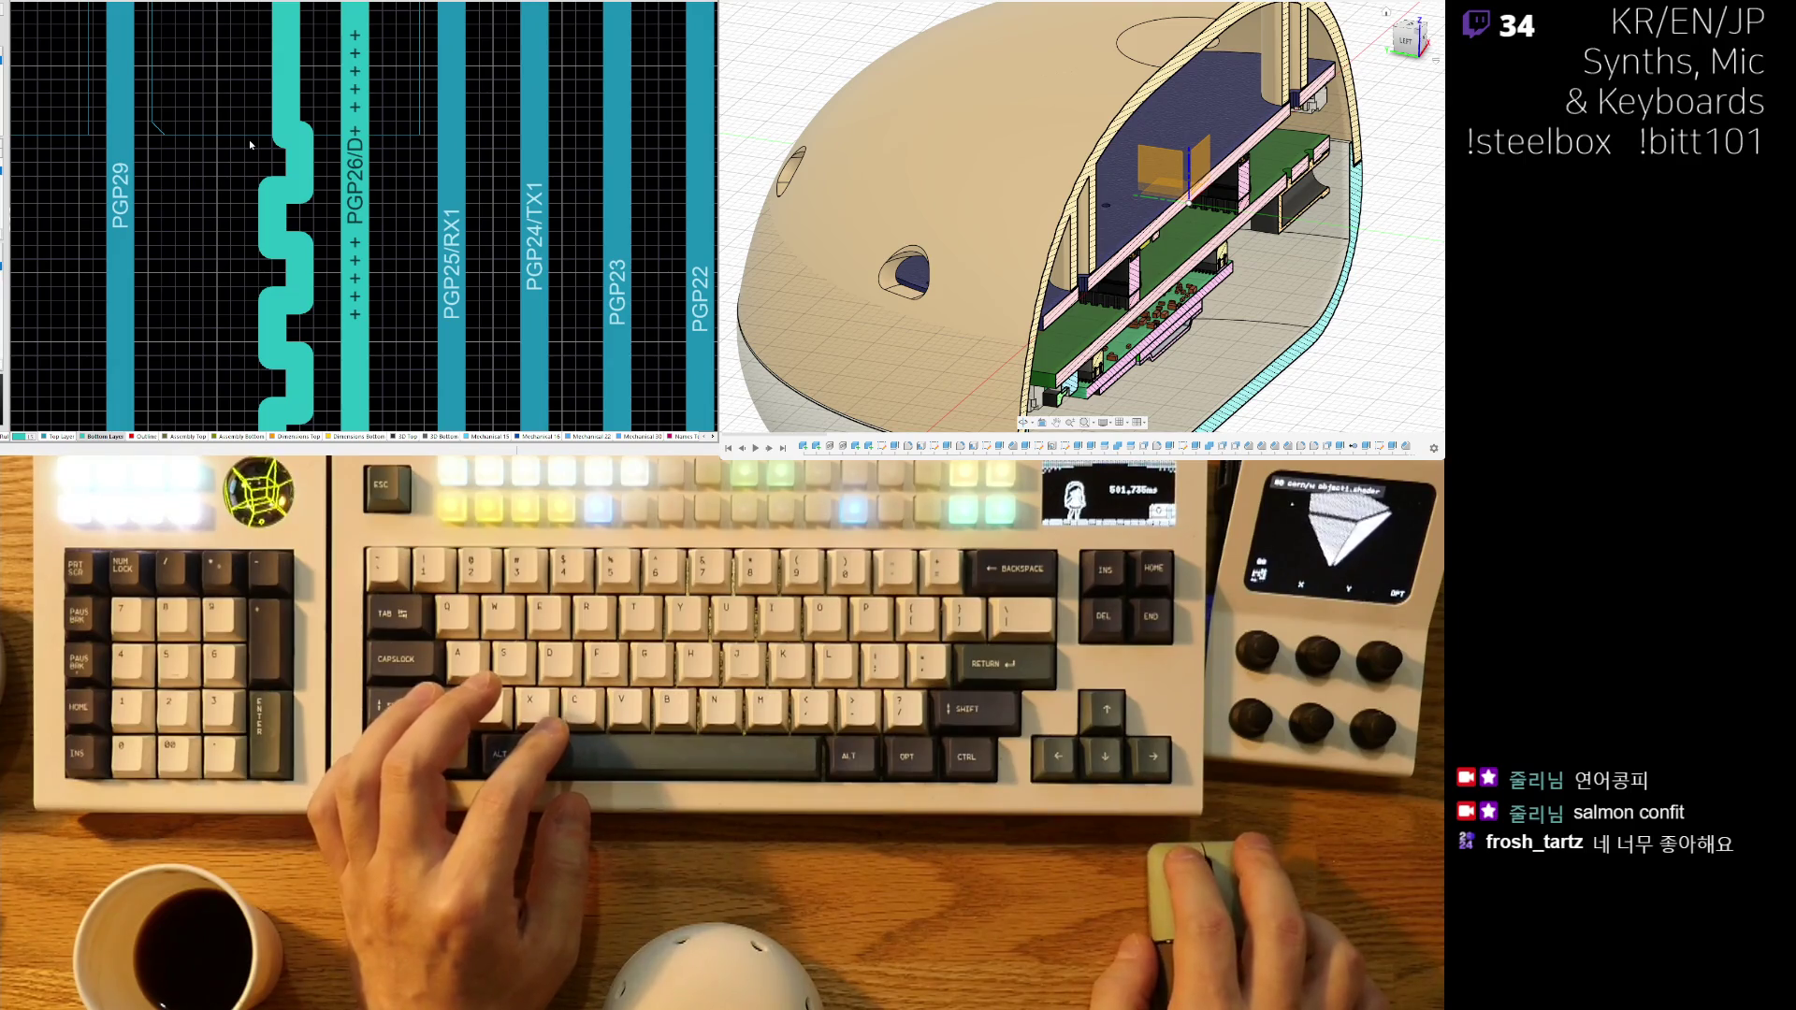
{"action": "left_click_drag", "start_coordinate": [293, 173], "coordinate": [291, 174]}
{"action": "scroll", "coordinate": [259, 265], "scroll_direction": "down", "scroll_amount": 2, "text": "ctrl"}
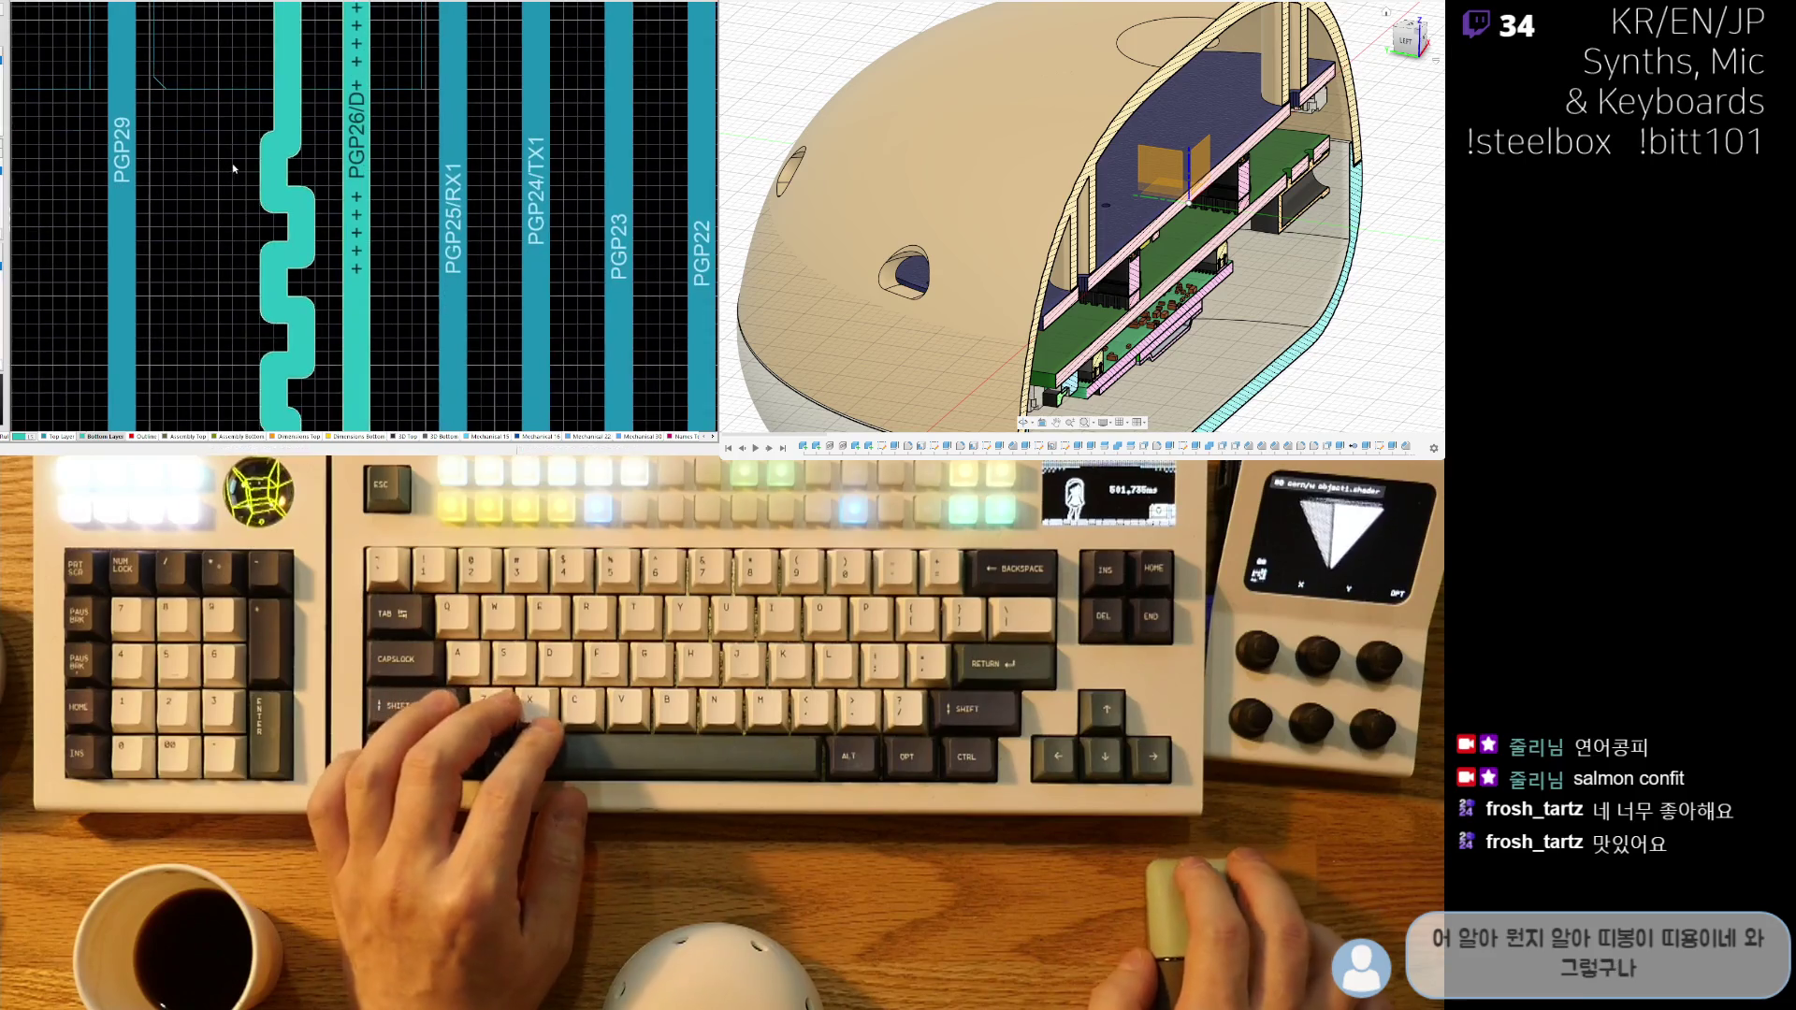
{"action": "scroll", "coordinate": [259, 166], "scroll_direction": "down", "scroll_amount": 3, "text": "ctrl"}
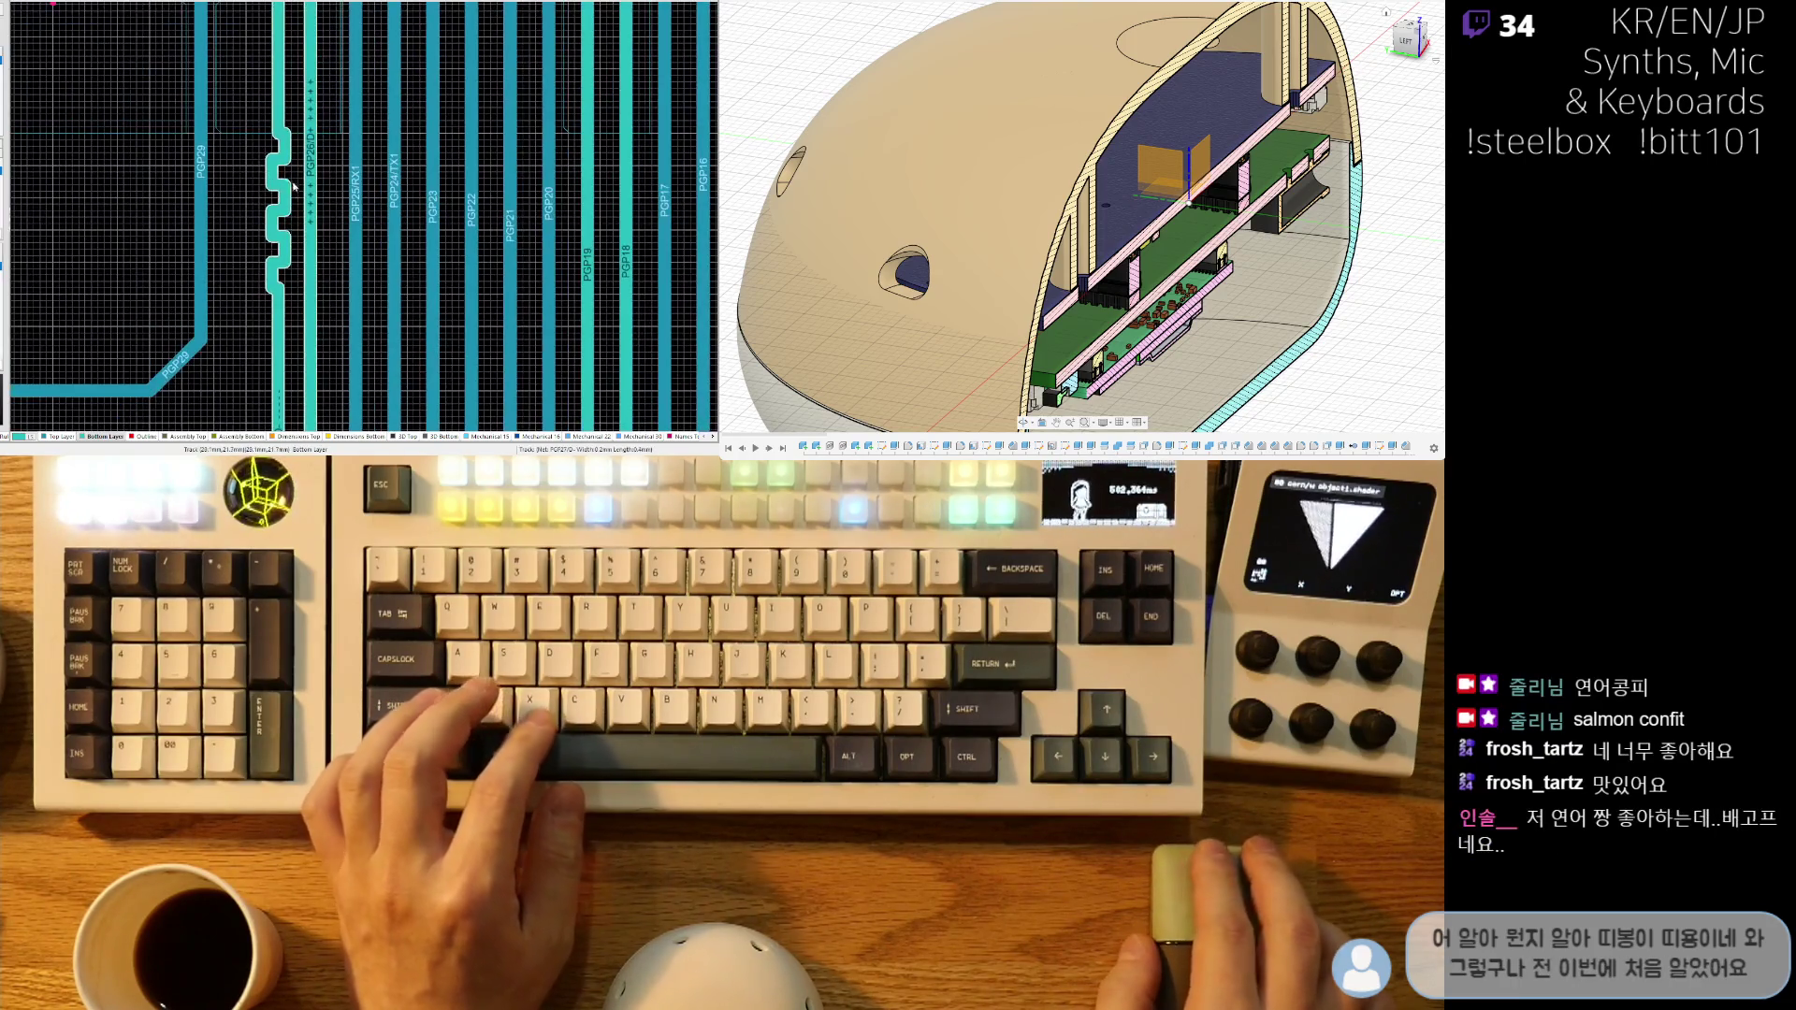
{"action": "scroll", "coordinate": [284, 211], "scroll_direction": "up", "scroll_amount": 3, "text": "ctrl"}
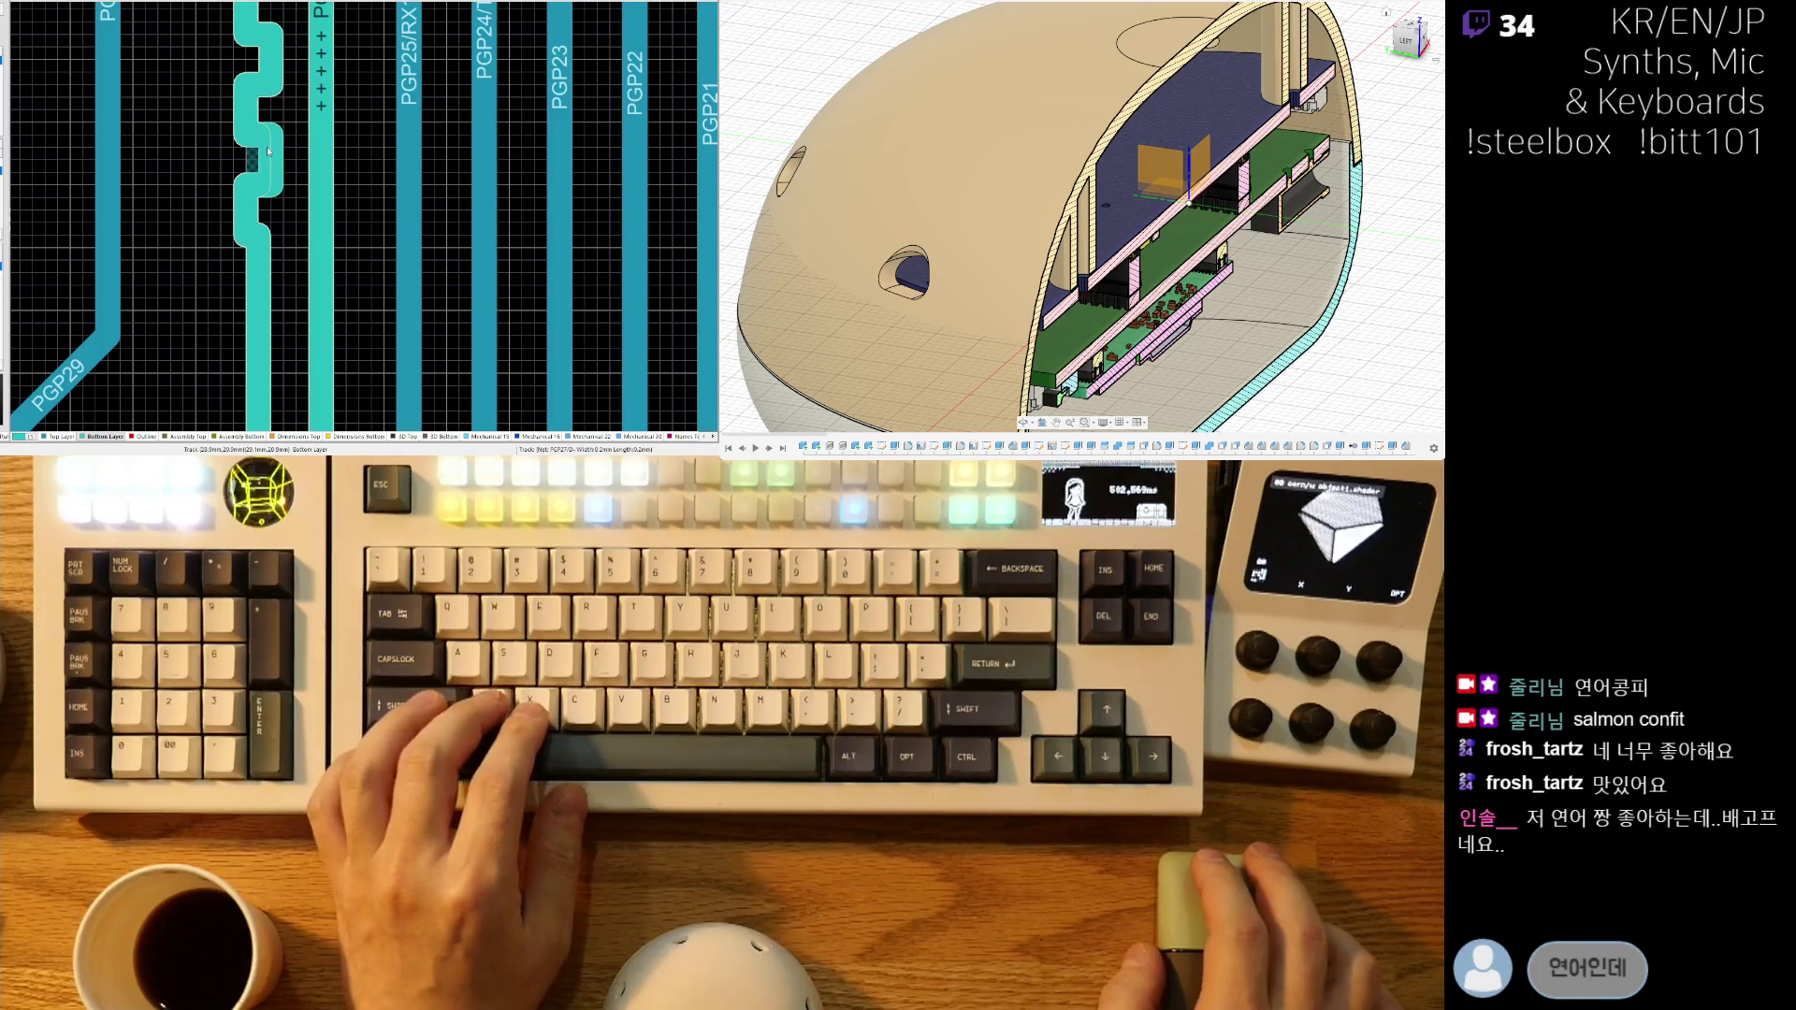
{"action": "scroll", "coordinate": [218, 184], "scroll_direction": "down", "scroll_amount": 2, "text": "ctrl"}
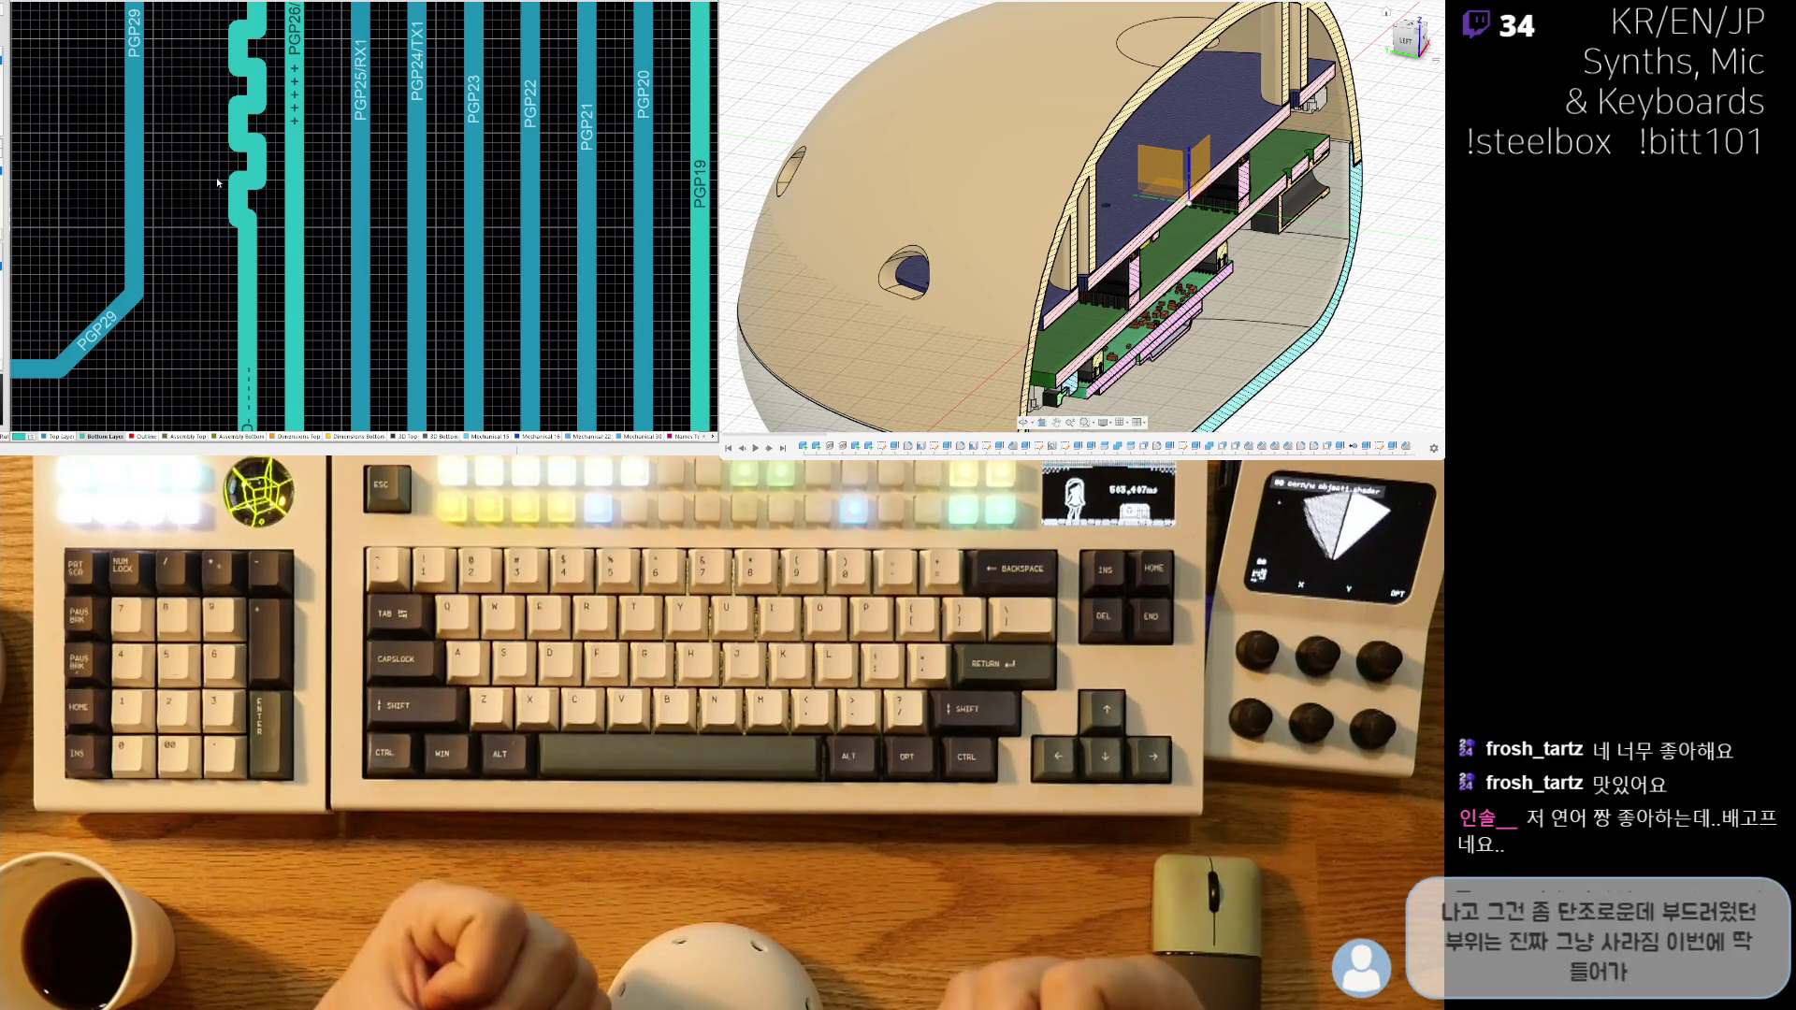
- Add an extra bump to the PGP26/D+ meander and reshape its bumps
{"action": "scroll", "coordinate": [229, 185], "scroll_direction": "down", "scroll_amount": 5, "text": "ctrl"}
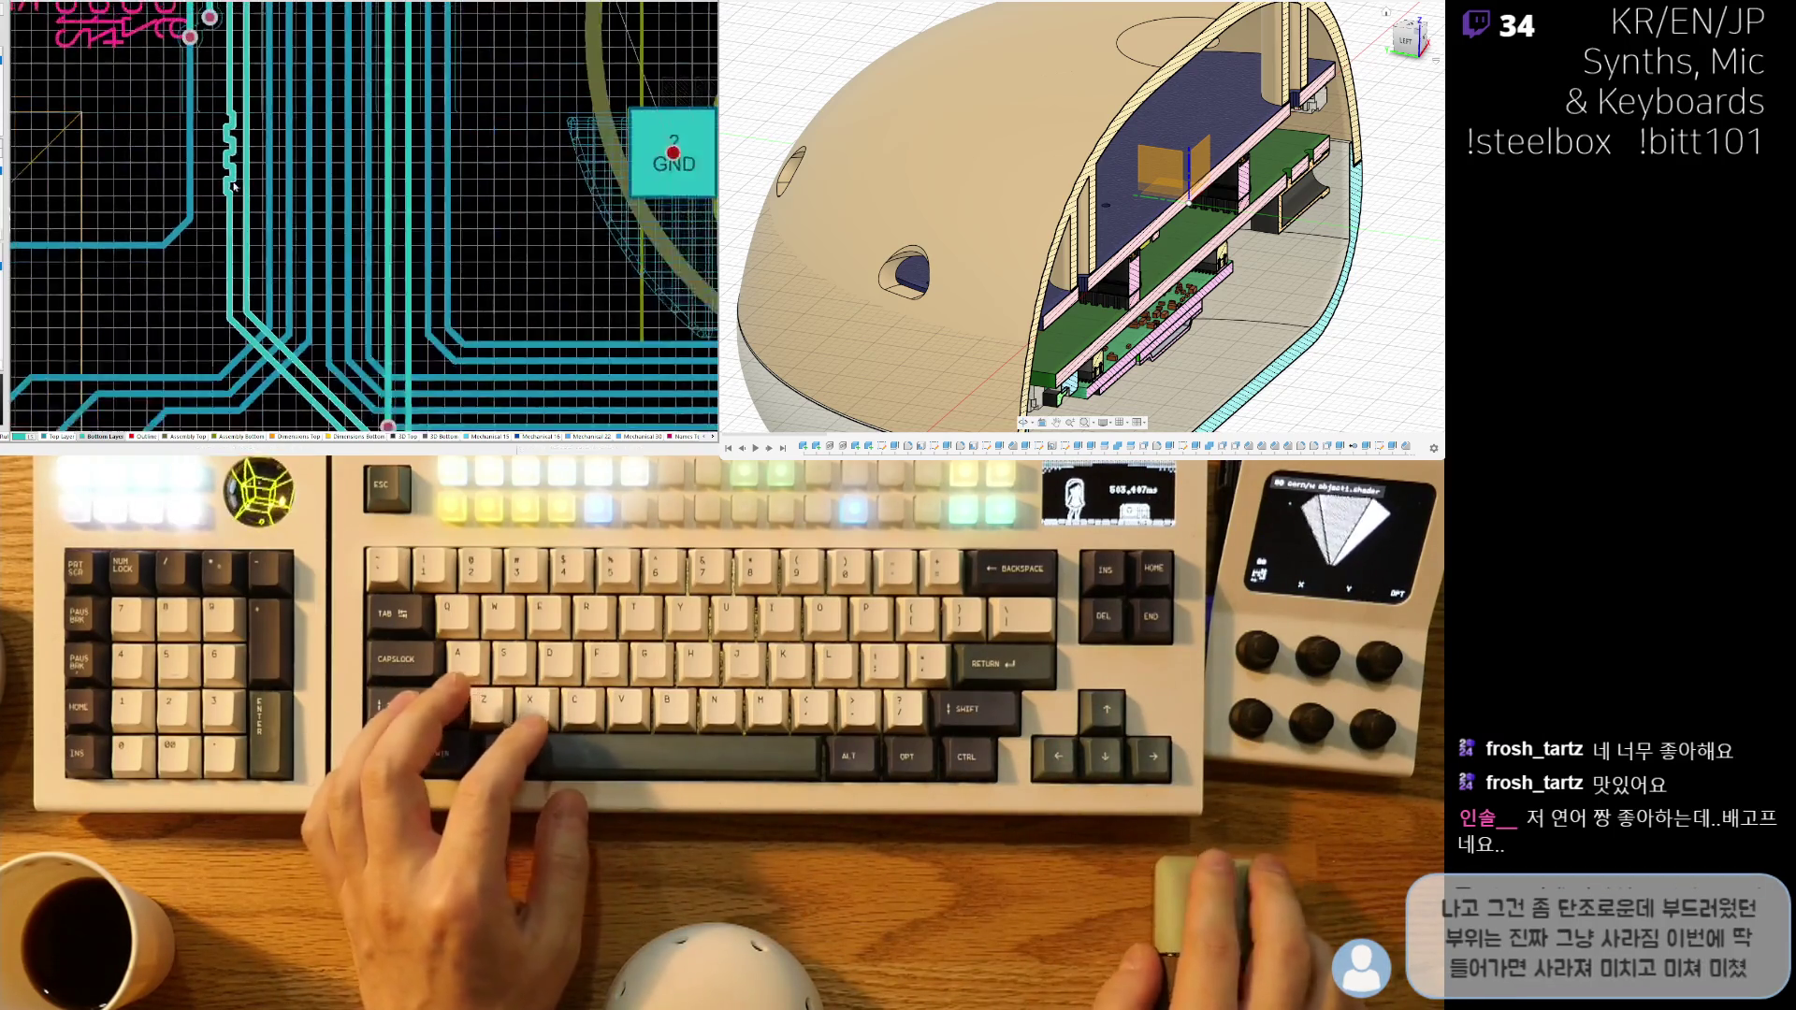
{"action": "scroll", "coordinate": [216, 249], "scroll_direction": "down", "scroll_amount": 1, "text": "ctrl"}
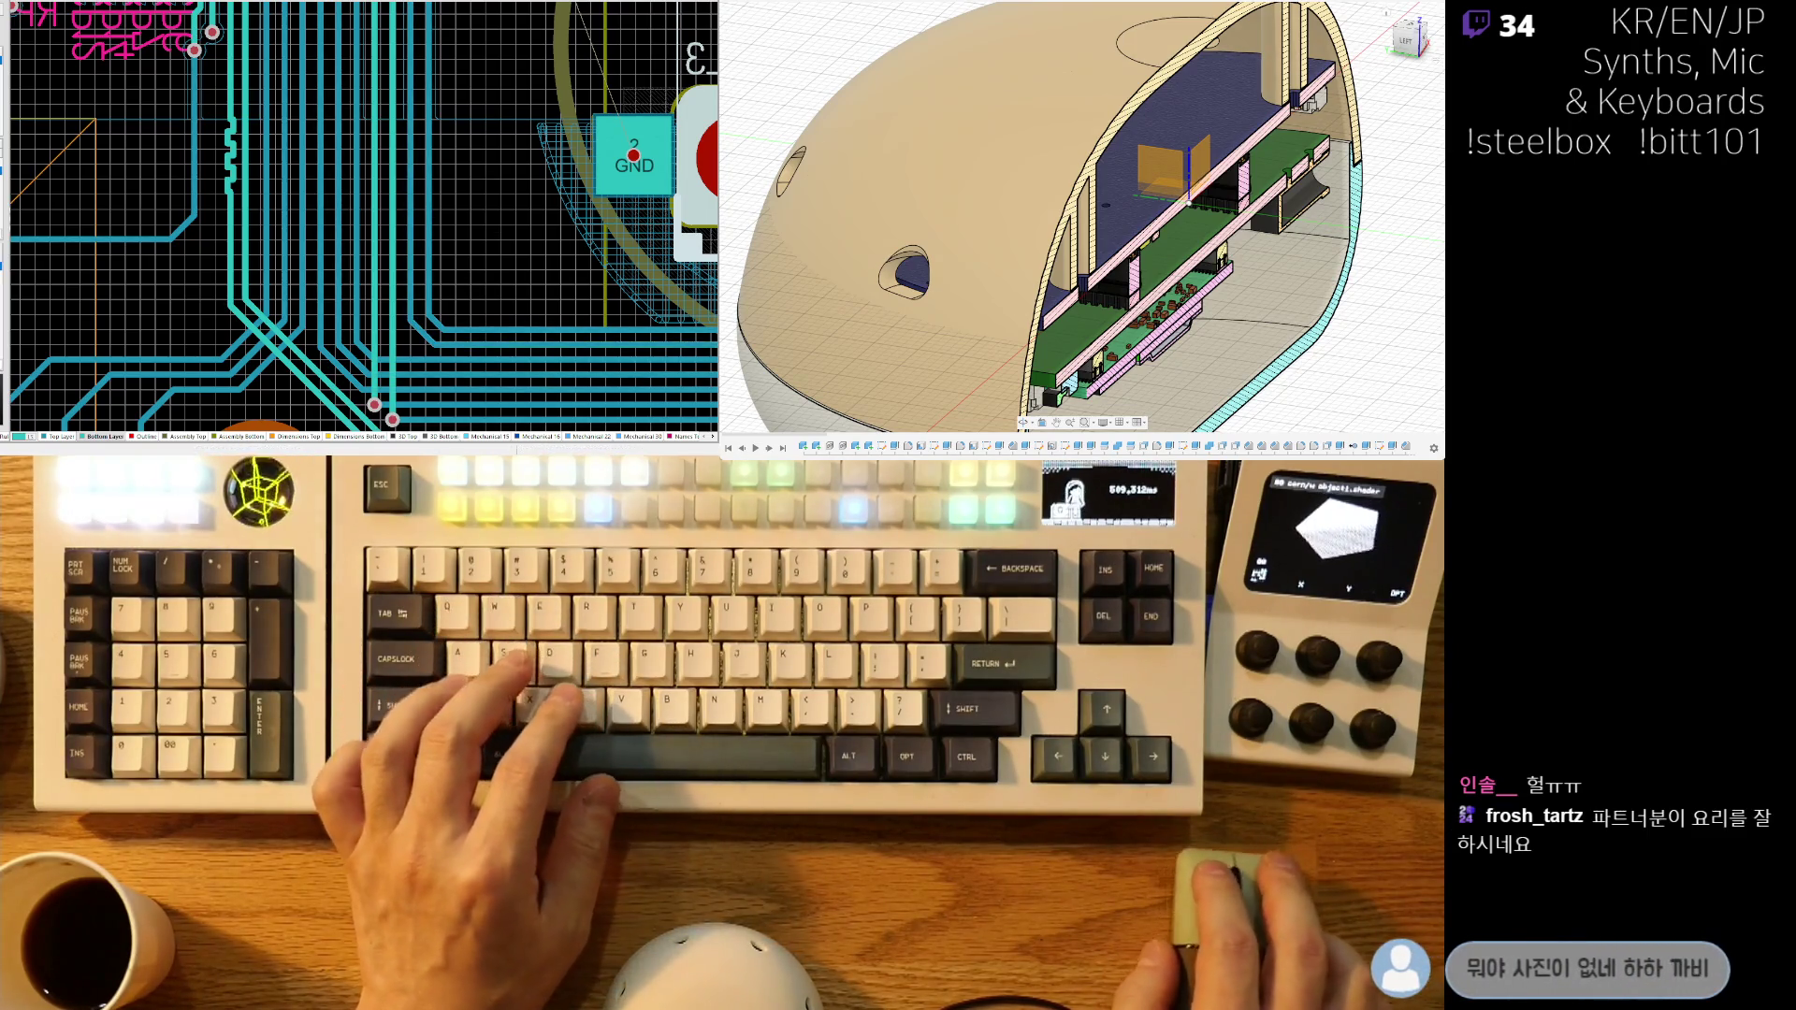
{"action": "scroll", "coordinate": [203, 268], "scroll_direction": "up", "scroll_amount": 4, "text": "ctrl"}
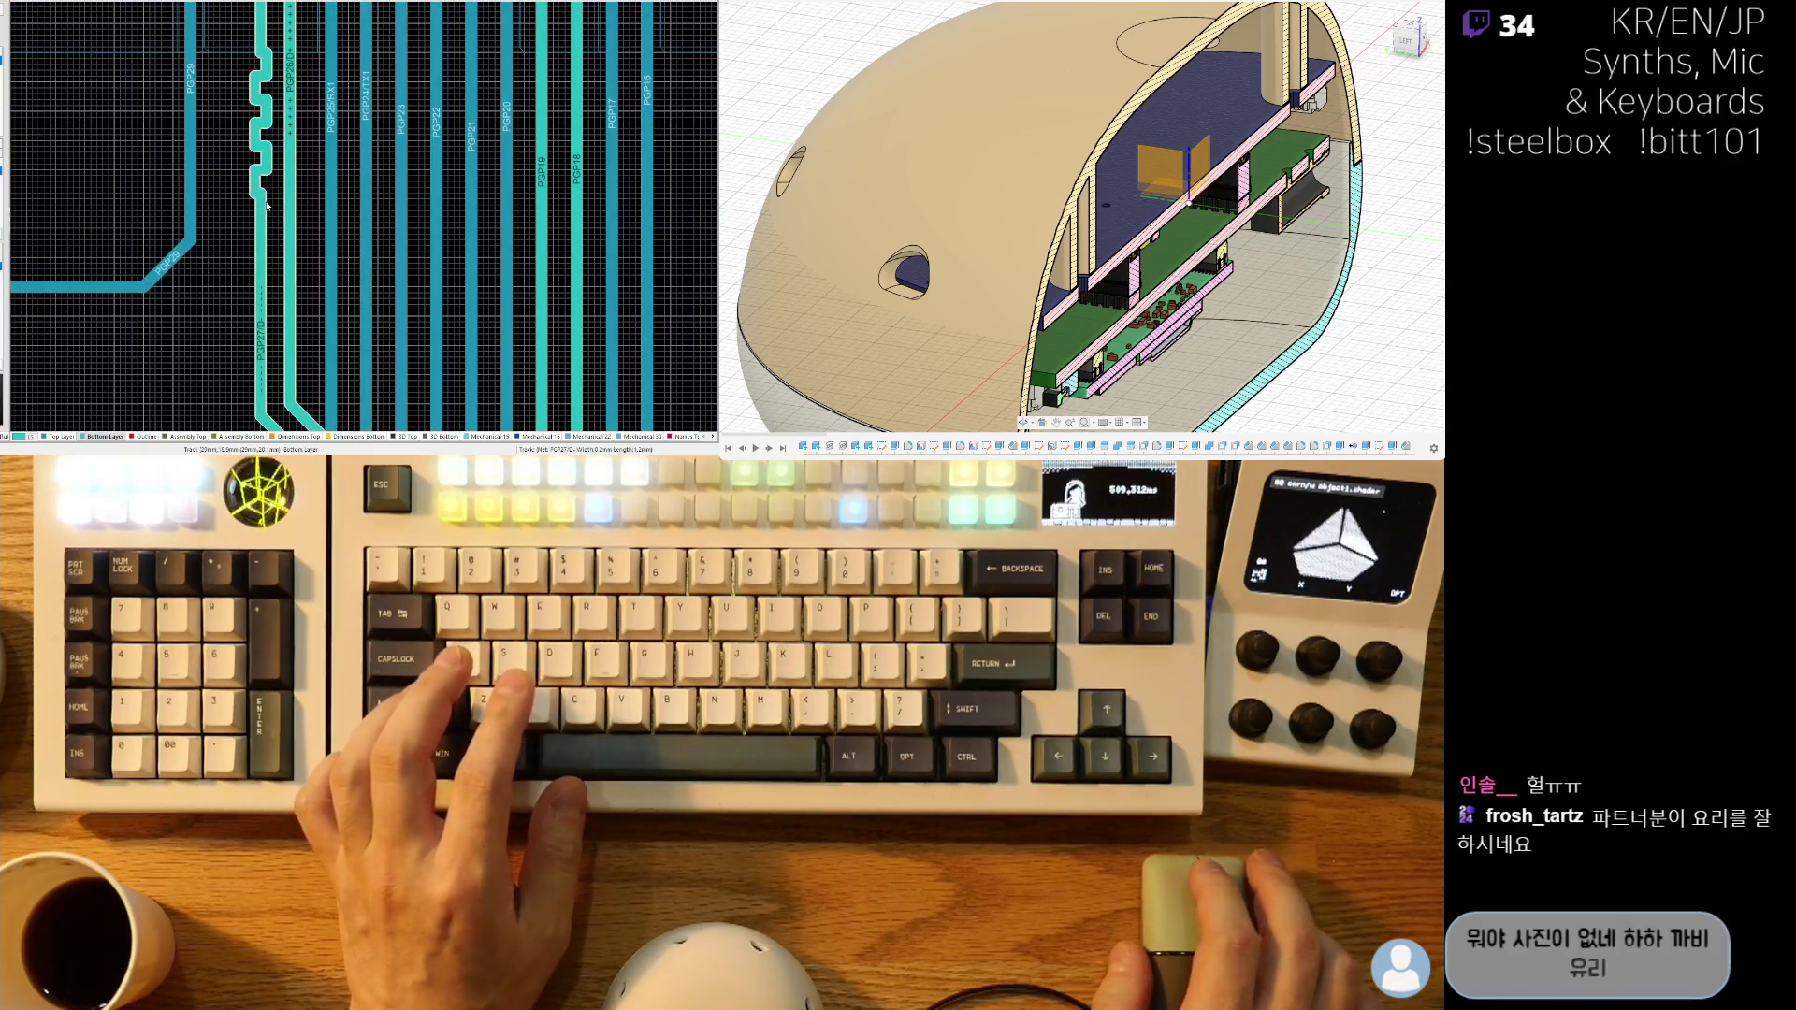
{"action": "scroll", "coordinate": [265, 206], "scroll_direction": "up", "scroll_amount": 3, "text": "ctrl"}
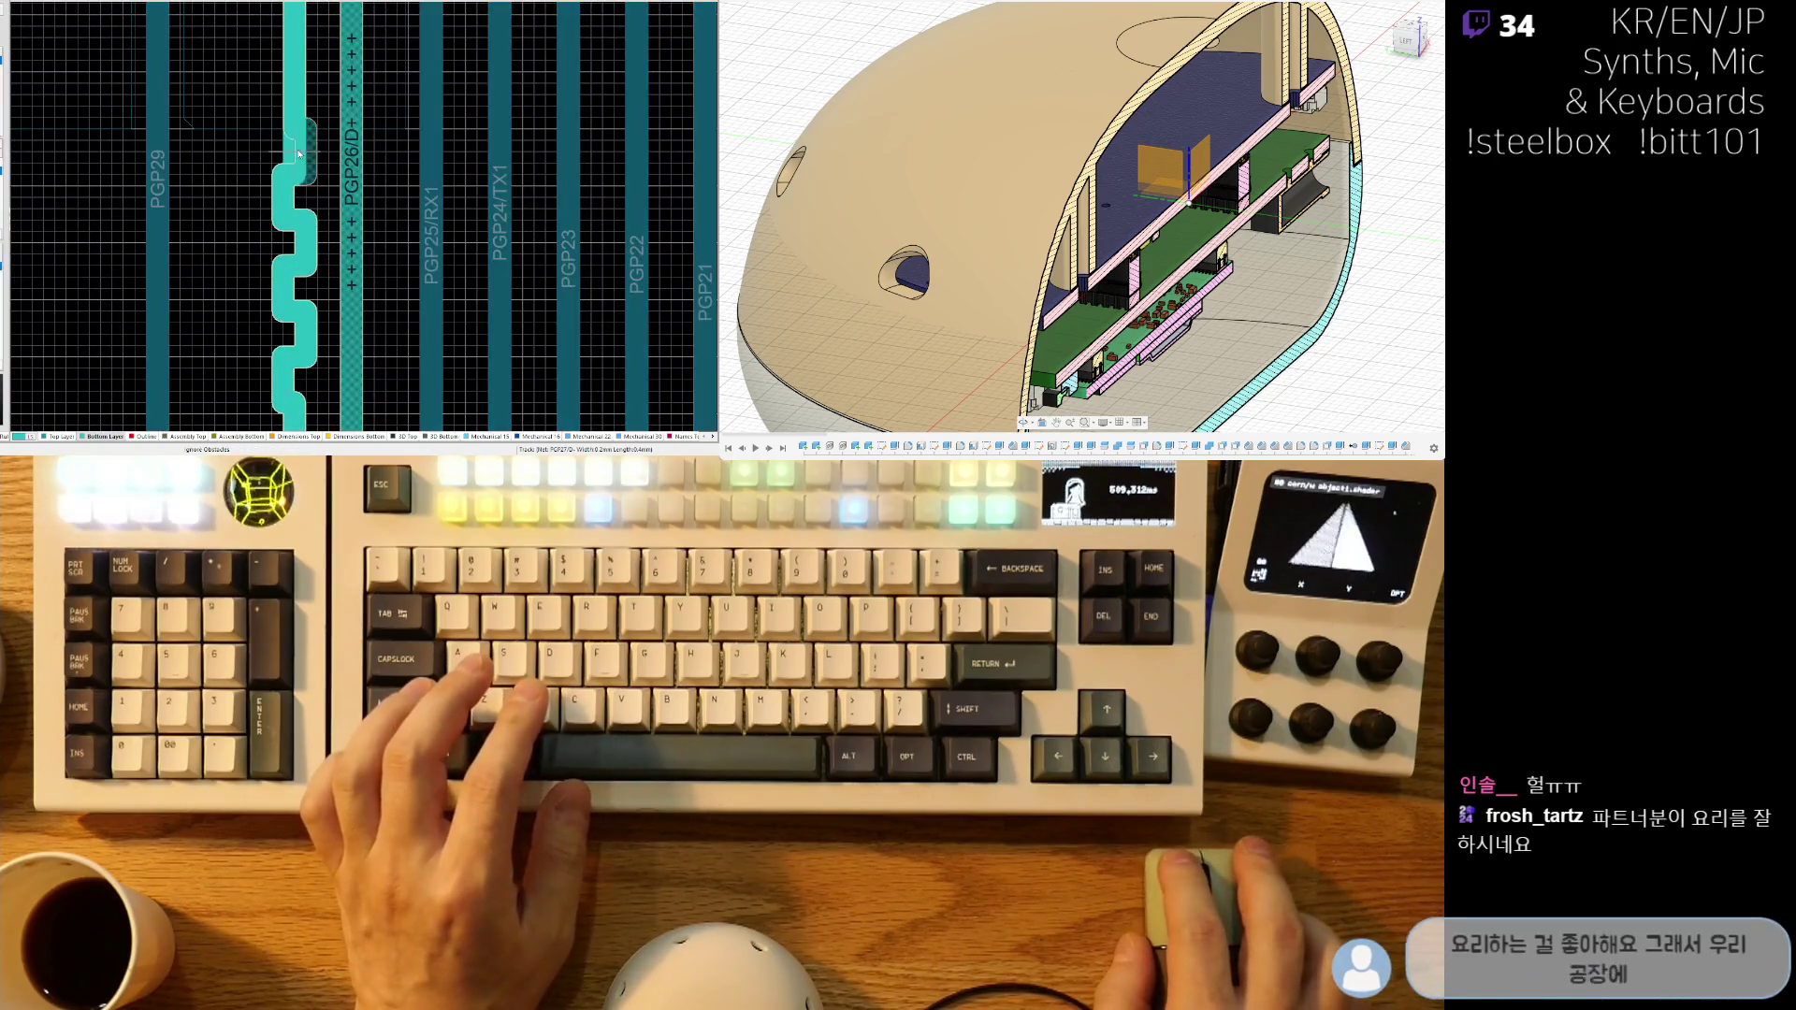
{"action": "left_click", "coordinate": [295, 151]}
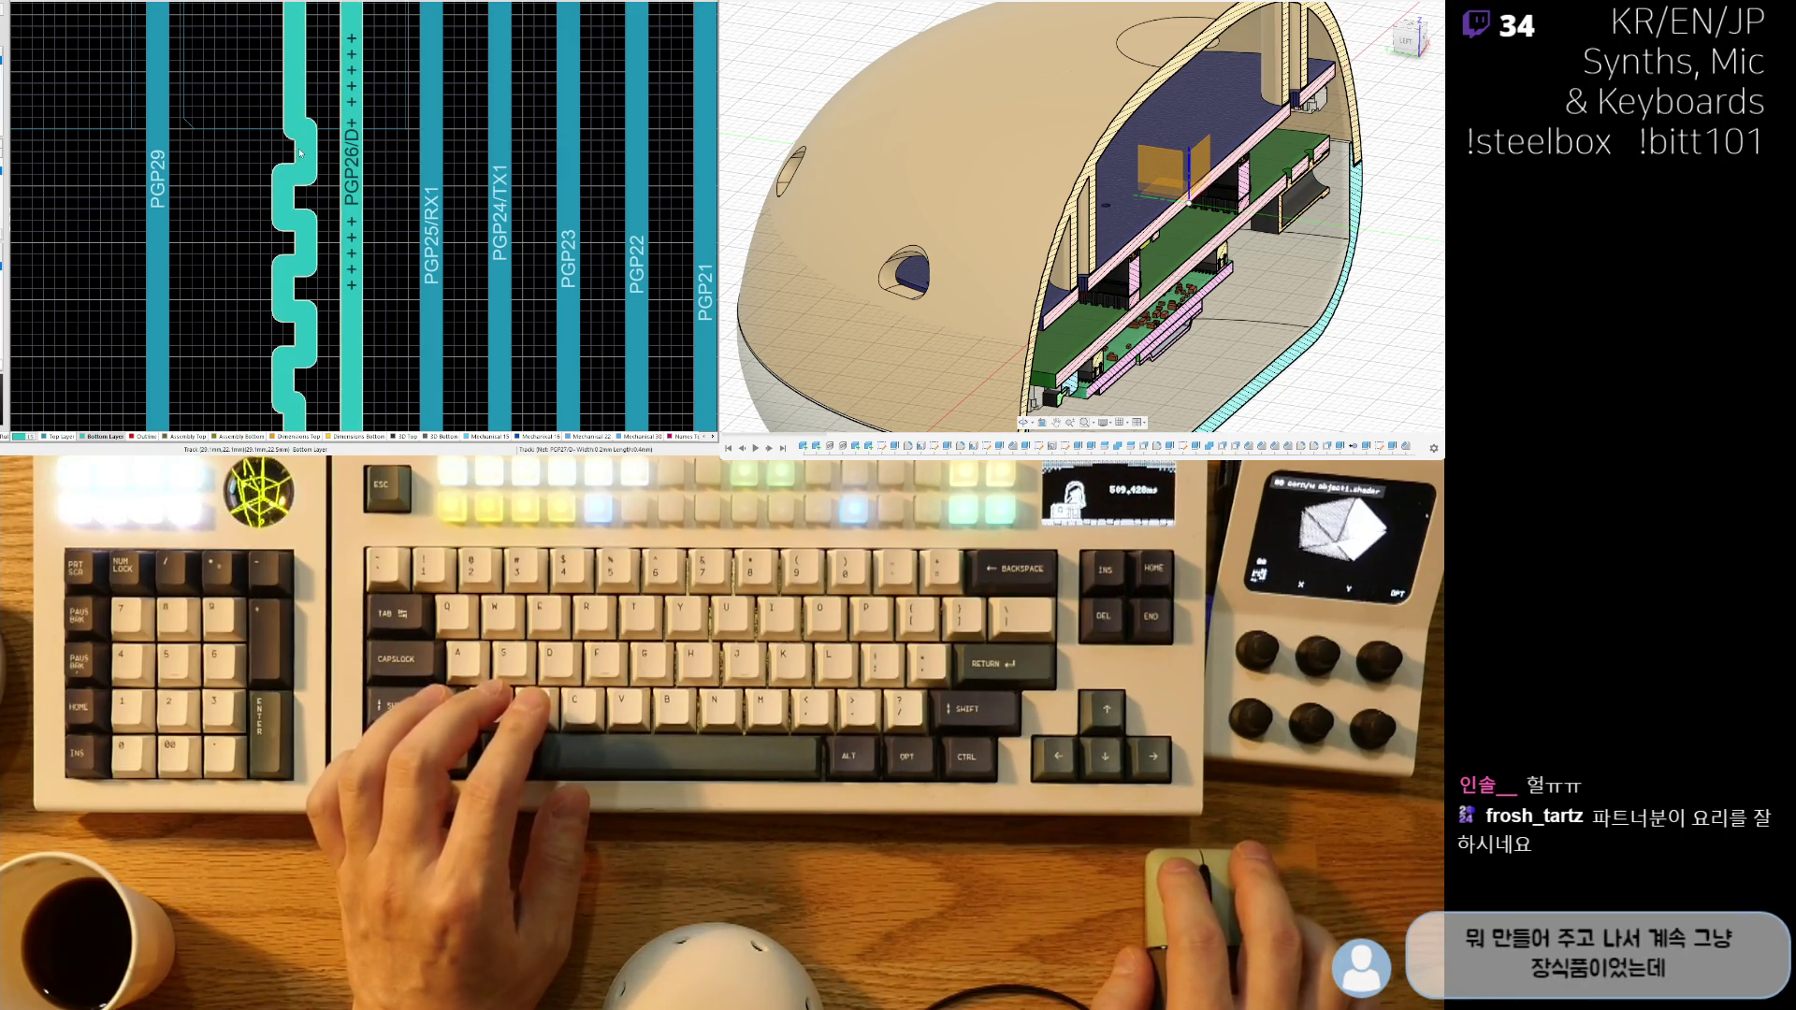
{"action": "left_click", "coordinate": [298, 210]}
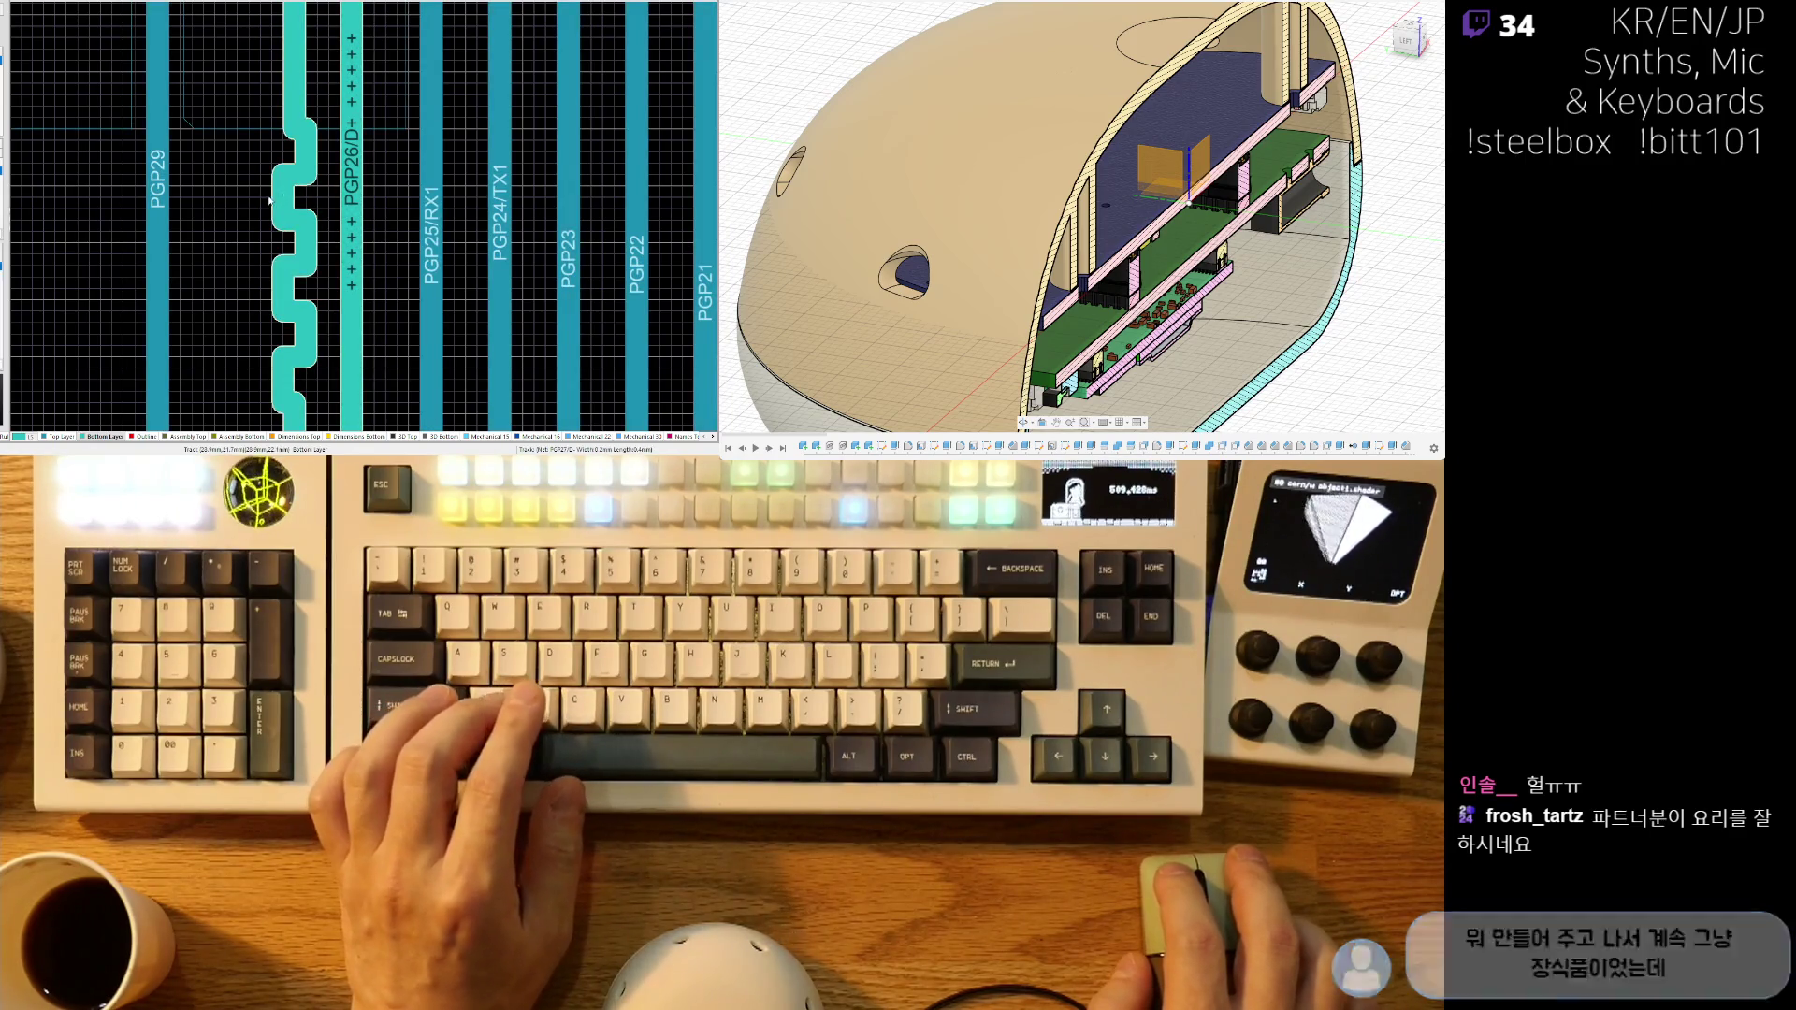
{"action": "scroll", "coordinate": [277, 200], "scroll_direction": "down", "scroll_amount": 5, "text": "ctrl"}
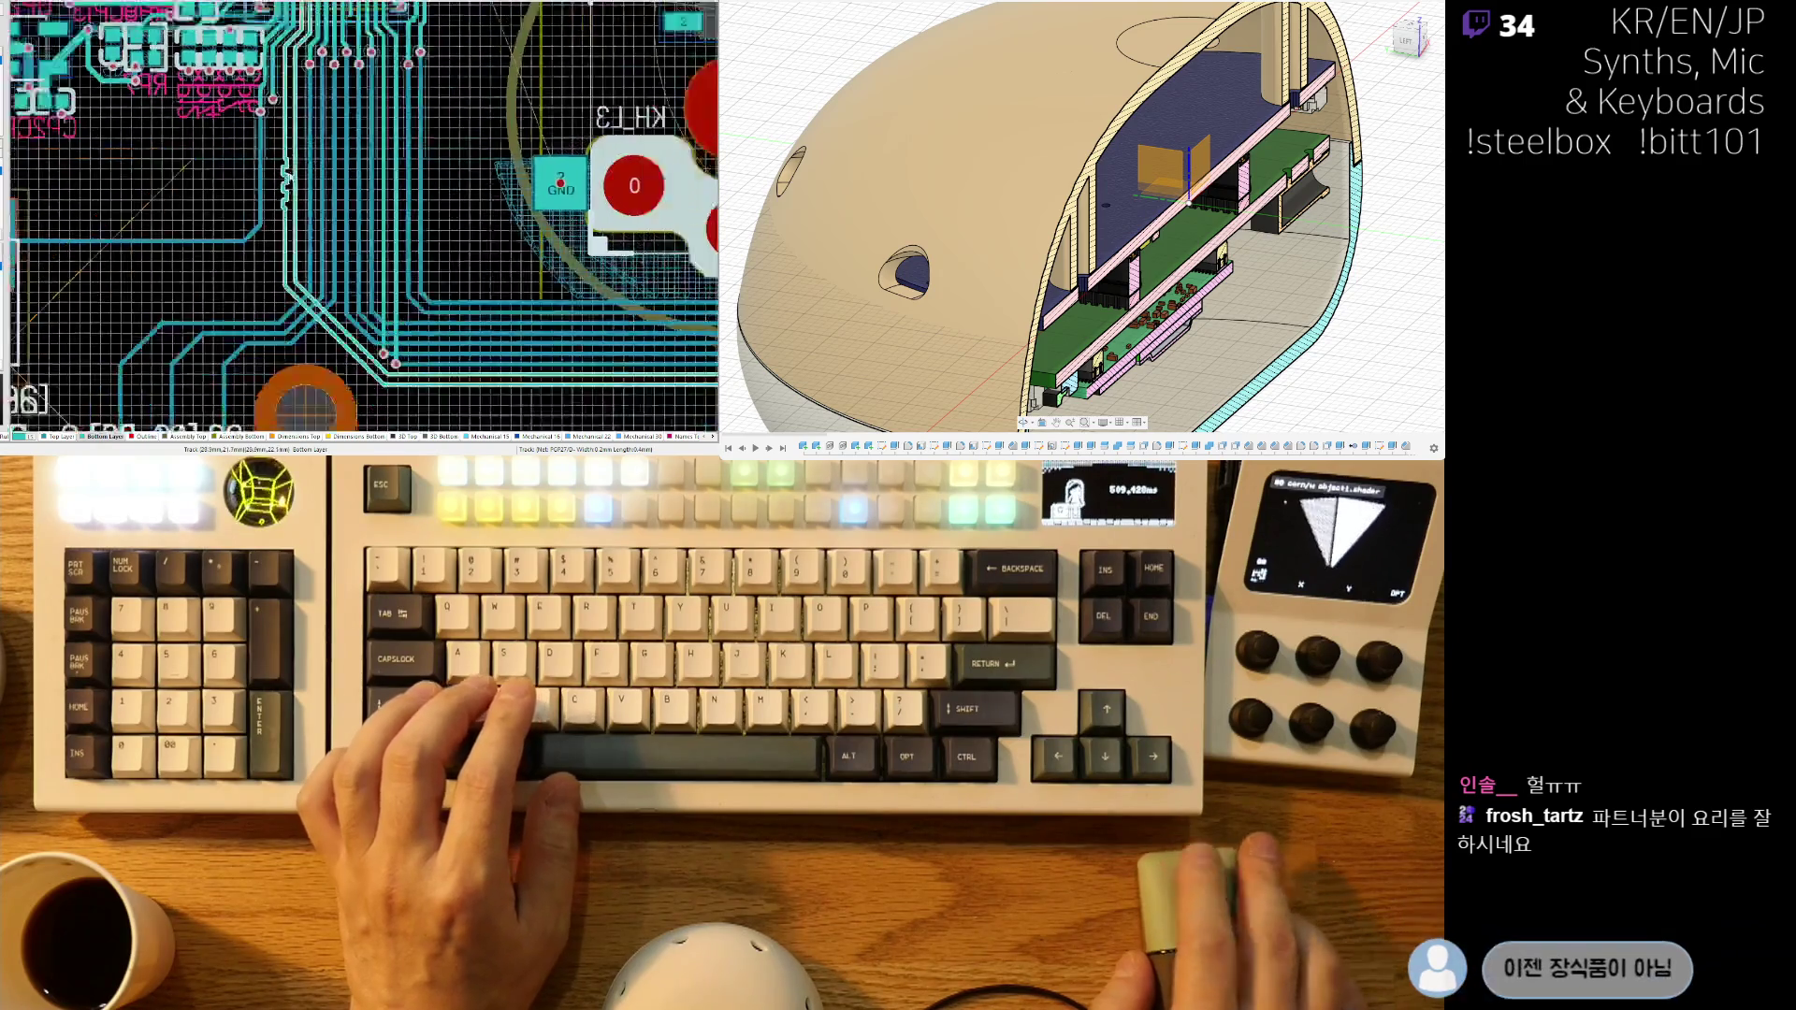
- Pan past the STEELBOX label and USB connector, then zoom in on the D096 OLED connector pads
{"action": "scroll", "coordinate": [484, 345], "scroll_direction": "right", "scroll_amount": 5, "text": "shift"}
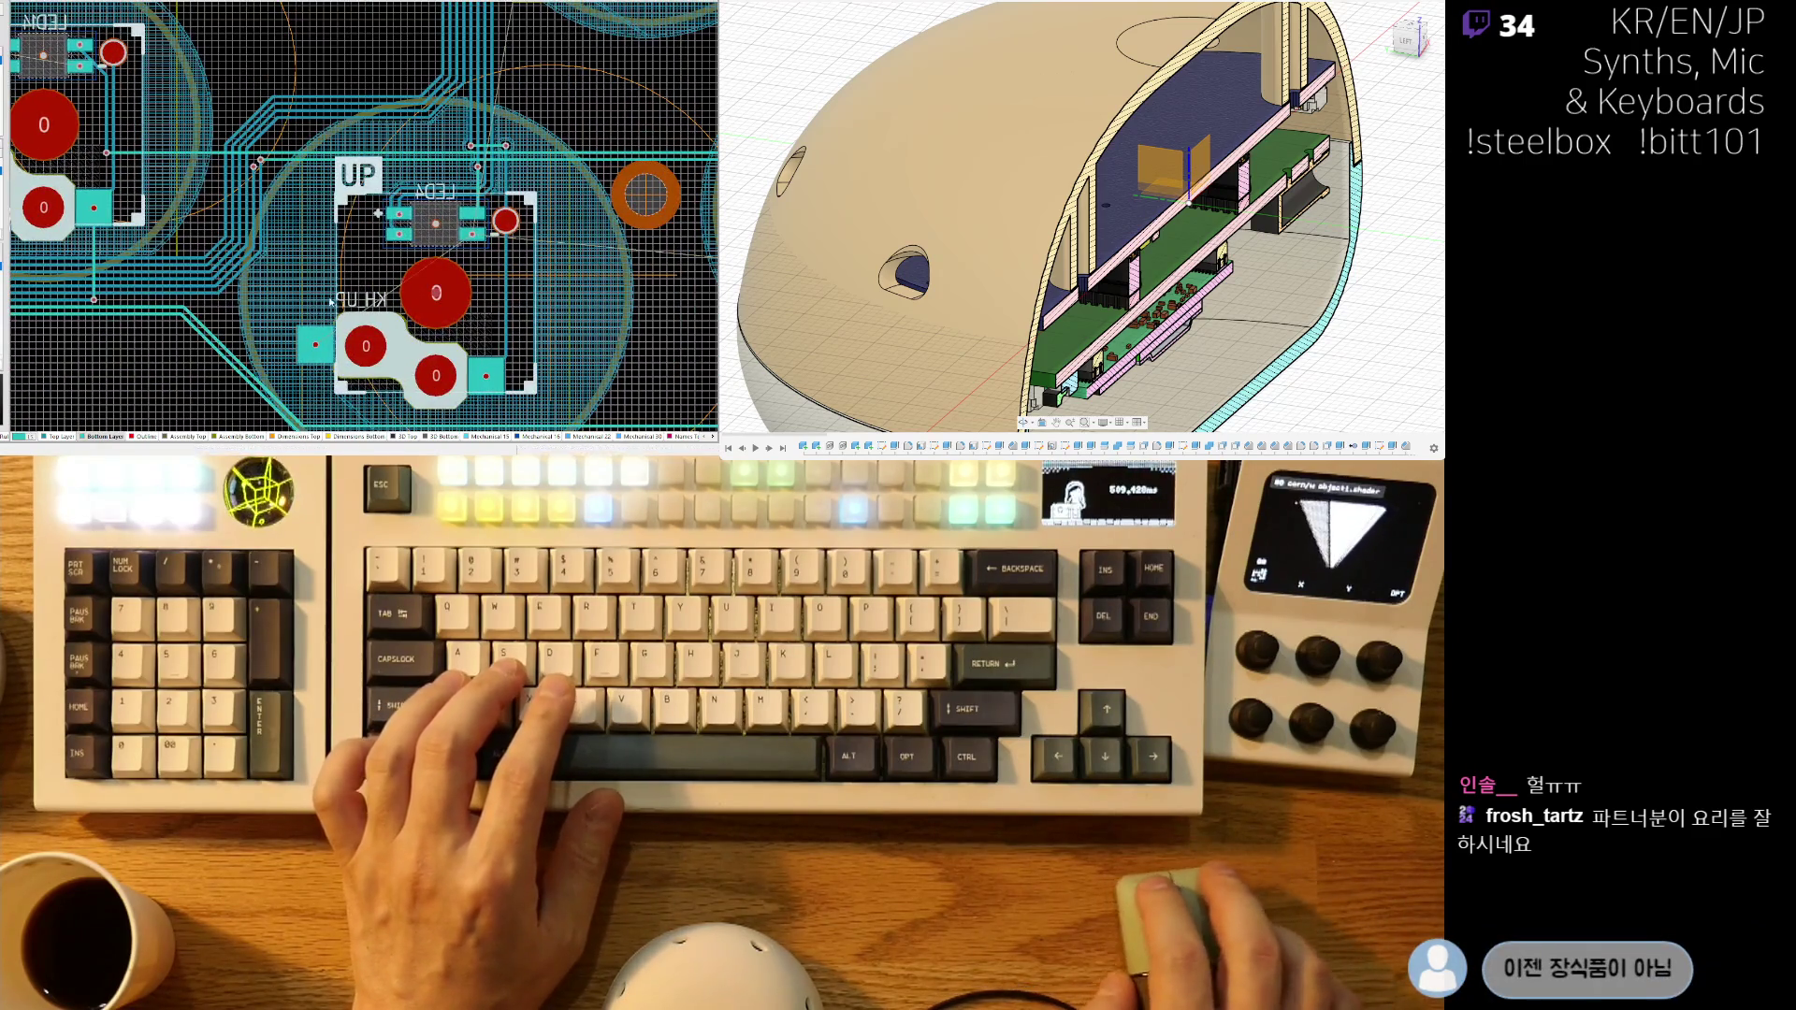
{"action": "scroll", "coordinate": [595, 136], "scroll_direction": "down", "scroll_amount": 3, "text": "ctrl"}
{"action": "scroll", "coordinate": [595, 135], "scroll_direction": "down", "scroll_amount": 5}
{"action": "mouse_move", "coordinate": [595, 135]}
{"action": "right_mouse_down"}
{"action": "mouse_move", "coordinate": [404, 215]}
{"action": "mouse_move", "coordinate": [418, 121]}
{"action": "mouse_move", "coordinate": [312, 257]}
{"action": "mouse_move", "coordinate": [229, 301]}
{"action": "right_mouse_up"}
{"action": "scroll", "coordinate": [176, 193], "scroll_direction": "down", "scroll_amount": 3, "text": "ctrl"}
{"action": "scroll", "coordinate": [374, 187], "scroll_direction": "up", "scroll_amount": 3, "text": "ctrl"}
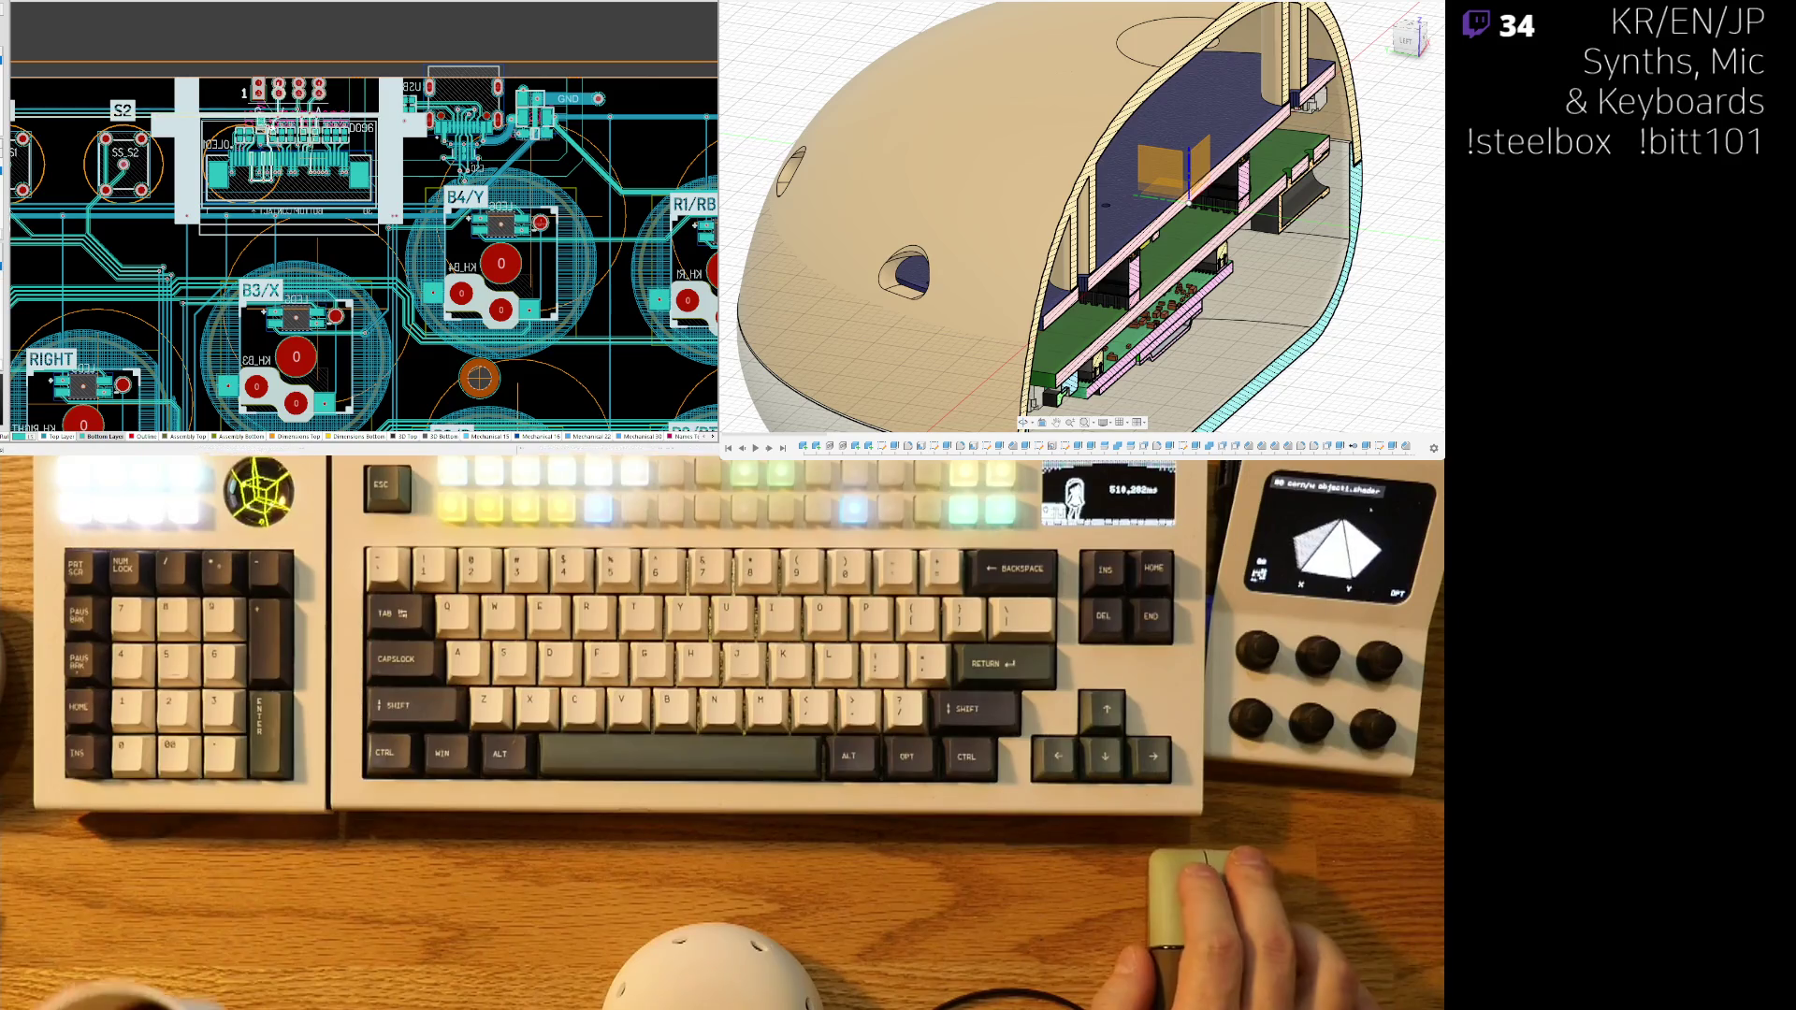
{"action": "scroll", "coordinate": [363, 156], "scroll_direction": "up", "scroll_amount": 5}
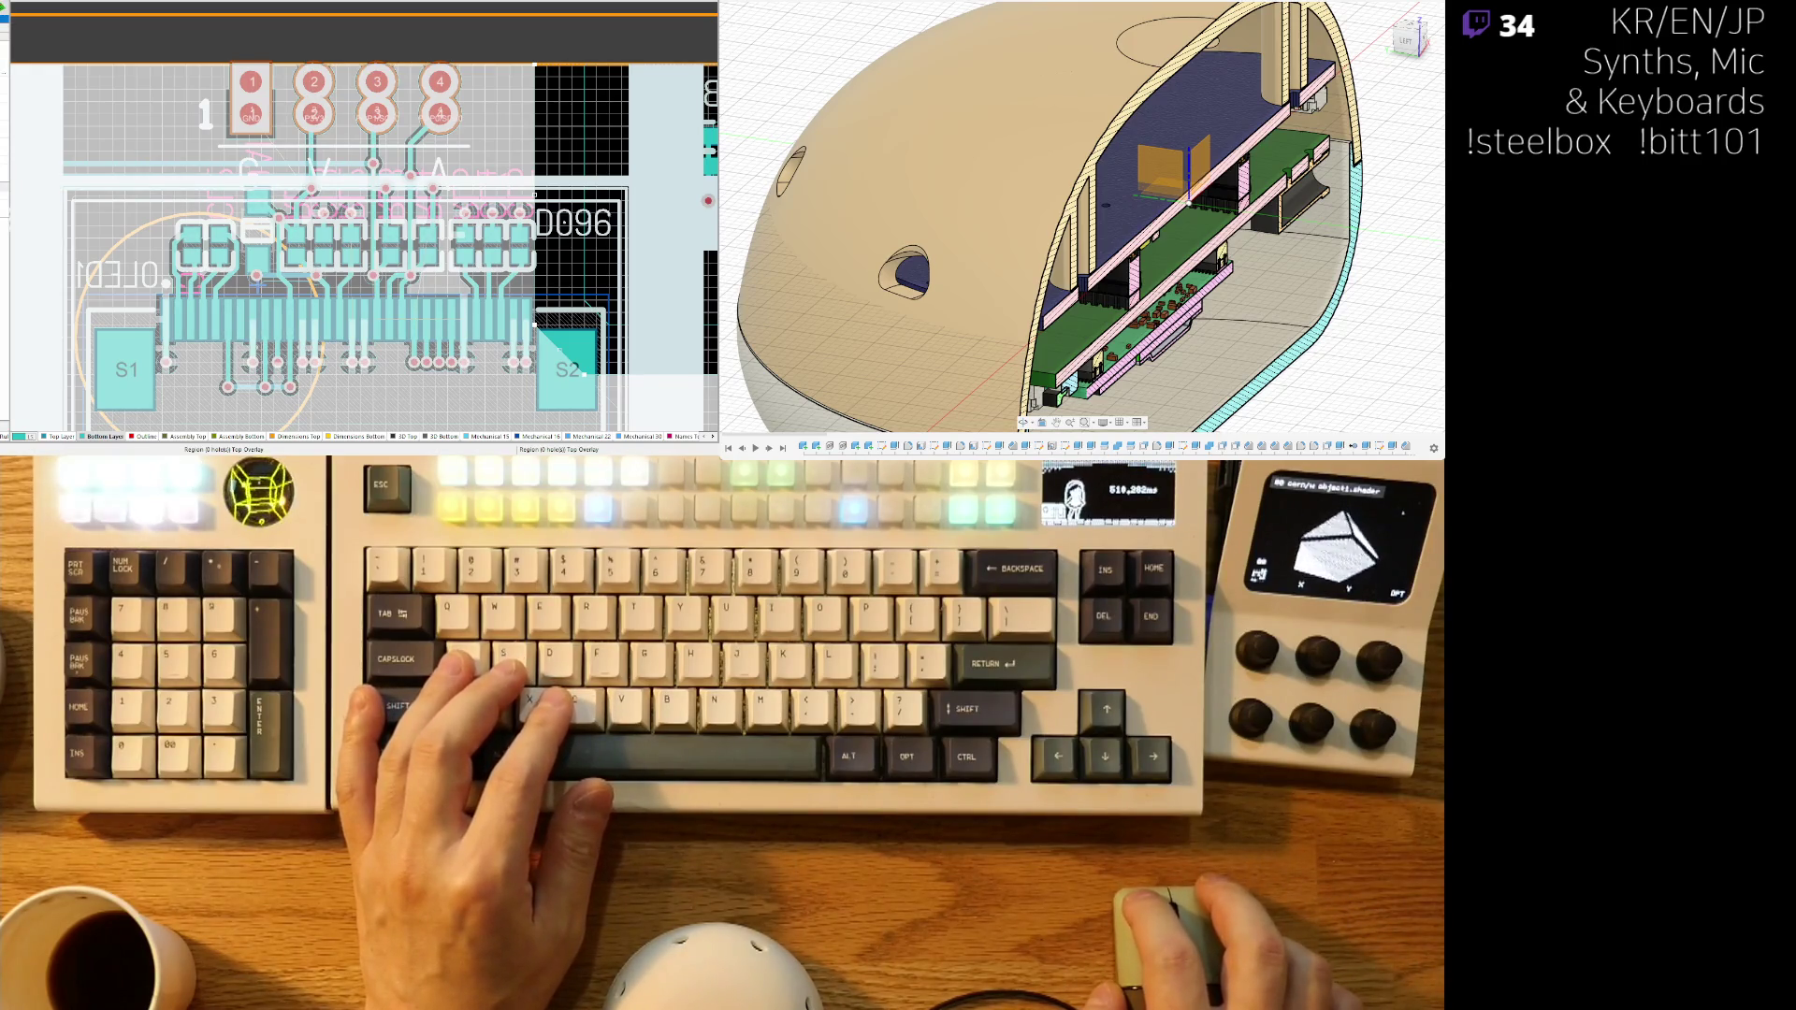
- Preview the OLED connector area in 3D, then return to the 2D layer view
{"action": "scroll", "coordinate": [261, 134], "scroll_direction": "up", "scroll_amount": 2, "text": "ctrl"}
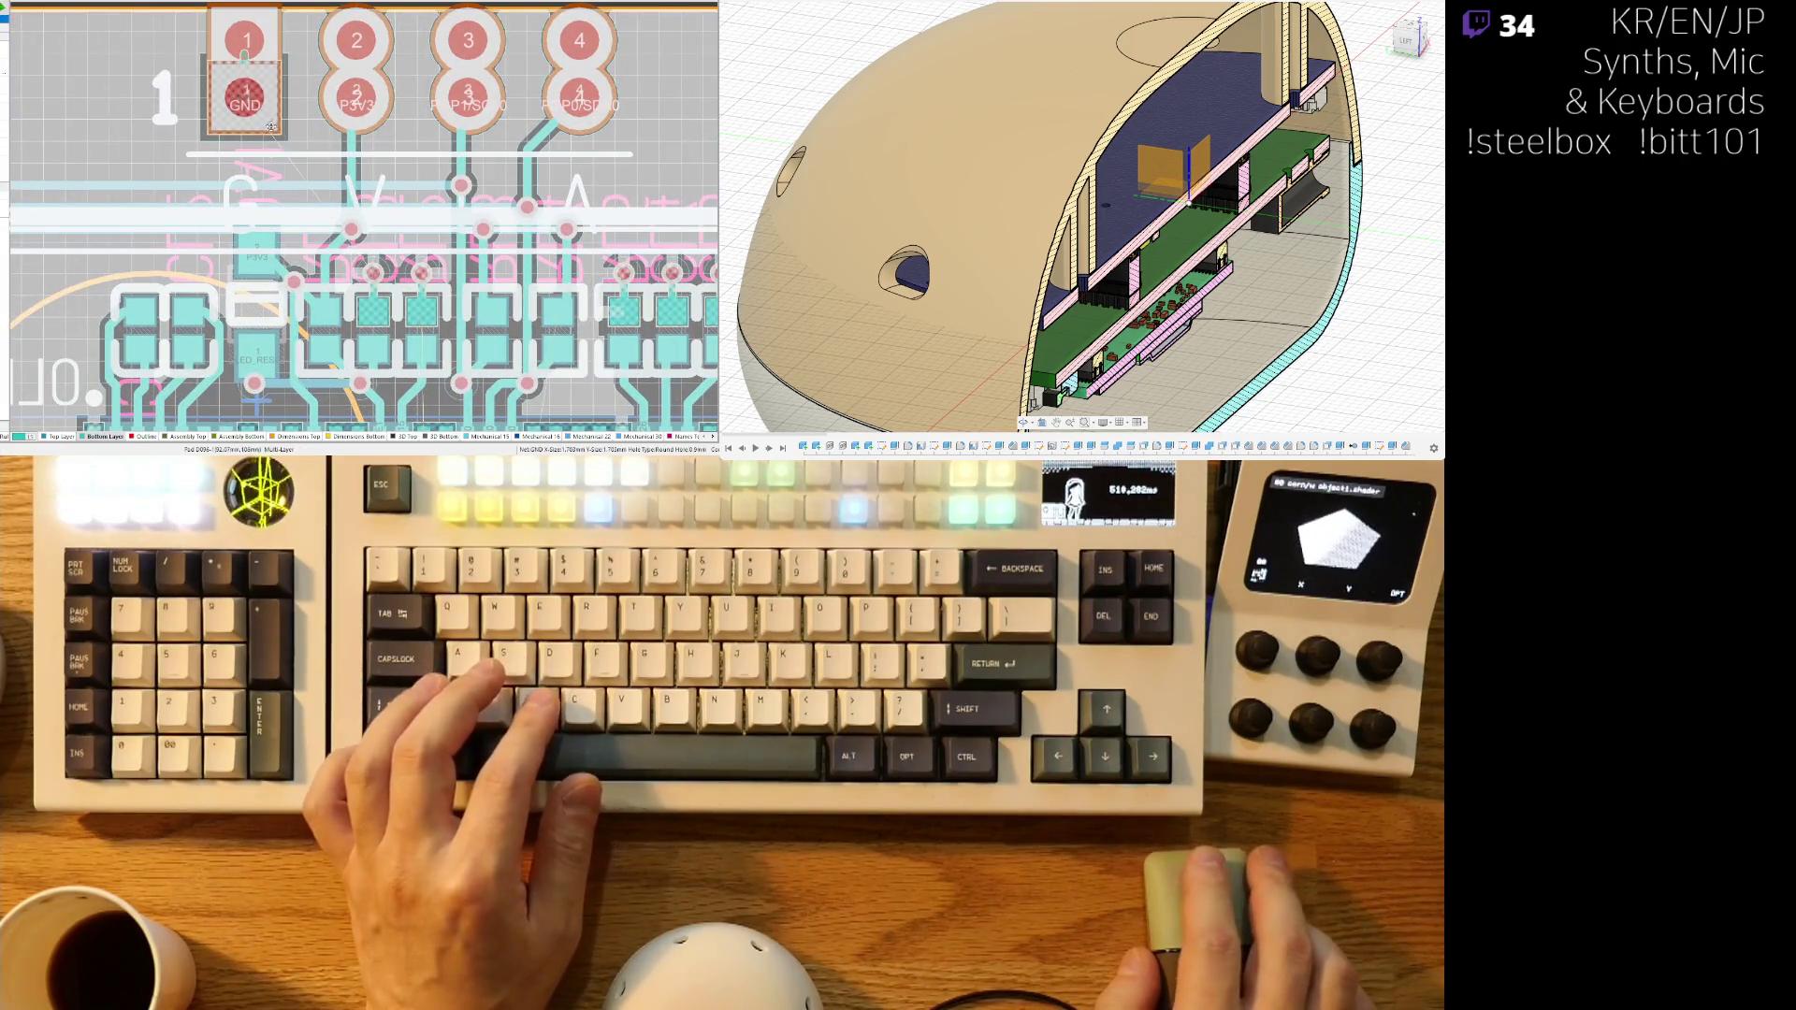
{"action": "scroll", "coordinate": [264, 131], "scroll_direction": "up", "scroll_amount": 3, "text": "ctrl"}
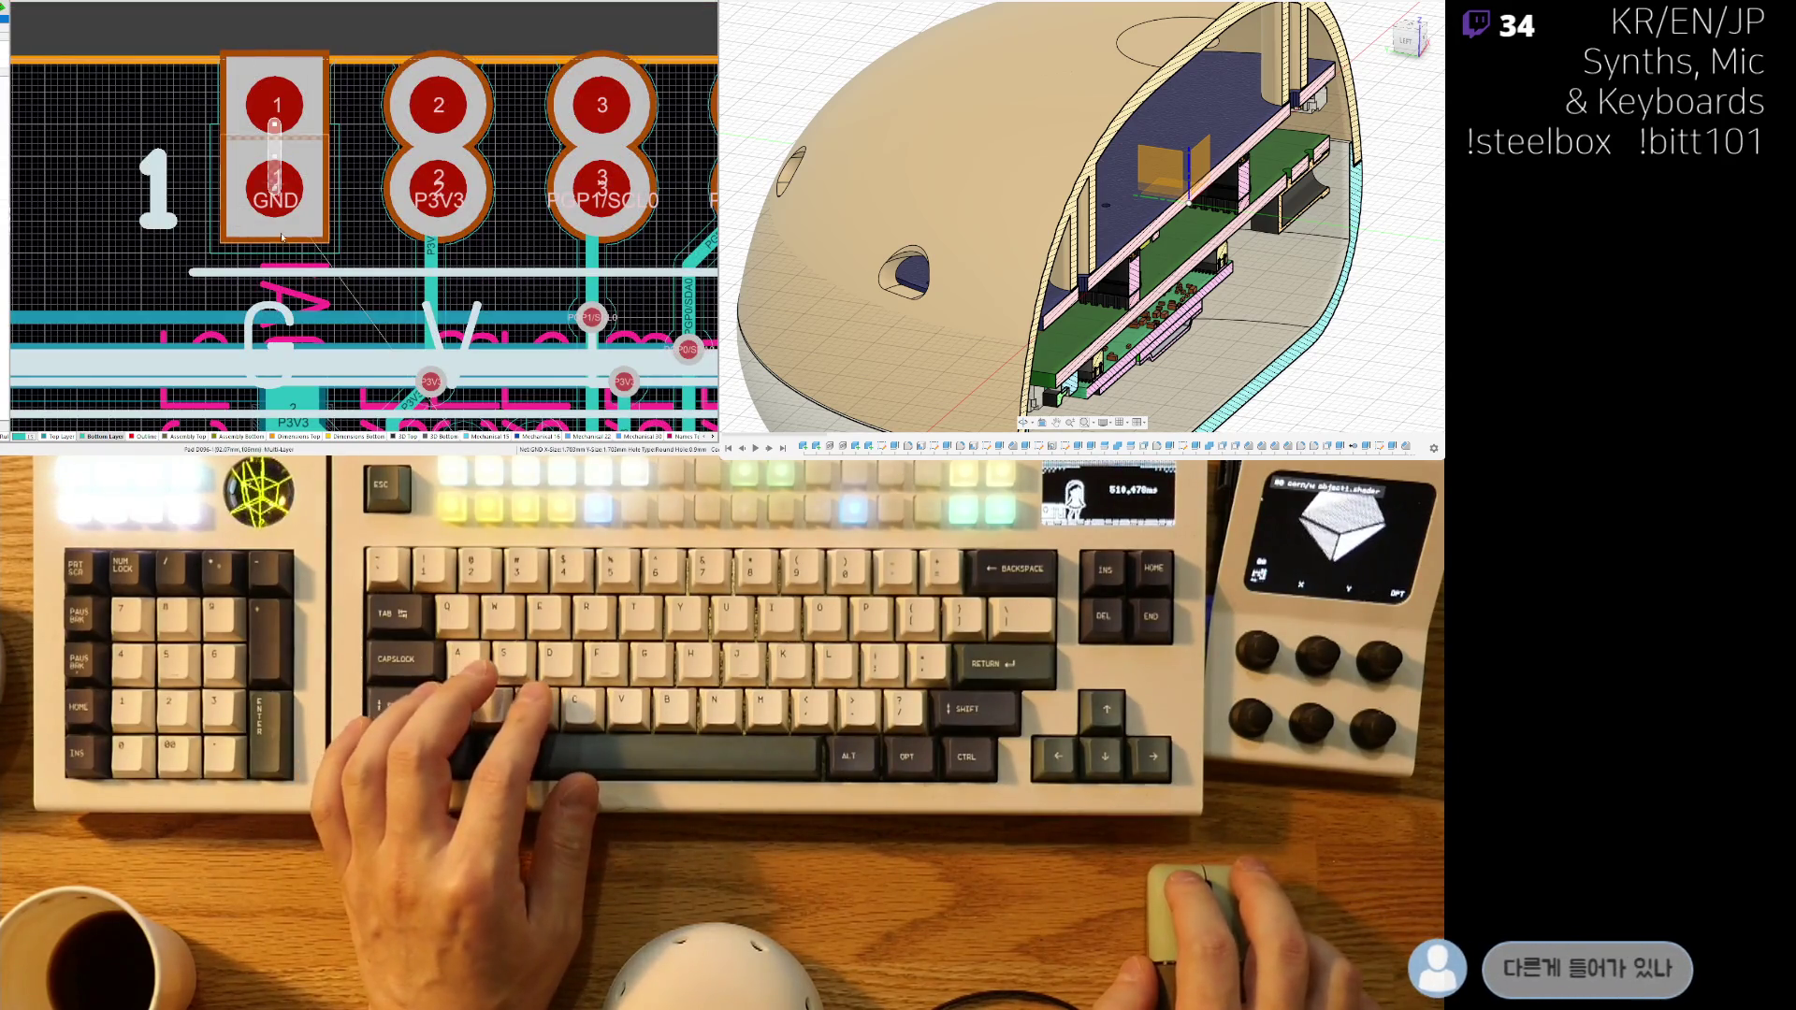
{"action": "scroll", "coordinate": [302, 210], "scroll_direction": "down", "scroll_amount": 3}
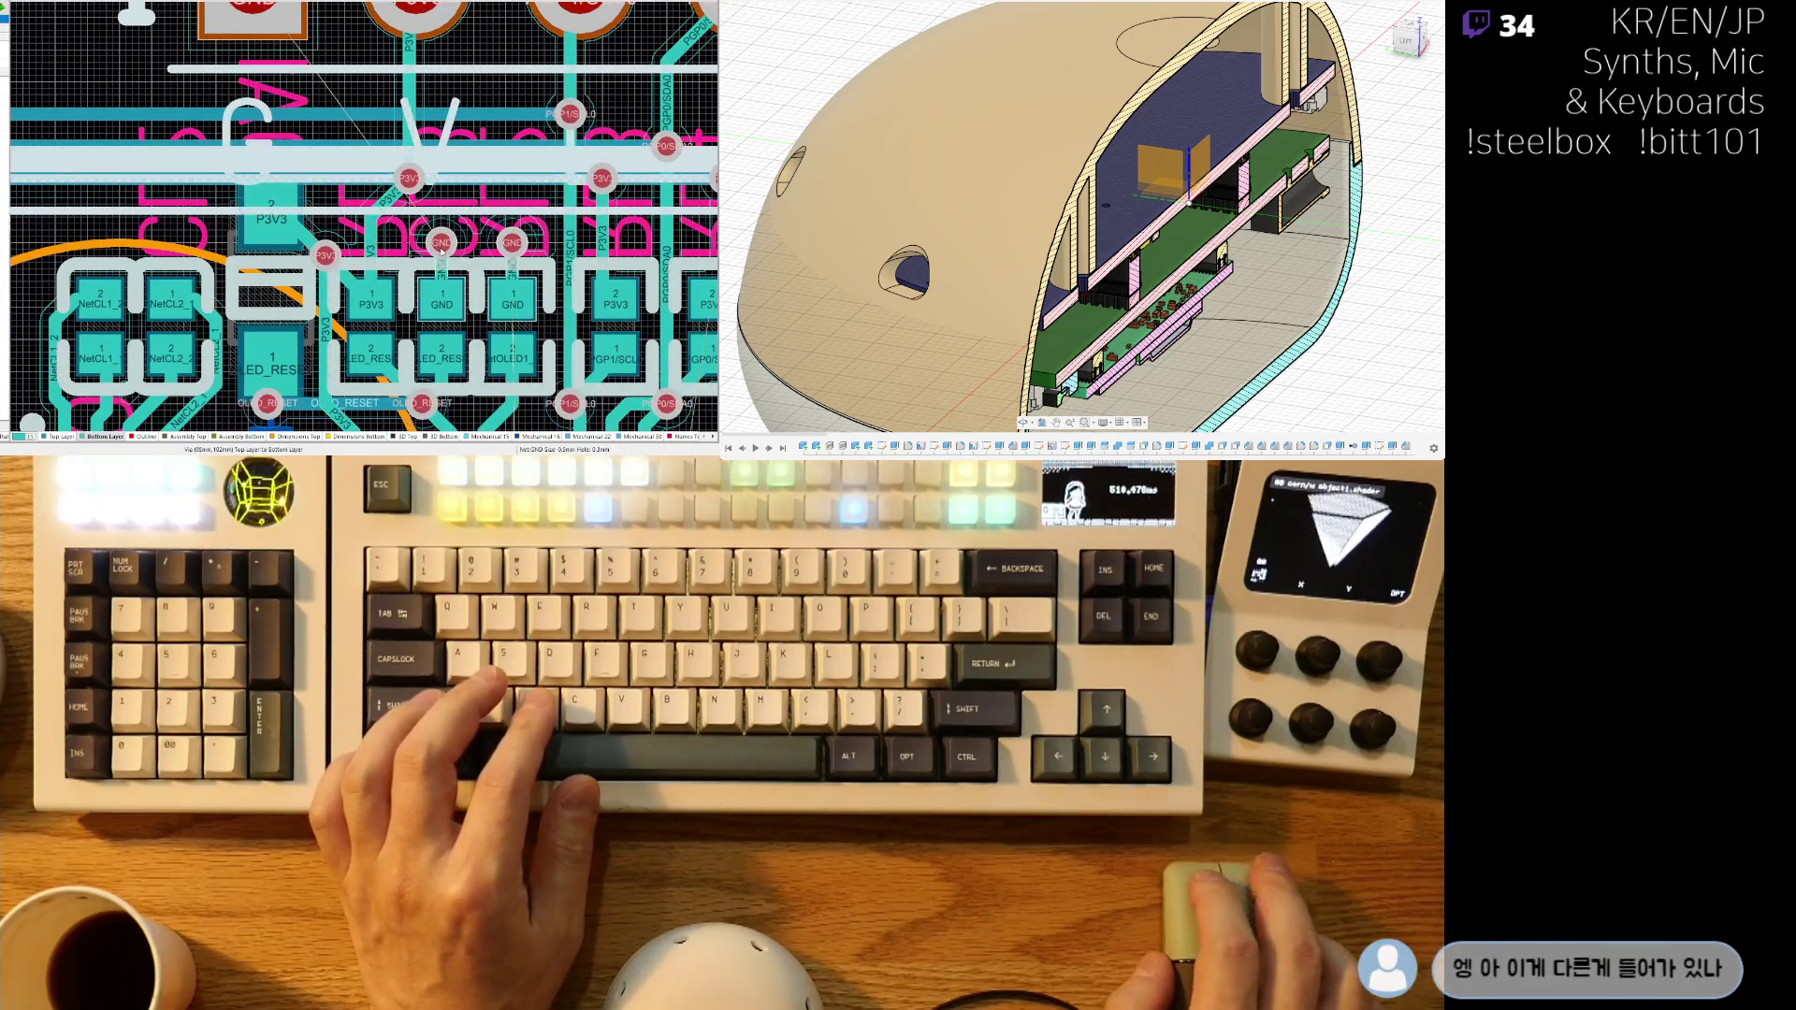
{"action": "scroll", "coordinate": [462, 204], "scroll_direction": "down", "scroll_amount": 3, "text": "ctrl"}
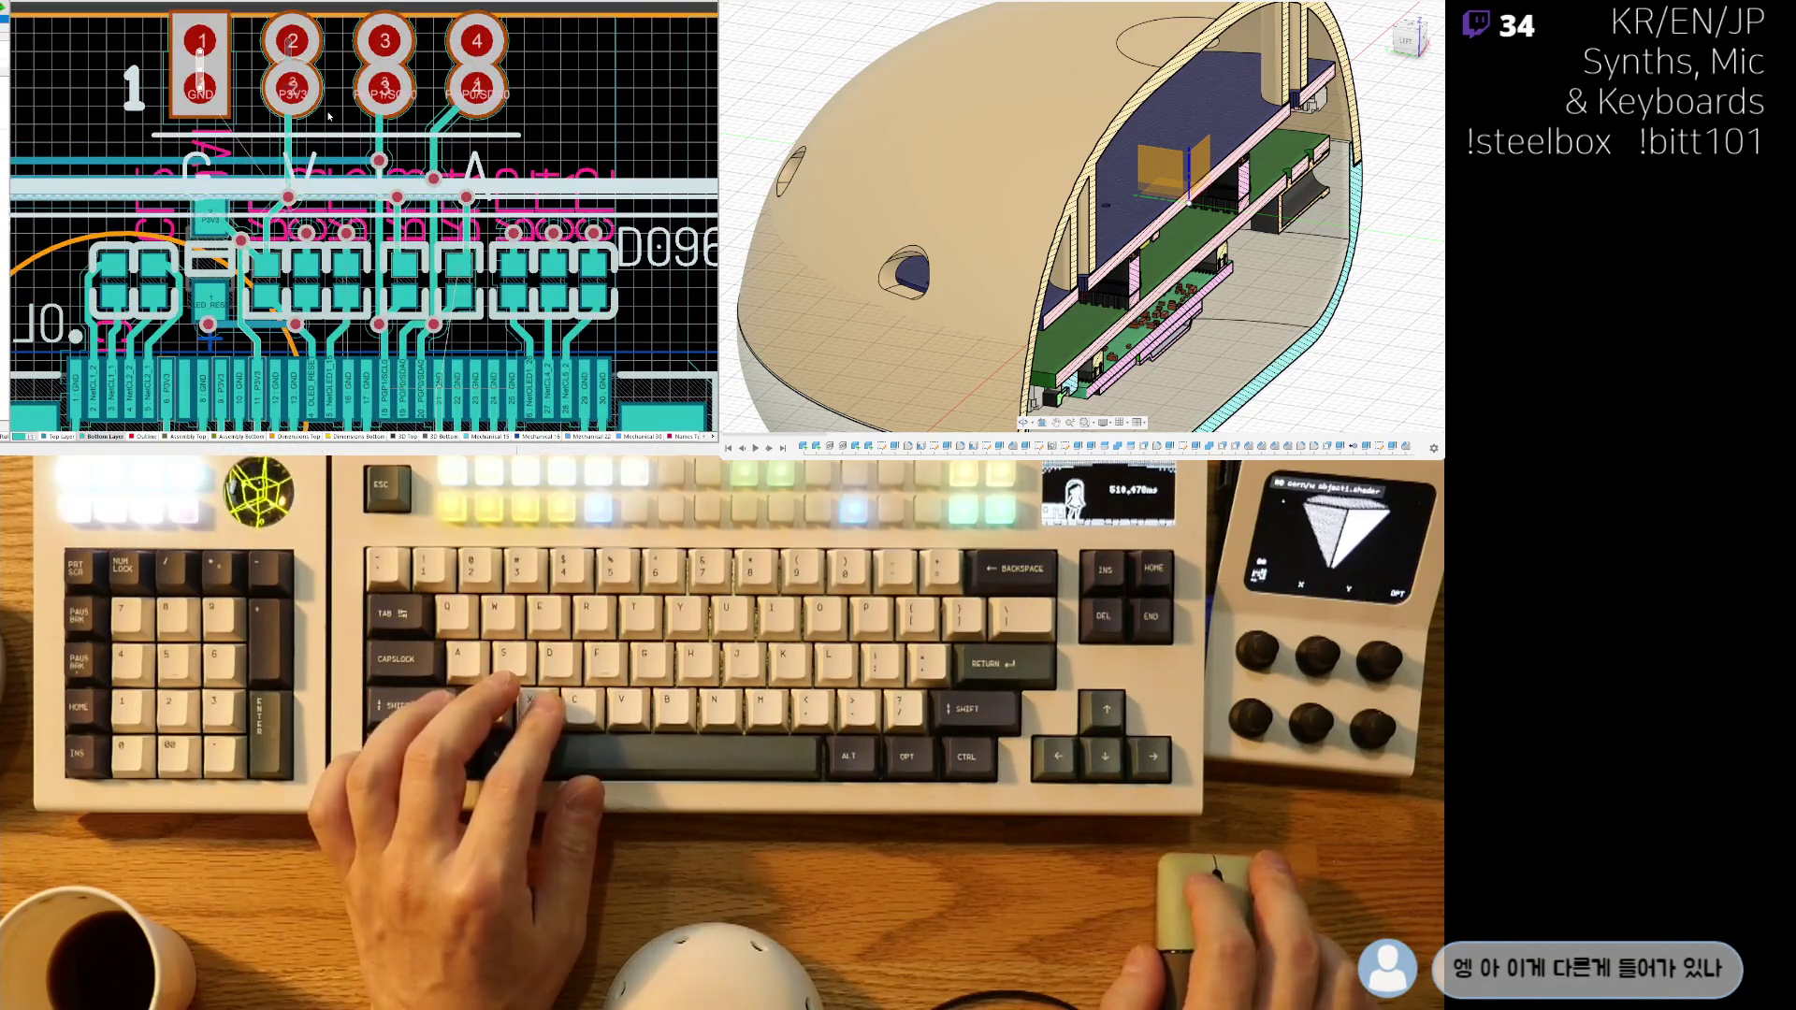
{"action": "scroll", "coordinate": [311, 265], "scroll_direction": "up", "scroll_amount": 3, "text": "ctrl"}
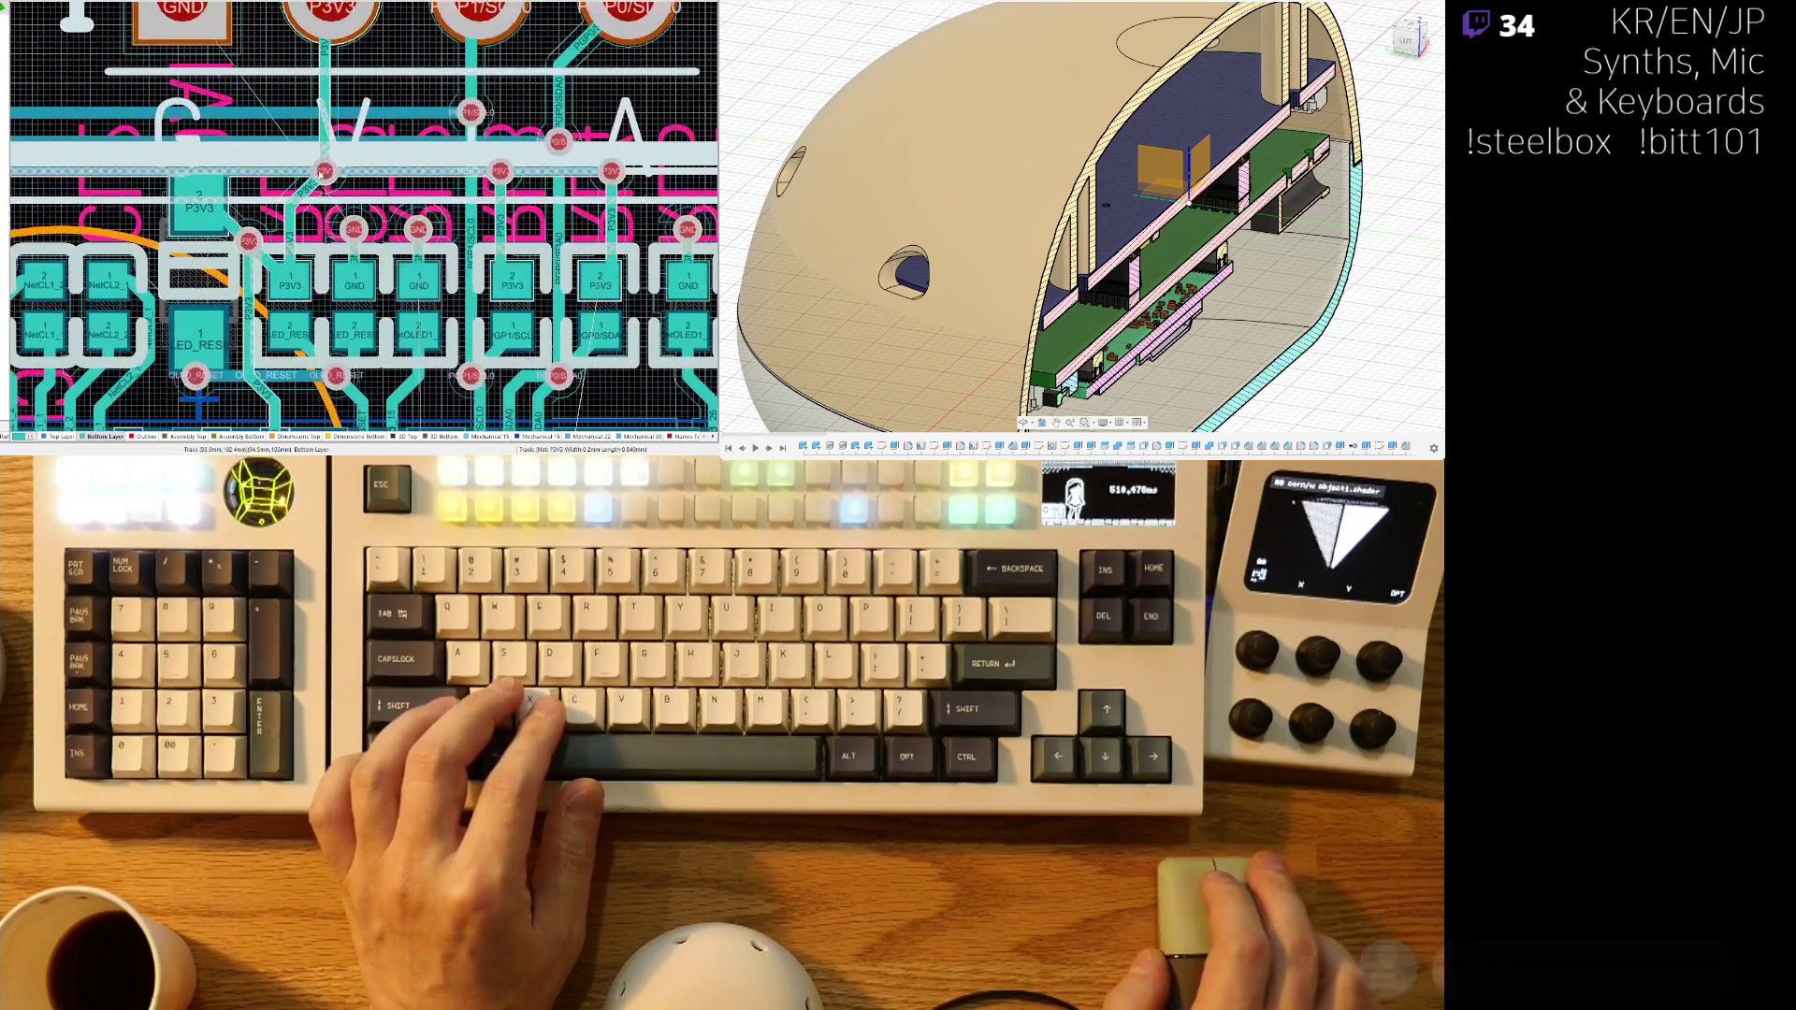
{"action": "scroll", "coordinate": [357, 260], "scroll_direction": "down", "scroll_amount": 3, "text": "ctrl"}
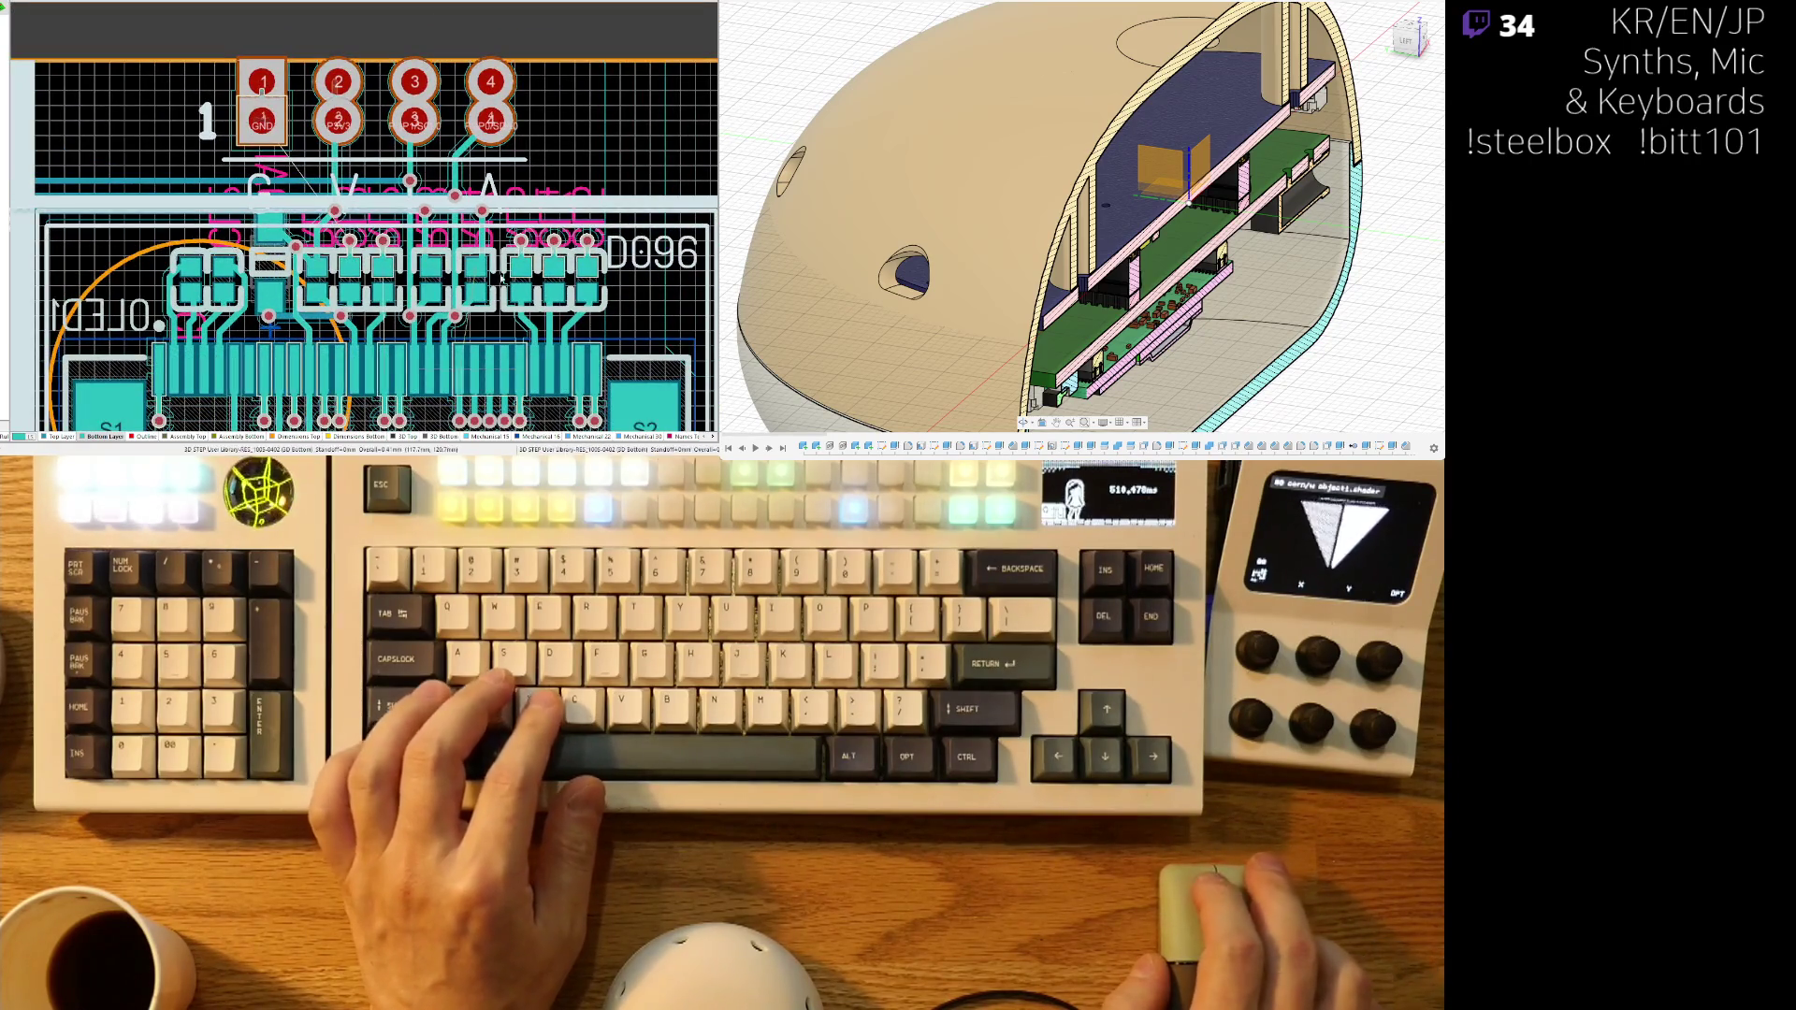
{"action": "key", "text": "3"}
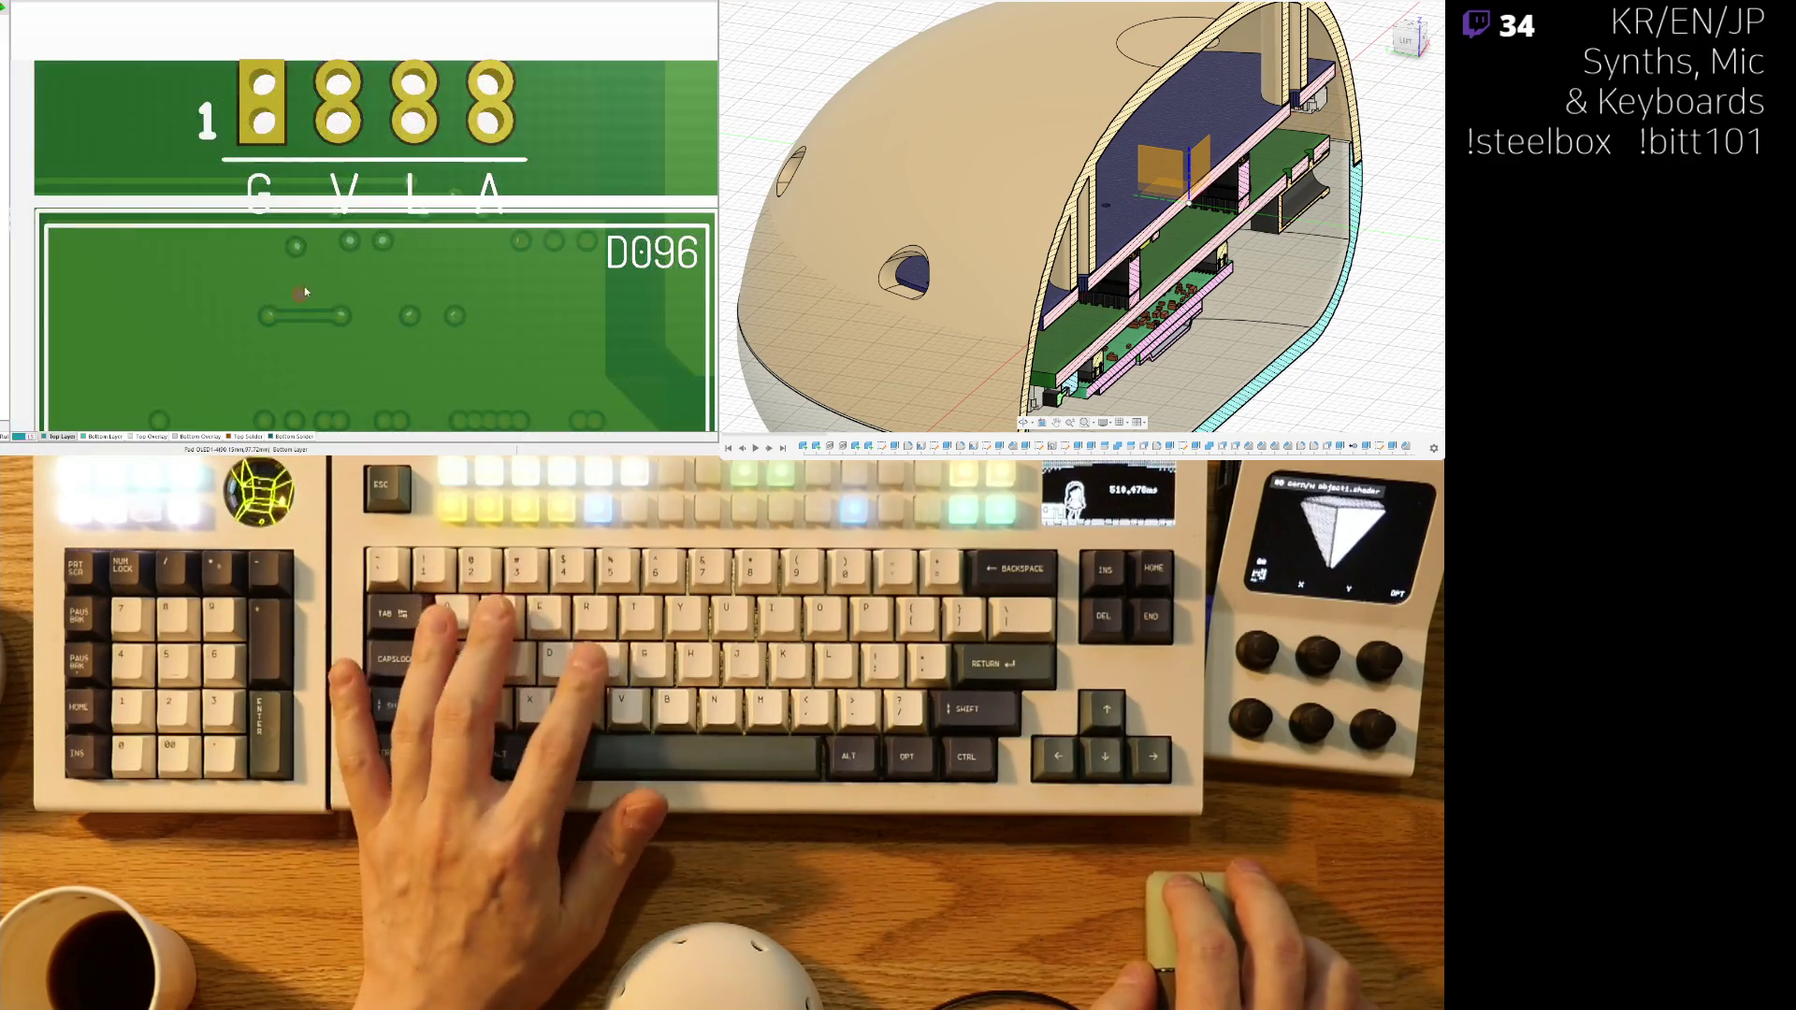
{"action": "key", "text": "2"}
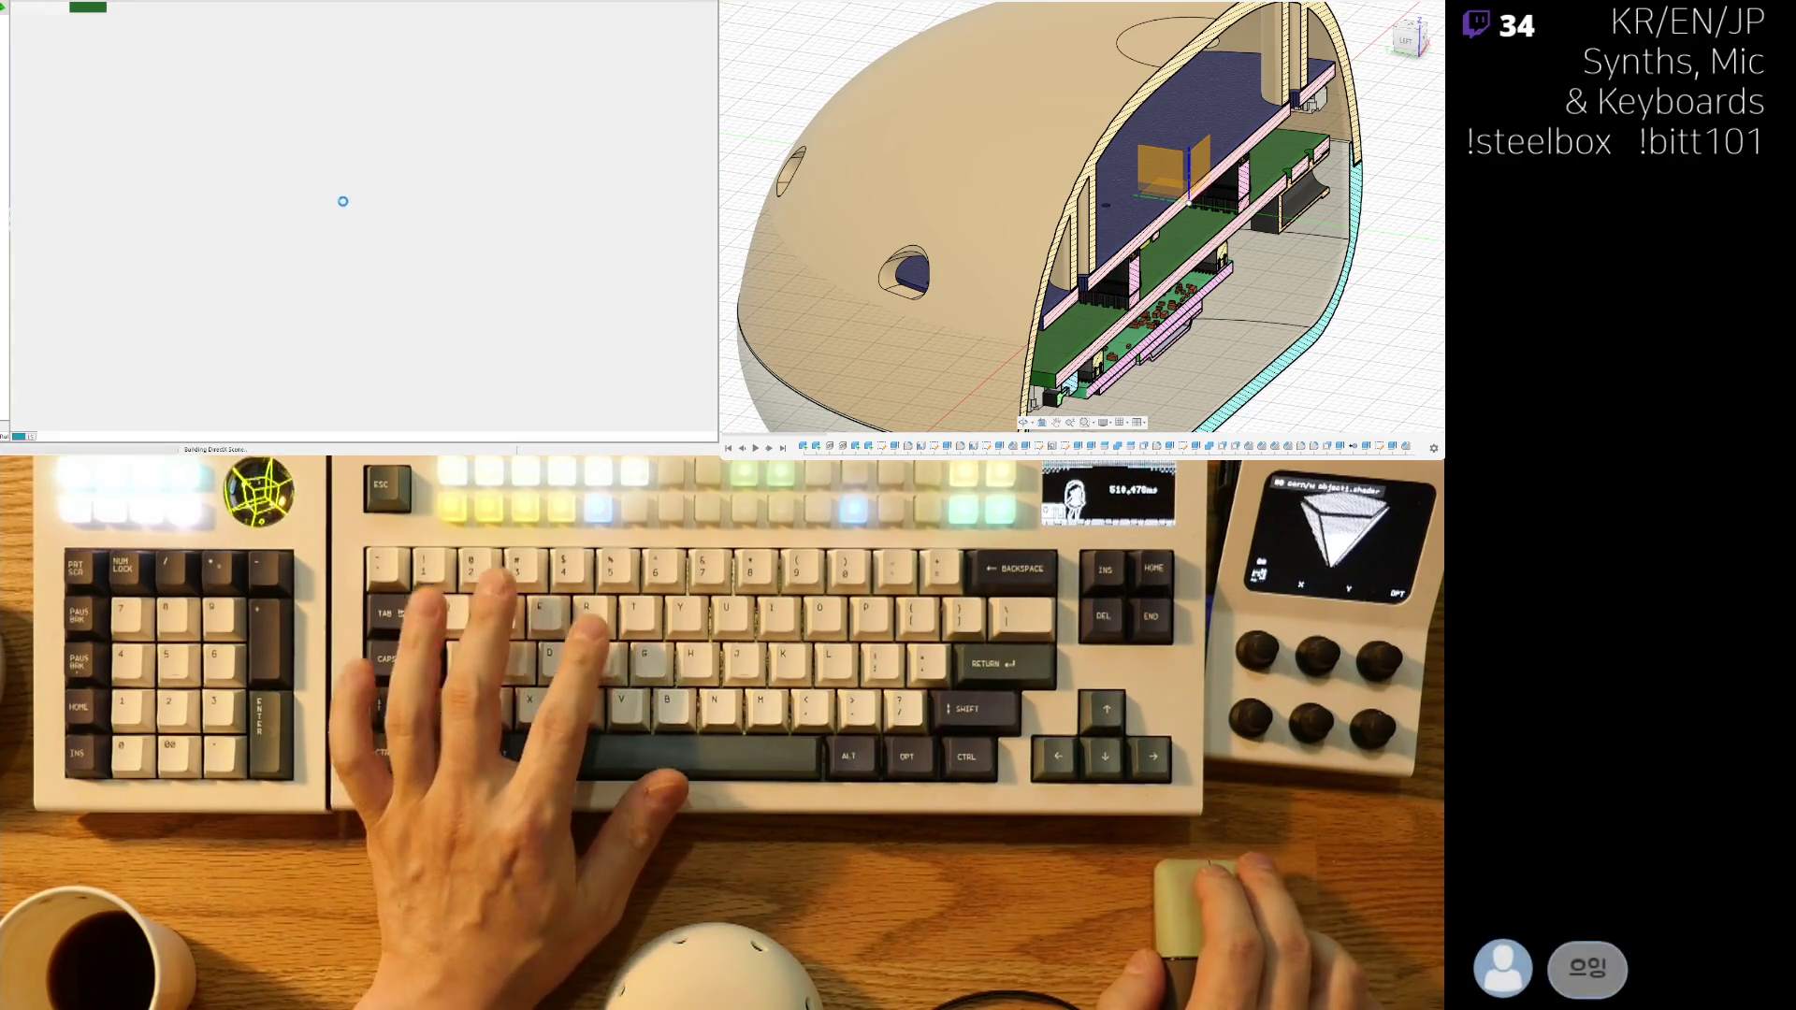
- Center the OLED connector pad row and switch to single layer mode
{"action": "scroll", "coordinate": [366, 191], "scroll_direction": "up", "scroll_amount": 3, "text": "ctrl"}
{"action": "scroll", "coordinate": [367, 191], "scroll_direction": "up", "scroll_amount": 5, "text": "ctrl"}
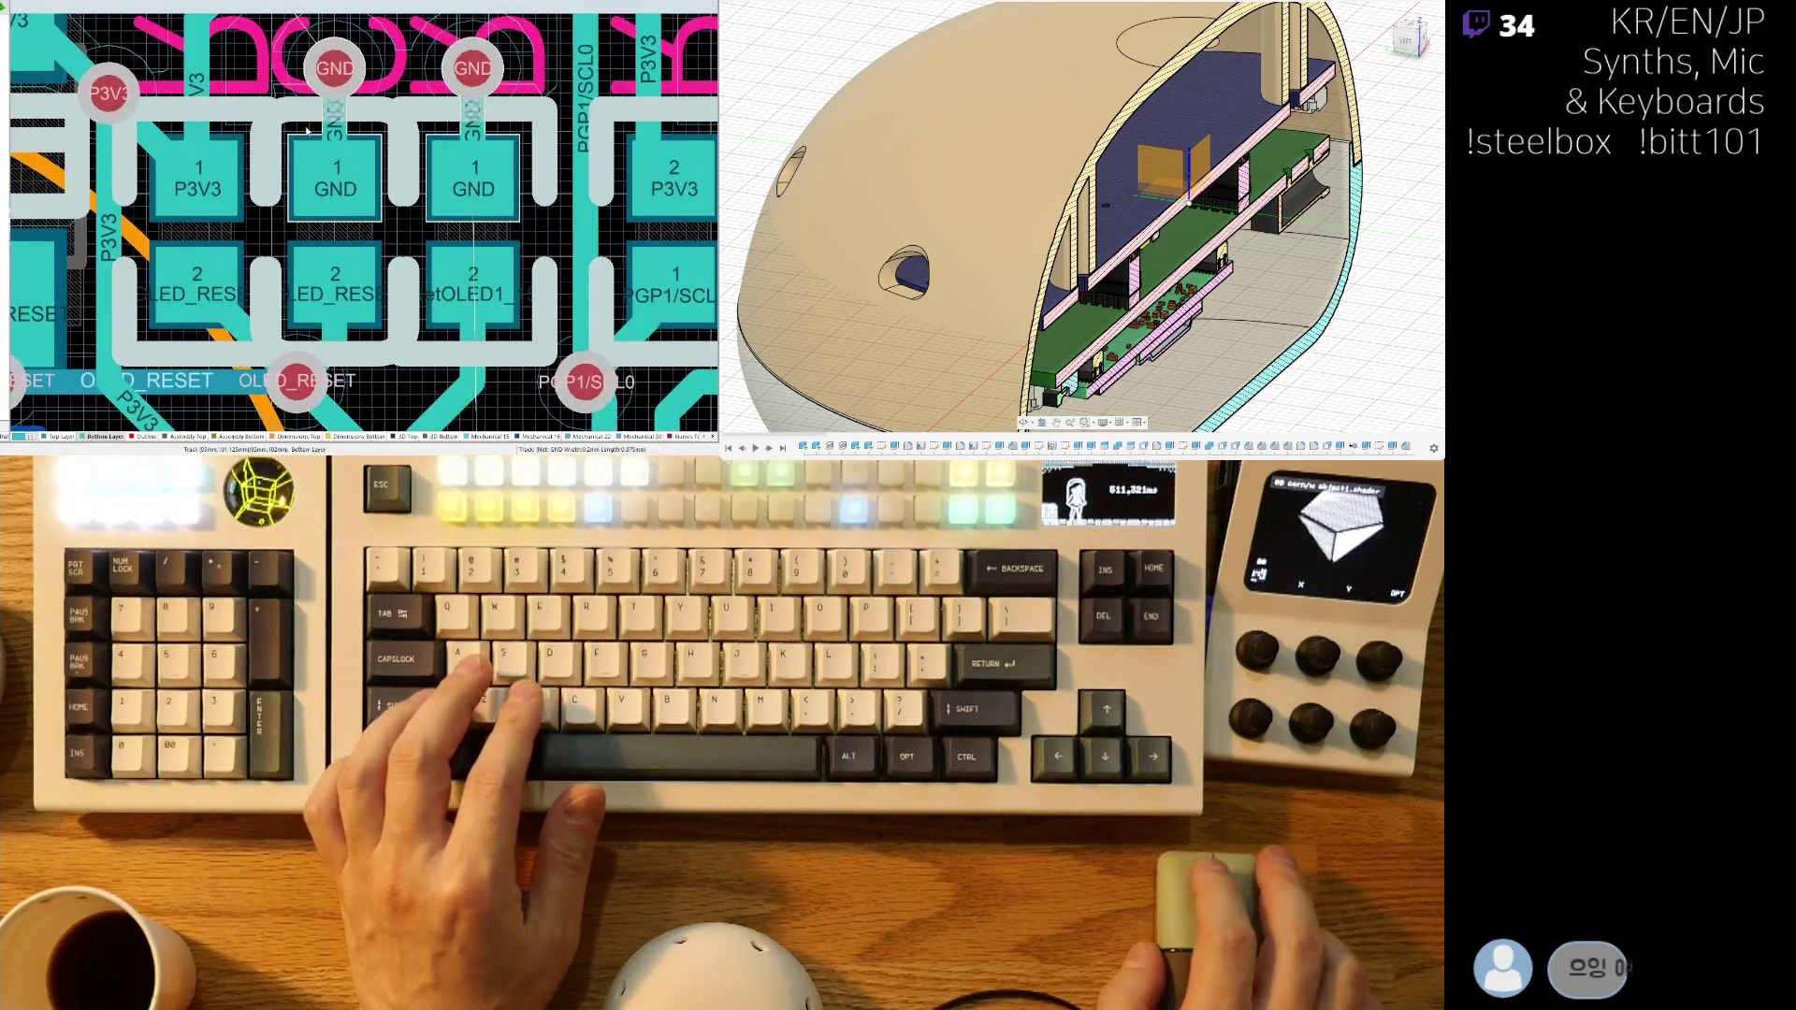
{"action": "right_click_drag", "start_coordinate": [332, 326], "coordinate": [429, 199]}
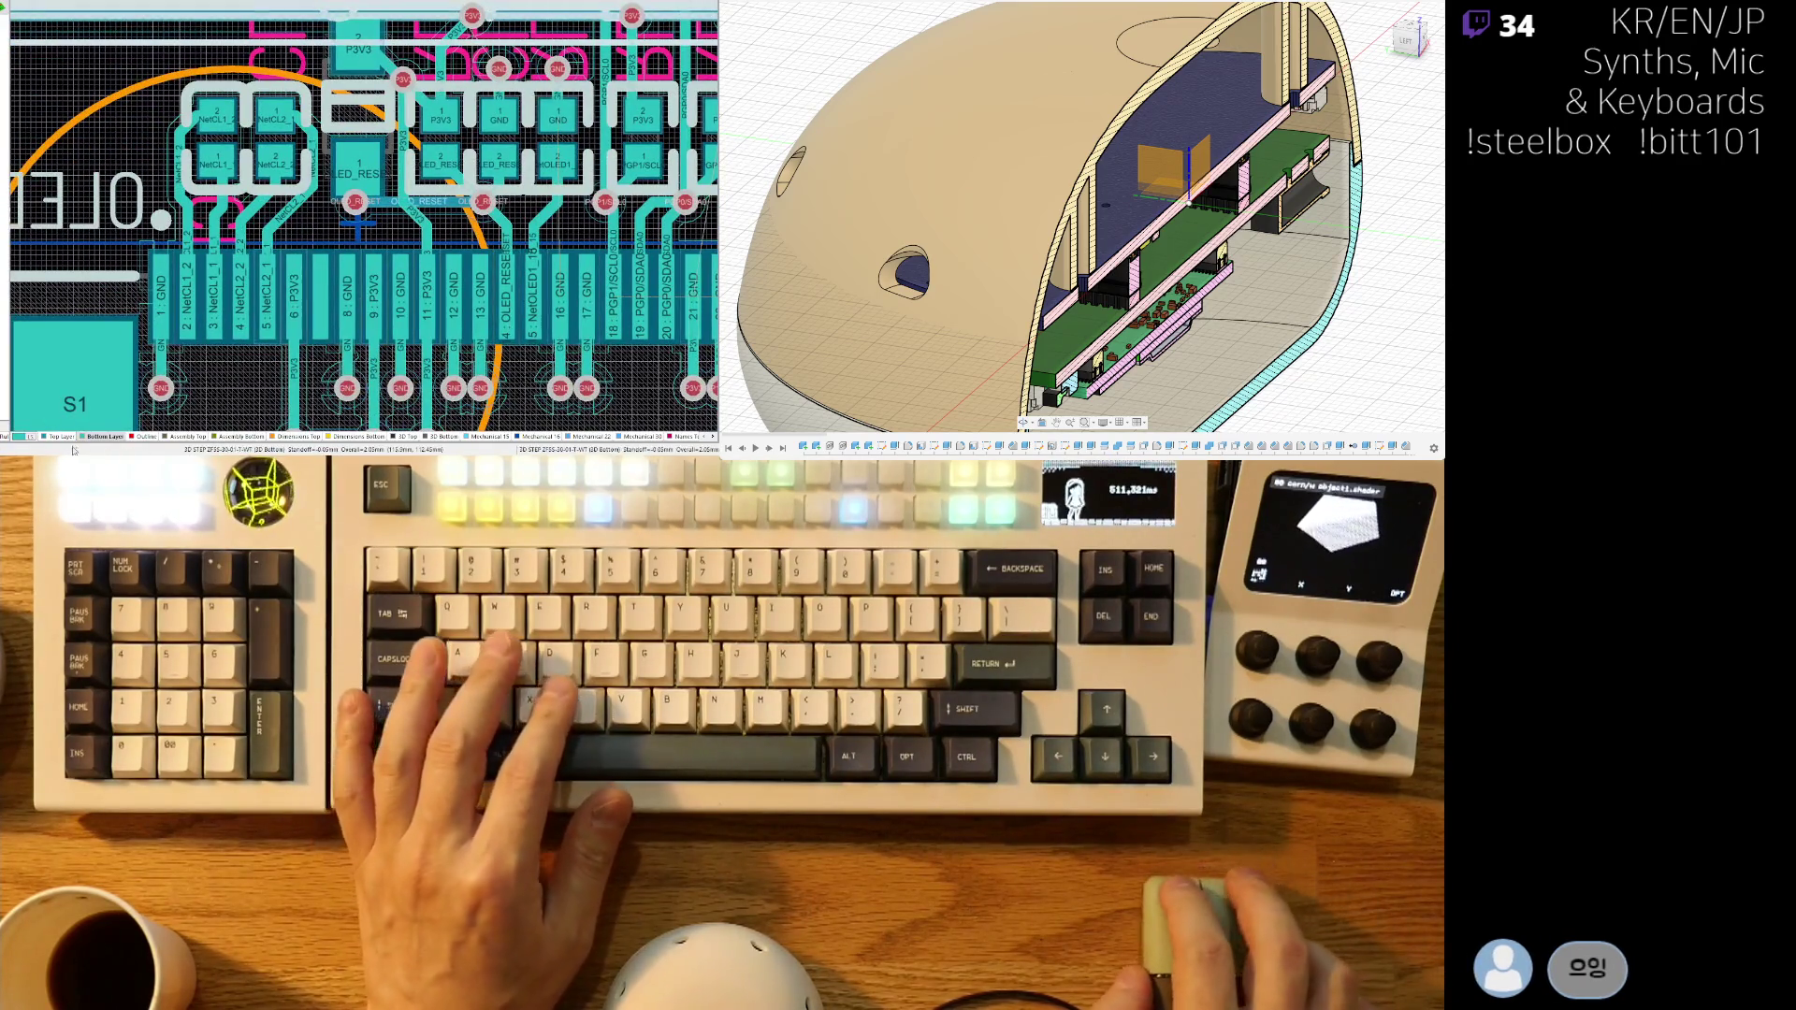
{"action": "key", "text": "shift+s"}
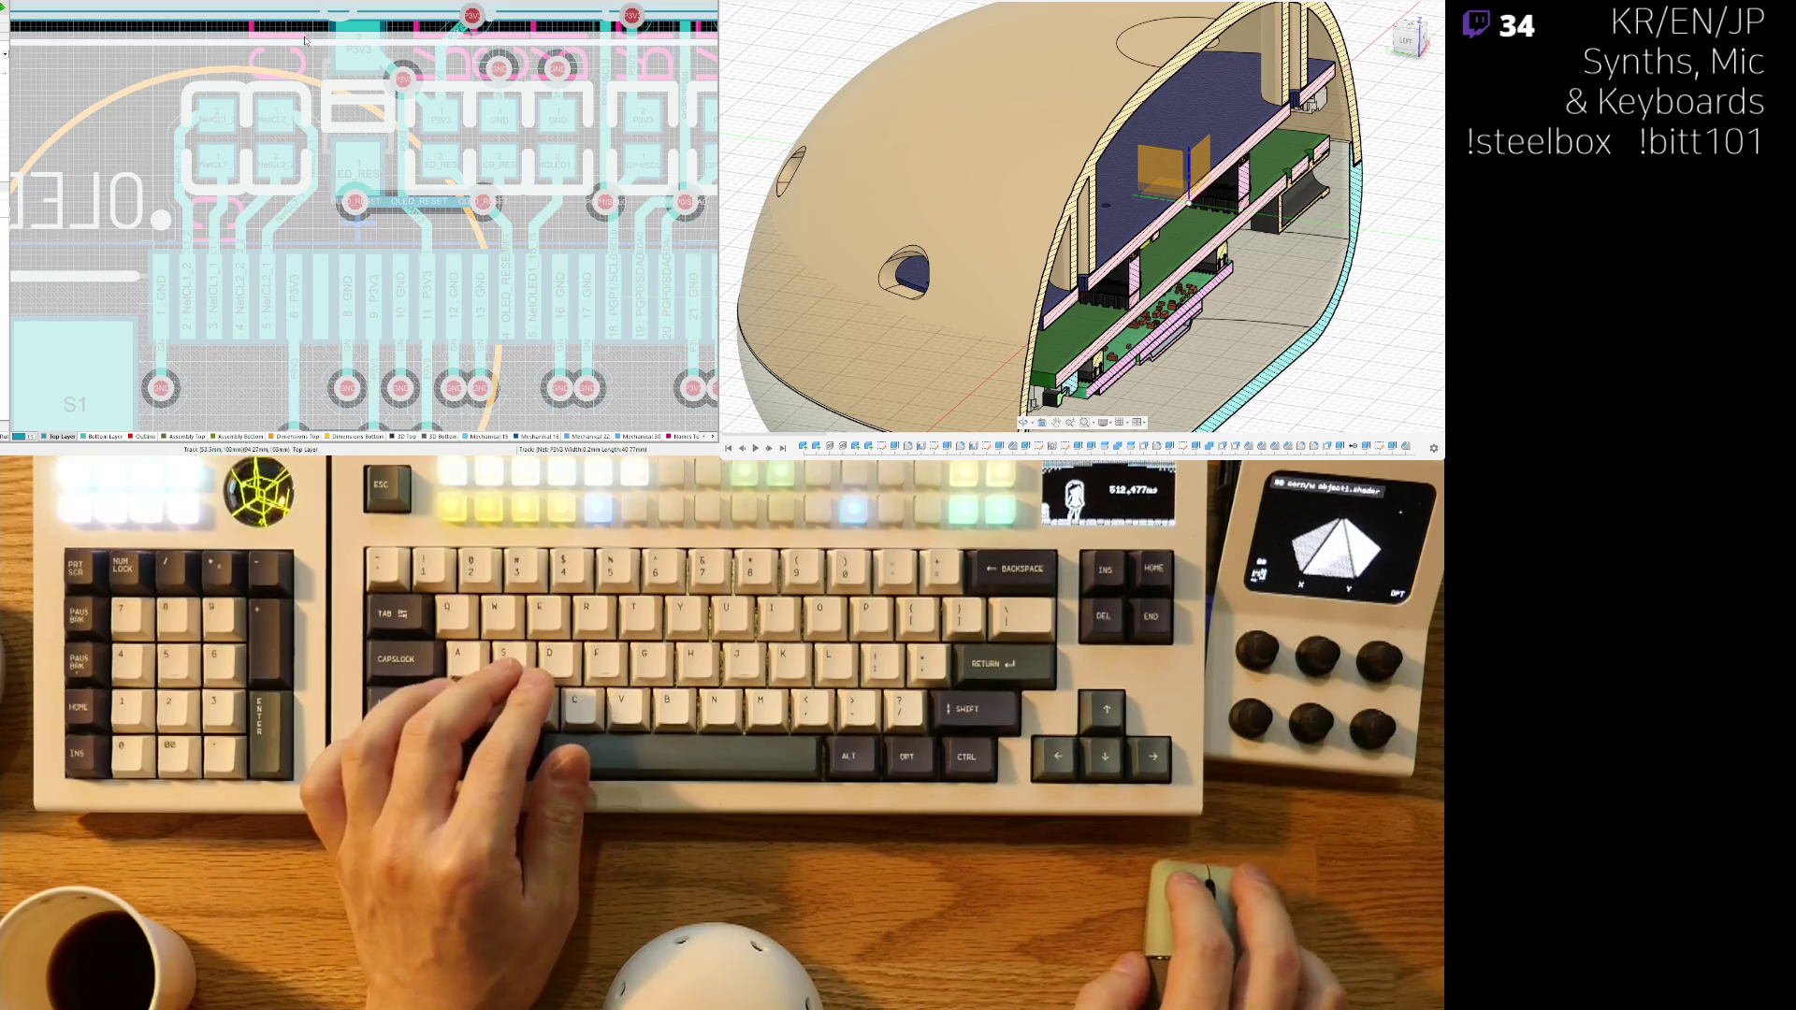
- Check the details of OLED header pad 1, then zoom out toward the USB area
{"action": "scroll", "coordinate": [252, 267], "scroll_direction": "down", "scroll_amount": 4, "text": "ctrl"}
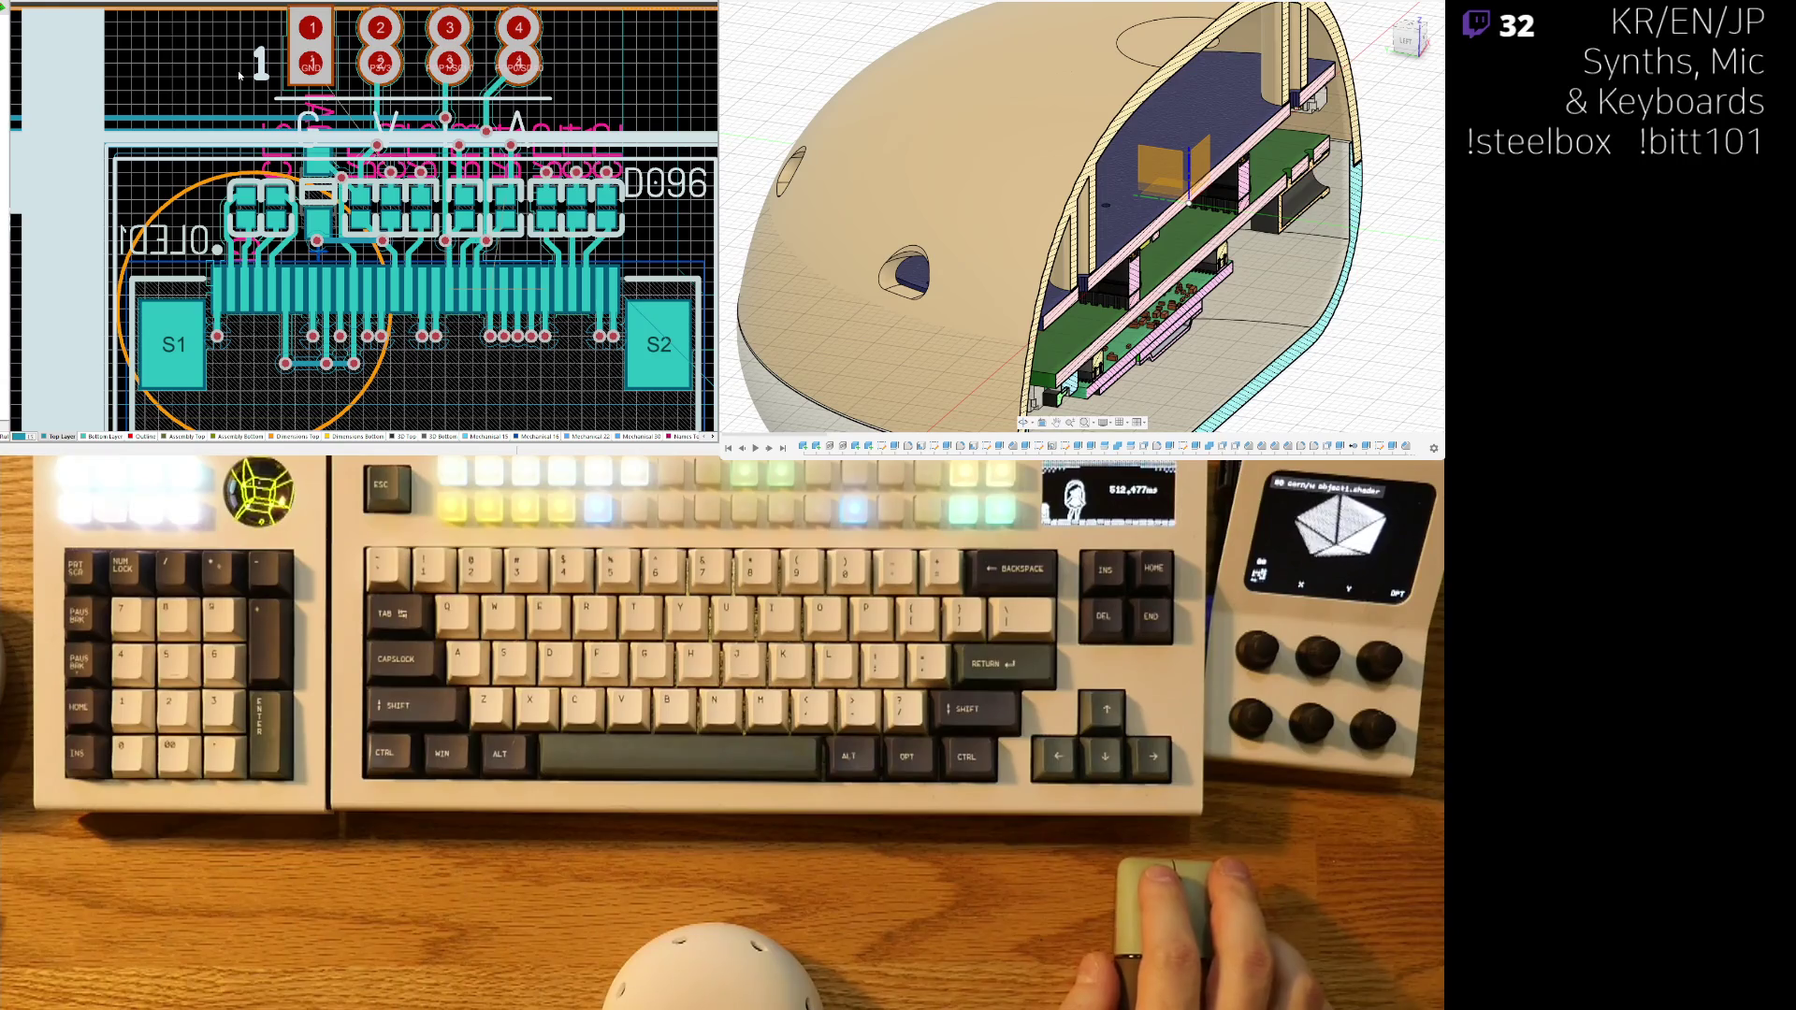
{"action": "left_click", "coordinate": [324, 32]}
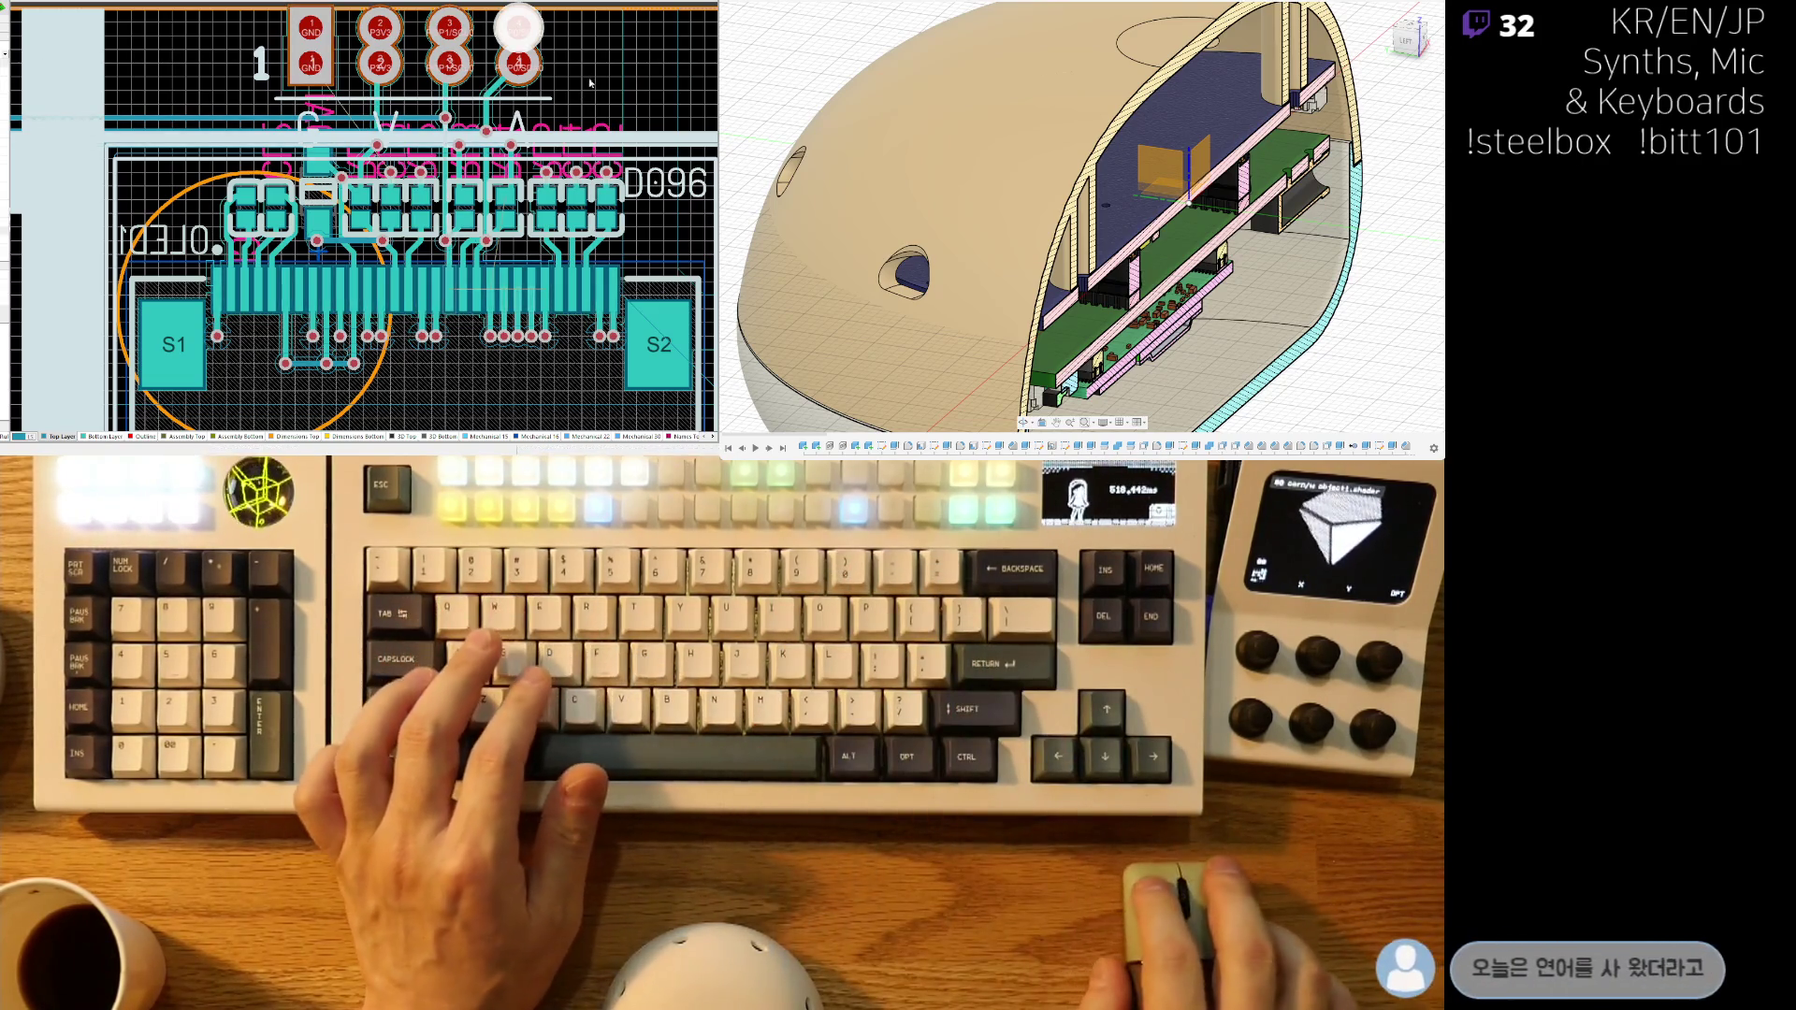
{"action": "scroll", "coordinate": [378, 268], "scroll_direction": "down", "scroll_amount": 3, "text": "ctrl"}
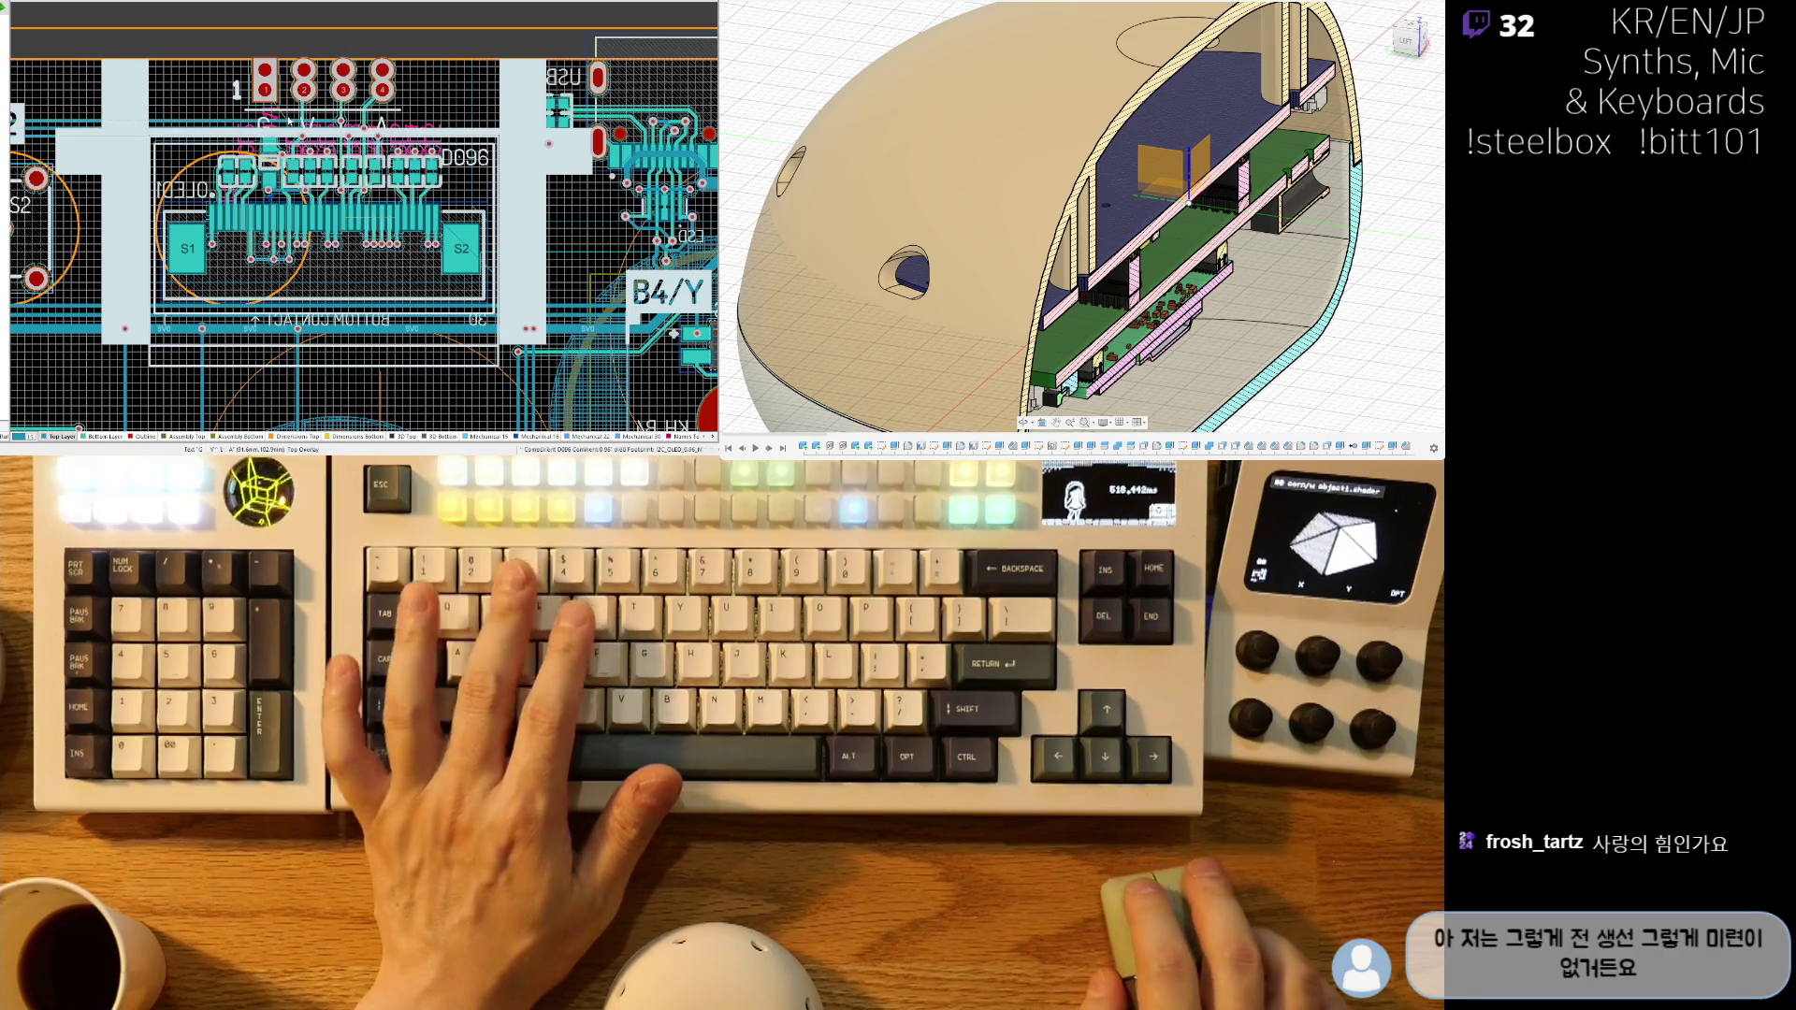
{"action": "scroll", "coordinate": [214, 134], "scroll_direction": "up", "scroll_amount": 5, "text": "ctrl"}
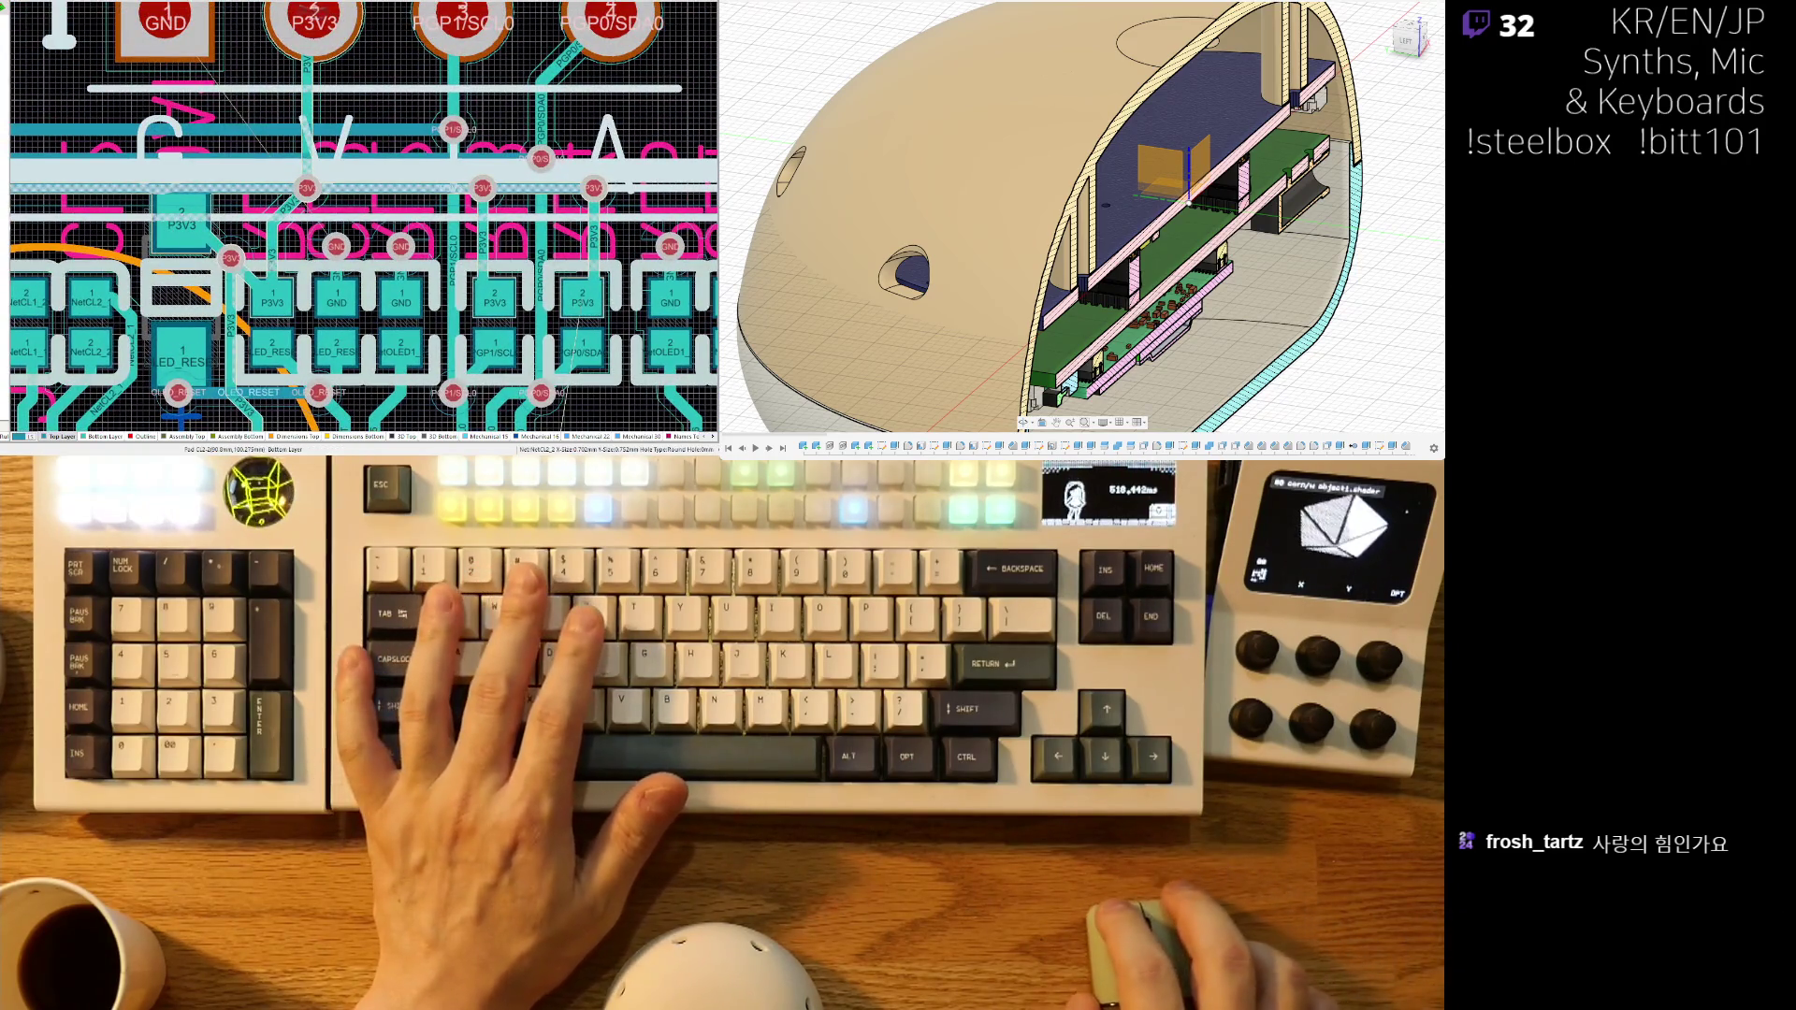
{"action": "scroll", "coordinate": [261, 248], "scroll_direction": "up", "scroll_amount": 3, "text": "ctrl"}
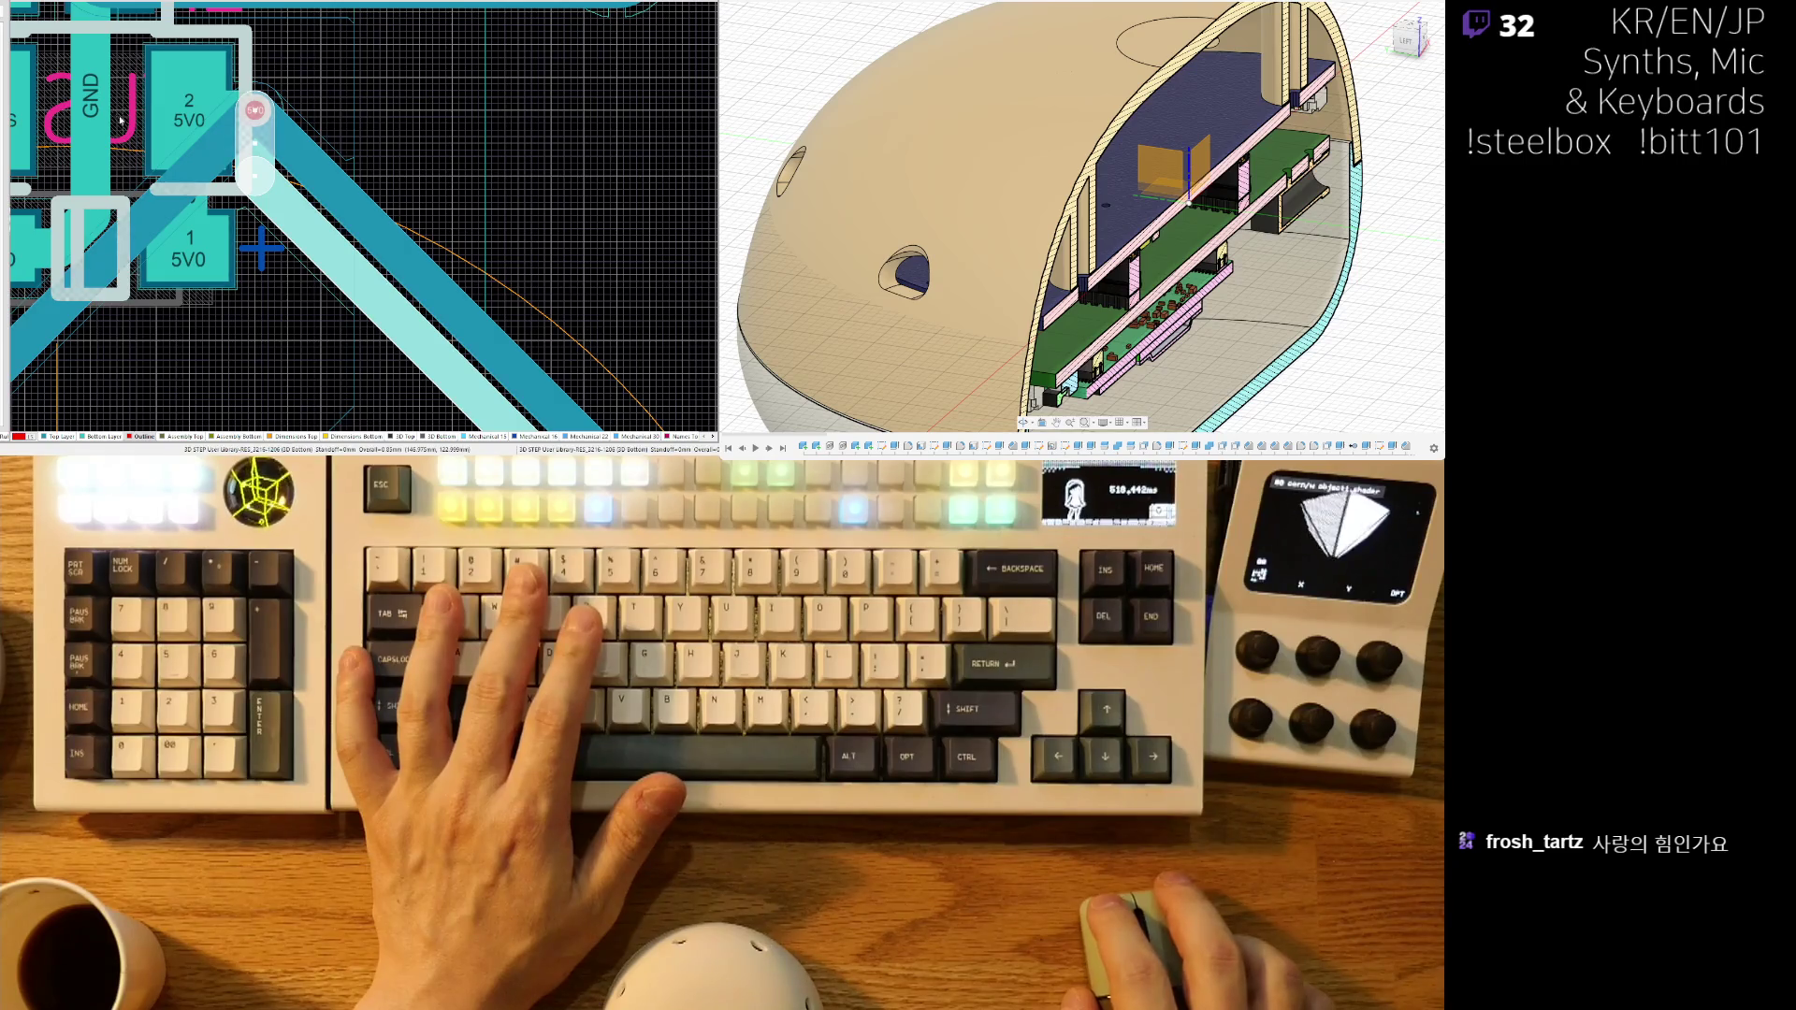
{"action": "scroll", "coordinate": [117, 114], "scroll_direction": "down", "scroll_amount": 5, "text": "ctrl"}
{"action": "scroll", "coordinate": [292, 213], "scroll_direction": "up", "scroll_amount": 6, "text": "ctrl"}
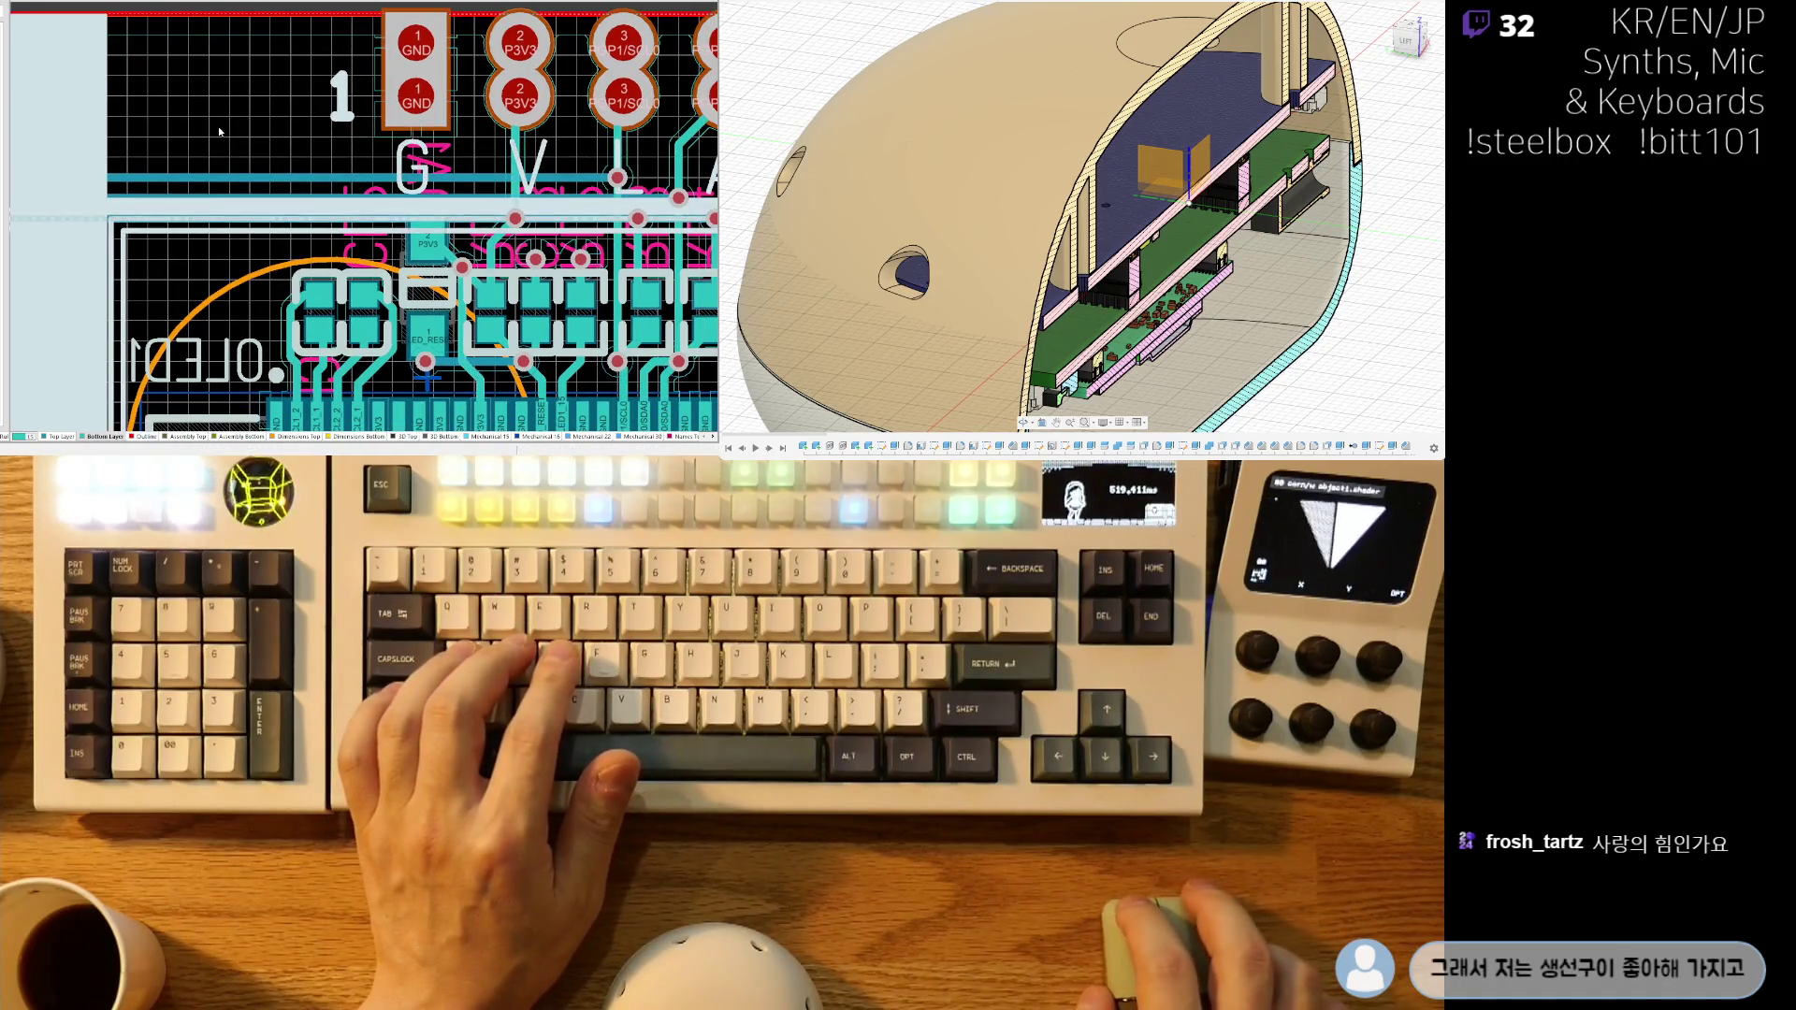
{"action": "scroll", "coordinate": [219, 132], "scroll_direction": "down", "scroll_amount": 6, "text": "ctrl"}
{"action": "scroll", "coordinate": [278, 164], "scroll_direction": "down", "scroll_amount": 3, "text": "ctrl"}
{"action": "scroll", "coordinate": [452, 181], "scroll_direction": "left", "scroll_amount": 1, "text": "shift"}
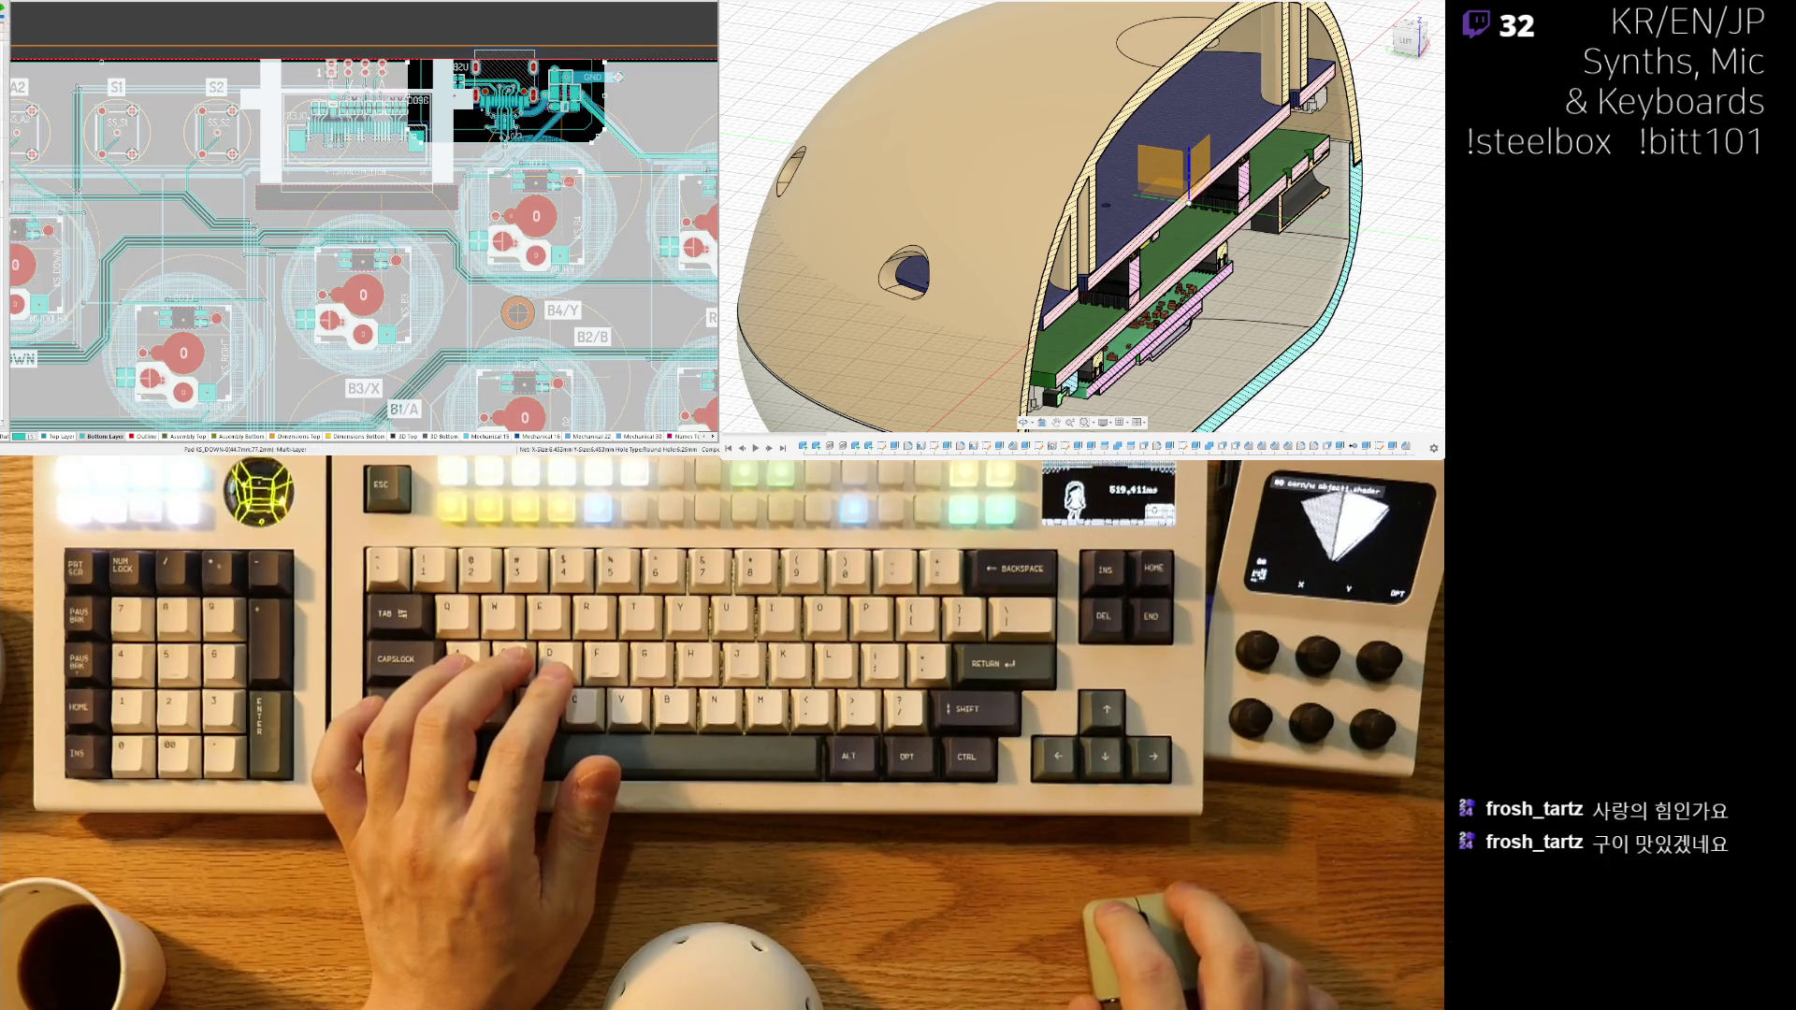
{"action": "scroll", "coordinate": [110, 153], "scroll_direction": "up", "scroll_amount": 3, "text": "ctrl"}
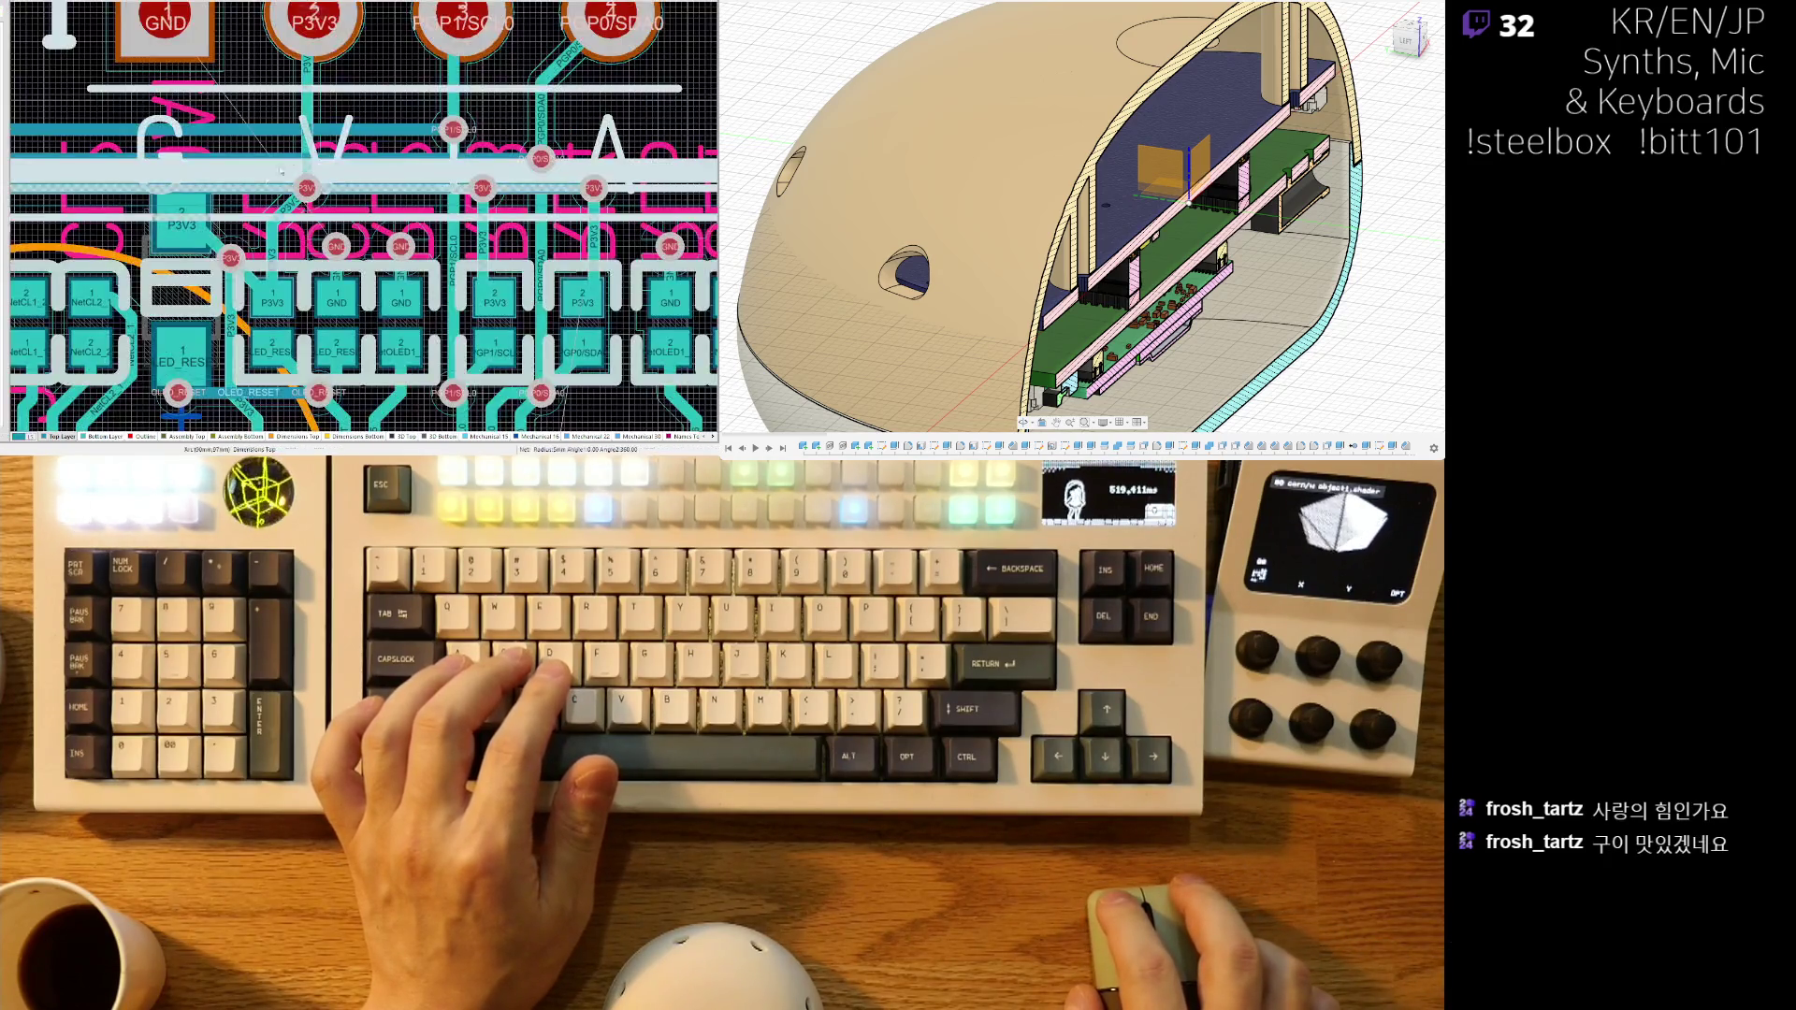
{"action": "scroll", "coordinate": [111, 152], "scroll_direction": "up", "scroll_amount": 3, "text": "ctrl"}
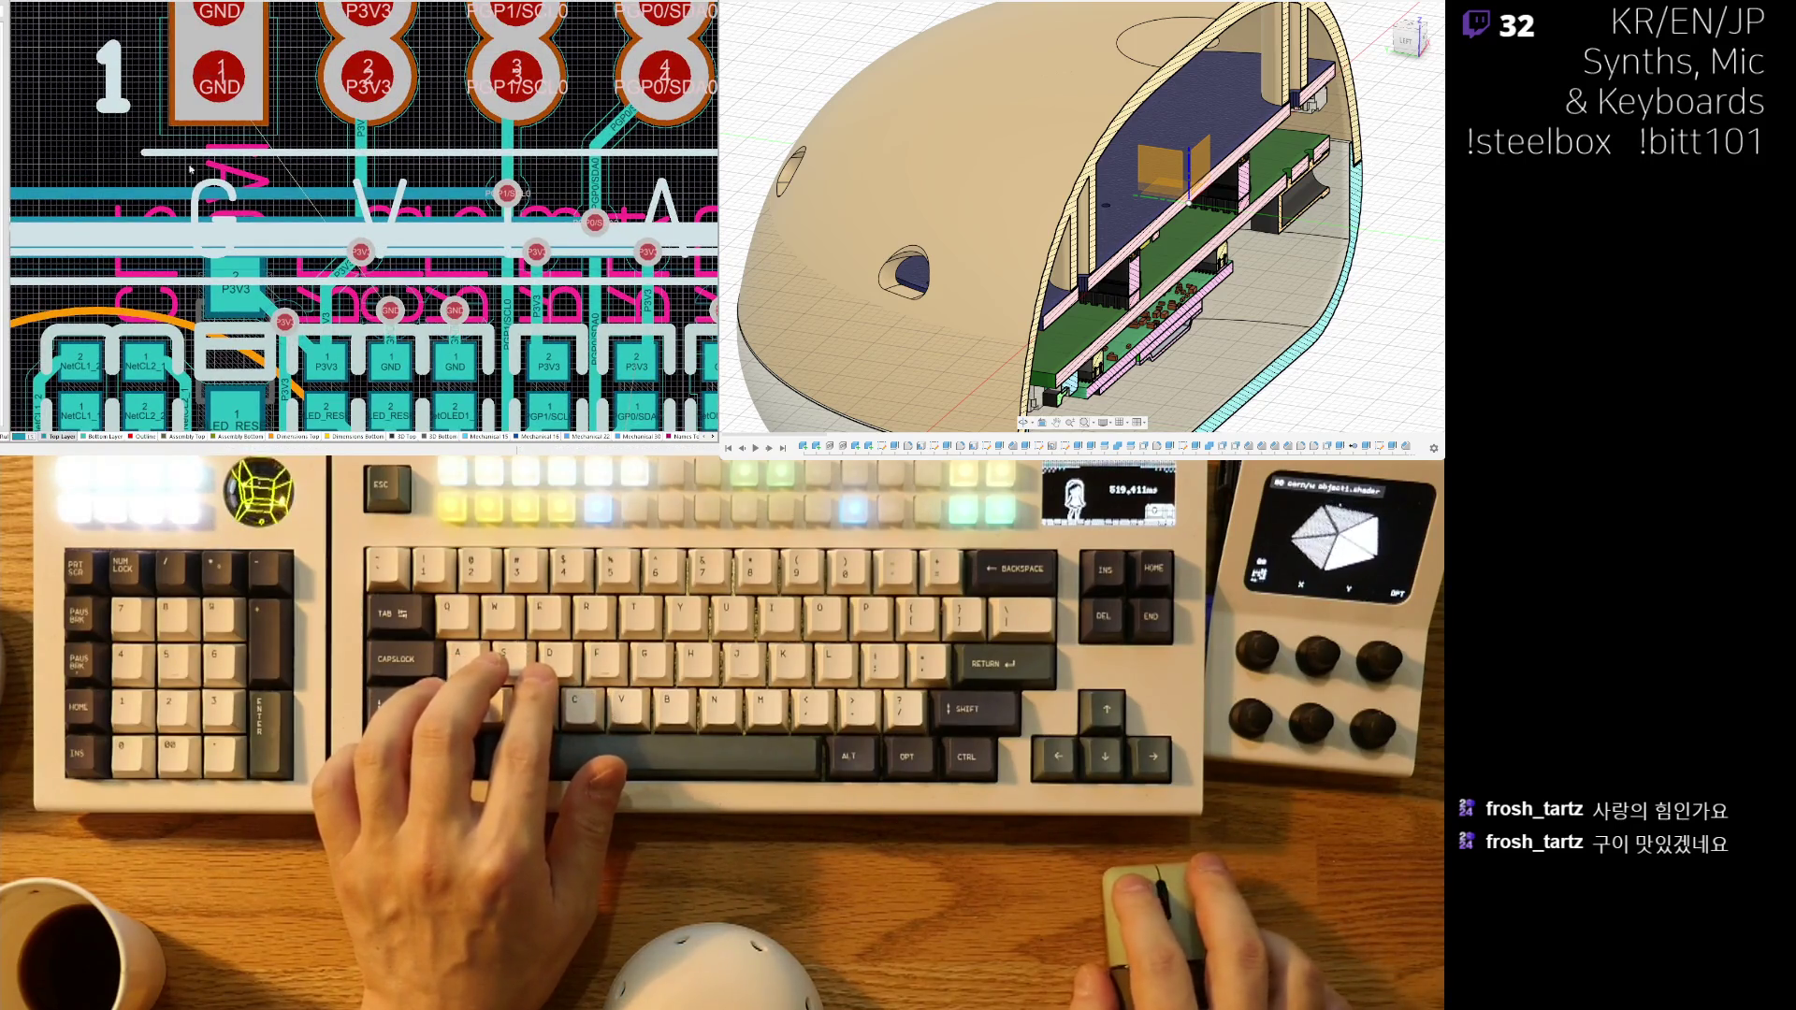
{"action": "scroll", "coordinate": [168, 162], "scroll_direction": "down", "scroll_amount": 5, "text": "ctrl"}
{"action": "scroll", "coordinate": [187, 216], "scroll_direction": "up", "scroll_amount": 2, "text": "ctrl"}
{"action": "scroll", "coordinate": [202, 258], "scroll_direction": "up", "scroll_amount": 2, "text": "ctrl"}
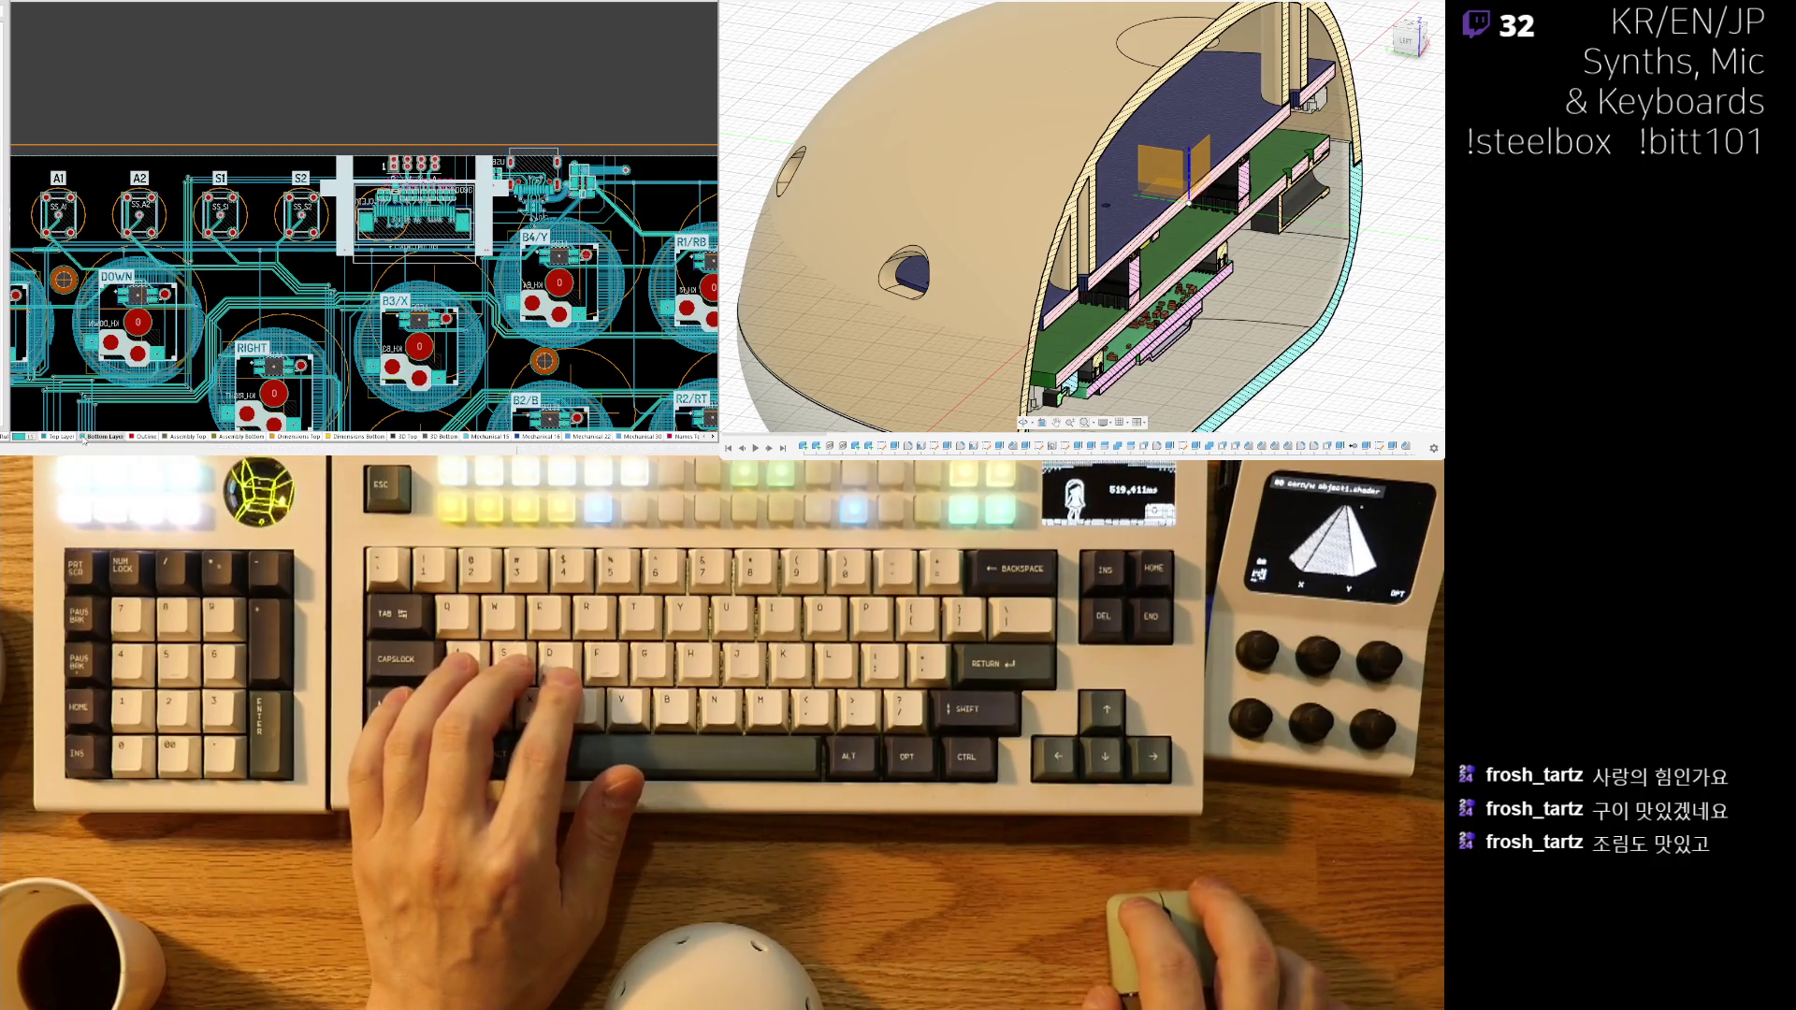
- Select the connector block near the top and pan along the OLED connector's pads and traces
{"action": "left_click", "coordinate": [330, 171]}
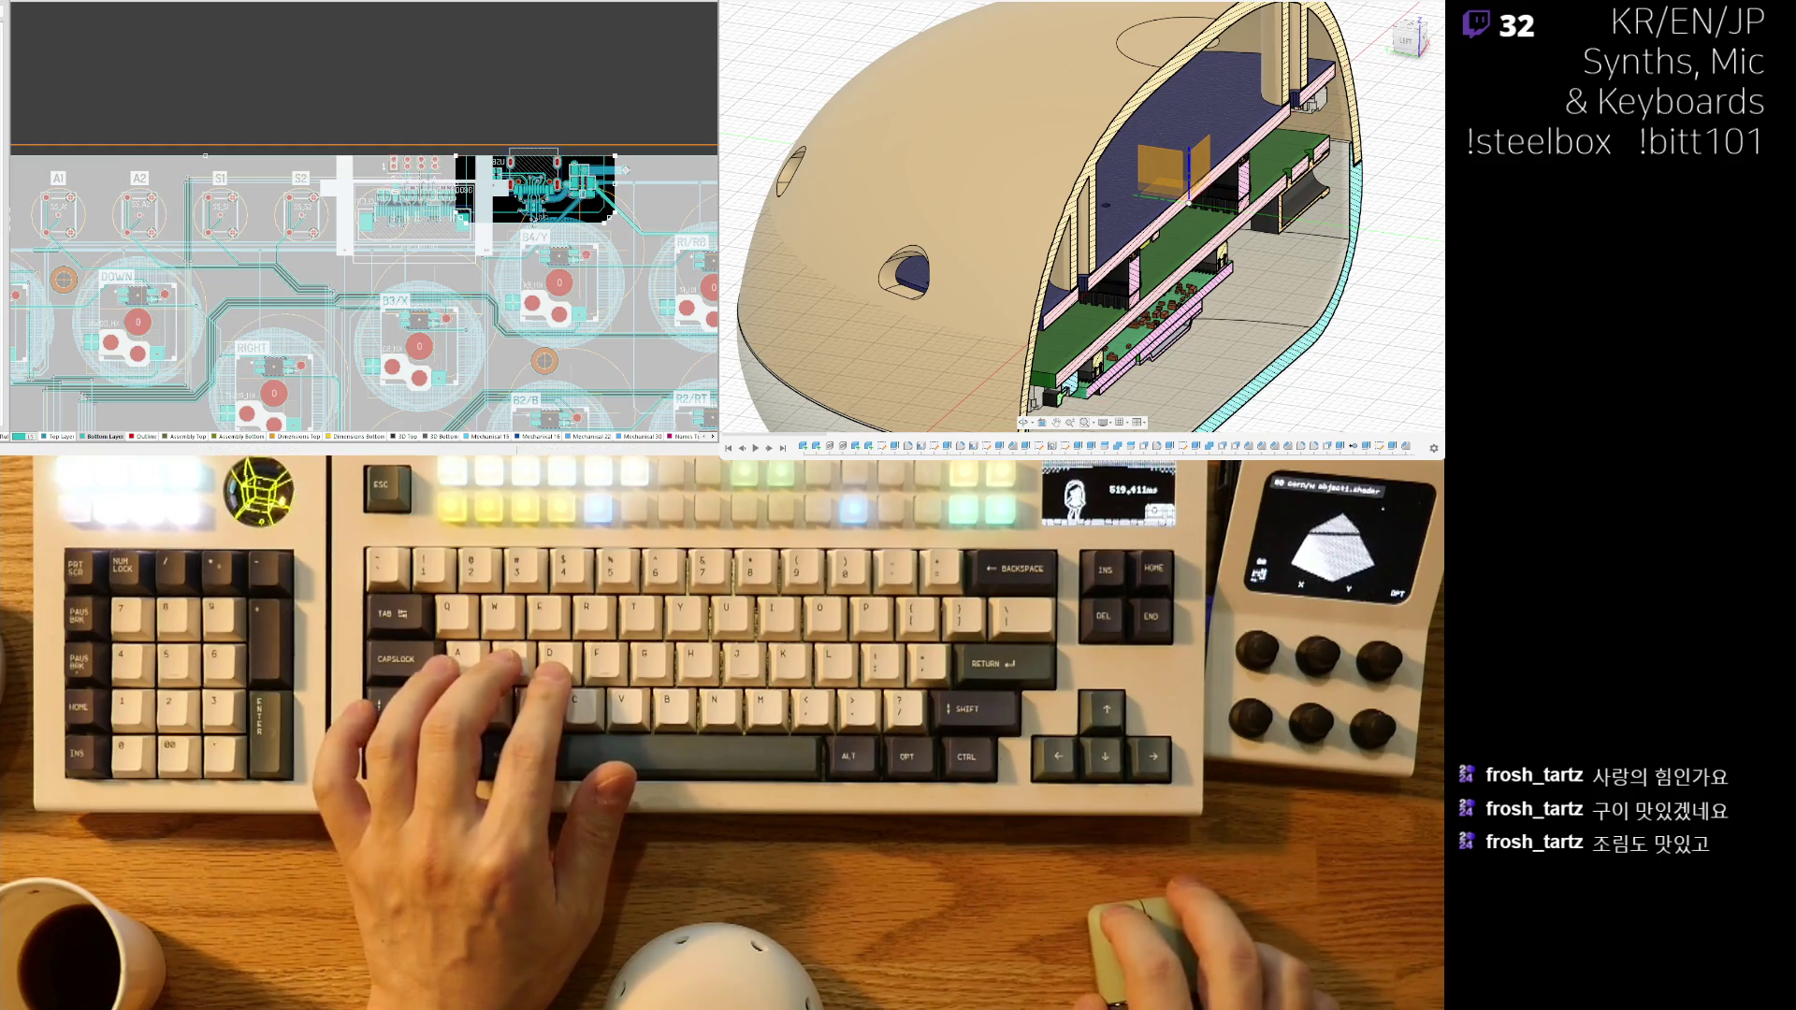
{"action": "scroll", "coordinate": [438, 292], "scroll_direction": "up", "scroll_amount": 5, "text": "ctrl"}
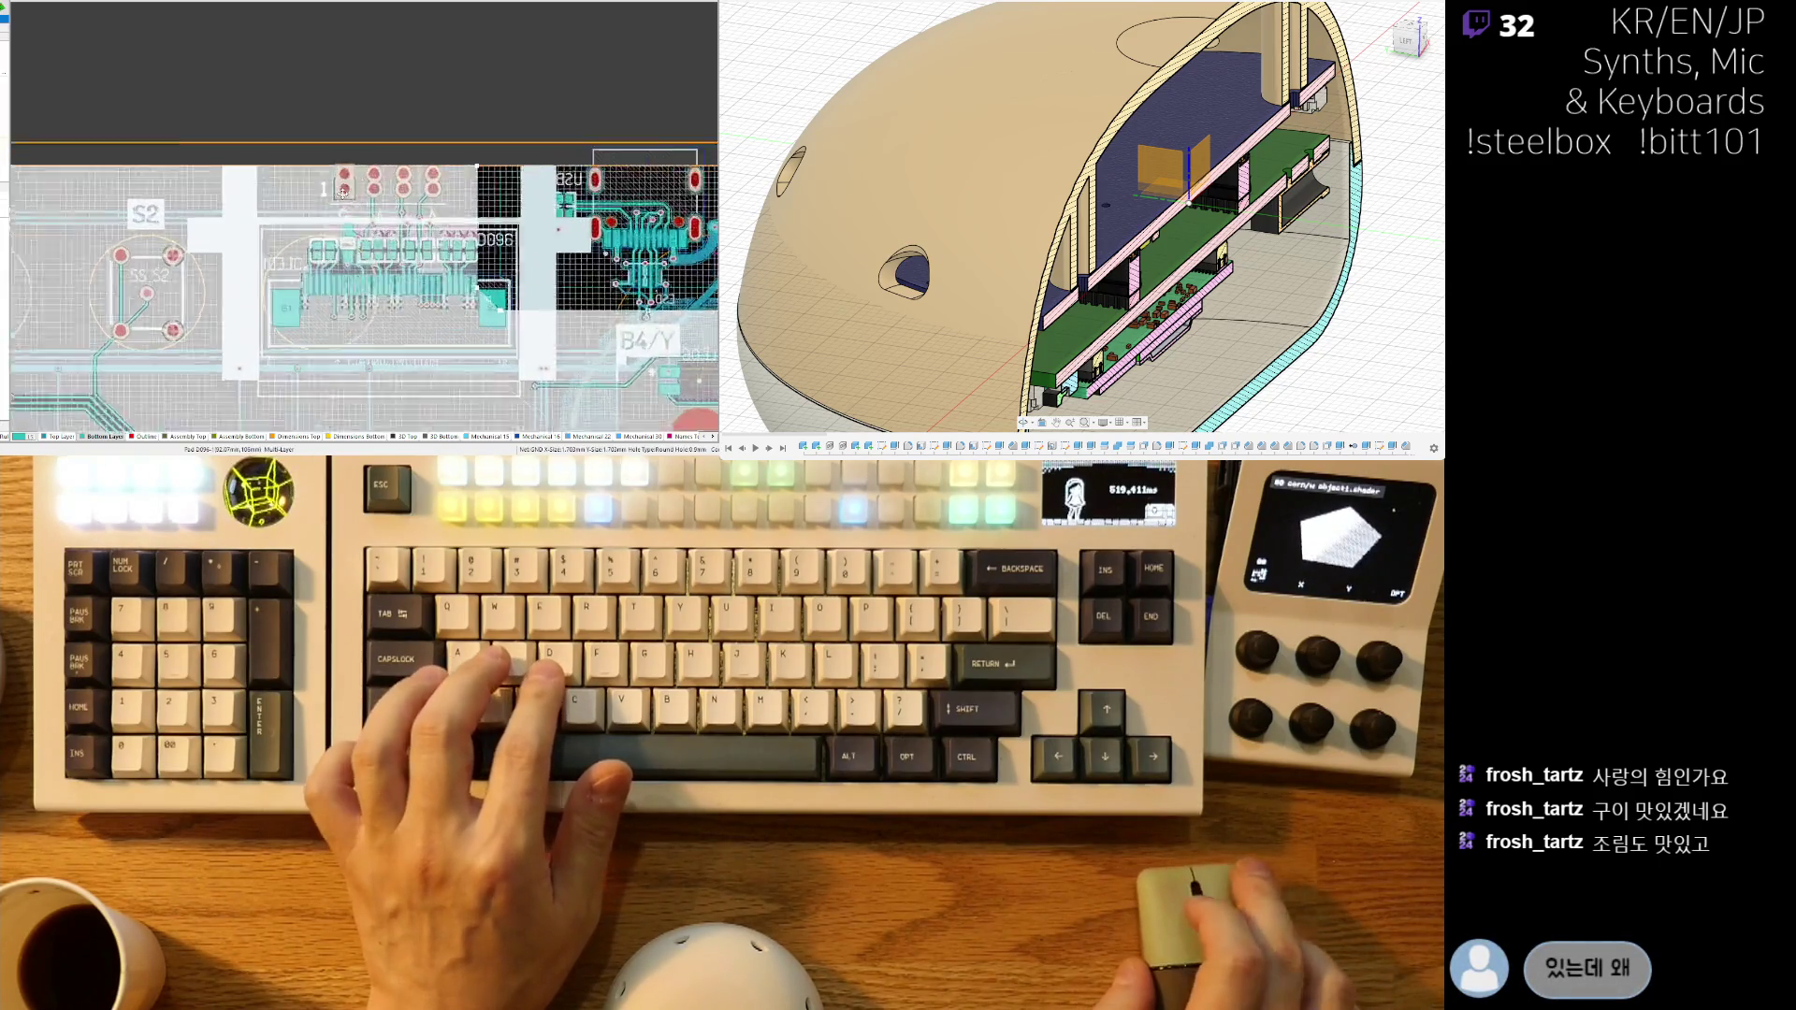
{"action": "right_click_drag", "start_coordinate": [439, 292], "coordinate": [409, 157]}
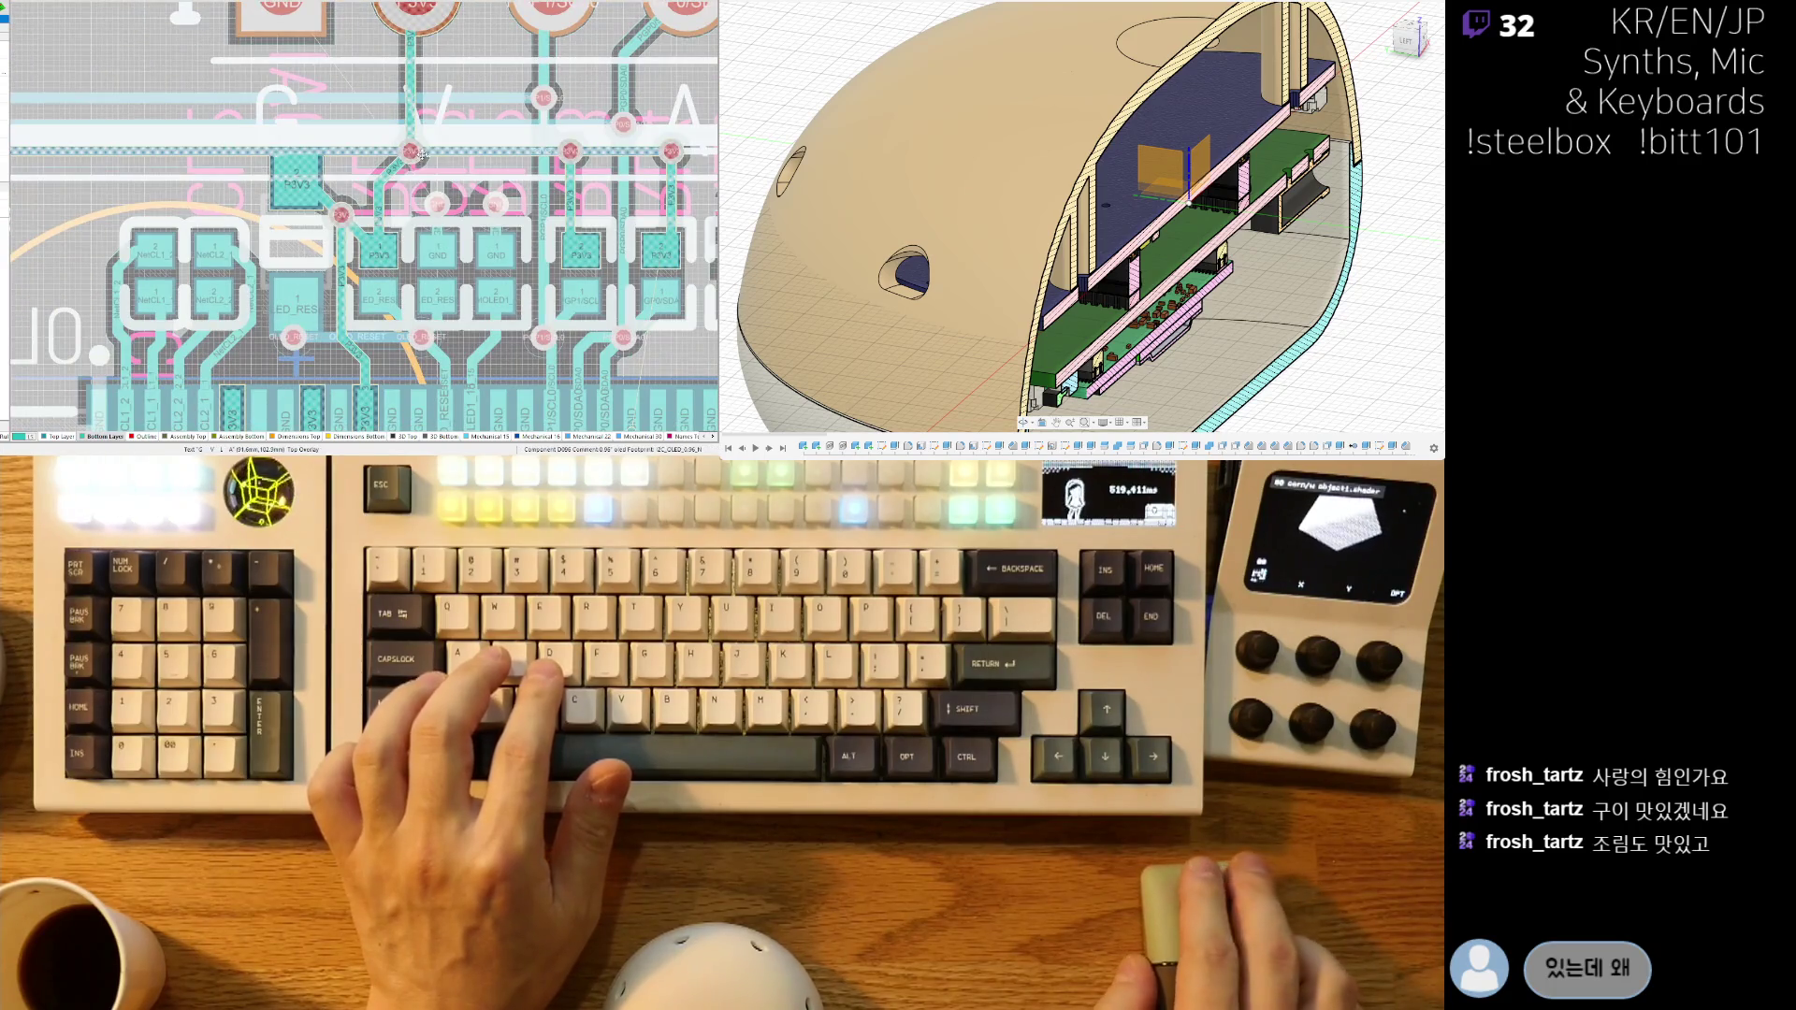
{"action": "scroll", "coordinate": [418, 154], "scroll_direction": "down", "scroll_amount": 3, "text": "ctrl"}
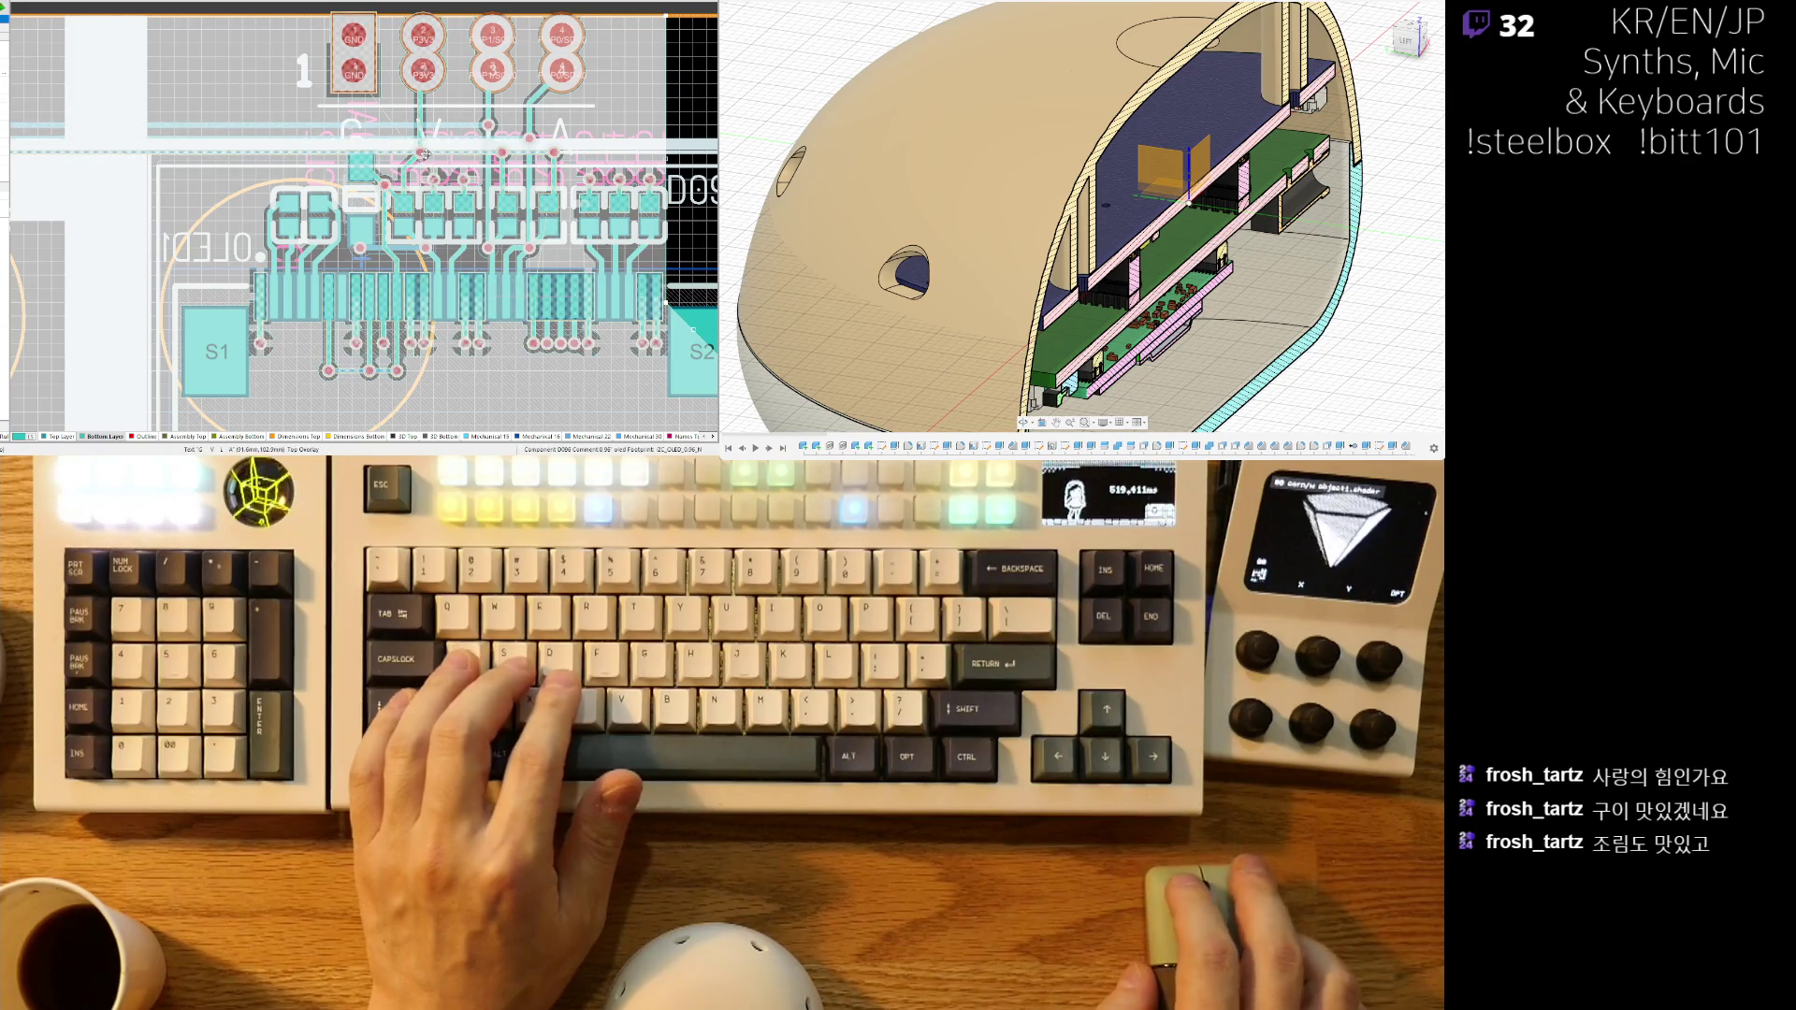
{"action": "scroll", "coordinate": [426, 142], "scroll_direction": "up", "scroll_amount": 3, "text": "ctrl"}
{"action": "right_click_drag", "start_coordinate": [419, 106], "coordinate": [449, 44]}
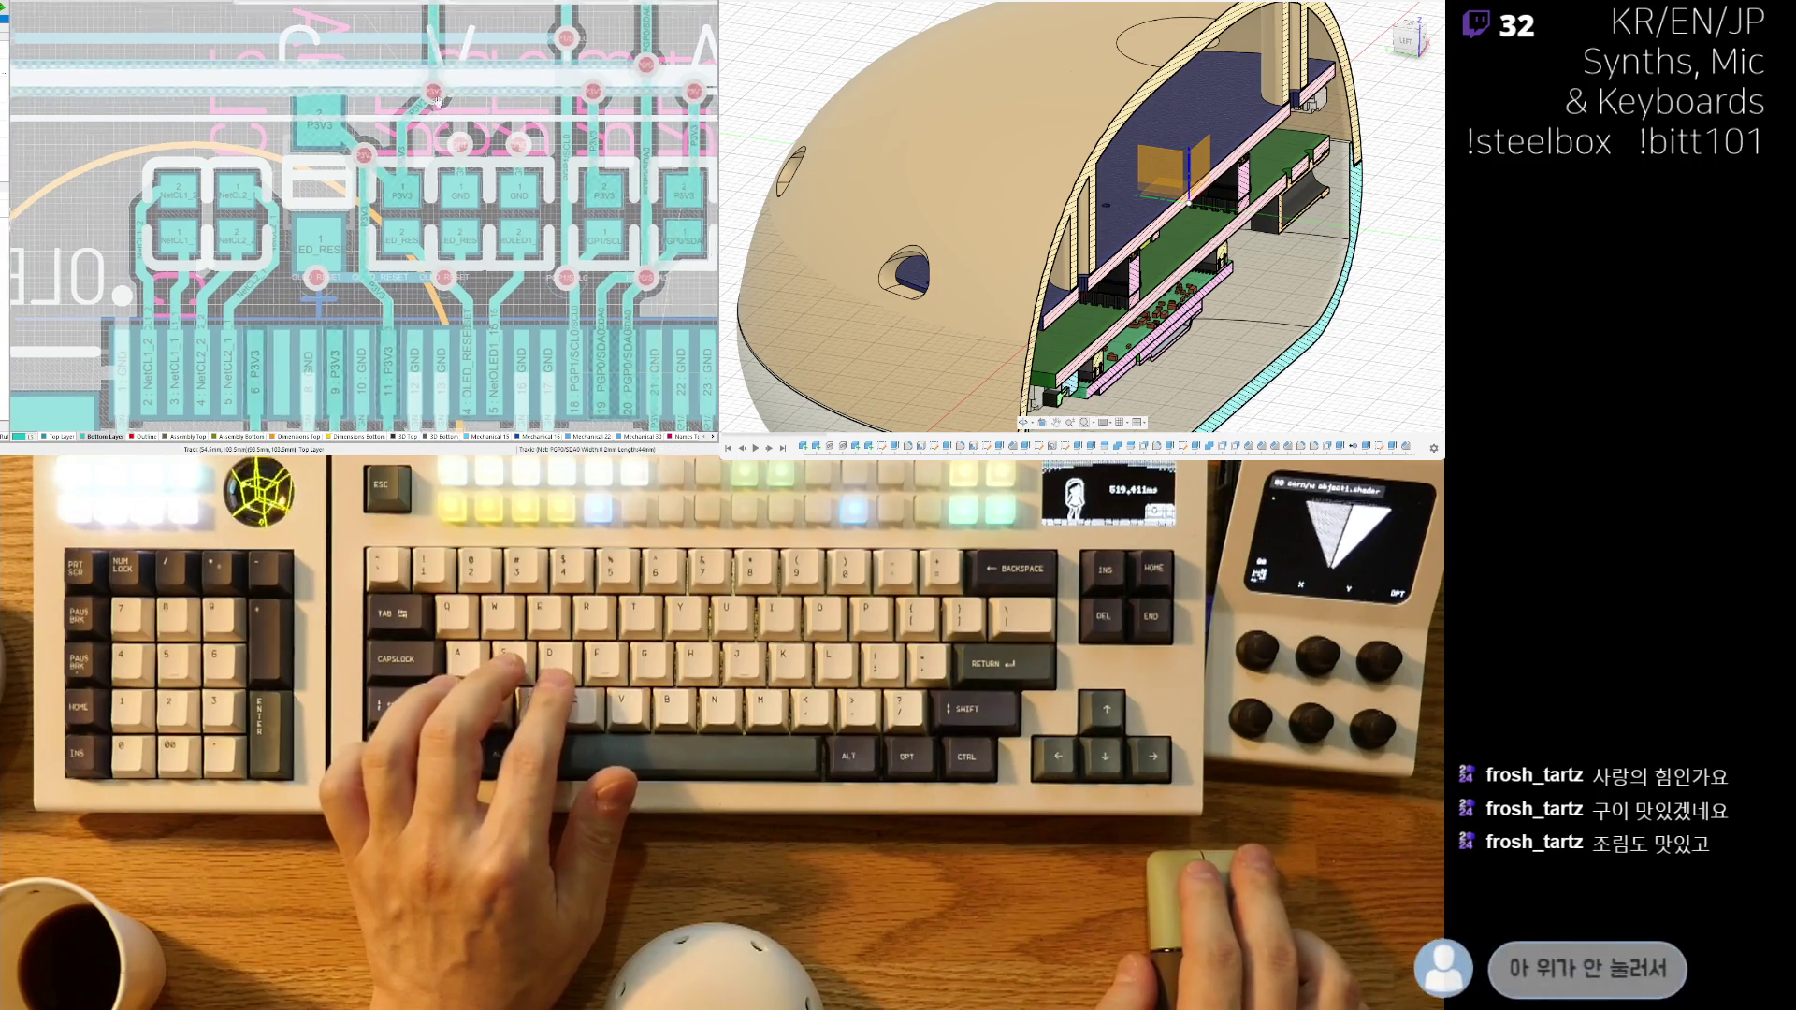
{"action": "scroll", "coordinate": [385, 245], "scroll_direction": "down", "scroll_amount": 3, "text": "ctrl"}
{"action": "scroll", "coordinate": [385, 245], "scroll_direction": "up", "scroll_amount": 1}
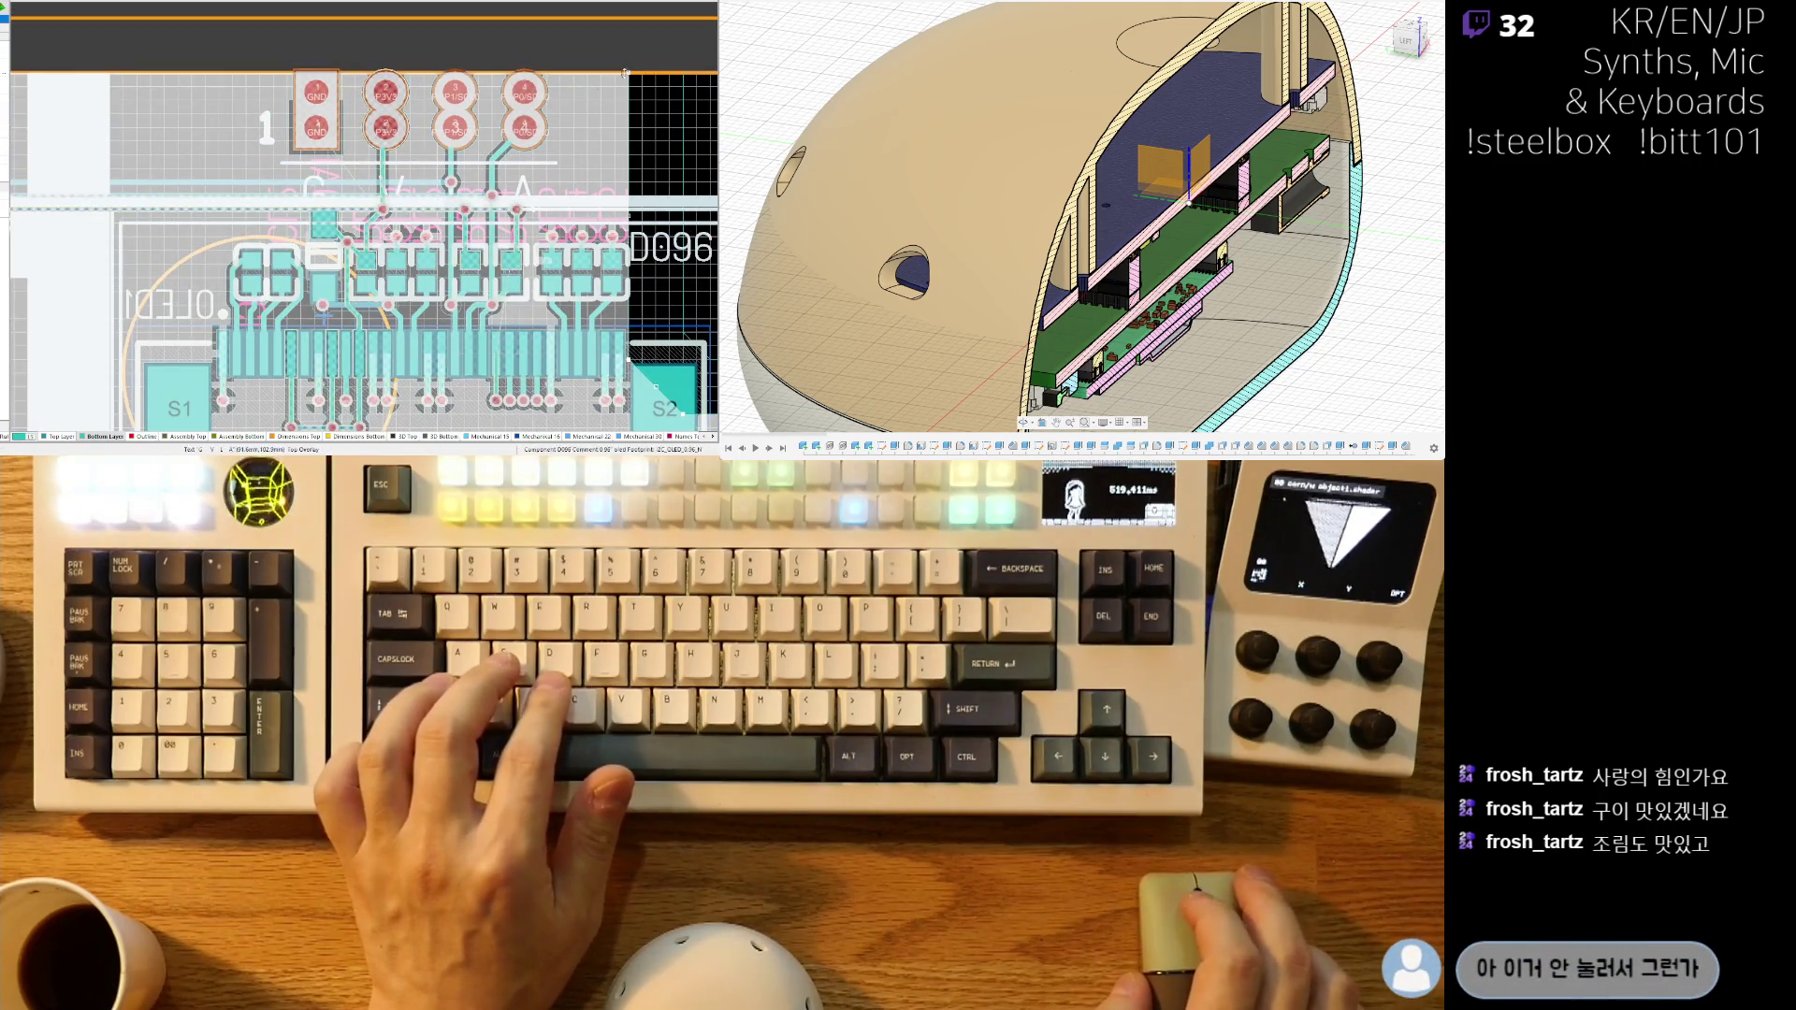
- Frame the connector pads together with the board's top edge above them
{"action": "mouse_move", "coordinate": [341, 207]}
{"action": "right_mouse_down"}
{"action": "mouse_move", "coordinate": [289, 225]}
{"action": "mouse_move", "coordinate": [319, 241]}
{"action": "right_mouse_up"}
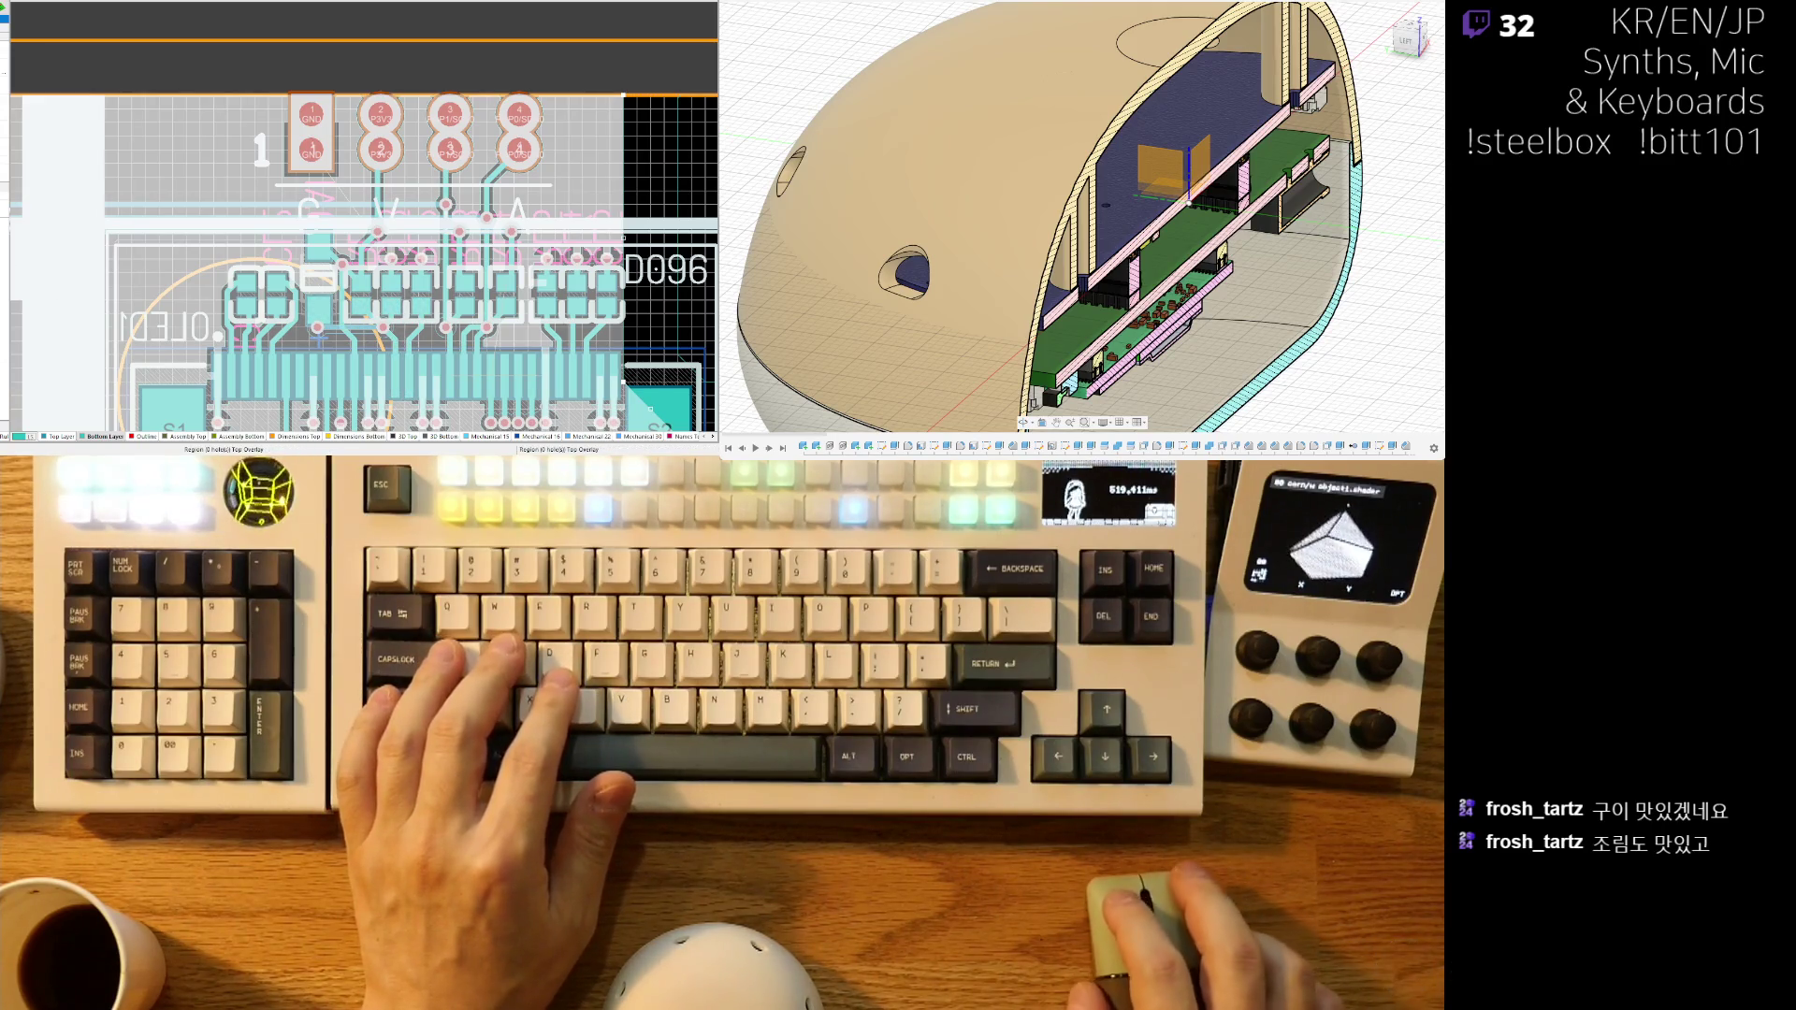
{"action": "scroll", "coordinate": [353, 56], "scroll_direction": "down", "scroll_amount": 5, "text": "ctrl"}
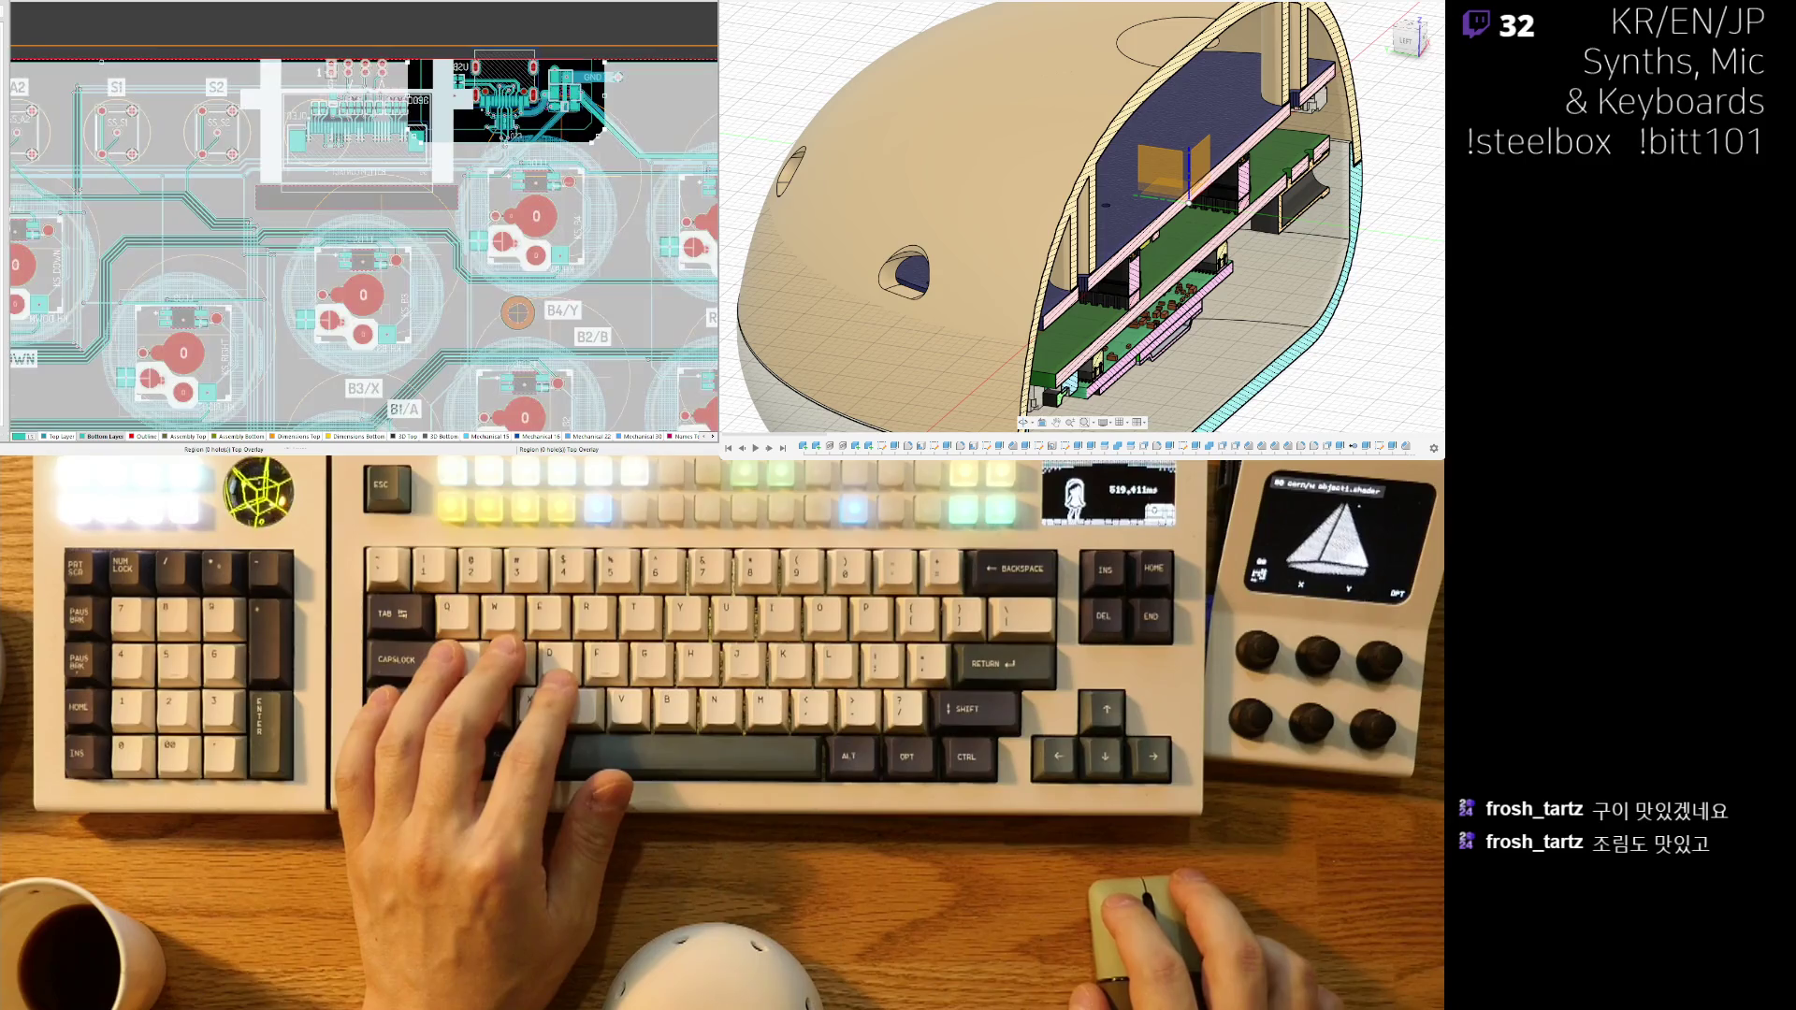
{"action": "scroll", "coordinate": [336, 104], "scroll_direction": "up", "scroll_amount": 5, "text": "ctrl"}
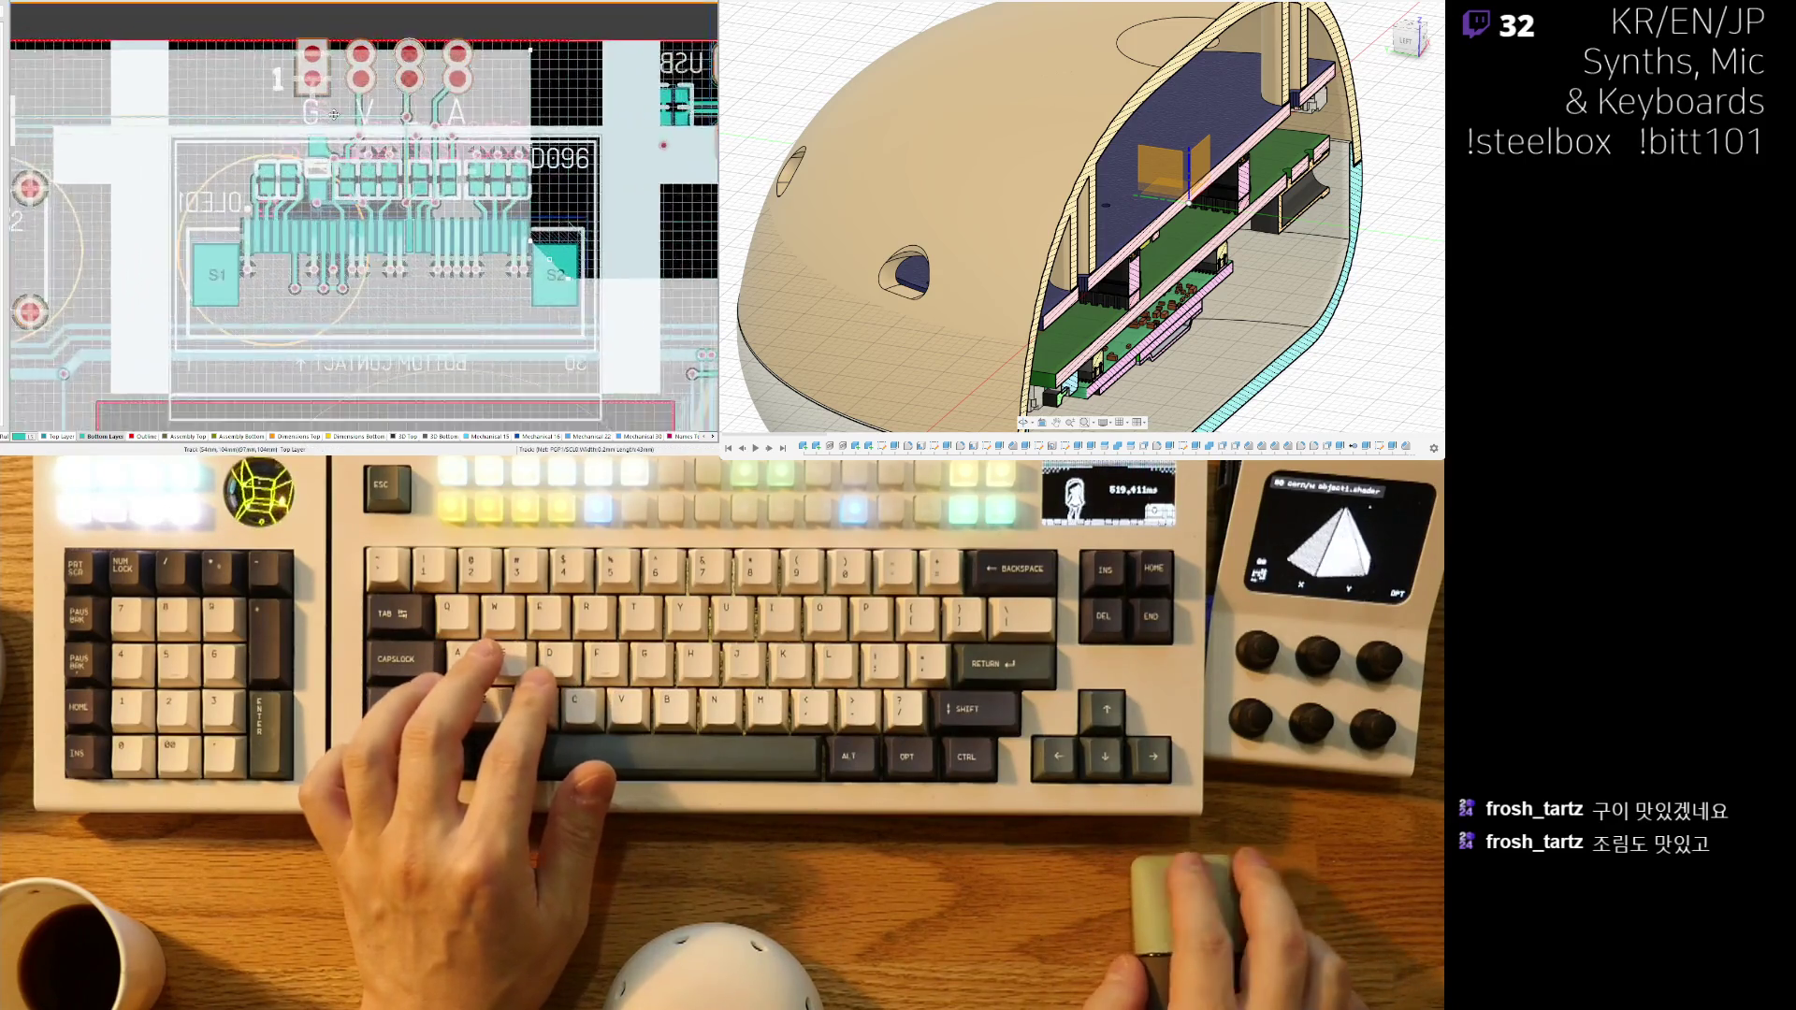
{"action": "mouse_move", "coordinate": [333, 99]}
{"action": "right_mouse_down"}
{"action": "mouse_move", "coordinate": [331, 199]}
{"action": "mouse_move", "coordinate": [341, 145]}
{"action": "right_mouse_up"}
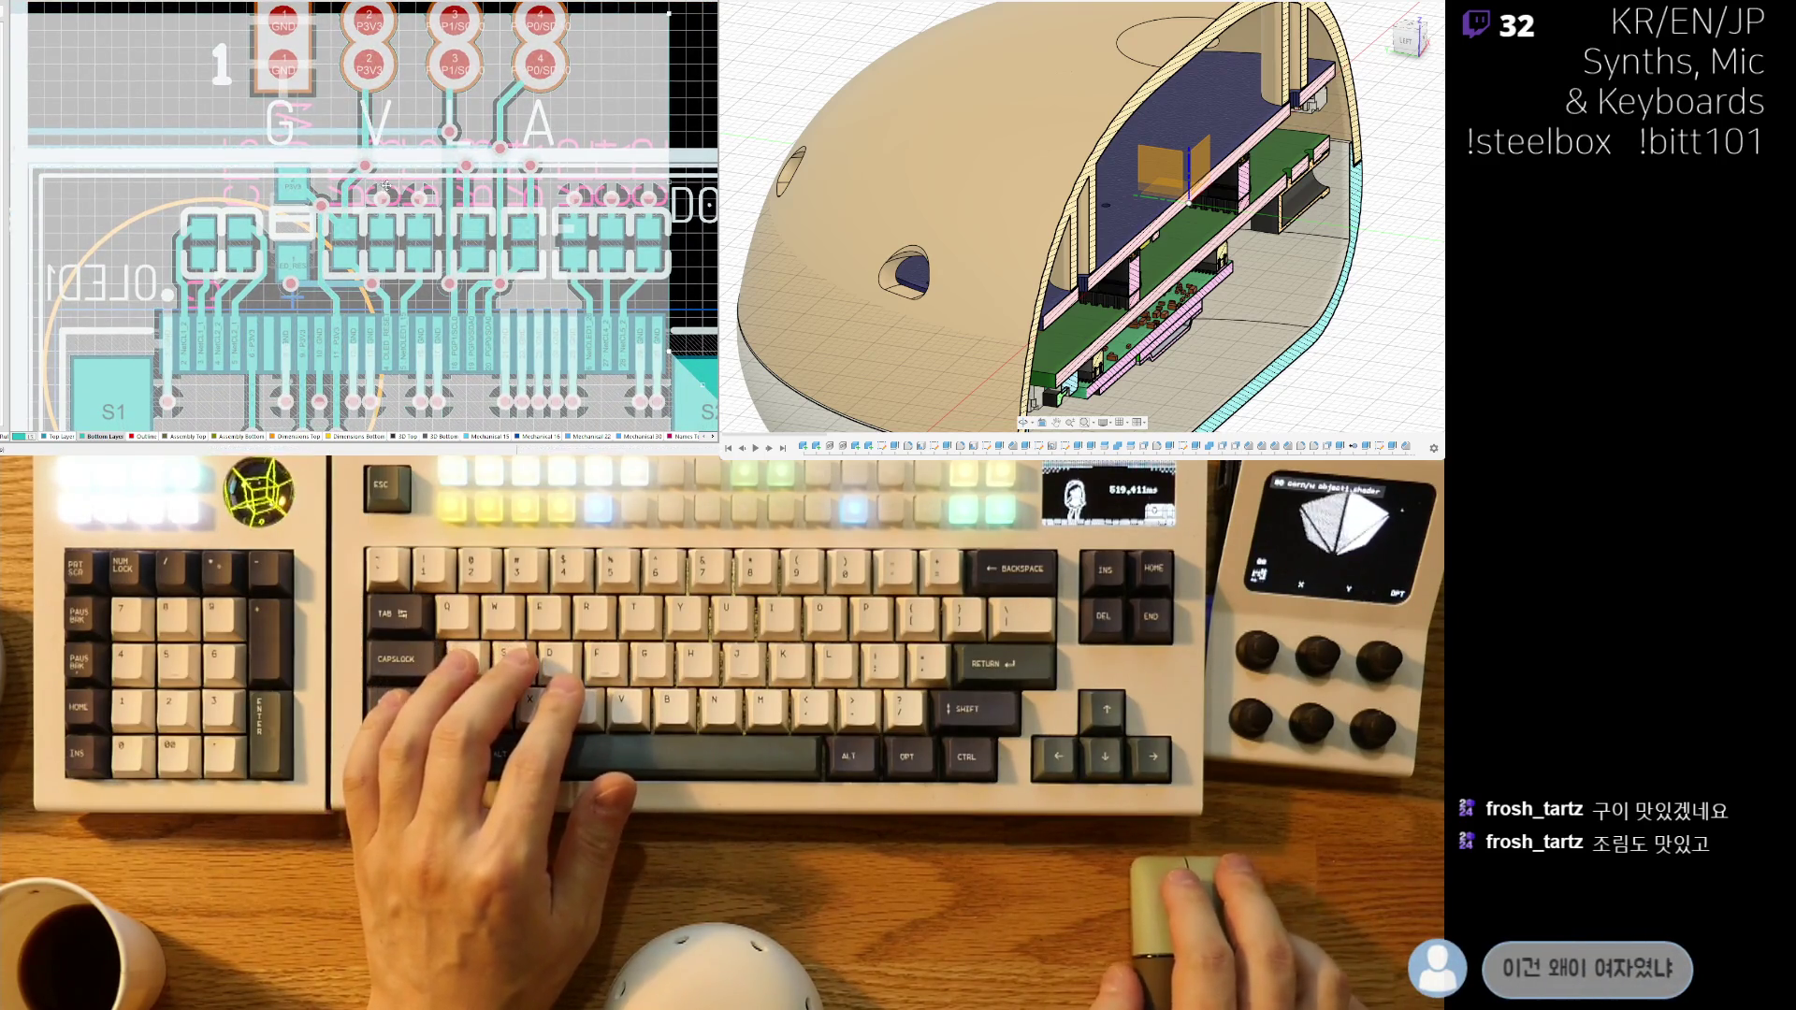
{"action": "scroll", "coordinate": [487, 187], "scroll_direction": "down", "scroll_amount": 2, "text": "ctrl"}
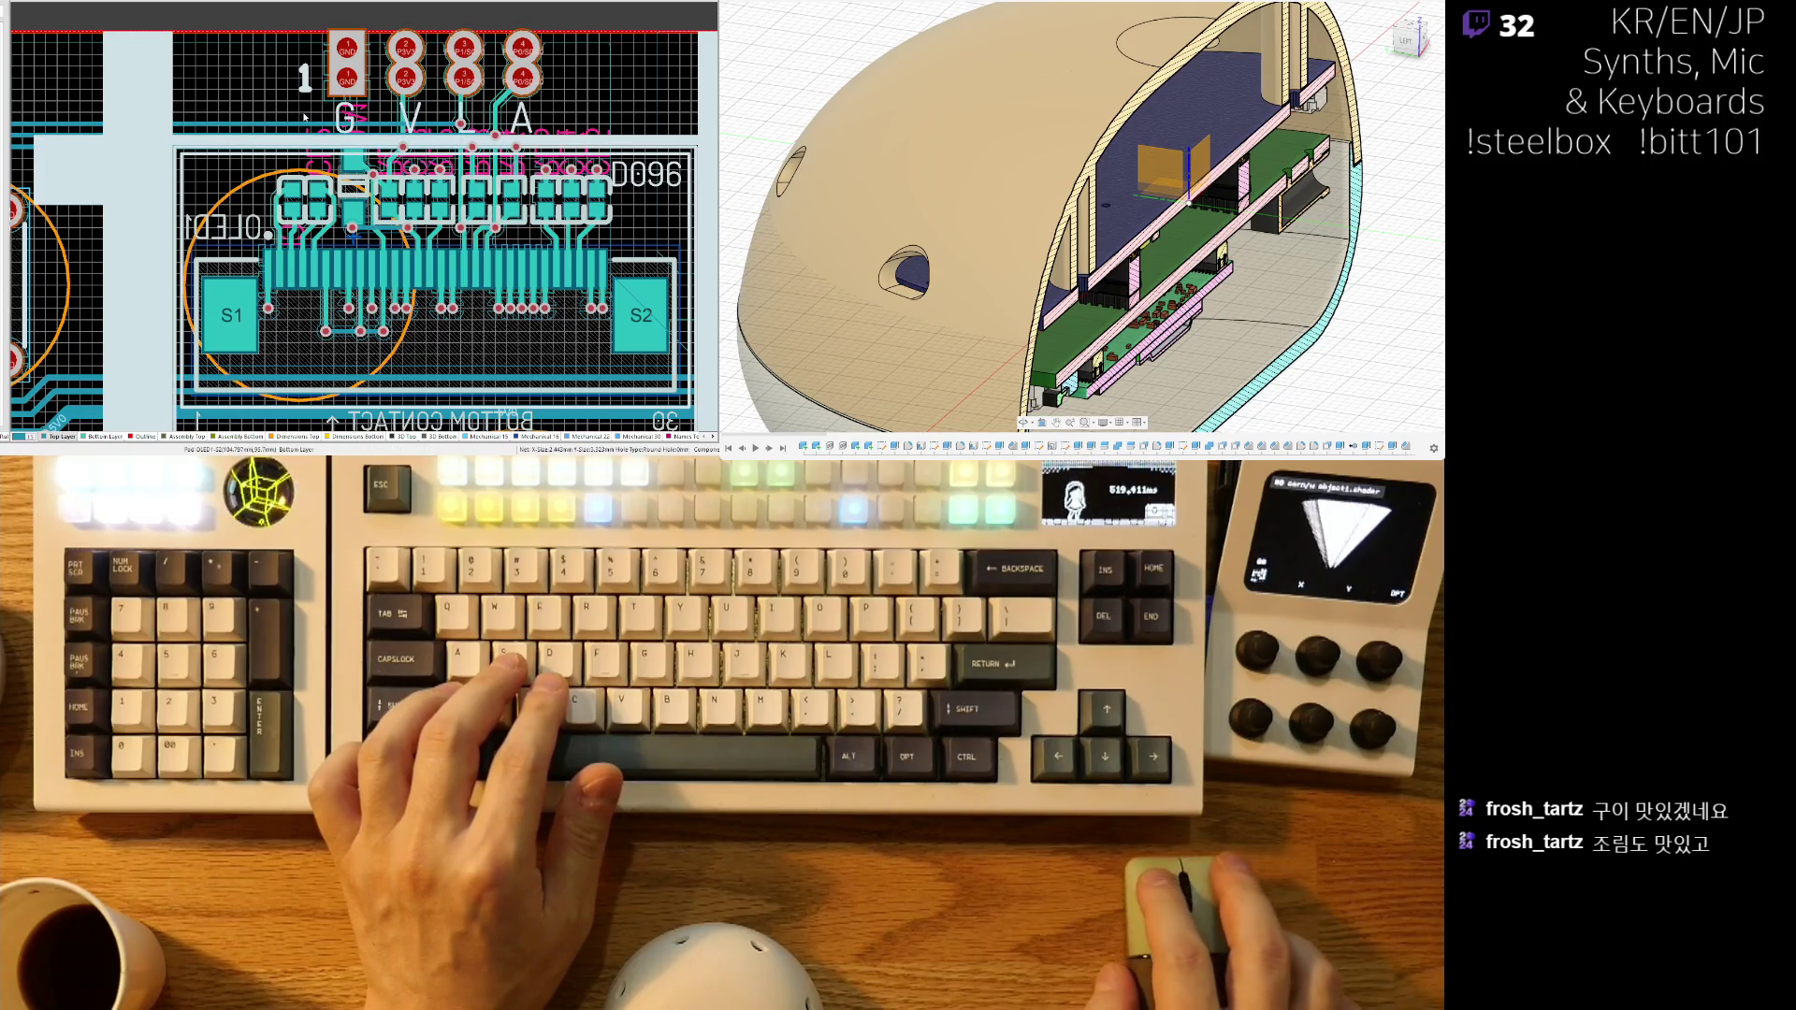
- Flip the 3D board to view OLED1 alongside the USB-C connector and LEDs
{"action": "key", "text": "3"}
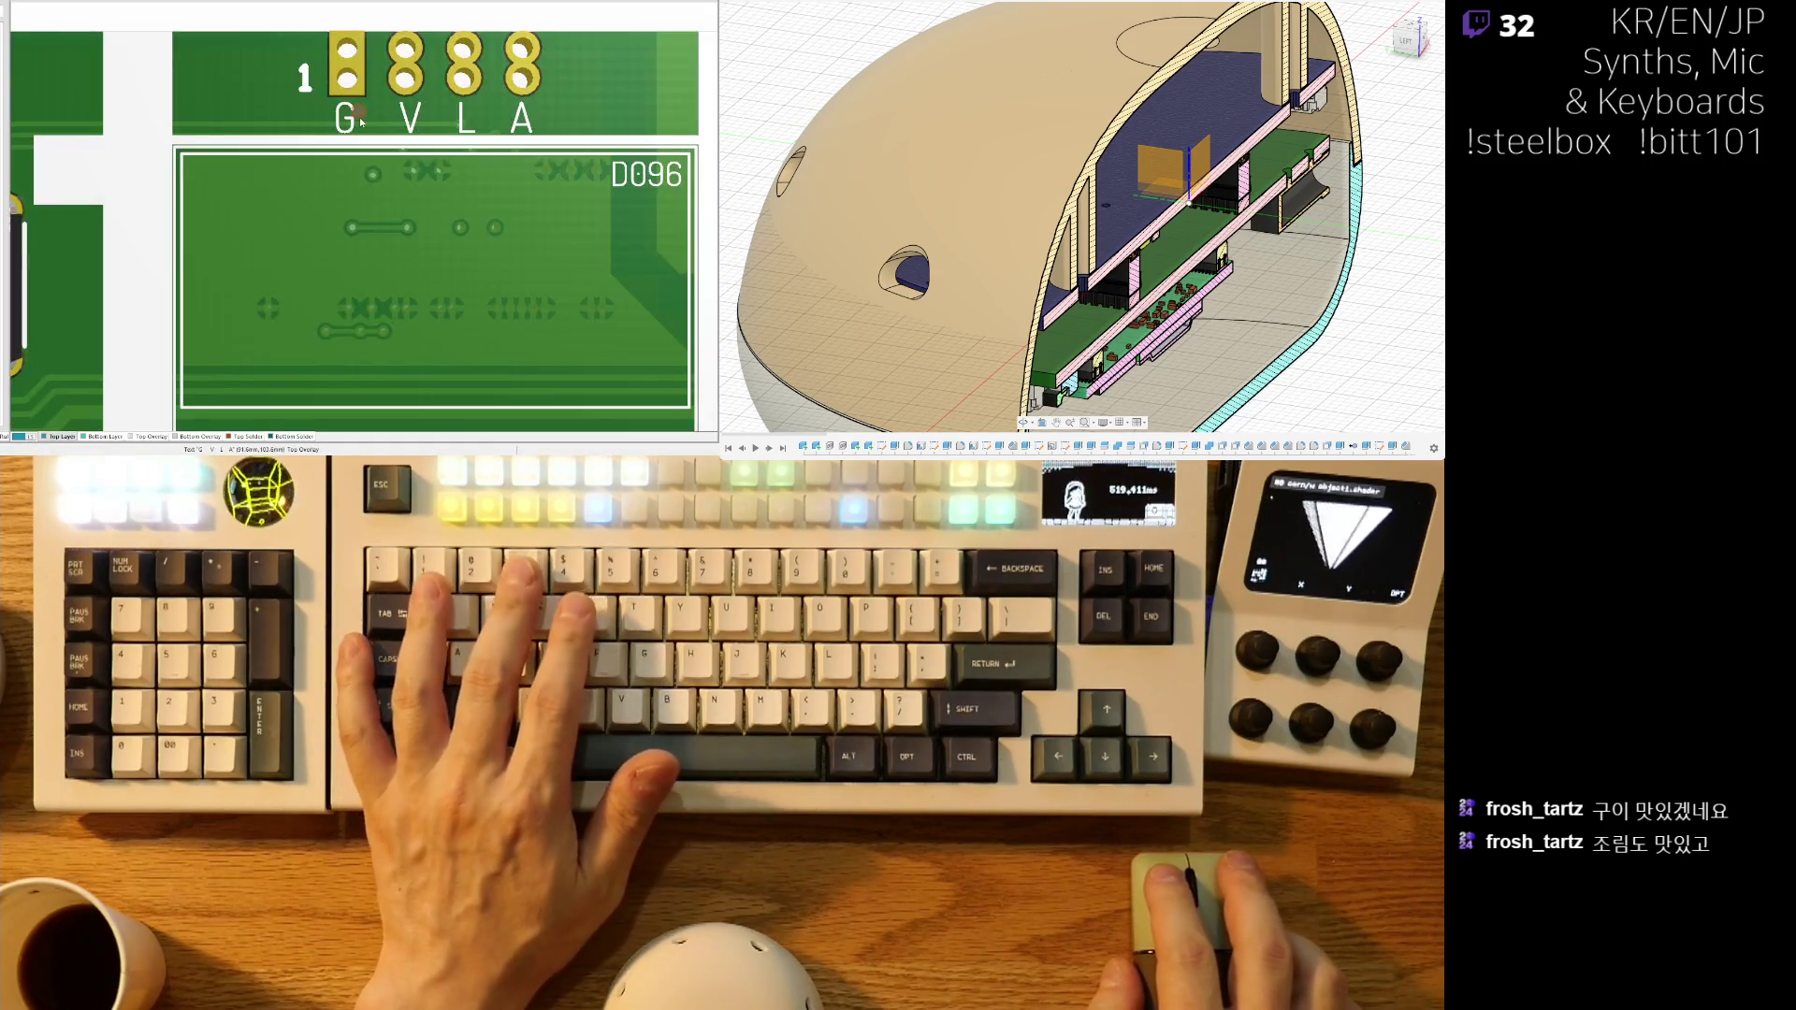
{"action": "scroll", "coordinate": [373, 236], "scroll_direction": "down", "scroll_amount": 2, "text": "ctrl"}
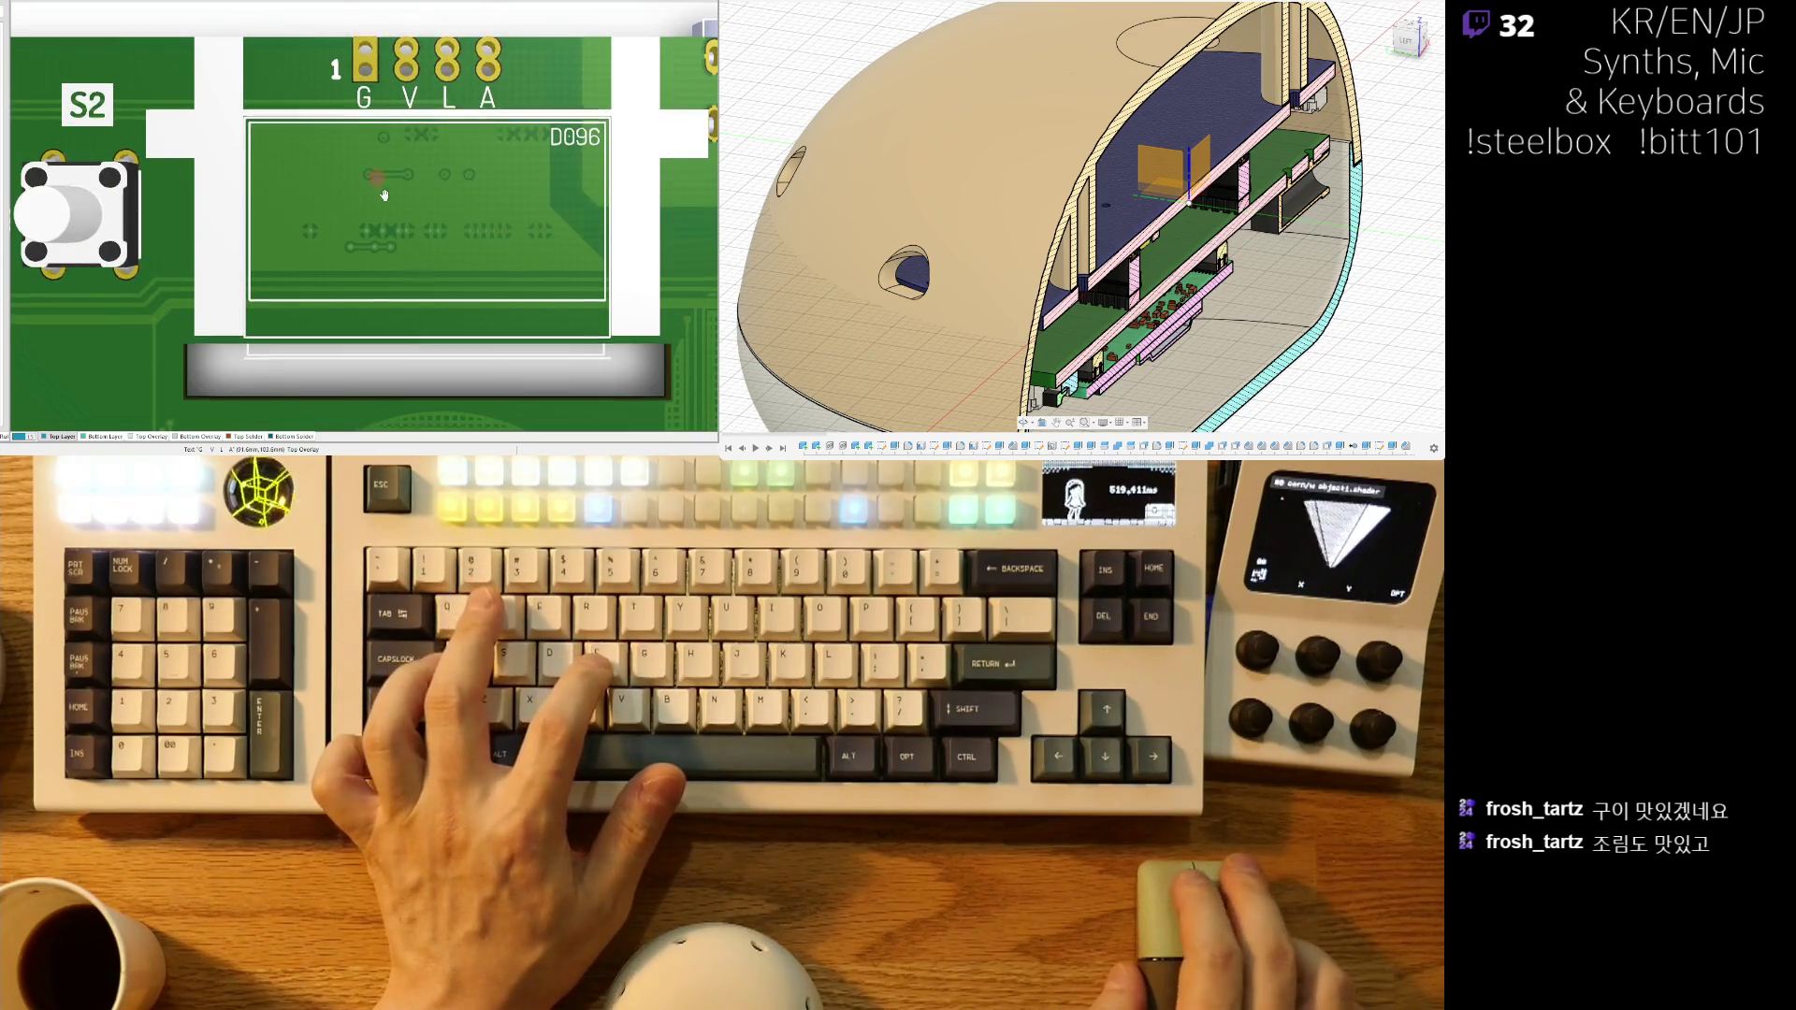
{"action": "key", "text": "v"}
{"action": "key", "text": "b"}
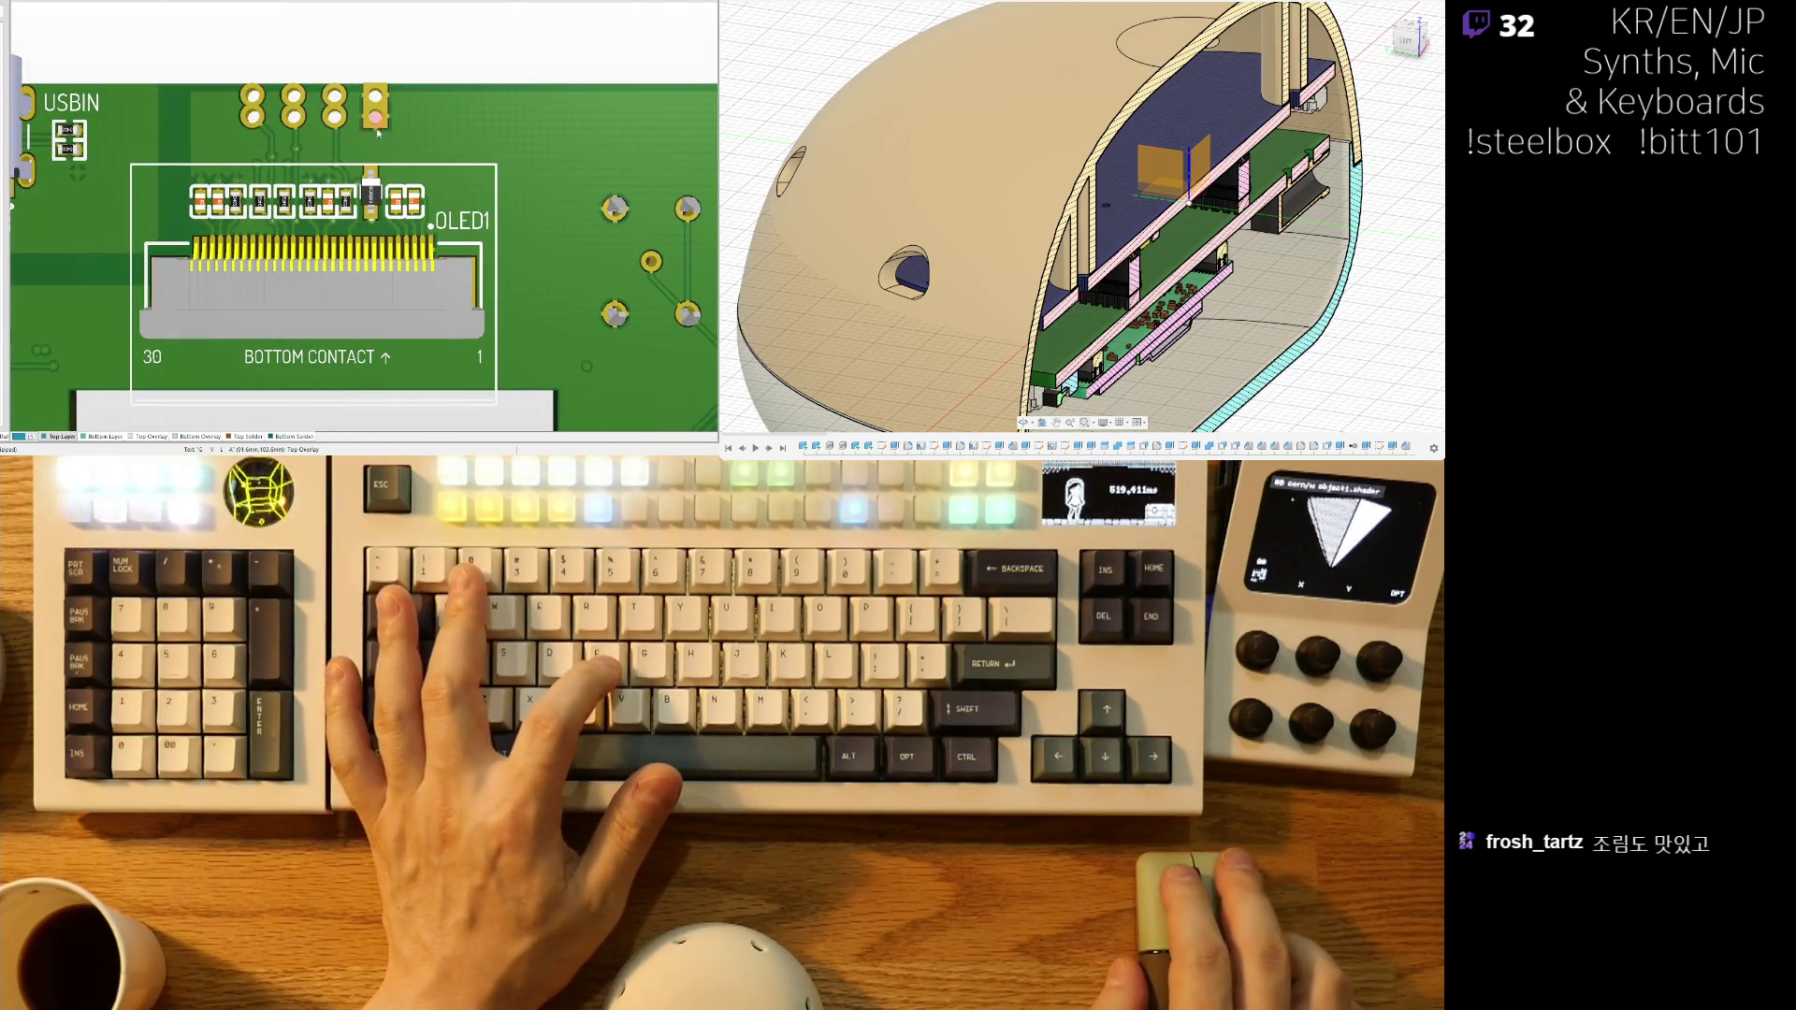
{"action": "right_click_drag", "start_coordinate": [373, 127], "coordinate": [340, 106]}
{"action": "scroll", "coordinate": [450, 194], "scroll_direction": "down", "scroll_amount": 2, "text": "ctrl"}
{"action": "right_click_drag", "start_coordinate": [451, 193], "coordinate": [539, 86]}
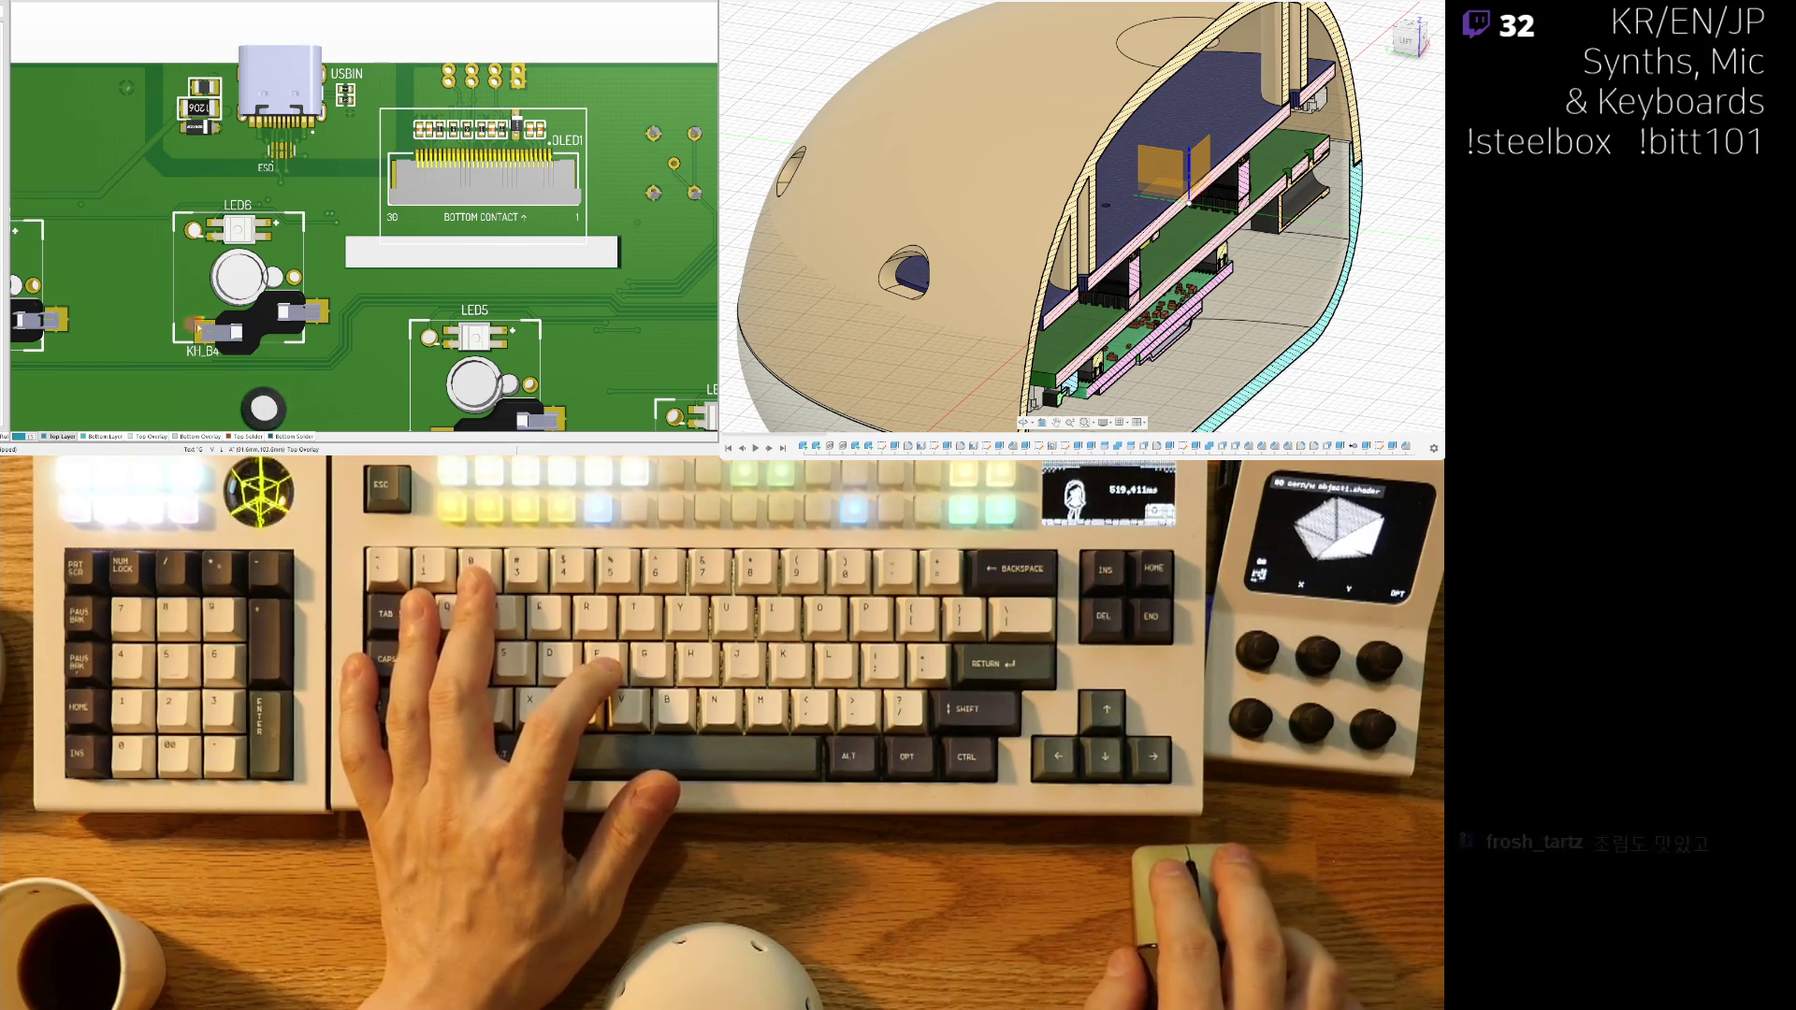
- Toggle to 2D and back, then flip the 3D board to the OLED1 and USB side
{"action": "key", "text": "2"}
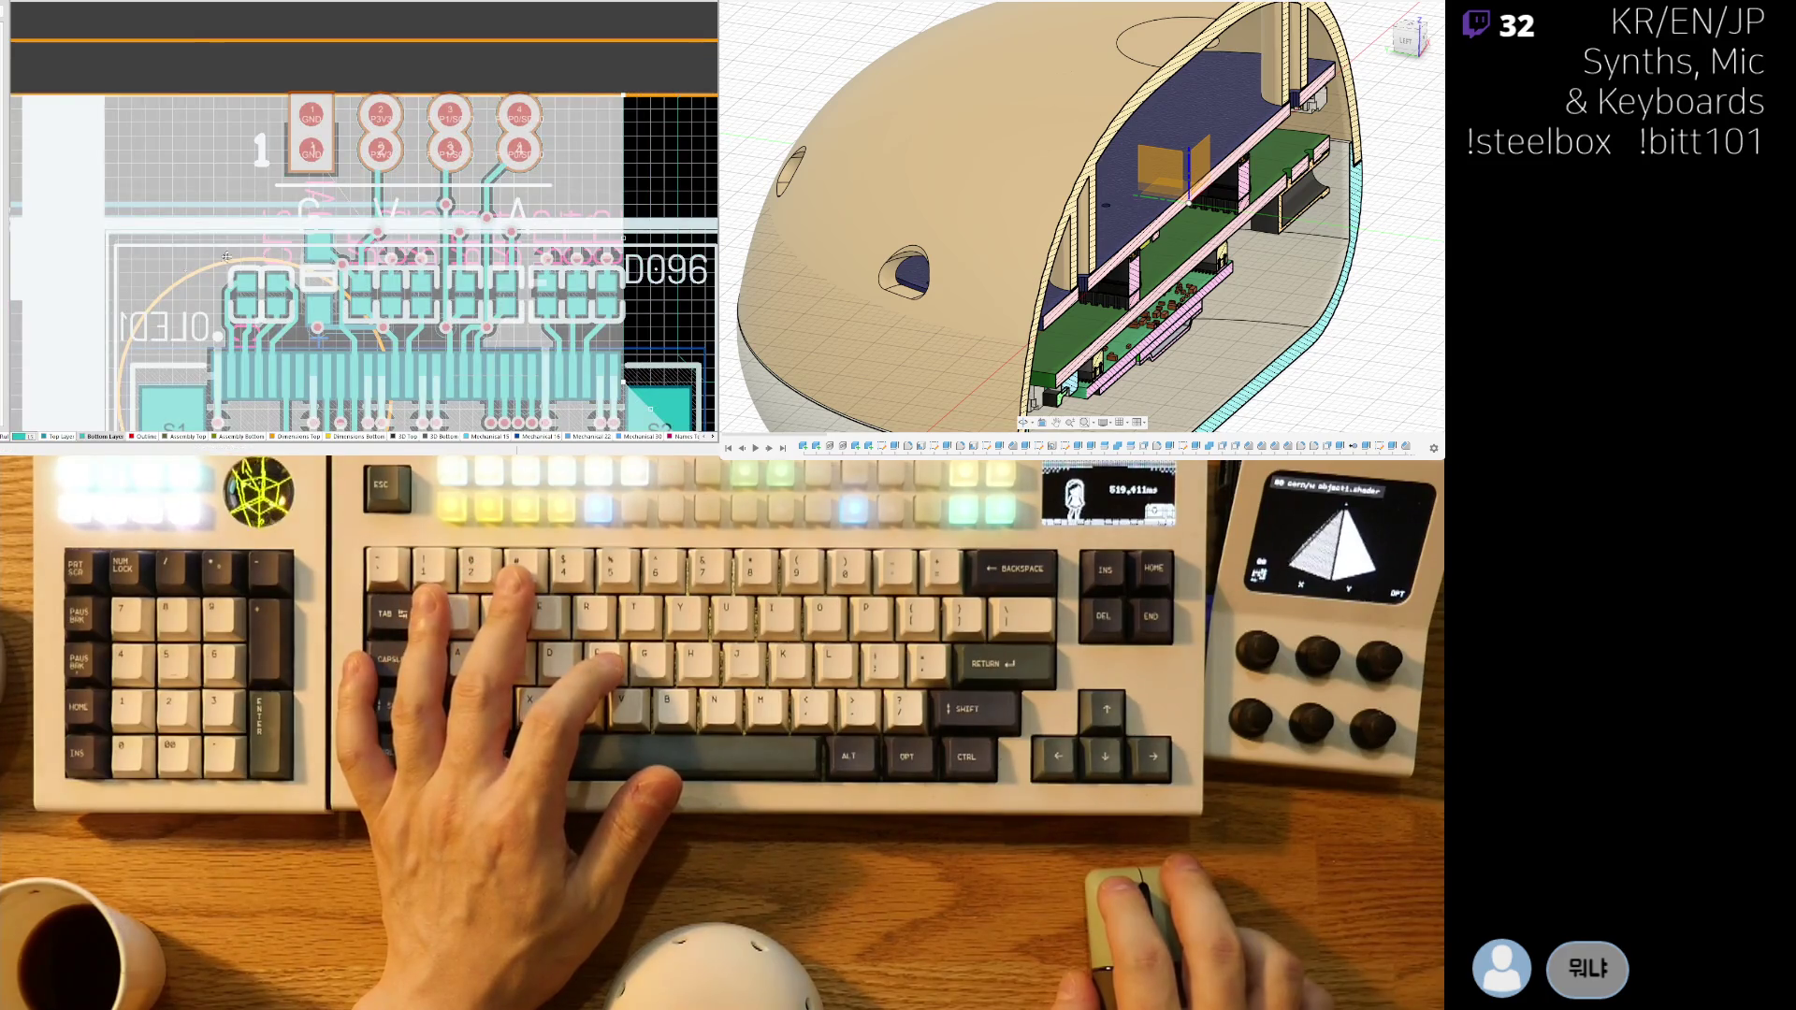
{"action": "key", "text": "3"}
{"action": "scroll", "coordinate": [279, 239], "scroll_direction": "down", "scroll_amount": 5, "text": "ctrl"}
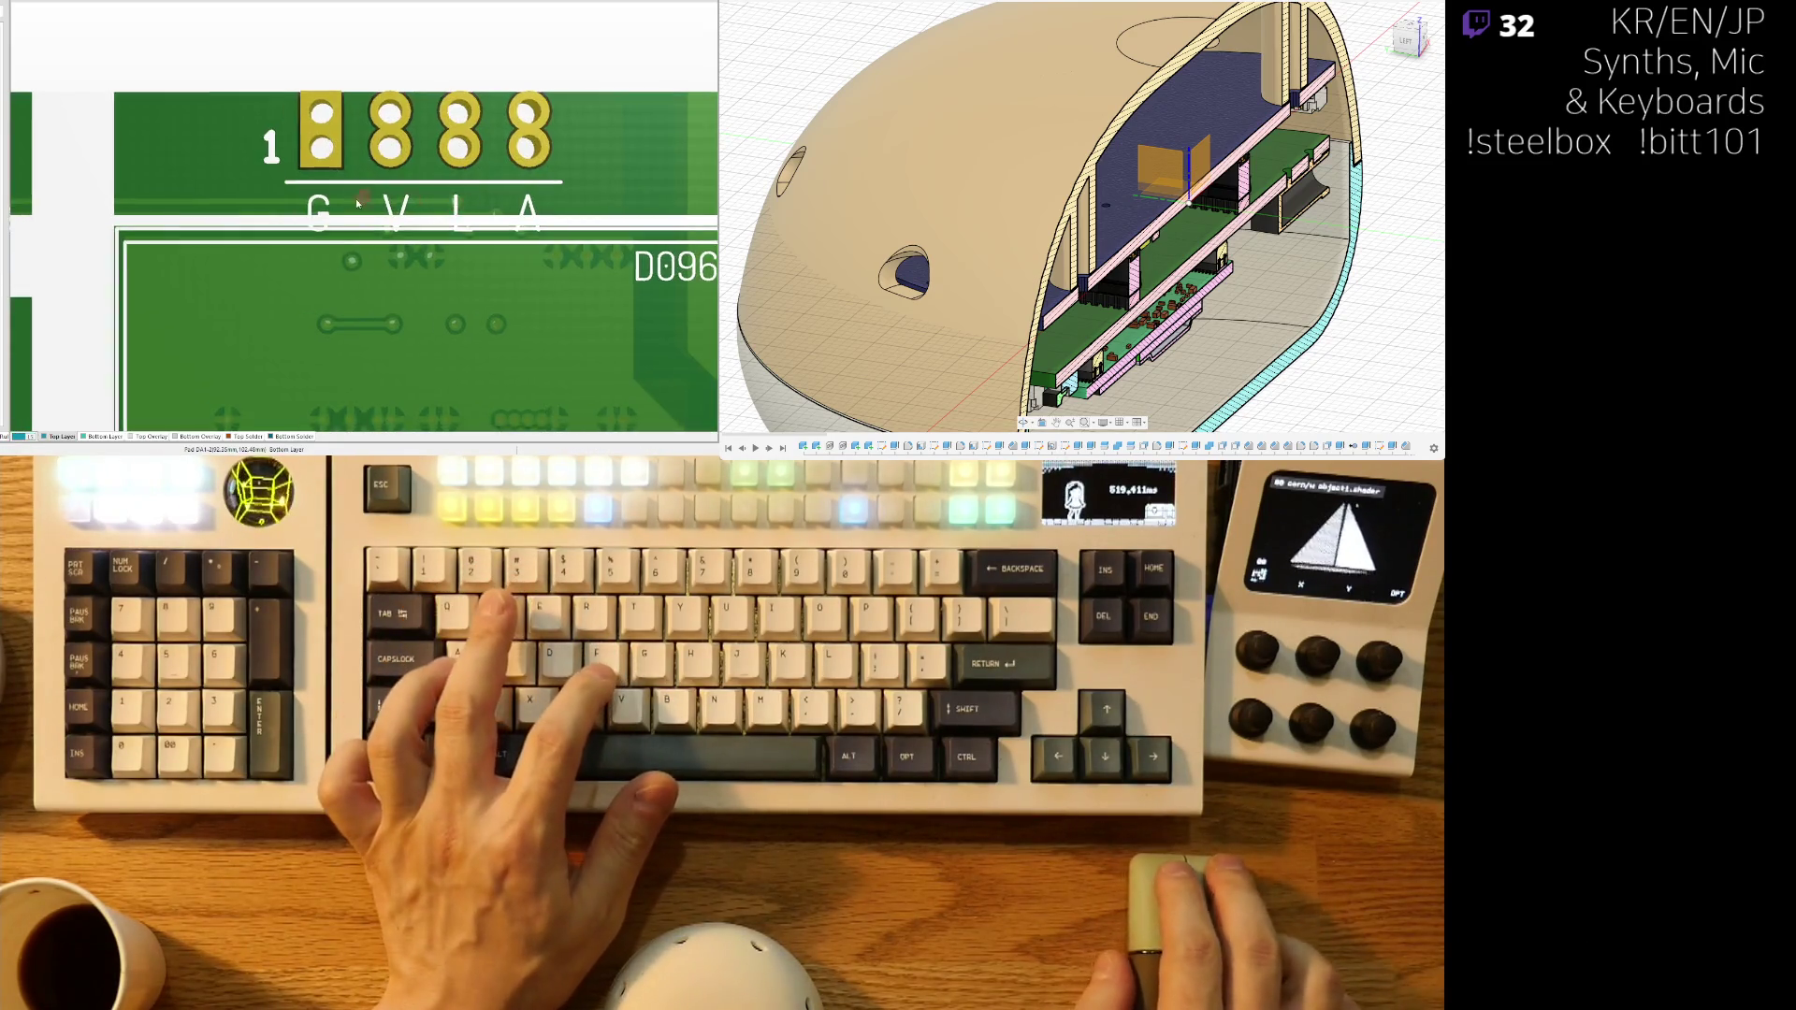
{"action": "scroll", "coordinate": [496, 150], "scroll_direction": "down", "scroll_amount": 3, "text": "ctrl"}
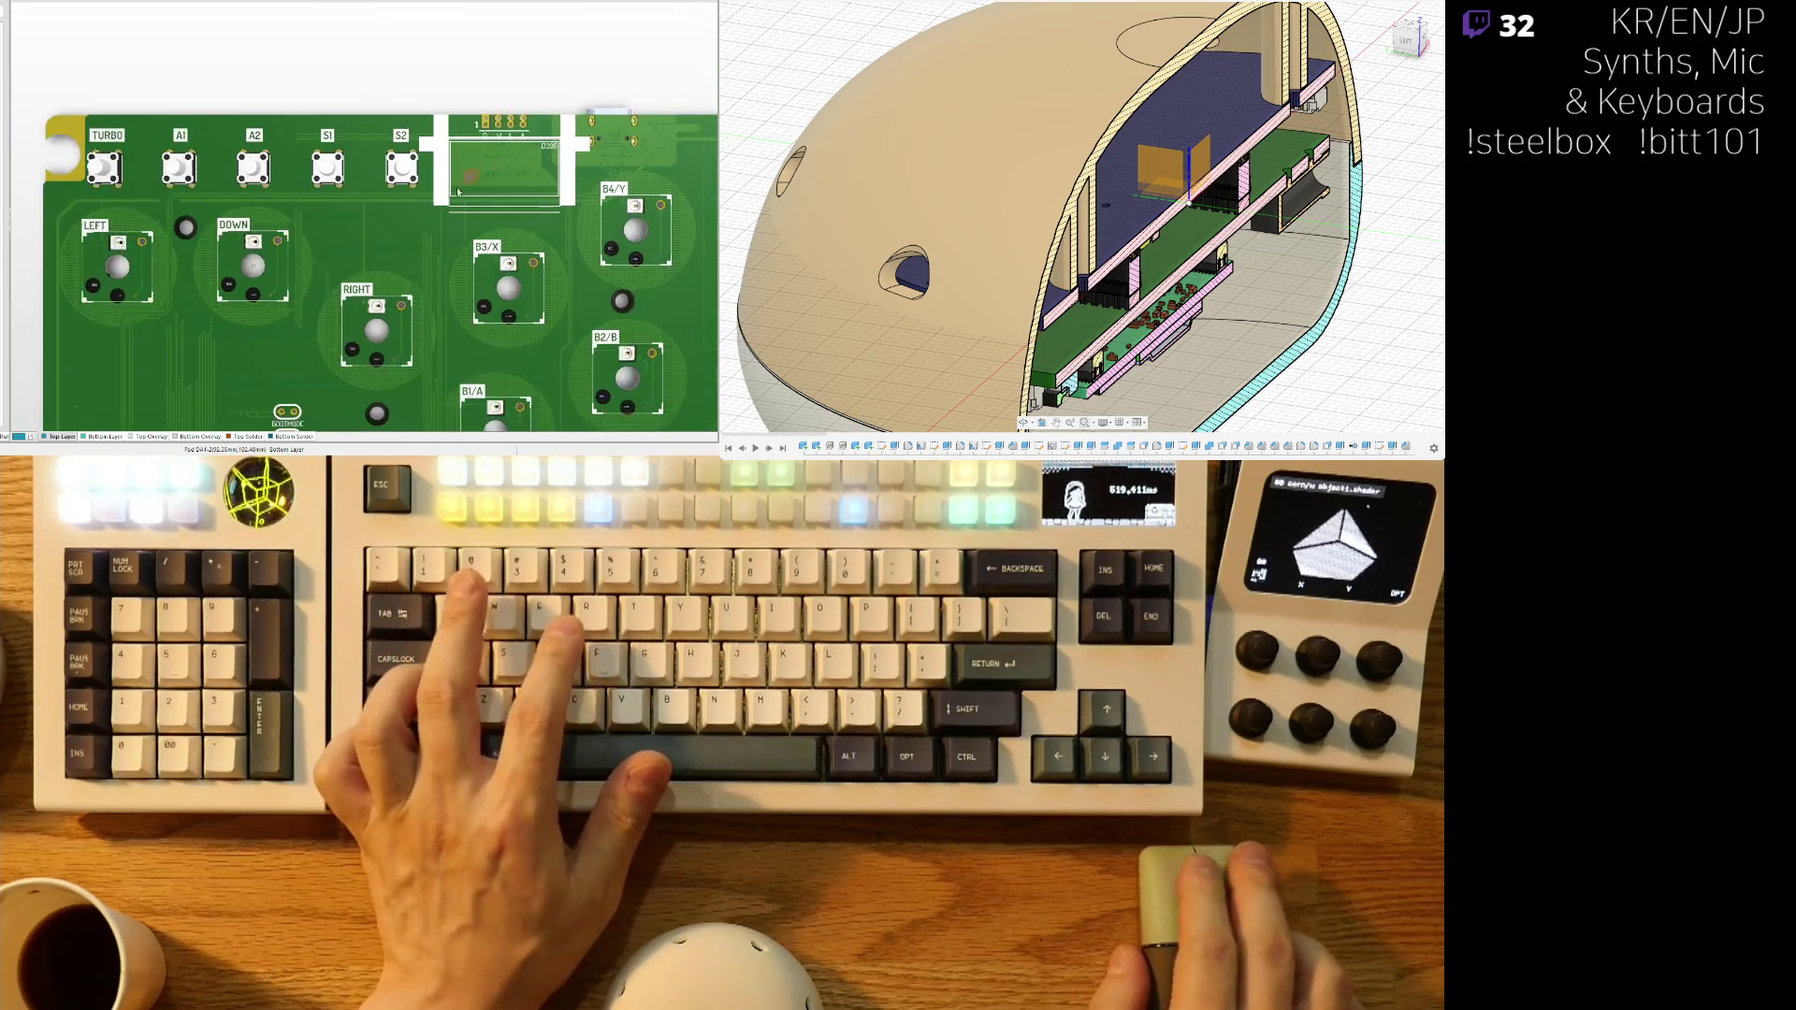
{"action": "scroll", "coordinate": [463, 221], "scroll_direction": "up", "scroll_amount": 4, "text": "ctrl"}
{"action": "key", "text": "v"}
{"action": "key", "text": "b"}
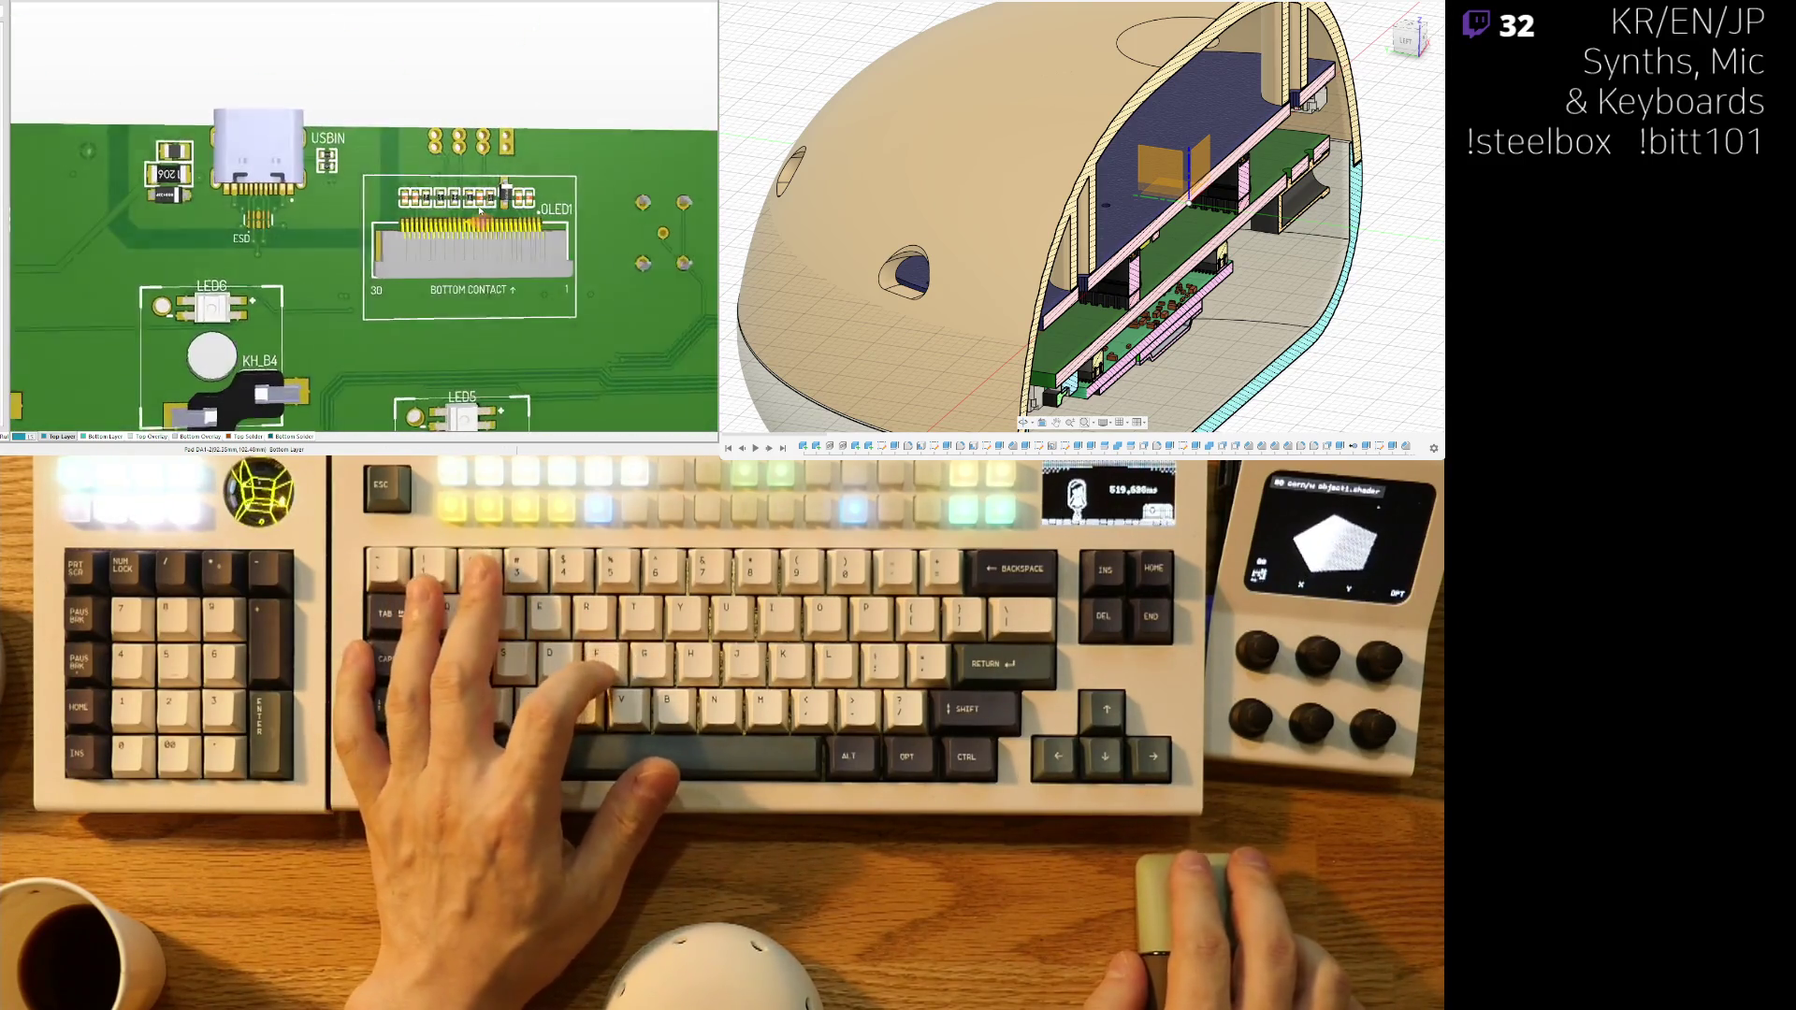
{"action": "scroll", "coordinate": [408, 177], "scroll_direction": "up", "scroll_amount": 2, "text": "ctrl"}
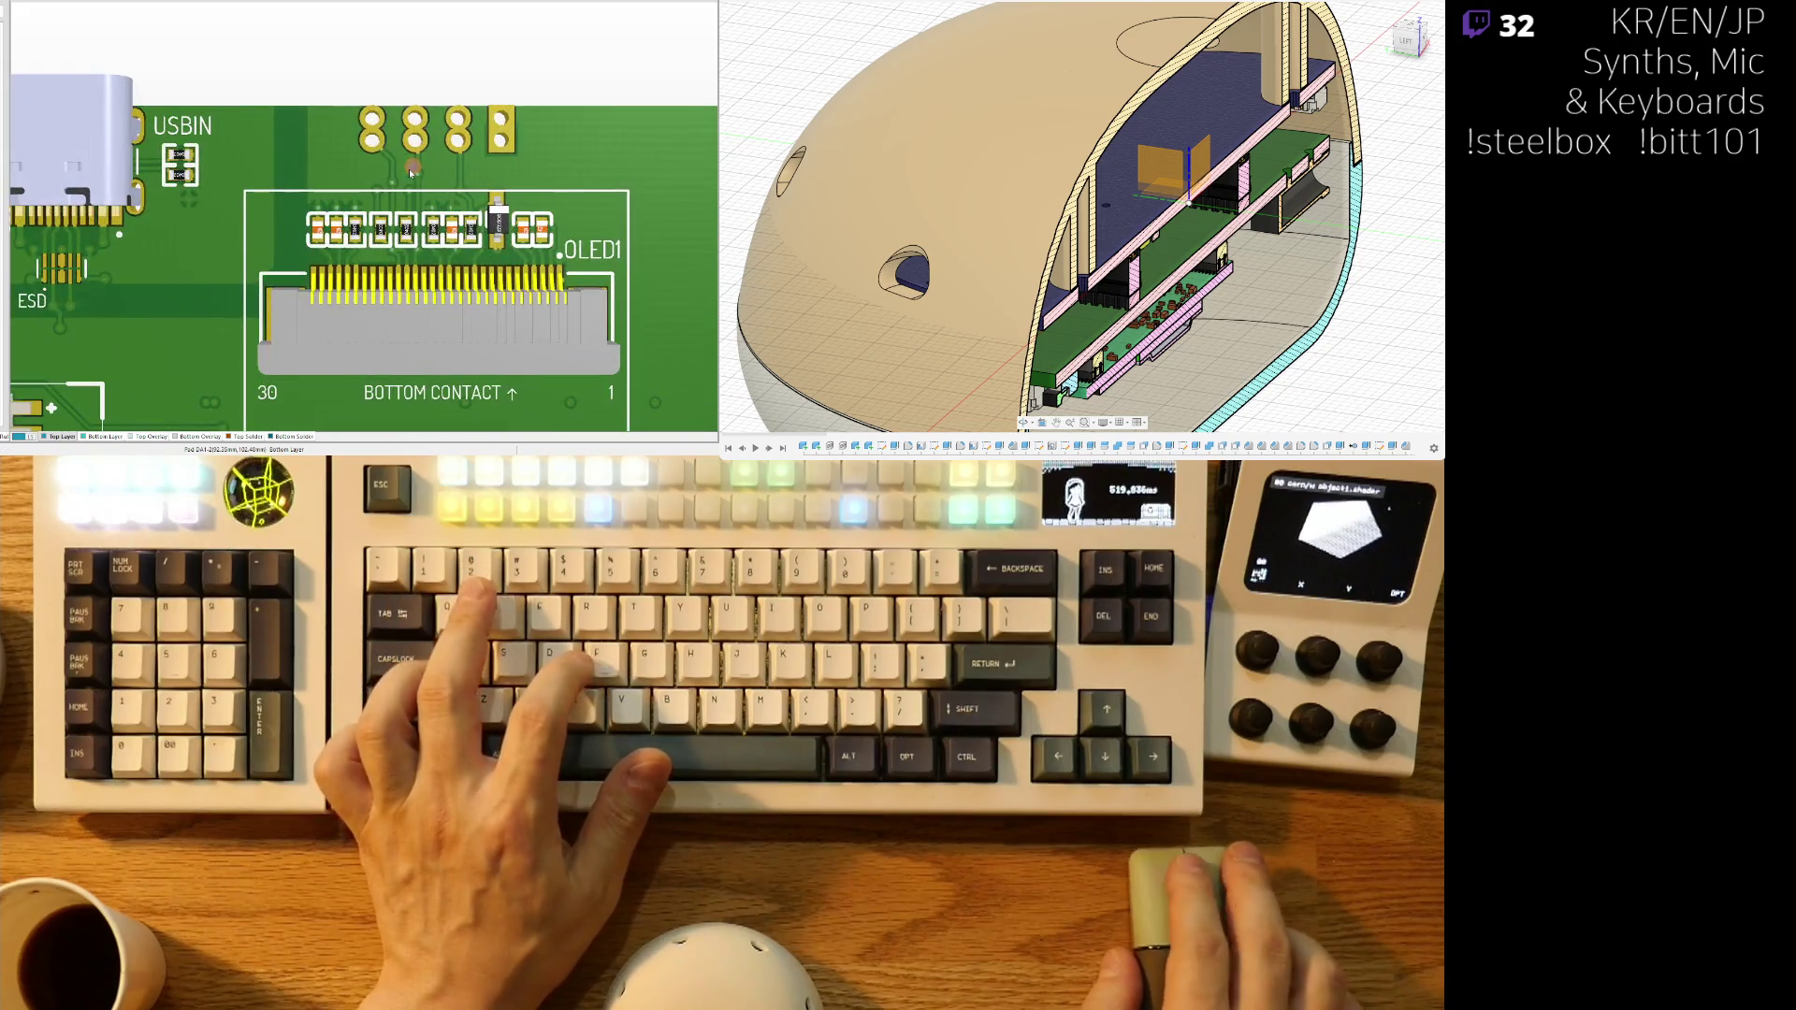
- Frame the connector area, tilt the board into perspective, then reset to flat top-down
{"action": "key", "text": "2"}
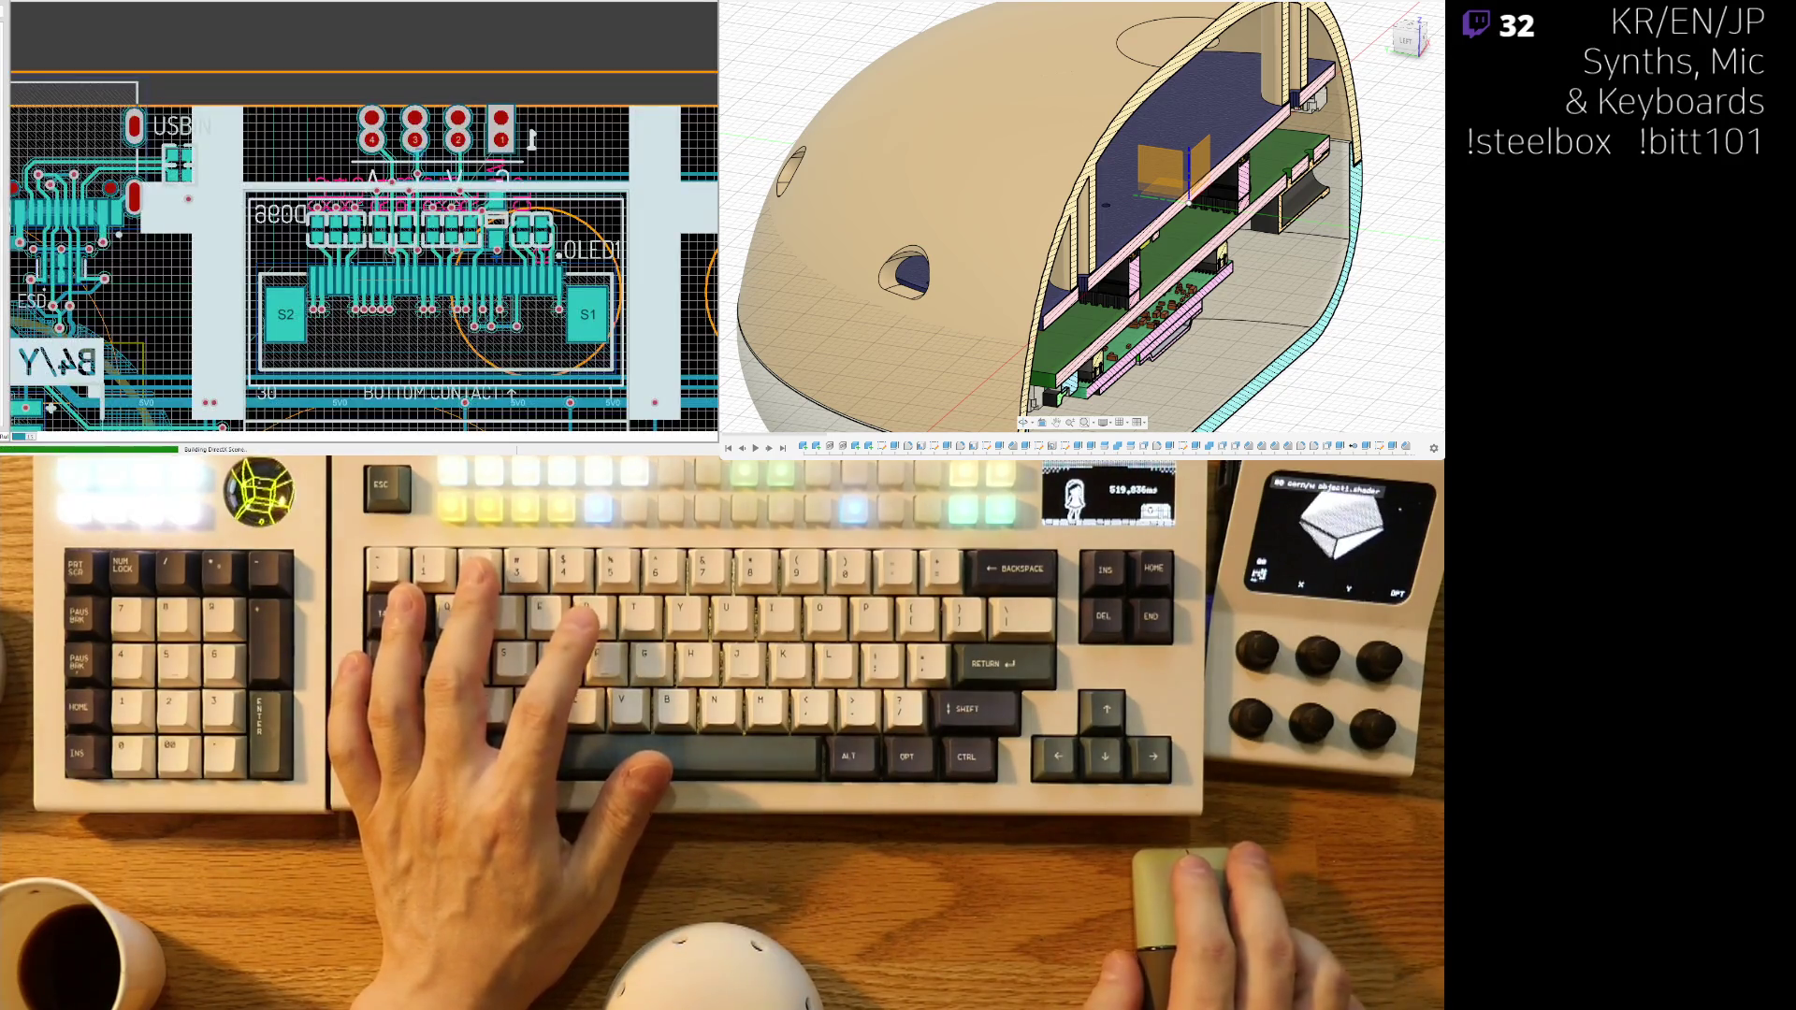
{"action": "scroll", "coordinate": [385, 122], "scroll_direction": "up", "scroll_amount": 3, "text": "ctrl"}
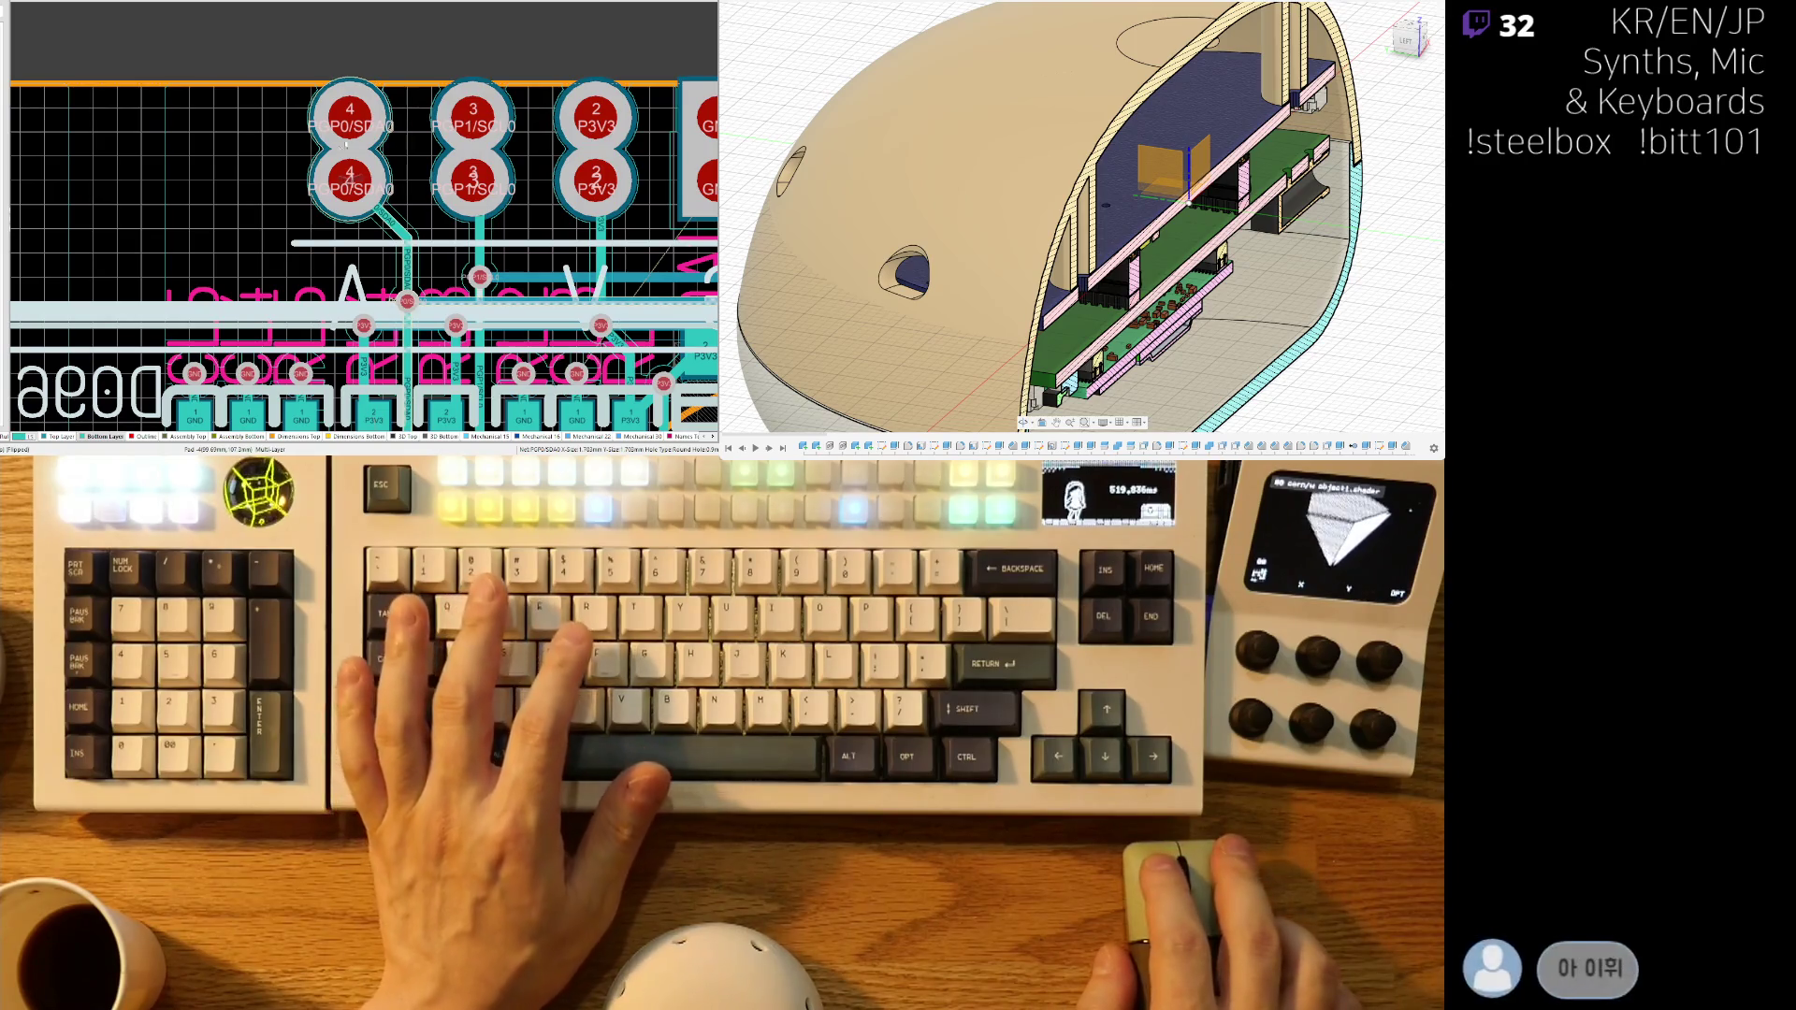
{"action": "scroll", "coordinate": [368, 119], "scroll_direction": "down", "scroll_amount": 4, "text": "ctrl"}
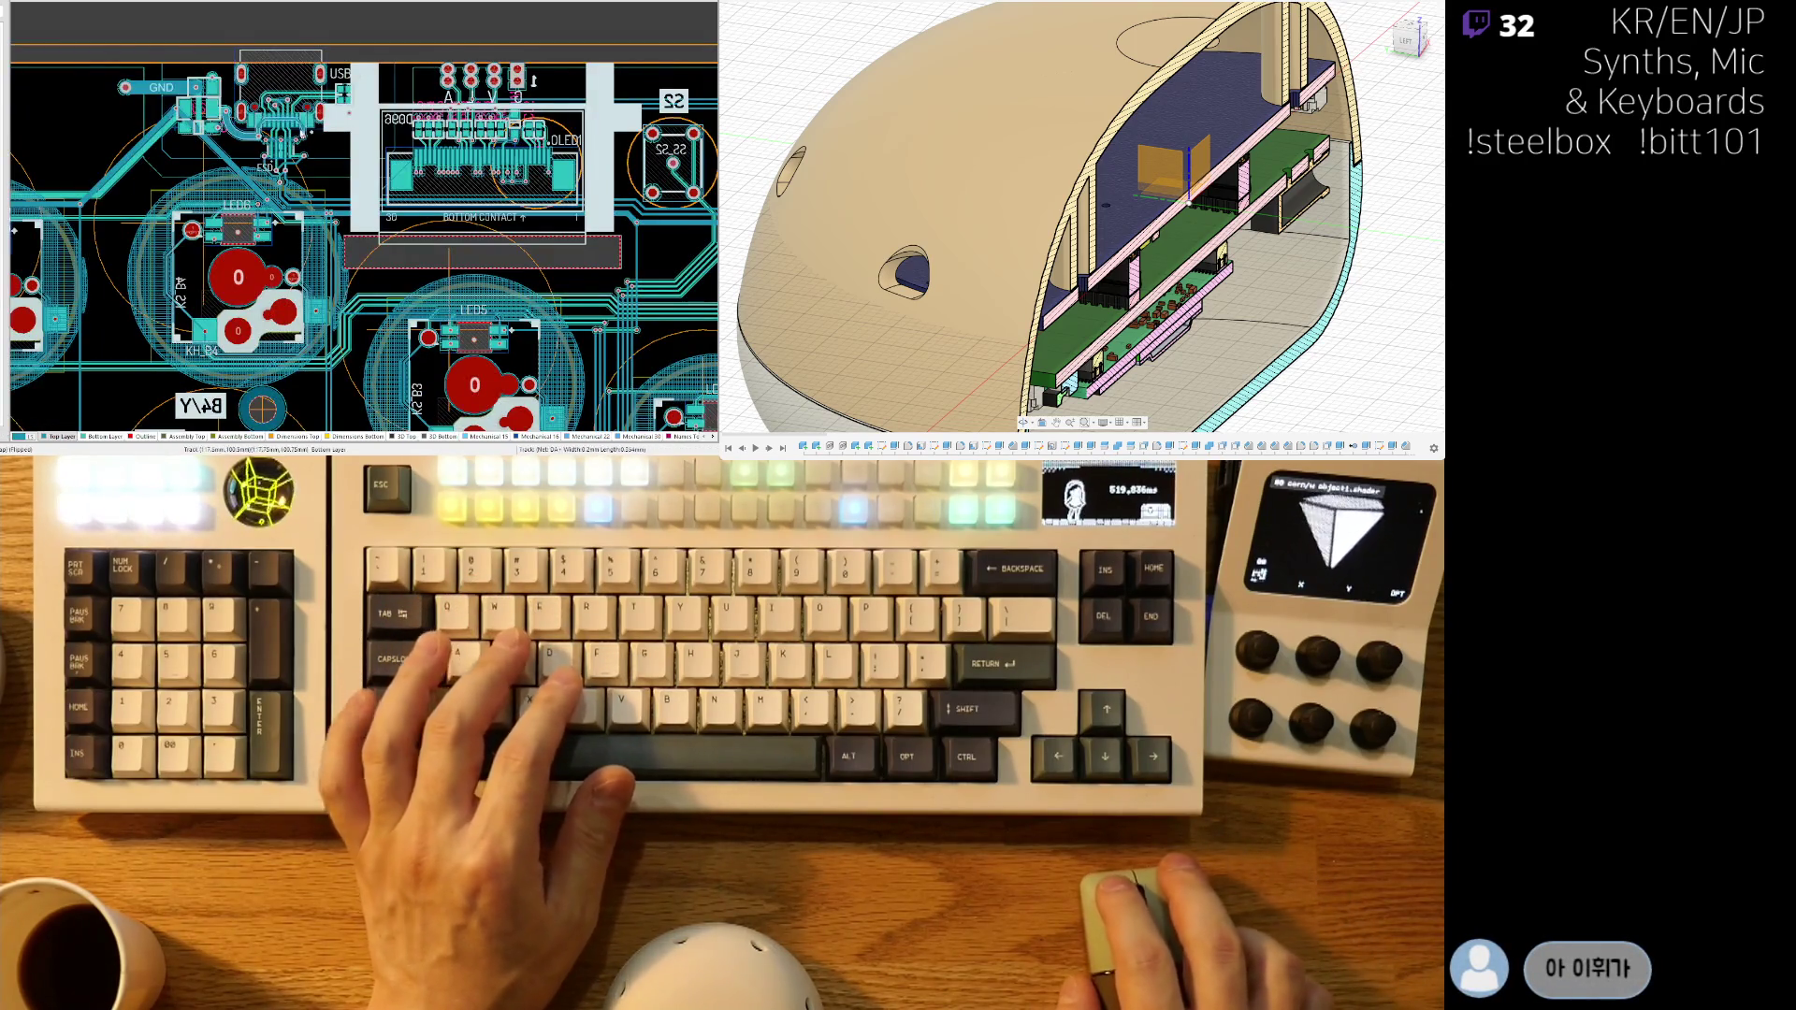
{"action": "right_click_drag", "start_coordinate": [305, 146], "coordinate": [329, 234]}
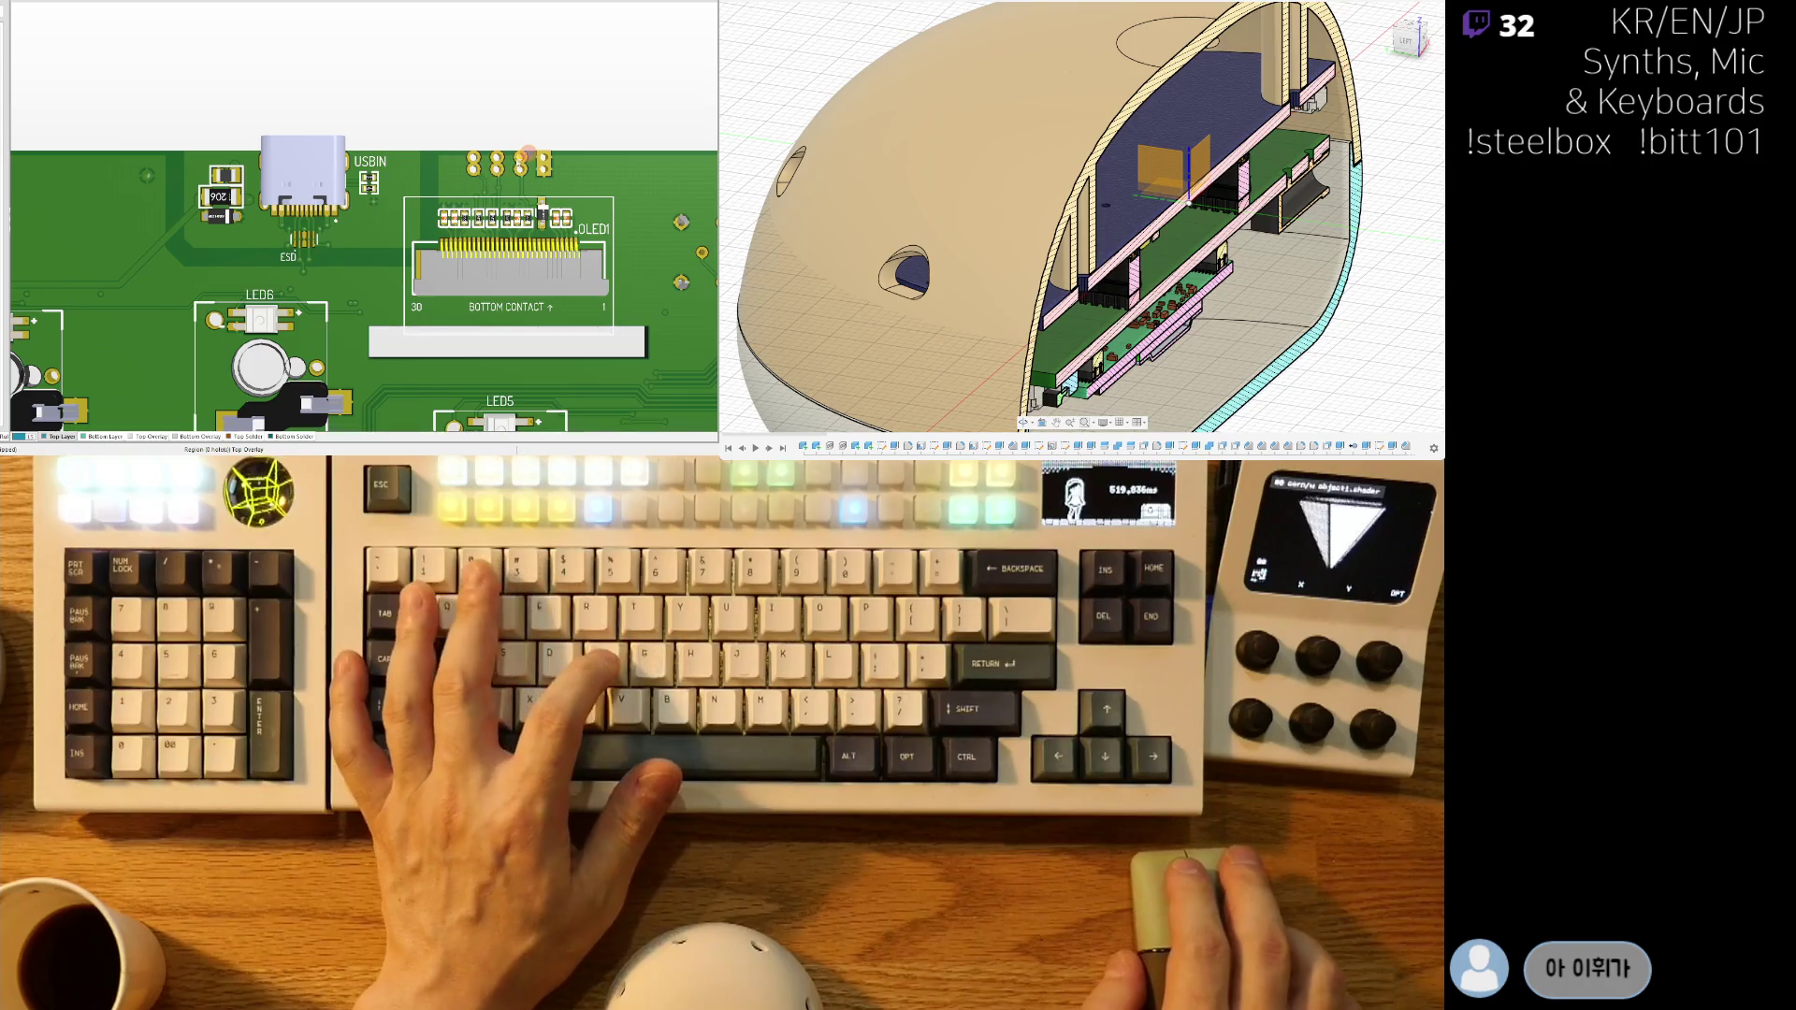
{"action": "scroll", "coordinate": [527, 153], "scroll_direction": "up", "scroll_amount": 5, "text": "ctrl"}
{"action": "right_click_drag", "start_coordinate": [402, 140], "coordinate": [397, 199], "text": "shift"}
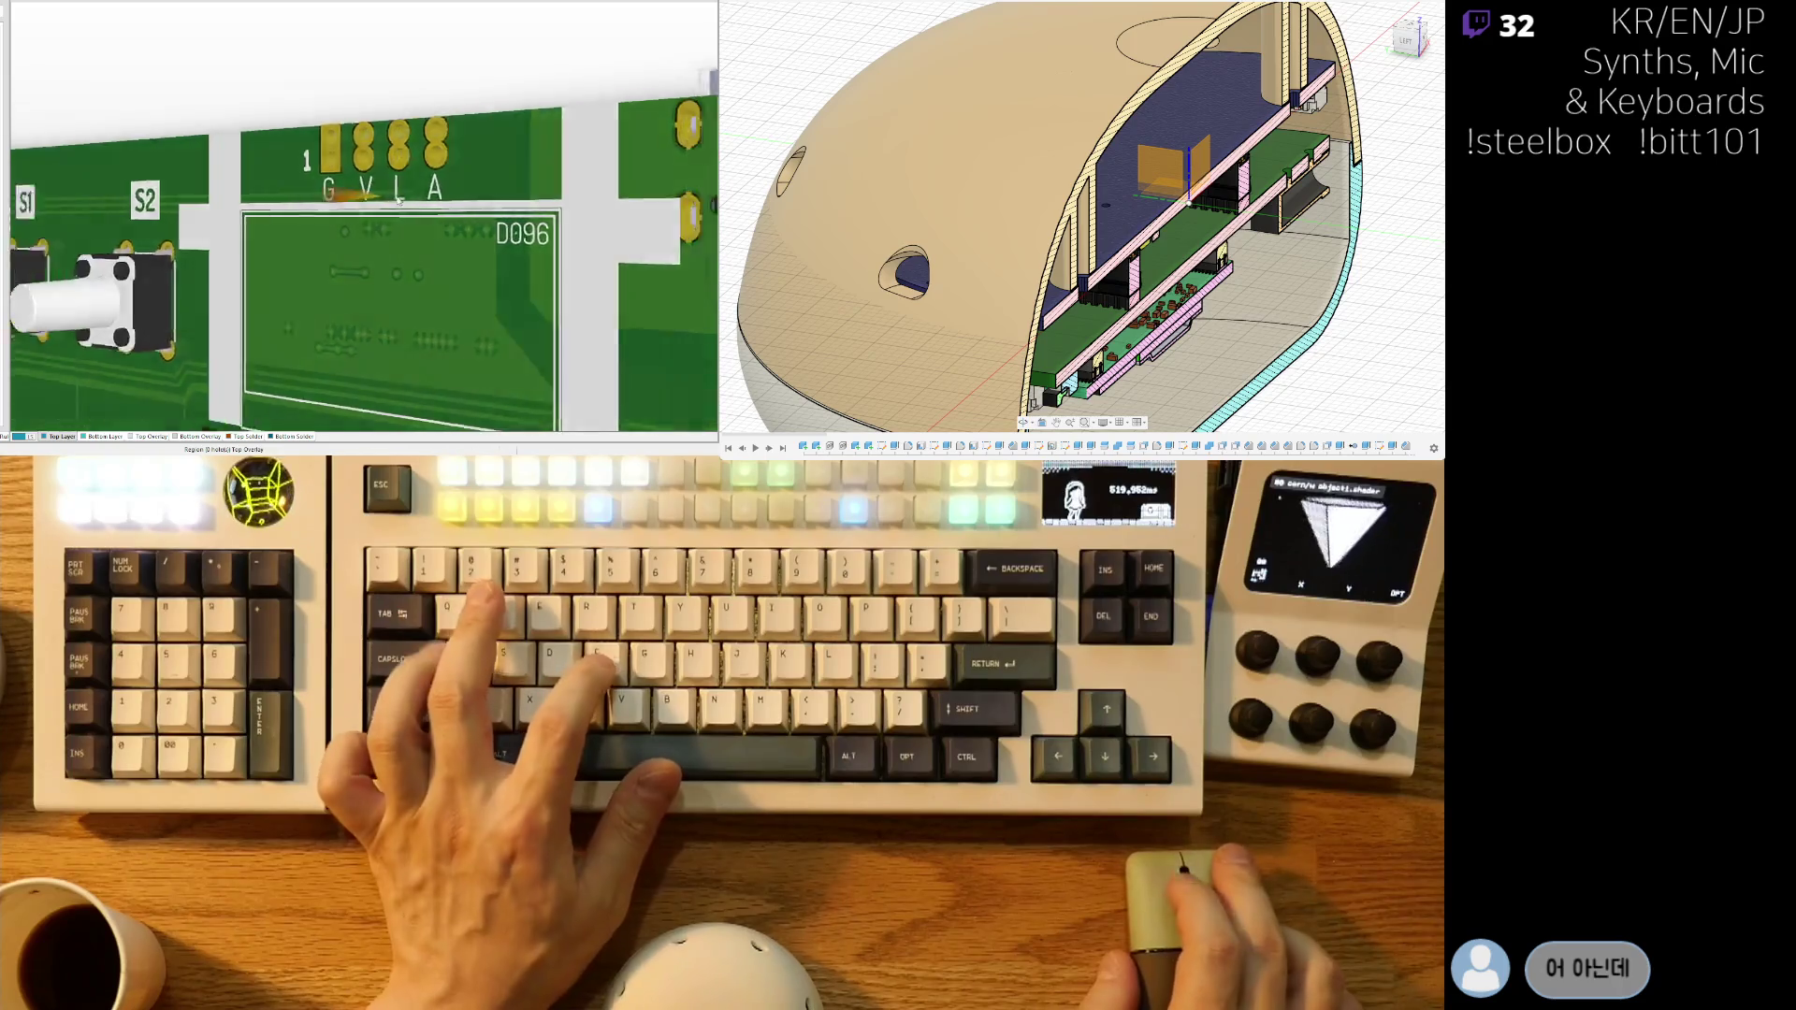
{"action": "key", "text": "0"}
- Compare the OLED1 header pins between the 2D layout and the 3D board view
{"action": "scroll", "coordinate": [357, 194], "scroll_direction": "up", "scroll_amount": 2, "text": "ctrl"}
{"action": "scroll", "coordinate": [357, 192], "scroll_direction": "up", "scroll_amount": 1, "text": "ctrl"}
{"action": "key", "text": "2"}
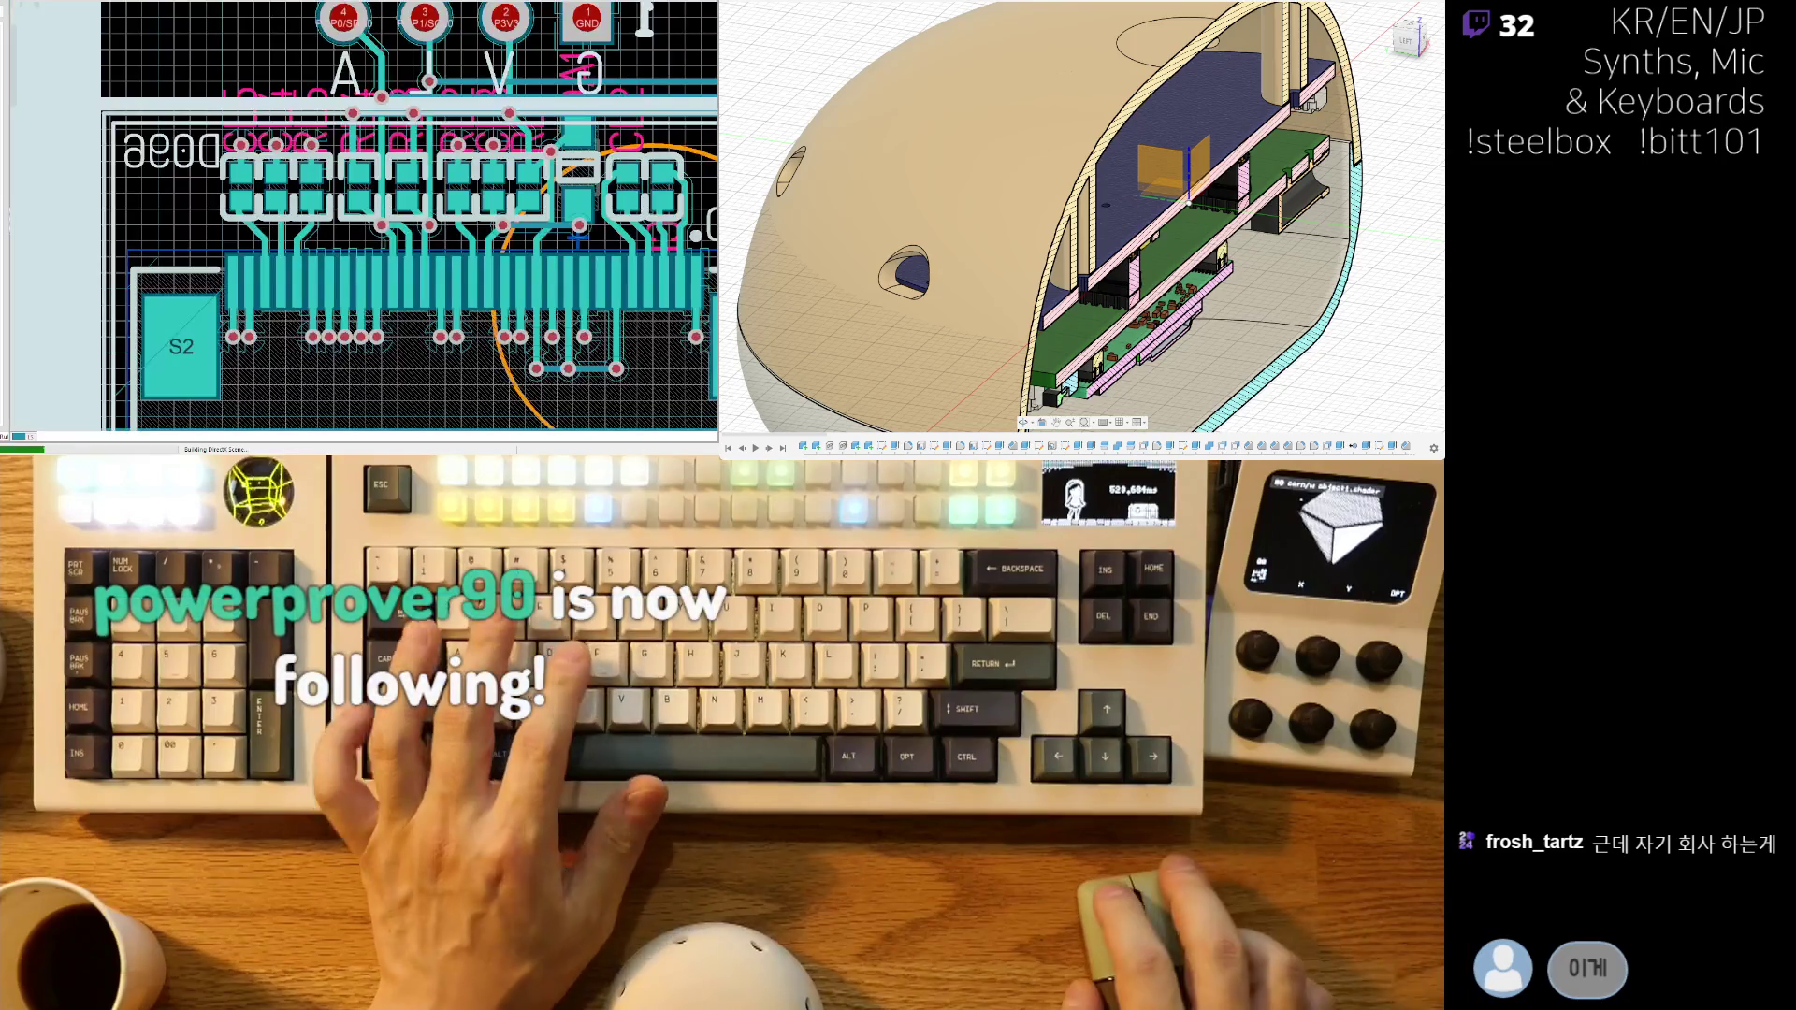
{"action": "scroll", "coordinate": [63, 303], "scroll_direction": "up", "scroll_amount": 3}
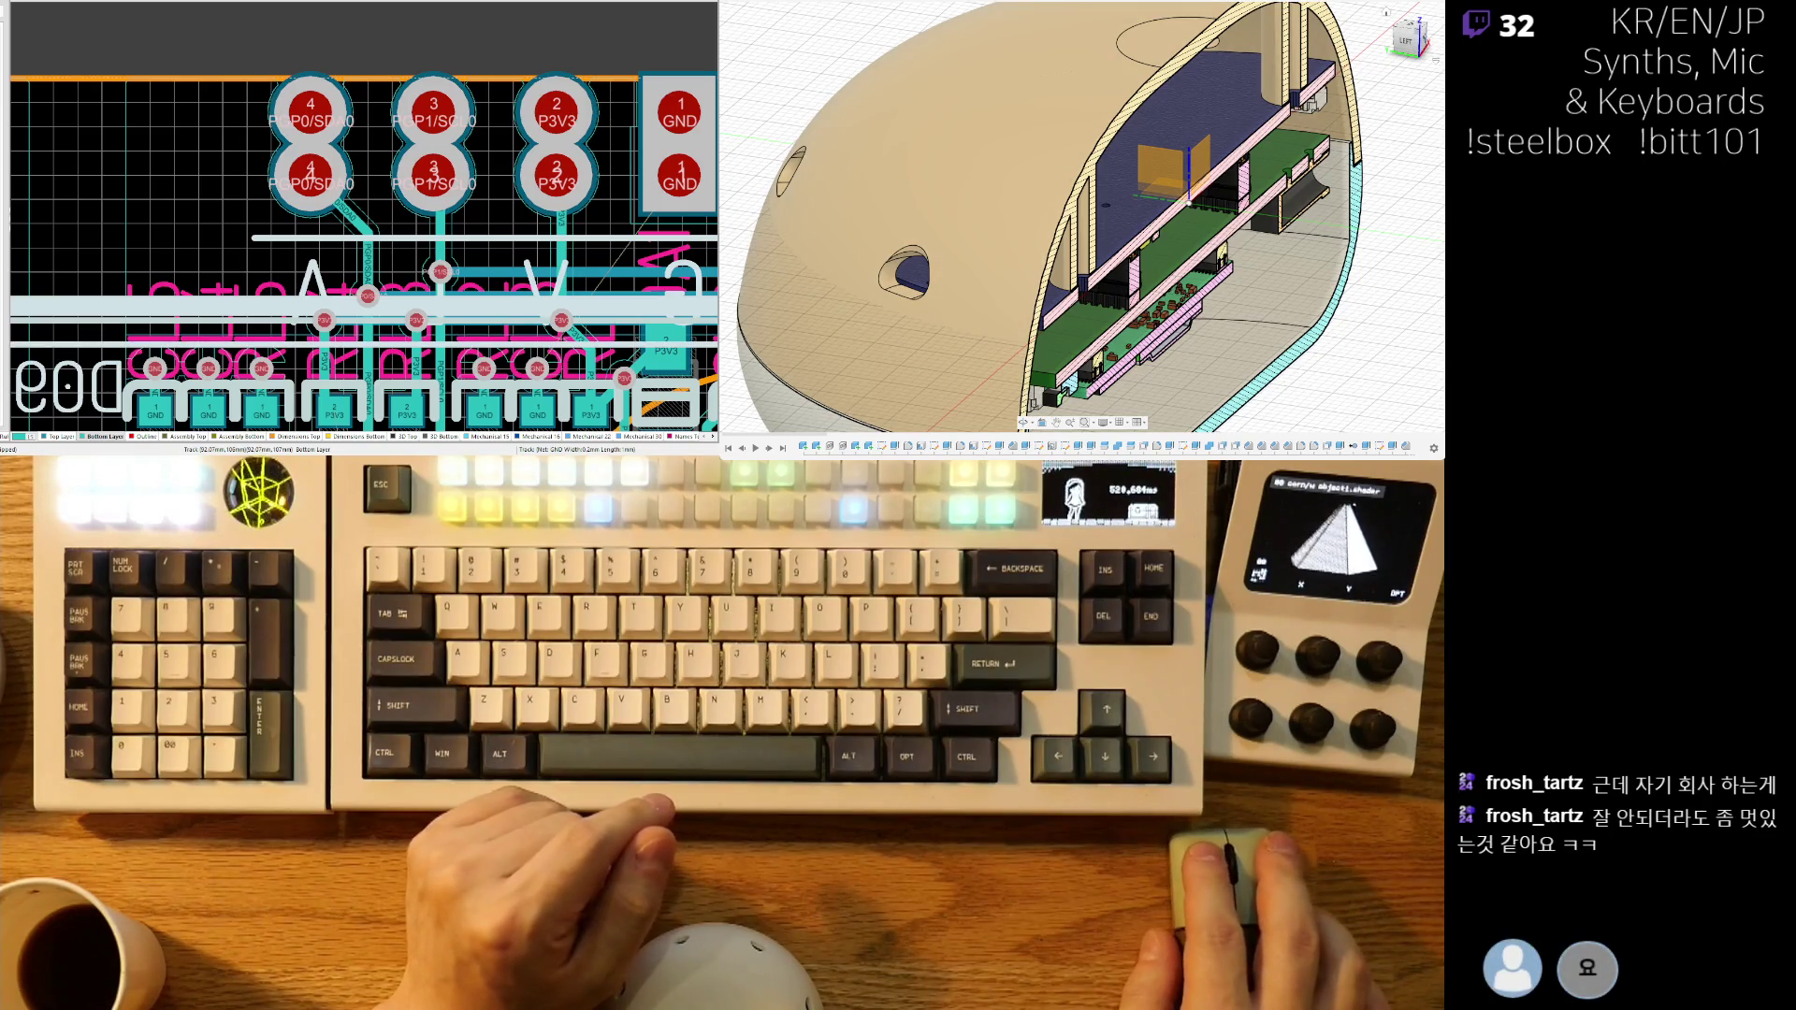
{"action": "scroll", "coordinate": [452, 128], "scroll_direction": "down", "scroll_amount": 2, "text": "ctrl"}
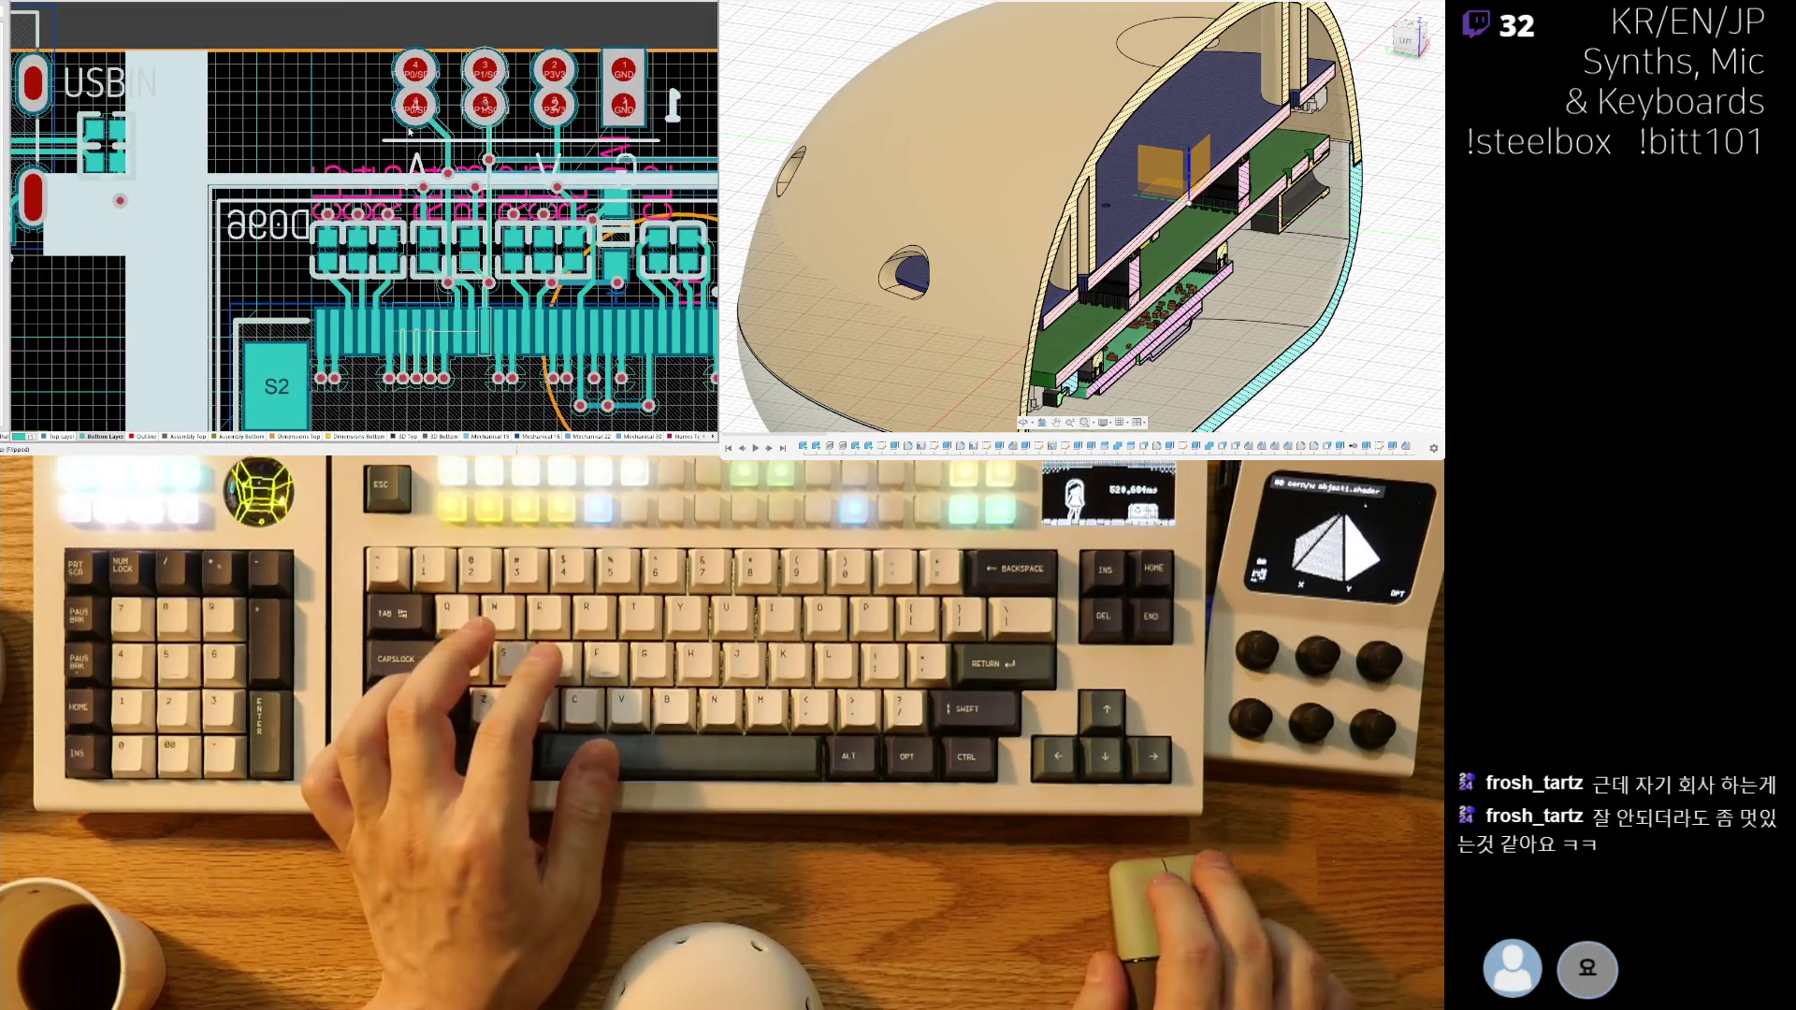
{"action": "key", "text": "3"}
{"action": "scroll", "coordinate": [382, 136], "scroll_direction": "up", "scroll_amount": 2, "text": "ctrl"}
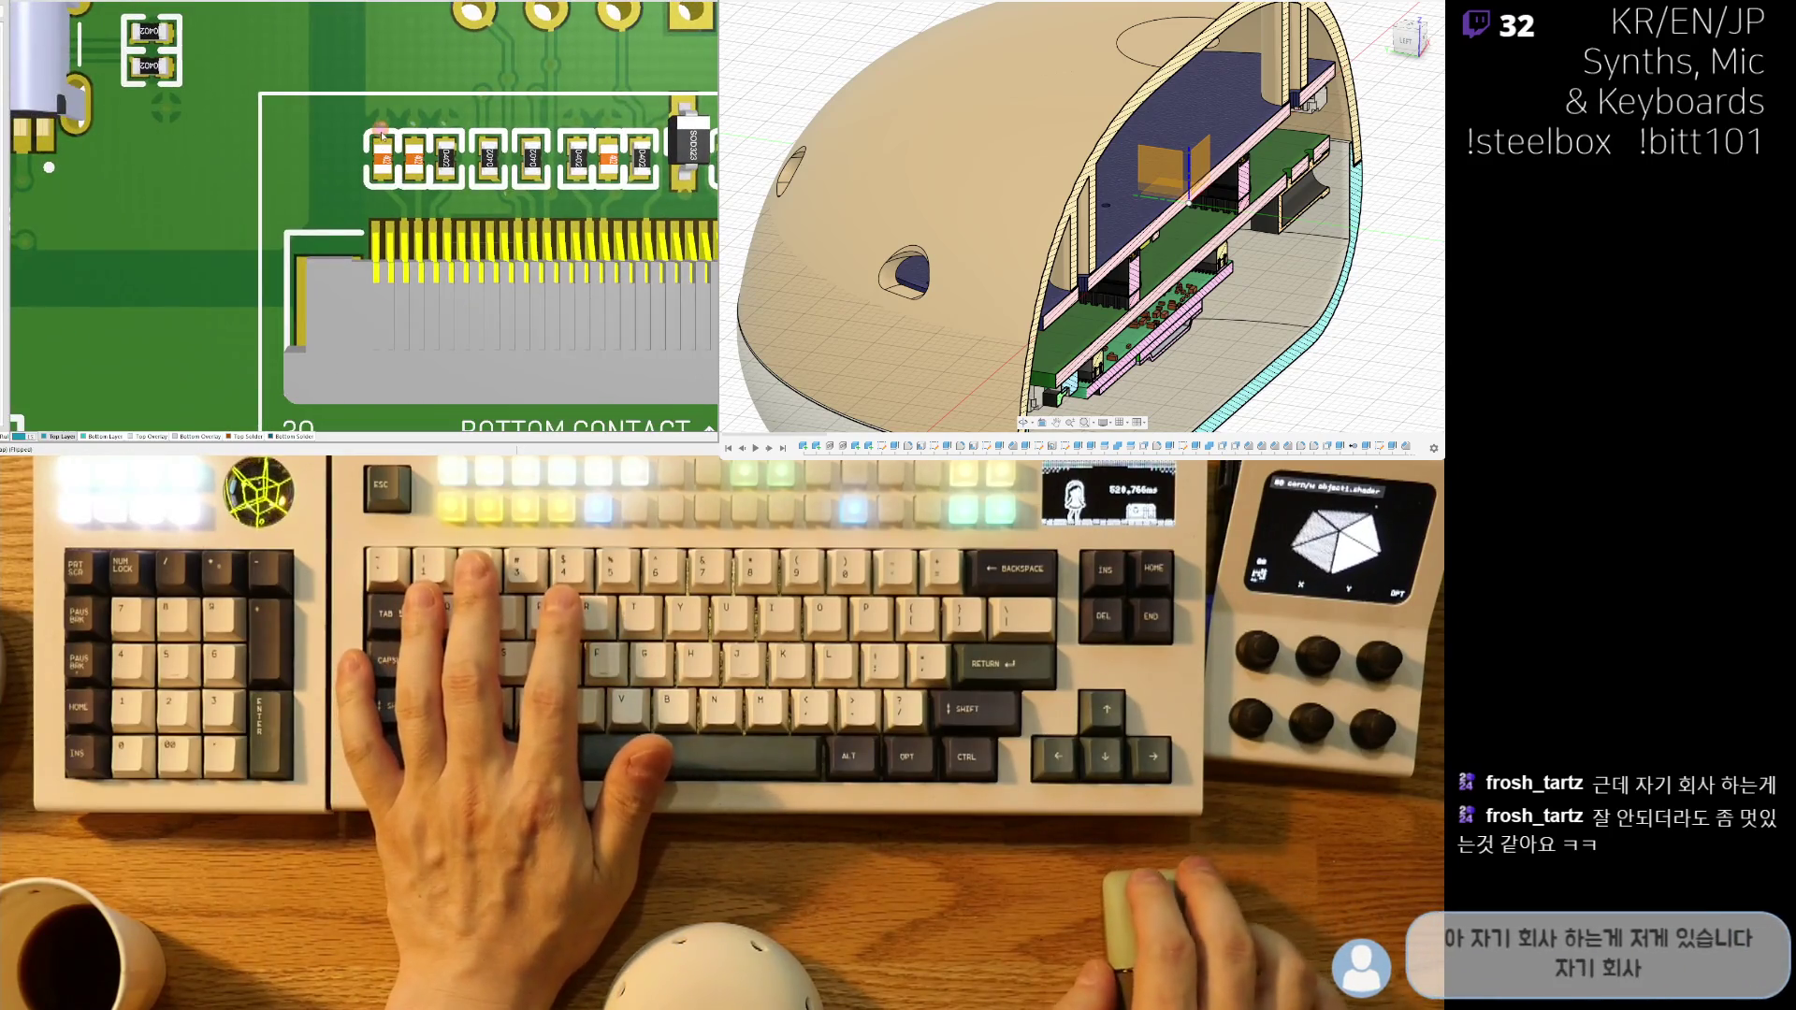
{"action": "scroll", "coordinate": [382, 136], "scroll_direction": "down", "scroll_amount": 2, "text": "ctrl"}
{"action": "scroll", "coordinate": [385, 187], "scroll_direction": "up", "scroll_amount": 2, "text": "ctrl"}
{"action": "key", "text": "3"}
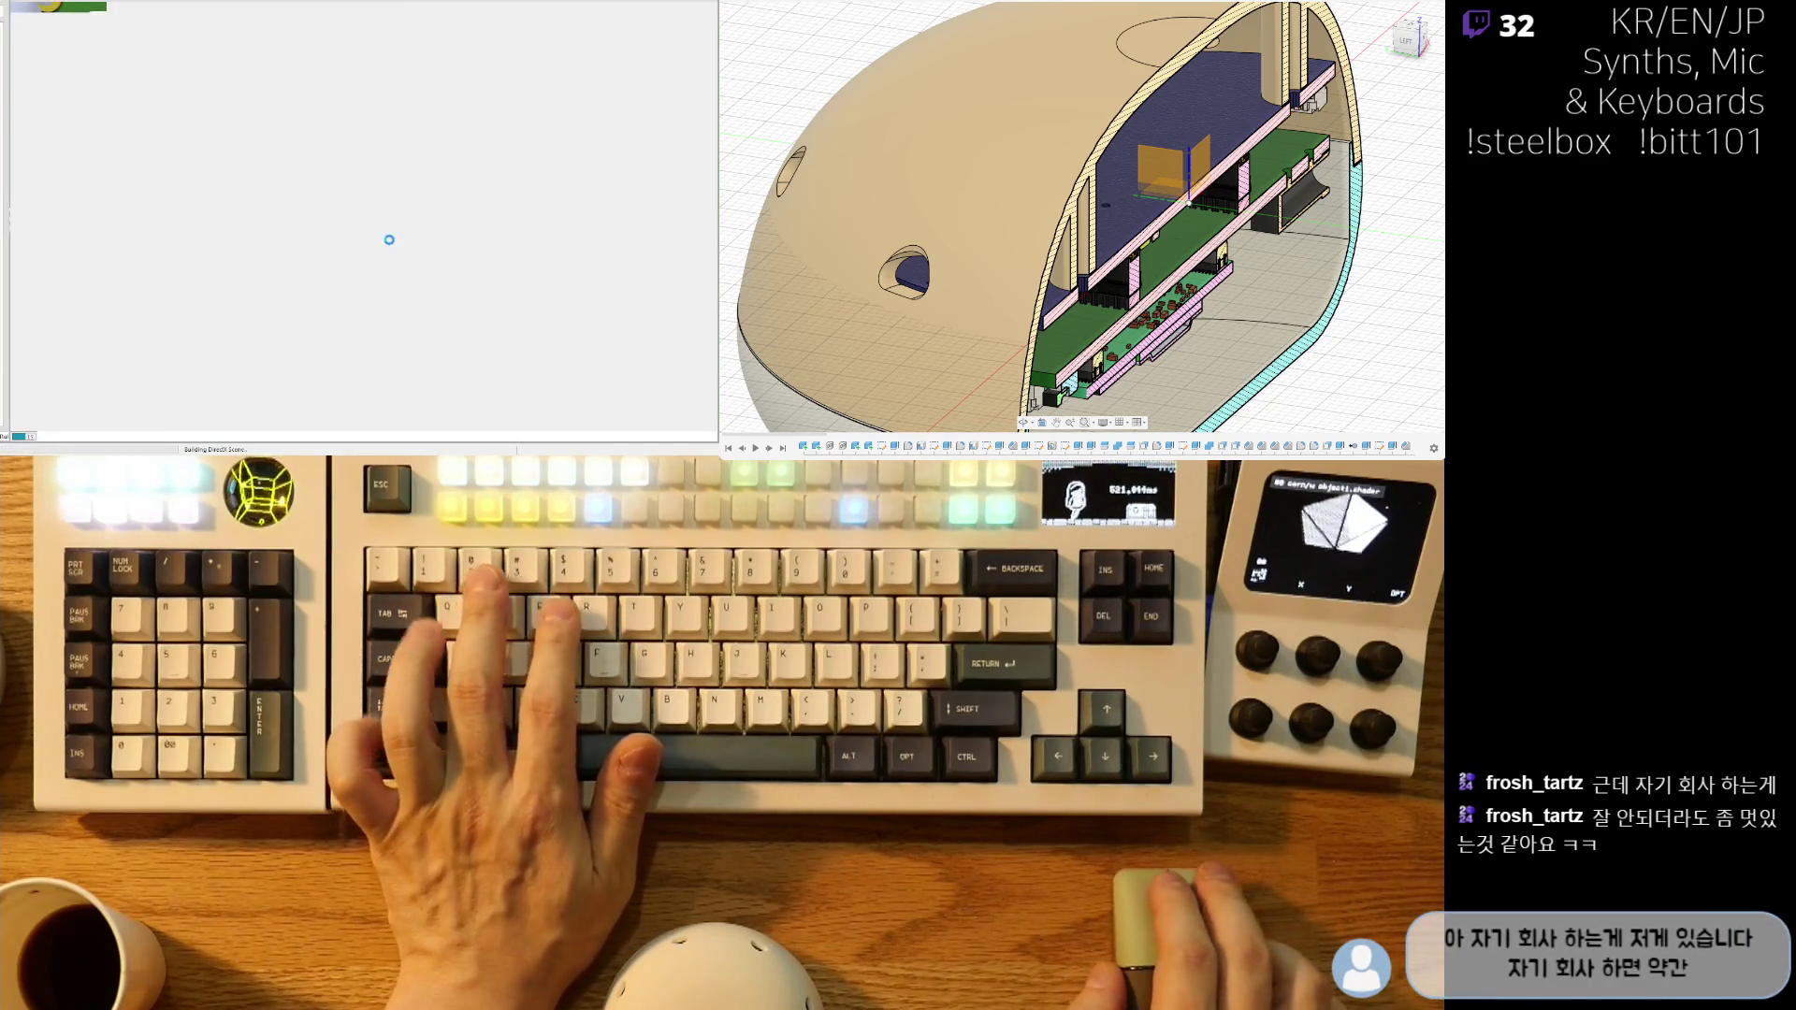
{"action": "scroll", "coordinate": [457, 234], "scroll_direction": "up", "scroll_amount": 5, "text": "ctrl"}
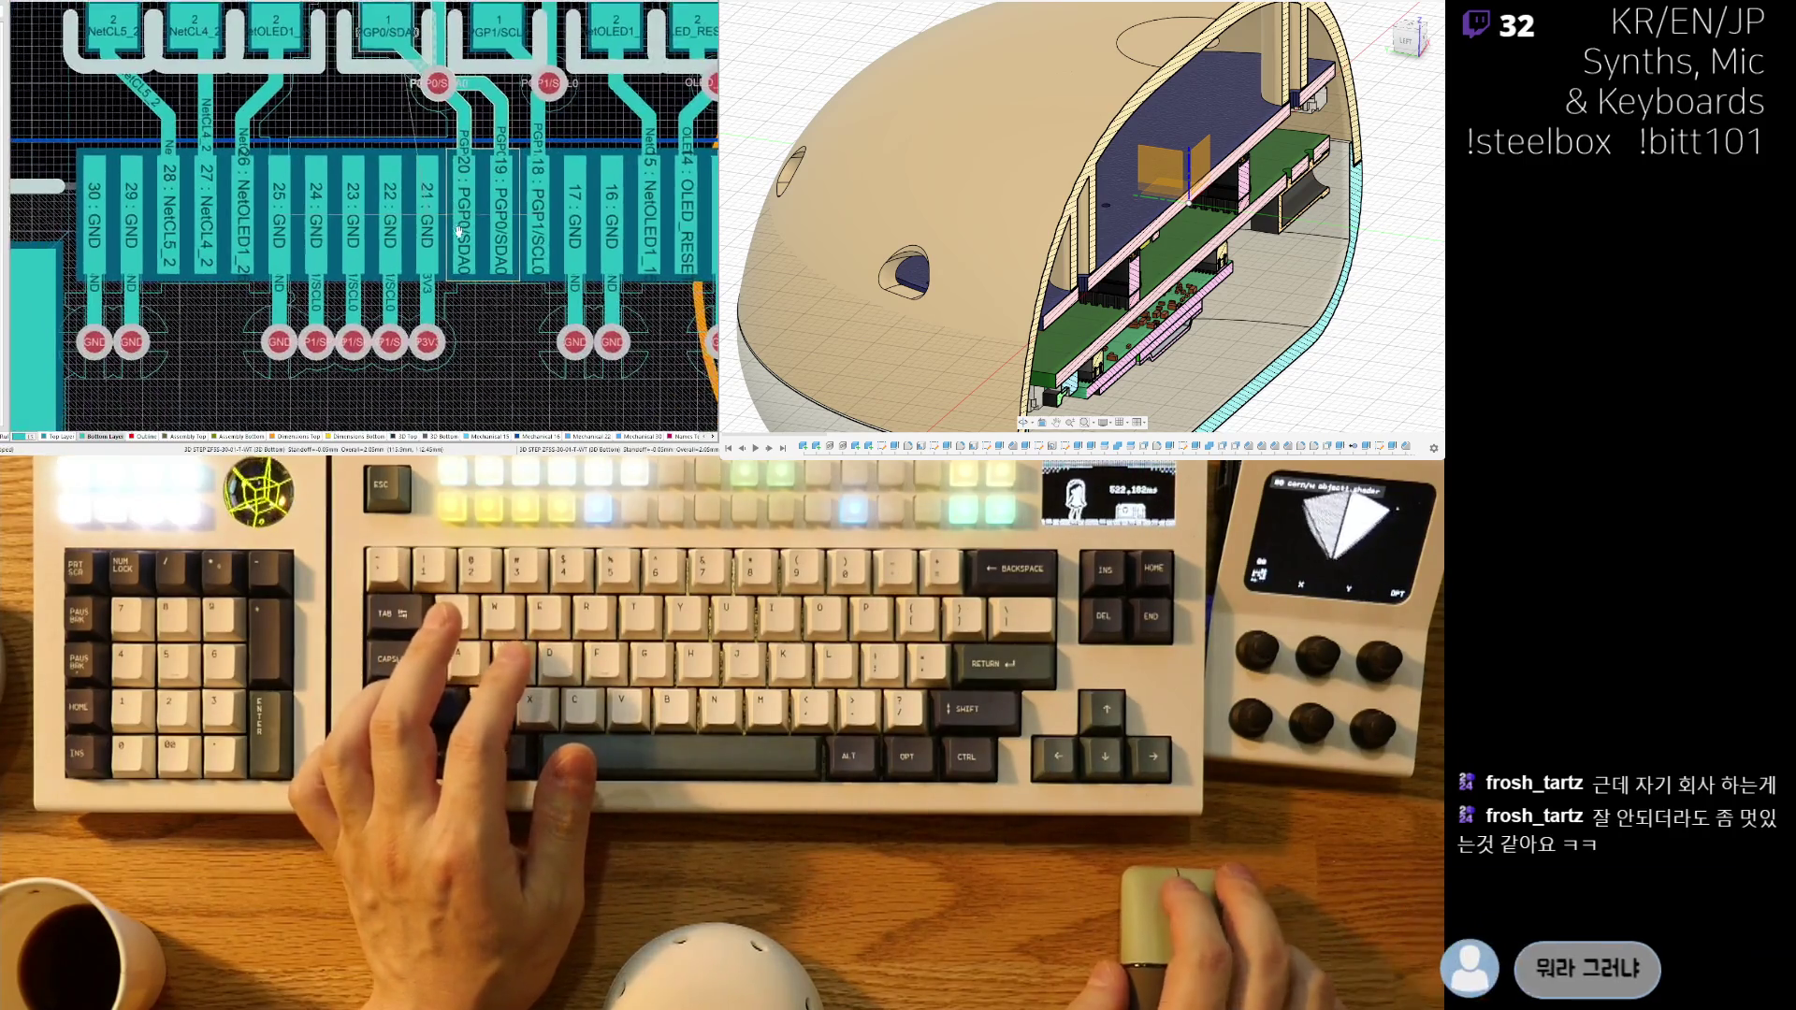
{"action": "right_click_drag", "start_coordinate": [458, 234], "coordinate": [463, 220]}
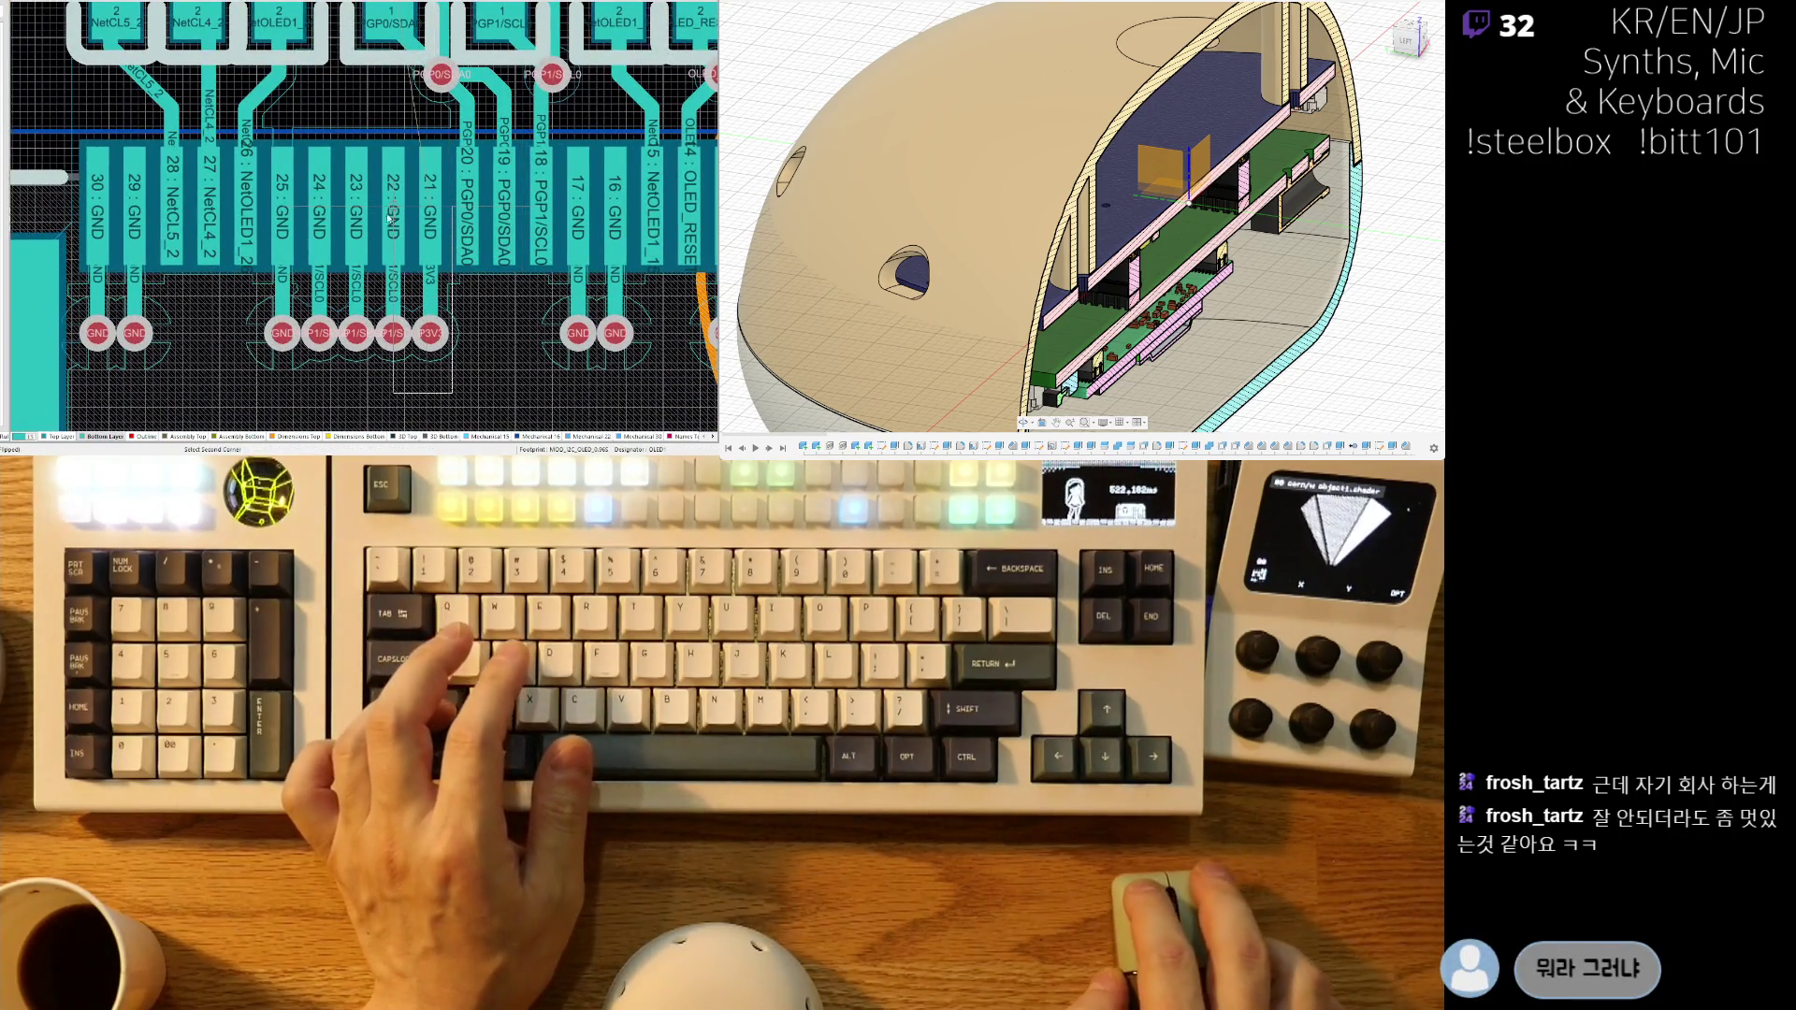
{"action": "left_click", "coordinate": [272, 127]}
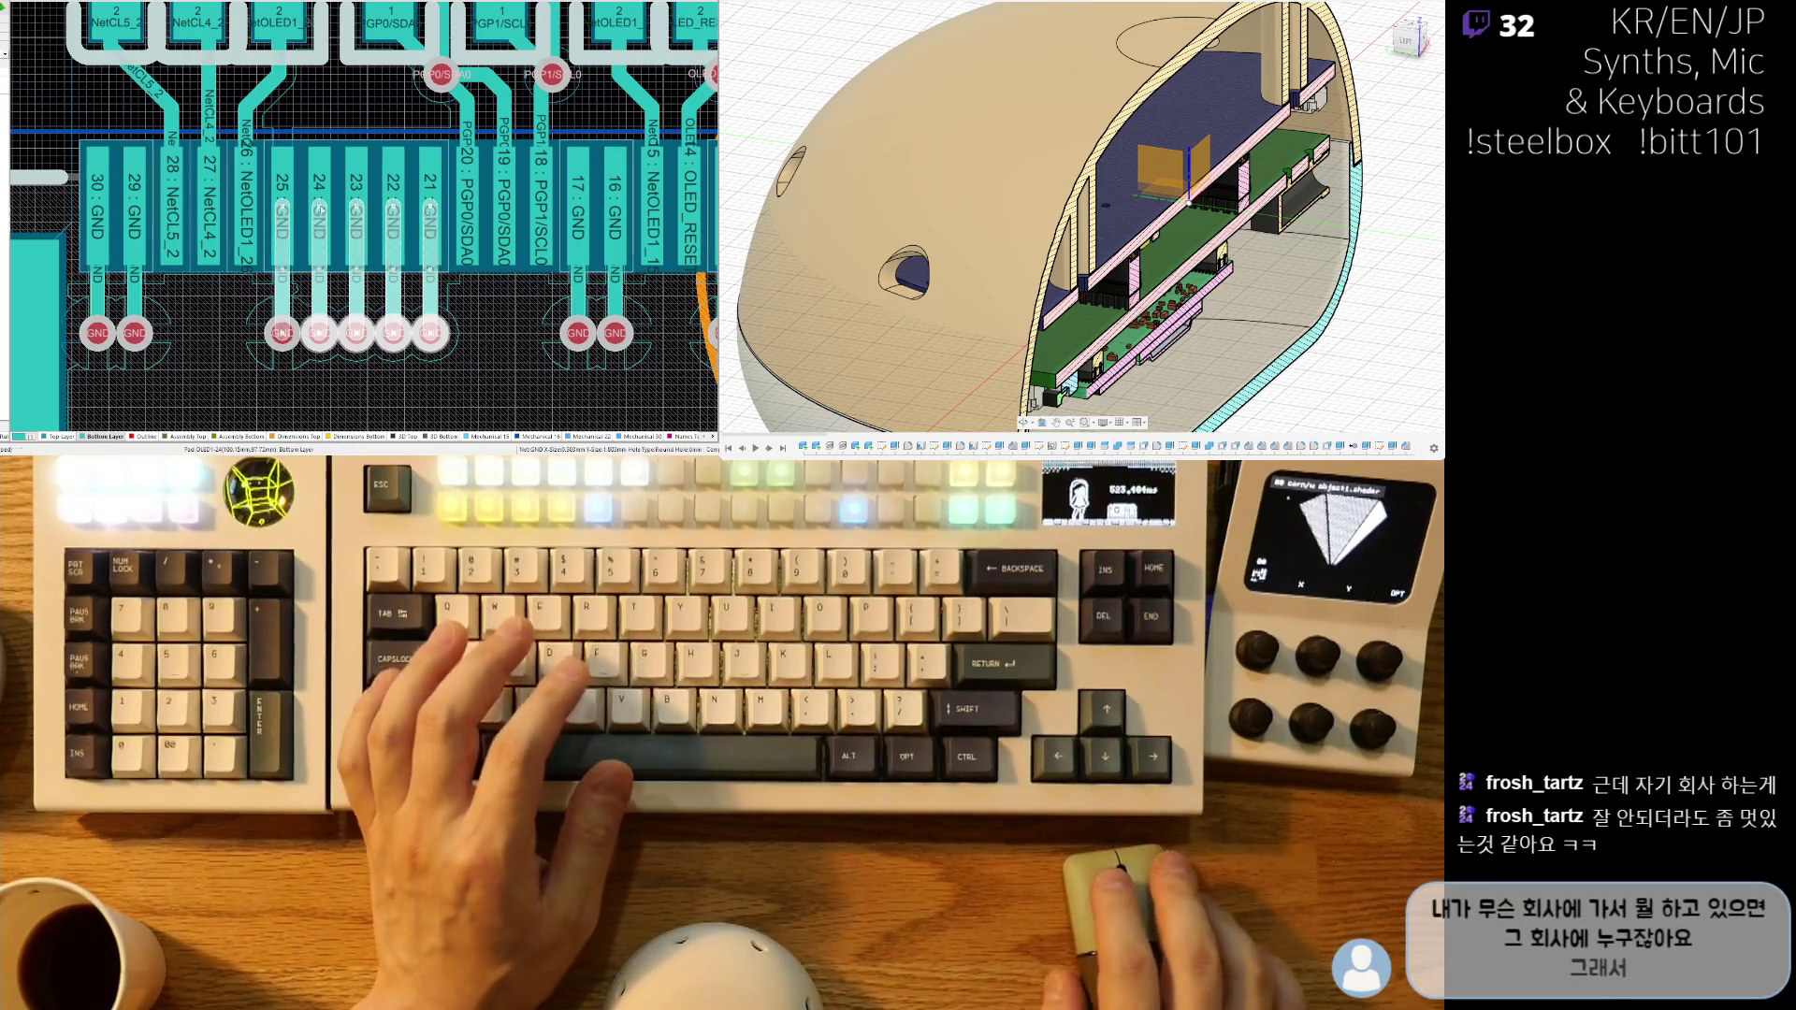
{"action": "scroll", "coordinate": [393, 234], "scroll_direction": "down", "scroll_amount": 3, "text": "ctrl"}
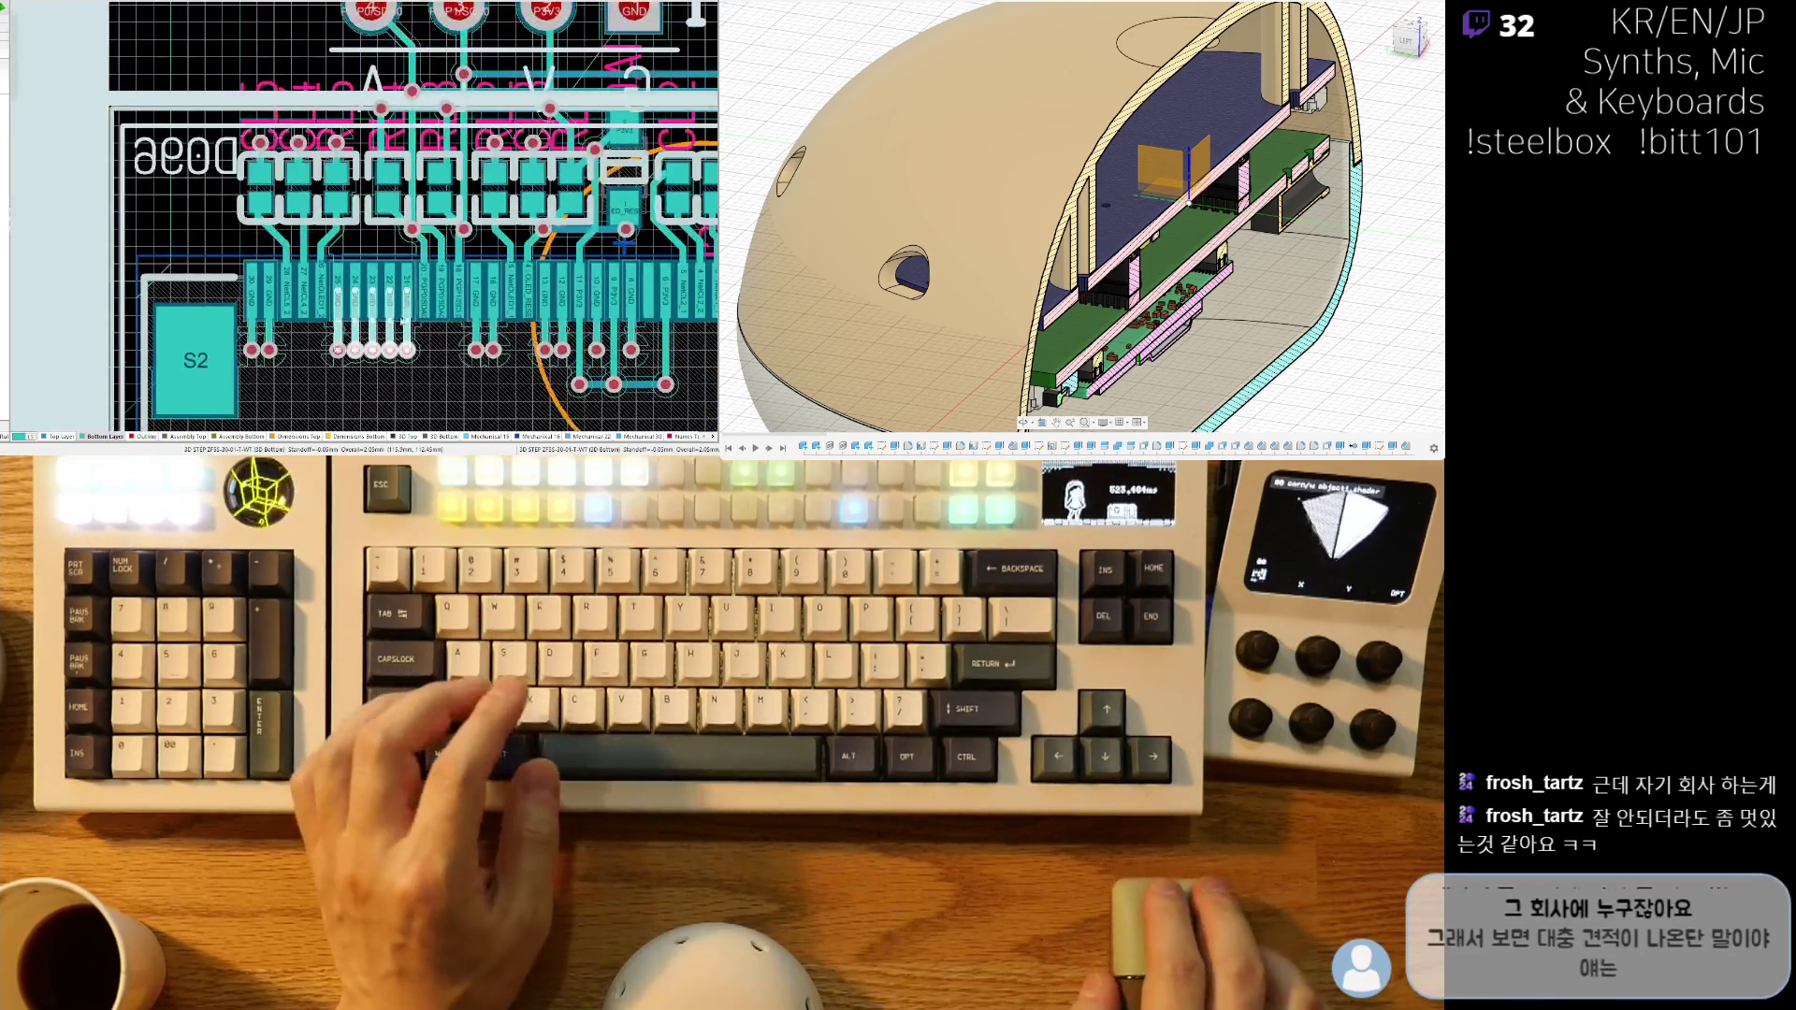
{"action": "scroll", "coordinate": [384, 333], "scroll_direction": "down", "scroll_amount": 2, "text": "ctrl"}
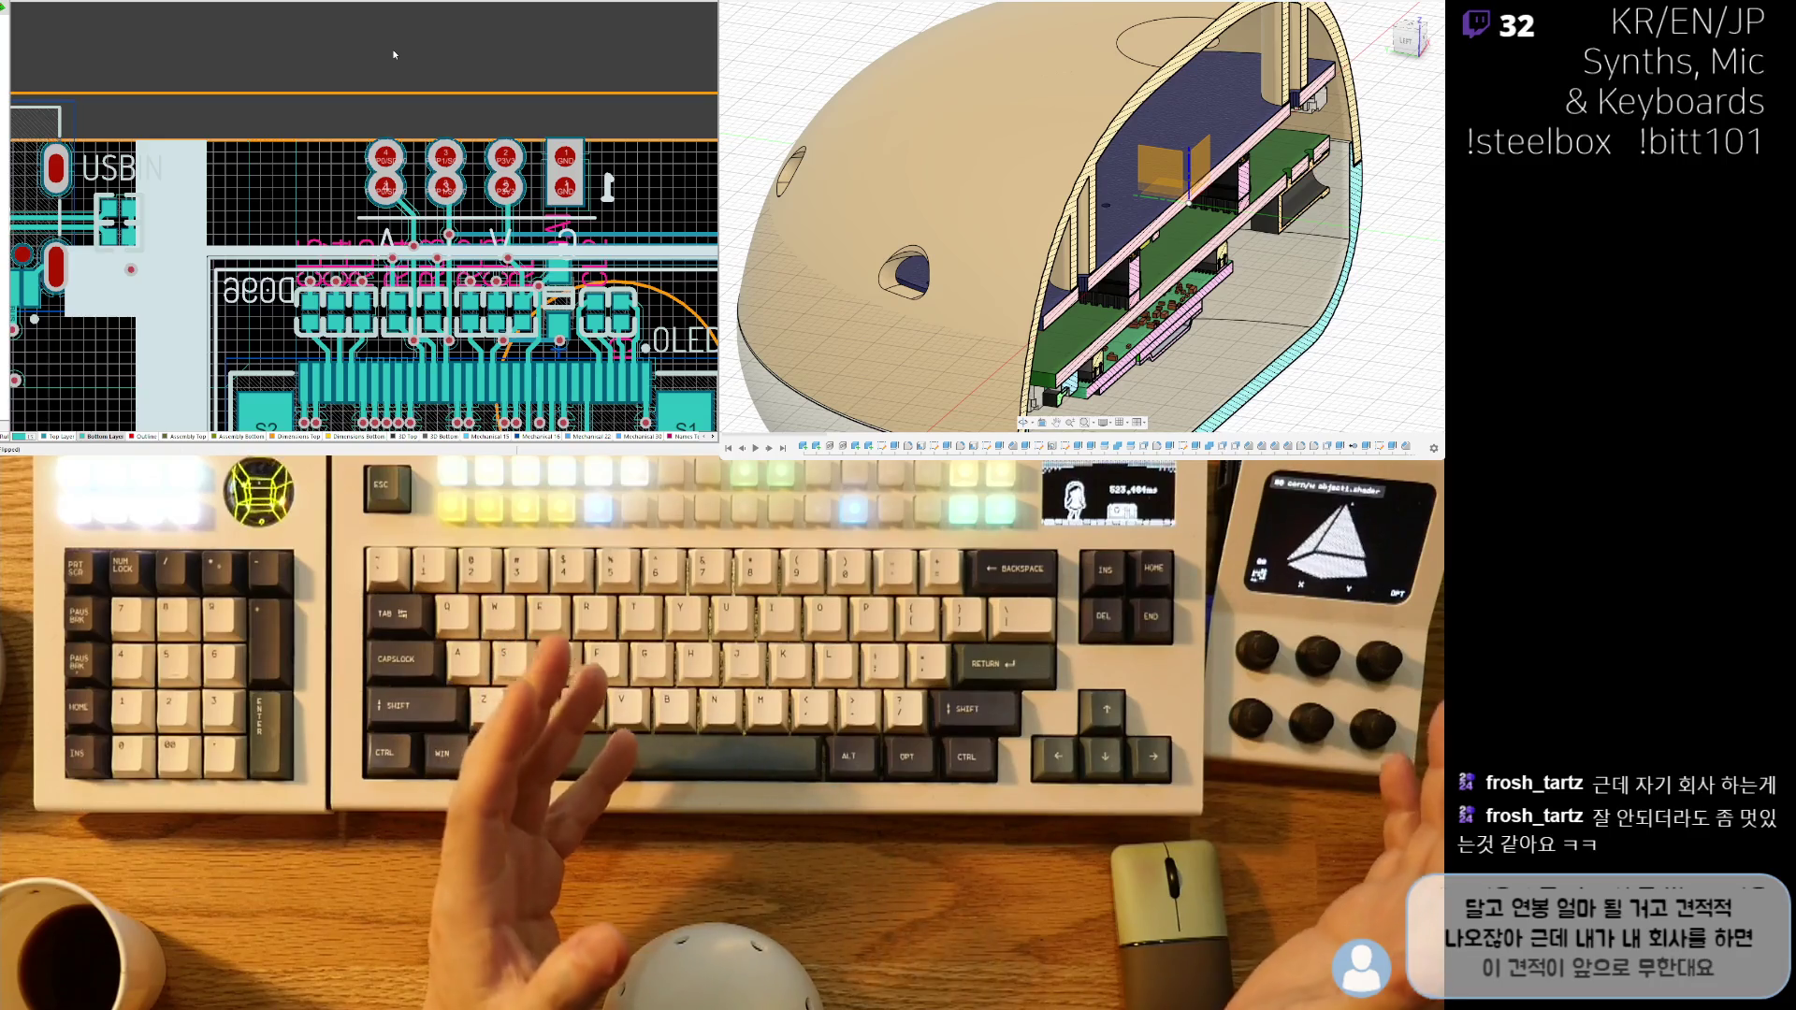
{"action": "scroll", "coordinate": [271, 104], "scroll_direction": "down", "scroll_amount": 2}
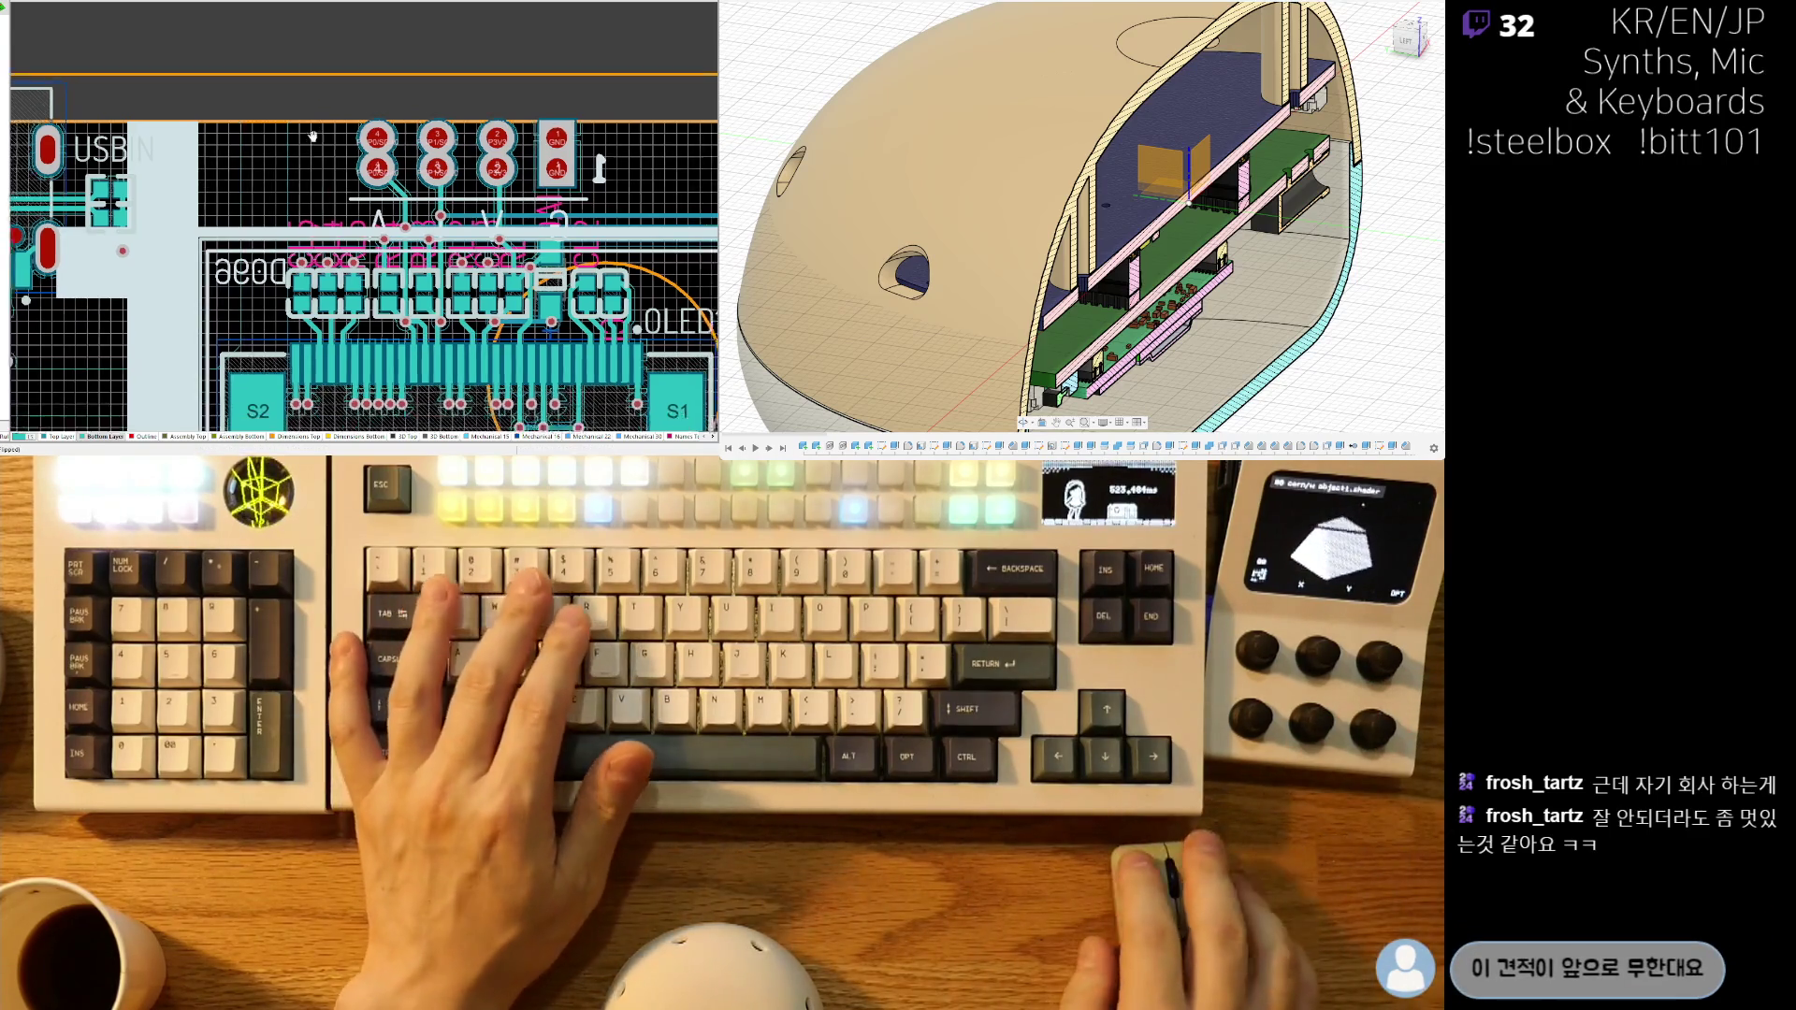
{"action": "key", "text": "3"}
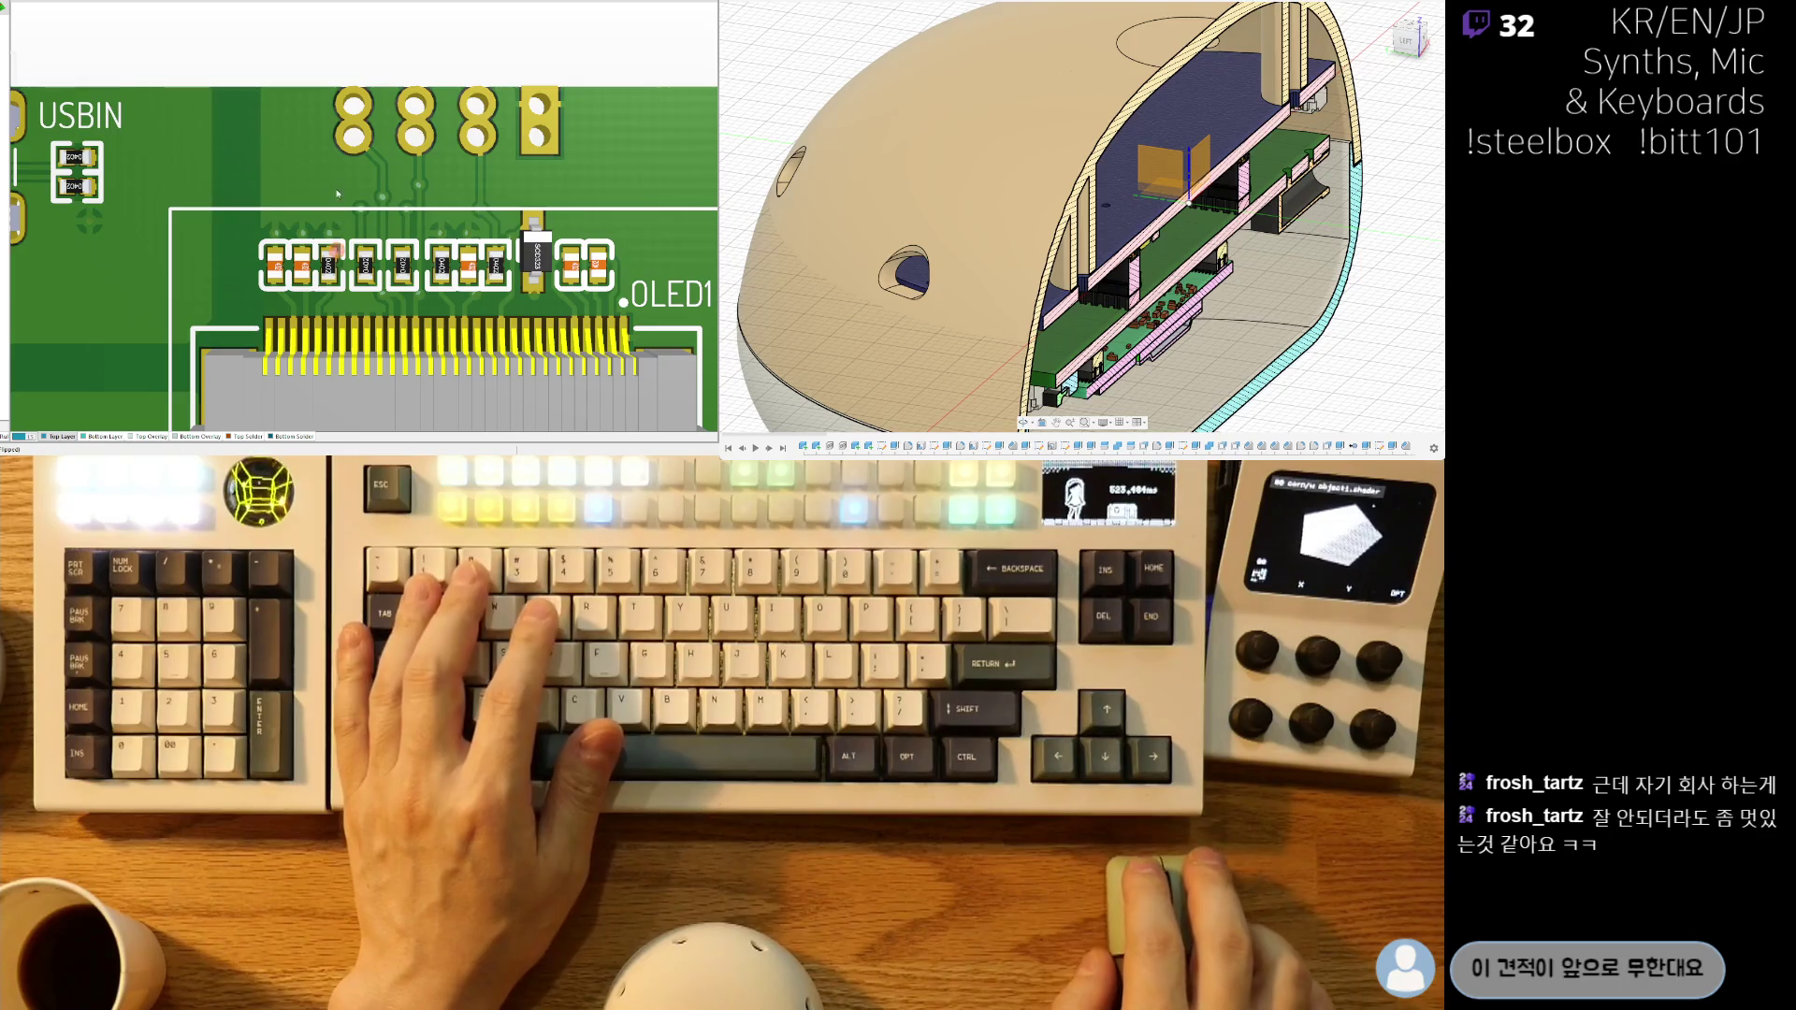
{"action": "scroll", "coordinate": [336, 197], "scroll_direction": "down", "scroll_amount": 2, "text": "ctrl"}
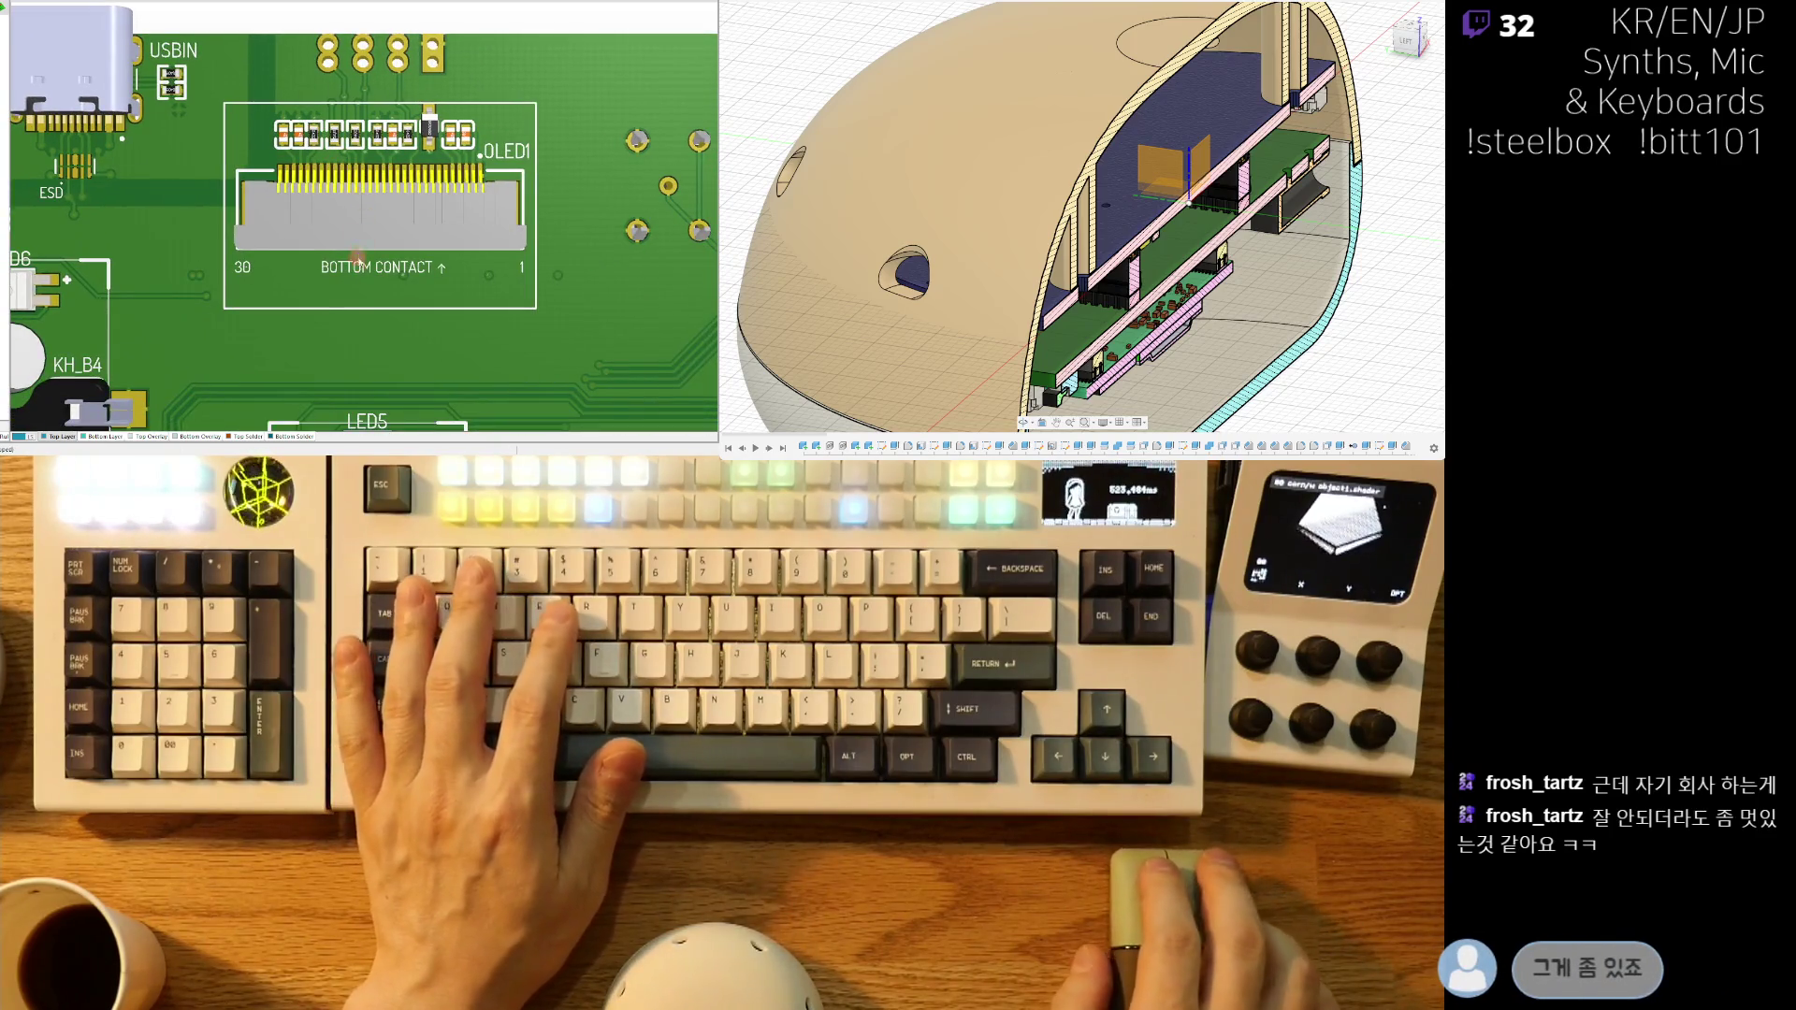
{"action": "scroll", "coordinate": [358, 257], "scroll_direction": "down", "scroll_amount": 3}
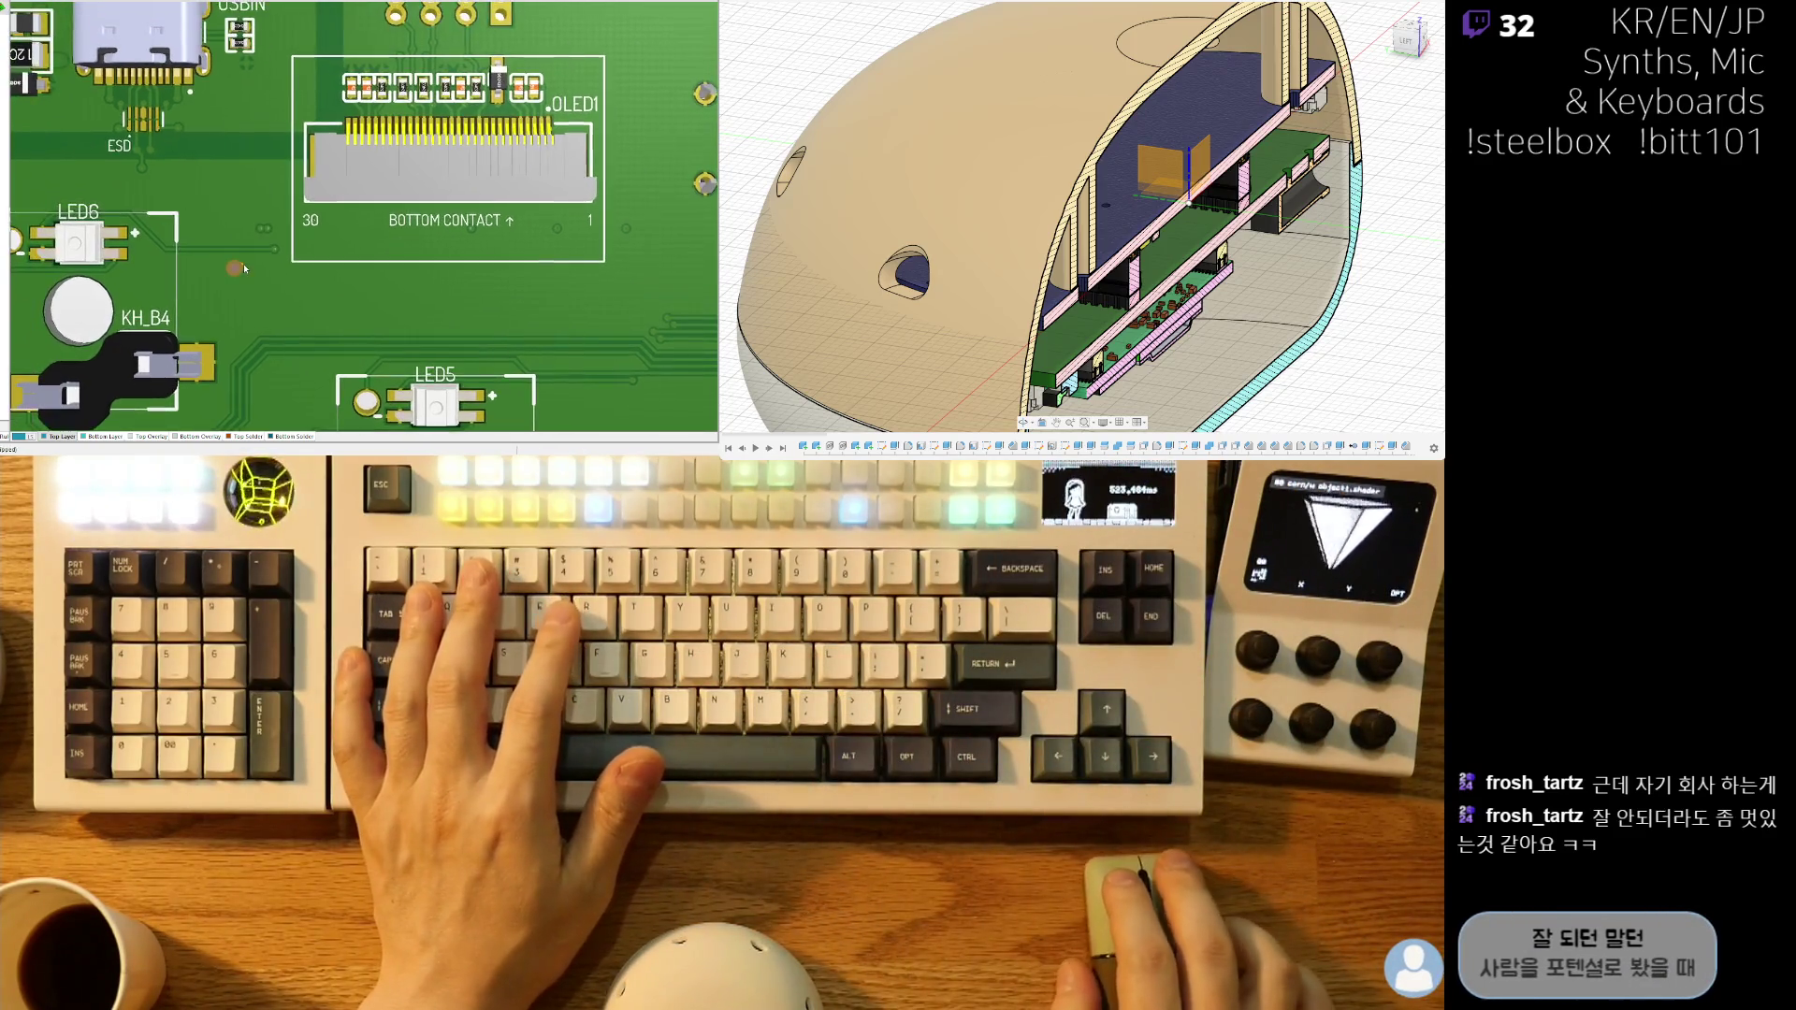
{"action": "key", "text": "2"}
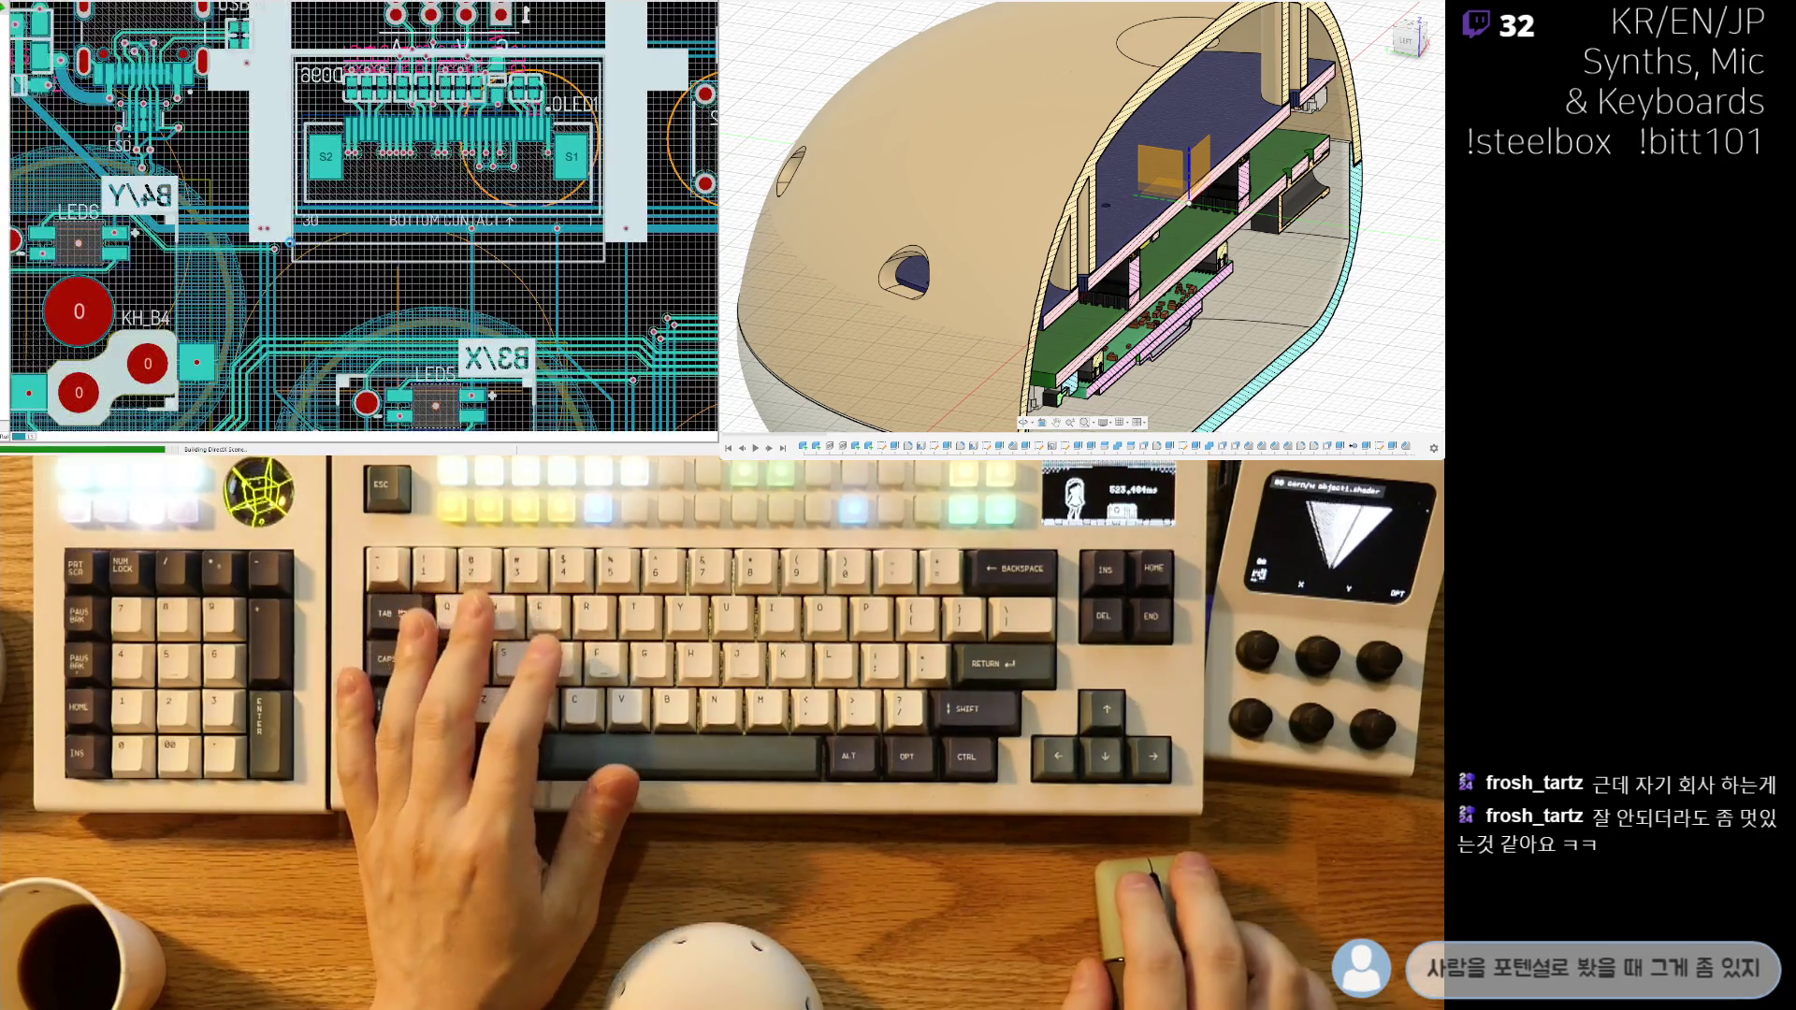
{"action": "scroll", "coordinate": [447, 246], "scroll_direction": "up", "scroll_amount": 1}
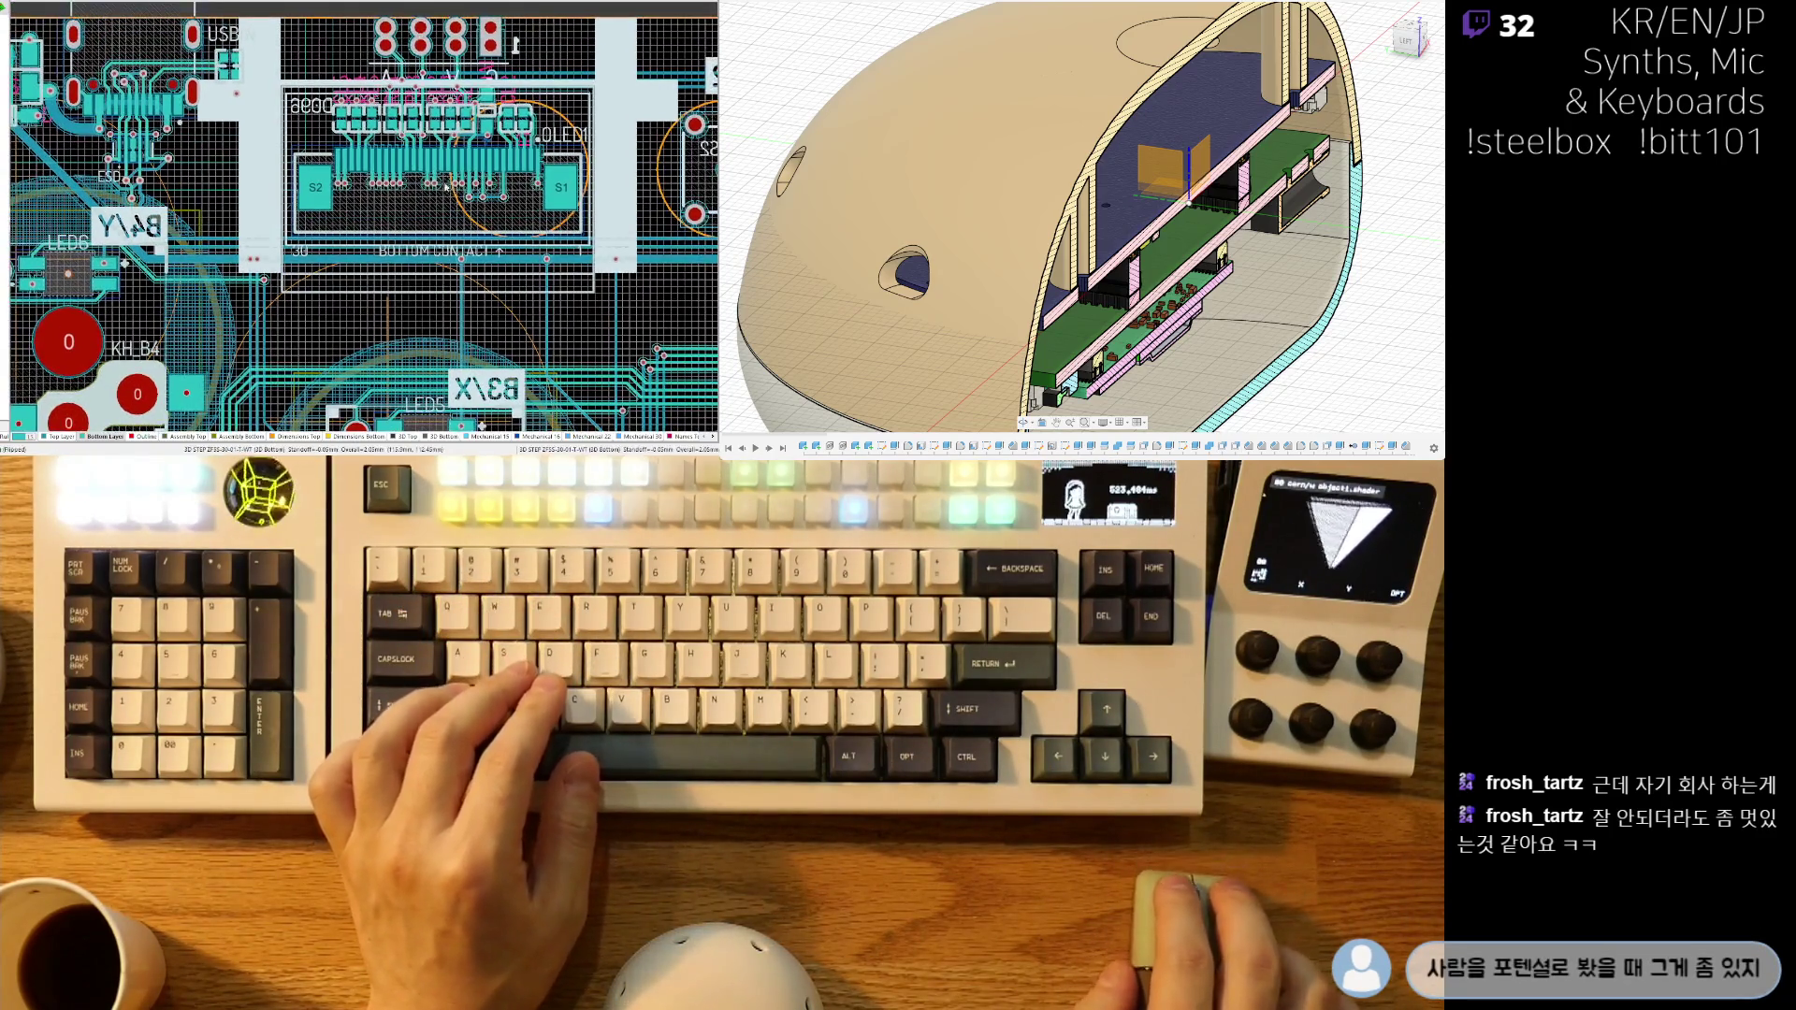
{"action": "scroll", "coordinate": [285, 332], "scroll_direction": "down", "scroll_amount": 3, "text": "ctrl"}
{"action": "scroll", "coordinate": [309, 342], "scroll_direction": "left", "scroll_amount": 5}
{"action": "scroll", "coordinate": [328, 351], "scroll_direction": "down", "scroll_amount": 3}
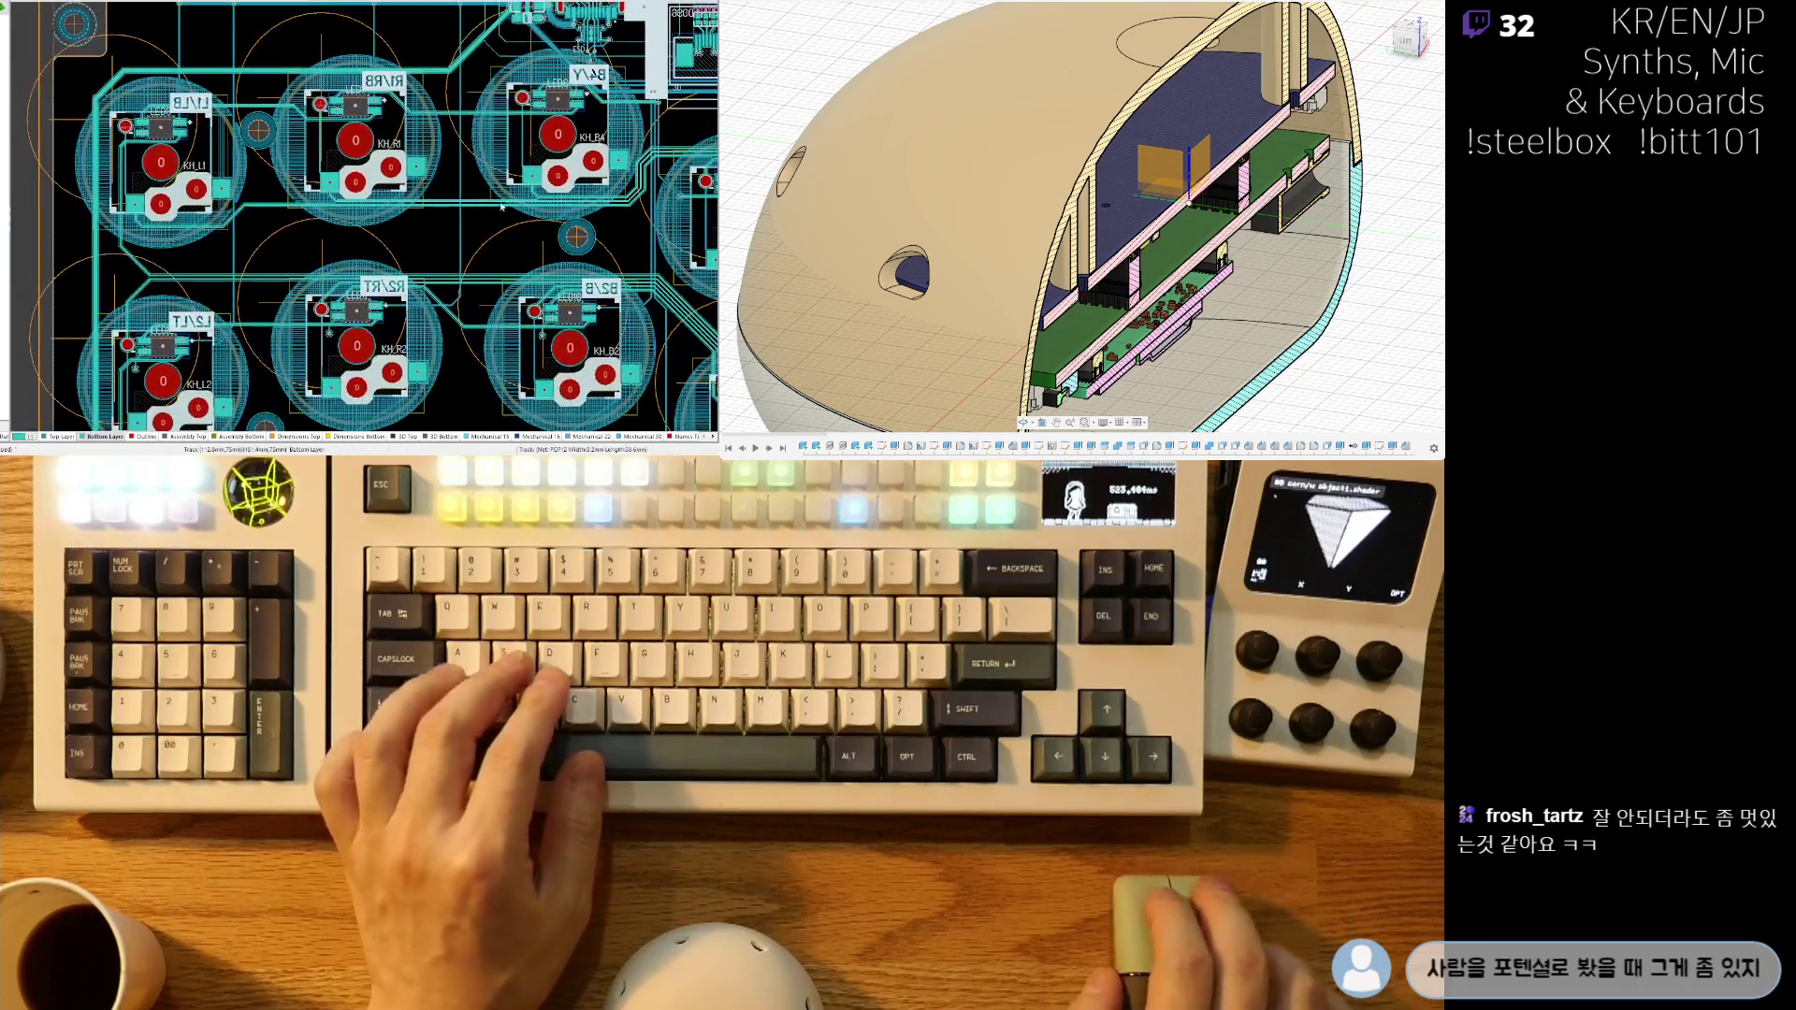
{"action": "right_click_drag", "start_coordinate": [335, 356], "coordinate": [308, 215]}
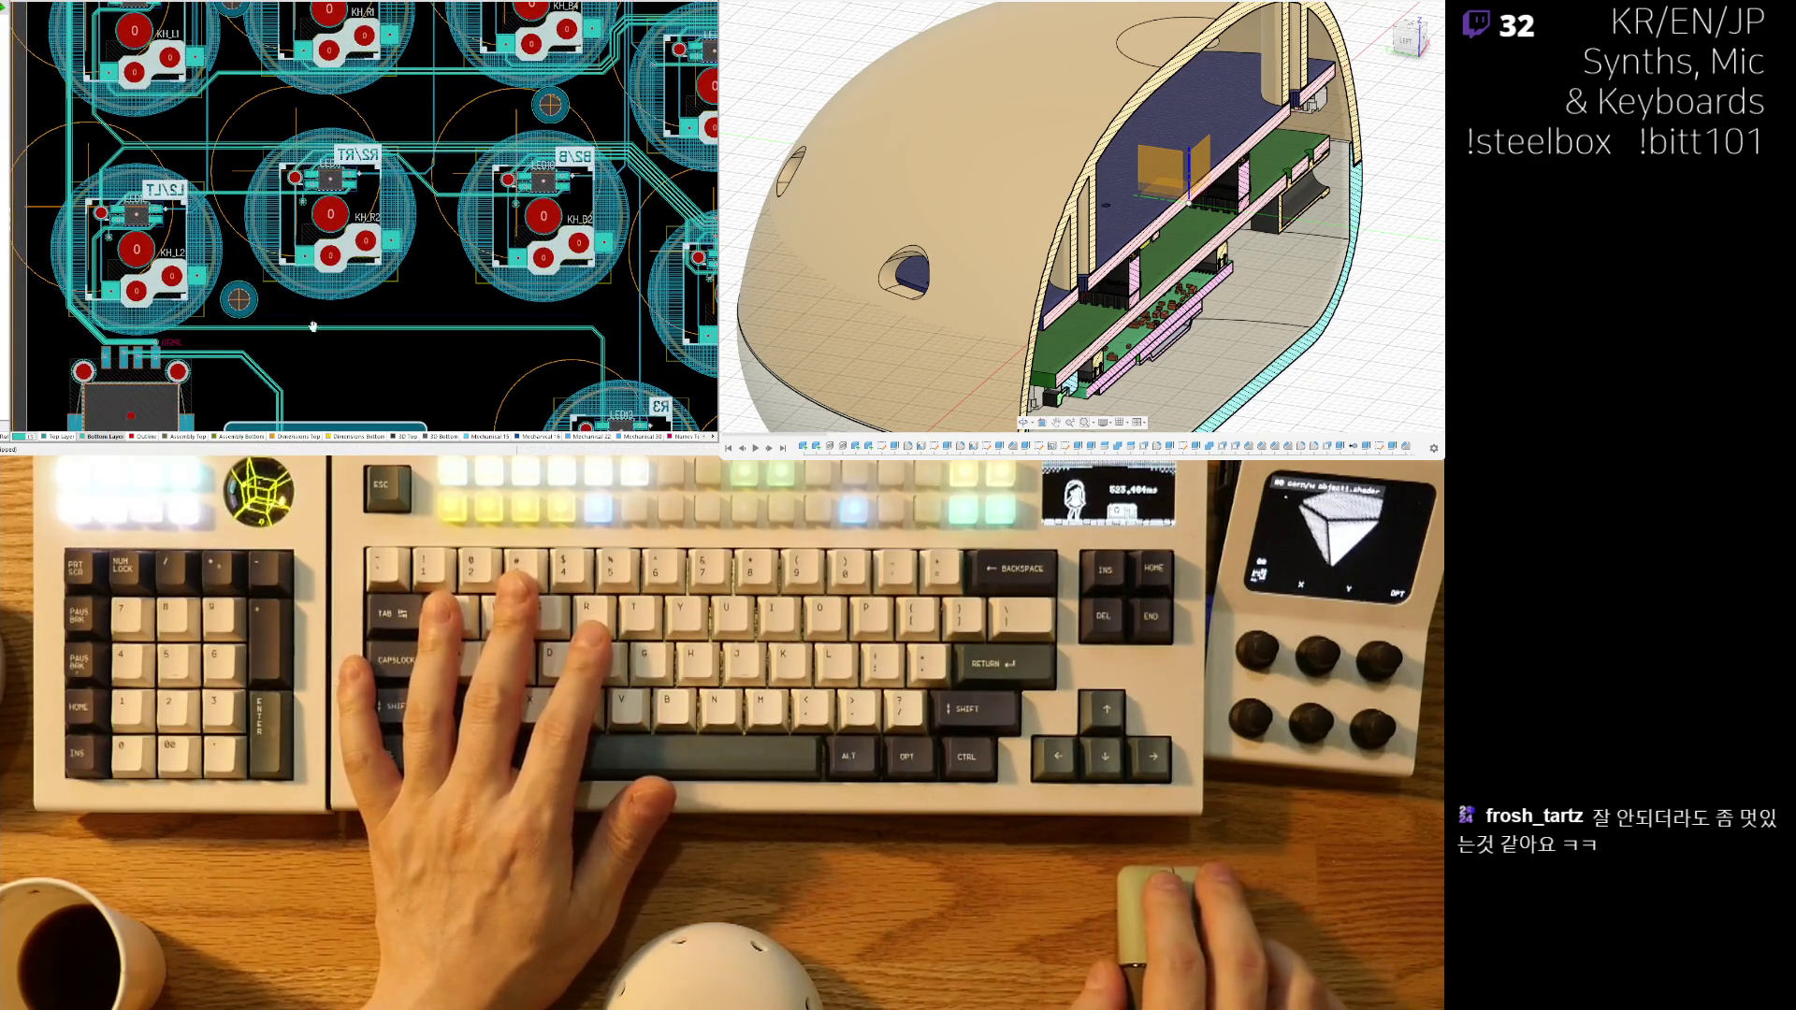
{"action": "scroll", "coordinate": [290, 281], "scroll_direction": "down", "scroll_amount": 2}
{"action": "scroll", "coordinate": [266, 182], "scroll_direction": "up", "scroll_amount": 2, "text": "ctrl"}
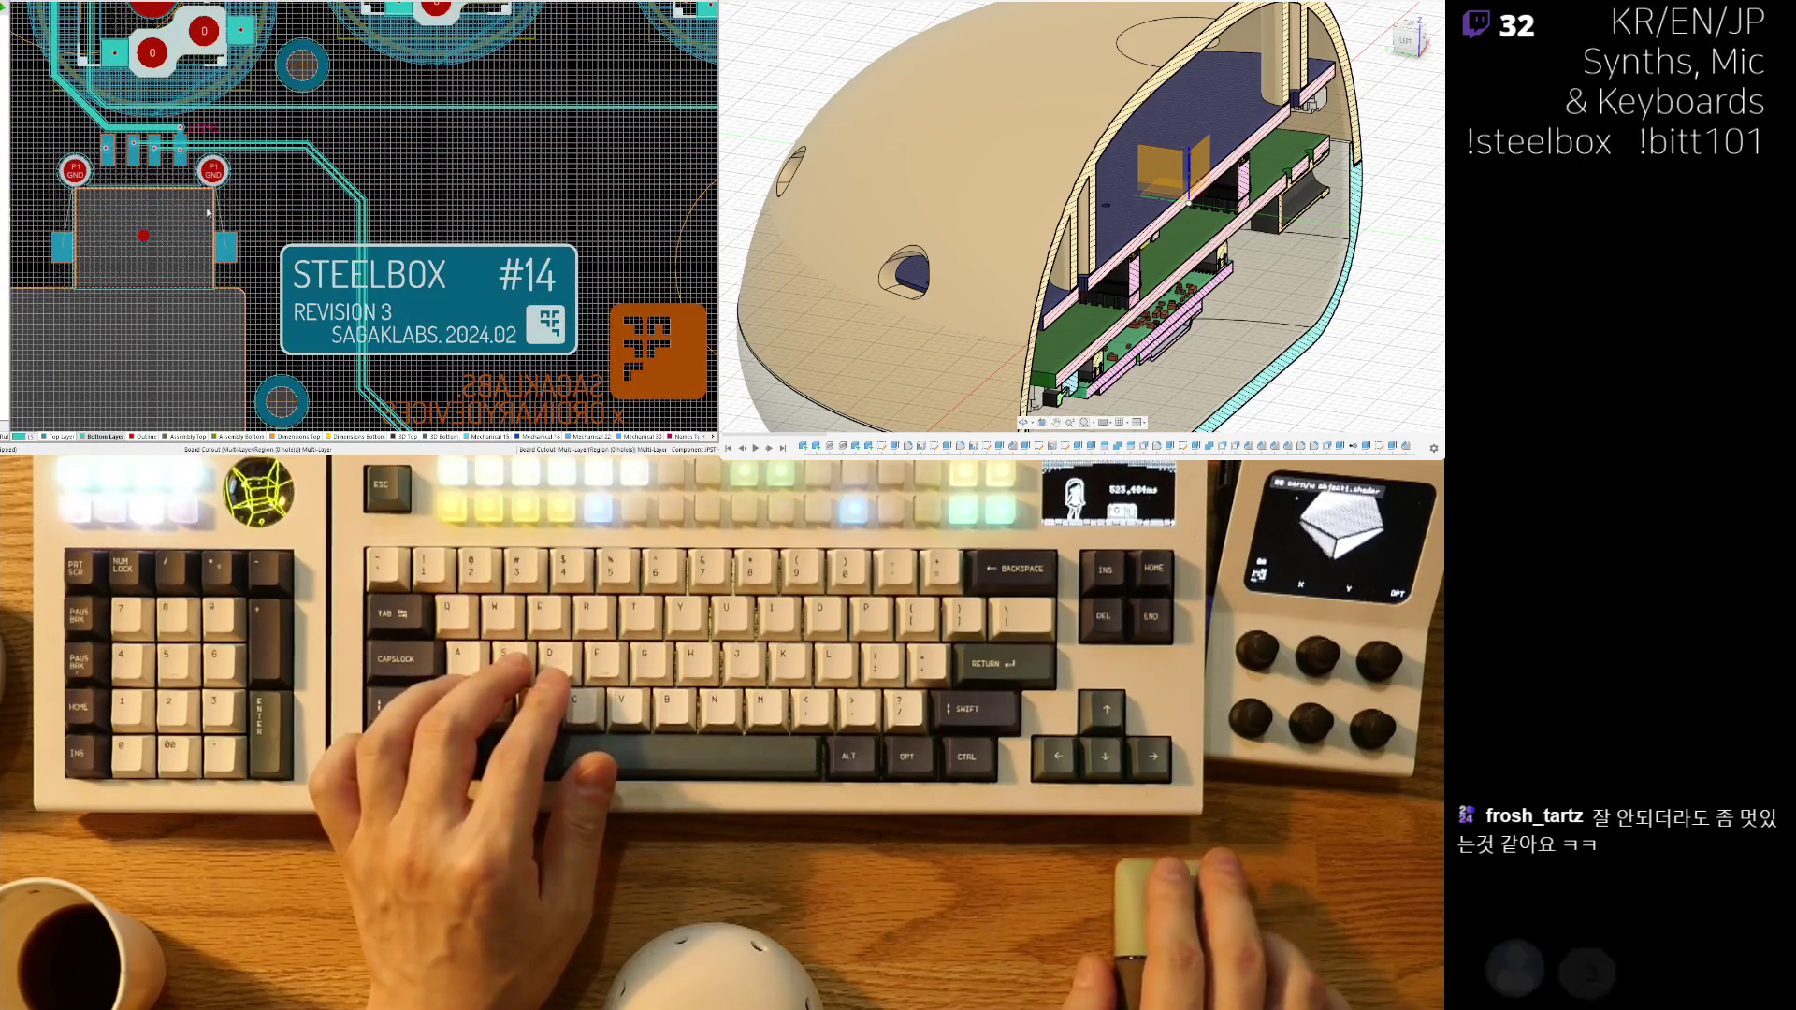
{"action": "scroll", "coordinate": [210, 212], "scroll_direction": "up", "scroll_amount": 5, "text": "ctrl"}
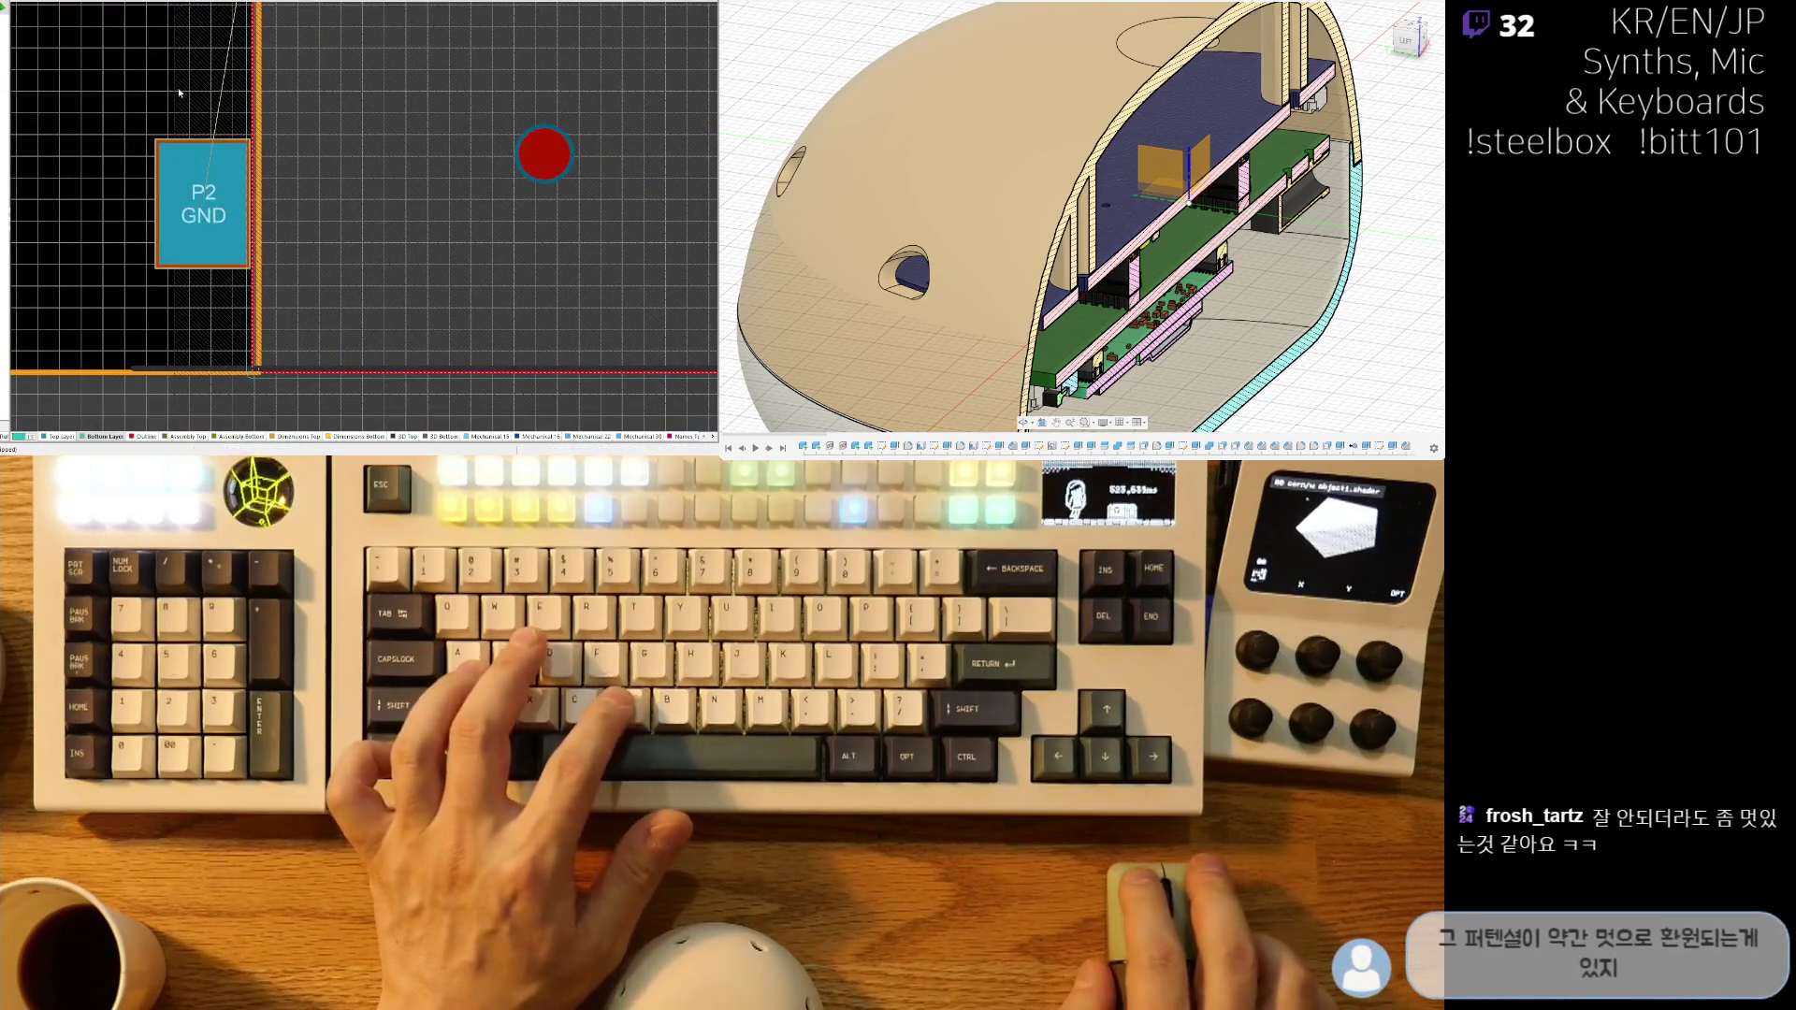
{"action": "scroll", "coordinate": [182, 97], "scroll_direction": "down", "scroll_amount": 3, "text": "ctrl"}
{"action": "scroll", "coordinate": [230, 221], "scroll_direction": "up", "scroll_amount": 2}
{"action": "scroll", "coordinate": [331, 187], "scroll_direction": "up", "scroll_amount": 1, "text": "ctrl"}
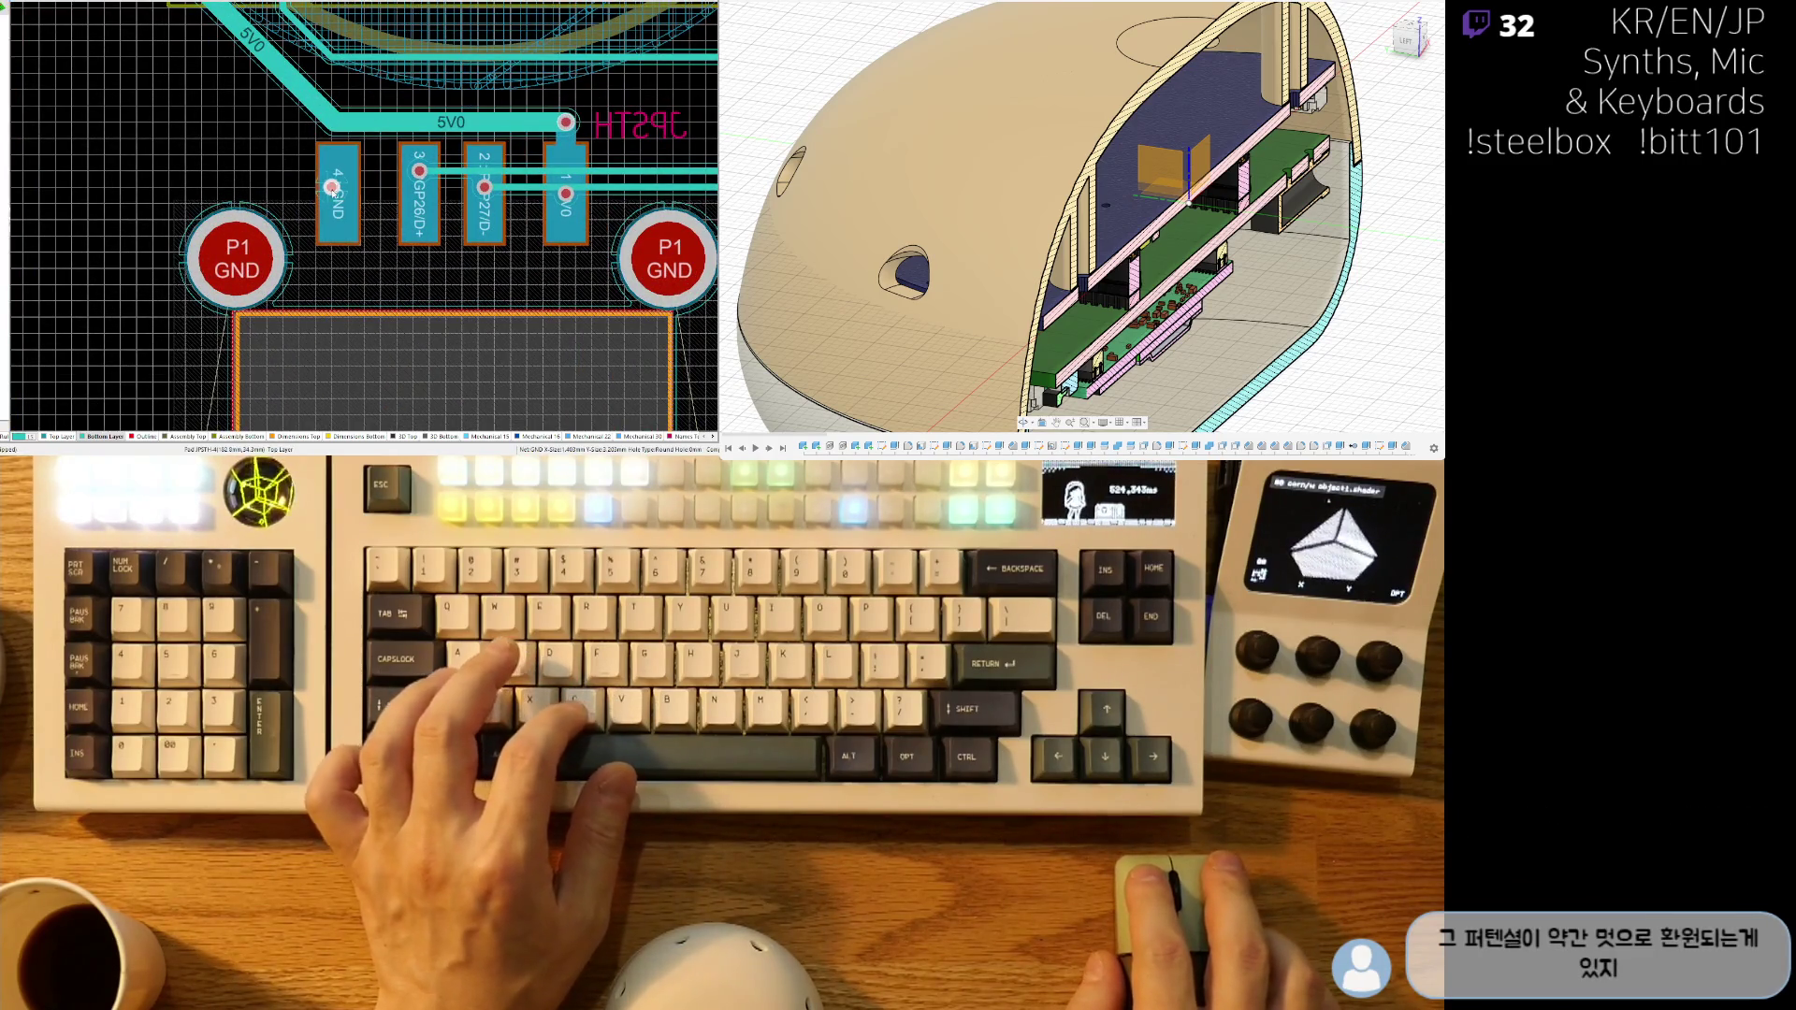
{"action": "scroll", "coordinate": [244, 279], "scroll_direction": "down", "scroll_amount": 3}
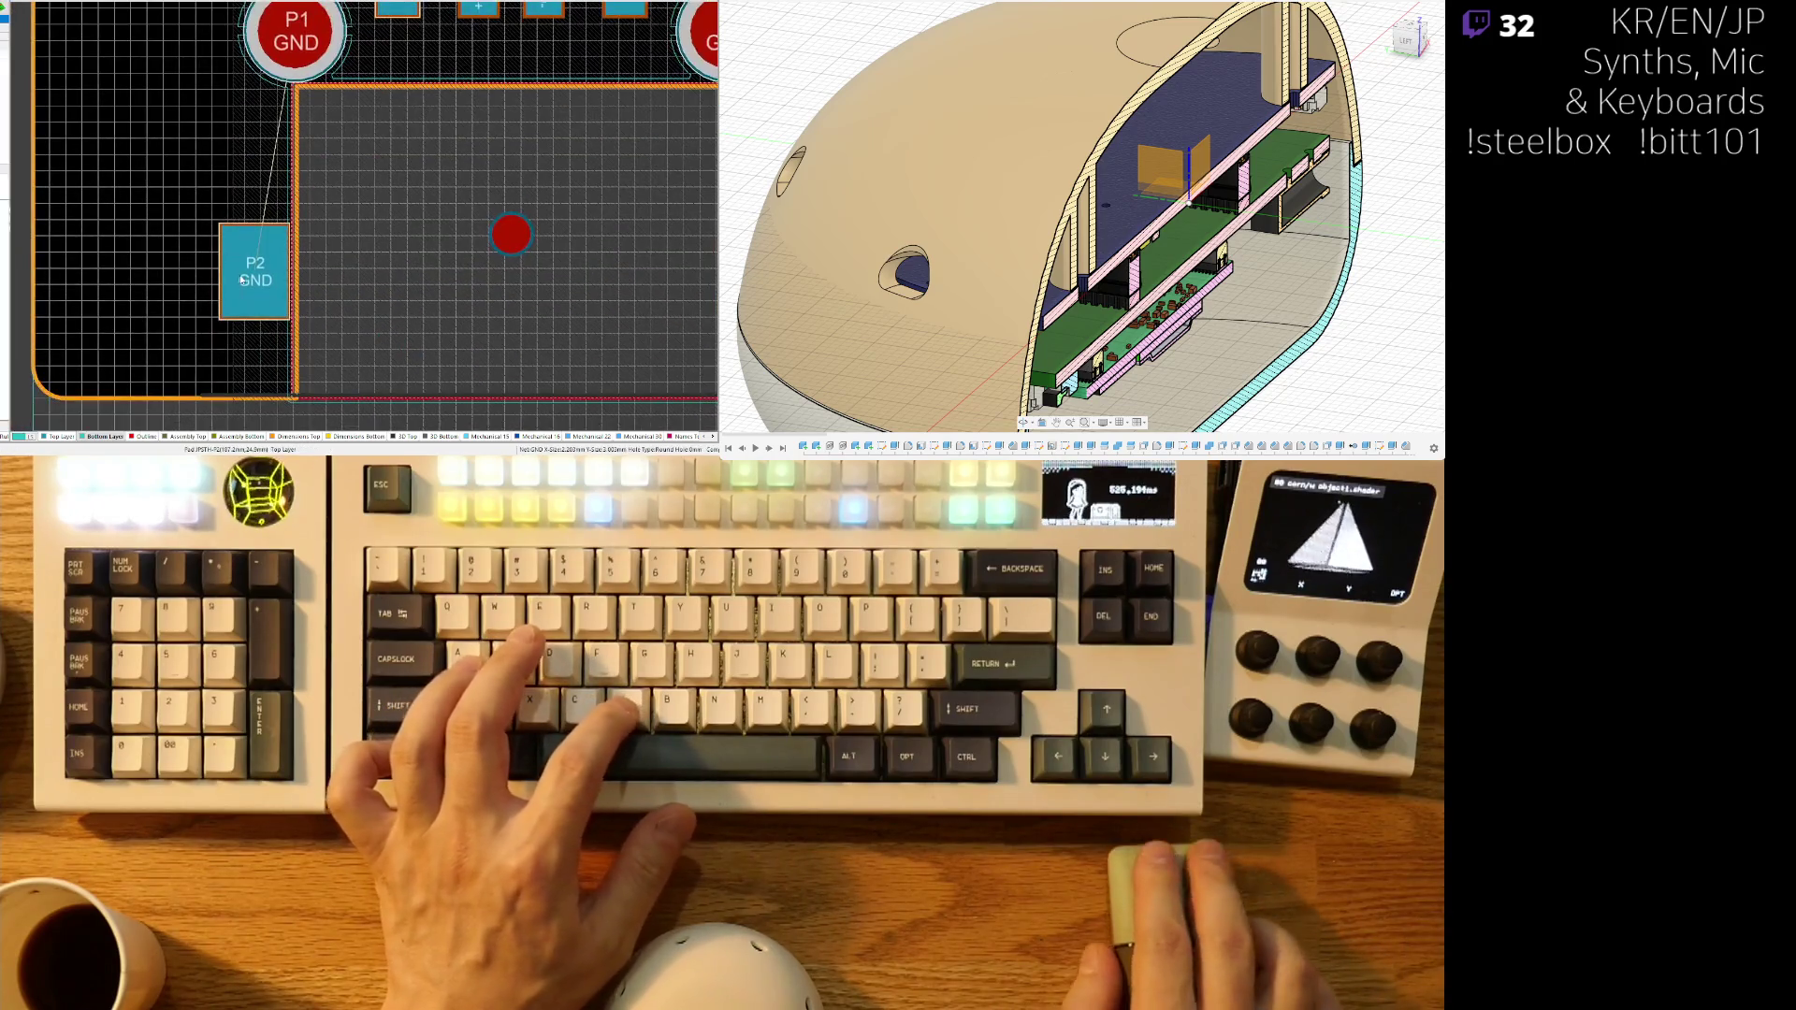
{"action": "key", "text": "ctrl+f"}
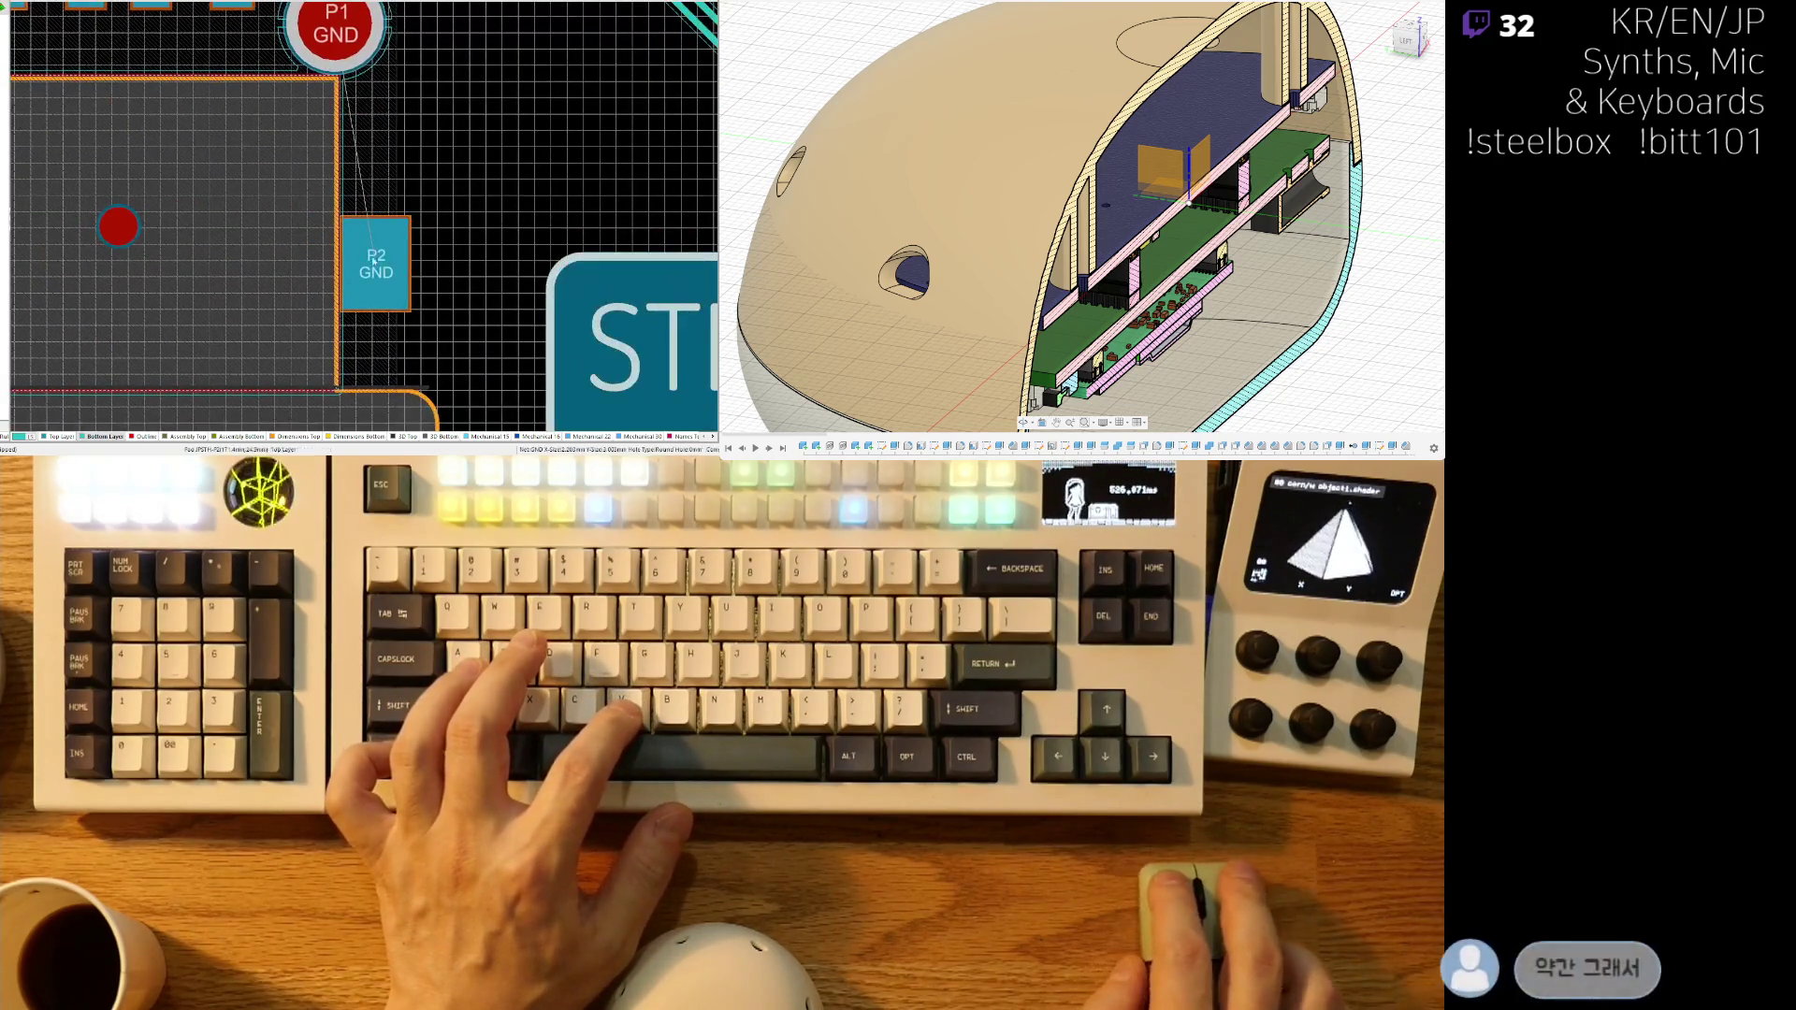
{"action": "scroll", "coordinate": [430, 225], "scroll_direction": "down", "scroll_amount": 3, "text": "ctrl"}
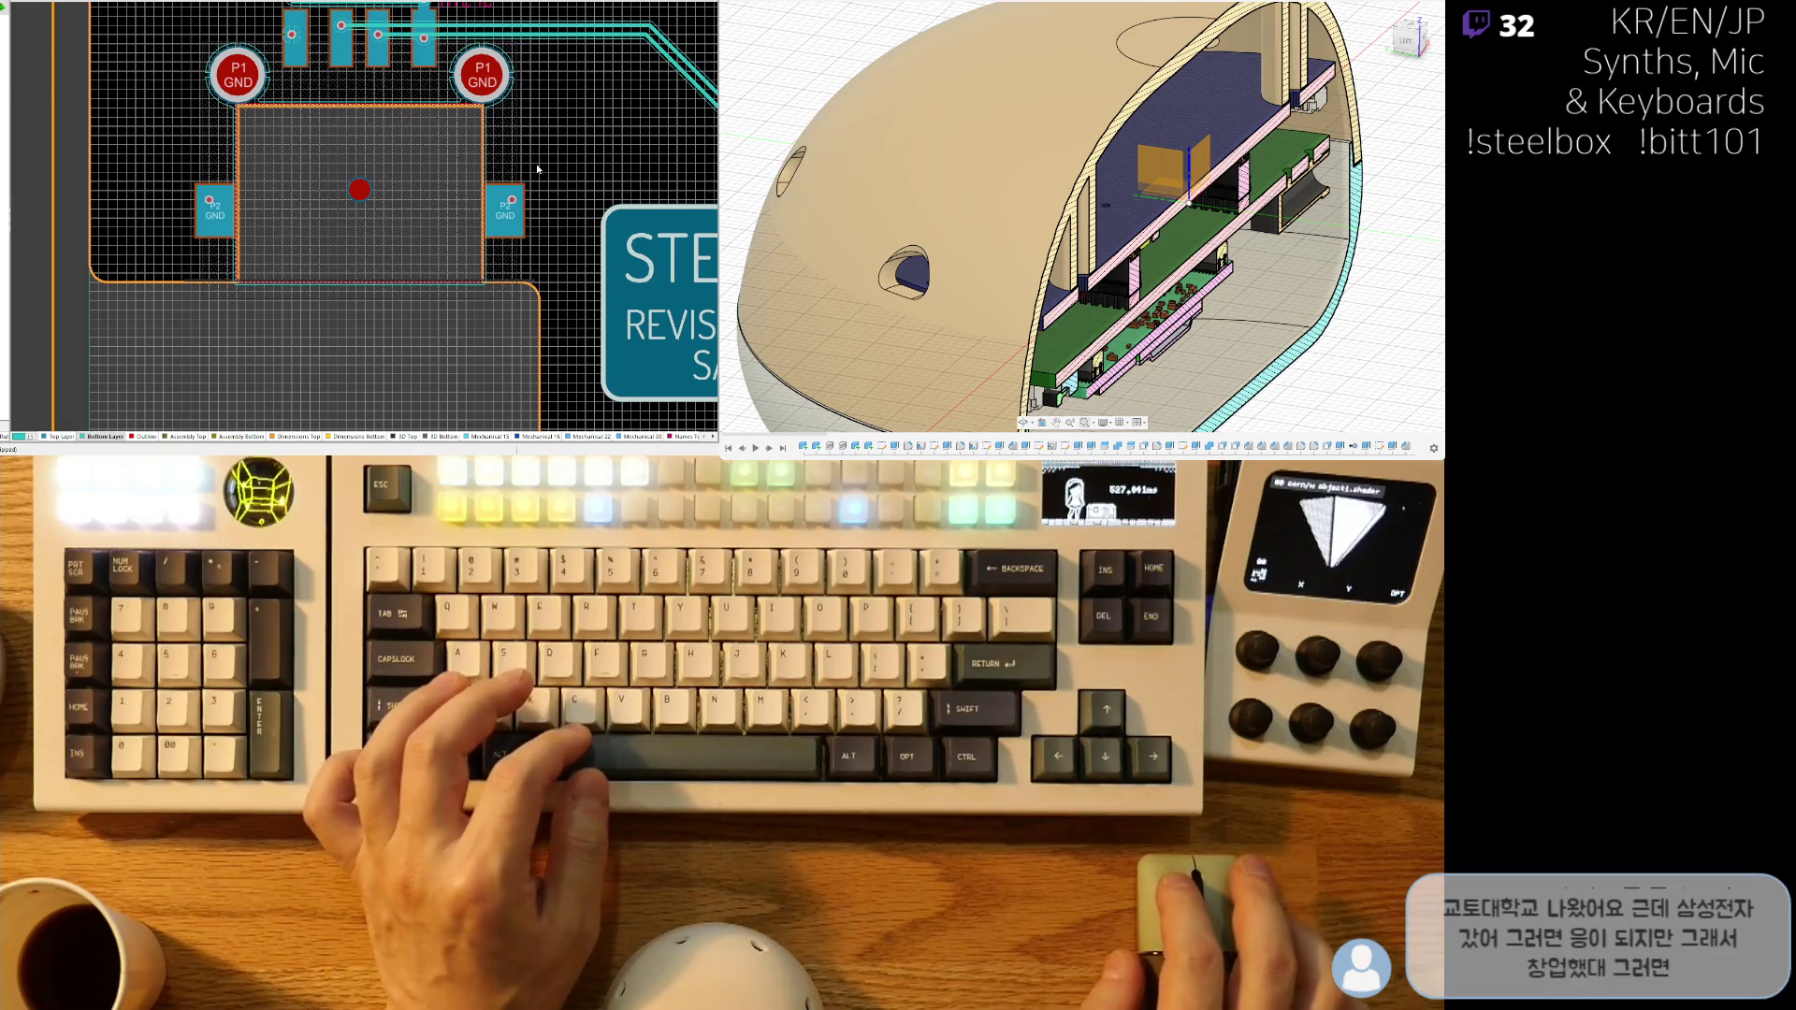
{"action": "scroll", "coordinate": [334, 264], "scroll_direction": "down", "scroll_amount": 5, "text": "ctrl"}
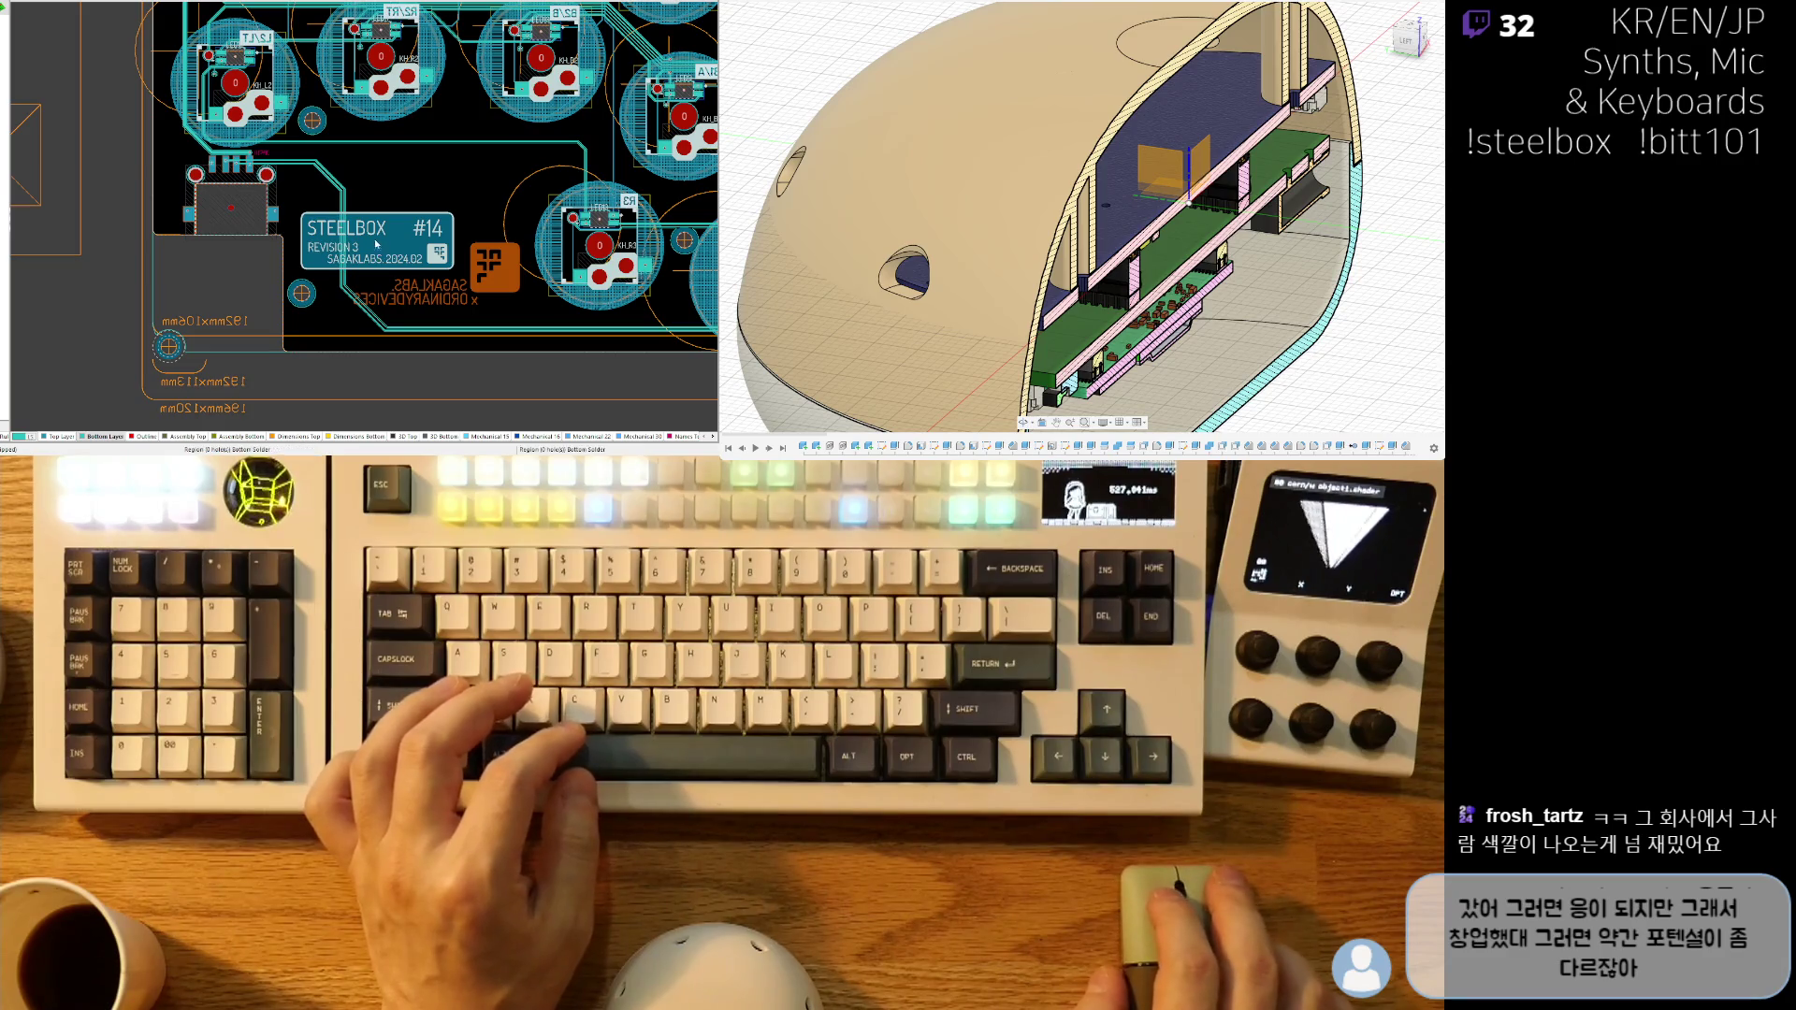
{"action": "scroll", "coordinate": [363, 276], "scroll_direction": "up", "scroll_amount": 5, "text": "ctrl"}
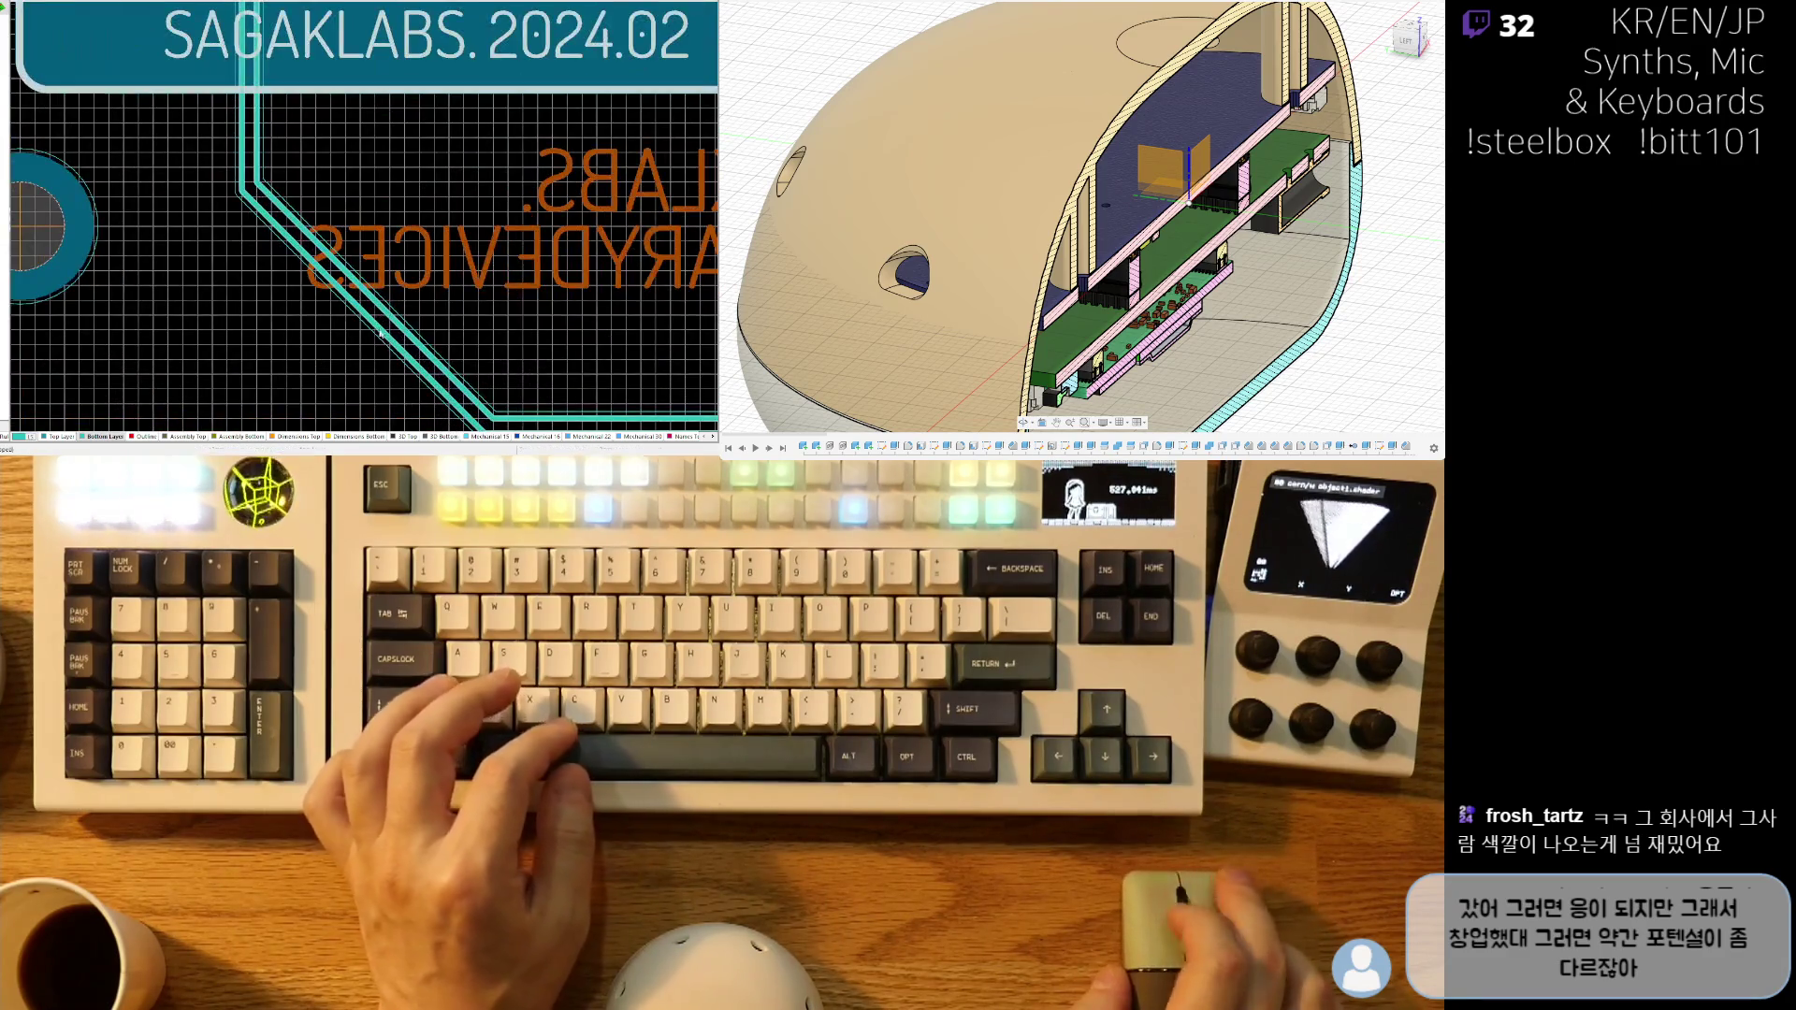
{"action": "left_click_drag", "start_coordinate": [384, 335], "coordinate": [373, 399]}
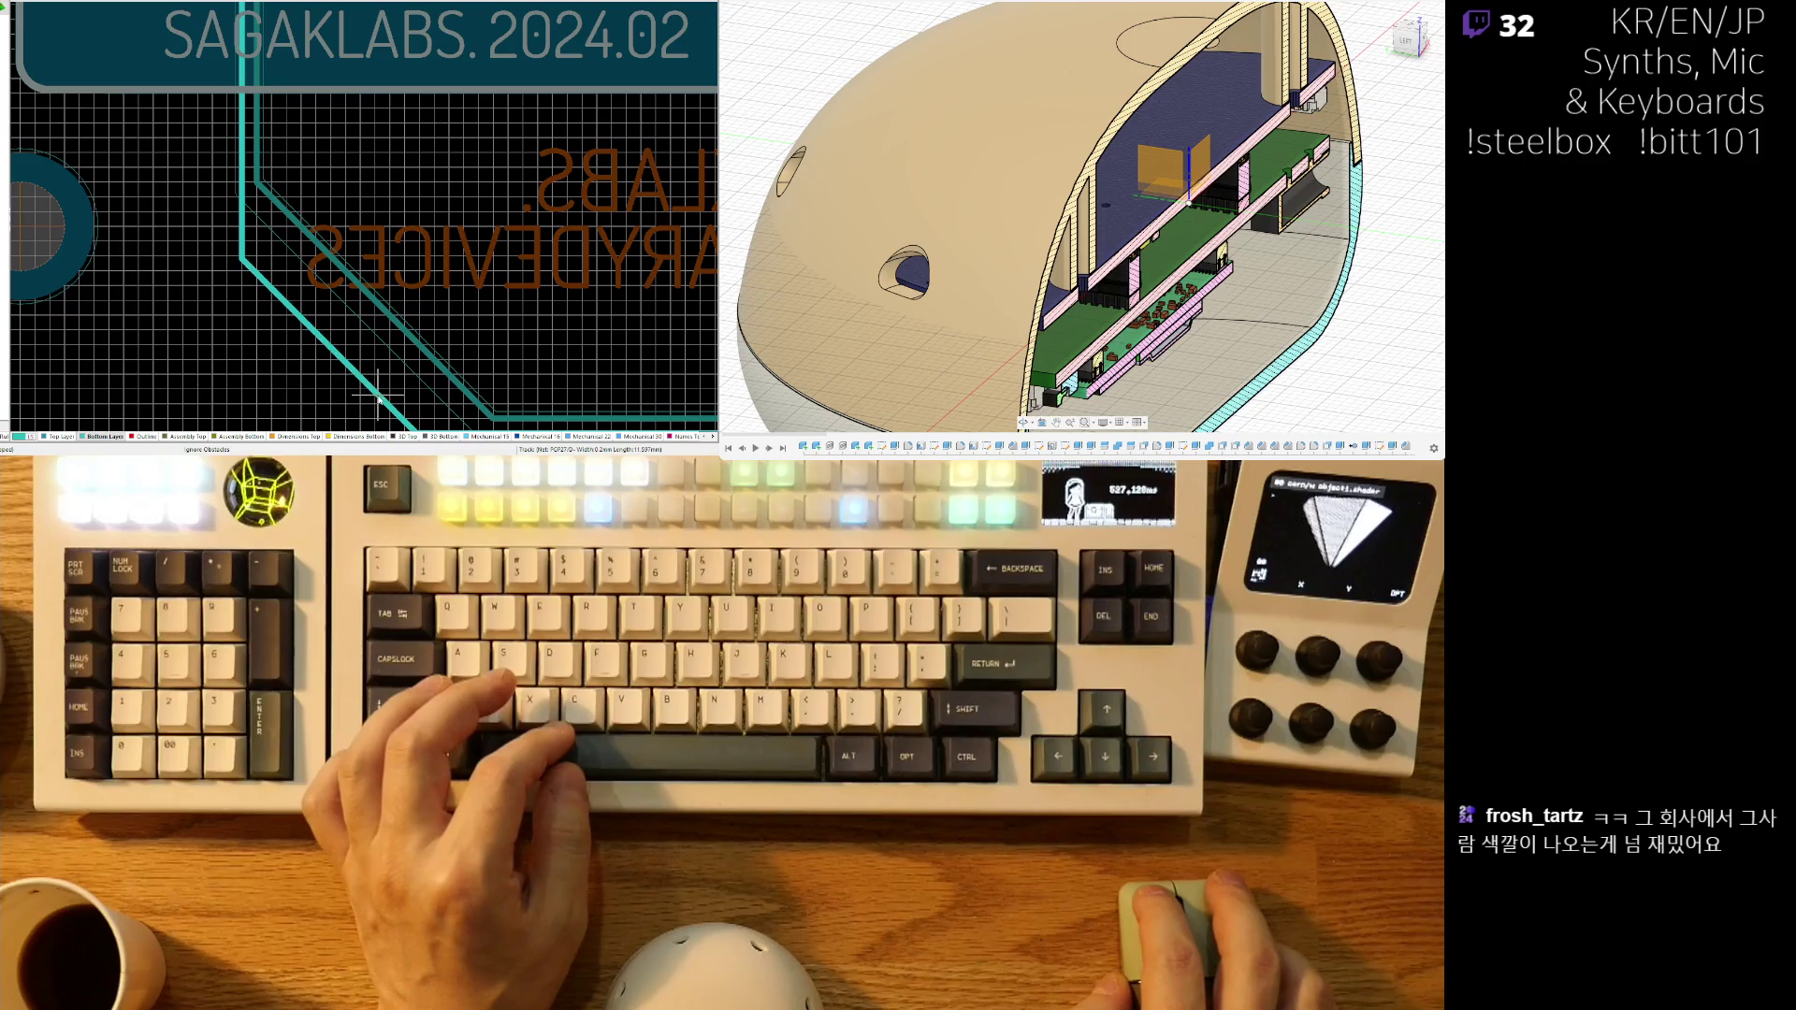
{"action": "right_click", "coordinate": [381, 398]}
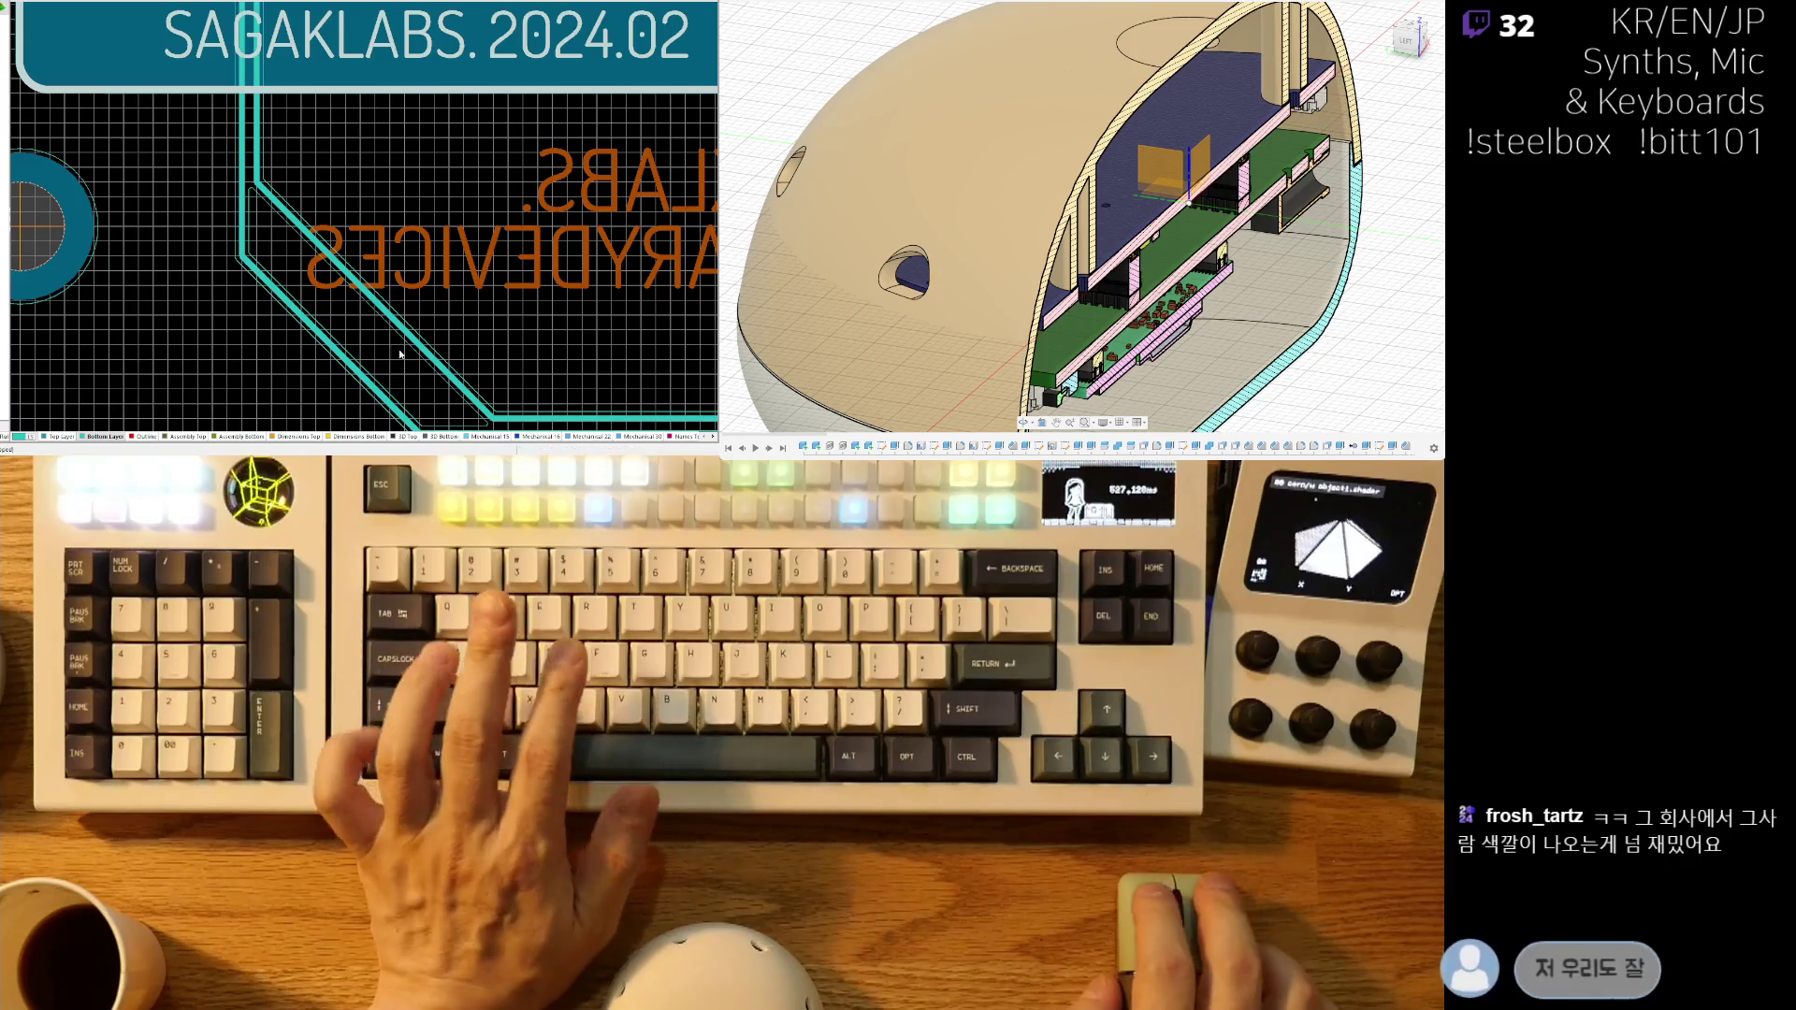
{"action": "key", "text": "ctrl+w"}
{"action": "left_click", "coordinate": [395, 365]}
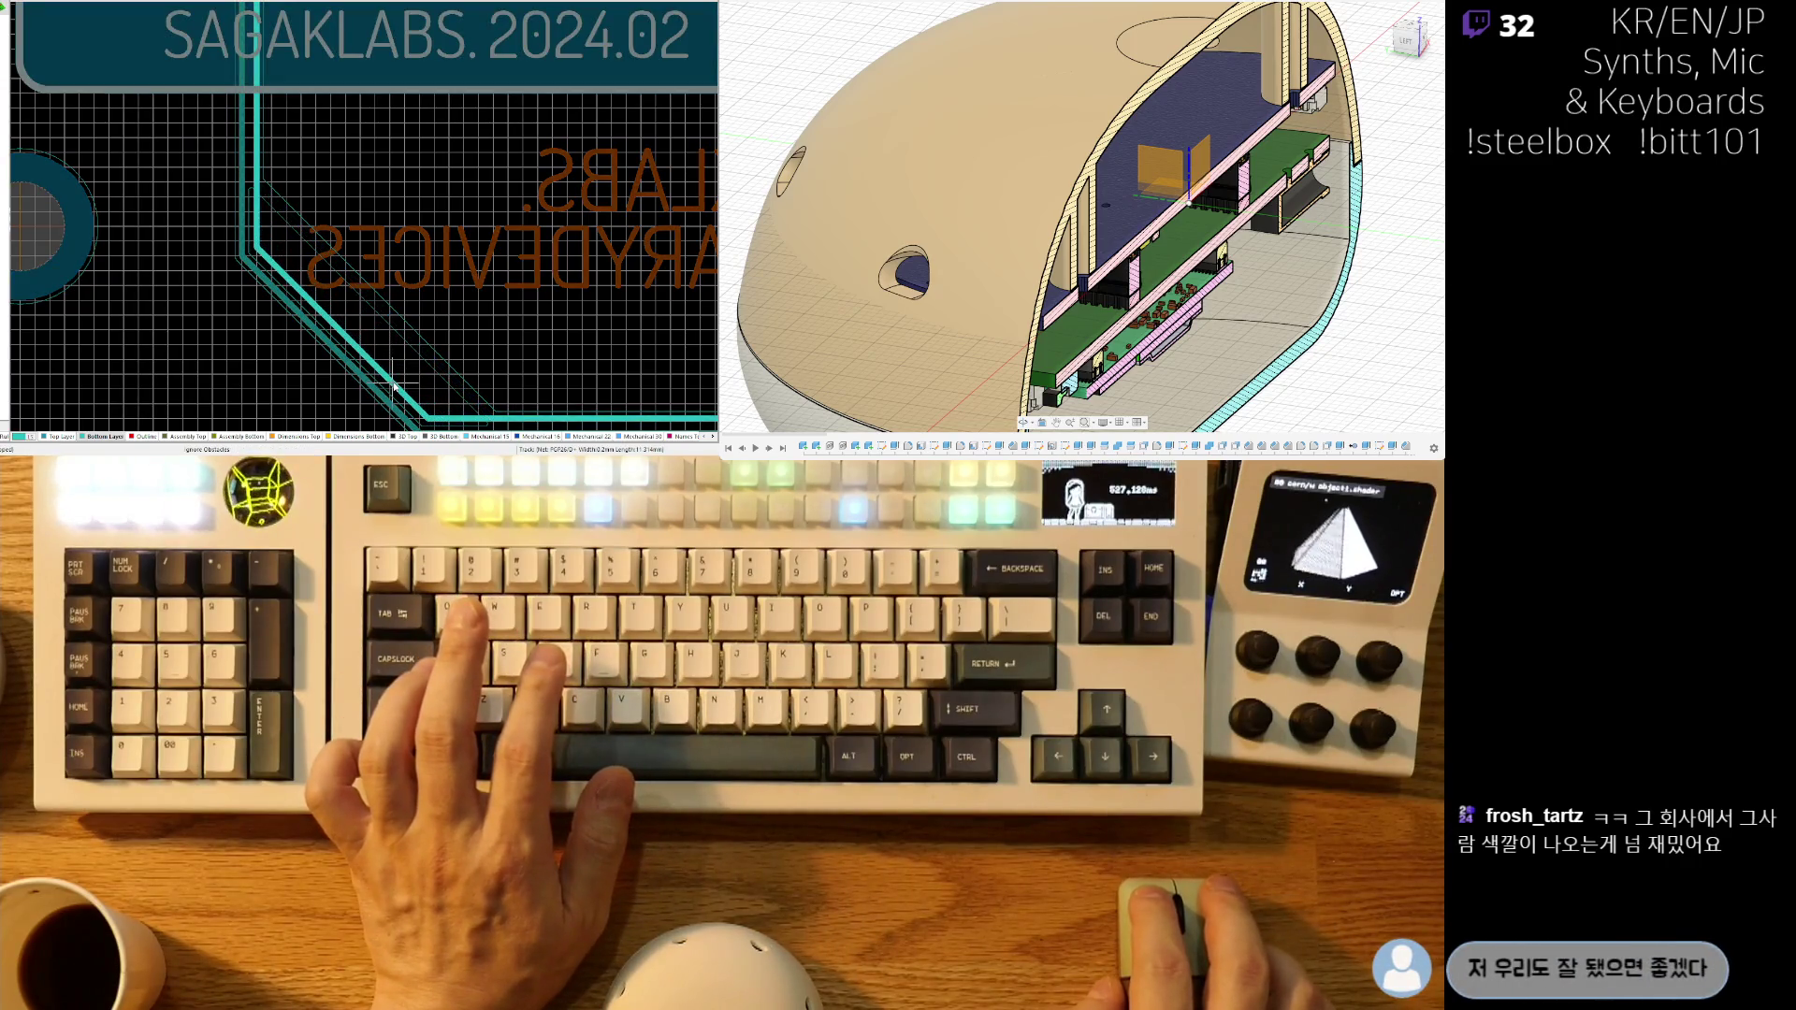
{"action": "right_click", "coordinate": [394, 384]}
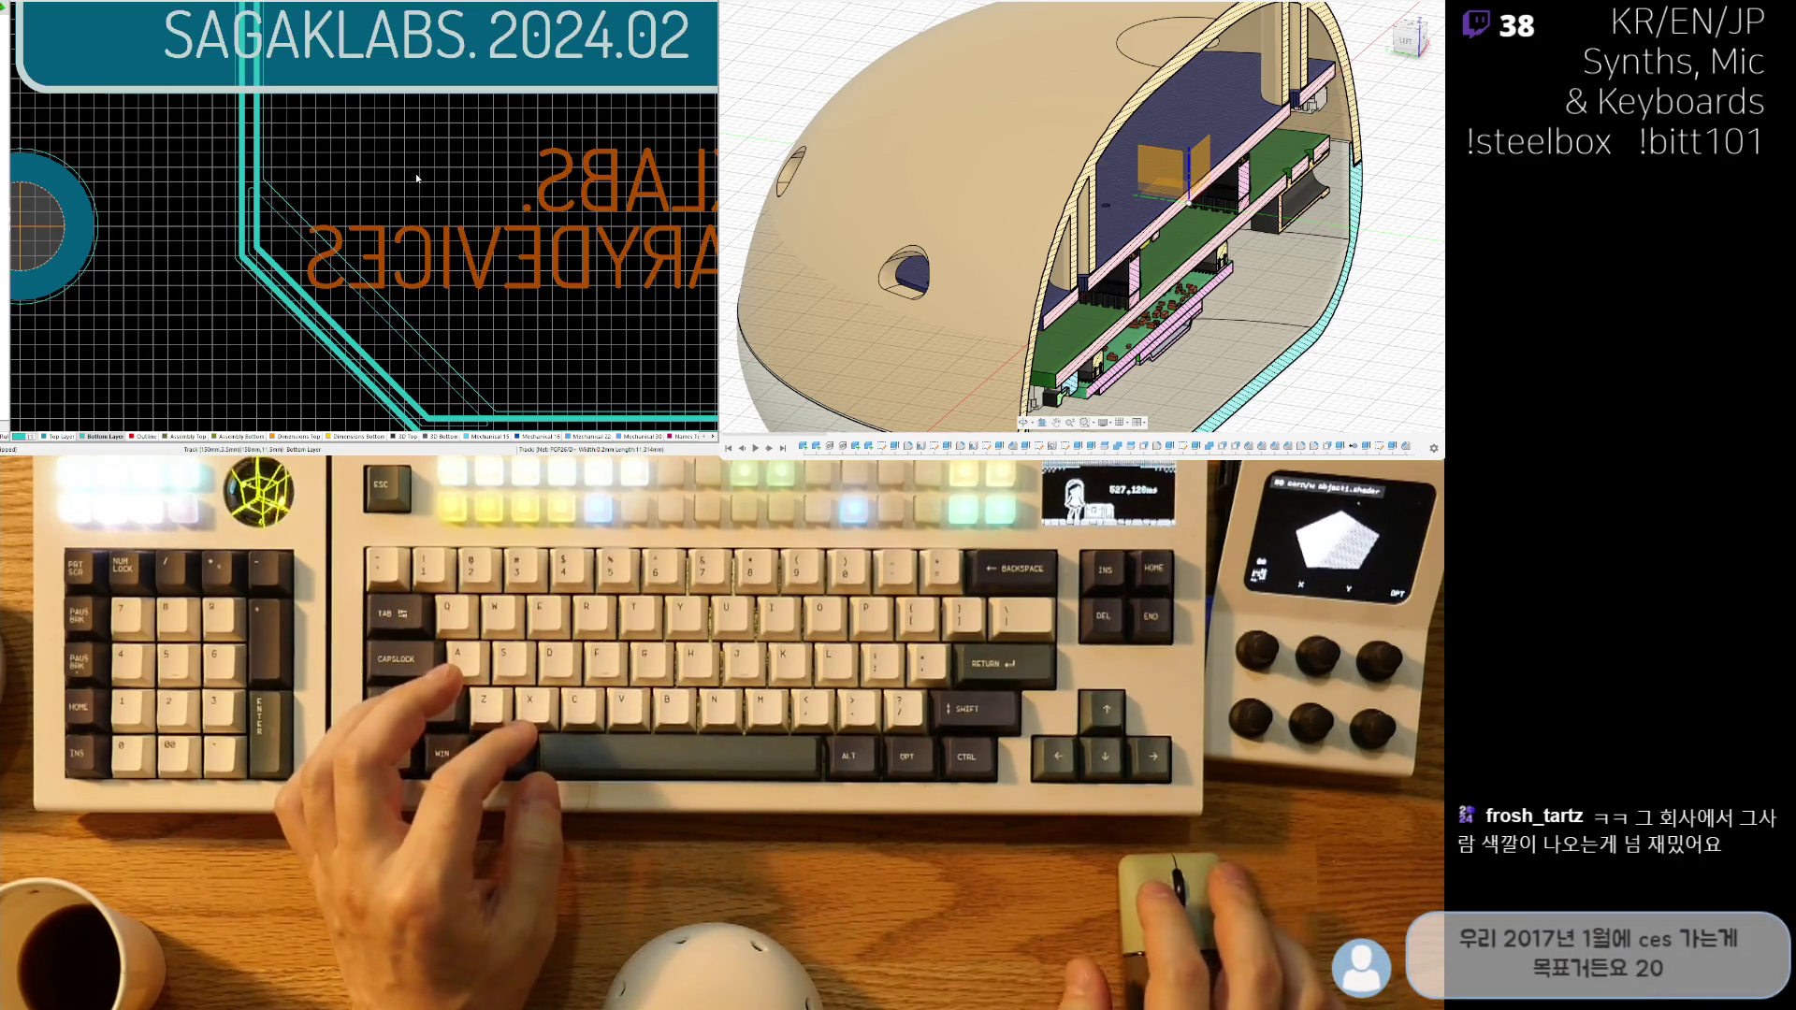
{"action": "scroll", "coordinate": [417, 178], "scroll_direction": "down", "scroll_amount": 2, "text": "ctrl"}
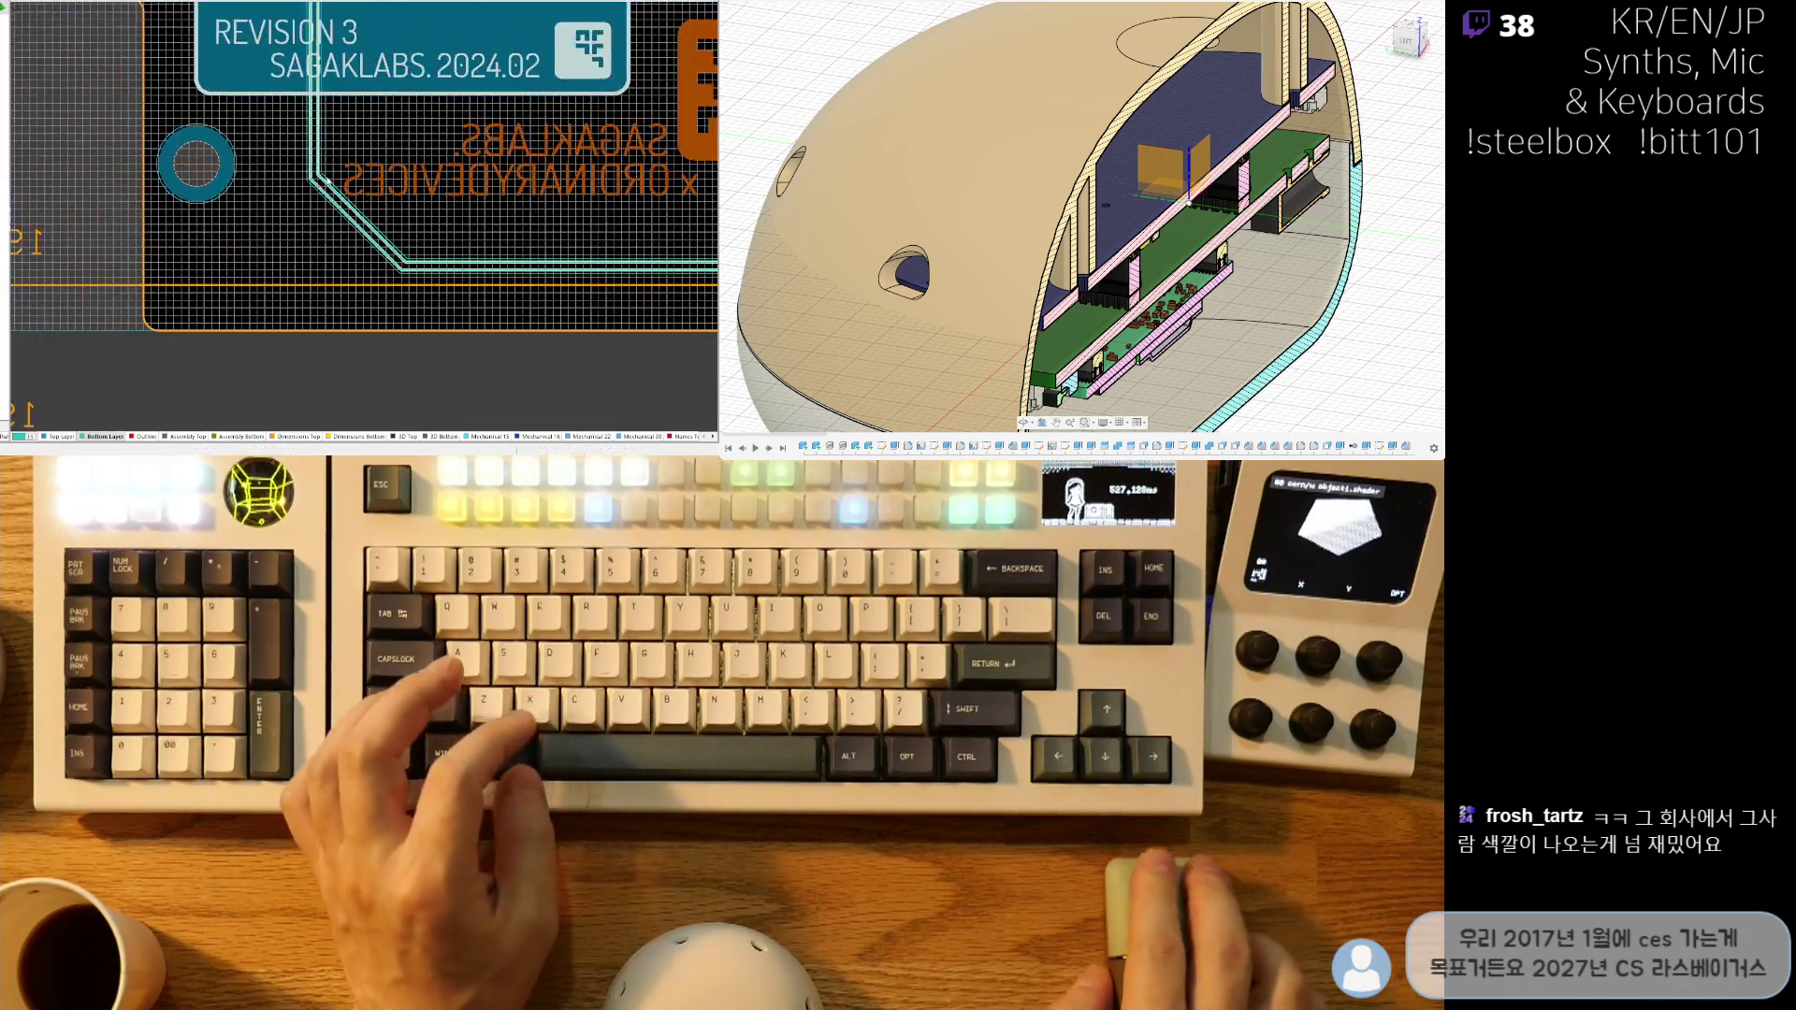
{"action": "scroll", "coordinate": [327, 177], "scroll_direction": "down", "scroll_amount": 2, "text": "ctrl"}
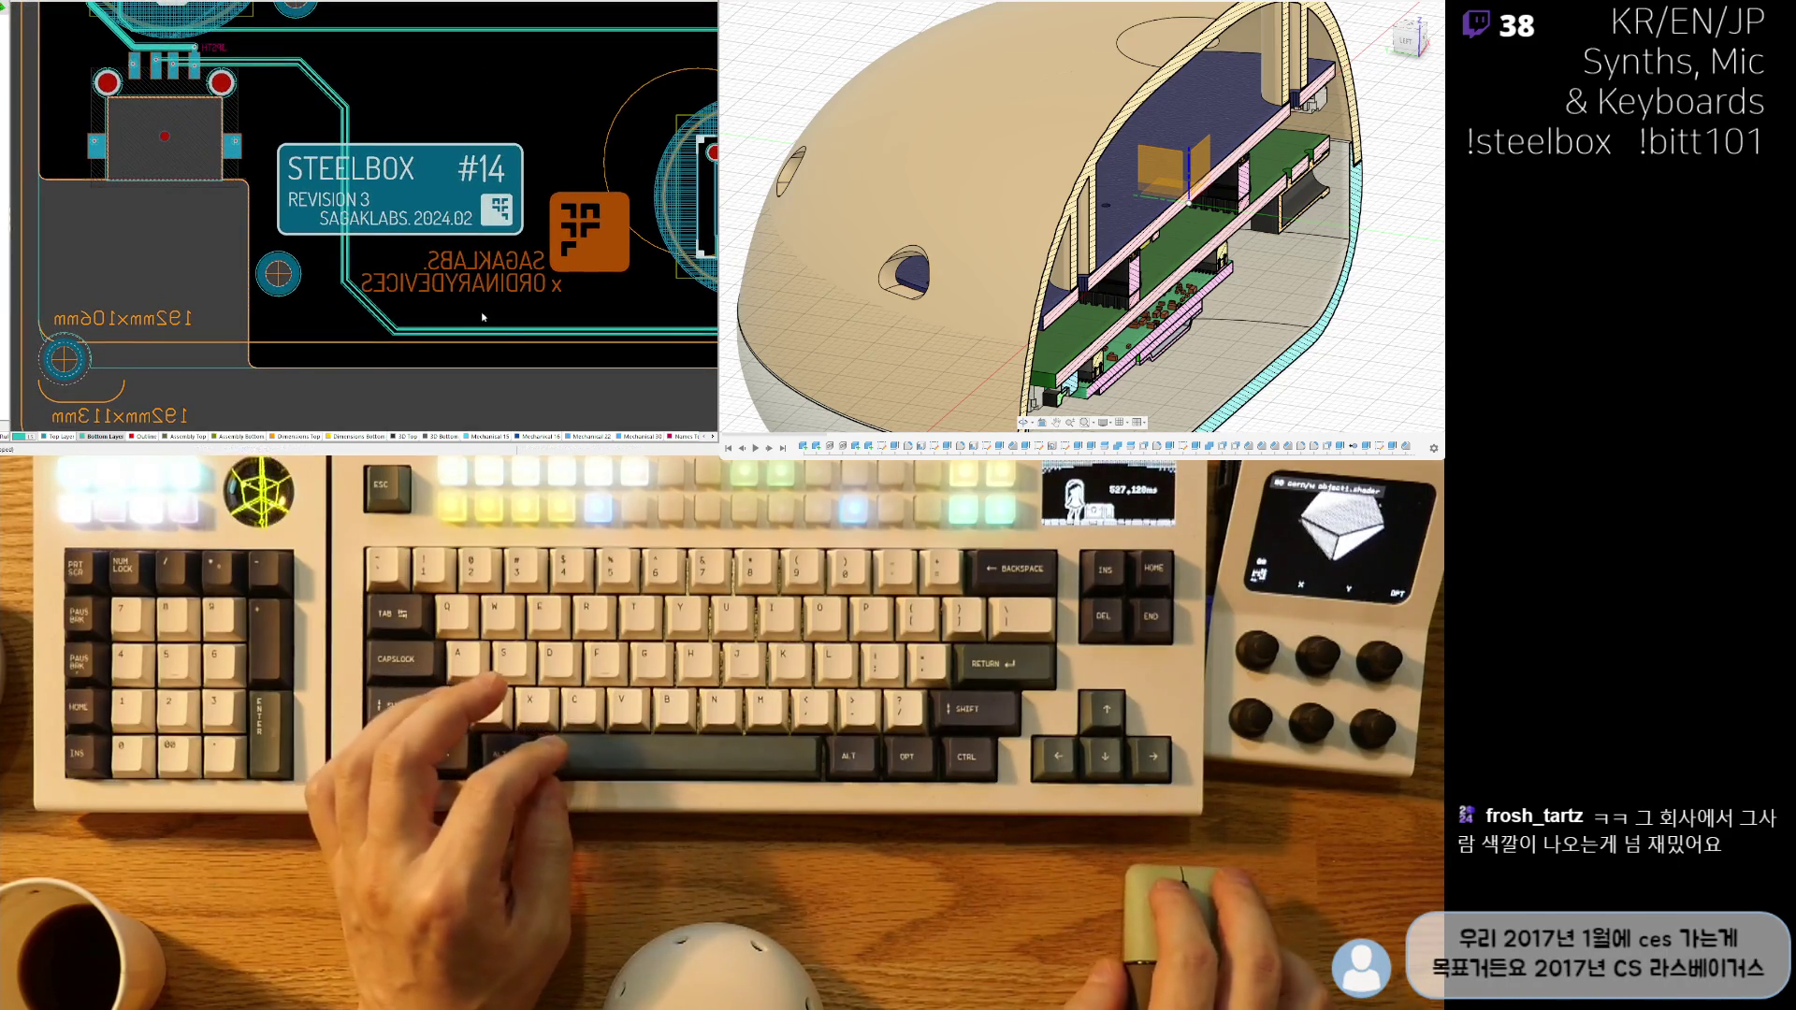
{"action": "scroll", "coordinate": [558, 347], "scroll_direction": "down", "scroll_amount": 1, "text": "ctrl"}
{"action": "scroll", "coordinate": [573, 238], "scroll_direction": "up", "scroll_amount": 1, "text": "ctrl"}
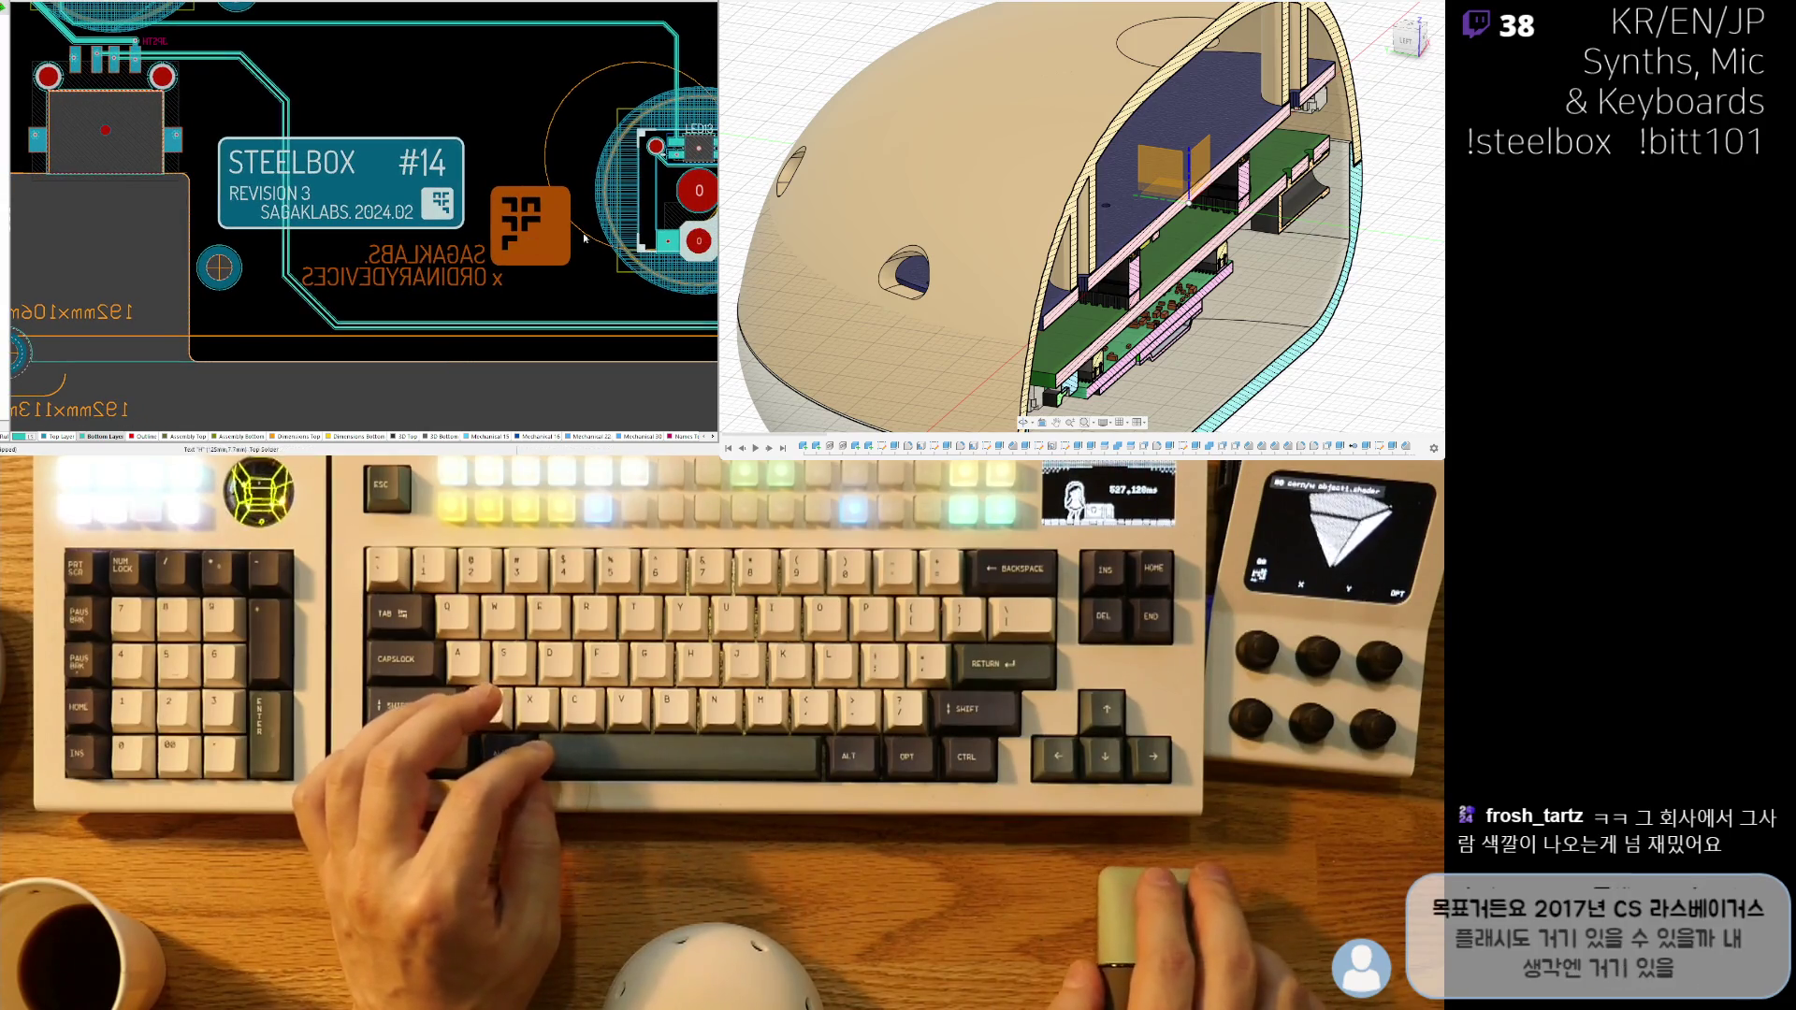
{"action": "scroll", "coordinate": [324, 302], "scroll_direction": "down", "scroll_amount": 2, "text": "ctrl"}
- Lower the two horizontal bottom-layer tracks under PGP18, leaving the upper just above the lower
{"action": "right_click_drag", "start_coordinate": [711, 355], "coordinate": [360, 376]}
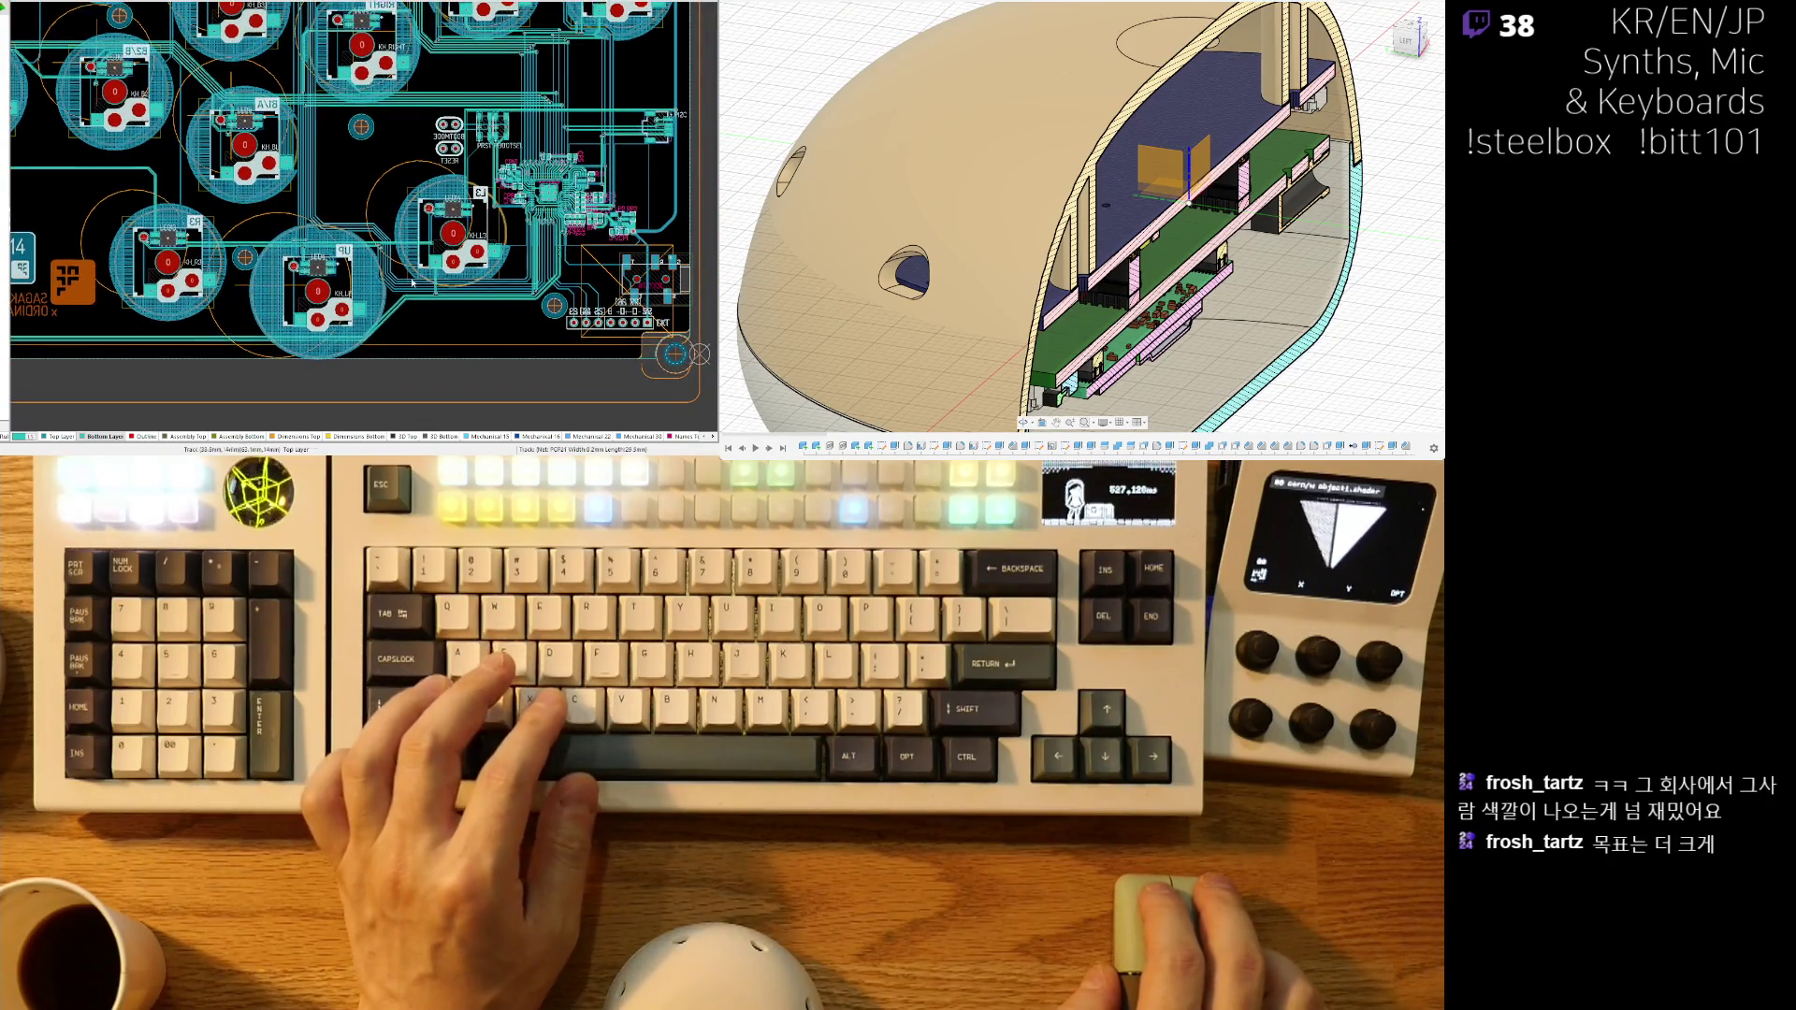
{"action": "scroll", "coordinate": [411, 283], "scroll_direction": "up", "scroll_amount": 4, "text": "ctrl"}
{"action": "left_click_drag", "start_coordinate": [378, 279], "coordinate": [374, 312]}
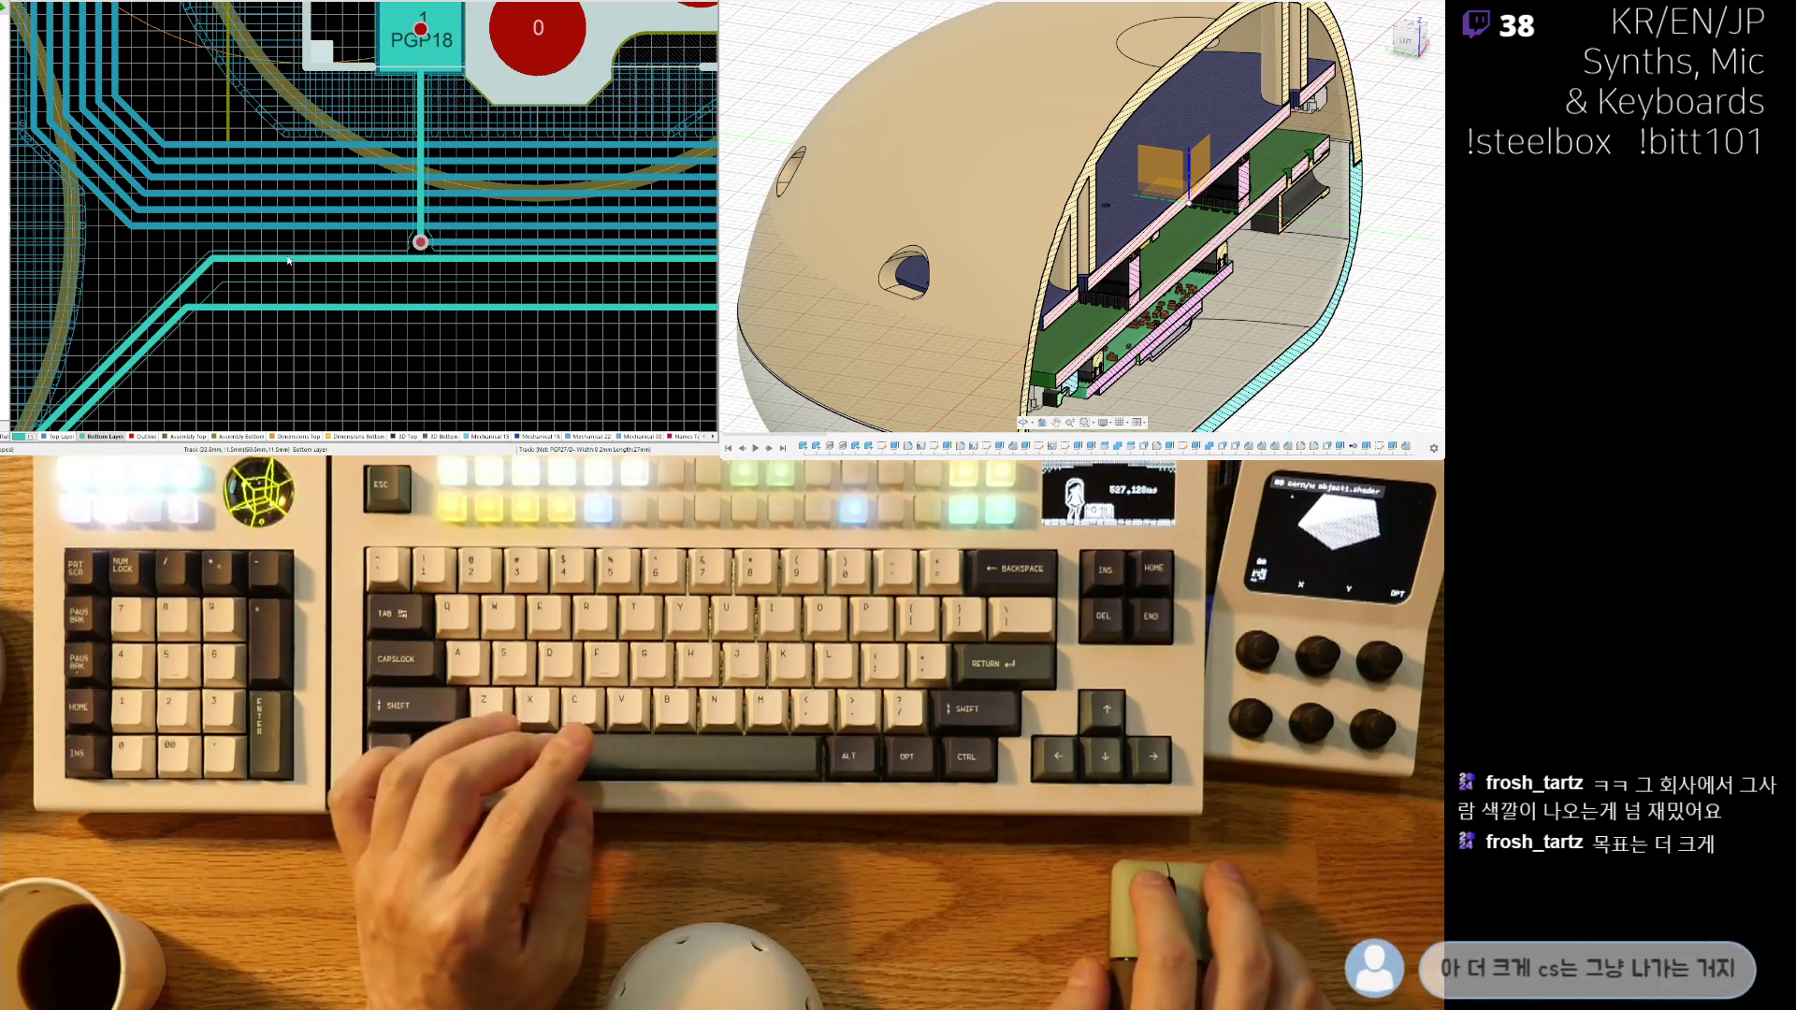
{"action": "left_click_drag", "start_coordinate": [395, 262], "coordinate": [382, 295]}
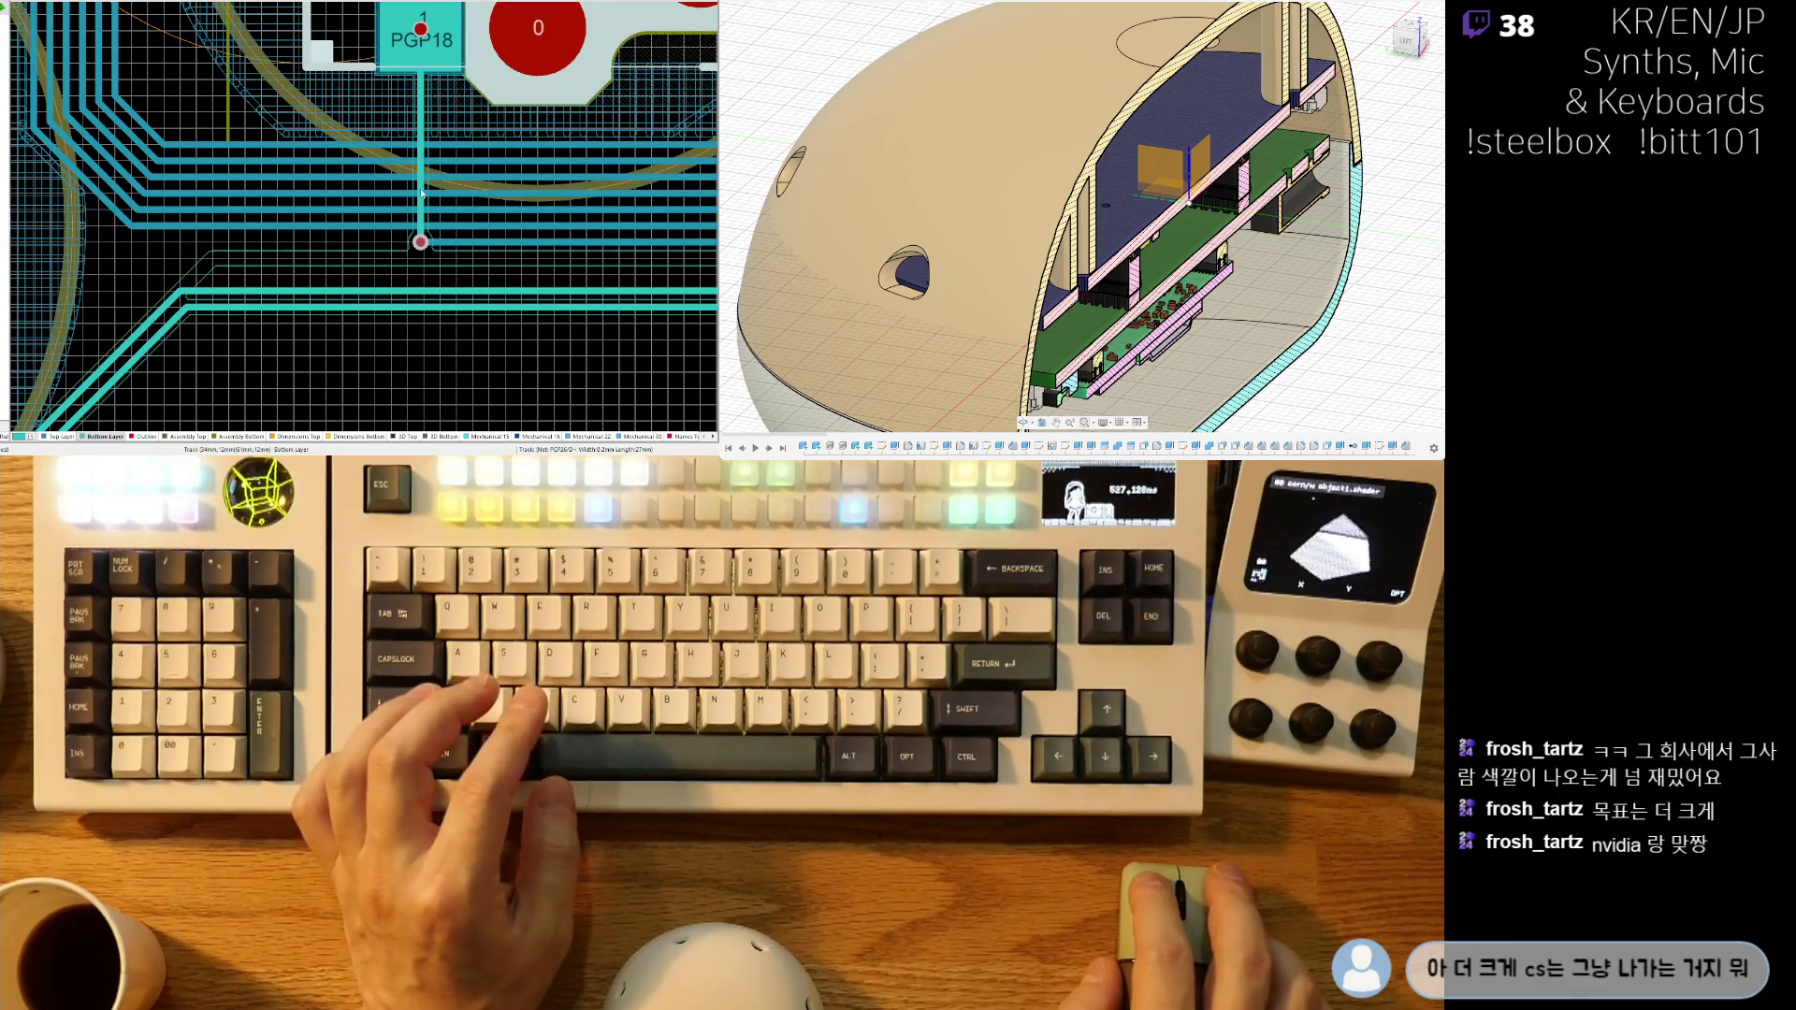
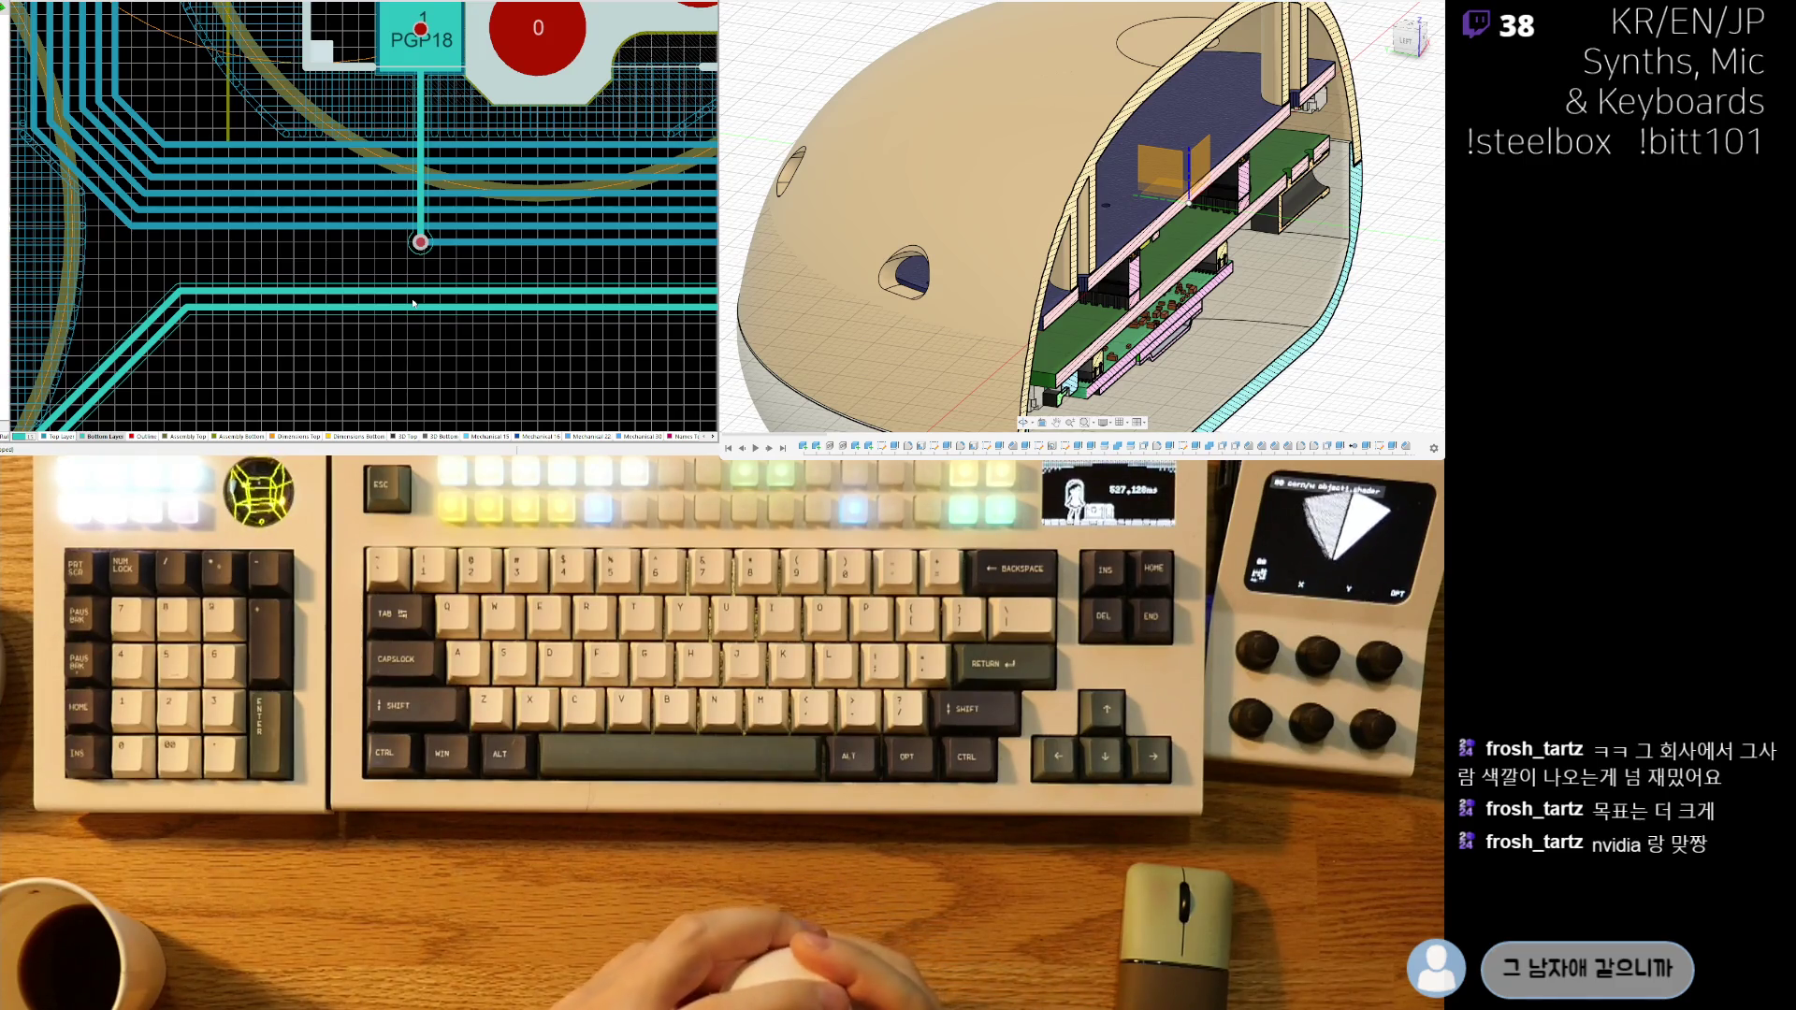
- Drag the lower teal track beneath the PGP18 via onto a new path
{"action": "scroll", "coordinate": [401, 141], "scroll_direction": "down", "scroll_amount": 5, "text": "ctrl"}
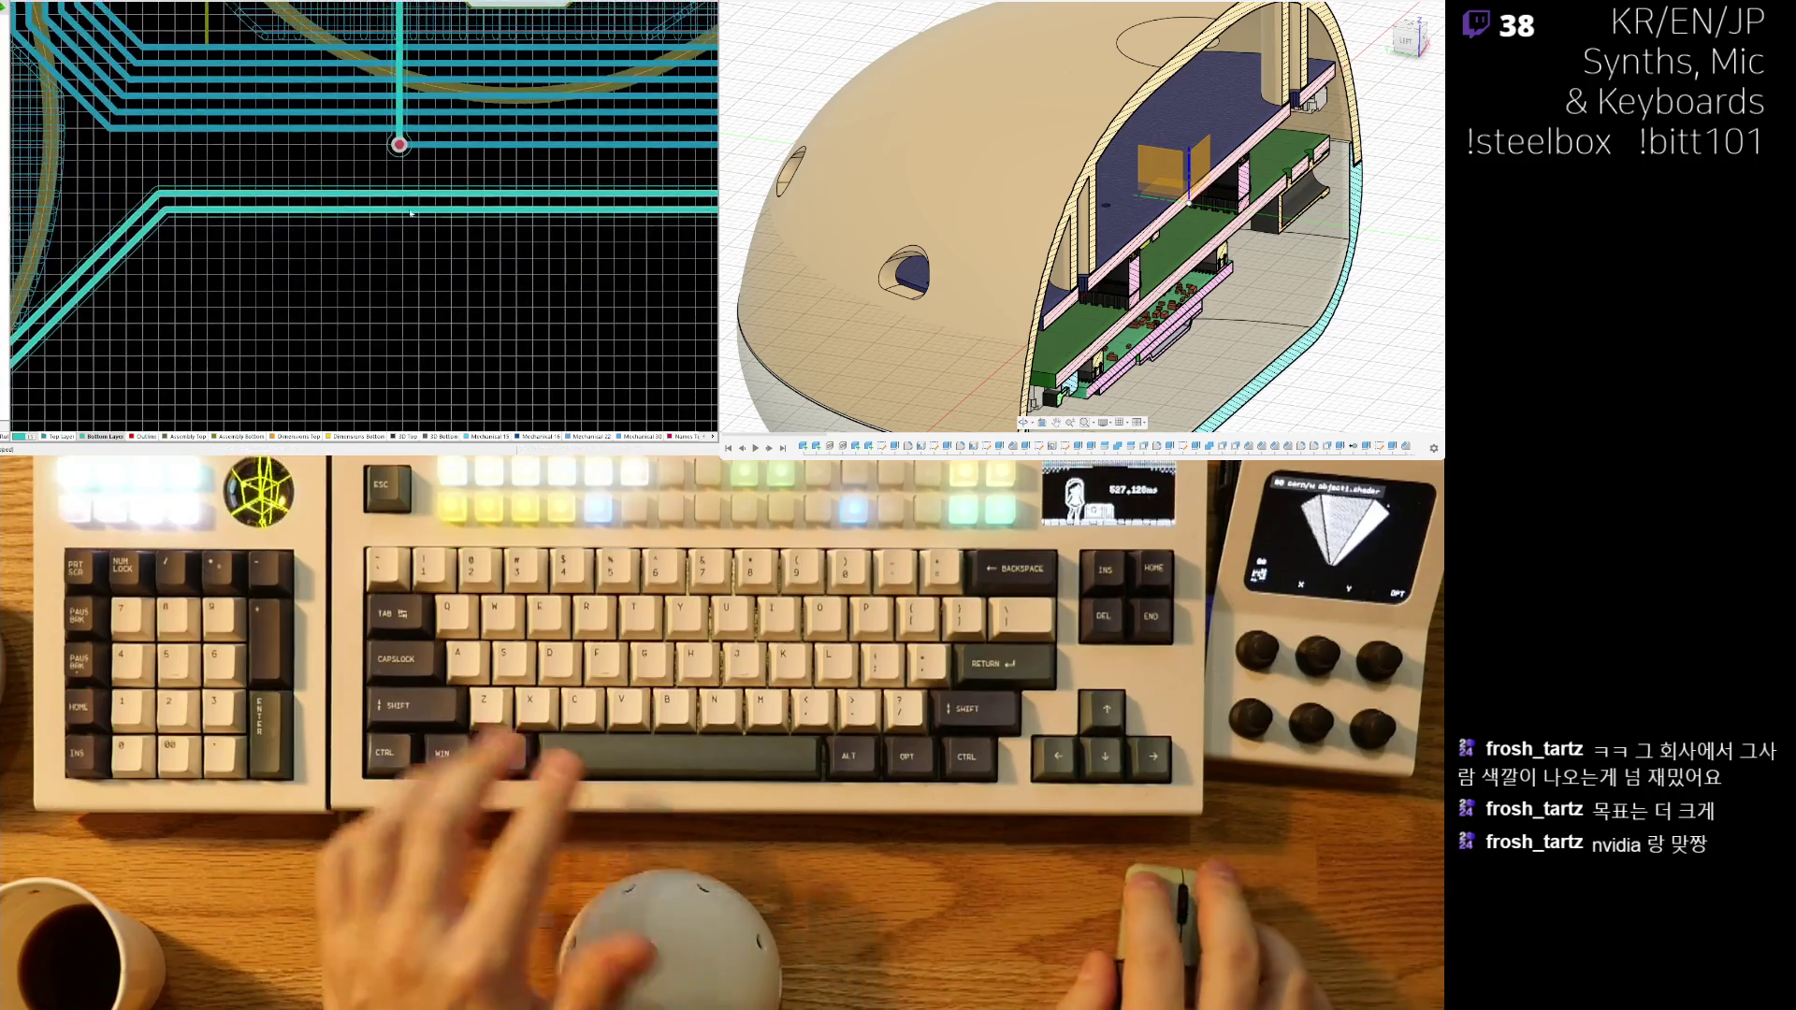
{"action": "right_click_drag", "start_coordinate": [504, 306], "coordinate": [370, 315]}
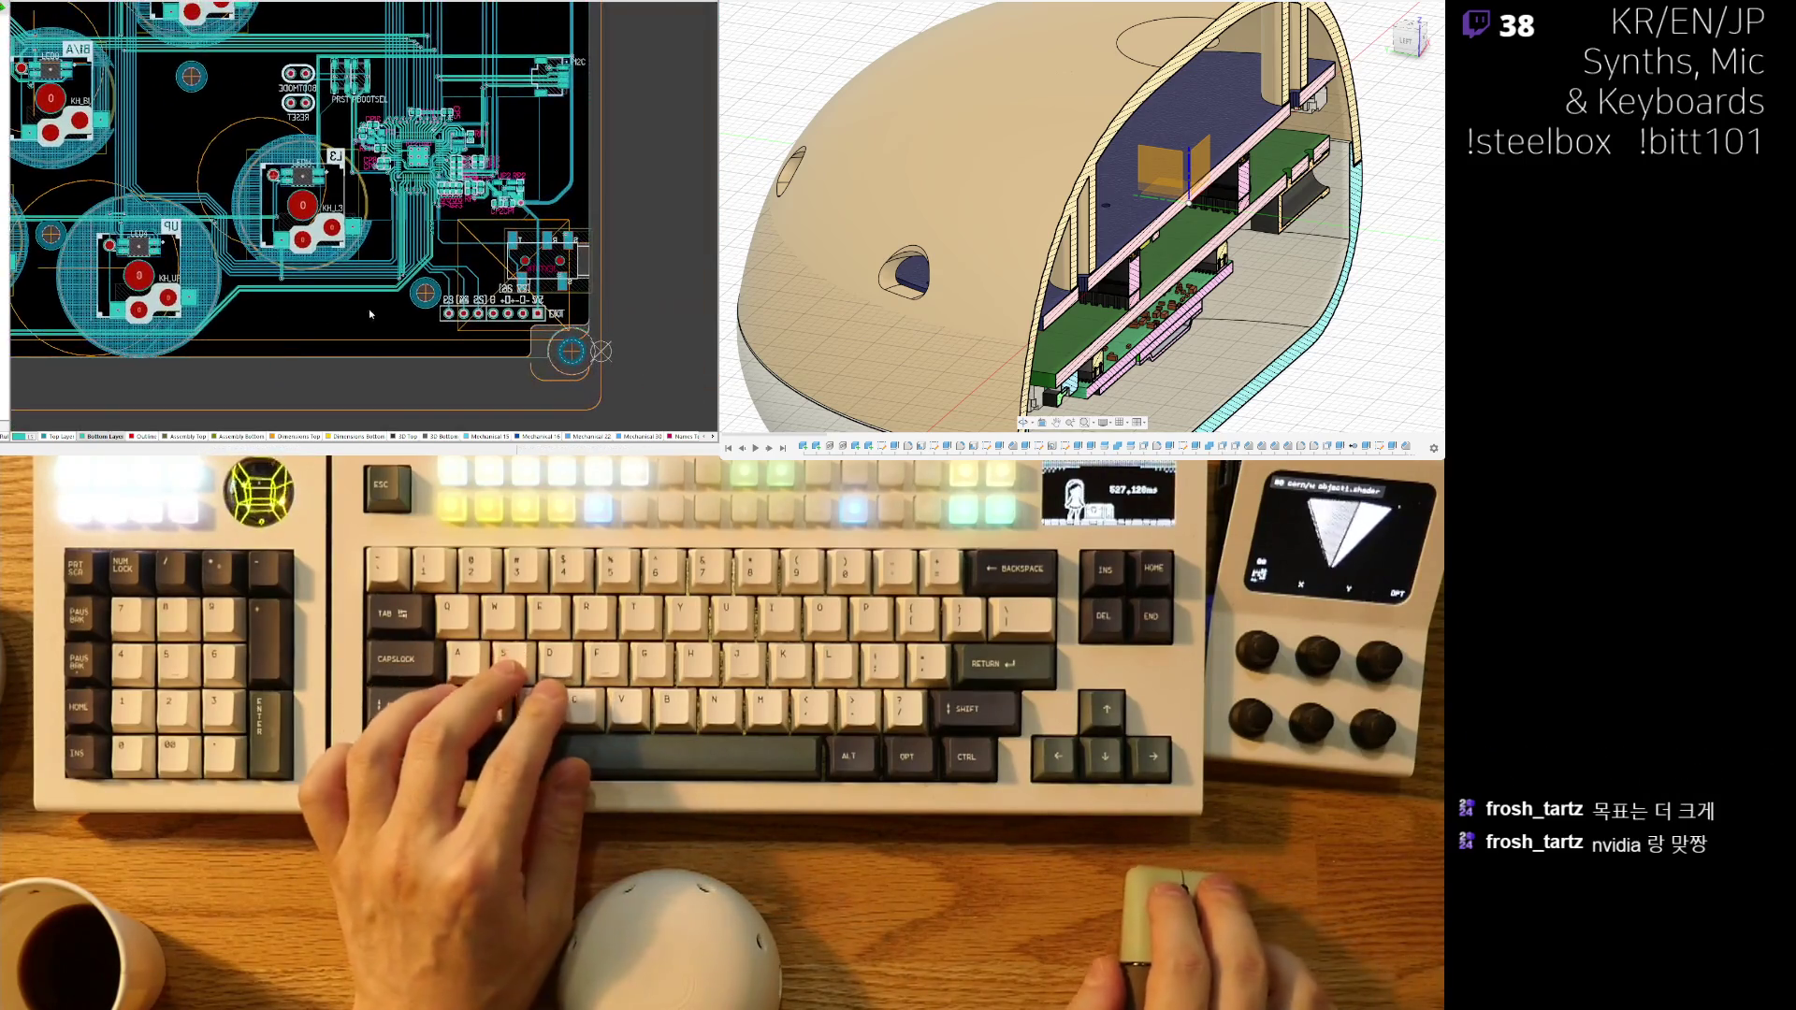
{"action": "scroll", "coordinate": [275, 319], "scroll_direction": "up", "scroll_amount": 6, "text": "ctrl"}
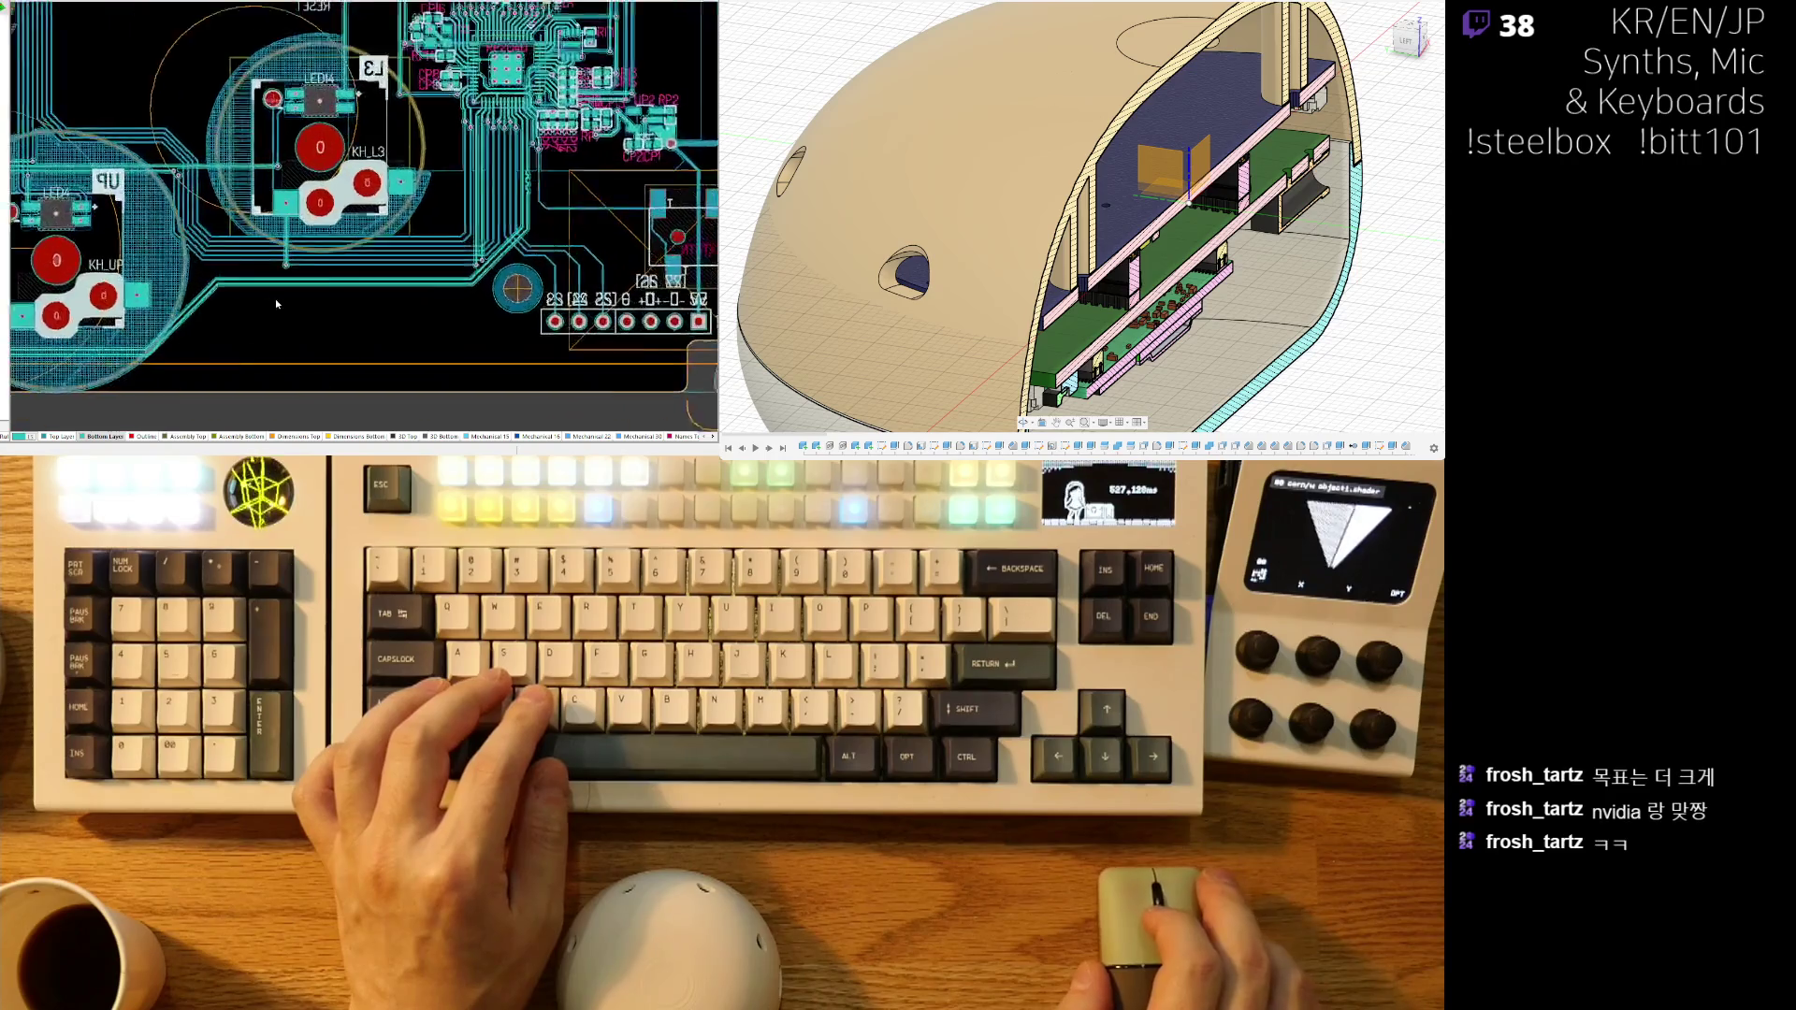
{"action": "right_click_drag", "start_coordinate": [430, 264], "coordinate": [458, 261]}
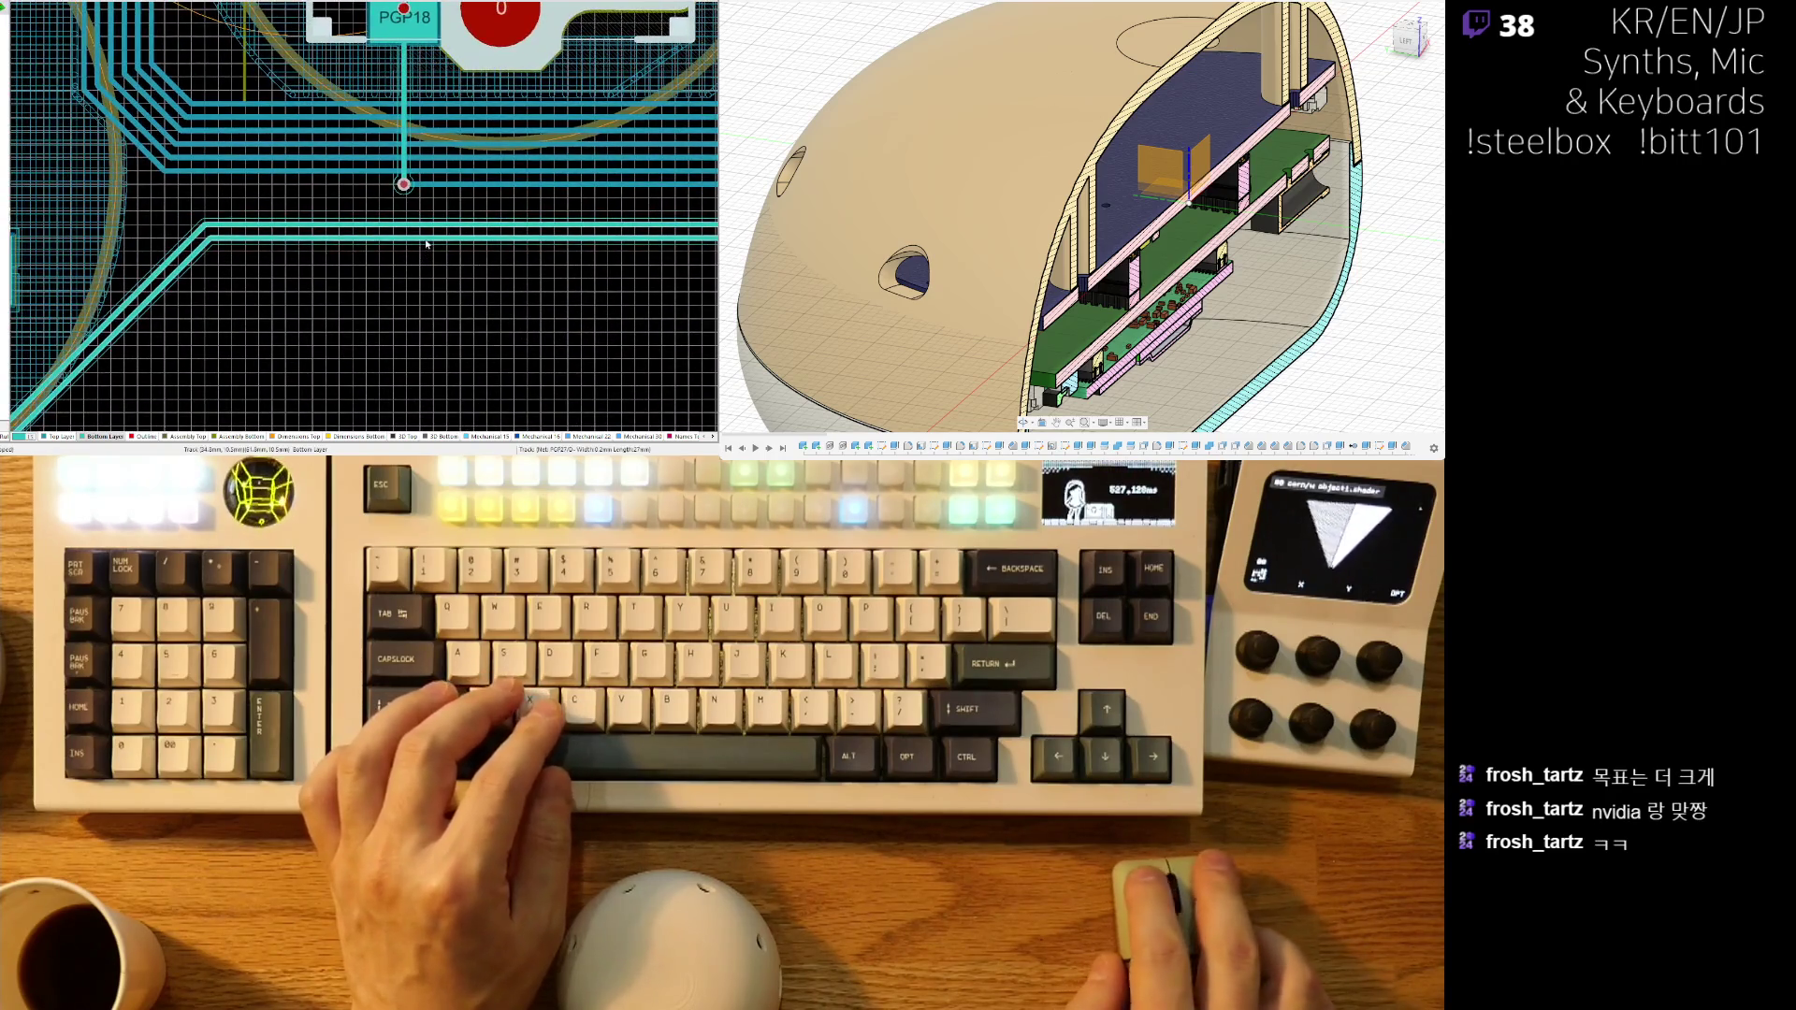
{"action": "left_click_drag", "start_coordinate": [435, 240], "coordinate": [435, 255]}
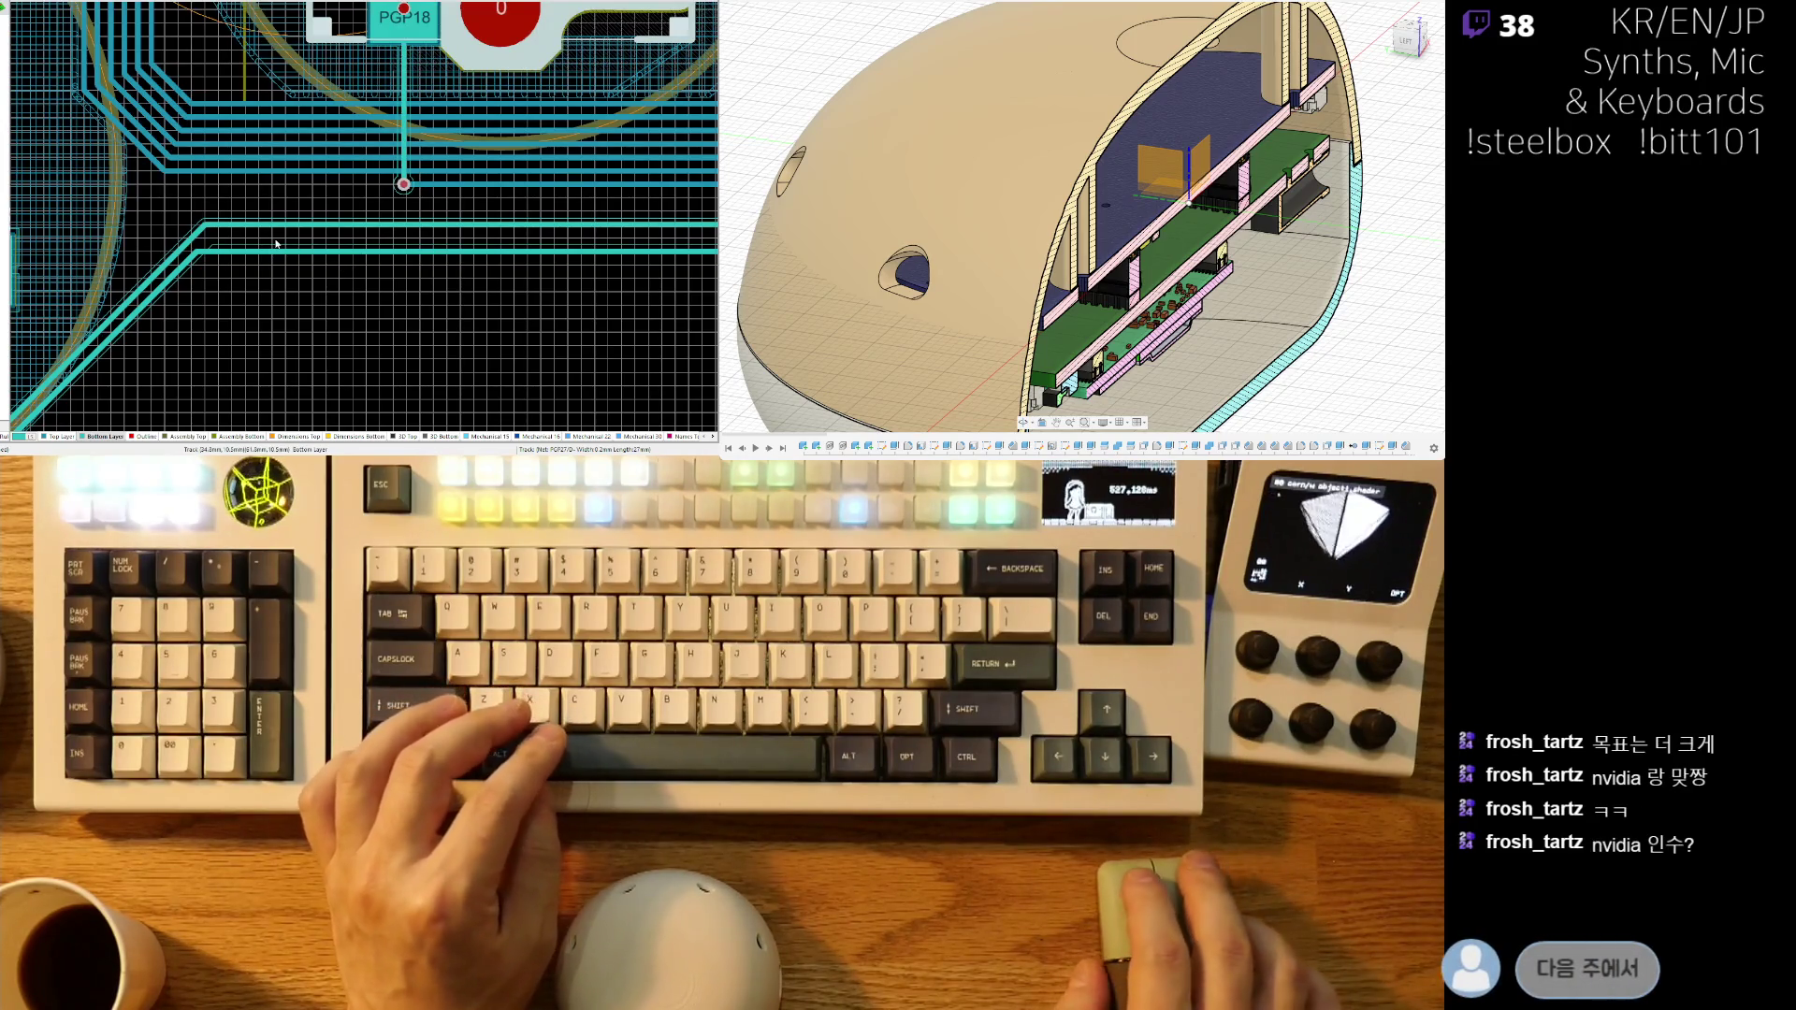
{"action": "left_click_drag", "start_coordinate": [299, 240], "coordinate": [337, 241]}
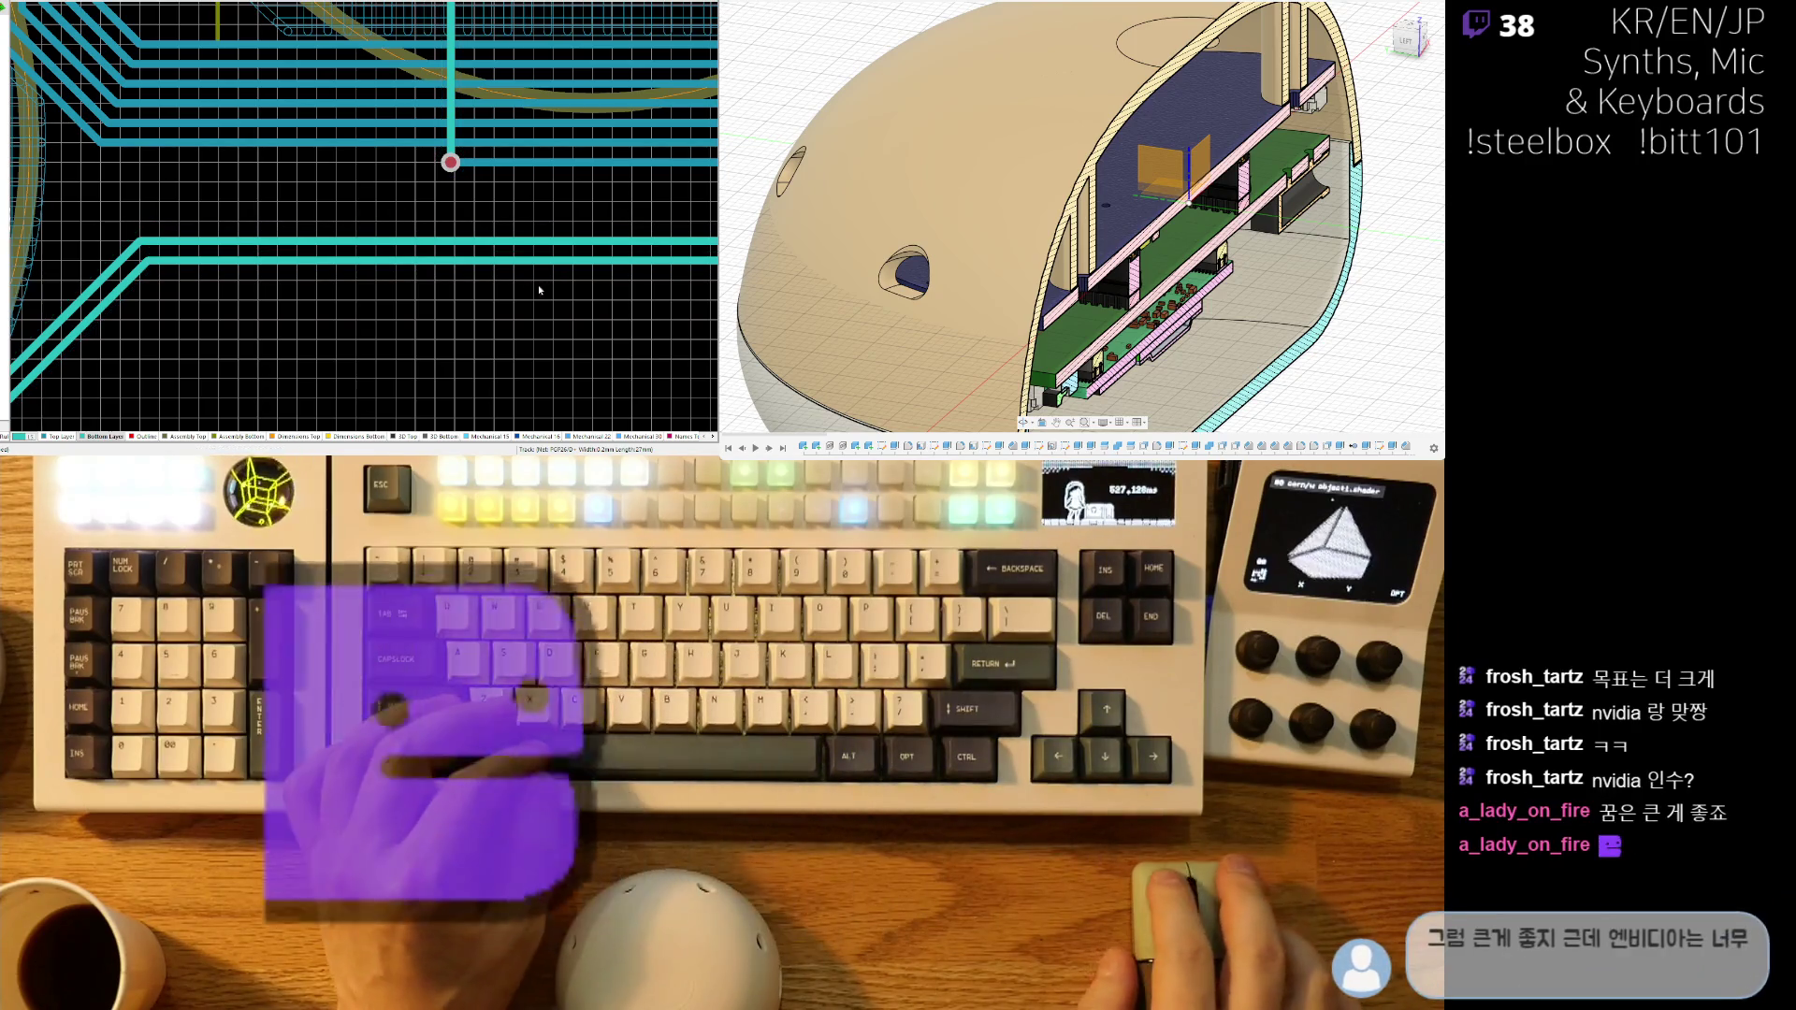
- Zoom out to review the reworked routing and show the board as a 3D render
{"action": "scroll", "coordinate": [455, 266], "scroll_direction": "down", "scroll_amount": 2, "text": "ctrl"}
{"action": "scroll", "coordinate": [455, 266], "scroll_direction": "down", "scroll_amount": 6, "text": "ctrl"}
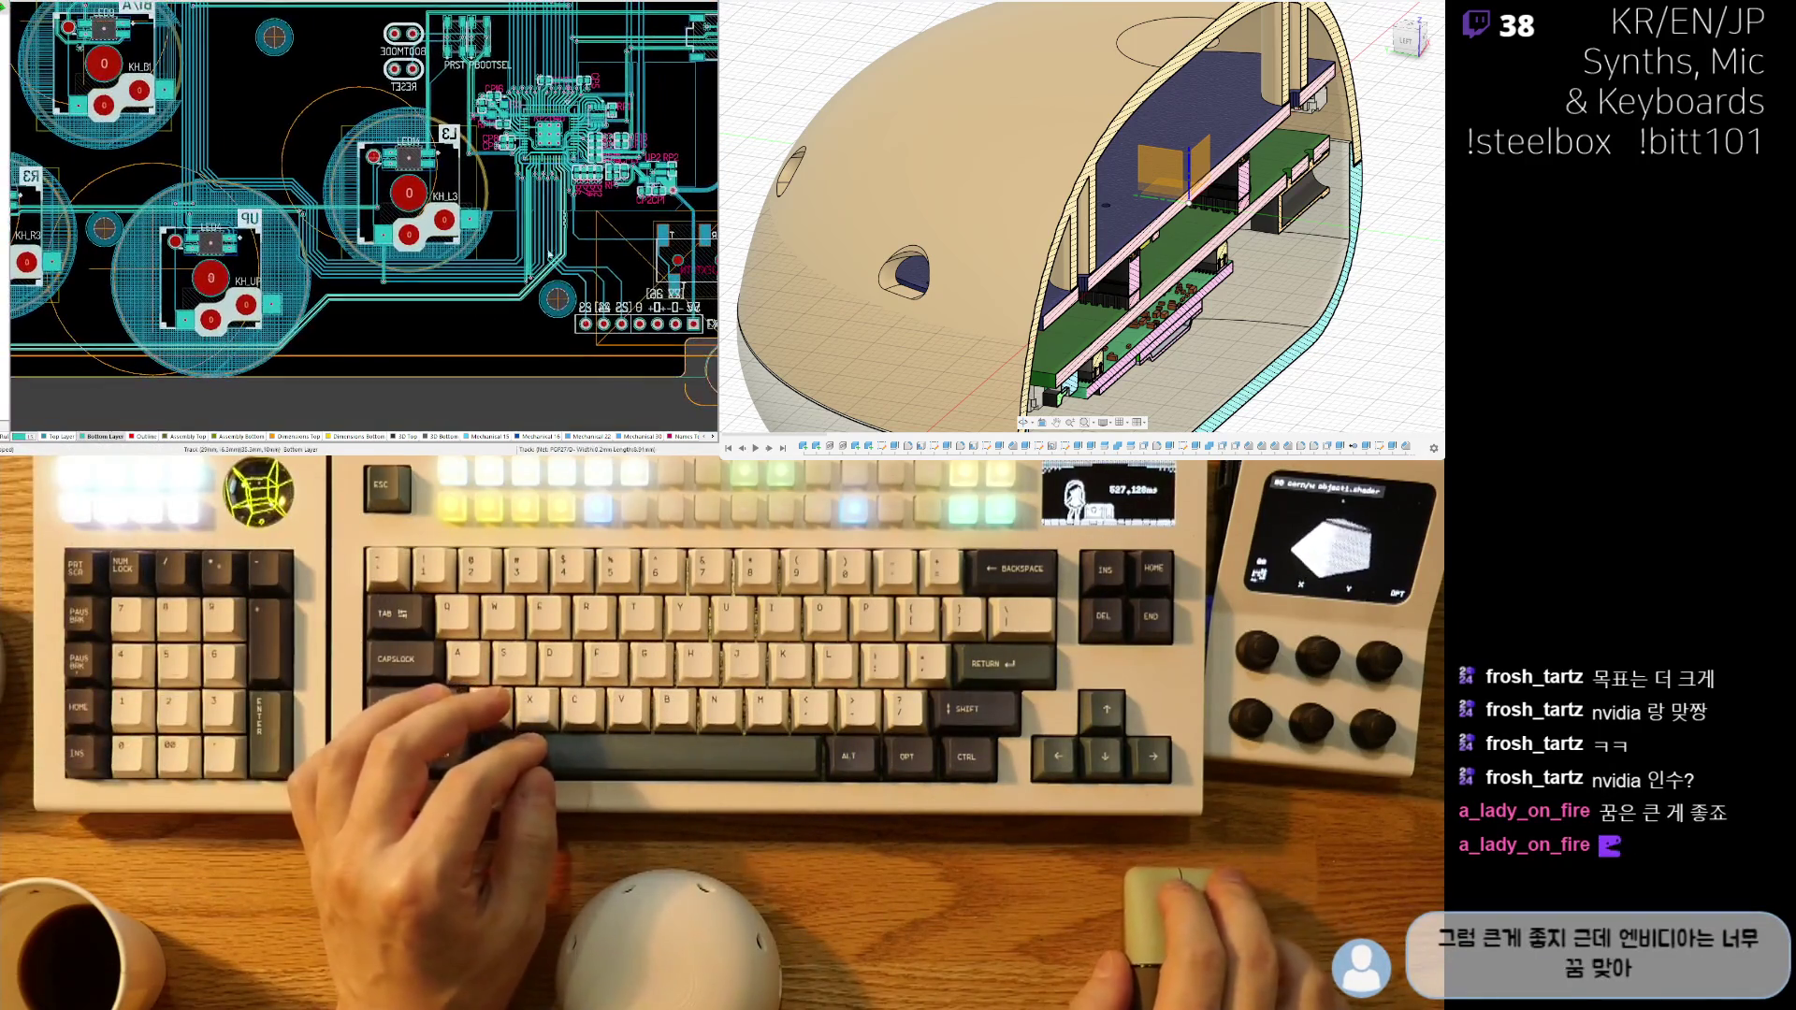
{"action": "scroll", "coordinate": [588, 222], "scroll_direction": "up", "scroll_amount": 3, "text": "ctrl"}
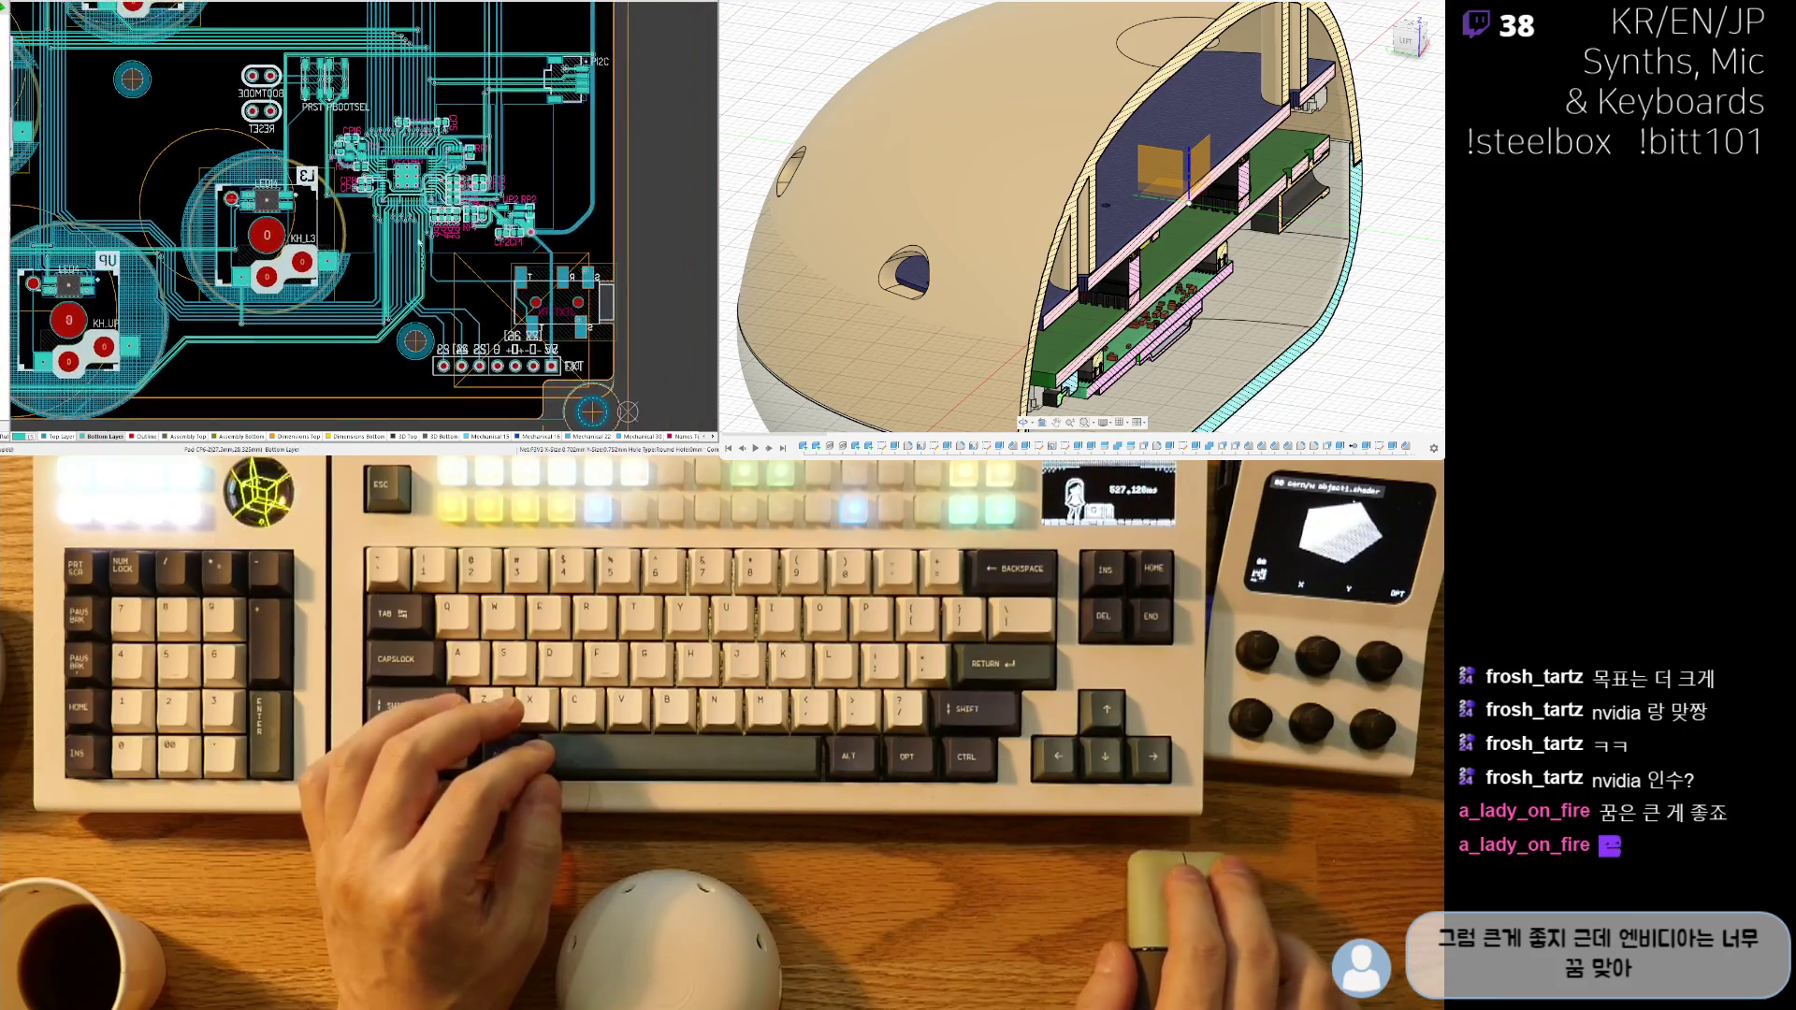
{"action": "scroll", "coordinate": [361, 334], "scroll_direction": "down", "scroll_amount": 3, "text": "ctrl"}
{"action": "scroll", "coordinate": [530, 264], "scroll_direction": "up", "scroll_amount": 3, "text": "ctrl"}
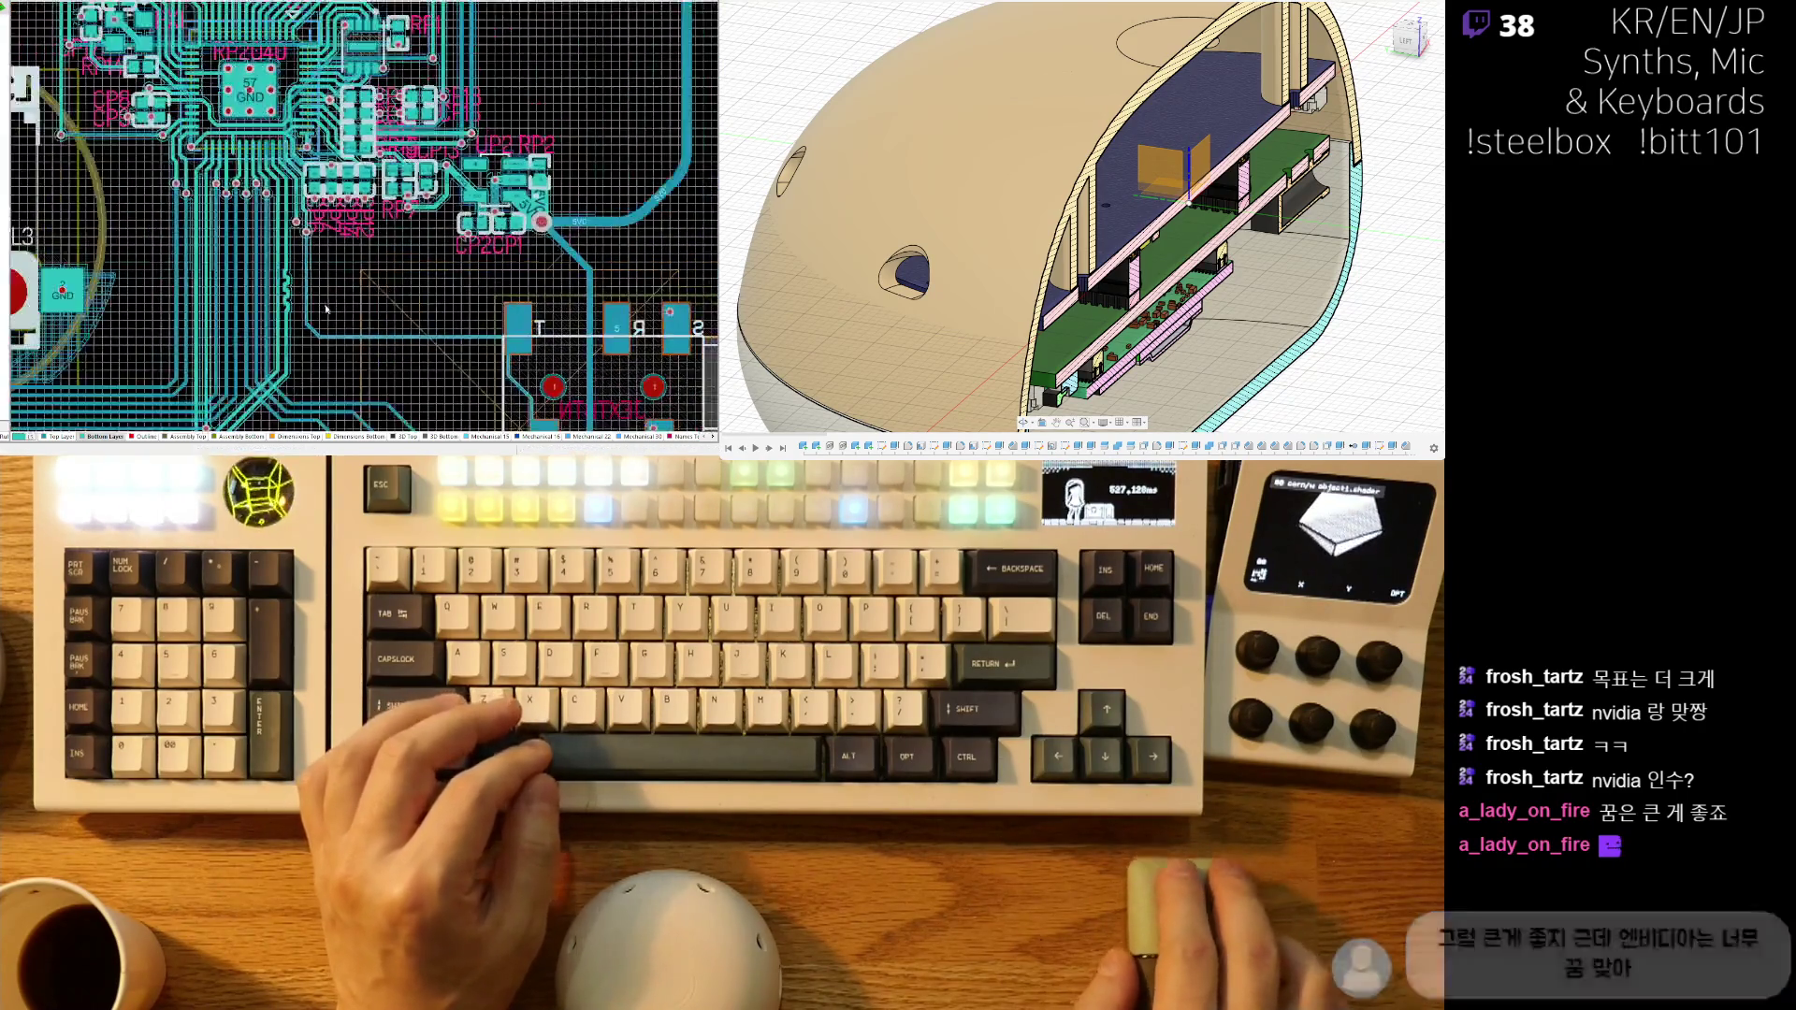
{"action": "scroll", "coordinate": [581, 206], "scroll_direction": "down", "scroll_amount": 3, "text": "ctrl"}
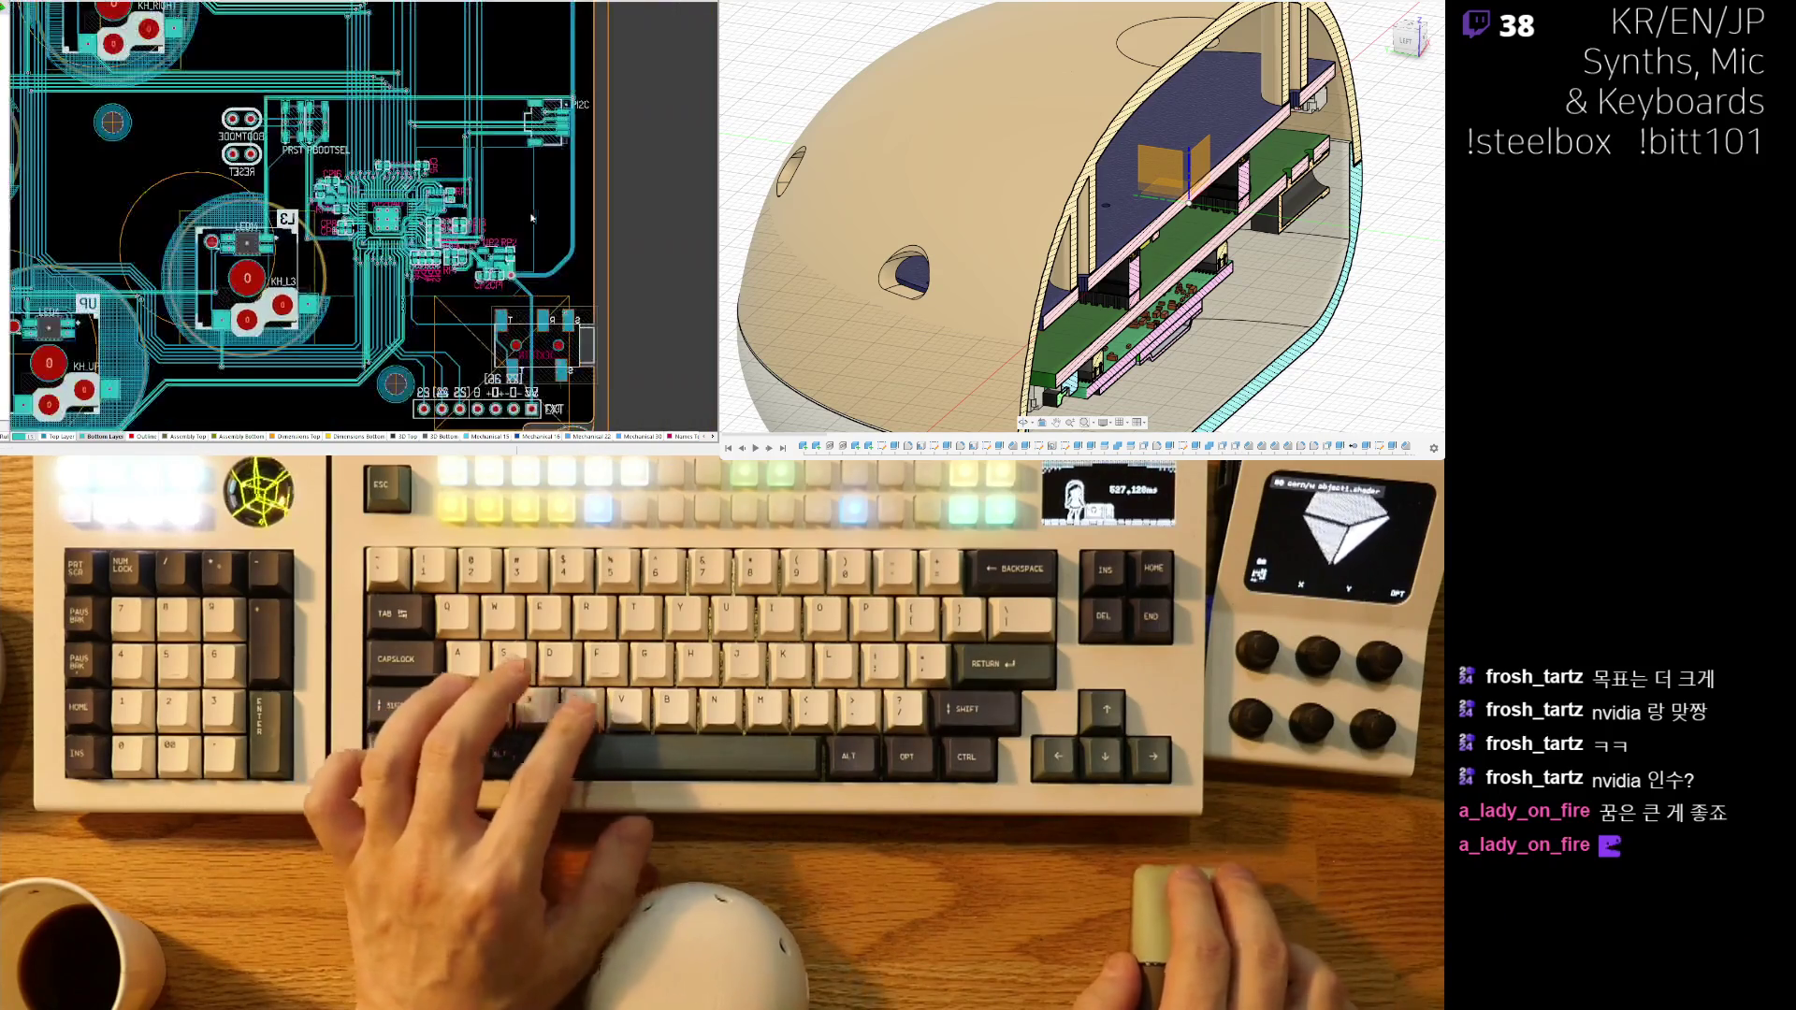
{"action": "scroll", "coordinate": [445, 217], "scroll_direction": "up", "scroll_amount": 3}
{"action": "scroll", "coordinate": [446, 217], "scroll_direction": "down", "scroll_amount": 1, "text": "ctrl"}
{"action": "scroll", "coordinate": [496, 134], "scroll_direction": "up", "scroll_amount": 3}
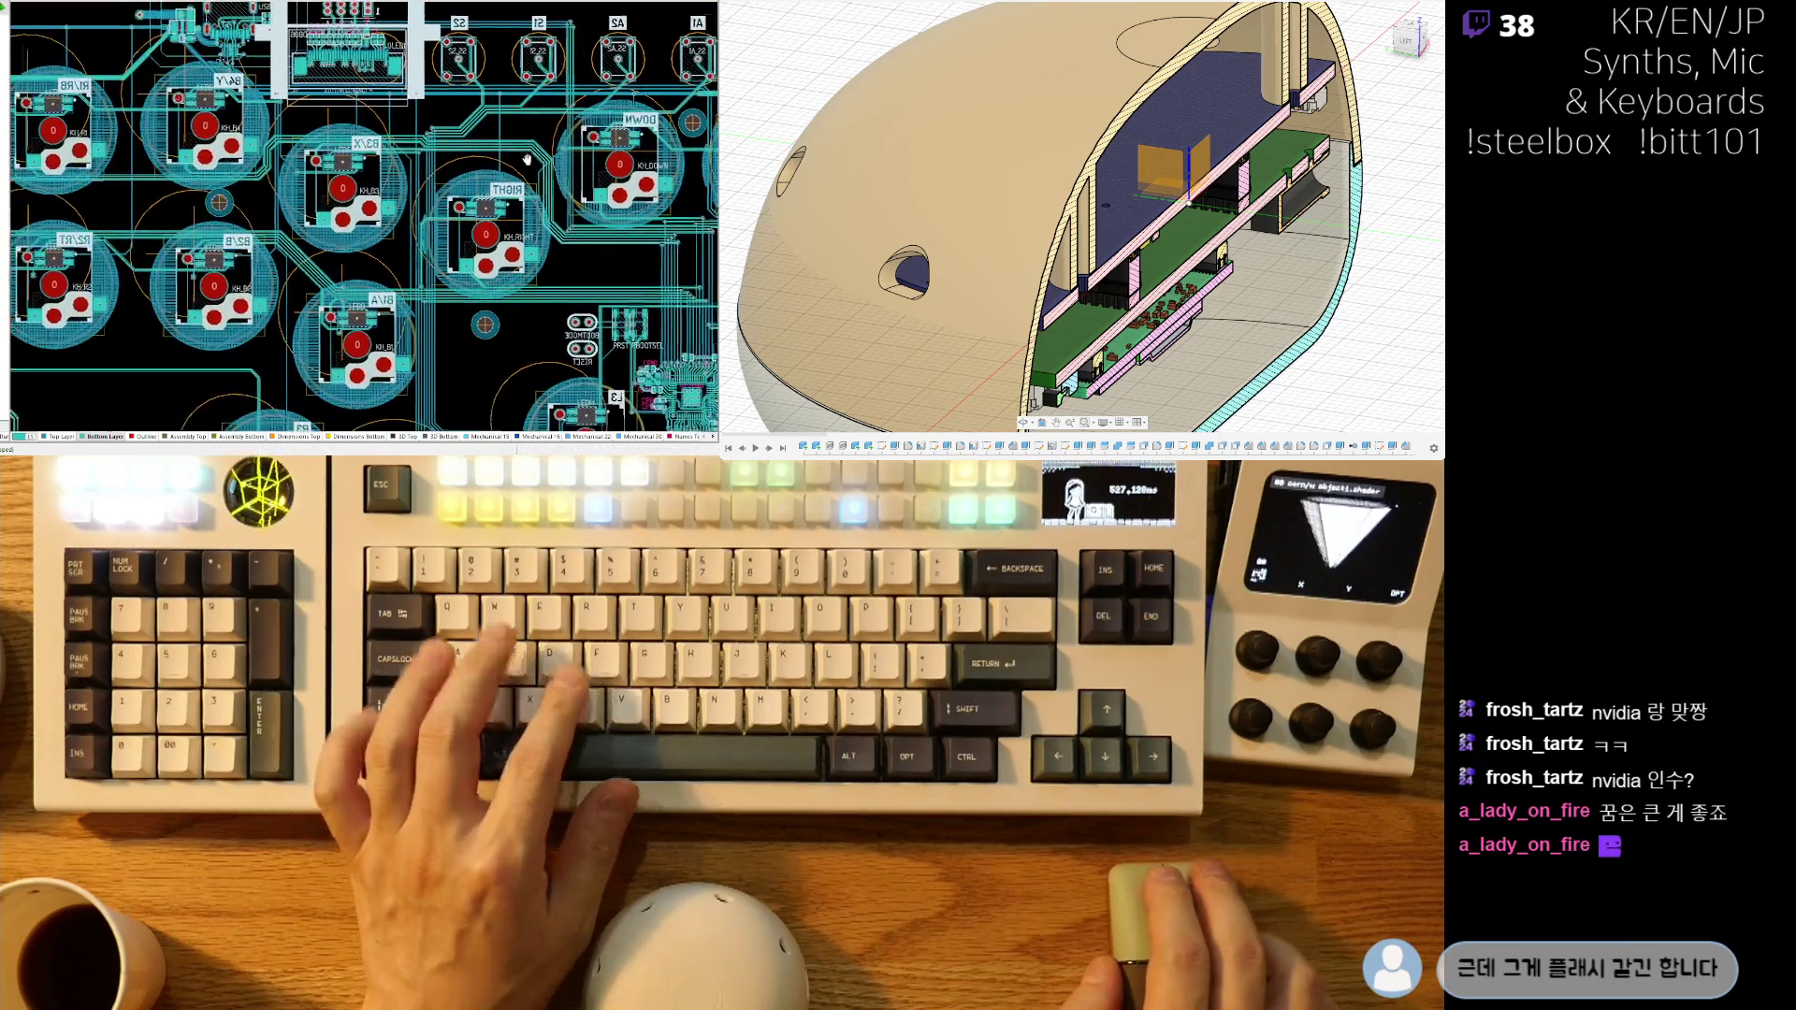
{"action": "key", "text": "3"}
{"action": "scroll", "coordinate": [397, 65], "scroll_direction": "down", "scroll_amount": 2, "text": "ctrl"}
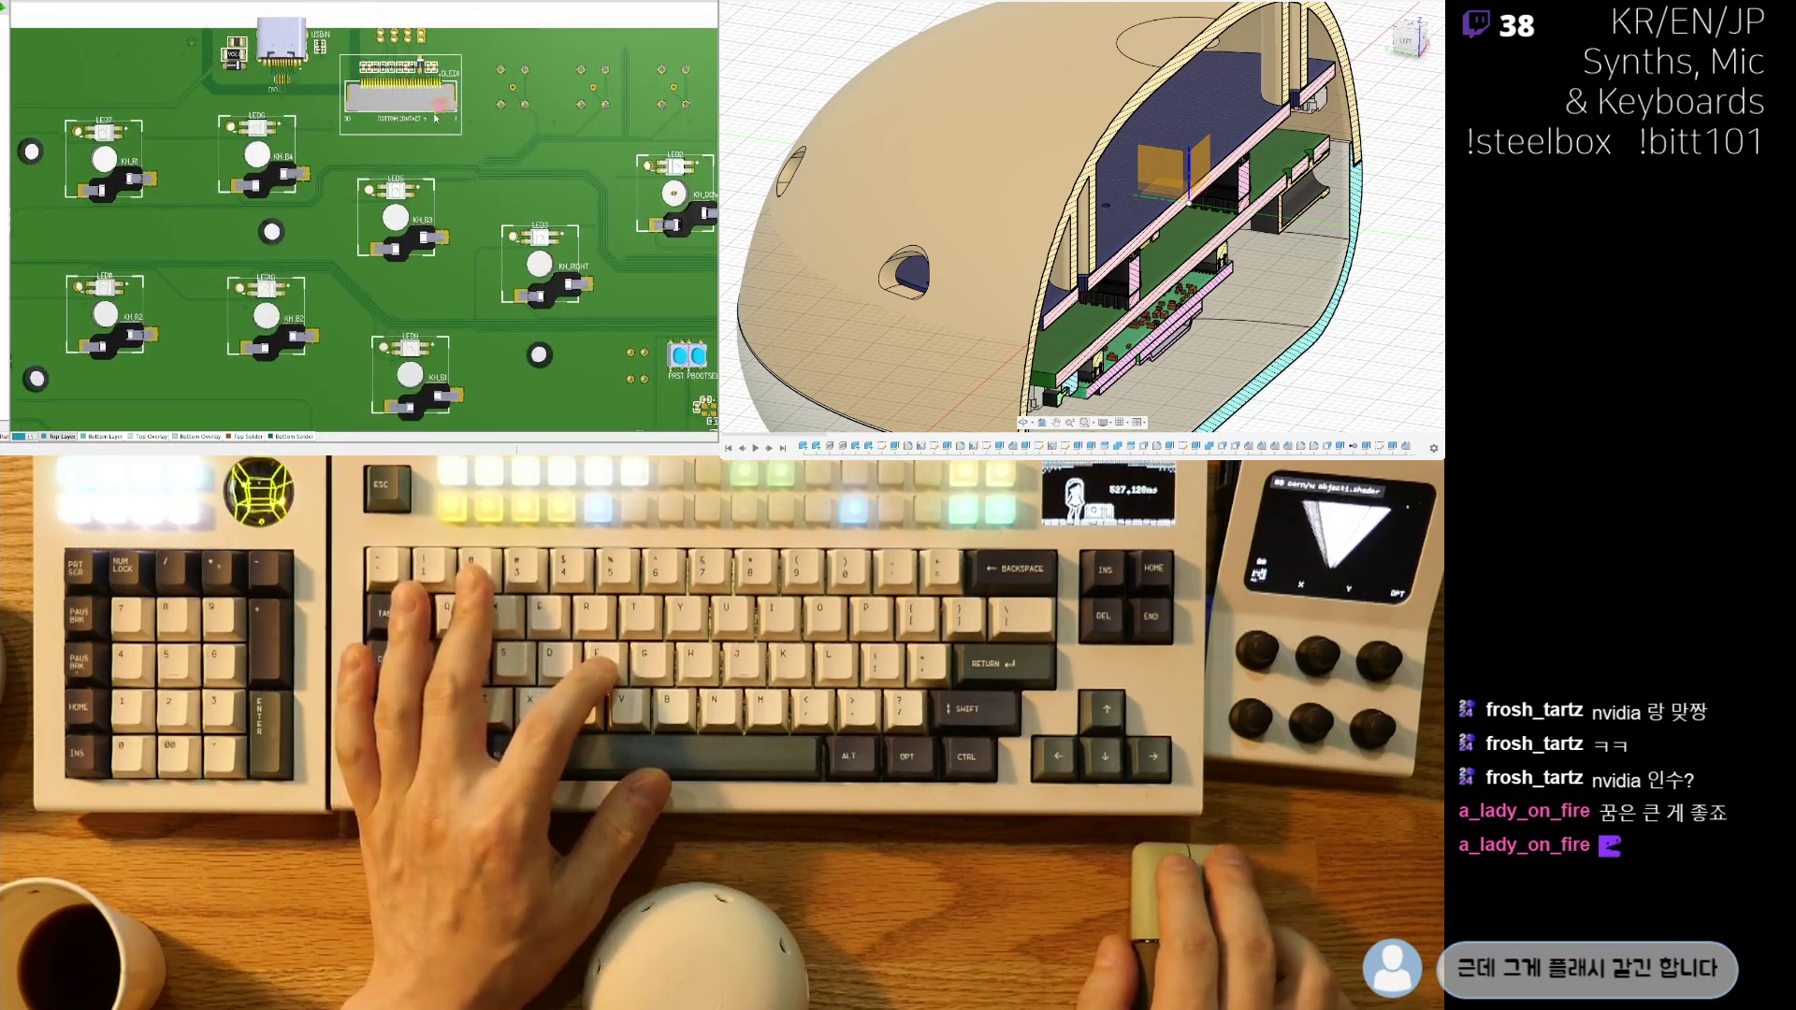
{"action": "key", "text": "2"}
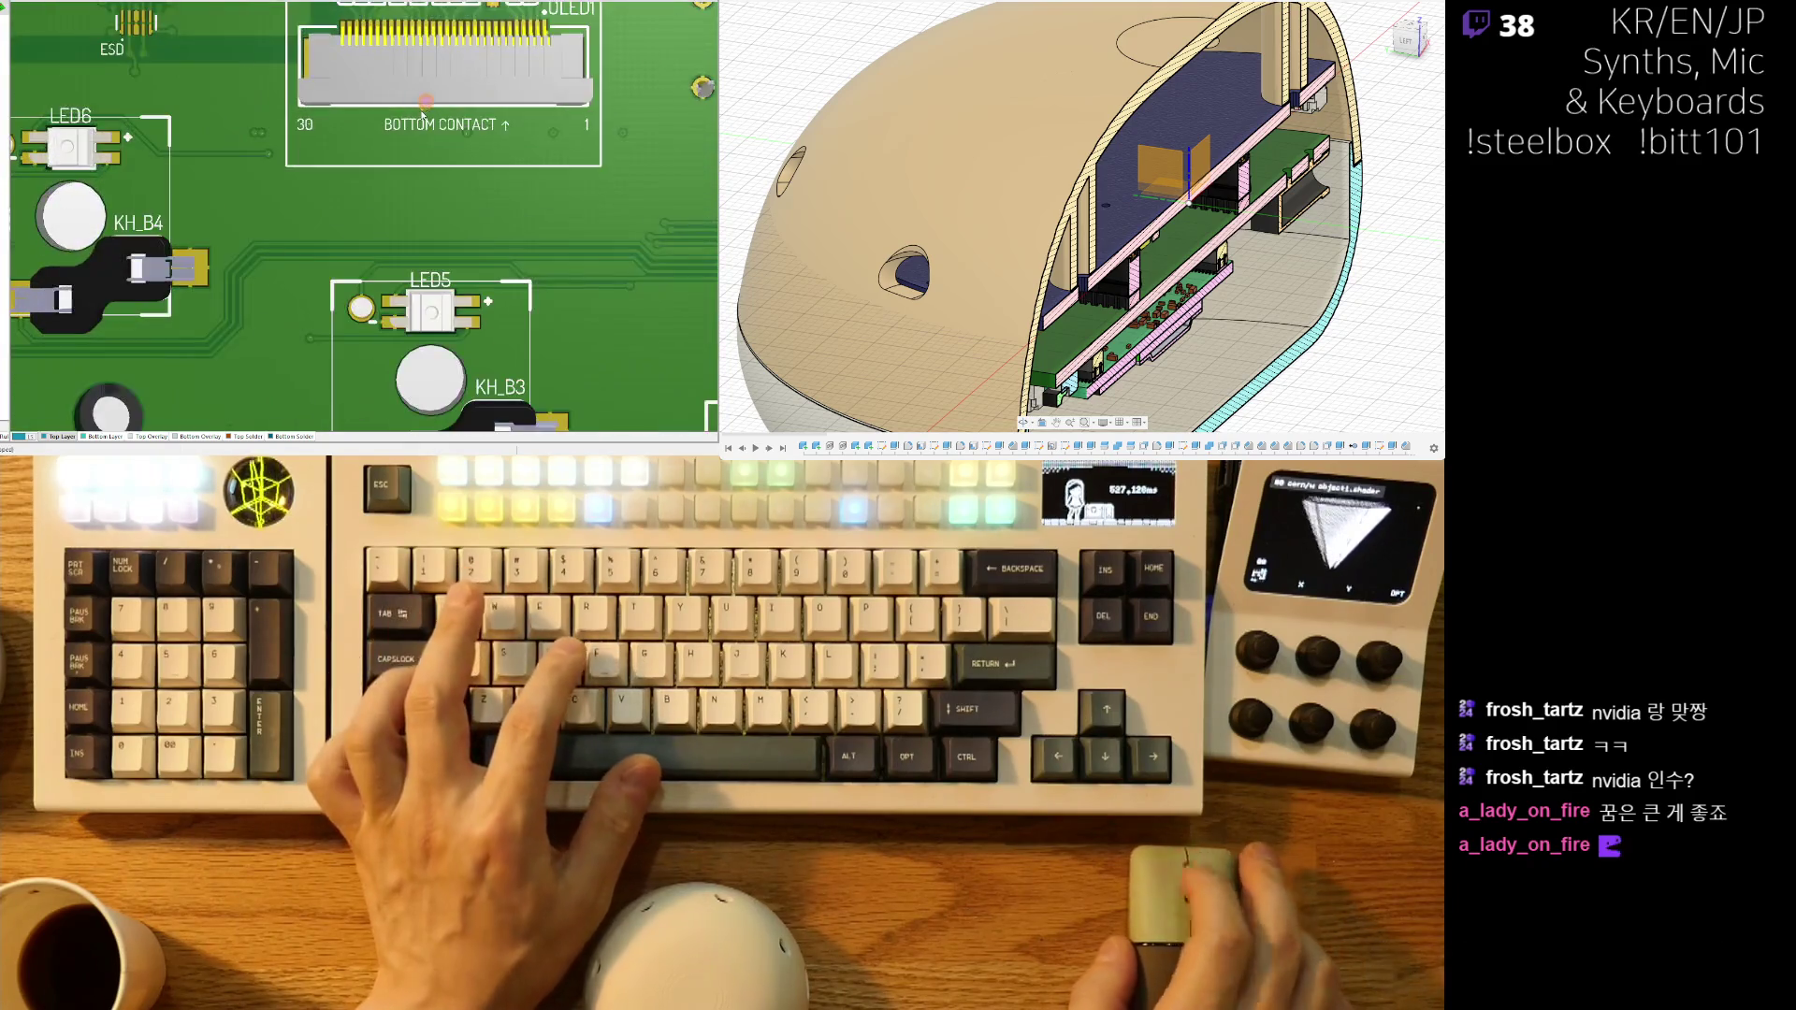
{"action": "scroll", "coordinate": [351, 176], "scroll_direction": "up", "scroll_amount": 4, "text": "ctrl"}
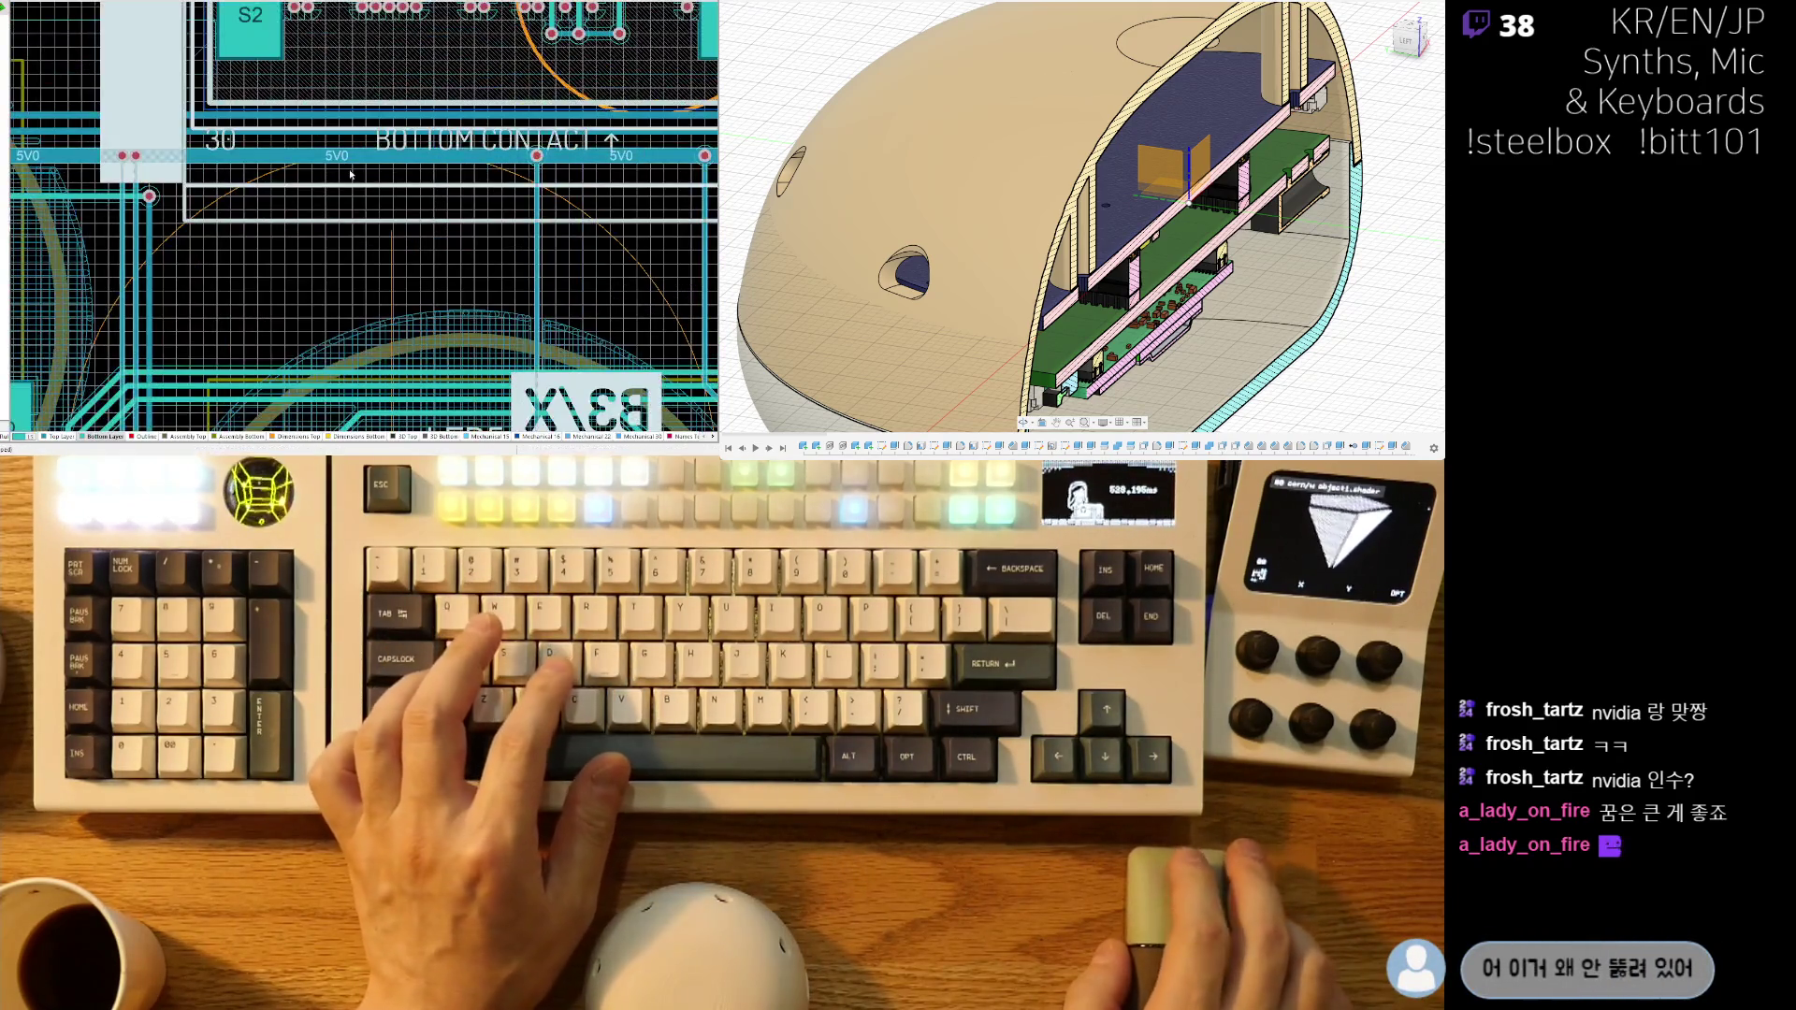
{"action": "scroll", "coordinate": [337, 269], "scroll_direction": "down", "scroll_amount": 3, "text": "ctrl"}
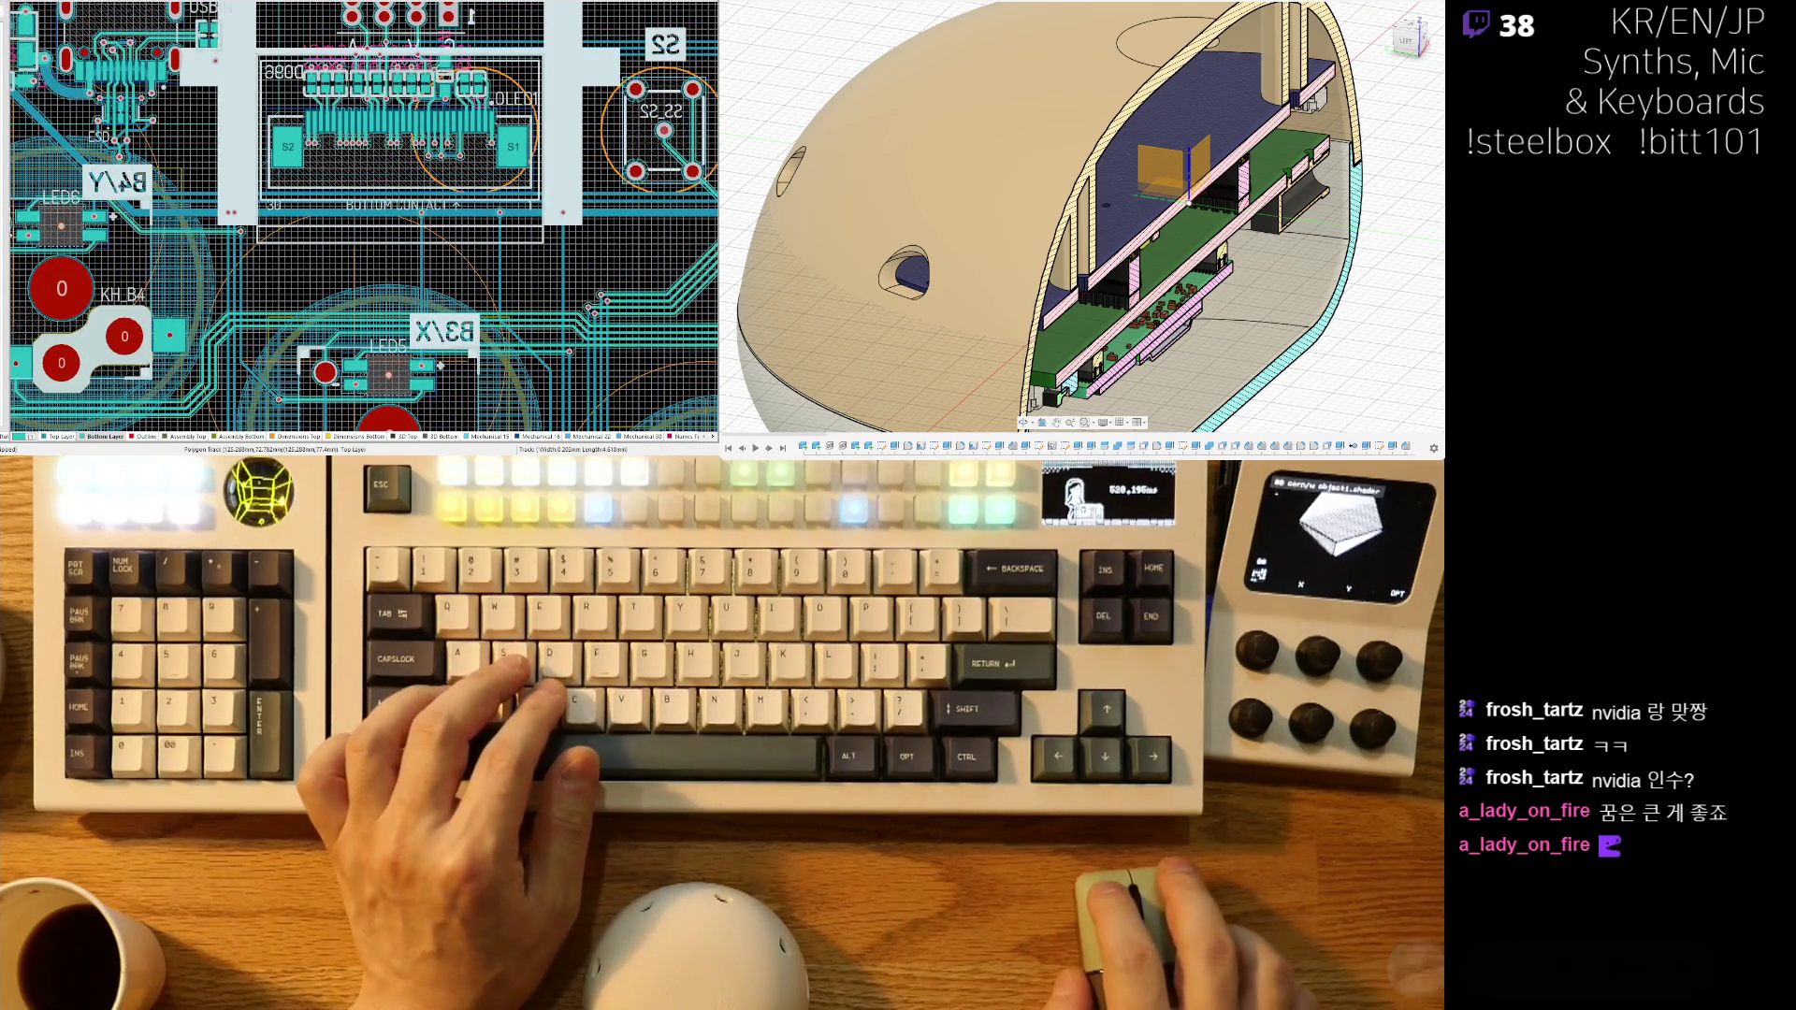
{"action": "scroll", "coordinate": [403, 150], "scroll_direction": "up", "scroll_amount": 3, "text": "ctrl"}
{"action": "scroll", "coordinate": [365, 224], "scroll_direction": "up", "scroll_amount": 2}
{"action": "scroll", "coordinate": [433, 148], "scroll_direction": "down", "scroll_amount": 2, "text": "ctrl"}
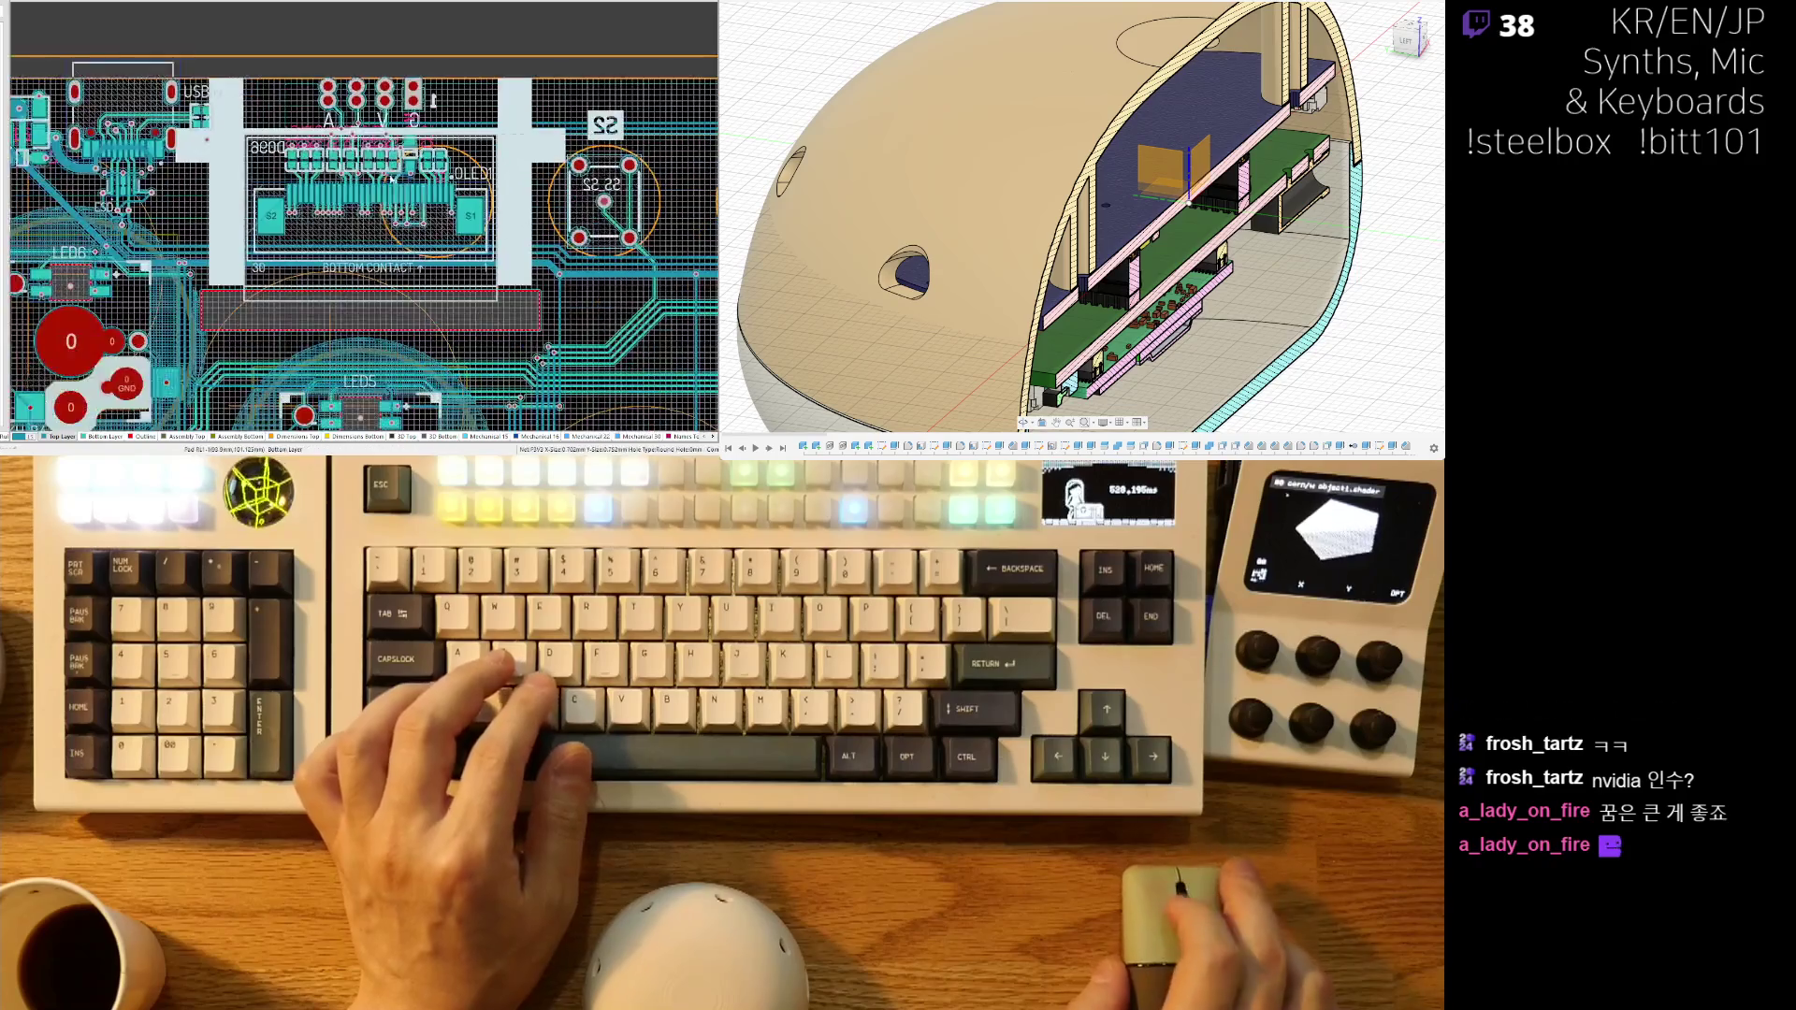
{"action": "scroll", "coordinate": [315, 276], "scroll_direction": "up", "scroll_amount": 3, "text": "ctrl"}
{"action": "left_click", "coordinate": [315, 276]}
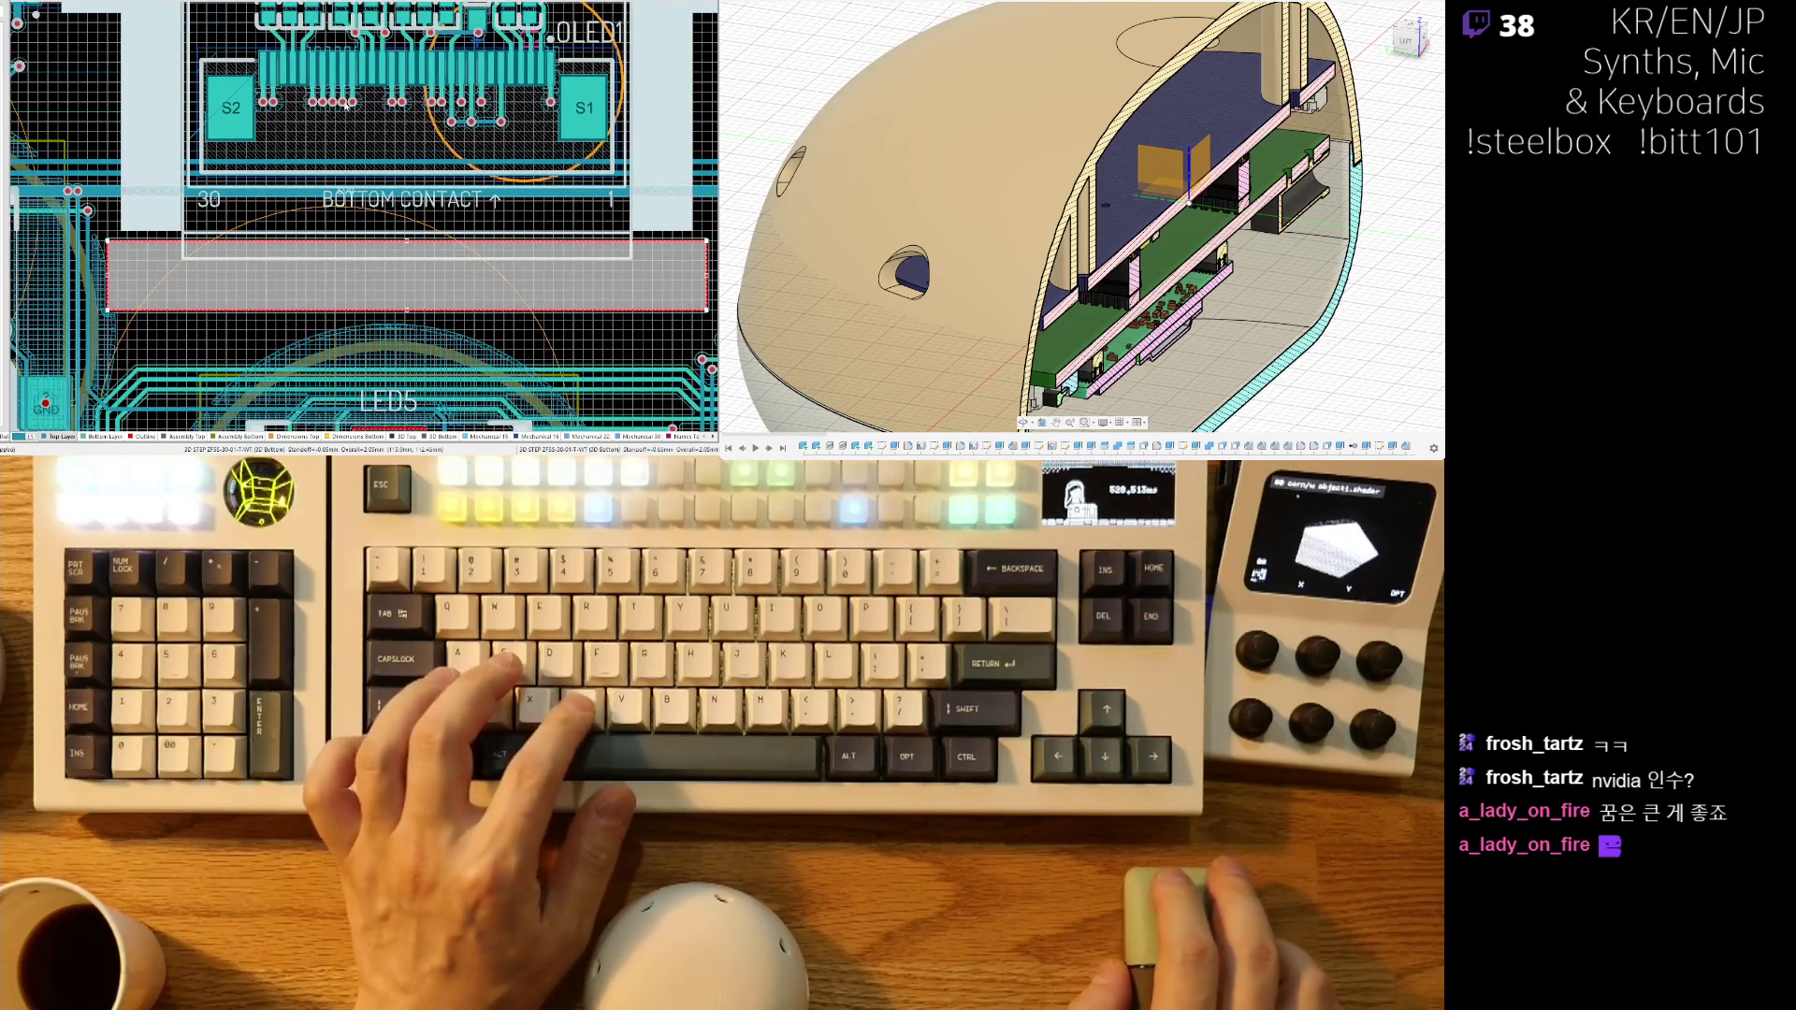
{"action": "scroll", "coordinate": [315, 275], "scroll_direction": "up", "scroll_amount": 2}
{"action": "scroll", "coordinate": [403, 244], "scroll_direction": "left", "scroll_amount": 2, "text": "shift"}
{"action": "scroll", "coordinate": [357, 220], "scroll_direction": "left", "scroll_amount": 2, "text": "shift"}
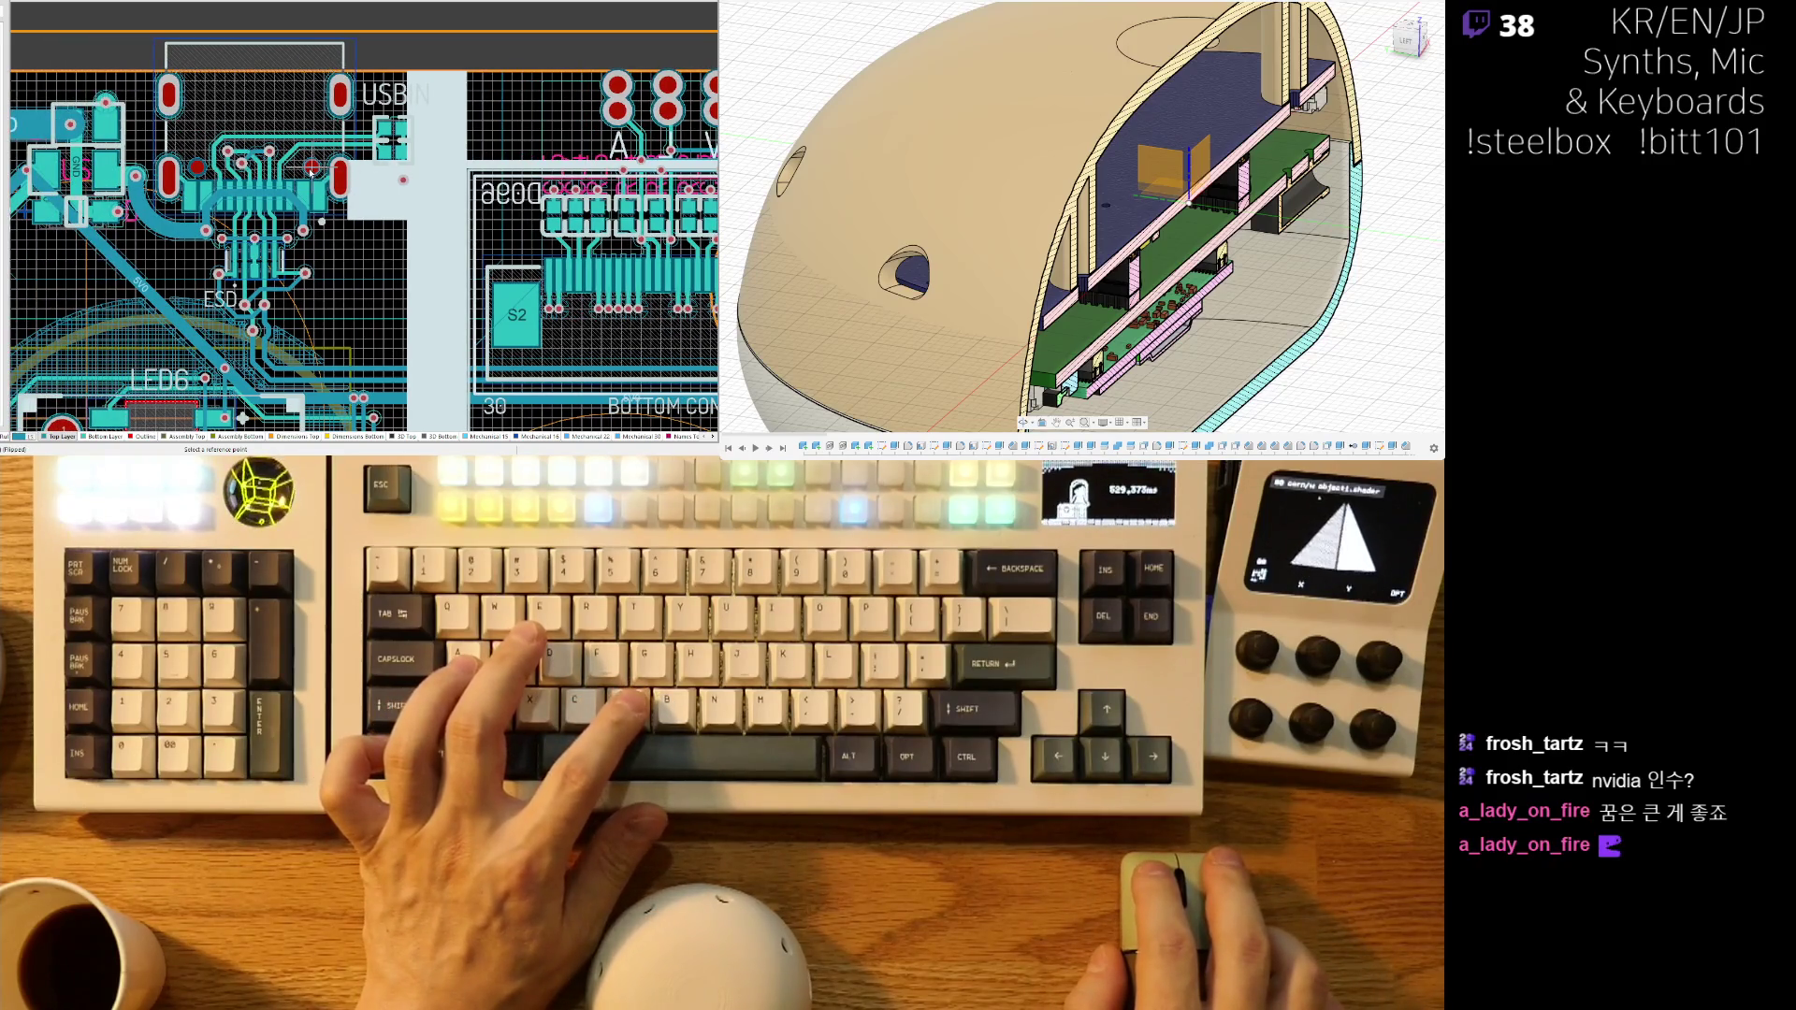
{"action": "scroll", "coordinate": [690, 248], "scroll_direction": "down", "scroll_amount": 3, "text": "ctrl"}
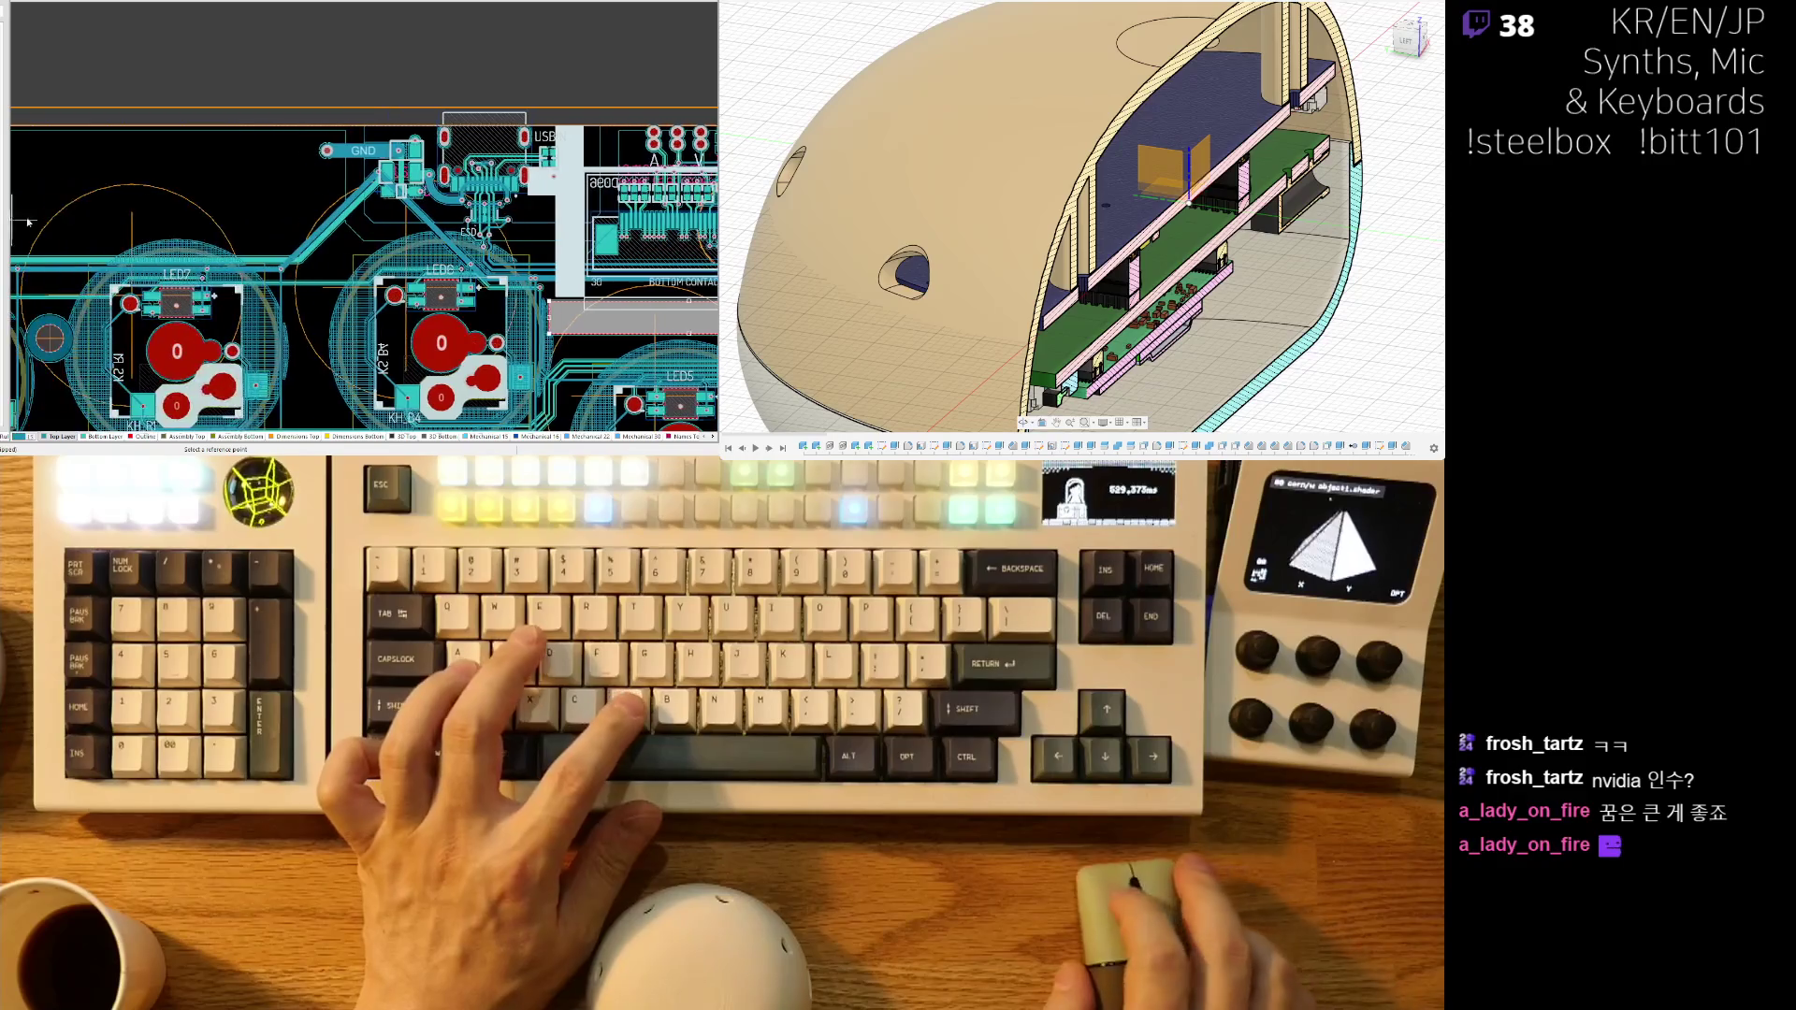
{"action": "scroll", "coordinate": [691, 248], "scroll_direction": "right", "scroll_amount": 4, "text": "shift"}
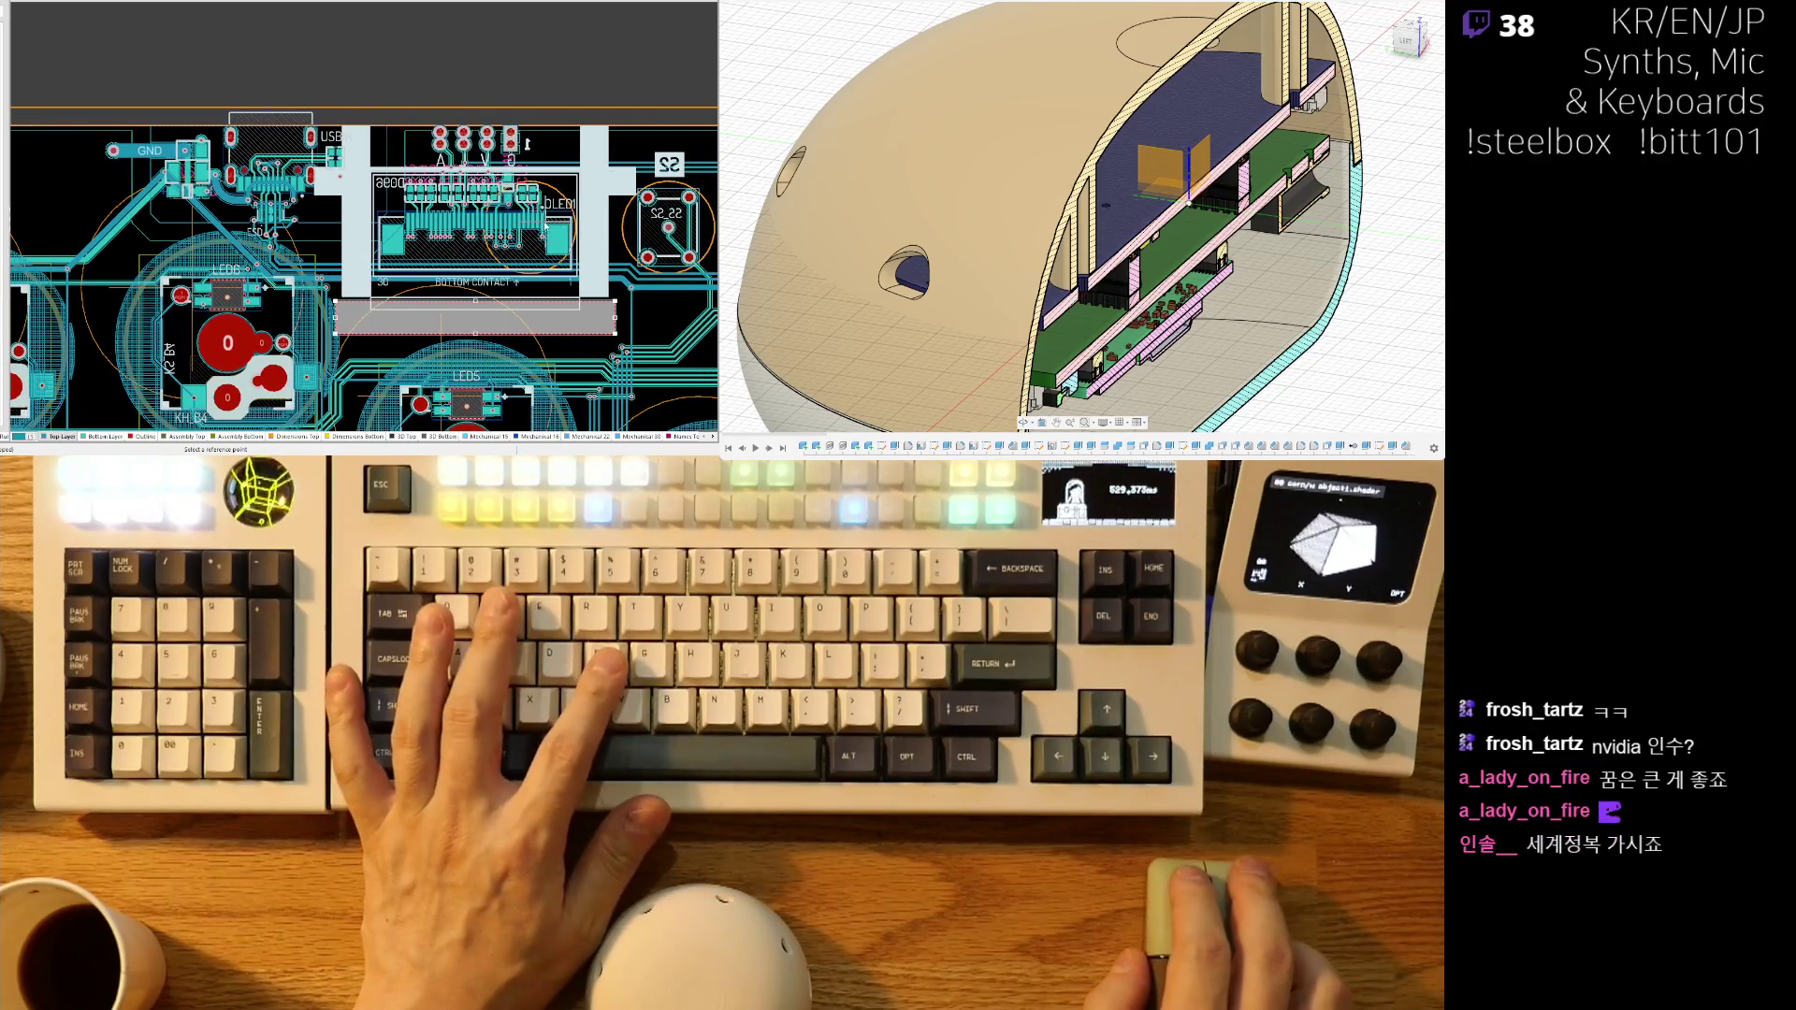
{"action": "key", "text": "ctrl+f"}
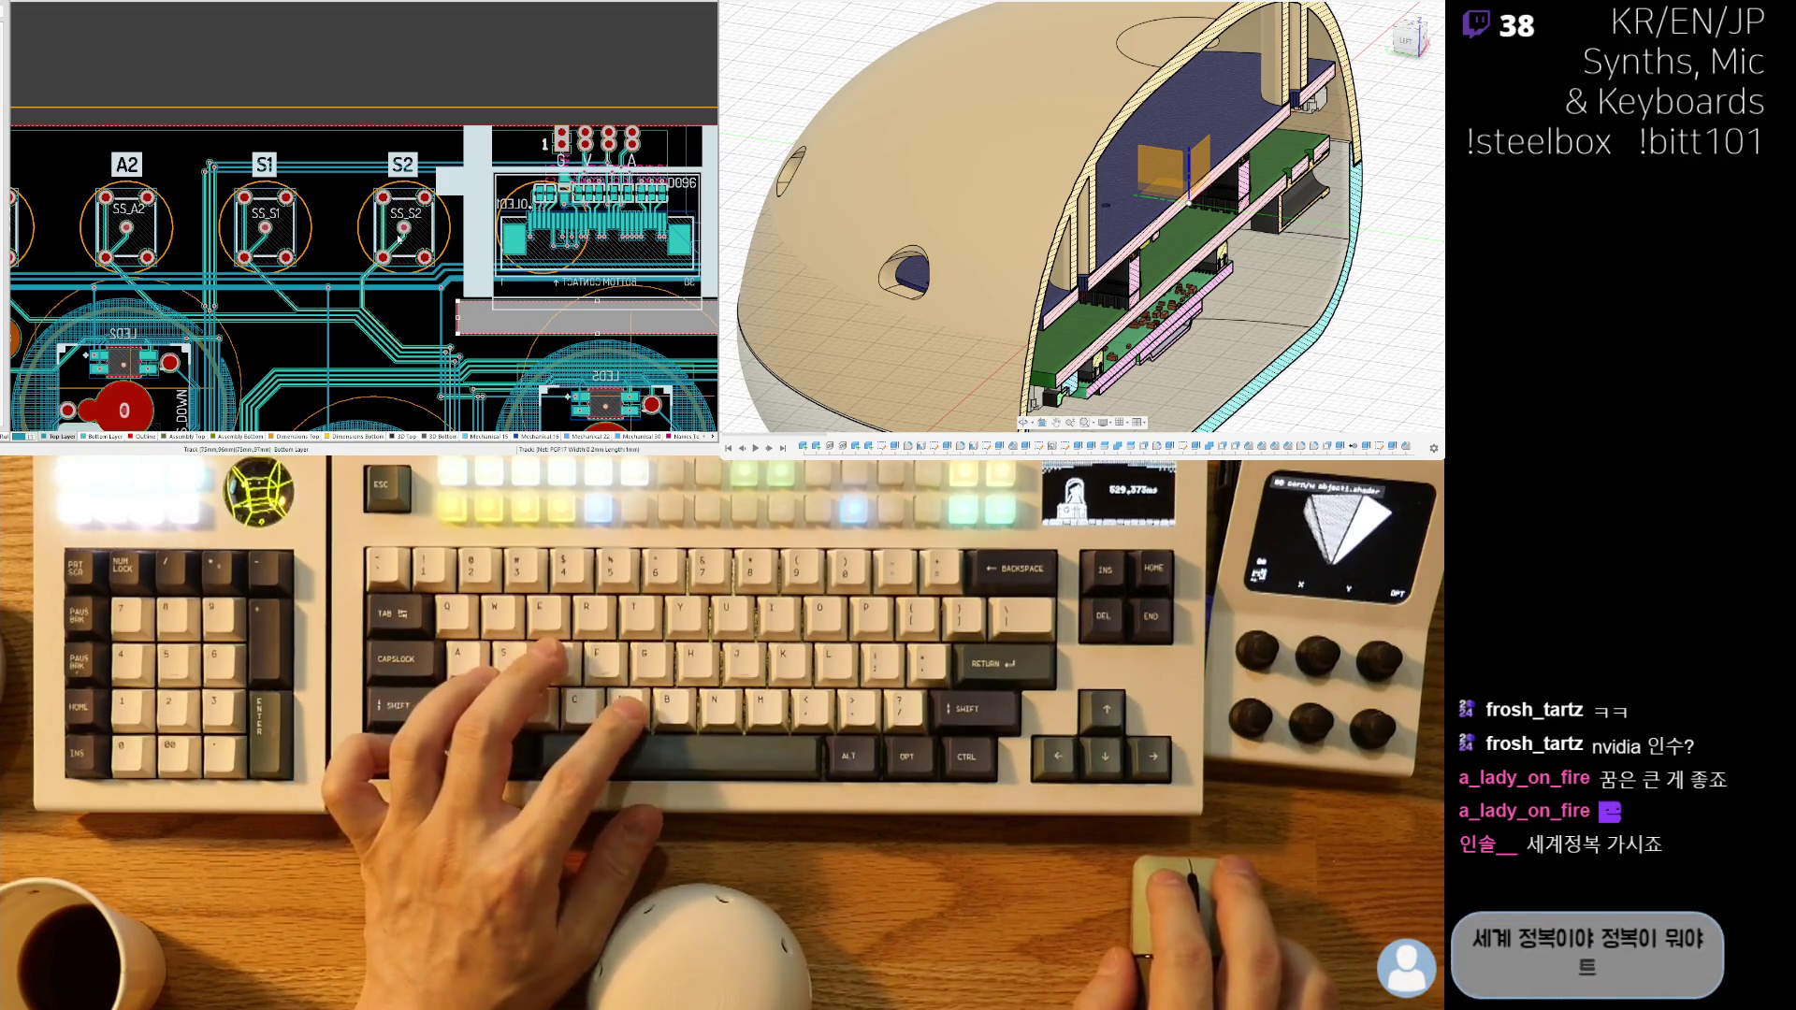
{"action": "key", "text": "ctrl+f"}
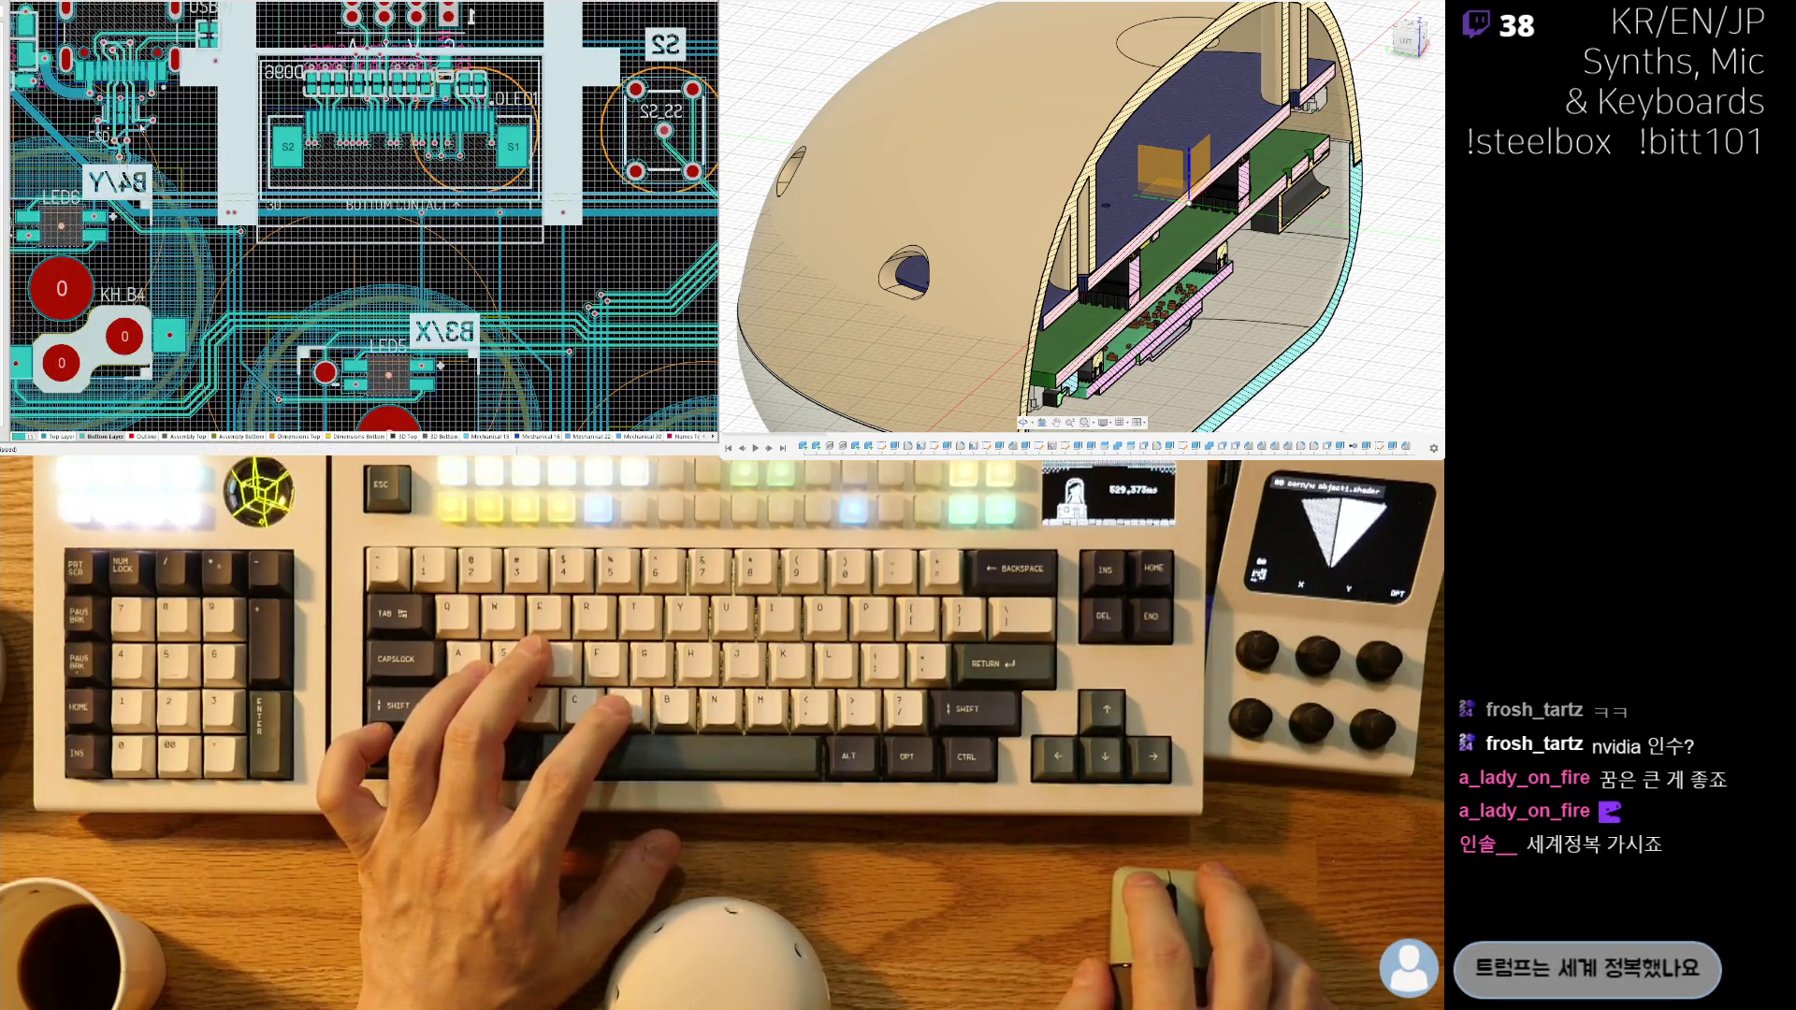
{"action": "key", "text": "ctrl+f"}
{"action": "scroll", "coordinate": [229, 187], "scroll_direction": "up", "scroll_amount": 2, "text": "ctrl"}
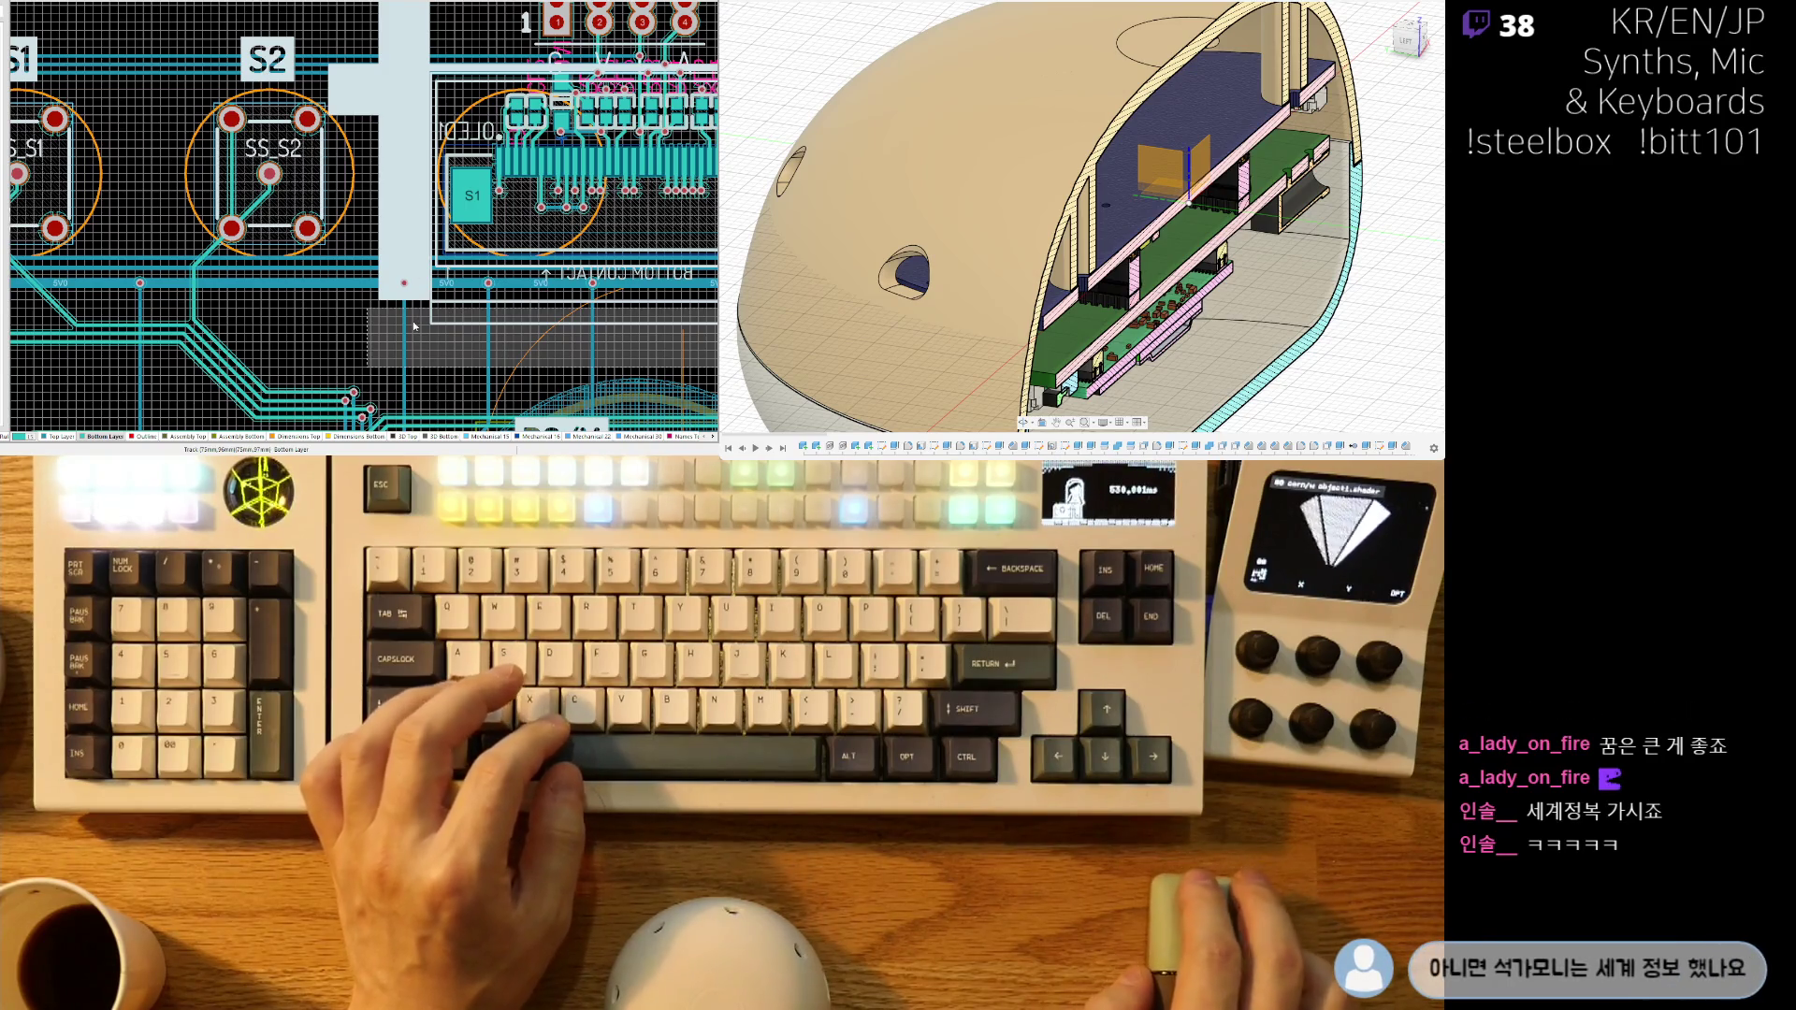
- Inspect the B3/X switch and its LED in 3D, then return to the 2D layer view
{"action": "mouse_move", "coordinate": [424, 365]}
{"action": "right_mouse_down"}
{"action": "mouse_move", "coordinate": [306, 232]}
{"action": "mouse_move", "coordinate": [245, 311]}
{"action": "right_mouse_up"}
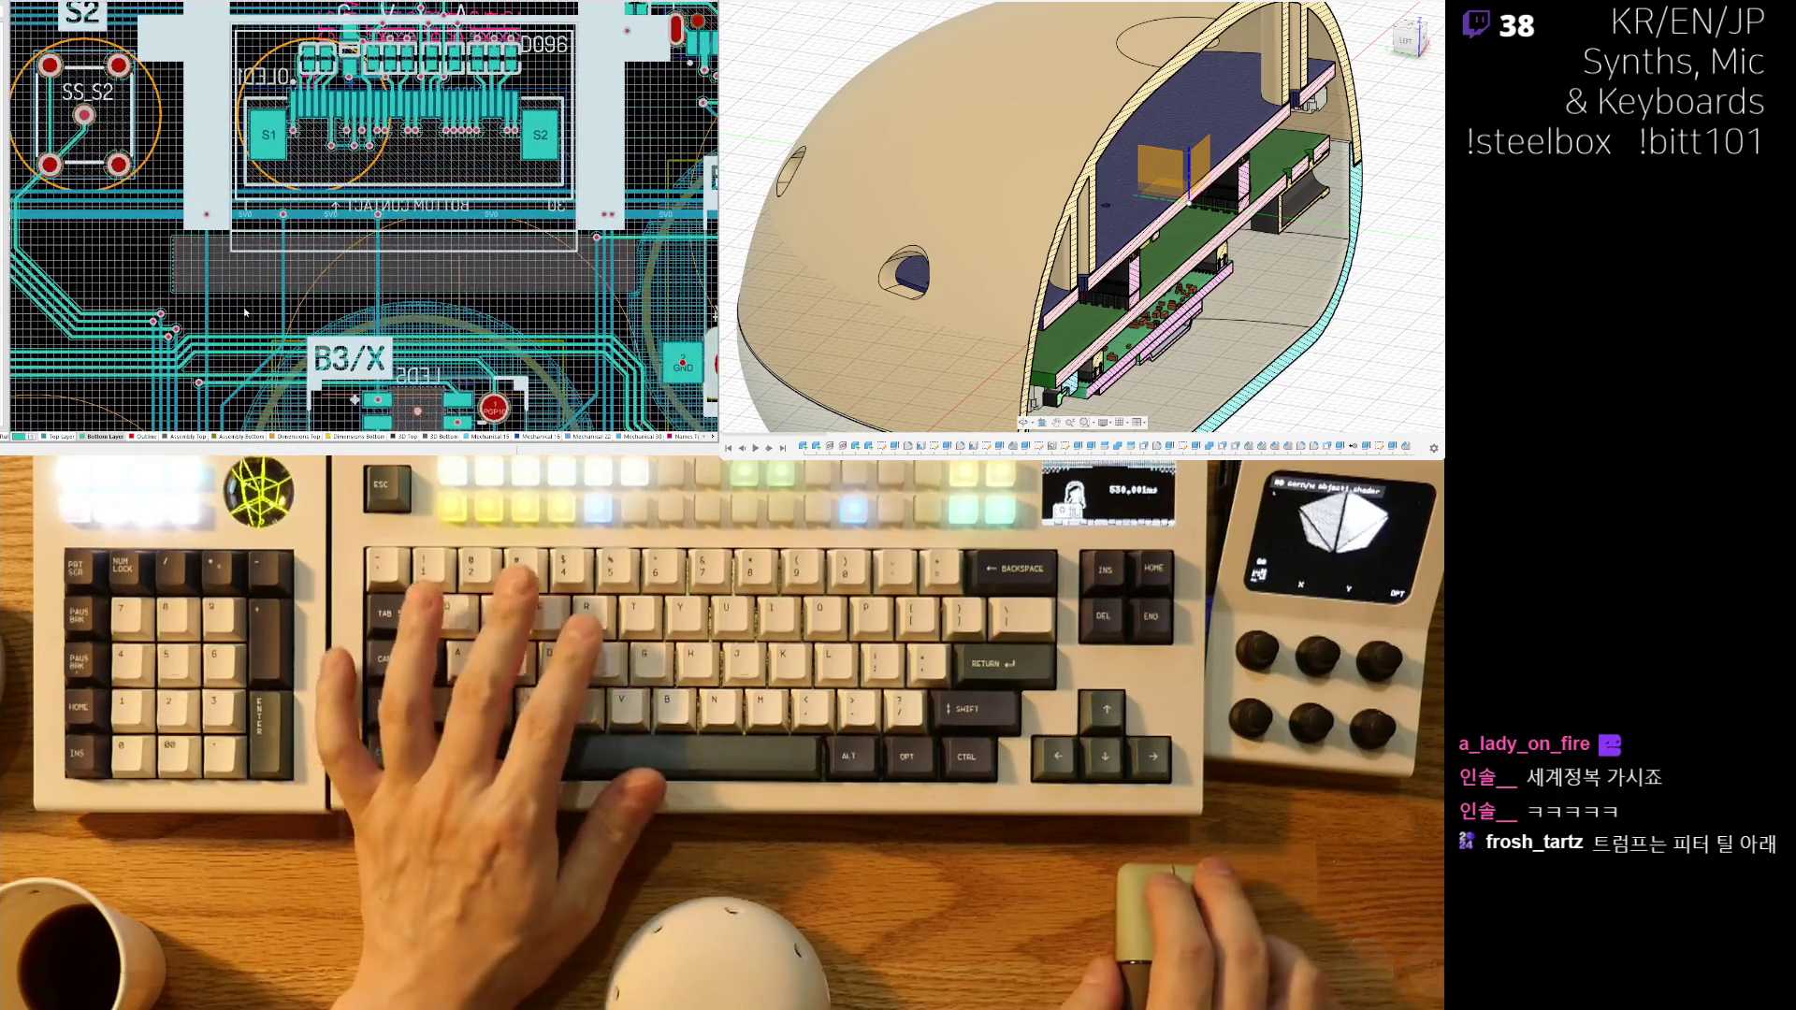
{"action": "key", "text": "3"}
{"action": "scroll", "coordinate": [466, 241], "scroll_direction": "up", "scroll_amount": 3, "text": "ctrl"}
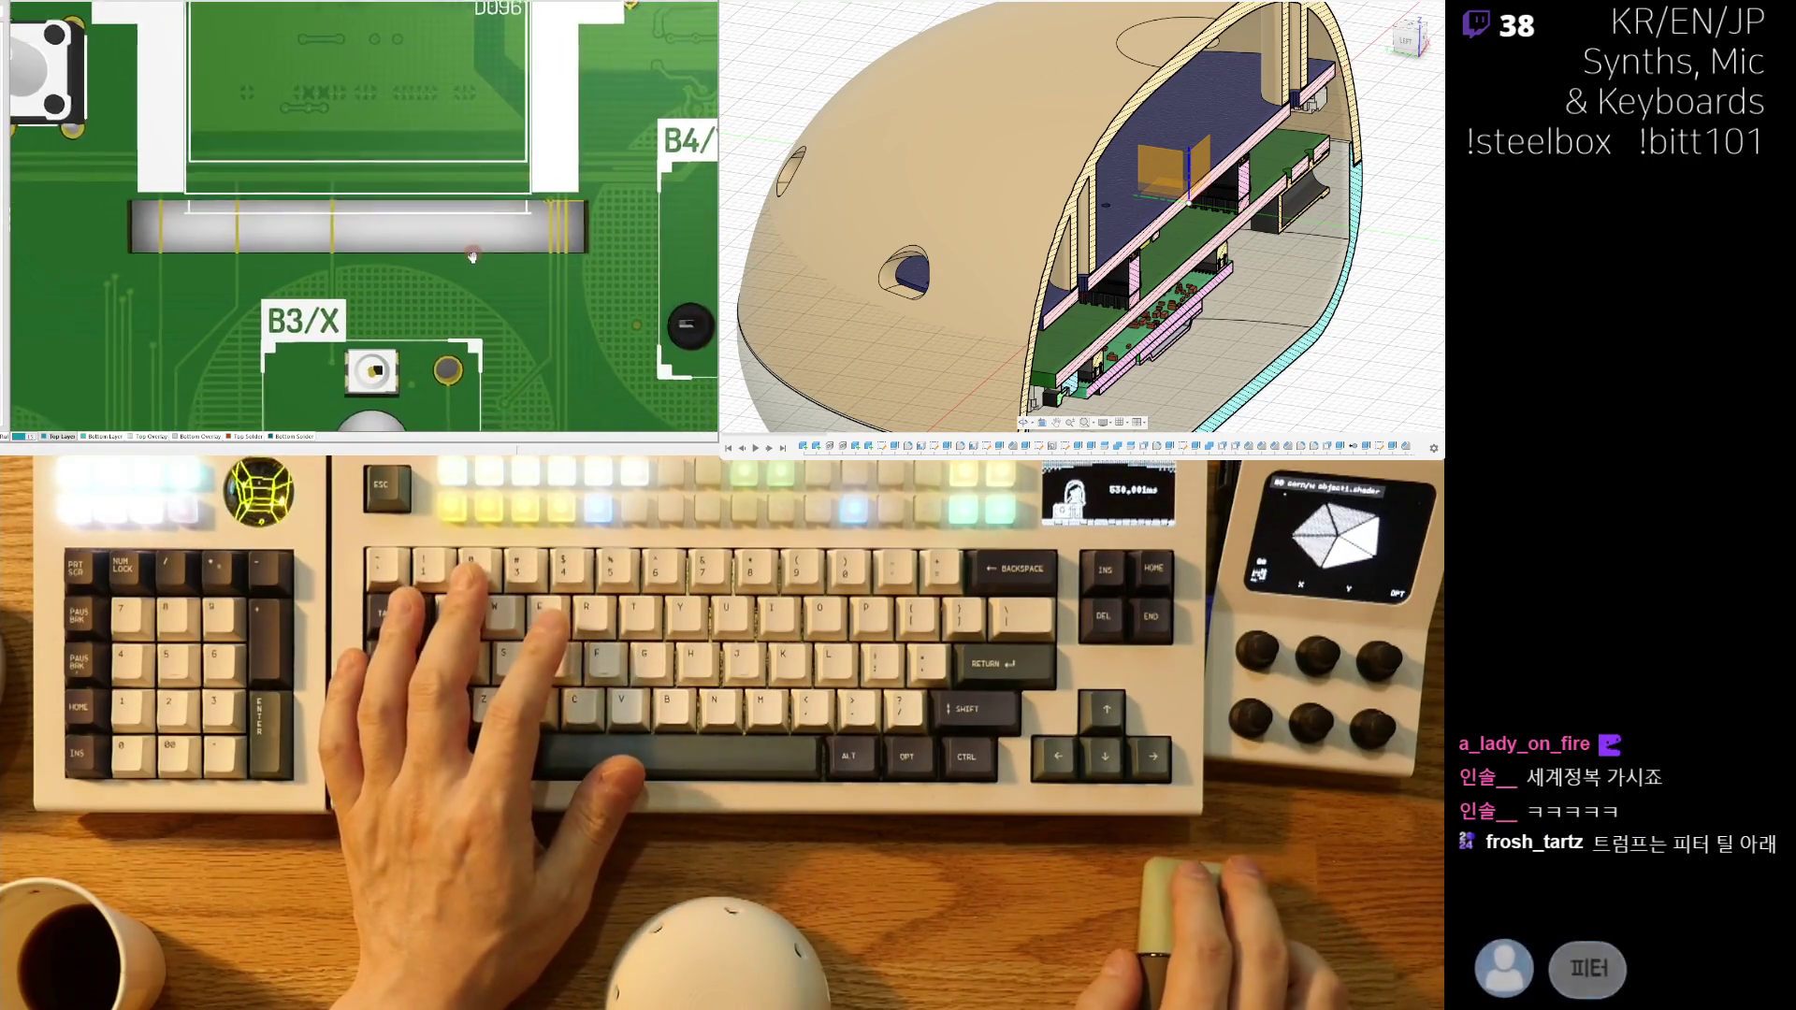
{"action": "key", "text": "2"}
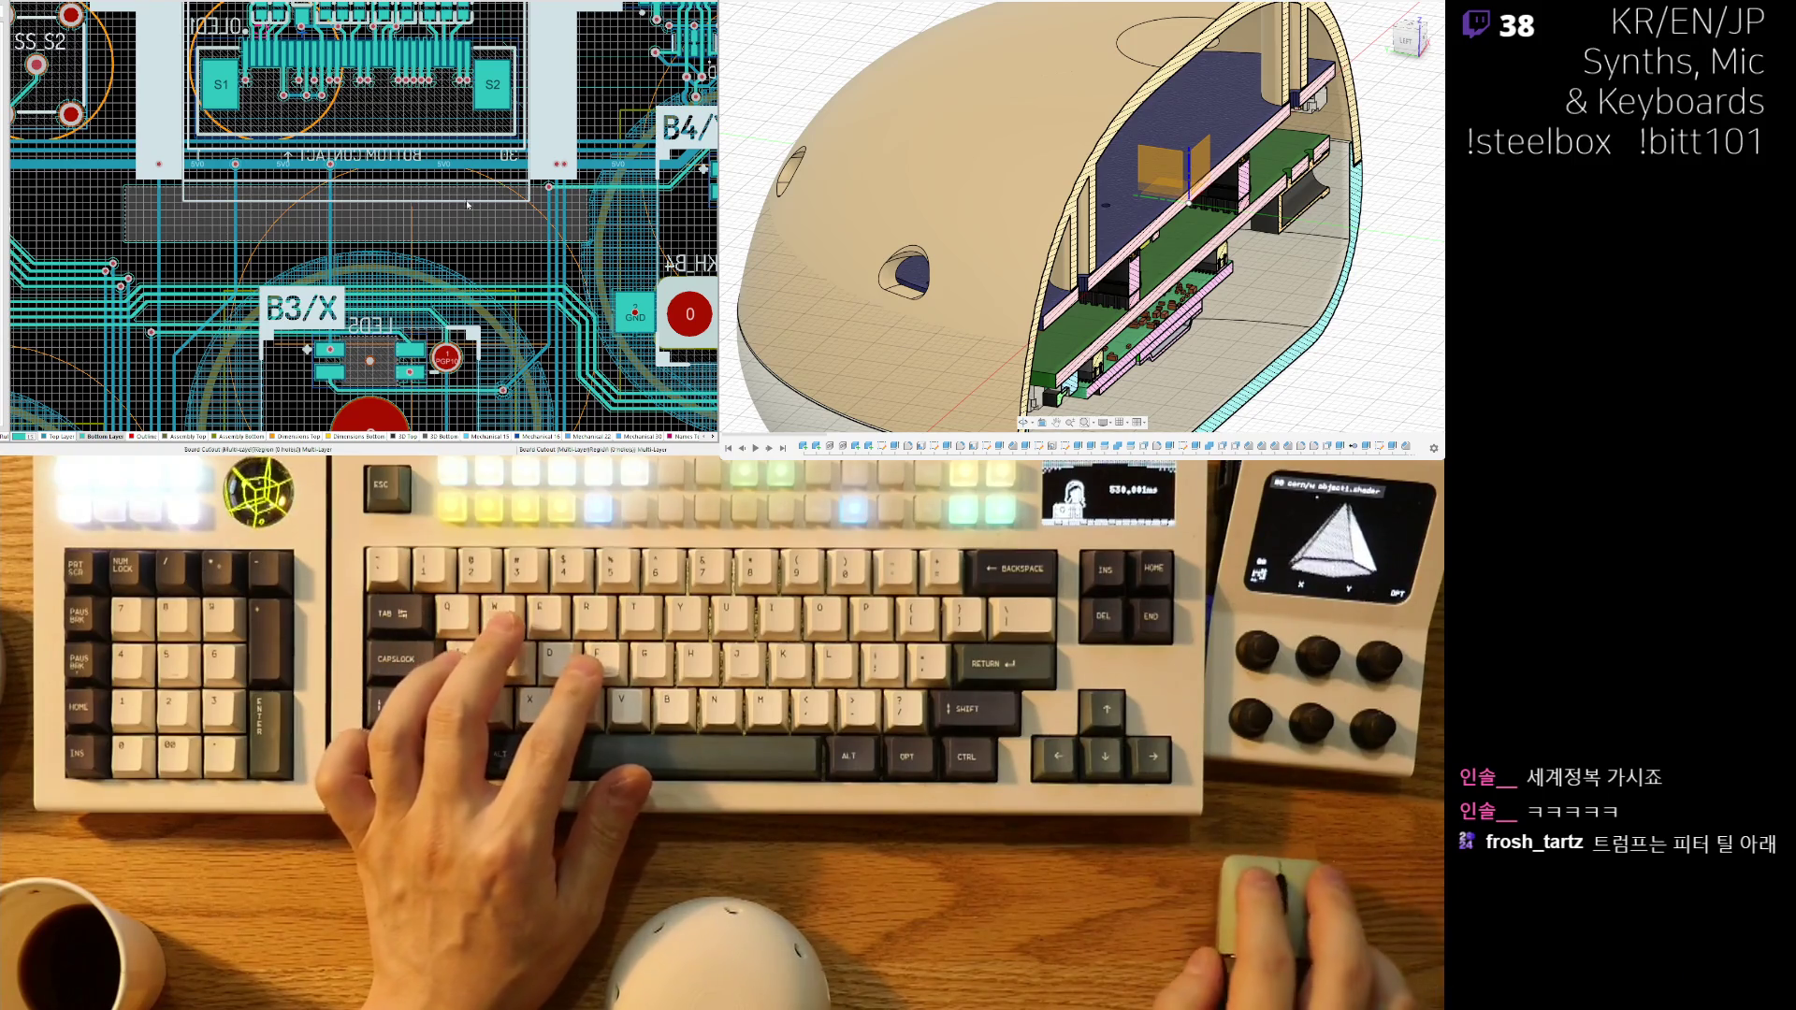
- Select the long track and its vias
{"action": "right_click_drag", "start_coordinate": [468, 205], "coordinate": [589, 174]}
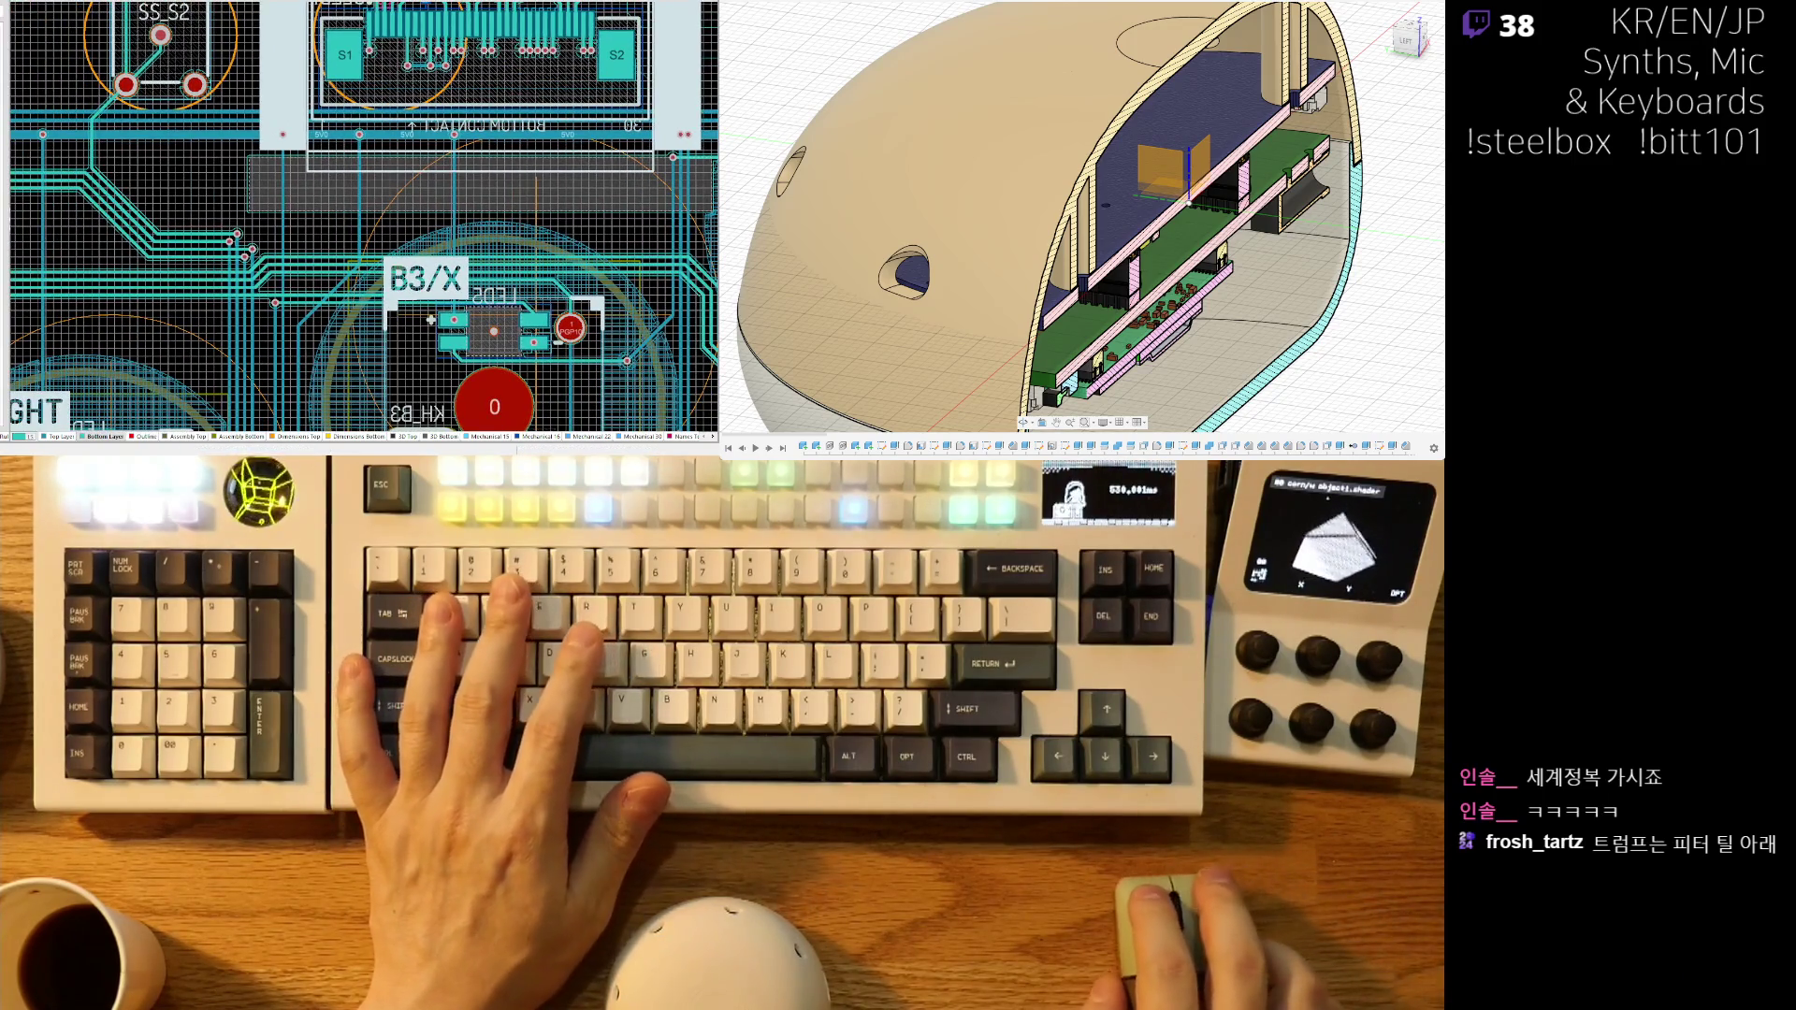
{"action": "scroll", "coordinate": [430, 320], "scroll_direction": "down", "scroll_amount": 6, "text": "ctrl"}
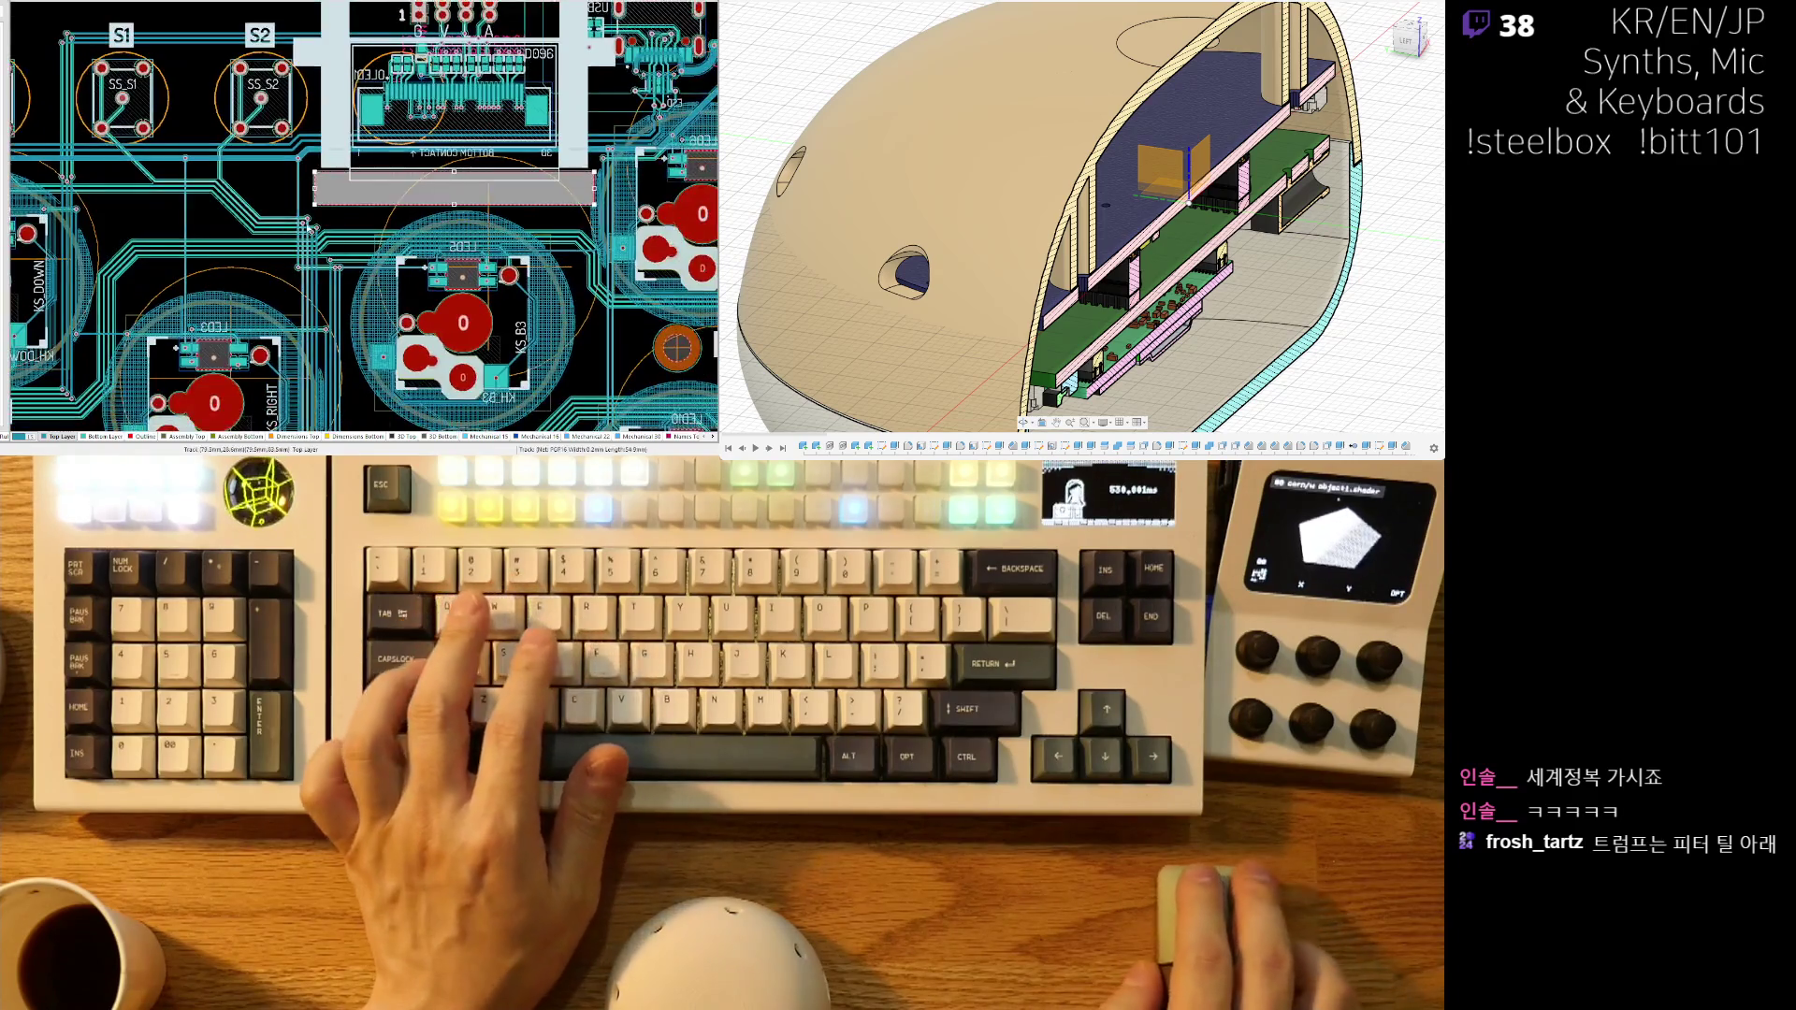
{"action": "scroll", "coordinate": [320, 241], "scroll_direction": "up", "scroll_amount": 2, "text": "ctrl"}
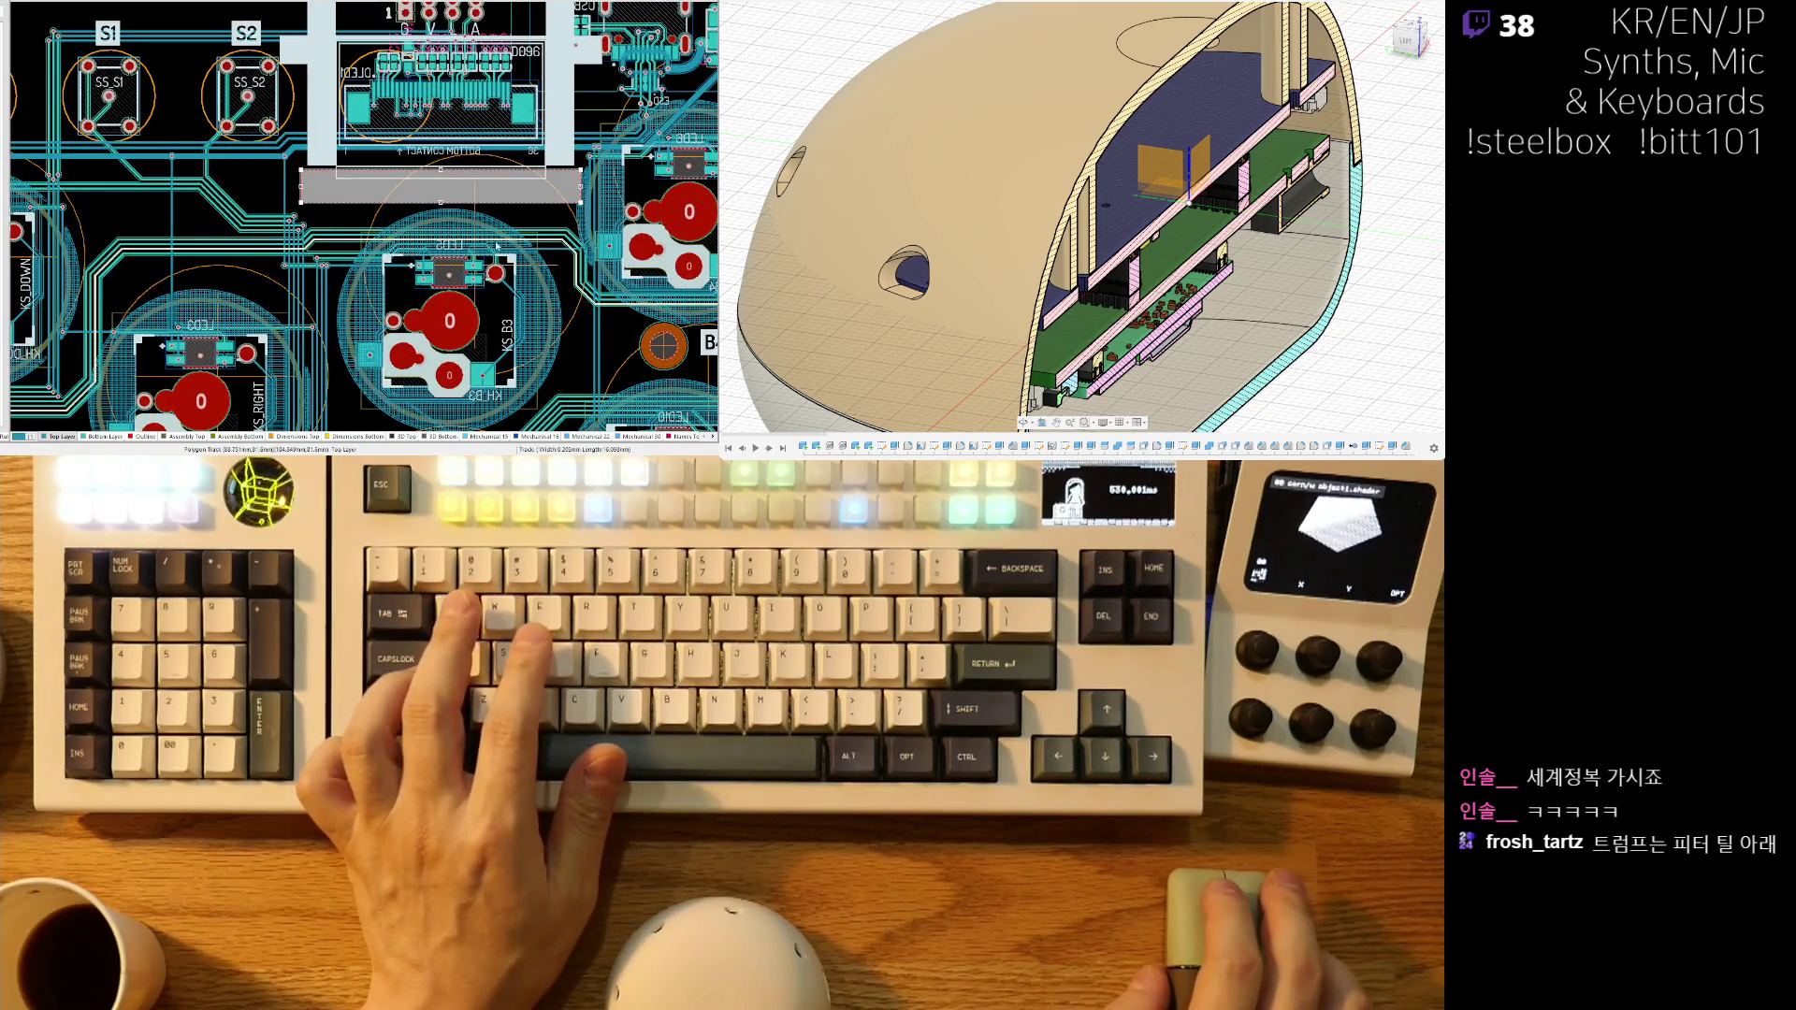
{"action": "scroll", "coordinate": [494, 245], "scroll_direction": "up", "scroll_amount": 3, "text": "ctrl"}
{"action": "scroll", "coordinate": [266, 279], "scroll_direction": "up", "scroll_amount": 1, "text": "ctrl"}
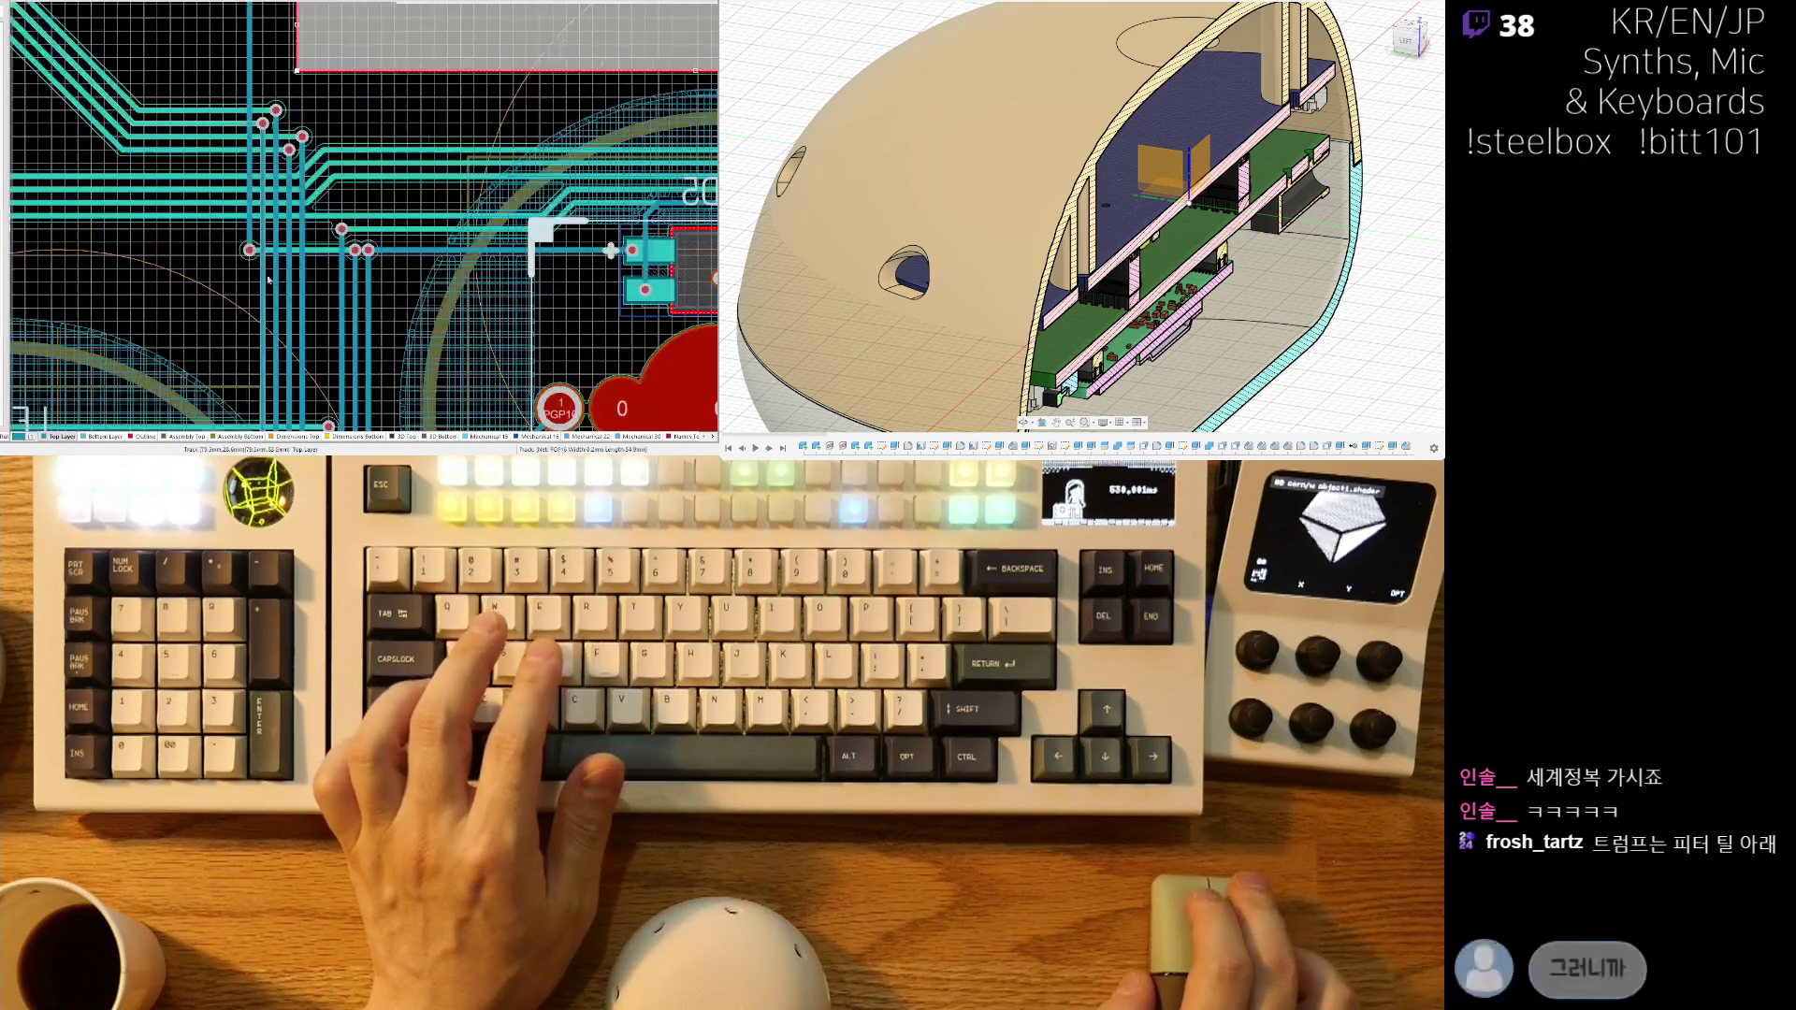
{"action": "scroll", "coordinate": [405, 271], "scroll_direction": "up", "scroll_amount": 1, "text": "ctrl"}
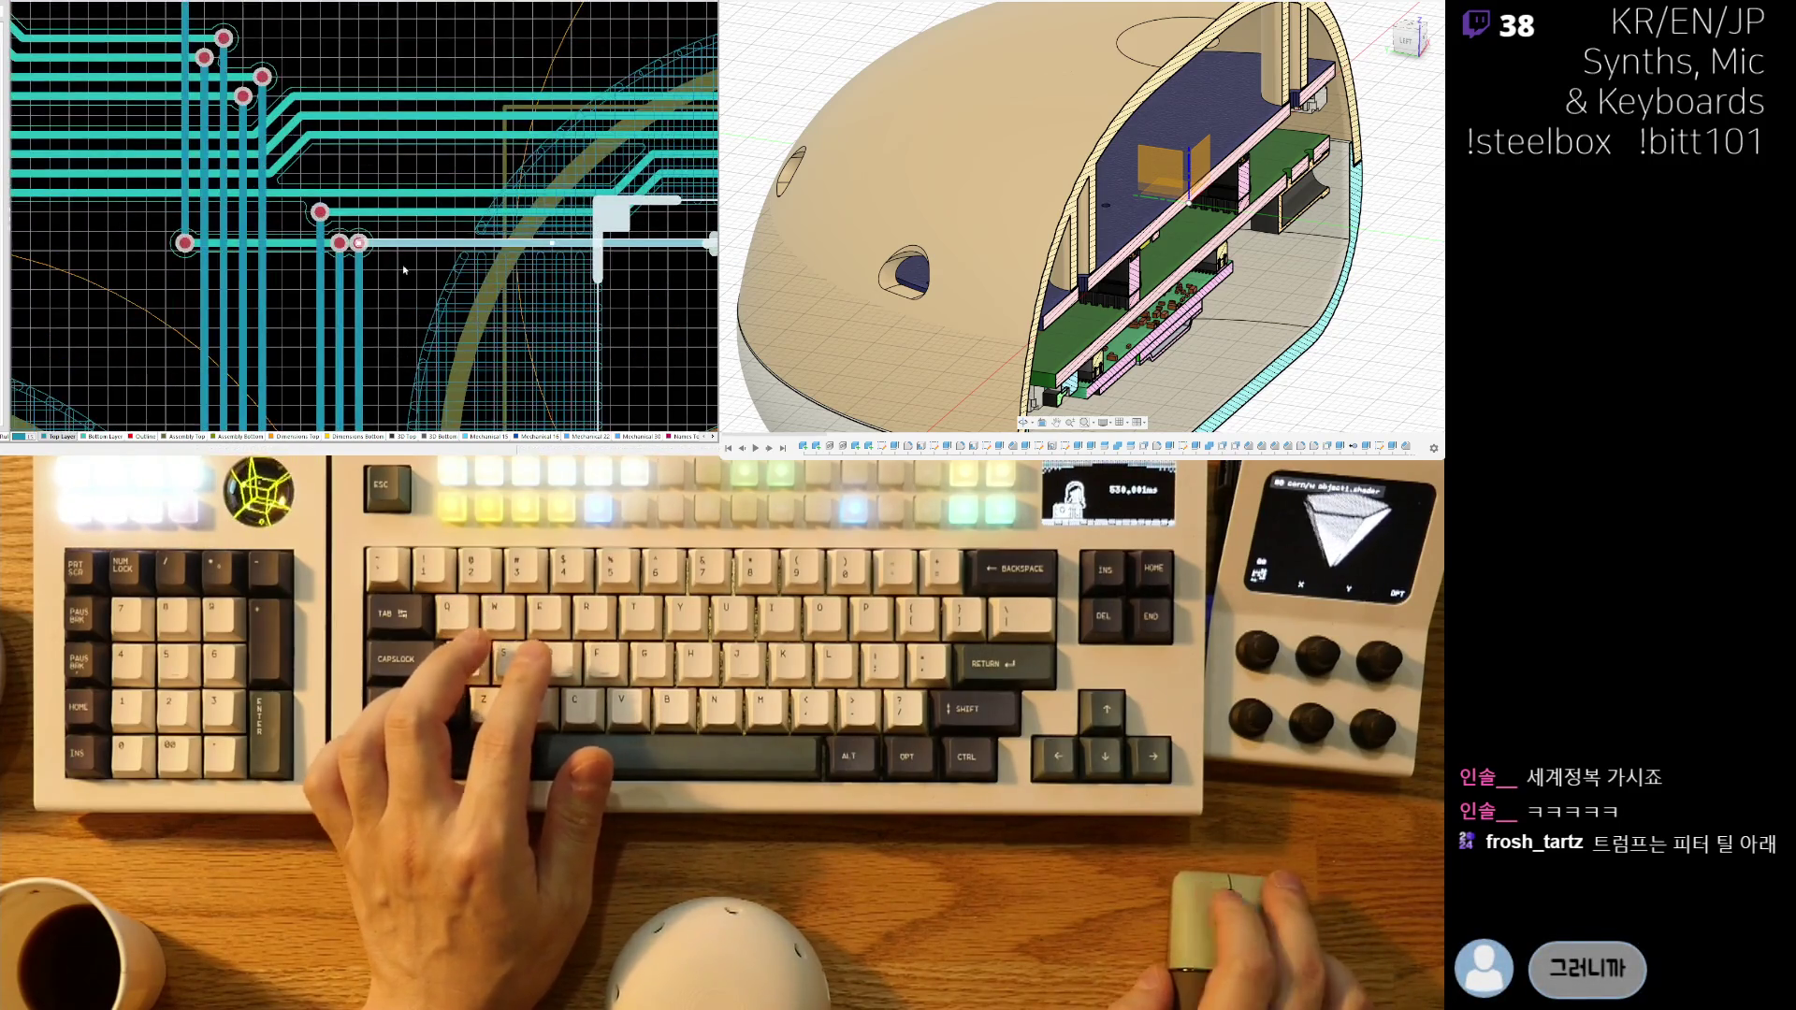
{"action": "left_click", "coordinate": [143, 238]}
- Inspect the selected track's route and cancel the unfinished reference-point operation
{"action": "scroll", "coordinate": [466, 261], "scroll_direction": "down", "scroll_amount": 5, "text": "ctrl"}
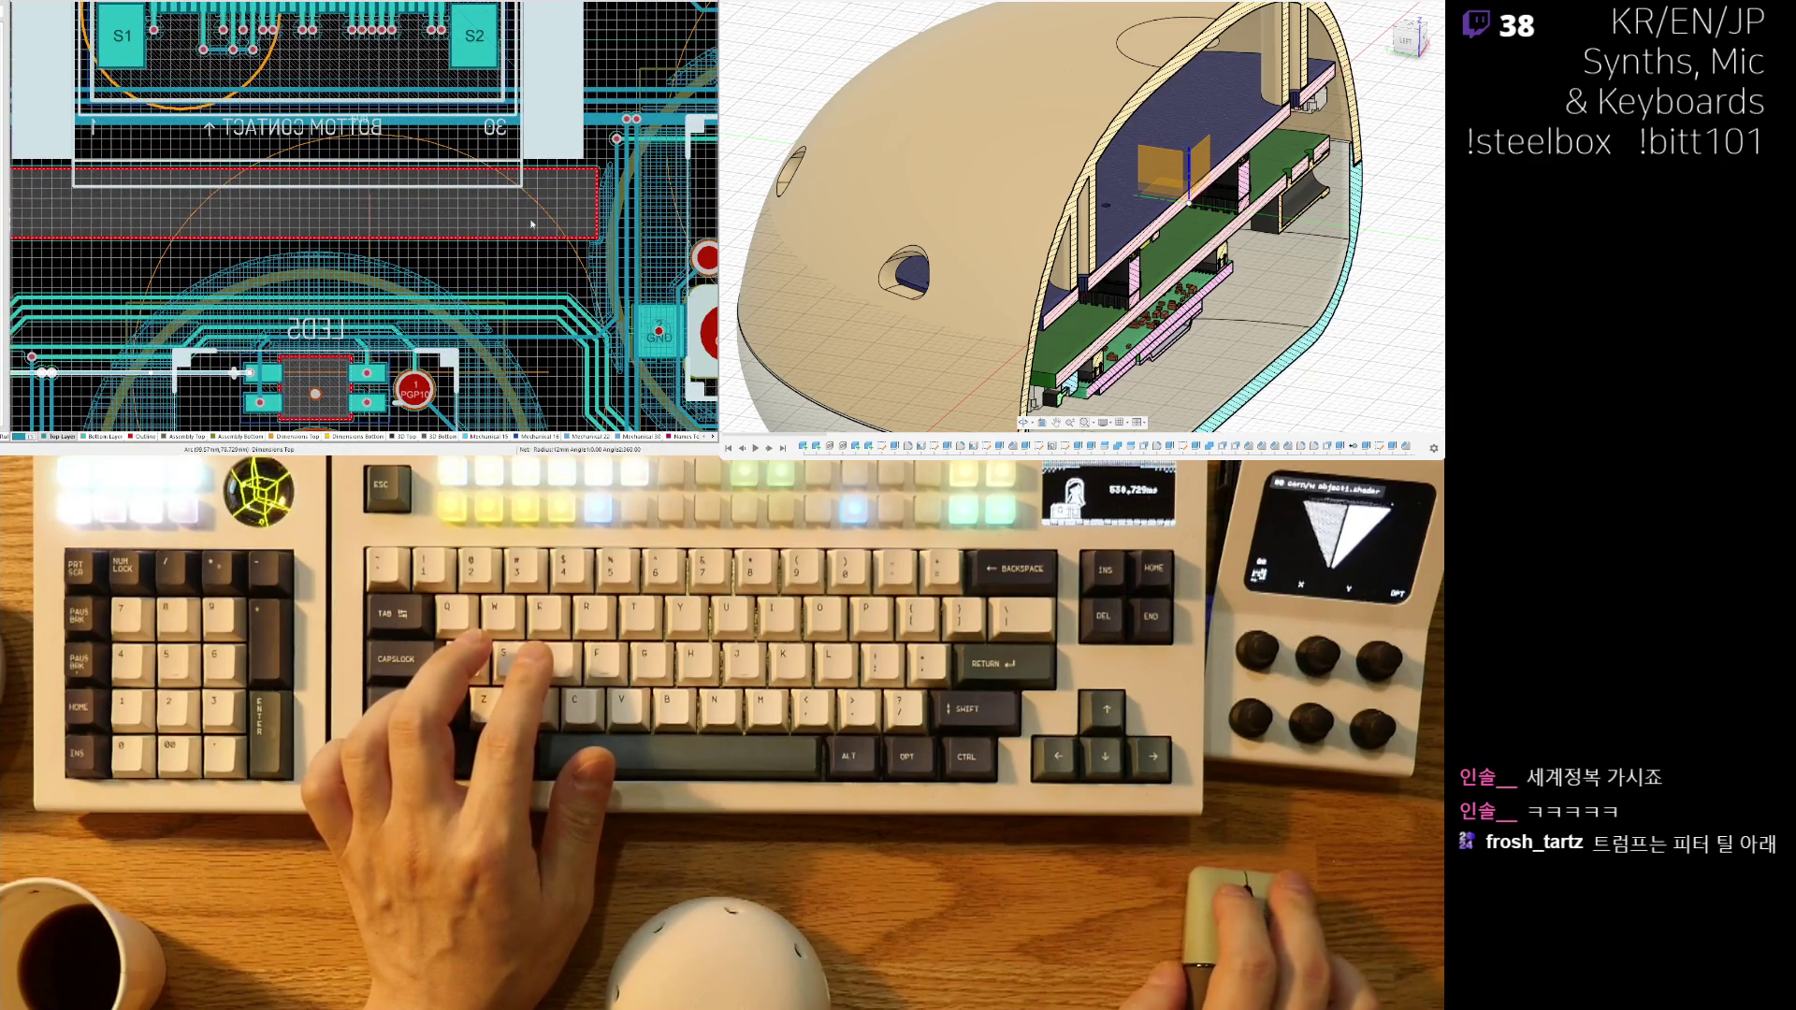
{"action": "scroll", "coordinate": [541, 228], "scroll_direction": "down", "scroll_amount": 3}
{"action": "scroll", "coordinate": [524, 252], "scroll_direction": "right", "scroll_amount": 3, "text": "shift"}
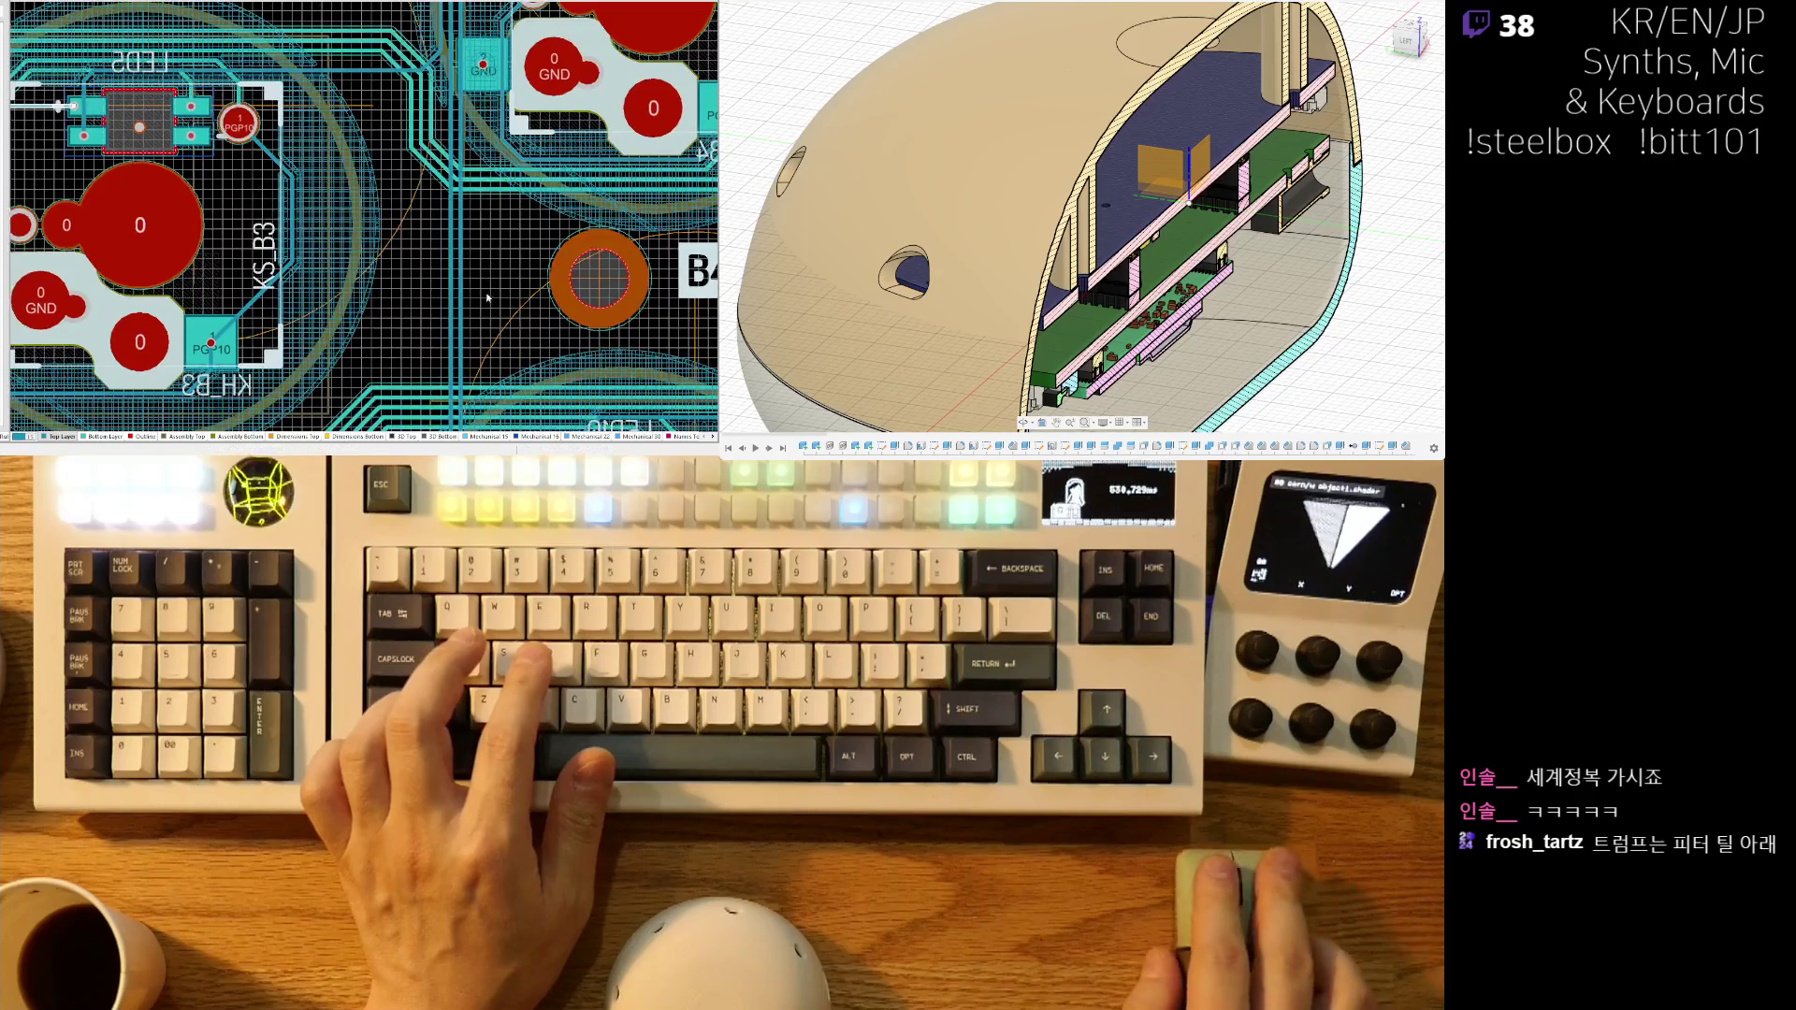
{"action": "scroll", "coordinate": [489, 295], "scroll_direction": "down", "scroll_amount": 3, "text": "ctrl"}
{"action": "scroll", "coordinate": [431, 348], "scroll_direction": "up", "scroll_amount": 3, "text": "ctrl"}
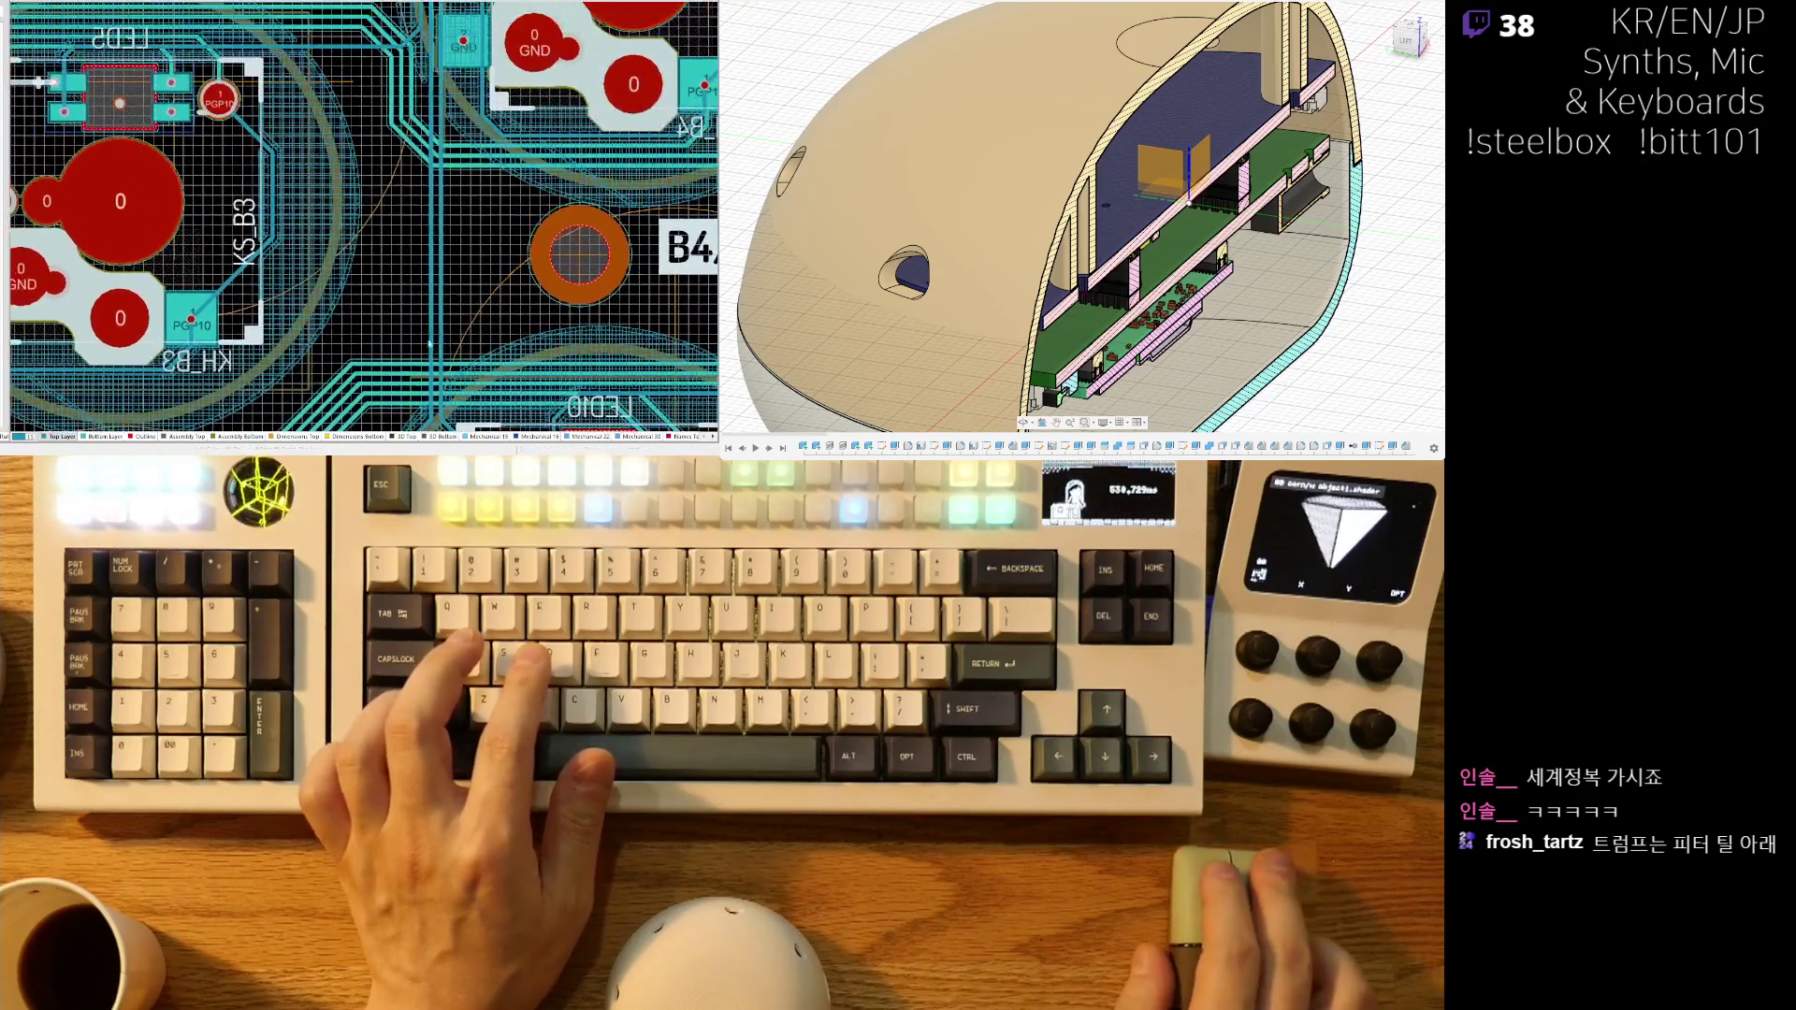
{"action": "scroll", "coordinate": [432, 342], "scroll_direction": "down", "scroll_amount": 2, "text": "ctrl"}
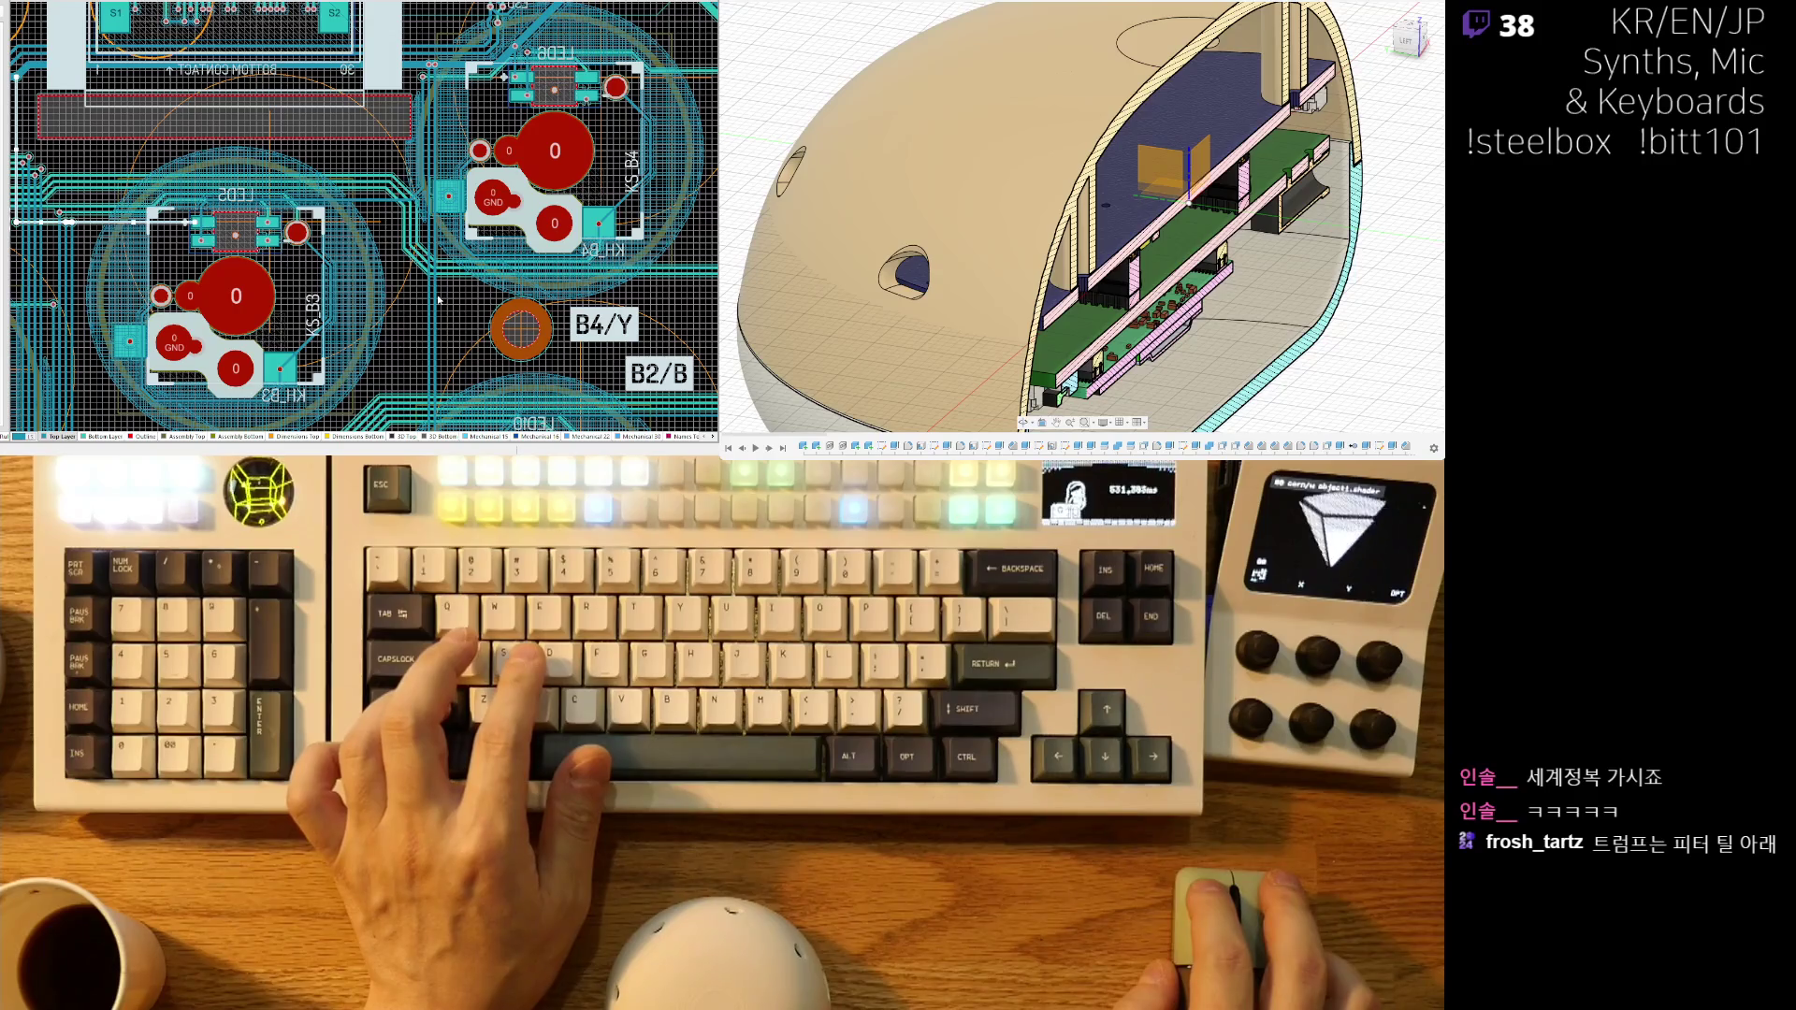
{"action": "scroll", "coordinate": [432, 341], "scroll_direction": "up", "scroll_amount": 2, "text": "ctrl"}
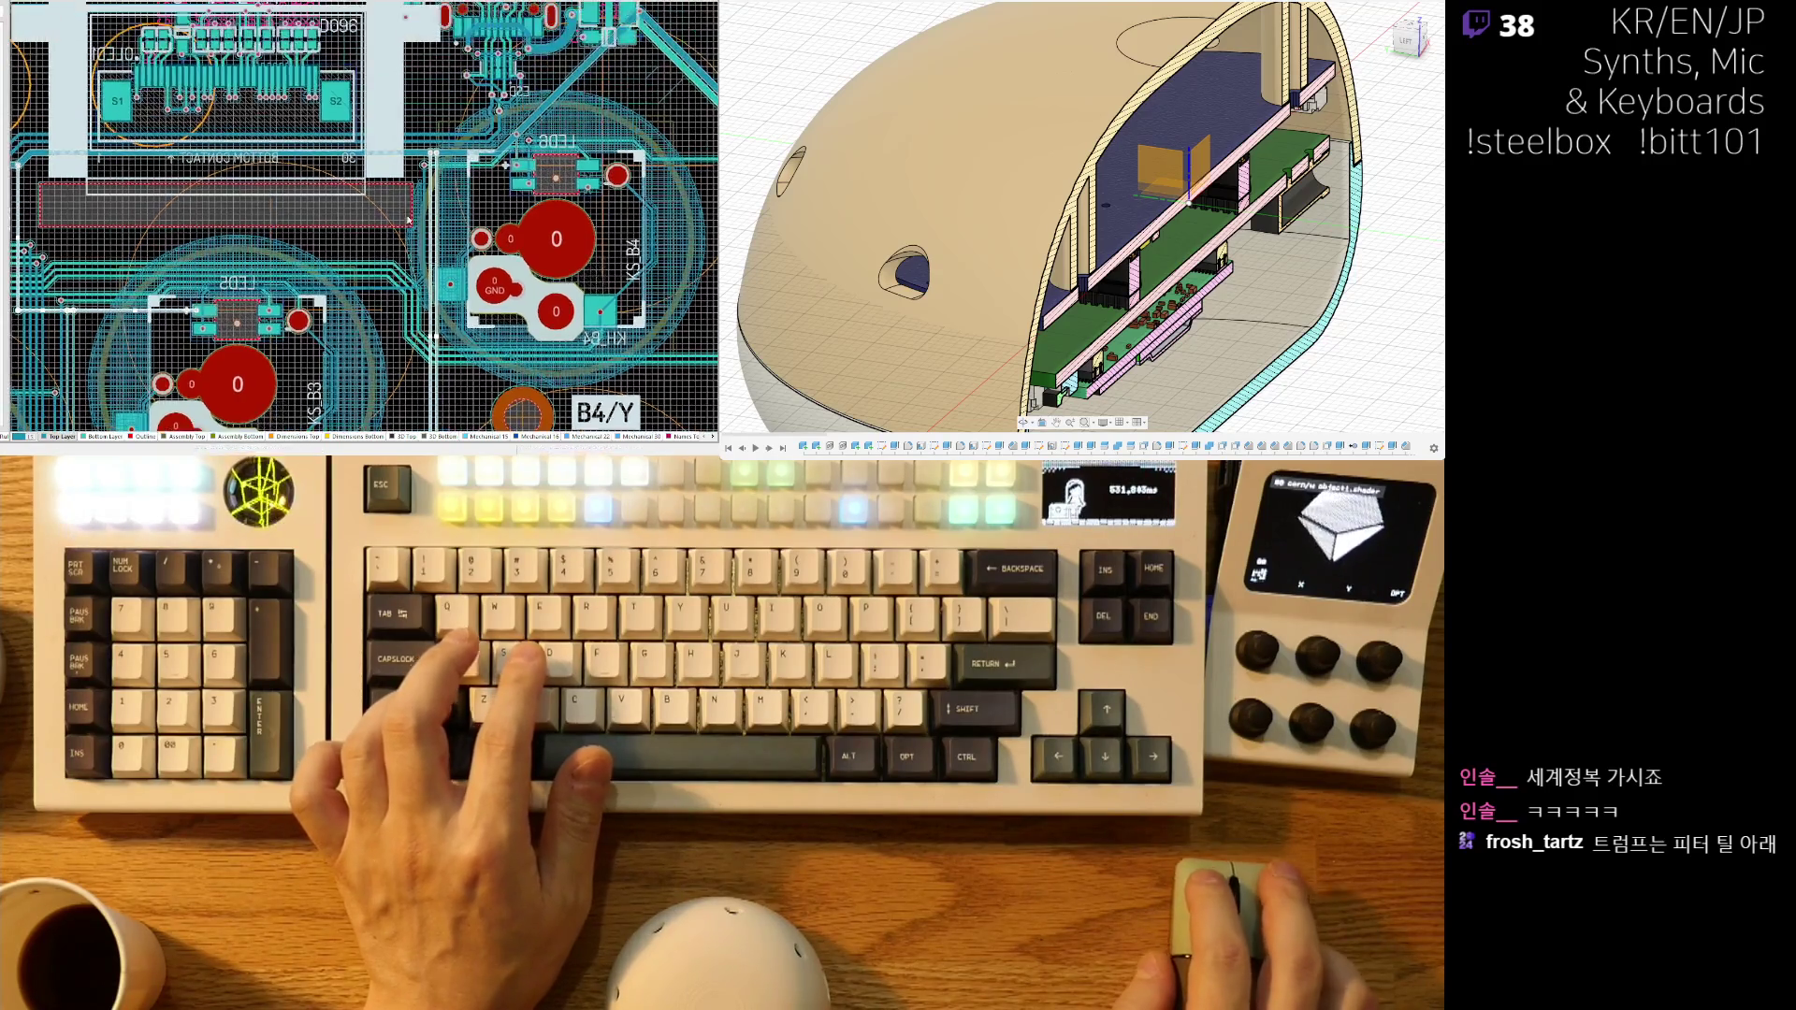
{"action": "scroll", "coordinate": [432, 342], "scroll_direction": "up", "scroll_amount": 3}
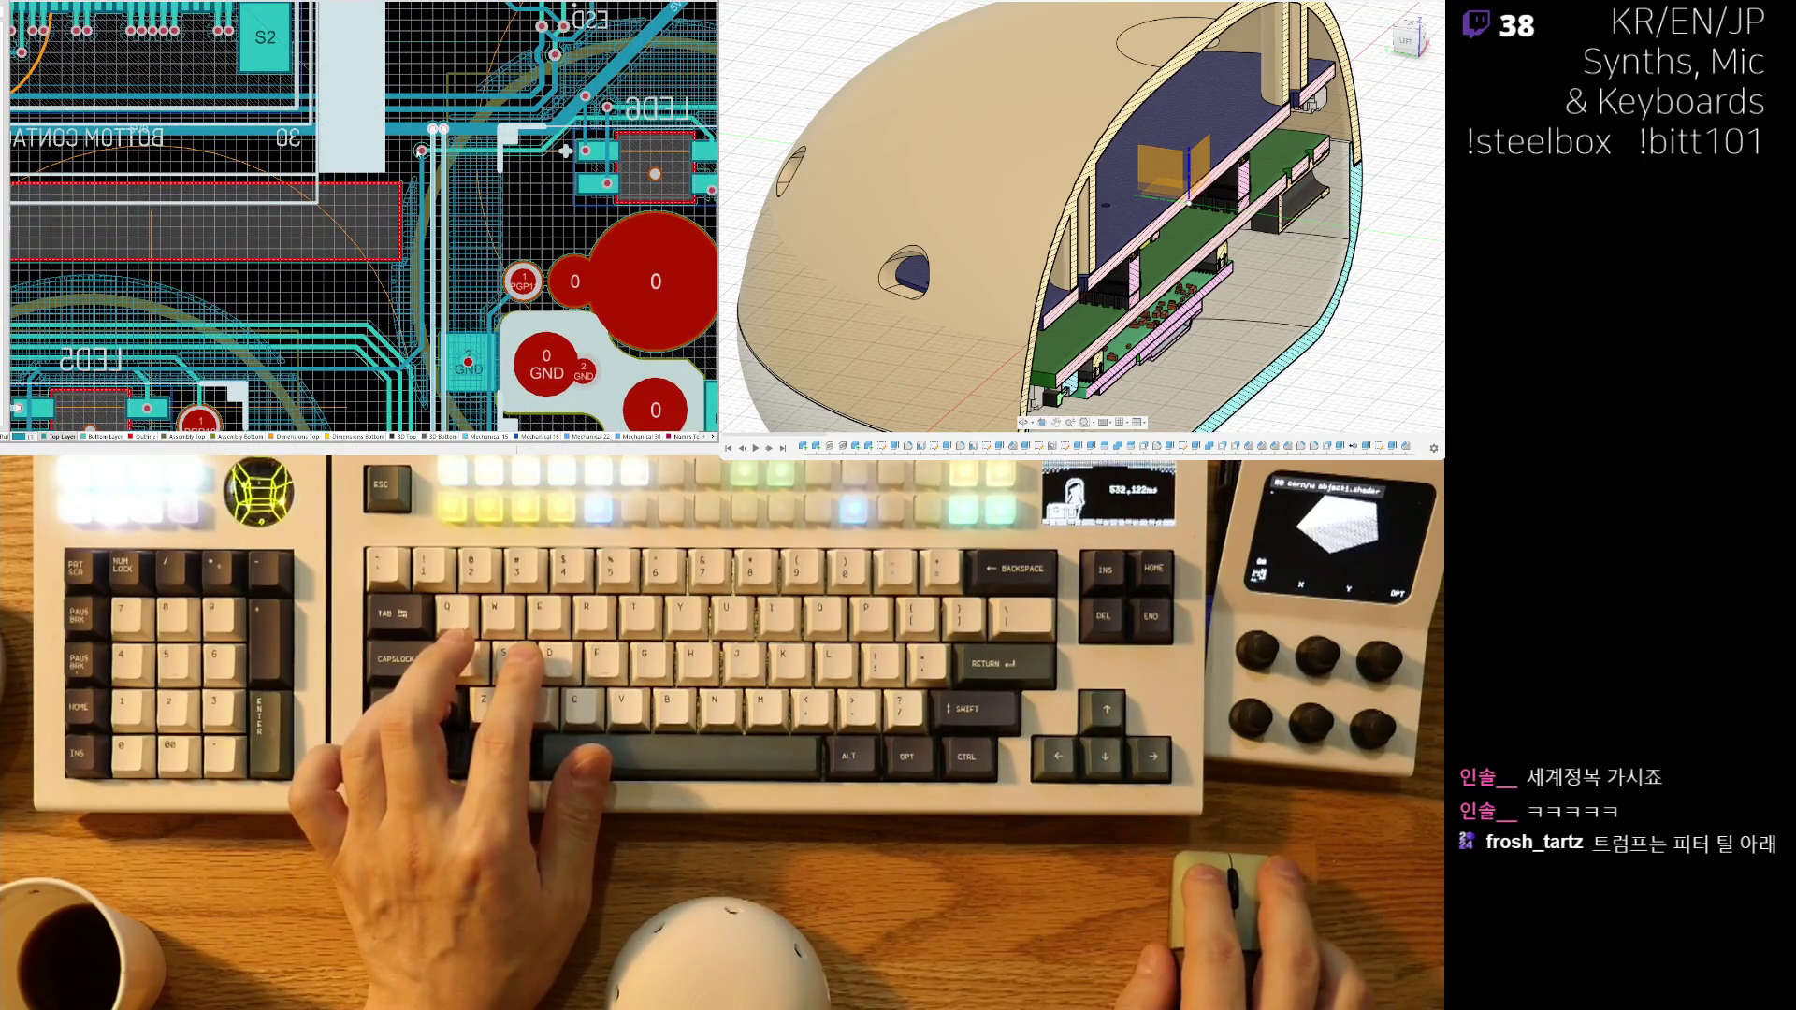
{"action": "scroll", "coordinate": [414, 149], "scroll_direction": "up", "scroll_amount": 2, "text": "ctrl"}
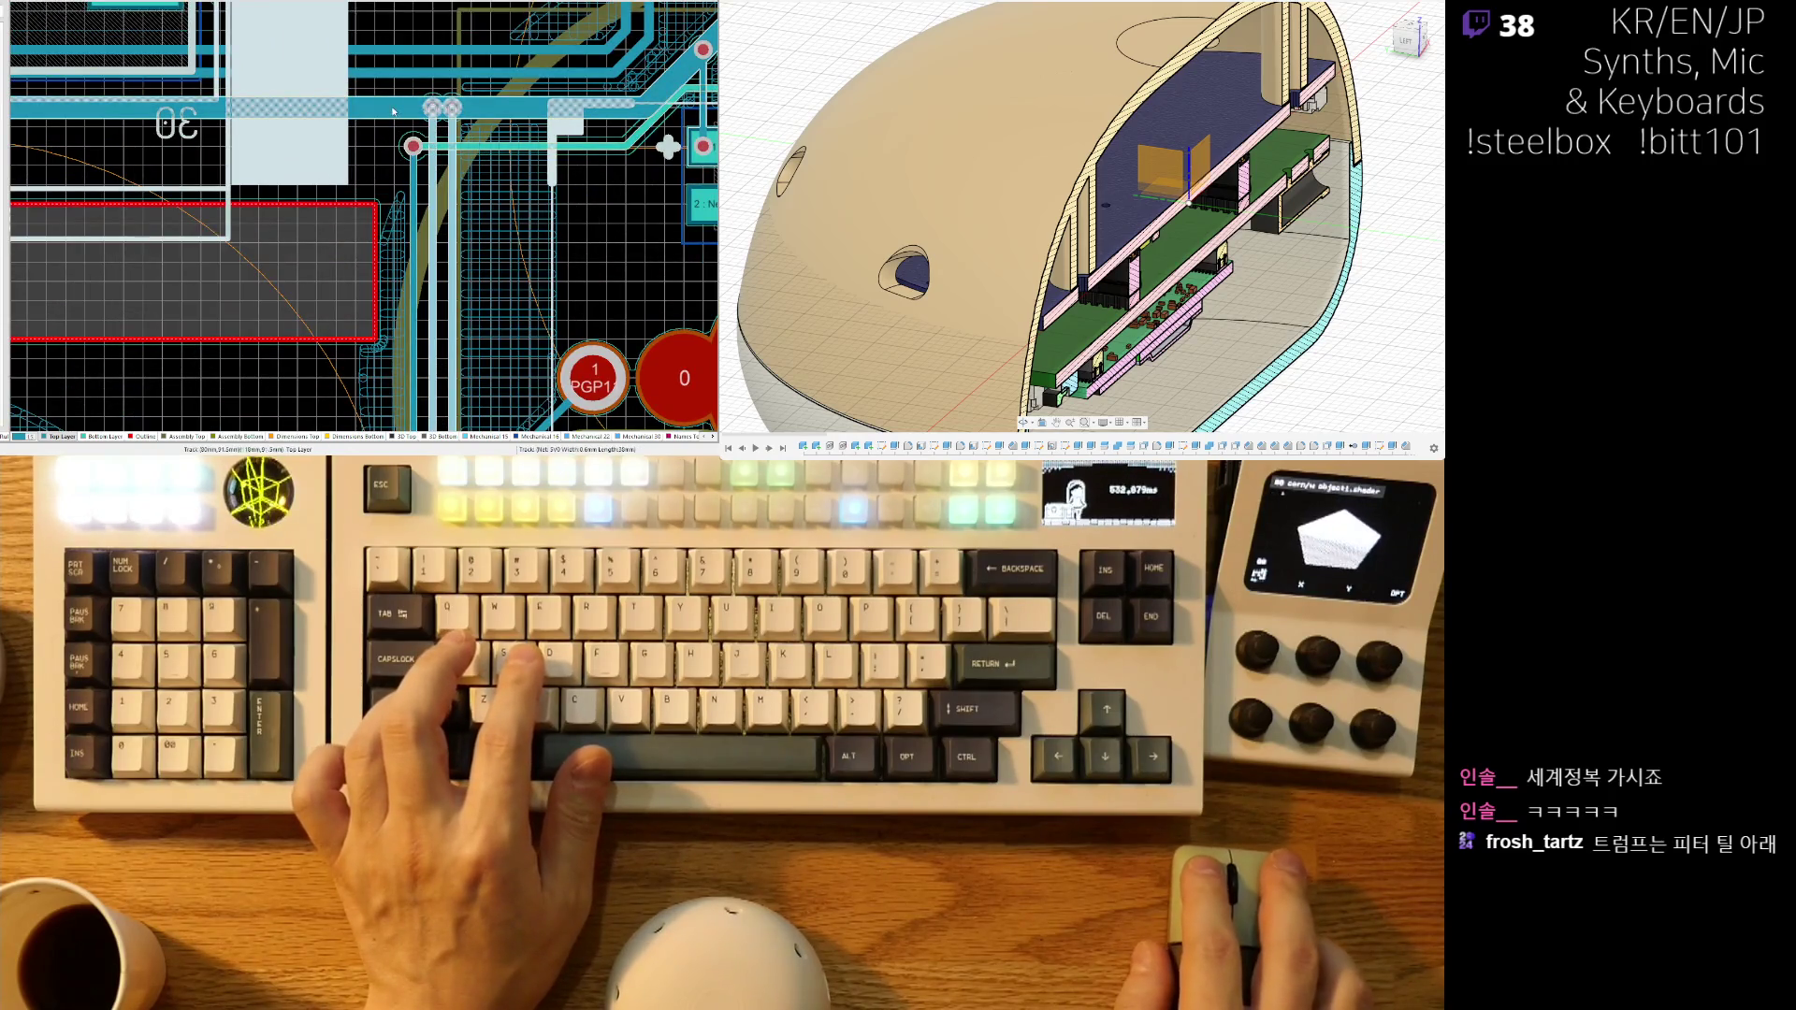
{"action": "scroll", "coordinate": [393, 110], "scroll_direction": "down", "scroll_amount": 2, "text": "ctrl"}
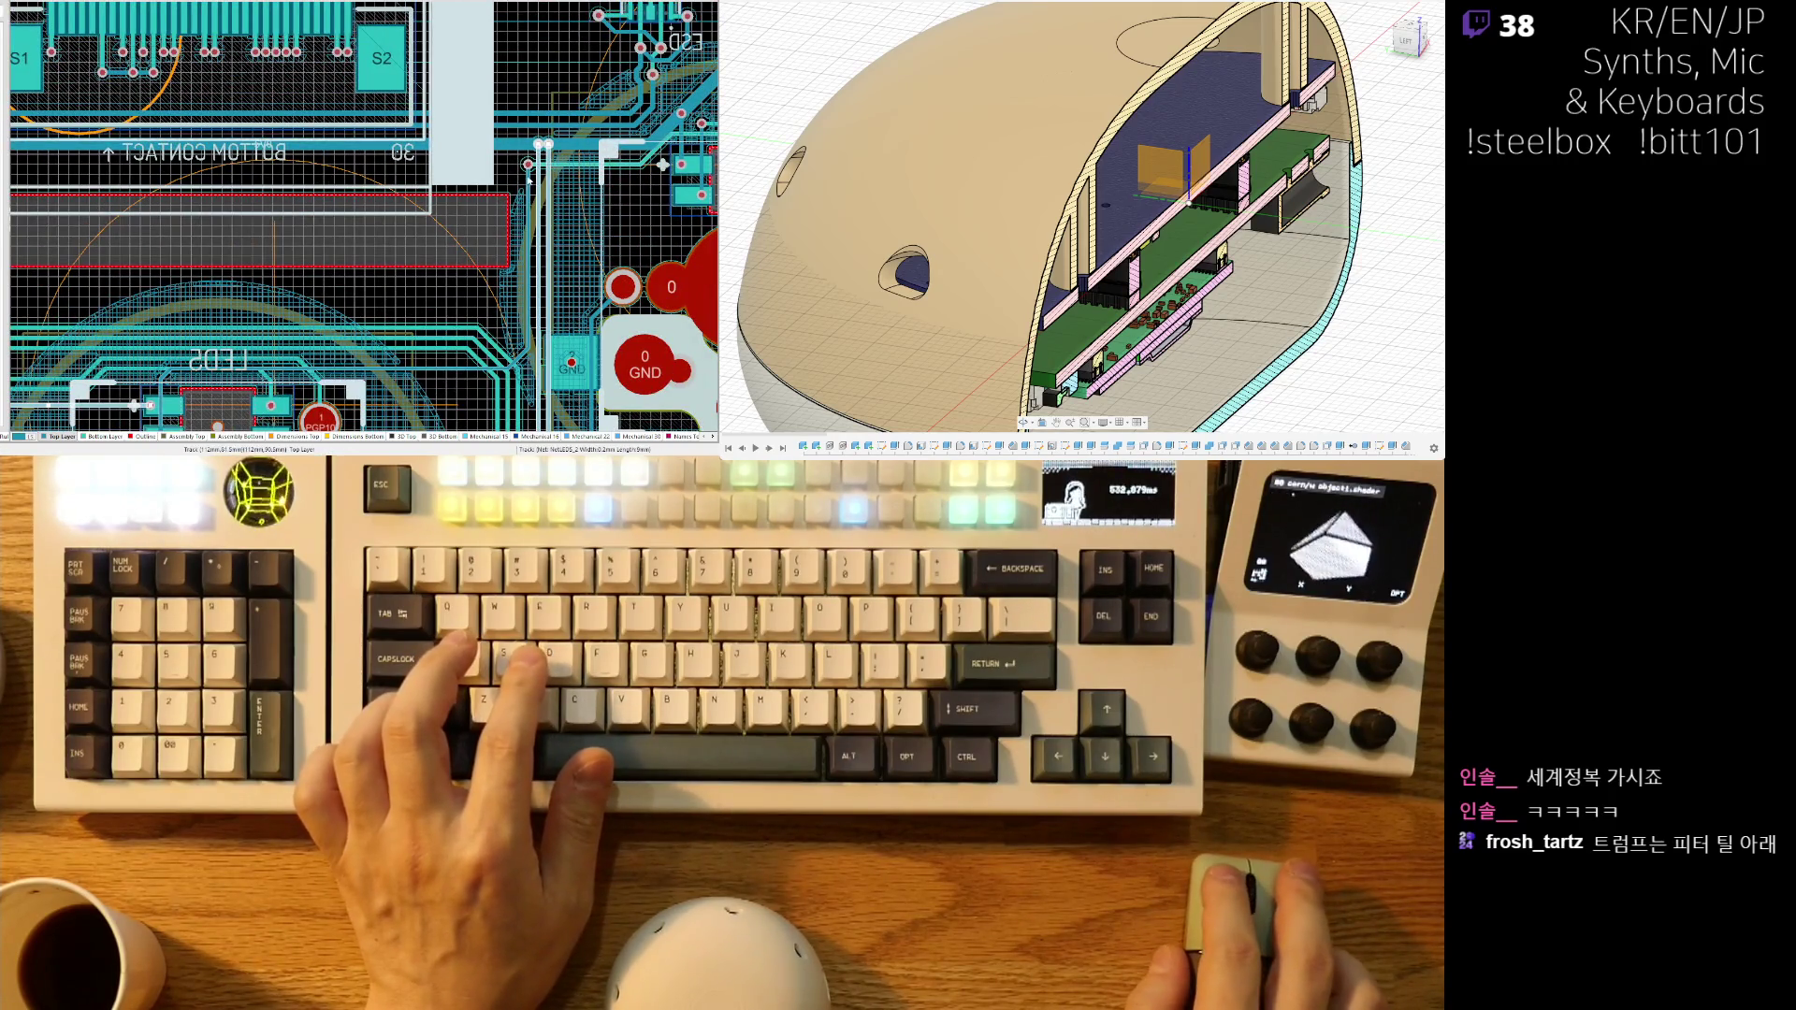
{"action": "scroll", "coordinate": [529, 177], "scroll_direction": "down", "scroll_amount": 2, "text": "ctrl"}
{"action": "scroll", "coordinate": [408, 137], "scroll_direction": "up", "scroll_amount": 2, "text": "ctrl"}
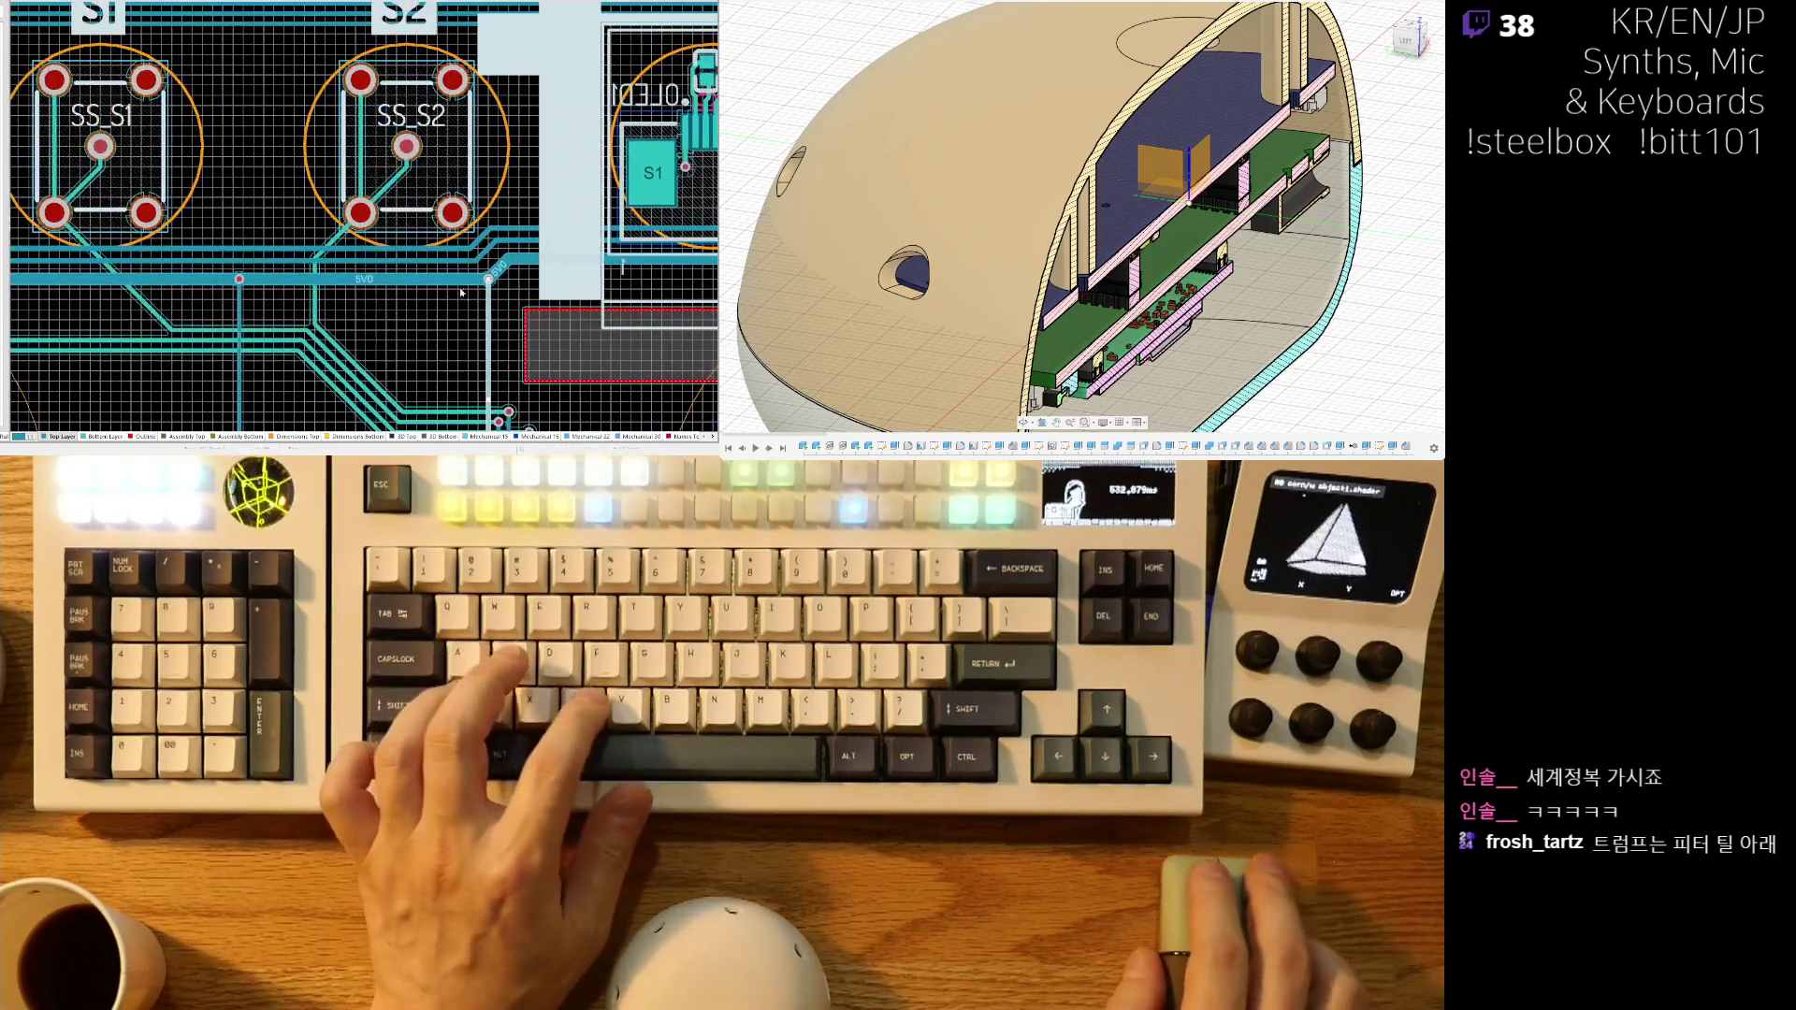
{"action": "left_click", "coordinate": [409, 138]}
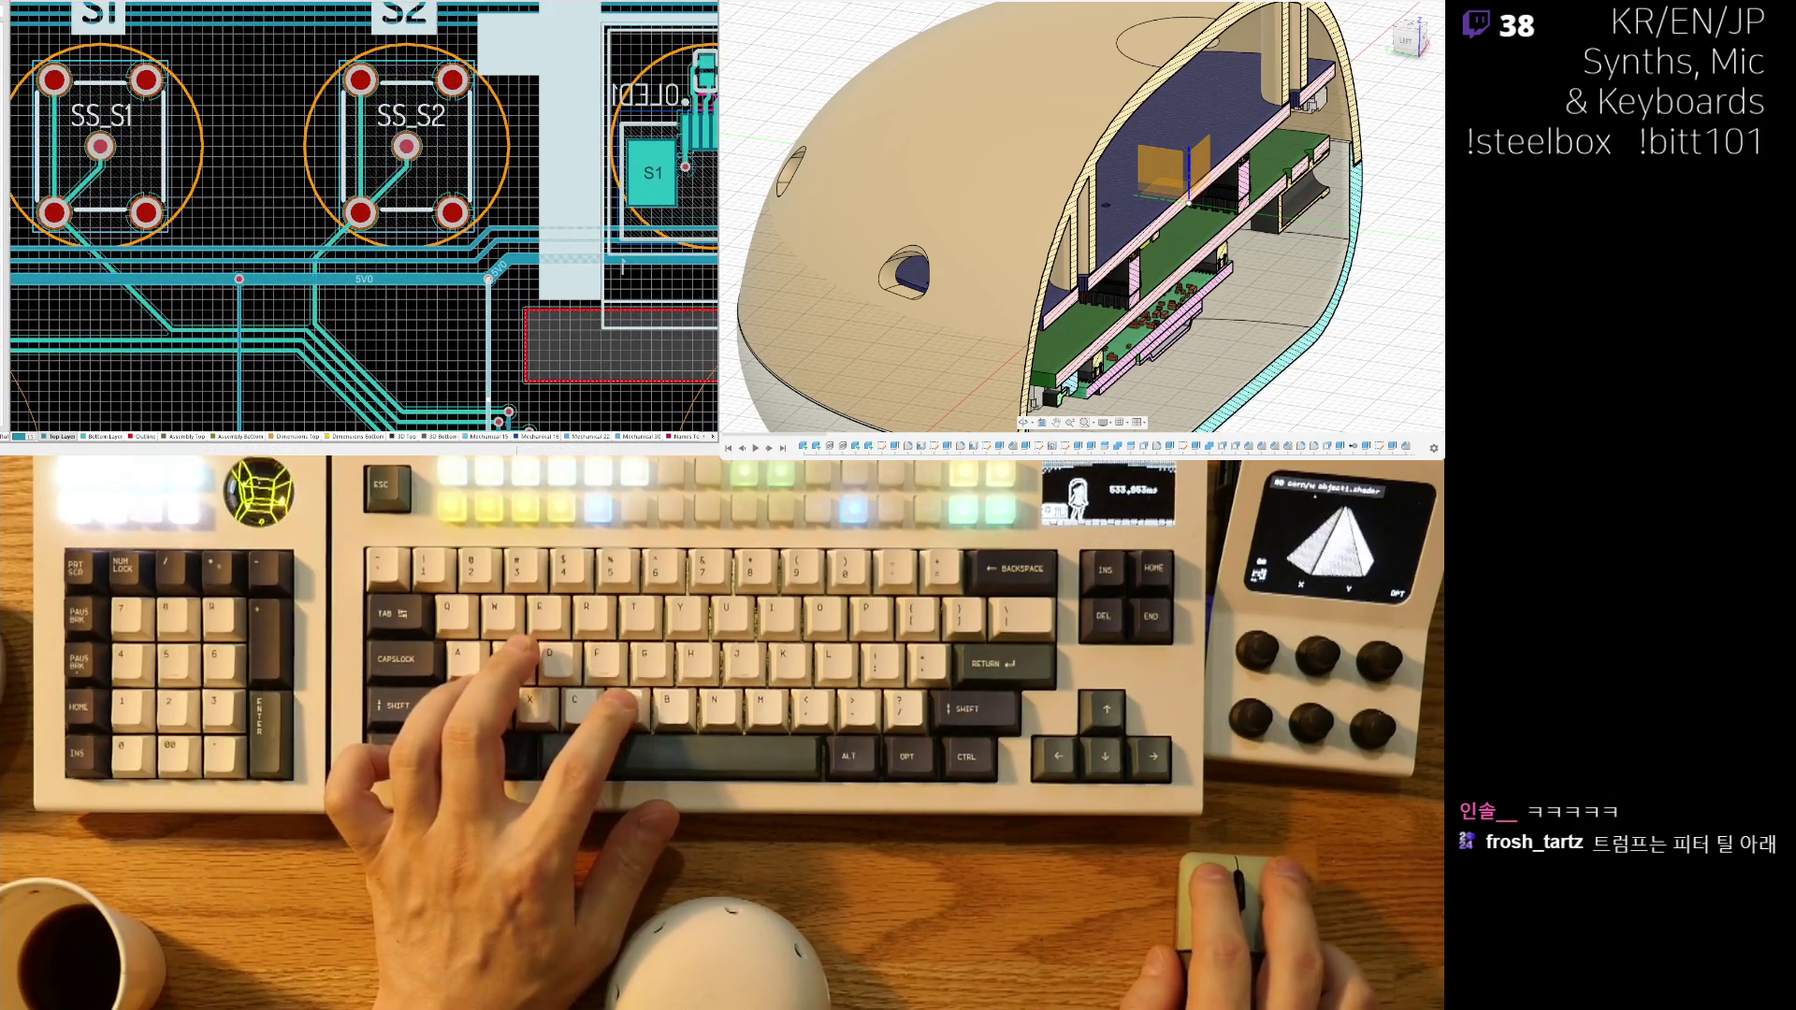
{"action": "scroll", "coordinate": [161, 35], "scroll_direction": "down", "scroll_amount": 1, "text": "ctrl"}
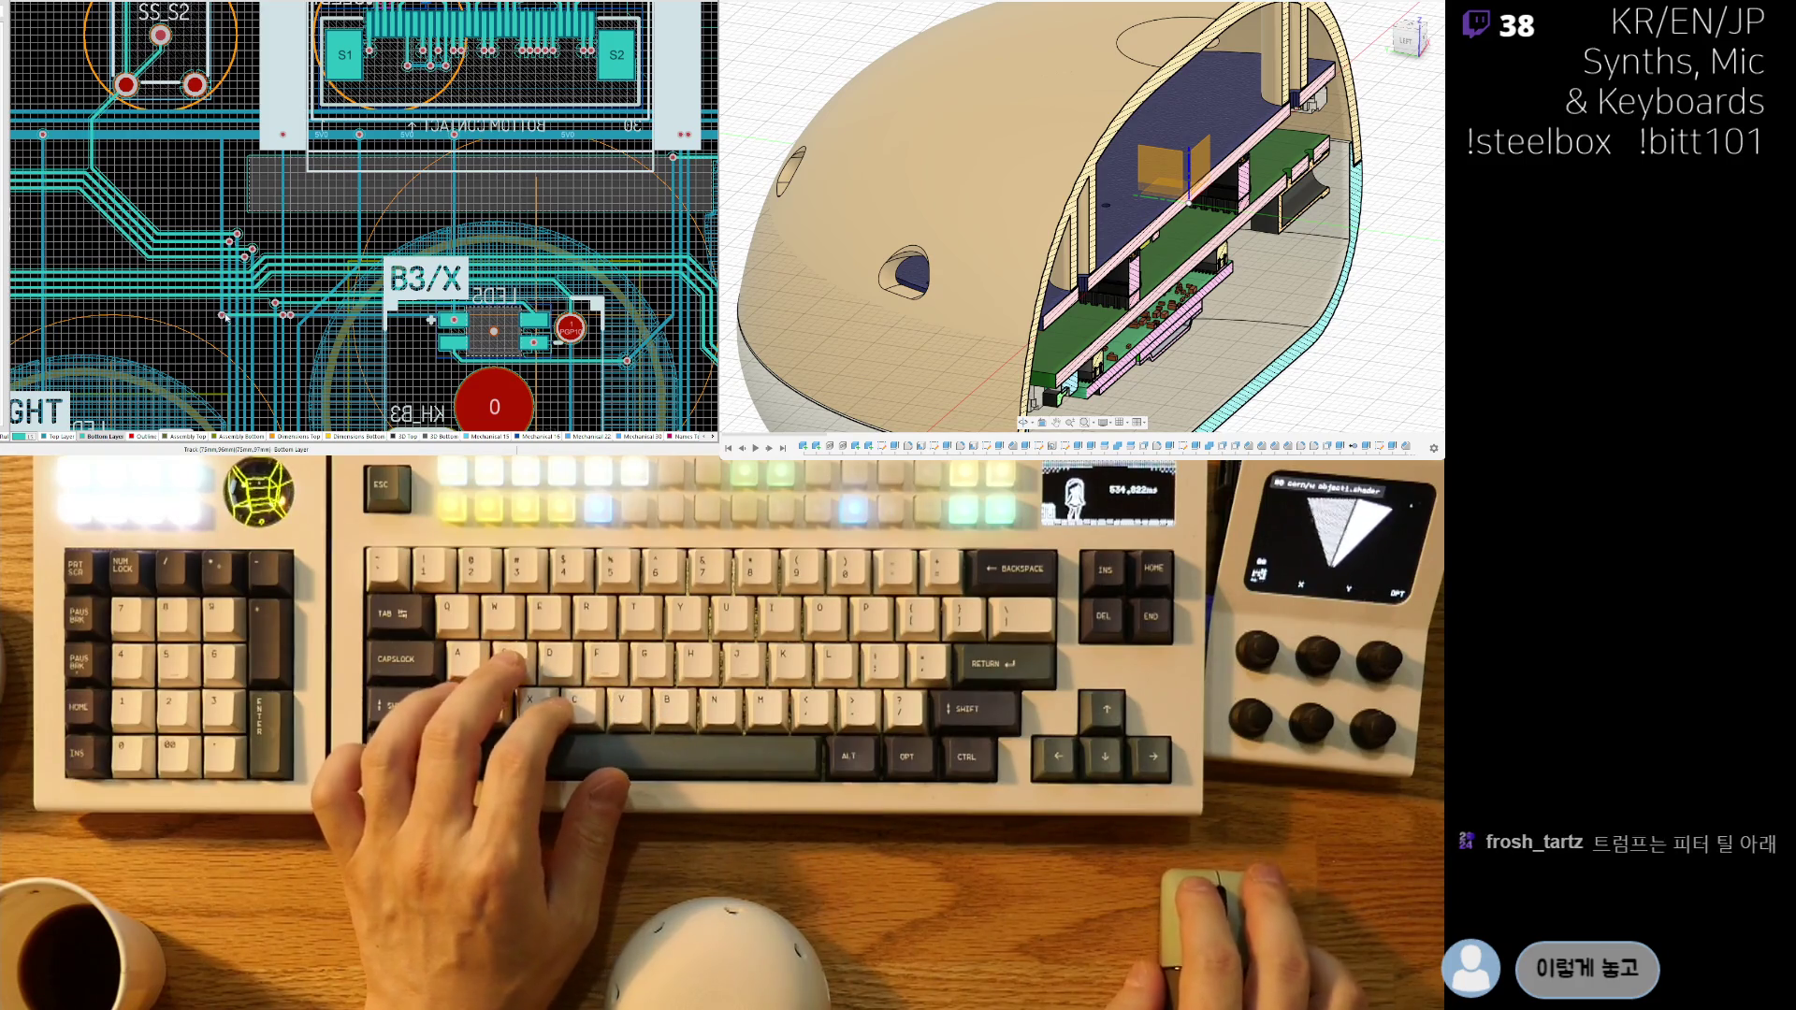
- Switch to the top layer and select the 5V0 track
{"action": "key", "text": "KP_Multiply"}
{"action": "scroll", "coordinate": [216, 318], "scroll_direction": "up", "scroll_amount": 5, "text": "ctrl"}
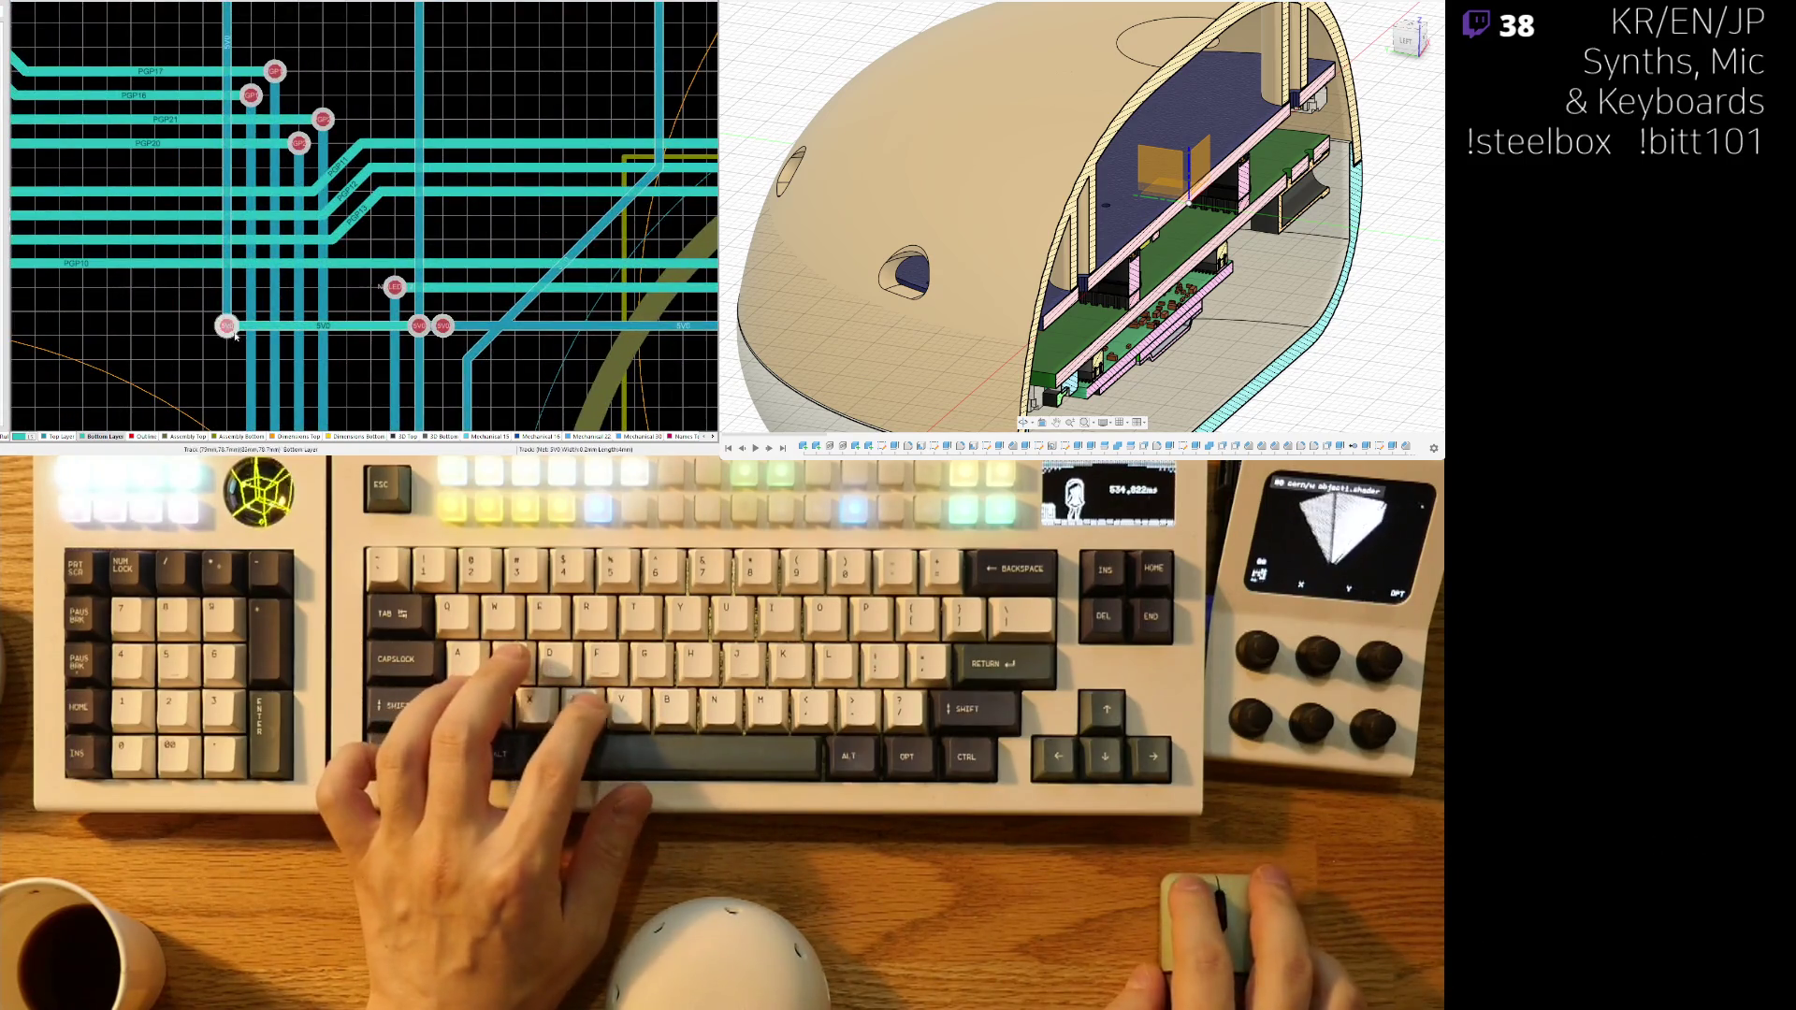
{"action": "scroll", "coordinate": [228, 326], "scroll_direction": "up", "scroll_amount": 5, "text": "ctrl"}
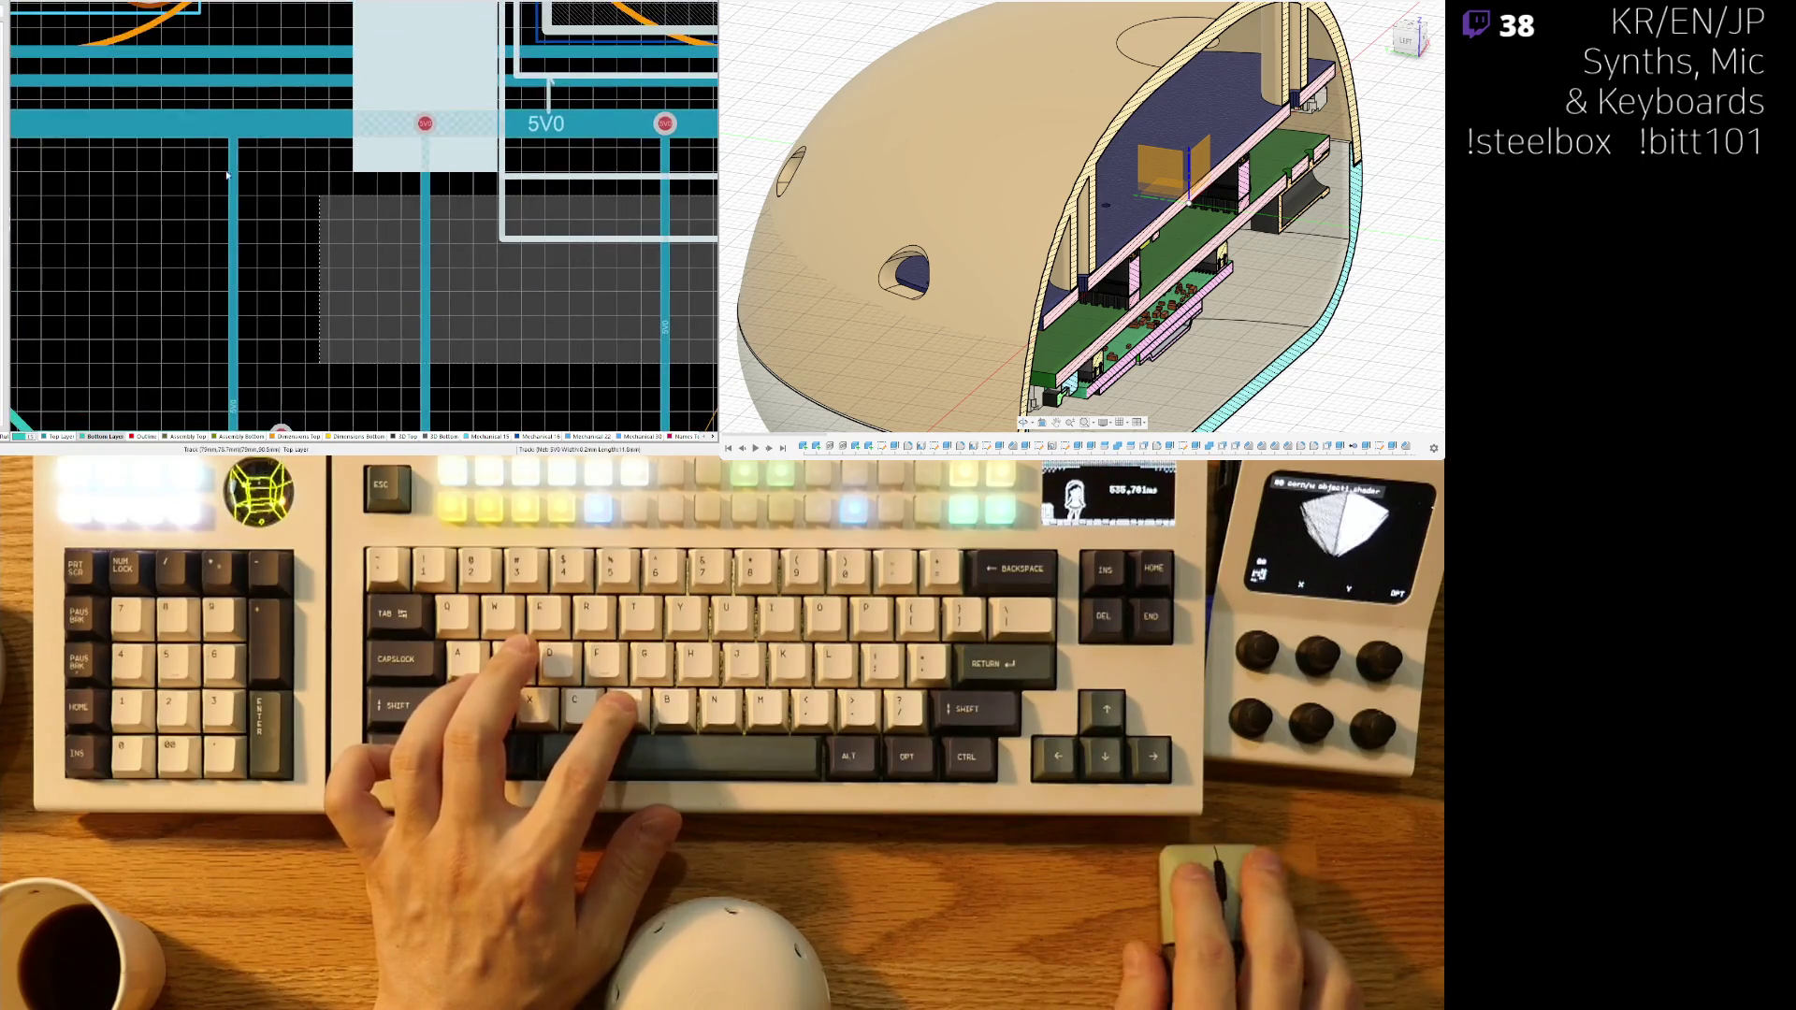
{"action": "left_click", "coordinate": [285, 136]}
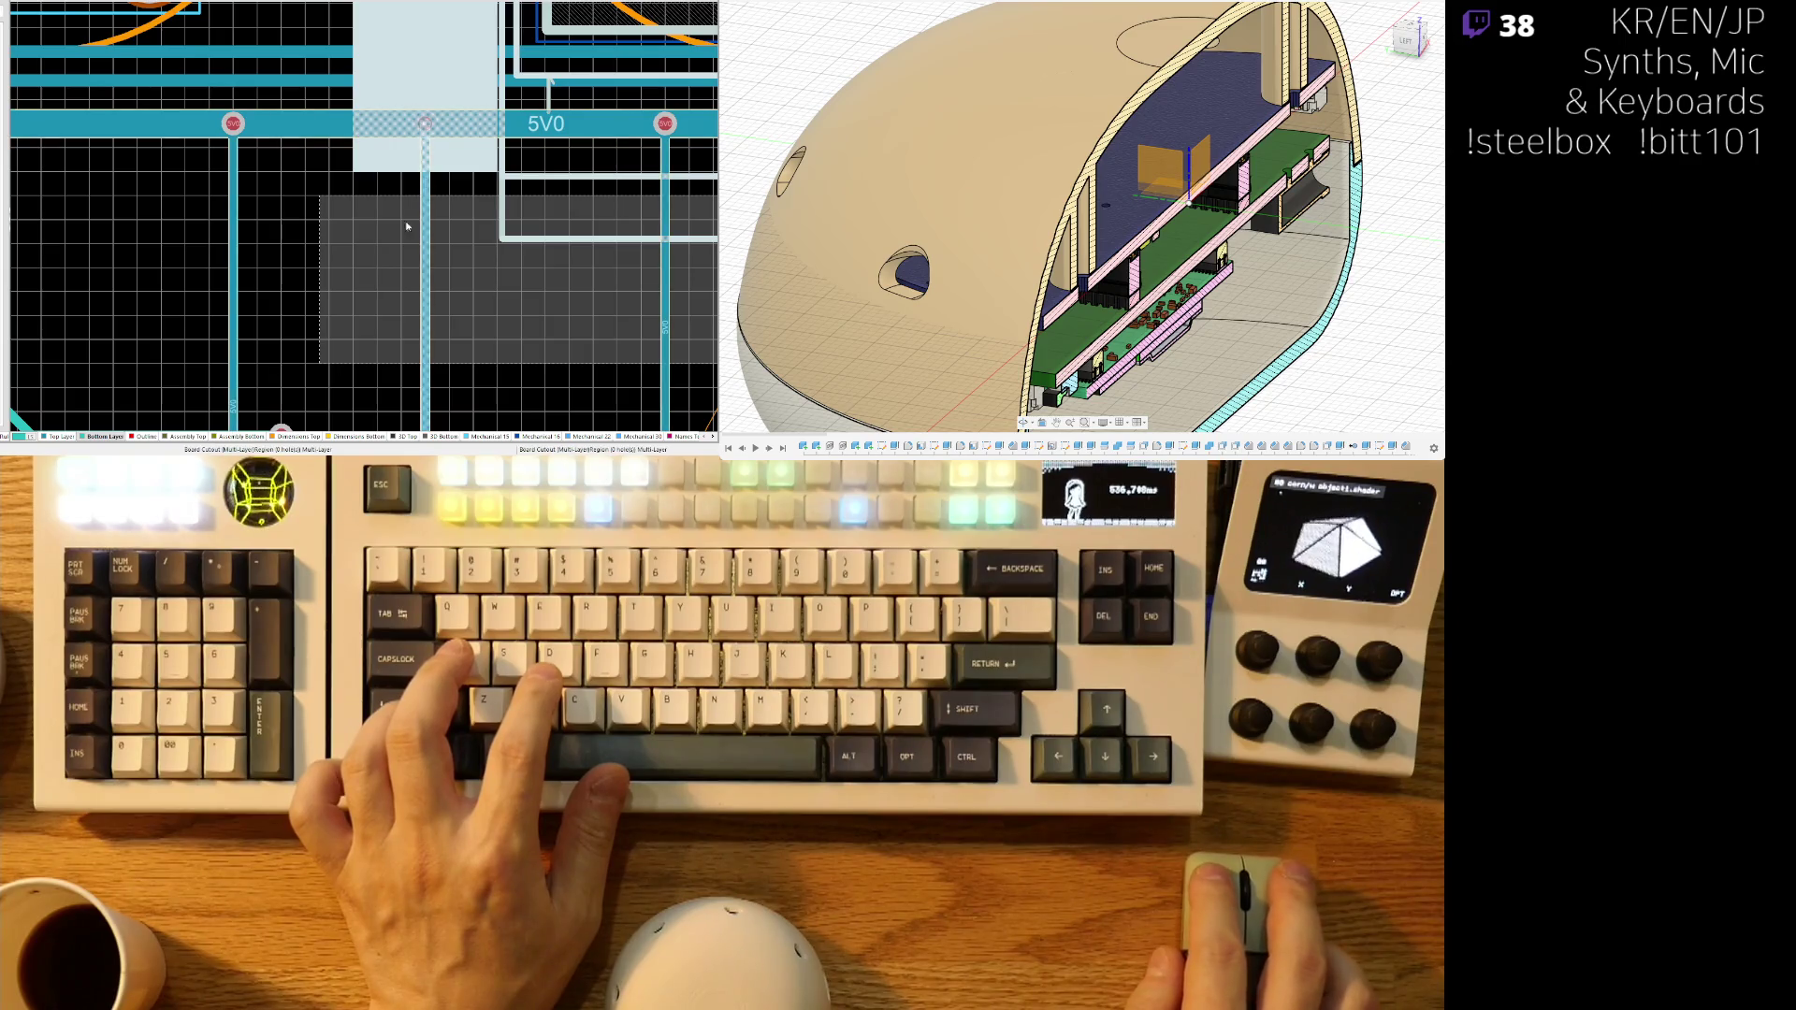
{"action": "scroll", "coordinate": [378, 277], "scroll_direction": "down", "scroll_amount": 2, "text": "ctrl"}
{"action": "scroll", "coordinate": [355, 299], "scroll_direction": "down", "scroll_amount": 5}
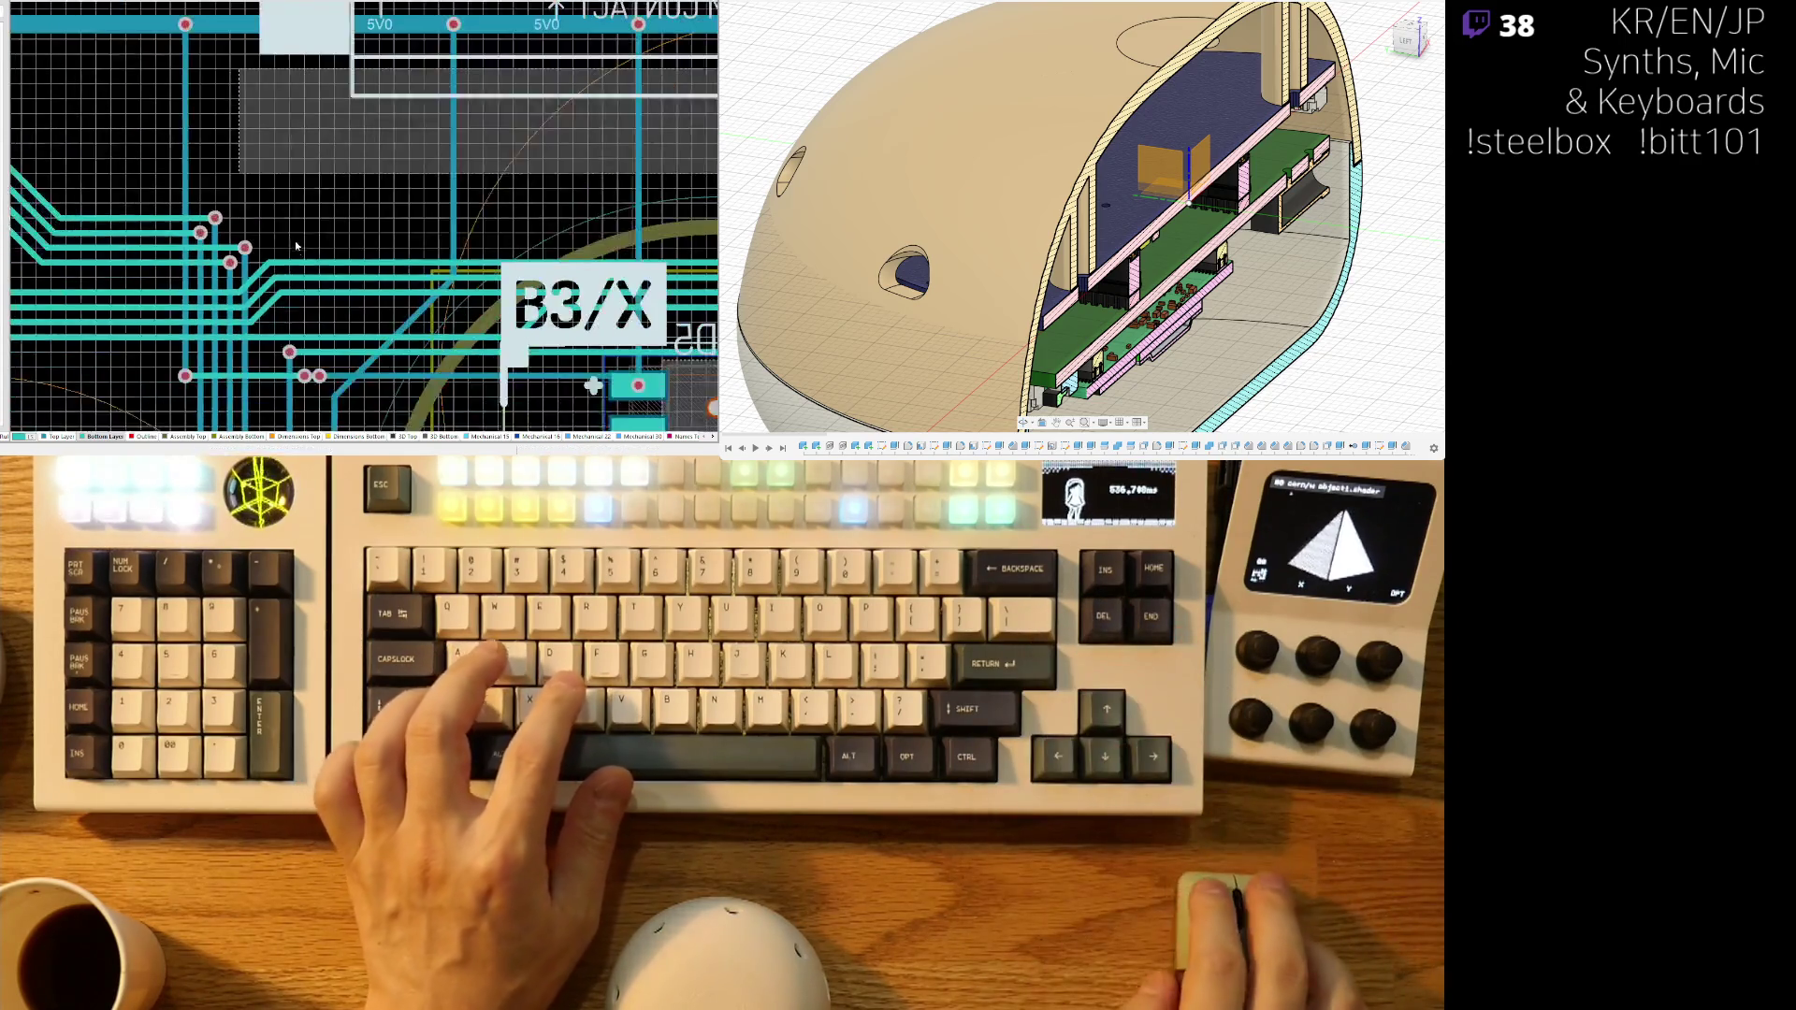
{"action": "scroll", "coordinate": [281, 365], "scroll_direction": "up", "scroll_amount": 5, "text": "ctrl"}
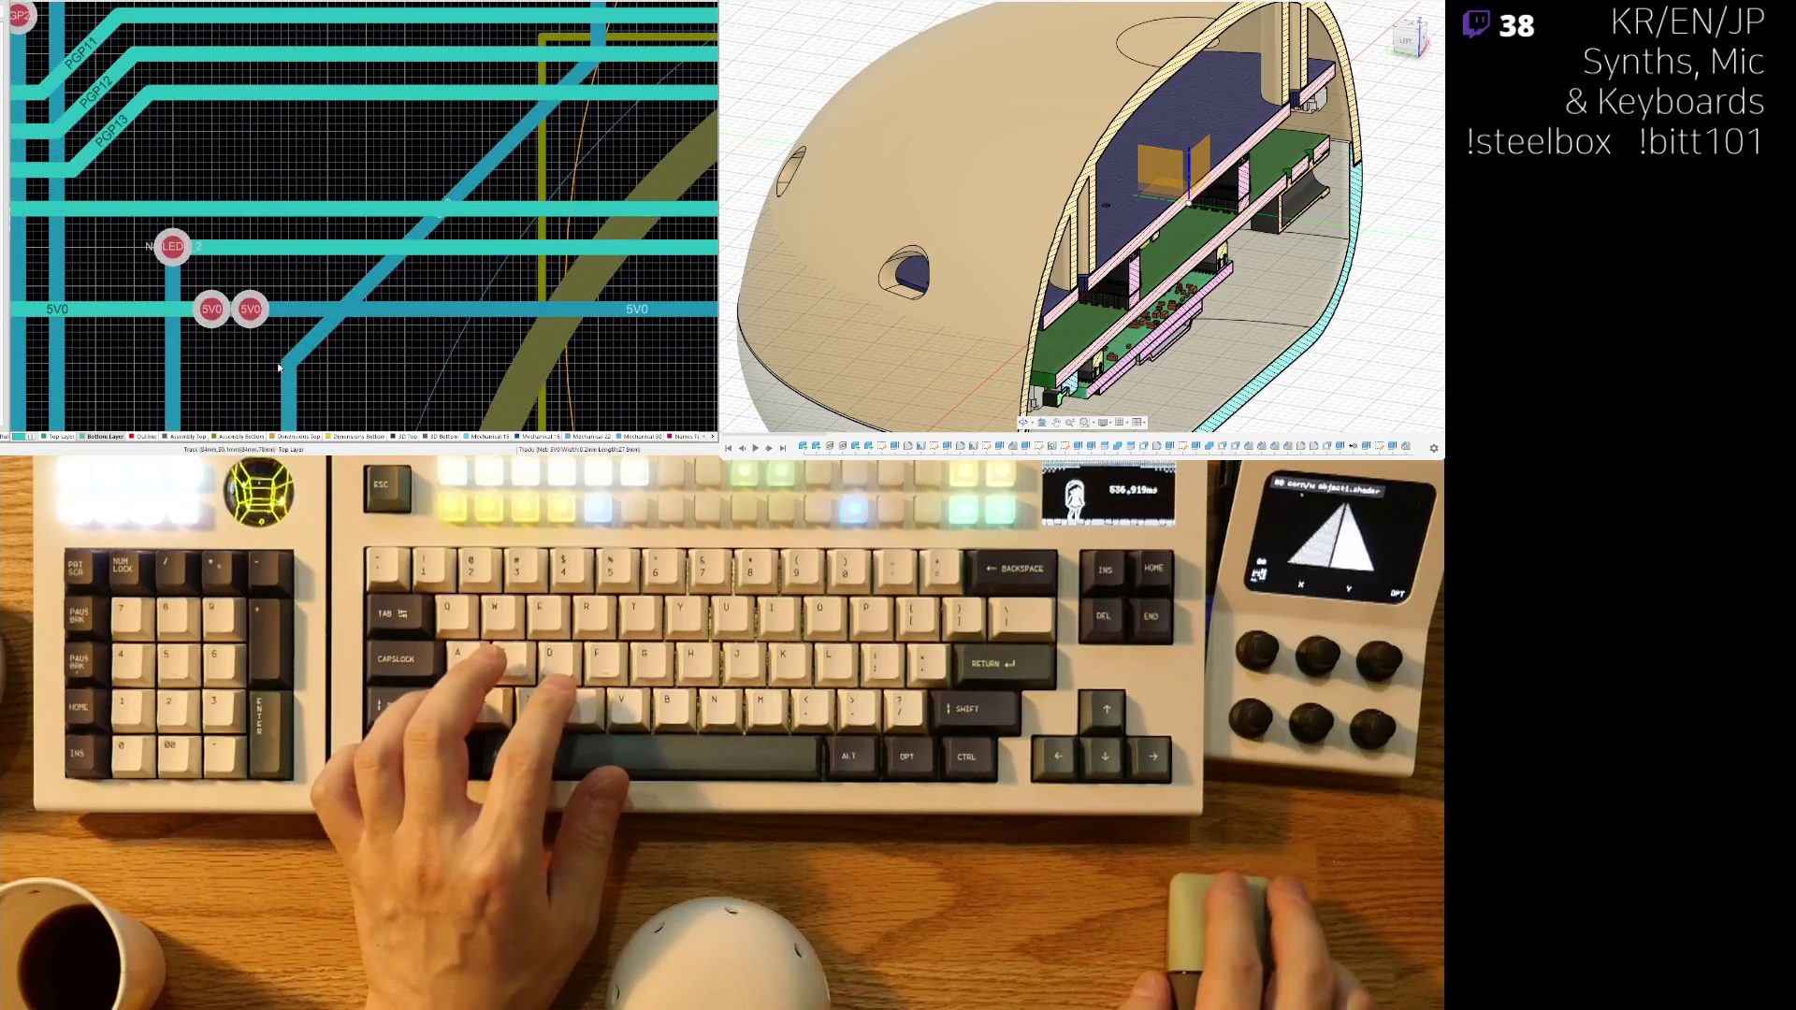
{"action": "scroll", "coordinate": [357, 352], "scroll_direction": "down", "scroll_amount": 5, "text": "ctrl"}
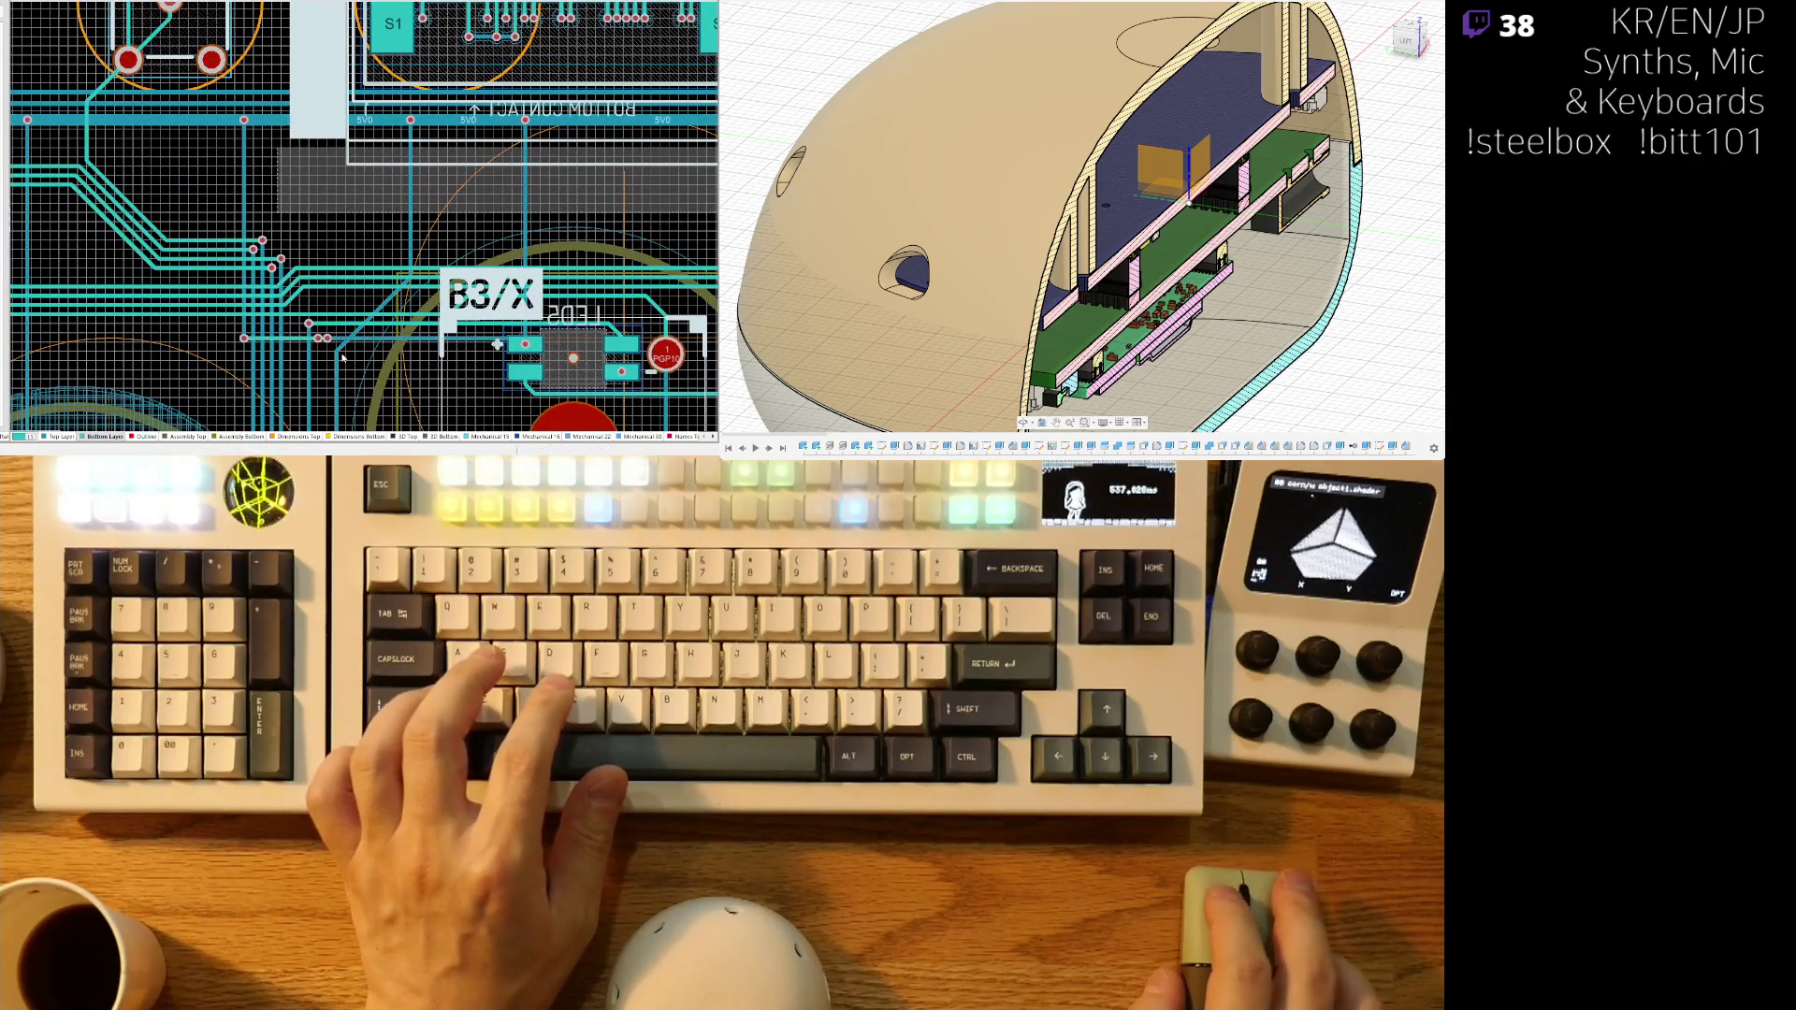
{"action": "scroll", "coordinate": [340, 376], "scroll_direction": "down", "scroll_amount": 5, "text": "ctrl"}
- Shift the vertical track near RIGHT, KH_B3 and B1/A to the left
{"action": "mouse_move", "coordinate": [343, 375]}
{"action": "right_mouse_down"}
{"action": "mouse_move", "coordinate": [359, 194]}
{"action": "mouse_move", "coordinate": [375, 192]}
{"action": "right_mouse_up"}
{"action": "scroll", "coordinate": [358, 135], "scroll_direction": "up", "scroll_amount": 3, "text": "ctrl"}
{"action": "scroll", "coordinate": [377, 192], "scroll_direction": "up", "scroll_amount": 4, "text": "ctrl"}
{"action": "mouse_move", "coordinate": [378, 199]}
{"action": "left_mouse_down"}
{"action": "mouse_move", "coordinate": [348, 179]}
{"action": "mouse_move", "coordinate": [346, 148]}
{"action": "left_mouse_up"}
{"action": "scroll", "coordinate": [436, 177], "scroll_direction": "up", "scroll_amount": 3}
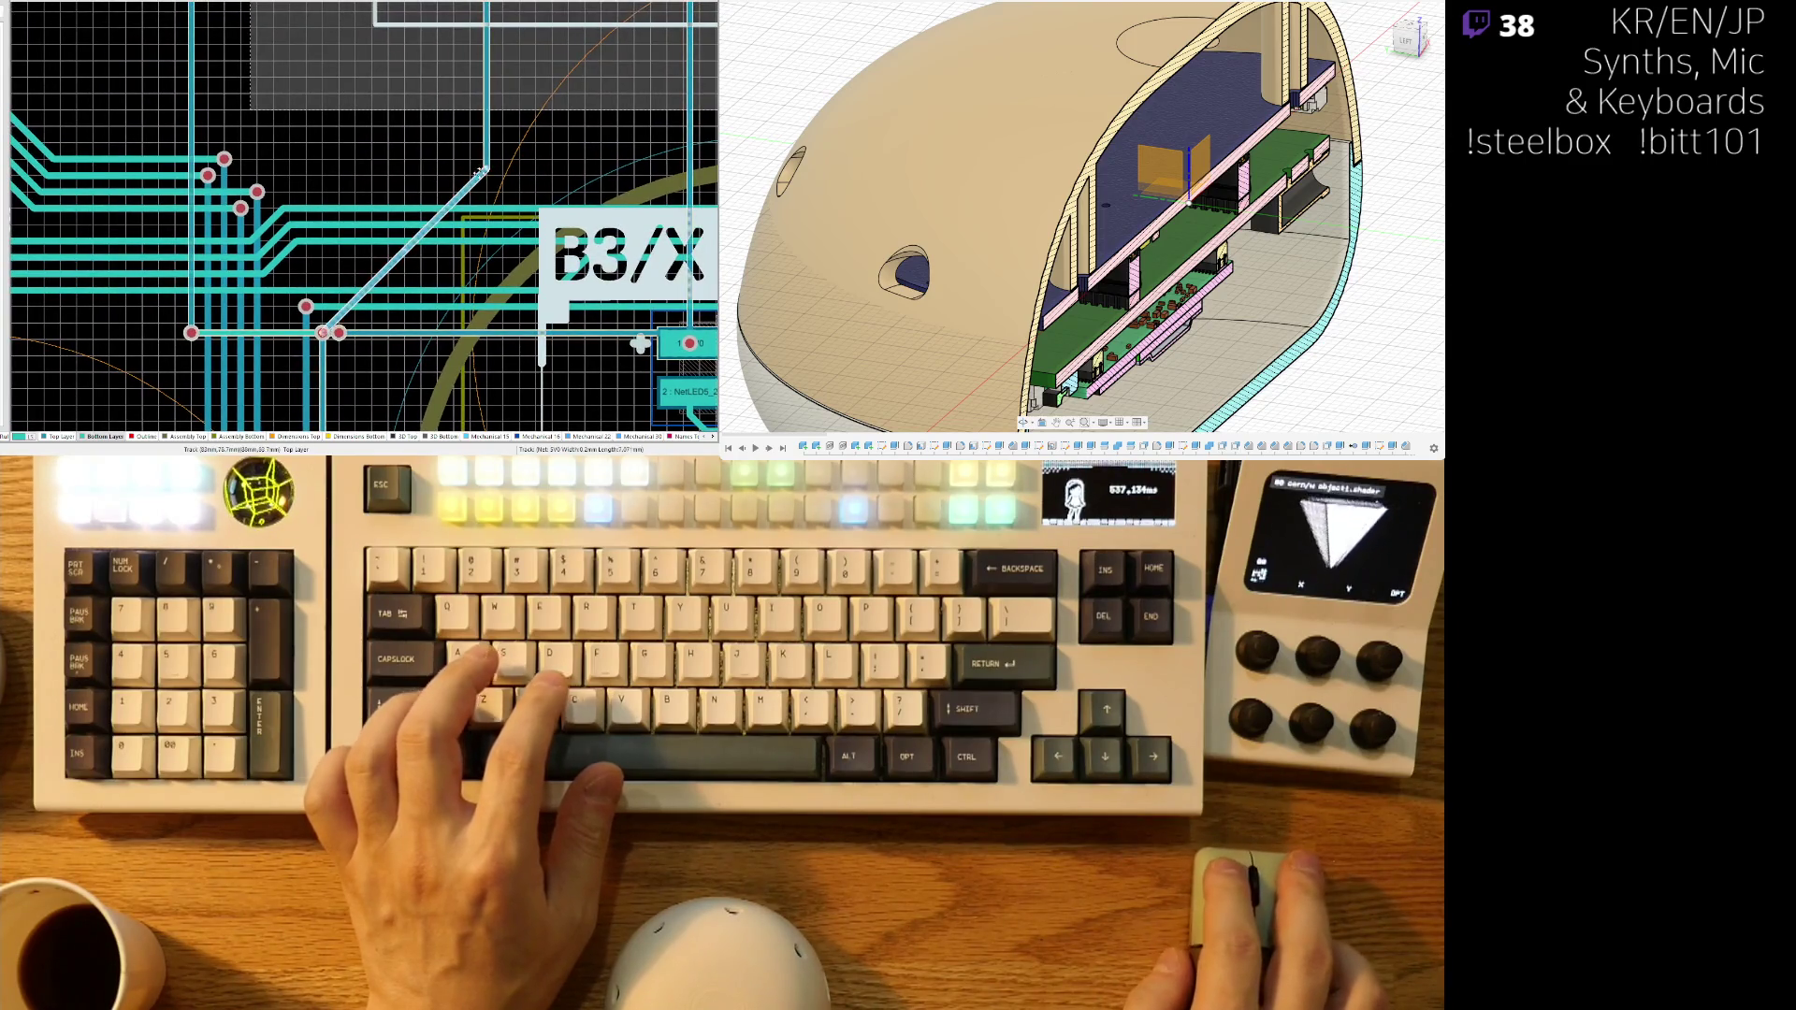
{"action": "scroll", "coordinate": [490, 147], "scroll_direction": "up", "scroll_amount": 3}
{"action": "scroll", "coordinate": [440, 131], "scroll_direction": "right", "scroll_amount": 2, "text": "shift"}
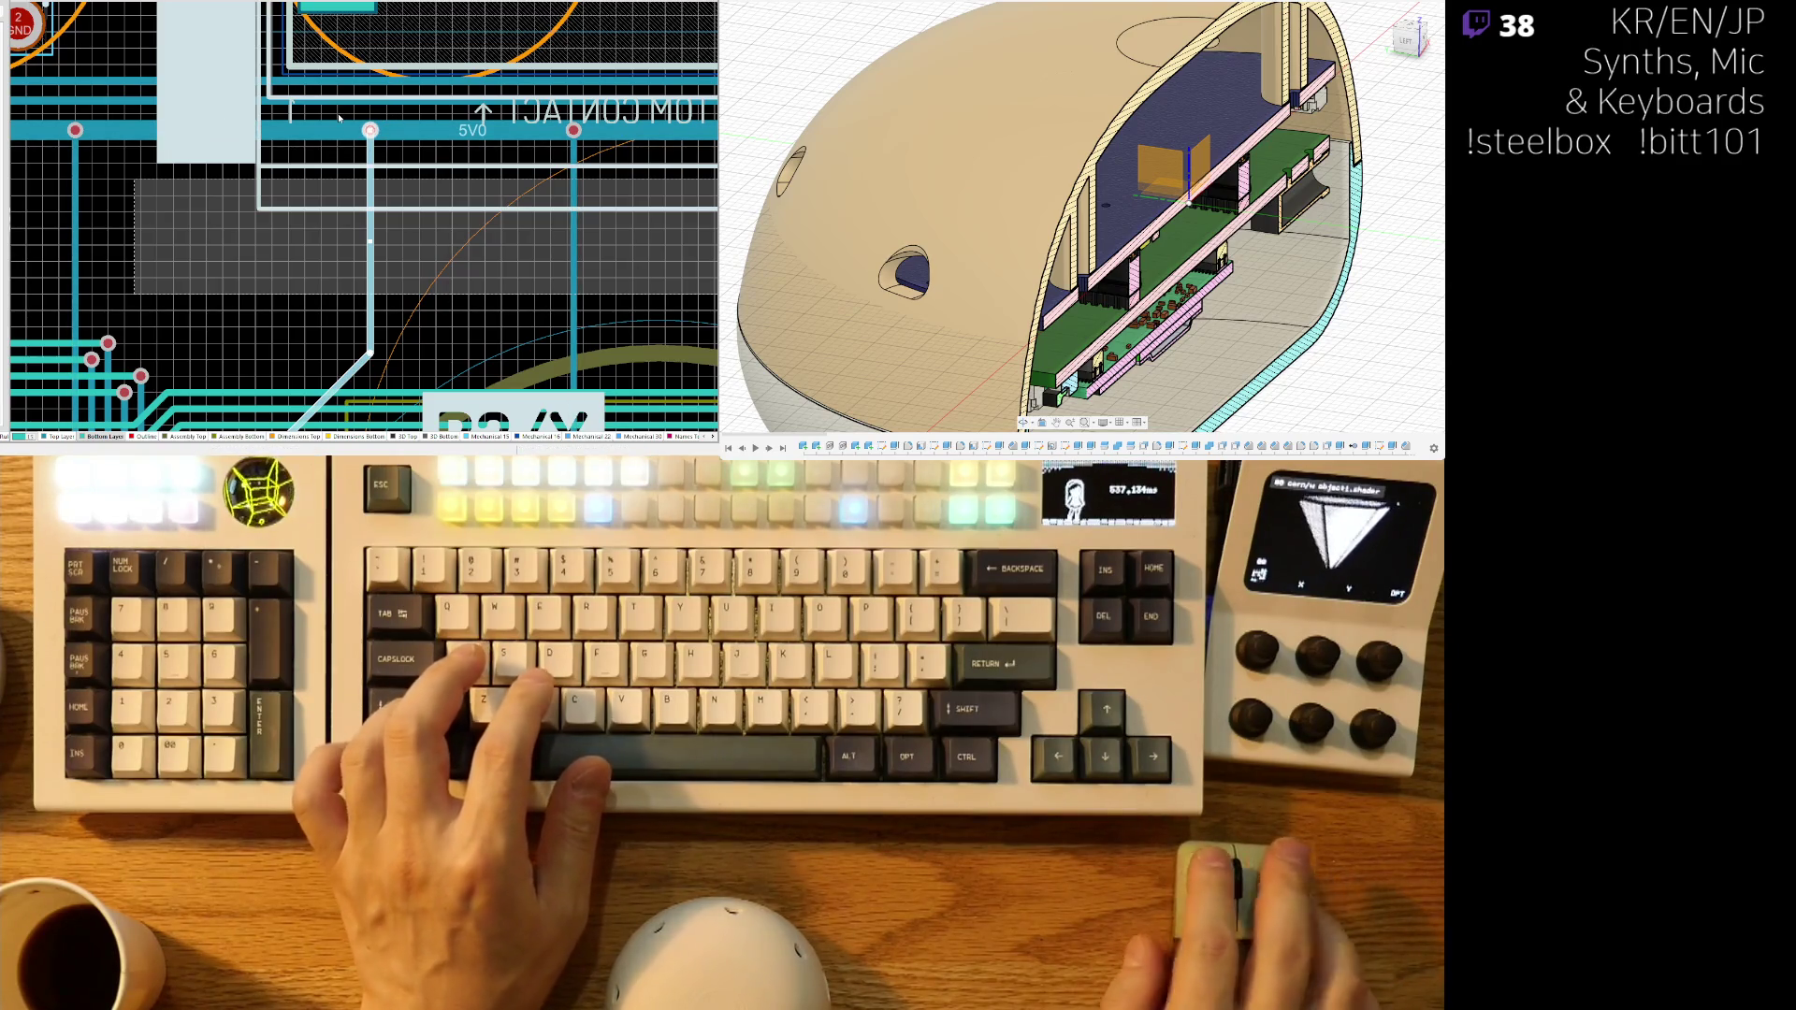
{"action": "scroll", "coordinate": [342, 114], "scroll_direction": "down", "scroll_amount": 2}
{"action": "scroll", "coordinate": [343, 112], "scroll_direction": "right", "scroll_amount": 3, "text": "shift"}
- Check the horizontal 5V0 trace running into the LED5 pad beside B3/X, then deselect it
{"action": "mouse_move", "coordinate": [355, 234]}
{"action": "right_mouse_down"}
{"action": "mouse_move", "coordinate": [414, 253]}
{"action": "mouse_move", "coordinate": [411, 223]}
{"action": "right_mouse_up"}
{"action": "scroll", "coordinate": [417, 198], "scroll_direction": "up", "scroll_amount": 2}
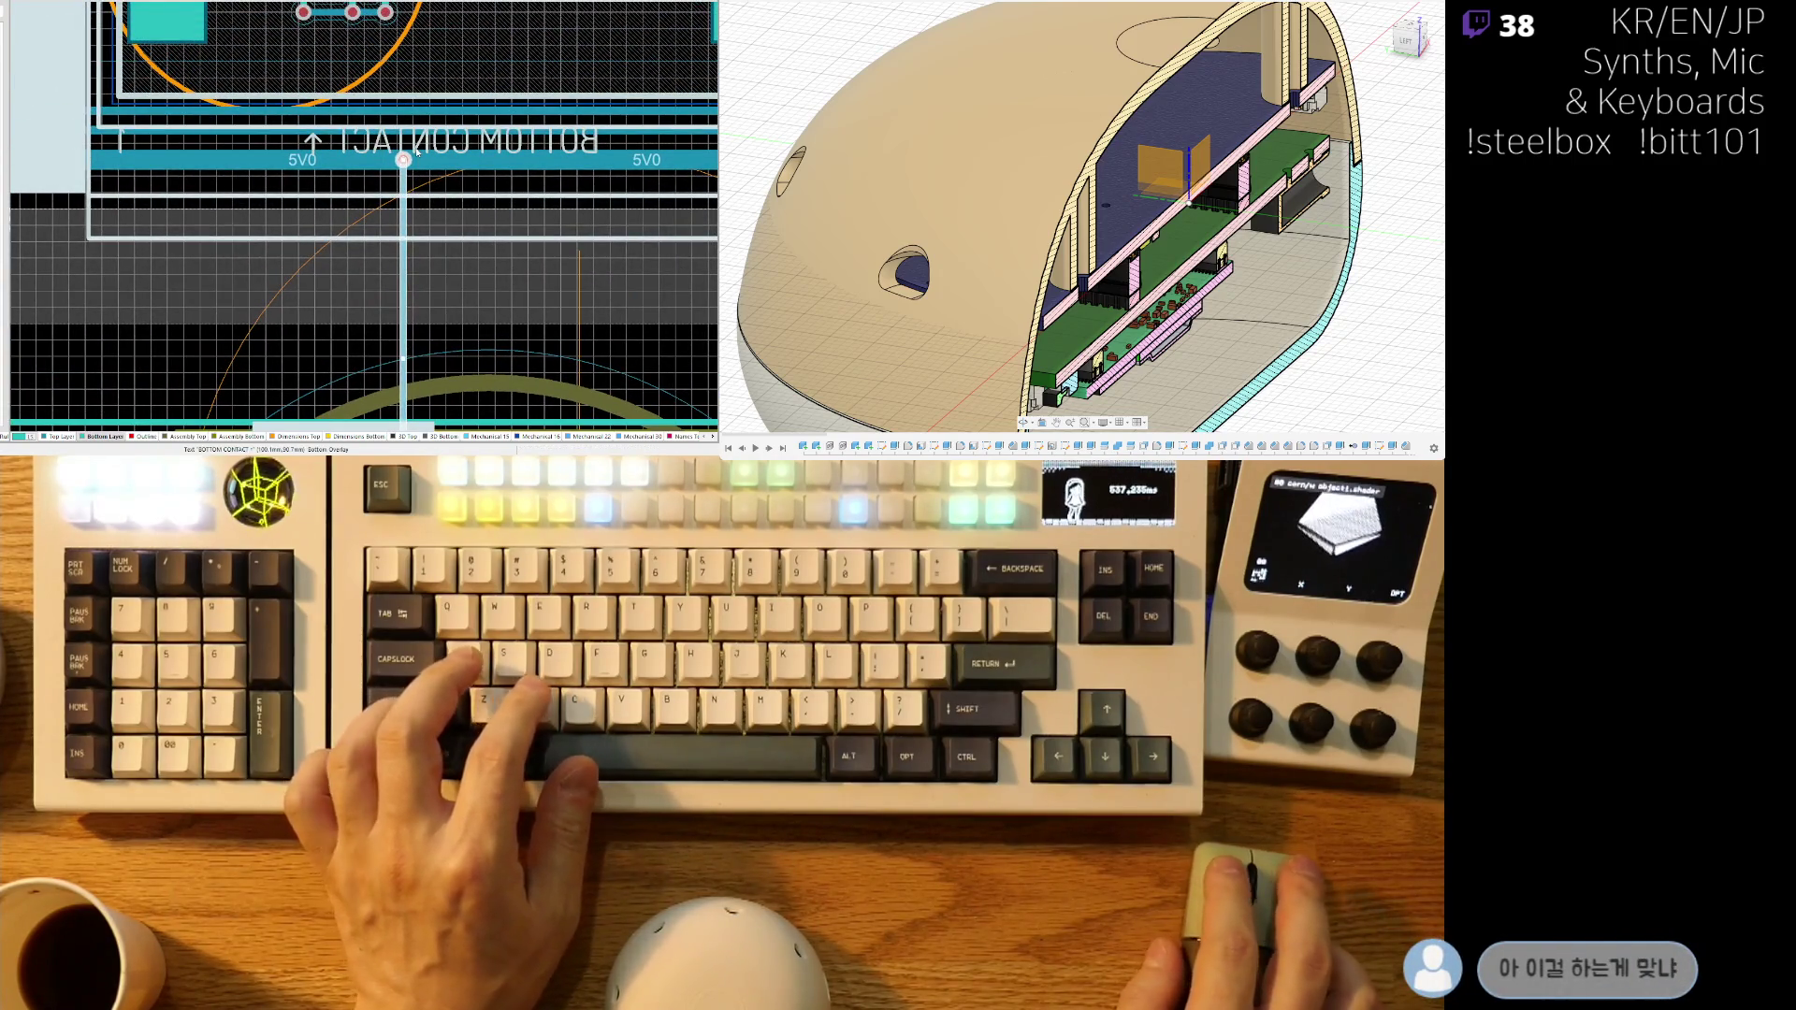
{"action": "scroll", "coordinate": [469, 180], "scroll_direction": "down", "scroll_amount": 2, "text": "ctrl"}
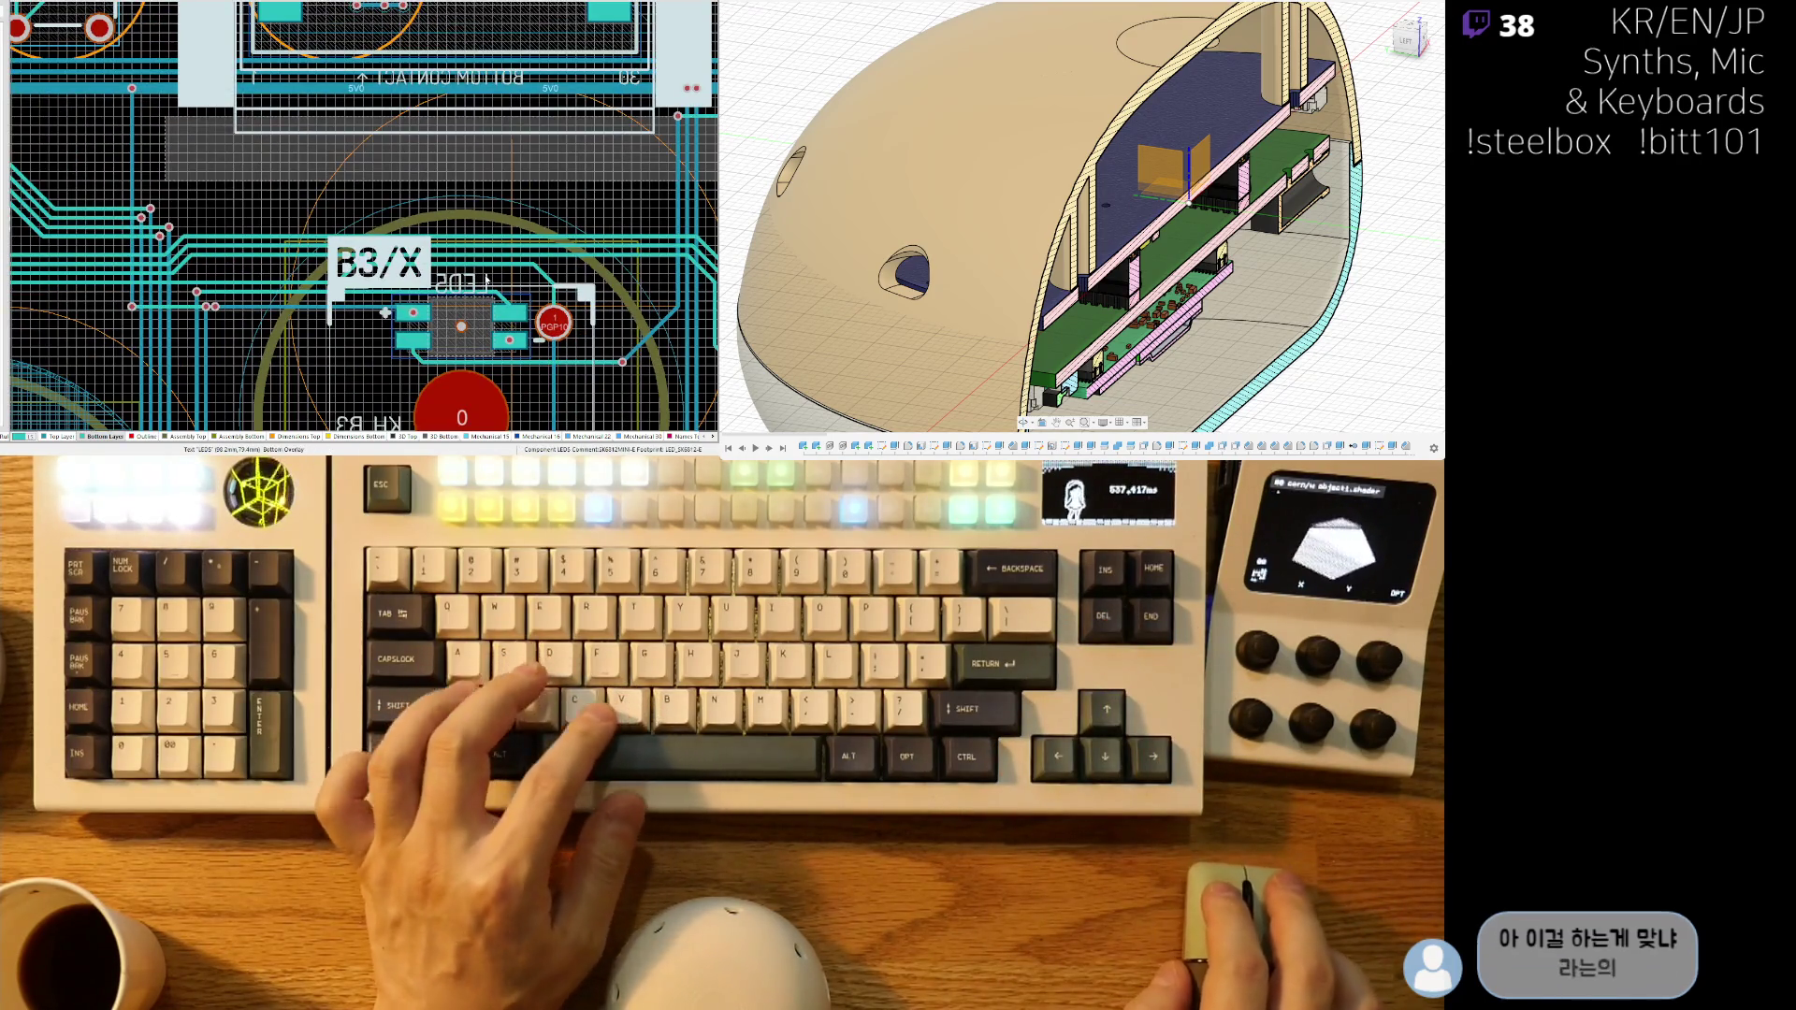
{"action": "scroll", "coordinate": [280, 353], "scroll_direction": "up", "scroll_amount": 2, "text": "ctrl"}
{"action": "scroll", "coordinate": [279, 353], "scroll_direction": "left", "scroll_amount": 2, "text": "shift"}
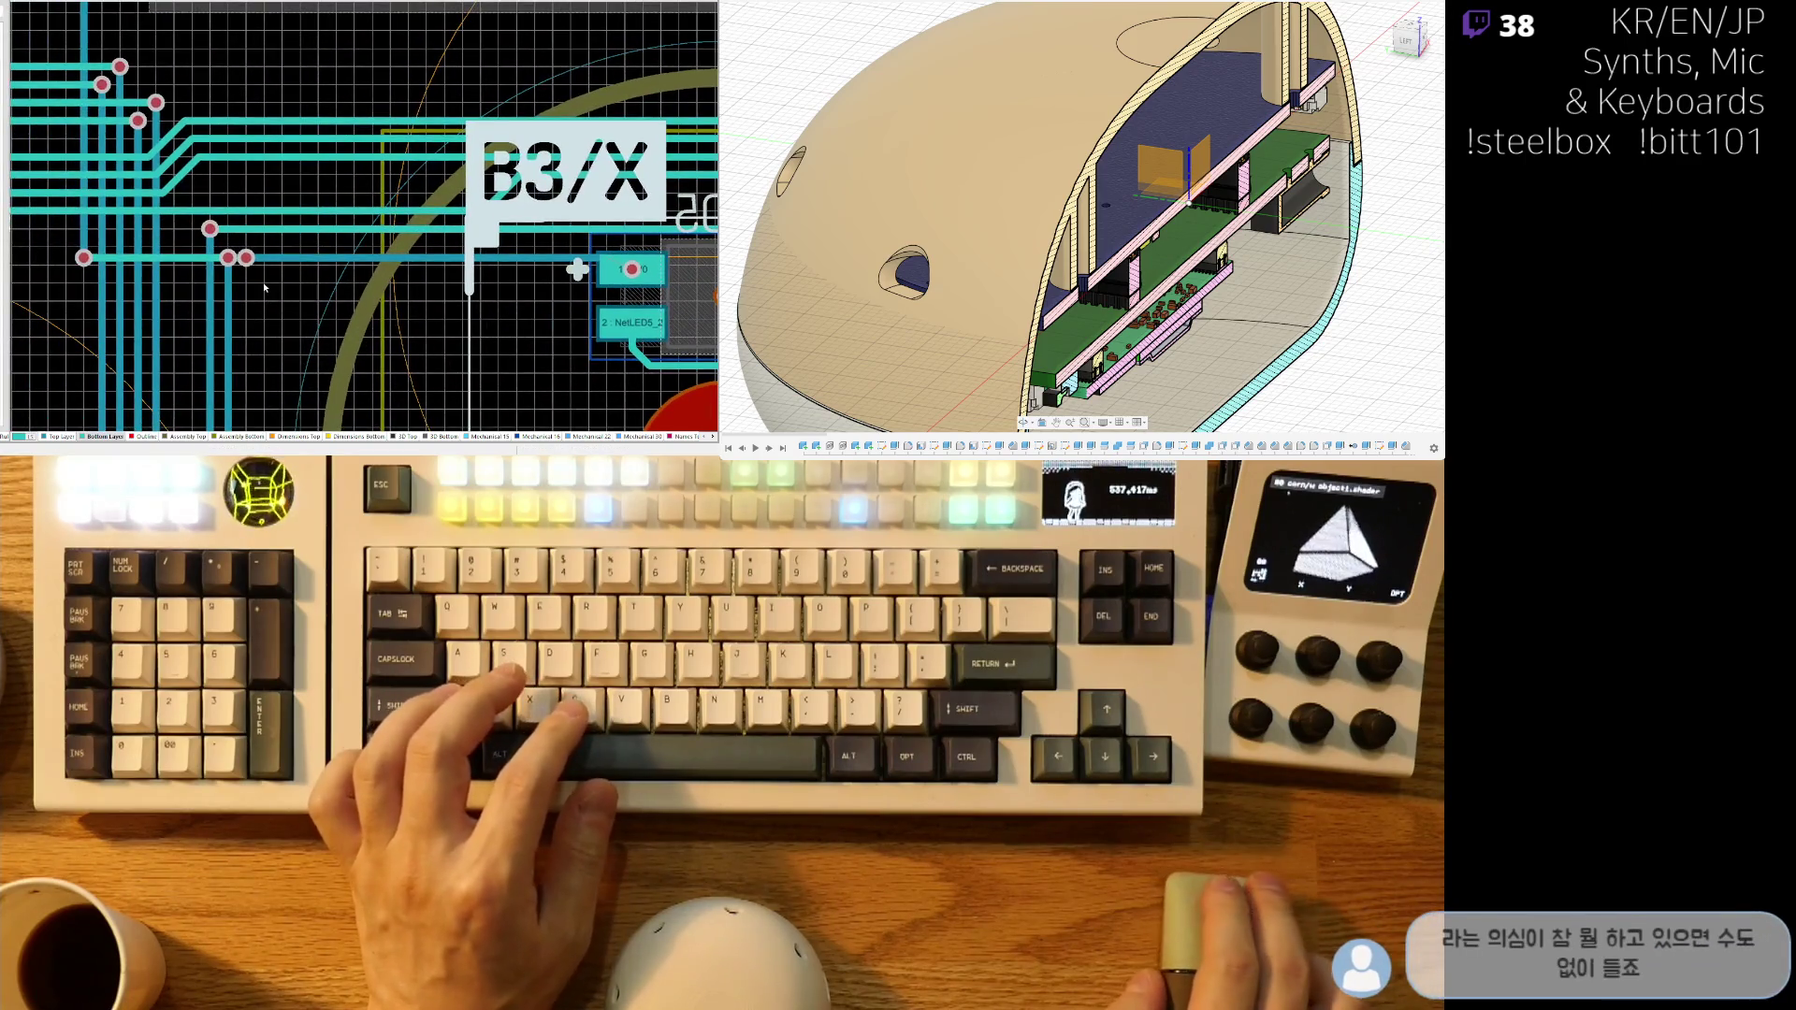
{"action": "scroll", "coordinate": [265, 288], "scroll_direction": "left", "scroll_amount": 2, "text": "shift"}
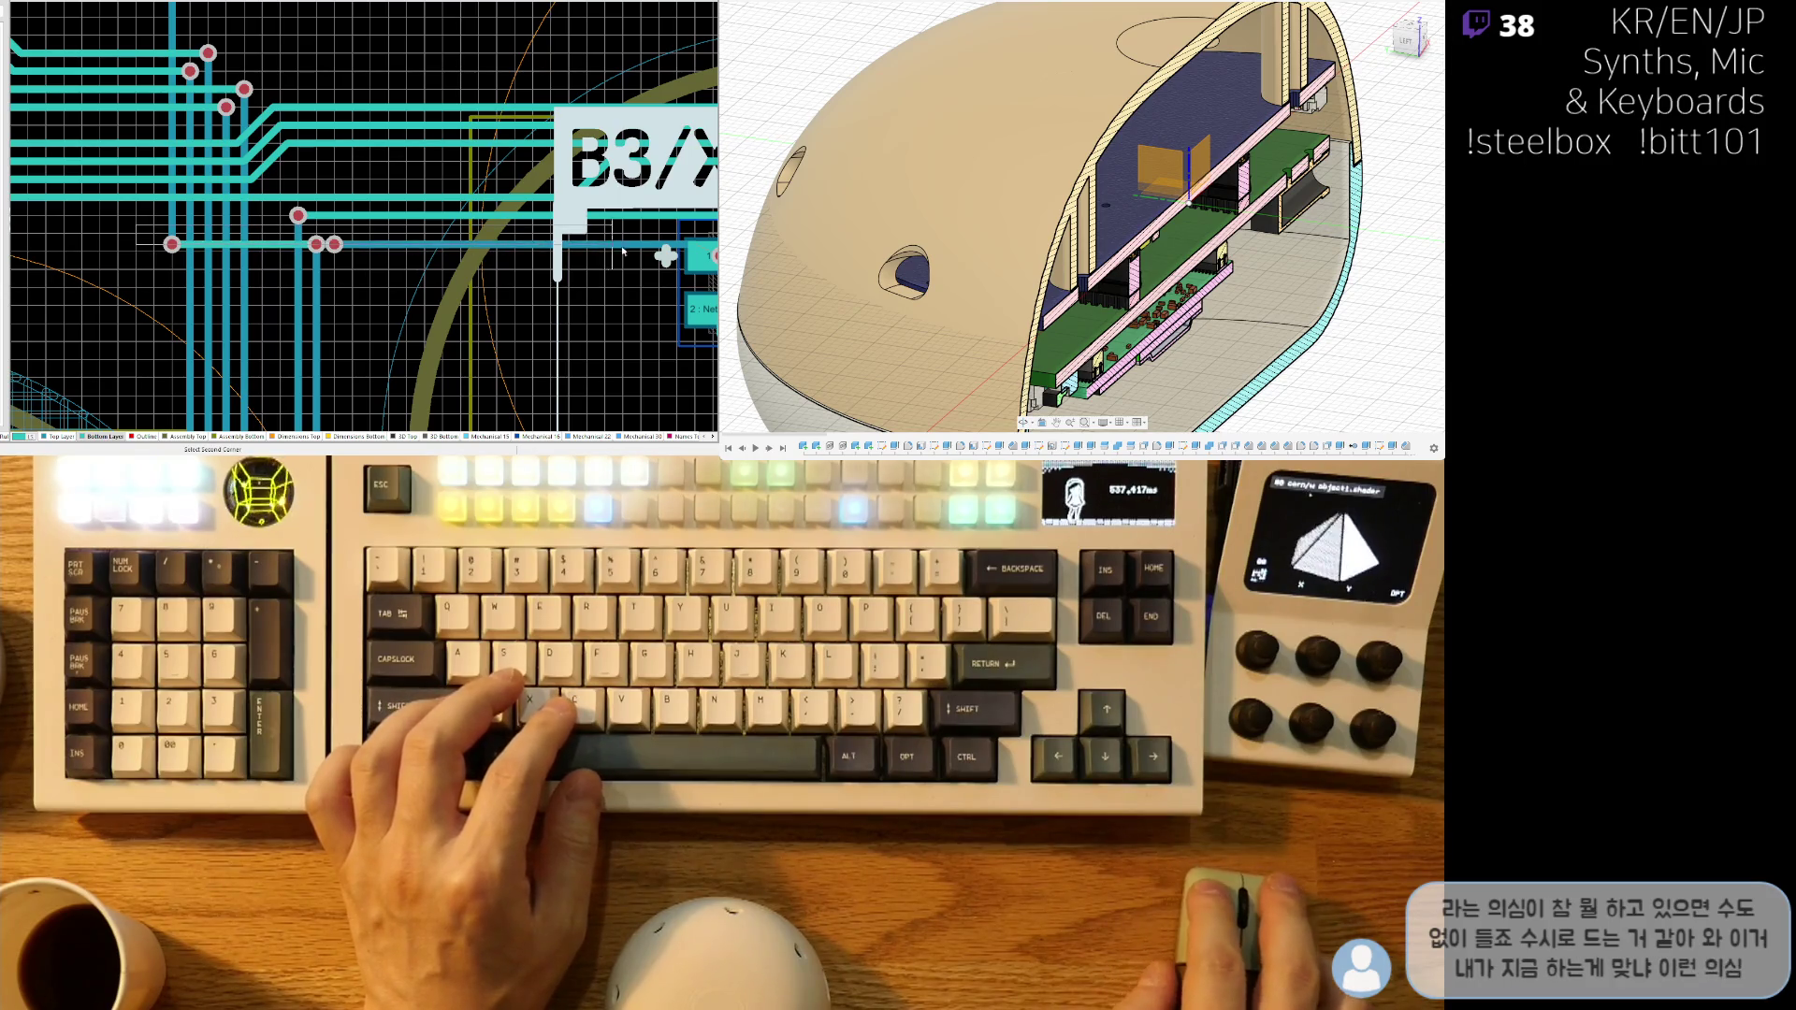
{"action": "scroll", "coordinate": [617, 250], "scroll_direction": "right", "scroll_amount": 2, "text": "shift"}
{"action": "left_click", "coordinate": [520, 276]}
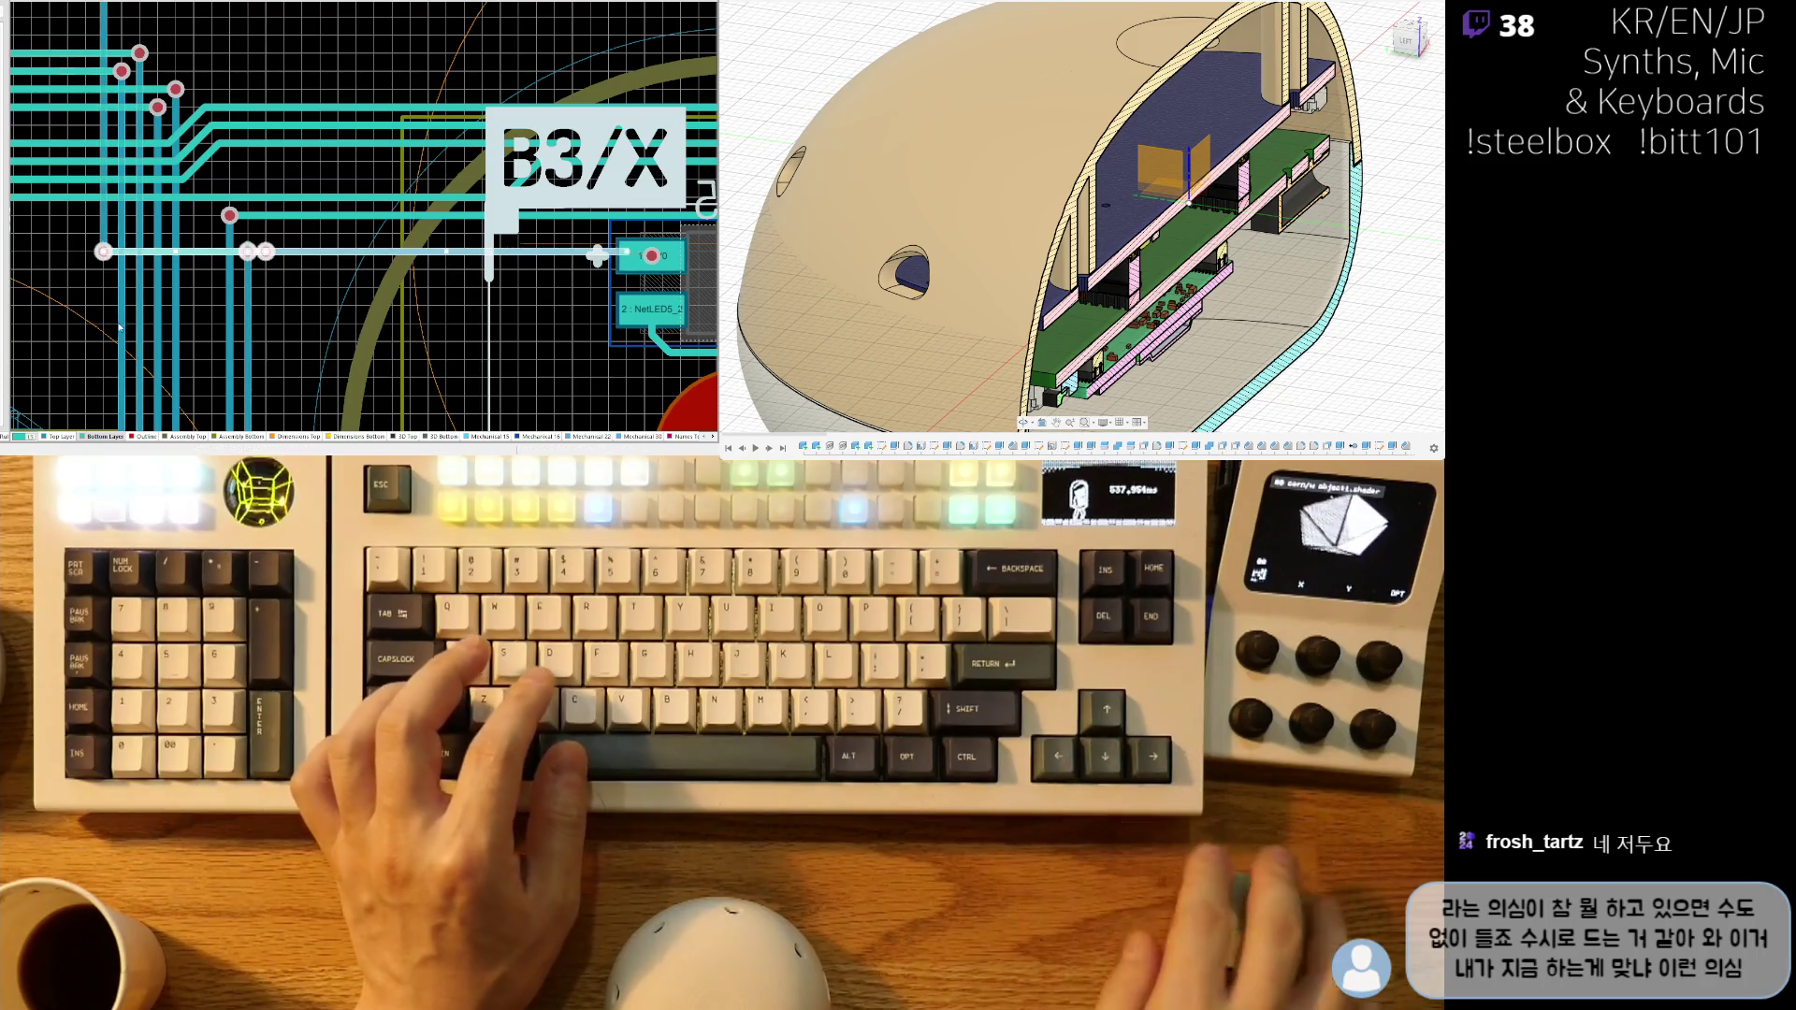
{"action": "scroll", "coordinate": [69, 292], "scroll_direction": "up", "scroll_amount": 2, "text": "ctrl"}
{"action": "left_click", "coordinate": [91, 203]}
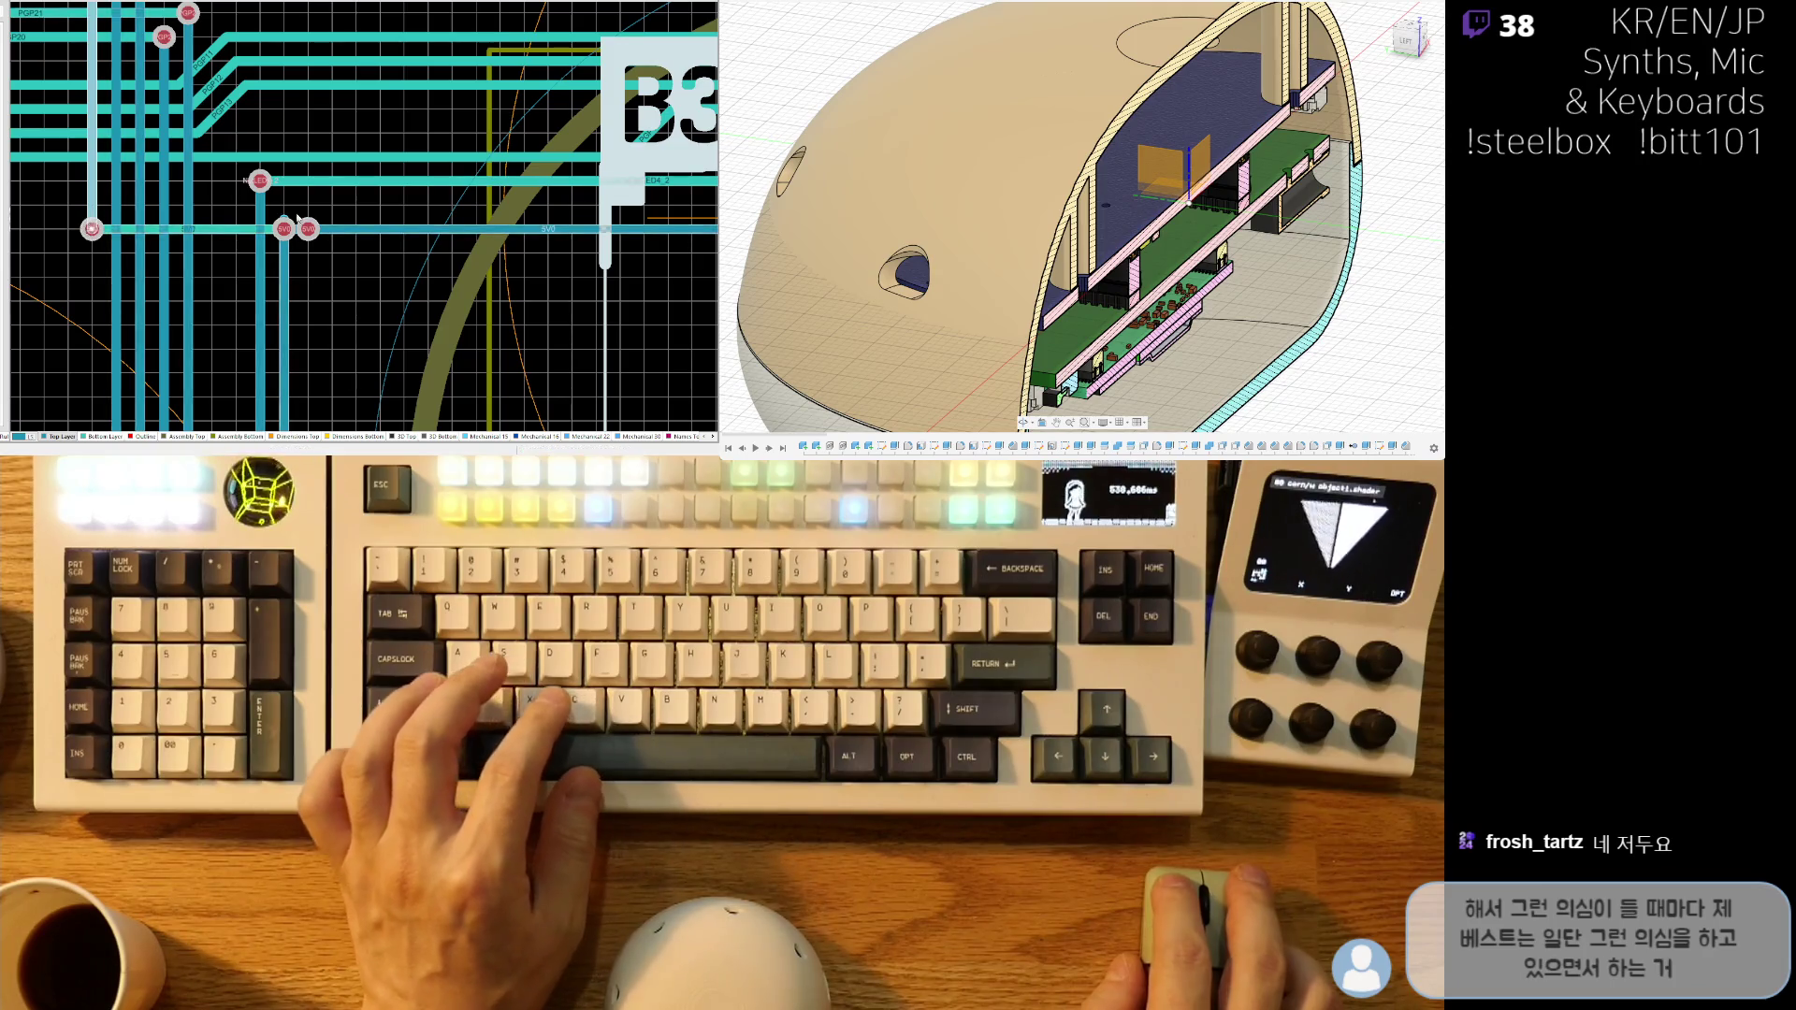
{"action": "scroll", "coordinate": [297, 218], "scroll_direction": "down", "scroll_amount": 3, "text": "ctrl"}
{"action": "scroll", "coordinate": [155, 255], "scroll_direction": "up", "scroll_amount": 3, "text": "ctrl"}
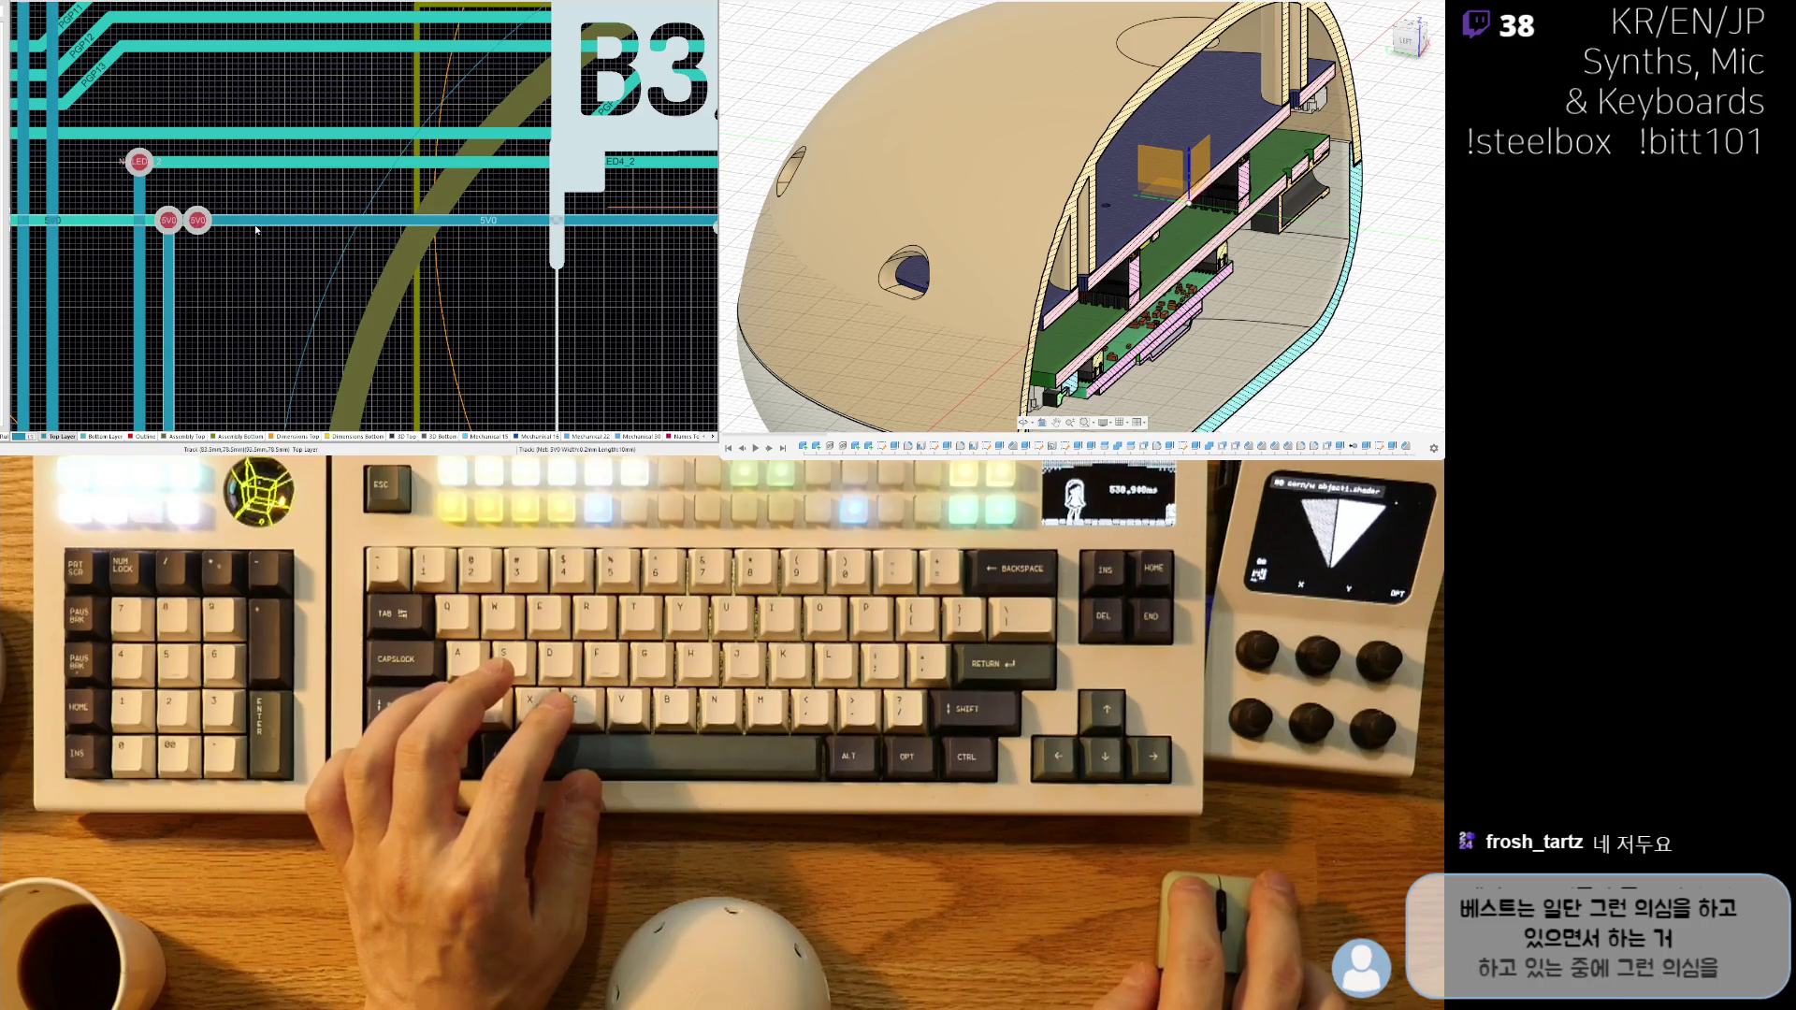
{"action": "scroll", "coordinate": [206, 277], "scroll_direction": "down", "scroll_amount": 3, "text": "ctrl"}
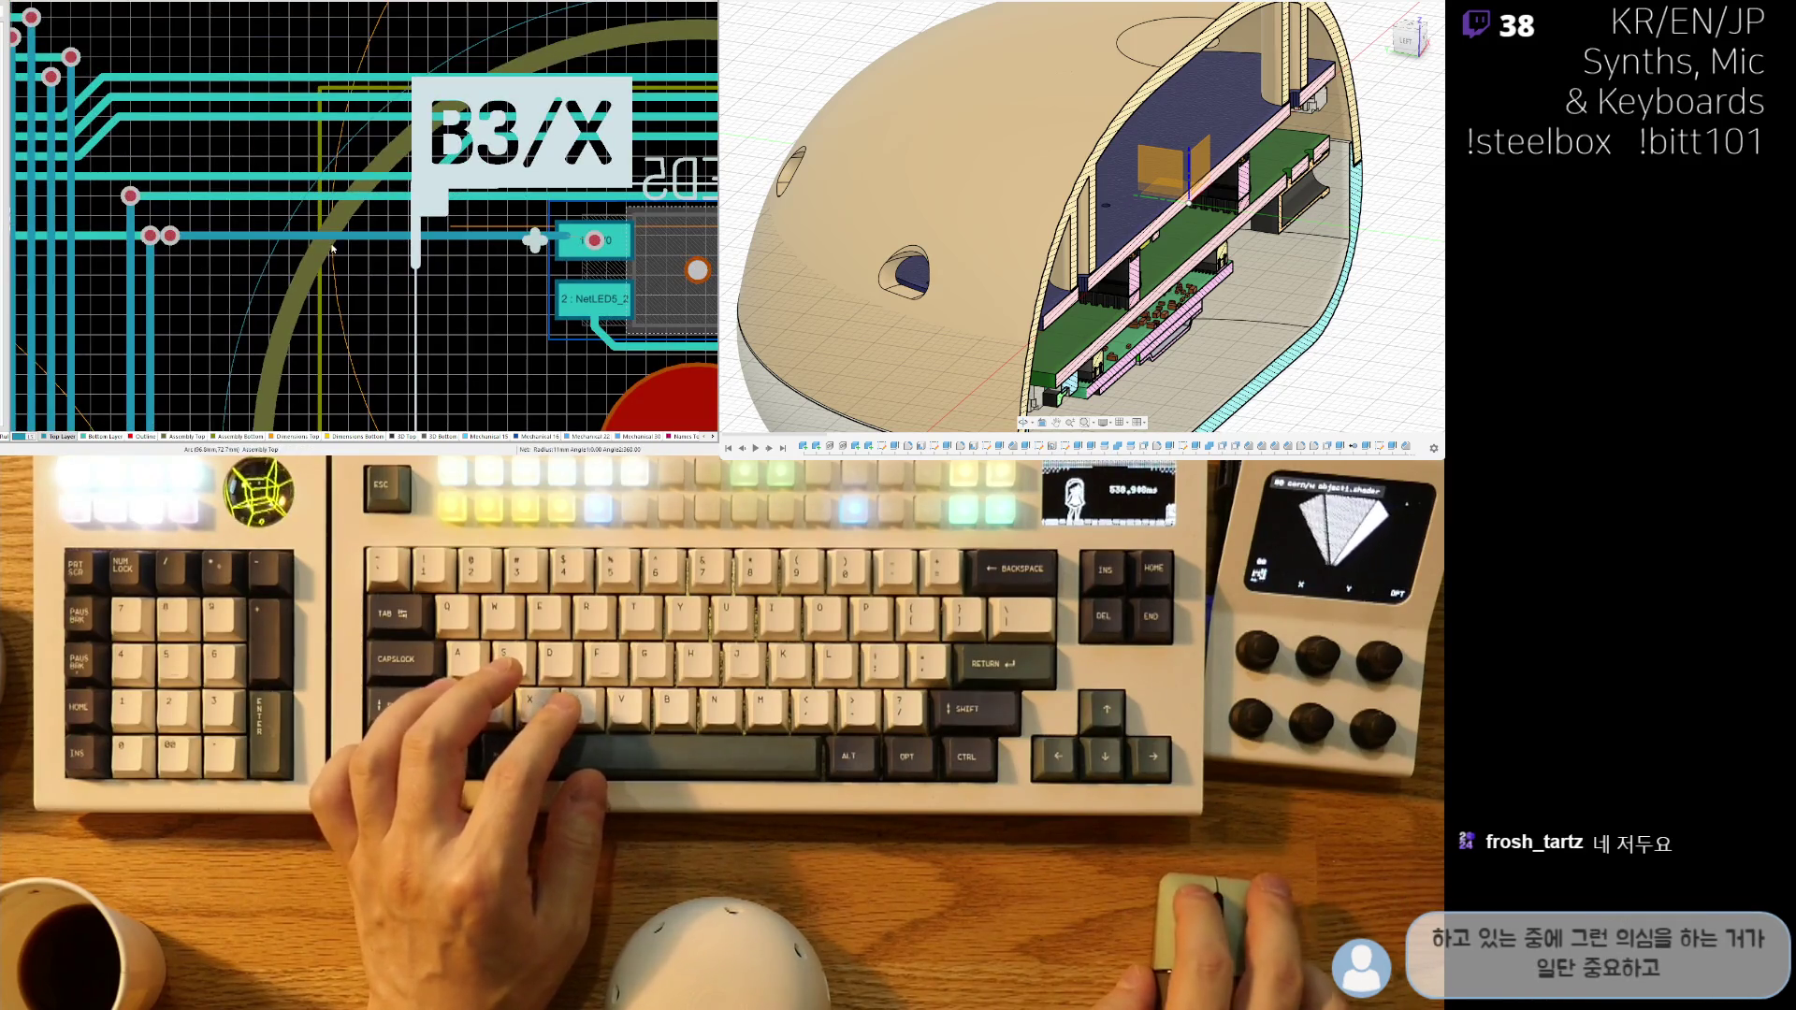
{"action": "scroll", "coordinate": [442, 235], "scroll_direction": "up", "scroll_amount": 3, "text": "ctrl"}
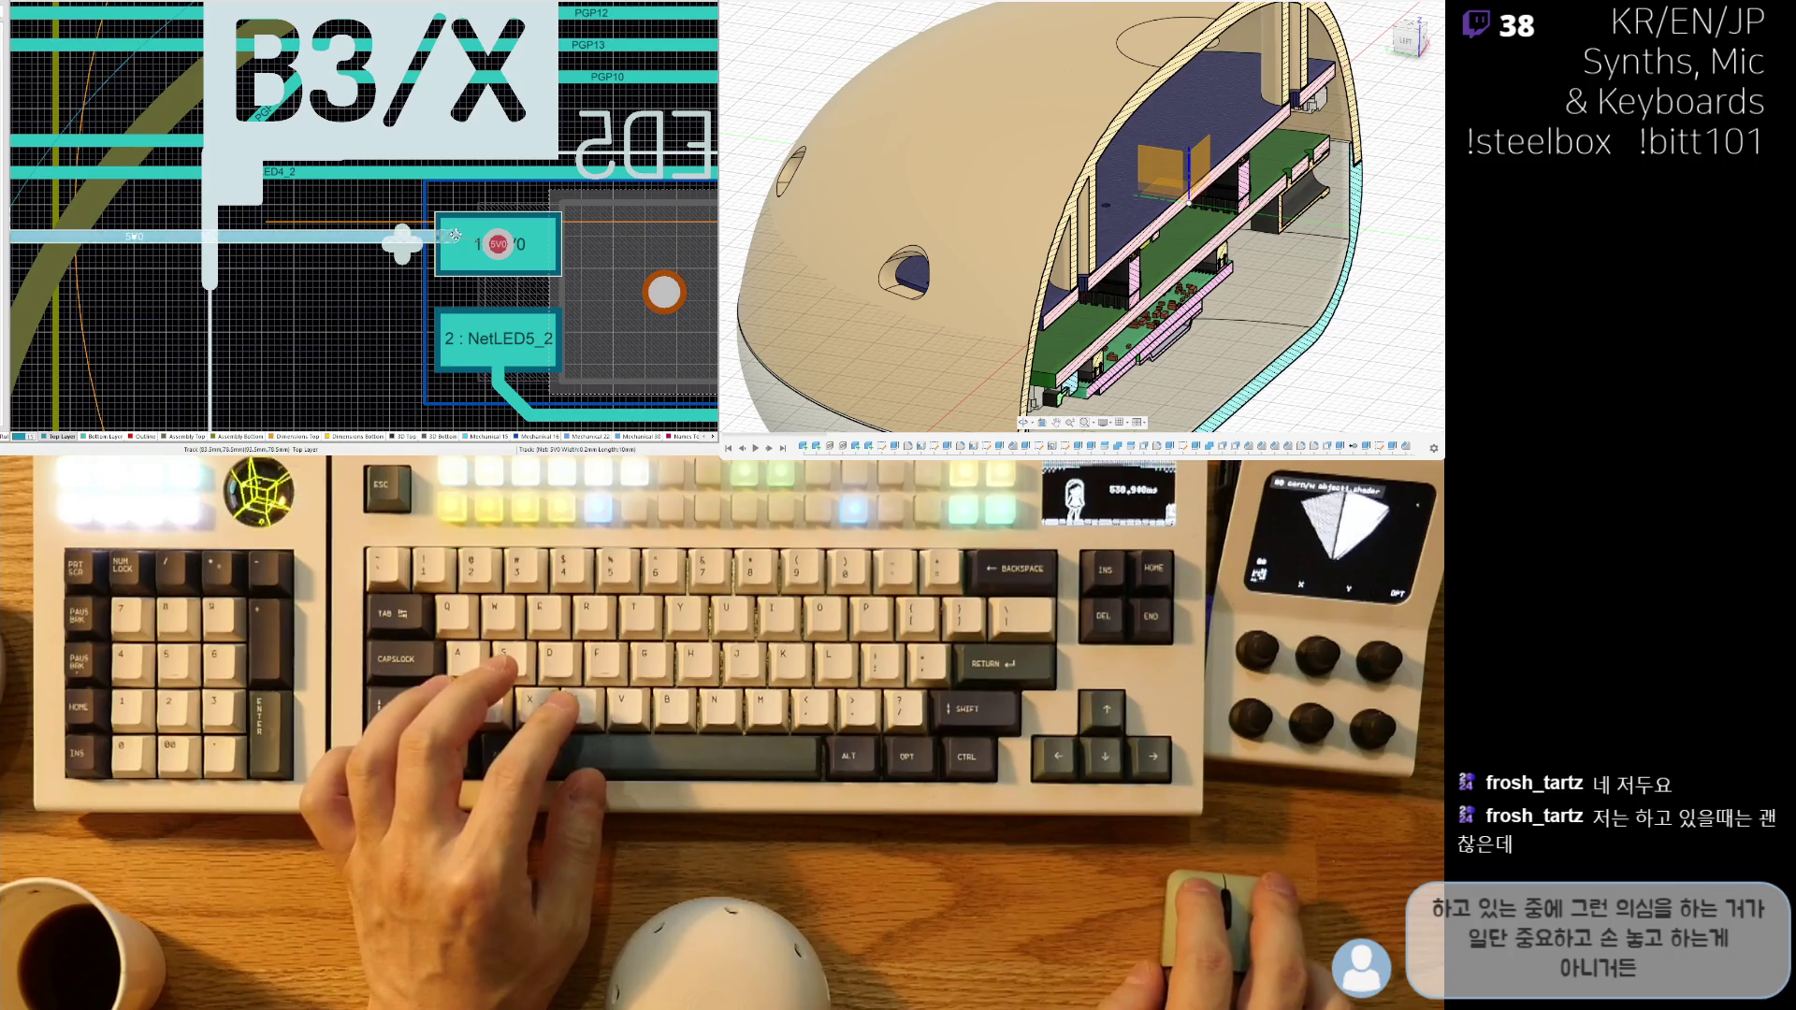
{"action": "scroll", "coordinate": [369, 242], "scroll_direction": "down", "scroll_amount": 4, "text": "ctrl"}
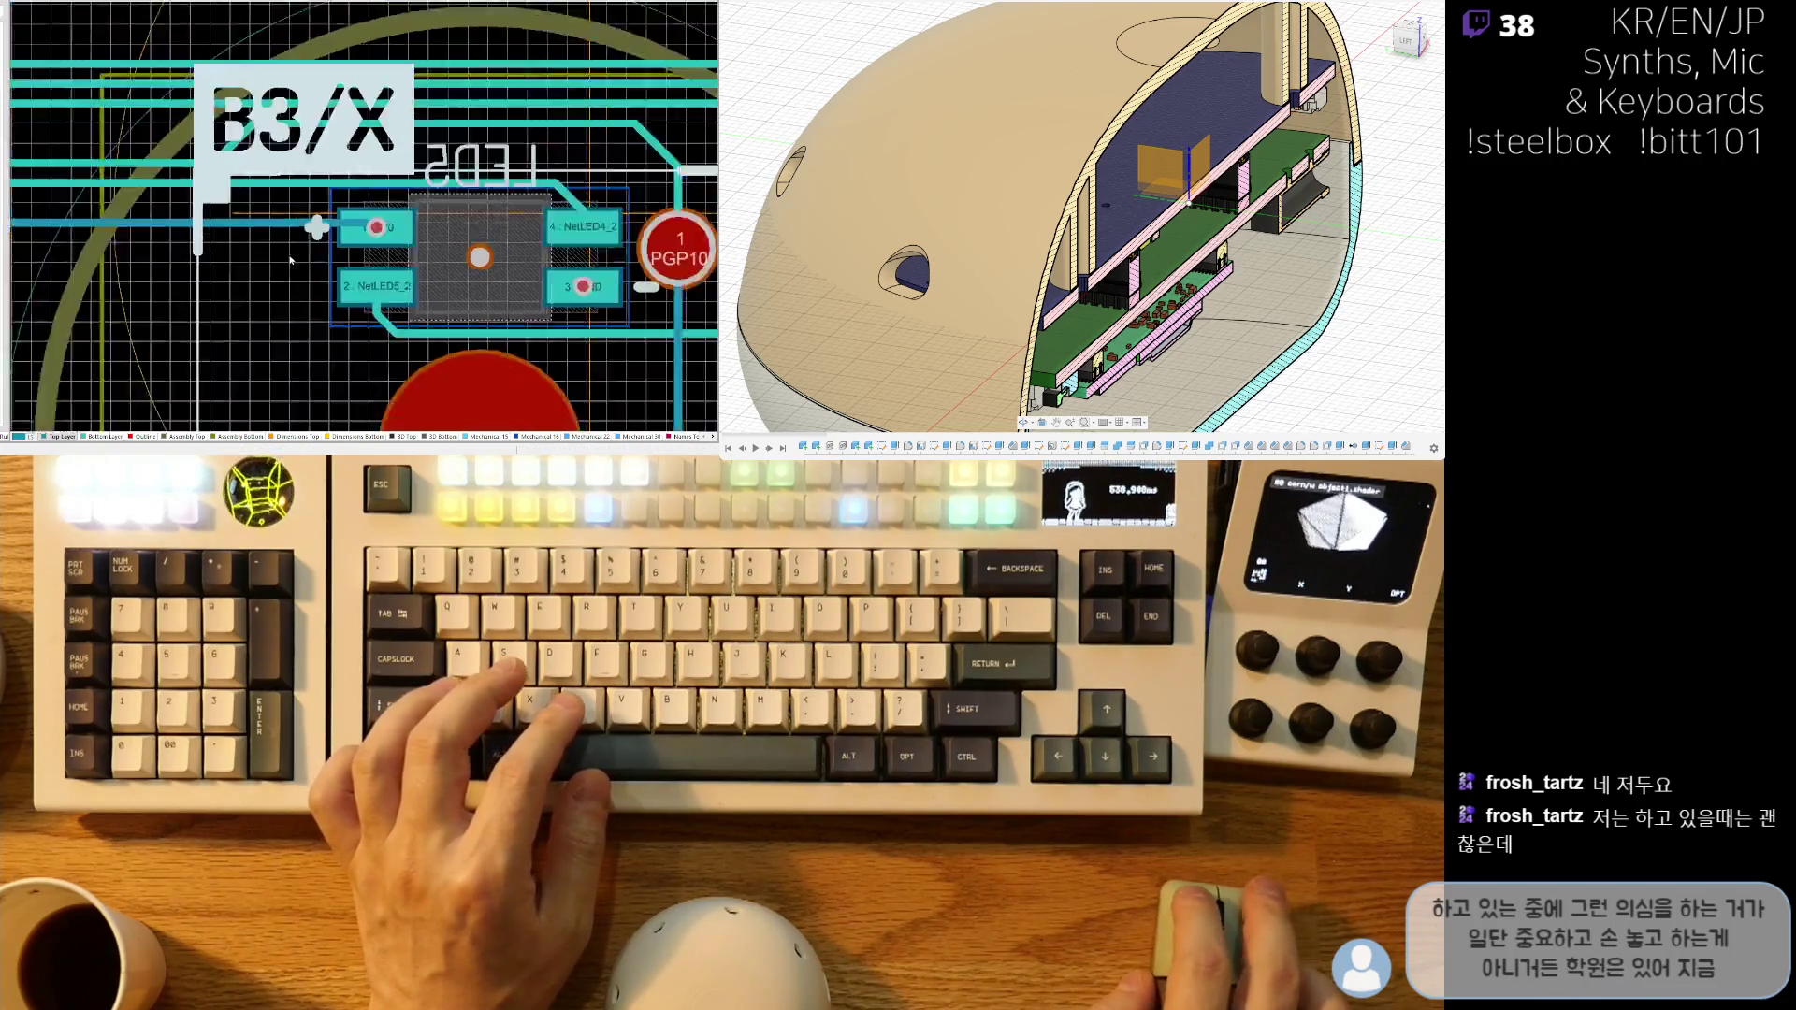
{"action": "scroll", "coordinate": [369, 242], "scroll_direction": "down", "scroll_amount": 3, "text": "ctrl"}
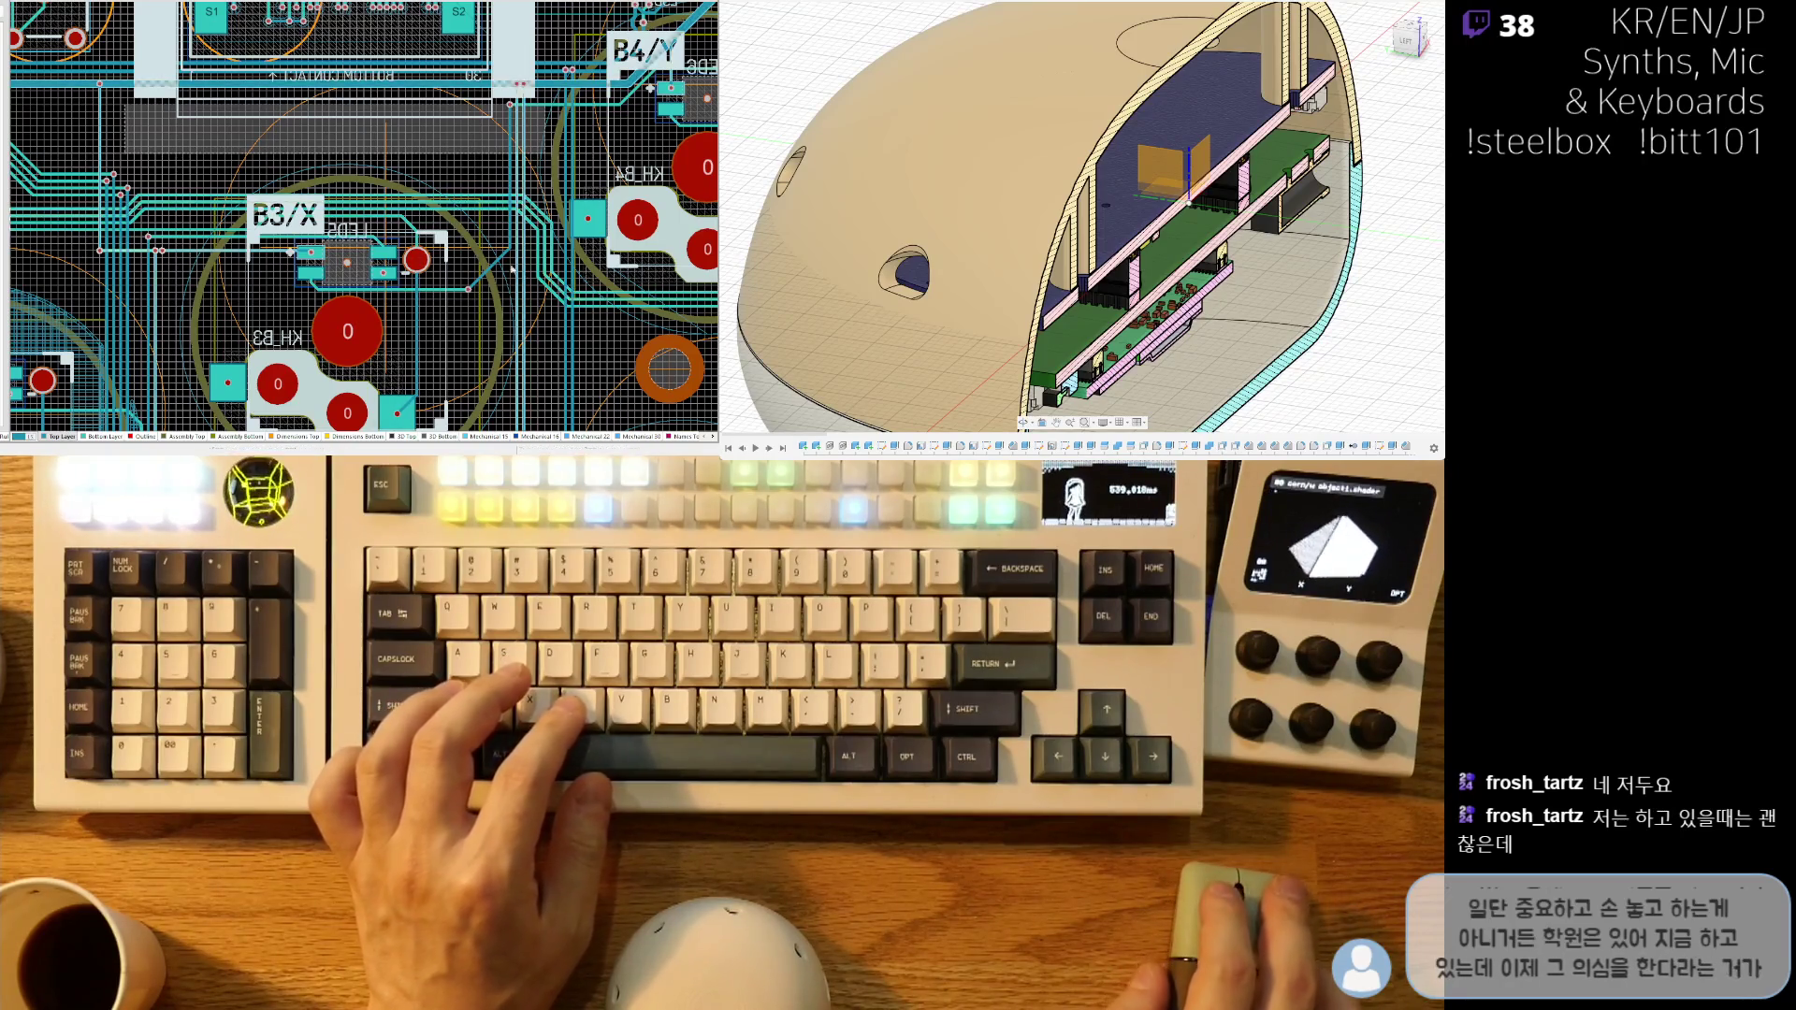
- Select the pair of vertical tracks near B2/B and shift the via by KH_B4 right
{"action": "scroll", "coordinate": [455, 149], "scroll_direction": "down", "scroll_amount": 1, "text": "ctrl"}
{"action": "scroll", "coordinate": [456, 150], "scroll_direction": "down", "scroll_amount": 2, "text": "ctrl"}
{"action": "scroll", "coordinate": [508, 293], "scroll_direction": "up", "scroll_amount": 3, "text": "ctrl"}
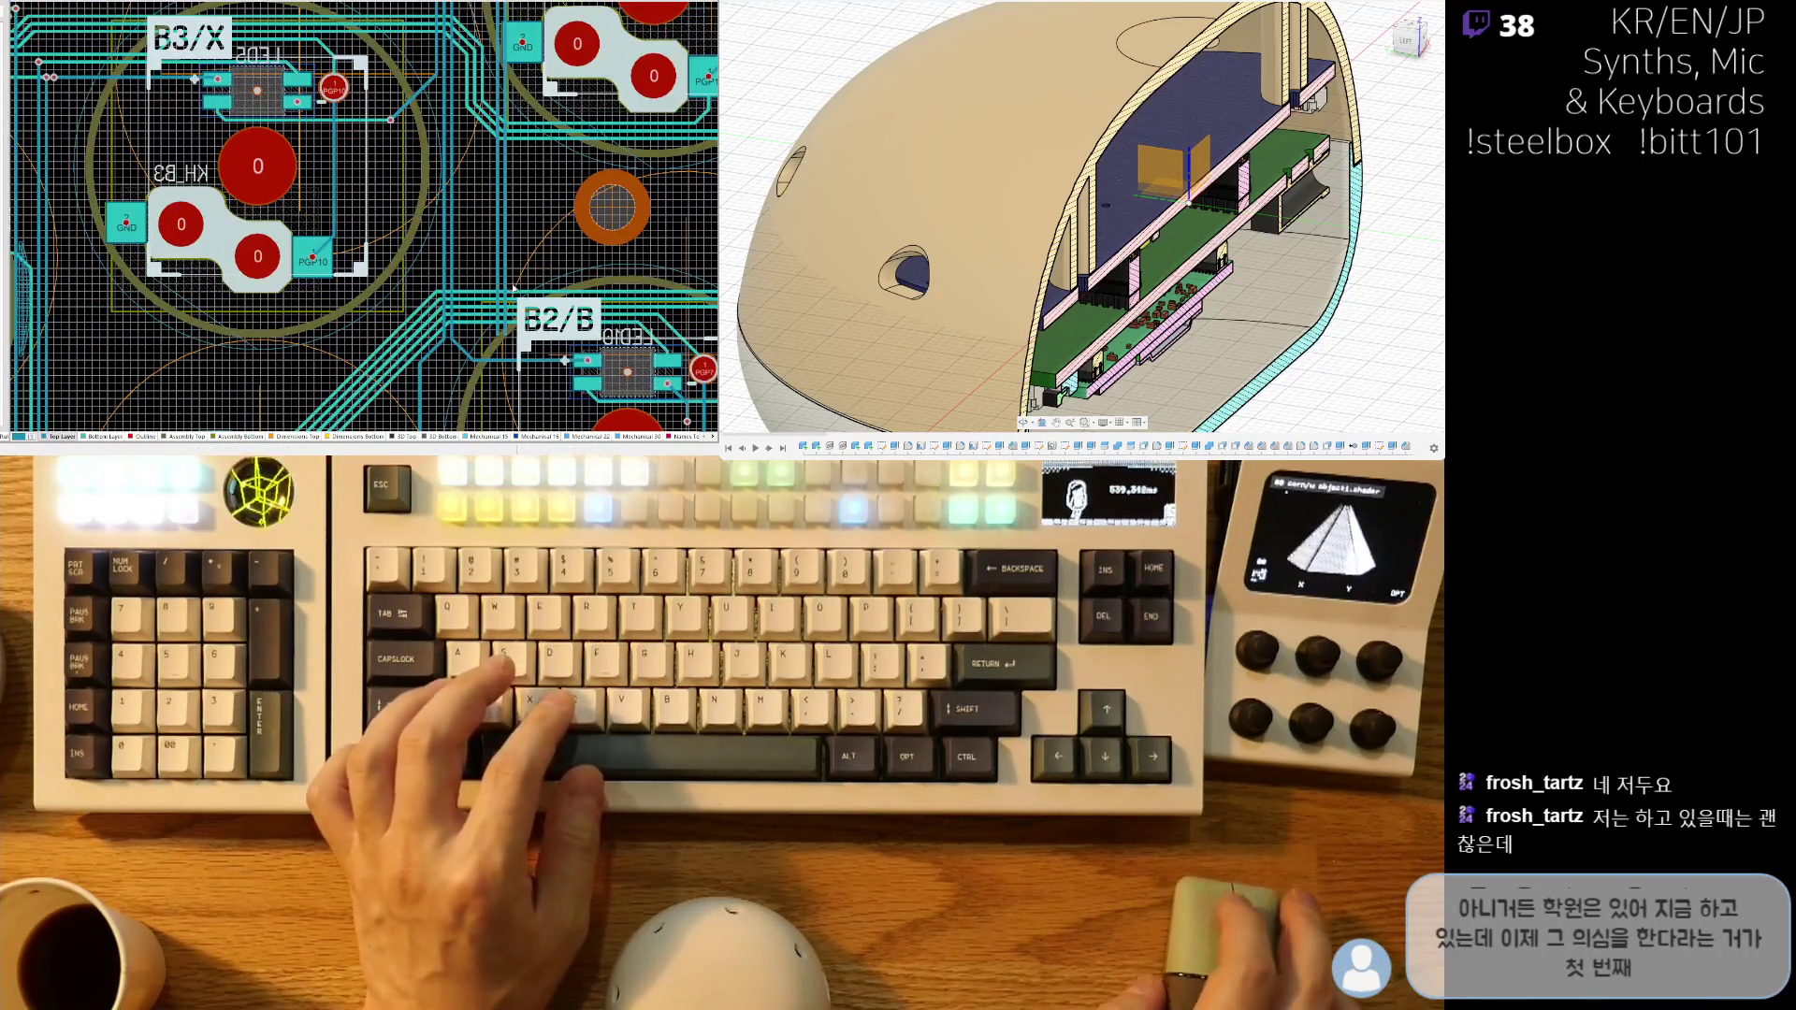
{"action": "scroll", "coordinate": [512, 290], "scroll_direction": "up", "scroll_amount": 5, "text": "ctrl"}
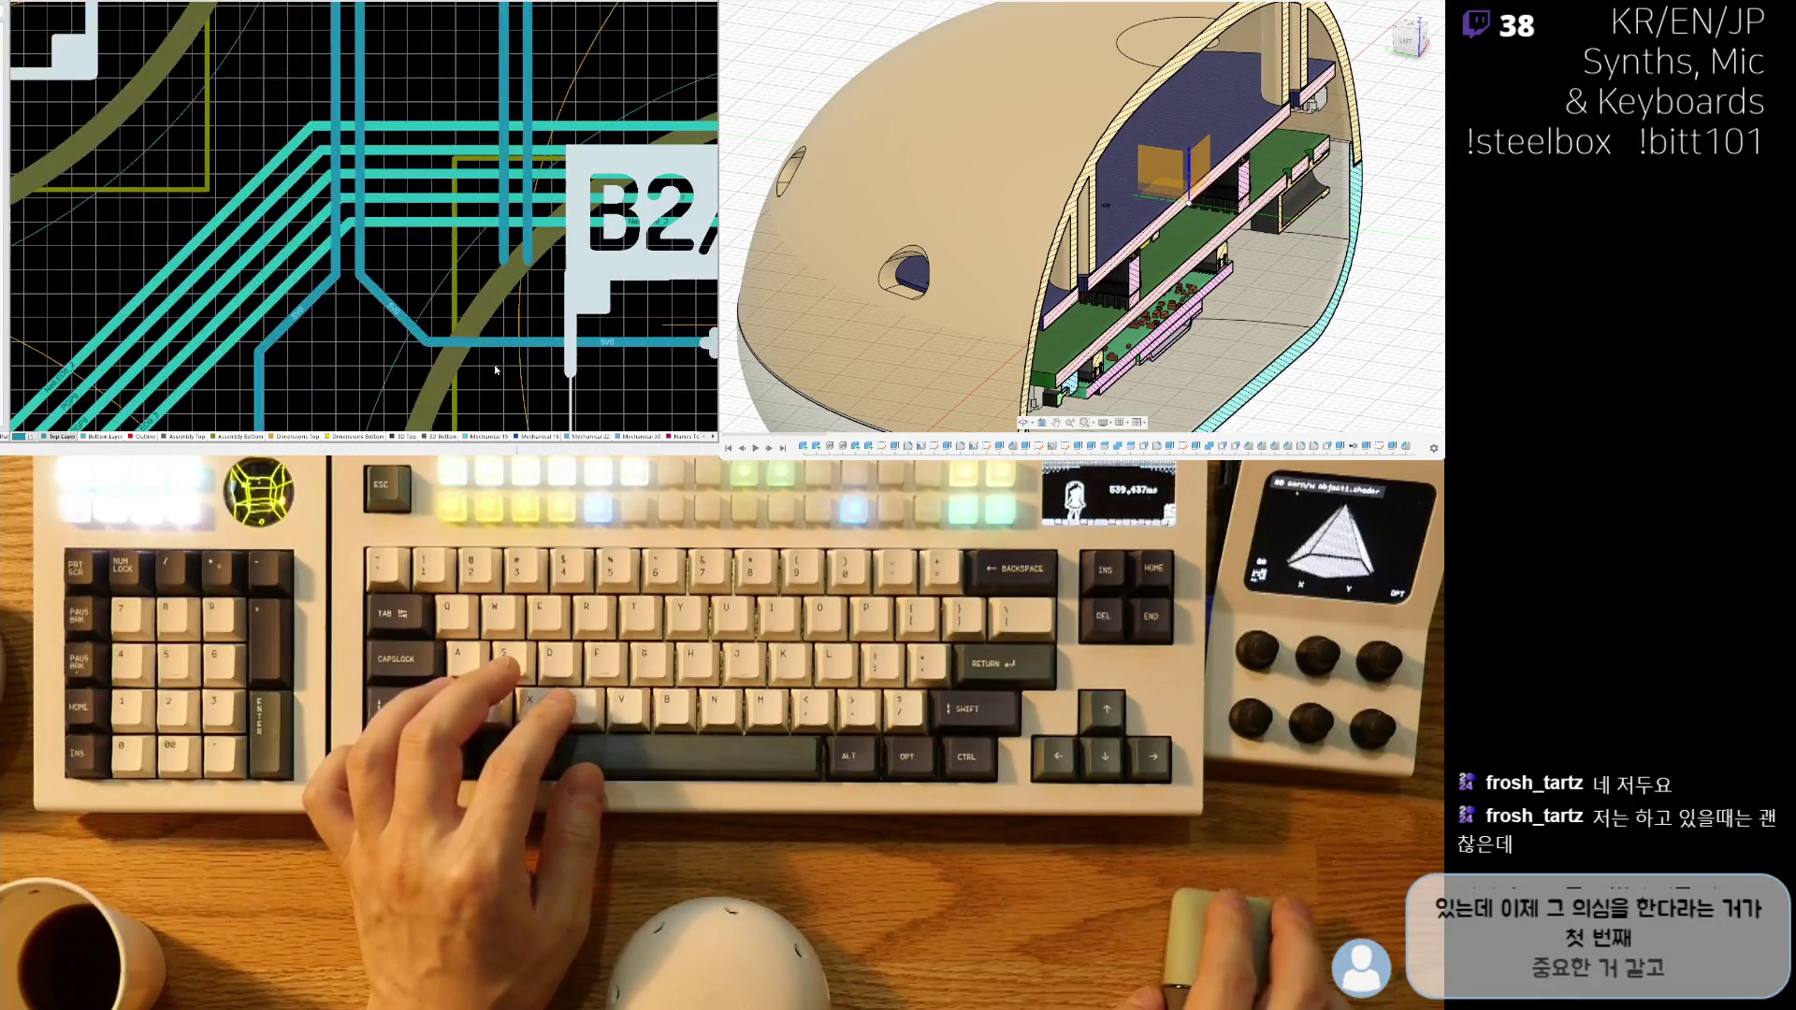
{"action": "left_click", "coordinate": [361, 141]}
{"action": "left_click", "coordinate": [334, 89], "text": "shift"}
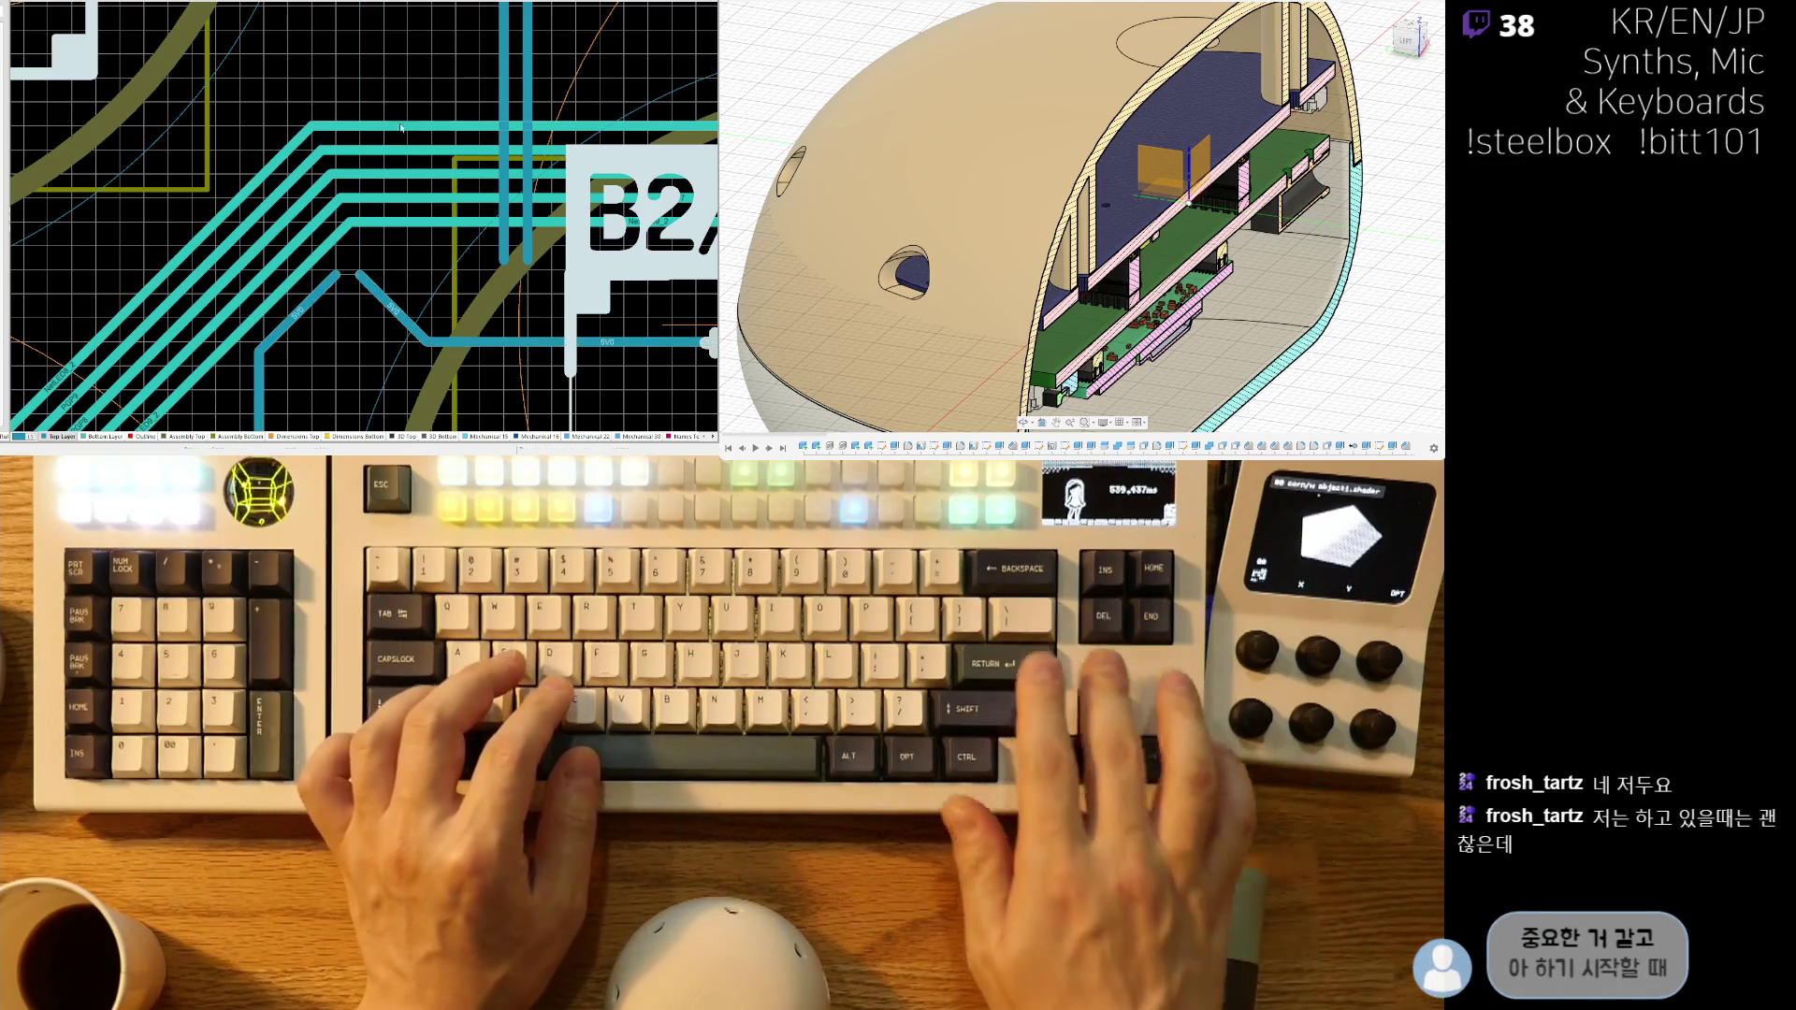
{"action": "scroll", "coordinate": [243, 271], "scroll_direction": "down", "scroll_amount": 2, "text": "ctrl"}
{"action": "scroll", "coordinate": [242, 270], "scroll_direction": "down", "scroll_amount": 2, "text": "ctrl"}
{"action": "scroll", "coordinate": [224, 306], "scroll_direction": "up", "scroll_amount": 3}
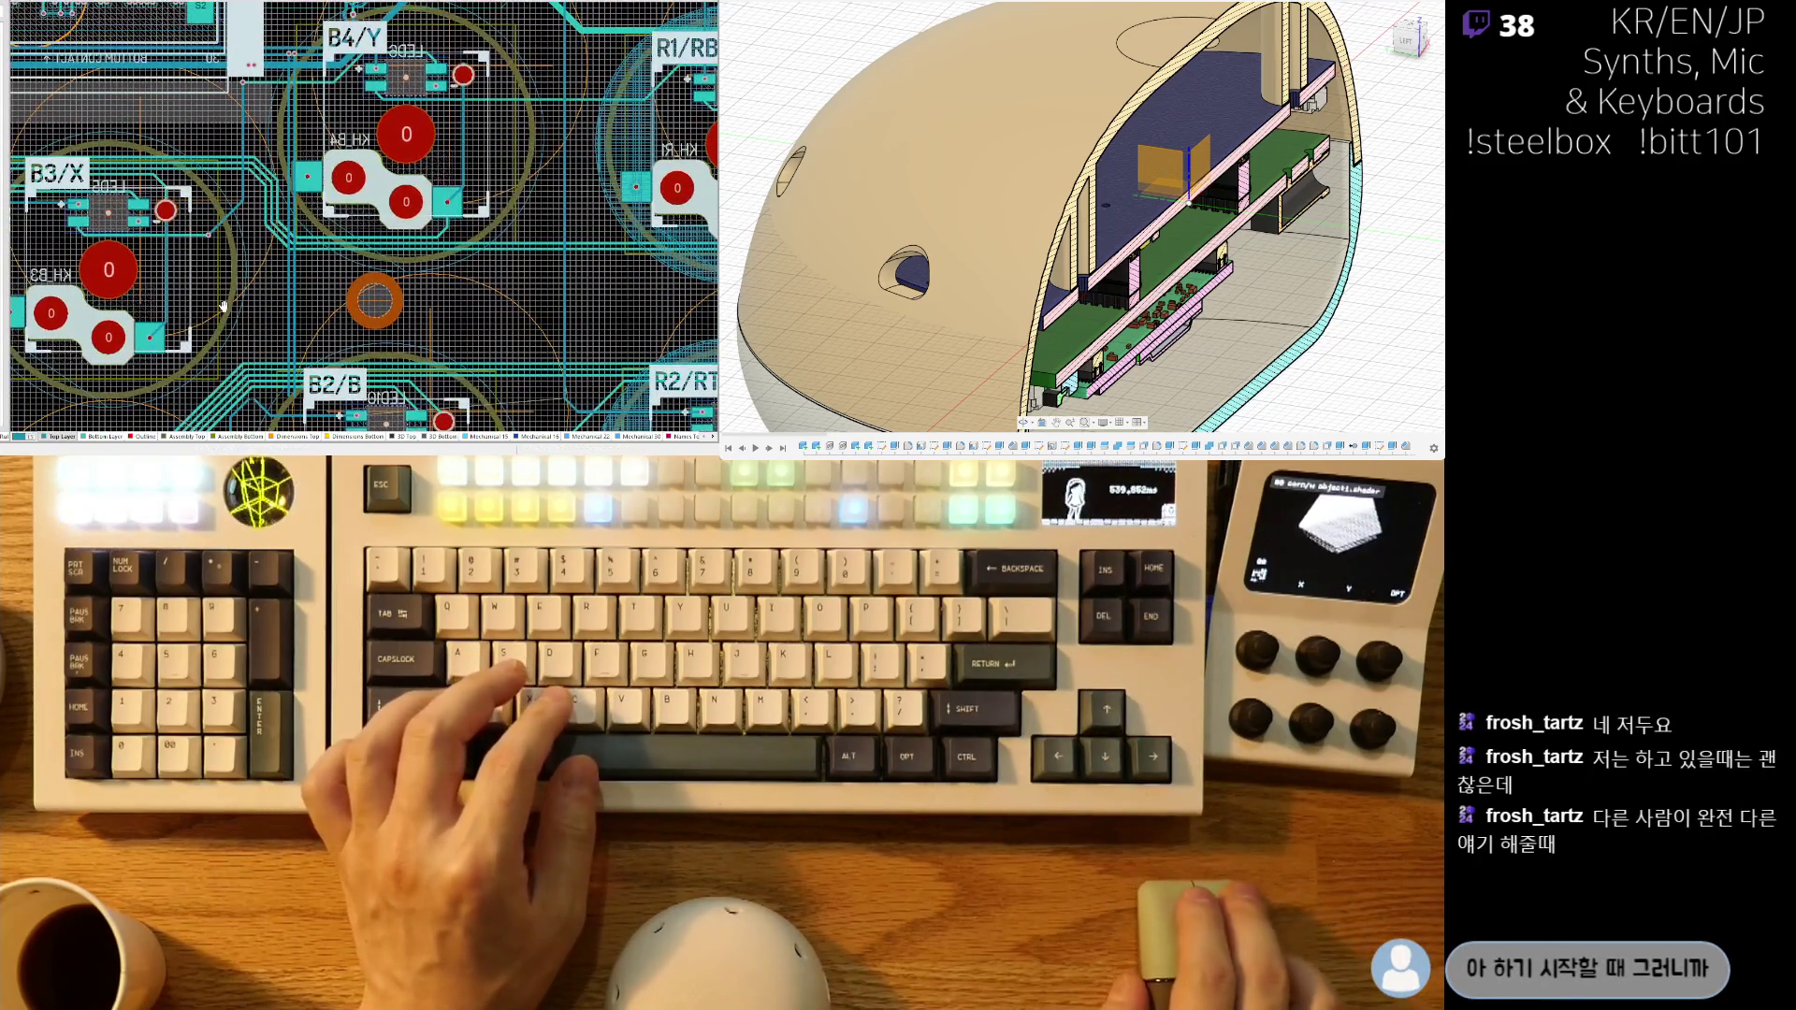
{"action": "scroll", "coordinate": [269, 91], "scroll_direction": "up", "scroll_amount": 2, "text": "ctrl"}
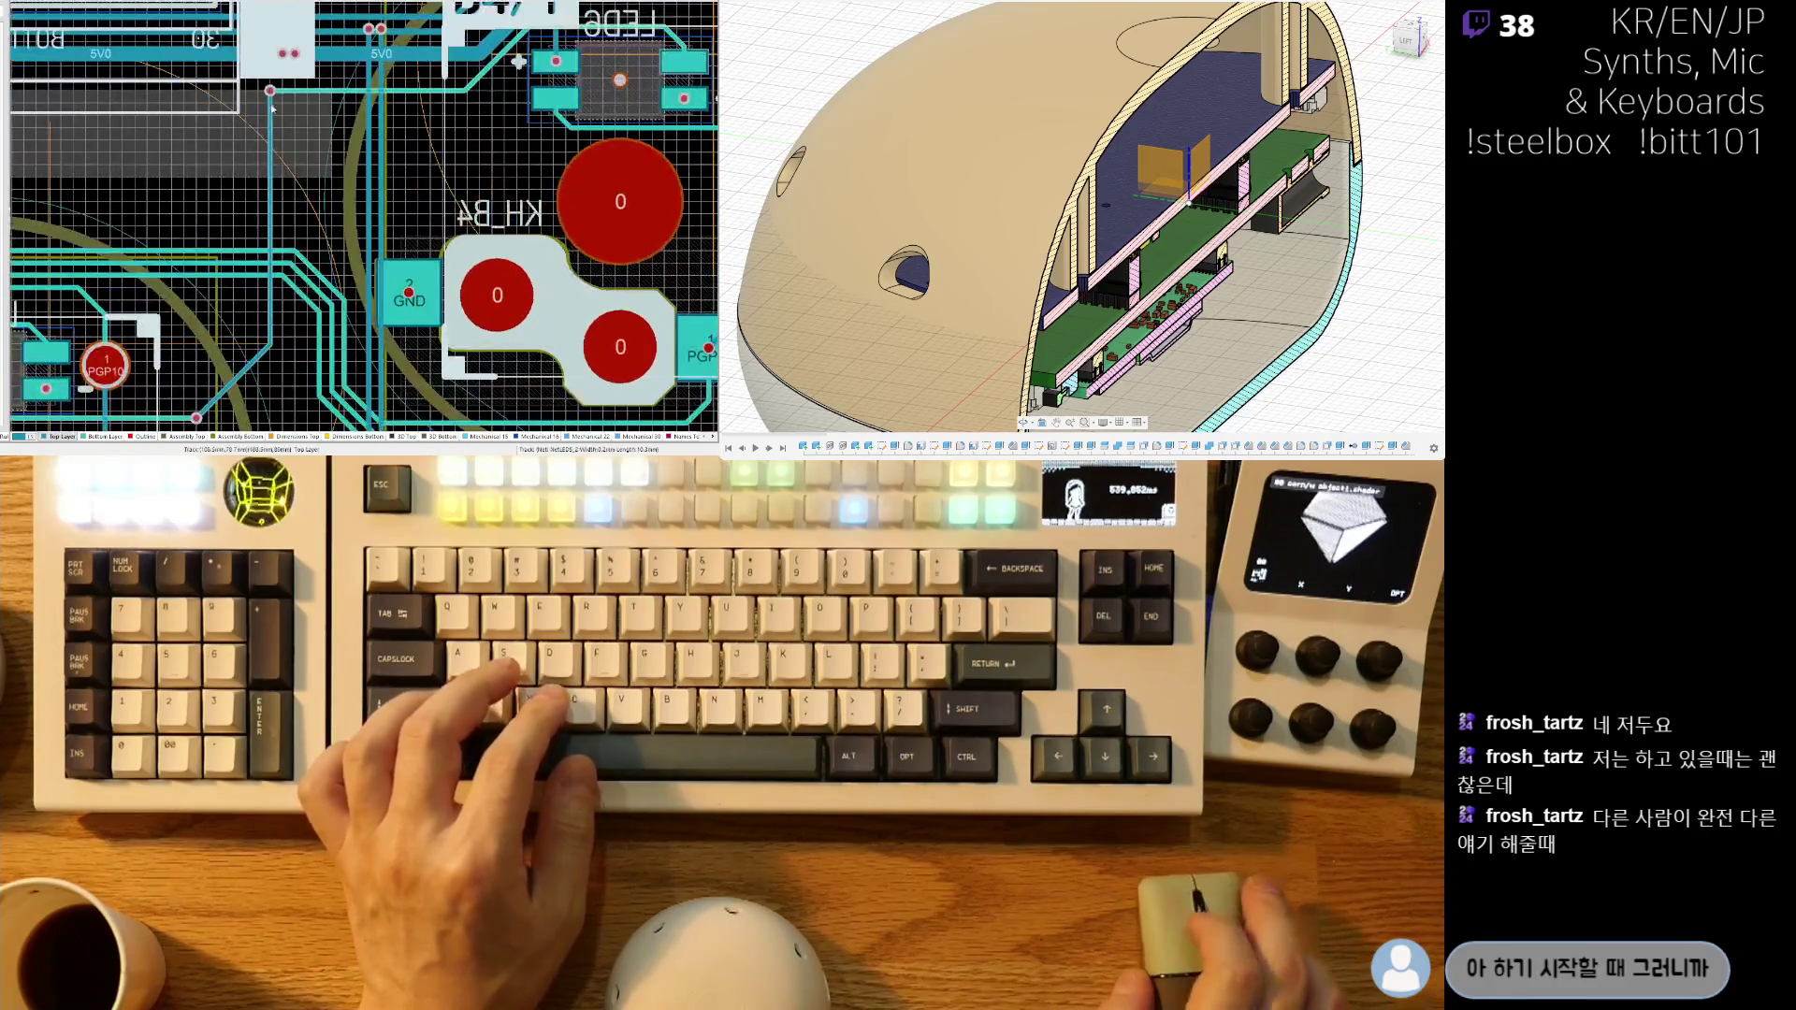
{"action": "left_click_drag", "start_coordinate": [270, 90], "coordinate": [357, 94]}
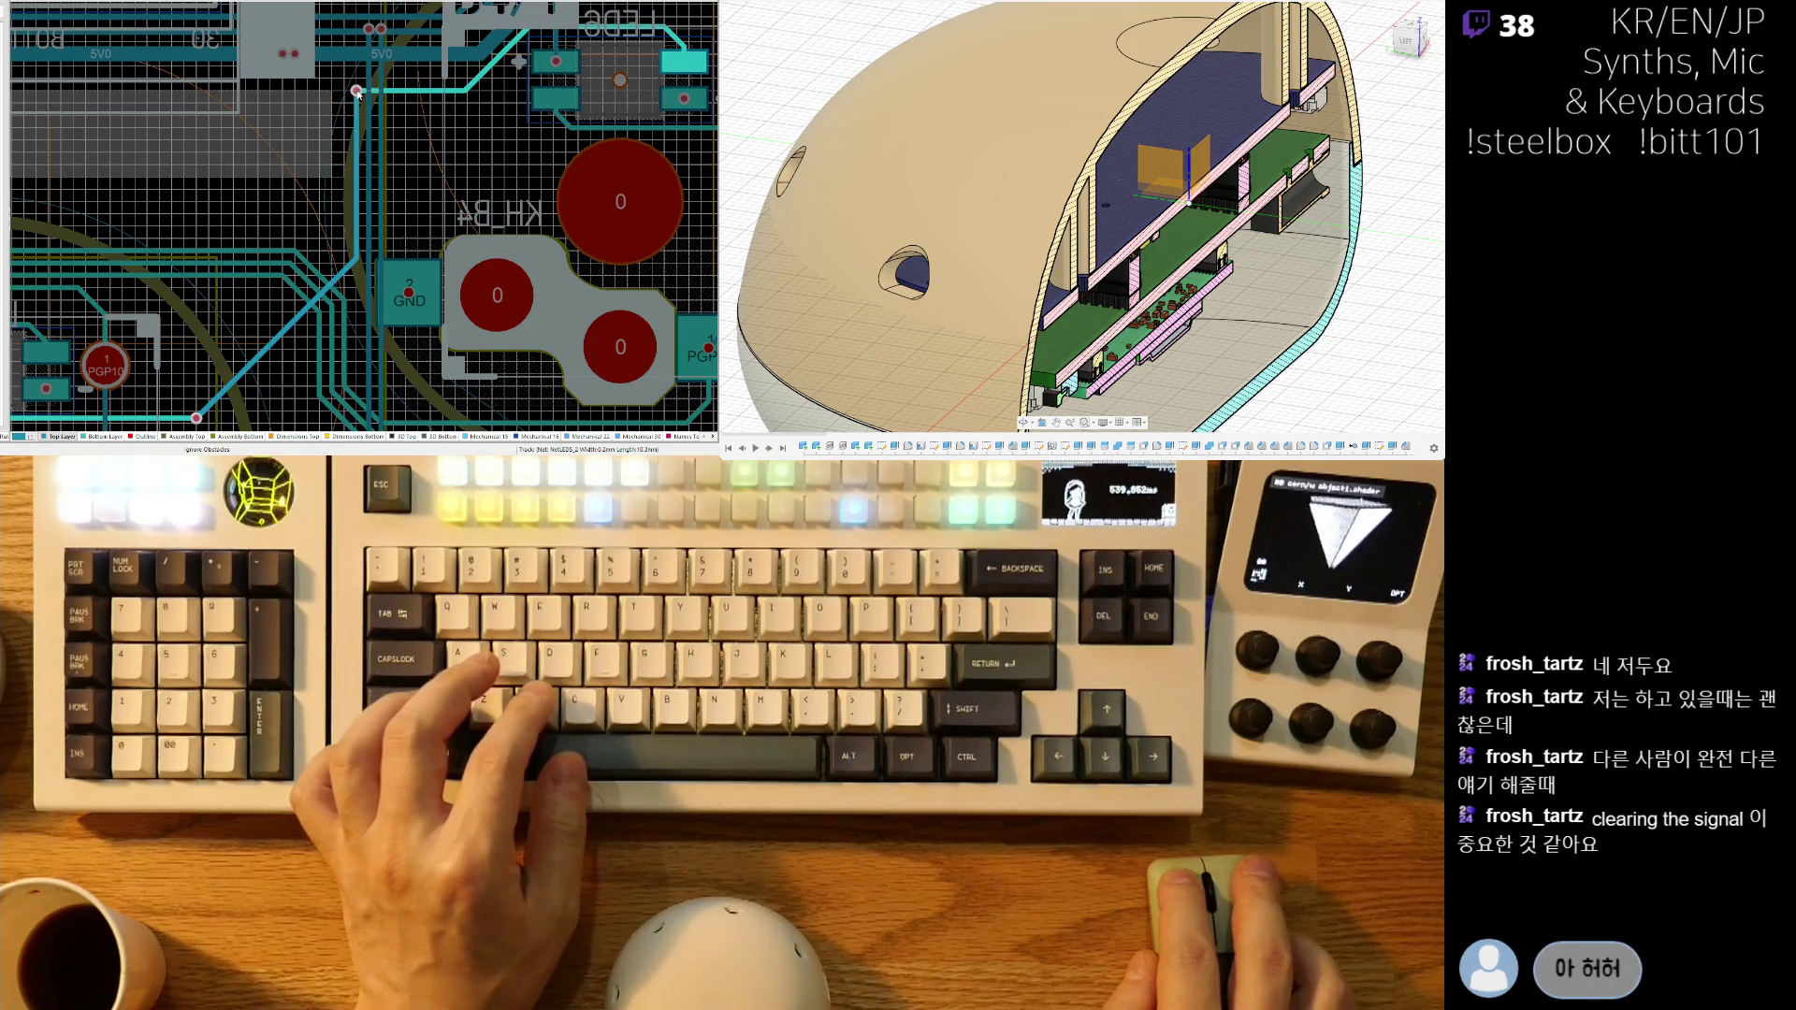
- Reroute the diagonal 5V0 track up-right toward the B2/B label
{"action": "scroll", "coordinate": [319, 316], "scroll_direction": "down", "scroll_amount": 2}
{"action": "scroll", "coordinate": [319, 316], "scroll_direction": "down", "scroll_amount": 1, "text": "ctrl"}
{"action": "scroll", "coordinate": [319, 316], "scroll_direction": "down", "scroll_amount": 3}
{"action": "scroll", "coordinate": [136, 318], "scroll_direction": "up", "scroll_amount": 4, "text": "ctrl"}
{"action": "left_click_drag", "start_coordinate": [135, 318], "coordinate": [227, 218]}
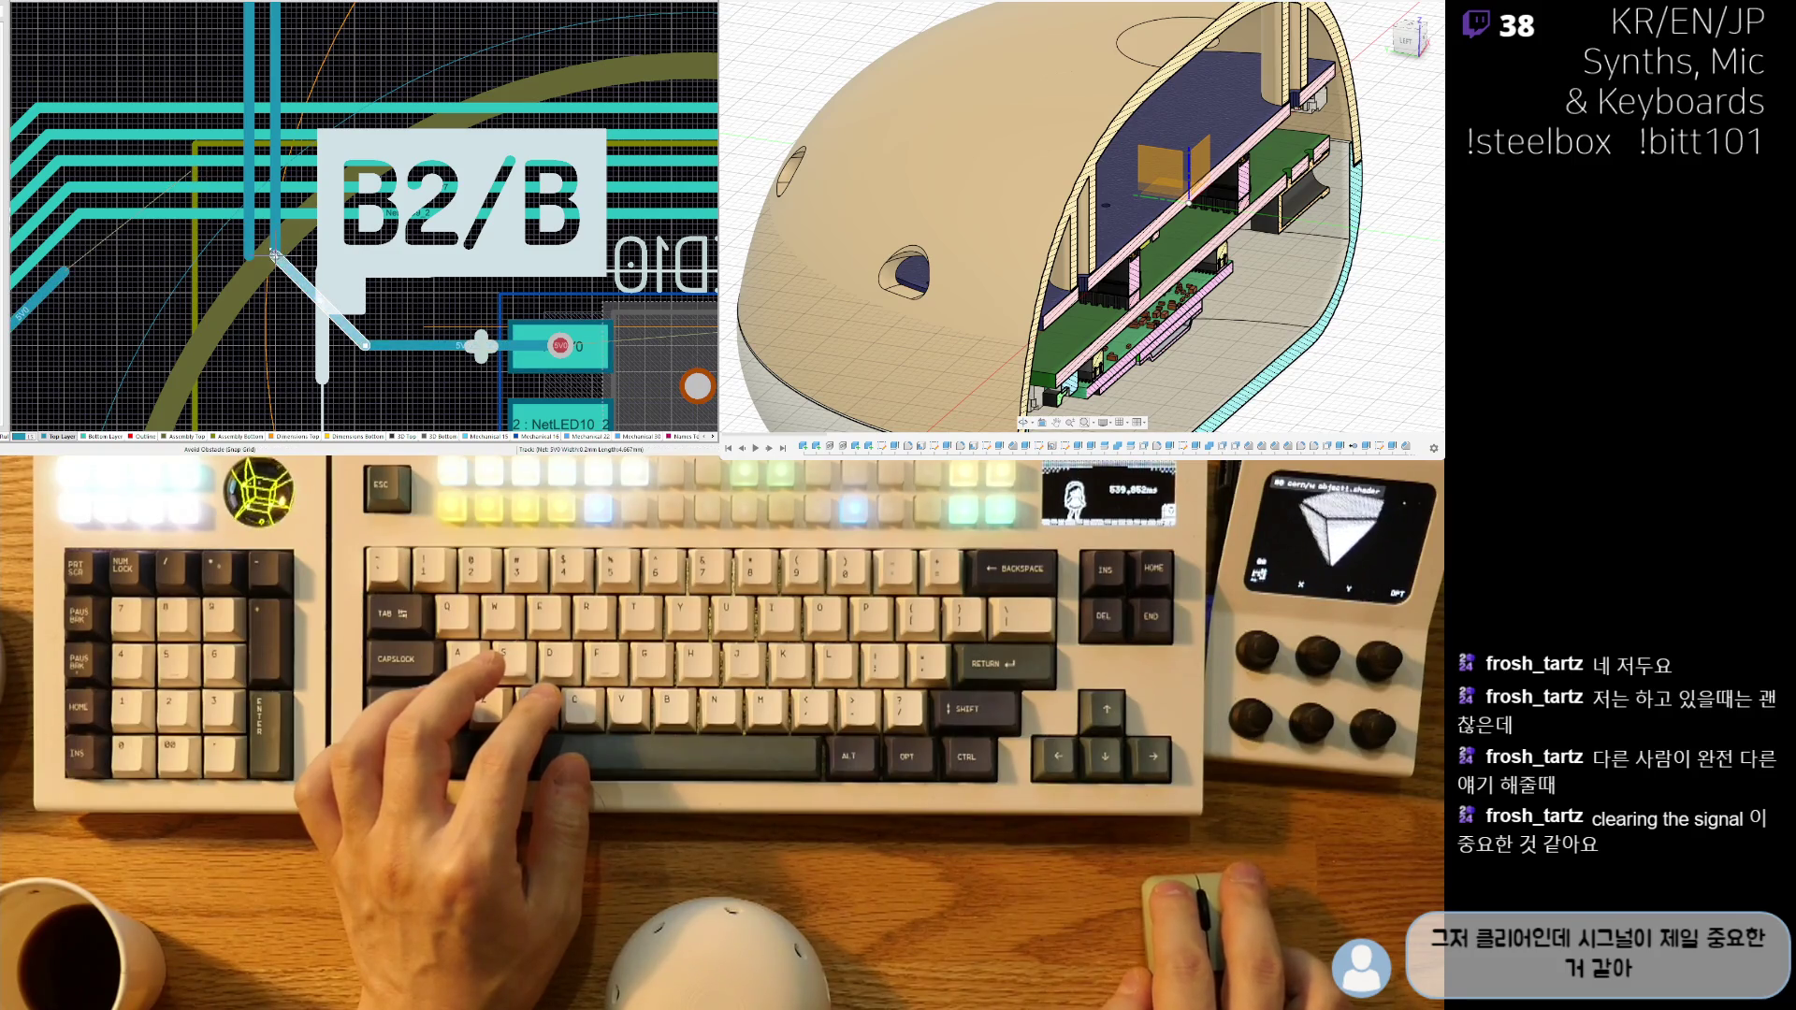
- Cancel the stray route and stretch the 5V0 track end up toward B2/B
{"action": "right_click_drag", "start_coordinate": [108, 312], "coordinate": [234, 241]}
{"action": "left_click", "coordinate": [363, 206]}
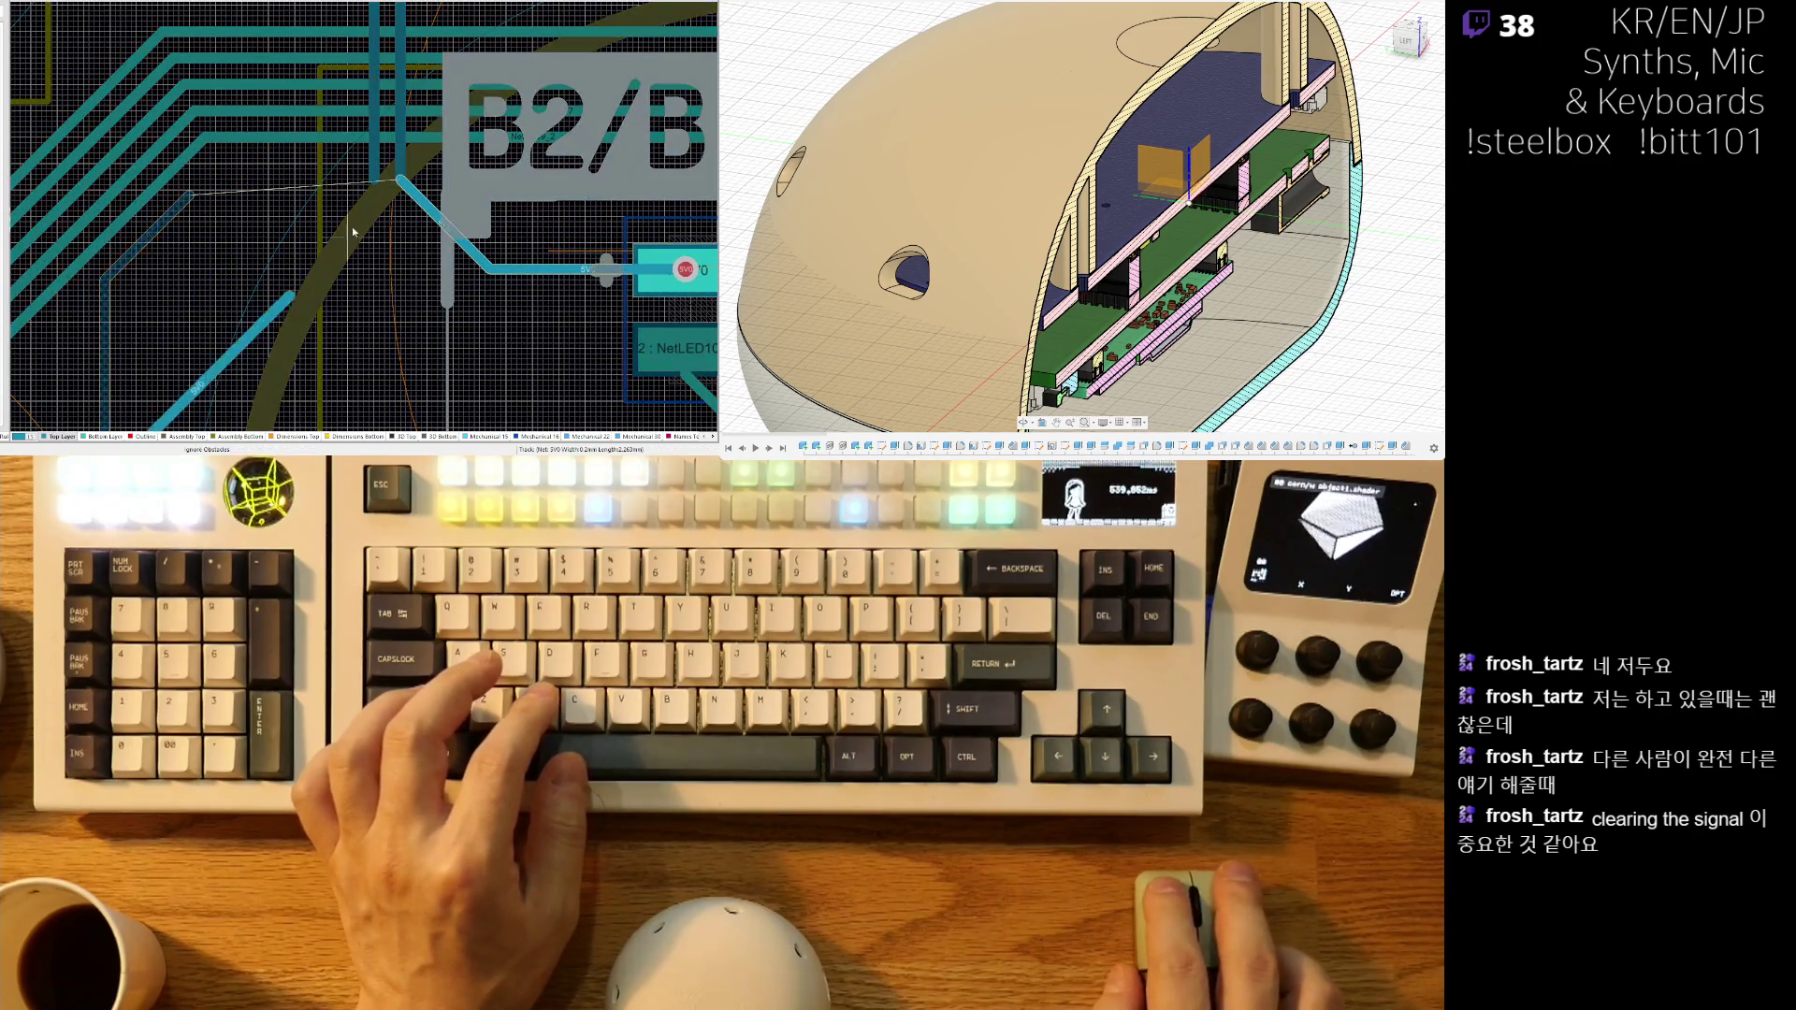
{"action": "right_click", "coordinate": [240, 301]}
{"action": "left_click_drag", "start_coordinate": [273, 295], "coordinate": [369, 194]}
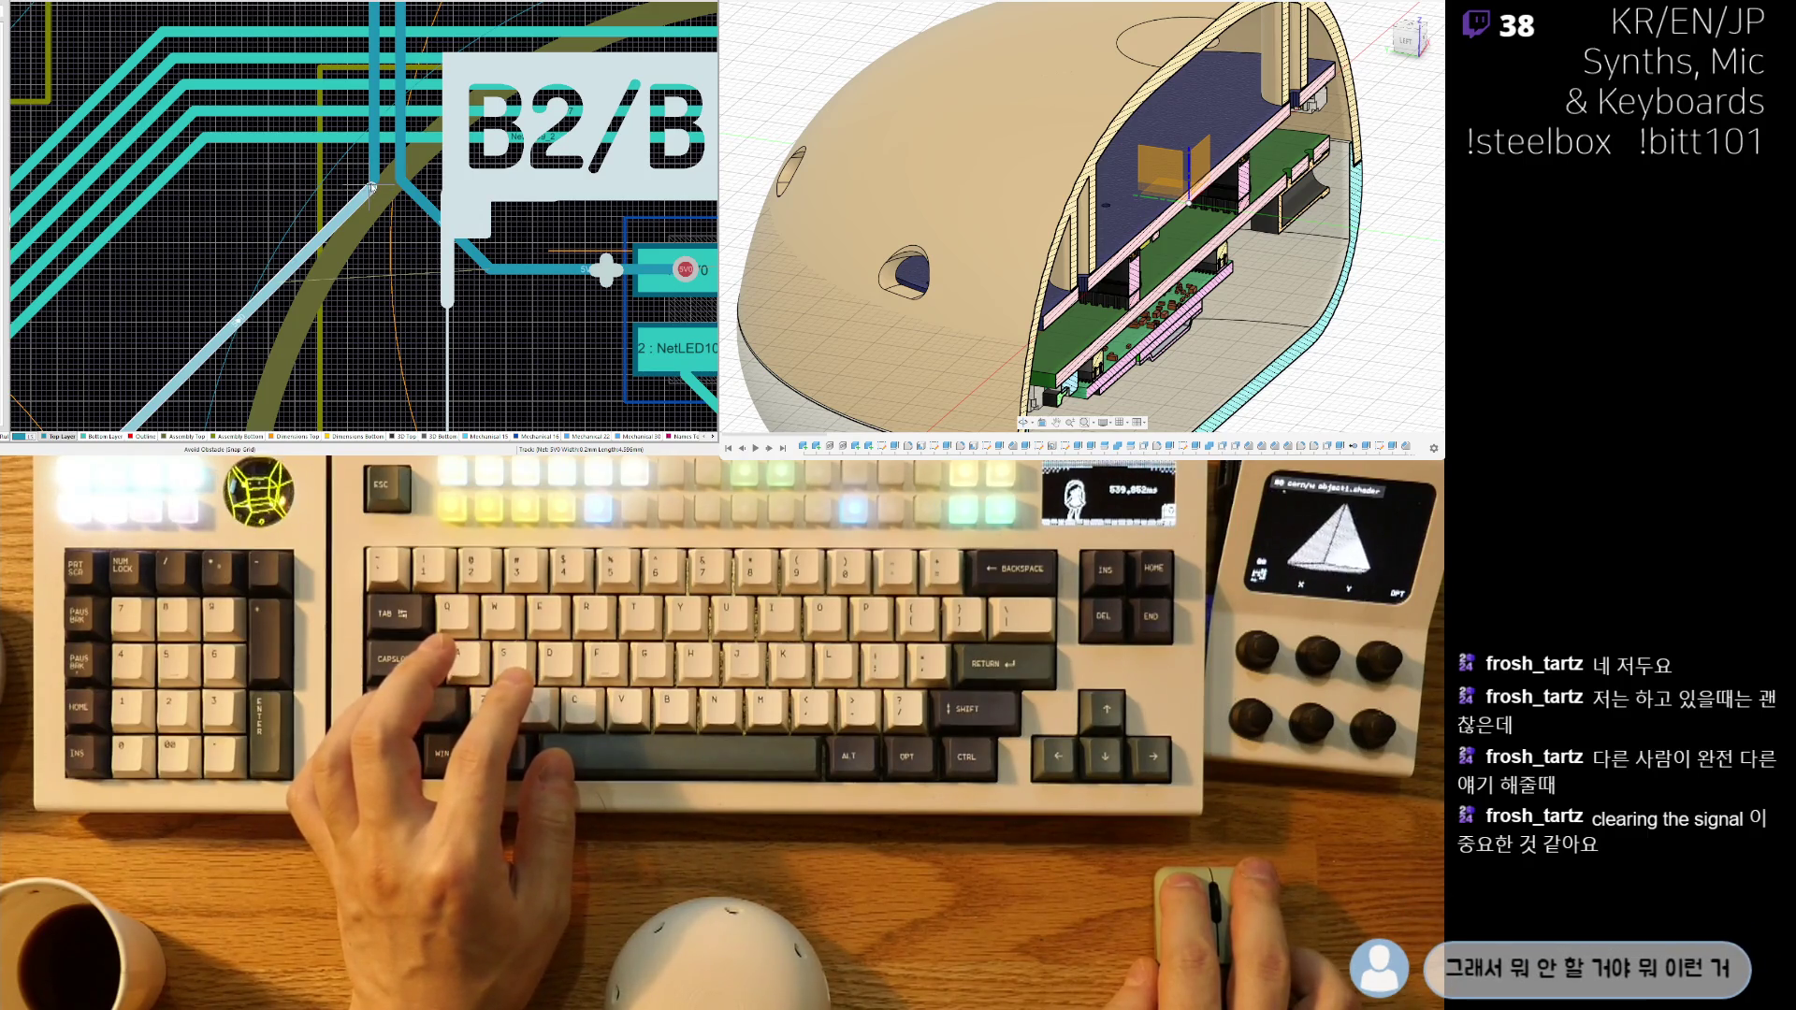
{"action": "left_click_drag", "start_coordinate": [328, 227], "coordinate": [328, 228]}
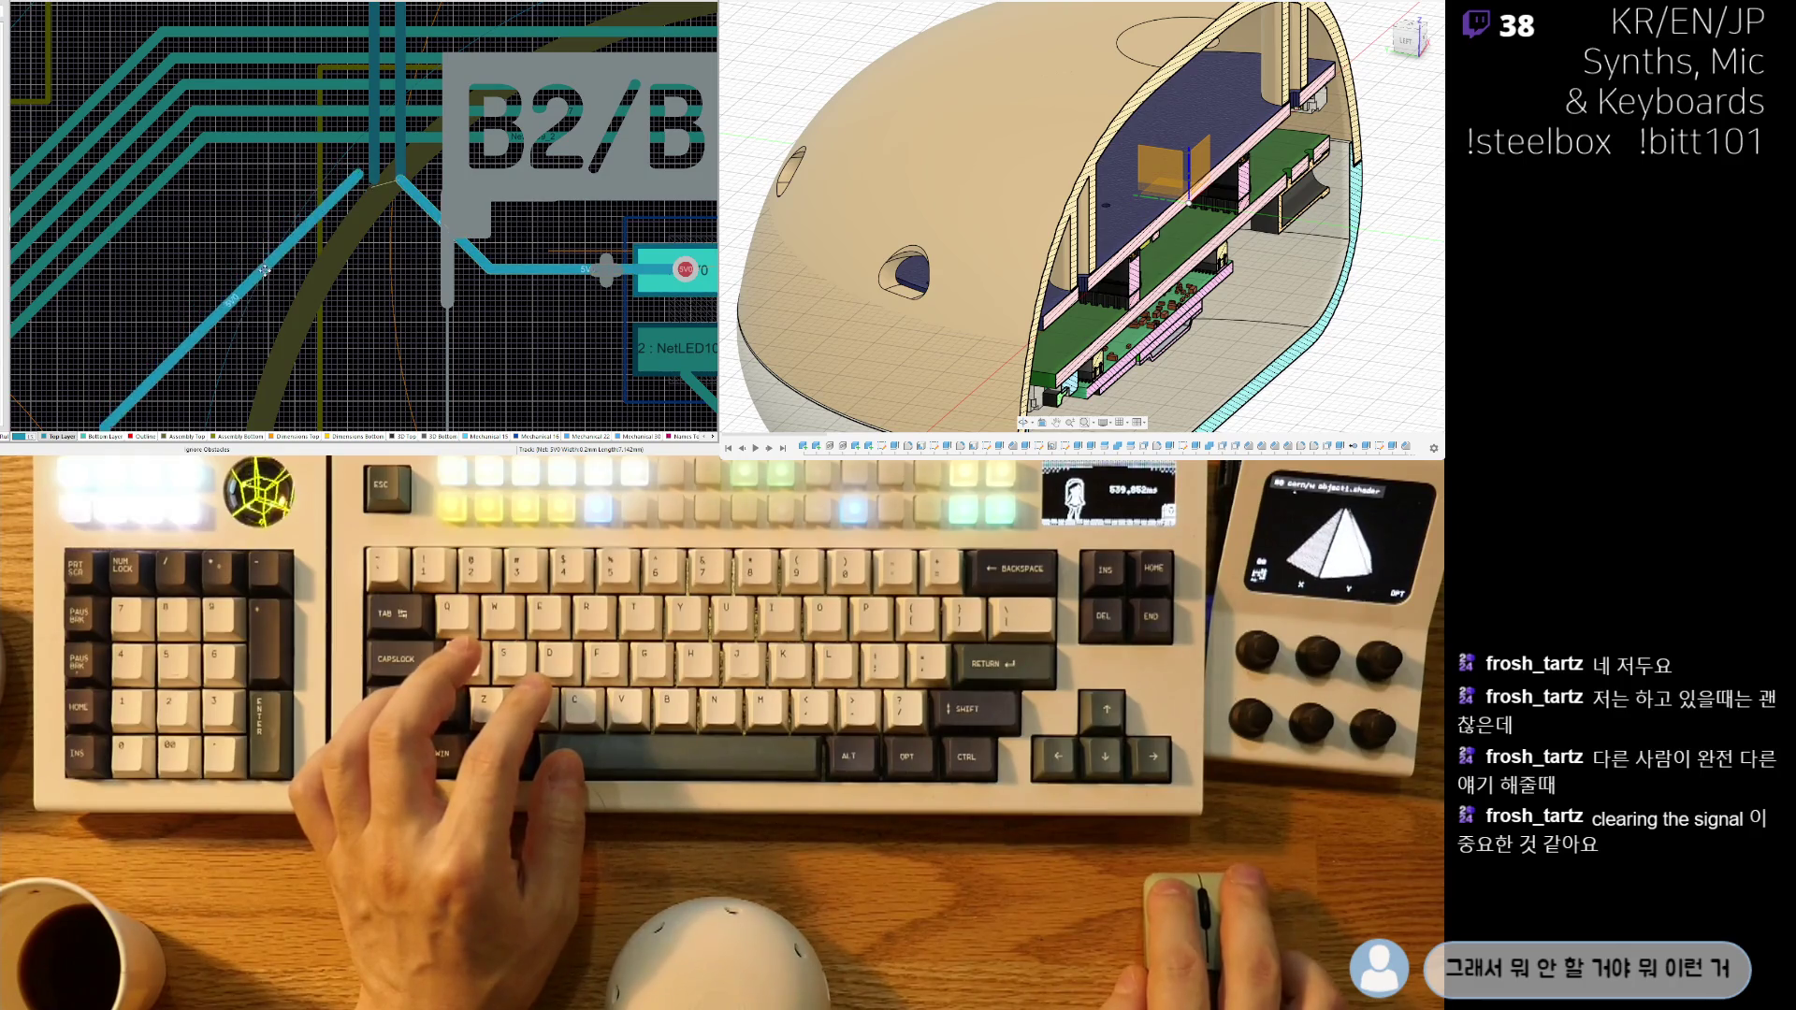
- Slide the 5V0 segment up and move the diagonal track down to meet the vertical tracks
{"action": "left_click_drag", "start_coordinate": [265, 284], "coordinate": [266, 276]}
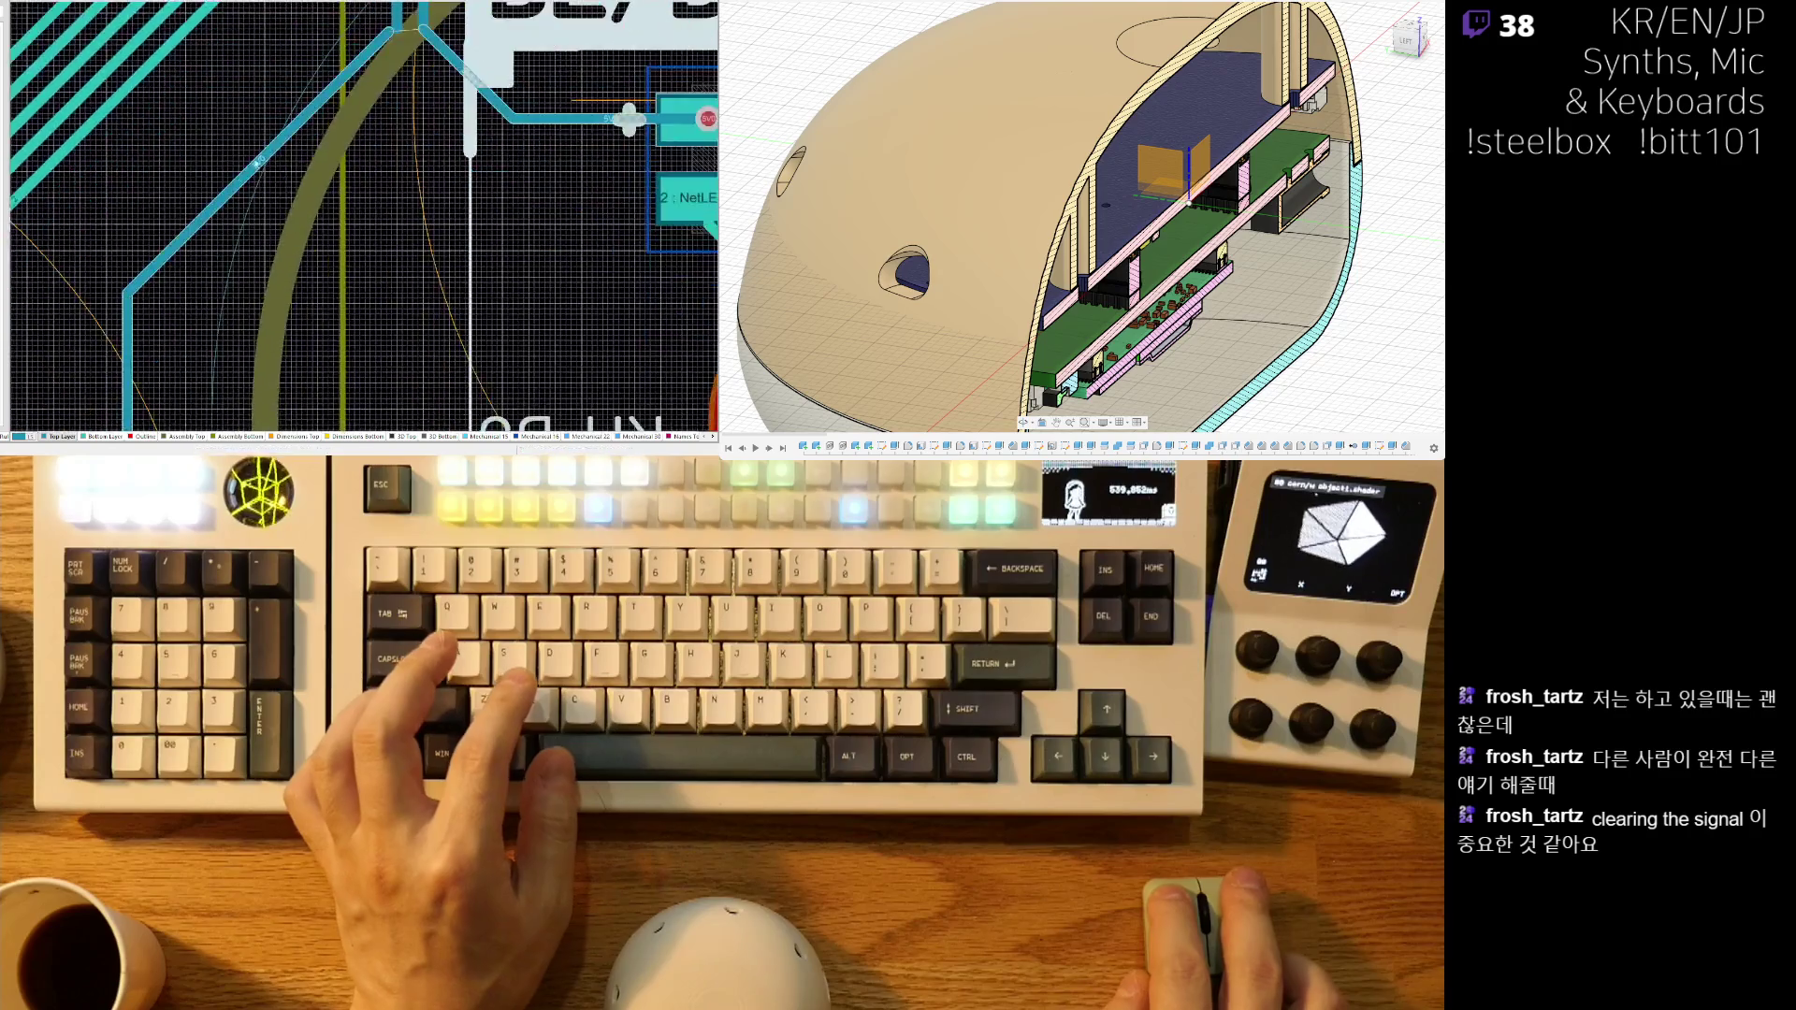
{"action": "scroll", "coordinate": [267, 278], "scroll_direction": "down", "scroll_amount": 3, "text": "ctrl"}
{"action": "scroll", "coordinate": [290, 109], "scroll_direction": "up", "scroll_amount": 3, "text": "ctrl"}
{"action": "scroll", "coordinate": [290, 108], "scroll_direction": "up", "scroll_amount": 5}
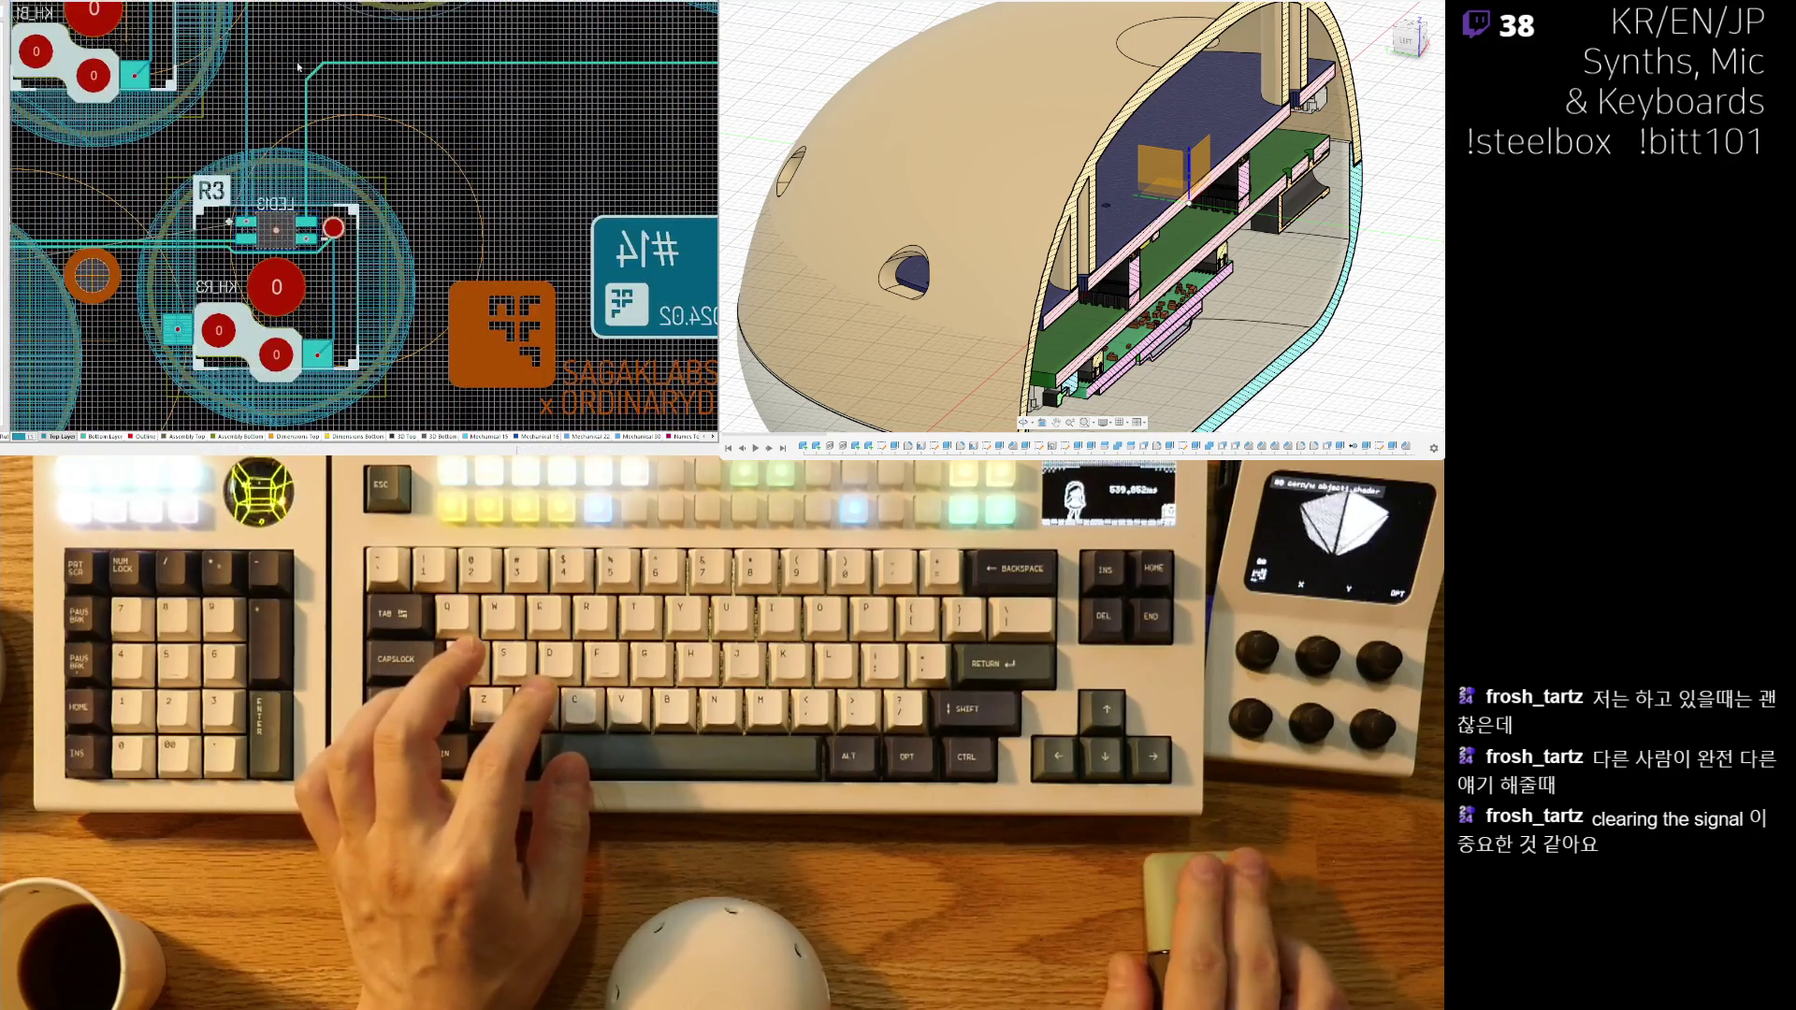
{"action": "scroll", "coordinate": [315, 246], "scroll_direction": "up", "scroll_amount": 8, "text": "ctrl"}
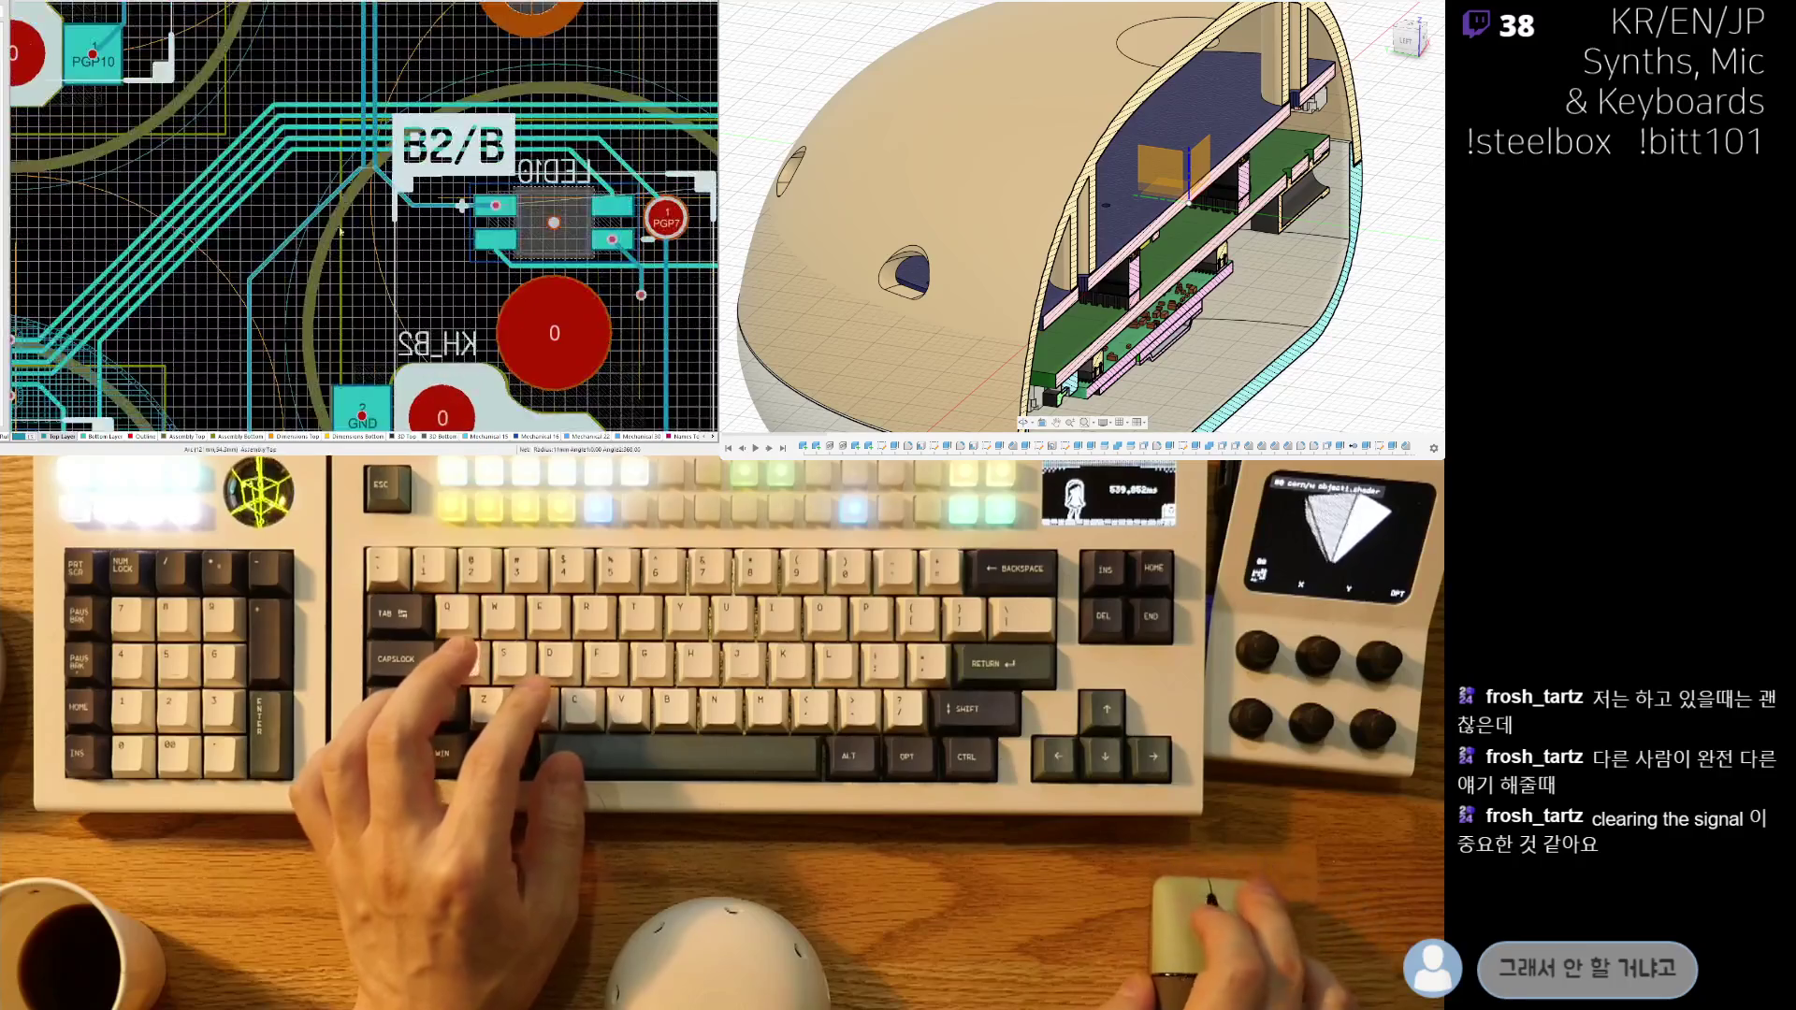
{"action": "left_click", "coordinate": [329, 210]}
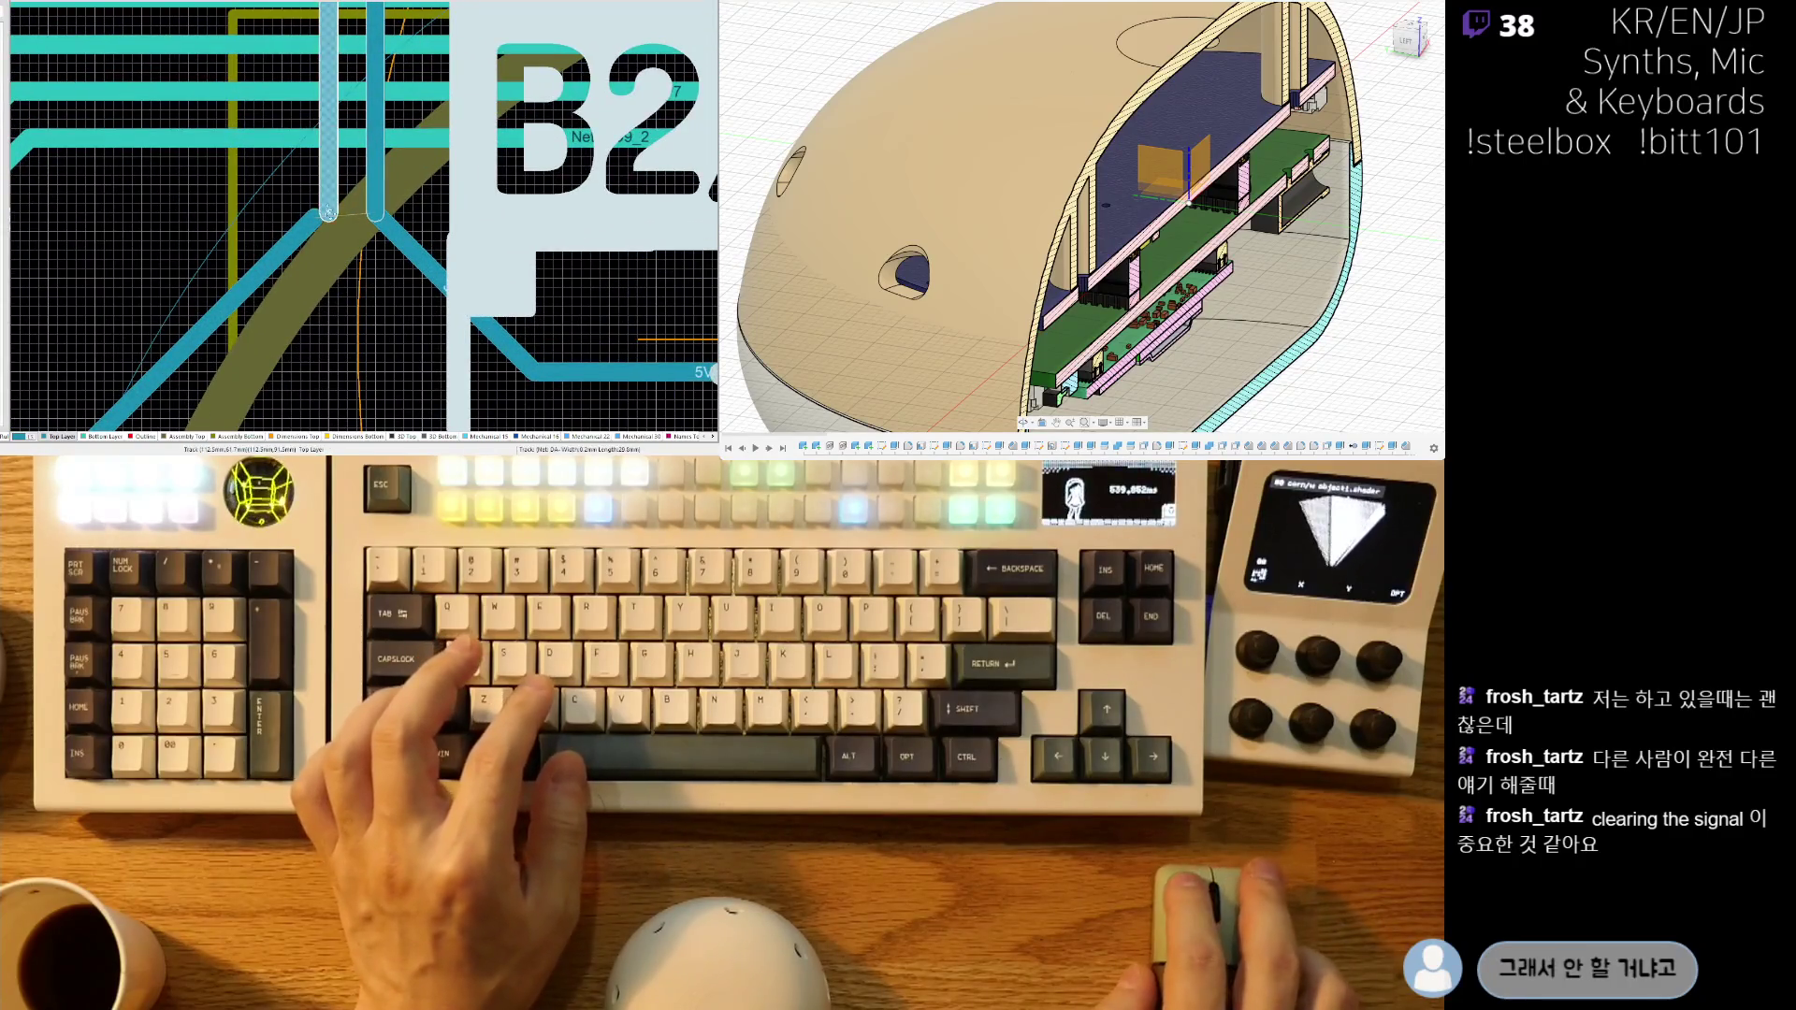
{"action": "left_click", "coordinate": [313, 227]}
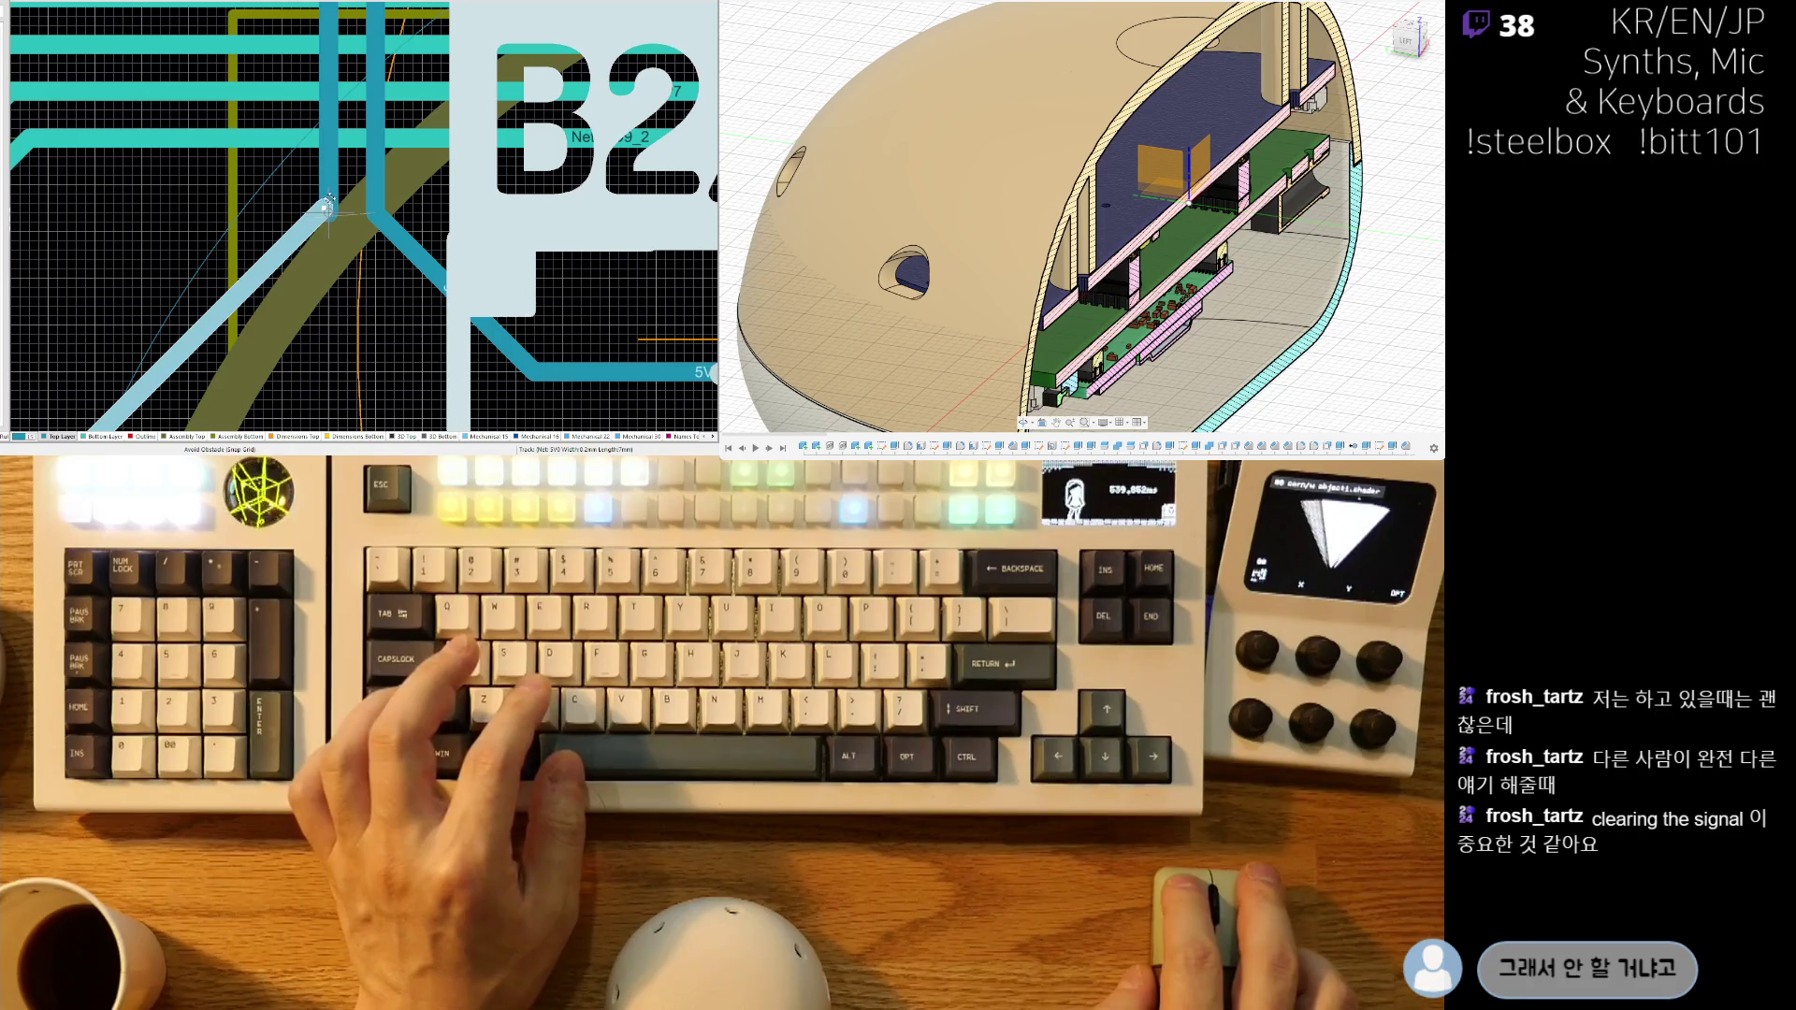
{"action": "left_click_drag", "start_coordinate": [287, 240], "coordinate": [285, 268]}
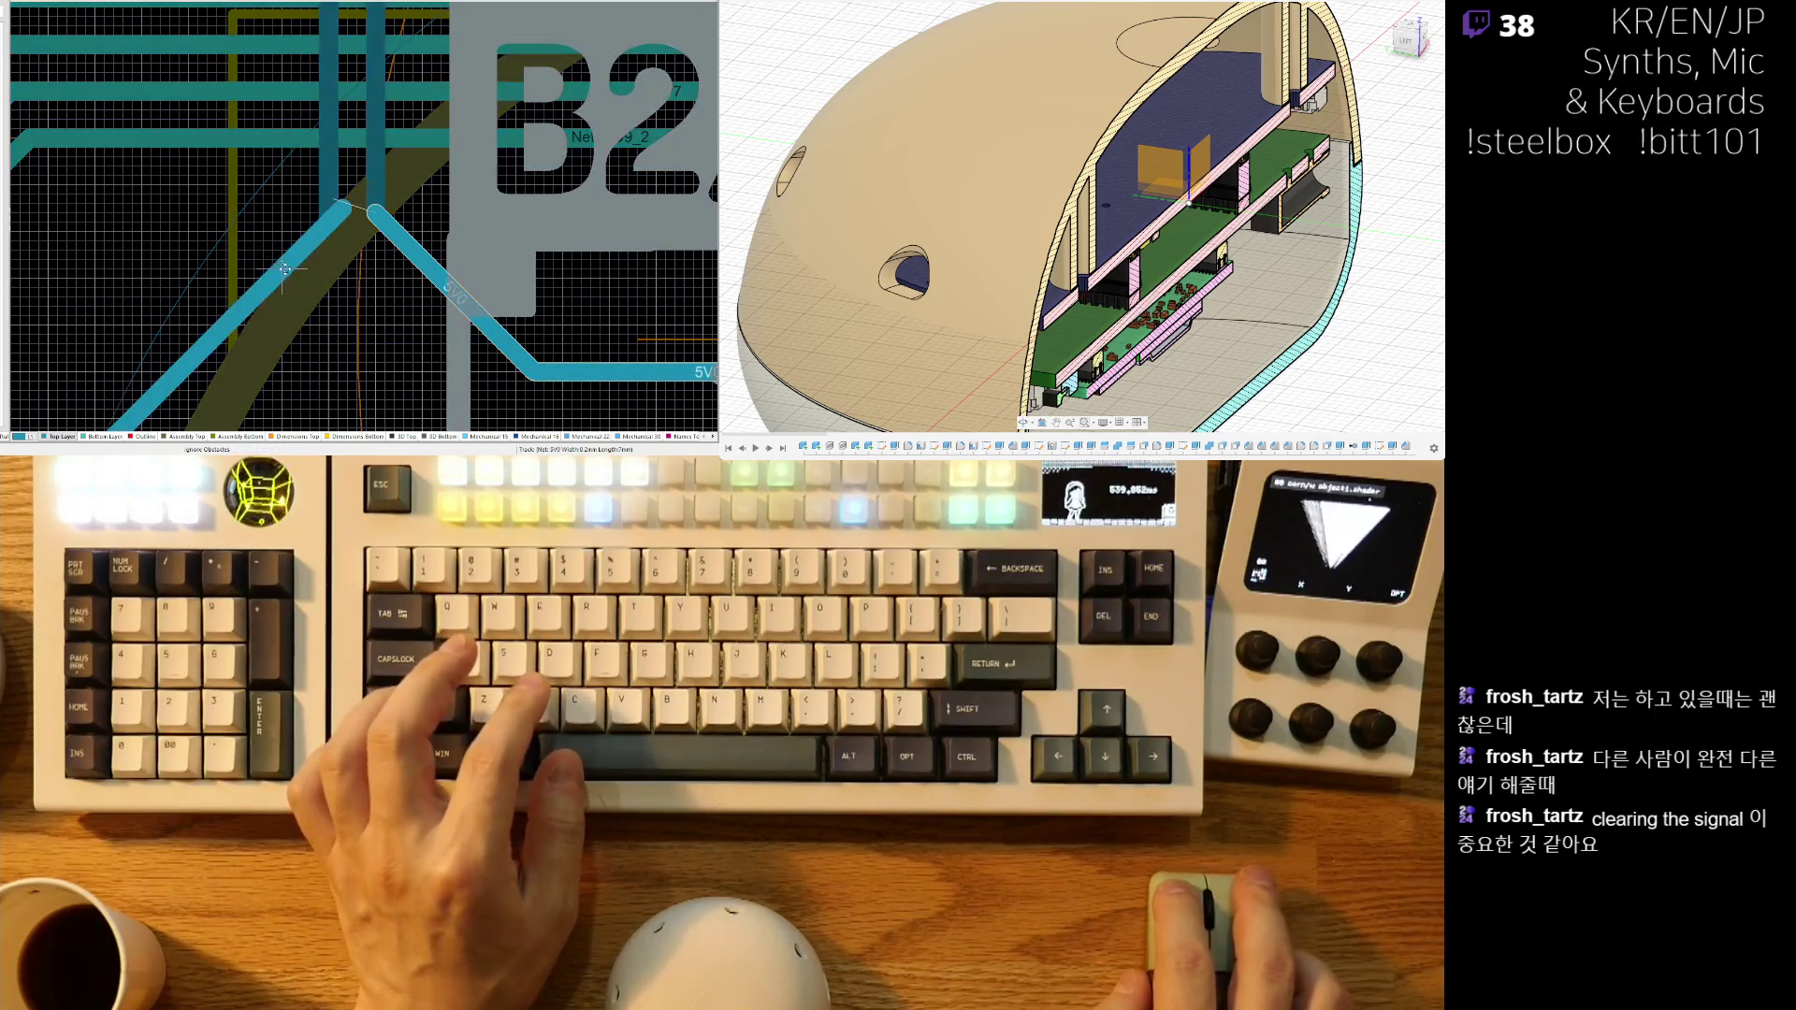
{"action": "scroll", "coordinate": [277, 266], "scroll_direction": "down", "scroll_amount": 10, "text": "ctrl"}
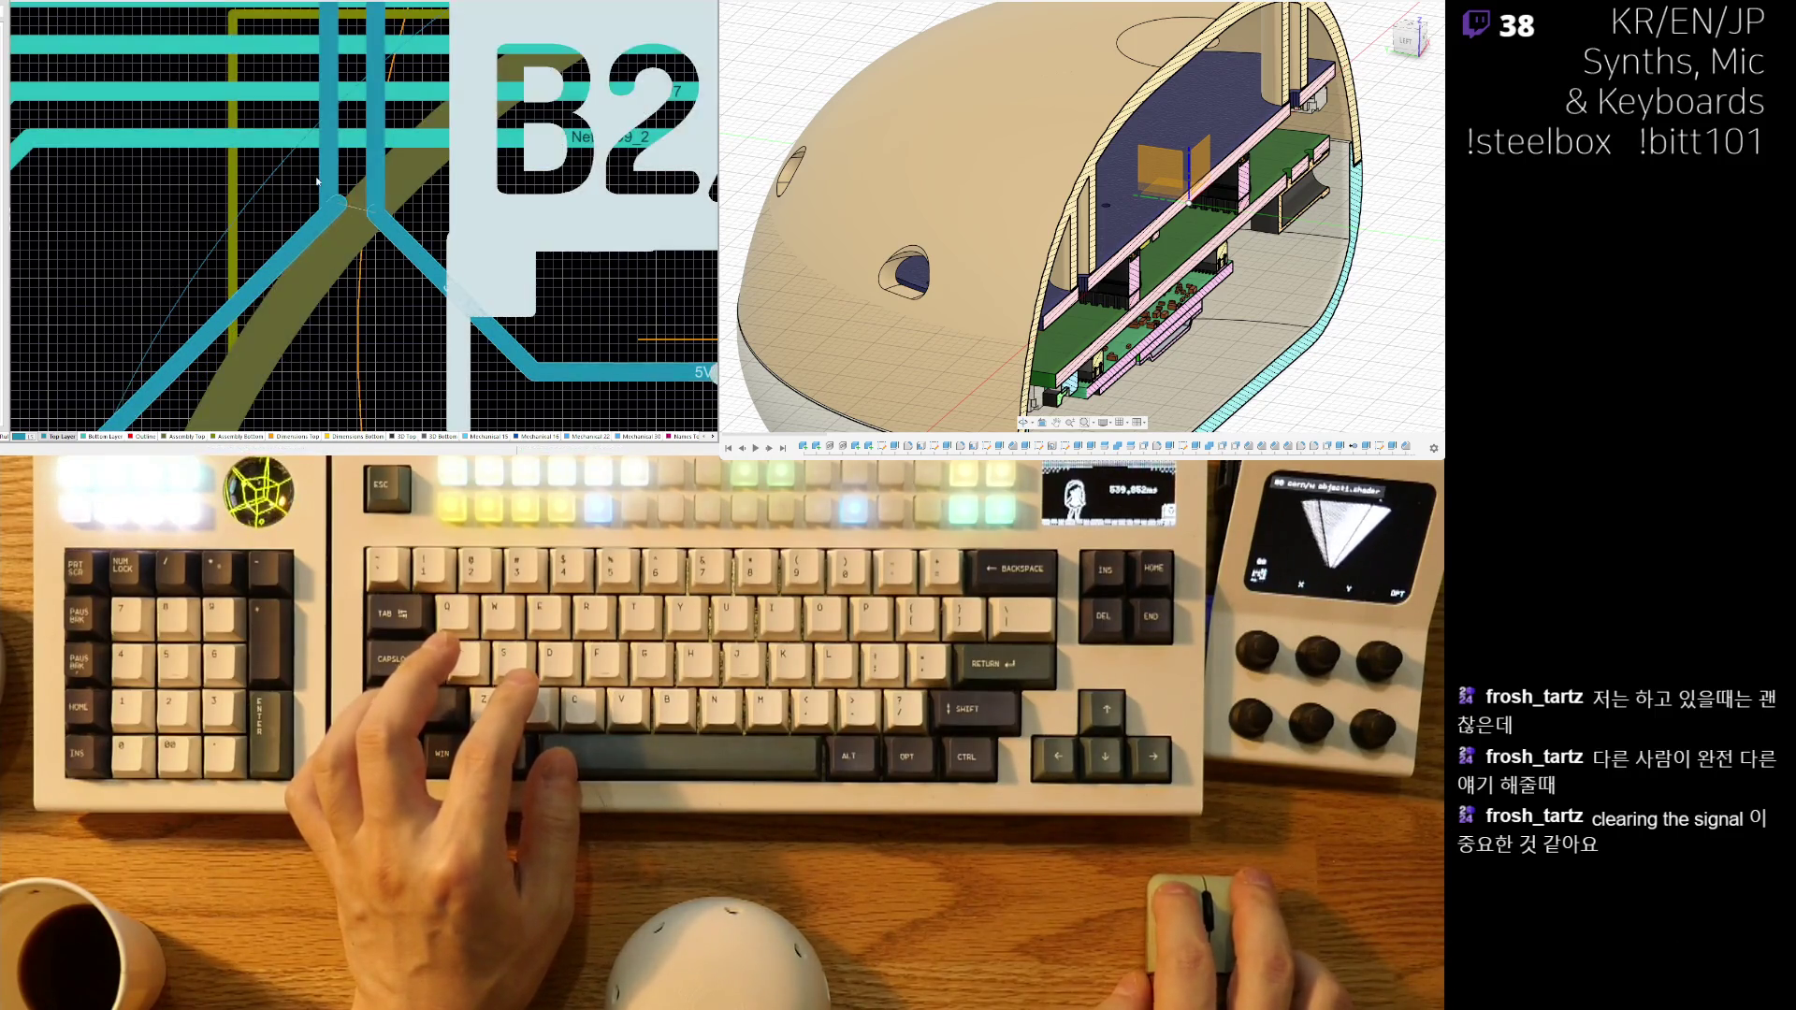
{"action": "scroll", "coordinate": [320, 421], "scroll_direction": "down", "scroll_amount": 5, "text": "ctrl"}
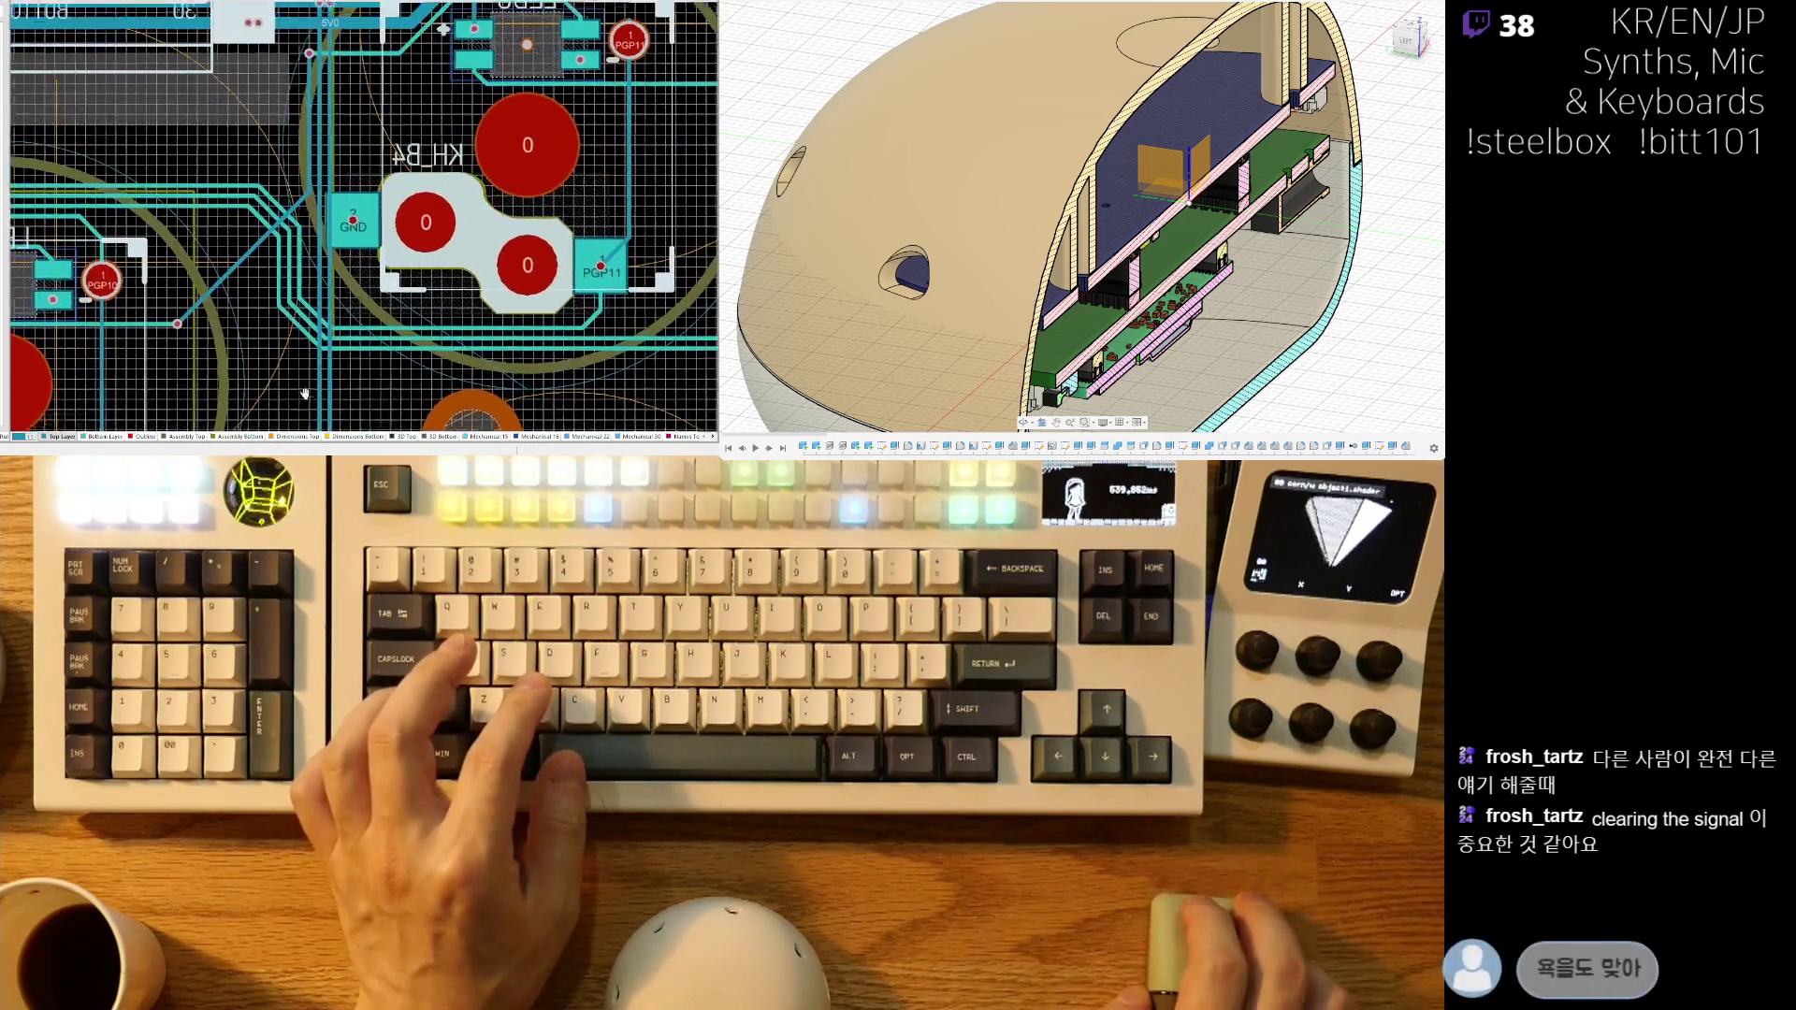
- Highlight every track and via of the 5V0 net near B4/Y
{"action": "scroll", "coordinate": [275, 106], "scroll_direction": "up", "scroll_amount": 5, "text": "ctrl"}
{"action": "right_click_drag", "start_coordinate": [276, 106], "coordinate": [557, 168]}
{"action": "scroll", "coordinate": [556, 169], "scroll_direction": "up", "scroll_amount": 5, "text": "ctrl"}
{"action": "scroll", "coordinate": [557, 169], "scroll_direction": "up", "scroll_amount": 3, "text": "ctrl"}
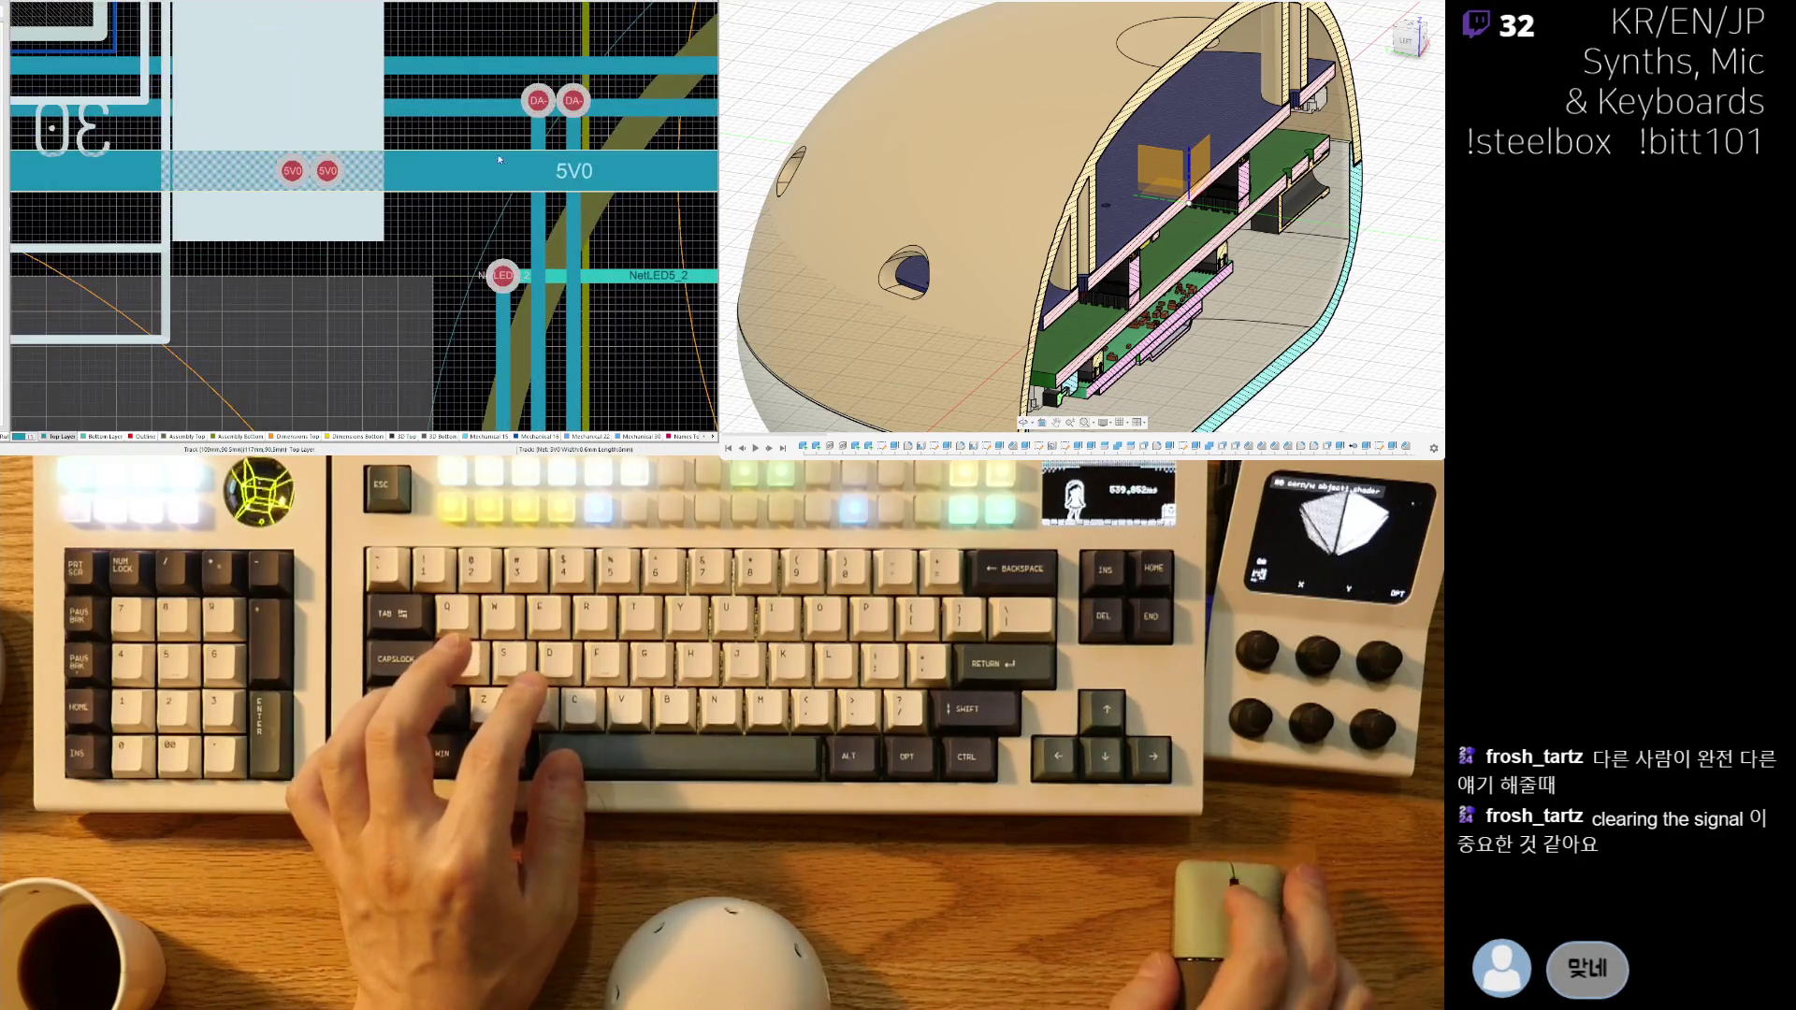
{"action": "right_click_drag", "start_coordinate": [491, 159], "coordinate": [361, 187]}
{"action": "scroll", "coordinate": [363, 187], "scroll_direction": "down", "scroll_amount": 3, "text": "ctrl"}
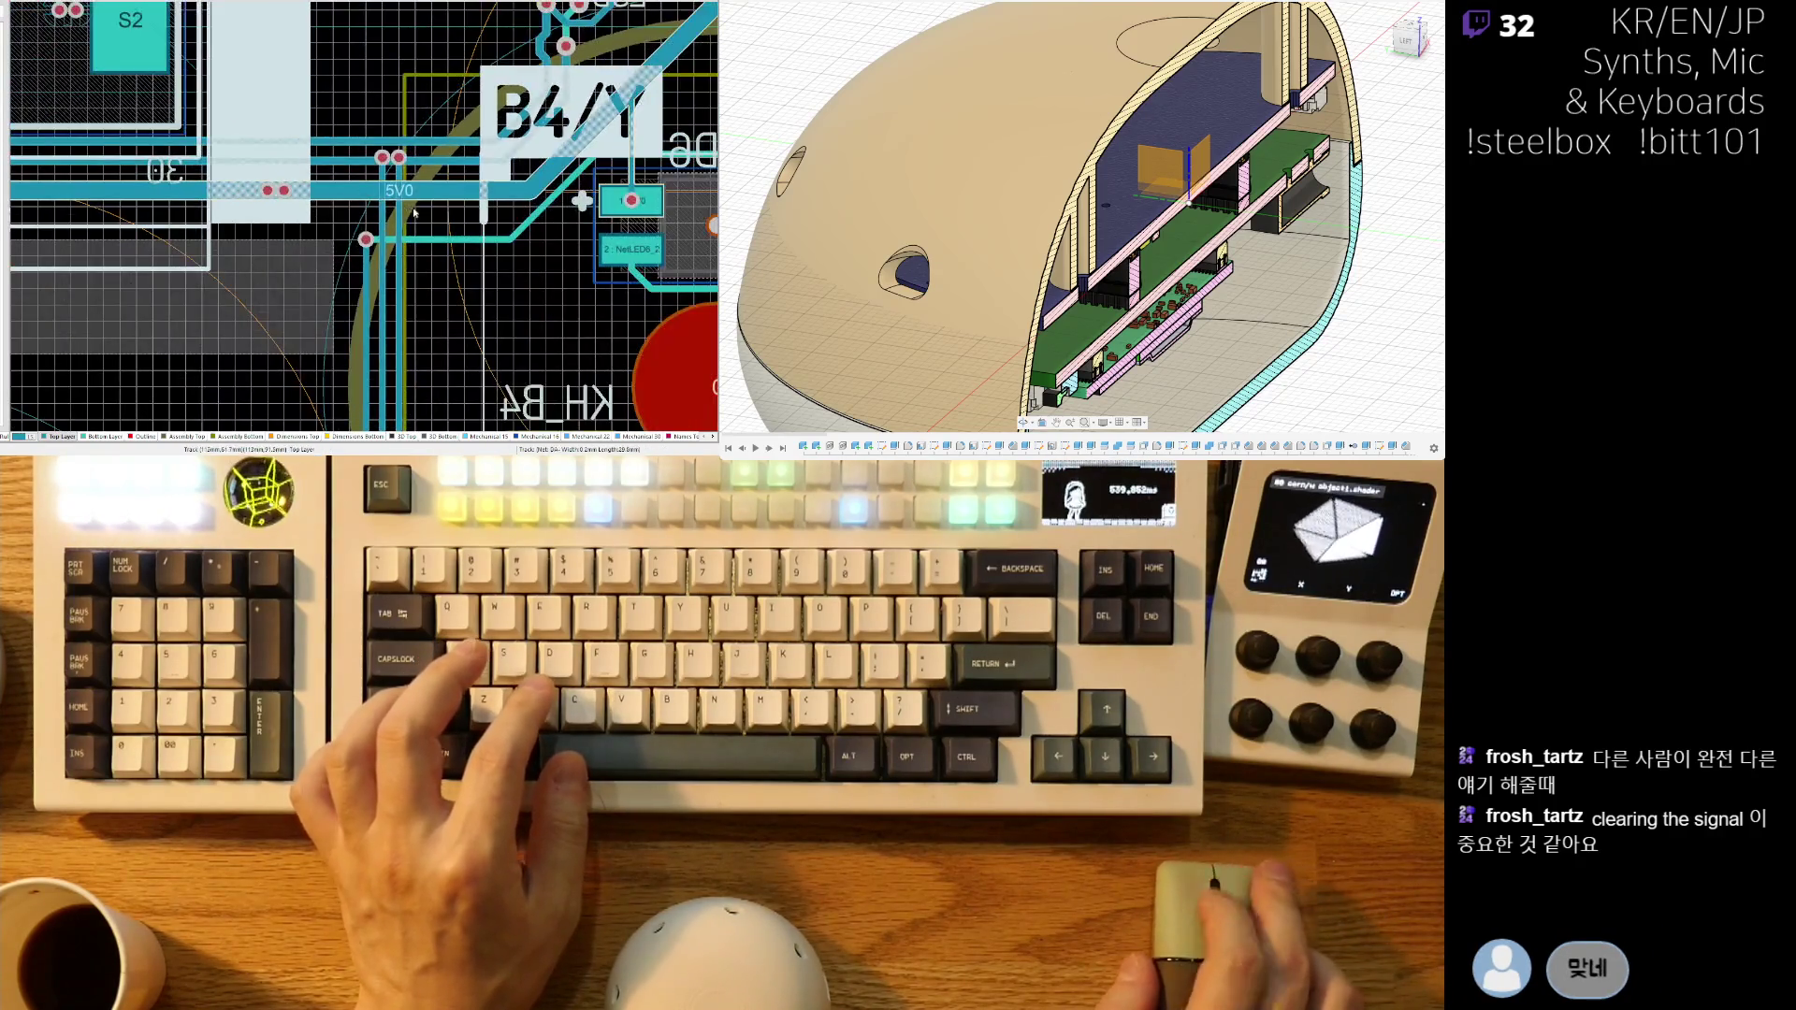
{"action": "left_click", "coordinate": [397, 274], "text": "ctrl"}
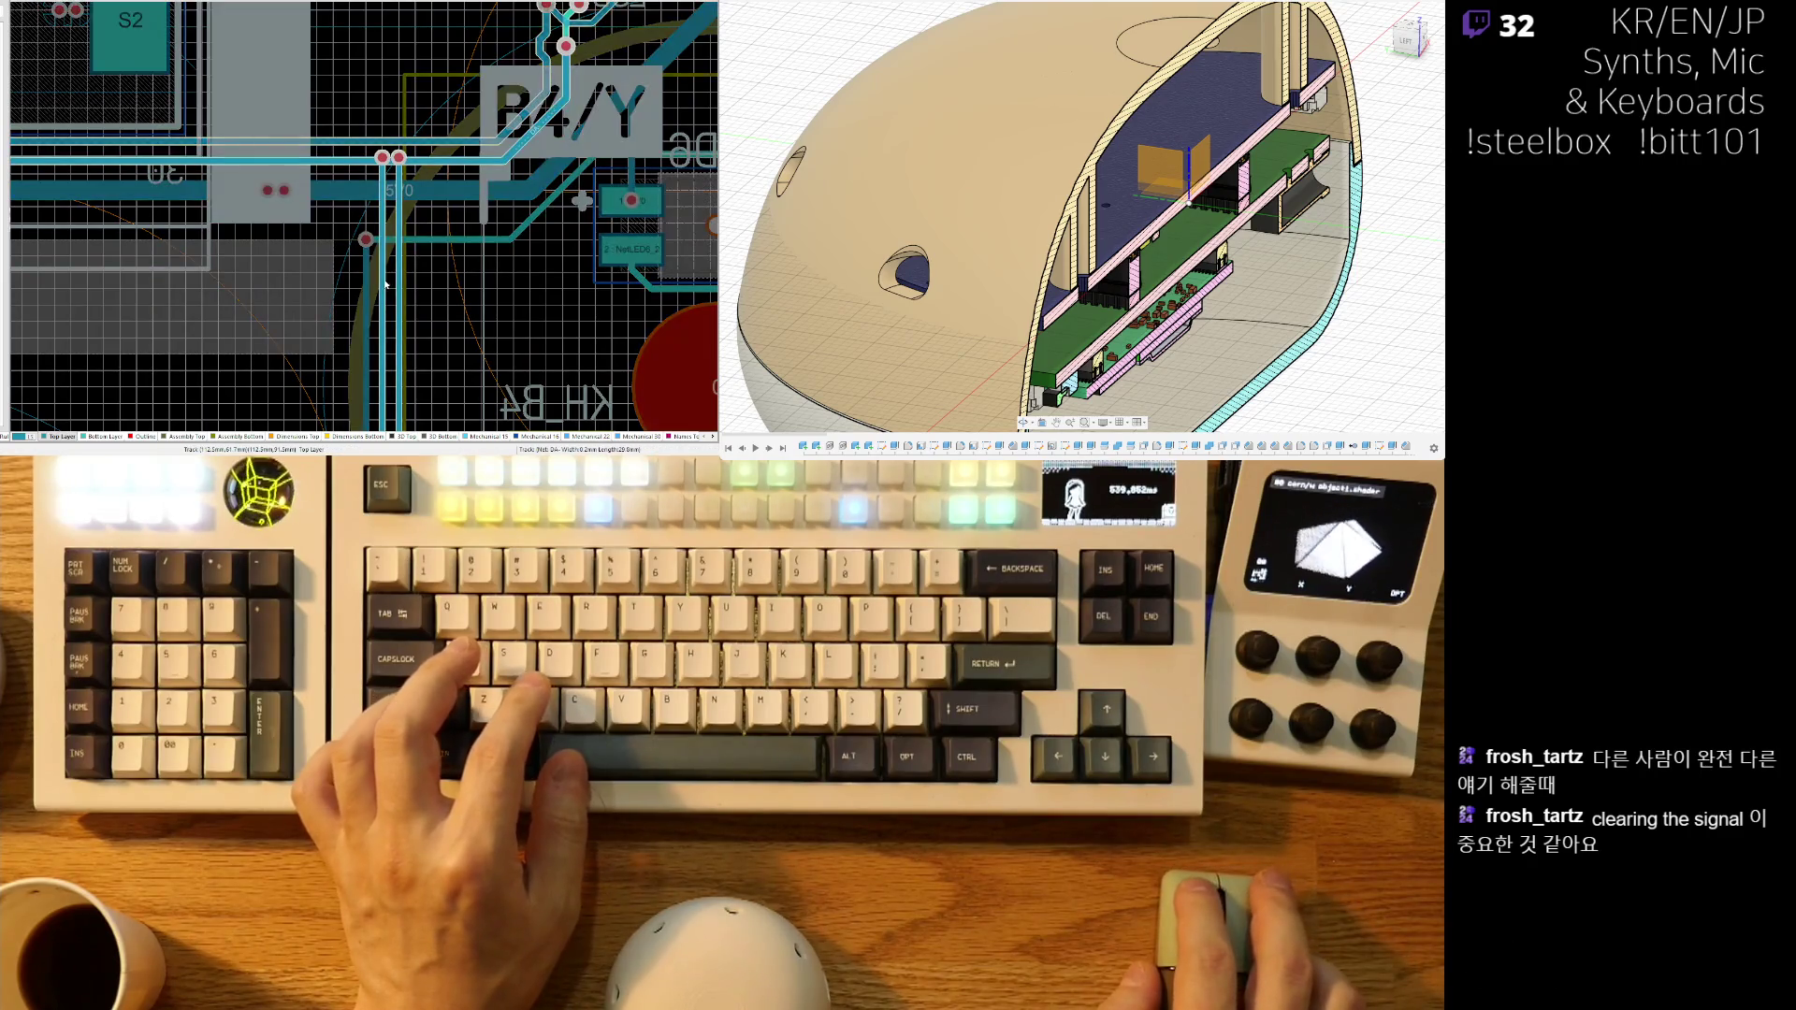
{"action": "scroll", "coordinate": [389, 283], "scroll_direction": "down", "scroll_amount": 5, "text": "ctrl"}
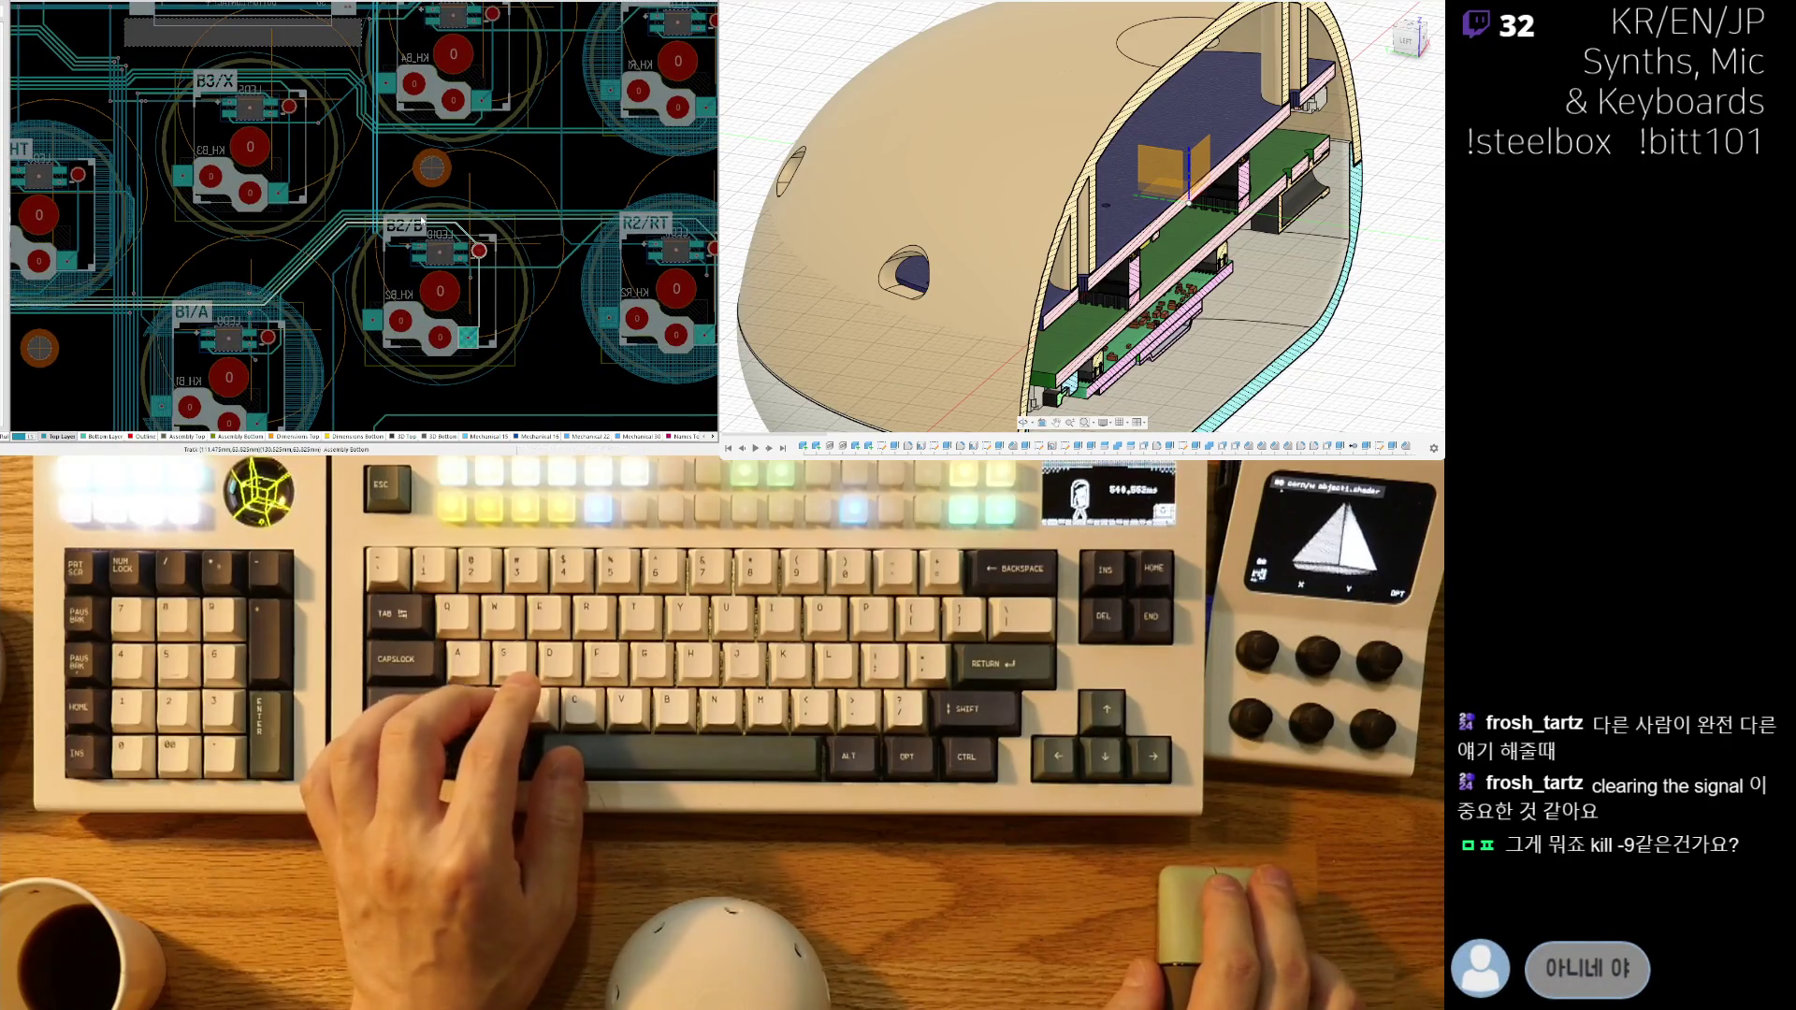
{"action": "scroll", "coordinate": [421, 251], "scroll_direction": "up", "scroll_amount": 2}
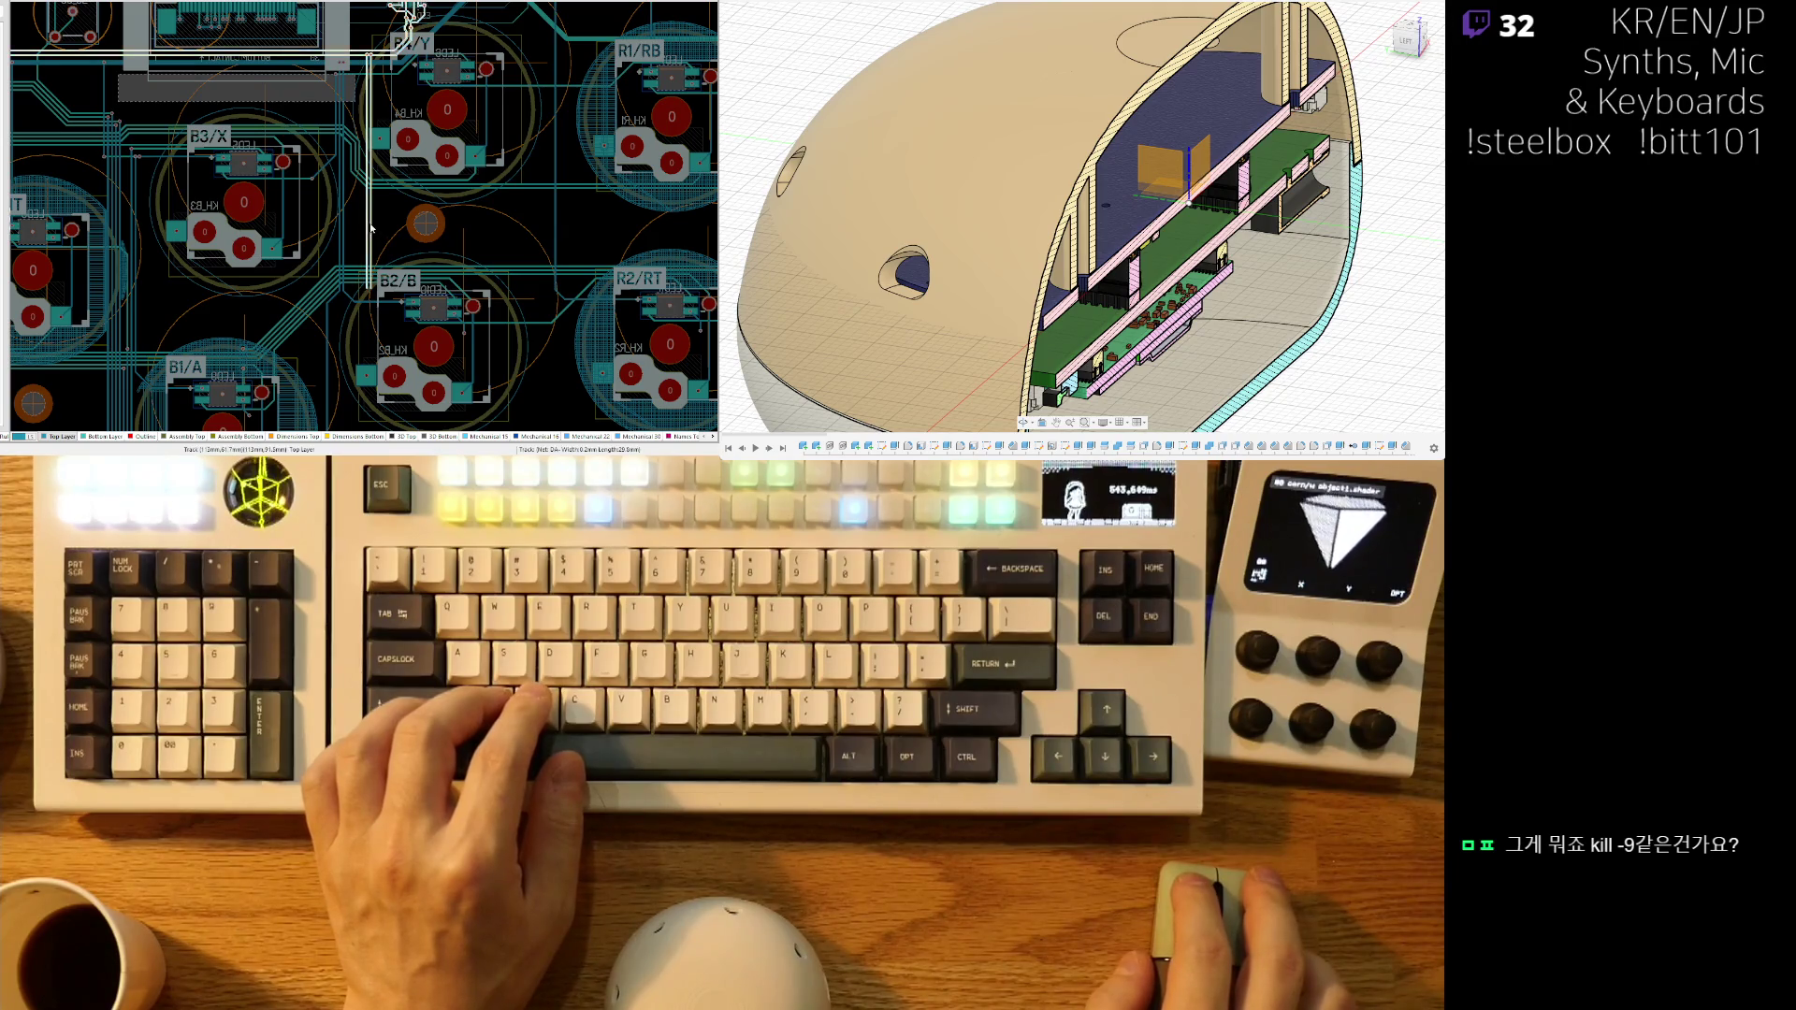
{"action": "scroll", "coordinate": [350, 127], "scroll_direction": "up", "scroll_amount": 5, "text": "ctrl"}
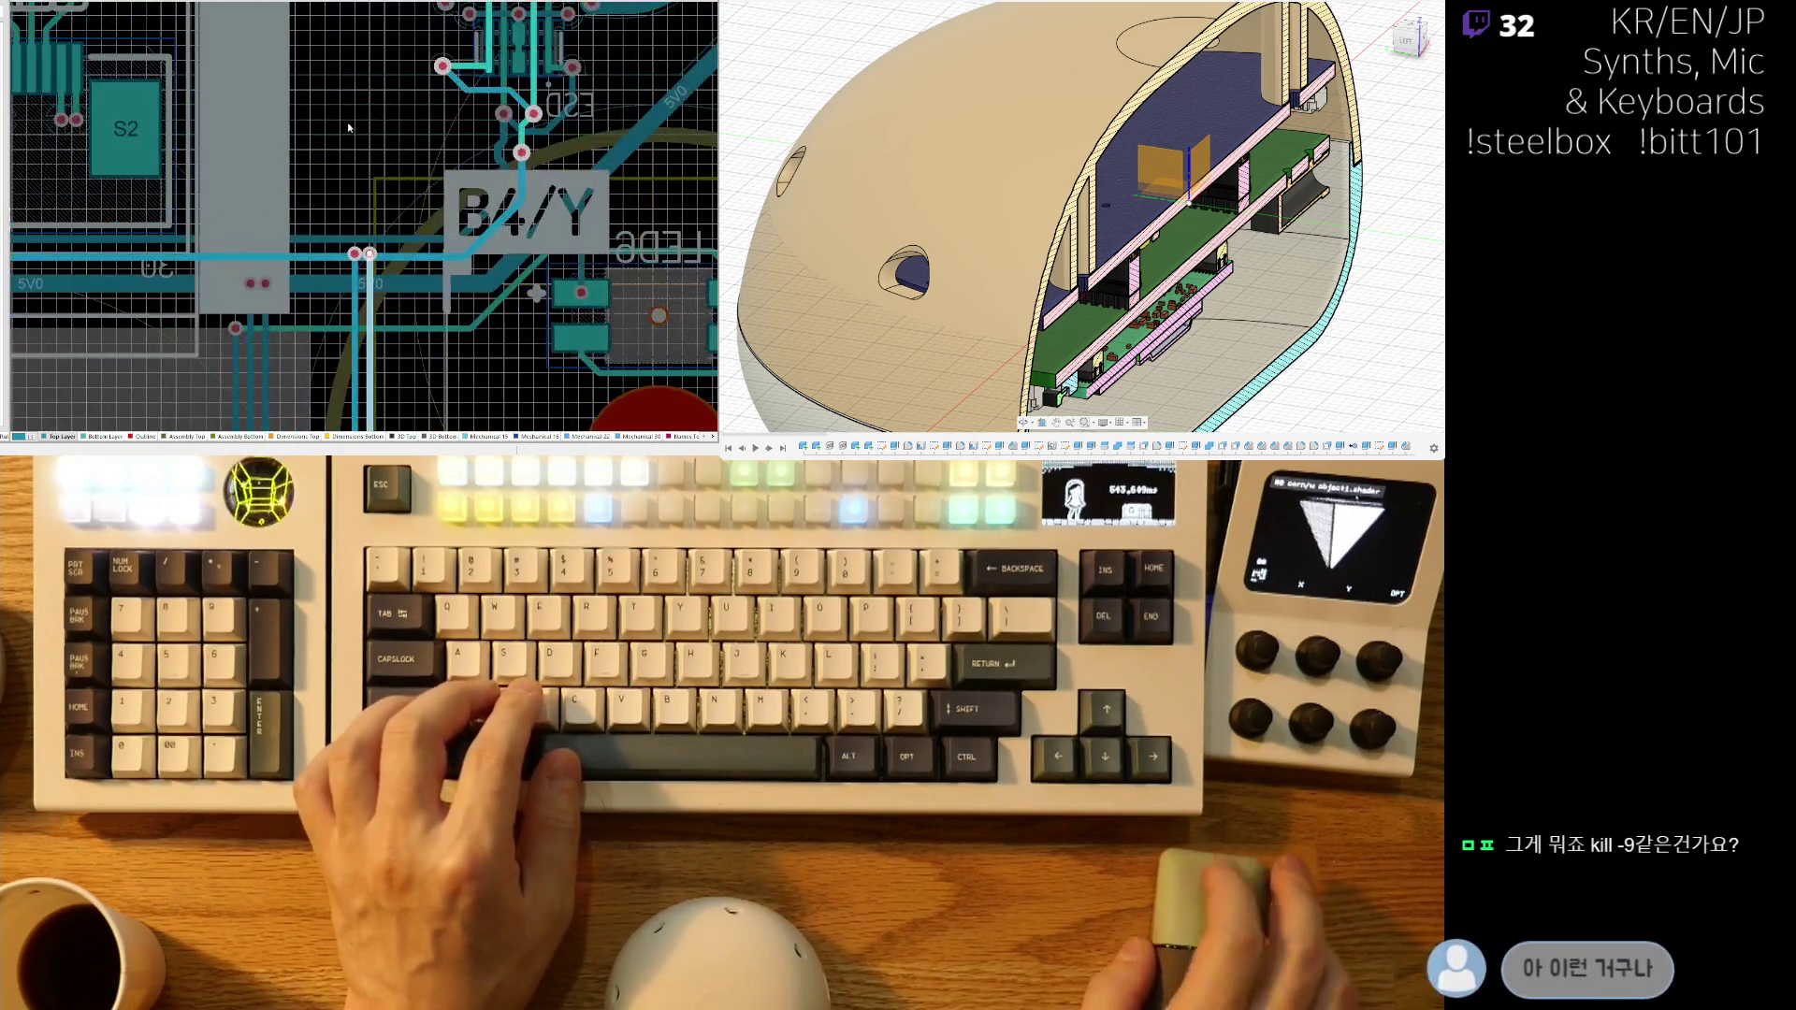
{"action": "scroll", "coordinate": [325, 92], "scroll_direction": "down", "scroll_amount": 4, "text": "ctrl"}
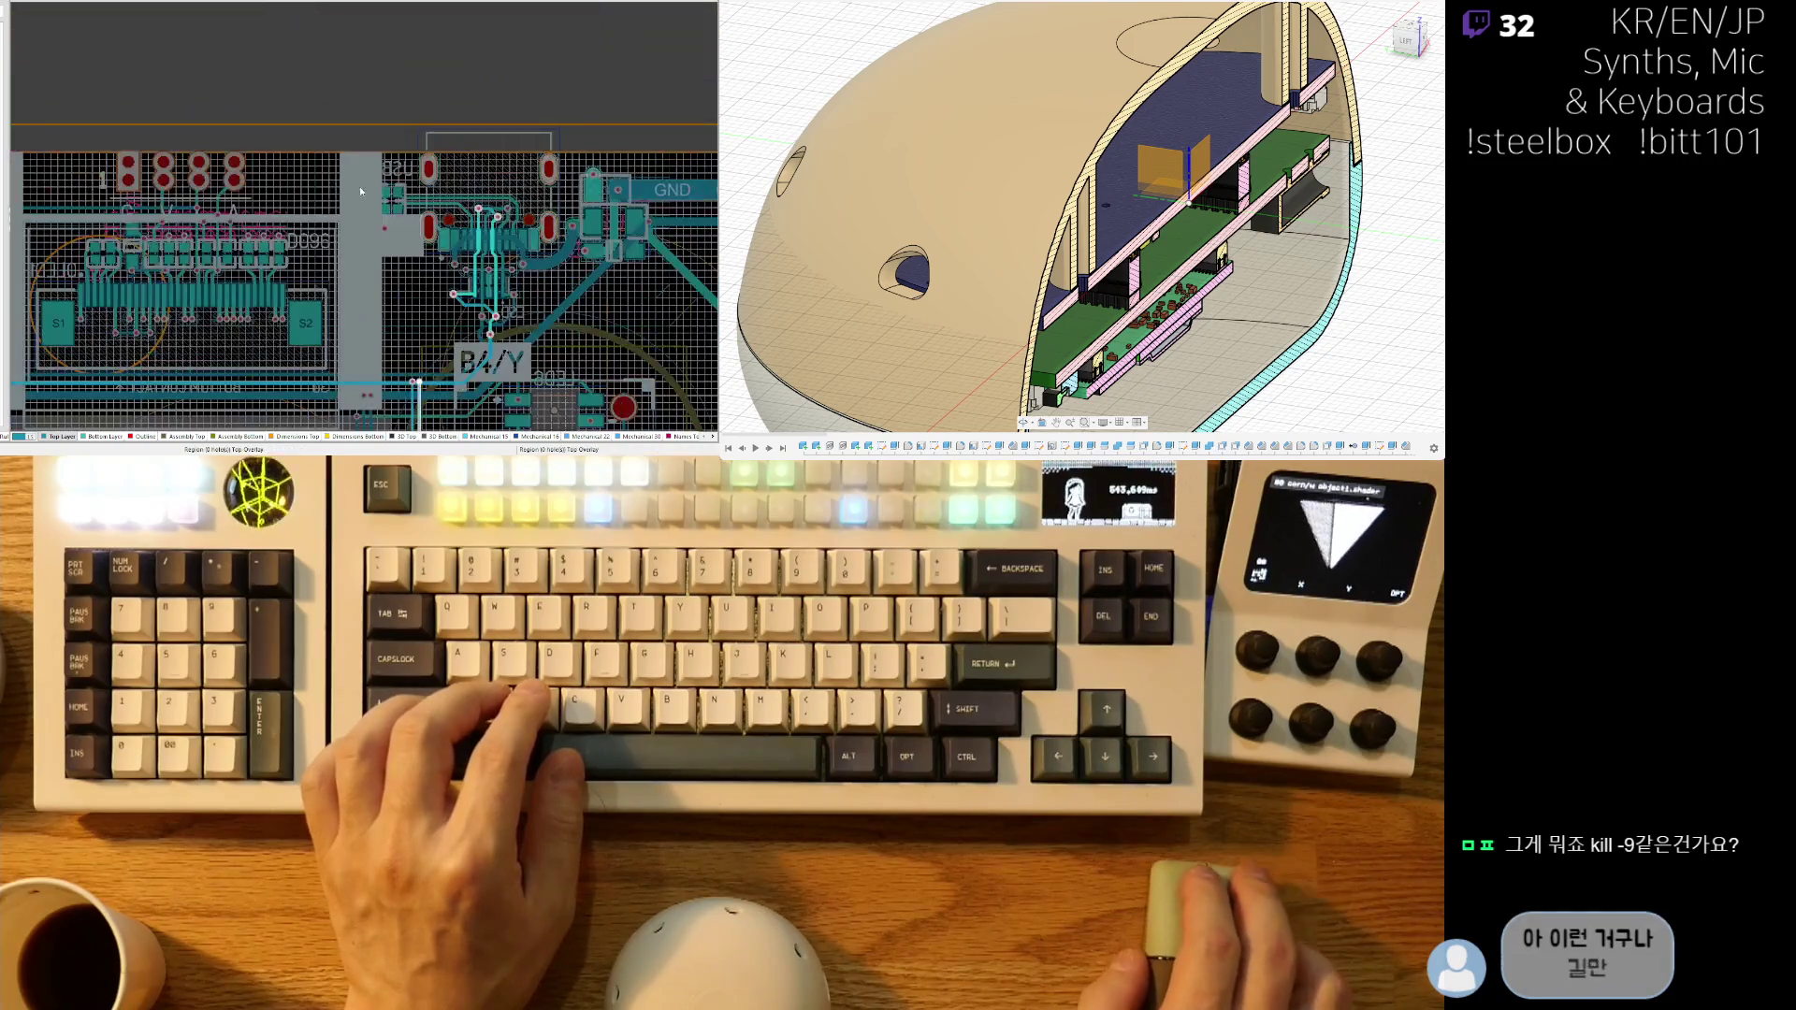
{"action": "scroll", "coordinate": [352, 57], "scroll_direction": "up", "scroll_amount": 2, "text": "ctrl"}
{"action": "scroll", "coordinate": [351, 57], "scroll_direction": "up", "scroll_amount": 2, "text": "ctrl"}
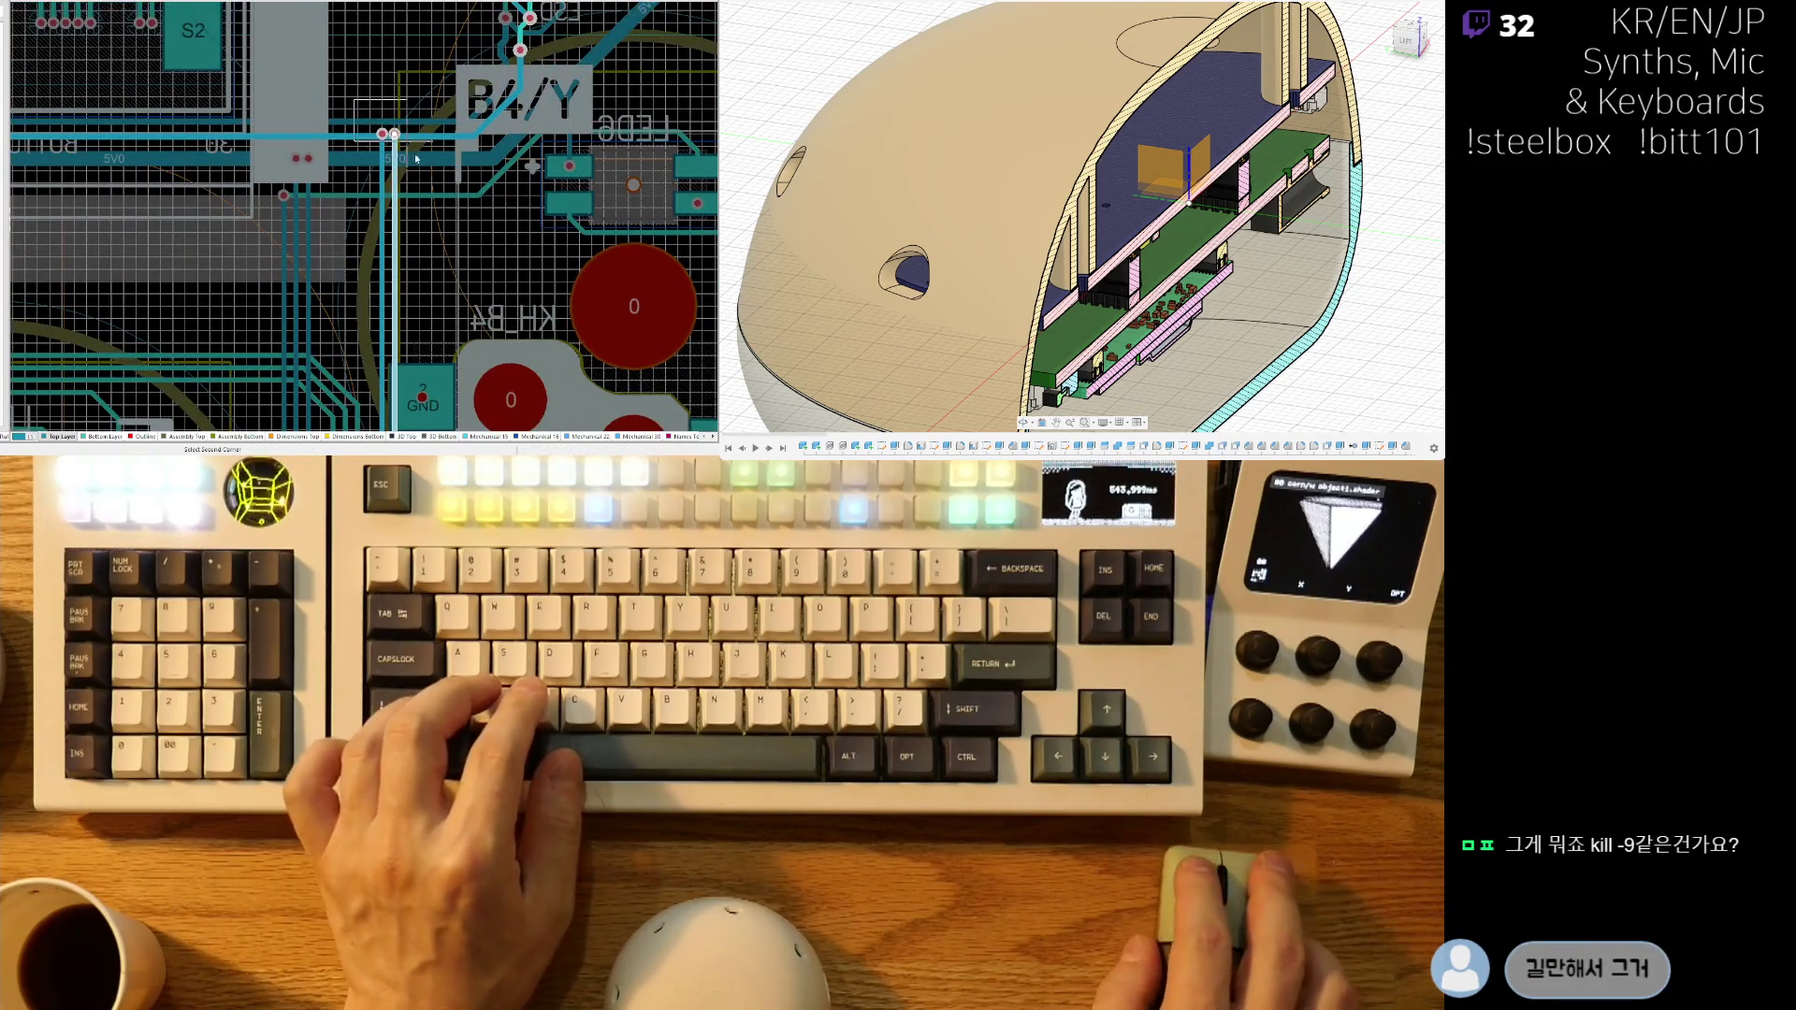
- Select the tracks beside the B4/Y footprint, cancelling a stray zoom-area box
{"action": "left_click", "coordinate": [416, 161]}
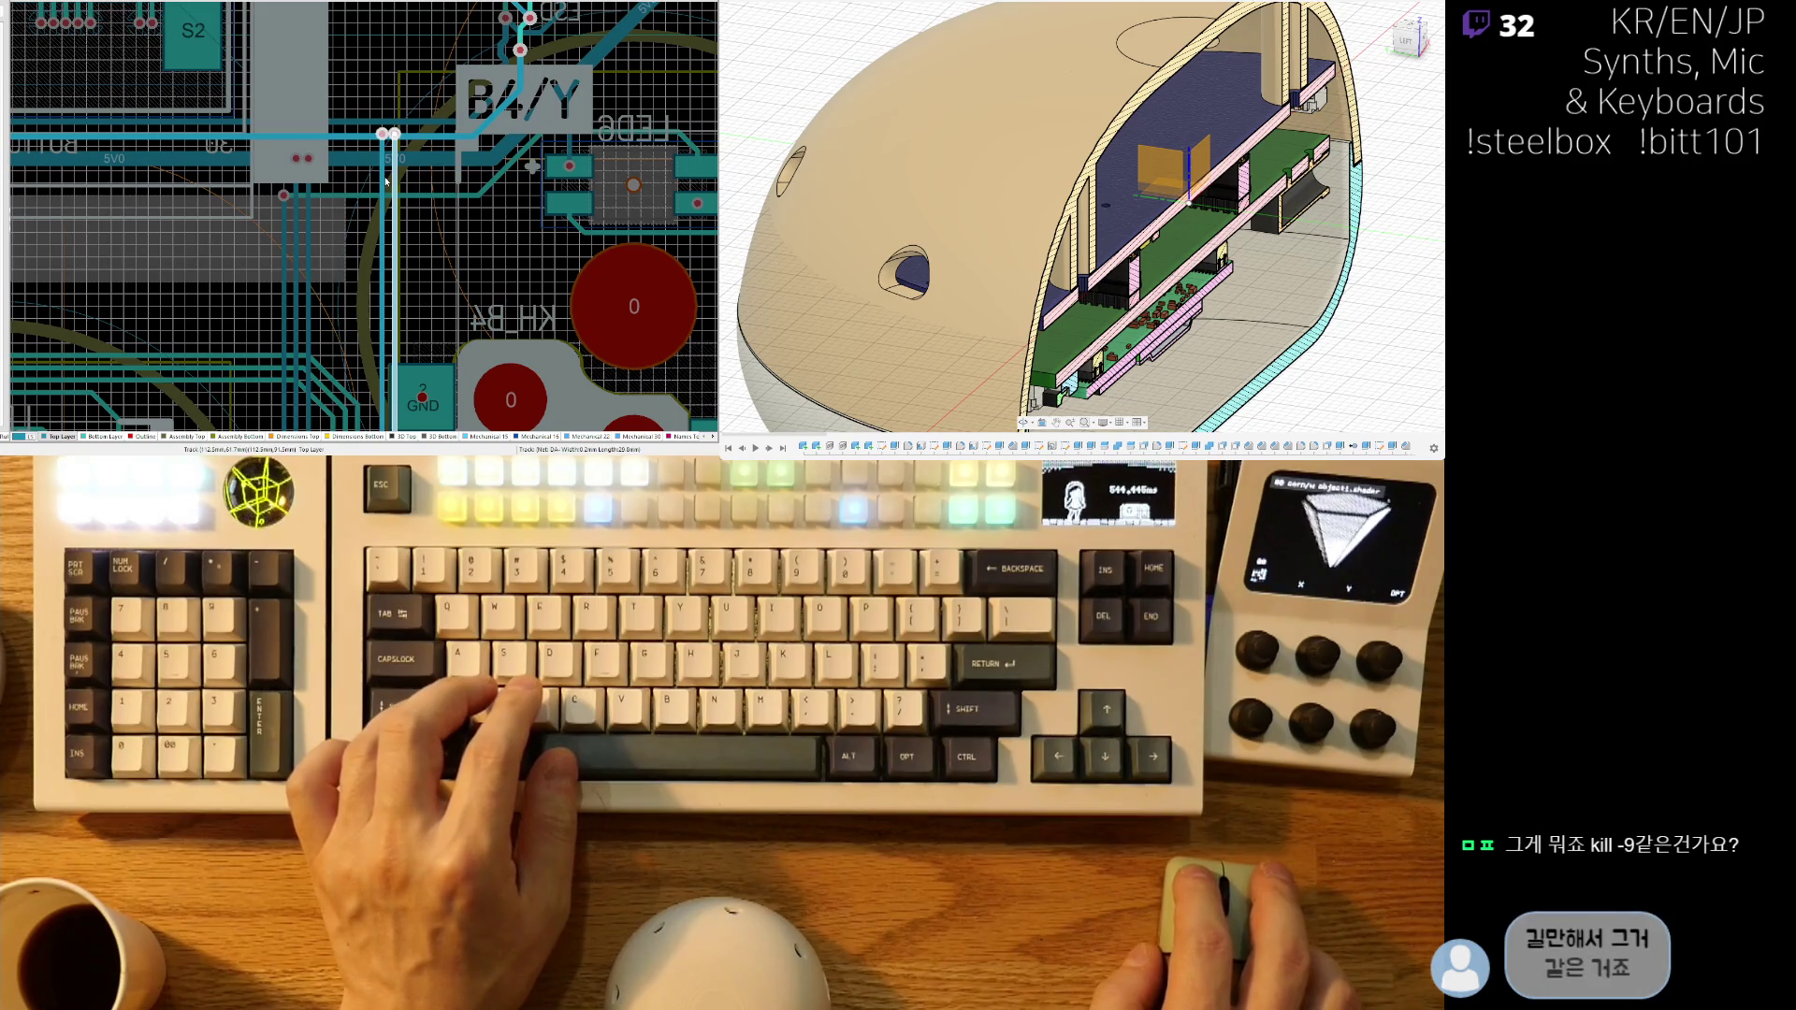
{"action": "scroll", "coordinate": [275, 216], "scroll_direction": "down", "scroll_amount": 5, "text": "ctrl"}
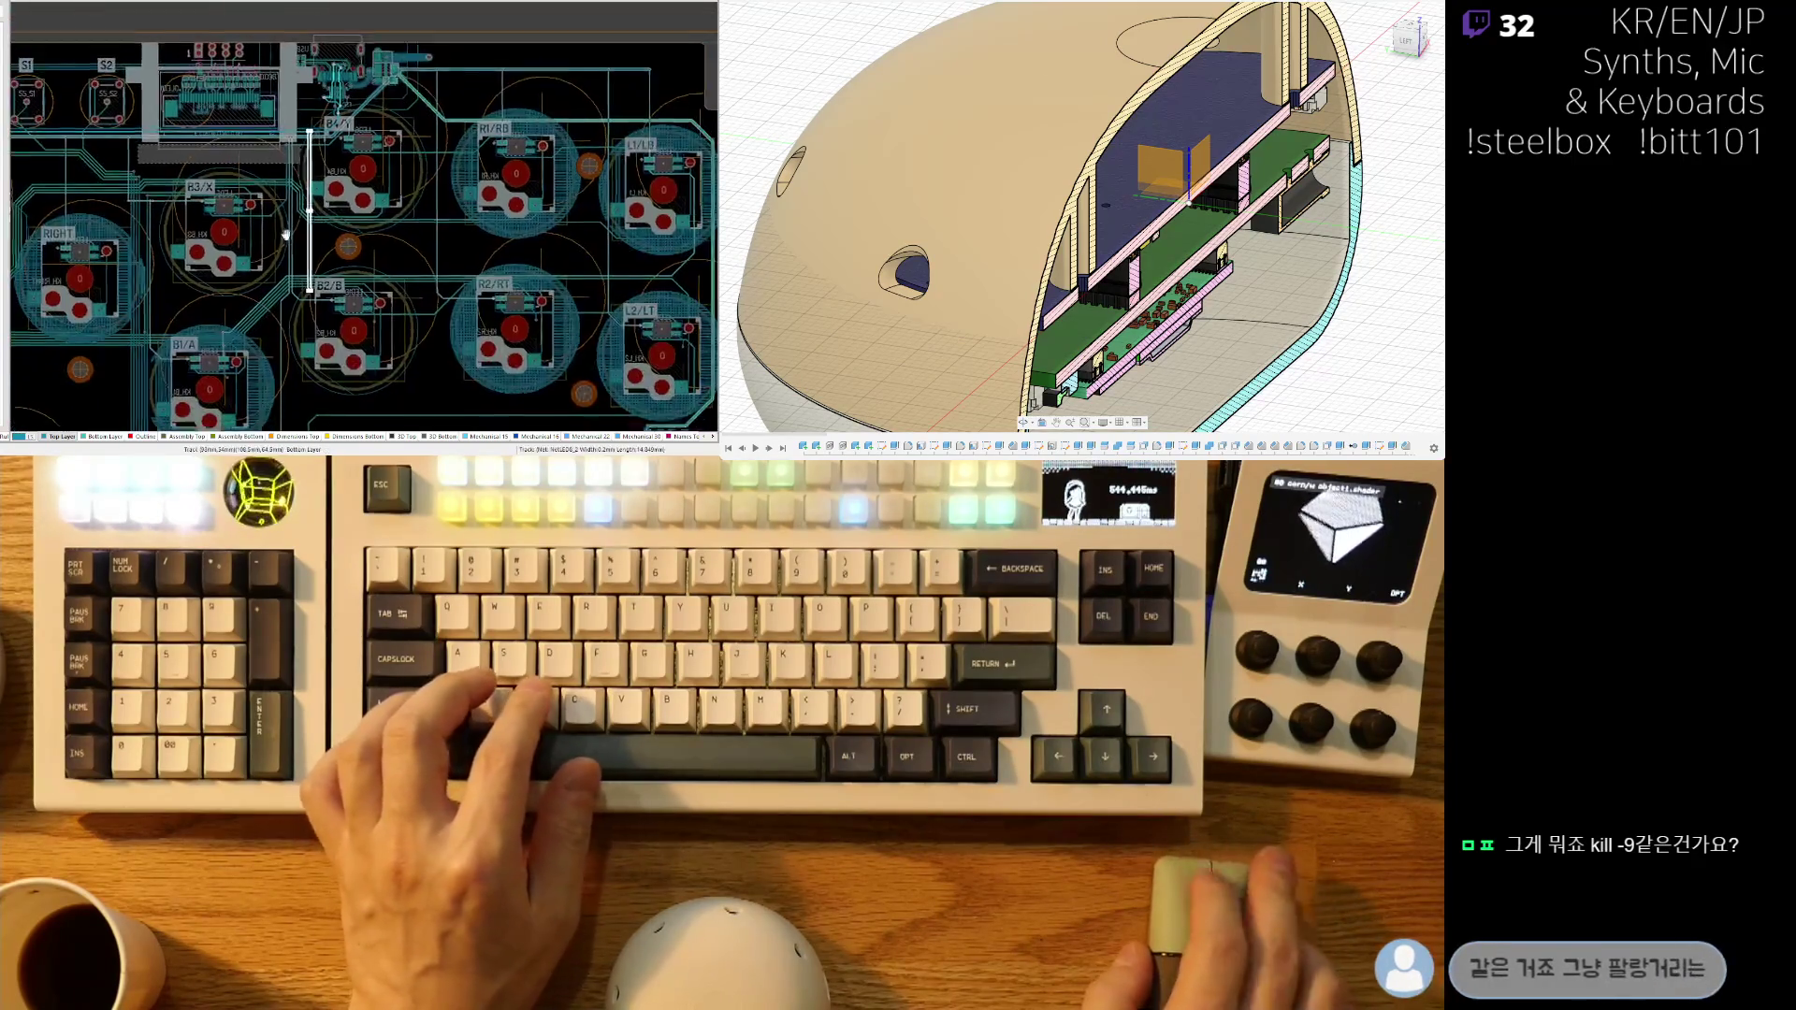
{"action": "scroll", "coordinate": [275, 217], "scroll_direction": "up", "scroll_amount": 5, "text": "ctrl"}
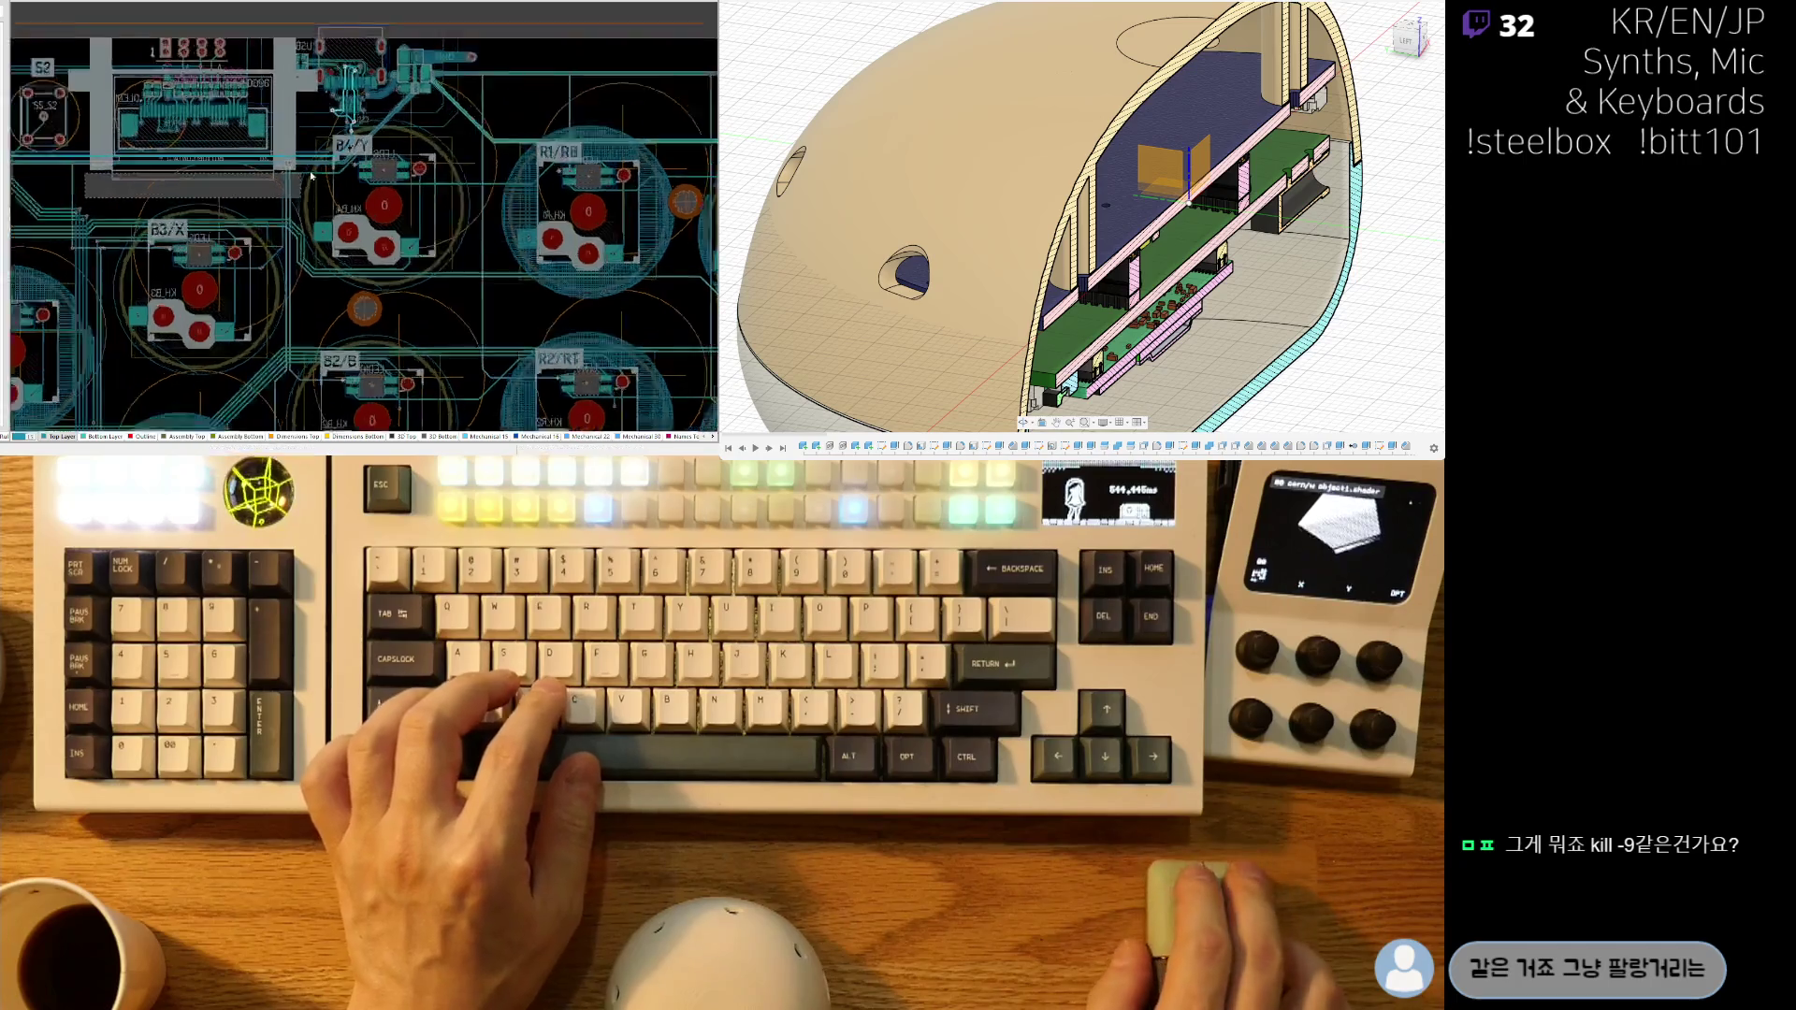
{"action": "scroll", "coordinate": [299, 211], "scroll_direction": "down", "scroll_amount": 1}
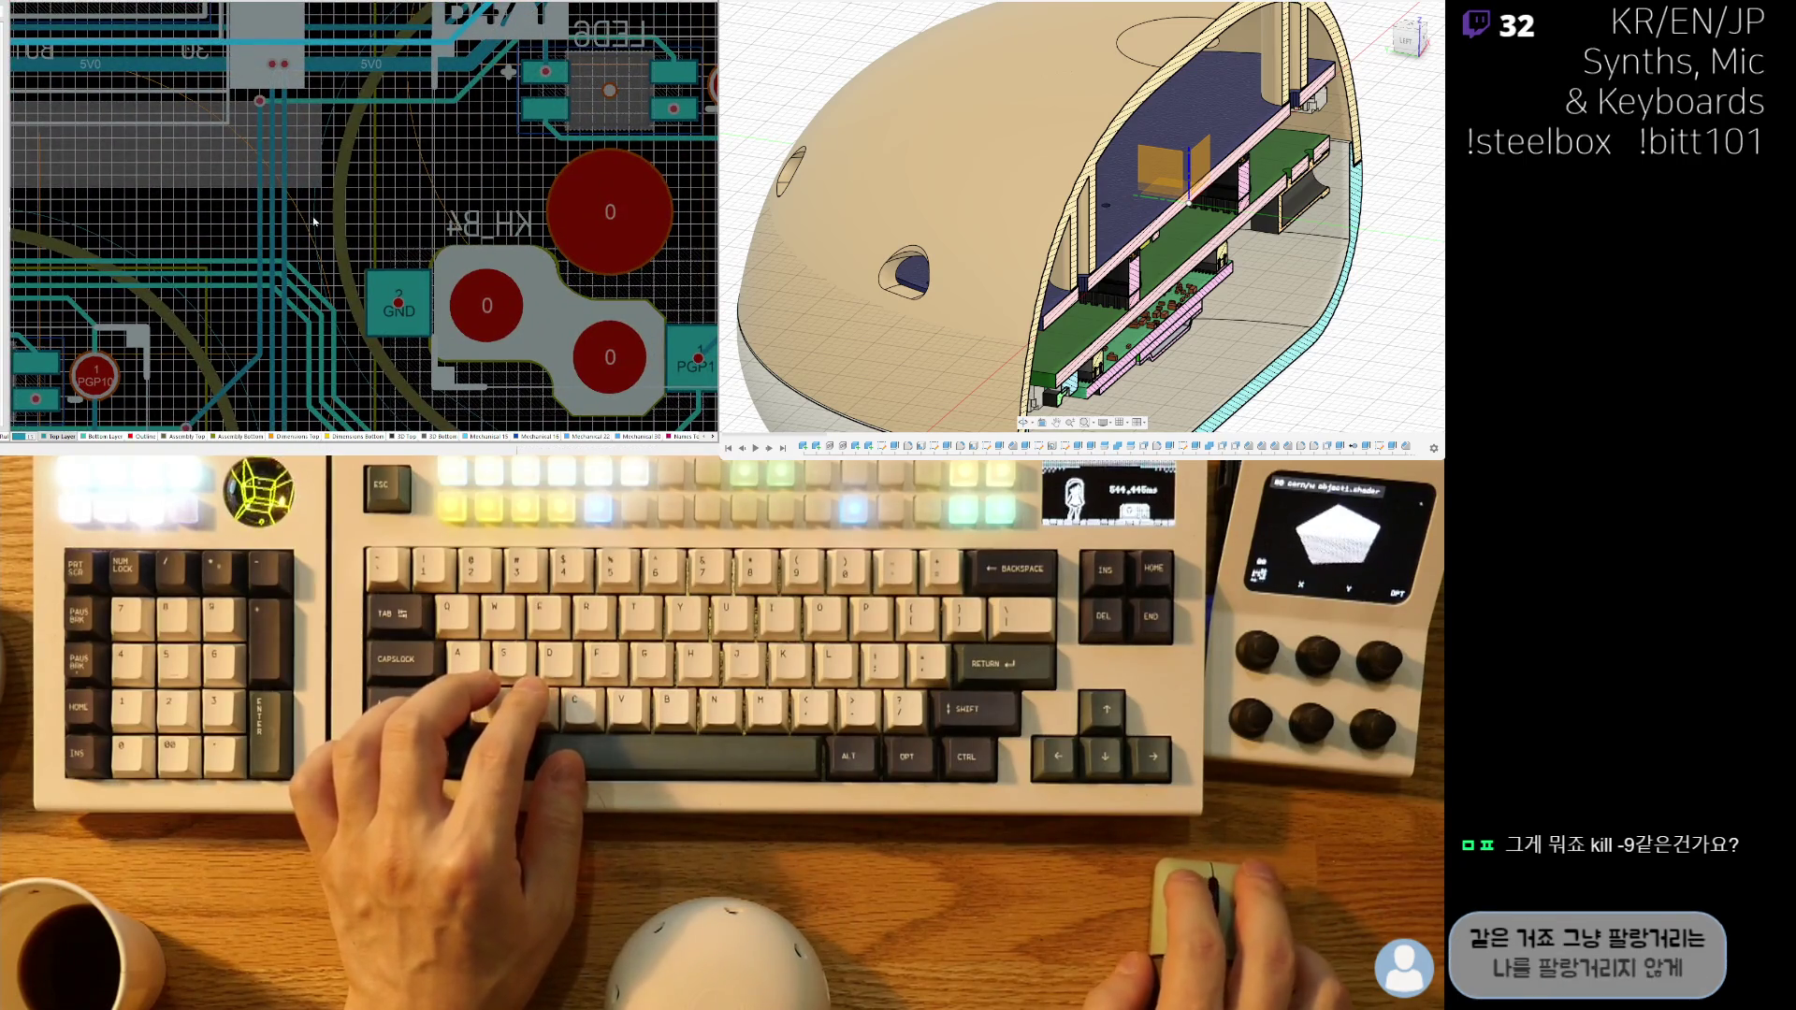
{"action": "key", "text": "z"}
{"action": "key", "text": "a"}
{"action": "left_click", "coordinate": [314, 218]}
{"action": "right_click", "coordinate": [252, 48]}
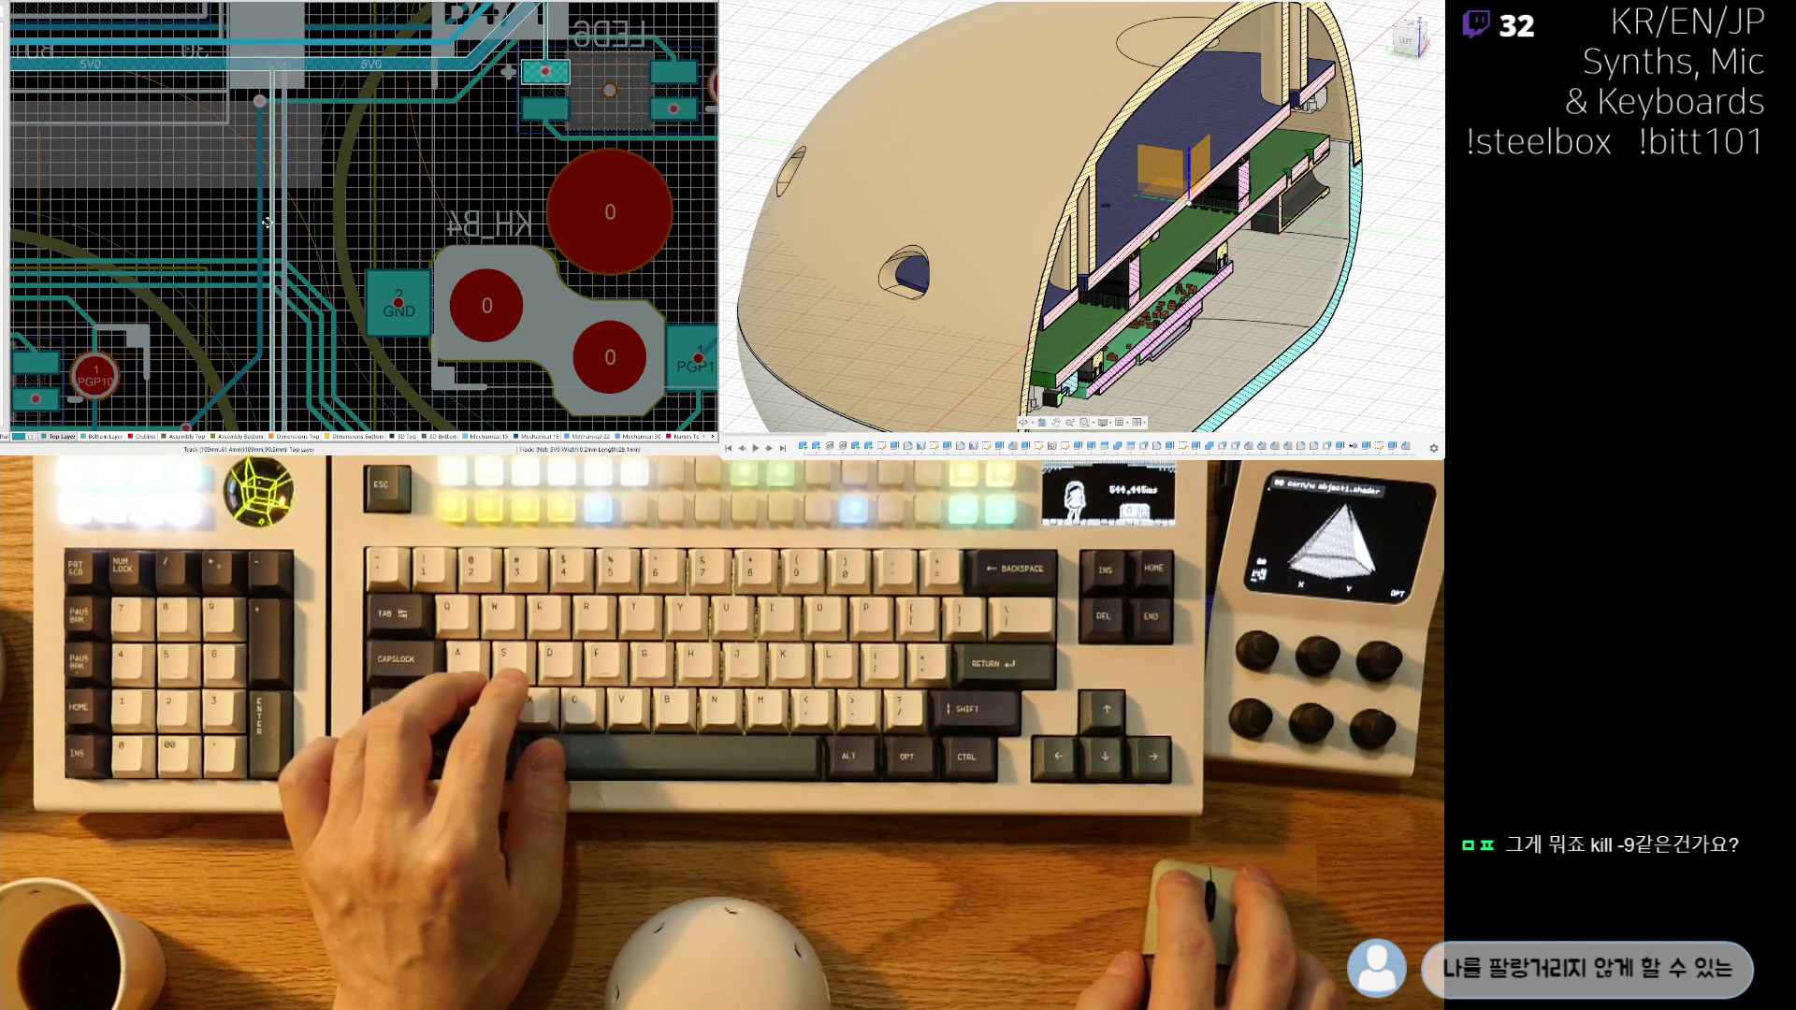
- Nudge the vertical track bundle left of KH_B4 slightly to the right
{"action": "right_click_drag", "start_coordinate": [277, 177], "coordinate": [250, 192]}
{"action": "left_click", "coordinate": [249, 192]}
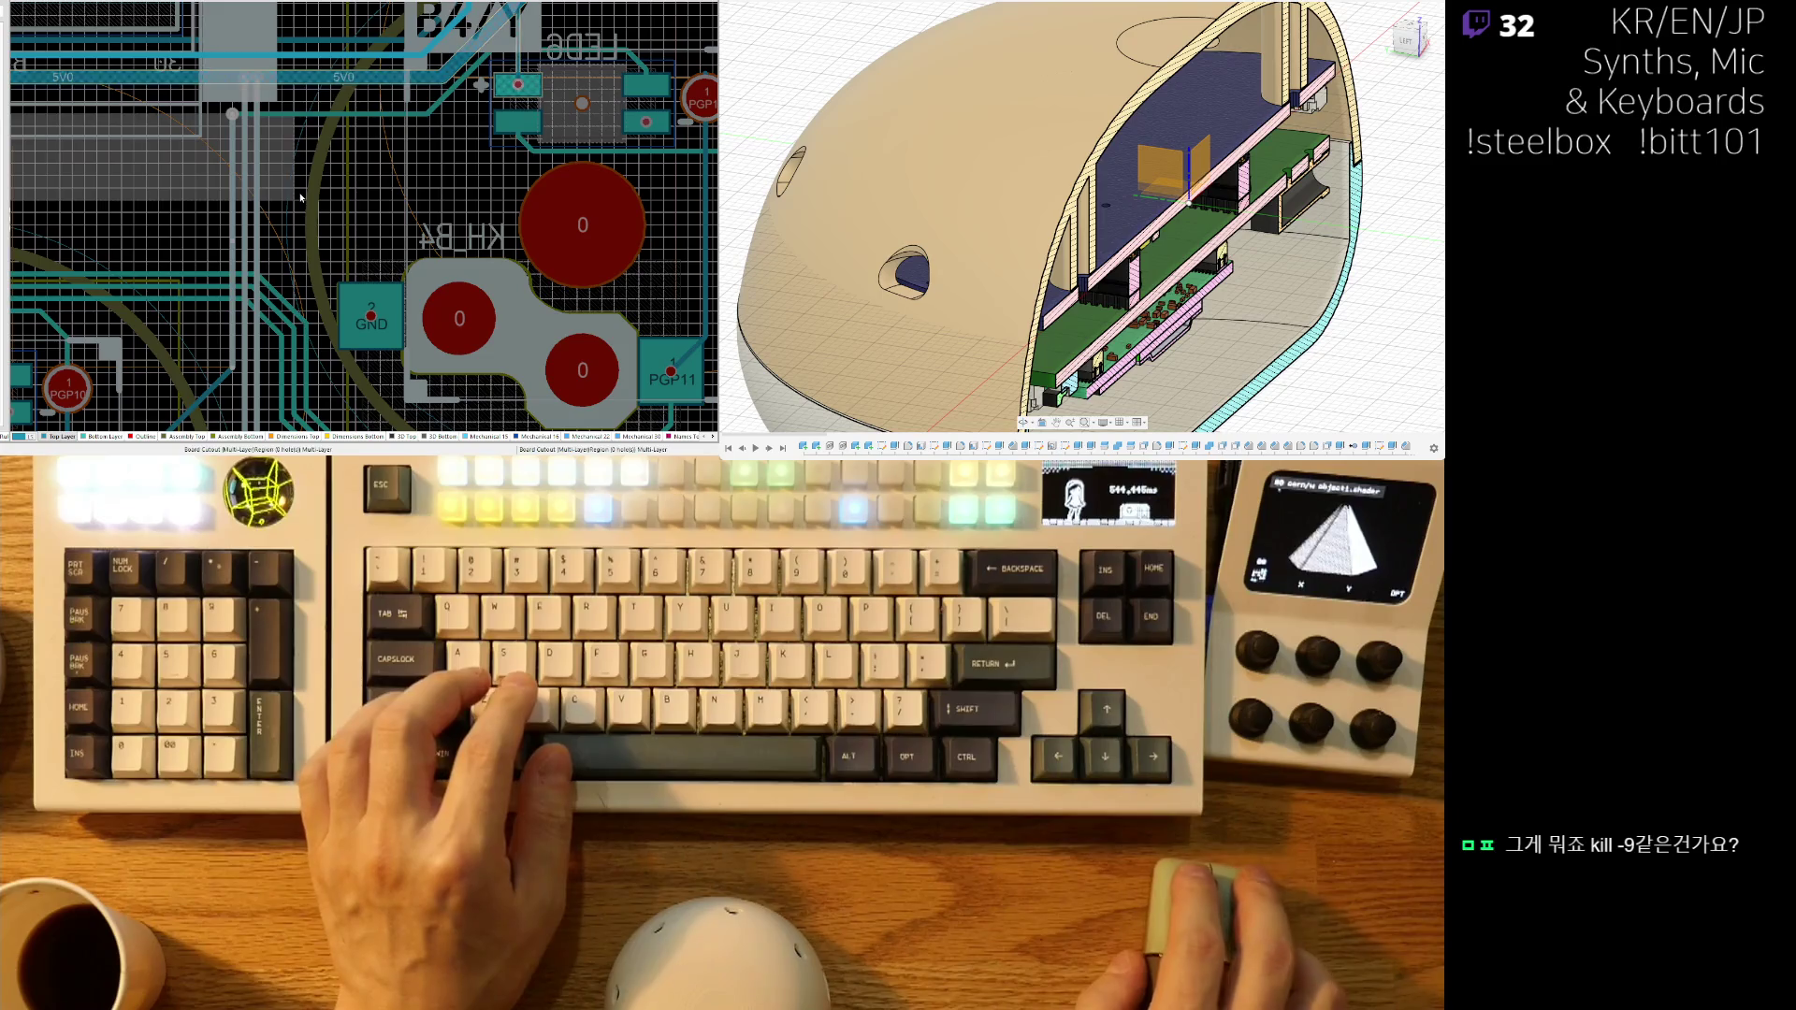
{"action": "key", "text": "Right"}
{"action": "key", "text": "Right"}
{"action": "key", "text": "Right"}
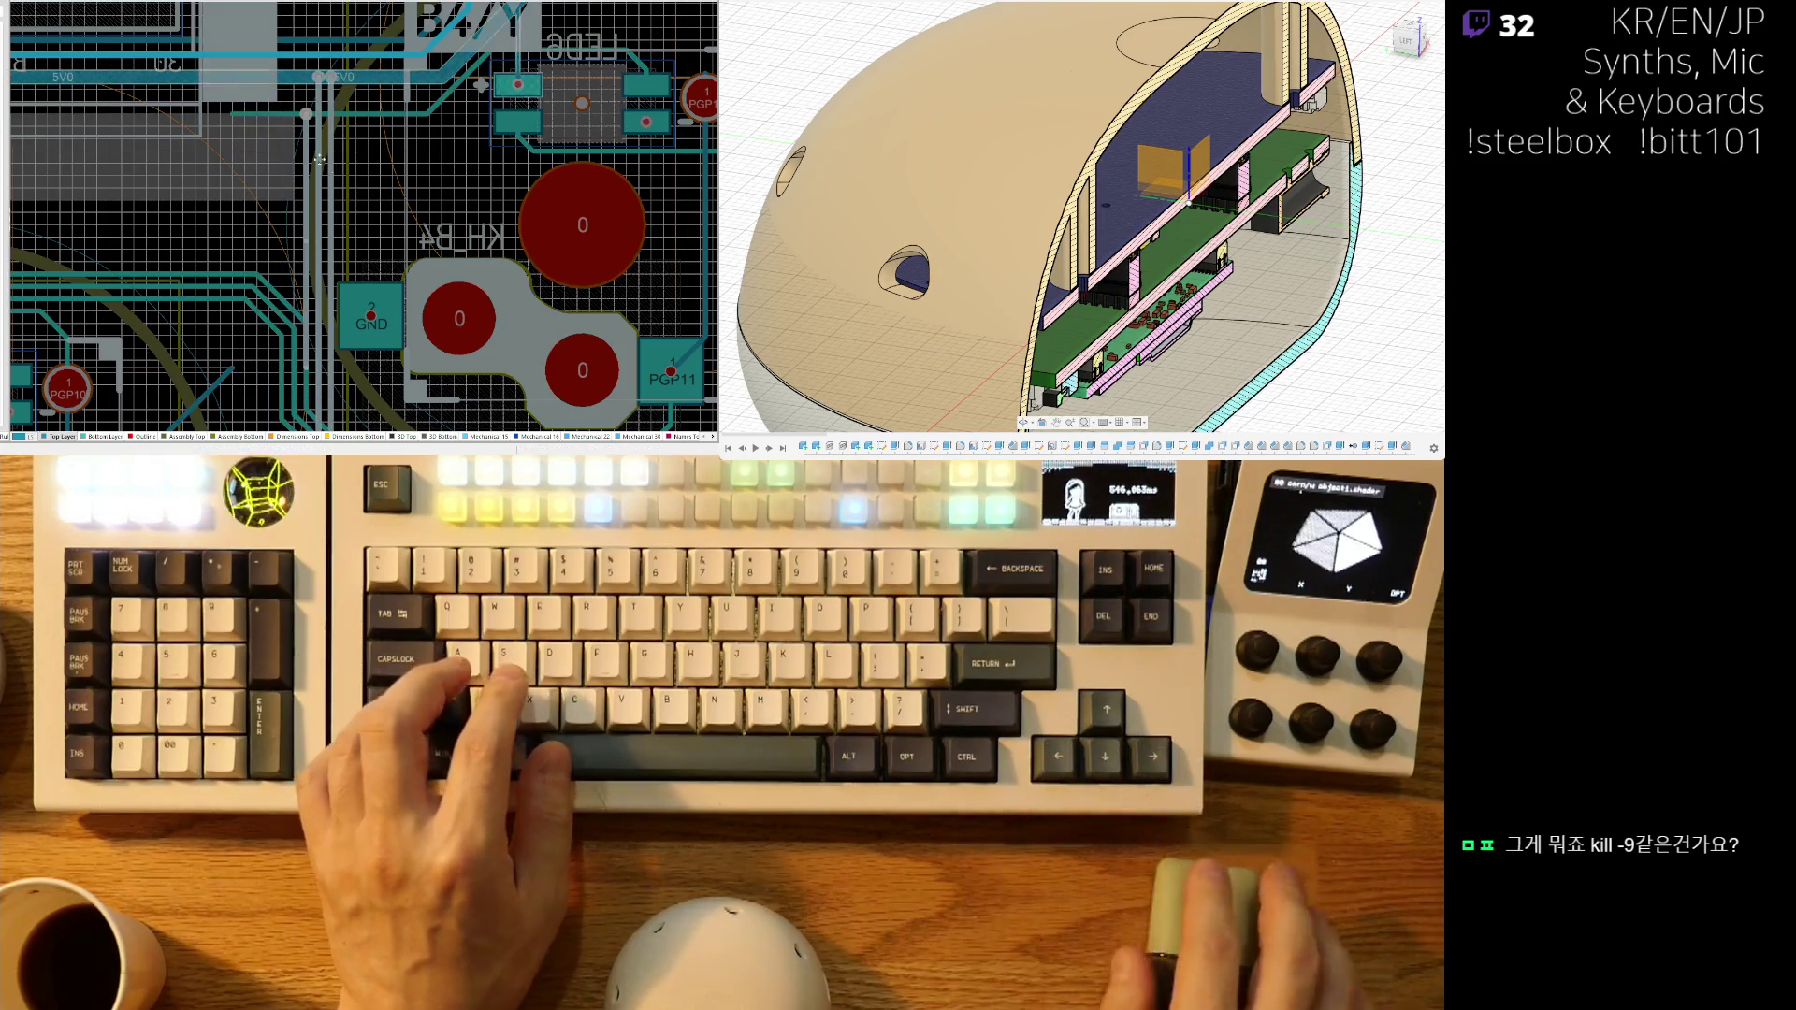
{"action": "scroll", "coordinate": [274, 129], "scroll_direction": "up", "scroll_amount": 2, "text": "ctrl"}
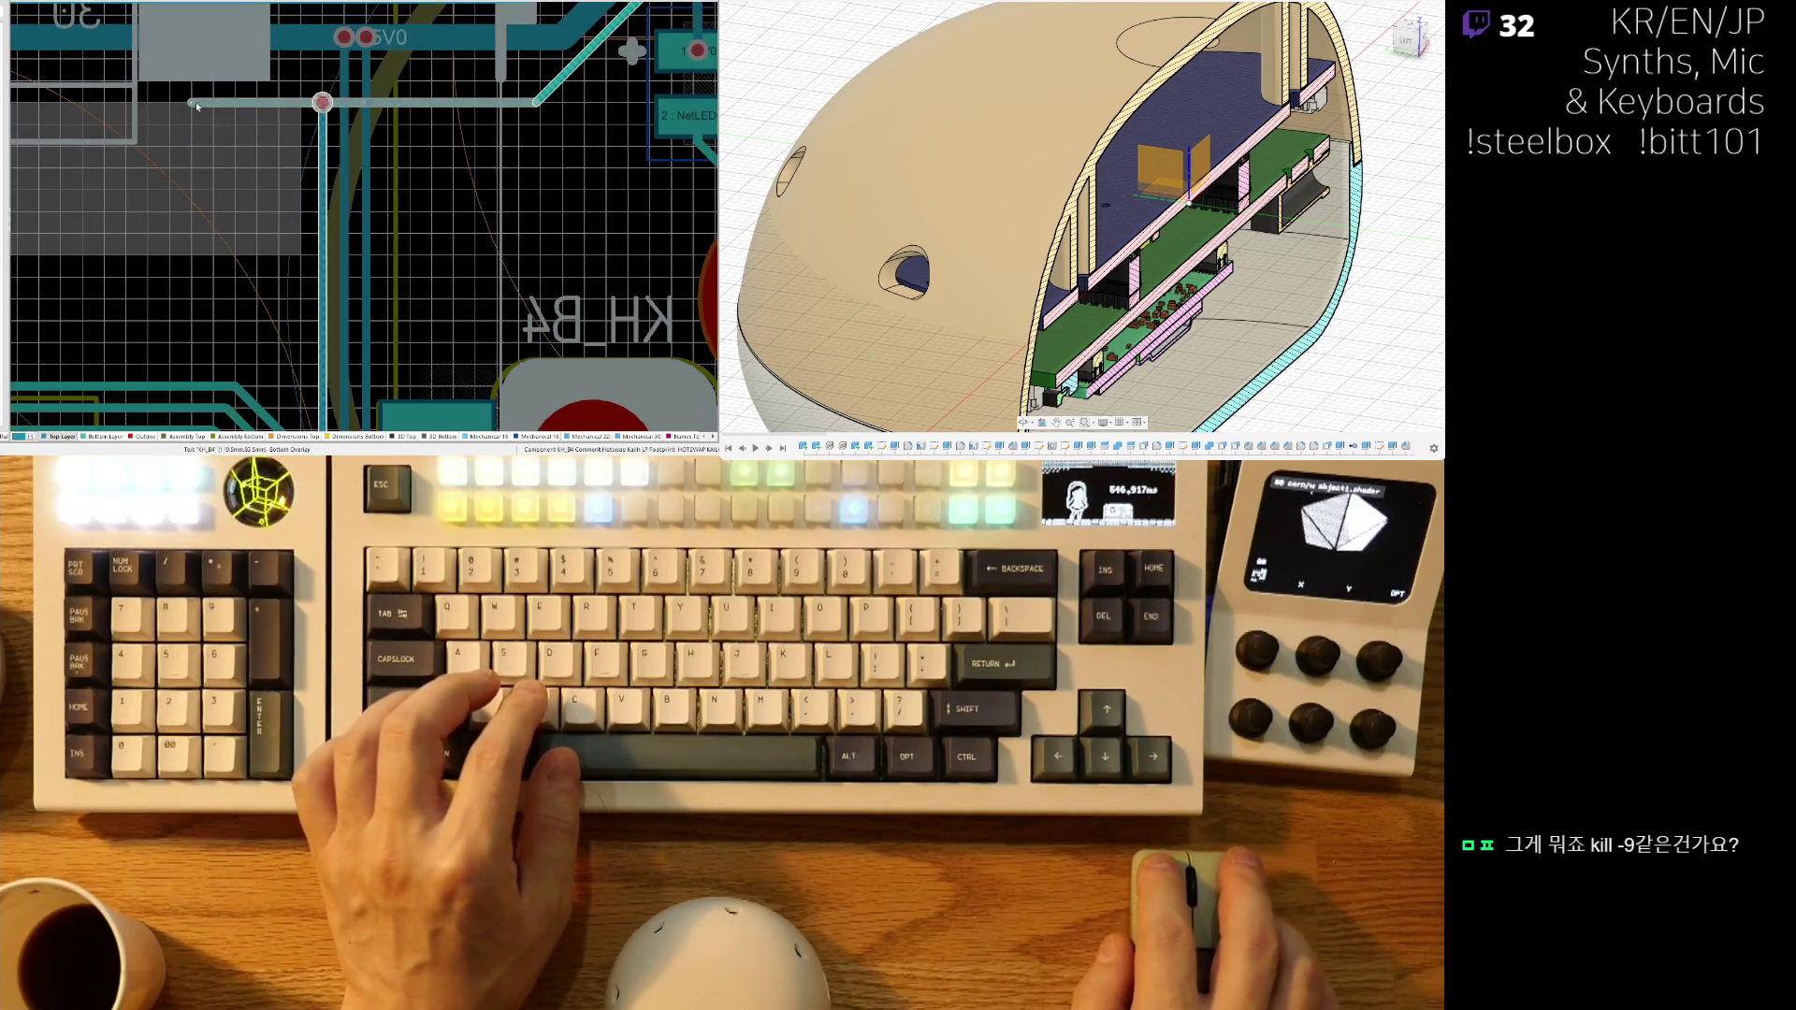
{"action": "scroll", "coordinate": [253, 329], "scroll_direction": "down", "scroll_amount": 3, "text": "ctrl"}
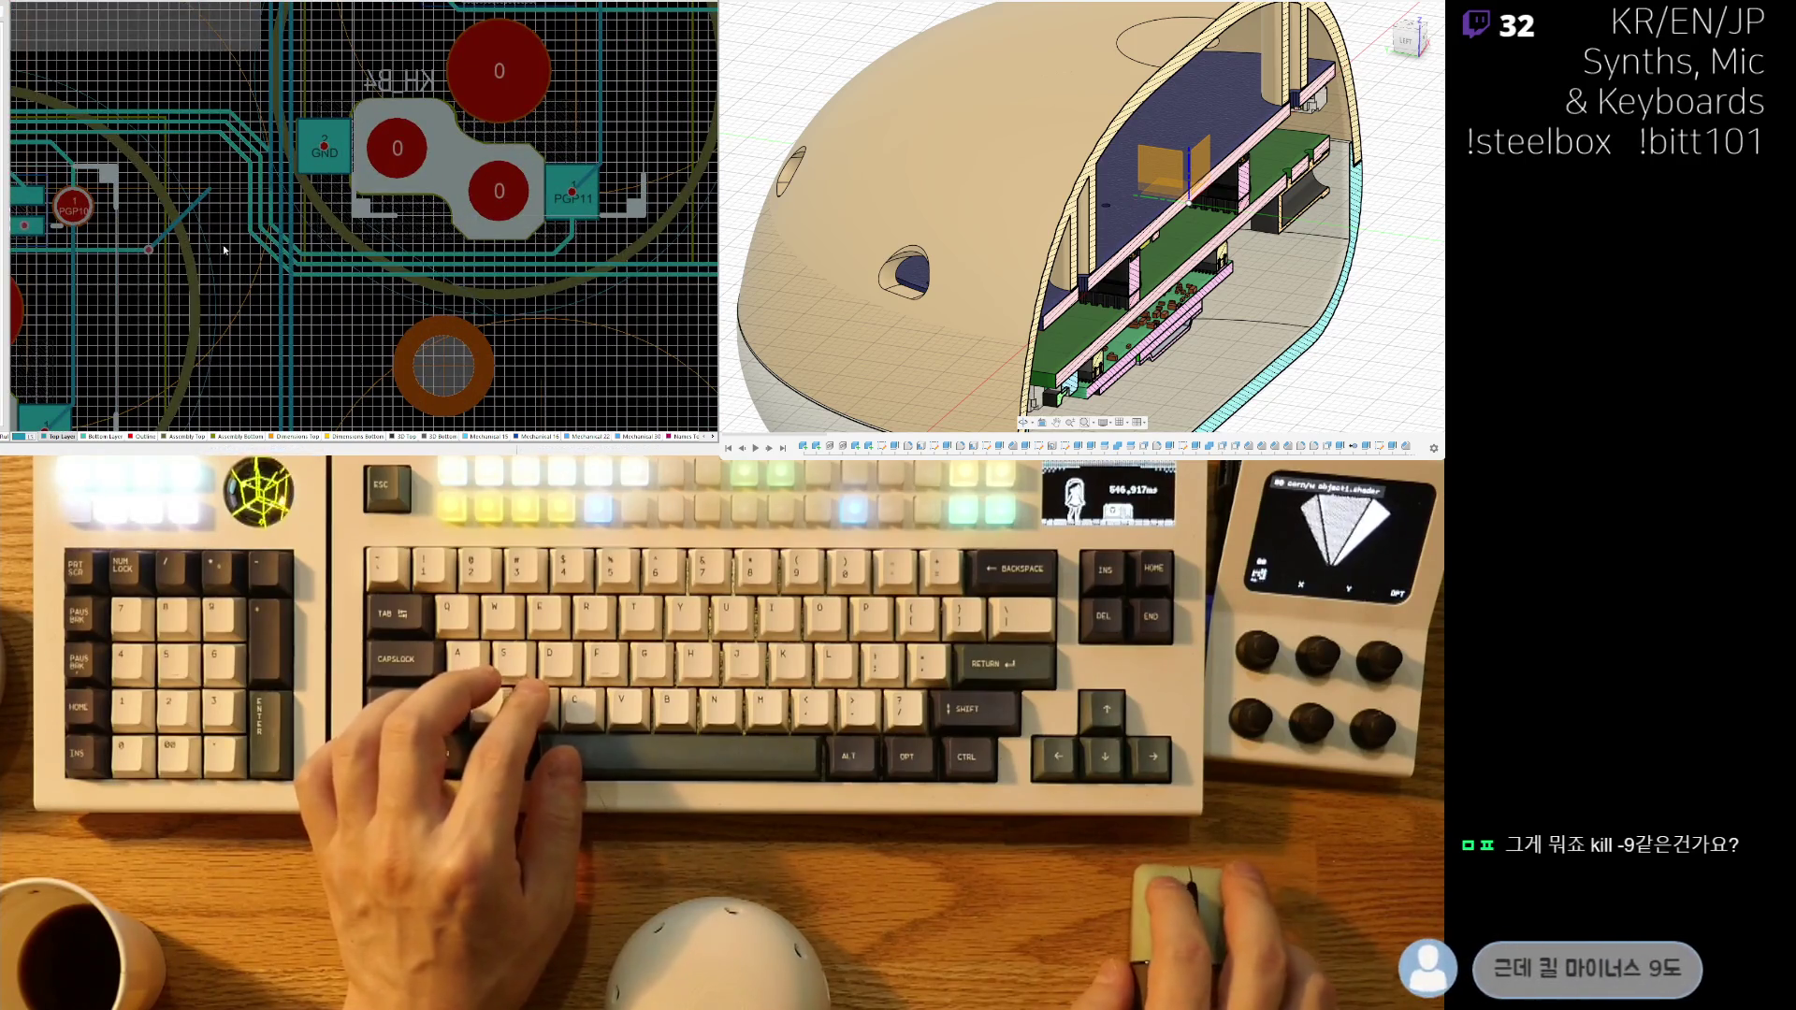
- Reroute the 5V0 diagonal onto the LED pad and delete the upper 5V0 segment
{"action": "scroll", "coordinate": [229, 182], "scroll_direction": "down", "scroll_amount": 2}
{"action": "scroll", "coordinate": [234, 220], "scroll_direction": "down", "scroll_amount": 2}
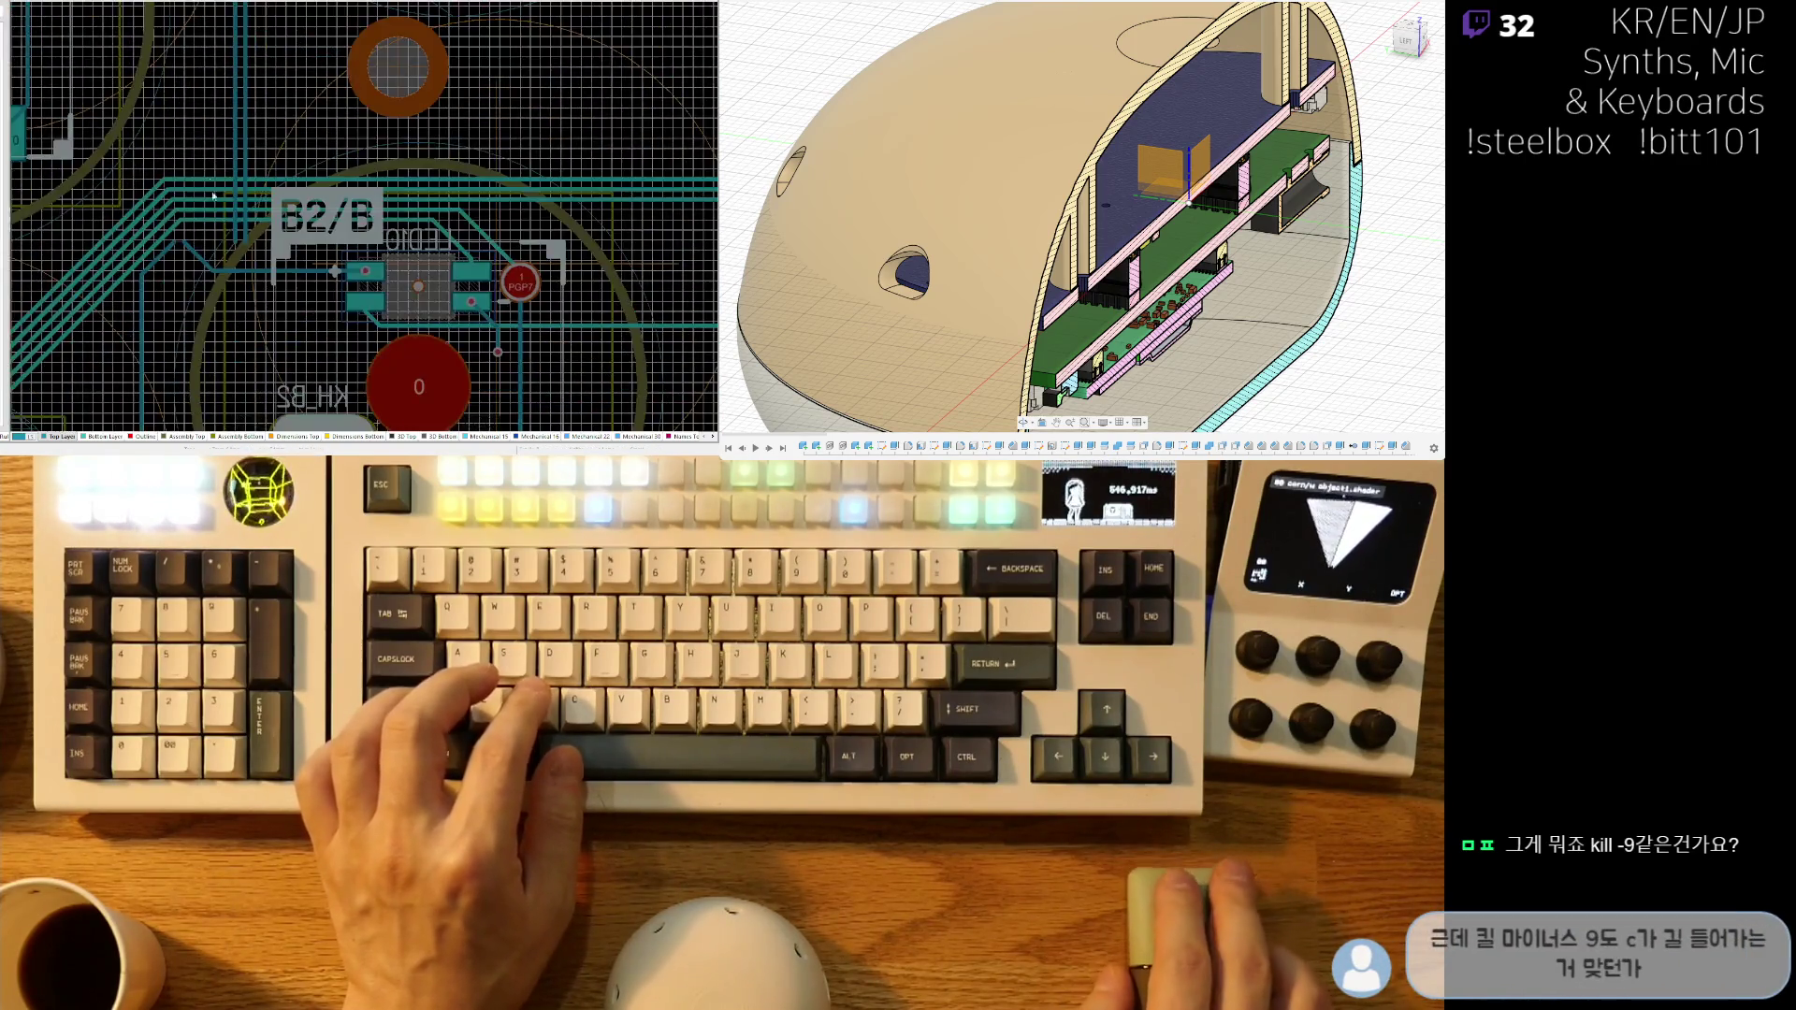
{"action": "scroll", "coordinate": [248, 265], "scroll_direction": "up", "scroll_amount": 3, "text": "ctrl"}
{"action": "mouse_move", "coordinate": [122, 219]}
{"action": "left_mouse_down"}
{"action": "mouse_move", "coordinate": [227, 242]}
{"action": "mouse_move", "coordinate": [192, 202]}
{"action": "left_mouse_up"}
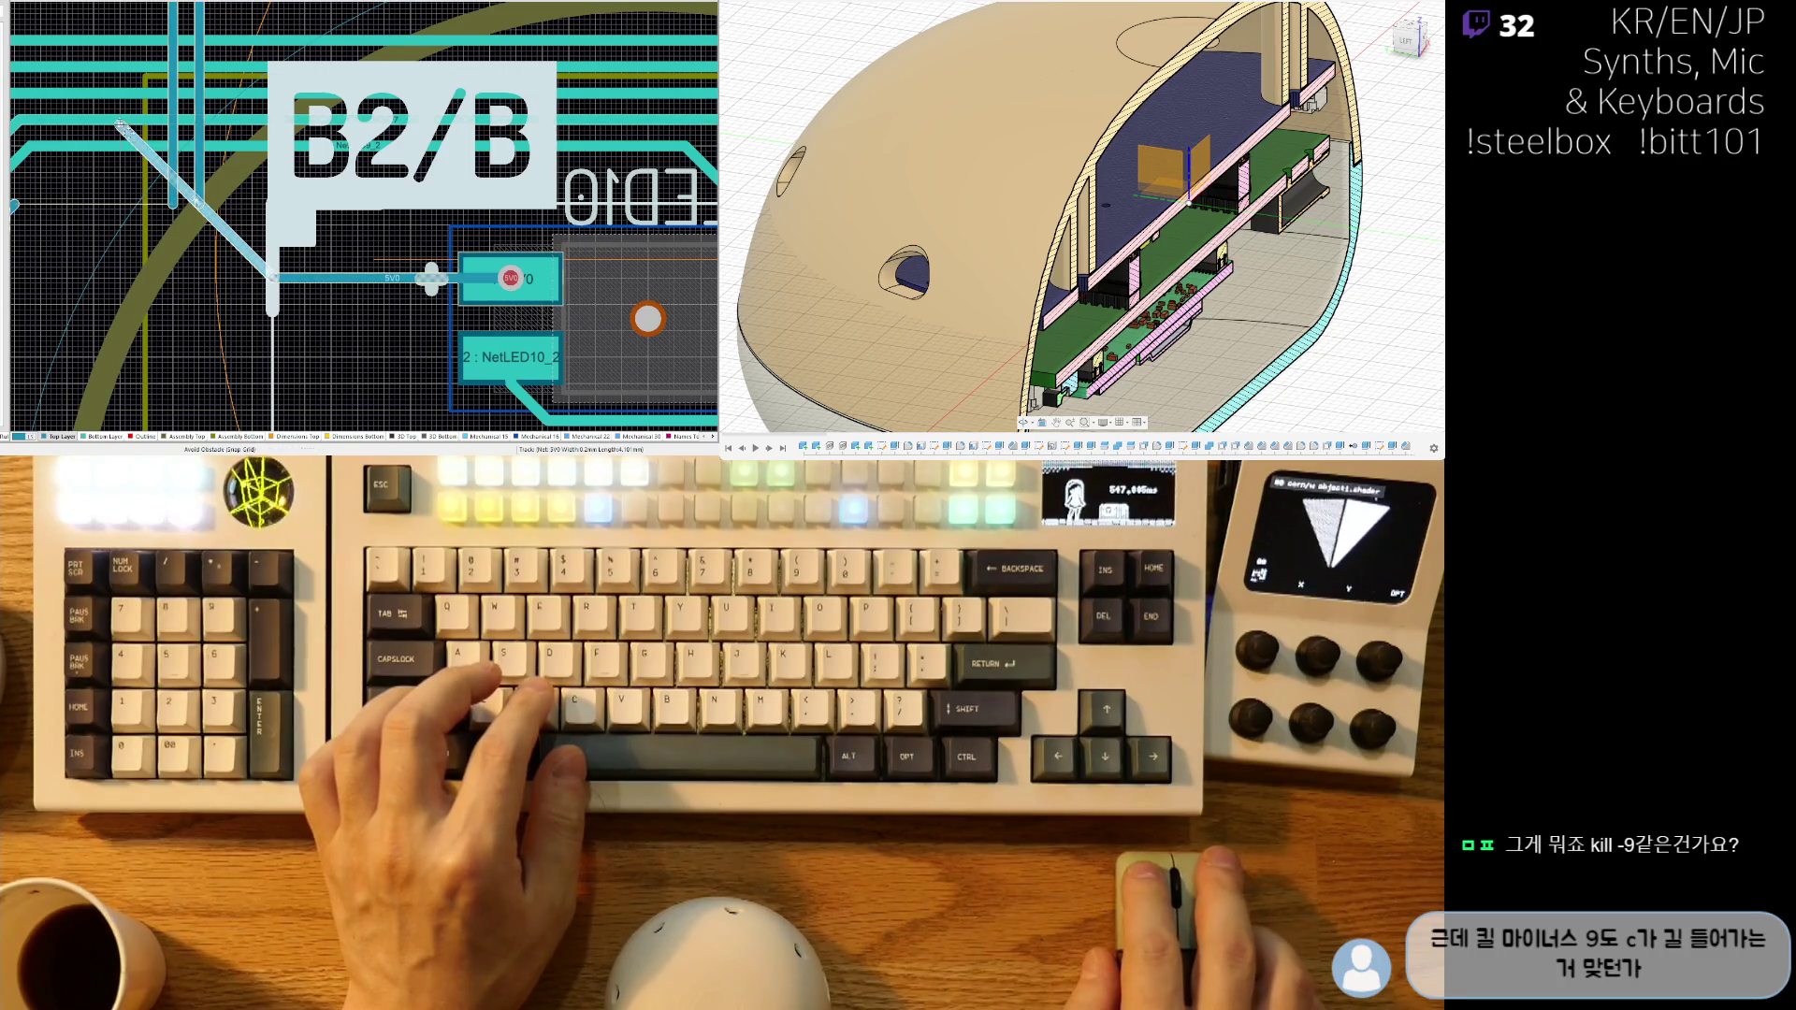
{"action": "key", "text": "Delete"}
- Route a new vertical 5V0 run joined to the existing track, with a diagonal leg angling up-left
{"action": "right_click_drag", "start_coordinate": [18, 220], "coordinate": [207, 189]}
{"action": "left_click_drag", "start_coordinate": [183, 193], "coordinate": [361, 328]}
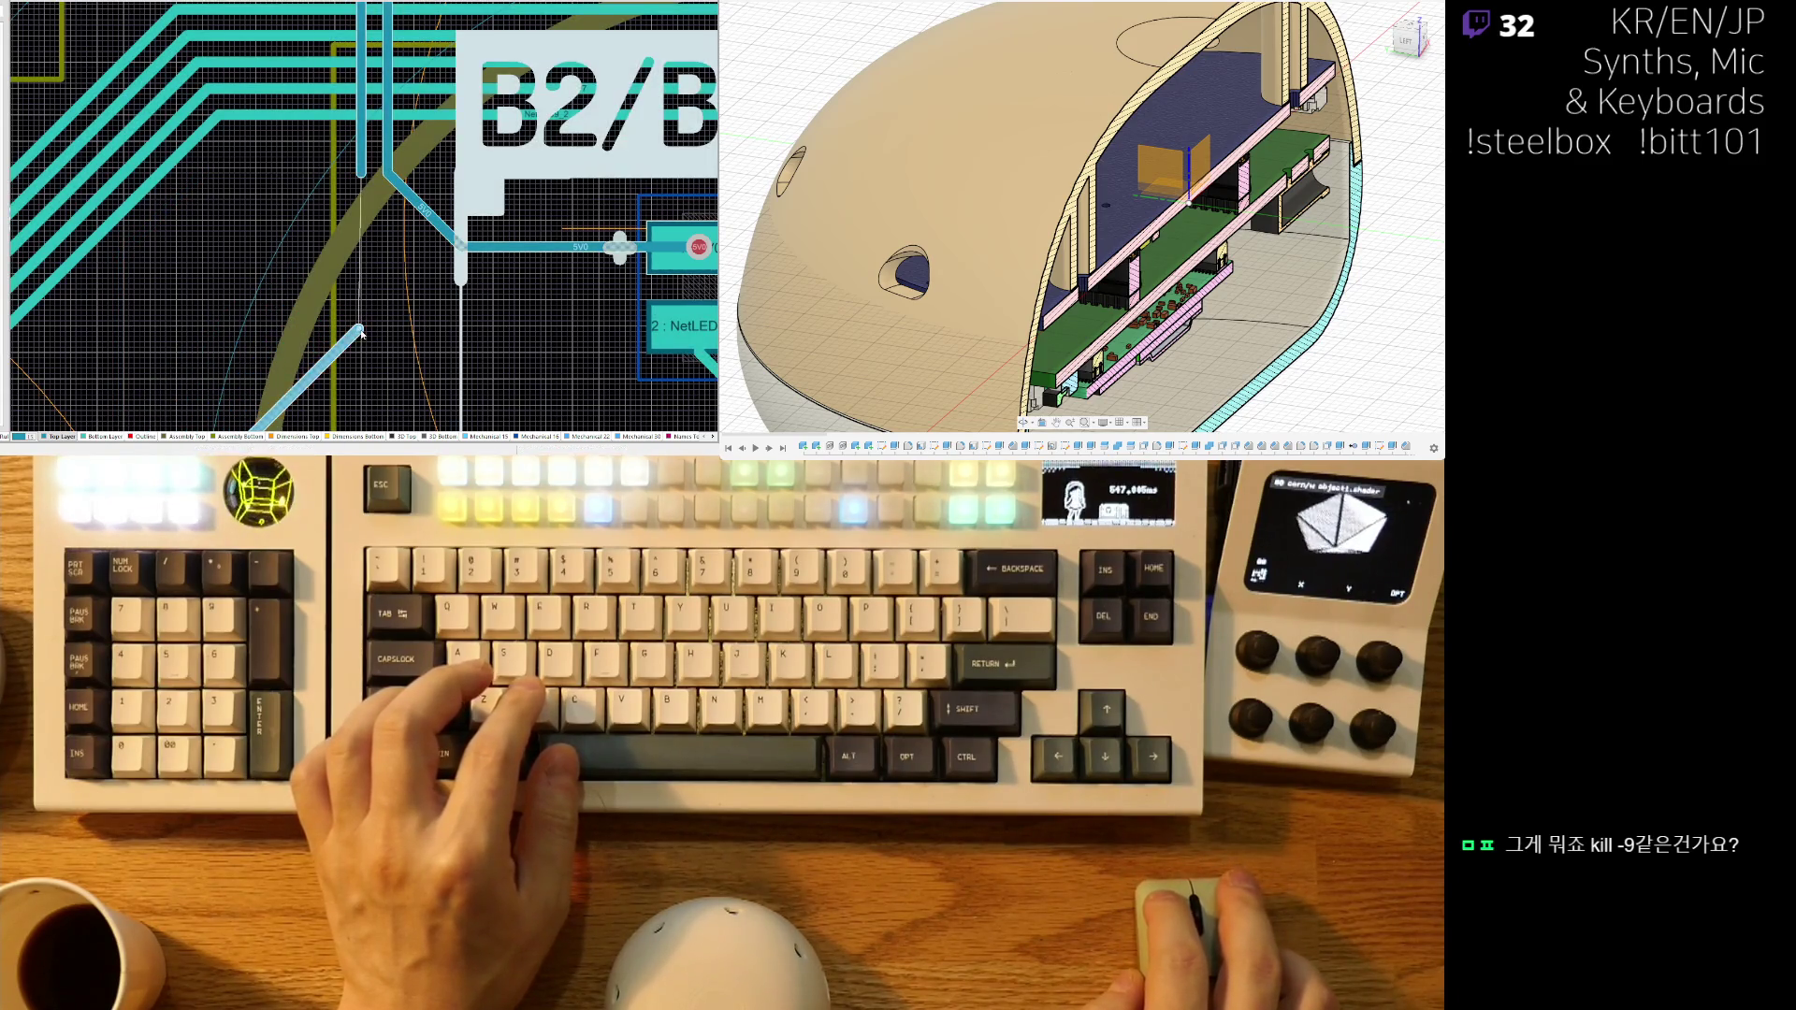
{"action": "left_click", "coordinate": [359, 329]}
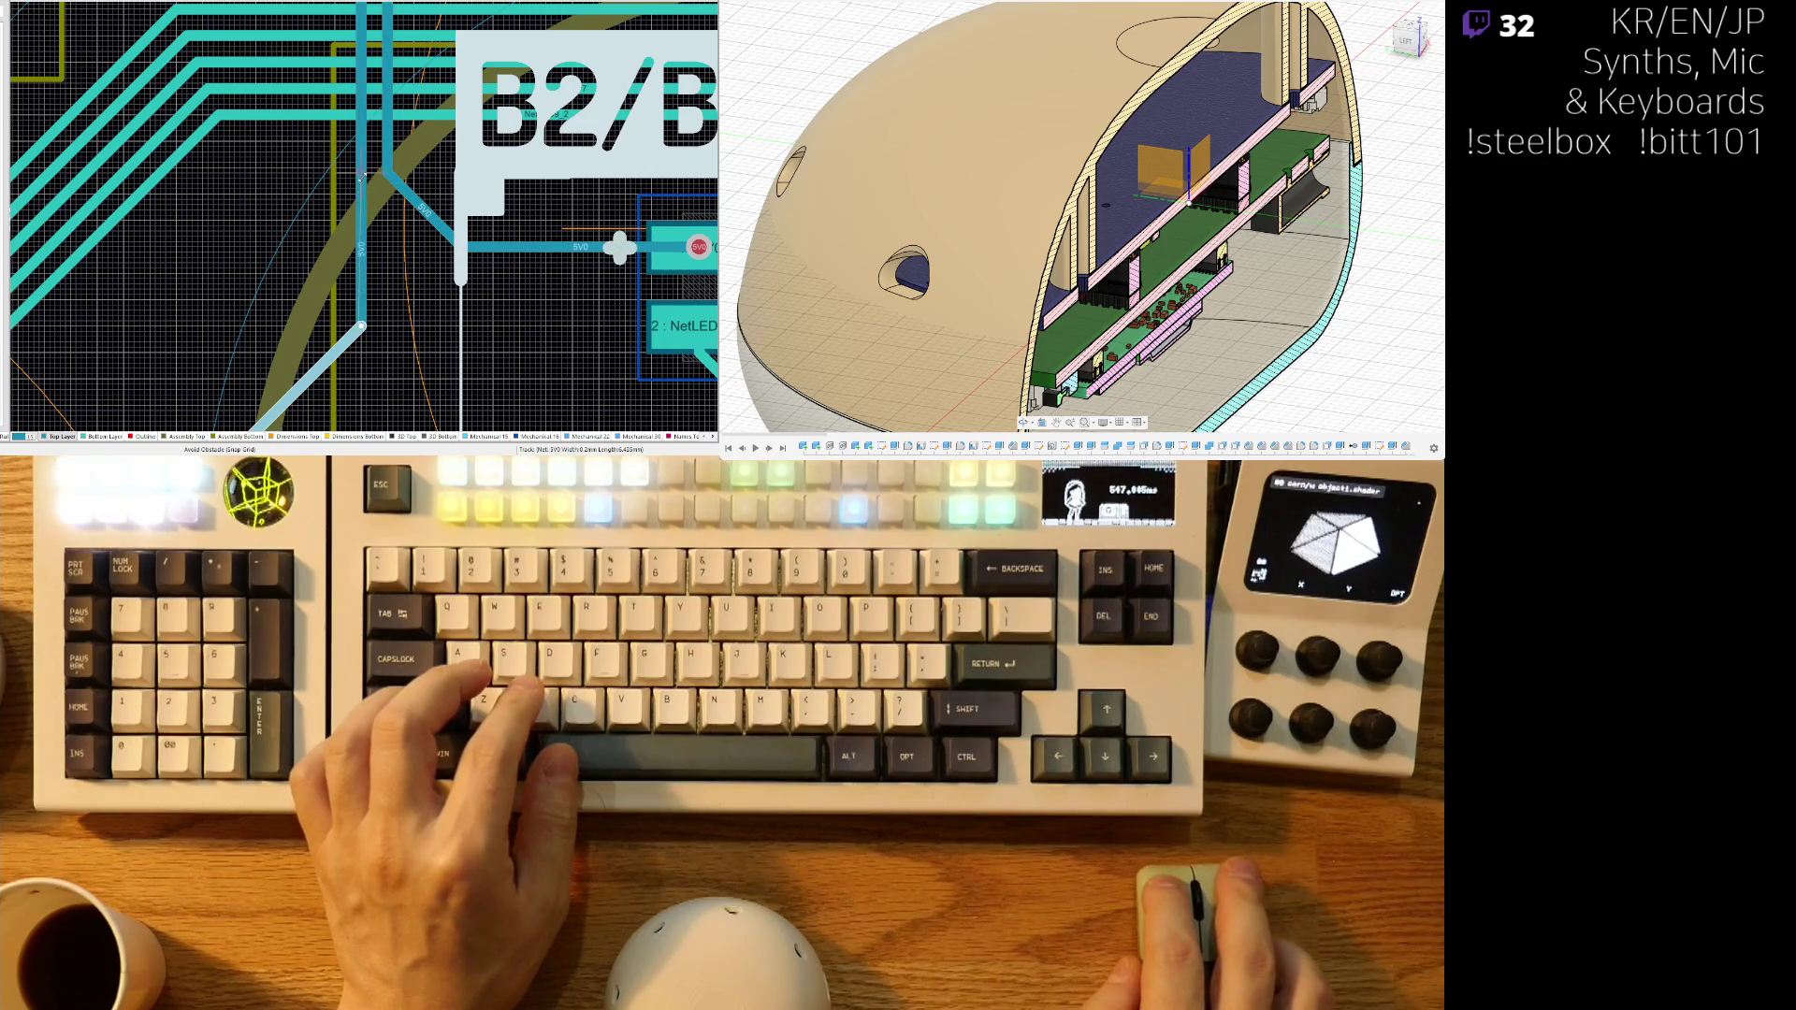
{"action": "left_click", "coordinate": [361, 175]}
{"action": "left_click_drag", "start_coordinate": [335, 360], "coordinate": [317, 217]}
{"action": "scroll", "coordinate": [340, 104], "scroll_direction": "up", "scroll_amount": 3}
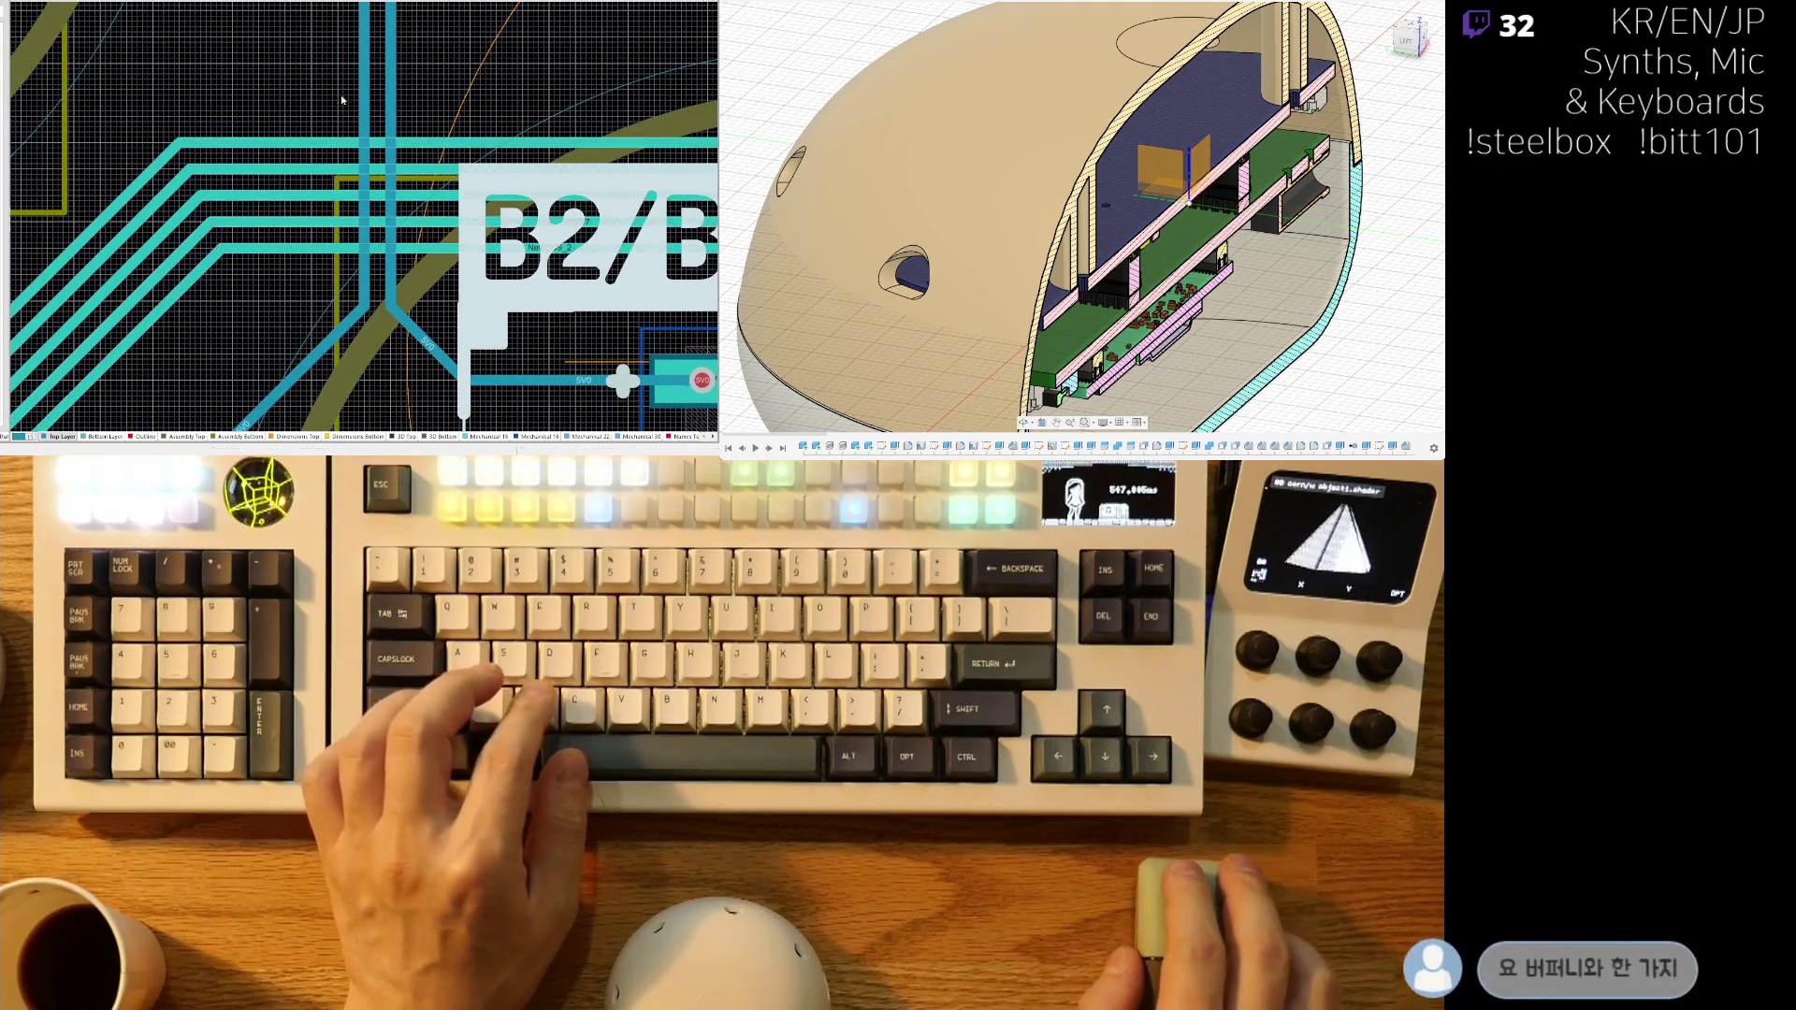
{"action": "scroll", "coordinate": [341, 104], "scroll_direction": "down", "scroll_amount": 3, "text": "ctrl"}
{"action": "scroll", "coordinate": [357, 303], "scroll_direction": "up", "scroll_amount": 3, "text": "ctrl"}
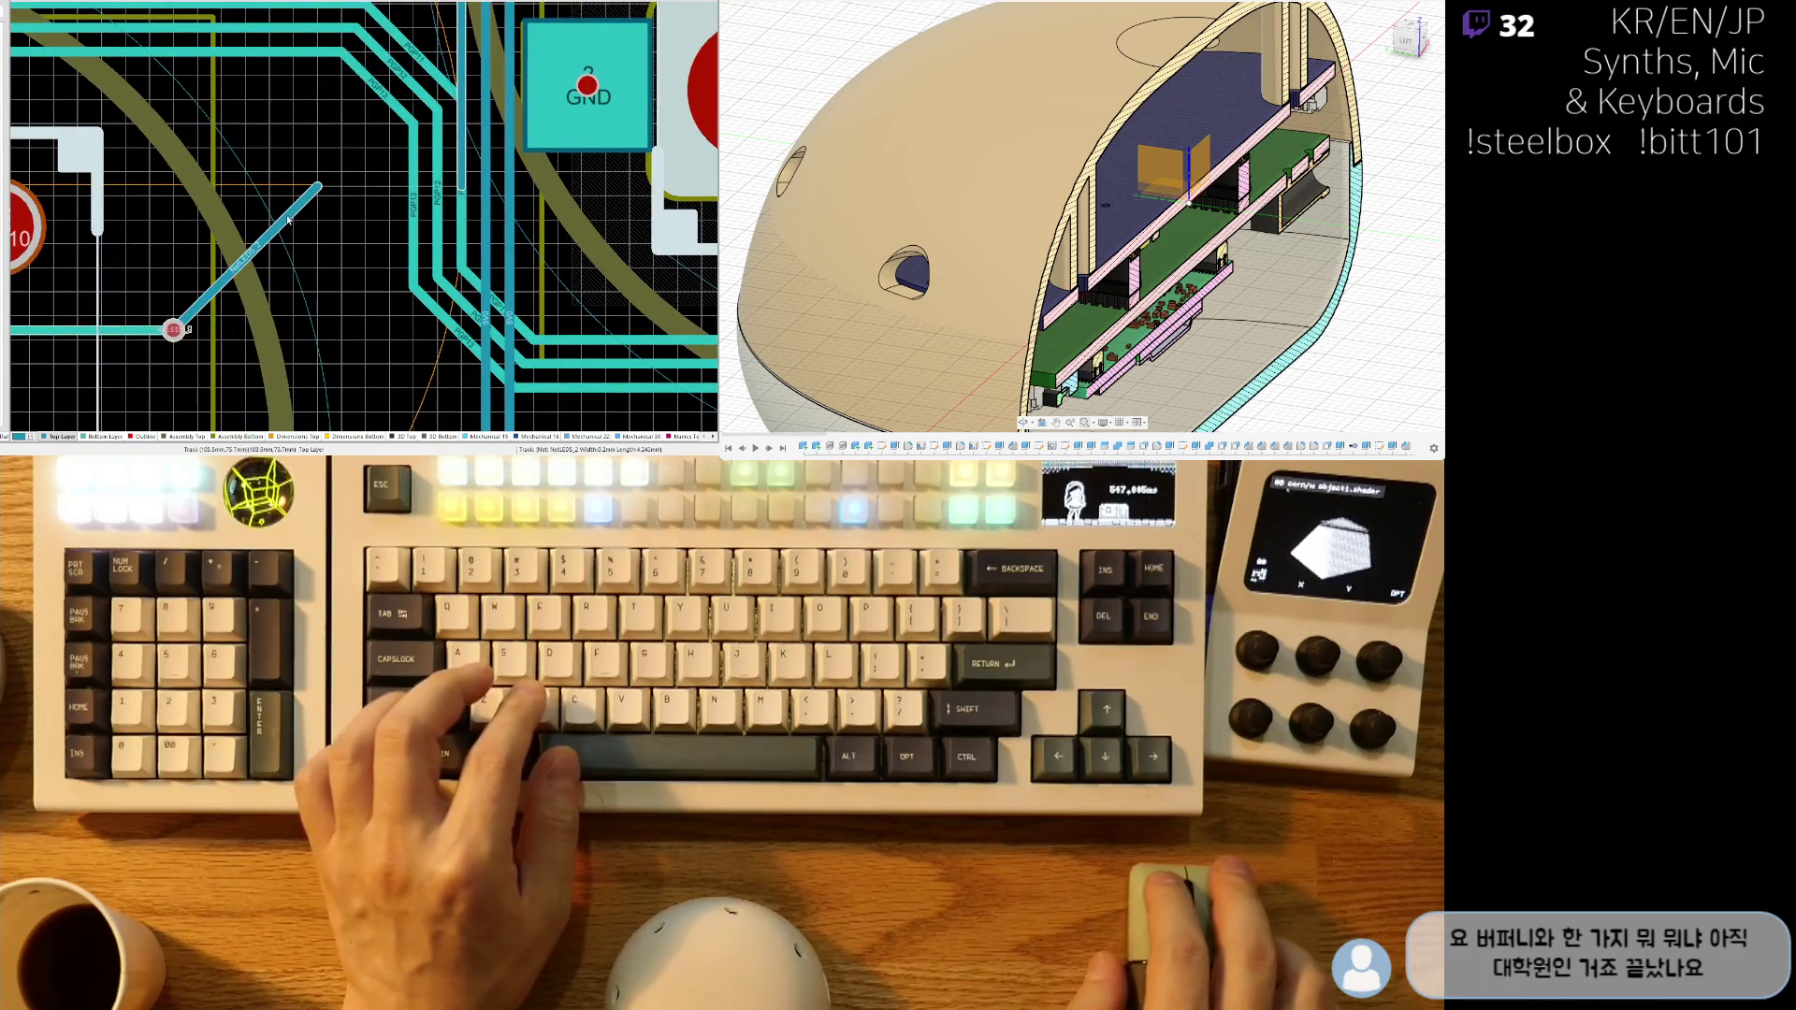
- Slide the LED track's via to the right, near the LED5 and PGP10 pads
{"action": "left_click_drag", "start_coordinate": [288, 219], "coordinate": [418, 236]}
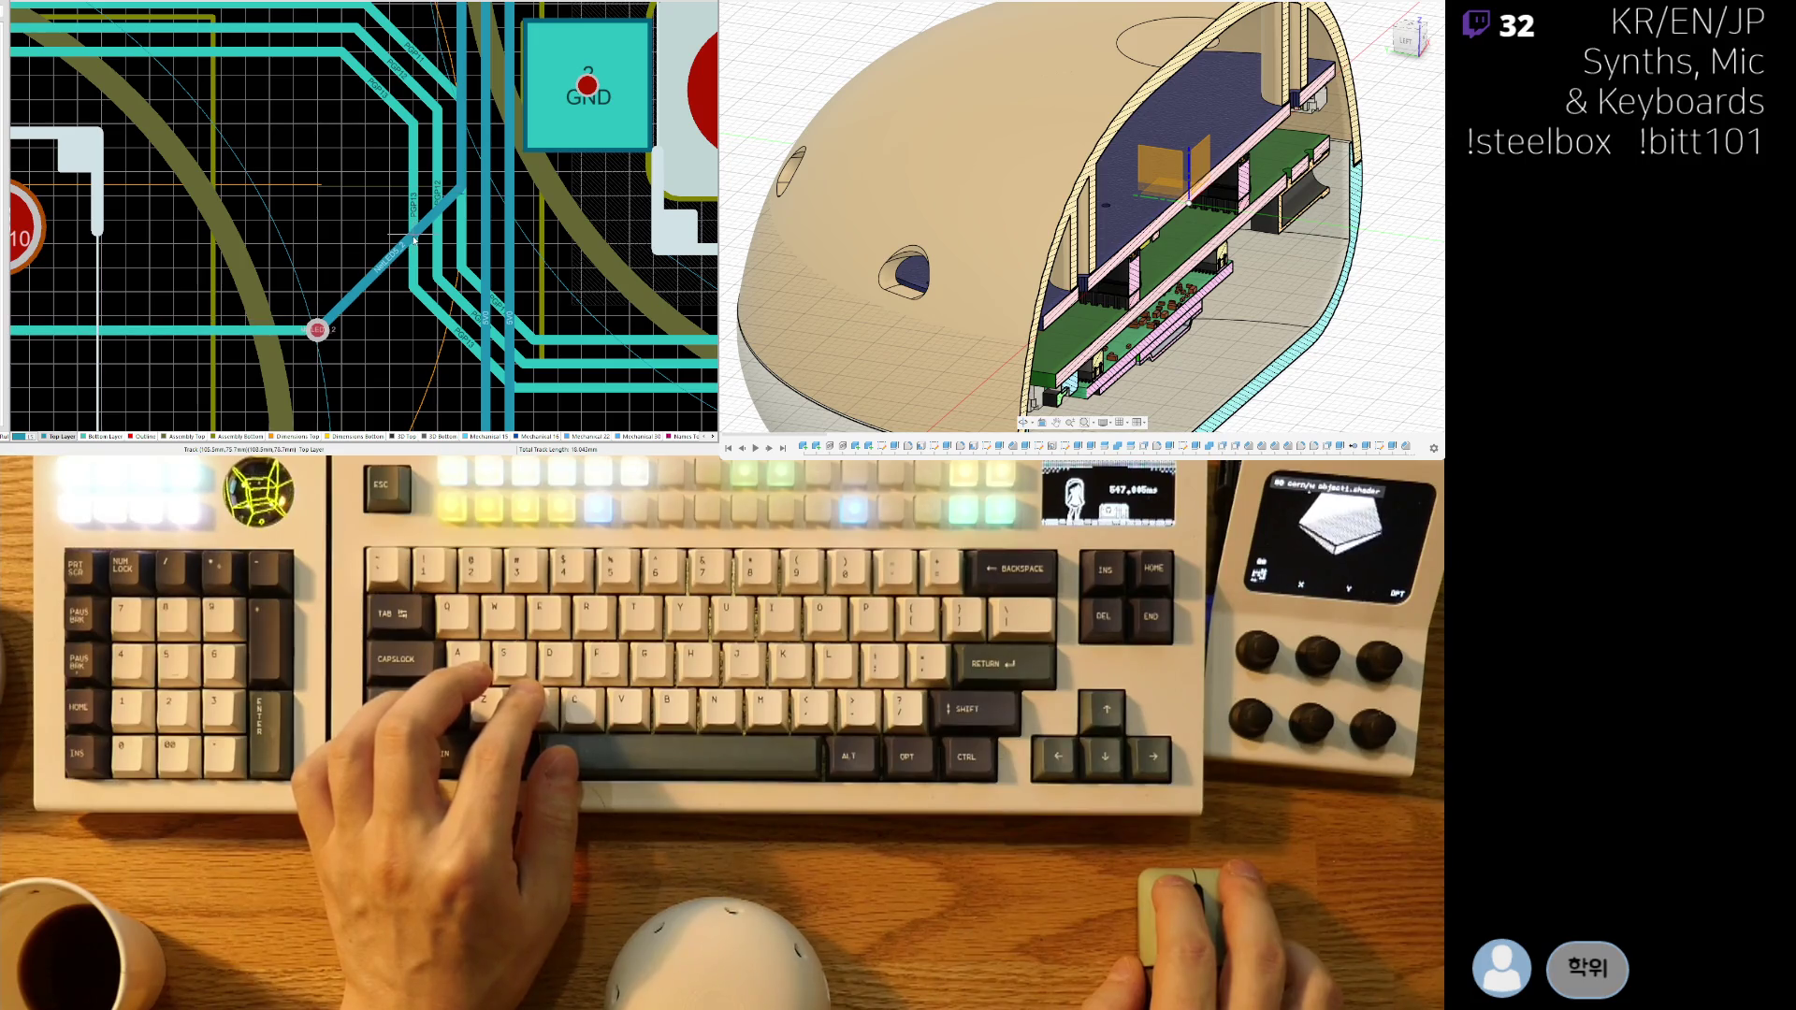
{"action": "scroll", "coordinate": [303, 276], "scroll_direction": "down", "scroll_amount": 3, "text": "ctrl"}
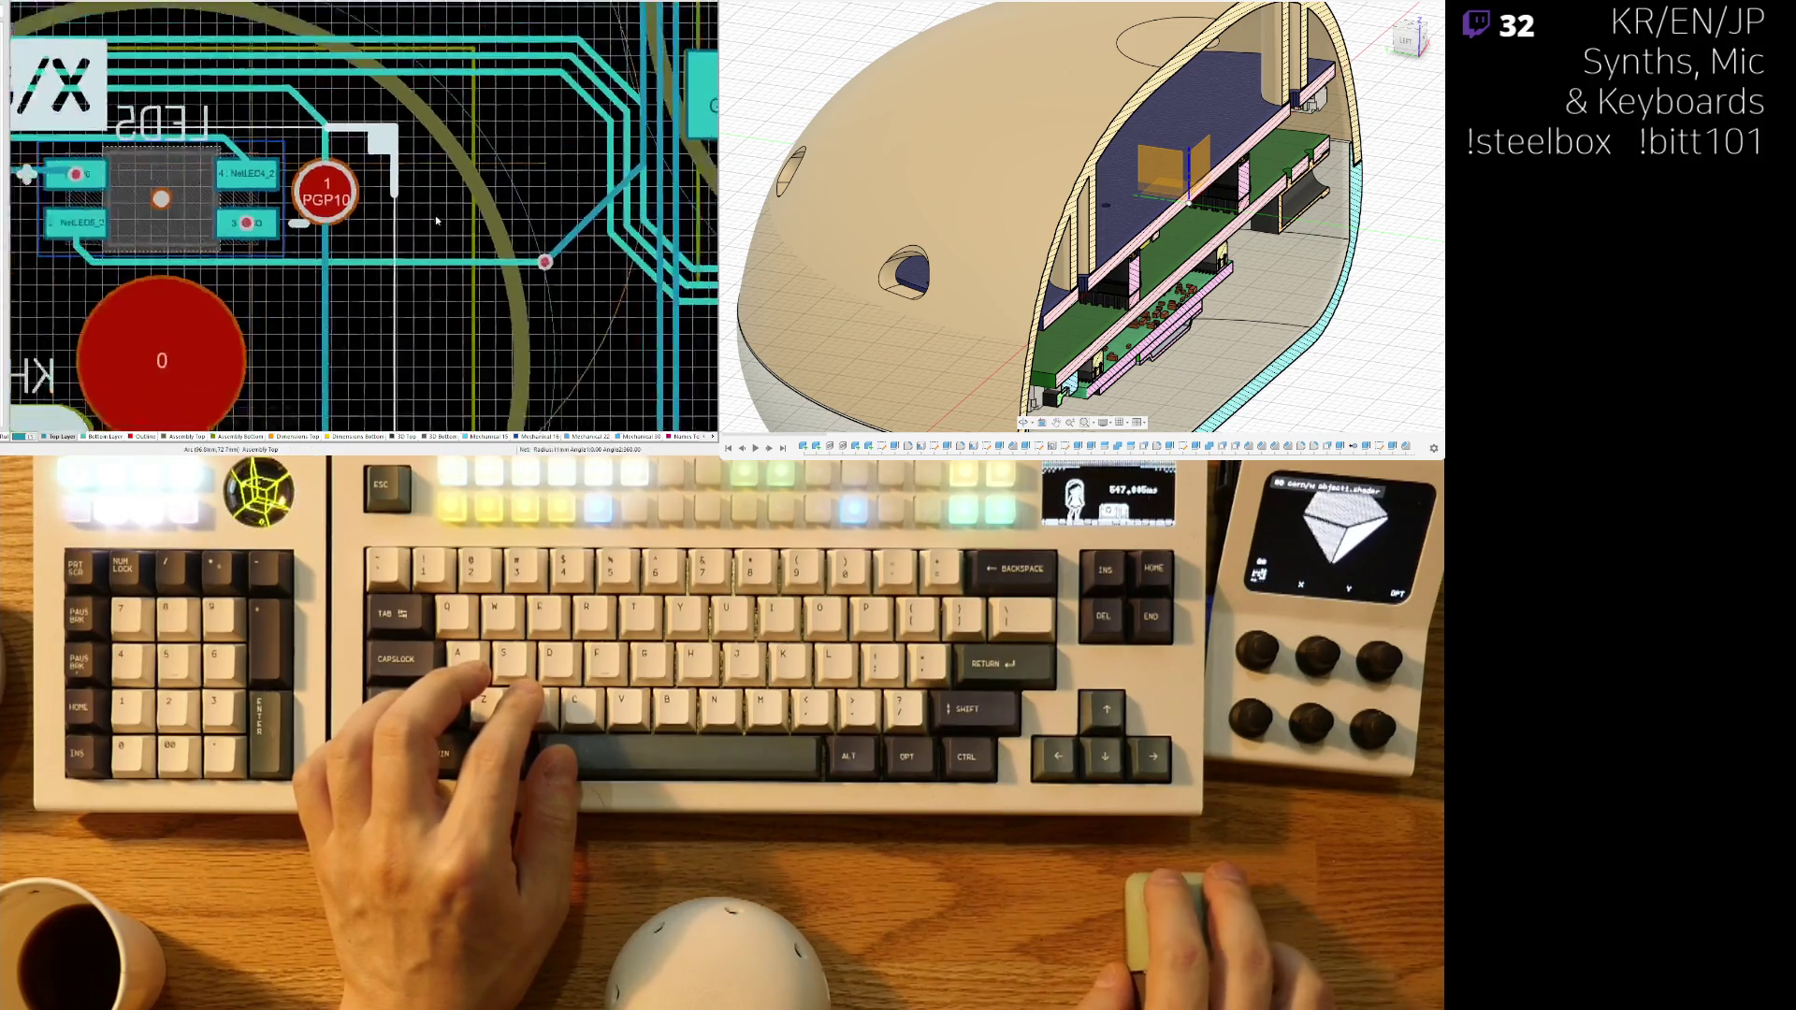
{"action": "scroll", "coordinate": [365, 276], "scroll_direction": "up", "scroll_amount": 2, "text": "ctrl"}
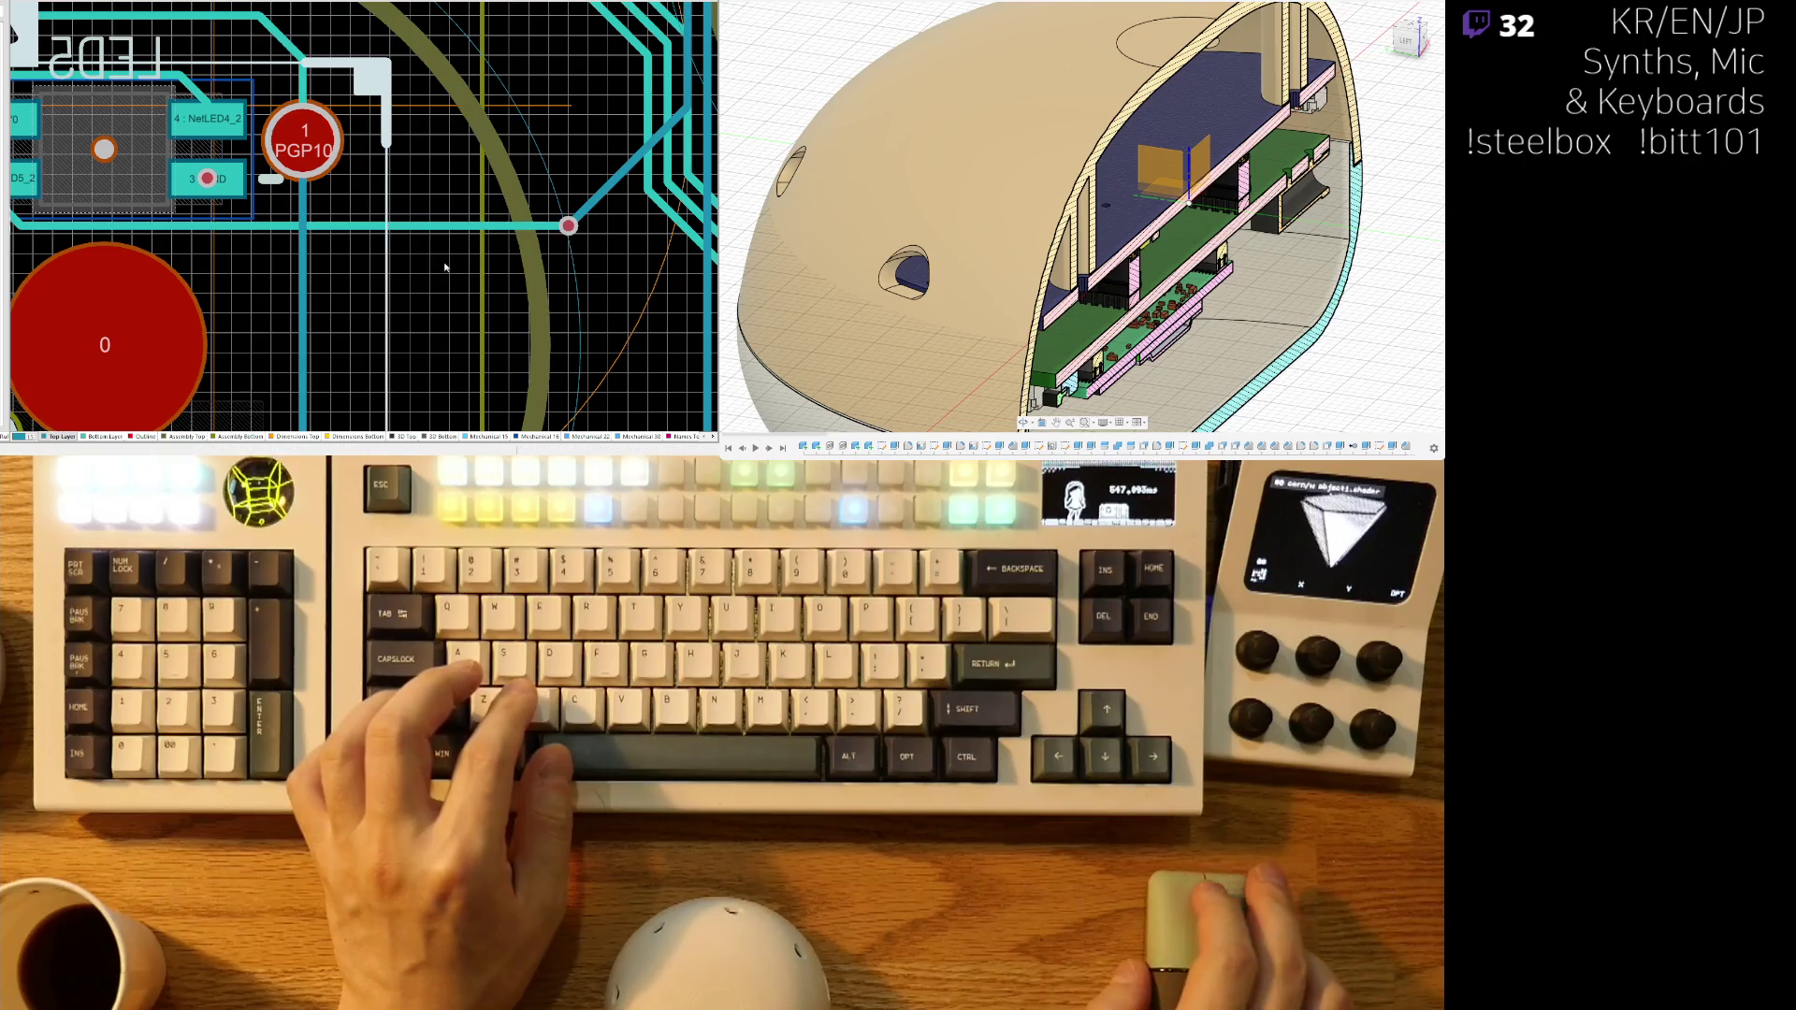
{"action": "right_click_drag", "start_coordinate": [497, 263], "coordinate": [491, 246]}
{"action": "scroll", "coordinate": [573, 369], "scroll_direction": "up", "scroll_amount": 3}
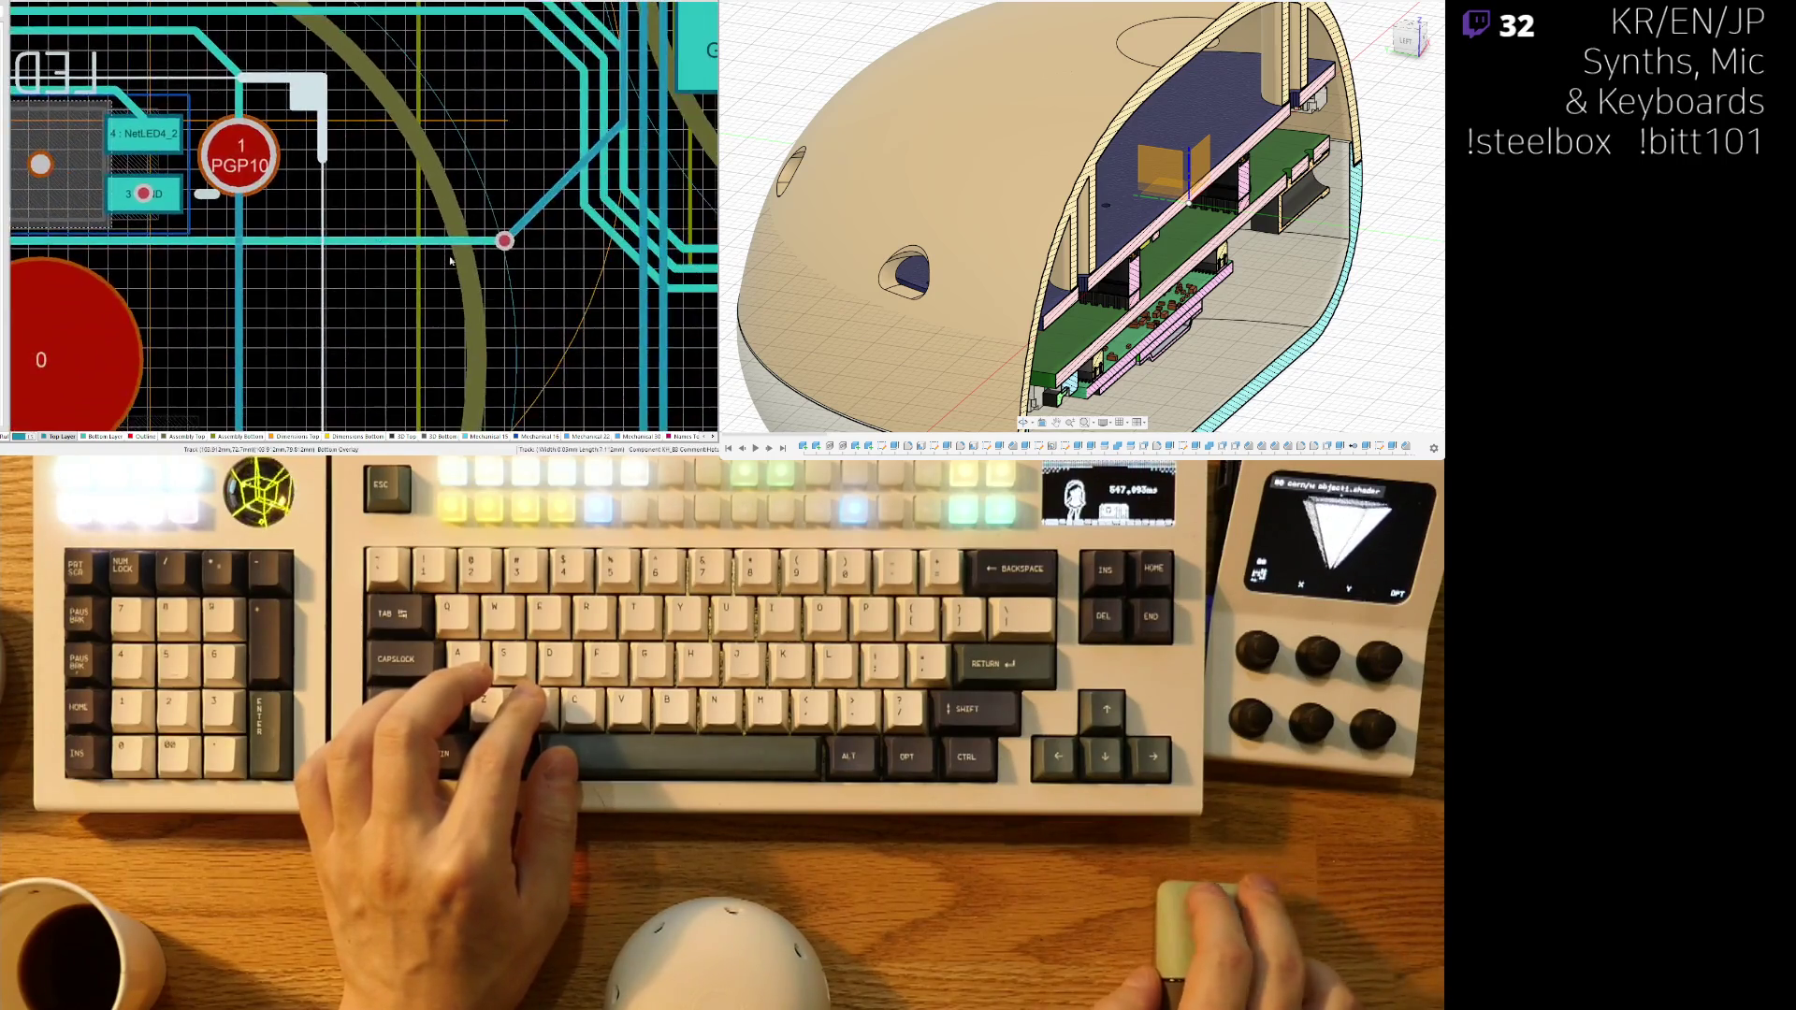
- Select the horizontal NetLED5_2 track and reposition its via along the track
{"action": "left_click", "coordinate": [450, 228]}
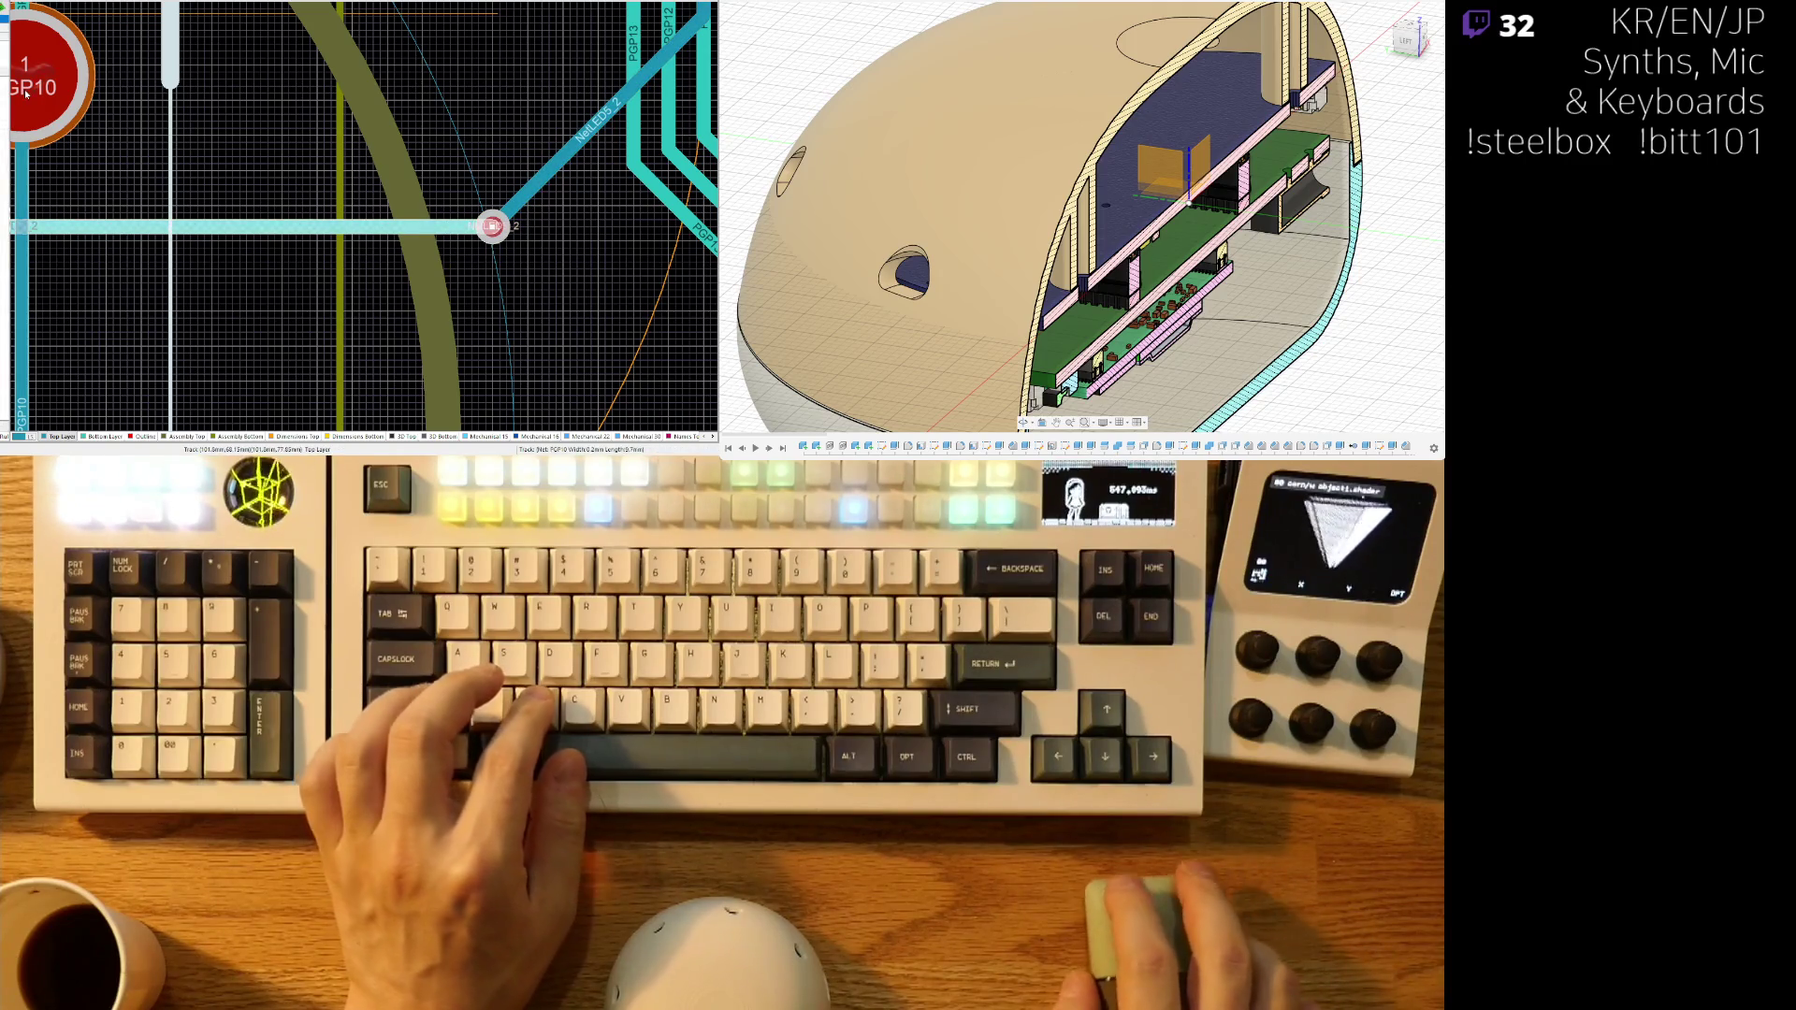
{"action": "right_click_drag", "start_coordinate": [562, 155], "coordinate": [351, 241]}
{"action": "scroll", "coordinate": [411, 328], "scroll_direction": "down", "scroll_amount": 3, "text": "ctrl"}
{"action": "mouse_move", "coordinate": [348, 175]}
{"action": "right_mouse_down"}
{"action": "mouse_move", "coordinate": [503, 247]}
{"action": "mouse_move", "coordinate": [487, 269]}
{"action": "mouse_move", "coordinate": [618, 252]}
{"action": "mouse_move", "coordinate": [586, 149]}
{"action": "right_mouse_up"}
{"action": "scroll", "coordinate": [618, 252], "scroll_direction": "down", "scroll_amount": 2, "text": "ctrl"}
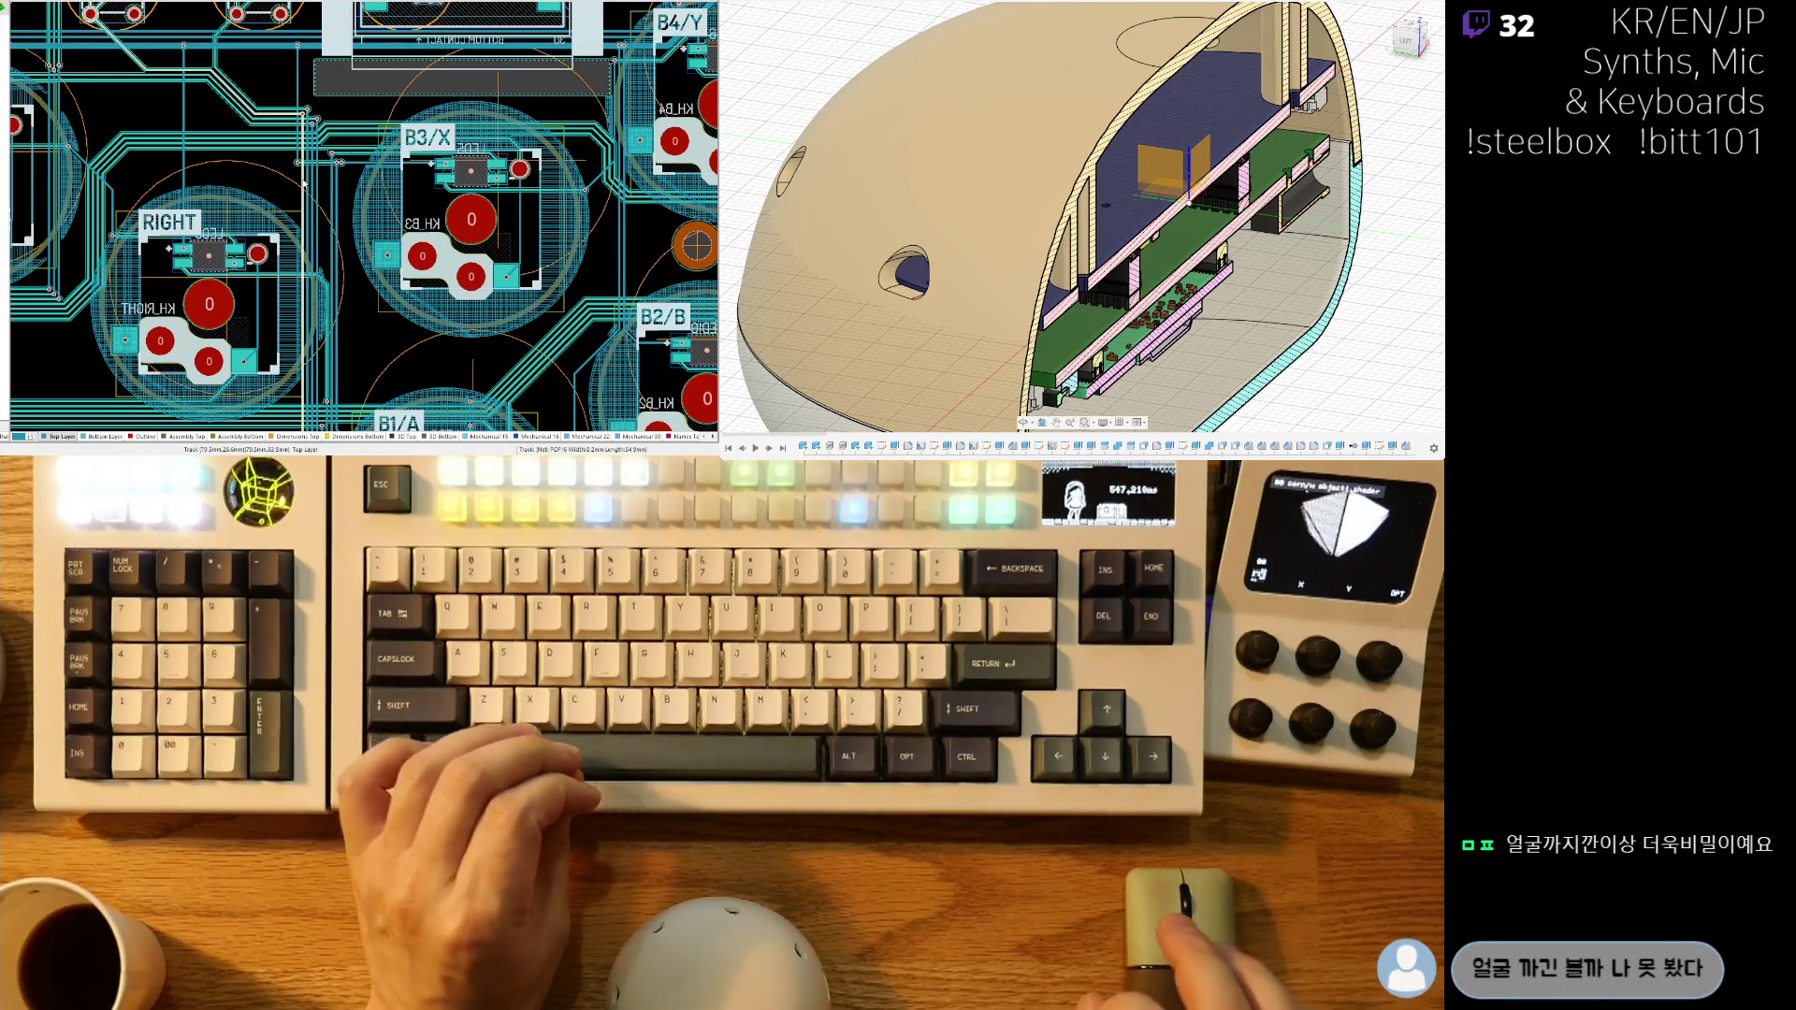
{"action": "right_click_drag", "start_coordinate": [304, 184], "coordinate": [199, 241]}
{"action": "scroll", "coordinate": [451, 136], "scroll_direction": "up", "scroll_amount": 5, "text": "ctrl"}
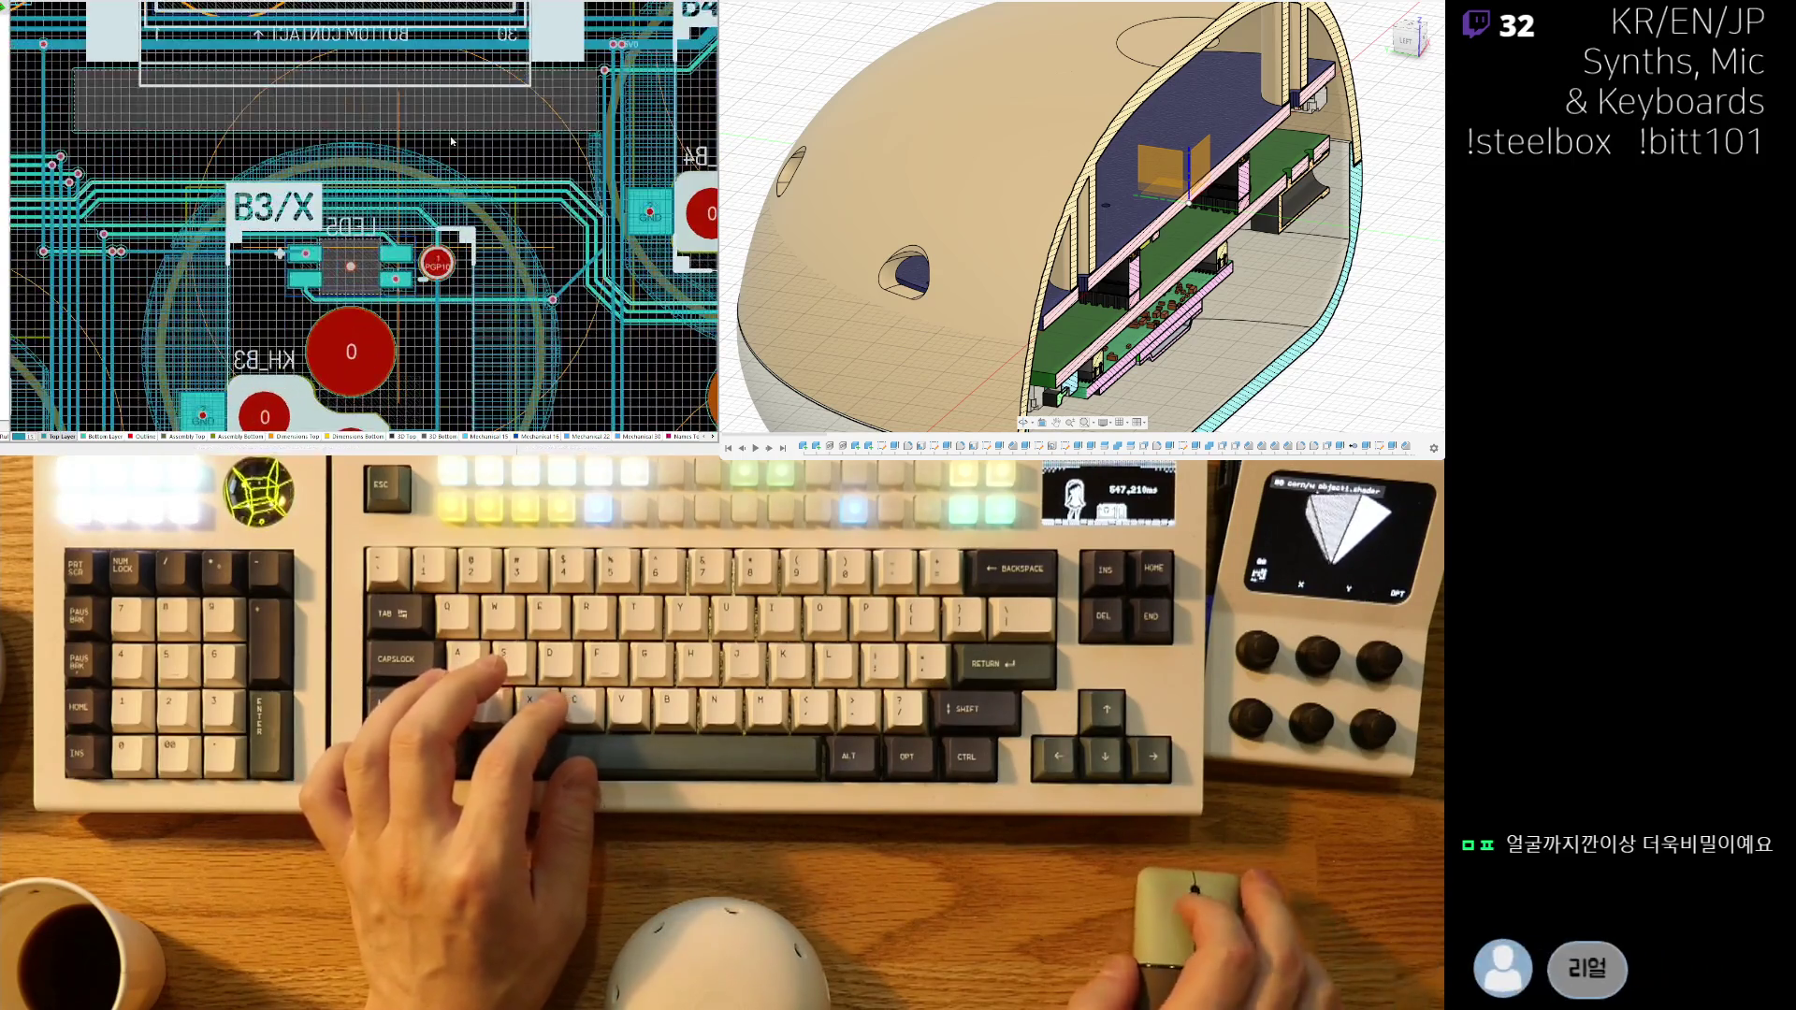
{"action": "scroll", "coordinate": [269, 187], "scroll_direction": "down", "scroll_amount": 5, "text": "ctrl"}
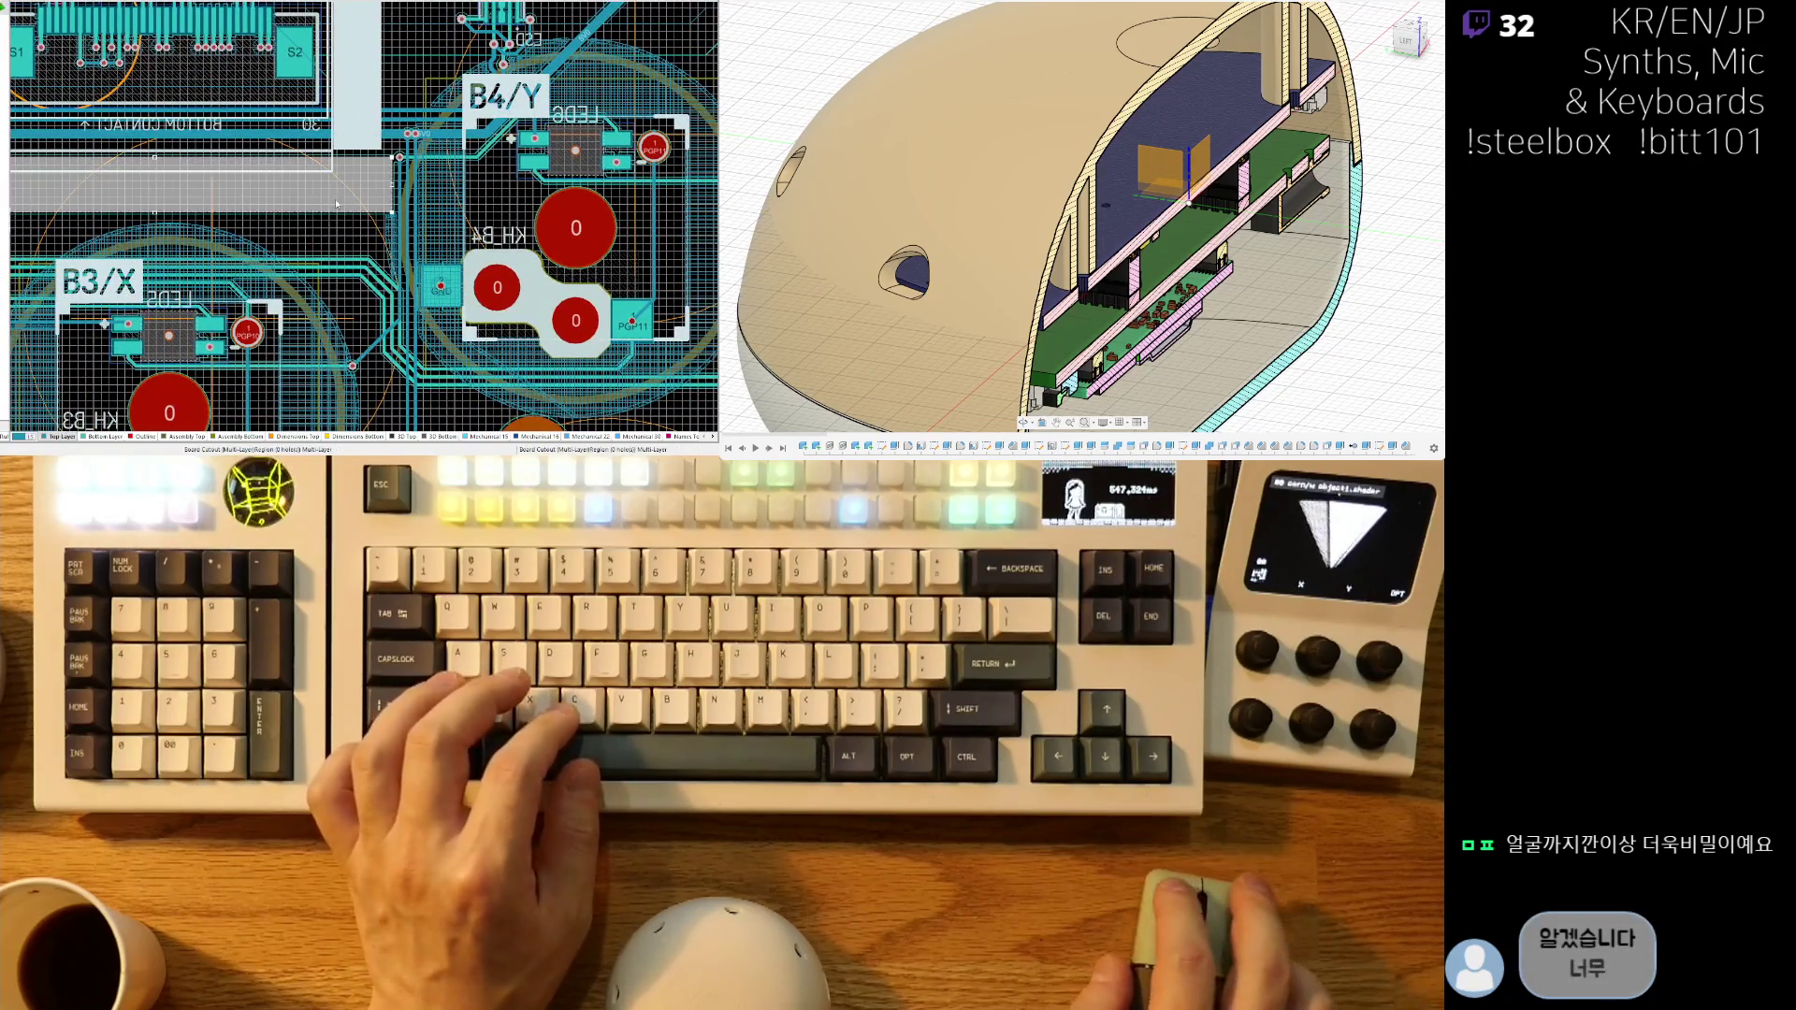
{"action": "scroll", "coordinate": [366, 230], "scroll_direction": "up", "scroll_amount": 2, "text": "ctrl"}
{"action": "right_click_drag", "start_coordinate": [325, 337], "coordinate": [277, 265]}
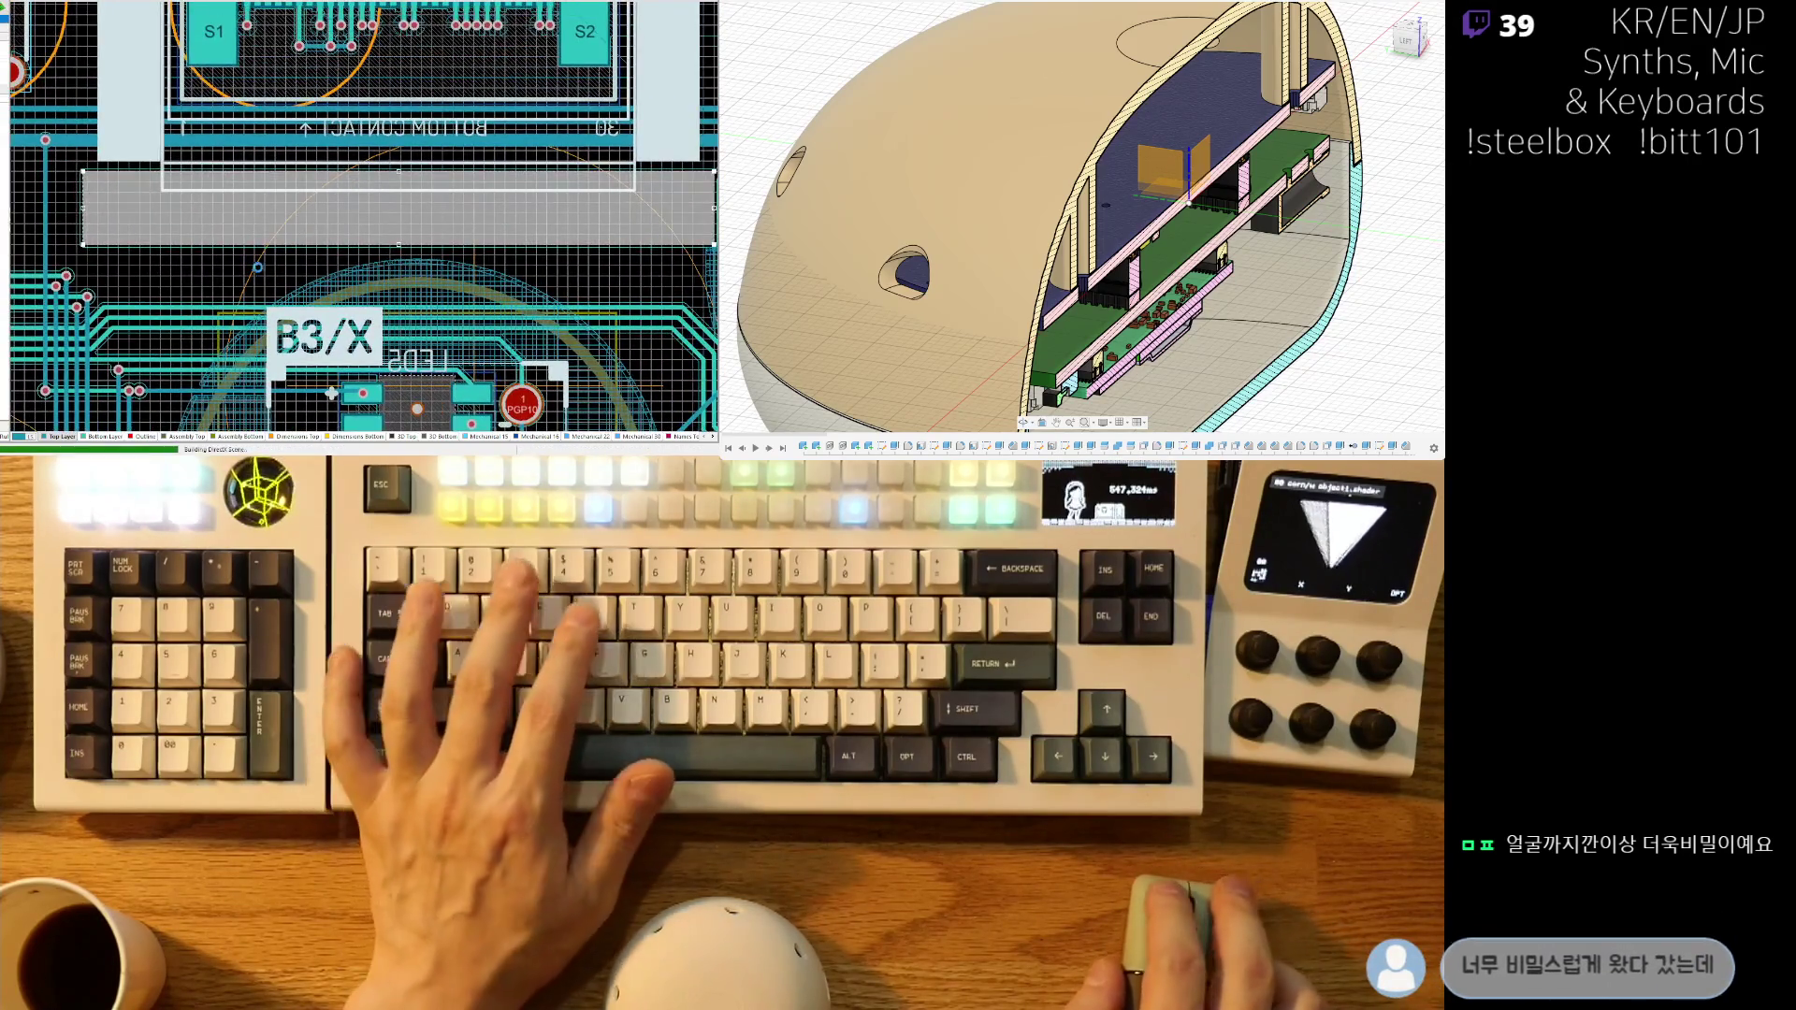
{"action": "key", "text": "3"}
{"action": "key", "text": "2"}
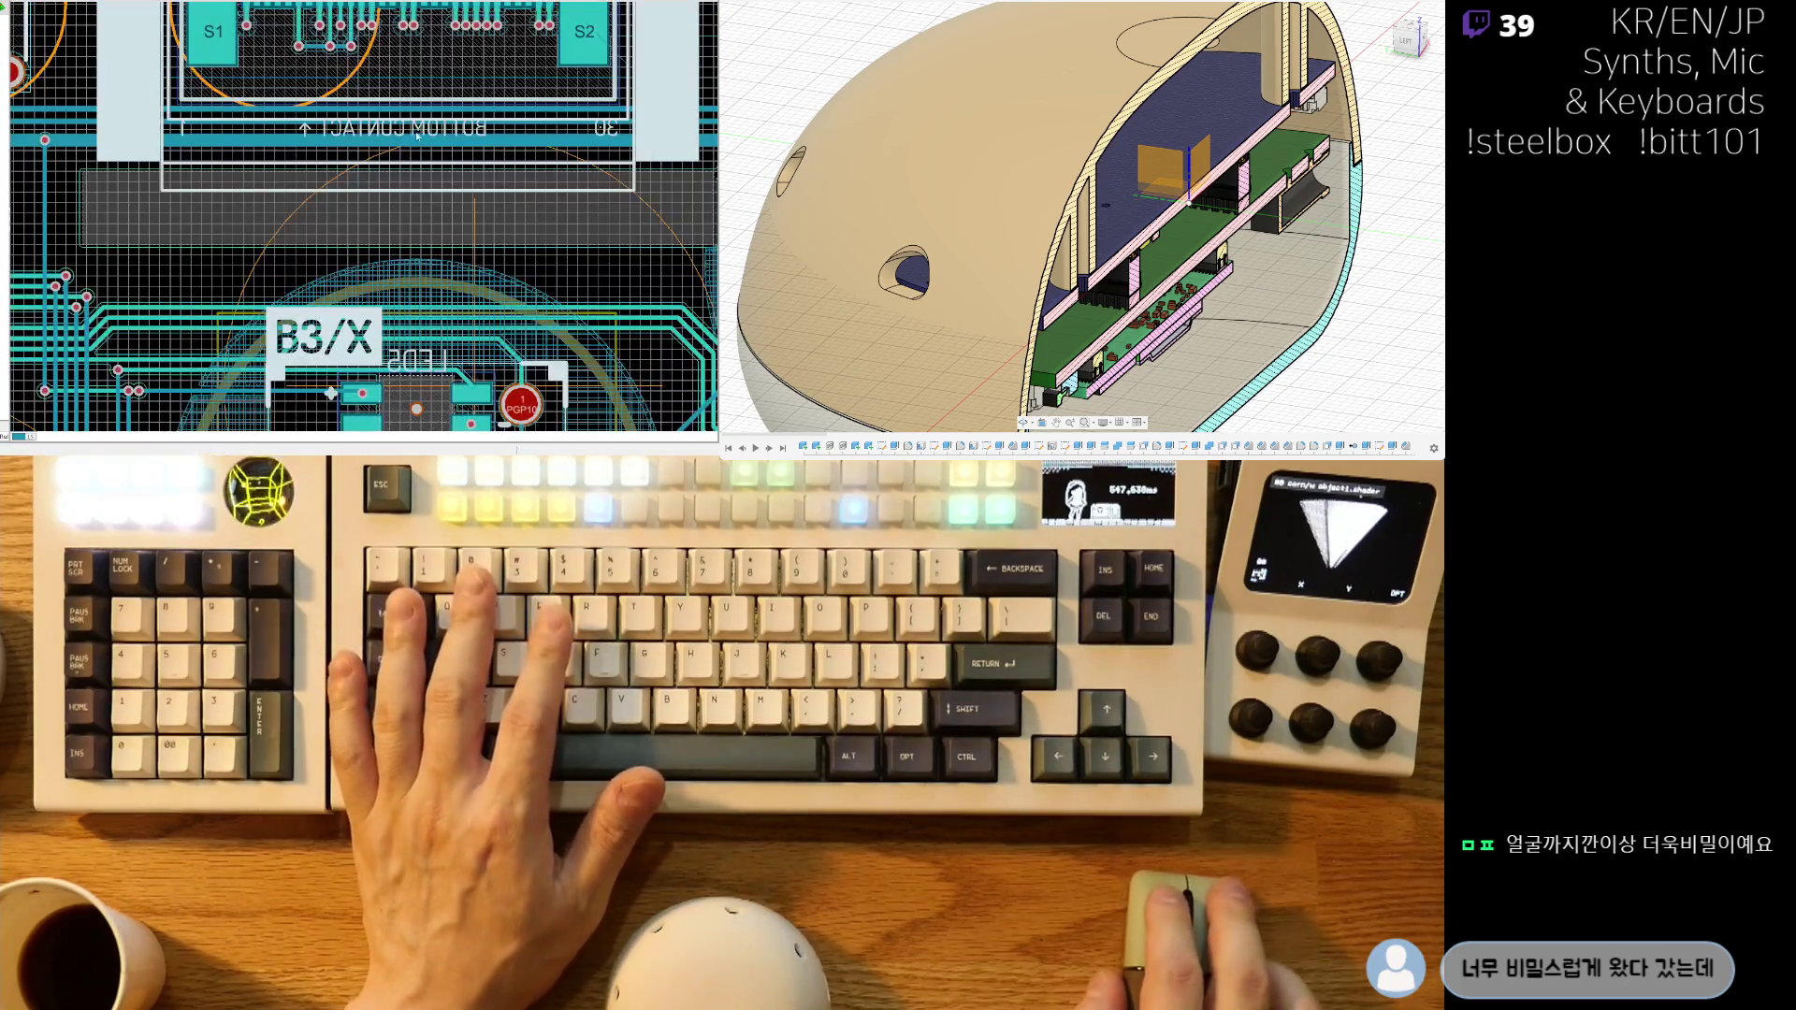
{"action": "right_click_drag", "start_coordinate": [397, 191], "coordinate": [333, 194]}
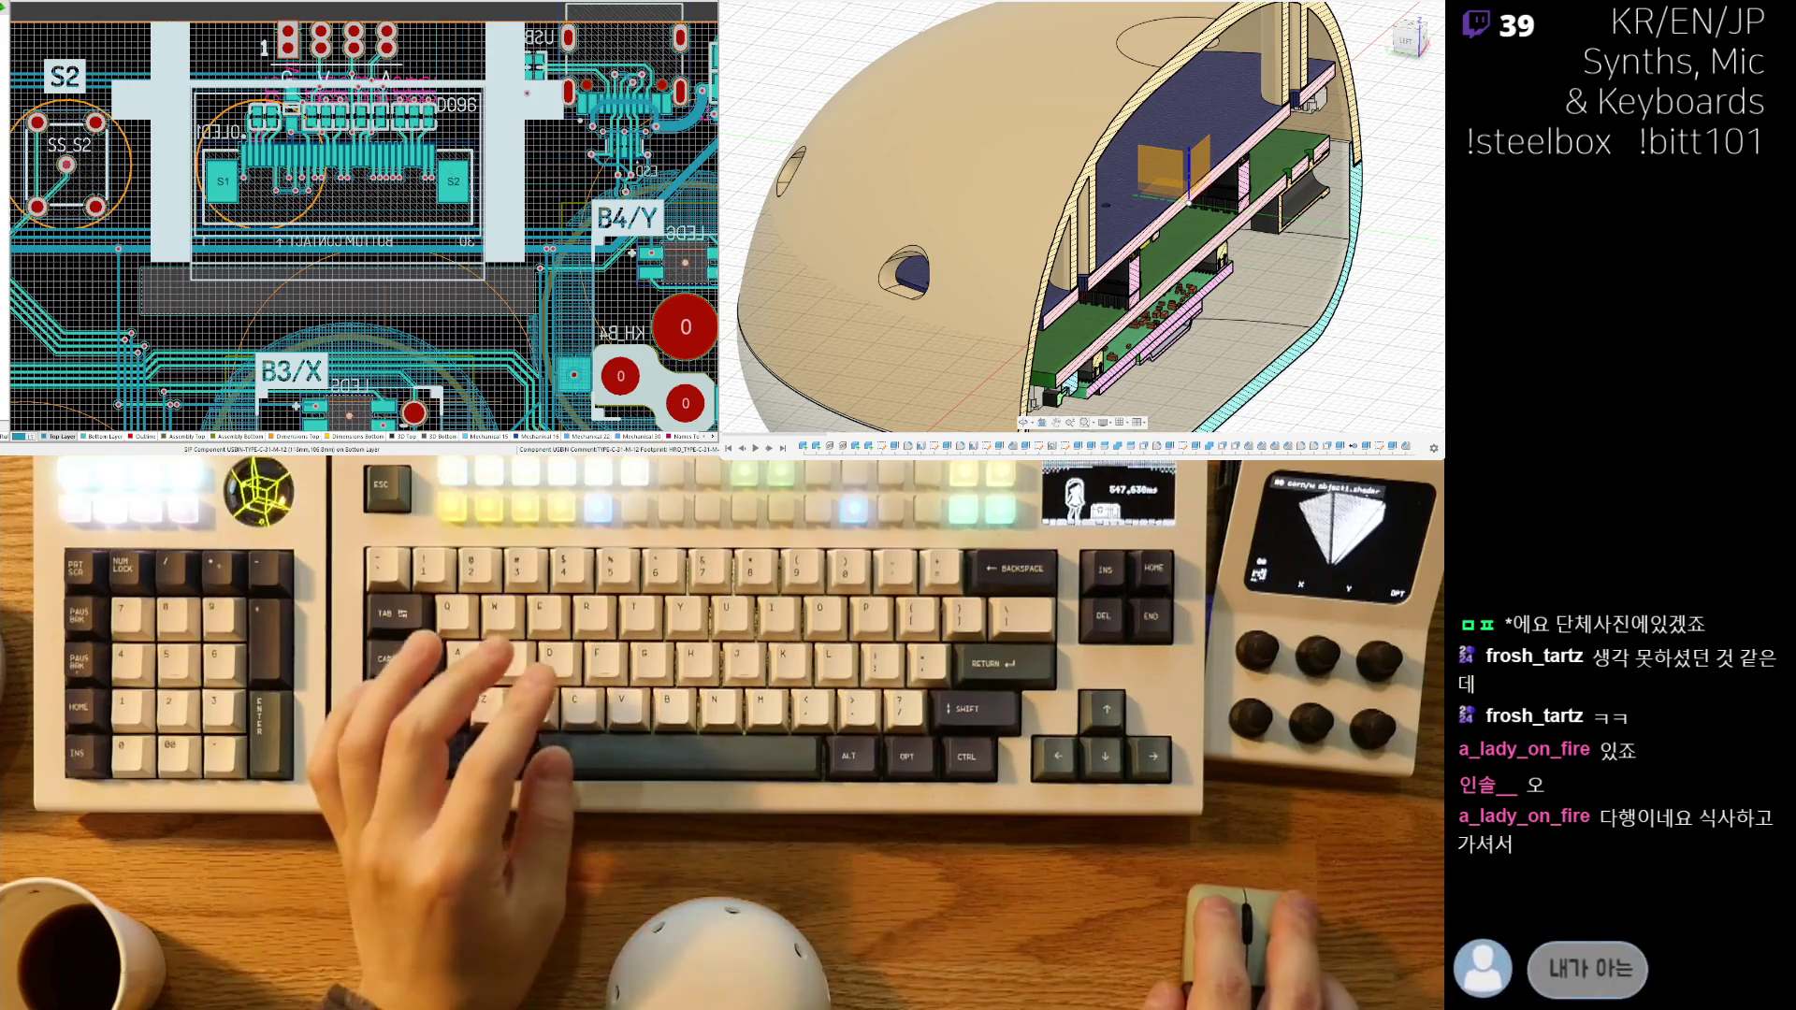
{"action": "right_click_drag", "start_coordinate": [291, 192], "coordinate": [273, 224]}
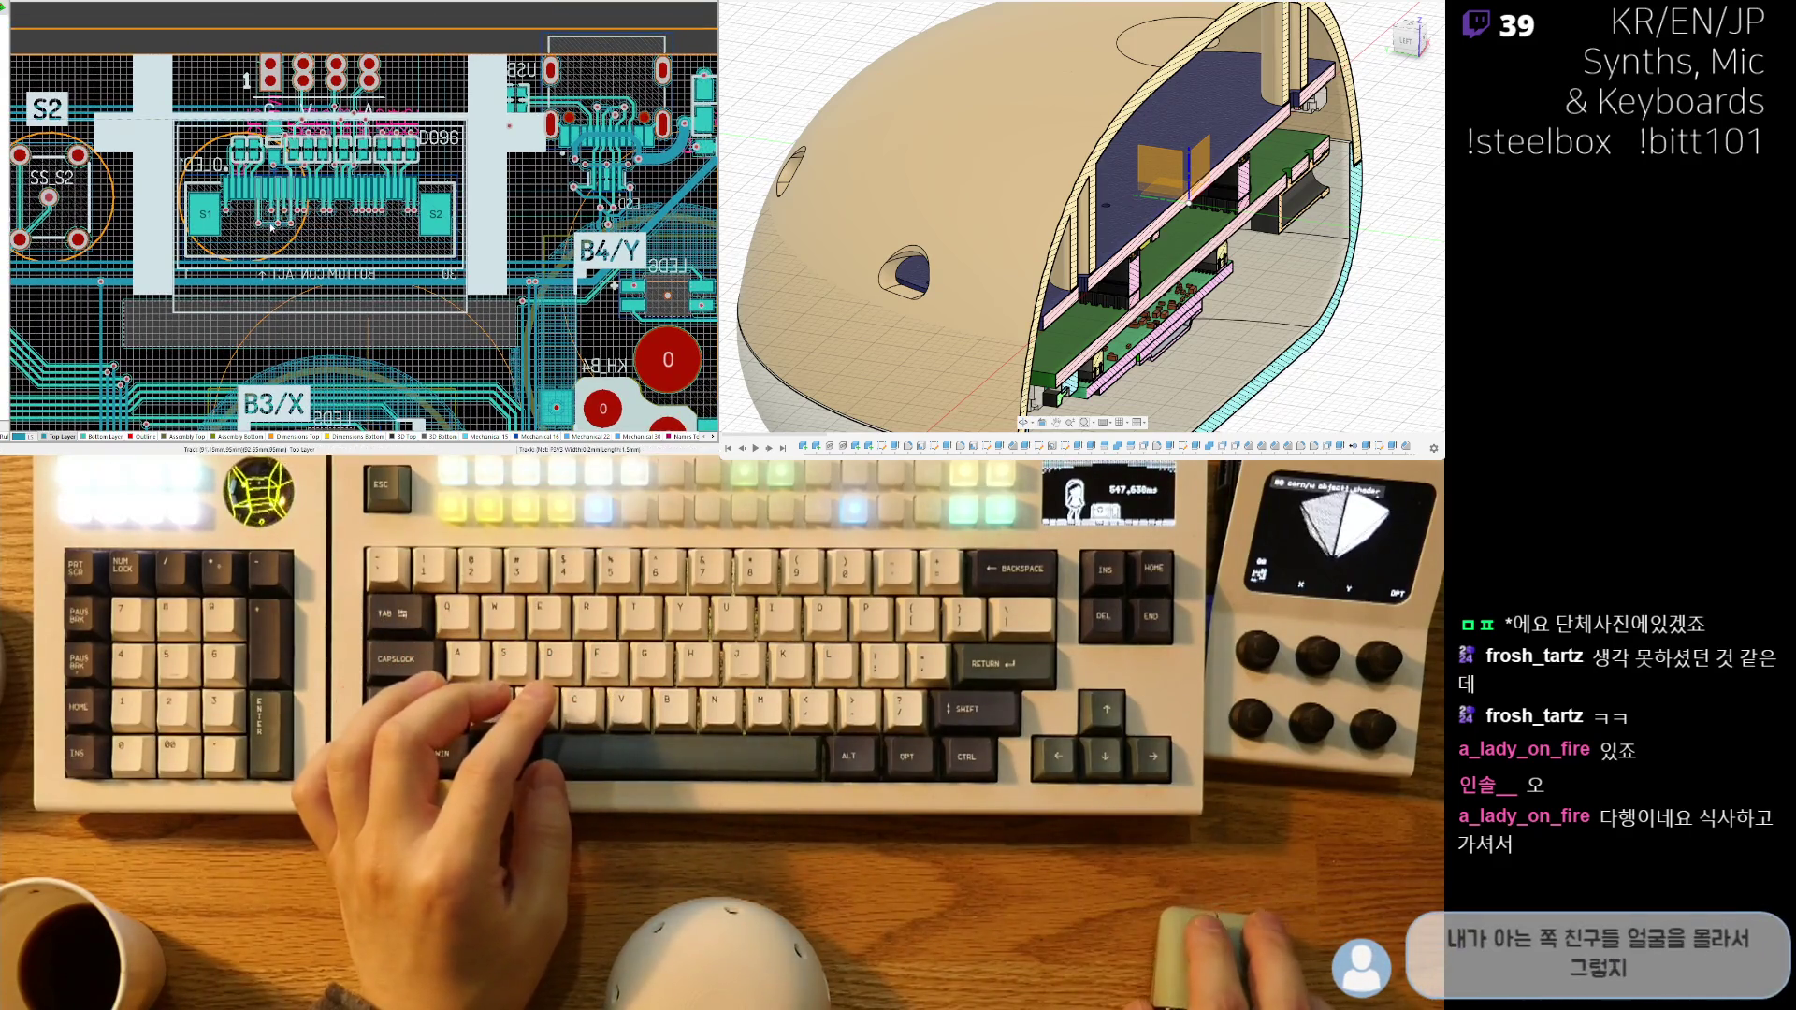
{"action": "right_click_drag", "start_coordinate": [497, 257], "coordinate": [473, 236]}
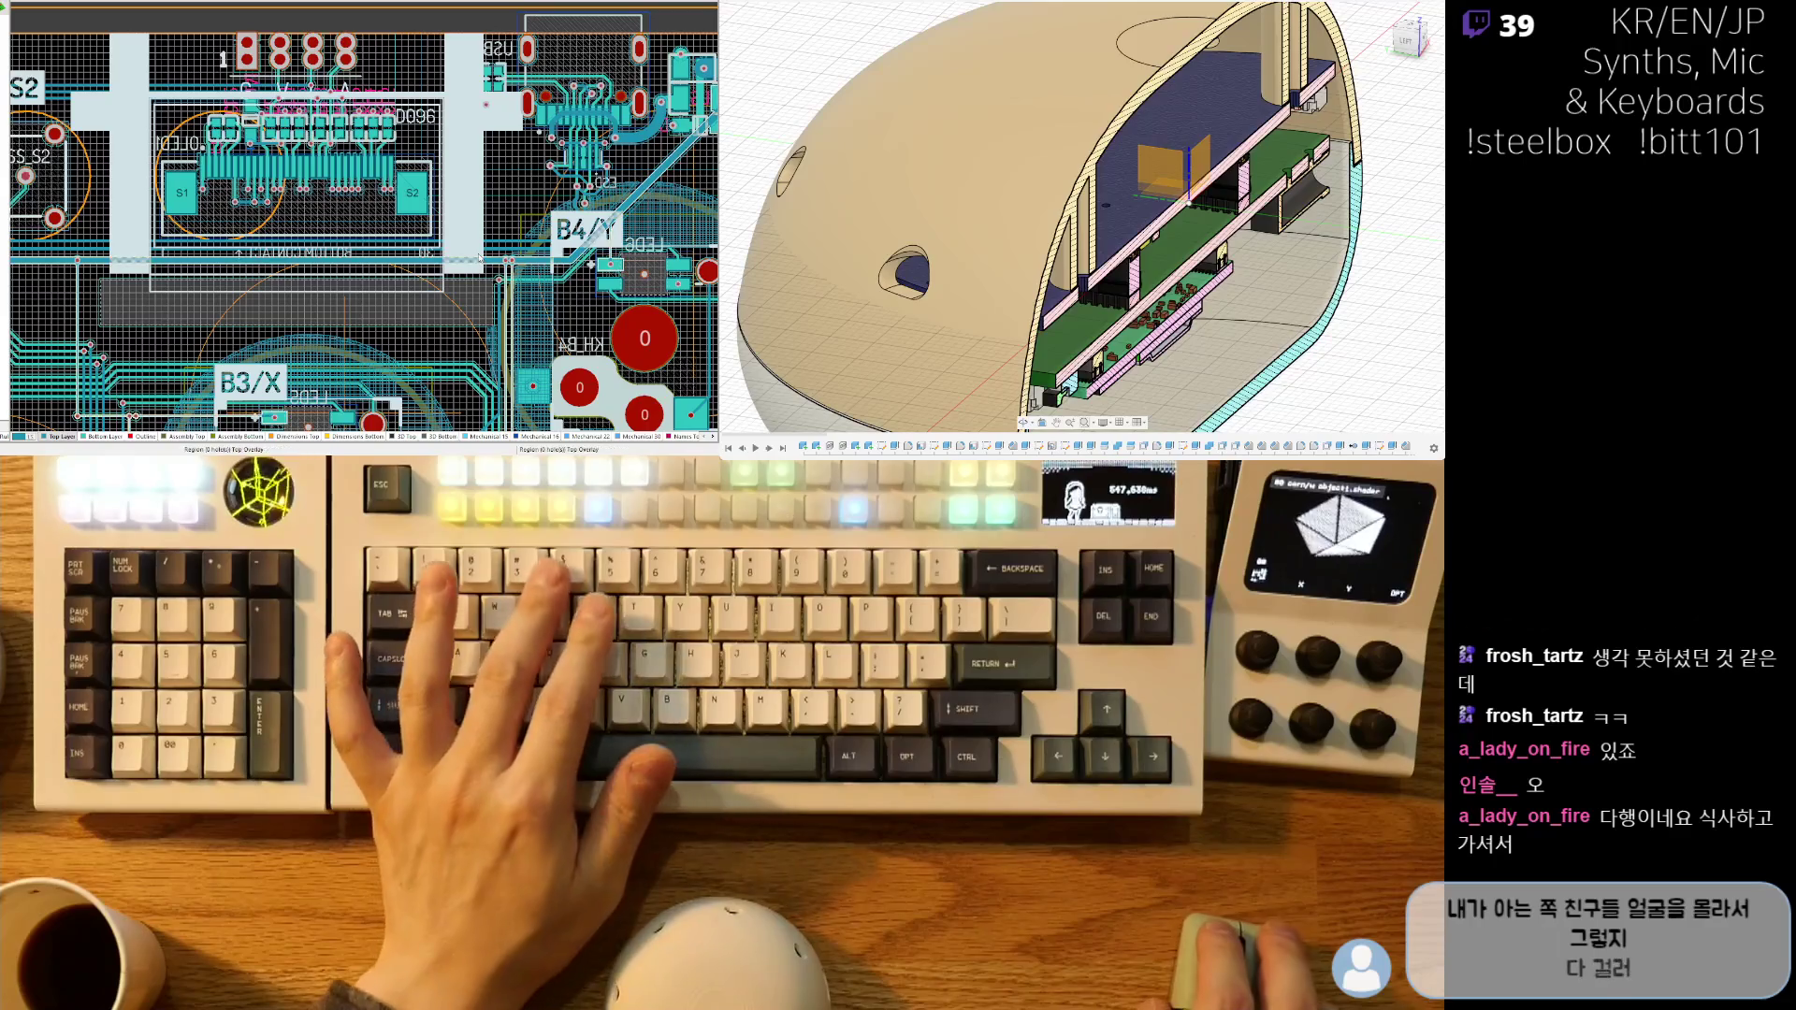
{"action": "scroll", "coordinate": [363, 178], "scroll_direction": "down", "scroll_amount": 3, "text": "ctrl"}
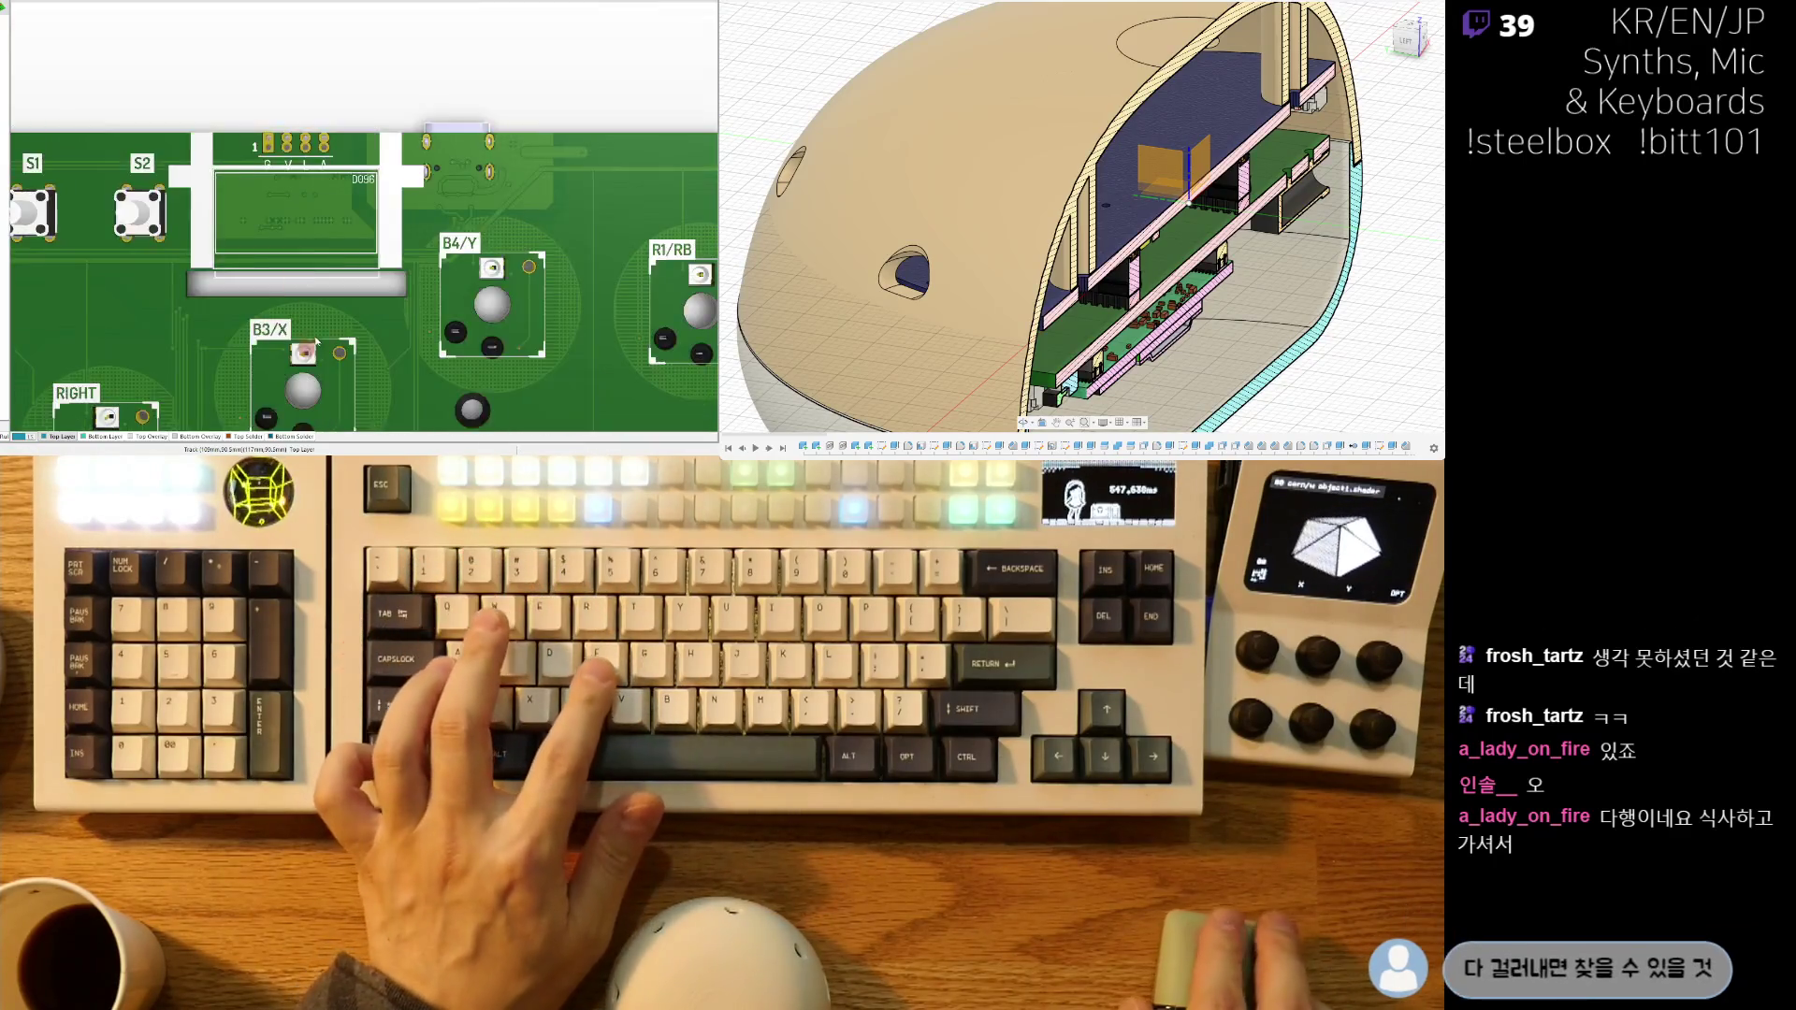
- Zoom out and center the 3D board, tilt it, then return to a flat top view
{"action": "scroll", "coordinate": [363, 178], "scroll_direction": "down", "scroll_amount": 2, "text": "ctrl"}
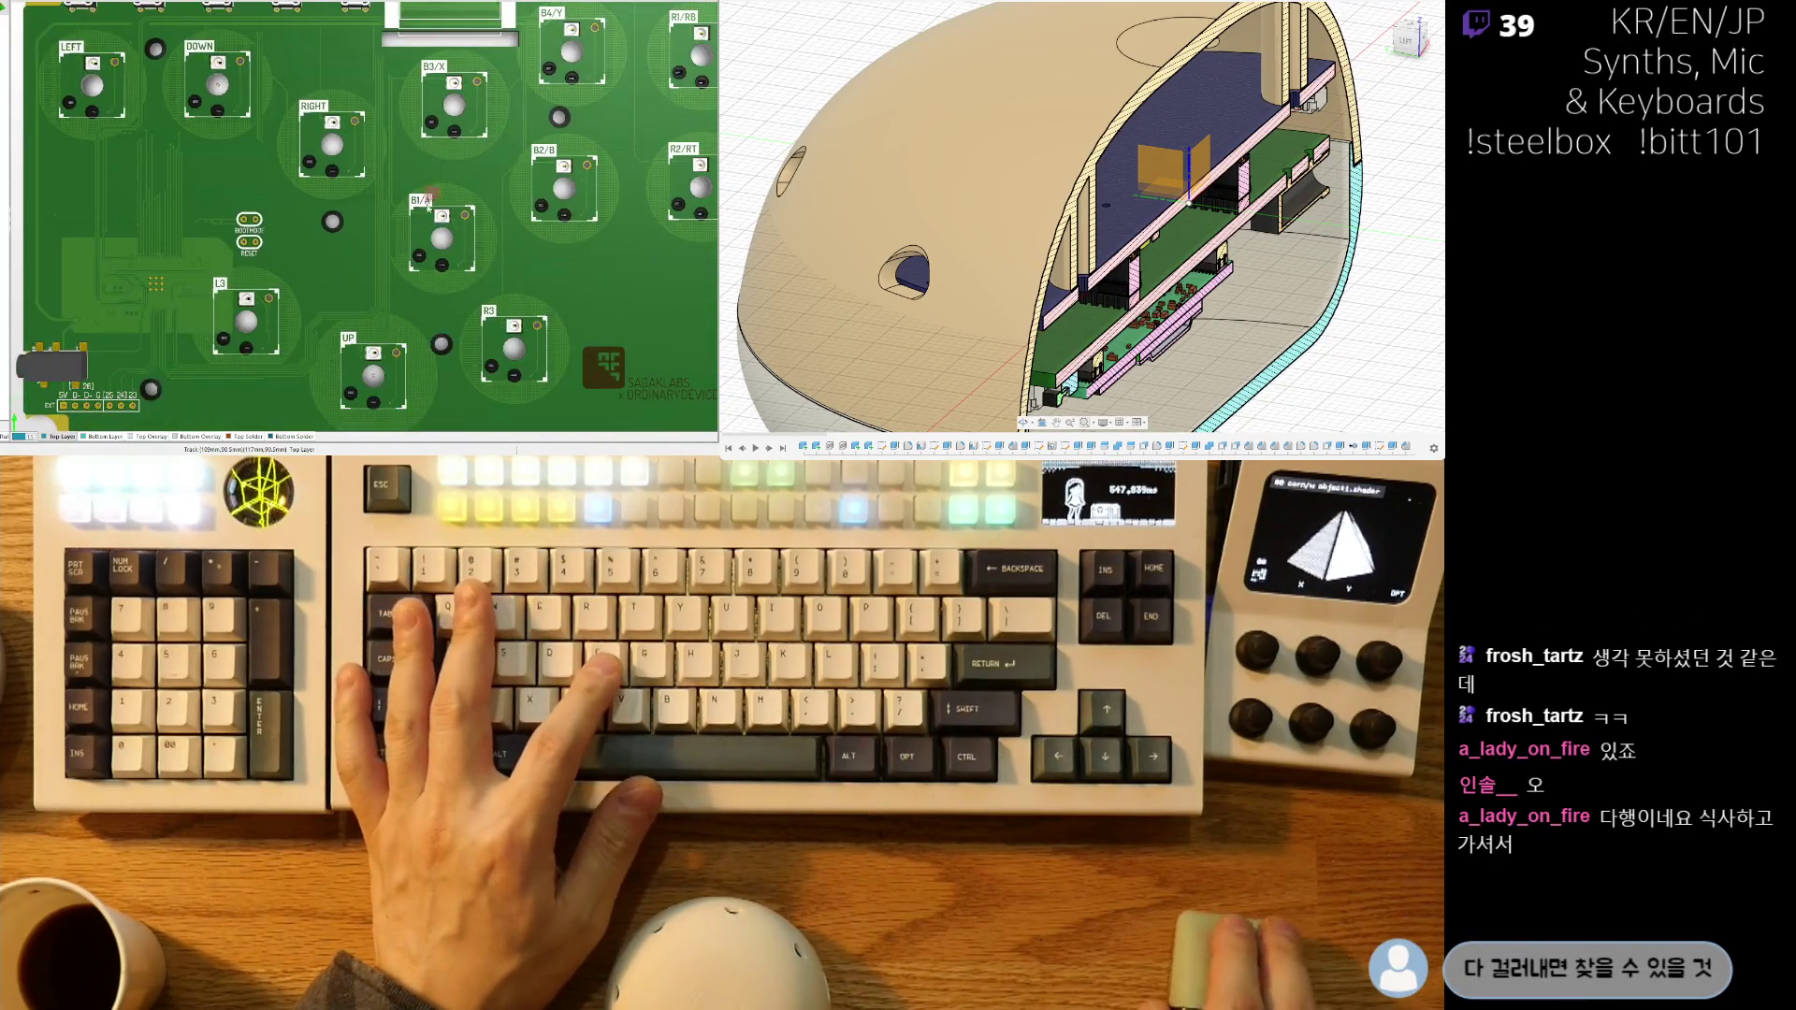
{"action": "right_click_drag", "start_coordinate": [374, 242], "coordinate": [402, 173]}
{"action": "scroll", "coordinate": [402, 173], "scroll_direction": "down", "scroll_amount": 5, "text": "ctrl"}
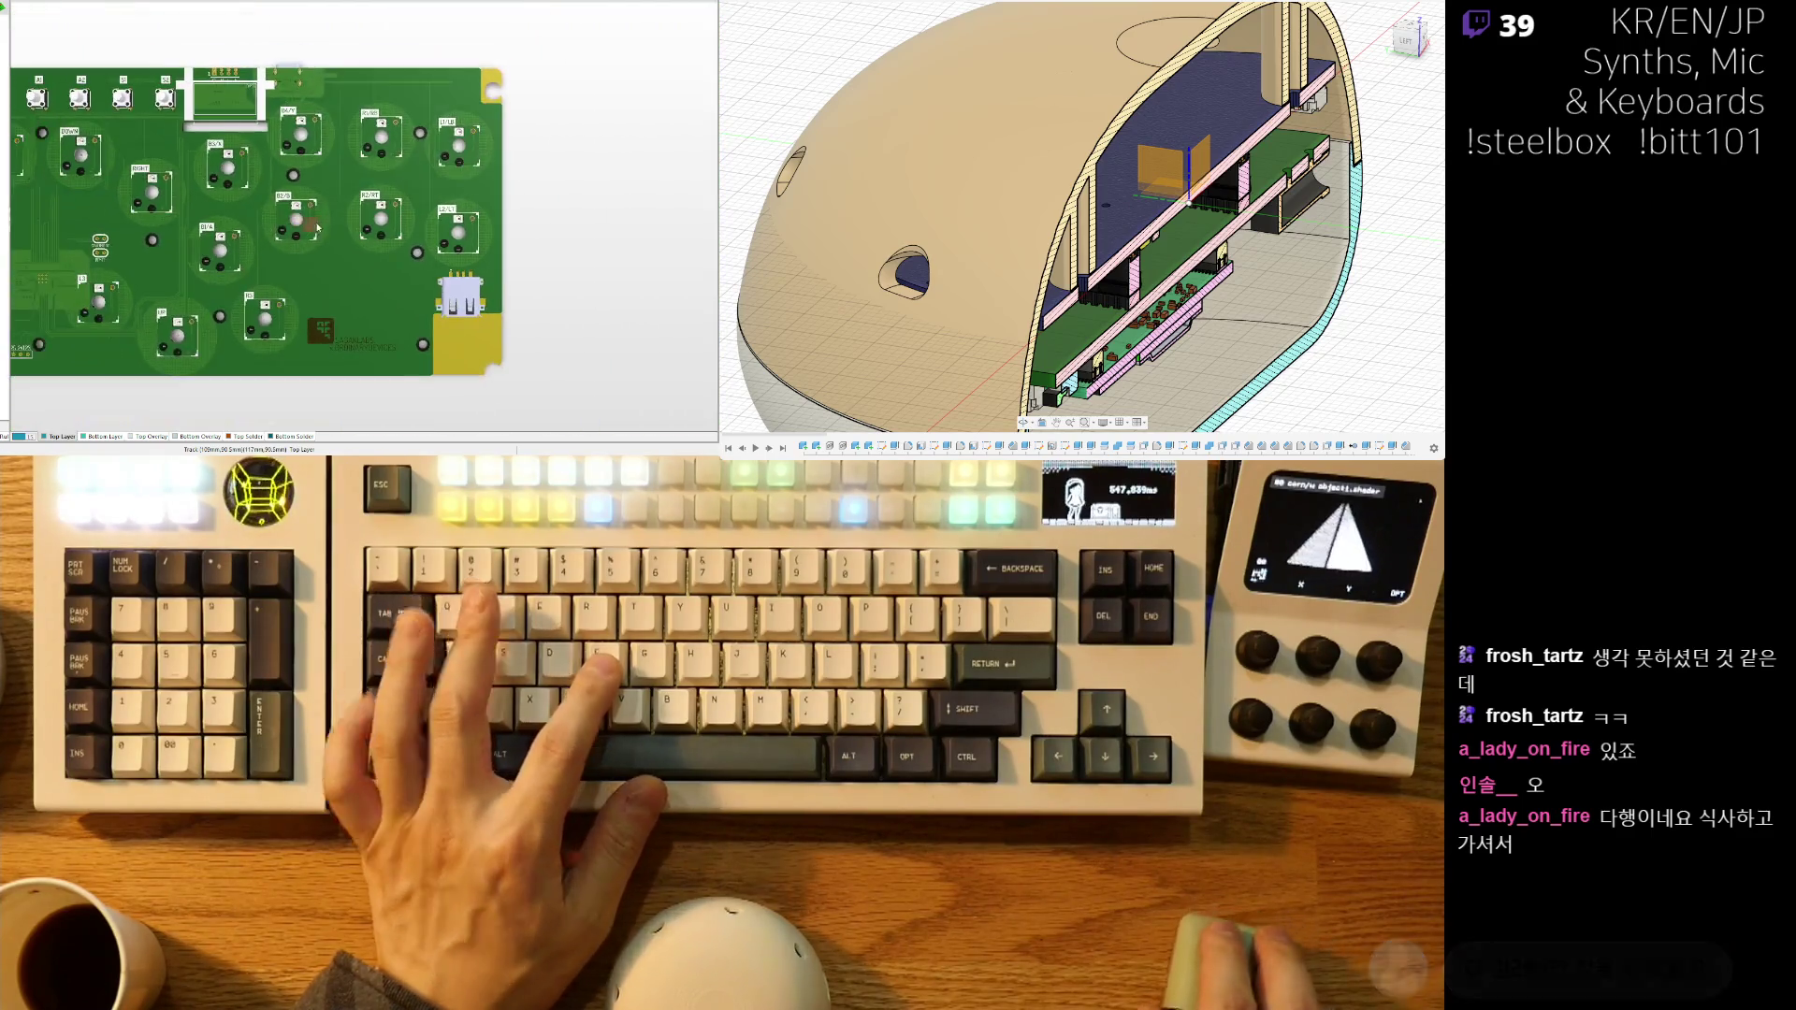
{"action": "right_click_drag", "start_coordinate": [539, 286], "coordinate": [549, 277]}
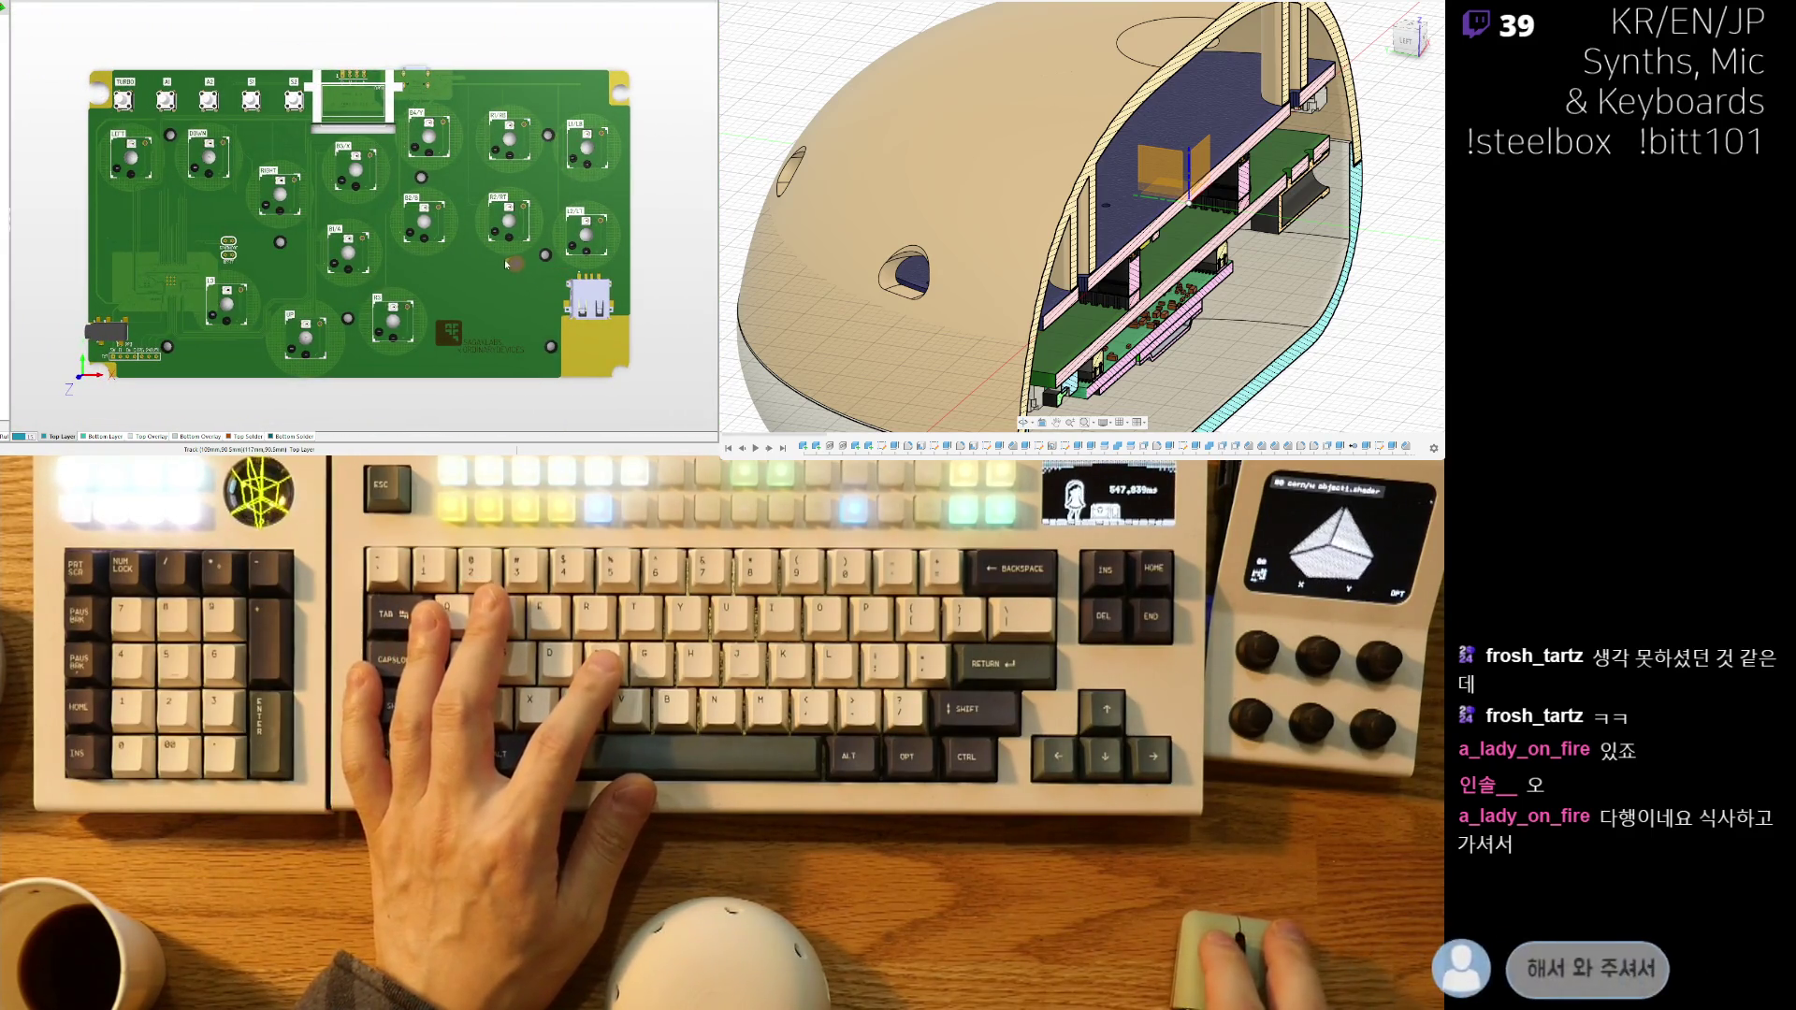
{"action": "right_click_drag", "start_coordinate": [434, 261], "coordinate": [412, 285], "text": "shift"}
{"action": "key", "text": "0"}
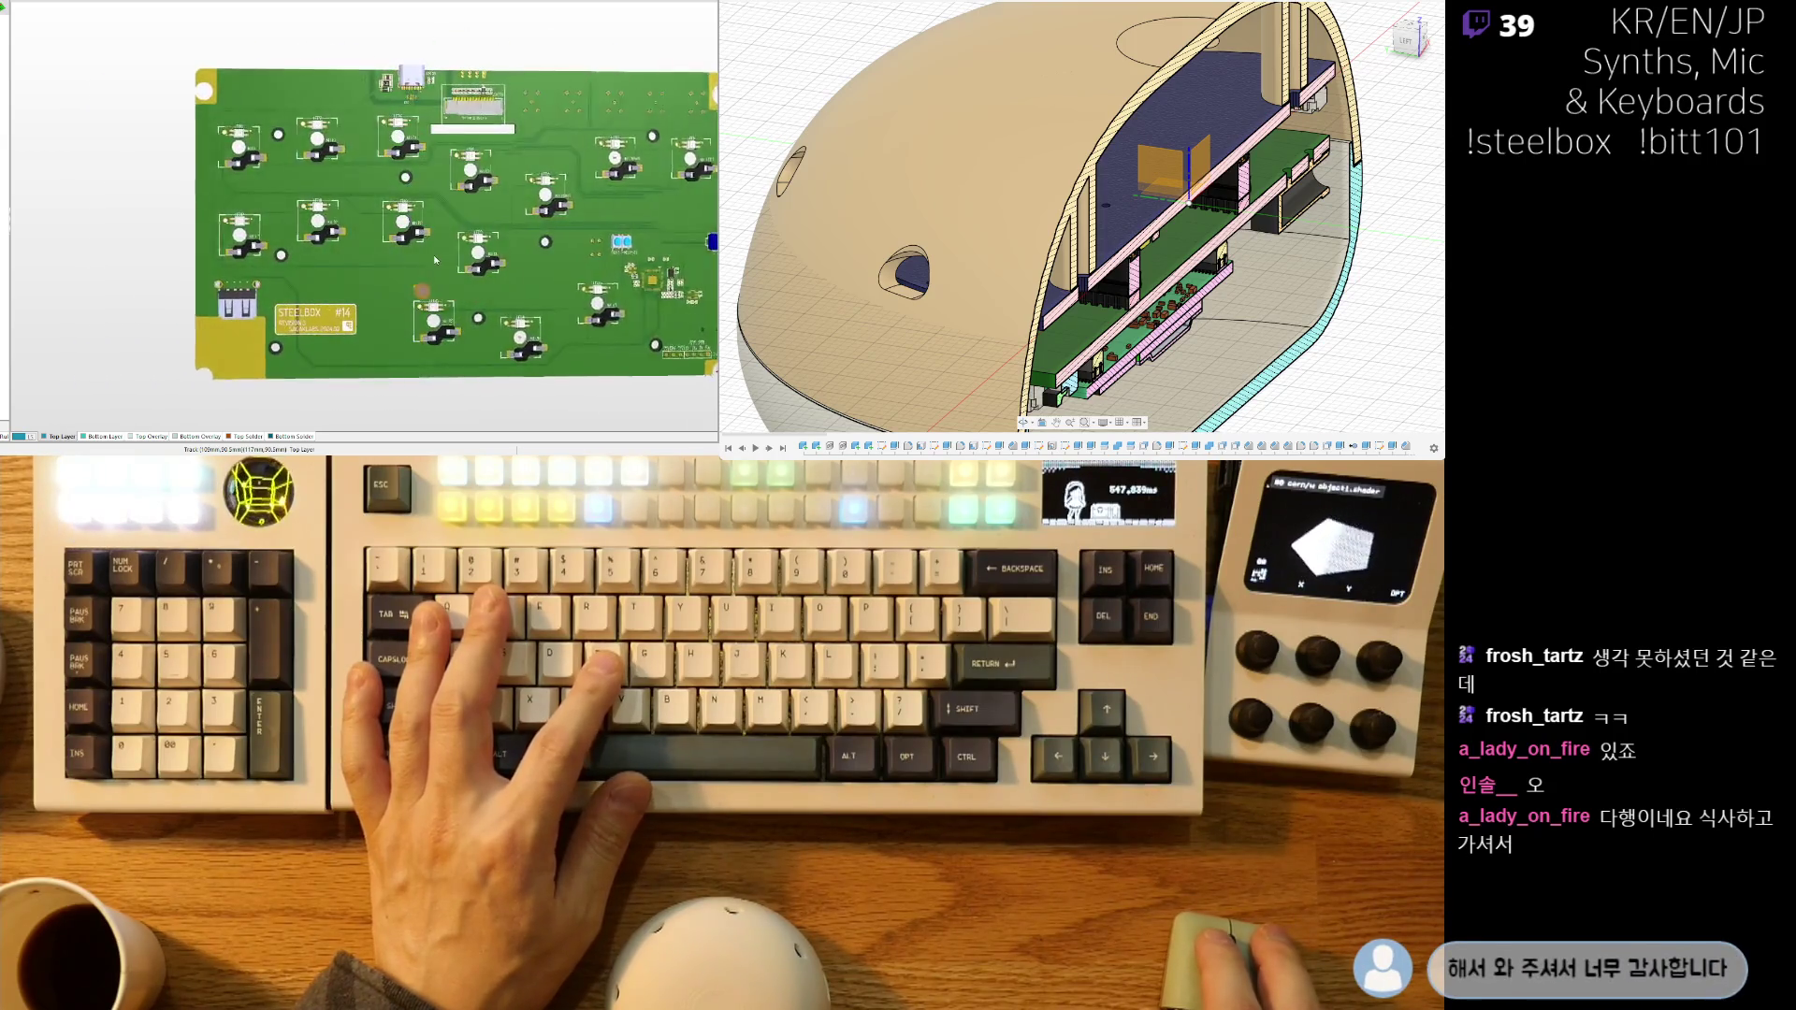
- Flip the board to show its underside and bring the STEELBOX #14 label into view
{"action": "key", "text": "v"}
{"action": "key", "text": "b"}
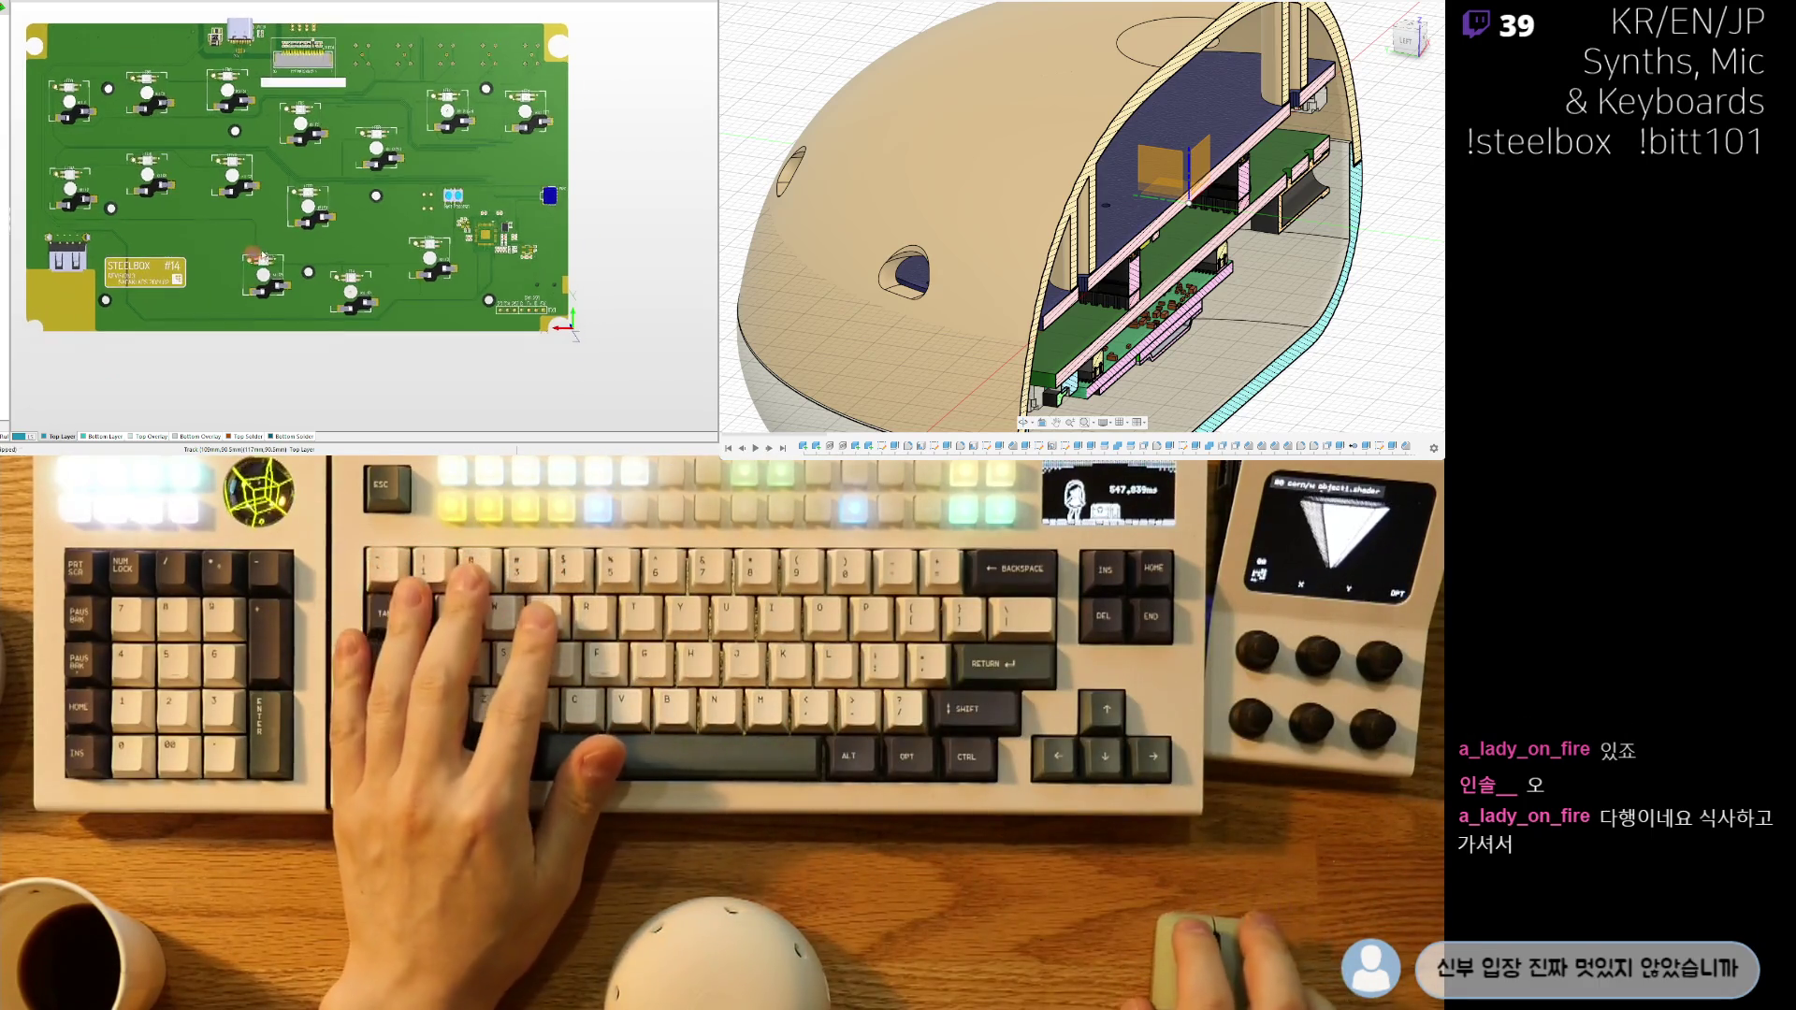
{"action": "scroll", "coordinate": [251, 249], "scroll_direction": "up", "scroll_amount": 3, "text": "ctrl"}
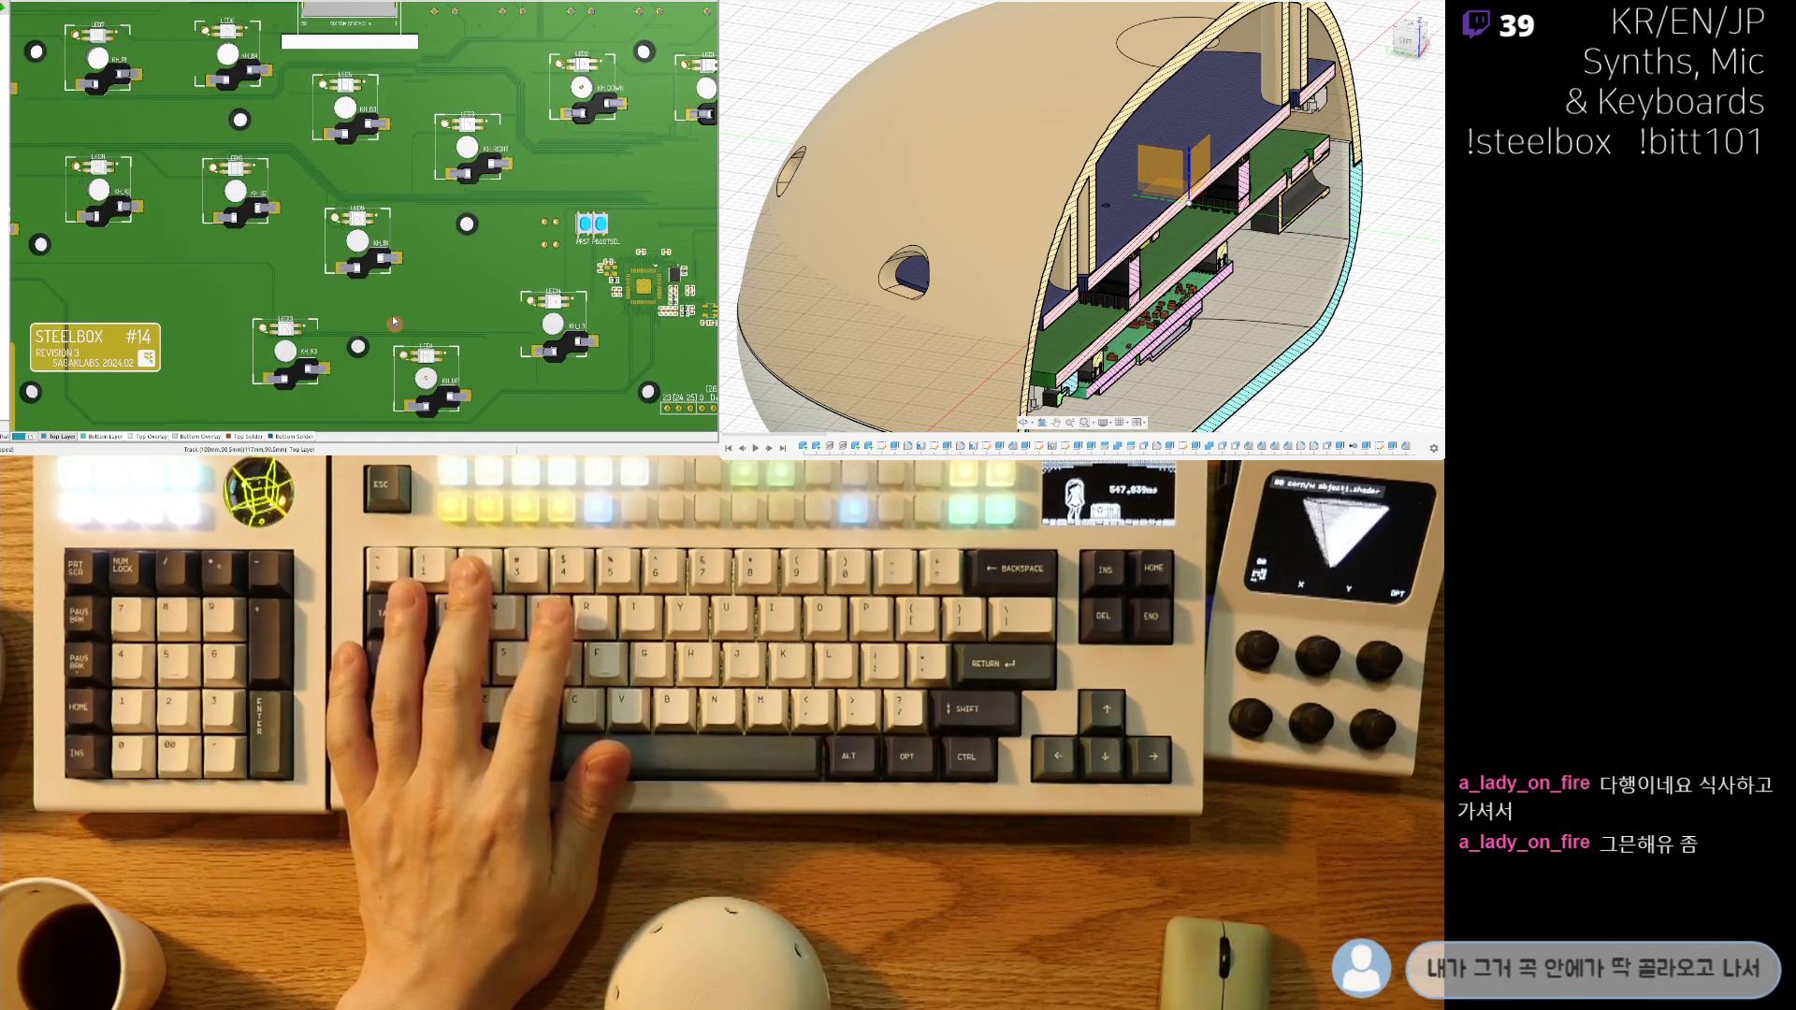
{"action": "right_click_drag", "start_coordinate": [389, 314], "coordinate": [425, 240]}
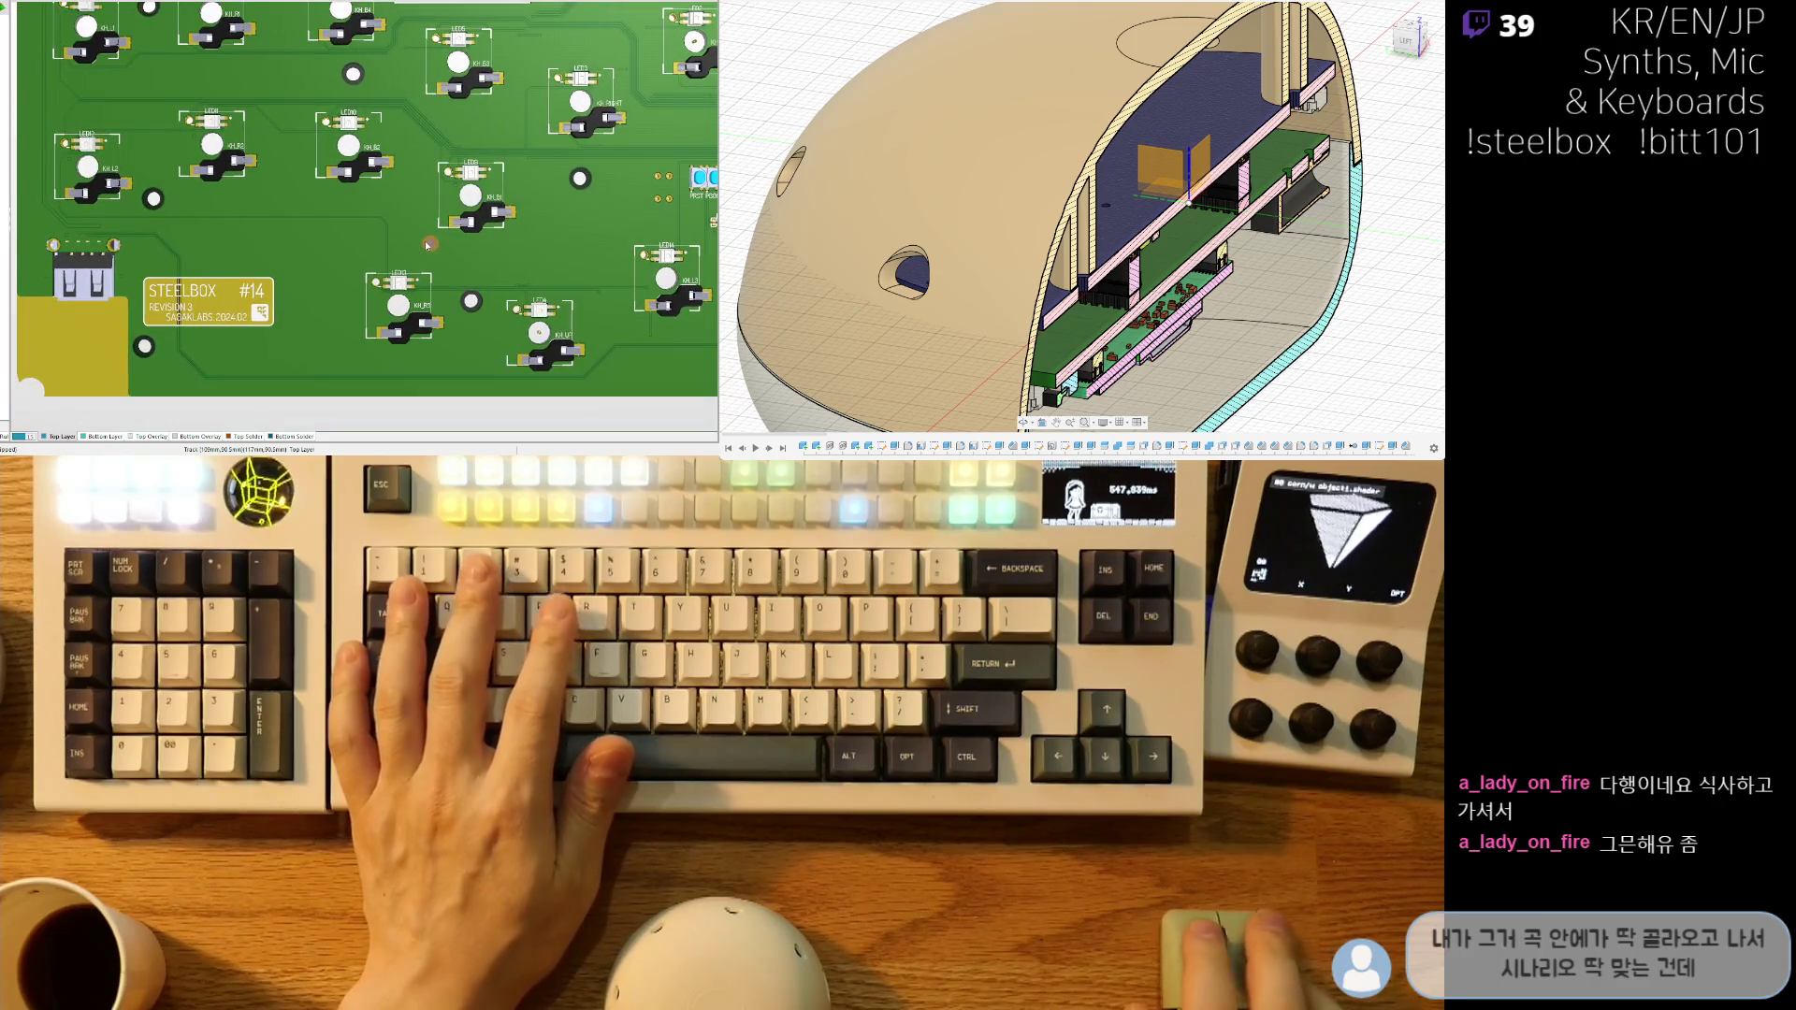
- In 2D, select the STEELBOX #14 label and nudge it up and right with Ctrl+arrow keys
{"action": "key", "text": "2"}
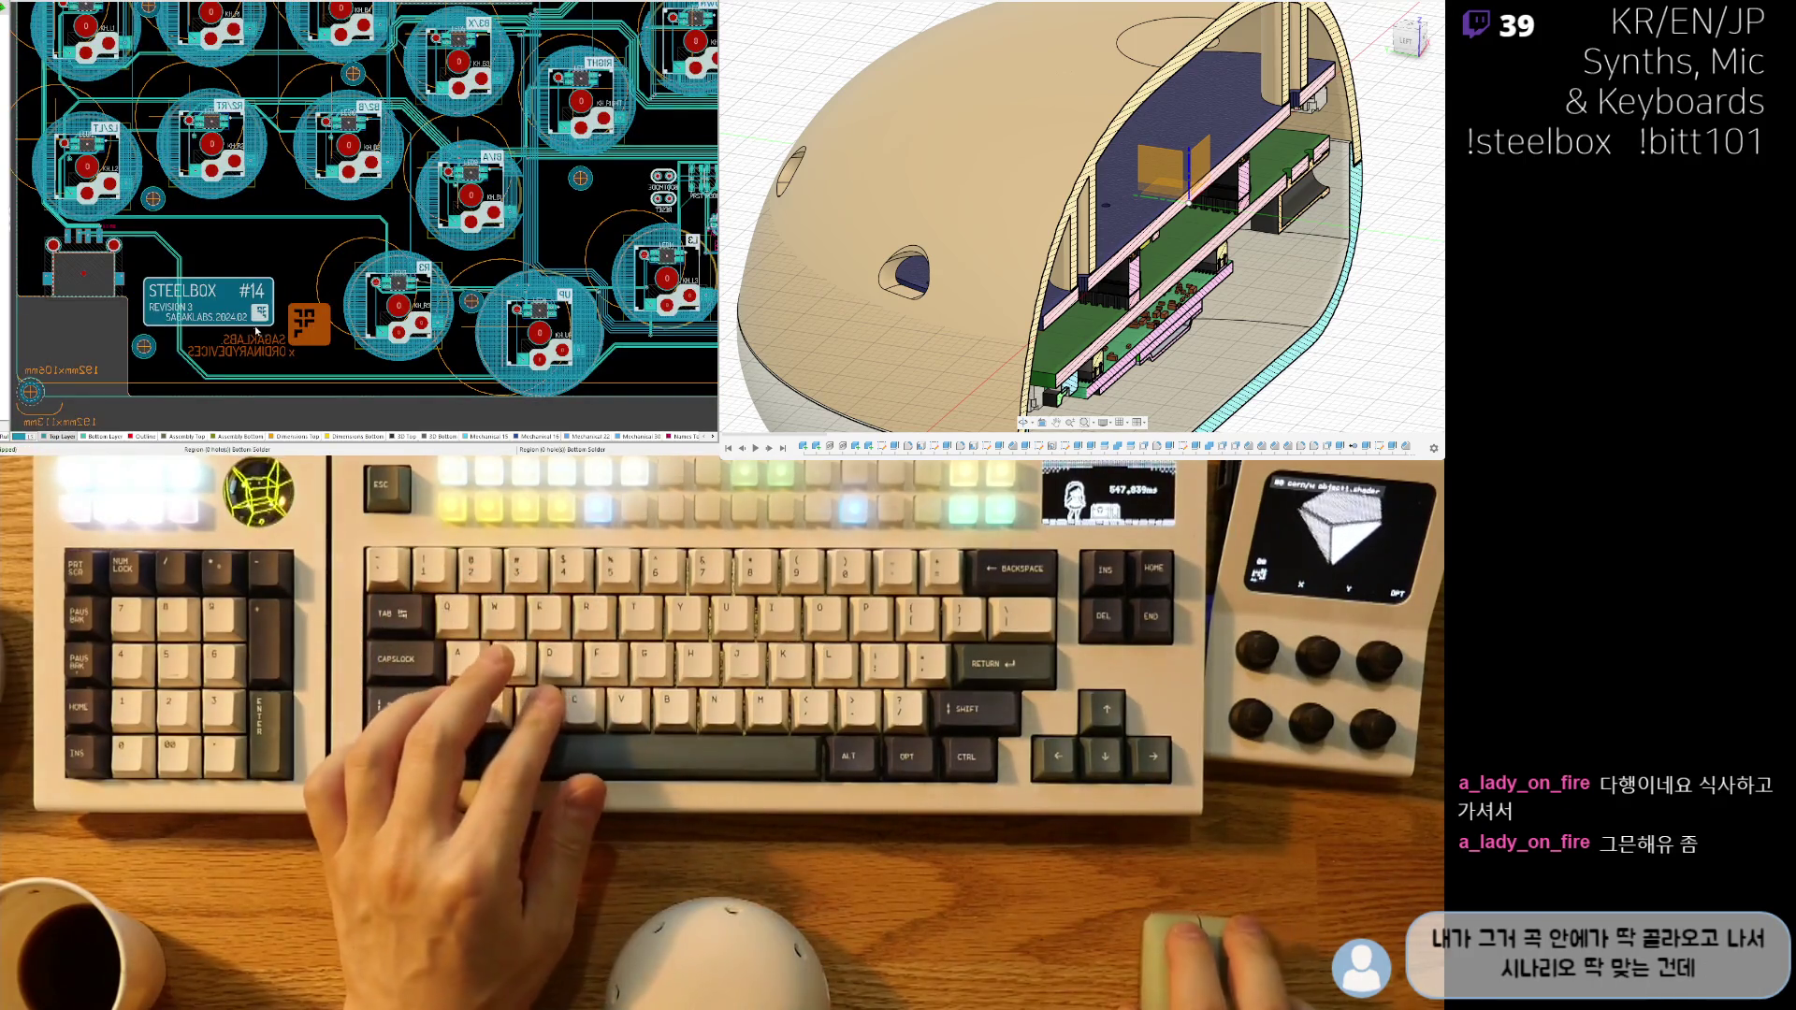
{"action": "scroll", "coordinate": [259, 331], "scroll_direction": "up", "scroll_amount": 3, "text": "ctrl"}
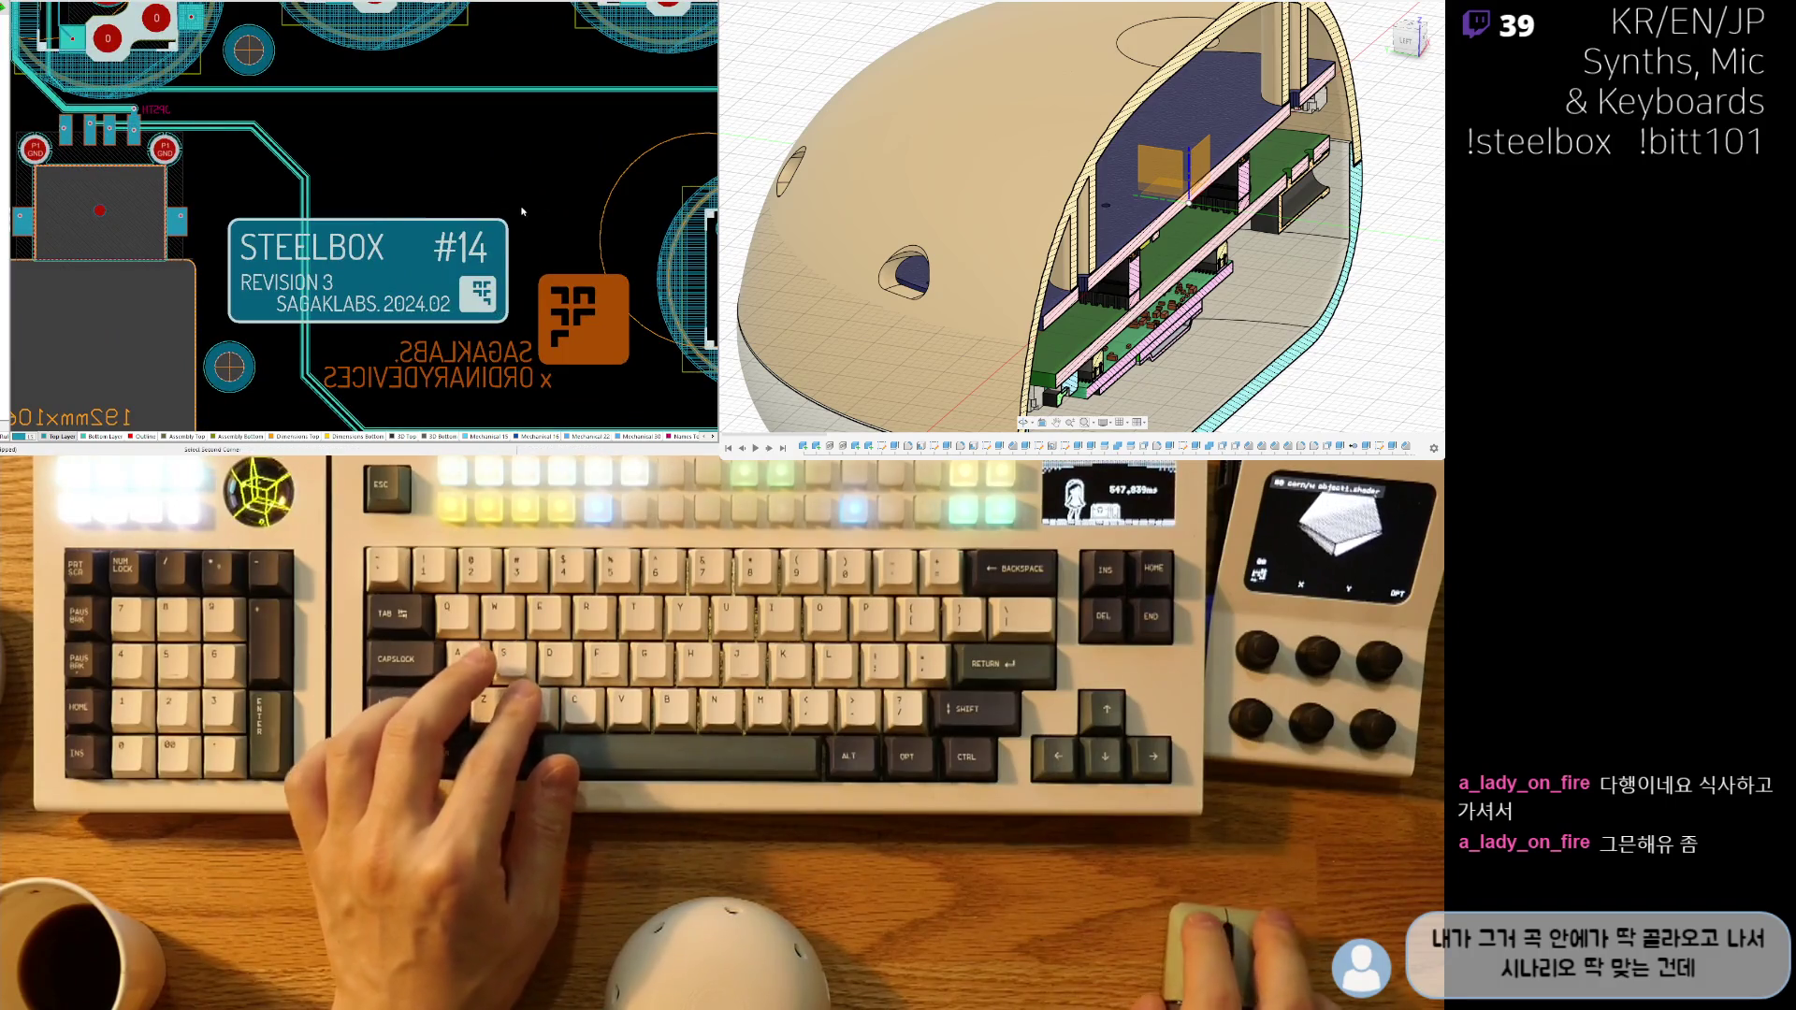
{"action": "left_click", "coordinate": [220, 335]}
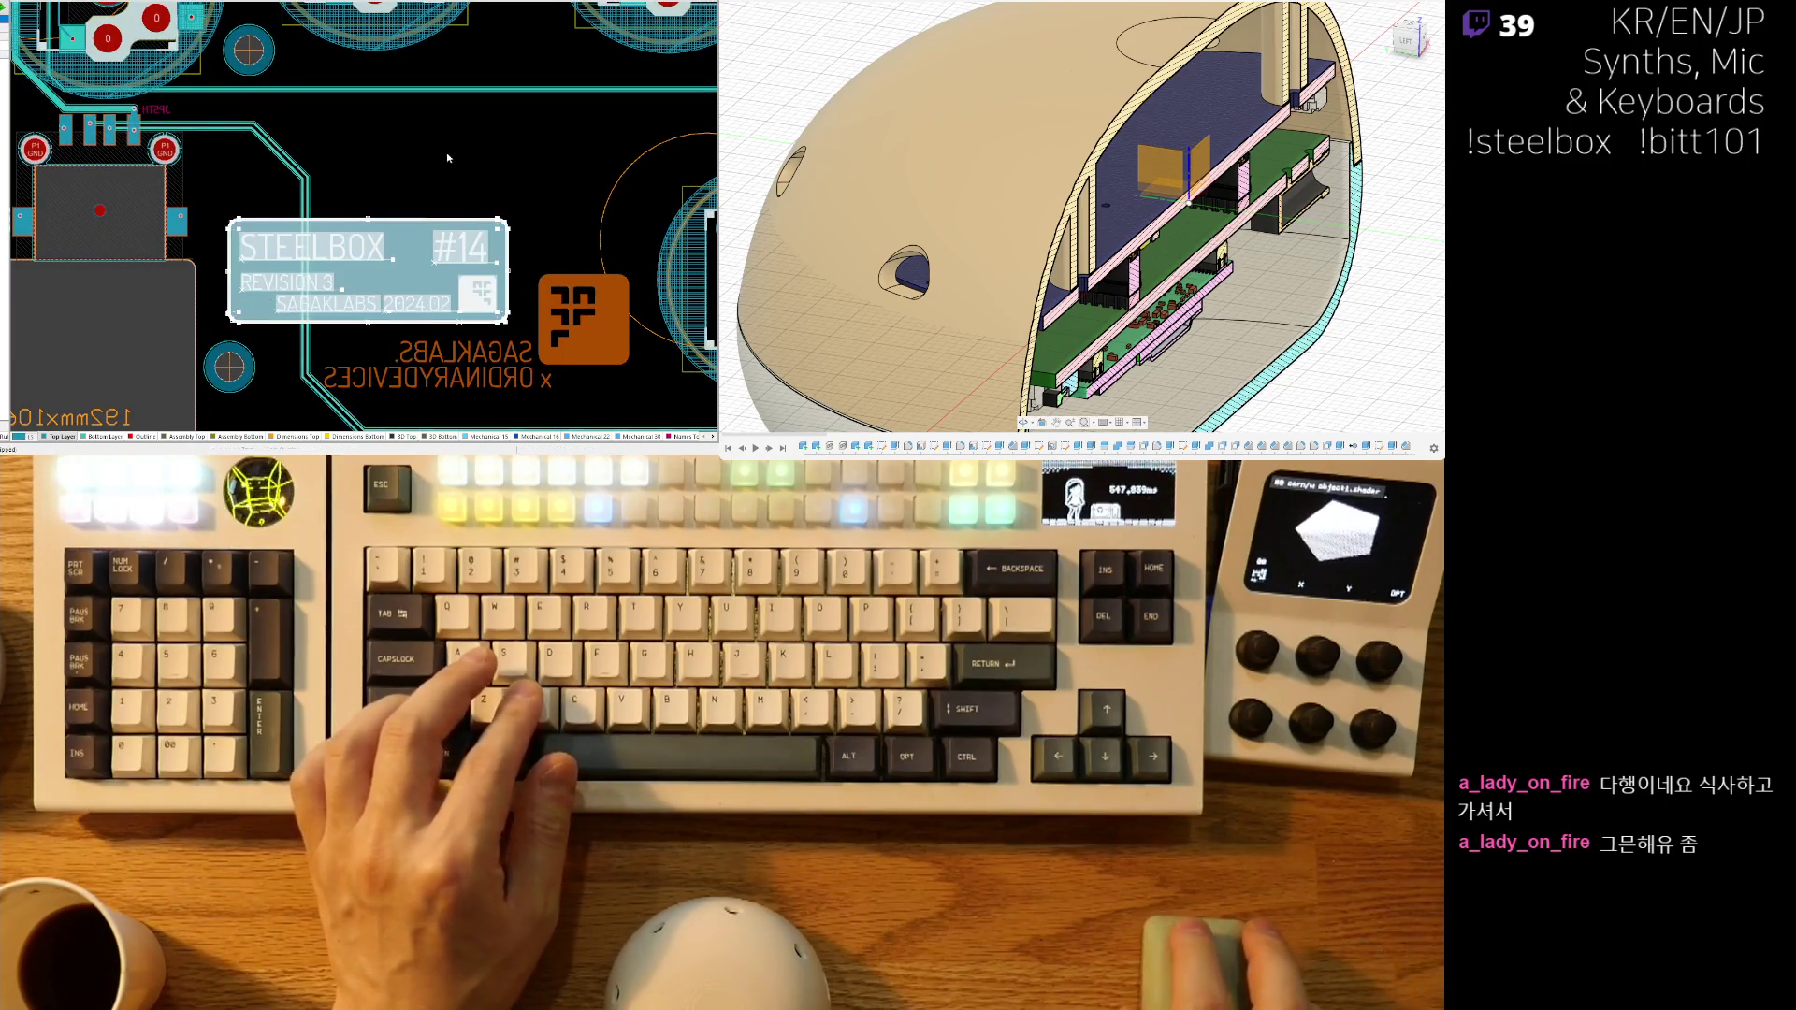
{"action": "right_click_drag", "start_coordinate": [427, 157], "coordinate": [365, 169]}
{"action": "key", "text": "ctrl+Right"}
{"action": "key", "text": "ctrl+Right"}
{"action": "key", "text": "ctrl+Right"}
{"action": "key", "text": "ctrl+Right"}
{"action": "key", "text": "ctrl+Right"}
{"action": "key", "text": "ctrl+Right"}
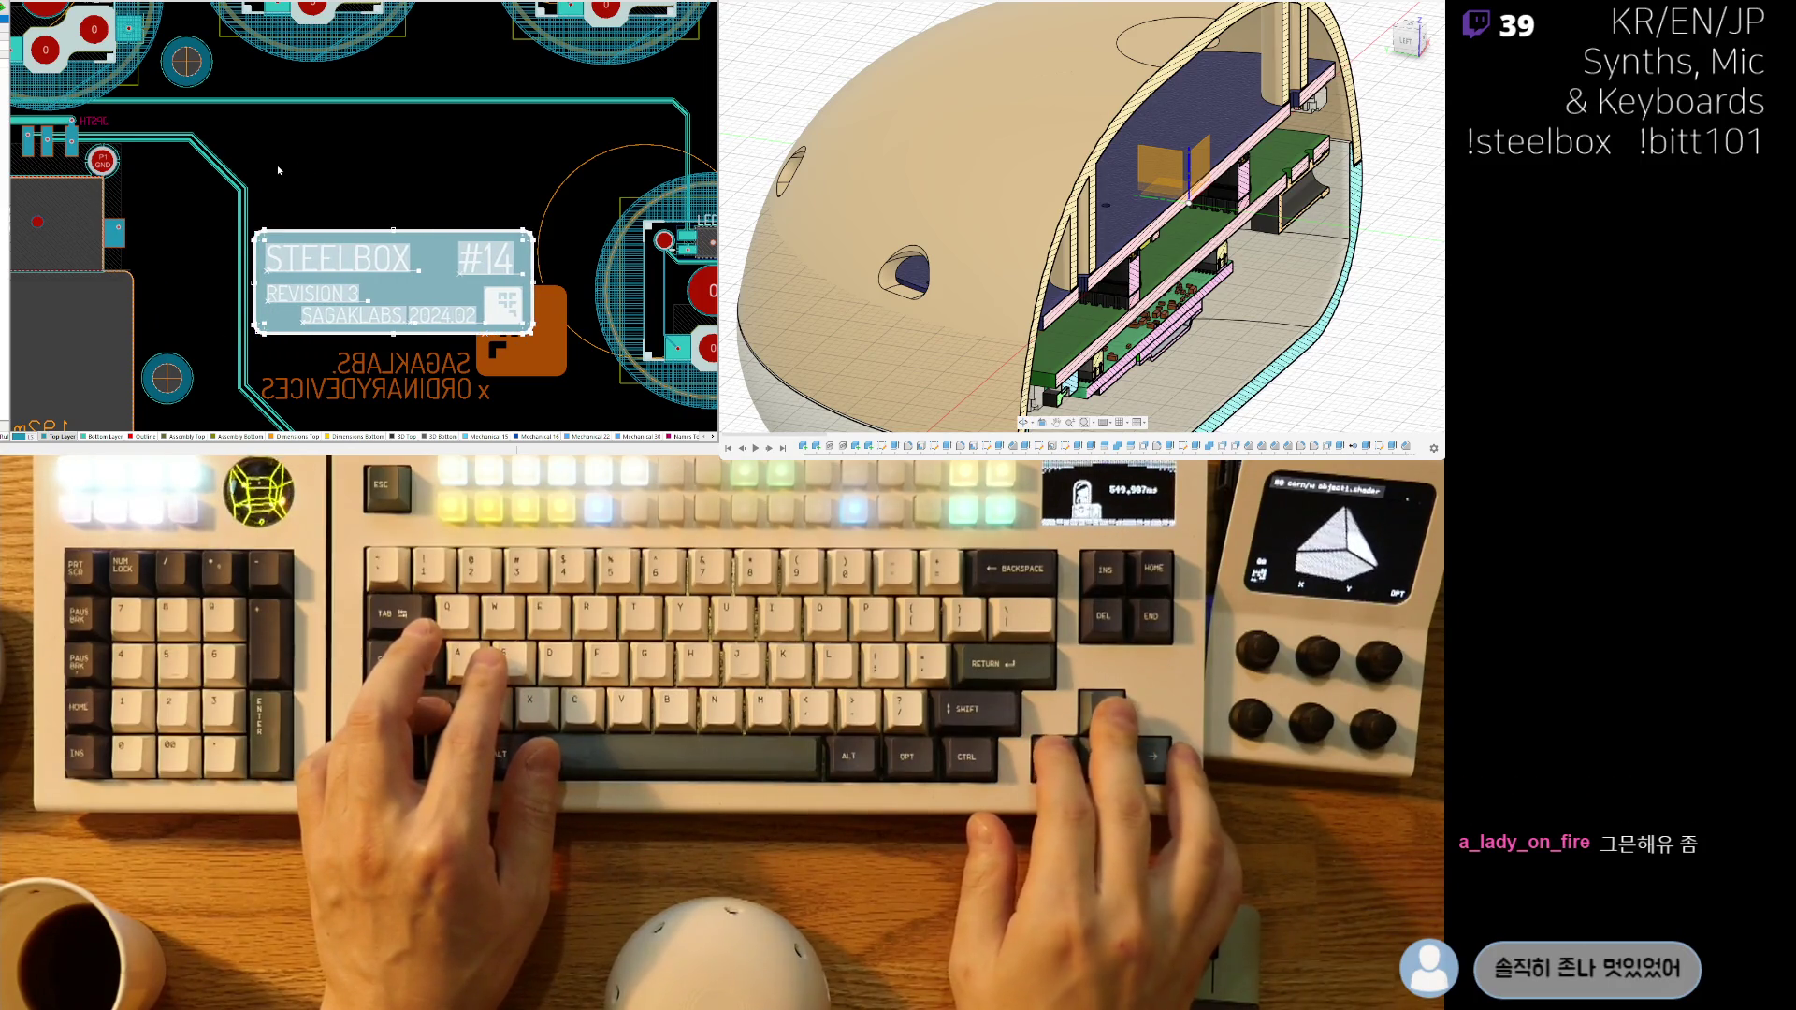
{"action": "key", "text": "ctrl+Up"}
{"action": "key", "text": "ctrl+Up"}
{"action": "key", "text": "ctrl+Up"}
{"action": "key", "text": "ctrl+Up"}
{"action": "key", "text": "ctrl+Up"}
{"action": "key", "text": "ctrl+Up"}
{"action": "key", "text": "ctrl+Right"}
{"action": "key", "text": "ctrl+Right"}
{"action": "key", "text": "ctrl+Right"}
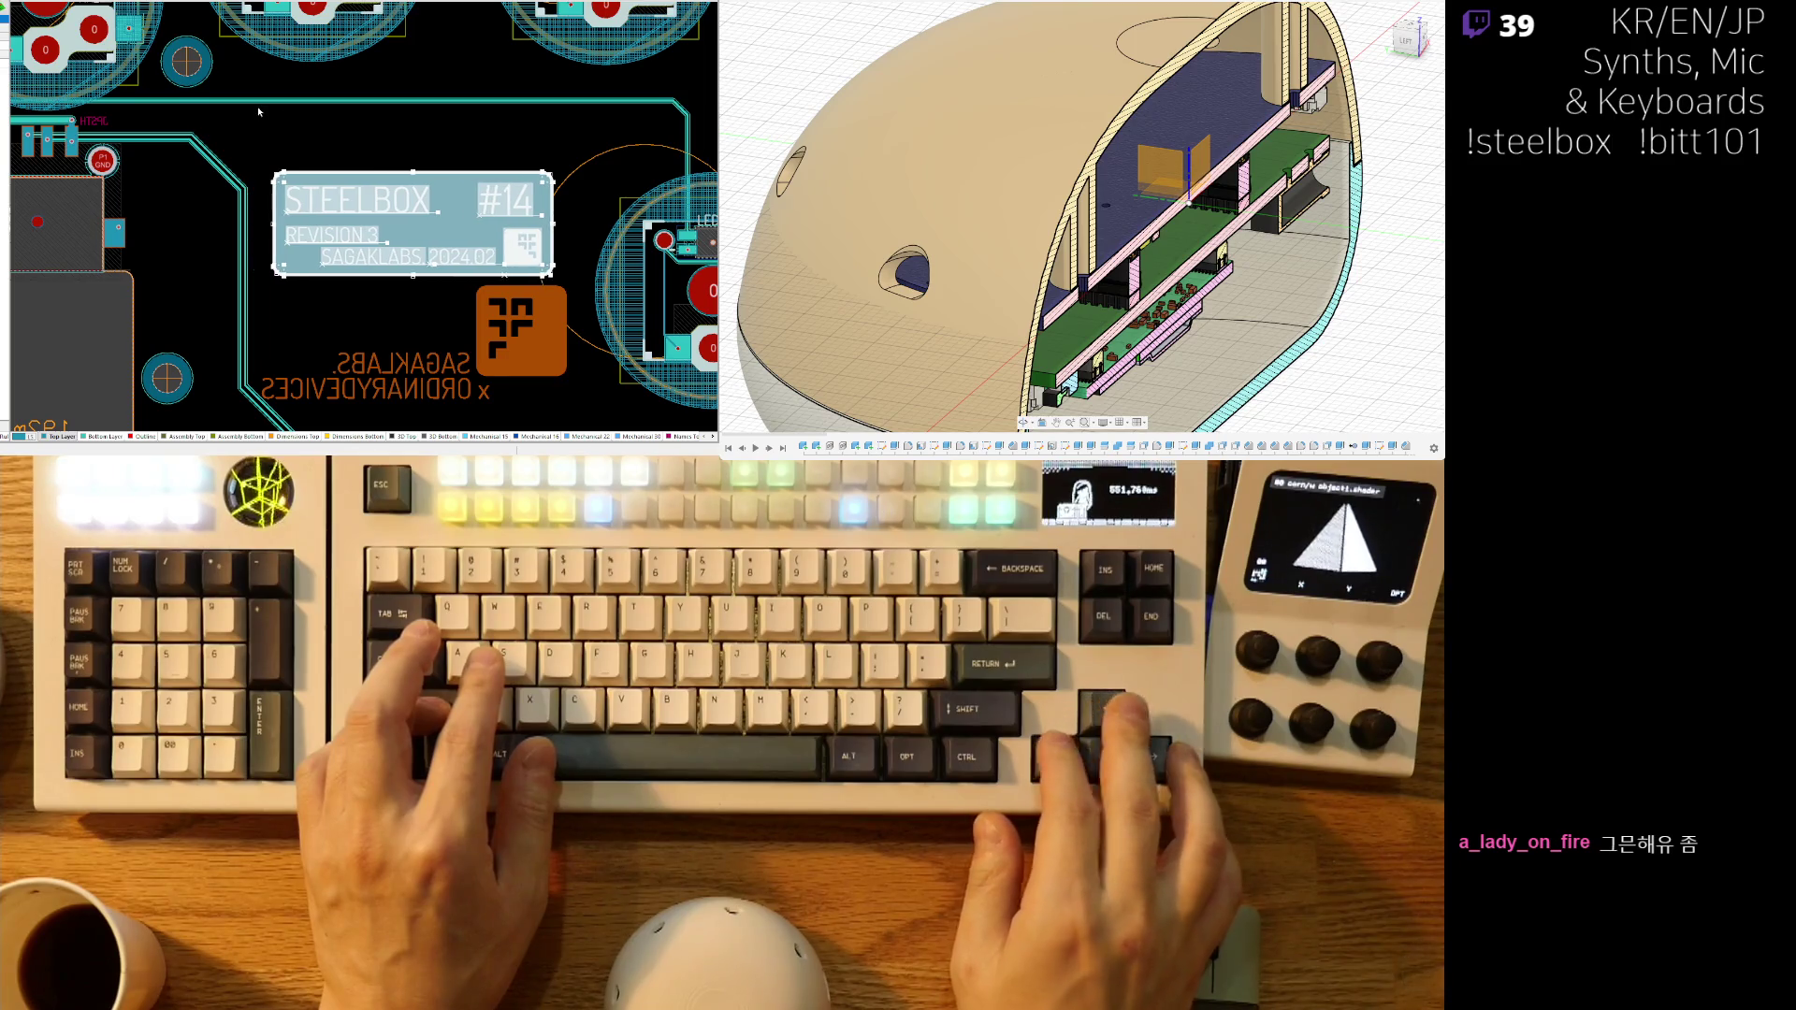
{"action": "key", "text": "ctrl+Right"}
{"action": "key", "text": "ctrl+Right"}
{"action": "key", "text": "ctrl+Up"}
{"action": "key", "text": "ctrl+Up"}
{"action": "key", "text": "ctrl+Up"}
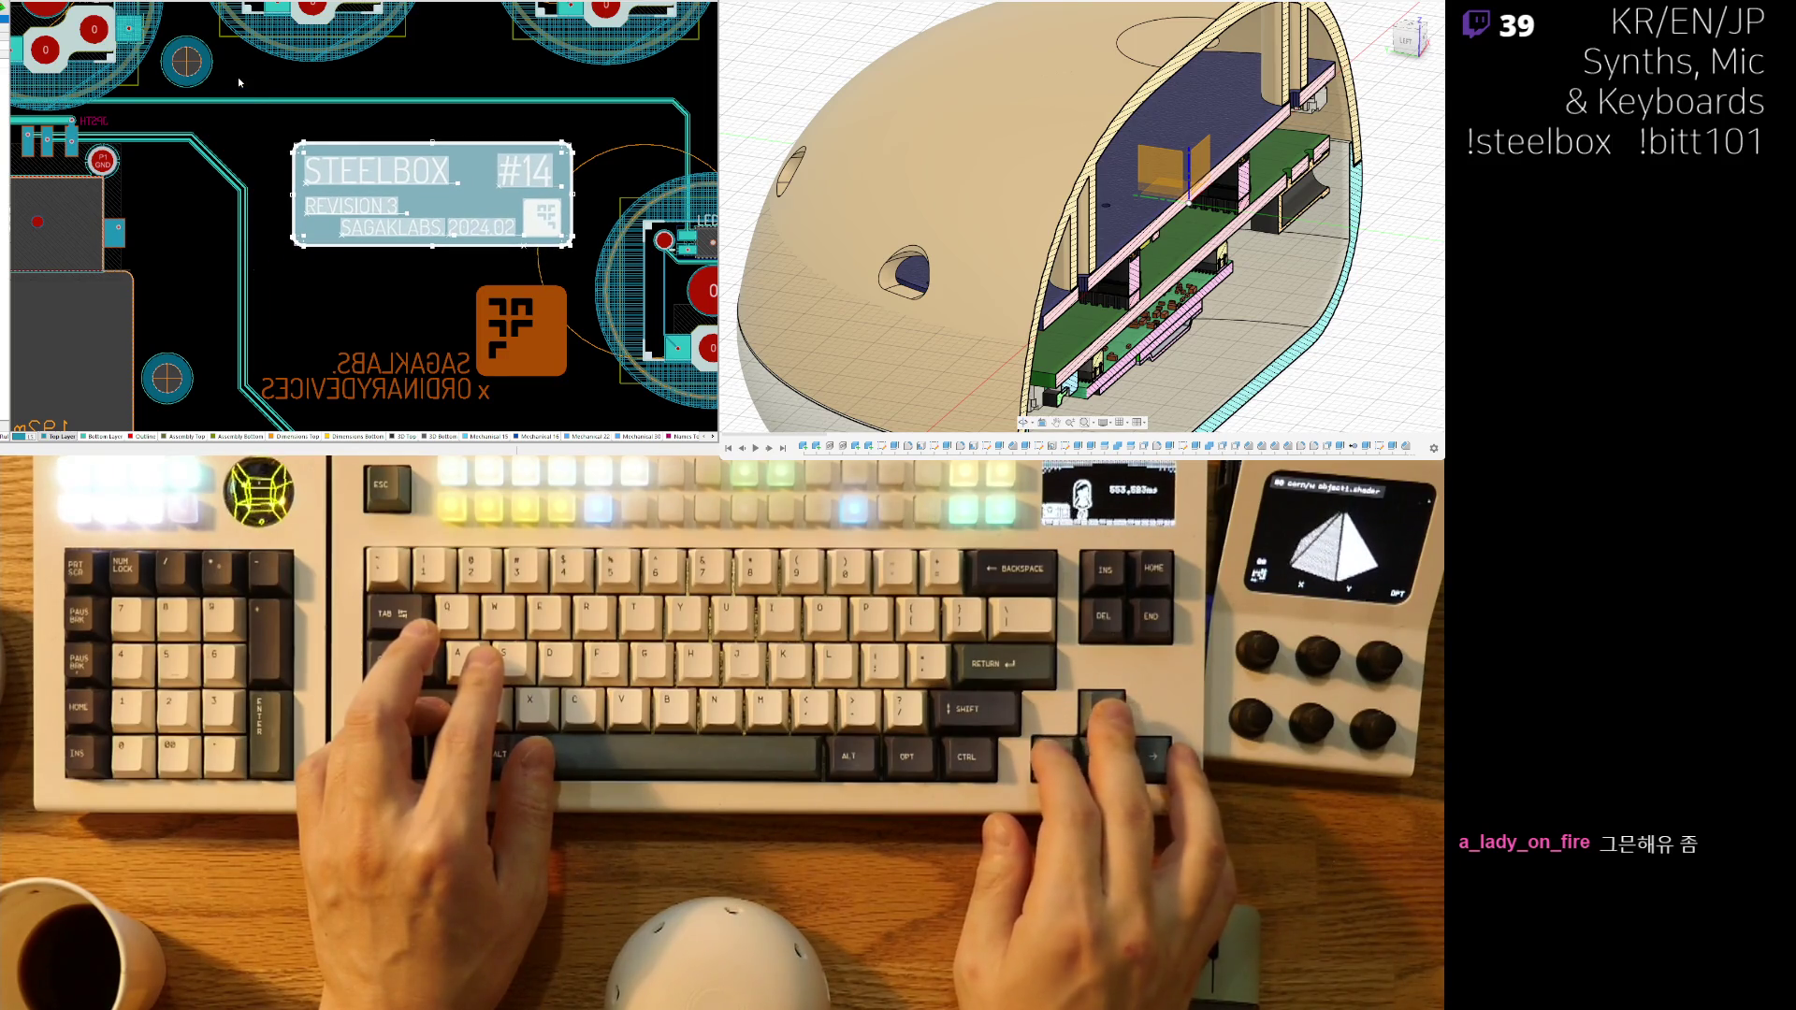
{"action": "key", "text": "ctrl+Left"}
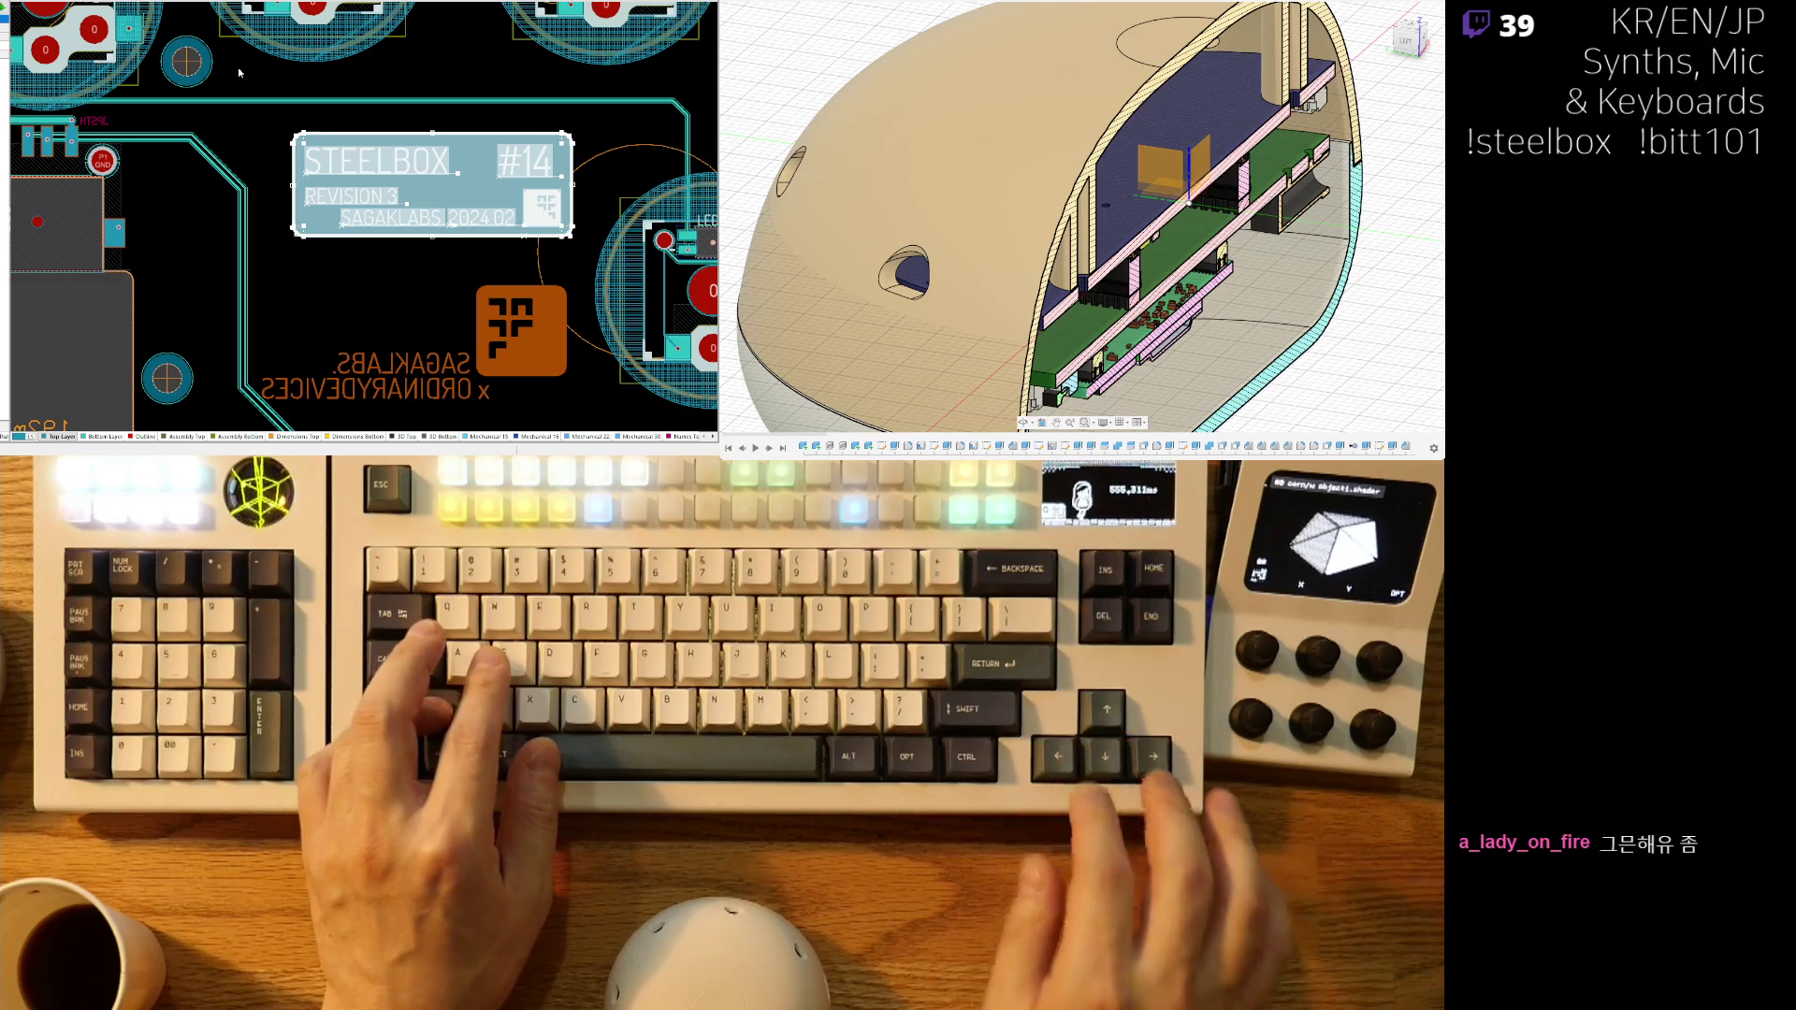
{"action": "key", "text": "ctrl+Right"}
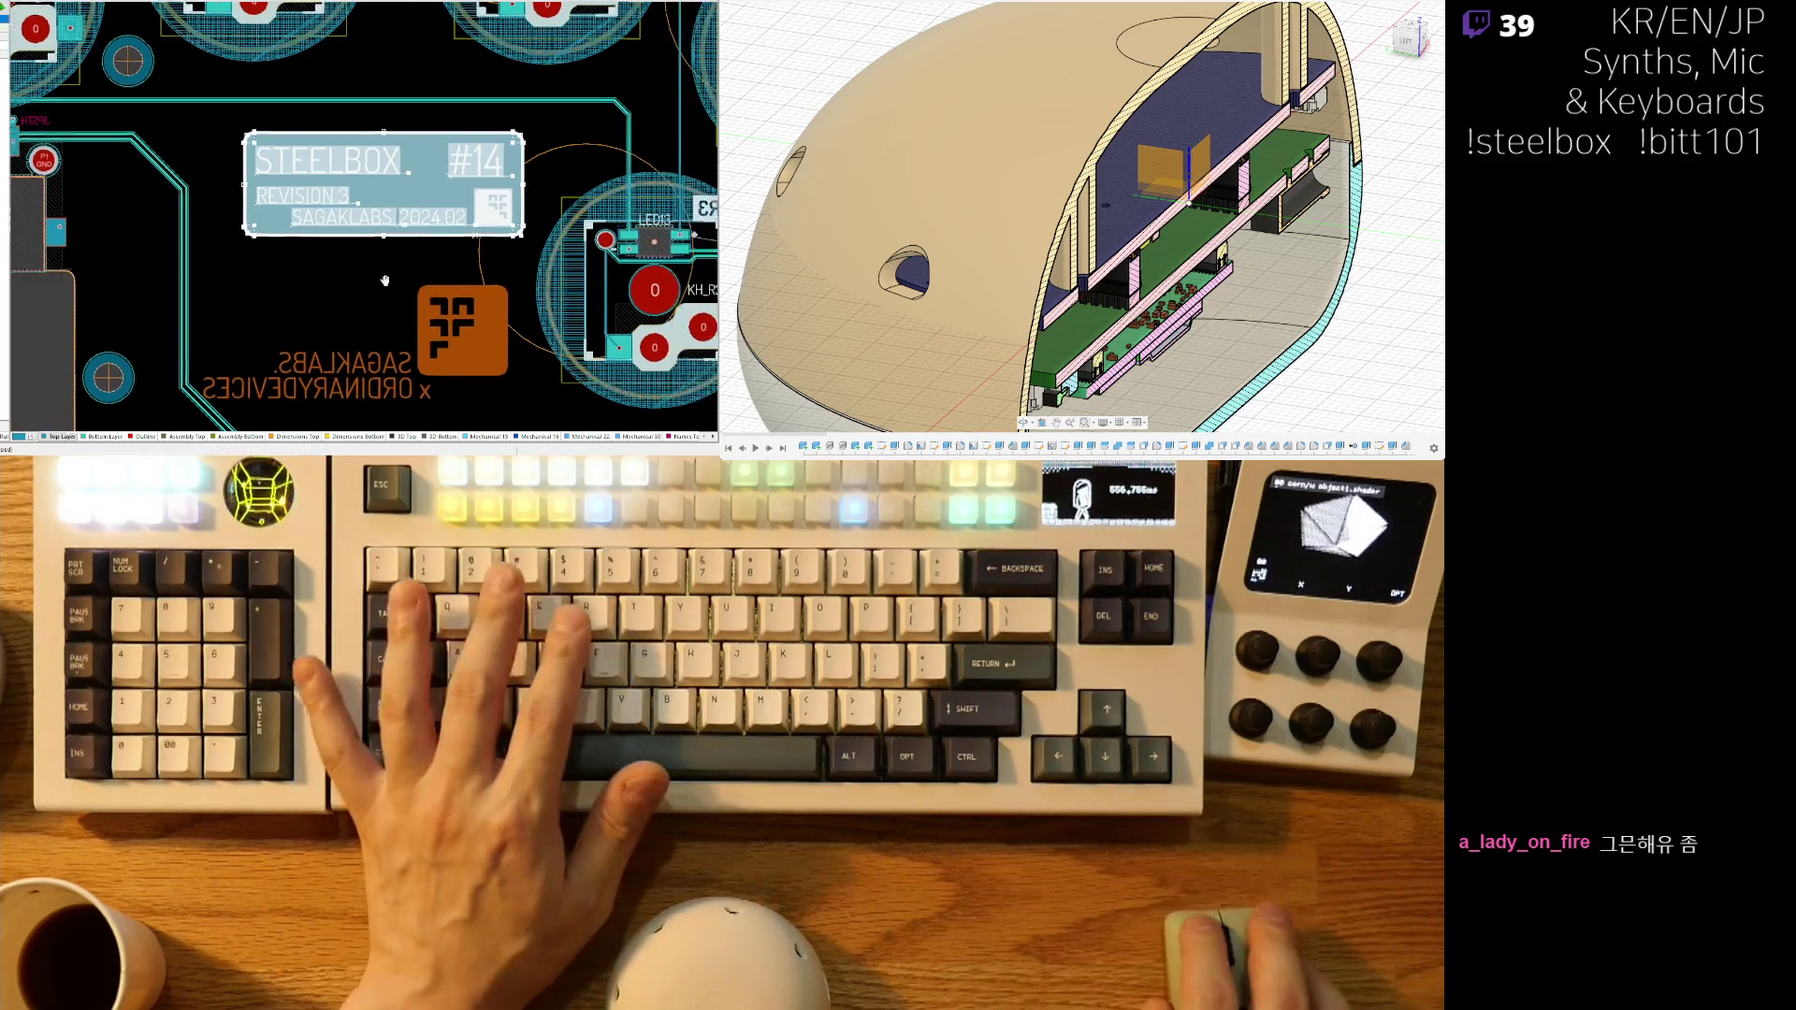
- Check the label placement in the 3D render, then return to the 2D layer view
{"action": "key", "text": "3"}
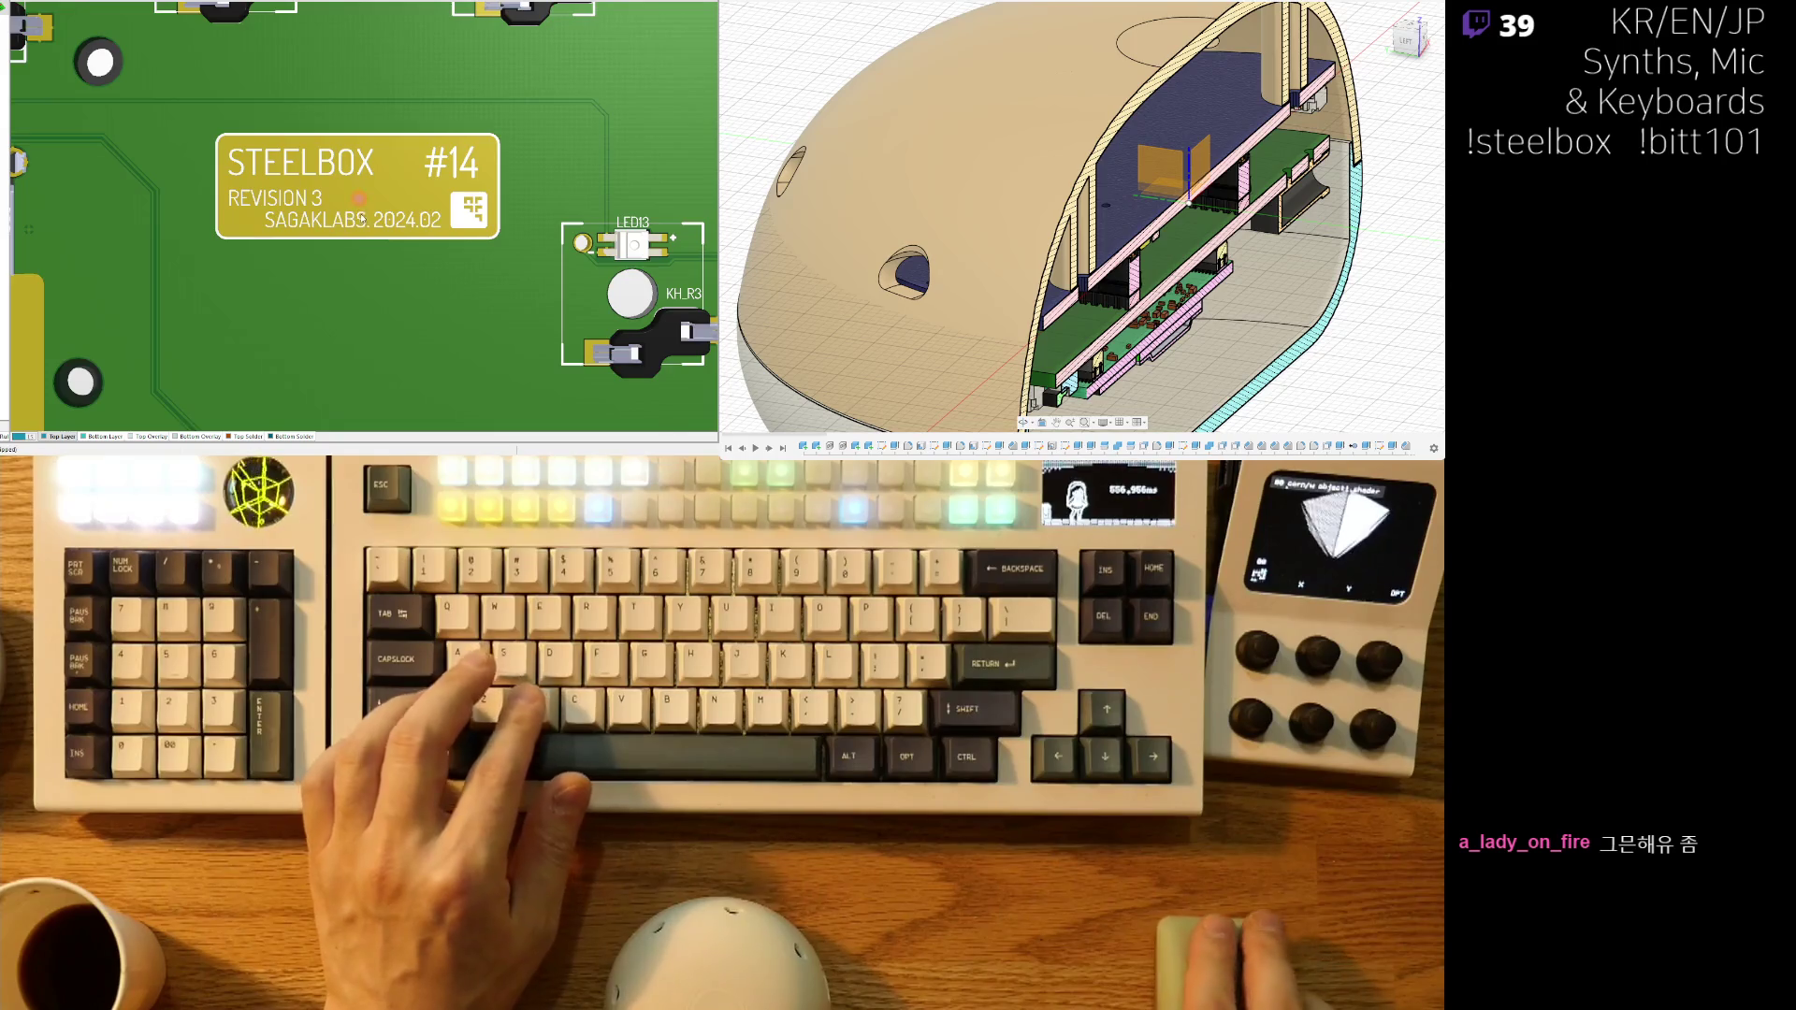
{"action": "scroll", "coordinate": [360, 270], "scroll_direction": "down", "scroll_amount": 2, "text": "ctrl"}
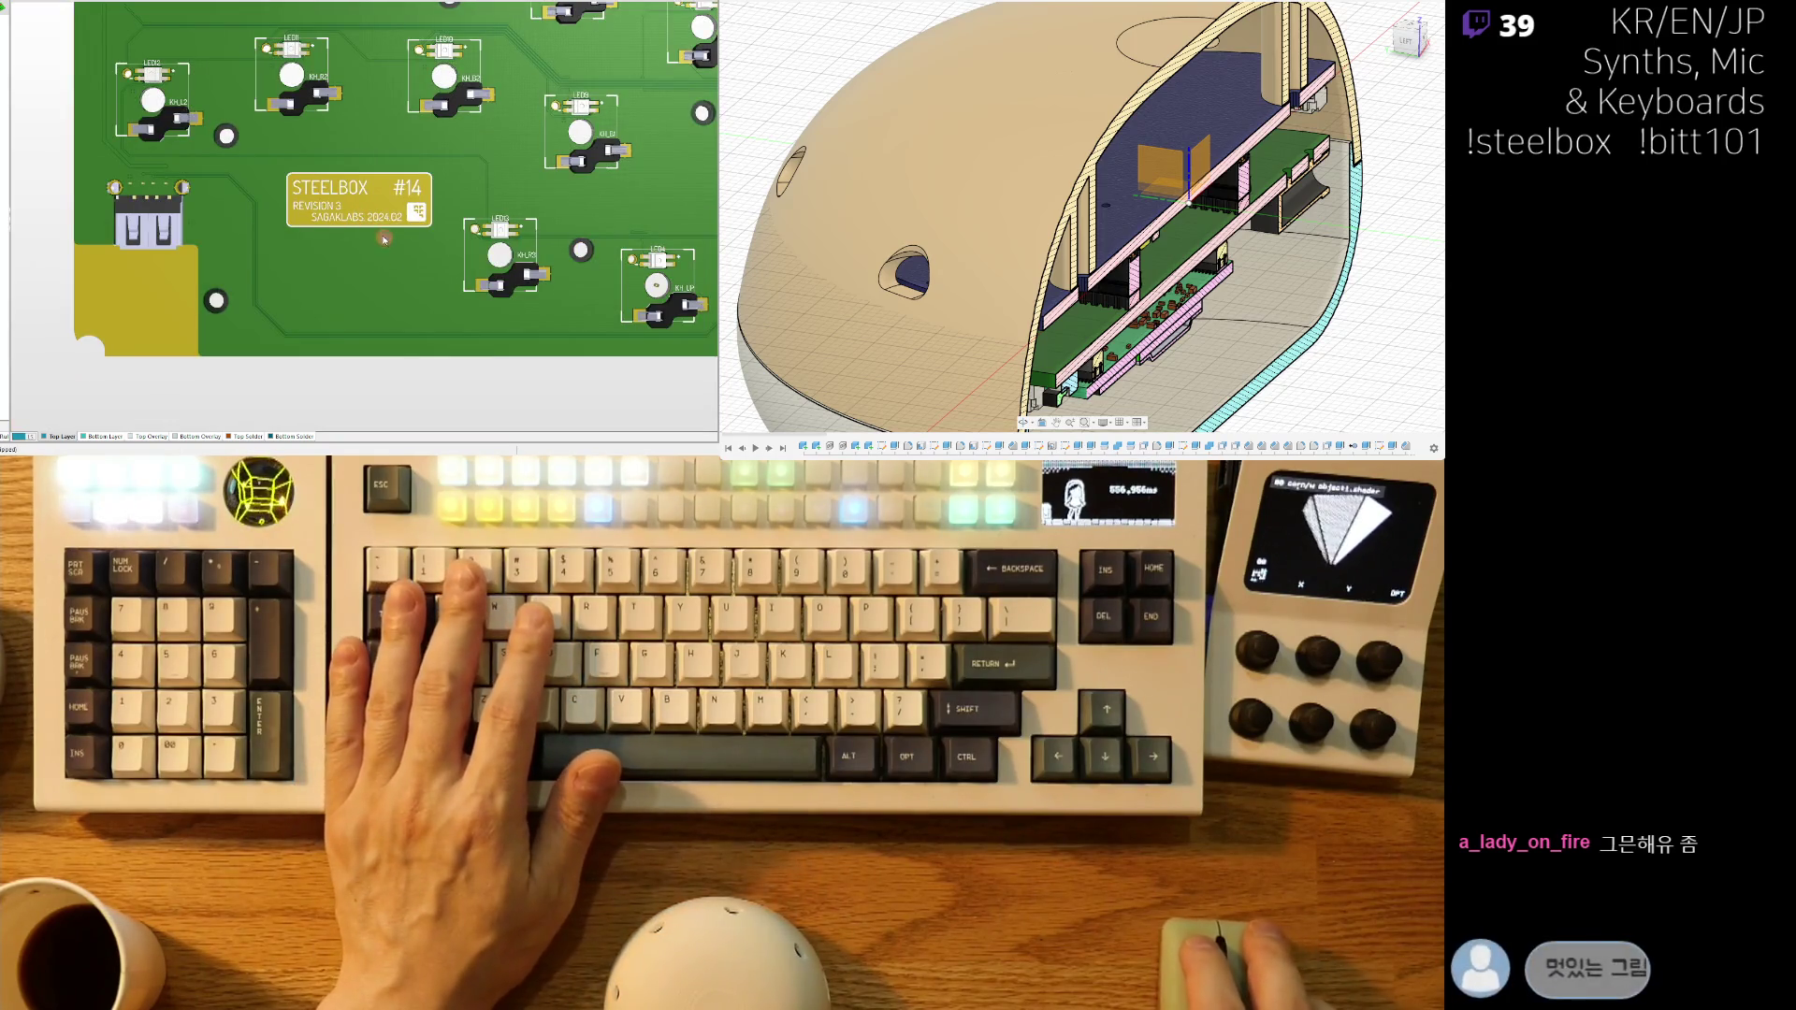
{"action": "key", "text": "2"}
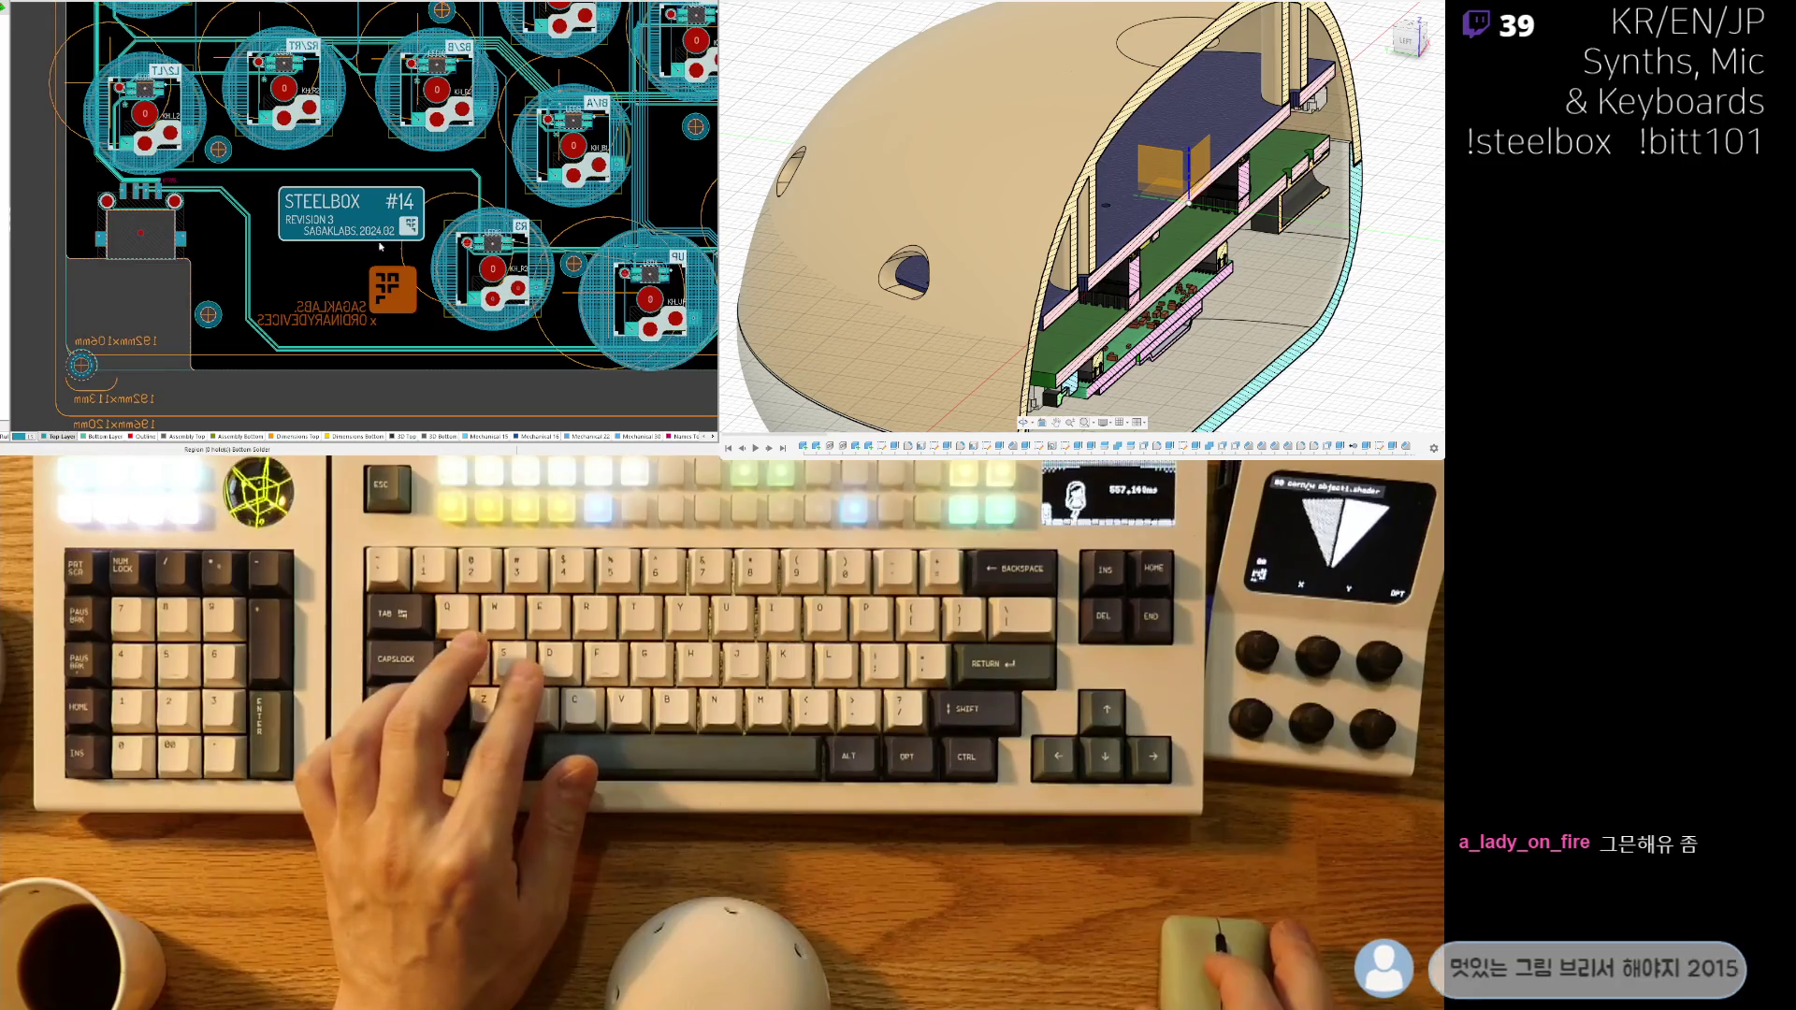
{"action": "scroll", "coordinate": [351, 251], "scroll_direction": "up", "scroll_amount": 3, "text": "ctrl"}
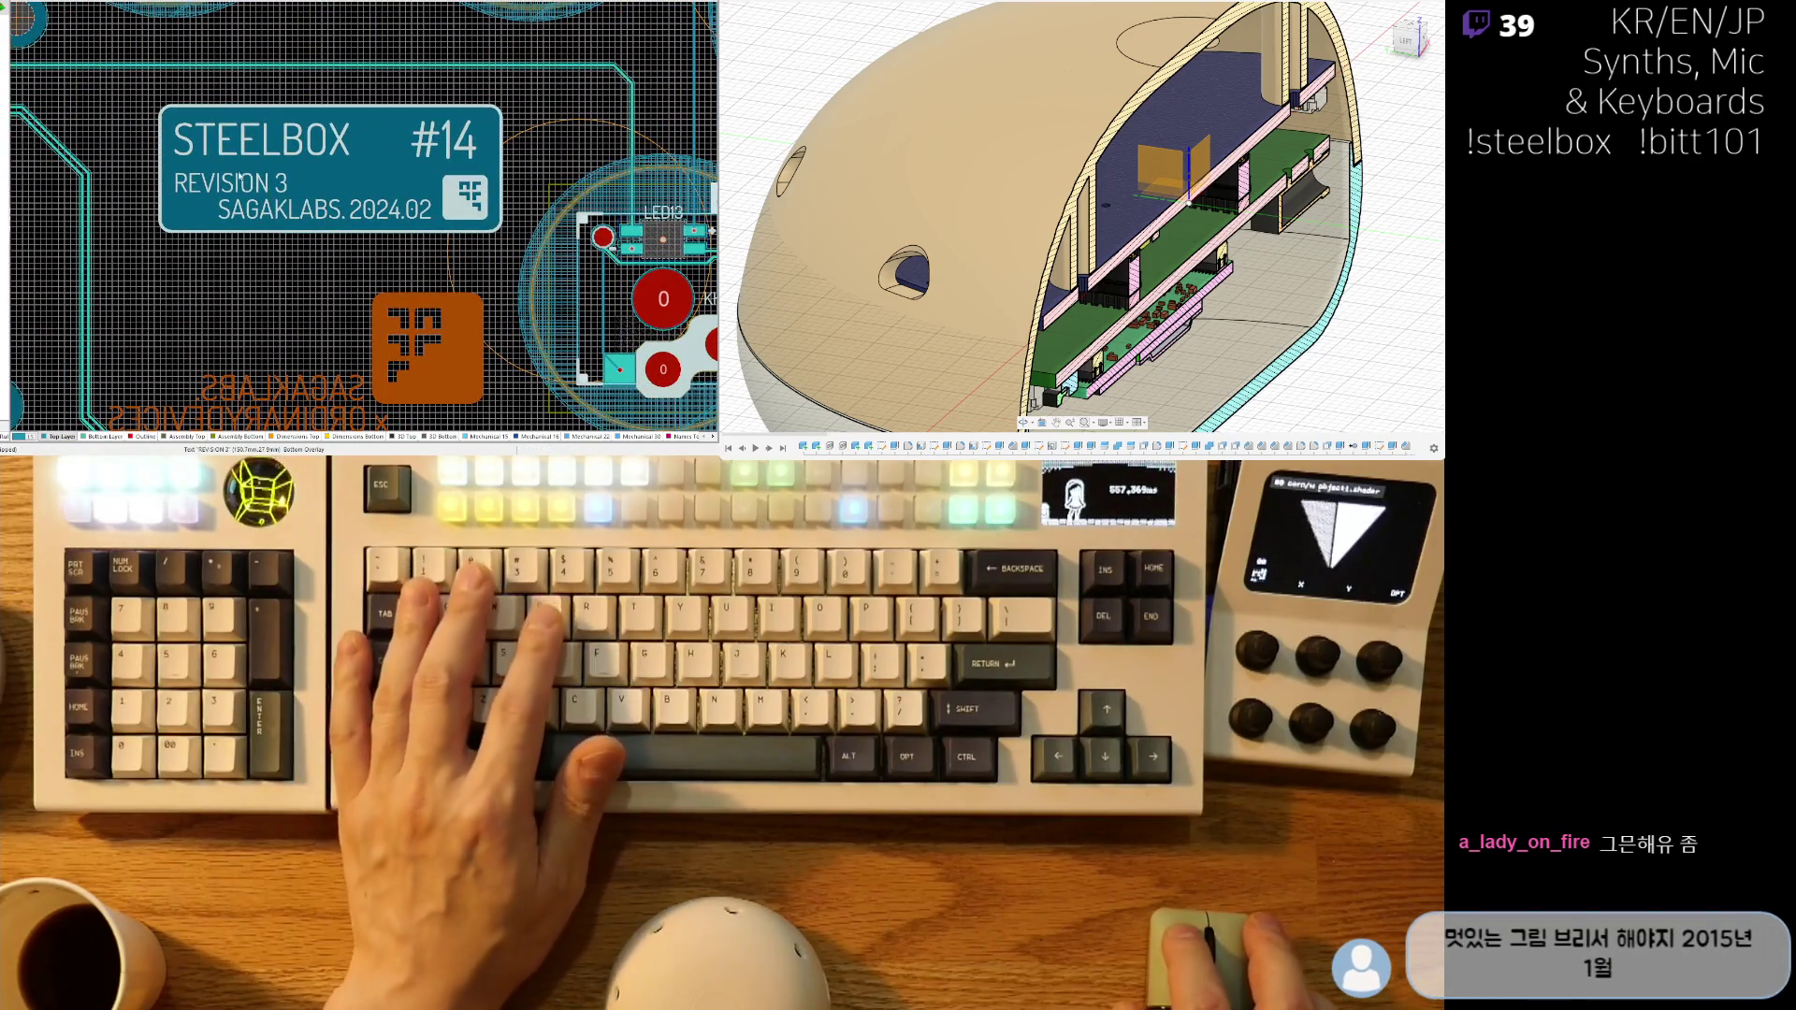
- Change the label lines to REVISION 4 and ORDINARY LAB, nudging ORDINARY LAB slightly left
{"action": "left_click", "coordinate": [269, 191]}
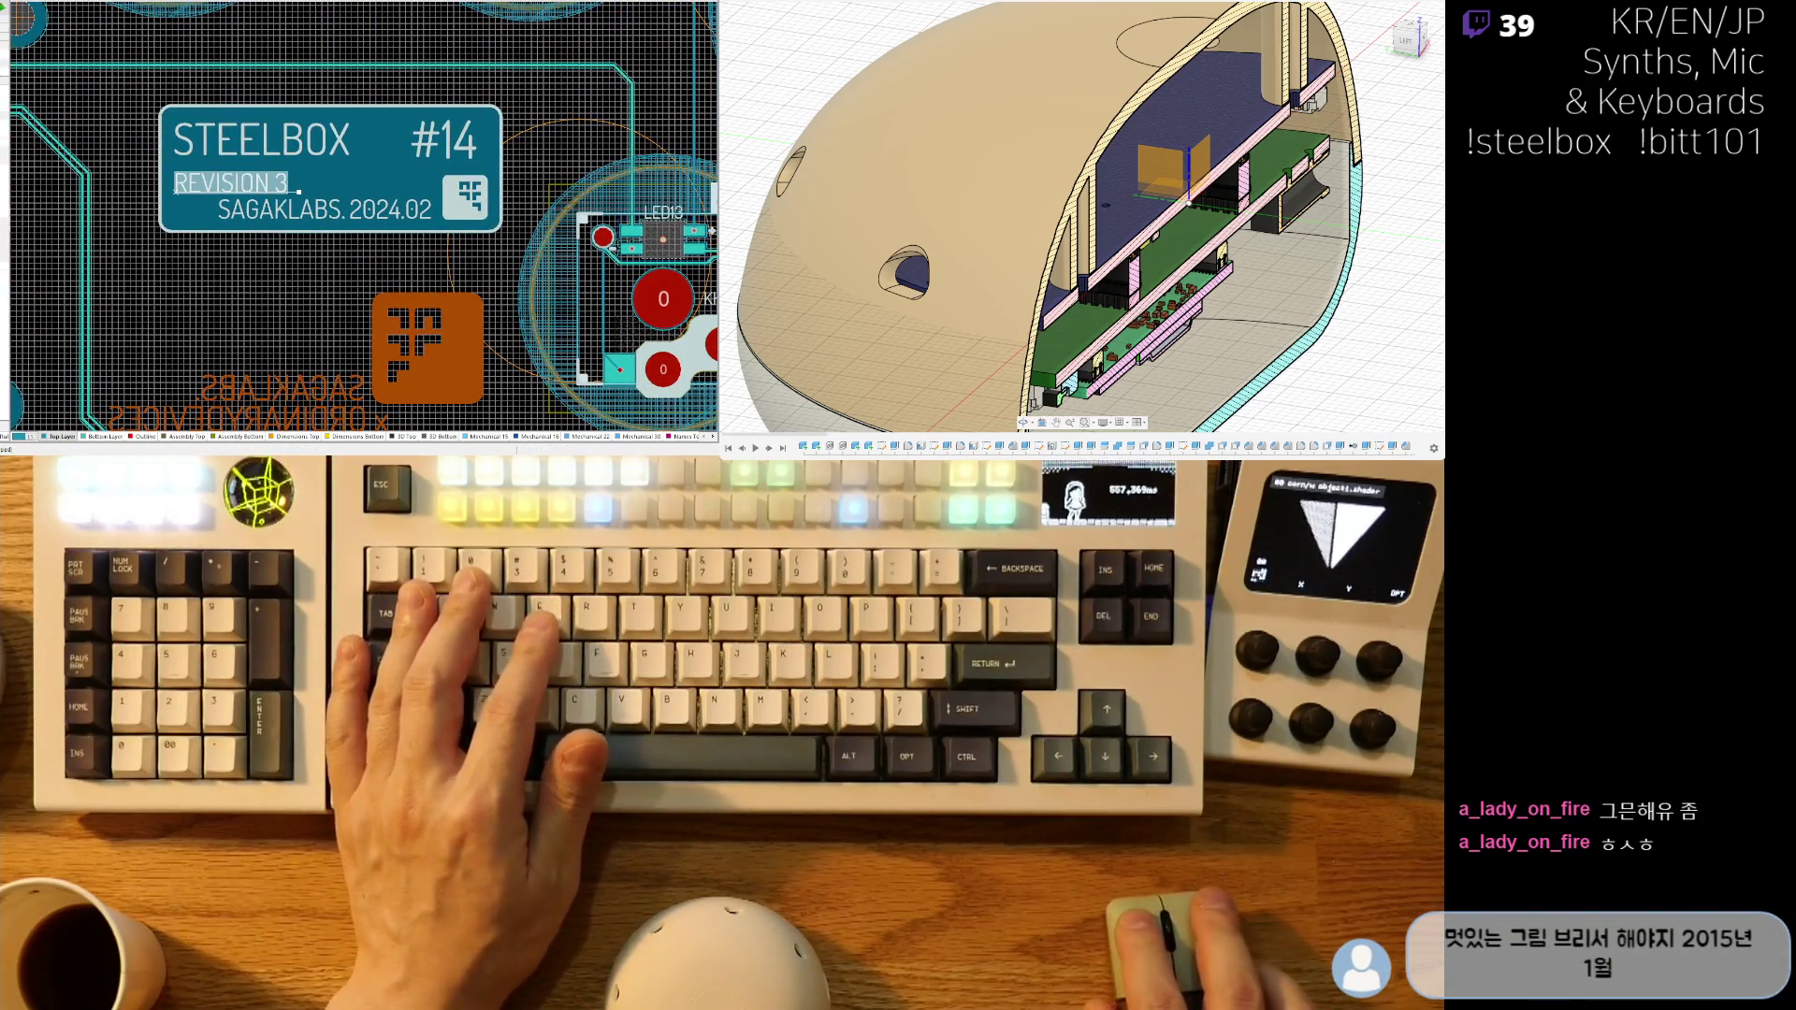
{"action": "type", "text": "4"}
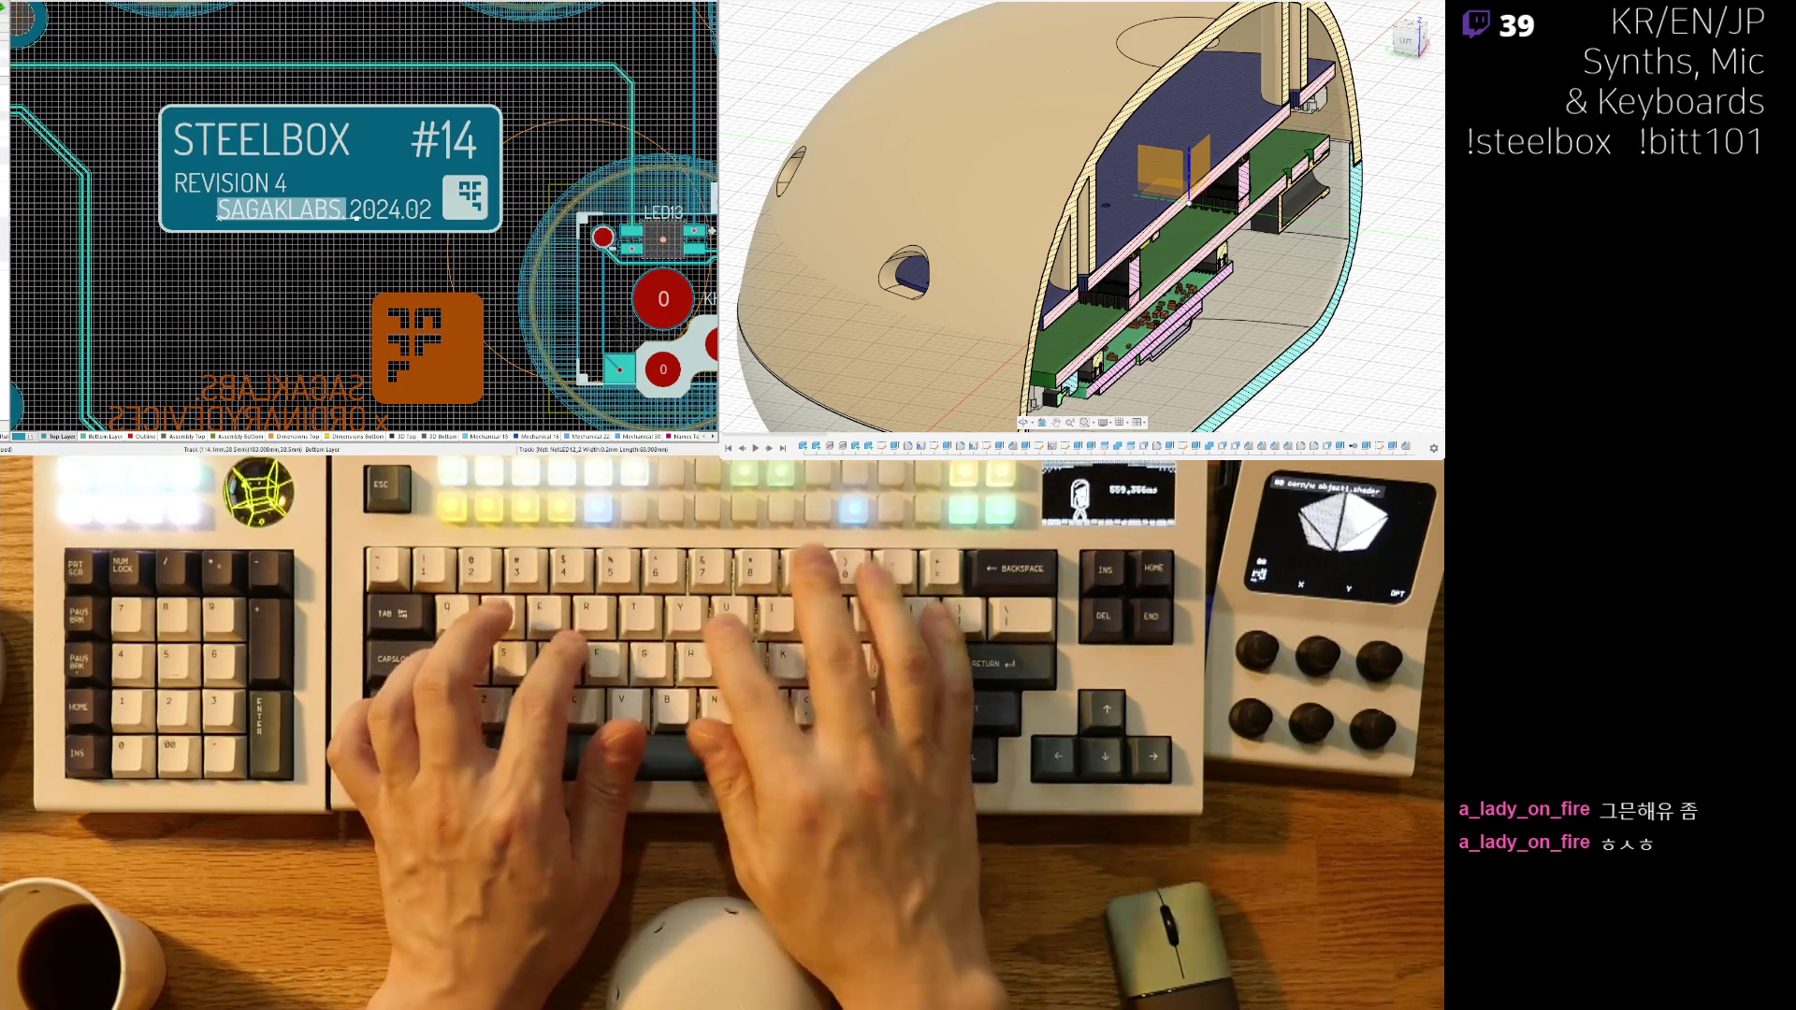
{"action": "type", "text": "ORDINARY LAB"}
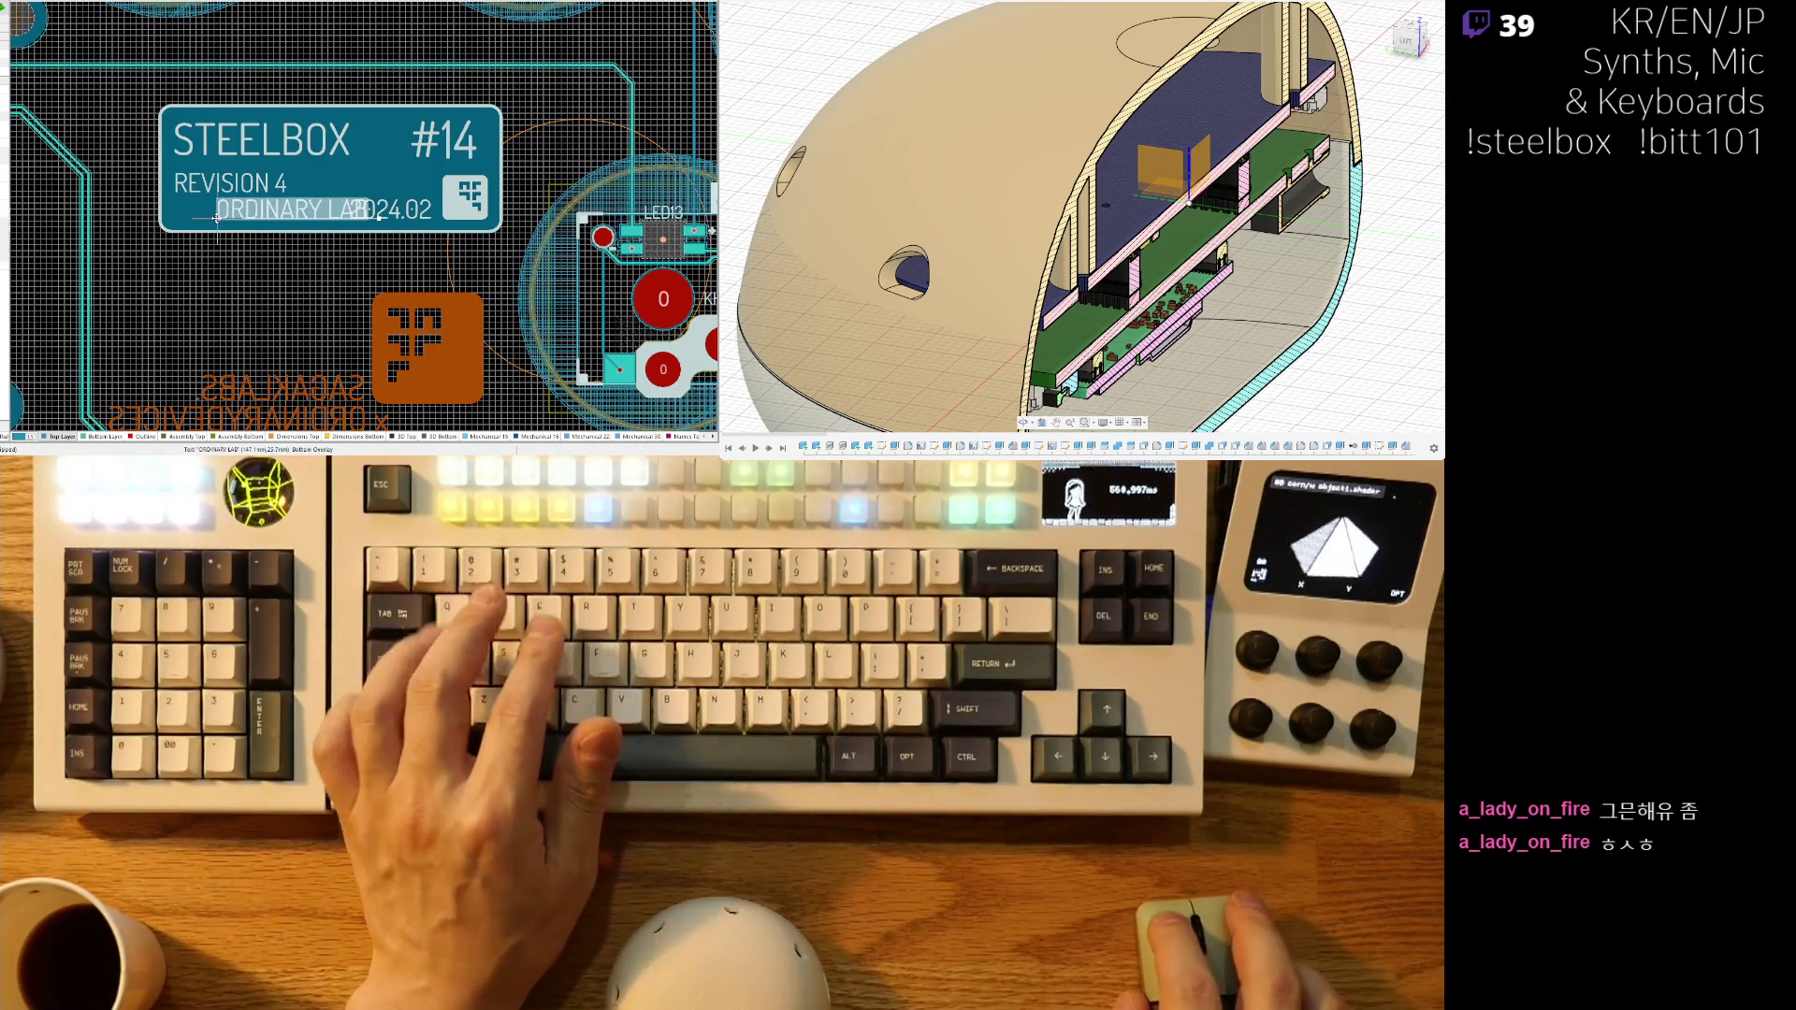
{"action": "key", "text": "Left"}
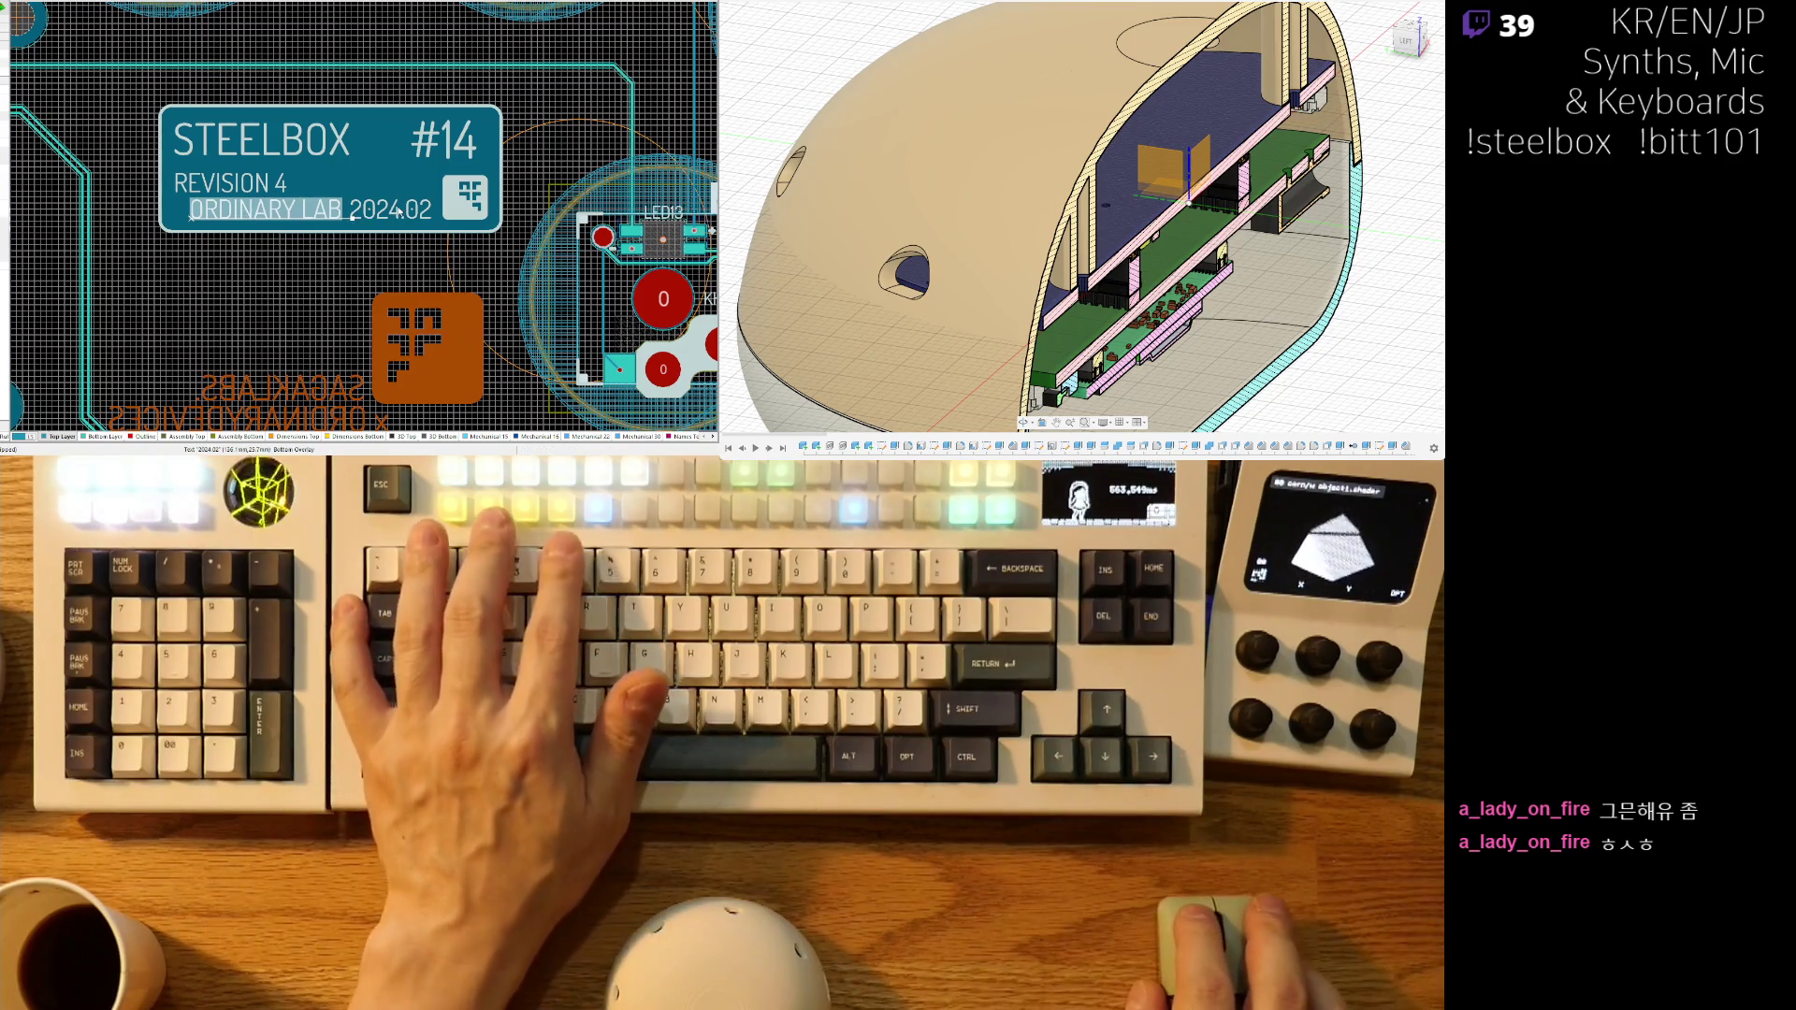
- Change the label's date line from 2024.02 to 2025.01
{"action": "left_click", "coordinate": [393, 203]}
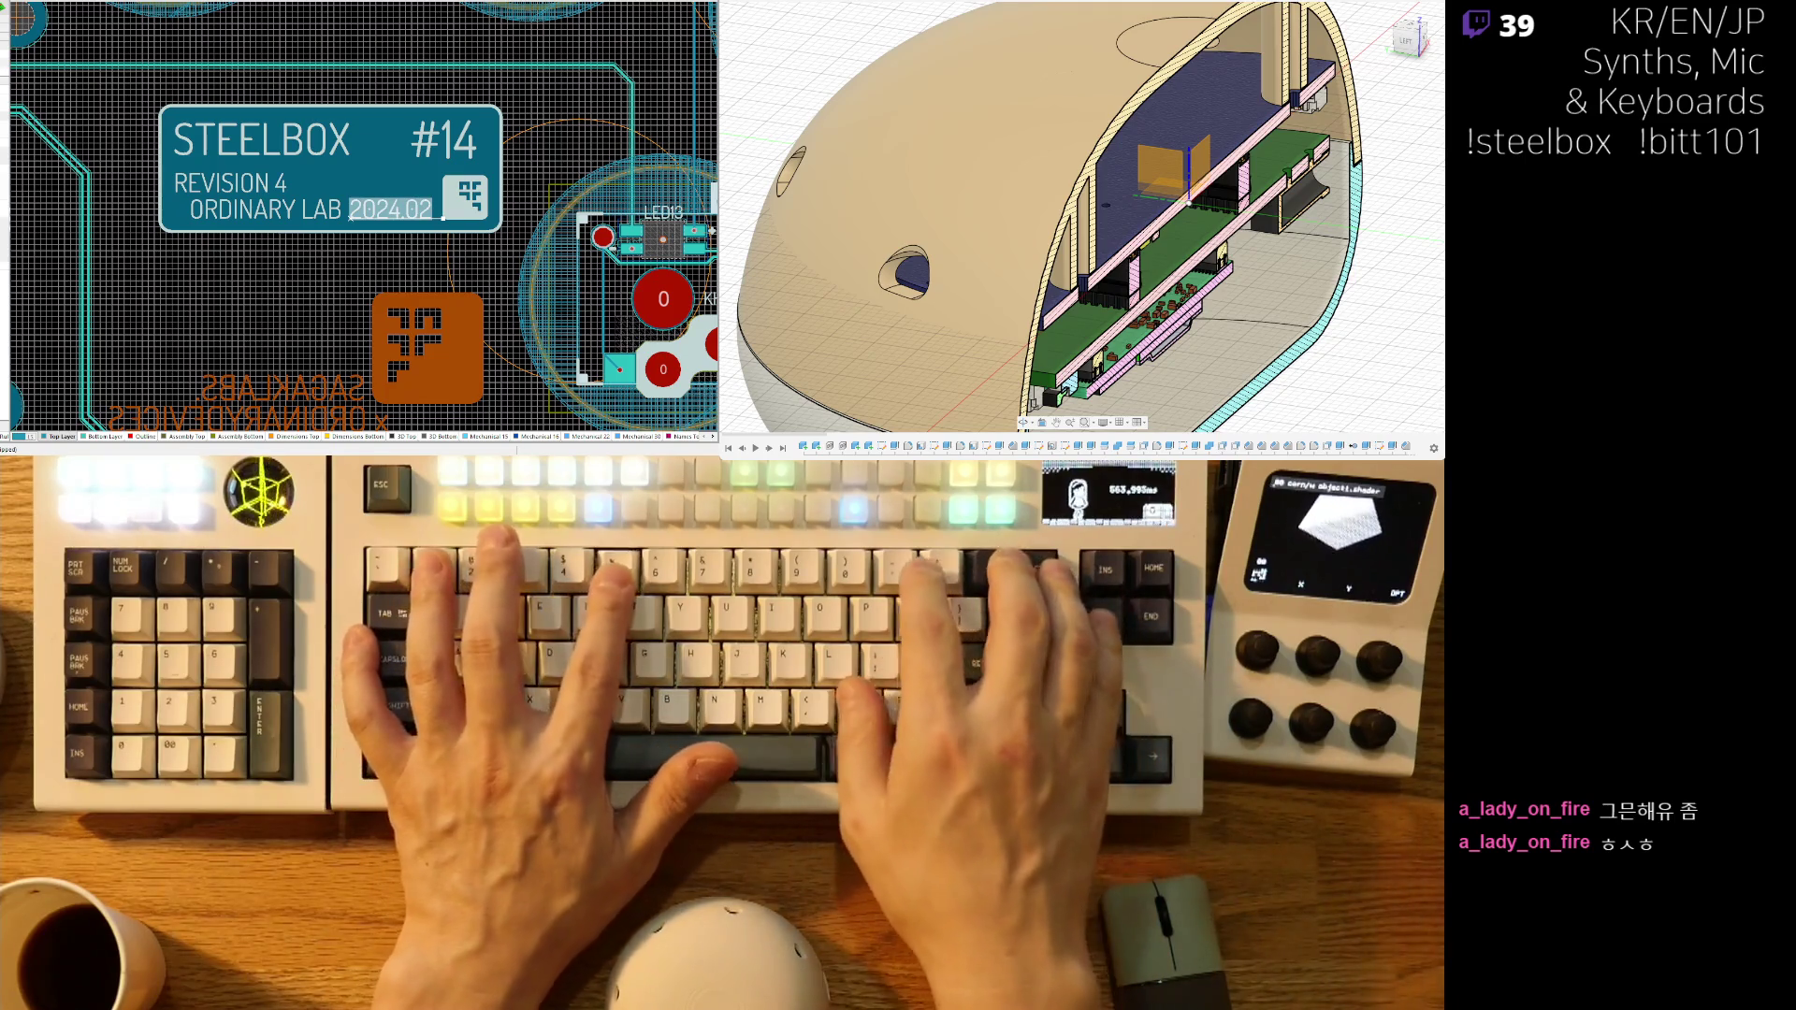
{"action": "type", "text": "2025.01"}
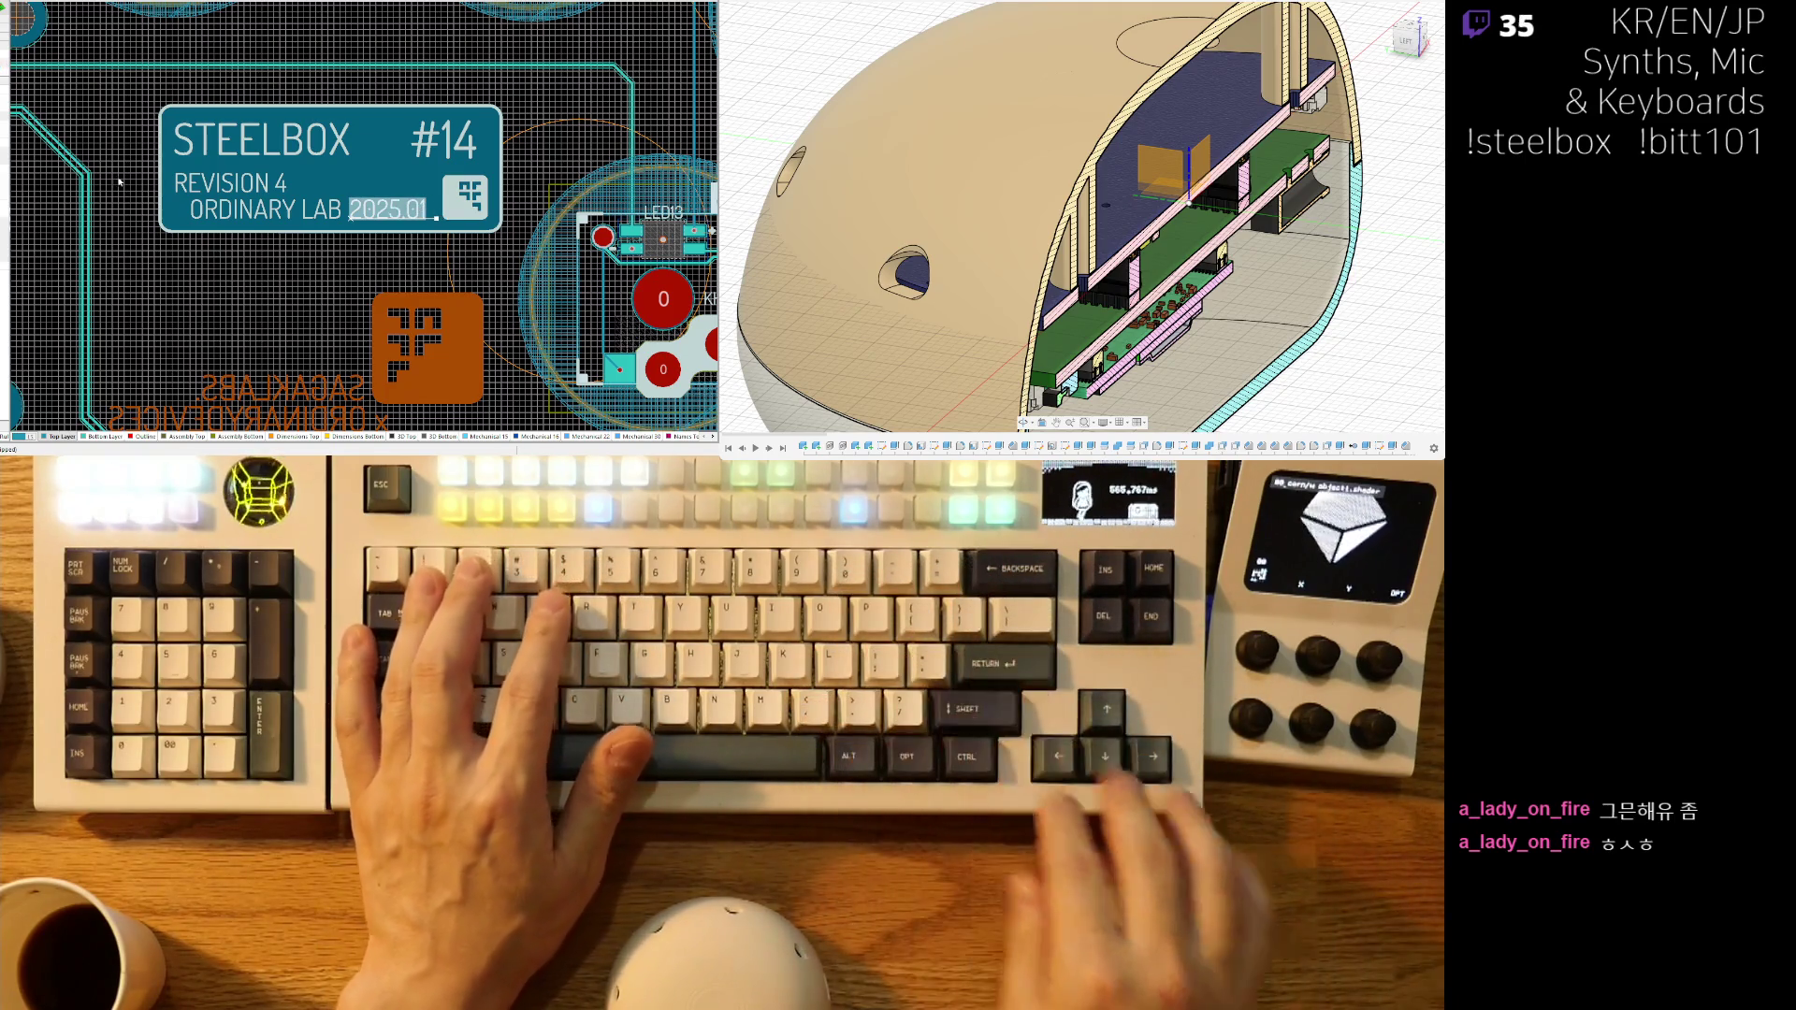
{"action": "scroll", "coordinate": [301, 286], "scroll_direction": "down", "scroll_amount": 4}
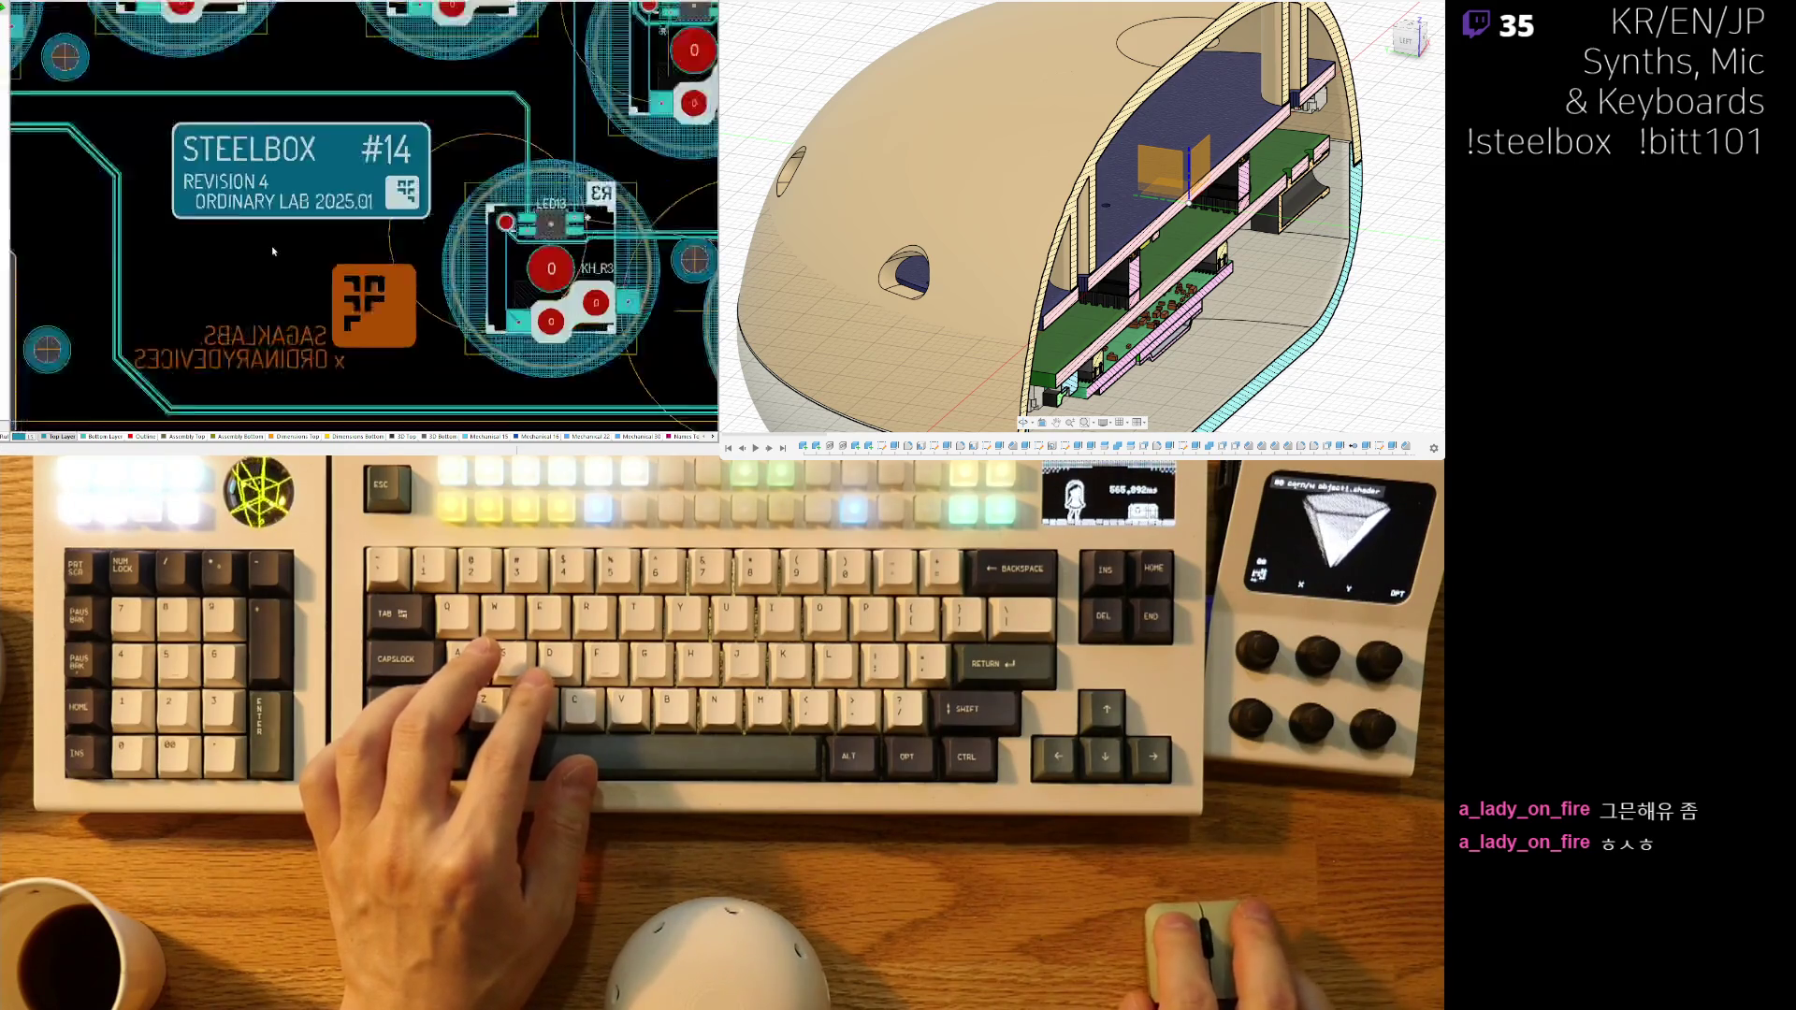
{"action": "right_click_drag", "start_coordinate": [313, 325], "coordinate": [240, 414]}
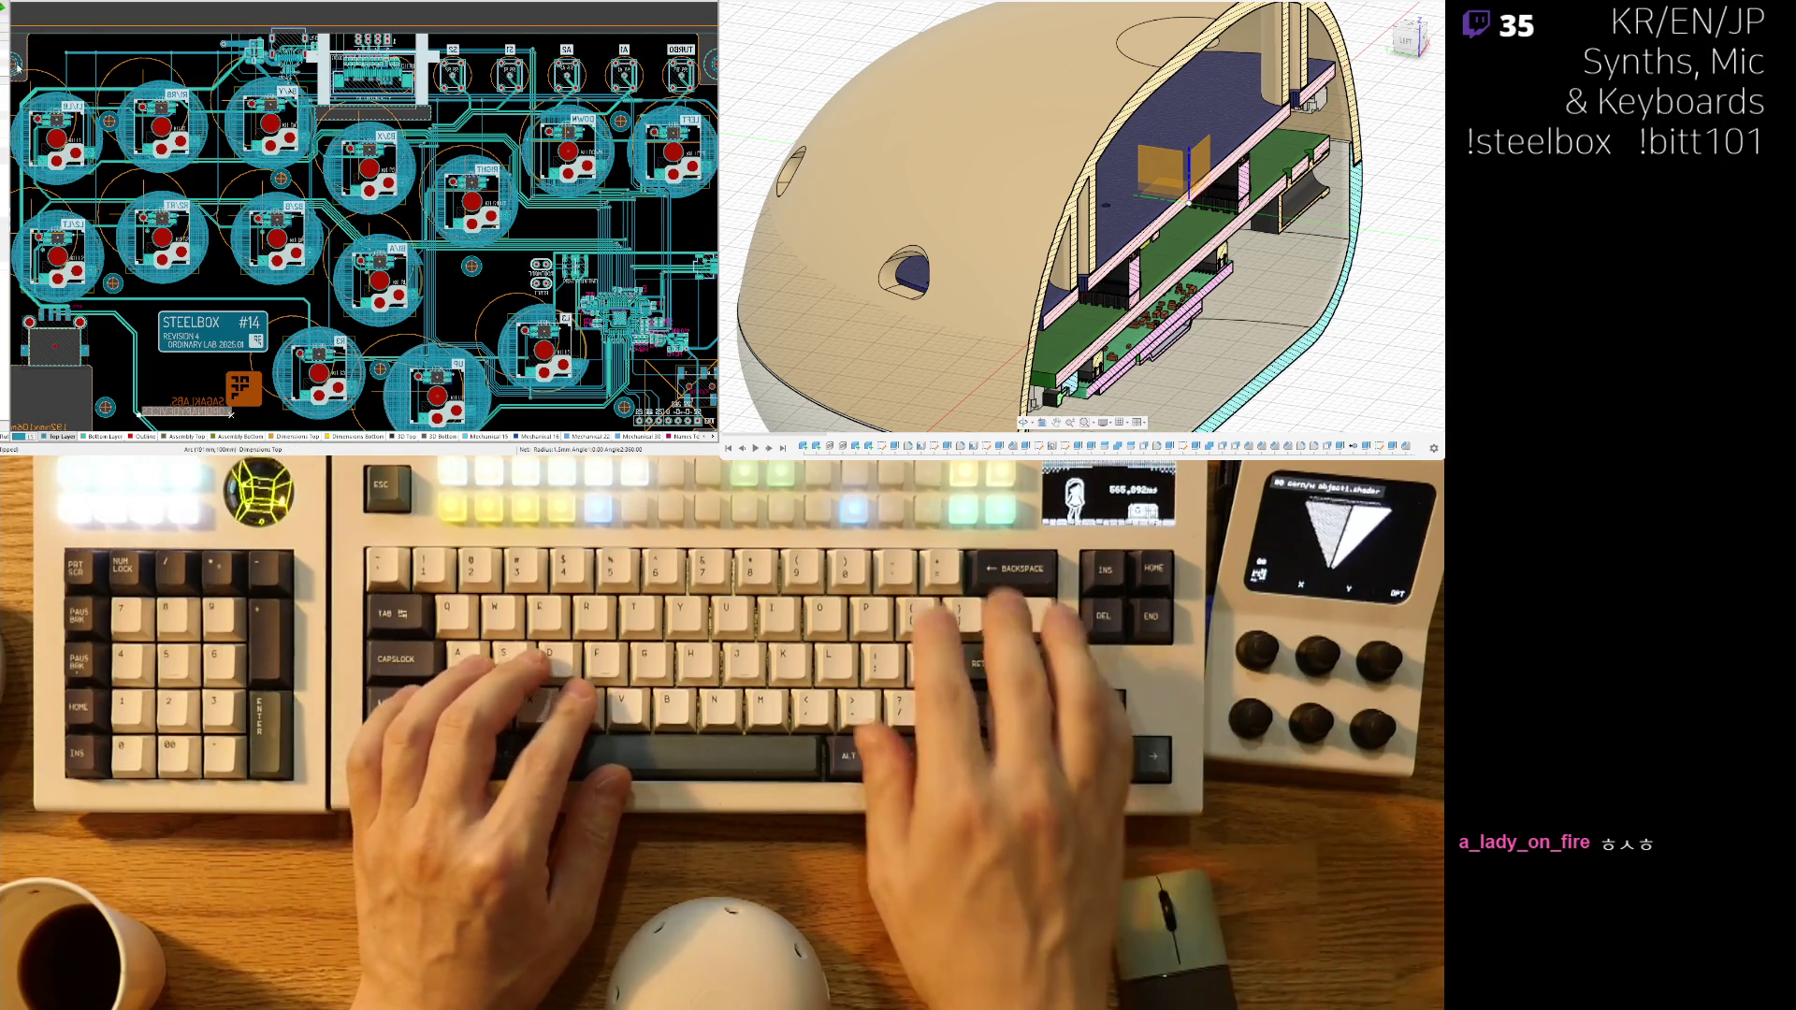
{"action": "key", "text": "BackSpace"}
{"action": "key", "text": "BackSpace"}
{"action": "key", "text": "BackSpace"}
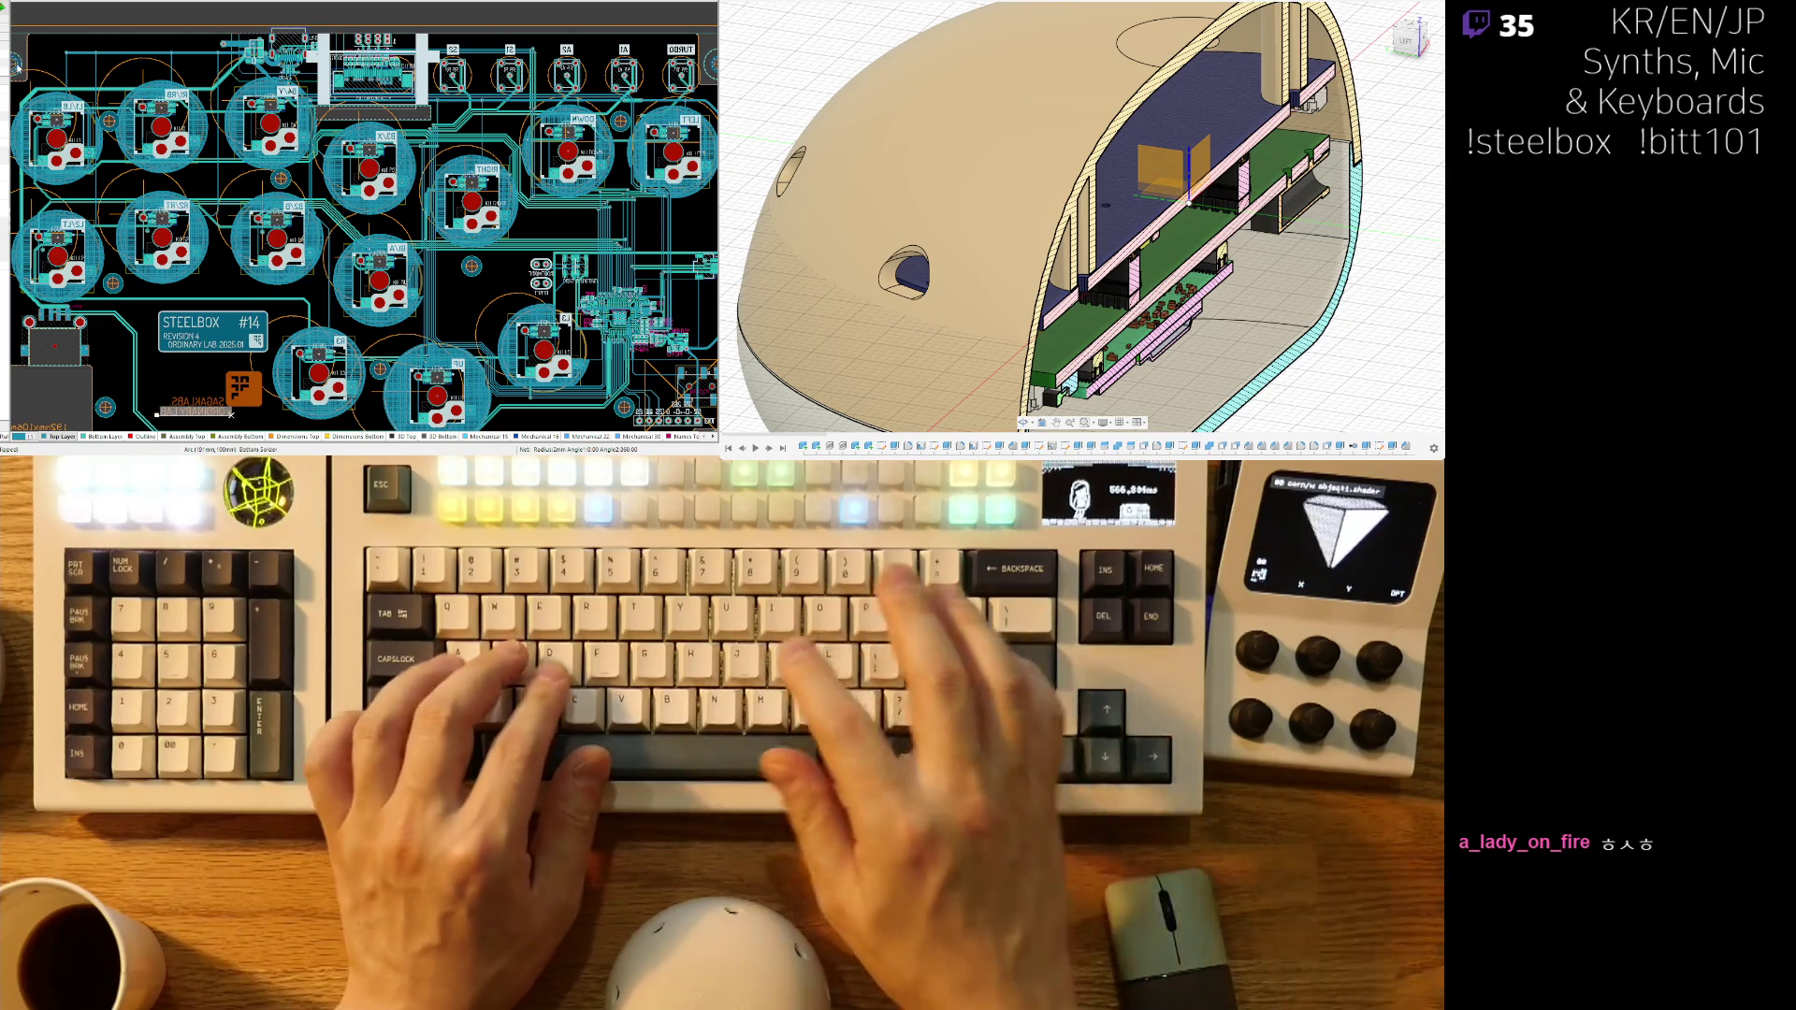
{"action": "key", "text": "3"}
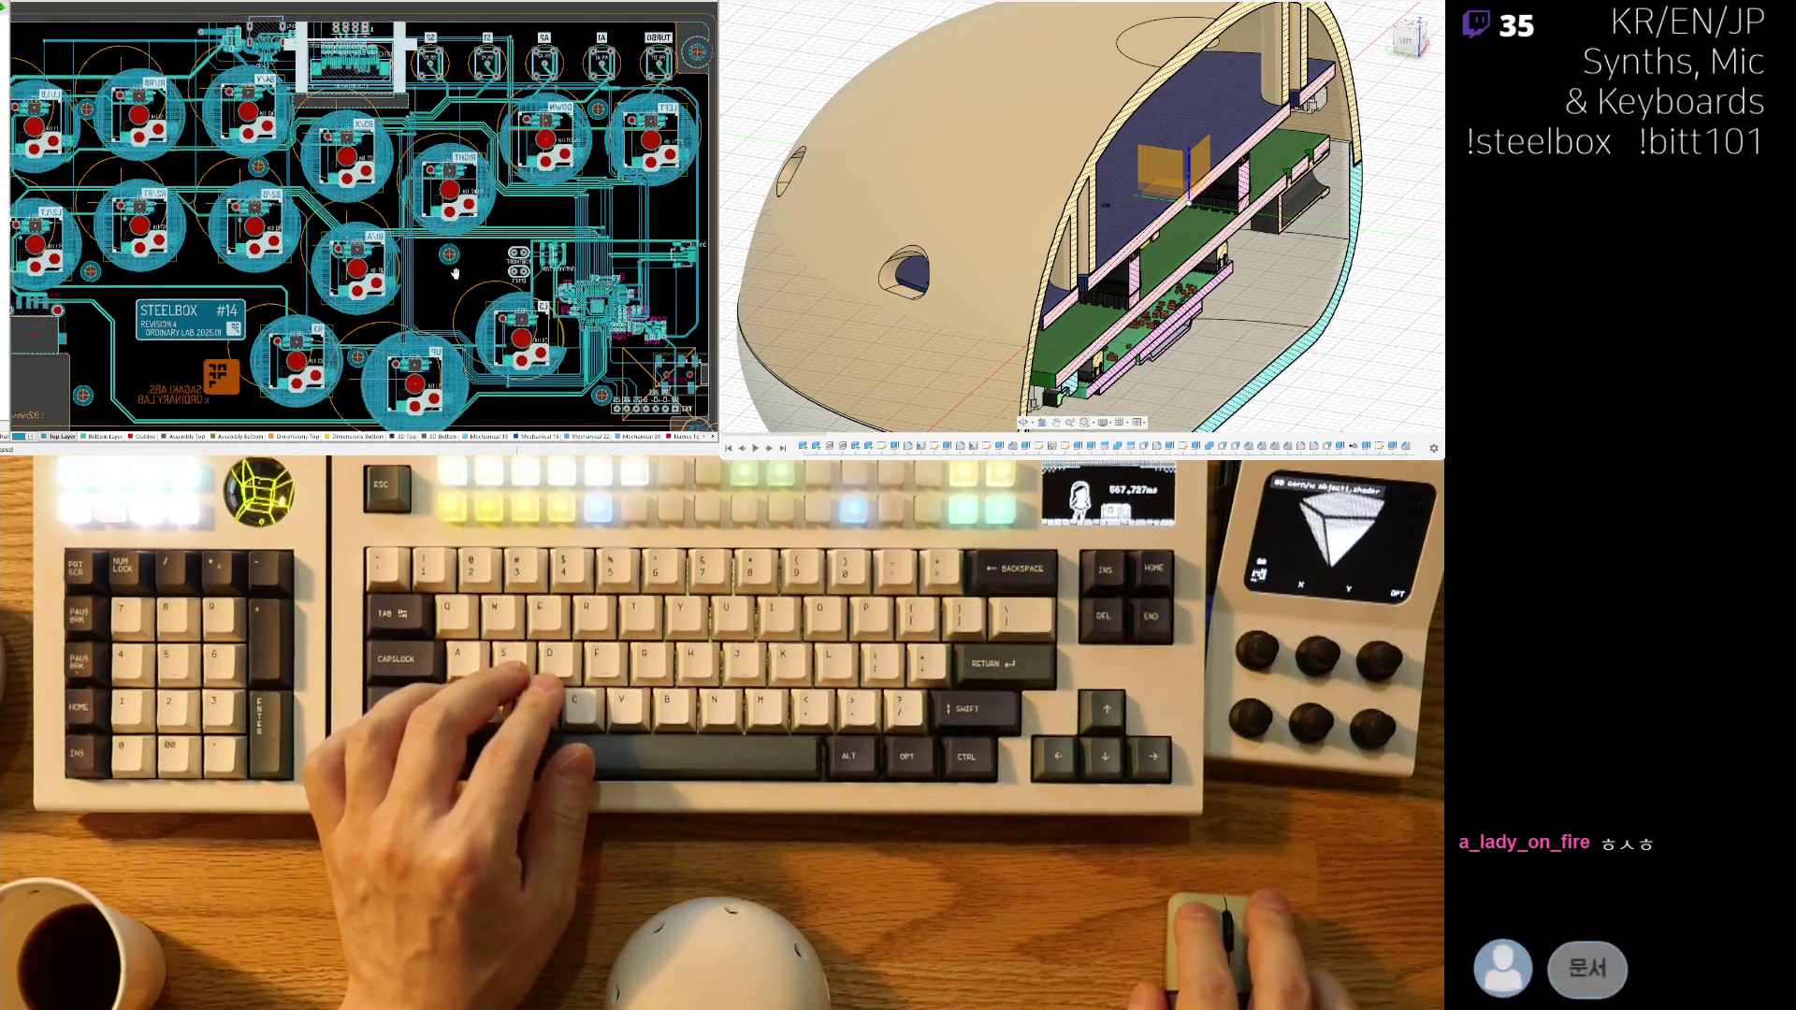
{"action": "scroll", "coordinate": [433, 321], "scroll_direction": "down", "scroll_amount": 3, "text": "ctrl"}
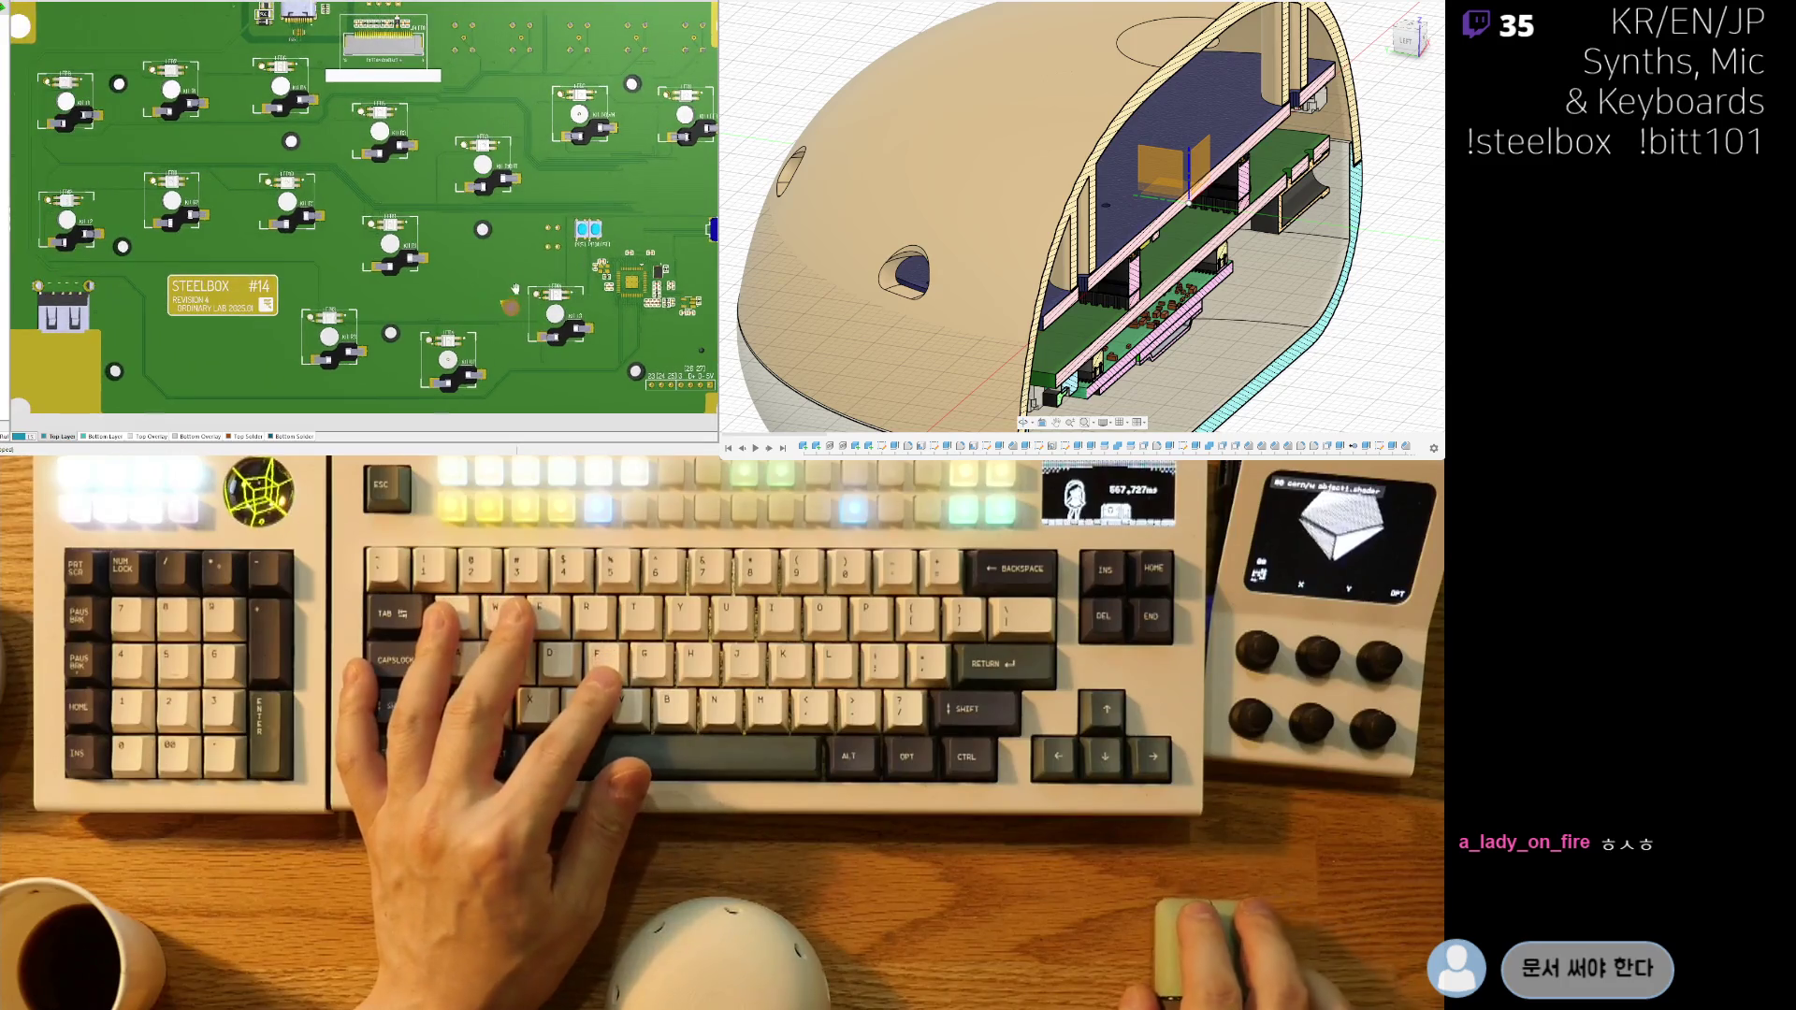
{"action": "scroll", "coordinate": [406, 354], "scroll_direction": "up", "scroll_amount": 5, "text": "ctrl"}
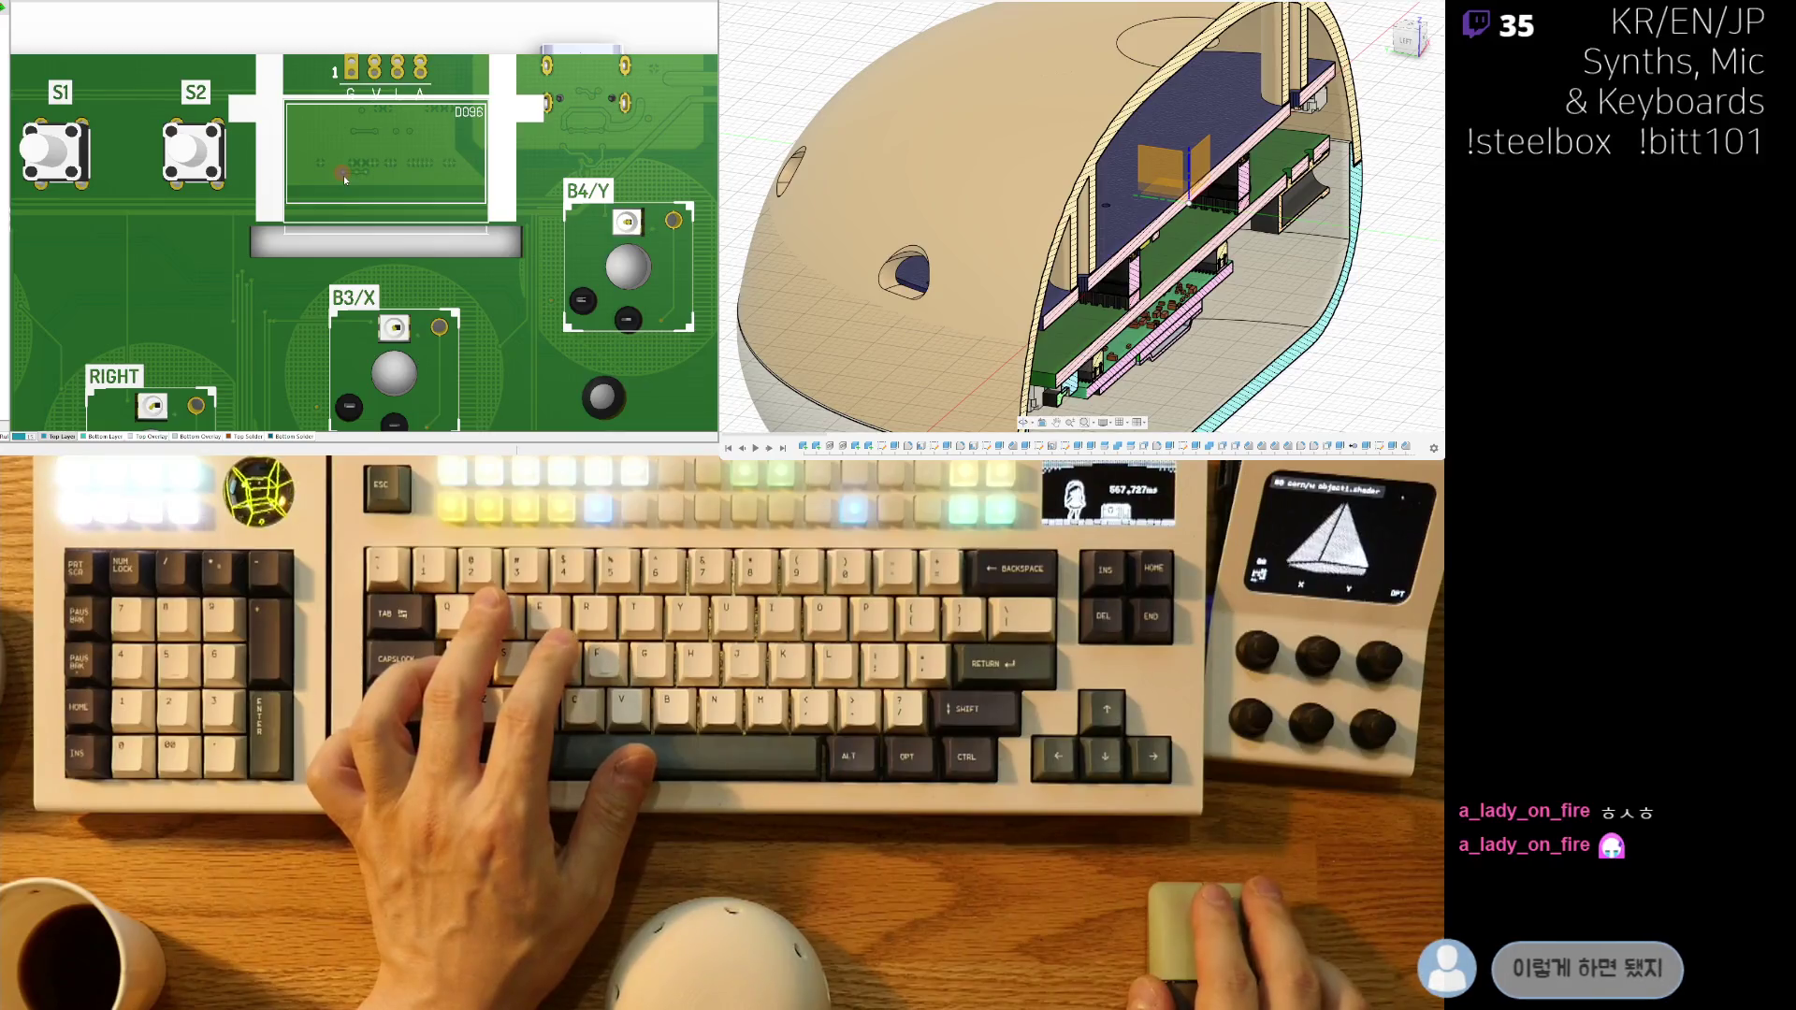
{"action": "key", "text": "2"}
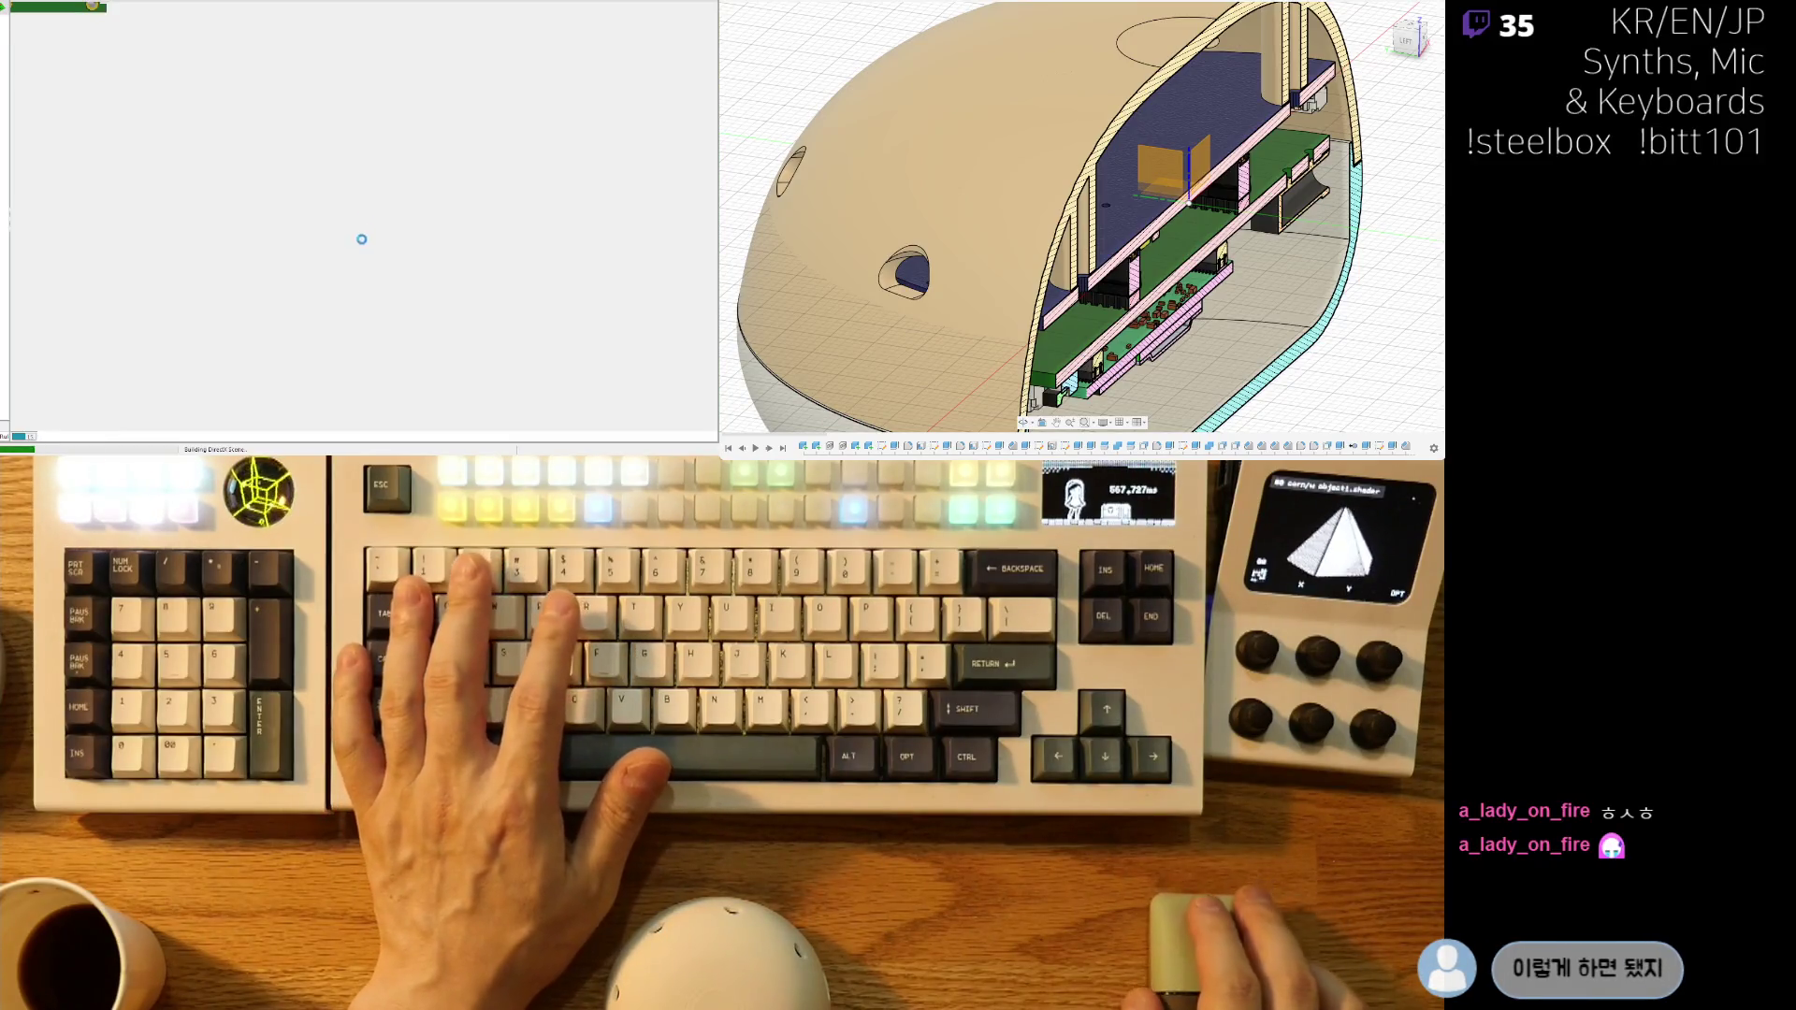
{"action": "scroll", "coordinate": [328, 256], "scroll_direction": "down", "scroll_amount": 3}
{"action": "scroll", "coordinate": [329, 255], "scroll_direction": "left", "scroll_amount": 5, "text": "shift"}
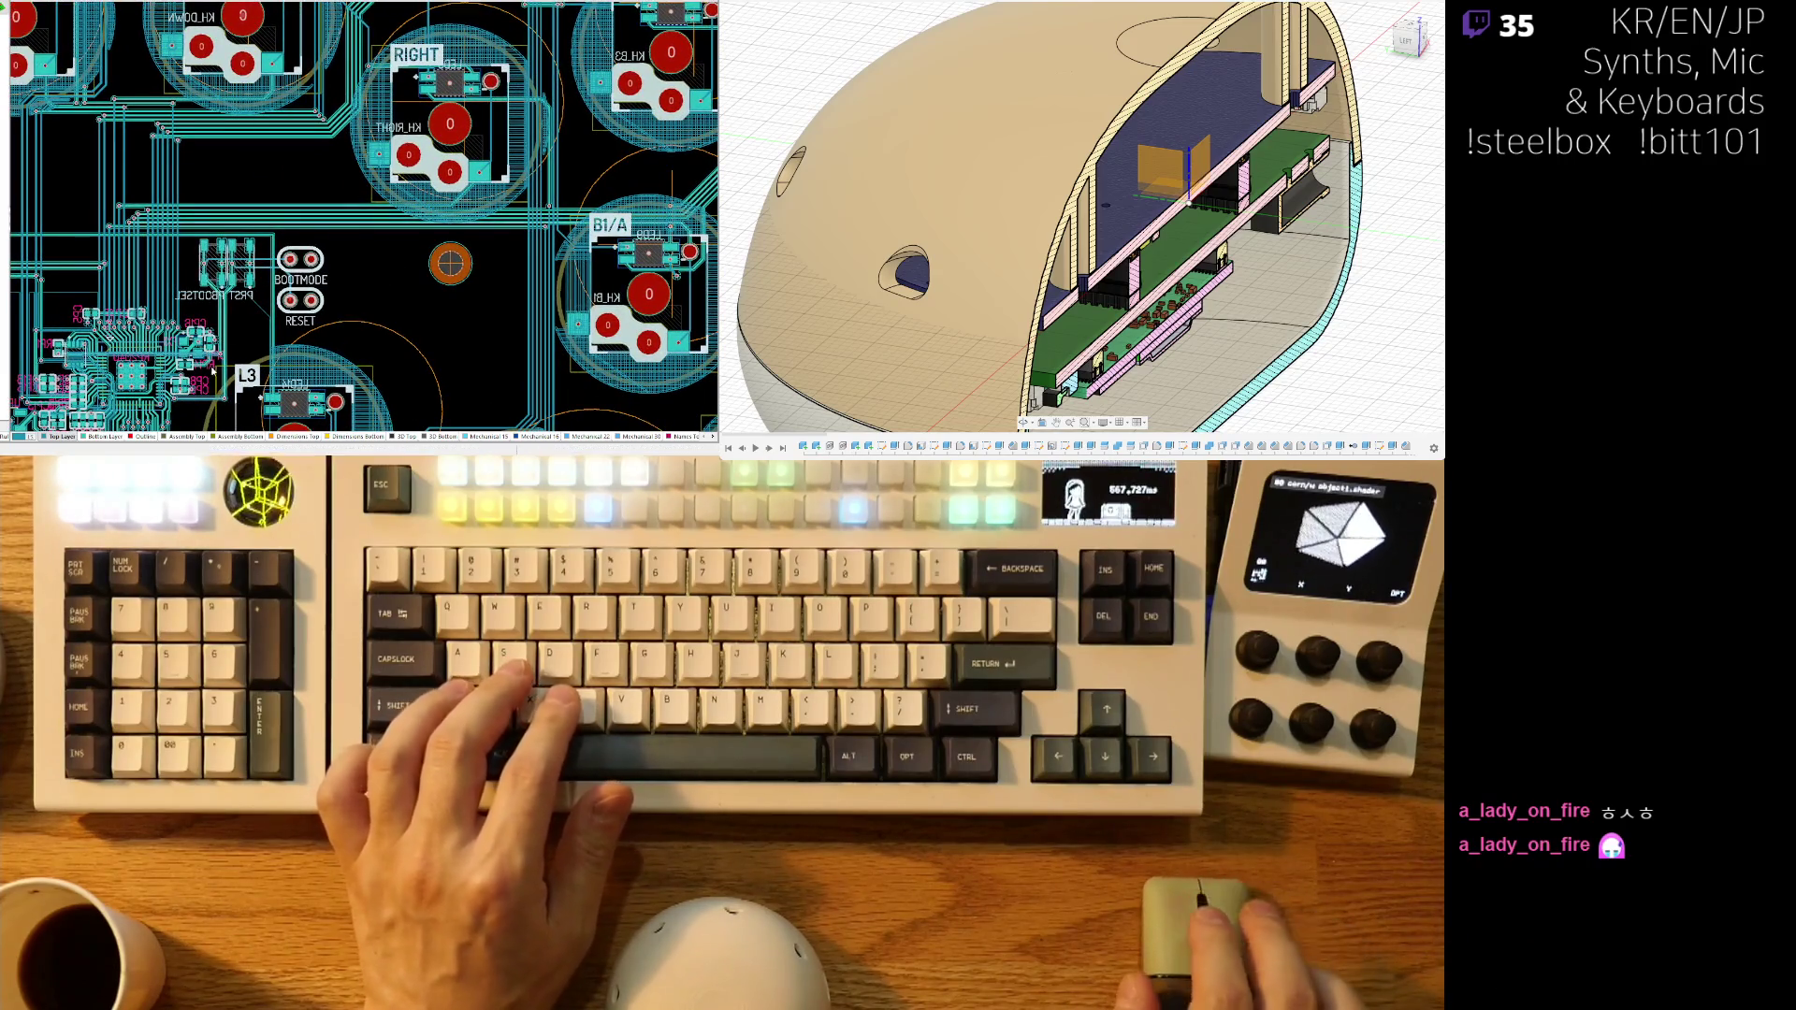
{"action": "scroll", "coordinate": [220, 359], "scroll_direction": "down", "scroll_amount": 3}
{"action": "scroll", "coordinate": [194, 217], "scroll_direction": "left", "scroll_amount": 3, "text": "shift"}
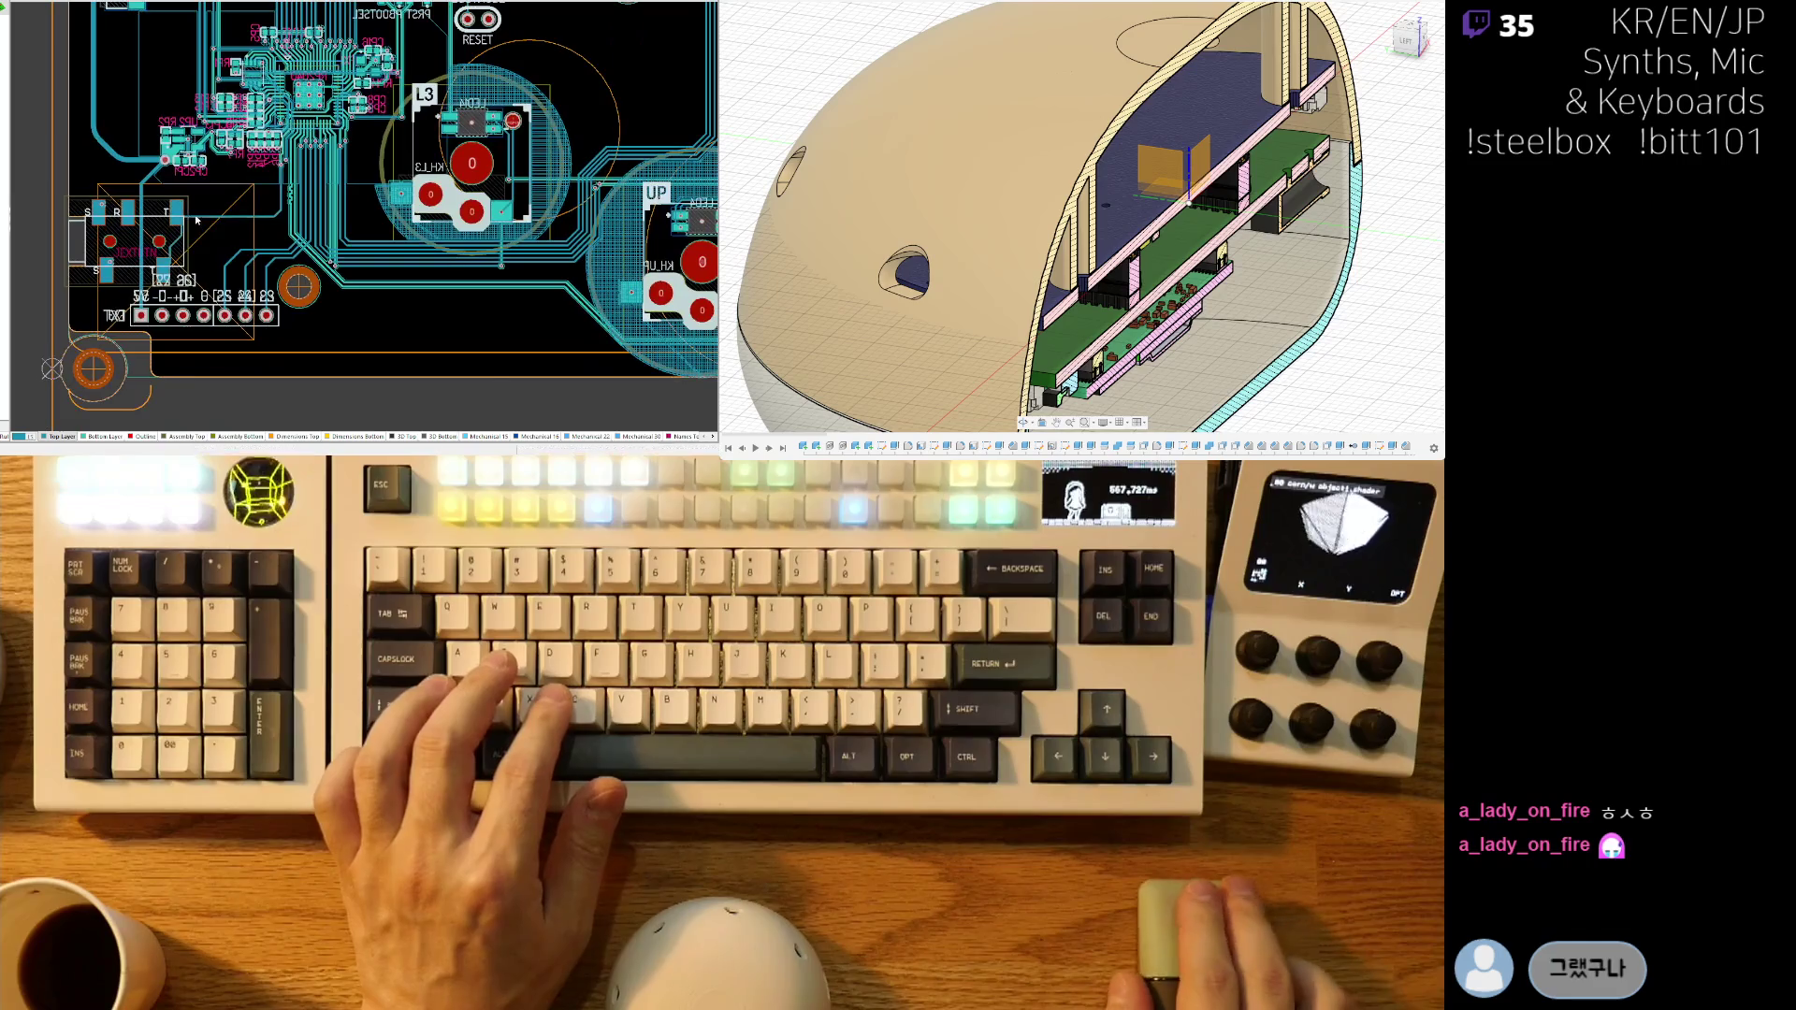
{"action": "scroll", "coordinate": [194, 217], "scroll_direction": "down", "scroll_amount": 2, "text": "ctrl"}
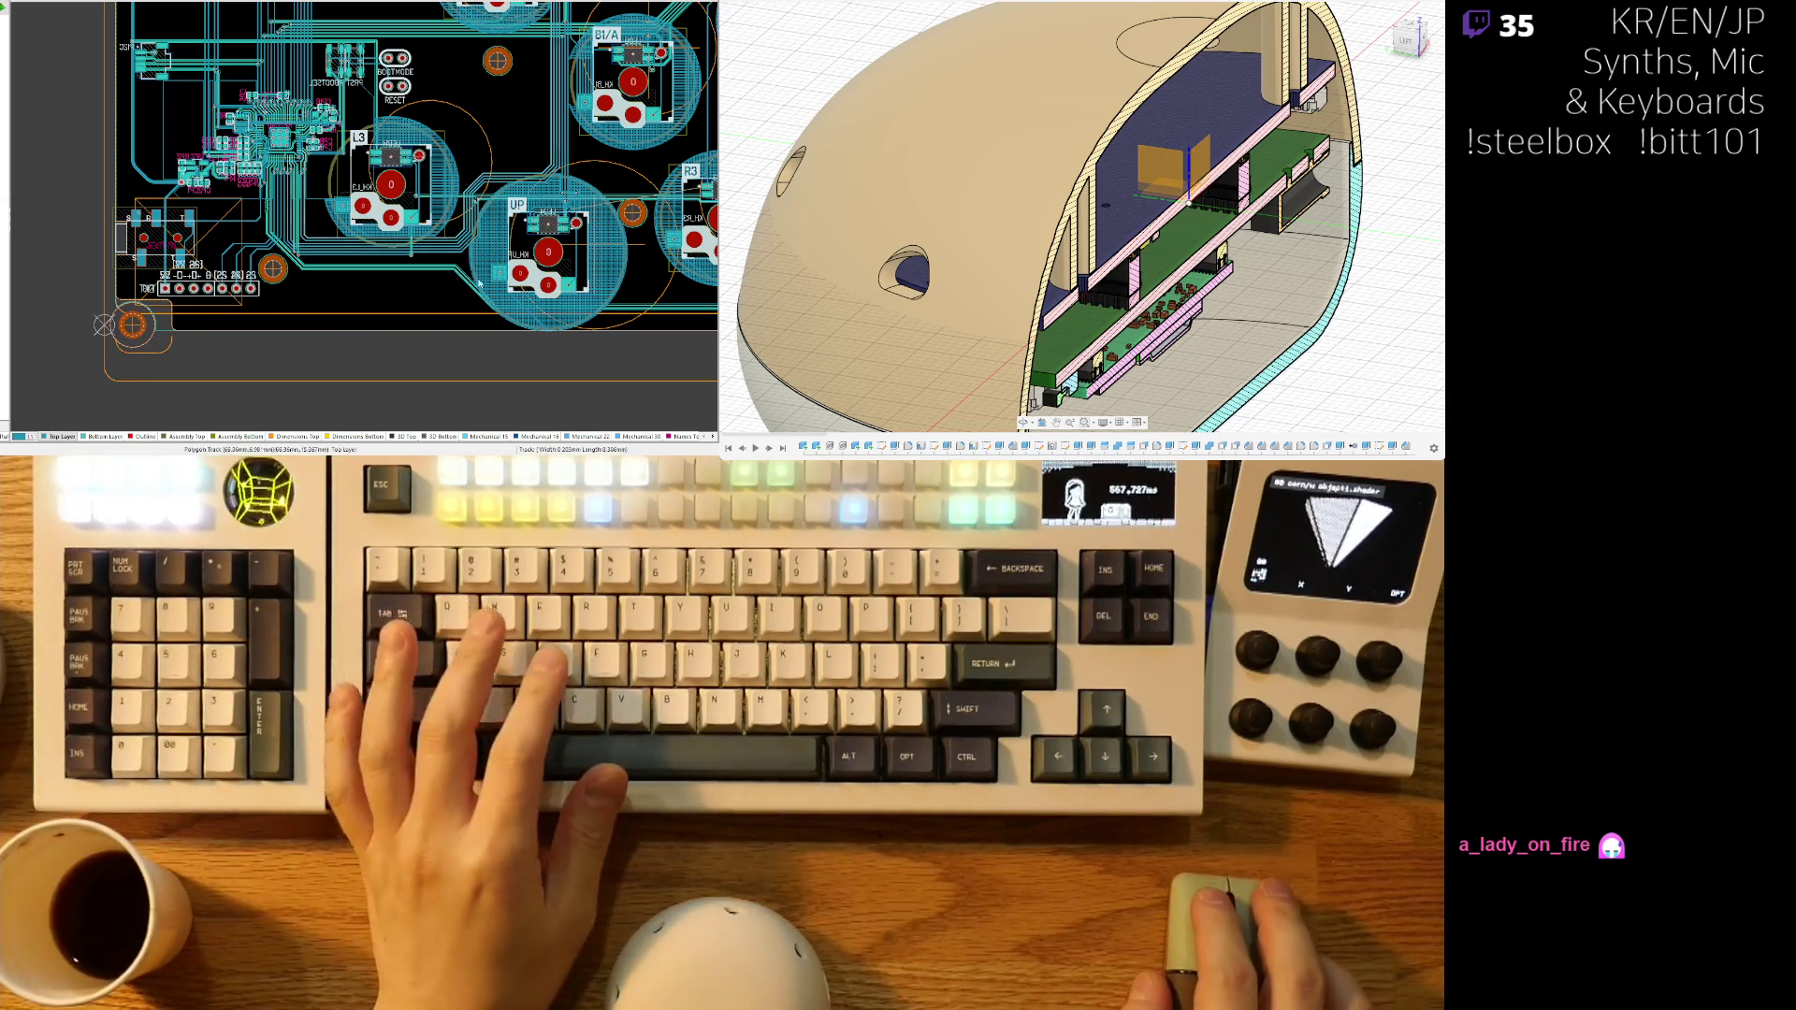
{"action": "scroll", "coordinate": [566, 252], "scroll_direction": "down", "scroll_amount": 3, "text": "ctrl"}
{"action": "right_click_drag", "start_coordinate": [566, 253], "coordinate": [397, 306]}
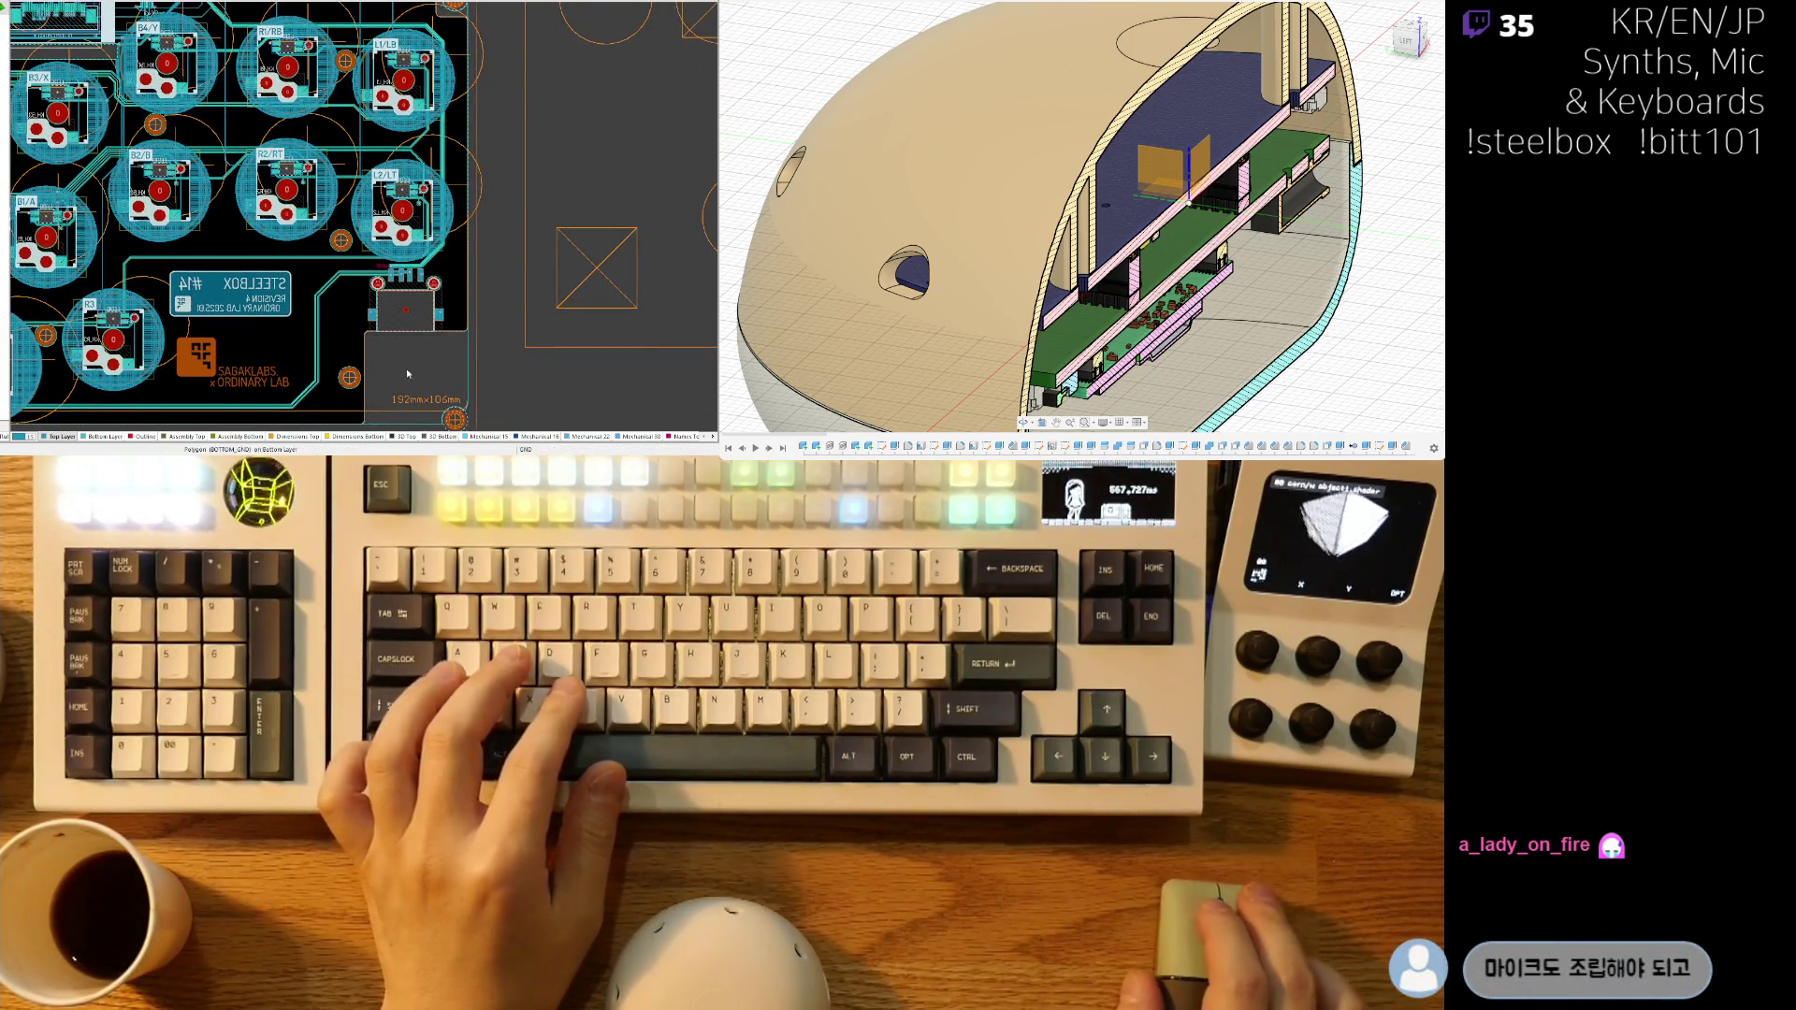
{"action": "key", "text": "3"}
{"action": "key", "text": "2"}
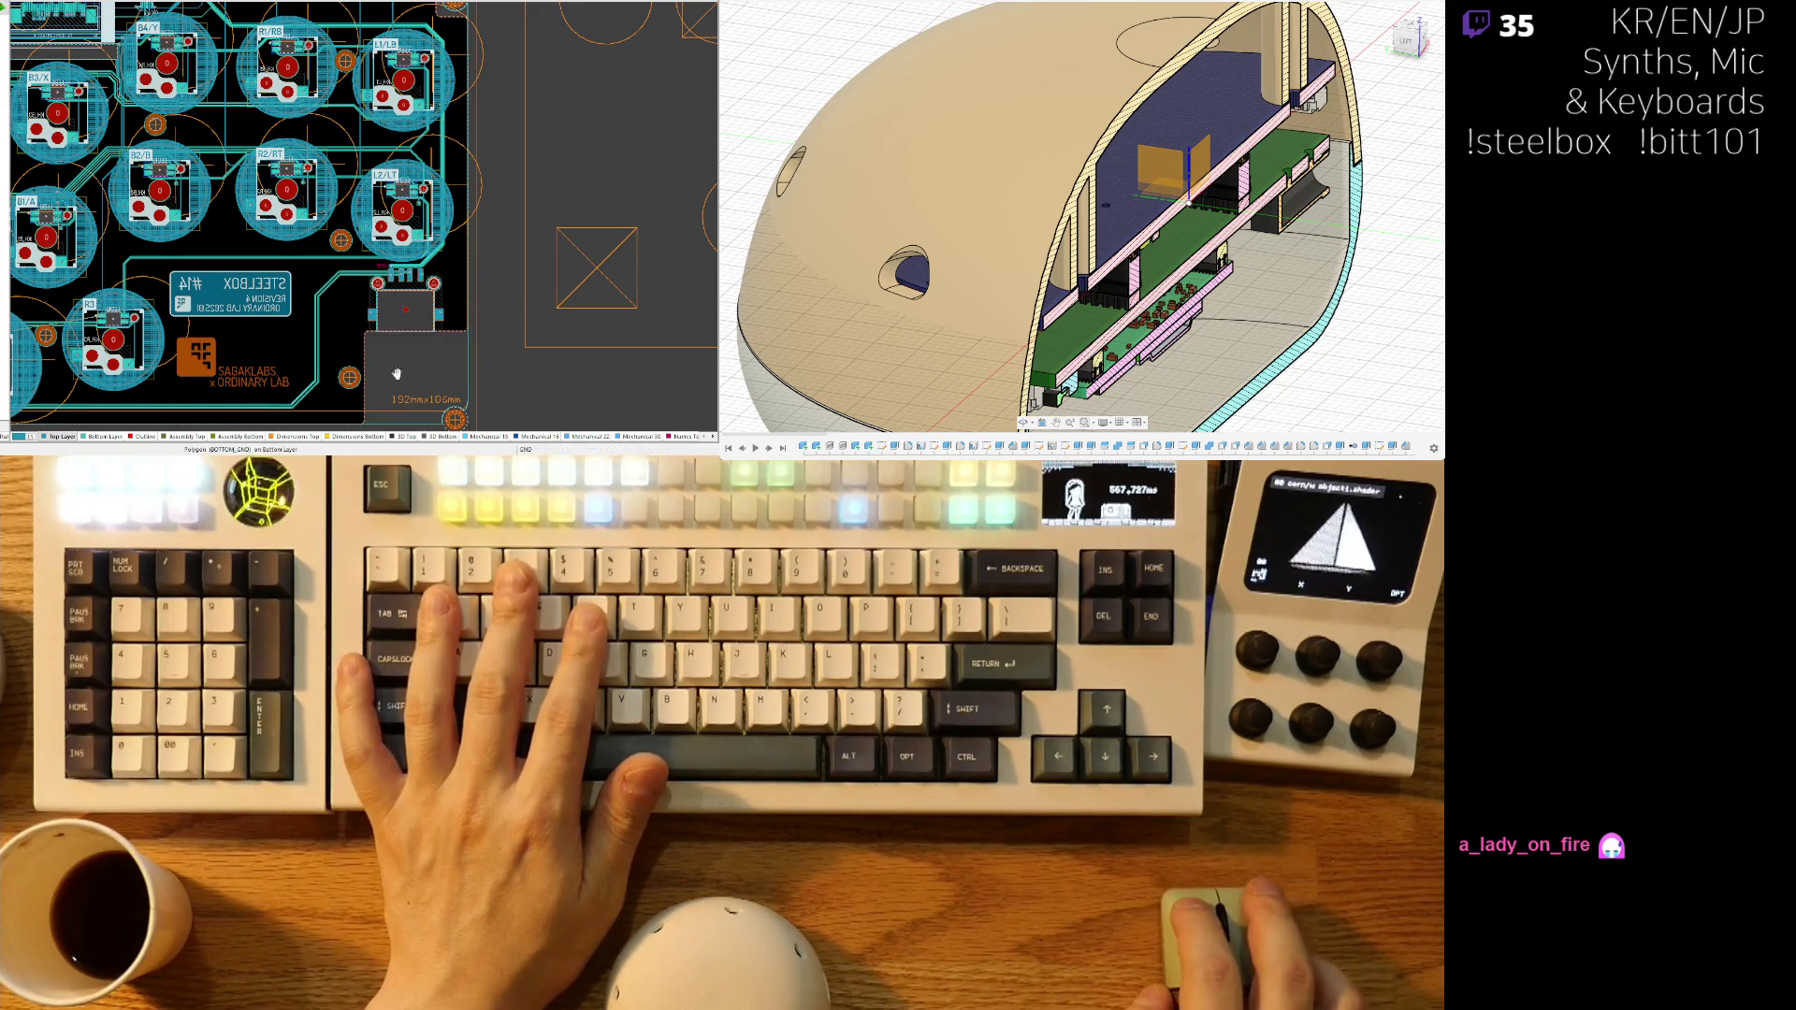
{"action": "key", "text": "3"}
{"action": "scroll", "coordinate": [414, 367], "scroll_direction": "up", "scroll_amount": 3, "text": "ctrl"}
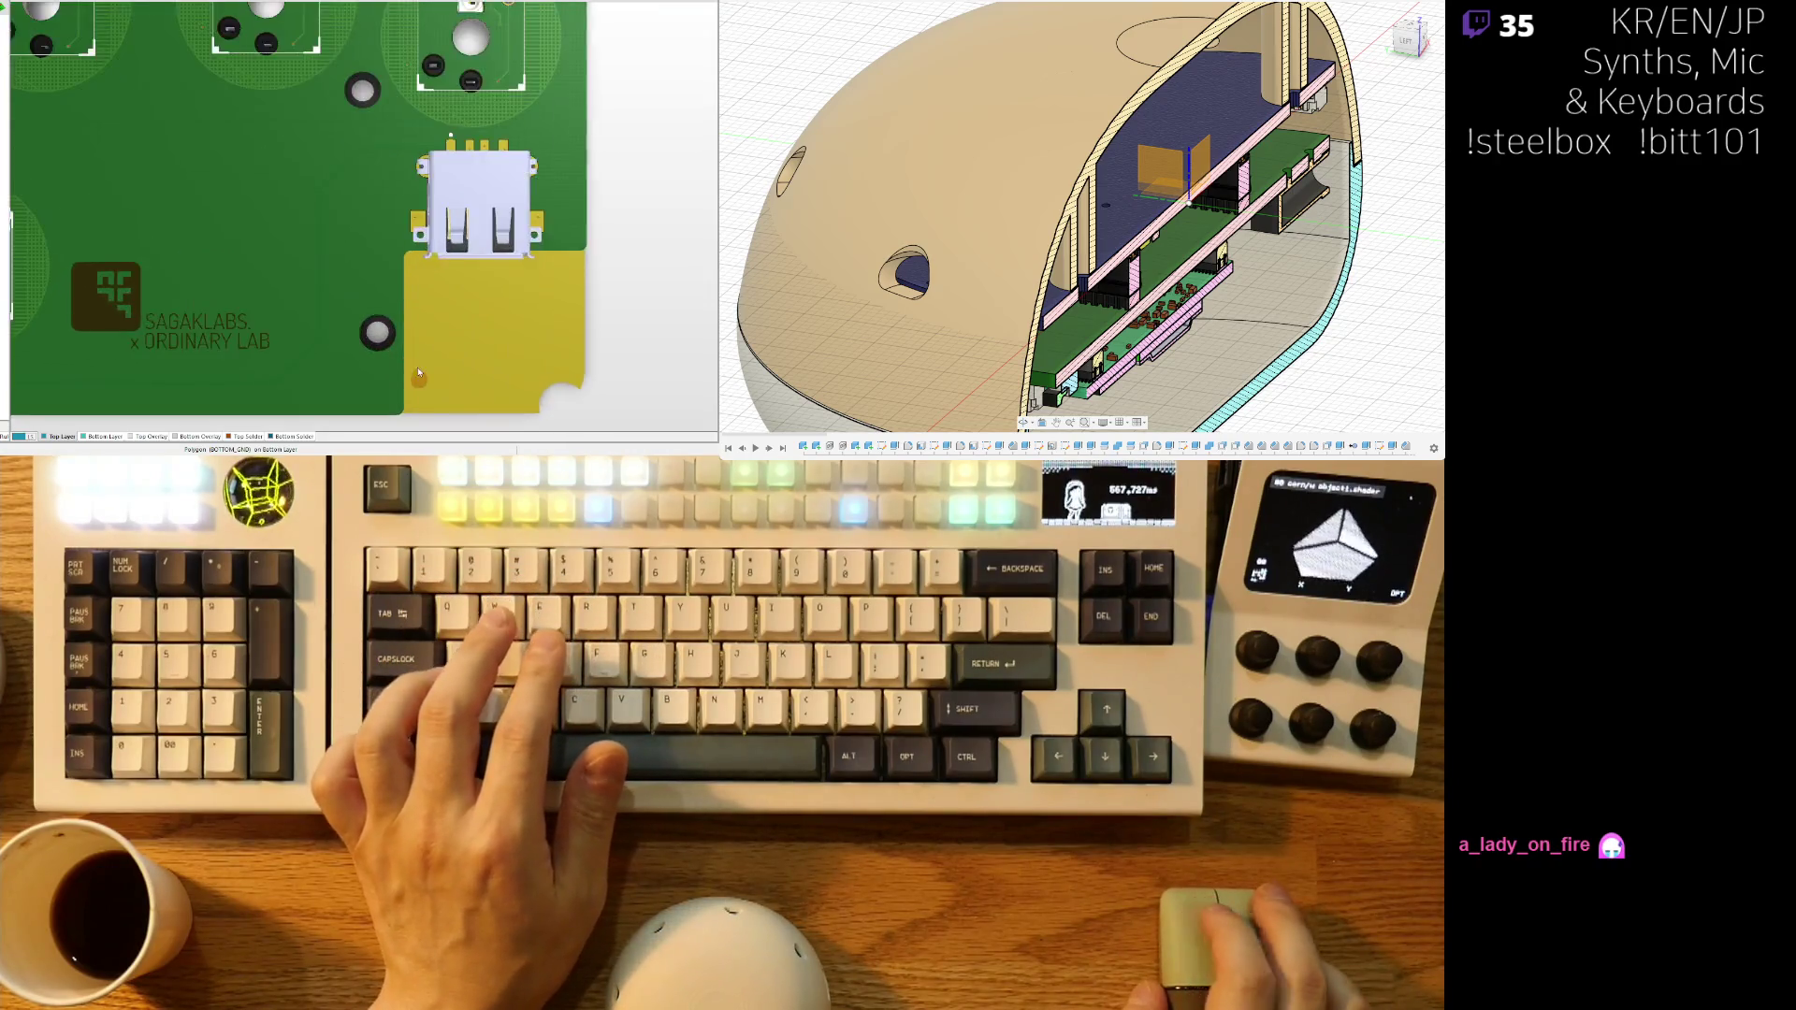
{"action": "key", "text": "2"}
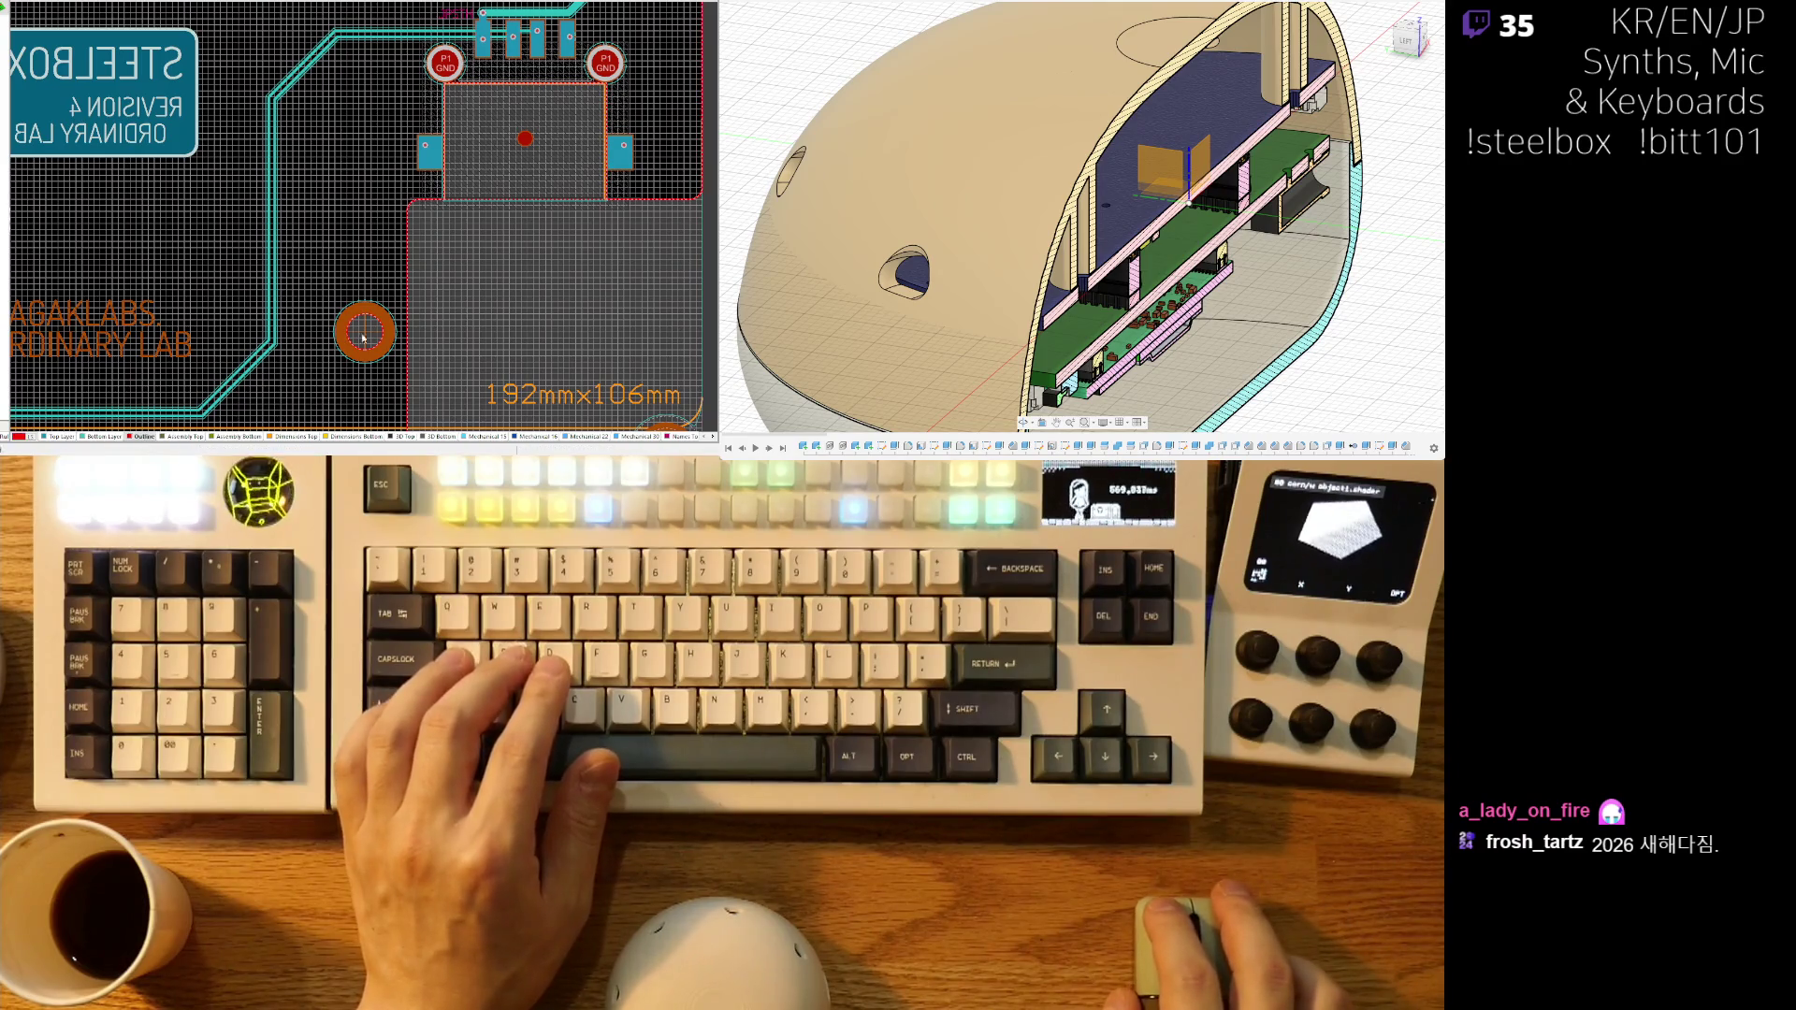
{"action": "scroll", "coordinate": [486, 182], "scroll_direction": "up", "scroll_amount": 5, "text": "ctrl"}
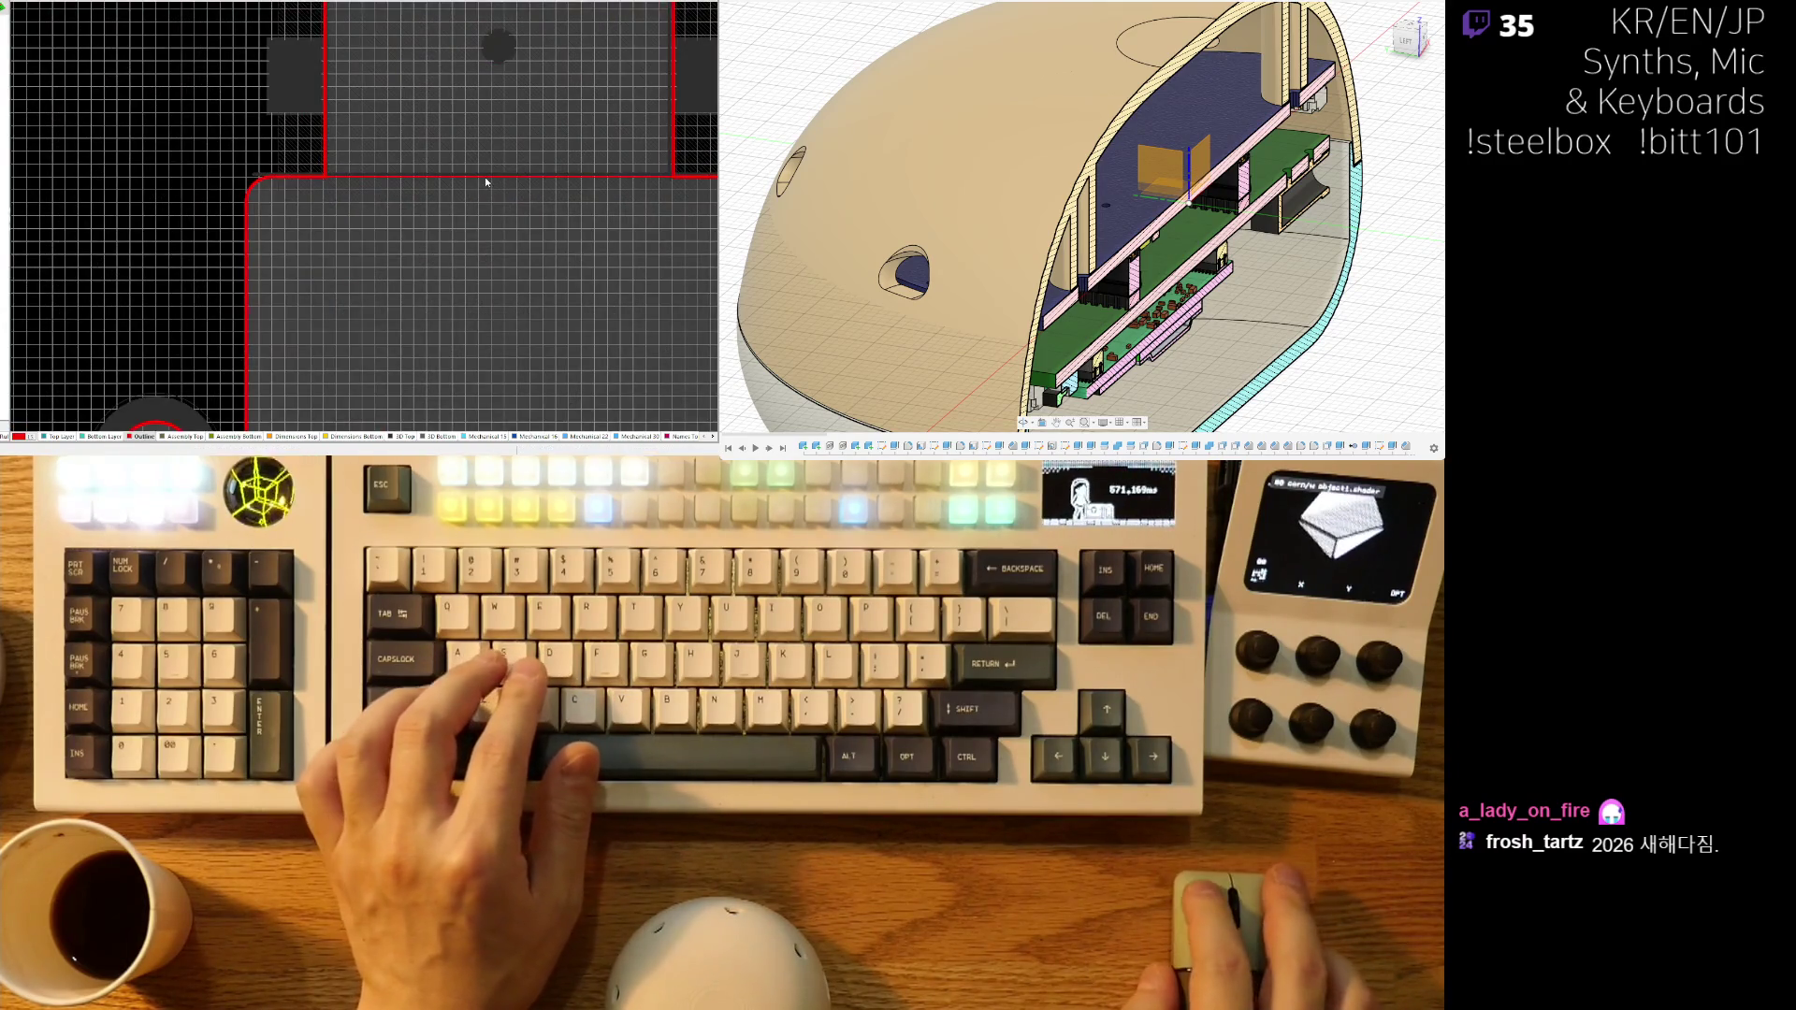
{"action": "scroll", "coordinate": [486, 238], "scroll_direction": "up", "scroll_amount": 2, "text": "ctrl"}
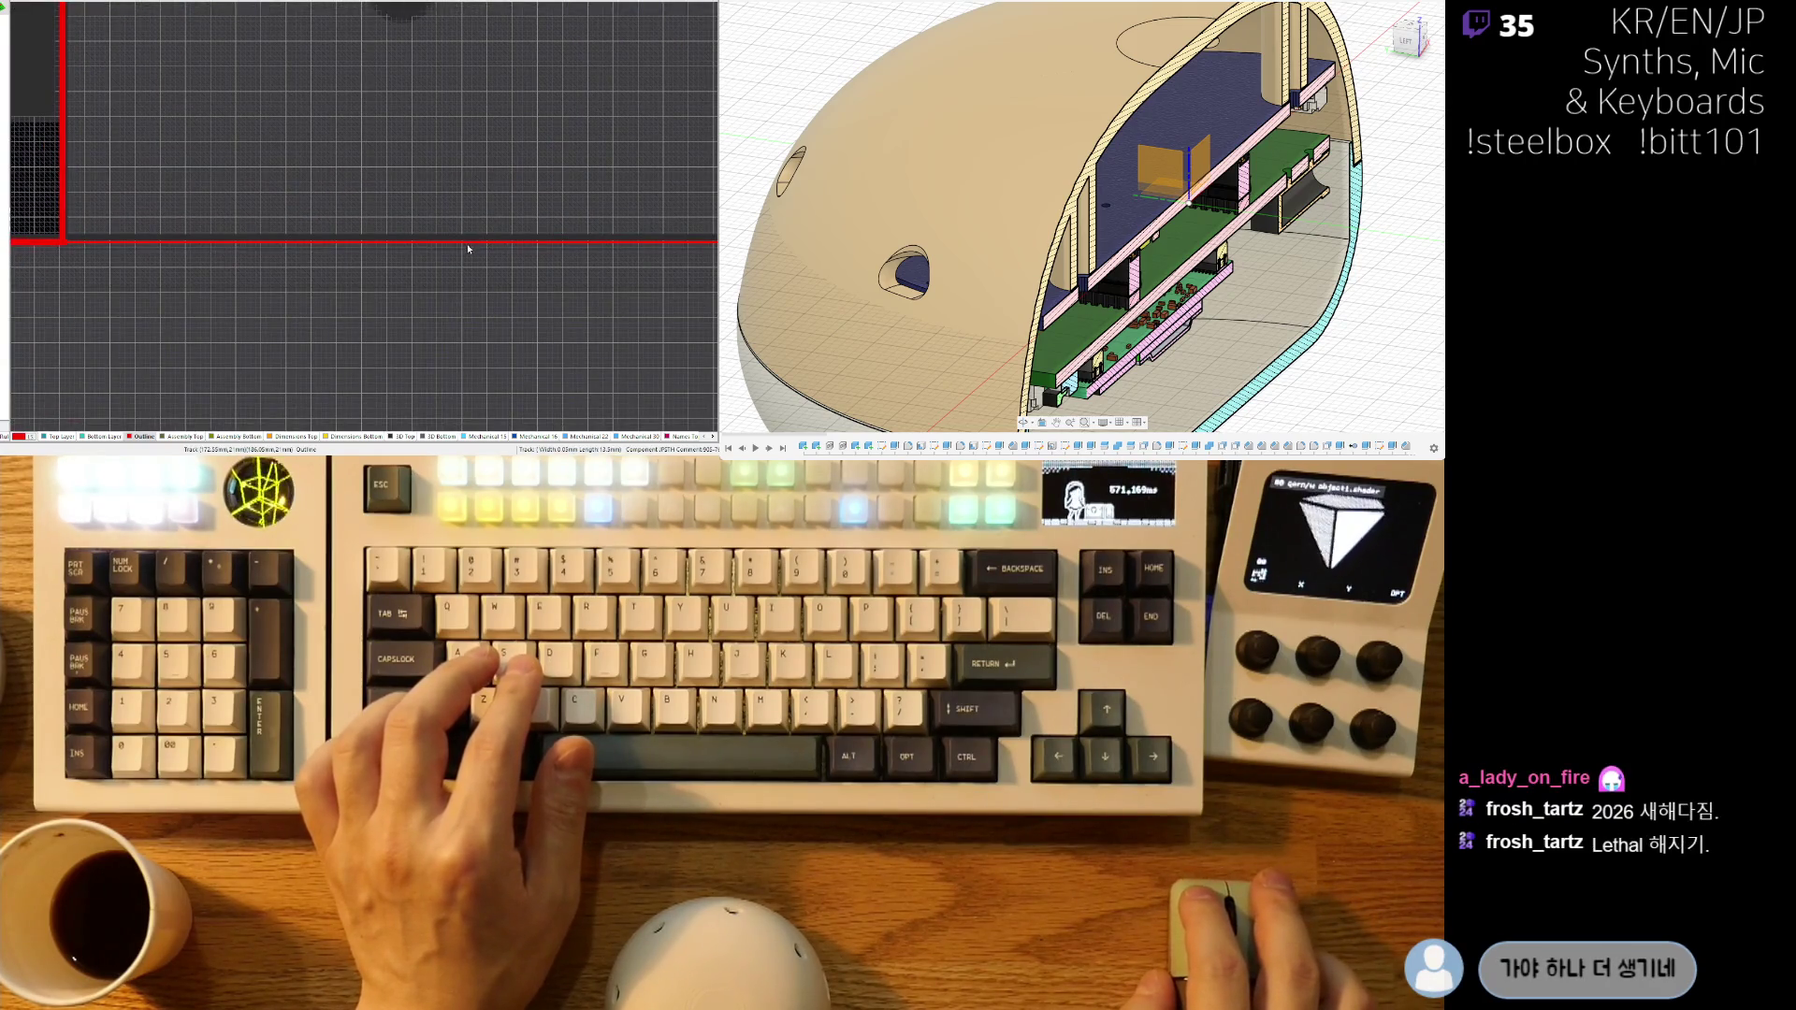
{"action": "scroll", "coordinate": [581, 272], "scroll_direction": "down", "scroll_amount": 2, "text": "ctrl"}
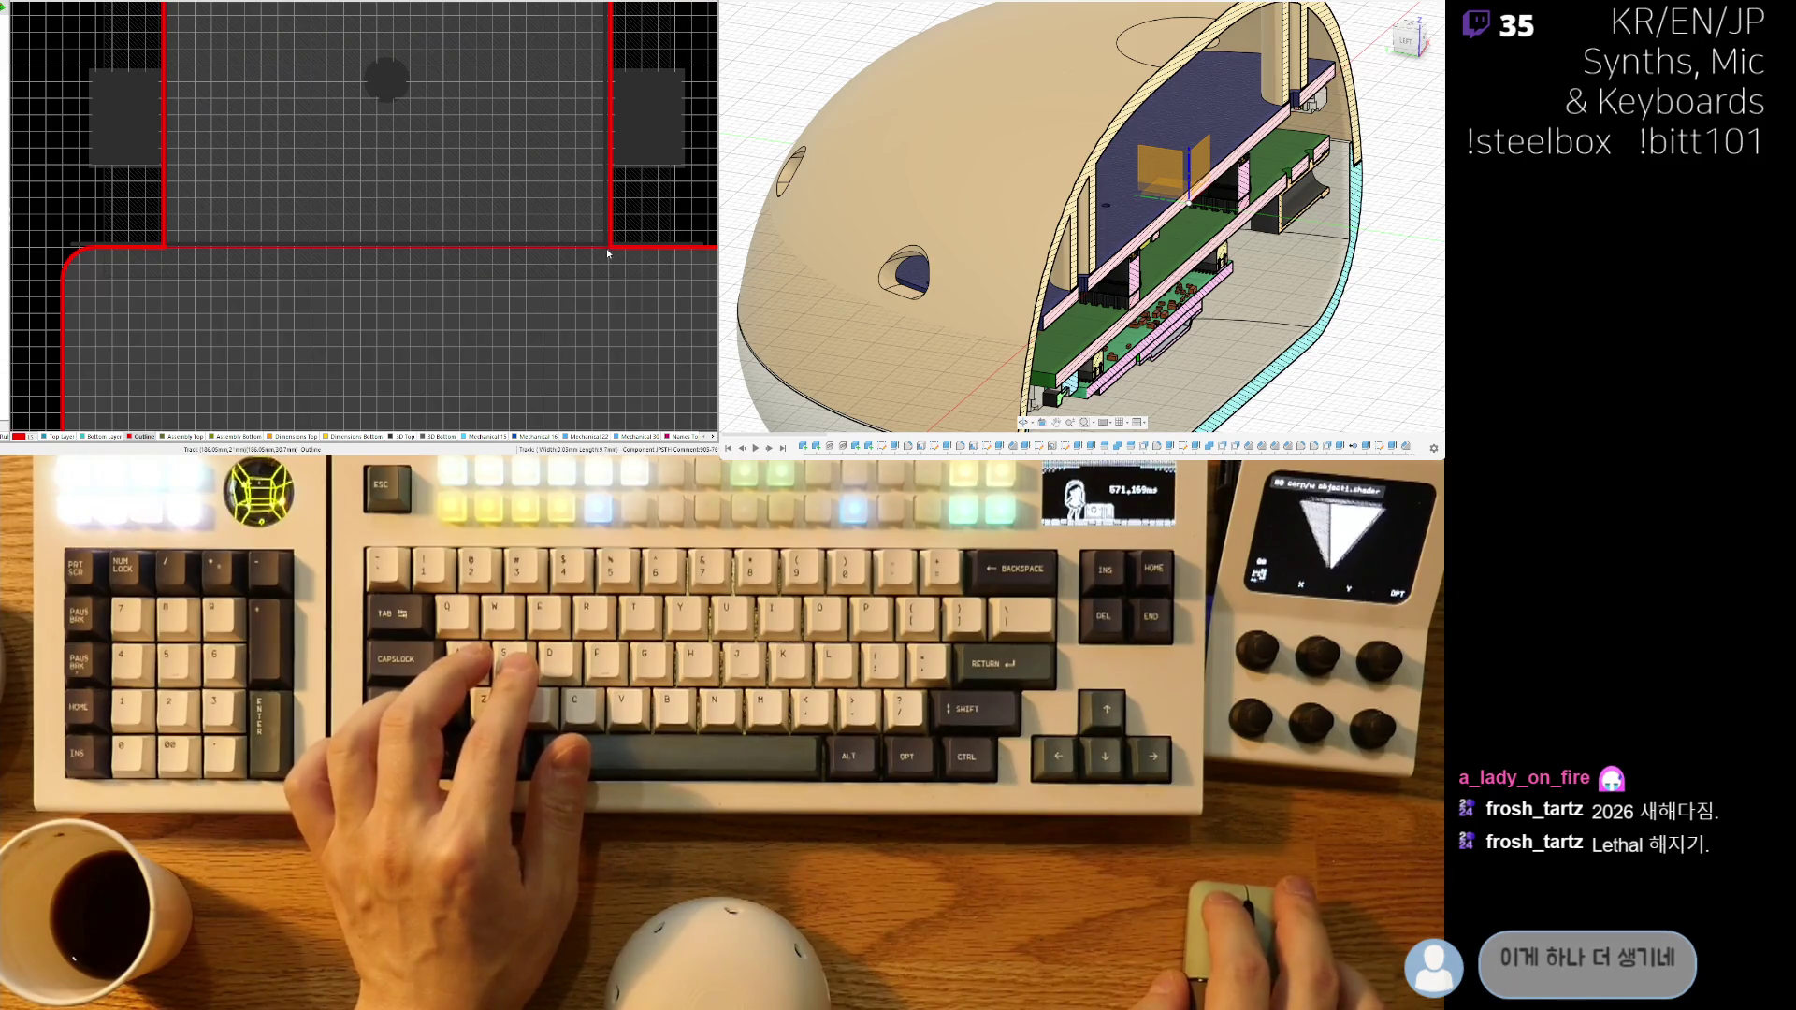
{"action": "scroll", "coordinate": [561, 256], "scroll_direction": "up", "scroll_amount": 2, "text": "ctrl"}
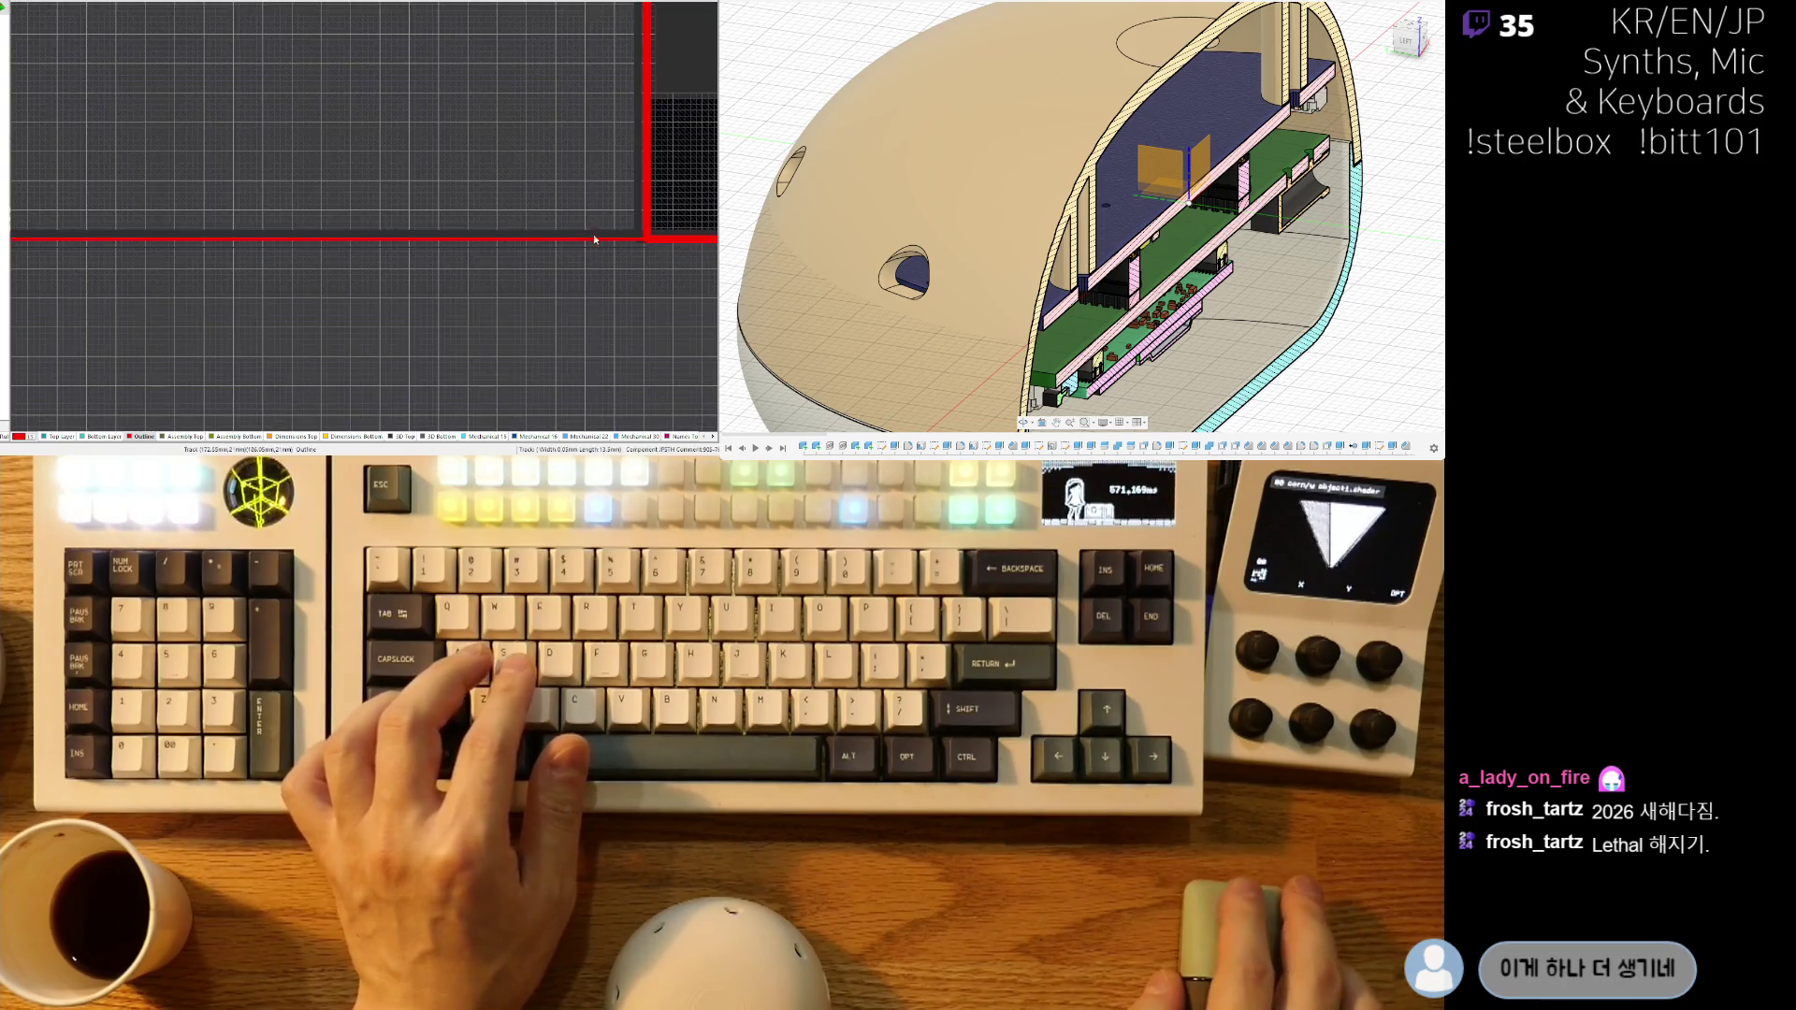
{"action": "scroll", "coordinate": [593, 236], "scroll_direction": "up", "scroll_amount": 2, "text": "ctrl"}
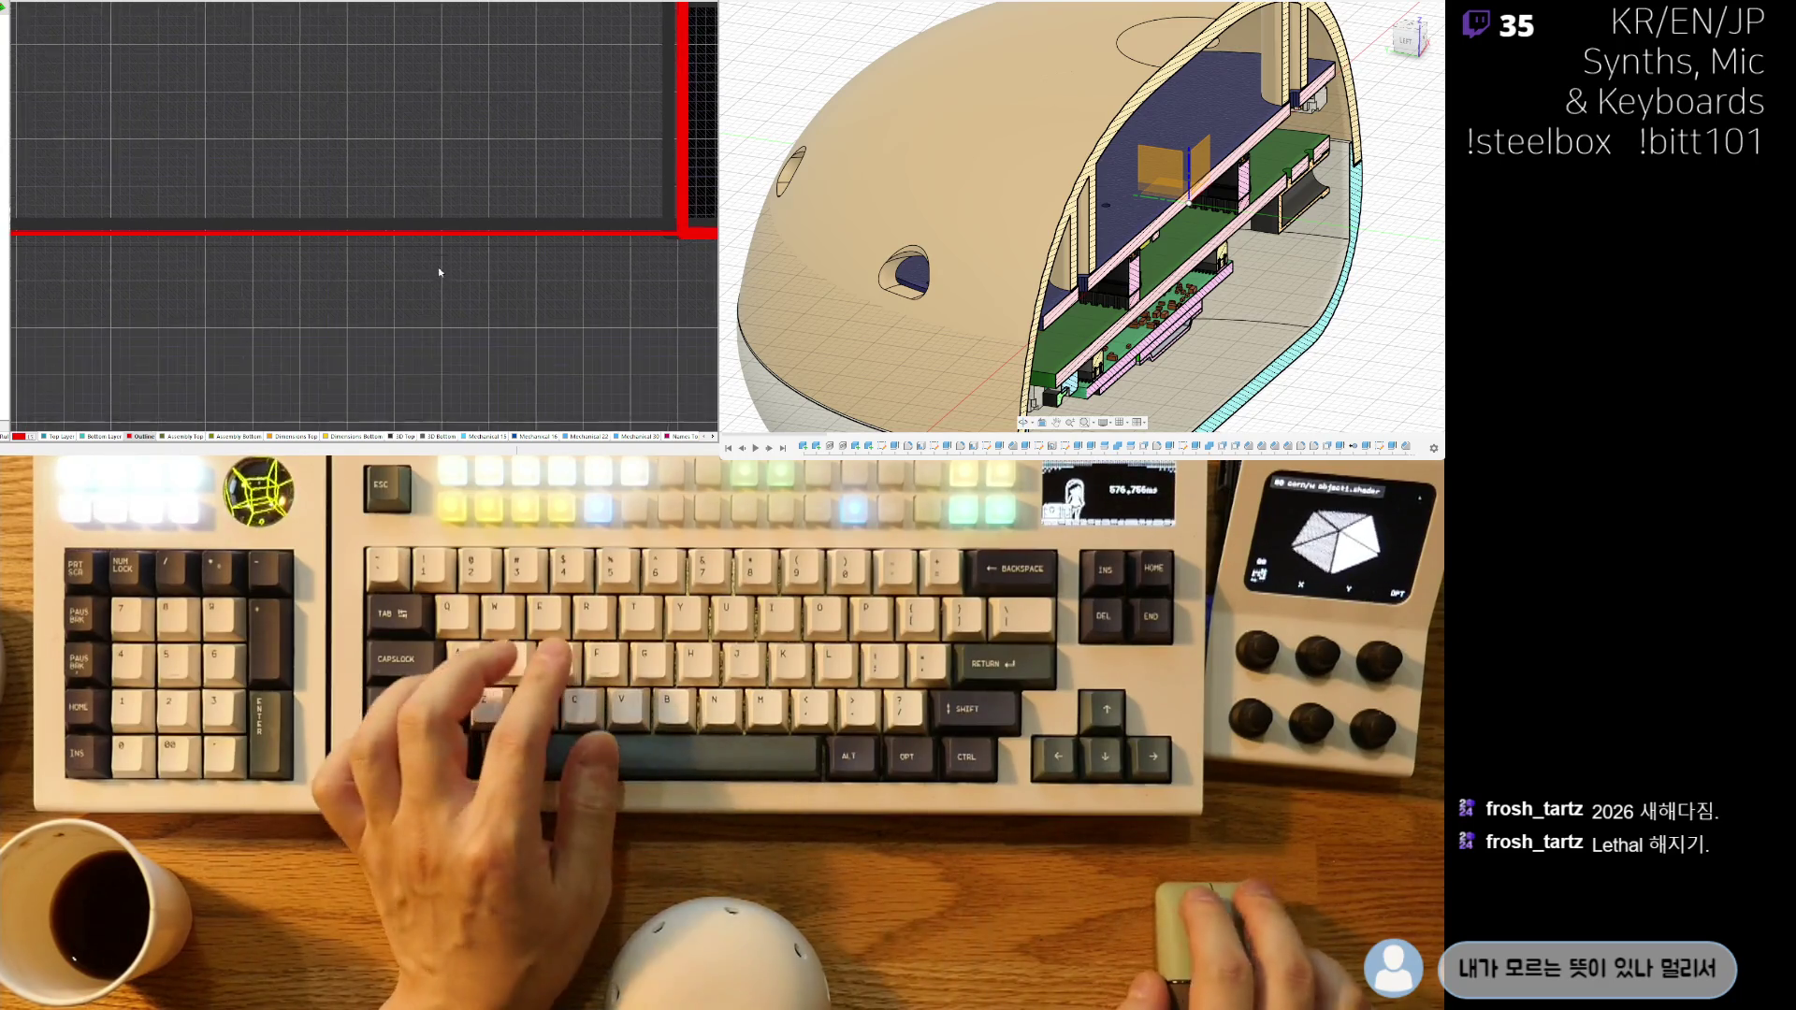
{"action": "right_click_drag", "start_coordinate": [530, 259], "coordinate": [434, 287]}
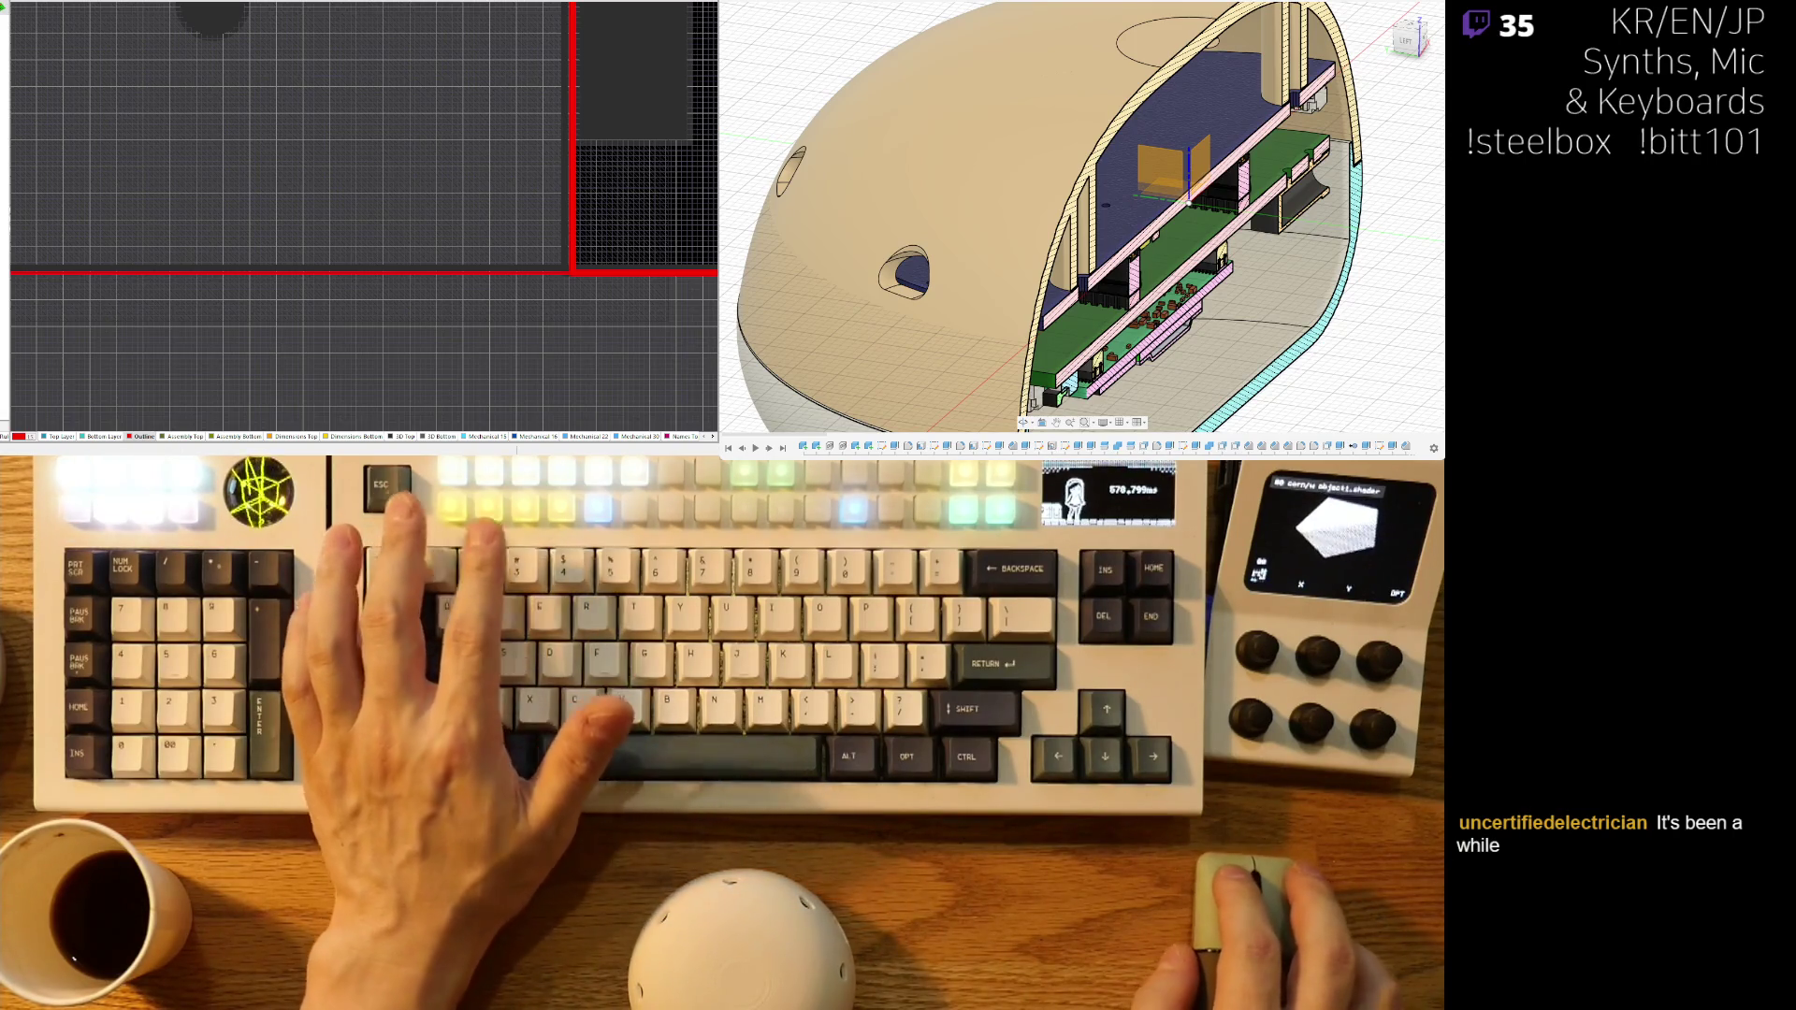
{"action": "scroll", "coordinate": [221, 208], "scroll_direction": "down", "scroll_amount": 3, "text": "ctrl"}
{"action": "scroll", "coordinate": [502, 278], "scroll_direction": "up", "scroll_amount": 3, "text": "ctrl"}
{"action": "scroll", "coordinate": [502, 278], "scroll_direction": "down", "scroll_amount": 2, "text": "ctrl"}
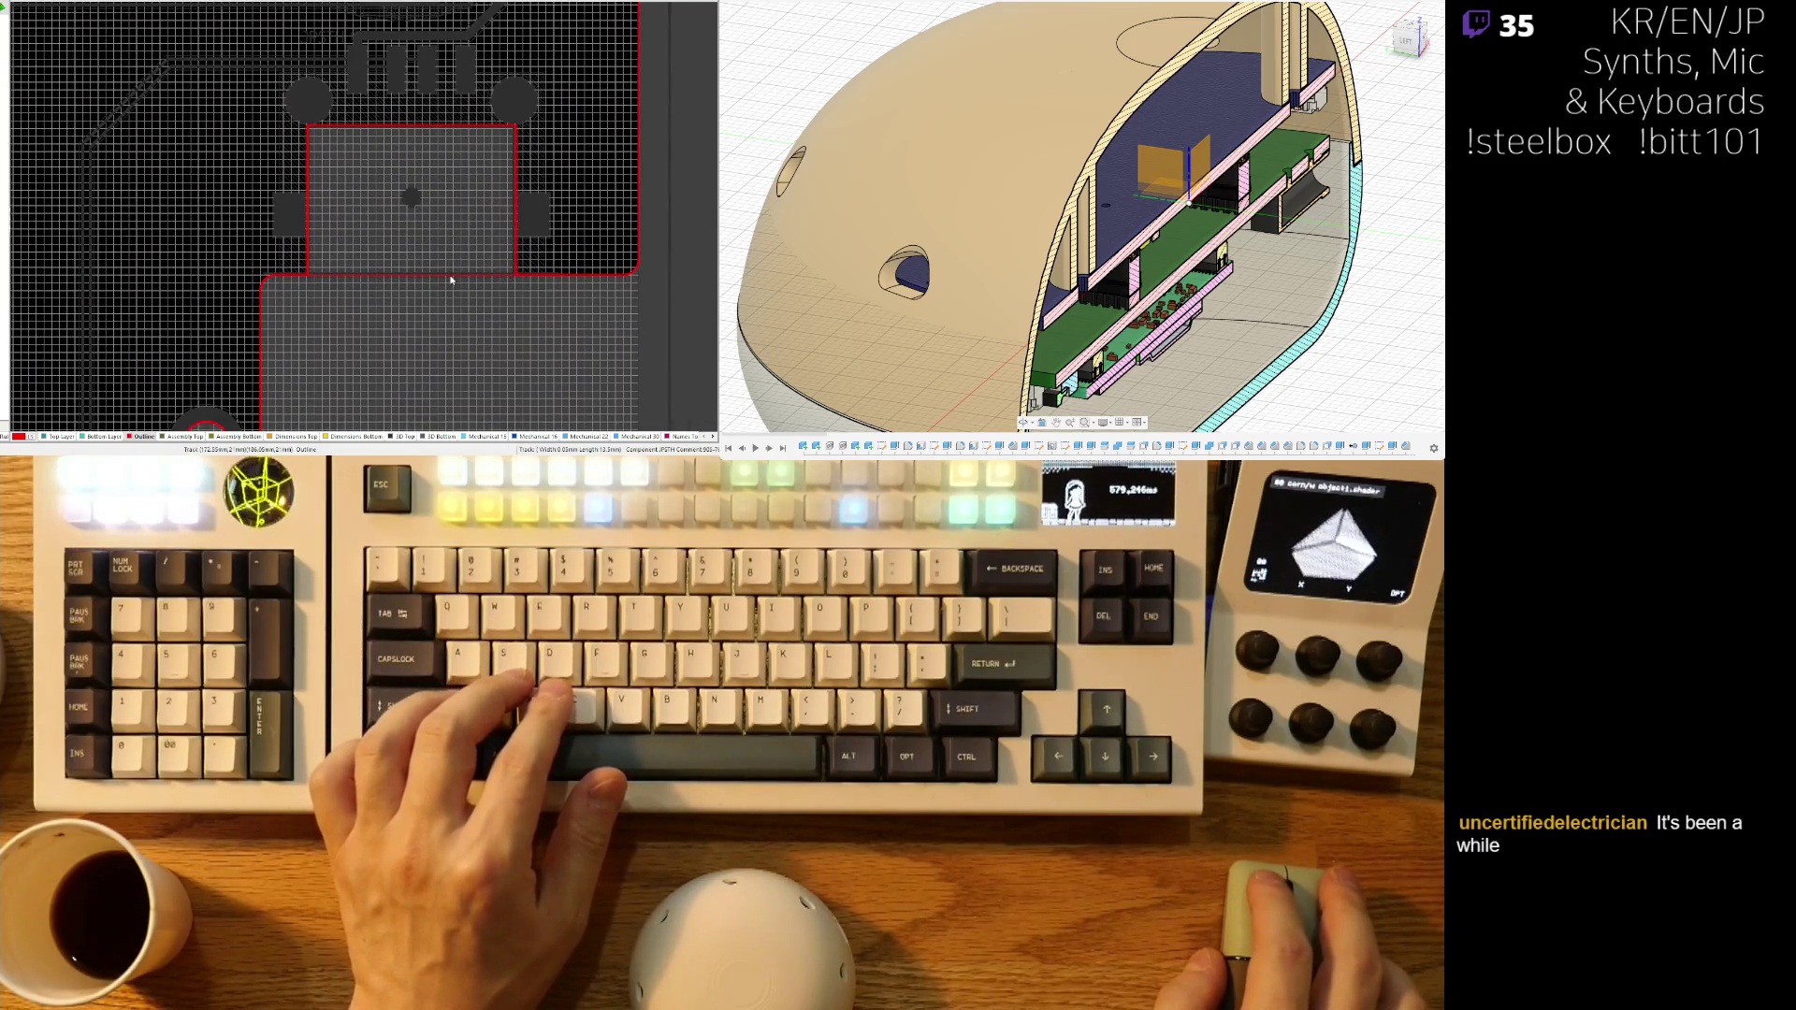
{"action": "scroll", "coordinate": [462, 312], "scroll_direction": "down", "scroll_amount": 3, "text": "ctrl"}
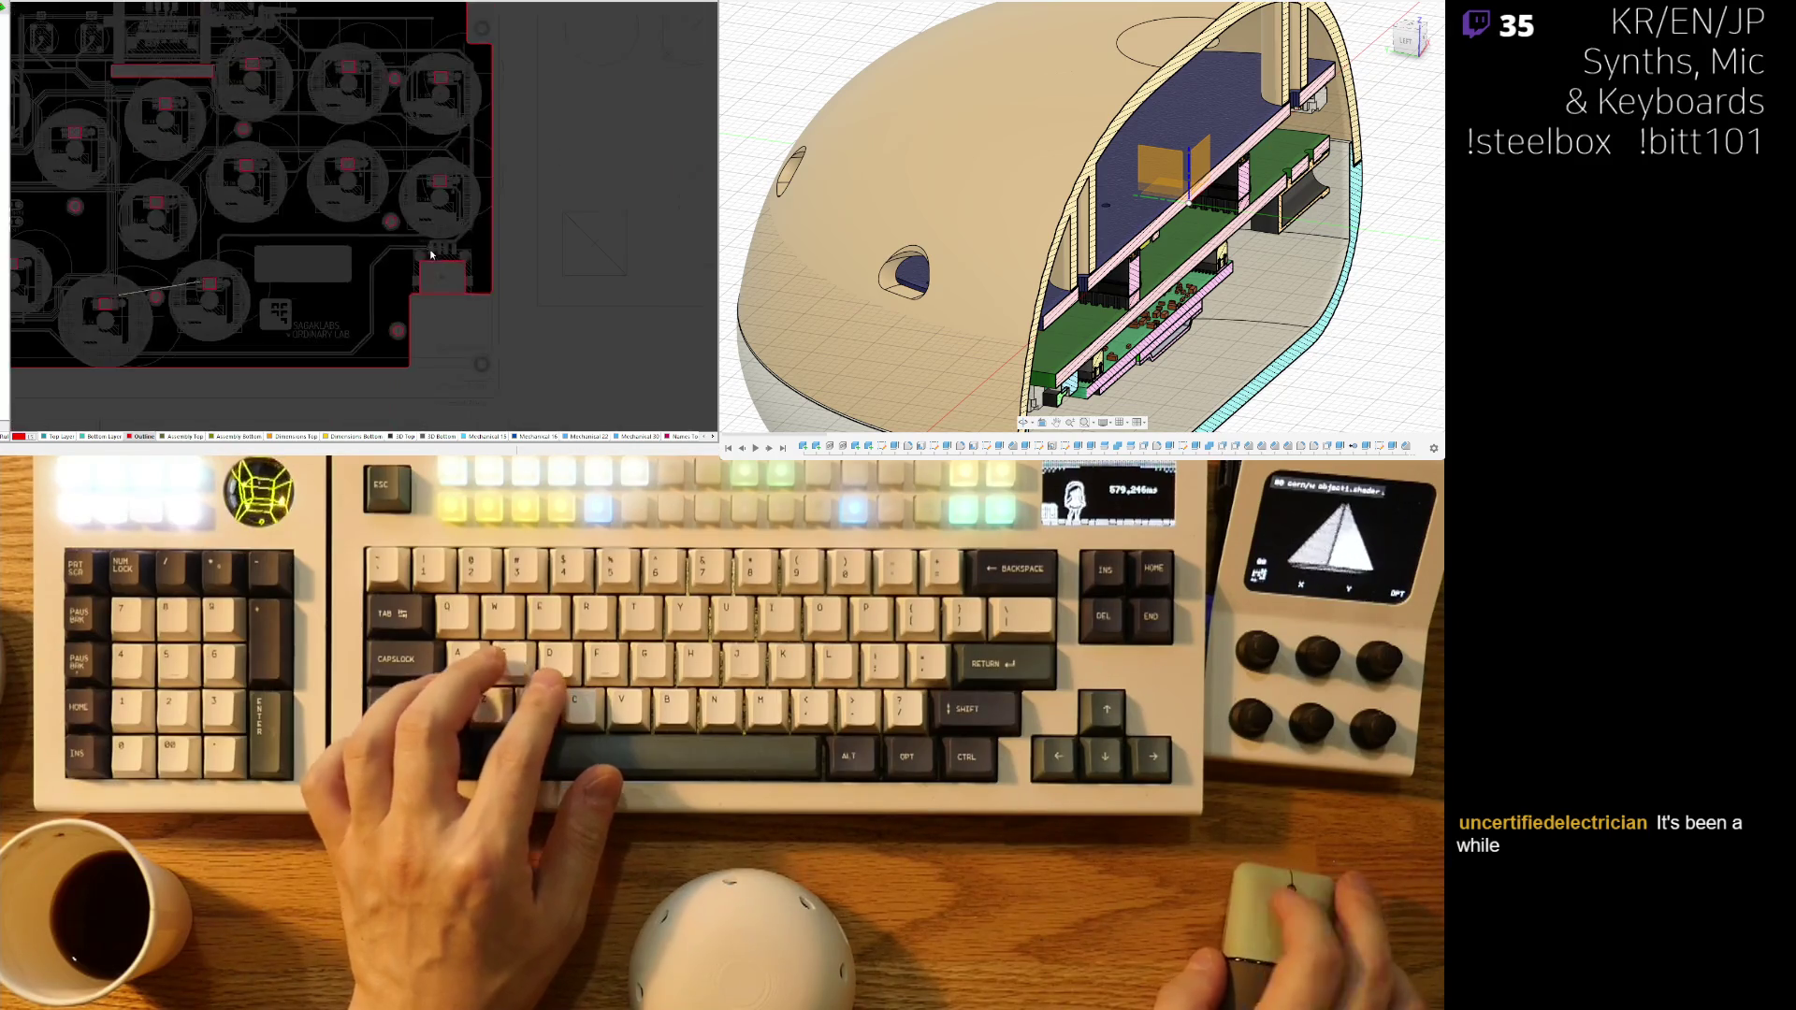
{"action": "right_click_drag", "start_coordinate": [271, 299], "coordinate": [593, 292]}
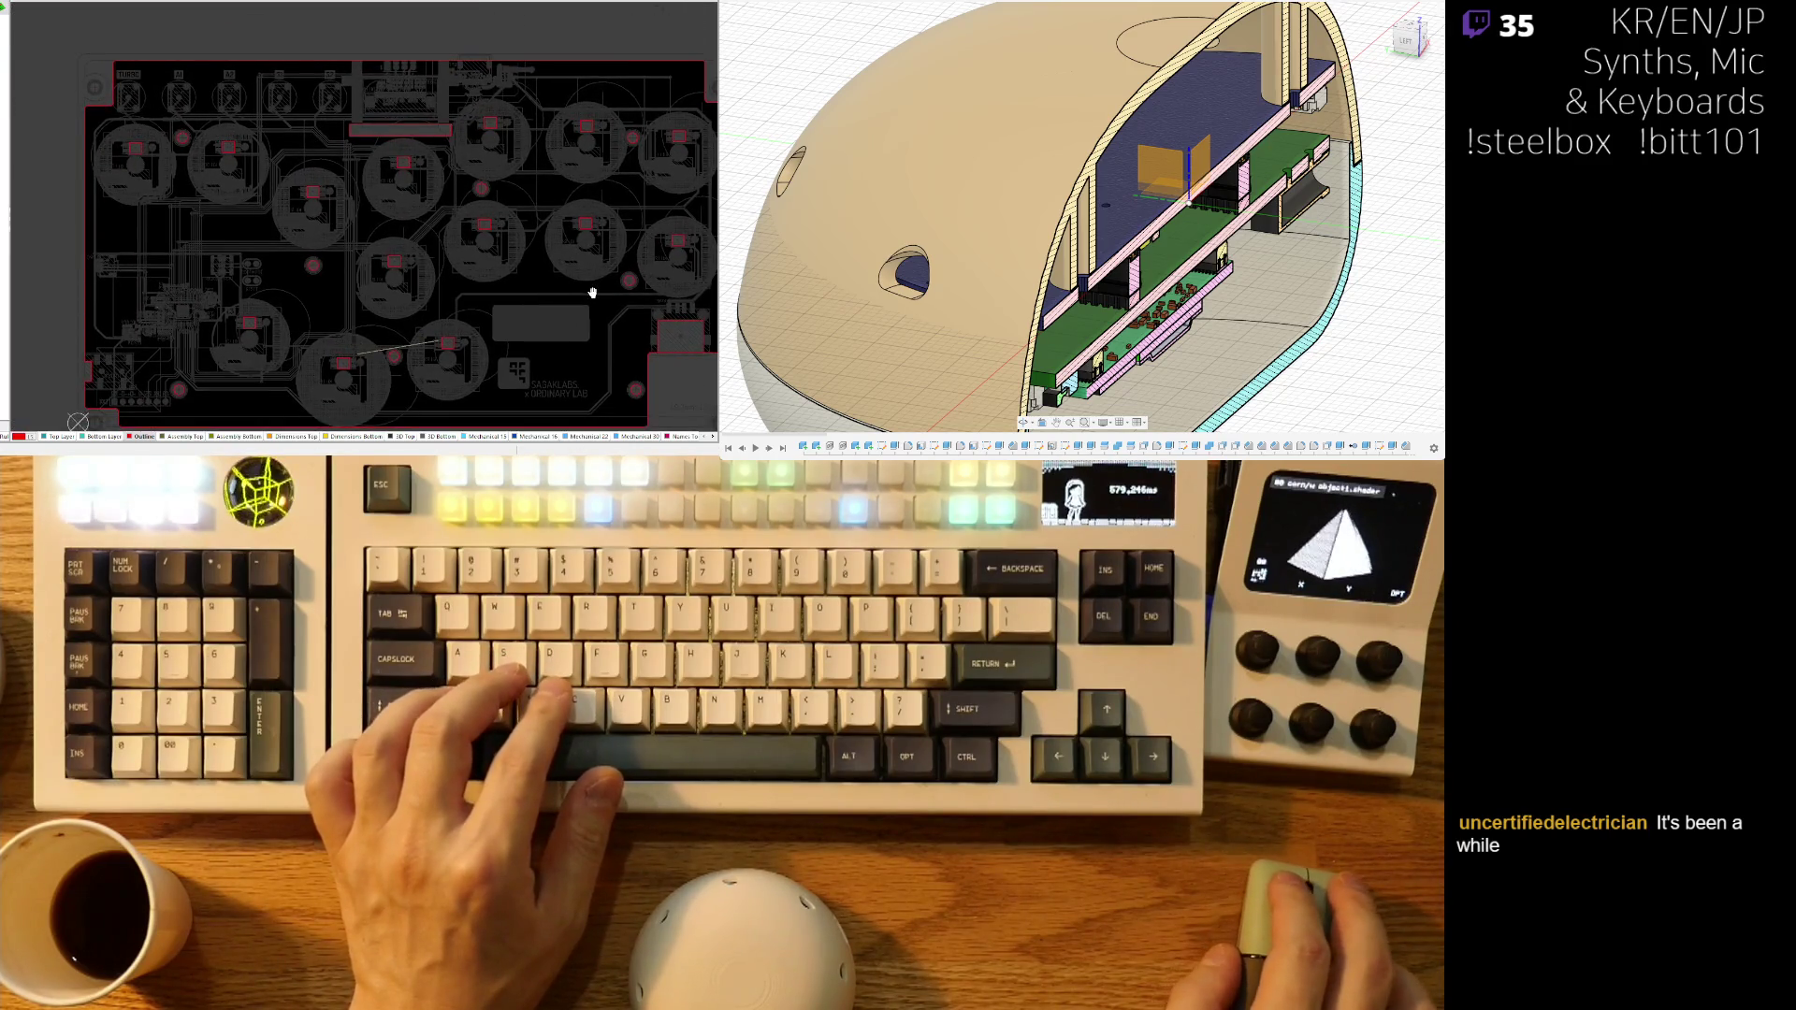
{"action": "scroll", "coordinate": [593, 293], "scroll_direction": "down", "scroll_amount": 1}
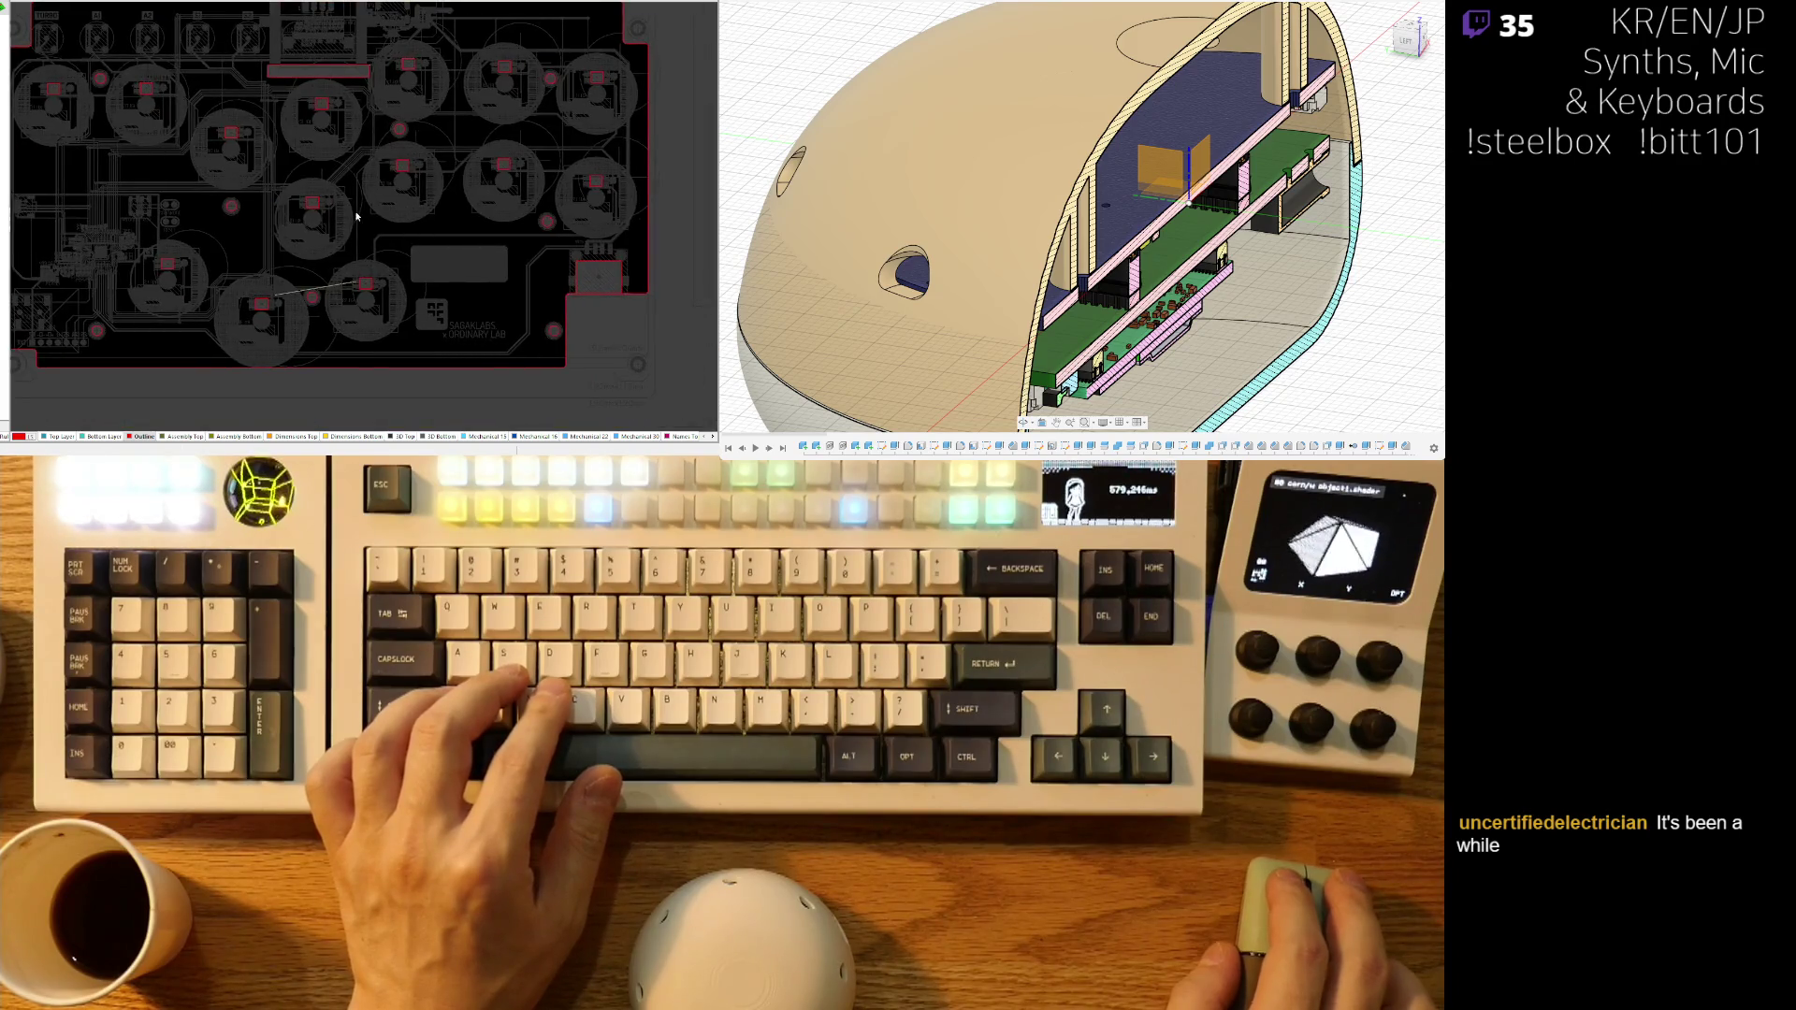
{"action": "scroll", "coordinate": [302, 305], "scroll_direction": "down", "scroll_amount": 1}
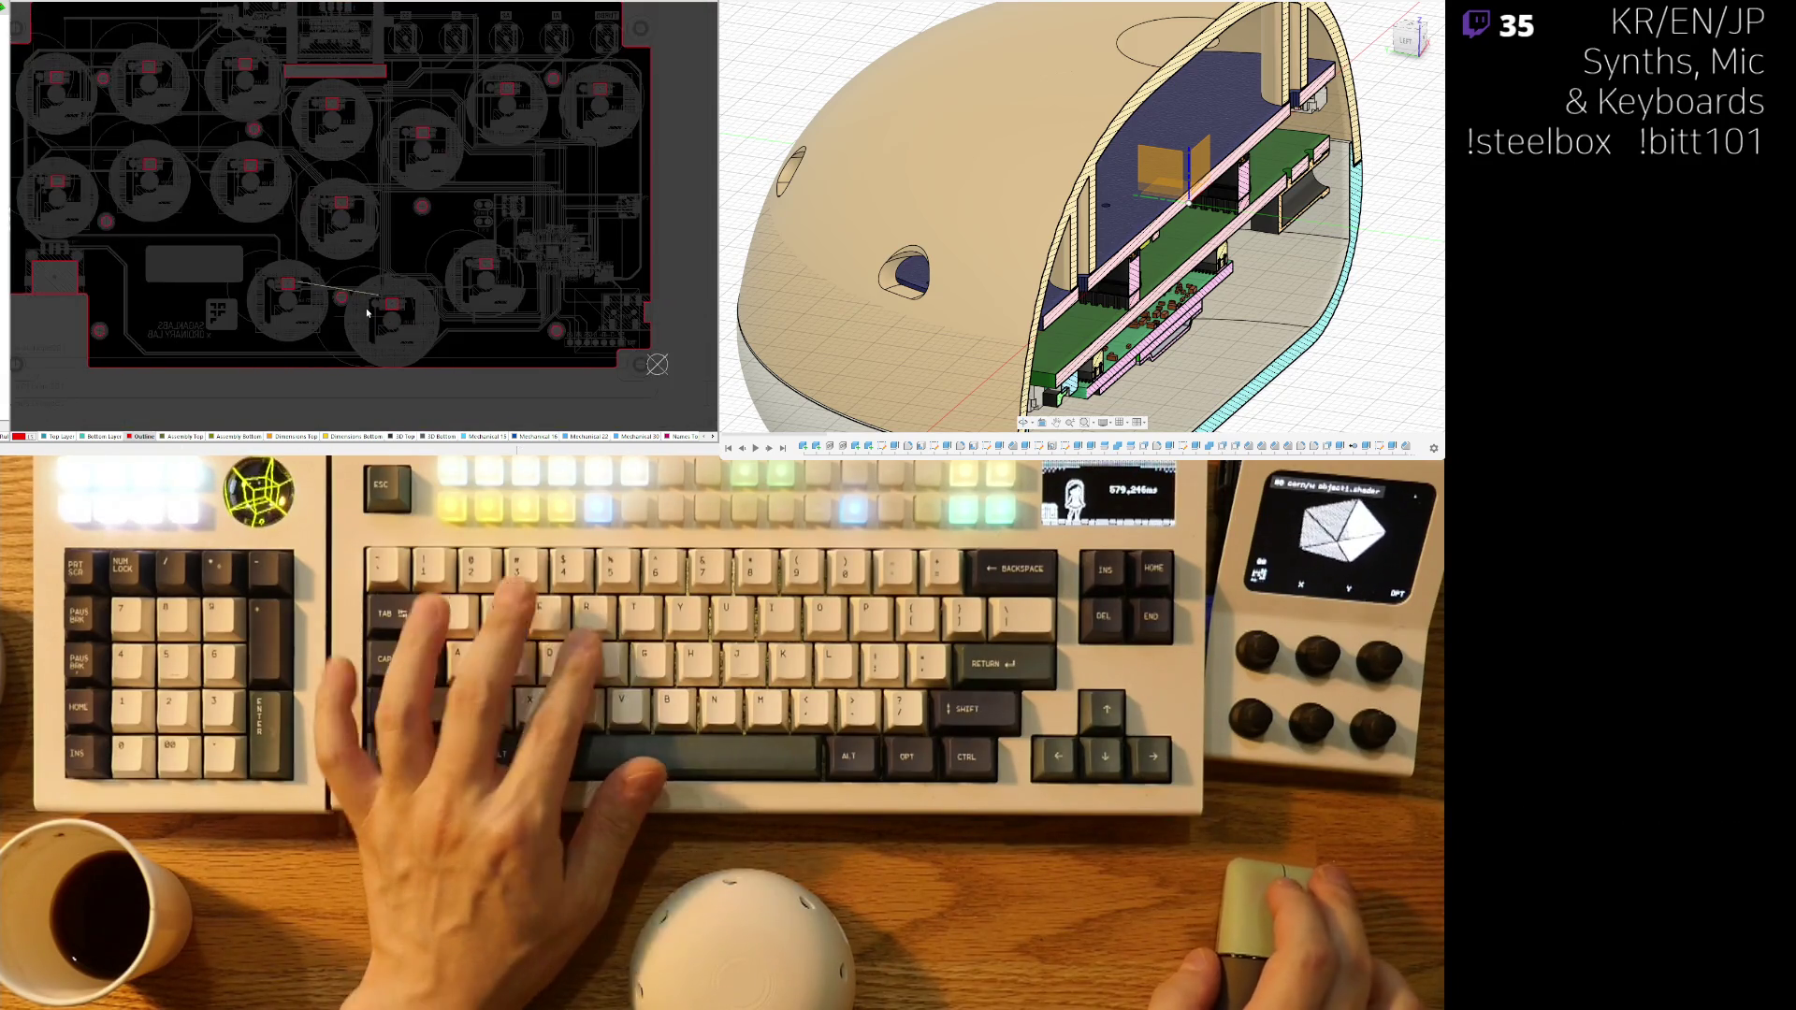
{"action": "key", "text": "3"}
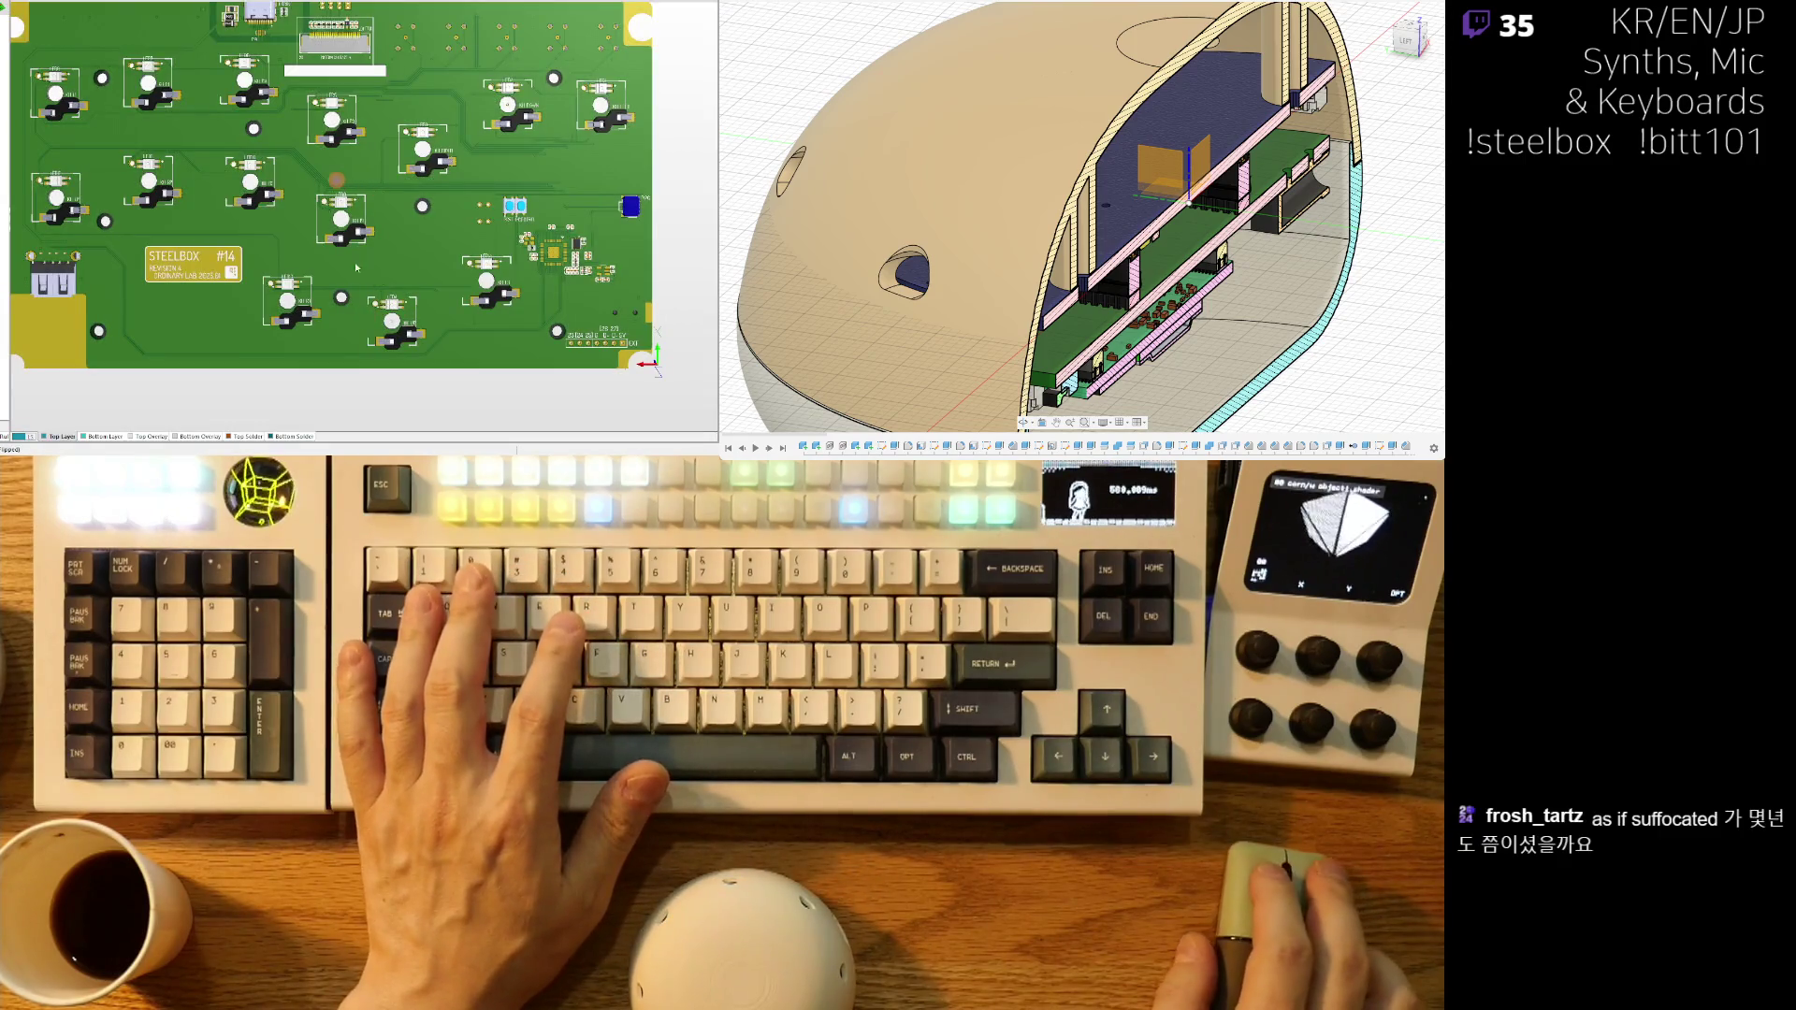
{"action": "key", "text": "2"}
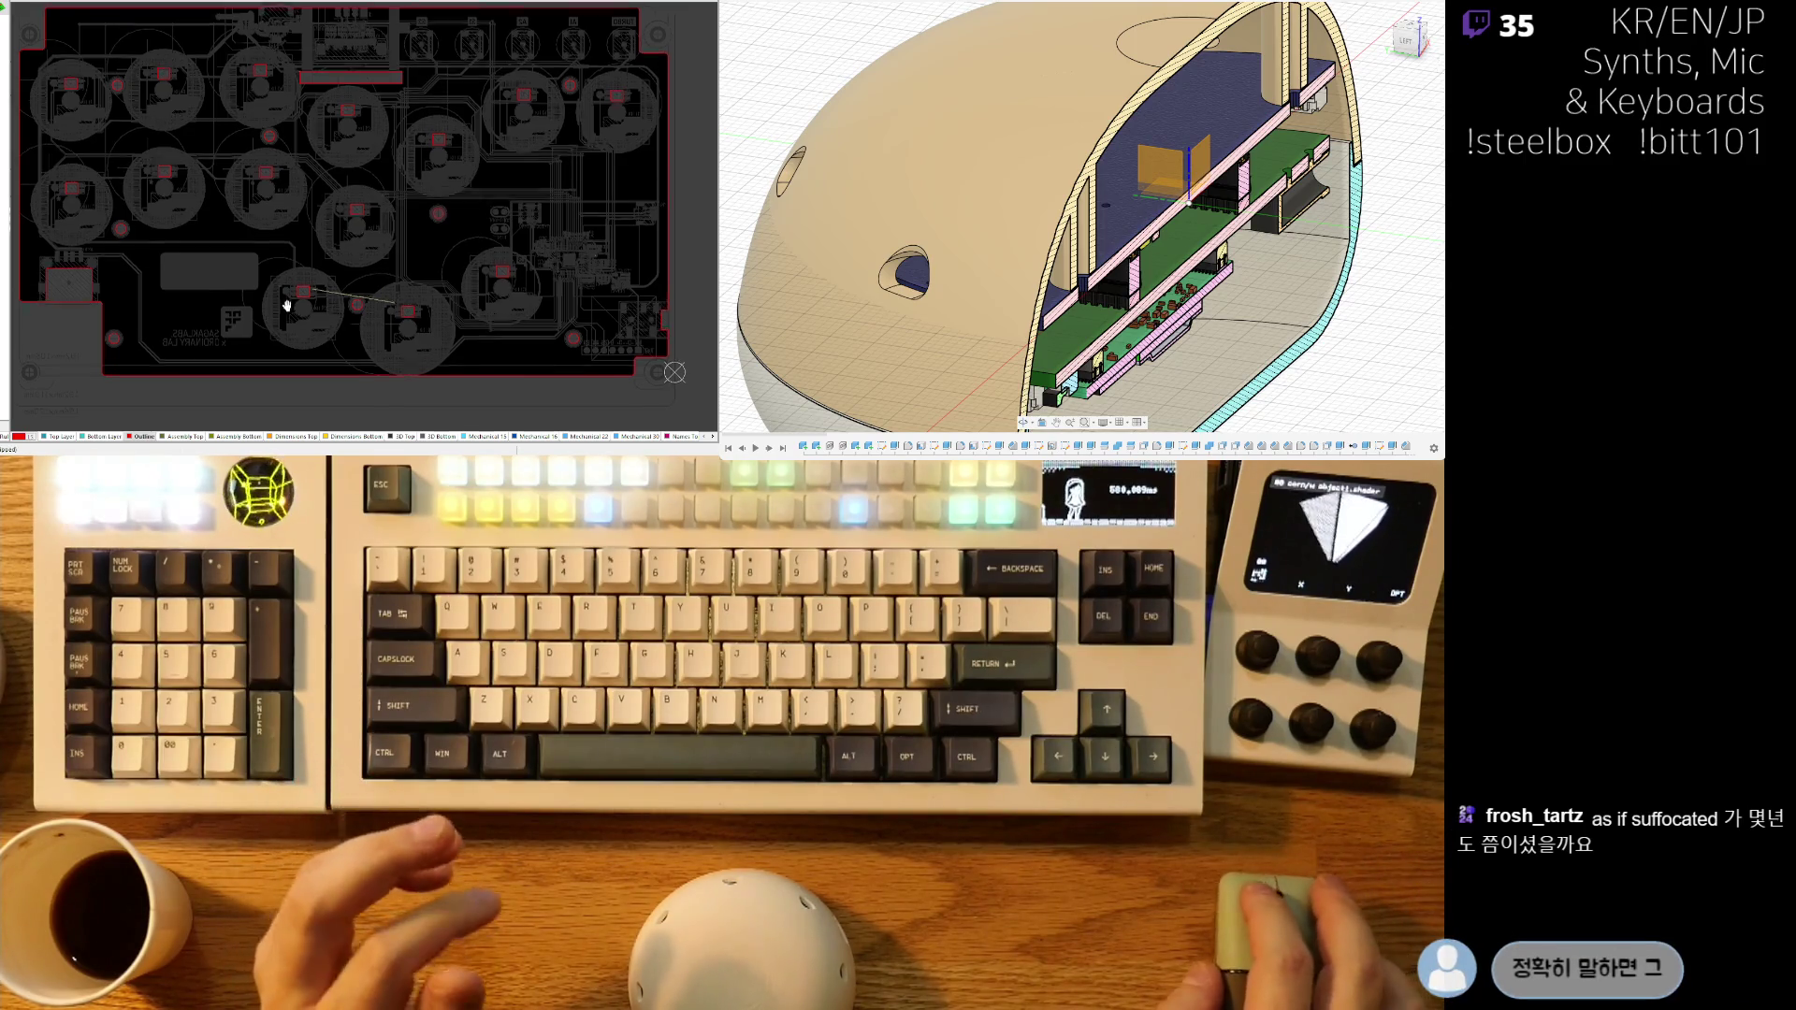
{"action": "scroll", "coordinate": [350, 316], "scroll_direction": "up", "scroll_amount": 1}
{"action": "scroll", "coordinate": [350, 317], "scroll_direction": "up", "scroll_amount": 2, "text": "ctrl"}
{"action": "right_click_drag", "start_coordinate": [294, 310], "coordinate": [329, 356]}
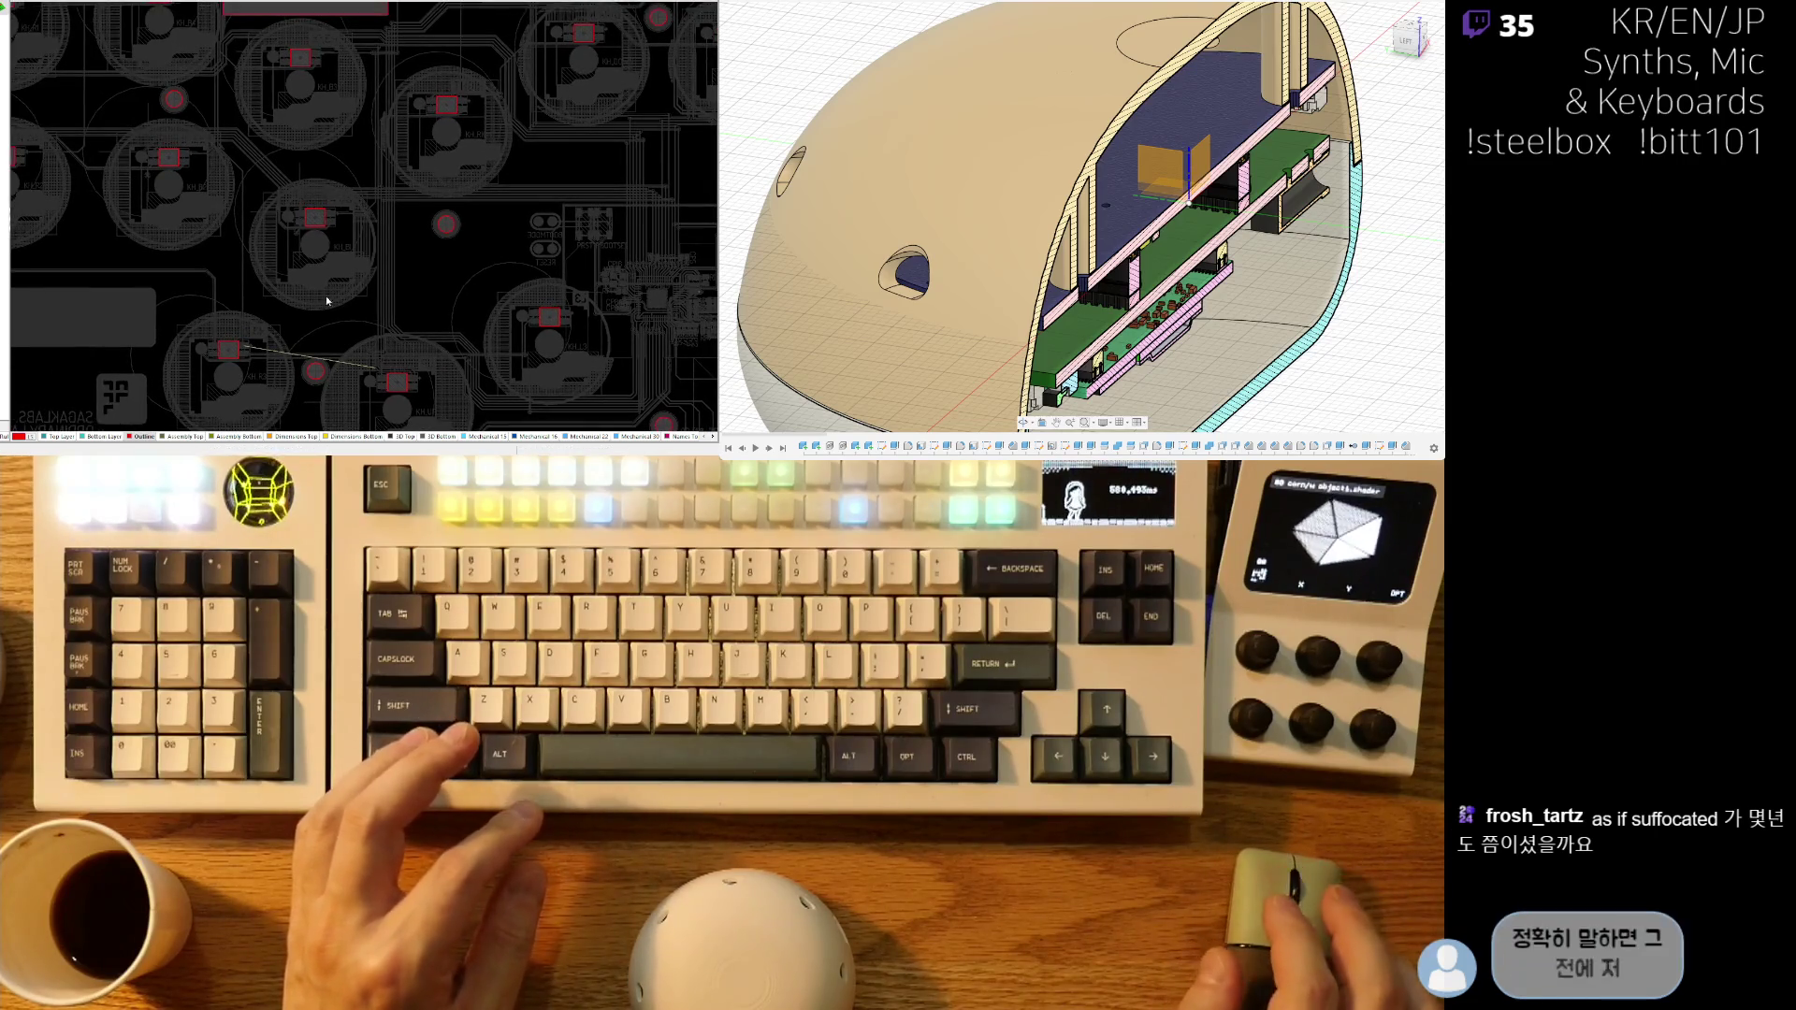
{"action": "scroll", "coordinate": [348, 297], "scroll_direction": "up", "scroll_amount": 6, "text": "ctrl"}
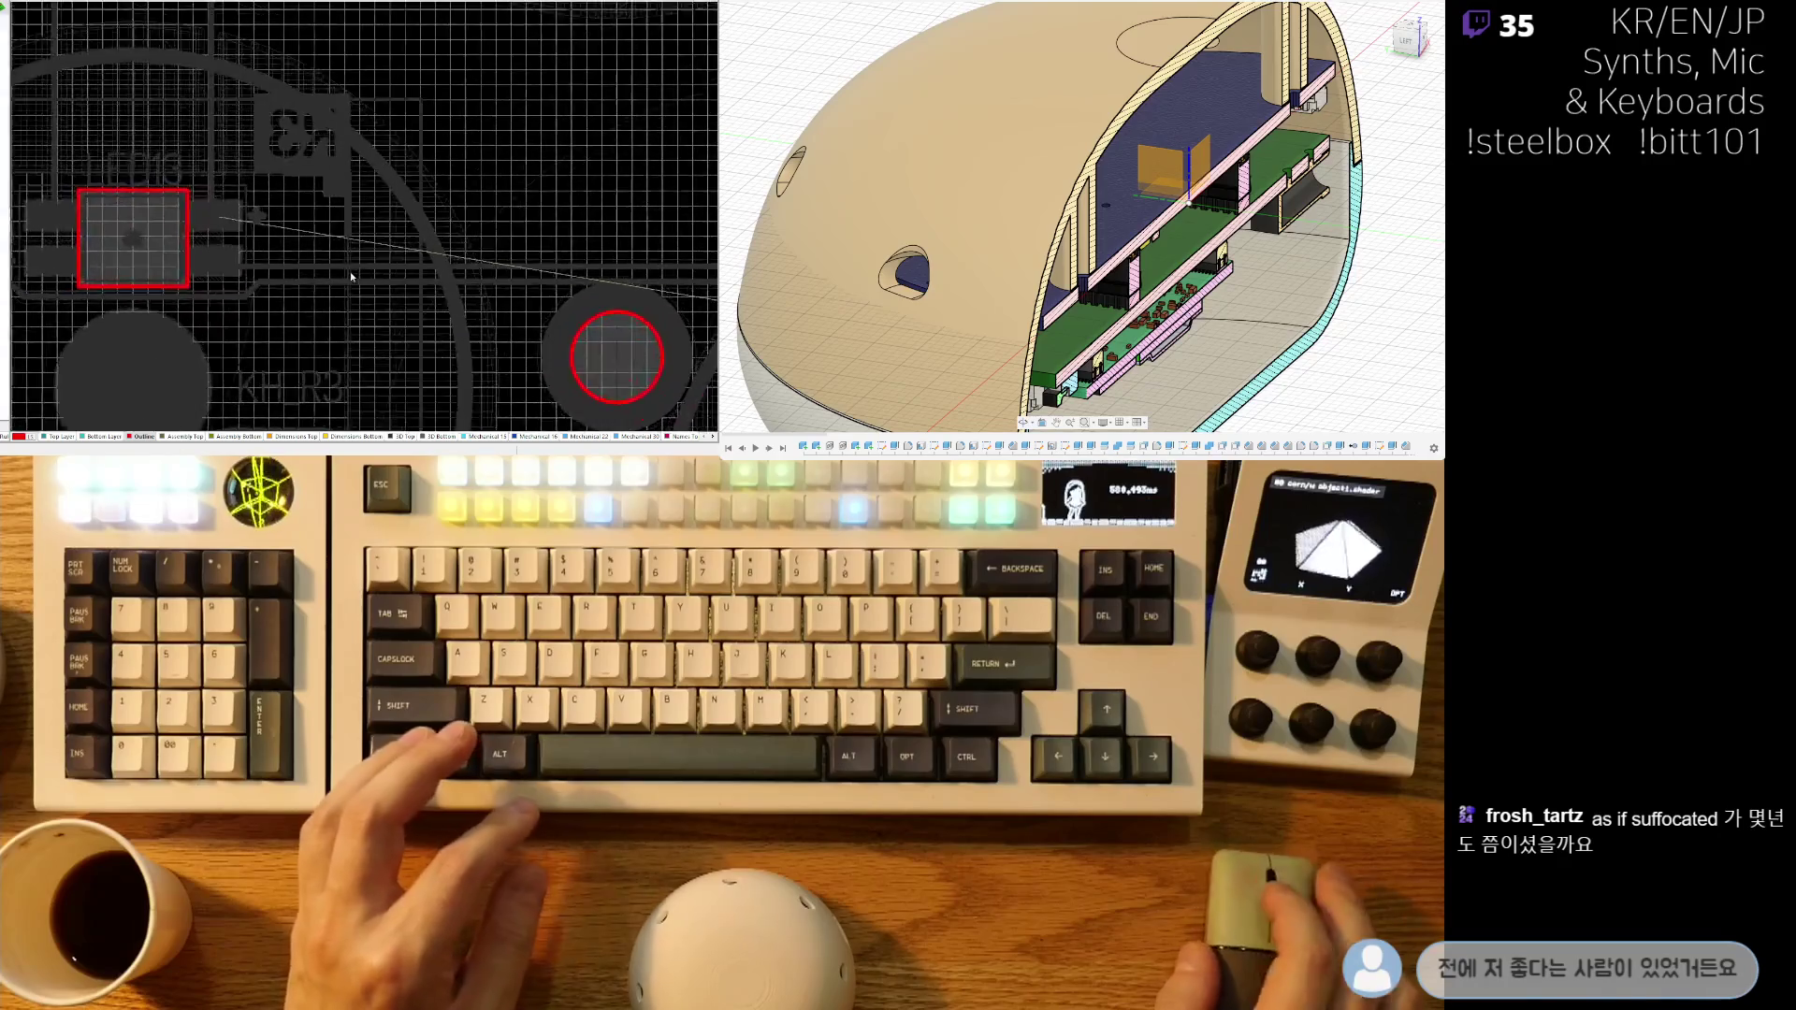
{"action": "scroll", "coordinate": [263, 241], "scroll_direction": "down", "scroll_amount": 4, "text": "ctrl"}
{"action": "scroll", "coordinate": [263, 241], "scroll_direction": "up", "scroll_amount": 3, "text": "ctrl"}
- View the board in 3D around the UP and R3 switches, then return to 2D
{"action": "key", "text": "3"}
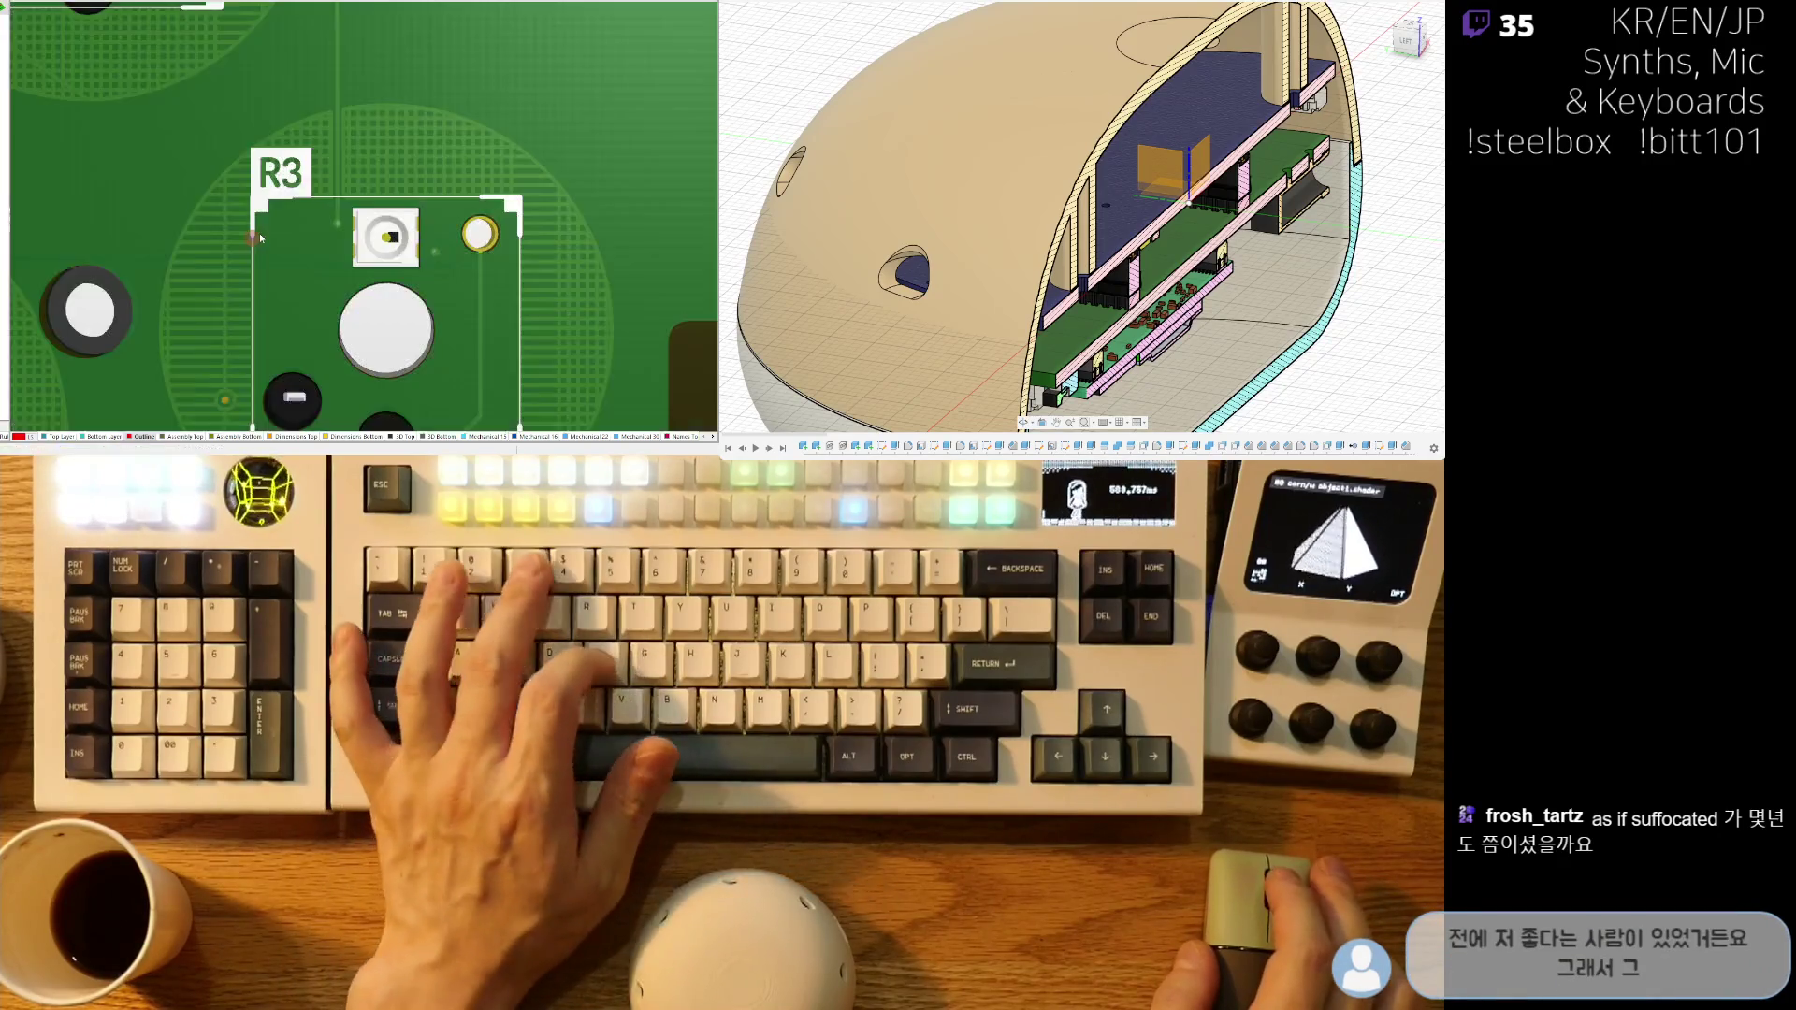
{"action": "scroll", "coordinate": [390, 249], "scroll_direction": "down", "scroll_amount": 3, "text": "ctrl"}
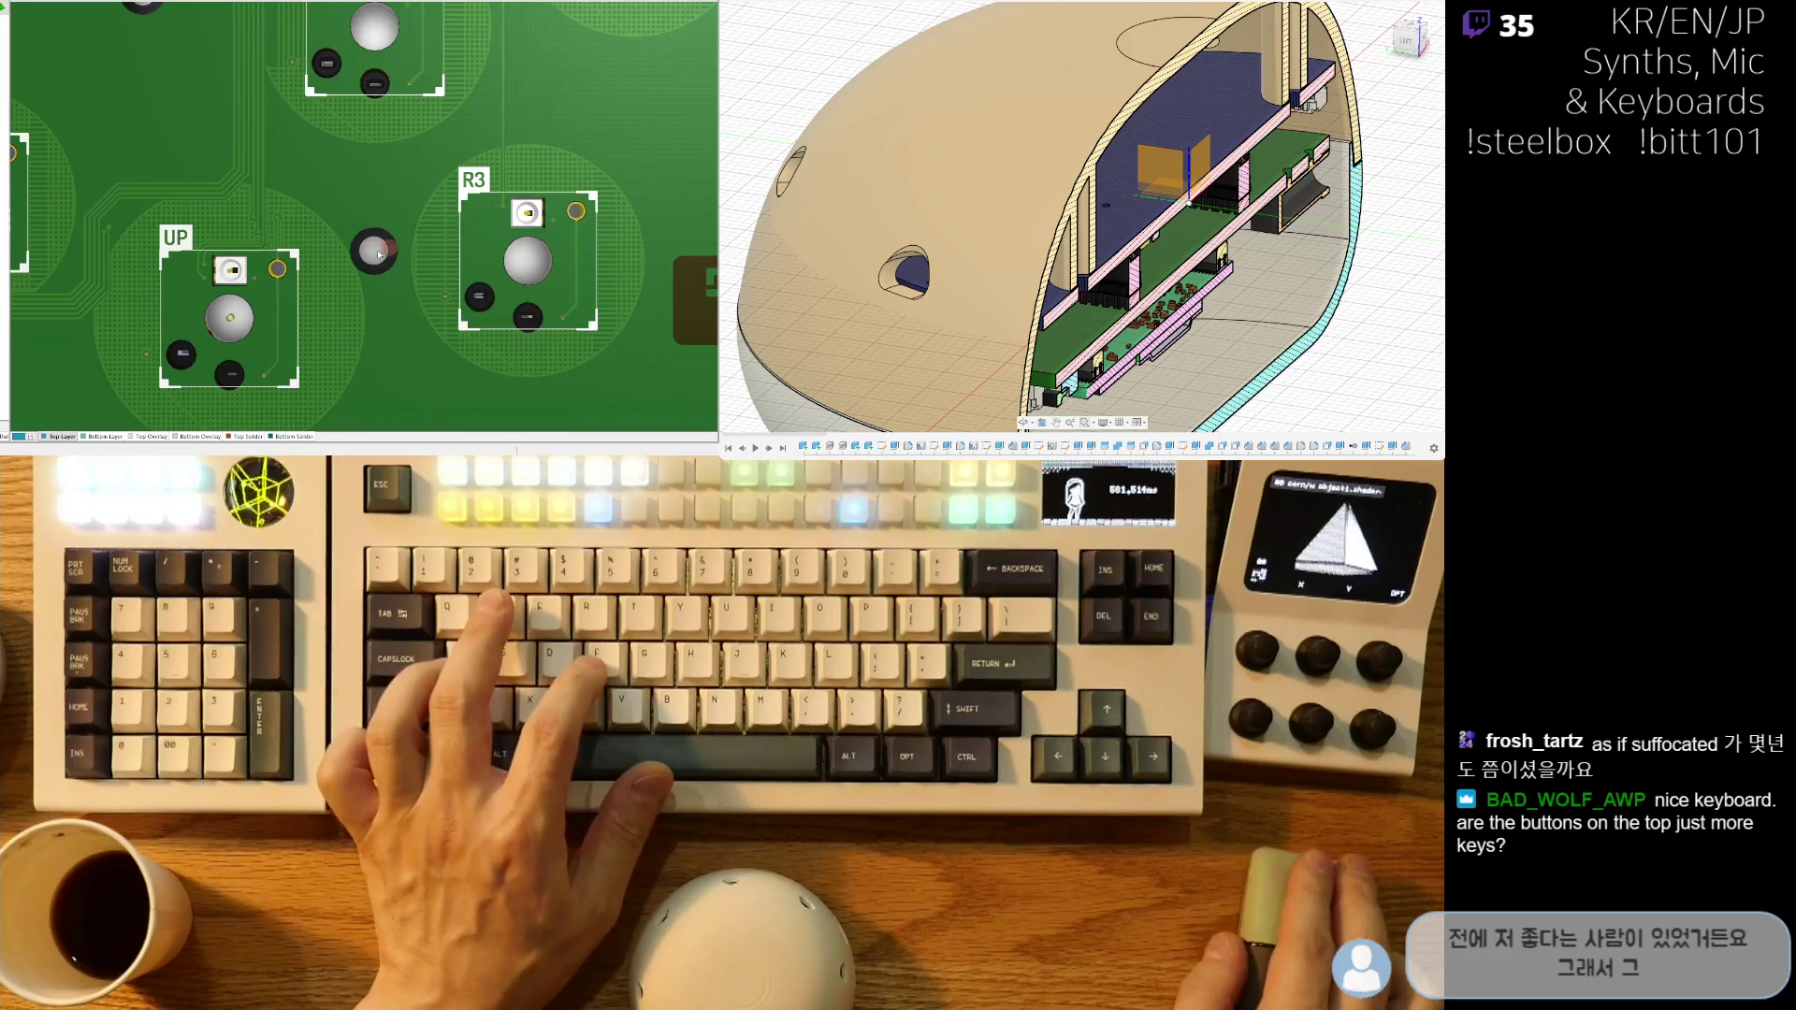
{"action": "right_click_drag", "start_coordinate": [390, 248], "coordinate": [402, 290]}
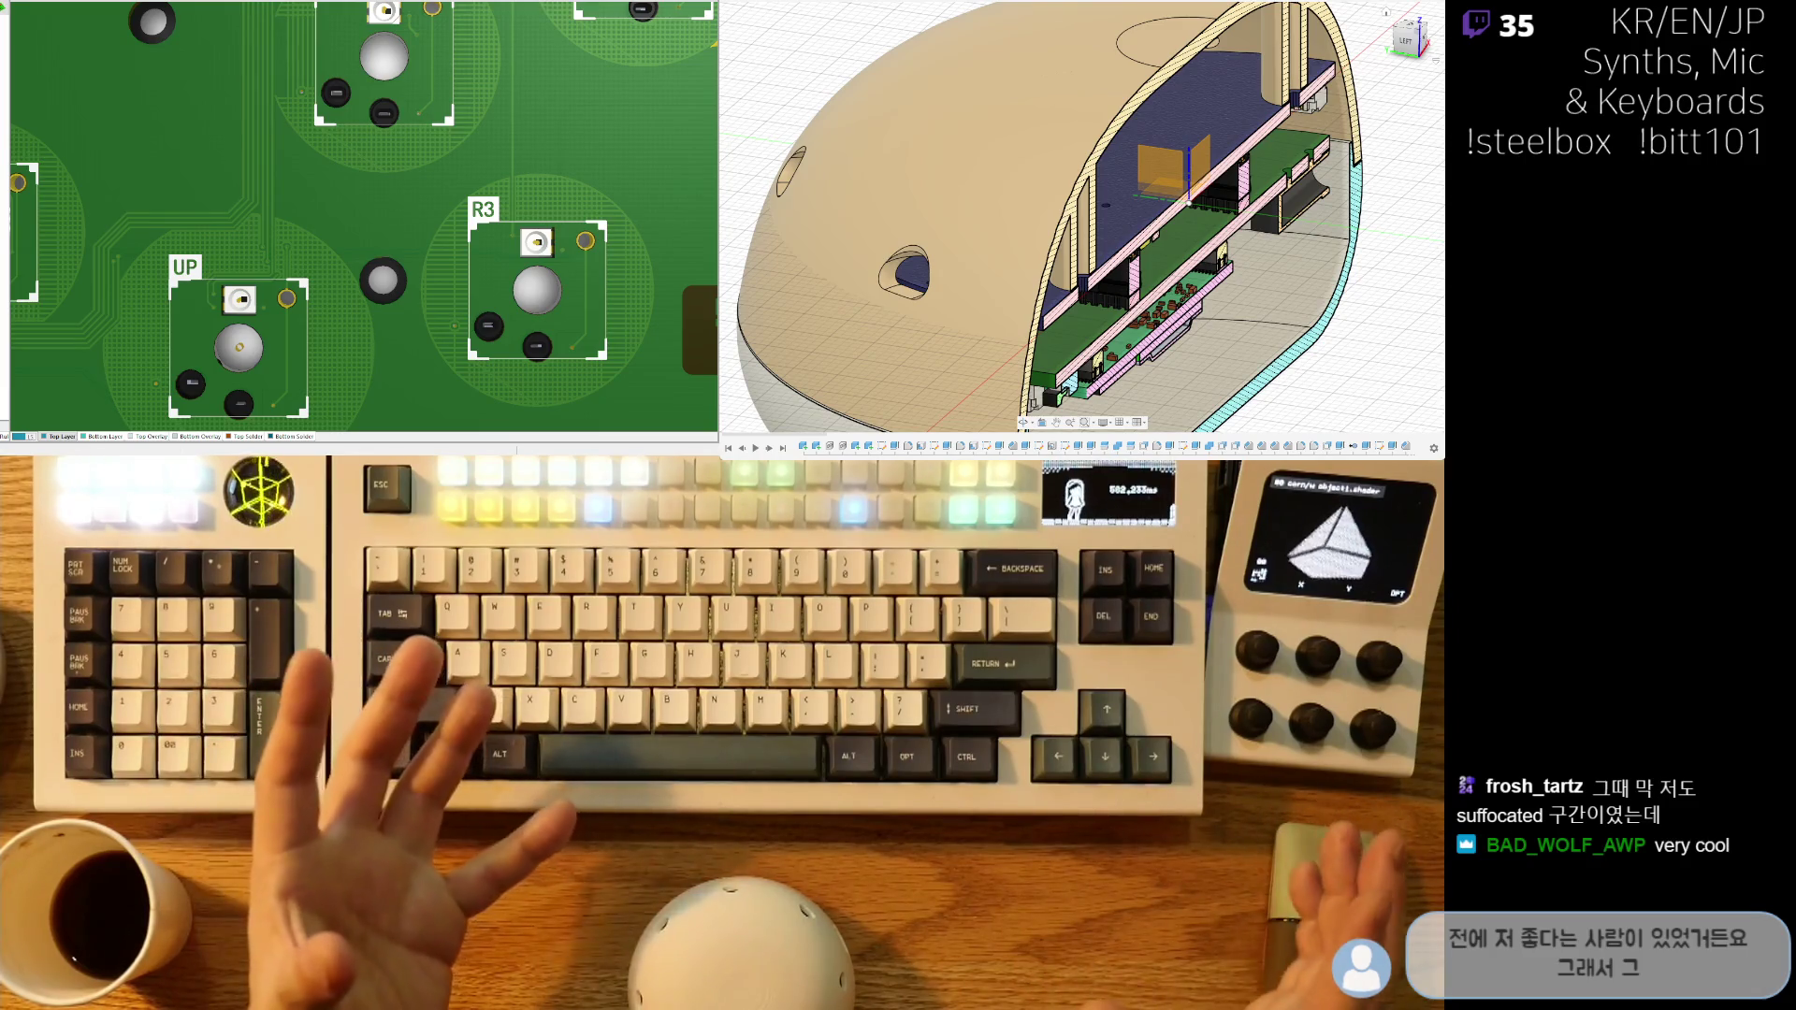
{"action": "key", "text": "2"}
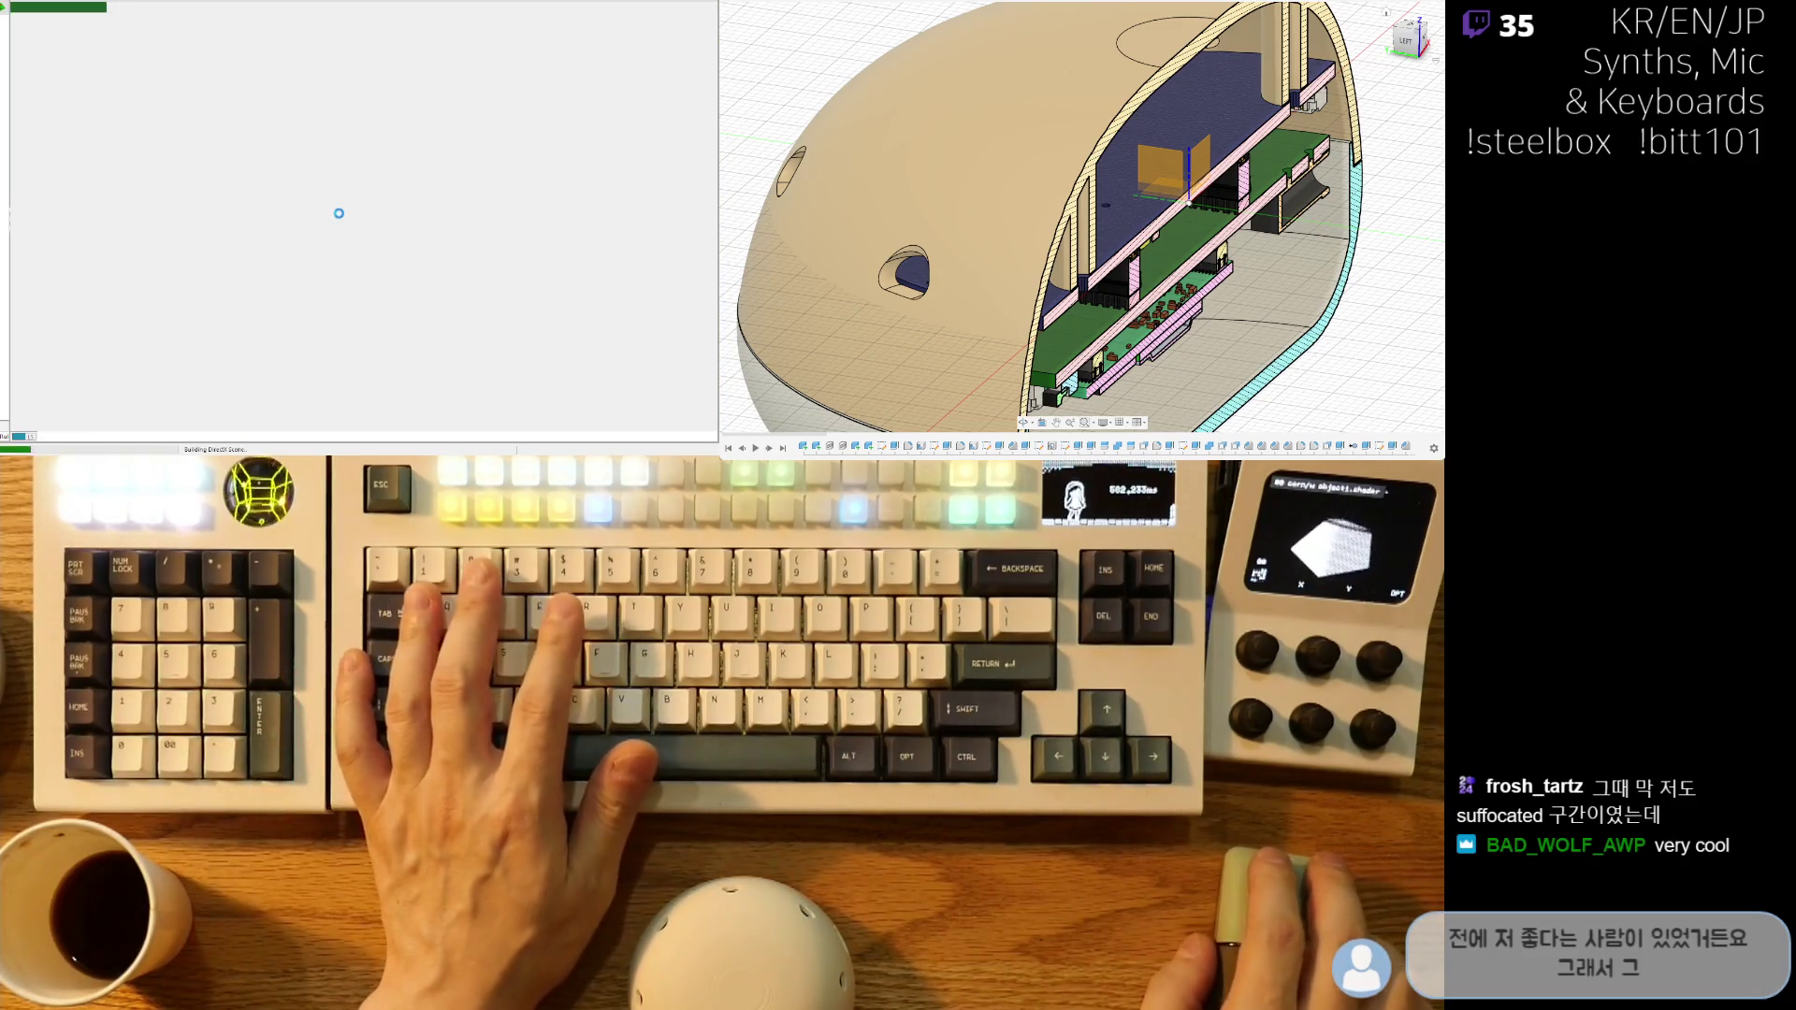
- Preview the board in 3D, return to 2D, and zoom in on LED4 beside pad PGP2
{"action": "scroll", "coordinate": [320, 282], "scroll_direction": "up", "scroll_amount": 3, "text": "ctrl"}
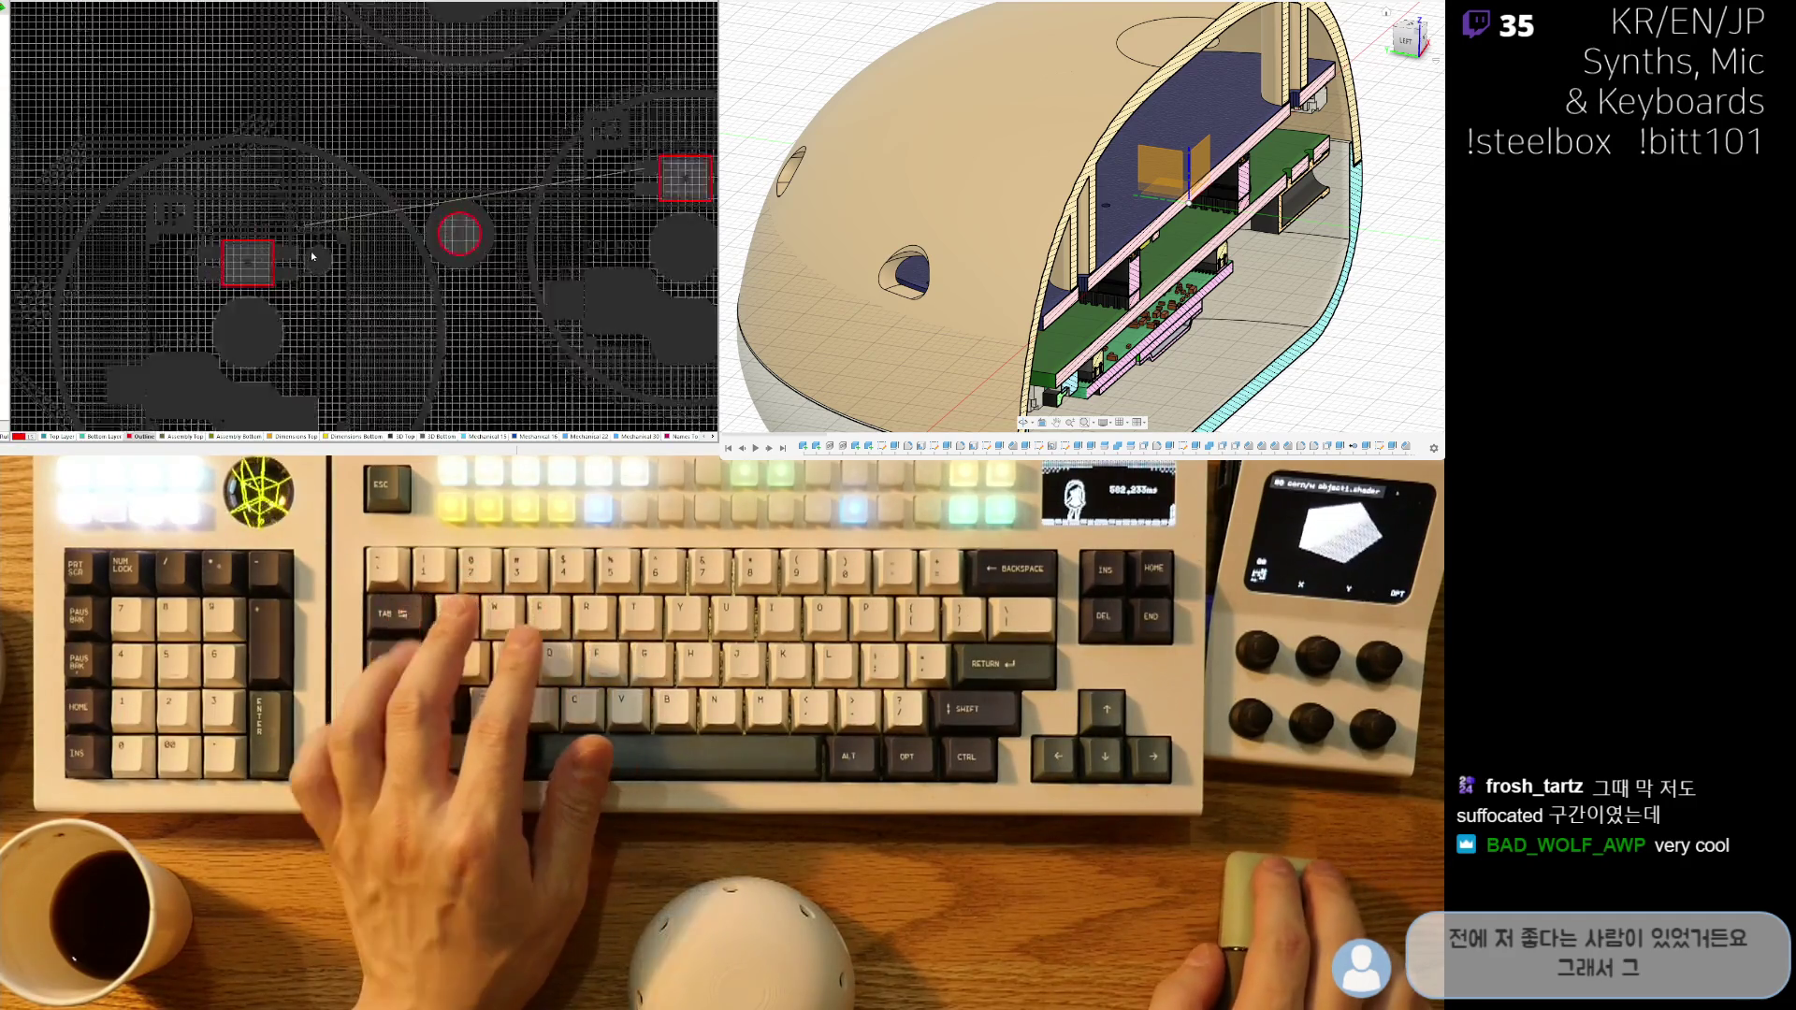
{"action": "key", "text": "3"}
{"action": "scroll", "coordinate": [314, 244], "scroll_direction": "up", "scroll_amount": 3, "text": "ctrl"}
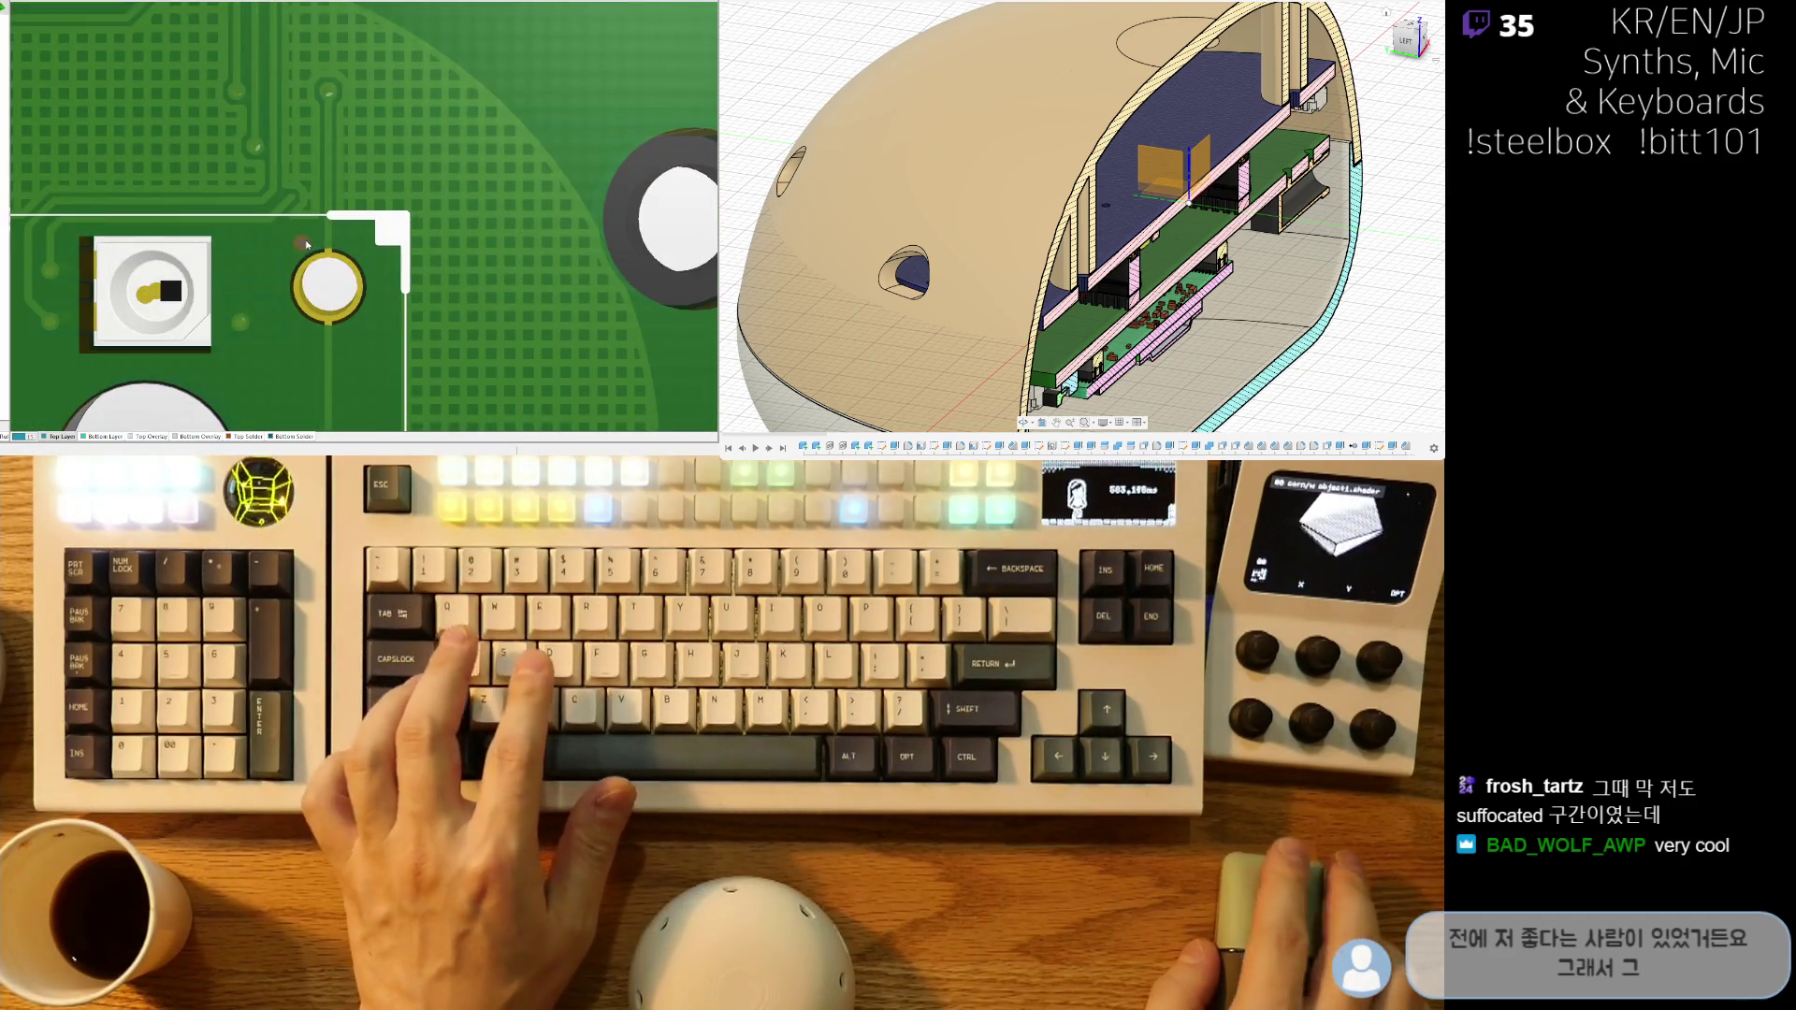
{"action": "key", "text": "2"}
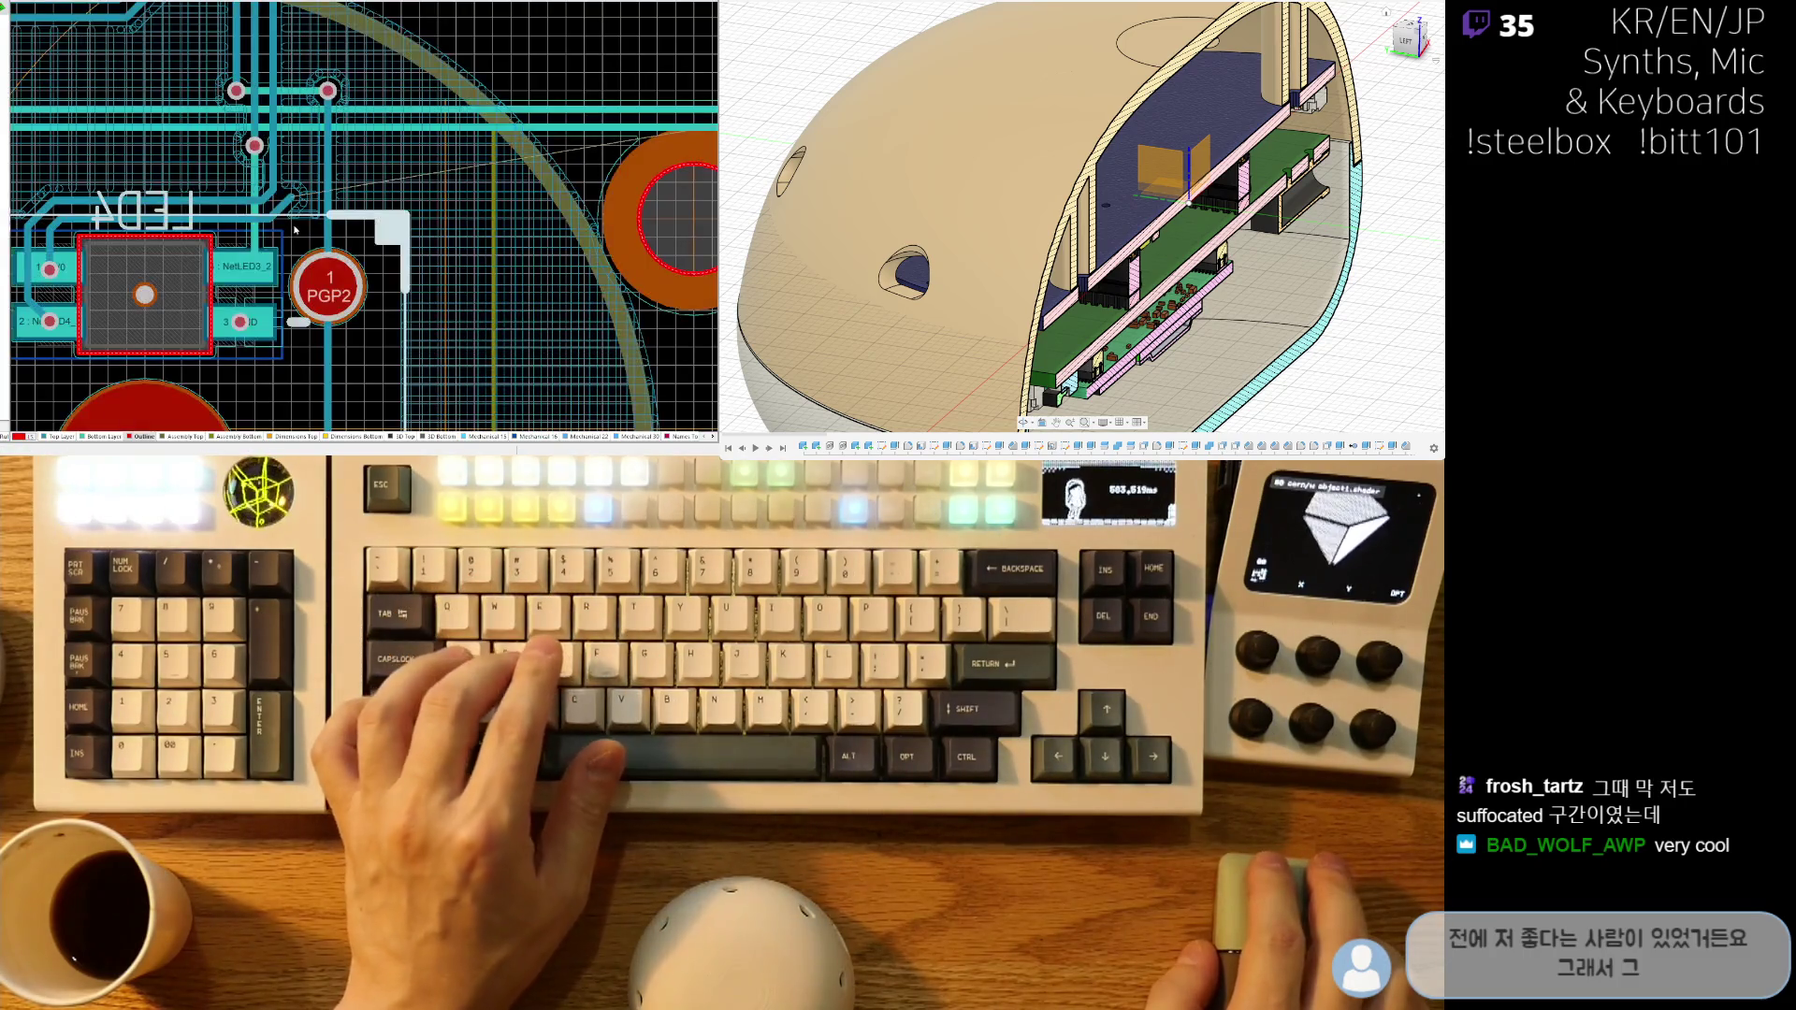
{"action": "scroll", "coordinate": [304, 249], "scroll_direction": "up", "scroll_amount": 3, "text": "ctrl"}
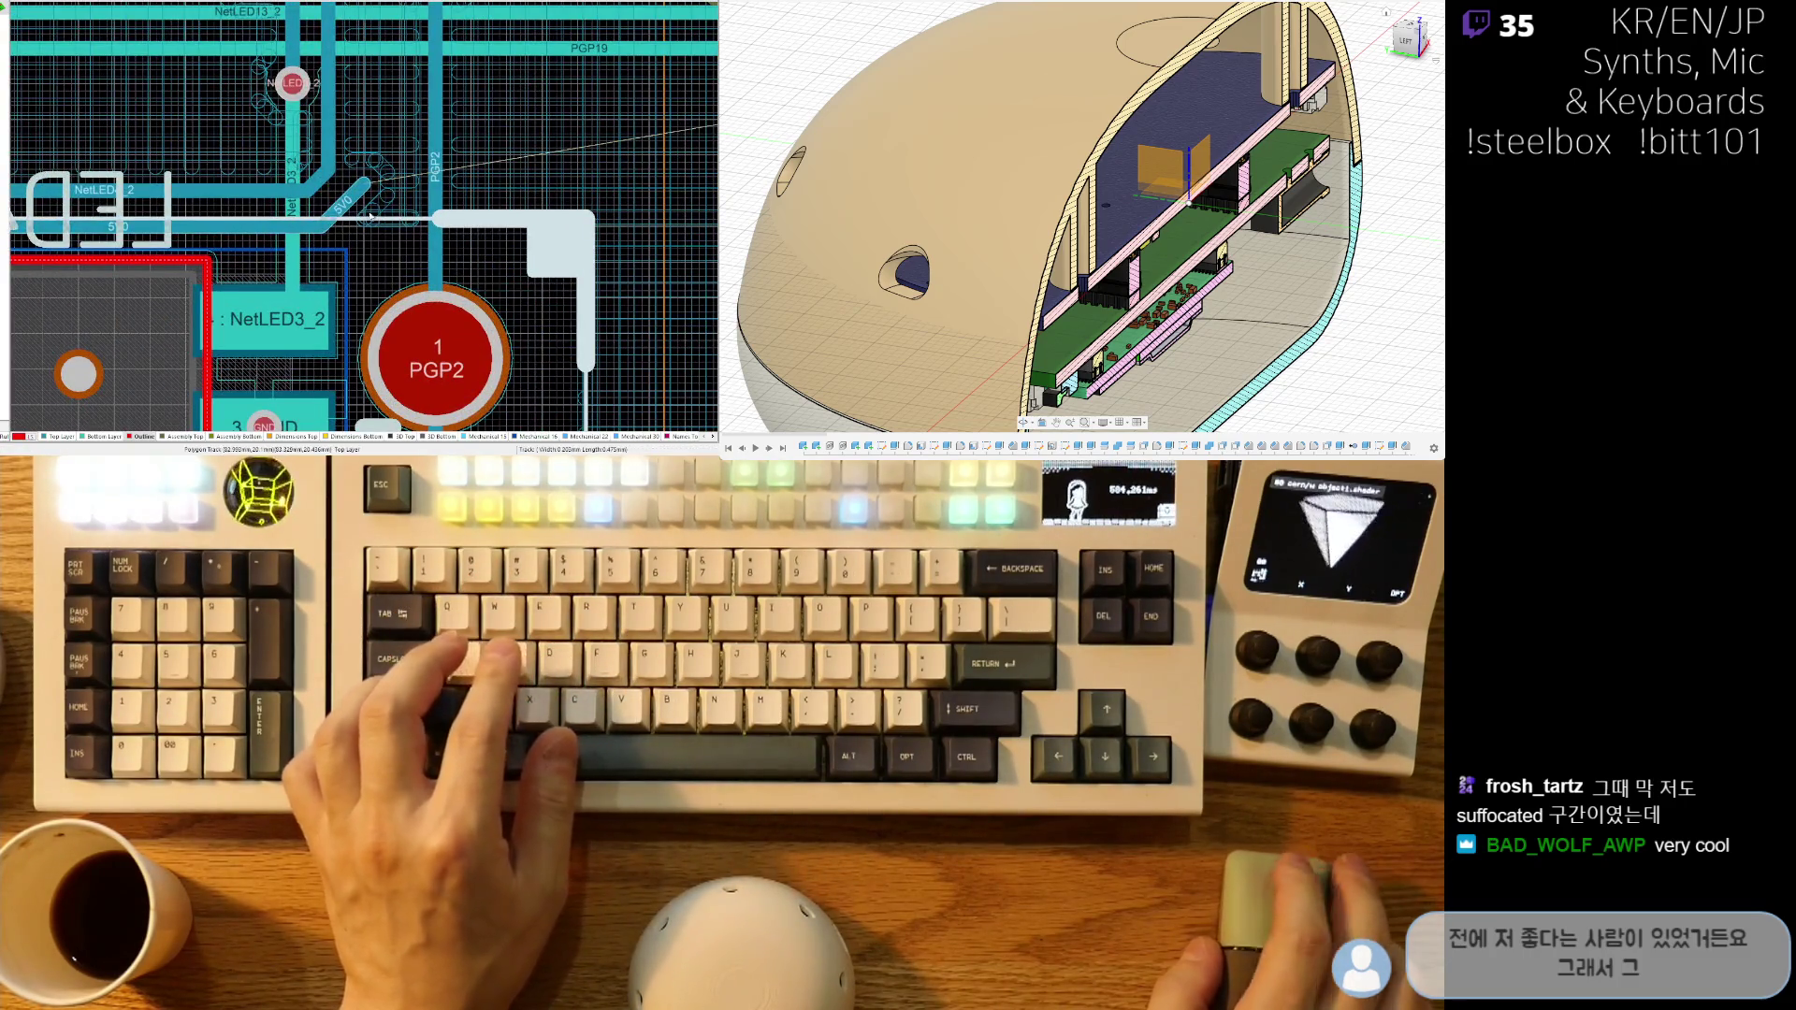
{"action": "scroll", "coordinate": [374, 211], "scroll_direction": "down", "scroll_amount": 5, "text": "ctrl"}
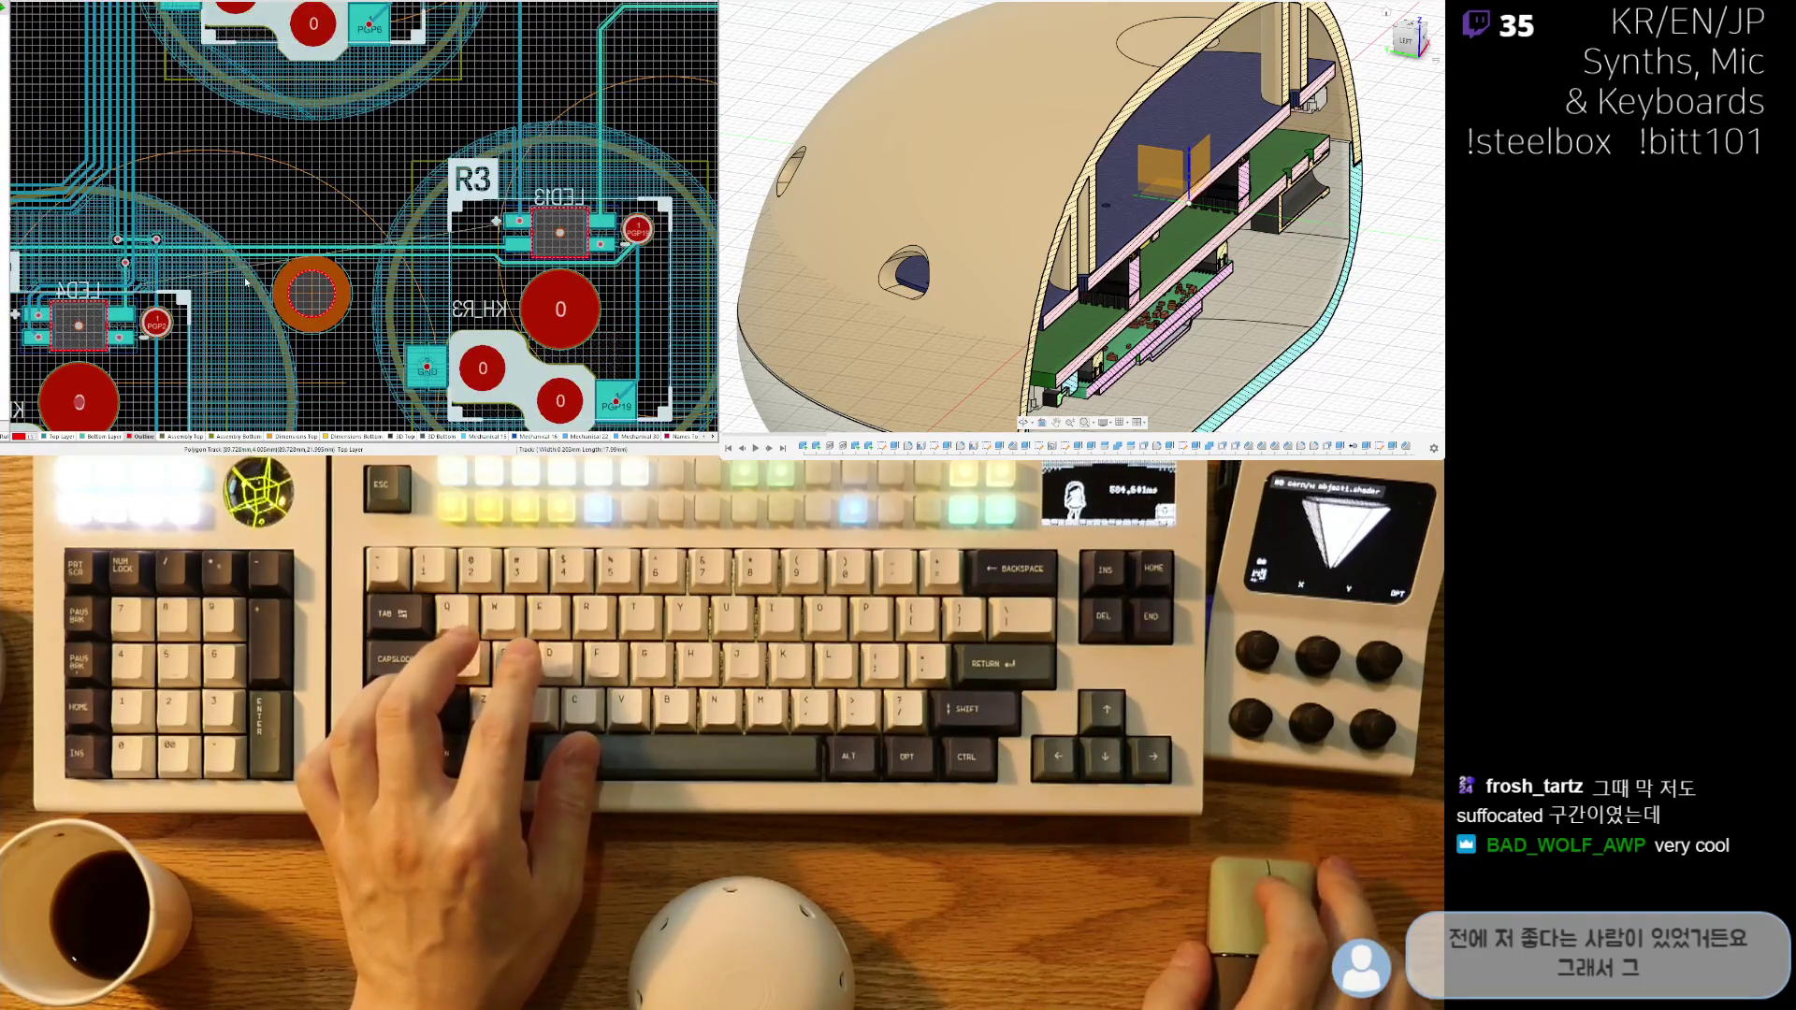
{"action": "scroll", "coordinate": [147, 208], "scroll_direction": "up", "scroll_amount": 2, "text": "ctrl"}
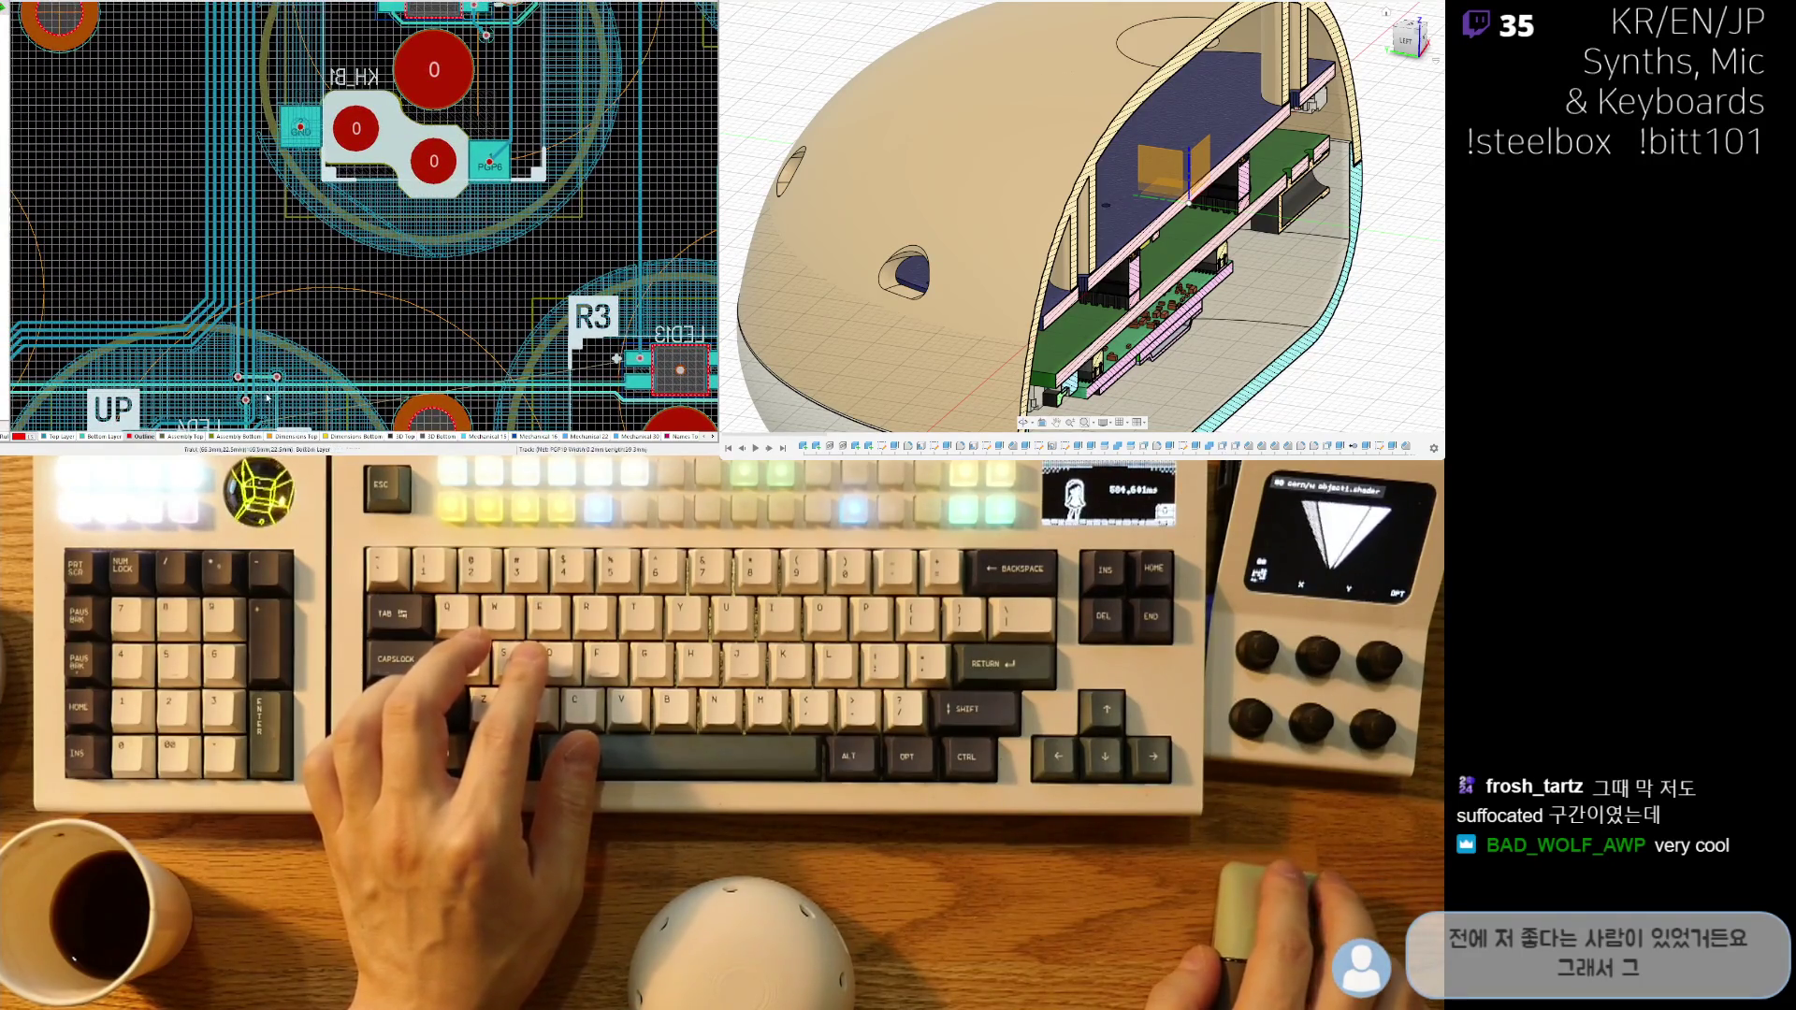
{"action": "scroll", "coordinate": [217, 312], "scroll_direction": "up", "scroll_amount": 3, "text": "ctrl"}
{"action": "scroll", "coordinate": [217, 313], "scroll_direction": "up", "scroll_amount": 1, "text": "ctrl"}
{"action": "scroll", "coordinate": [217, 313], "scroll_direction": "down", "scroll_amount": 2}
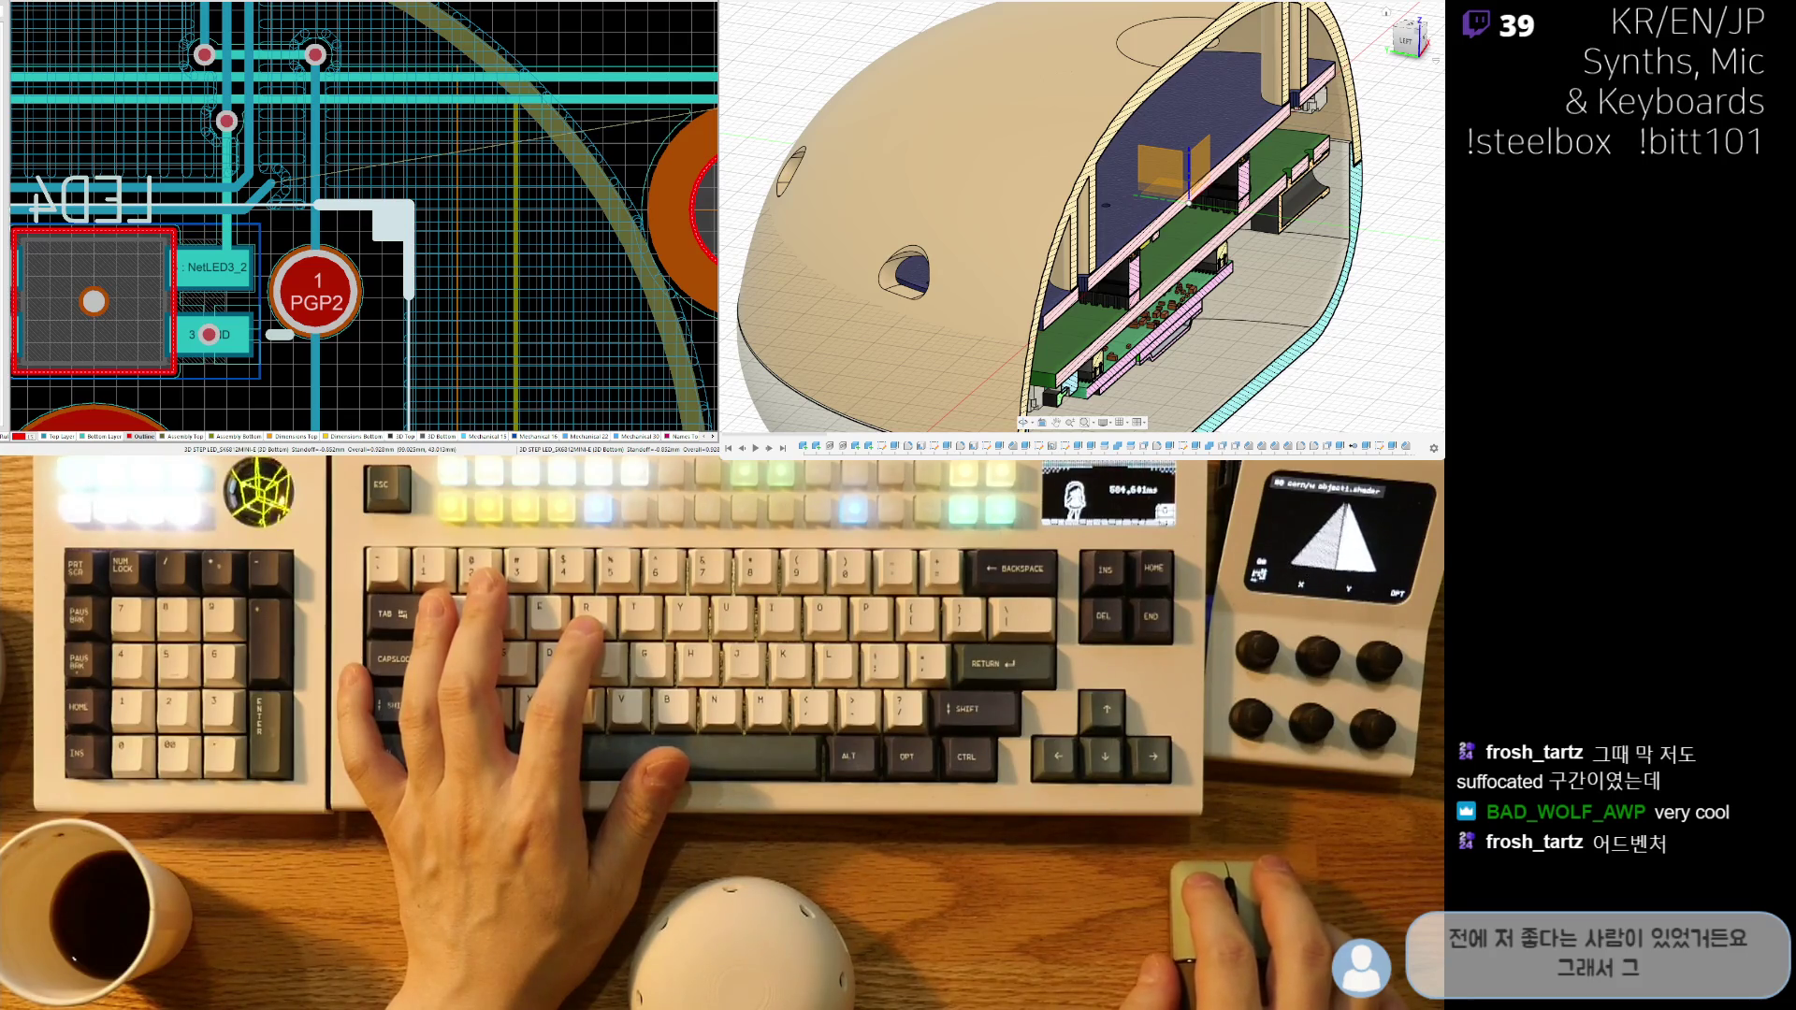
{"action": "scroll", "coordinate": [76, 339], "scroll_direction": "up", "scroll_amount": 3, "text": "ctrl"}
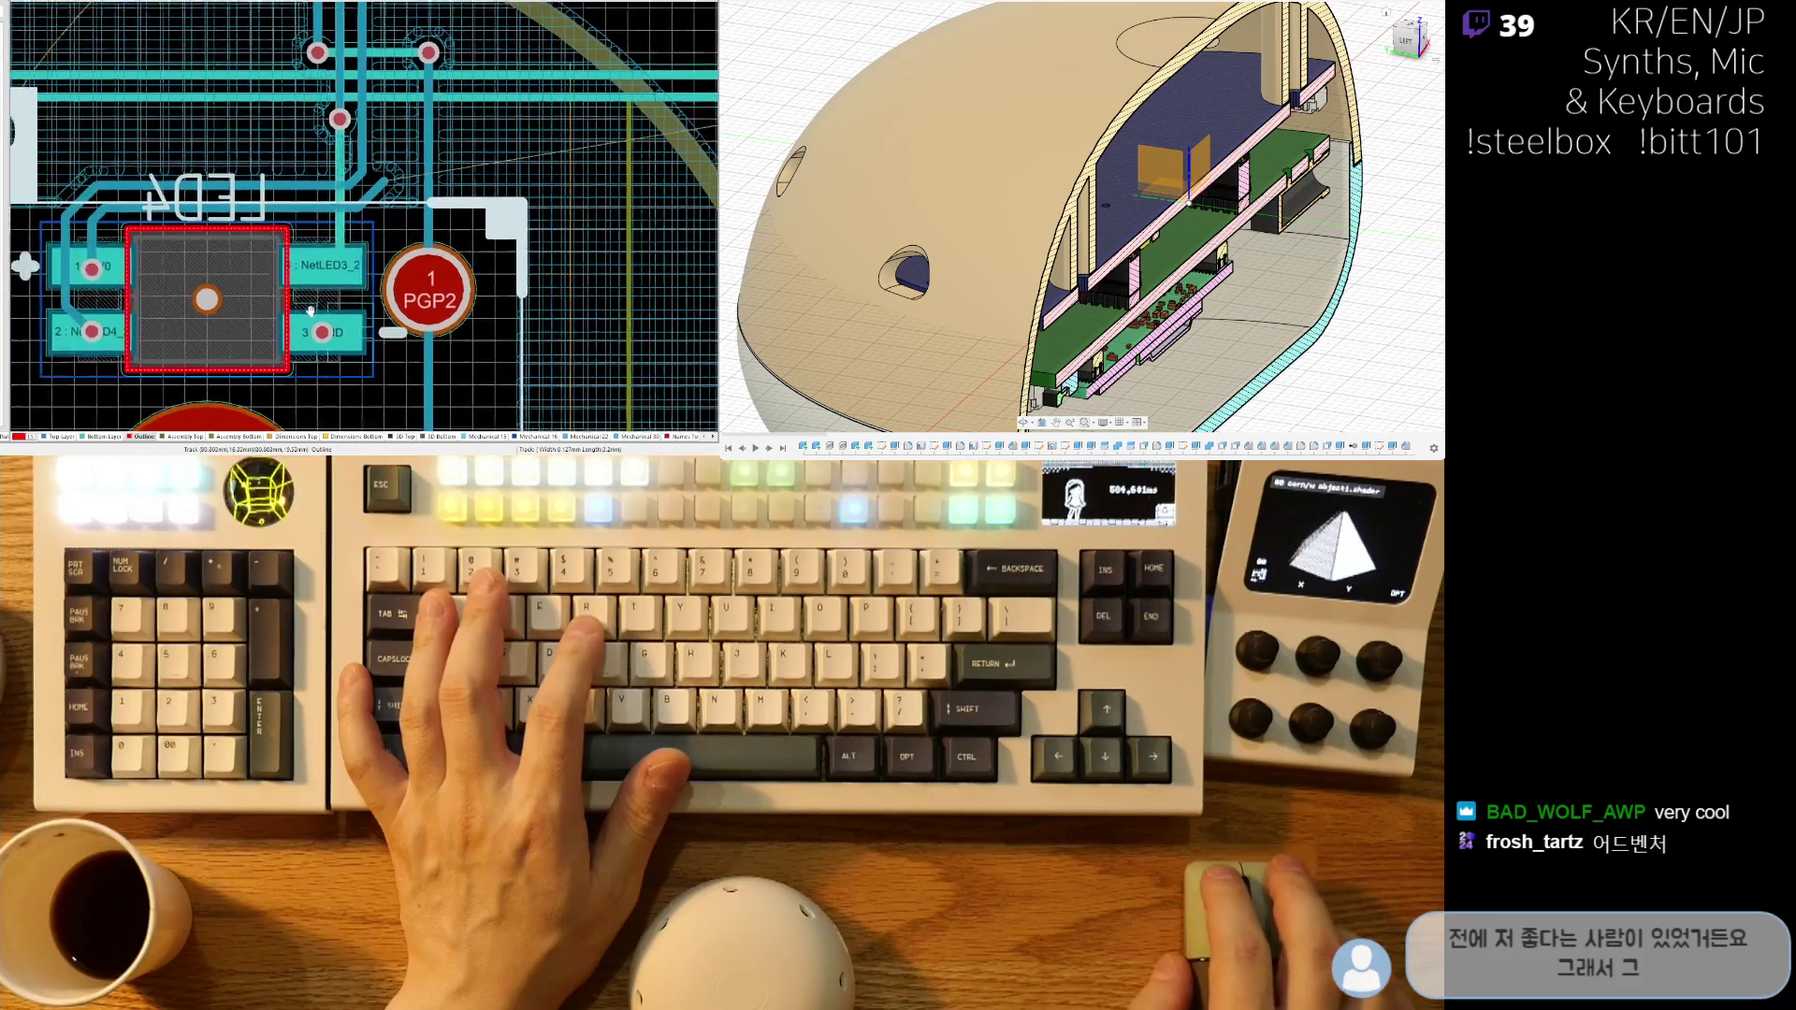
{"action": "scroll", "coordinate": [226, 321], "scroll_direction": "down", "scroll_amount": 1, "text": "ctrl"}
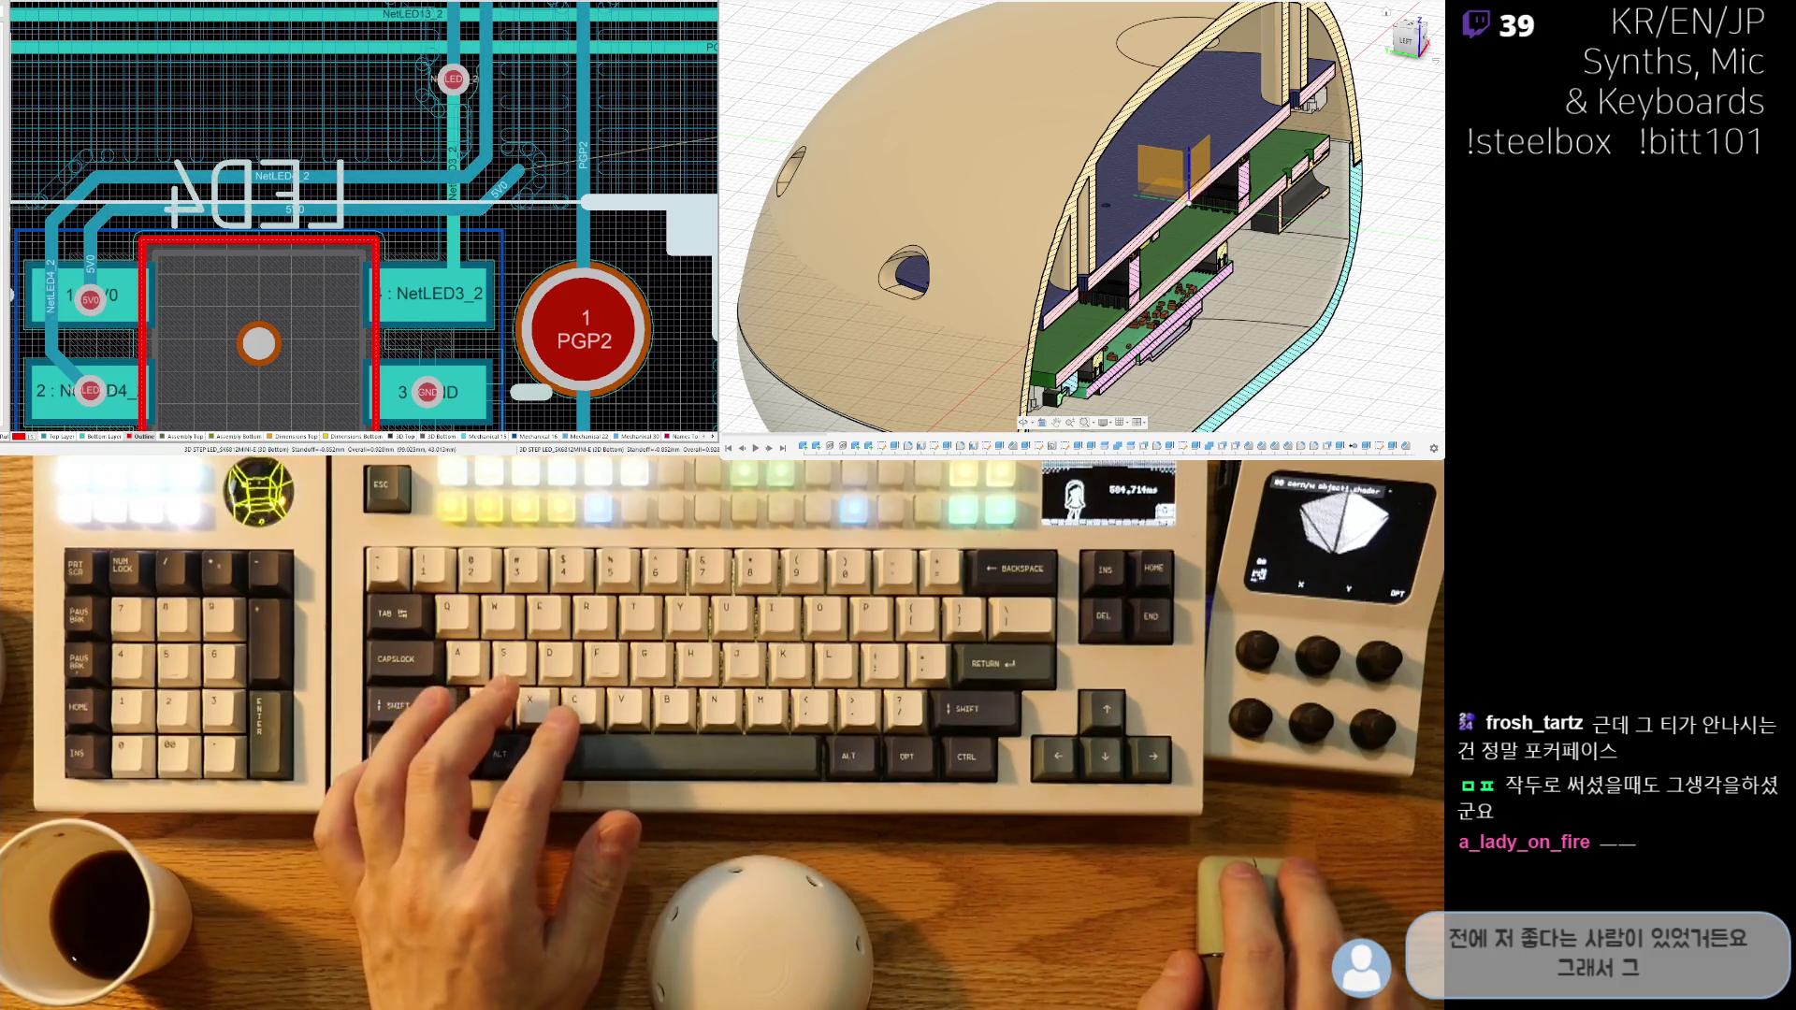
{"action": "scroll", "coordinate": [254, 317], "scroll_direction": "down", "scroll_amount": 2, "text": "ctrl"}
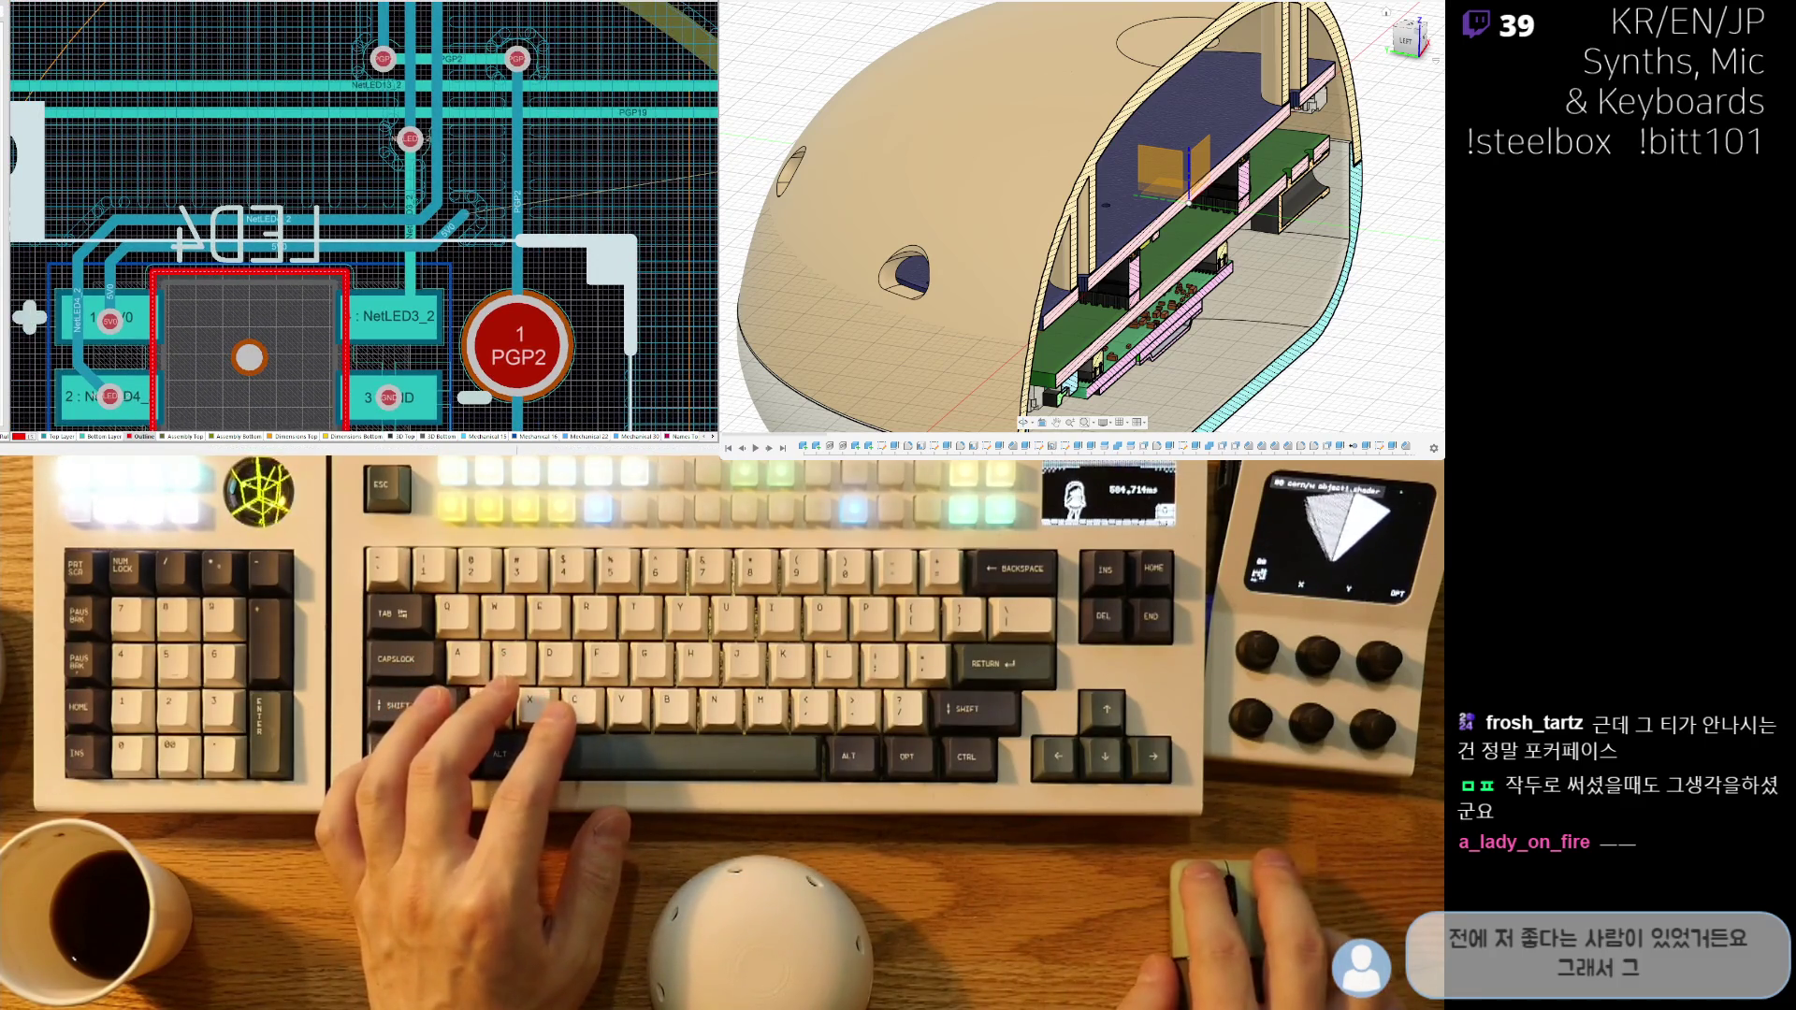
{"action": "scroll", "coordinate": [363, 217], "scroll_direction": "down", "scroll_amount": 3, "text": "ctrl"}
{"action": "mouse_move", "coordinate": [287, 393]}
{"action": "right_mouse_down"}
{"action": "mouse_move", "coordinate": [234, 187]}
{"action": "mouse_move", "coordinate": [421, 47]}
{"action": "right_mouse_up"}
{"action": "right_click_drag", "start_coordinate": [456, 358], "coordinate": [461, 258]}
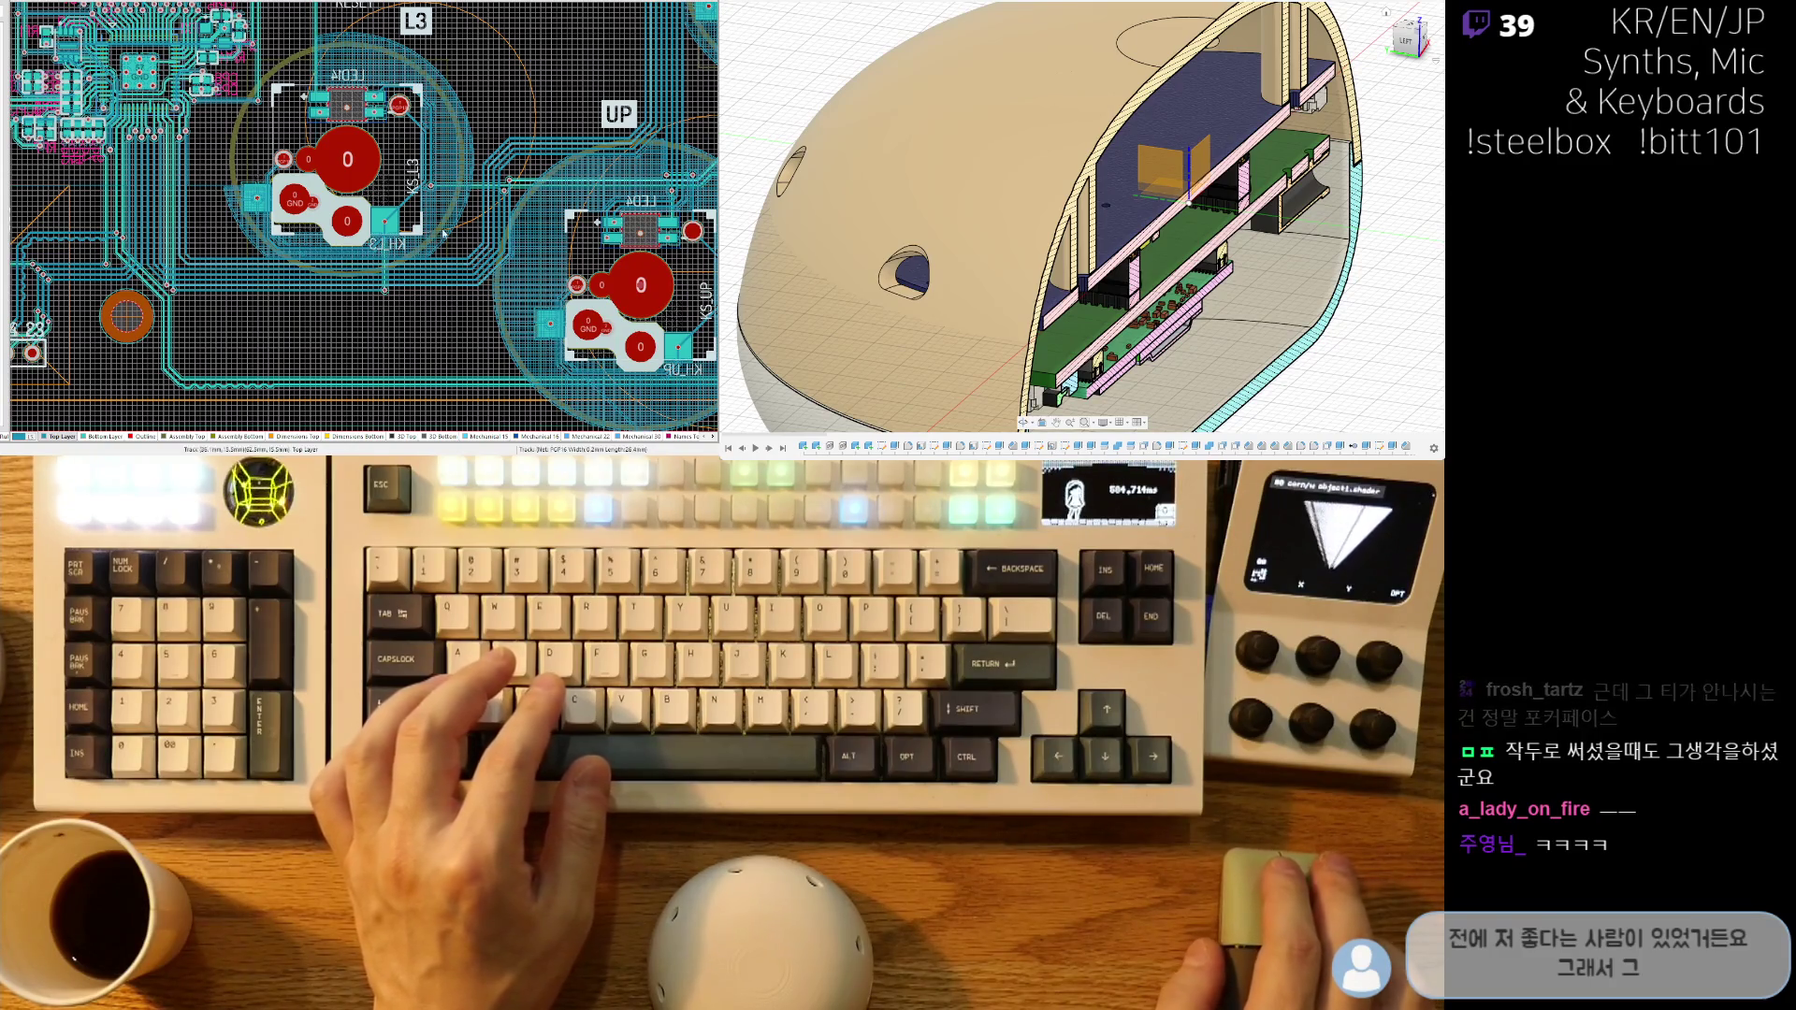
{"action": "mouse_move", "coordinate": [652, 247]}
{"action": "right_mouse_down"}
{"action": "mouse_move", "coordinate": [430, 358]}
{"action": "mouse_move", "coordinate": [361, 295]}
{"action": "right_mouse_up"}
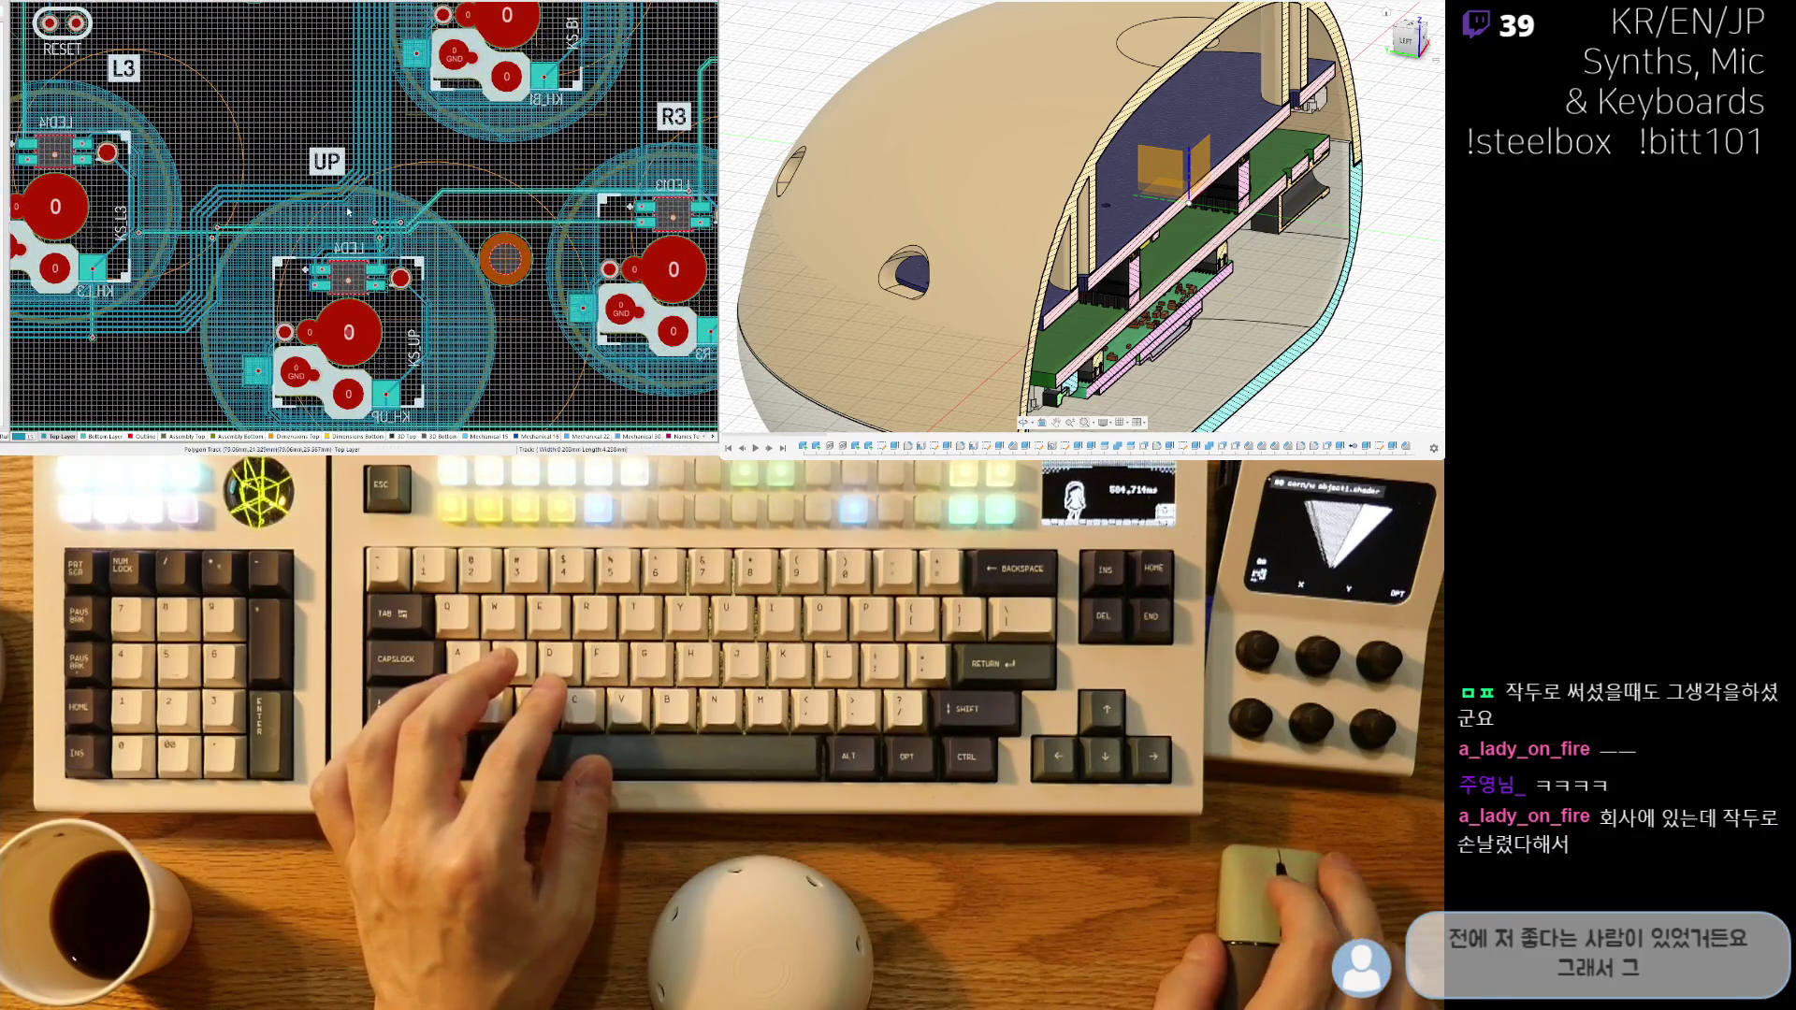
{"action": "scroll", "coordinate": [374, 271], "scroll_direction": "up", "scroll_amount": 5, "text": "ctrl"}
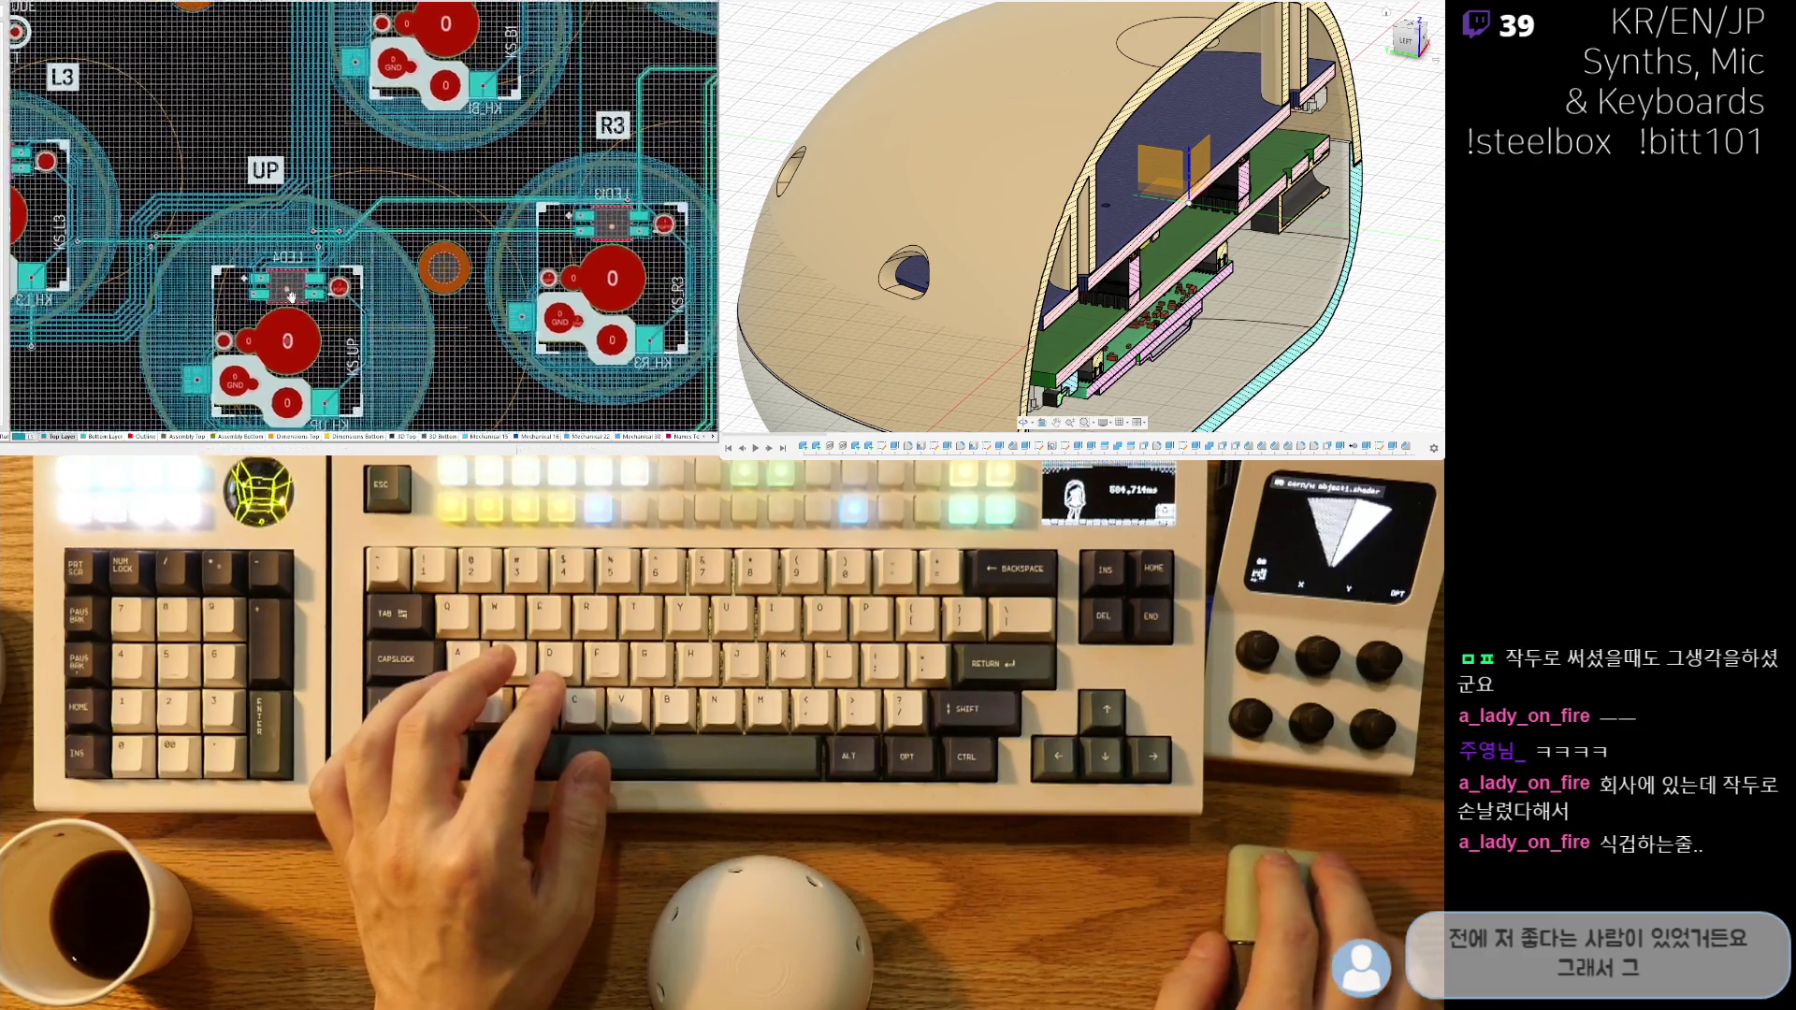
{"action": "scroll", "coordinate": [320, 271], "scroll_direction": "up", "scroll_amount": 2, "text": "ctrl"}
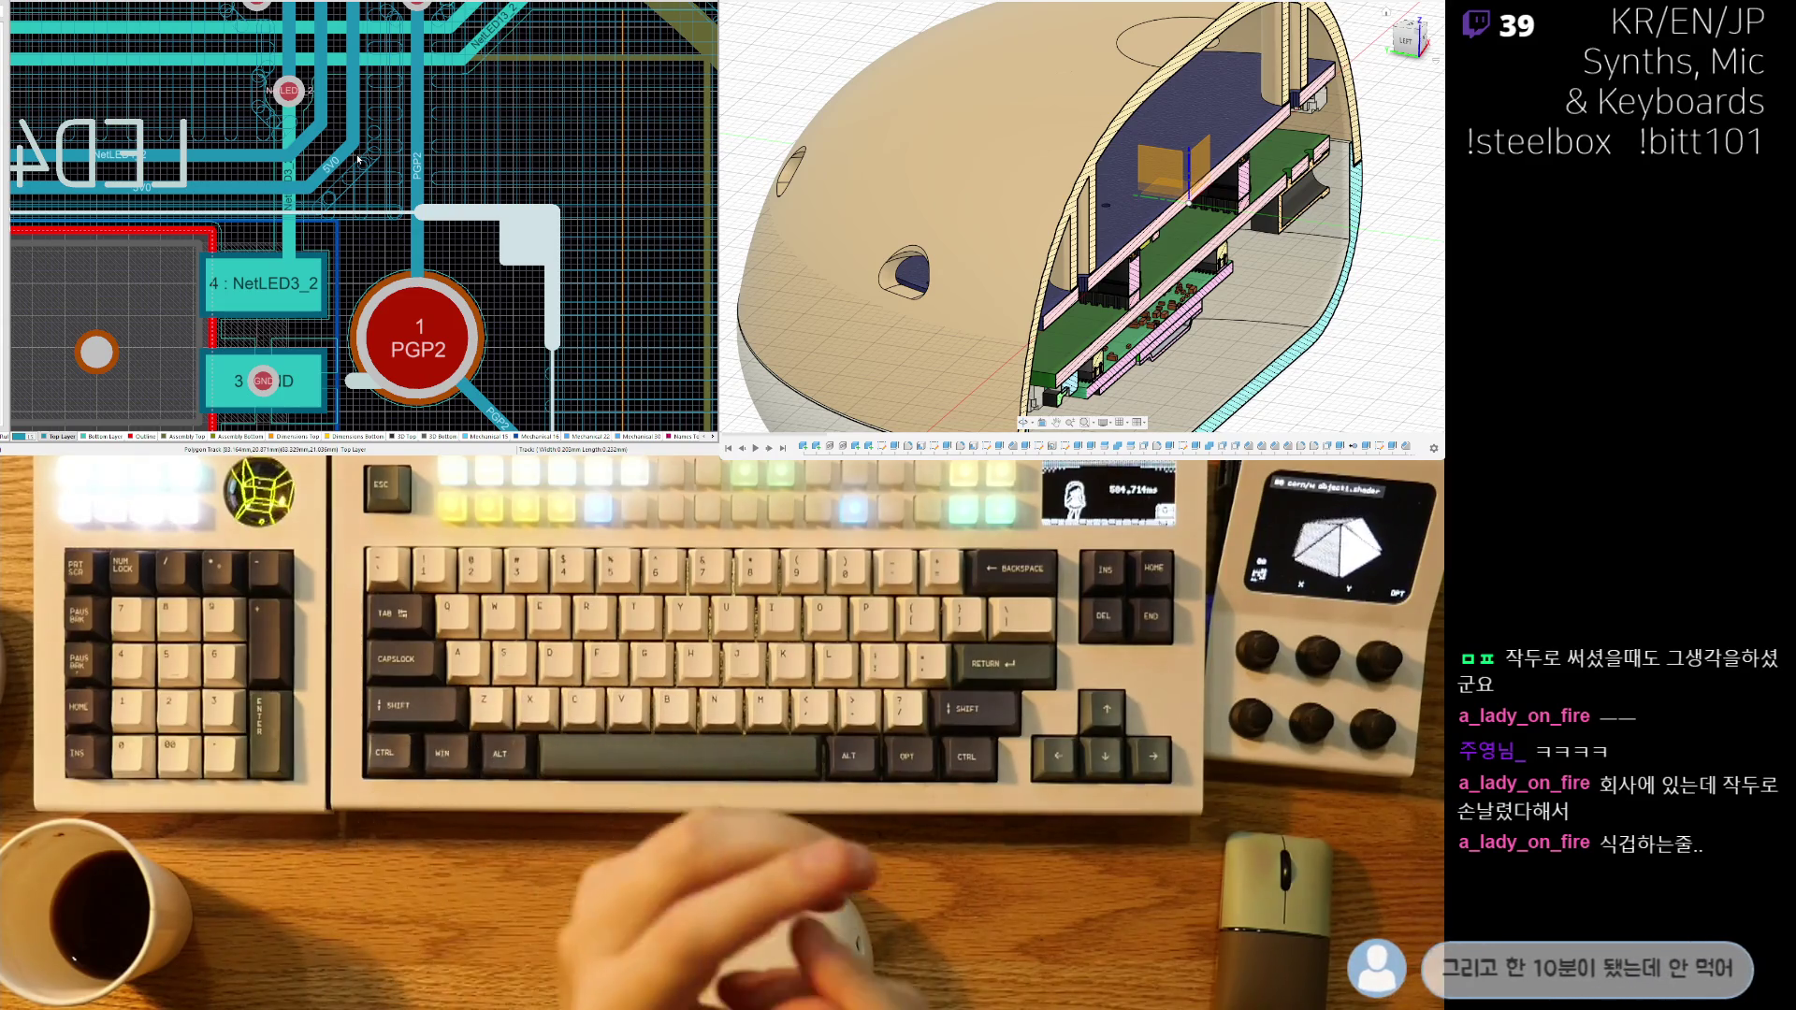
{"action": "scroll", "coordinate": [359, 159], "scroll_direction": "down", "scroll_amount": 2, "text": "ctrl"}
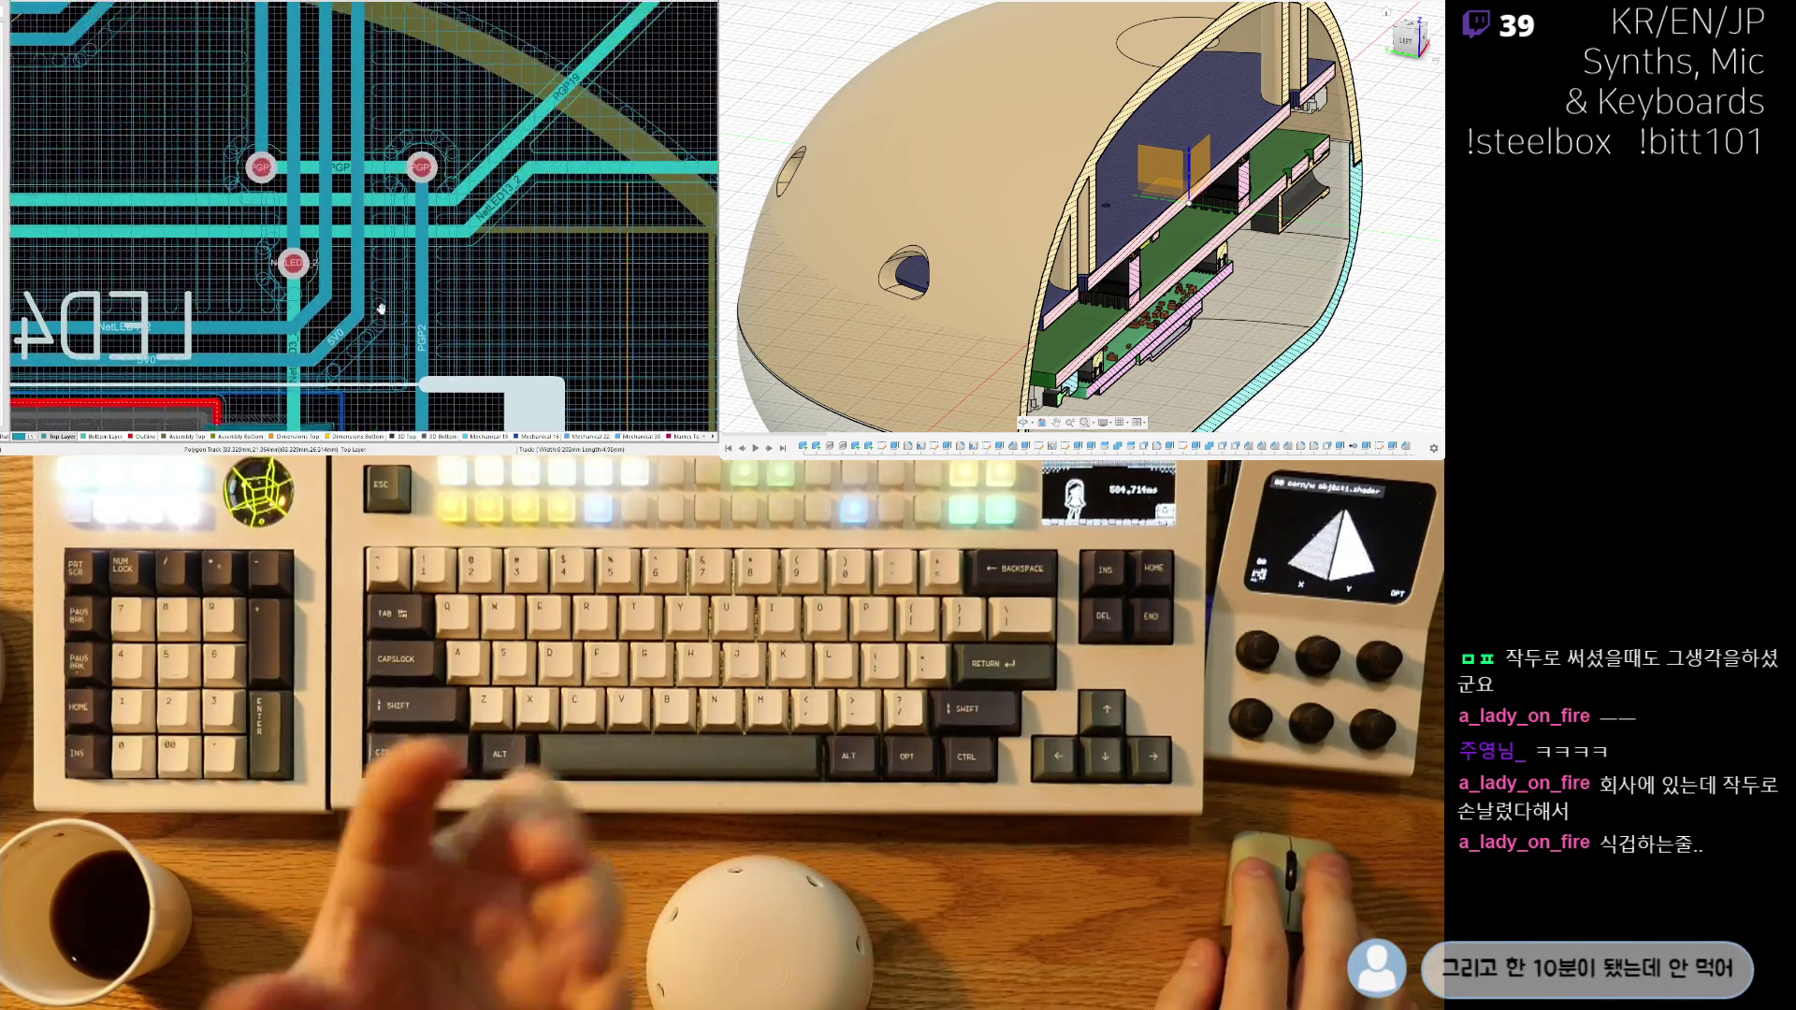
{"action": "scroll", "coordinate": [352, 165], "scroll_direction": "up", "scroll_amount": 3}
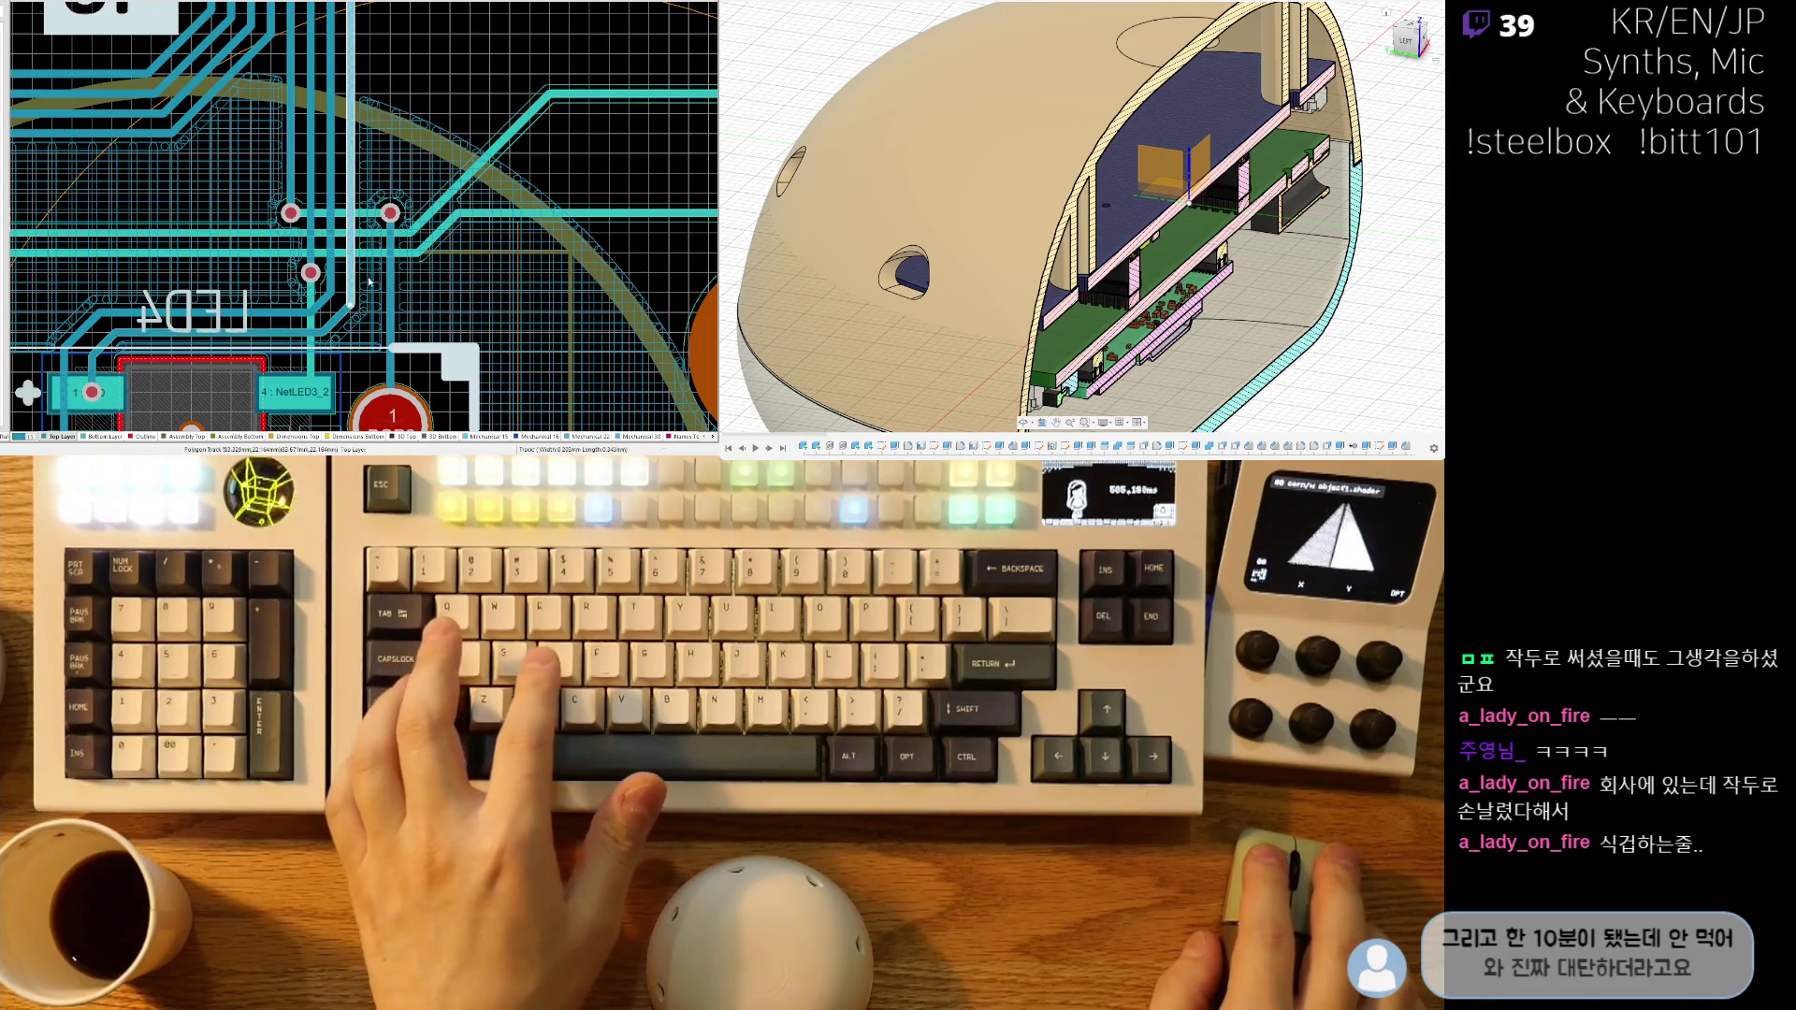
{"action": "scroll", "coordinate": [351, 140], "scroll_direction": "down", "scroll_amount": 3, "text": "ctrl"}
{"action": "right_click_drag", "start_coordinate": [352, 91], "coordinate": [303, 311]}
{"action": "scroll", "coordinate": [303, 138], "scroll_direction": "up", "scroll_amount": 5, "text": "ctrl"}
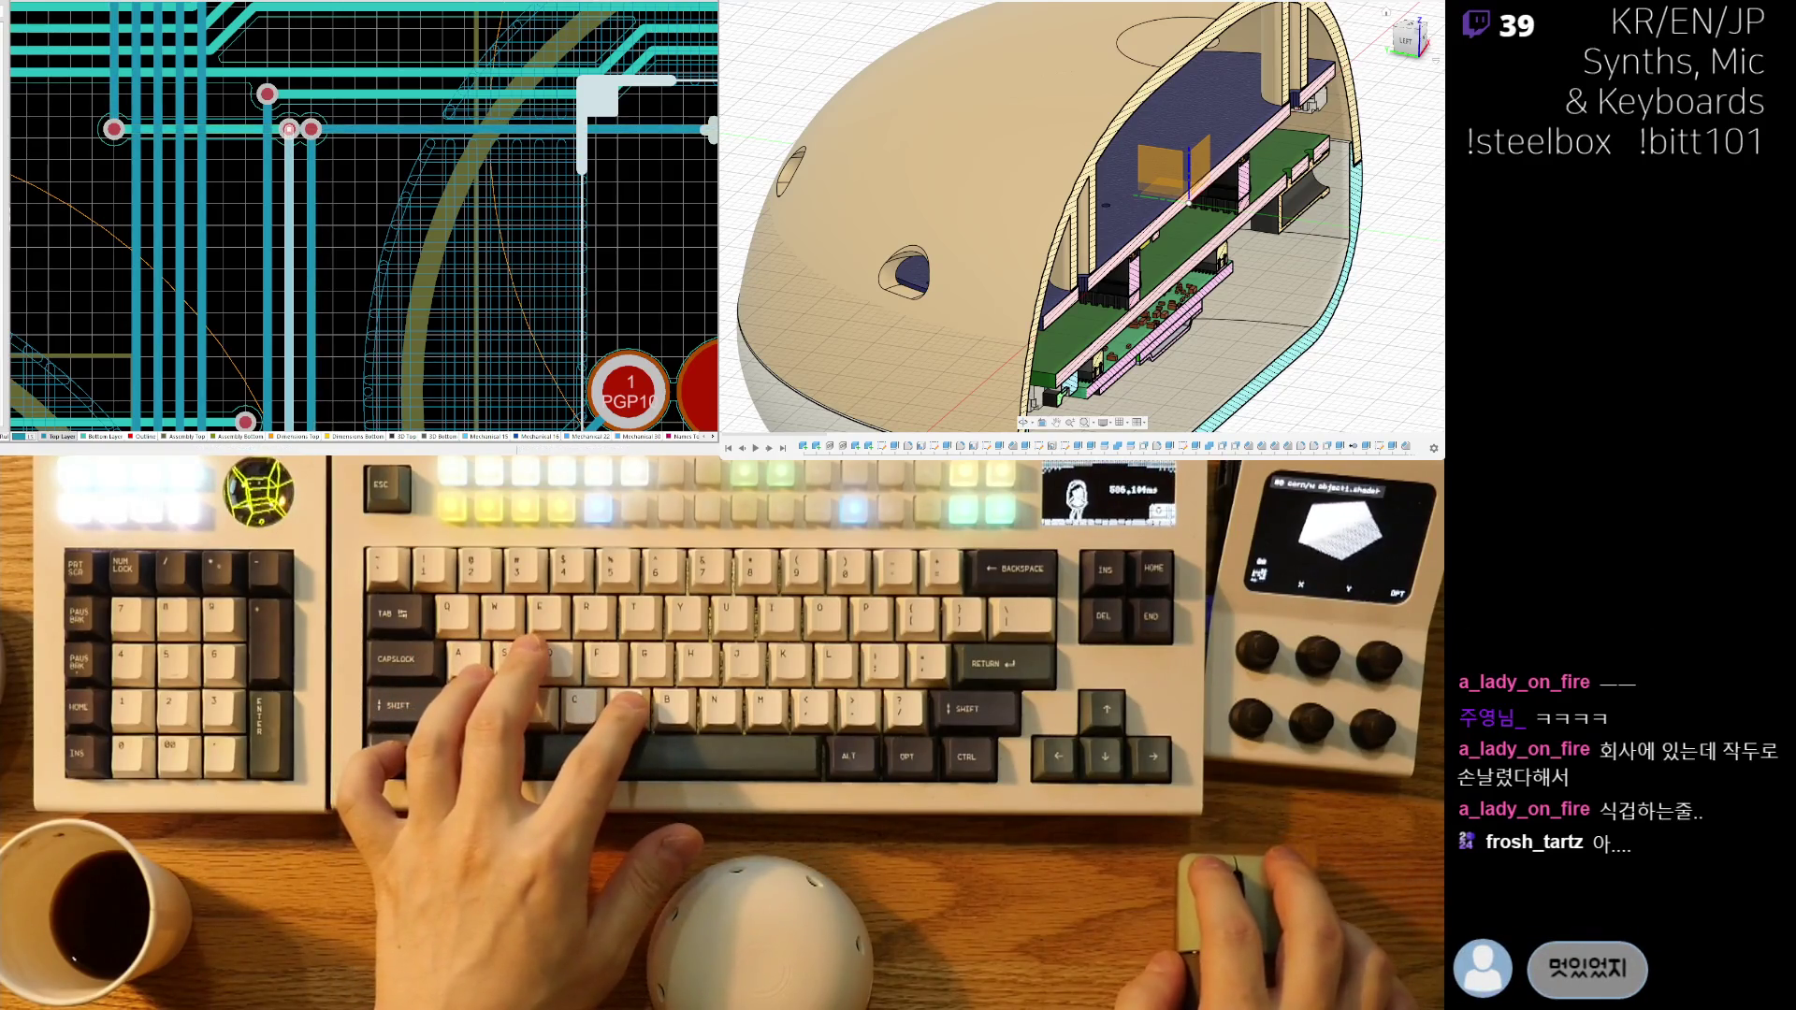
{"action": "scroll", "coordinate": [413, 67], "scroll_direction": "down", "scroll_amount": 6, "text": "ctrl"}
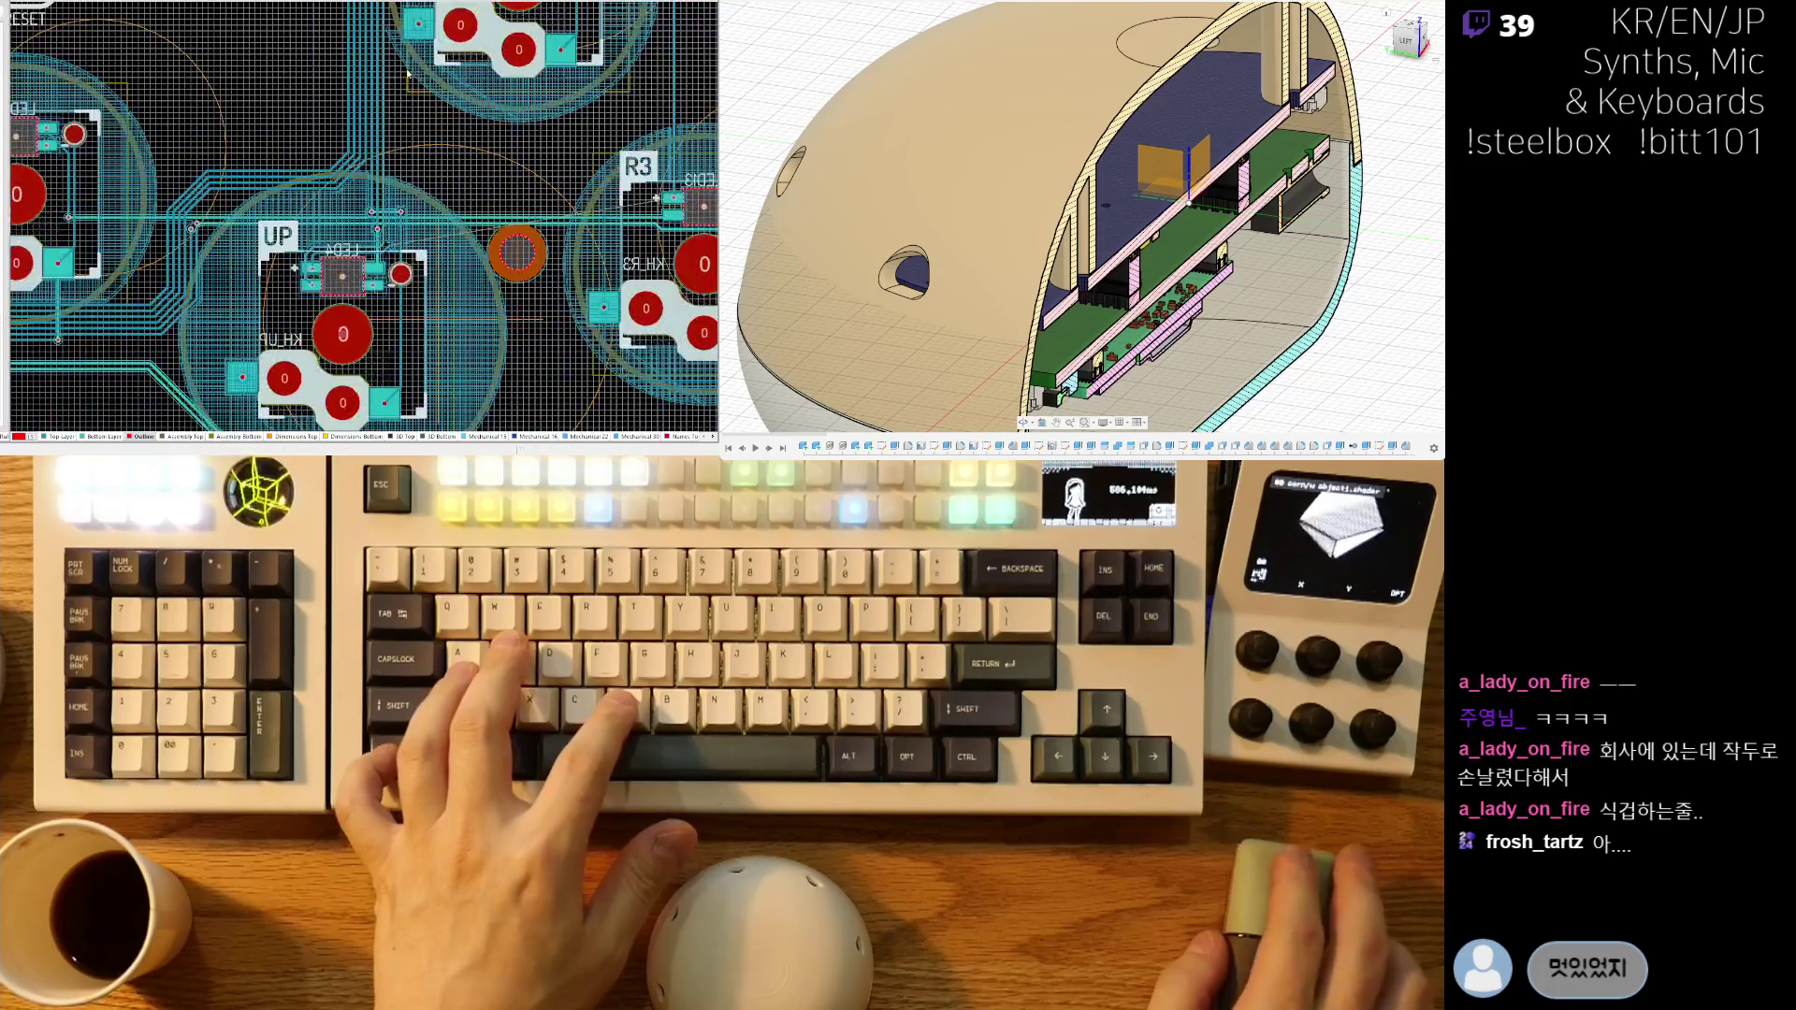
{"action": "scroll", "coordinate": [370, 164], "scroll_direction": "up", "scroll_amount": 3, "text": "ctrl"}
{"action": "scroll", "coordinate": [370, 164], "scroll_direction": "up", "scroll_amount": 1, "text": "ctrl"}
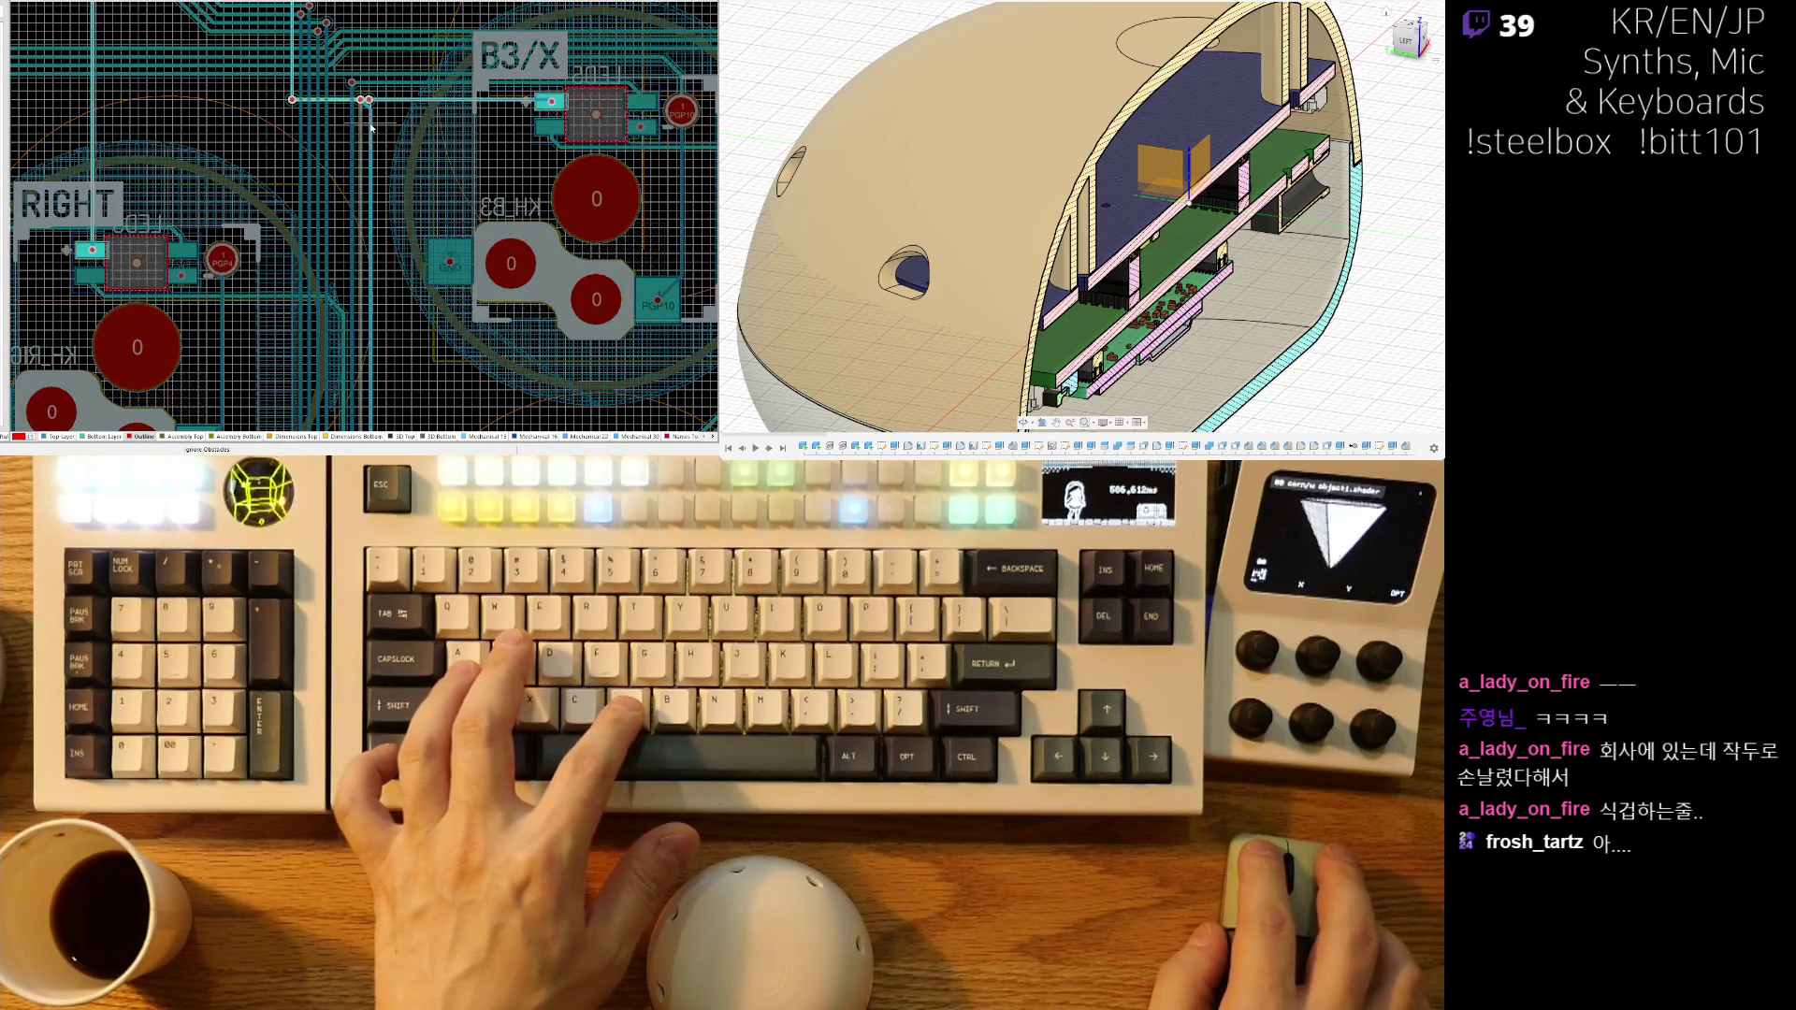
- Straighten the 5V0 track to run directly to its via, removing the diagonal stub
{"action": "scroll", "coordinate": [371, 109], "scroll_direction": "up", "scroll_amount": 5, "text": "ctrl"}
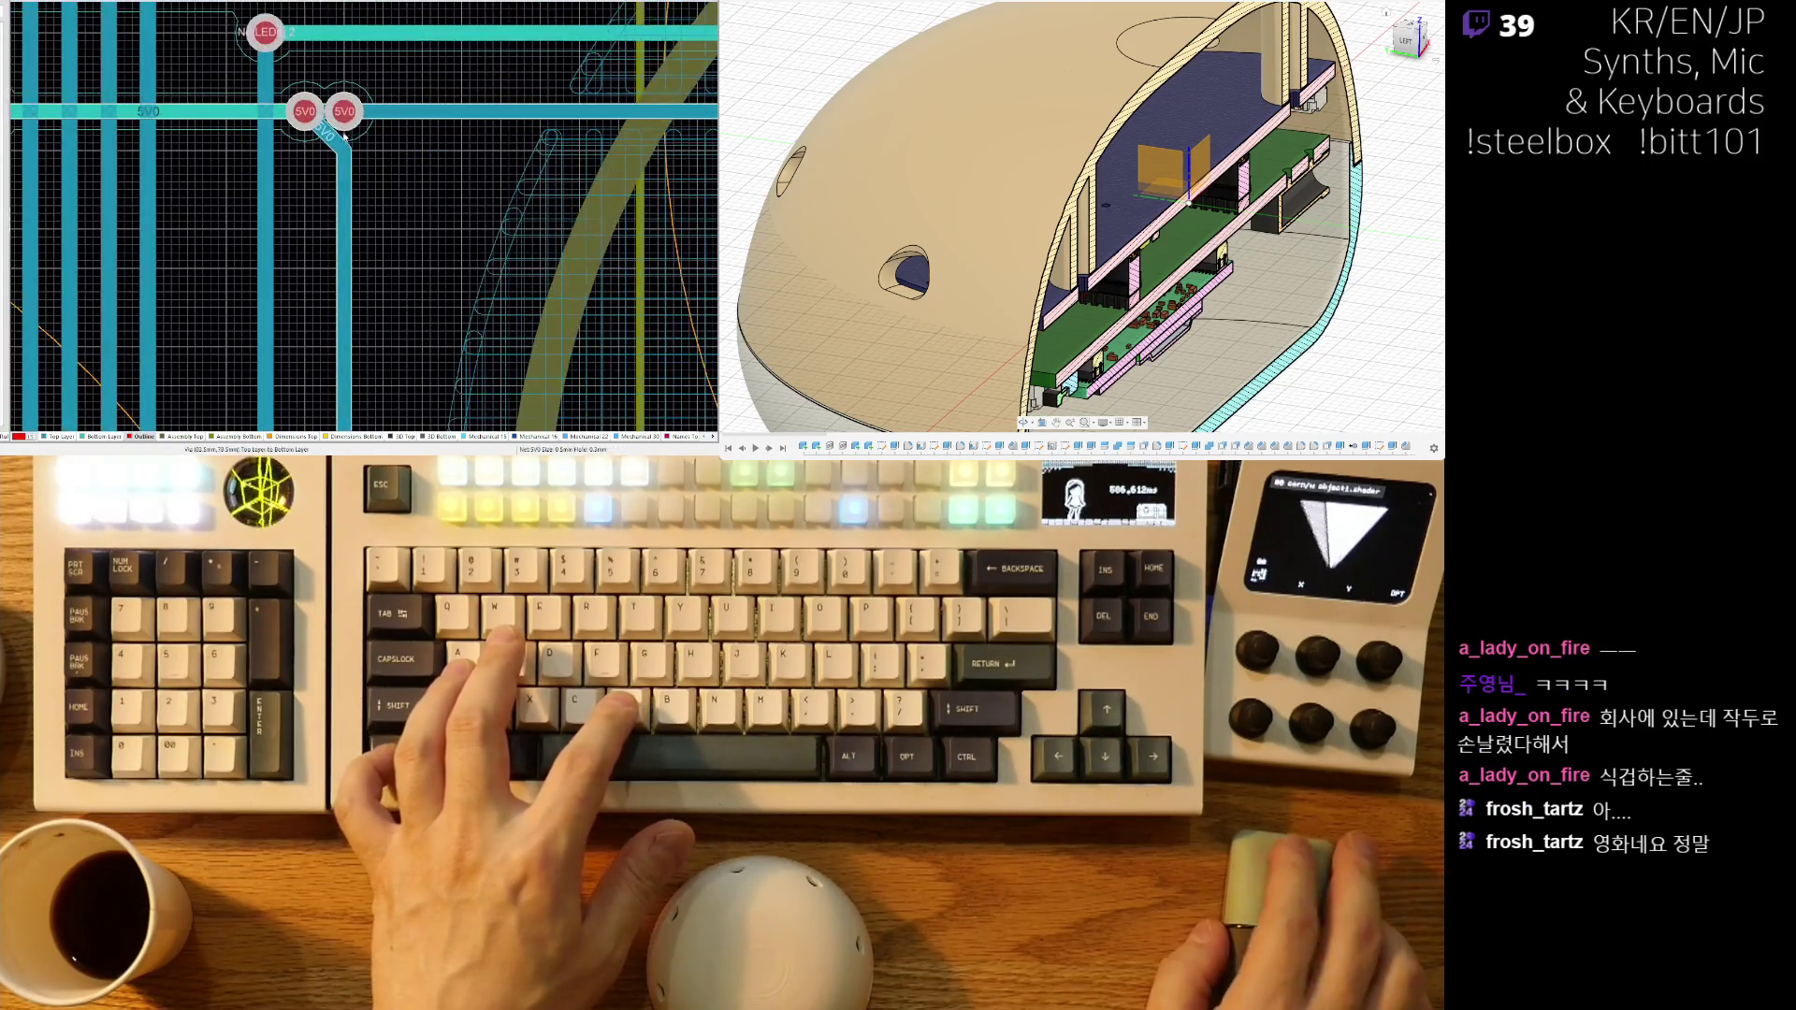
{"action": "mouse_move", "coordinate": [322, 123]}
{"action": "left_mouse_down"}
{"action": "mouse_move", "coordinate": [344, 143]}
{"action": "mouse_move", "coordinate": [309, 187]}
{"action": "mouse_move", "coordinate": [299, 277]}
{"action": "left_mouse_up"}
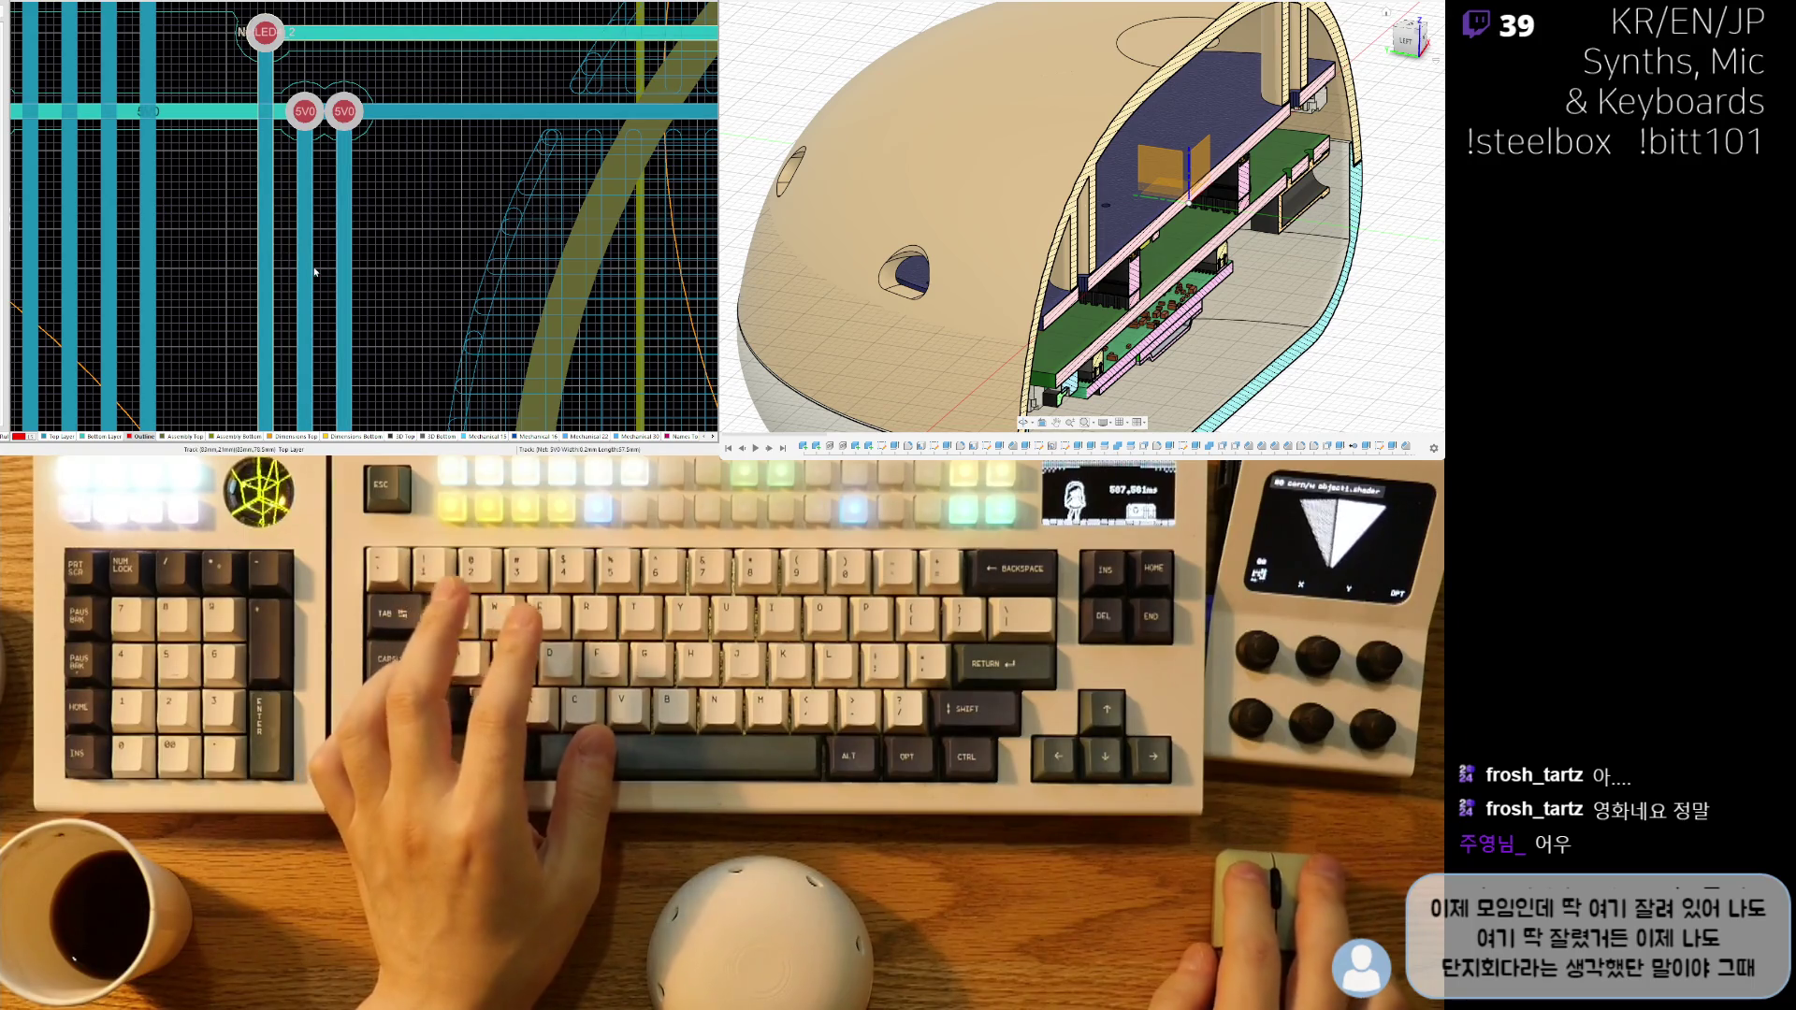
{"action": "scroll", "coordinate": [327, 240], "scroll_direction": "down", "scroll_amount": 6, "text": "ctrl"}
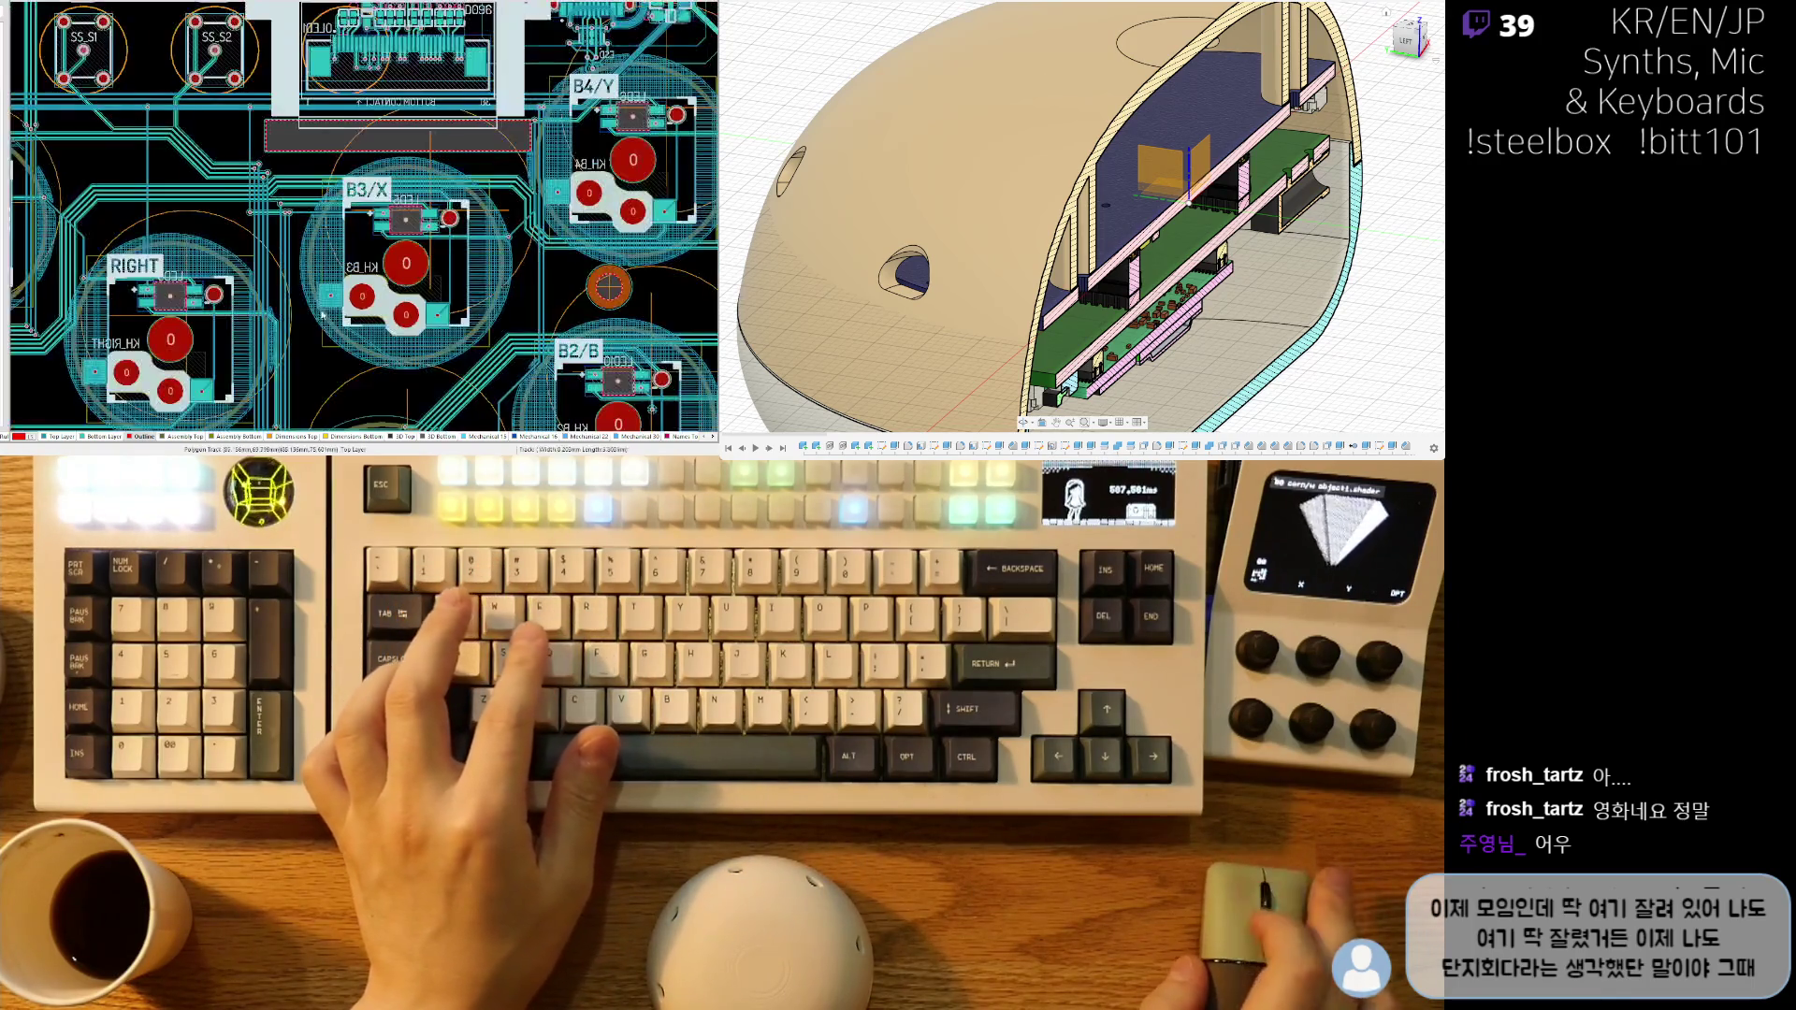
{"action": "scroll", "coordinate": [253, 199], "scroll_direction": "up", "scroll_amount": 10, "text": "ctrl"}
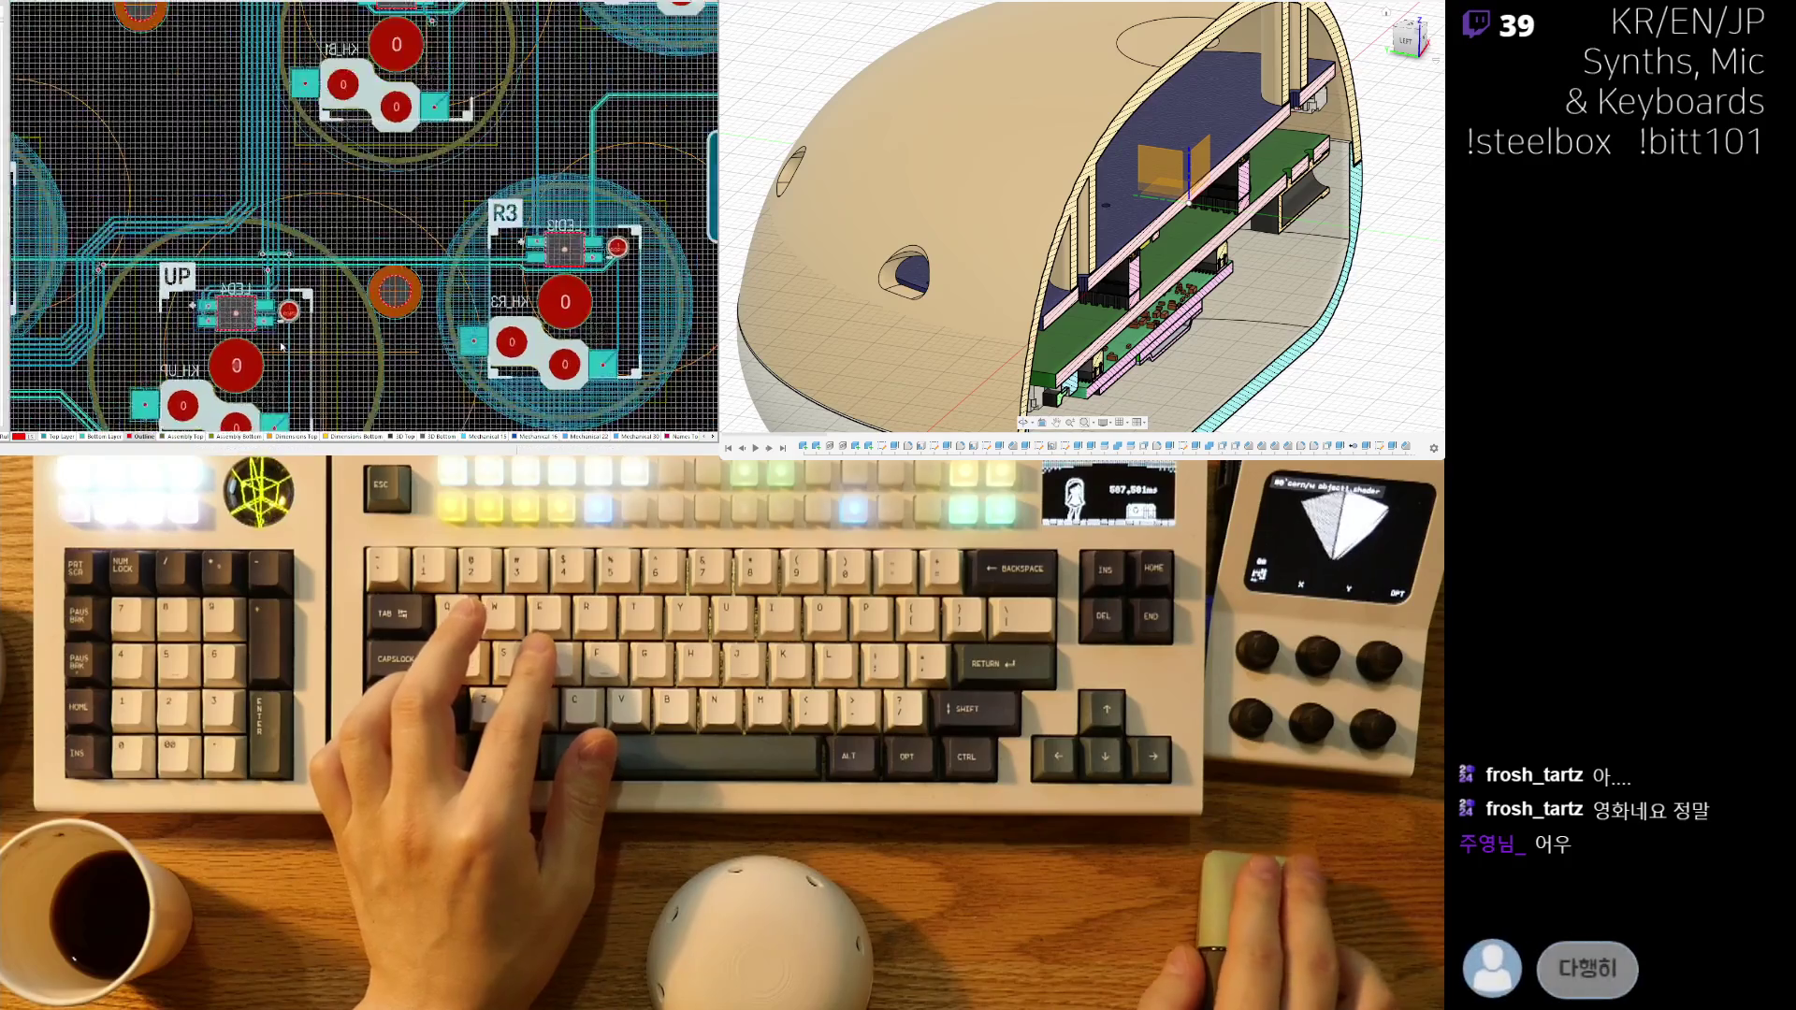
- Select the vertical PGP2 track above its pad and flip to the bottom-side view
{"action": "right_click_drag", "start_coordinate": [286, 123], "coordinate": [260, 269]}
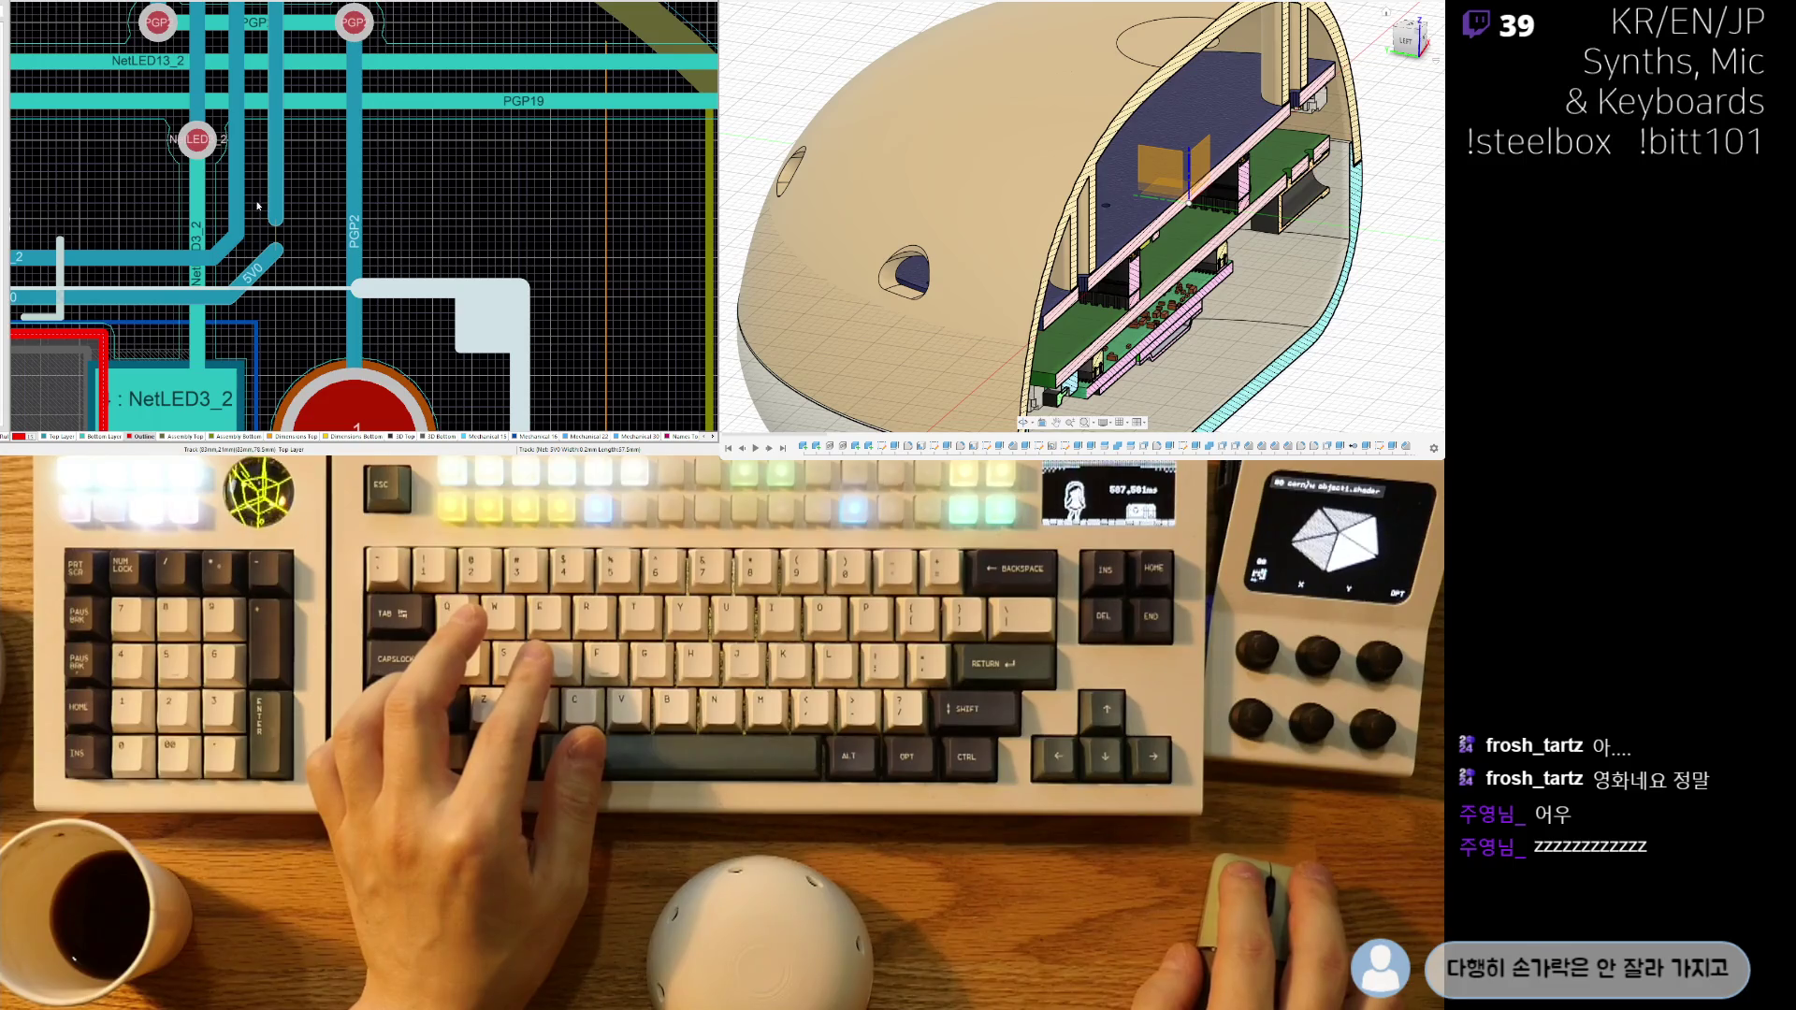
{"action": "left_click", "coordinate": [275, 221]}
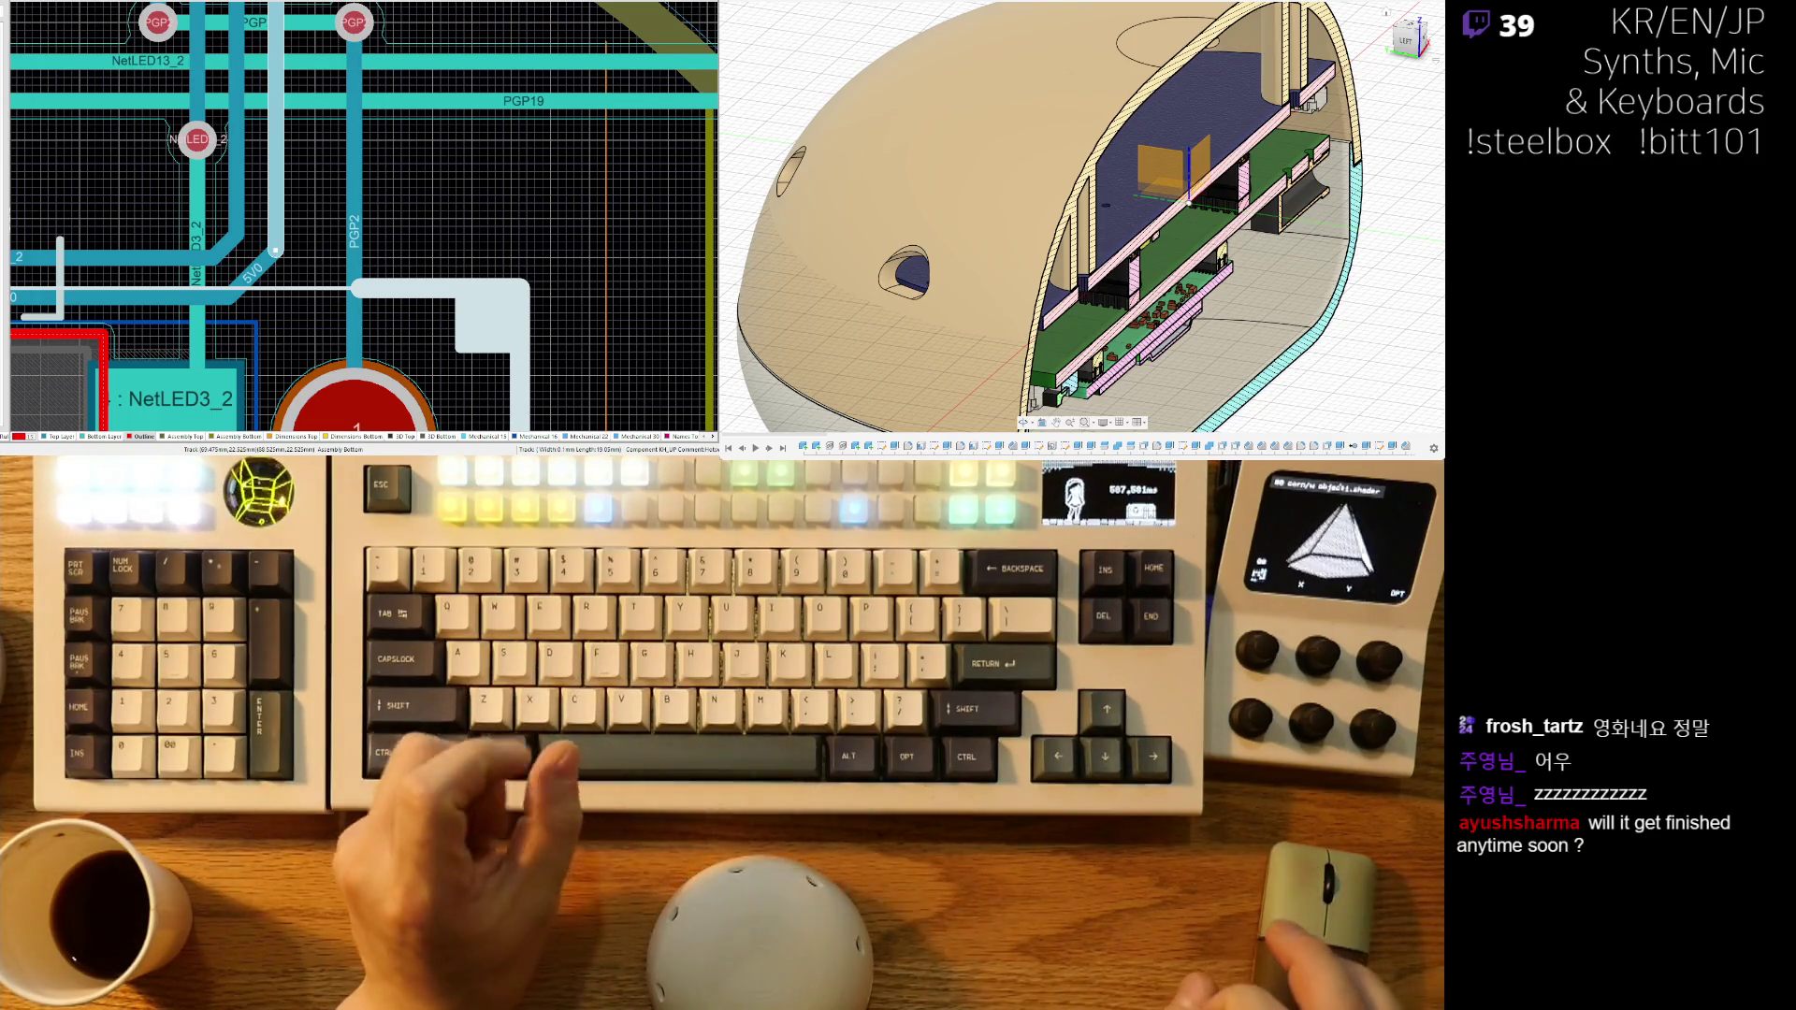
{"action": "key", "text": "v"}
{"action": "key", "text": "b"}
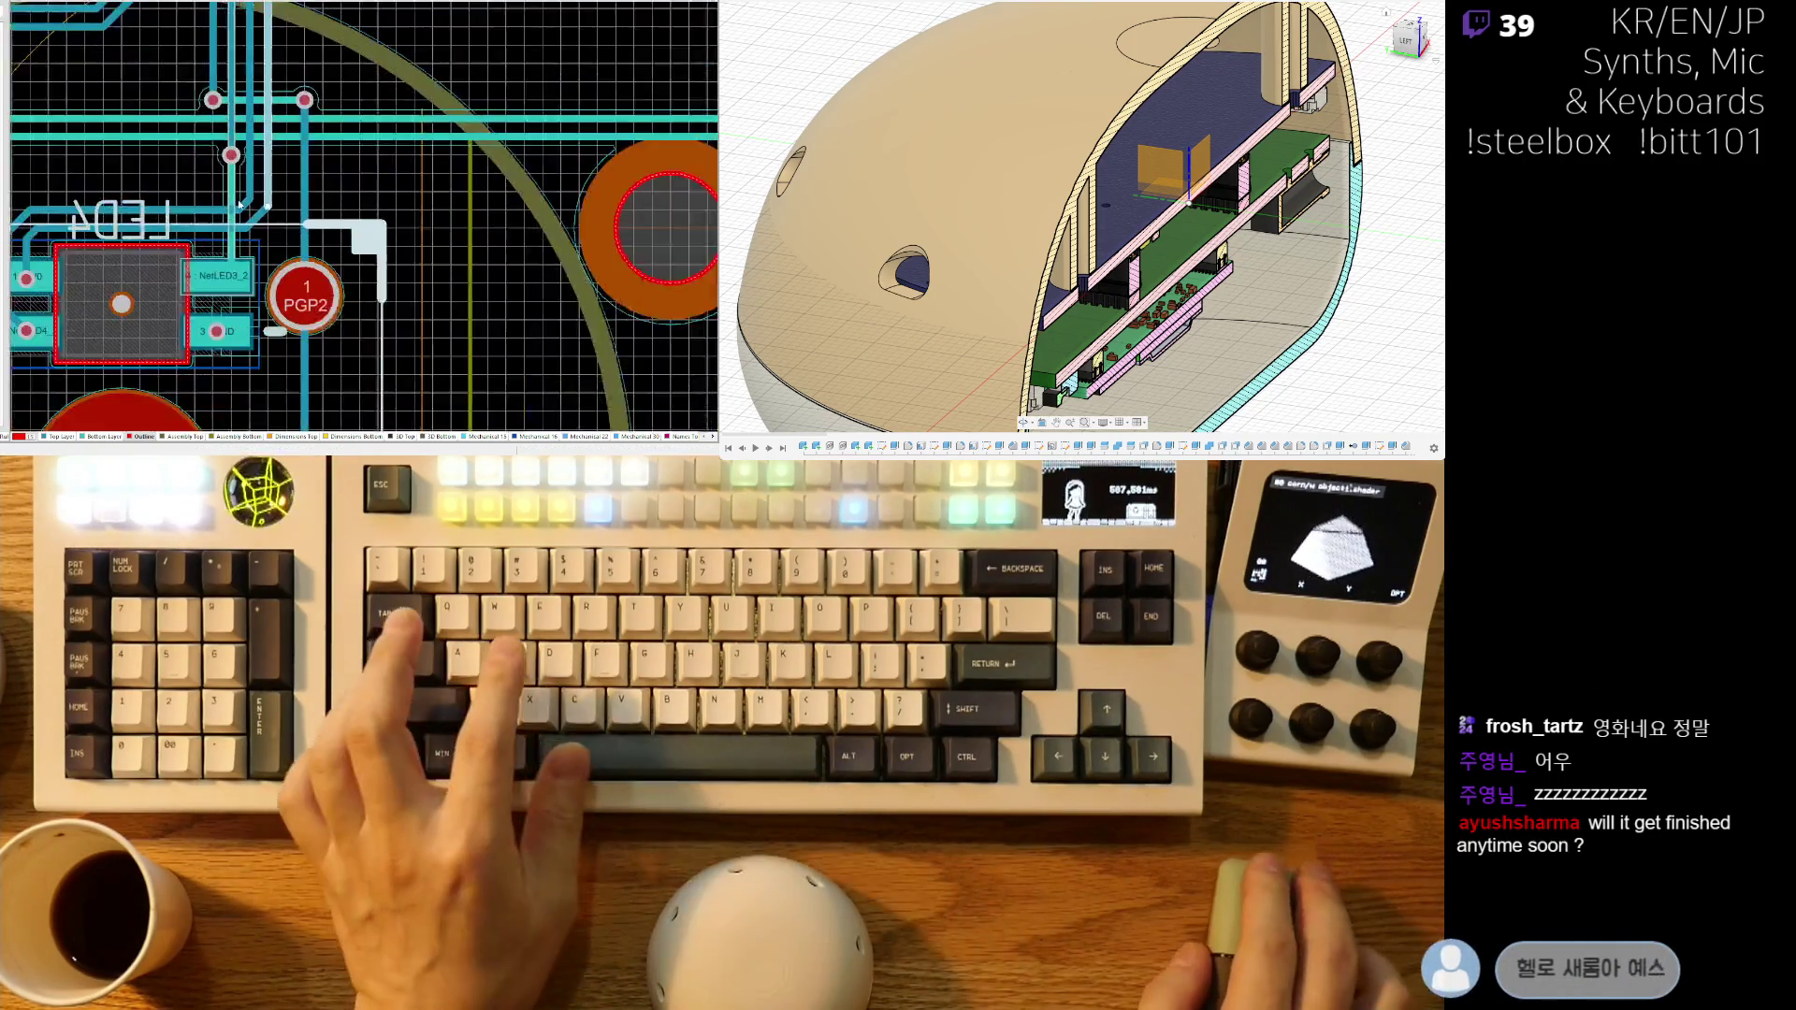
{"action": "scroll", "coordinate": [288, 153], "scroll_direction": "down", "scroll_amount": 10, "text": "ctrl"}
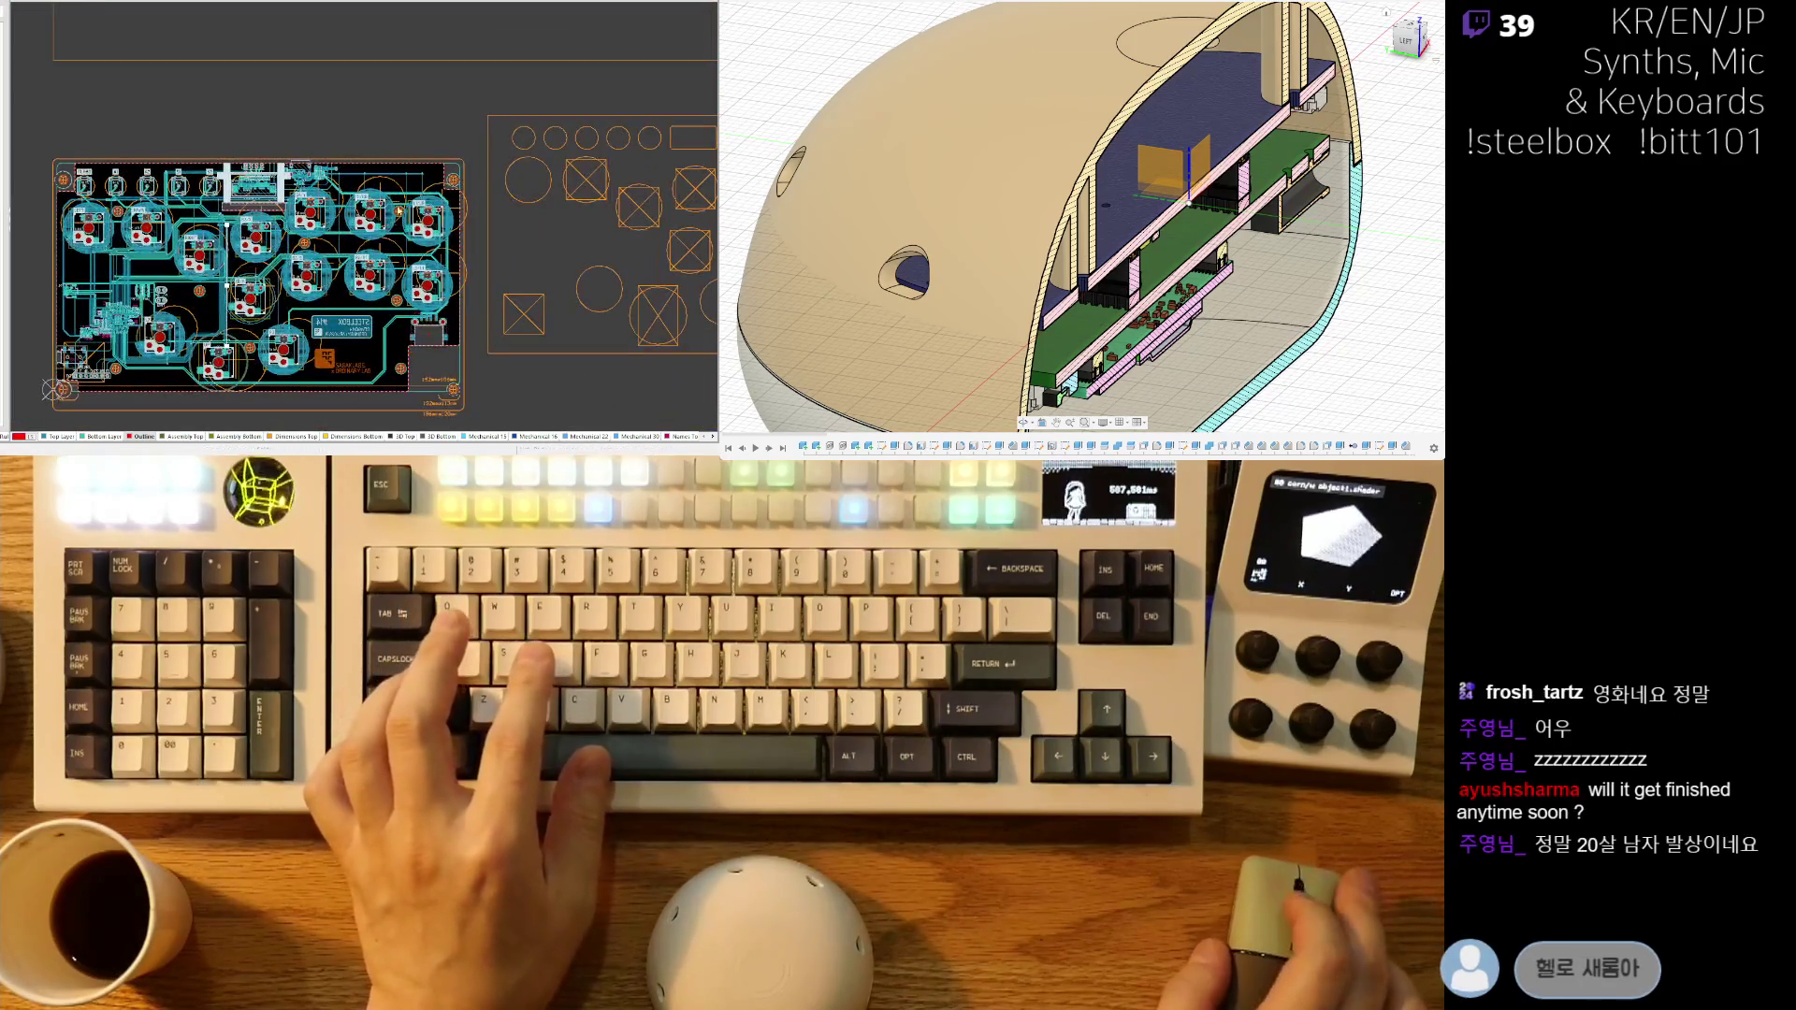
{"action": "scroll", "coordinate": [228, 335], "scroll_direction": "up", "scroll_amount": 6, "text": "ctrl"}
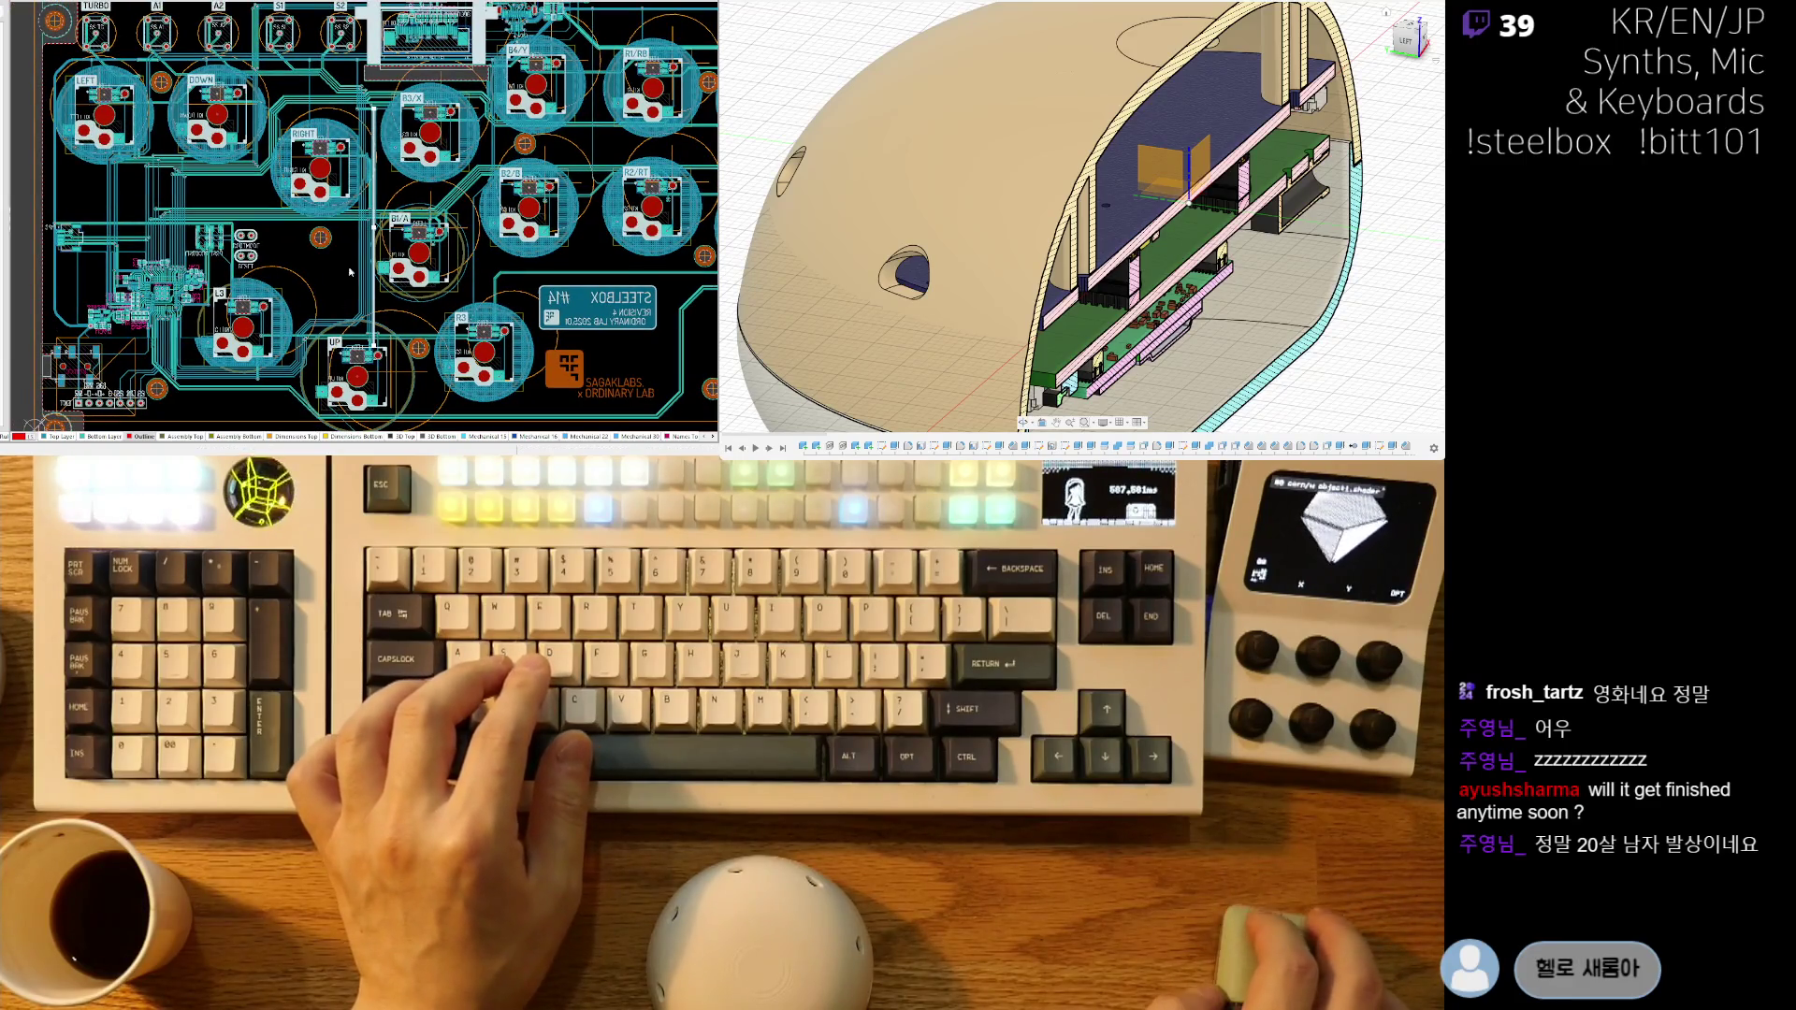
{"action": "scroll", "coordinate": [389, 197], "scroll_direction": "up", "scroll_amount": 1}
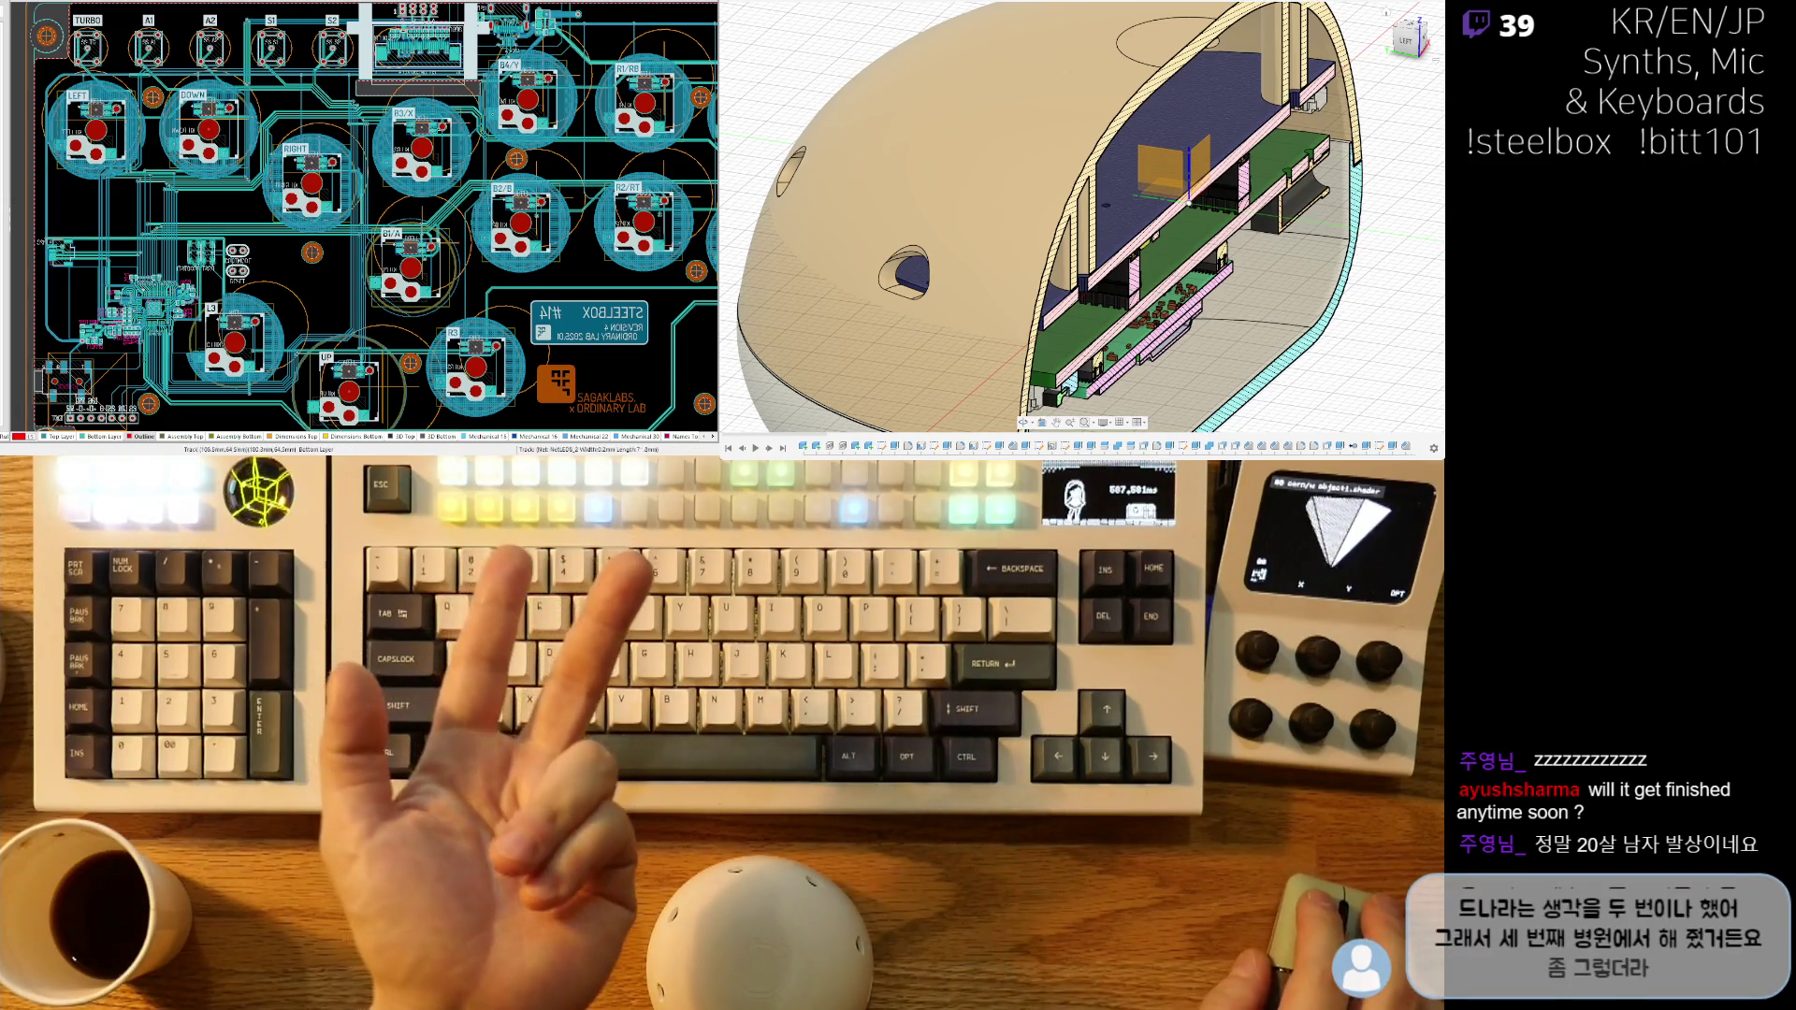
{"action": "scroll", "coordinate": [261, 281], "scroll_direction": "down", "scroll_amount": 3, "text": "ctrl"}
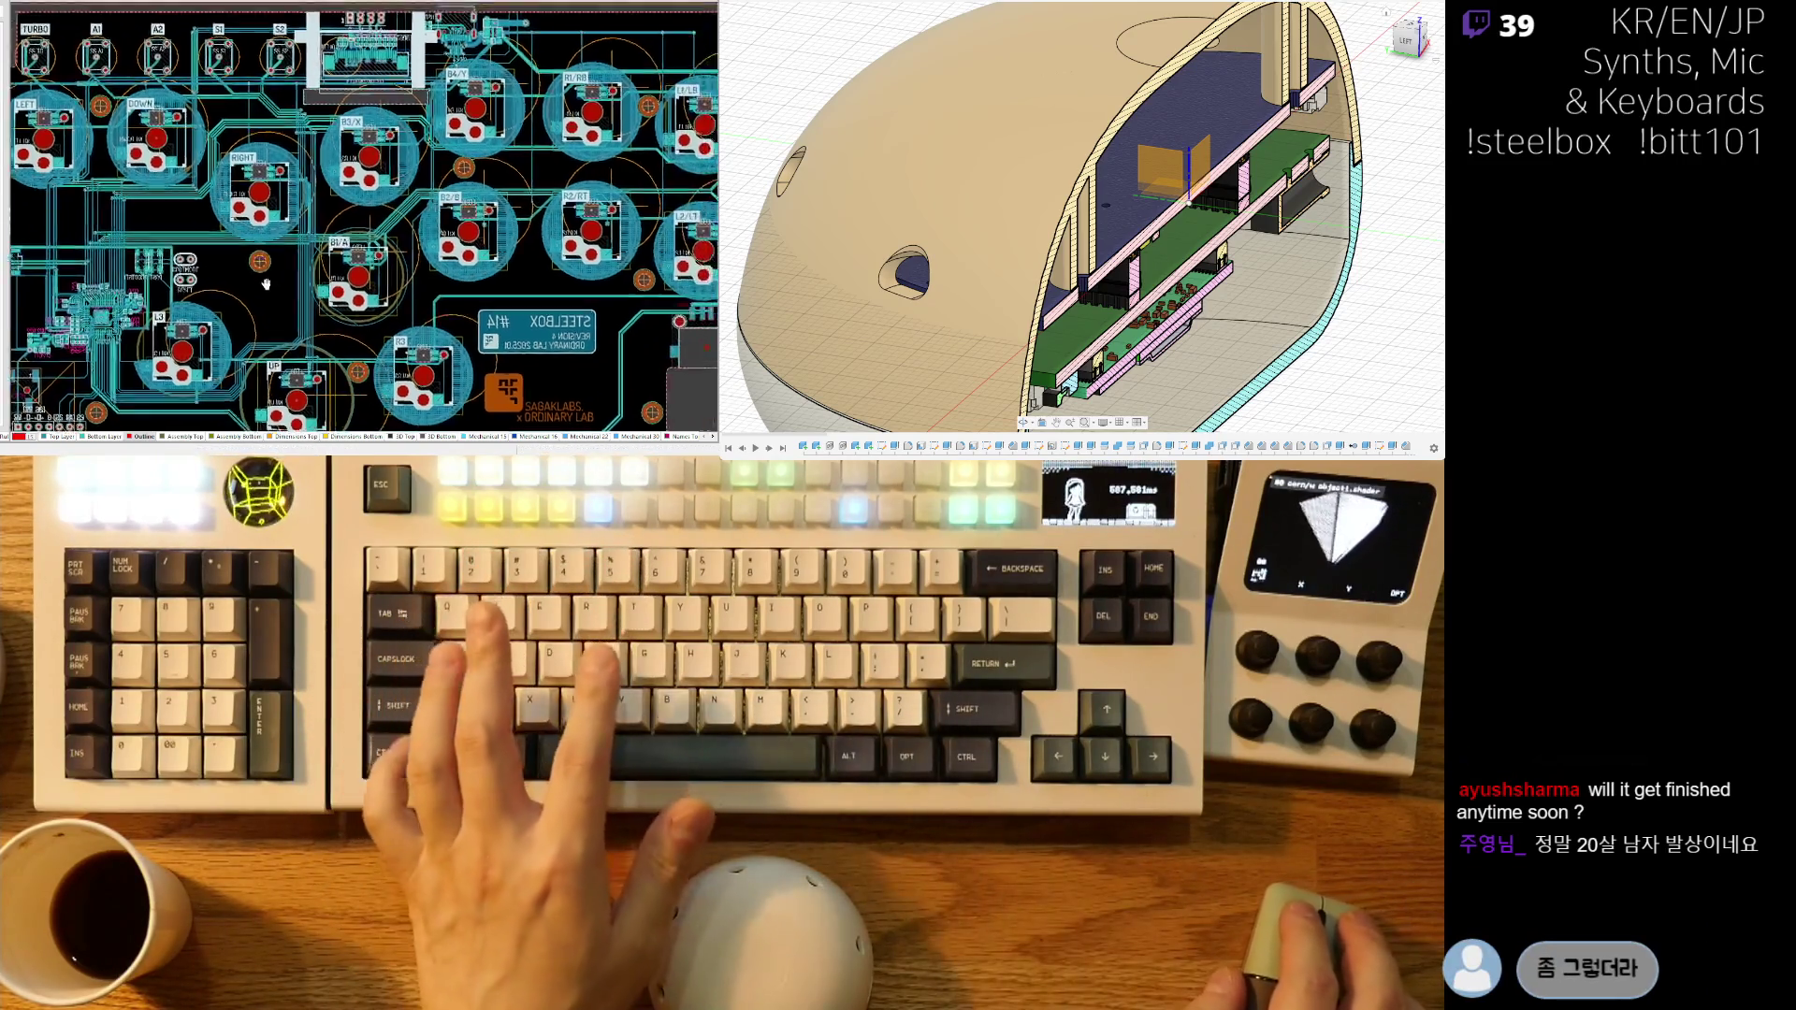
- Save the board layout and zoom to the B1/A switch footprint
{"action": "key", "text": "ctrl+s"}
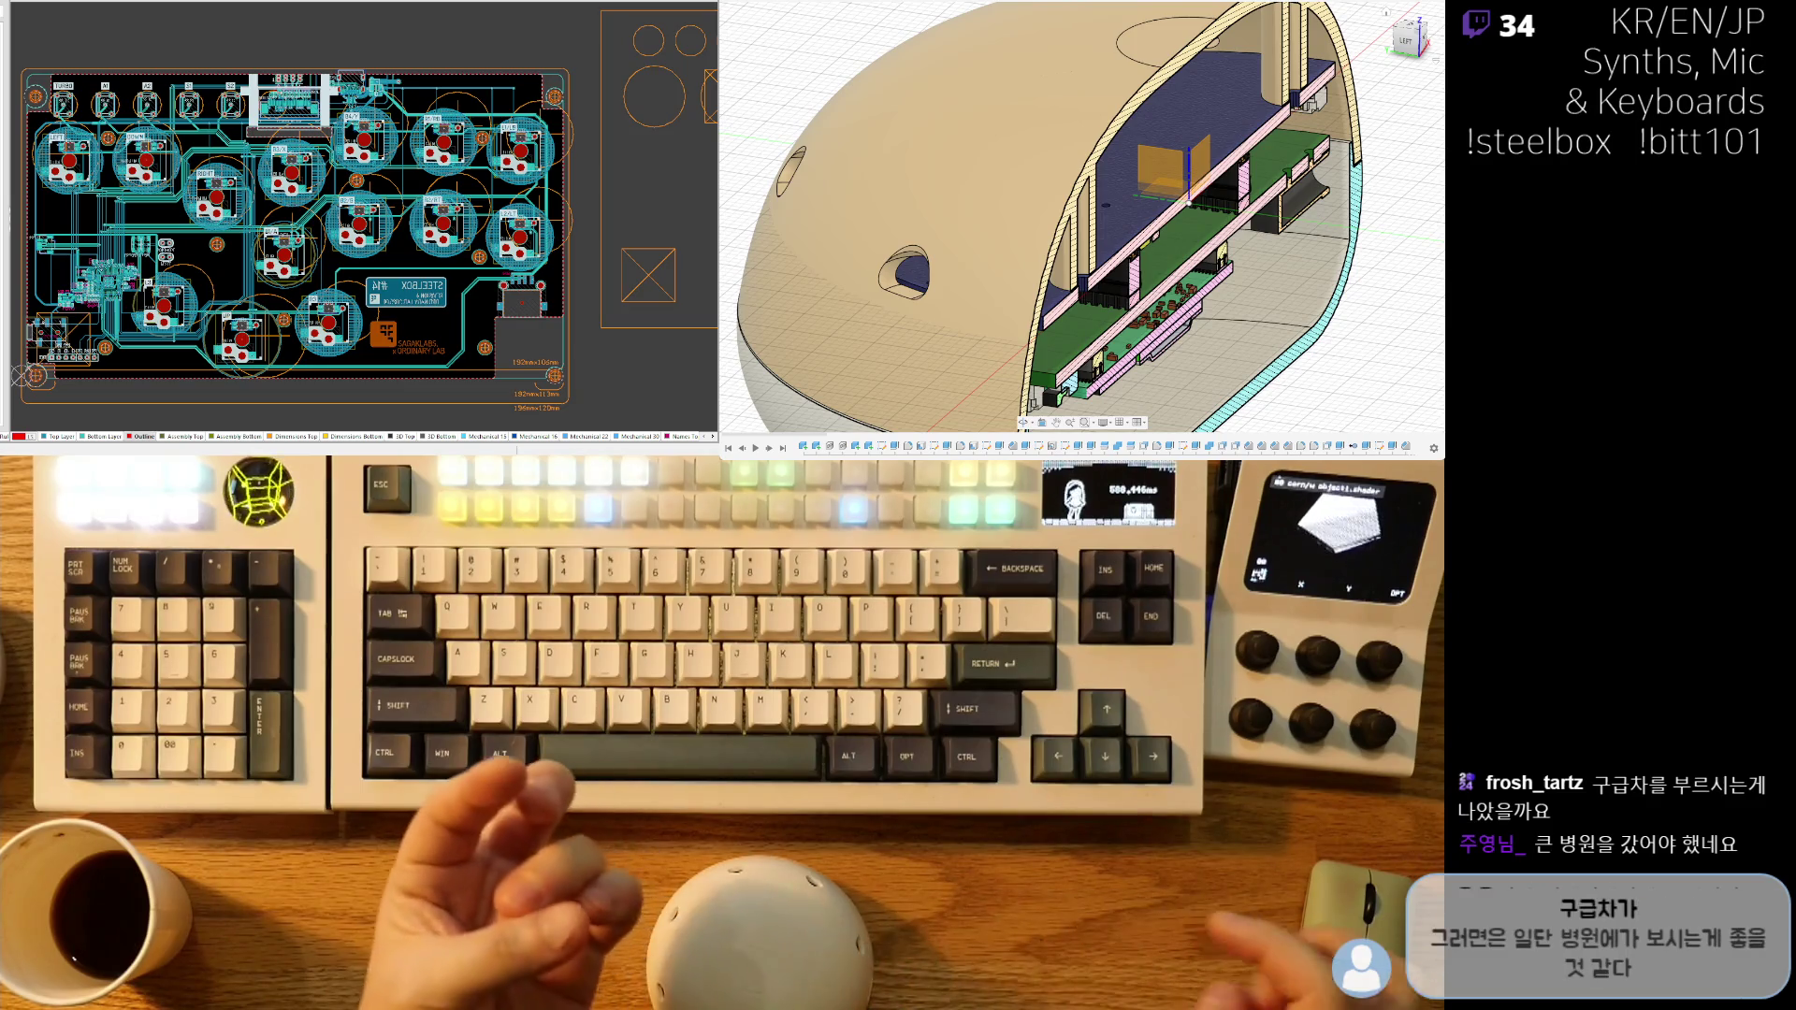
{"action": "scroll", "coordinate": [181, 127], "scroll_direction": "up", "scroll_amount": 3, "text": "ctrl"}
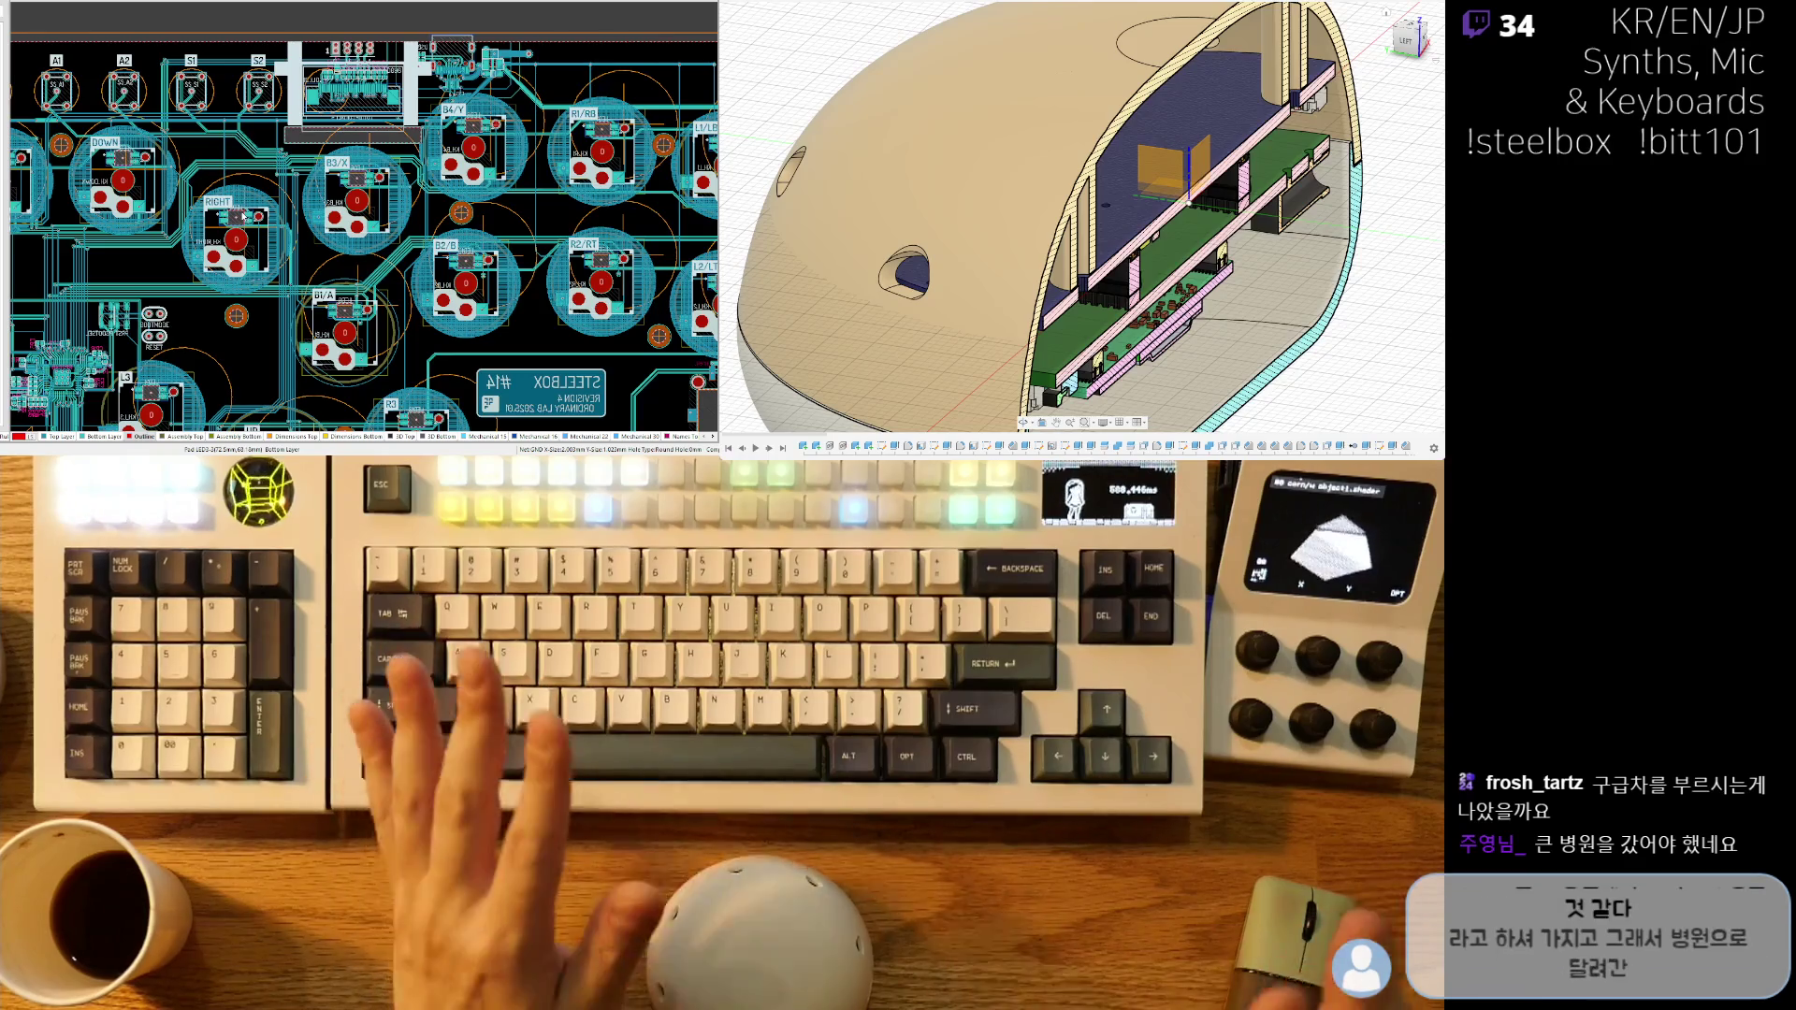
{"action": "scroll", "coordinate": [333, 214], "scroll_direction": "up", "scroll_amount": 2, "text": "ctrl"}
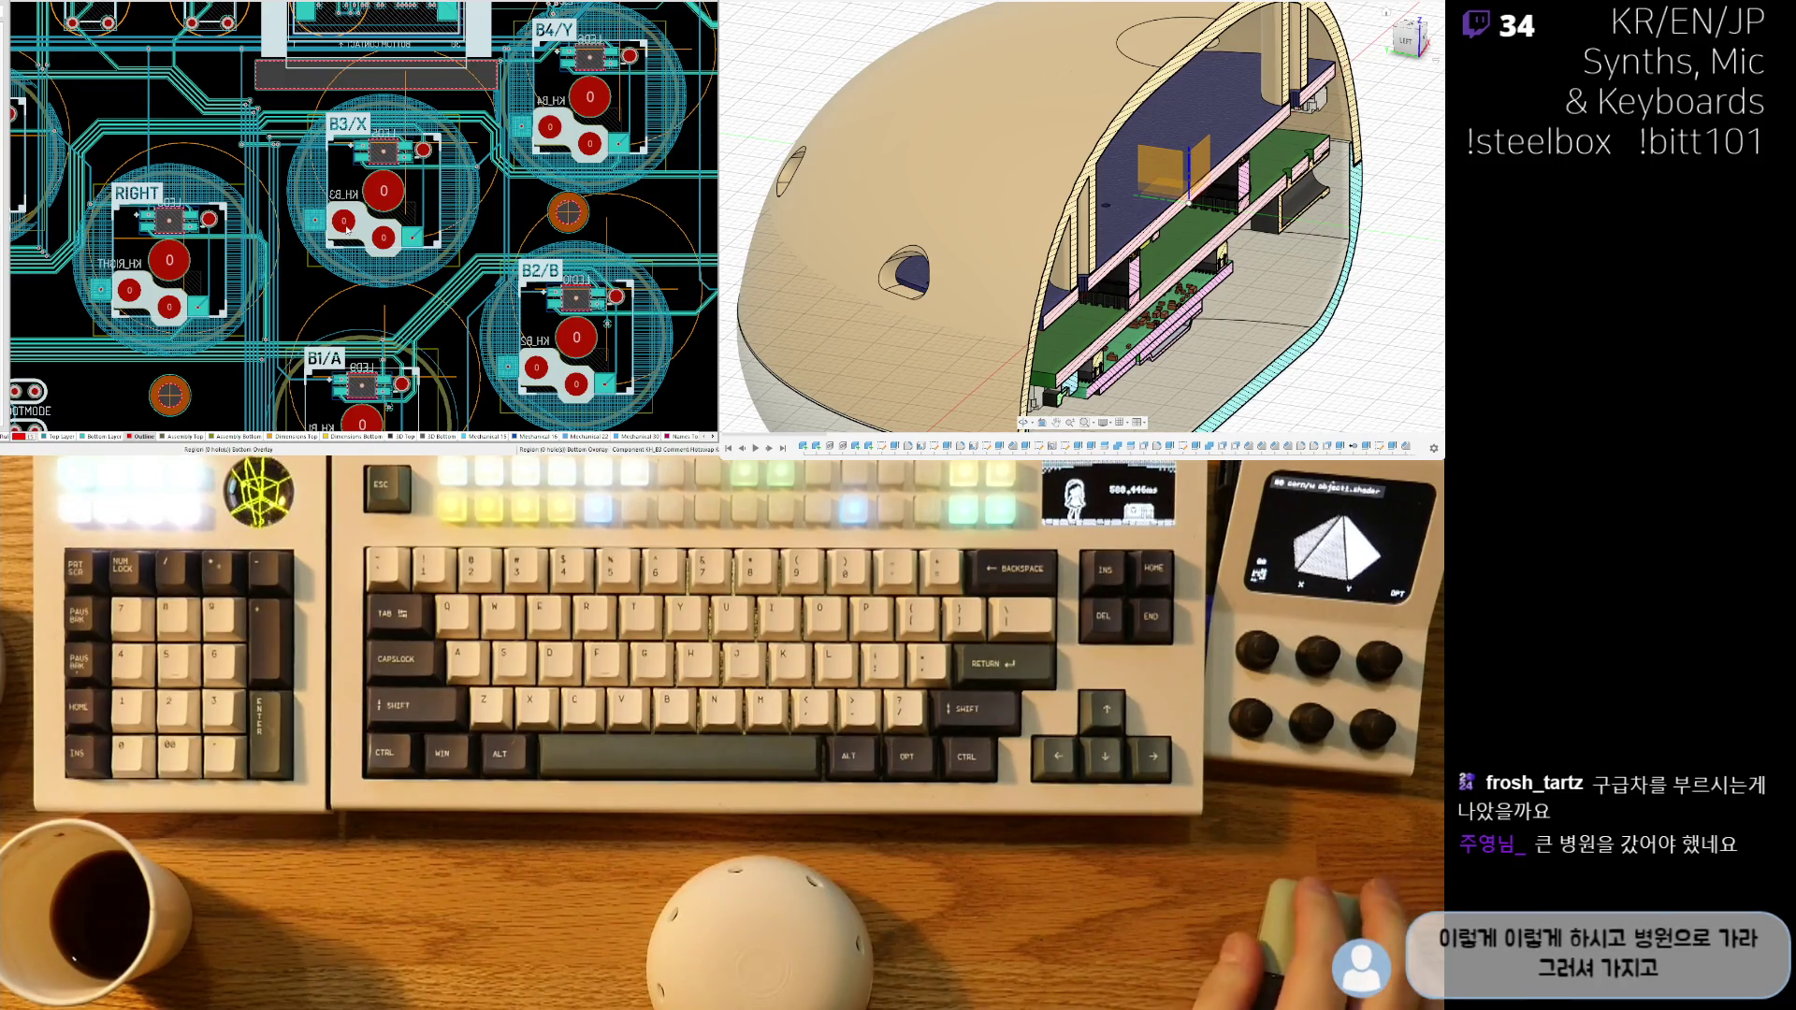
{"action": "mouse_move", "coordinate": [311, 297]}
{"action": "right_mouse_down"}
{"action": "mouse_move", "coordinate": [382, 213]}
{"action": "mouse_move", "coordinate": [310, 227]}
{"action": "right_mouse_up"}
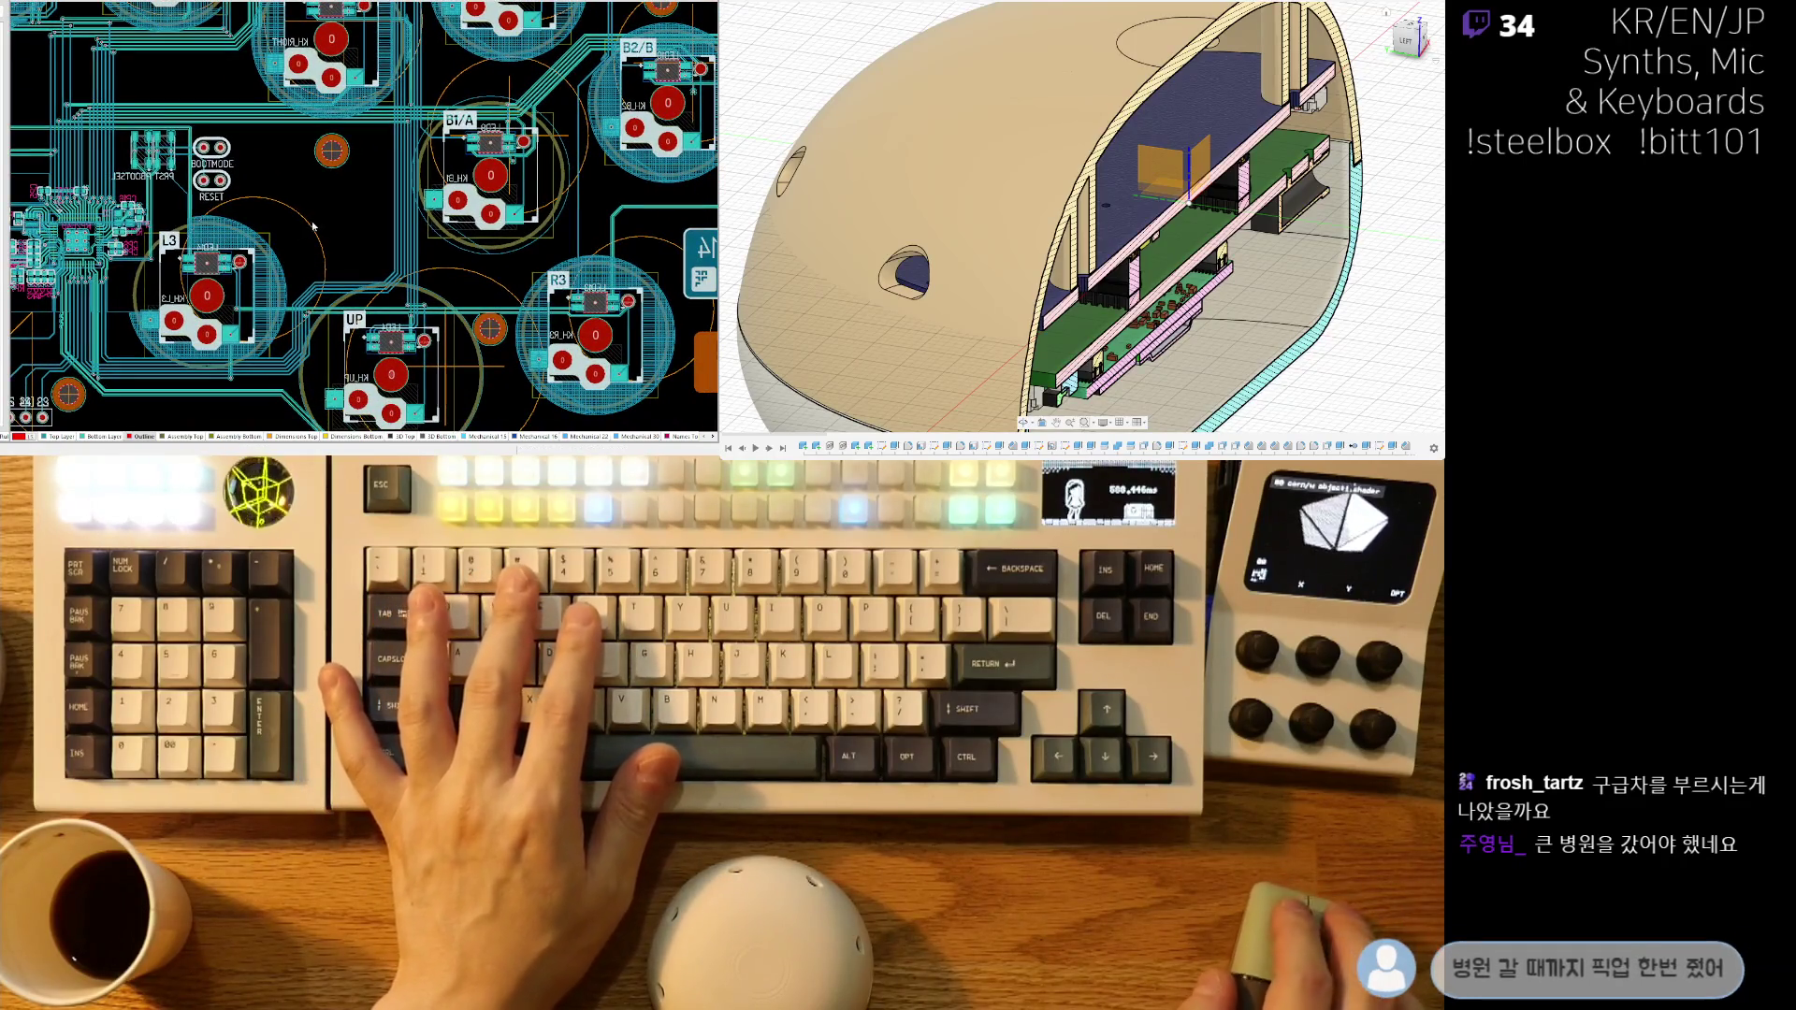
- Check the board's underside in 3D with View > Flip Board, then return to 2D
{"action": "key", "text": "3"}
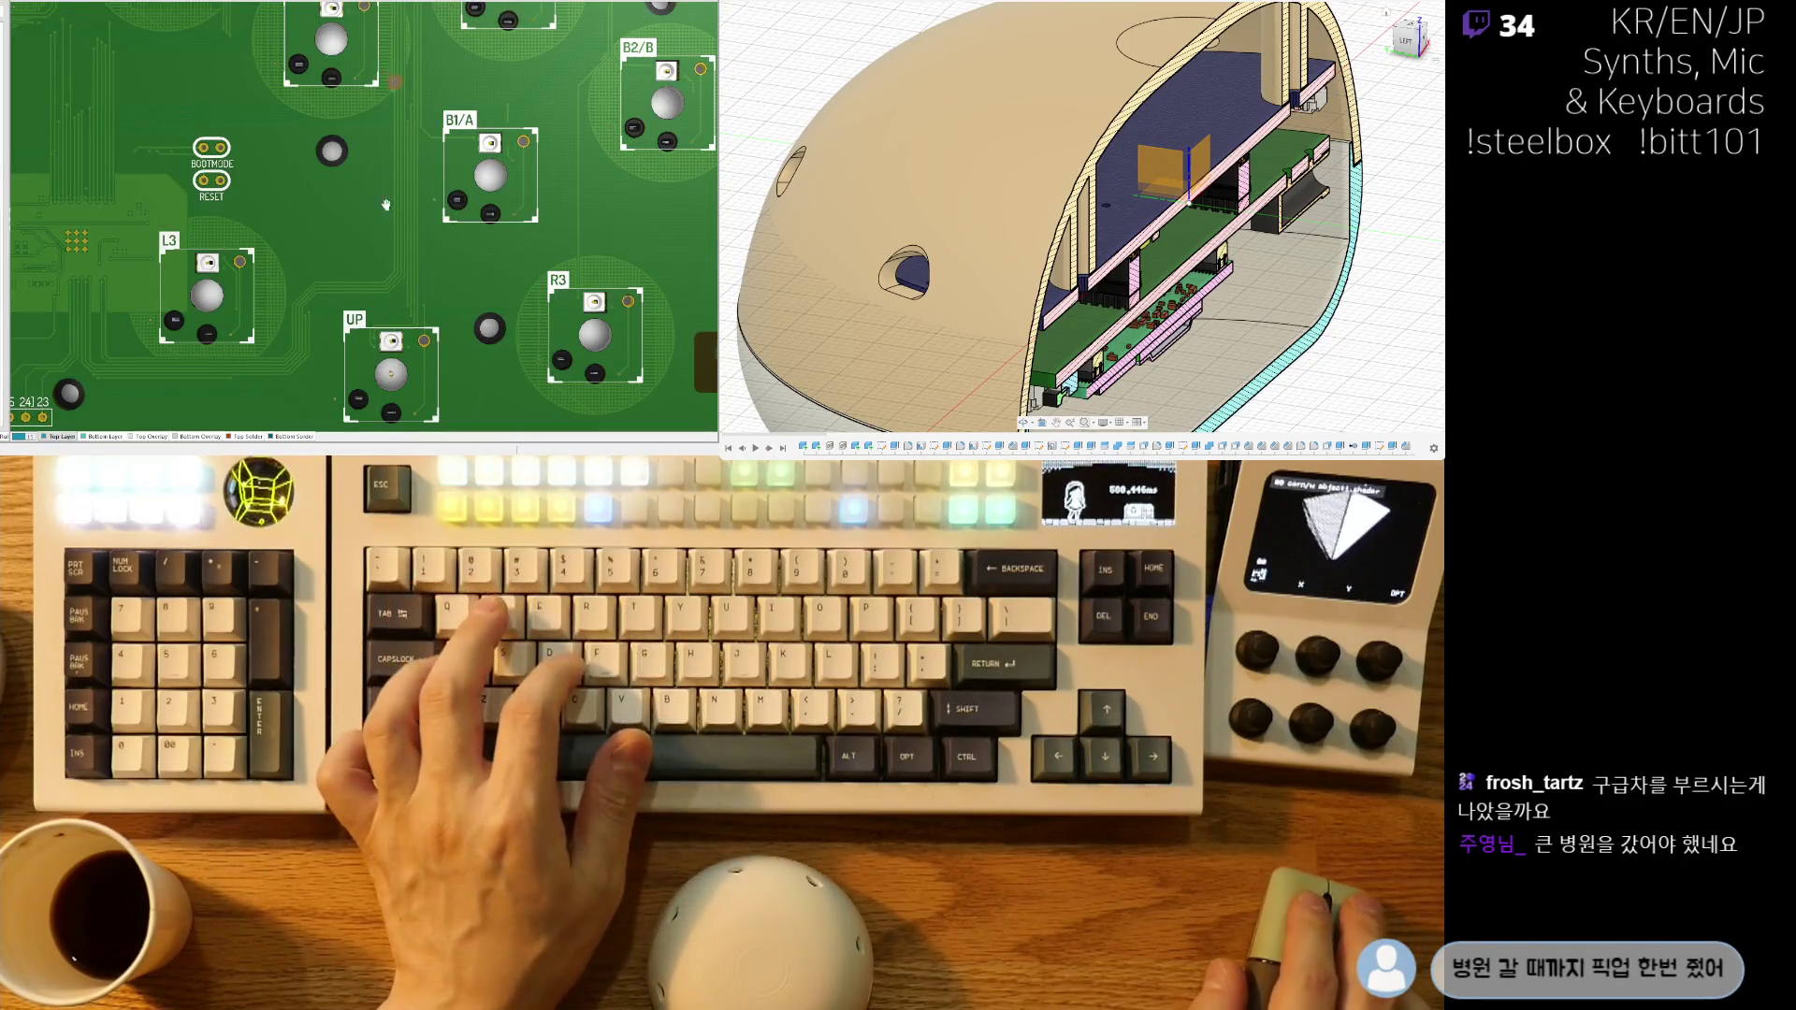
{"action": "key", "text": "v"}
{"action": "key", "text": "b"}
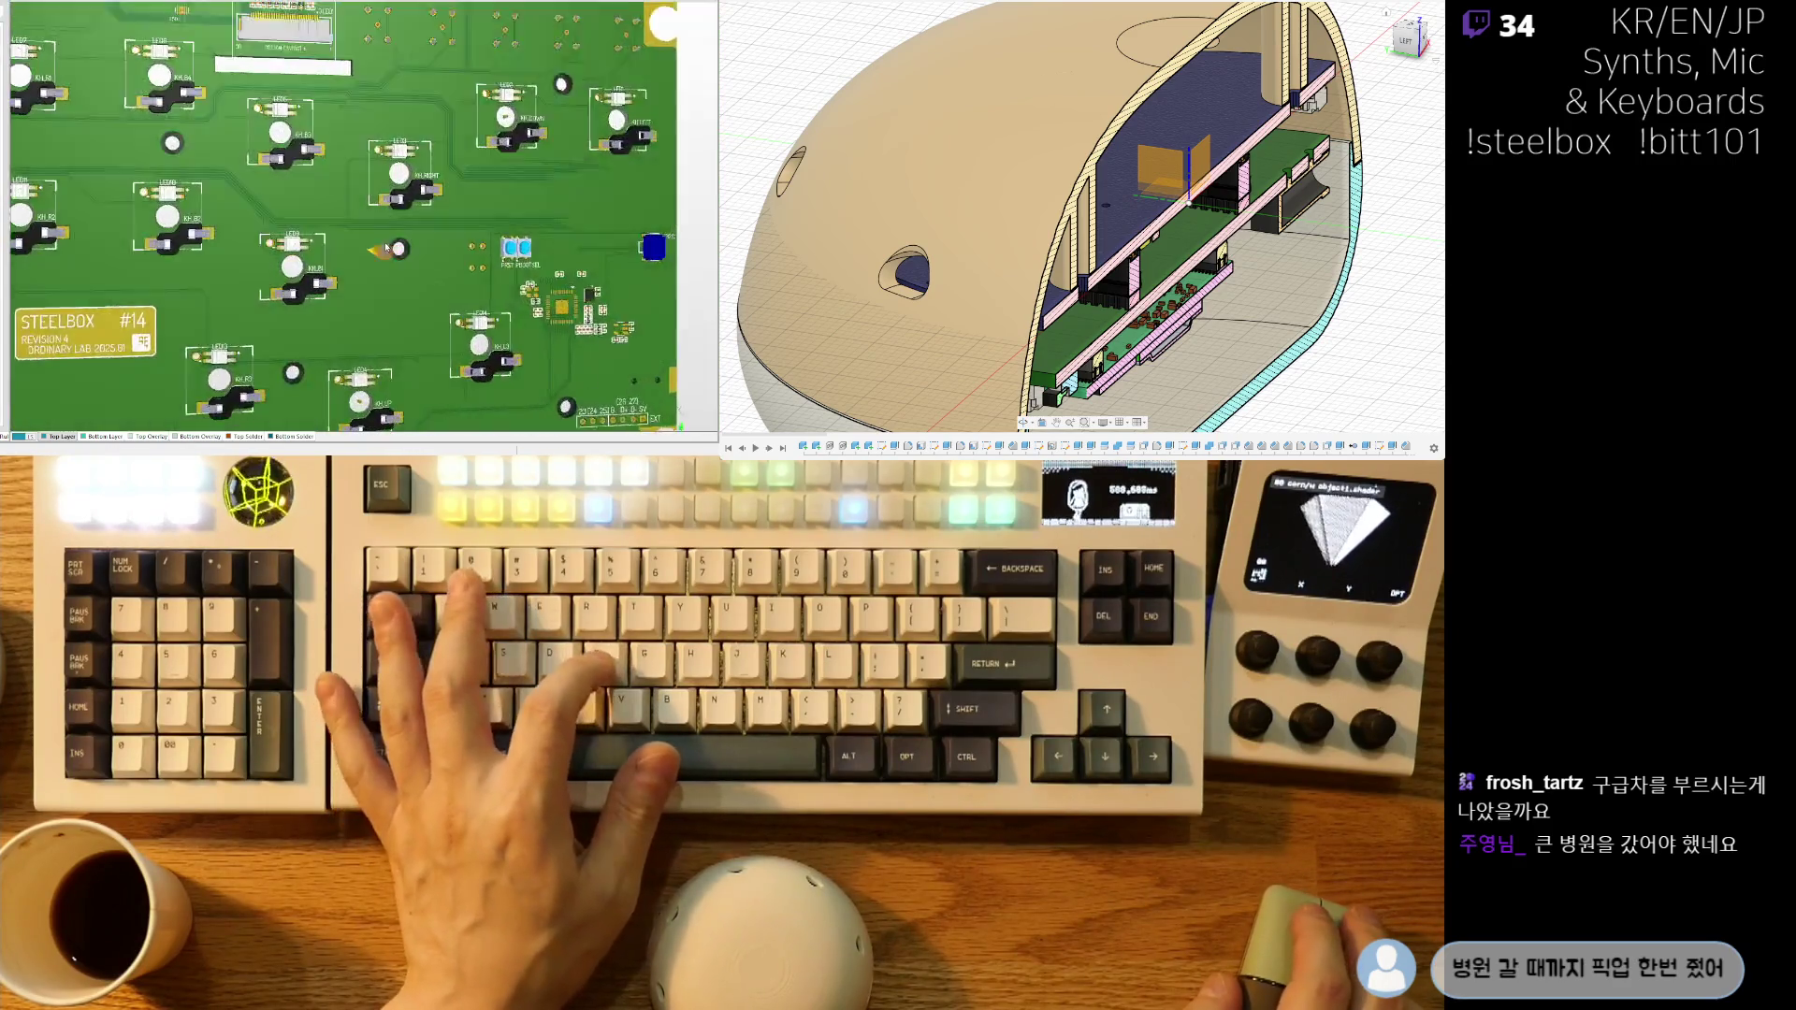
{"action": "key", "text": "2"}
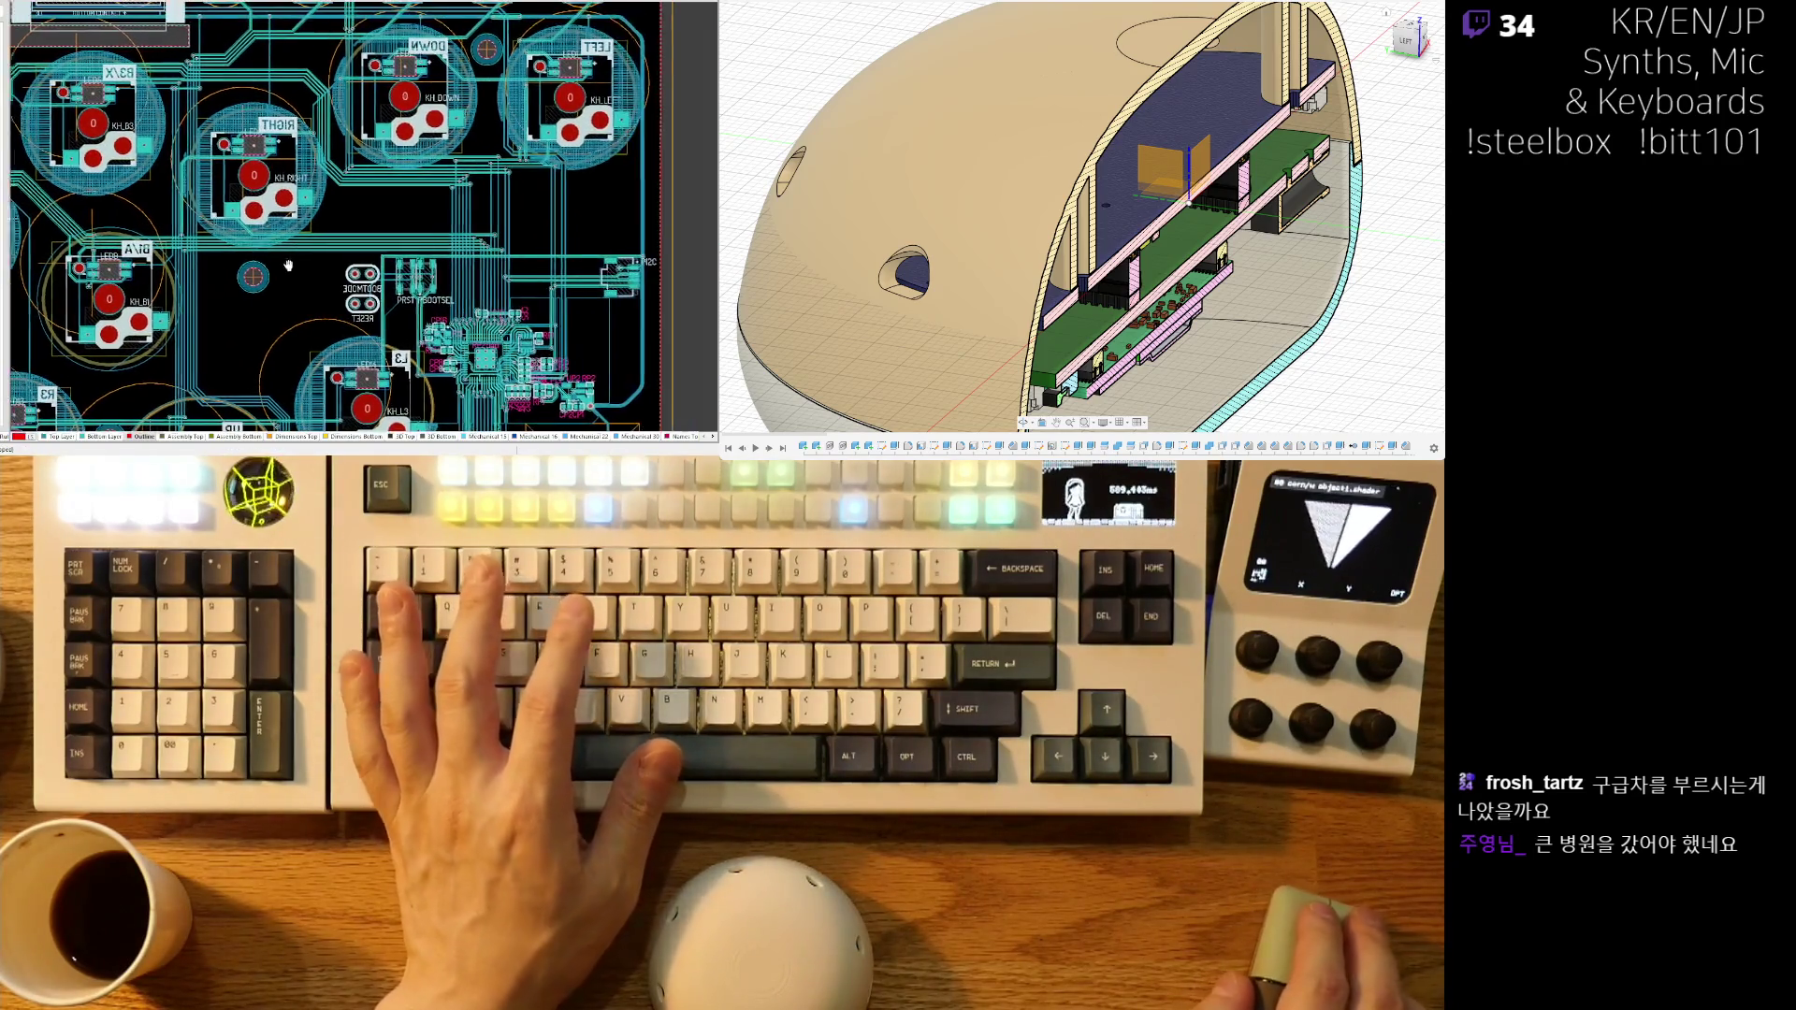
- Pan and zoom across the left-hand switch footprints and the area right of the STEELBOX label
{"action": "scroll", "coordinate": [299, 266], "scroll_direction": "up", "scroll_amount": 2, "text": "ctrl"}
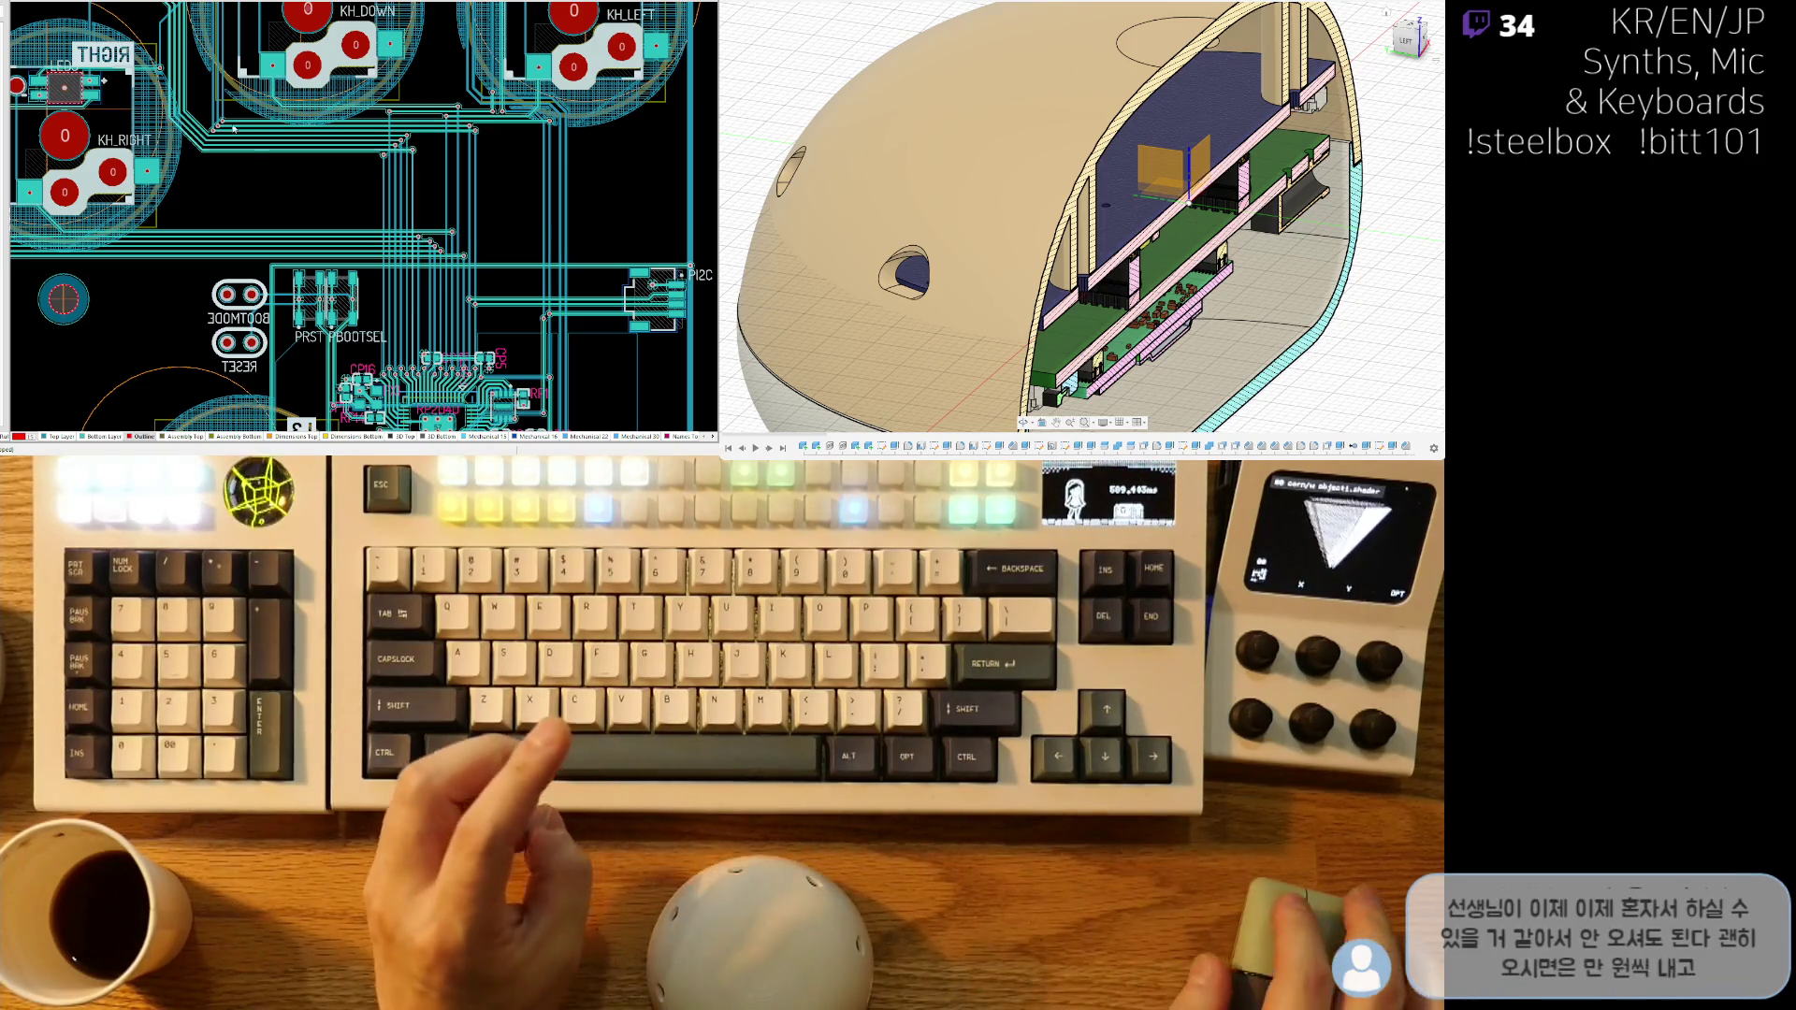
{"action": "scroll", "coordinate": [202, 208], "scroll_direction": "up", "scroll_amount": 2}
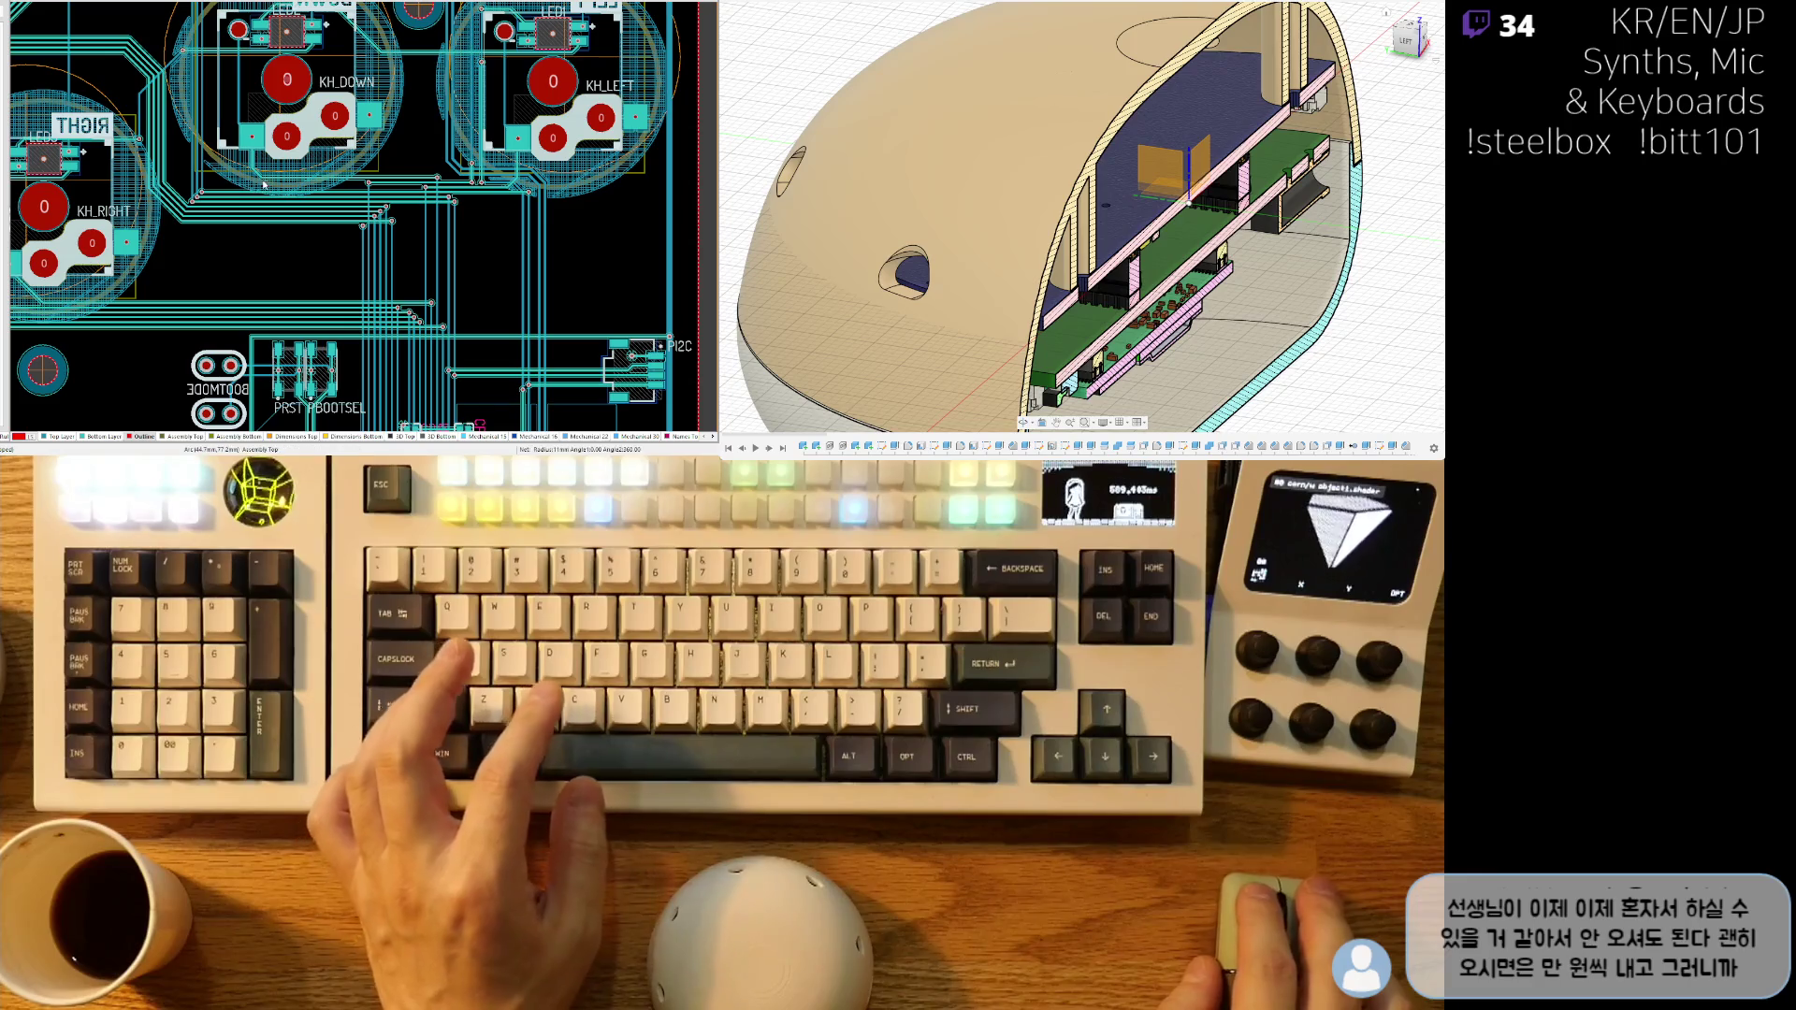
{"action": "scroll", "coordinate": [511, 216], "scroll_direction": "down", "scroll_amount": 3, "text": "ctrl"}
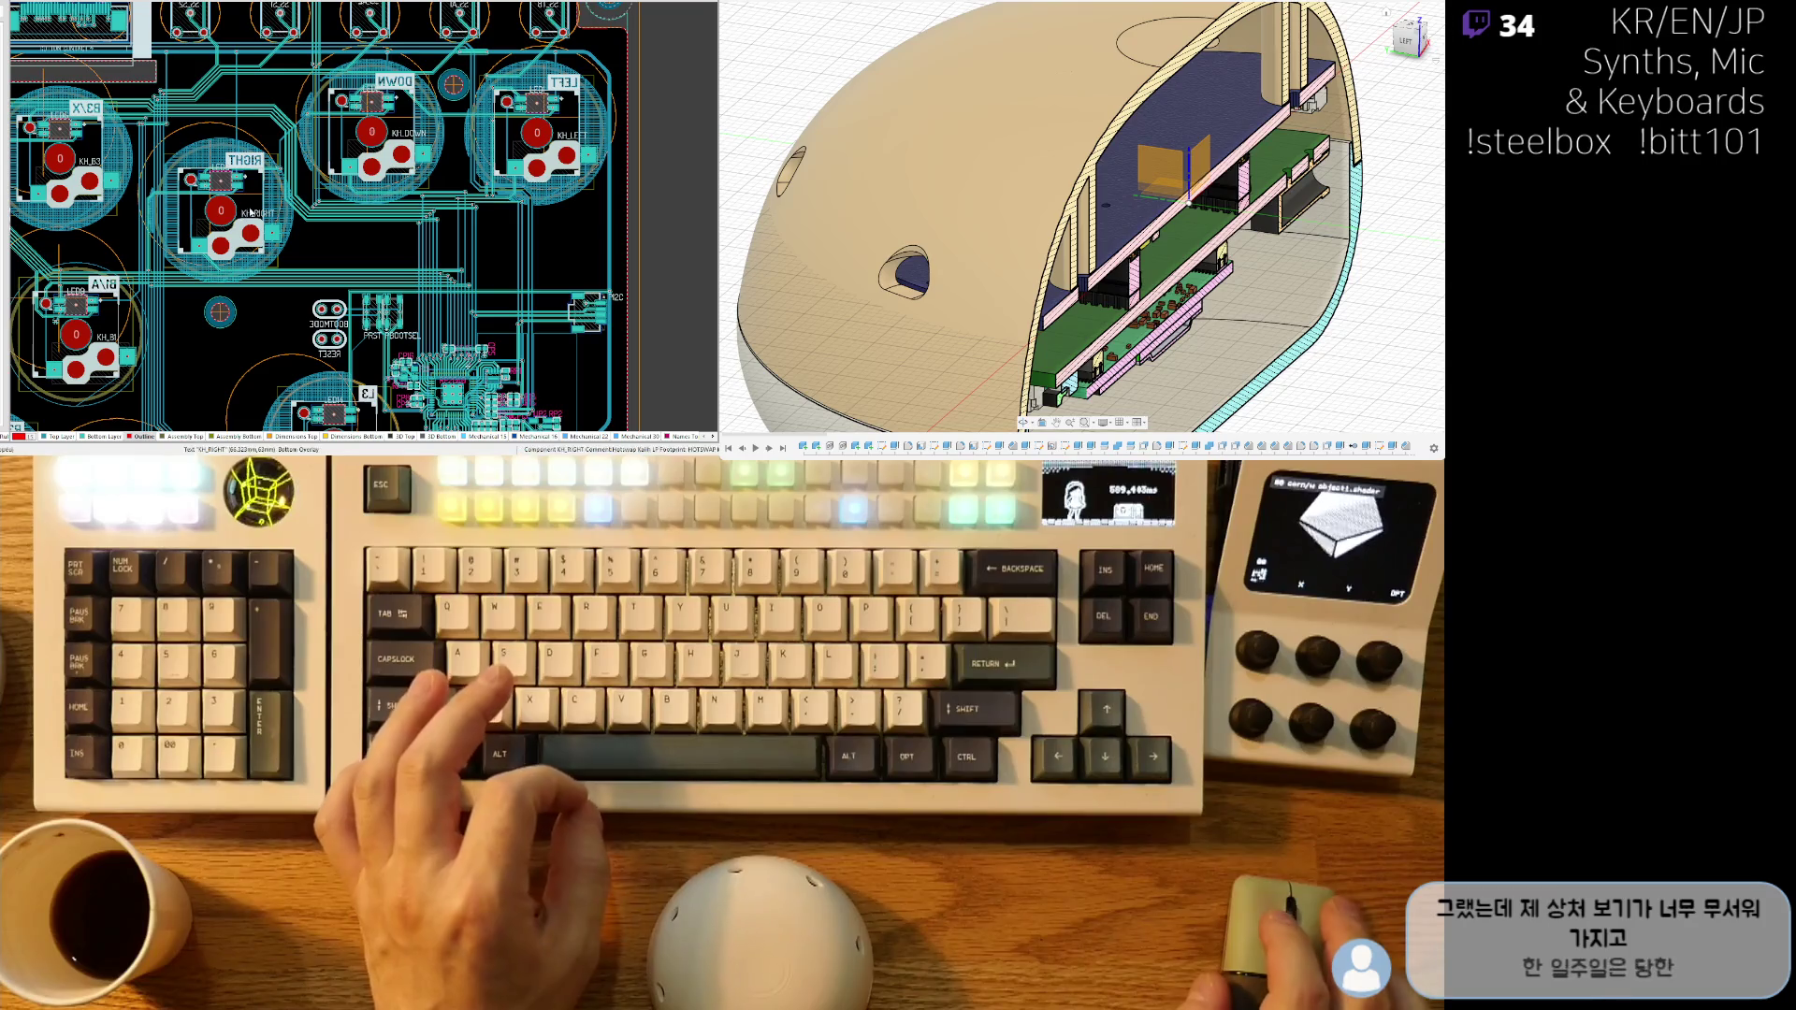
{"action": "right_click_drag", "start_coordinate": [190, 282], "coordinate": [367, 263]}
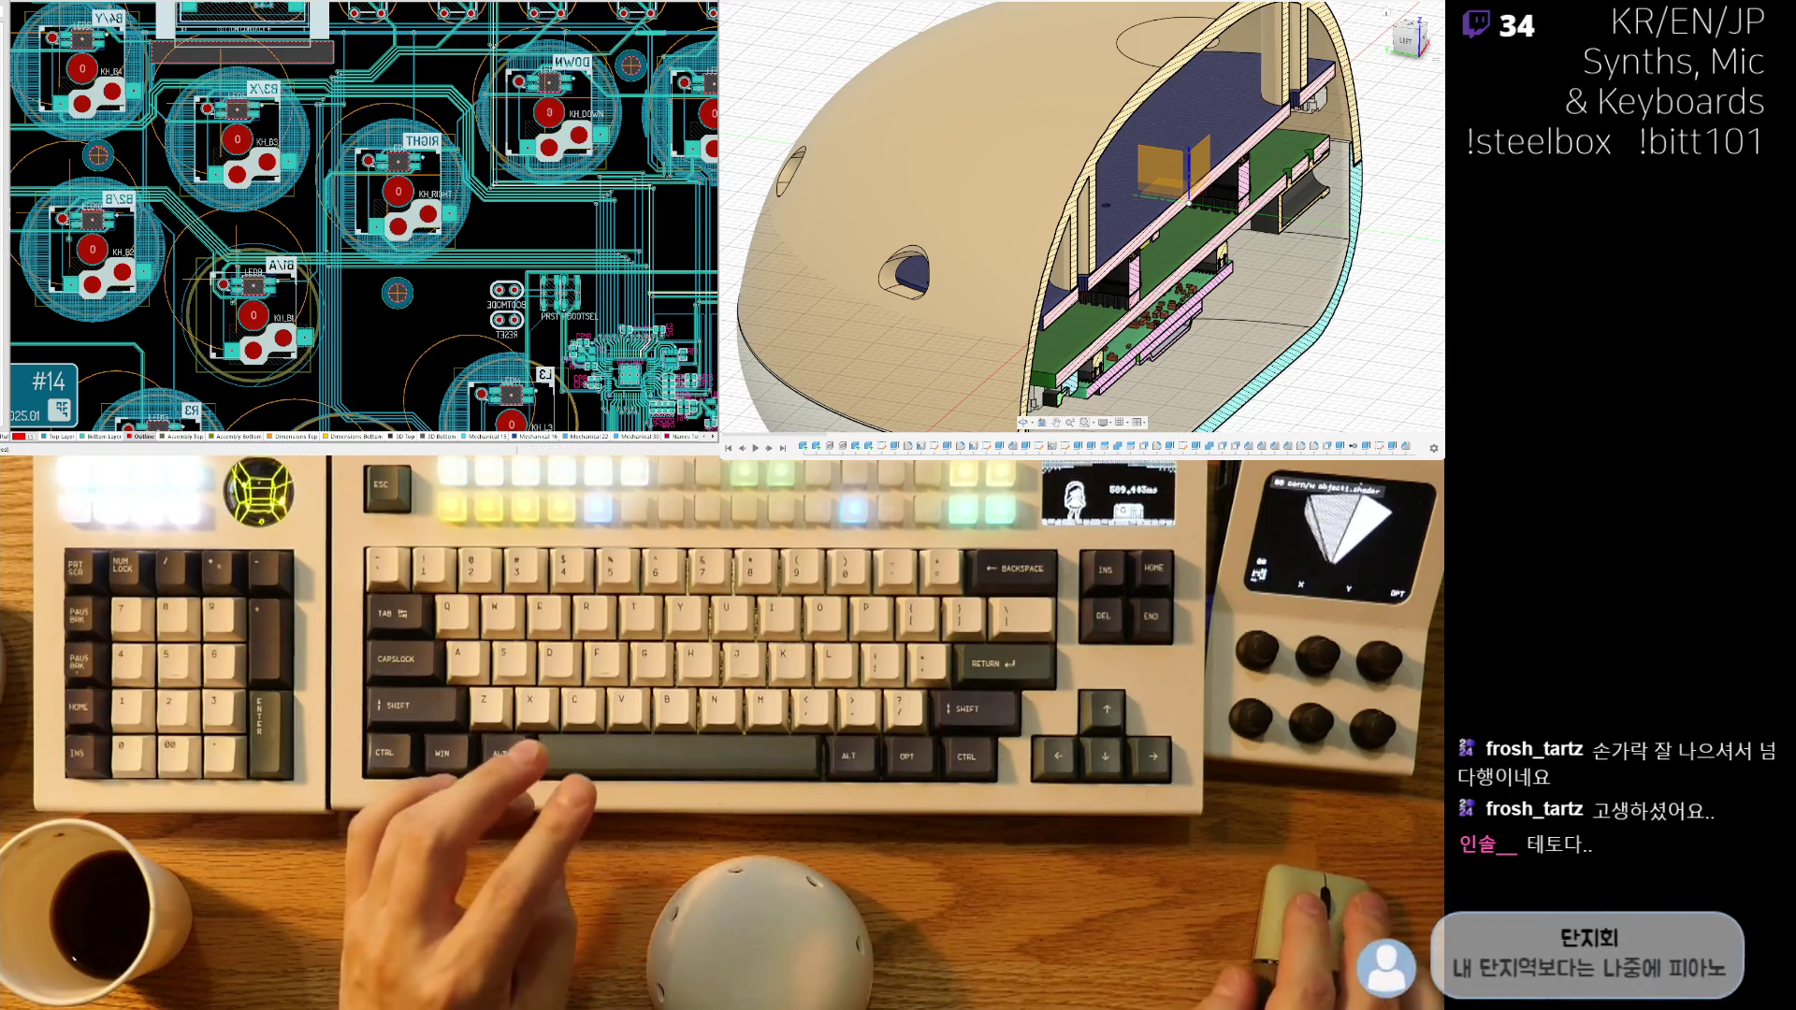
{"action": "scroll", "coordinate": [253, 276], "scroll_direction": "up", "scroll_amount": 5, "text": "ctrl"}
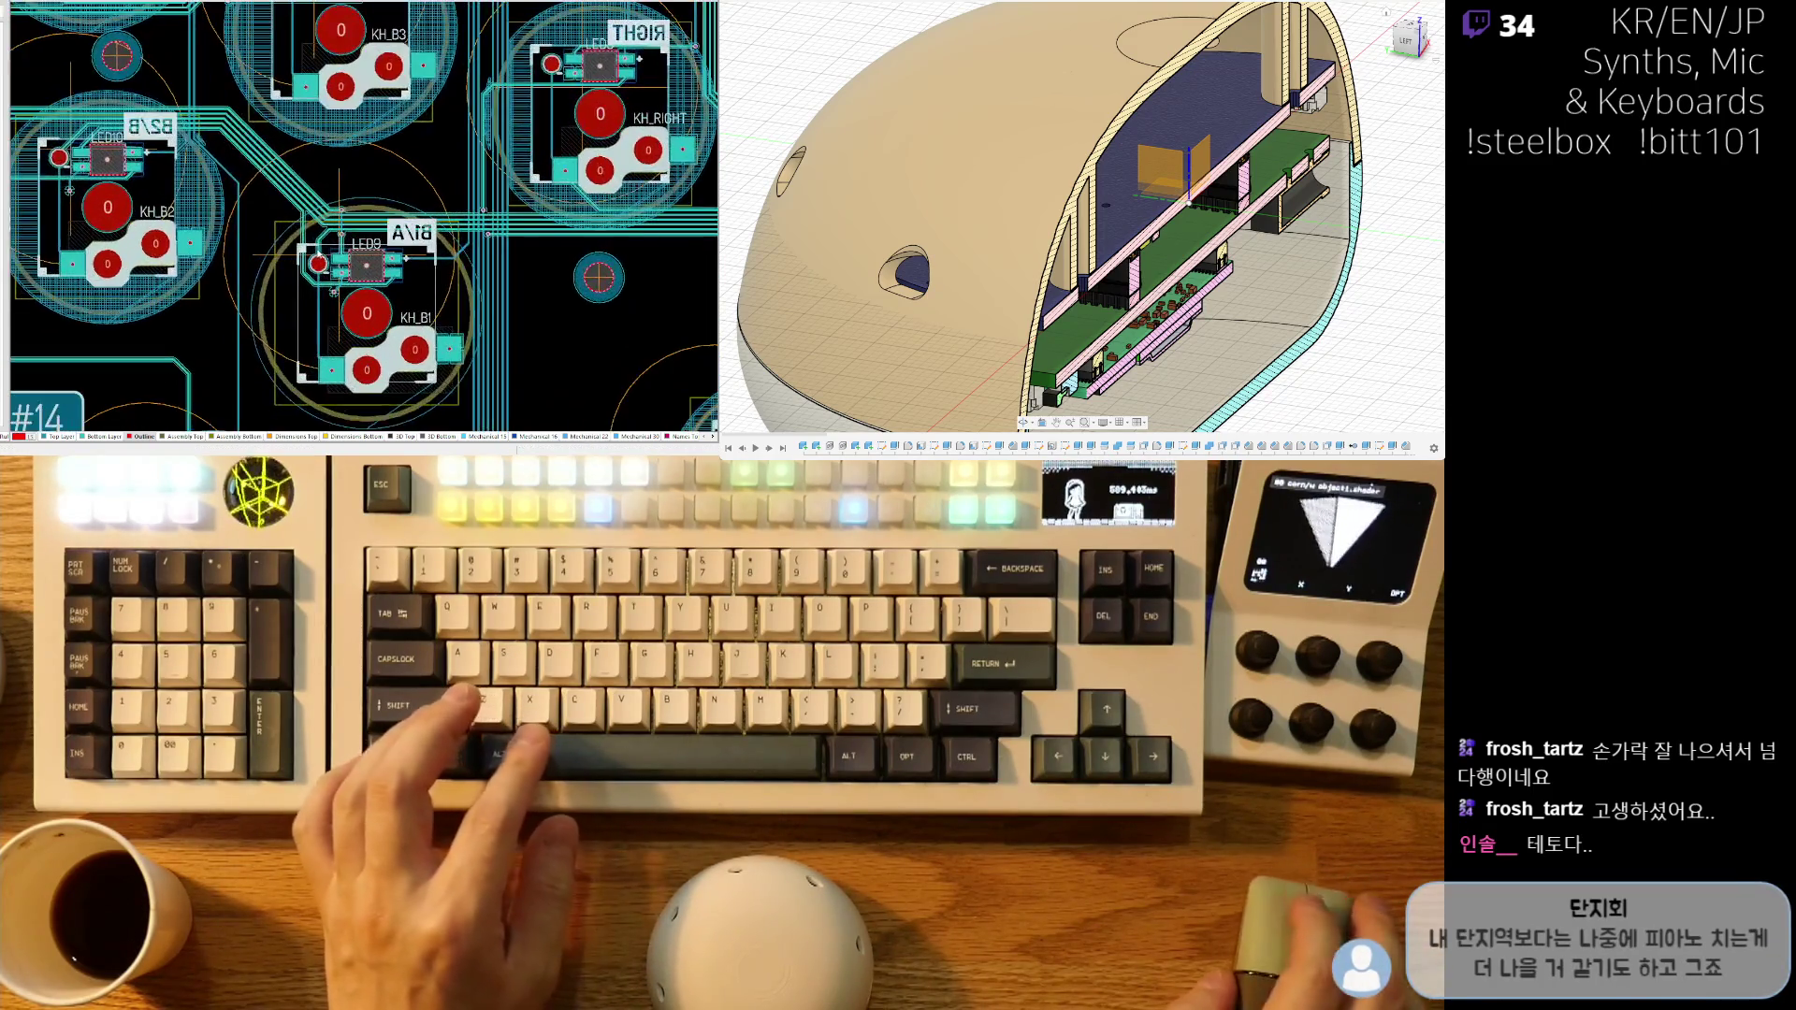
{"action": "scroll", "coordinate": [329, 283], "scroll_direction": "down", "scroll_amount": 6, "text": "ctrl"}
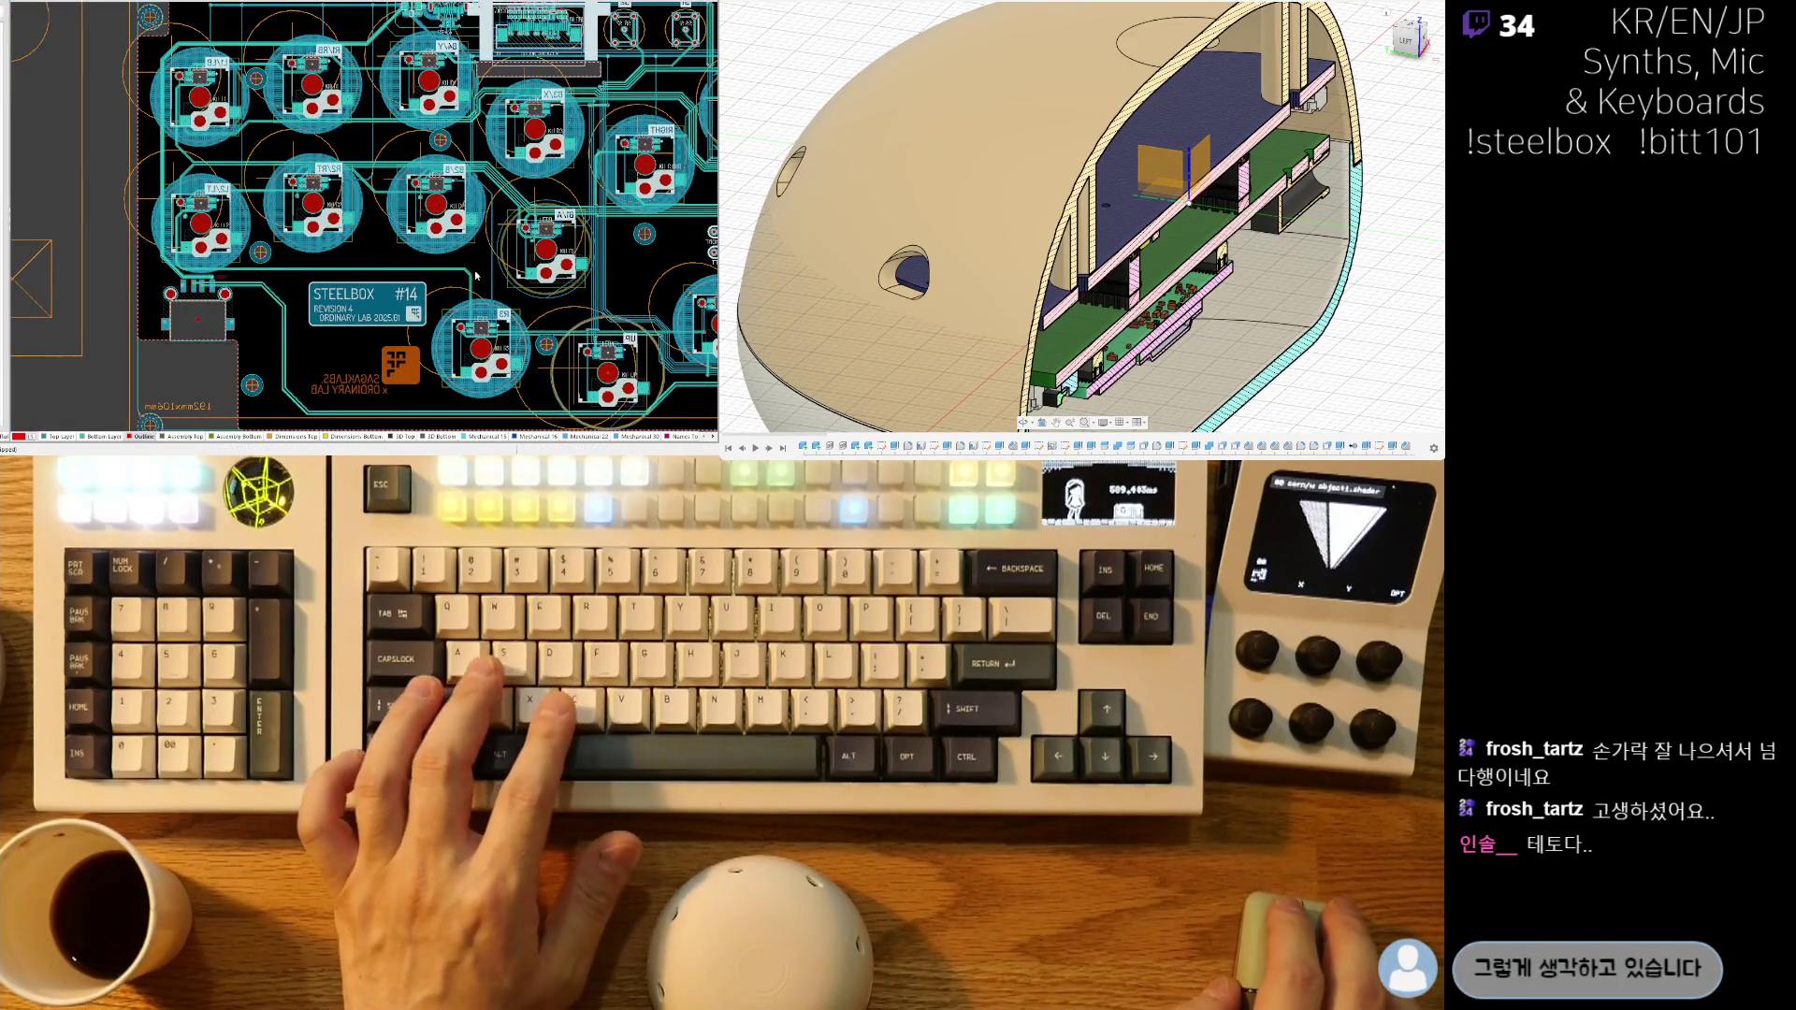
{"action": "right_click_drag", "start_coordinate": [554, 374], "coordinate": [234, 322]}
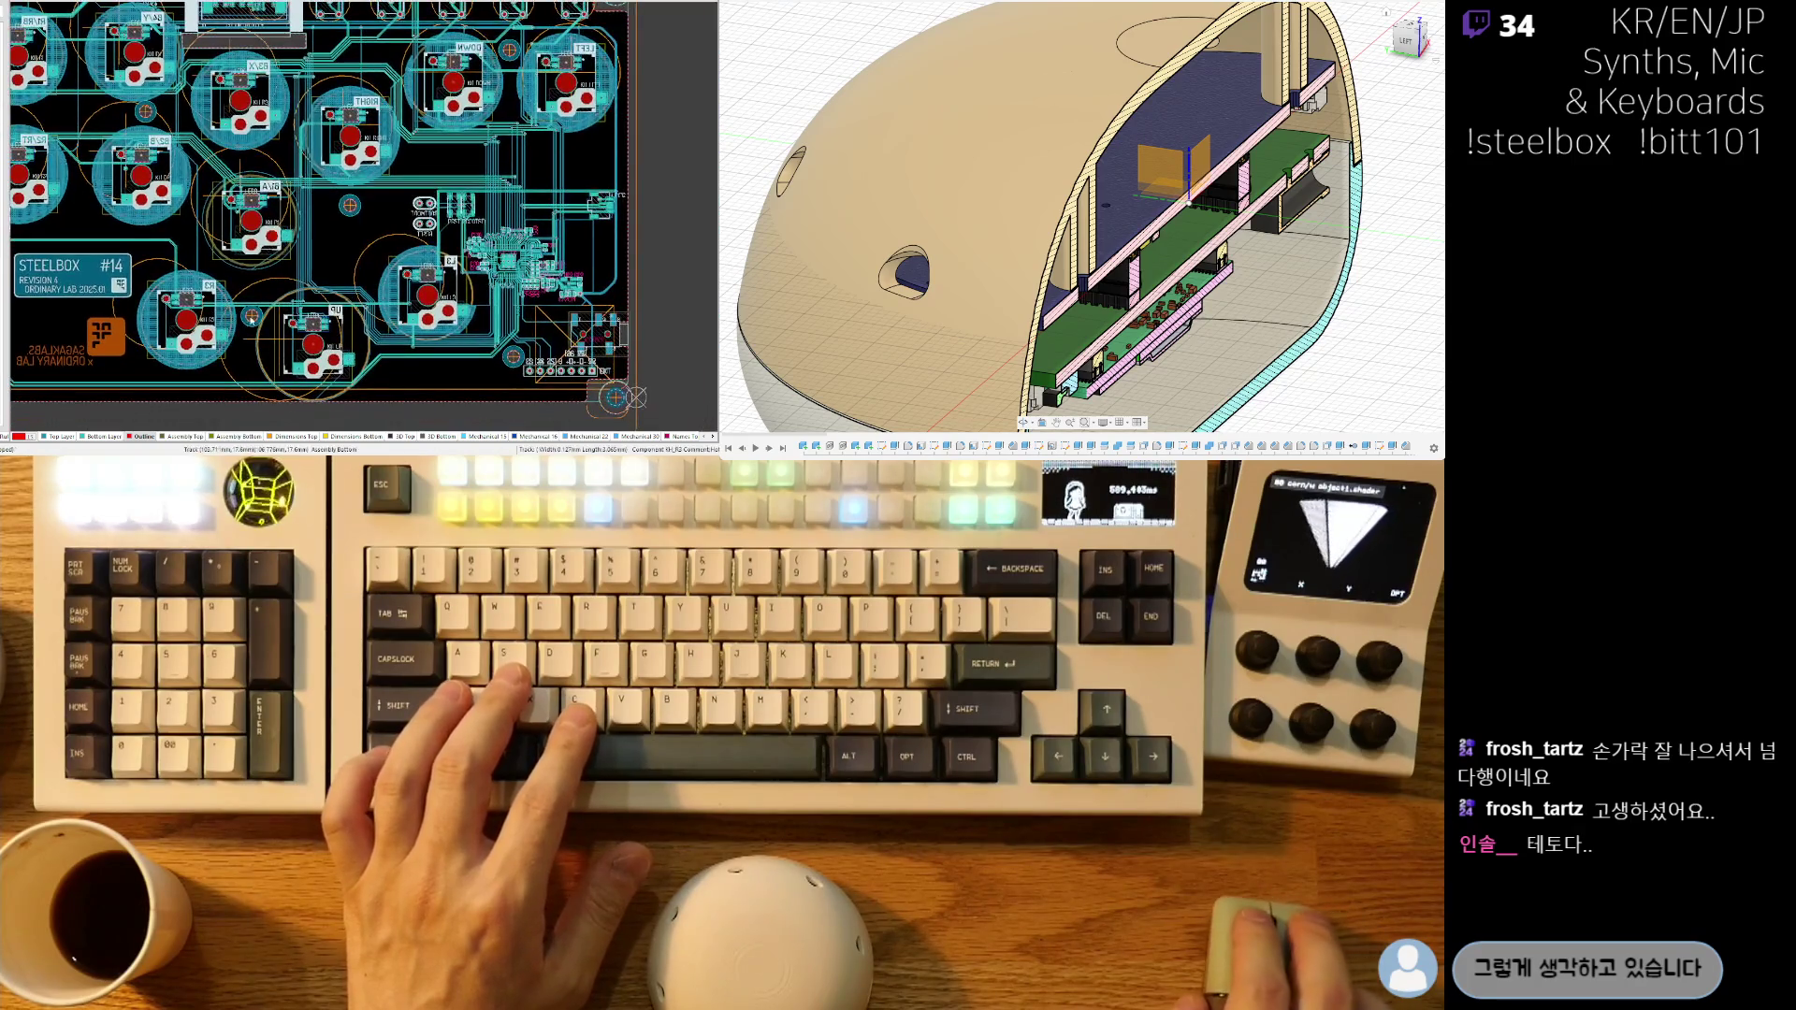
{"action": "scroll", "coordinate": [376, 375], "scroll_direction": "up", "scroll_amount": 4, "text": "ctrl"}
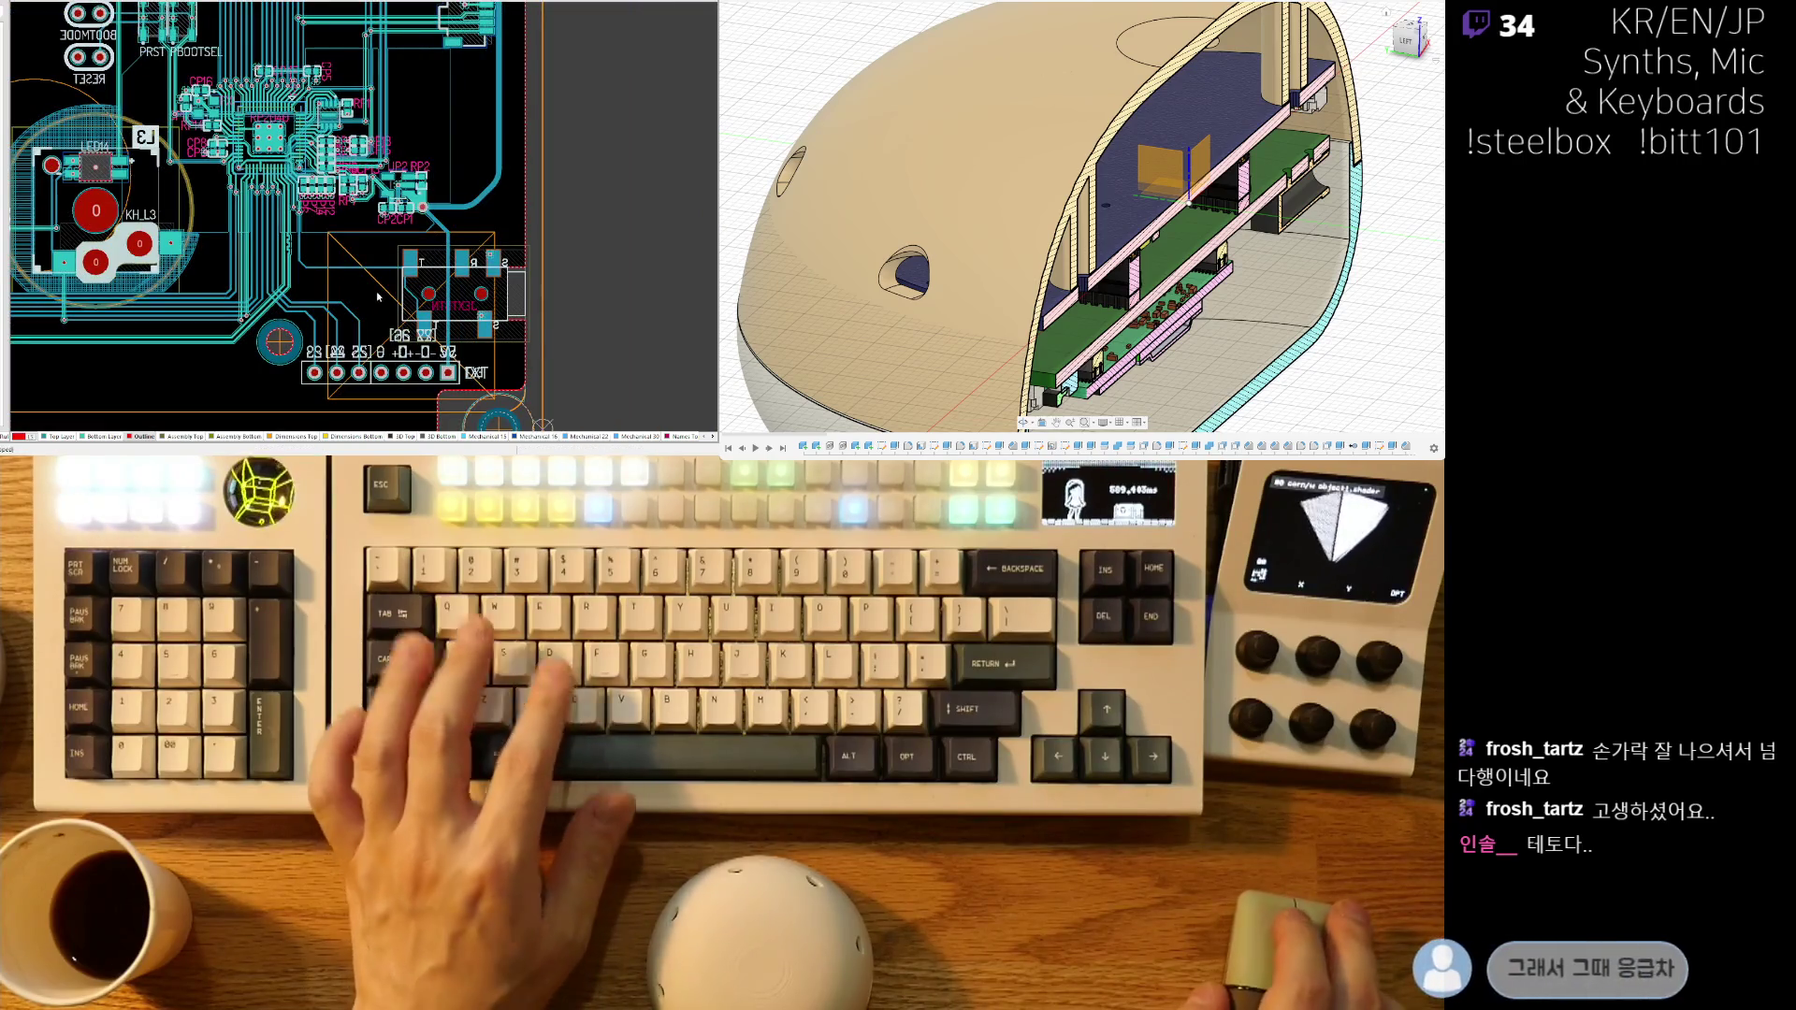
- Leave the 3D view for the 2D layer view and zoom over the TURBO, A1, A2, LEFT and DOWN footprints
{"action": "key", "text": "3"}
{"action": "key", "text": "2"}
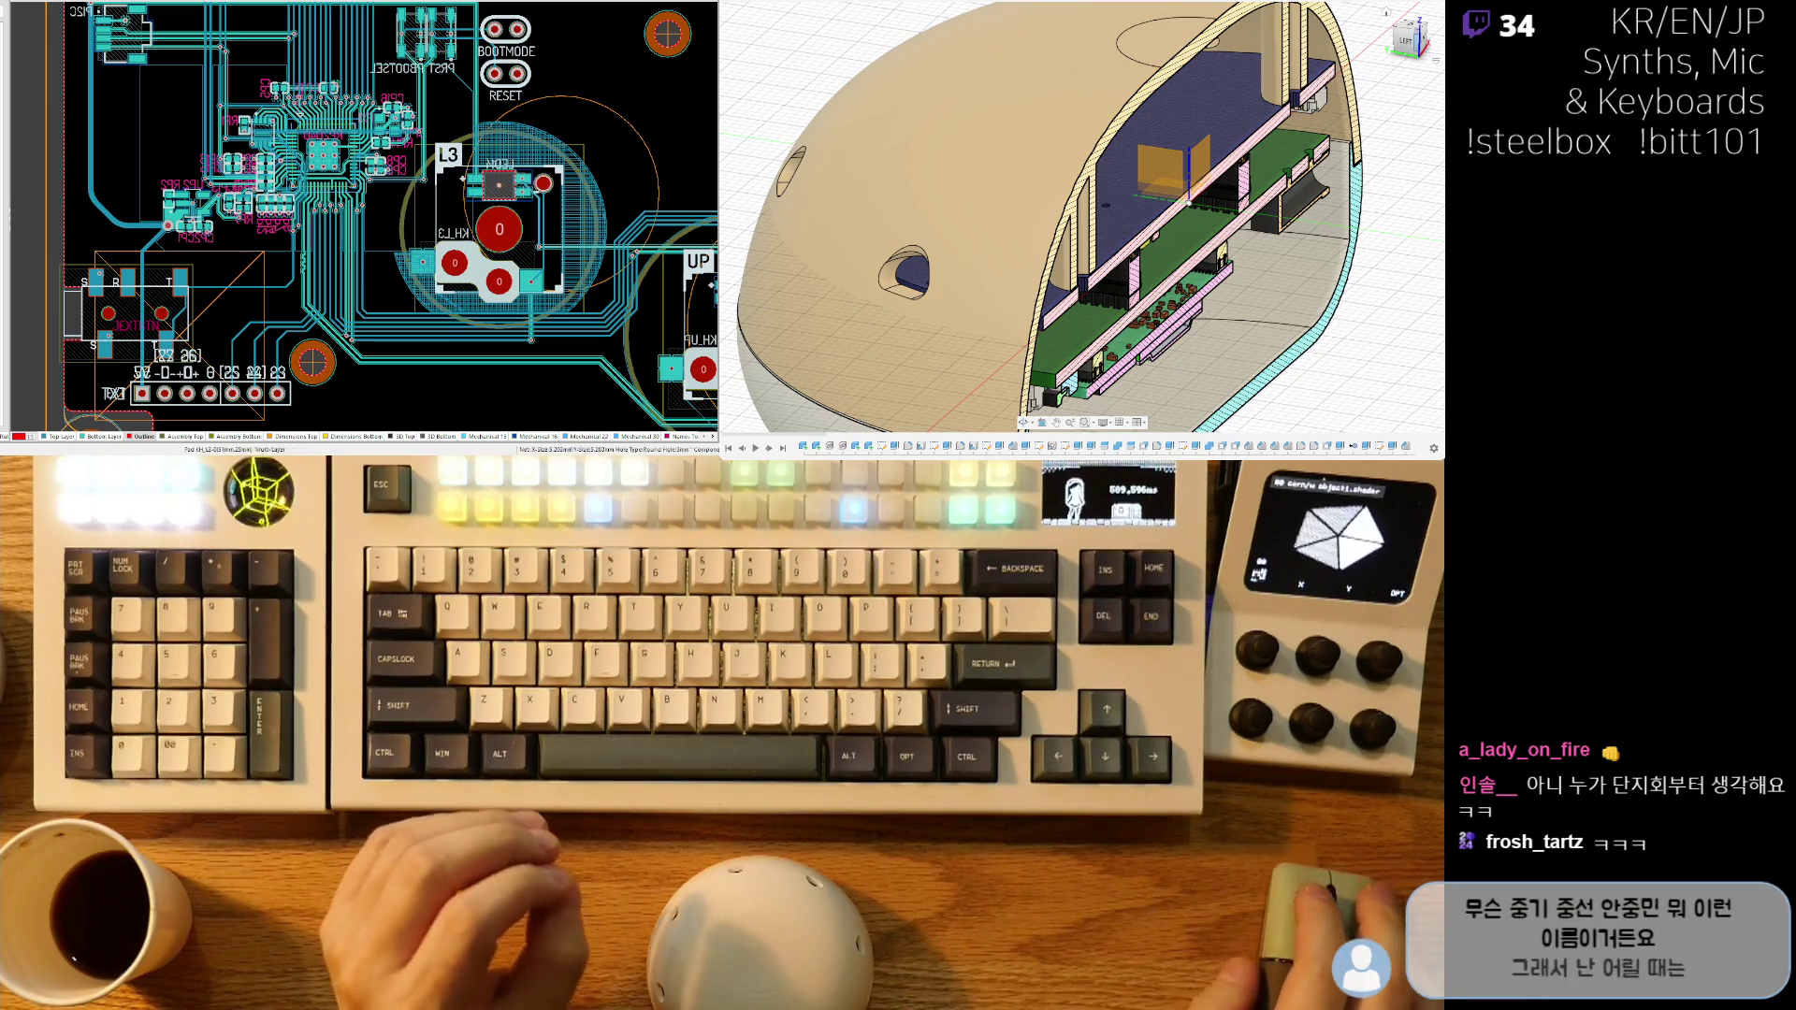
{"action": "scroll", "coordinate": [201, 346], "scroll_direction": "up", "scroll_amount": 2, "text": "ctrl"}
{"action": "scroll", "coordinate": [315, 281], "scroll_direction": "down", "scroll_amount": 1, "text": "ctrl"}
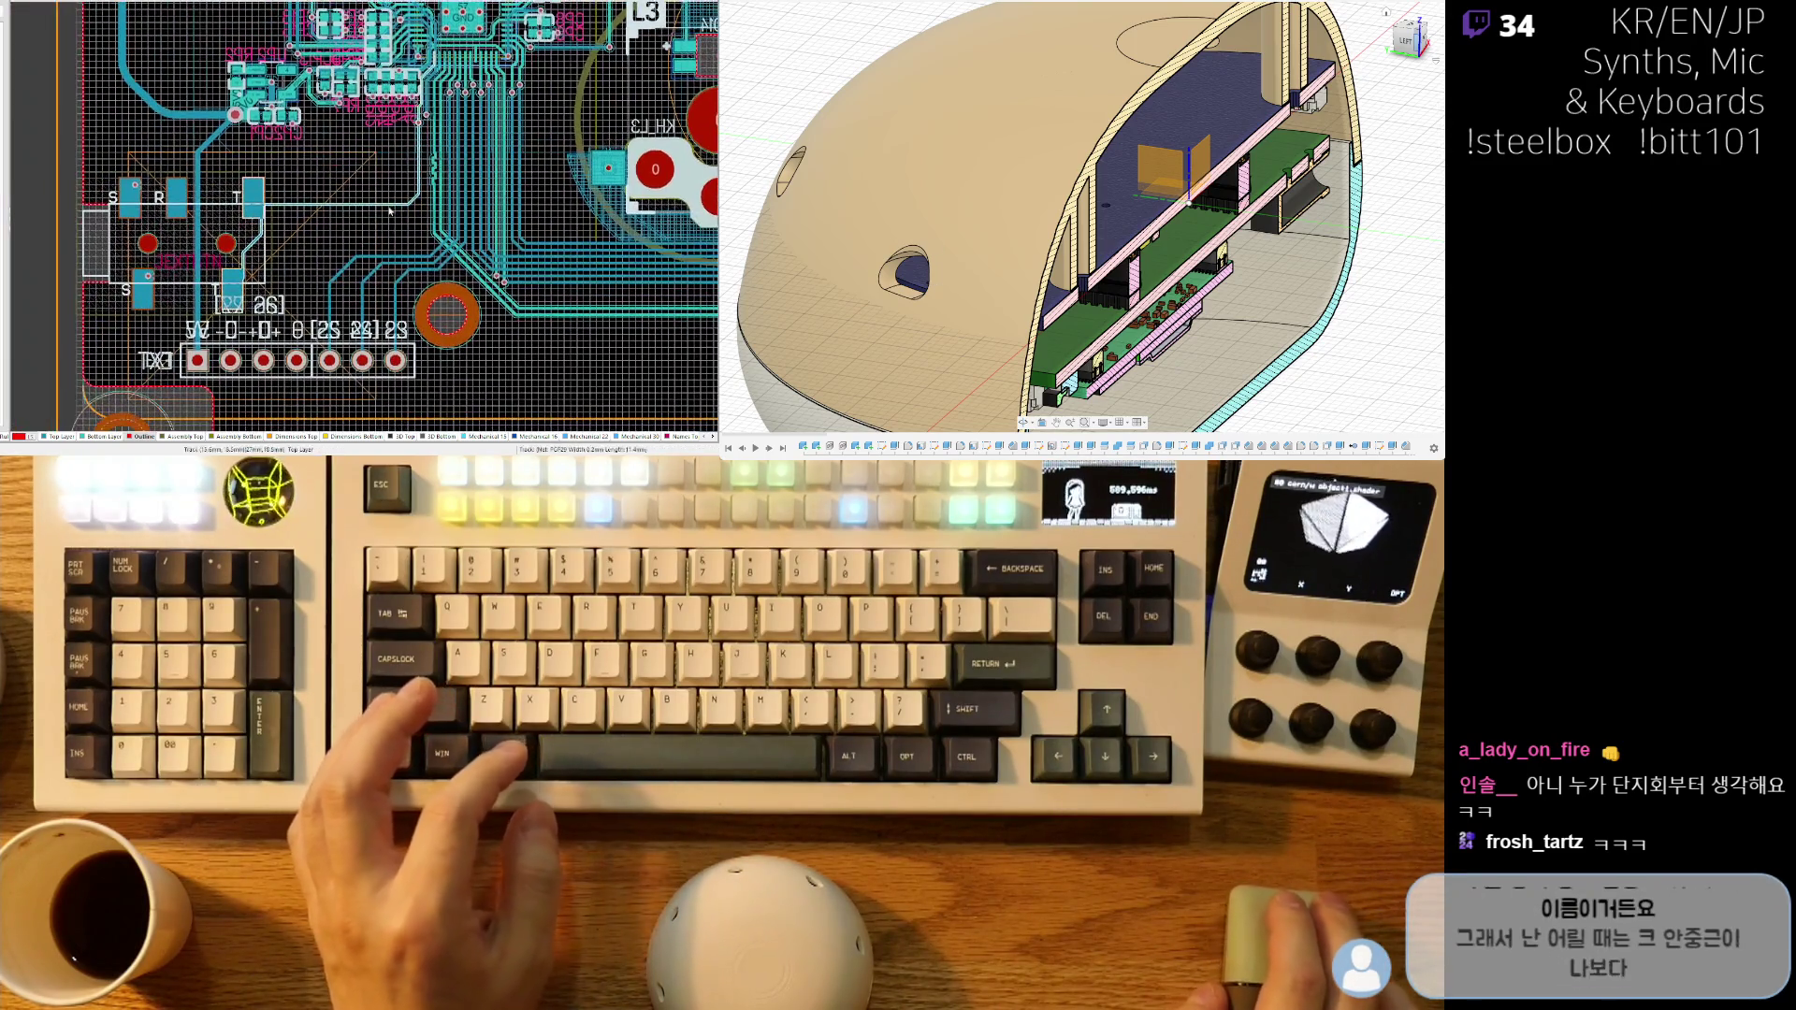
{"action": "scroll", "coordinate": [328, 225], "scroll_direction": "down", "scroll_amount": 1, "text": "ctrl"}
{"action": "scroll", "coordinate": [332, 198], "scroll_direction": "down", "scroll_amount": 1, "text": "ctrl"}
{"action": "scroll", "coordinate": [332, 199], "scroll_direction": "up", "scroll_amount": 1, "text": "ctrl"}
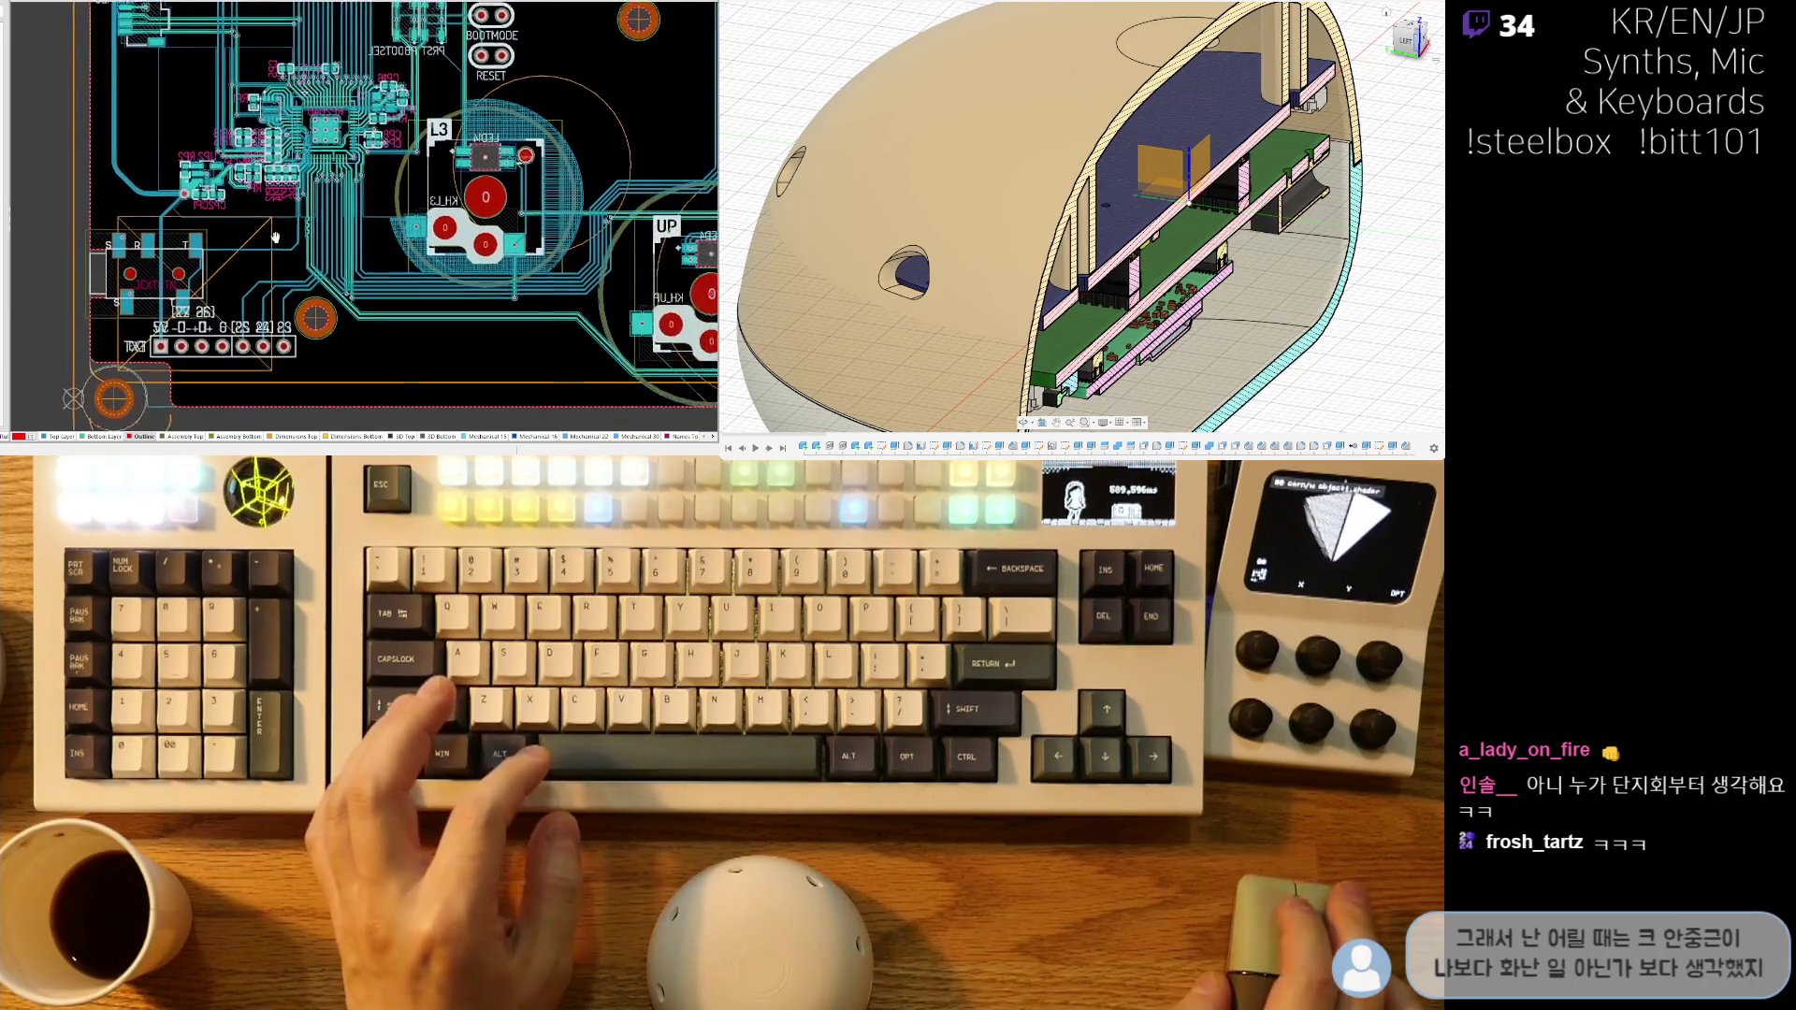
{"action": "scroll", "coordinate": [215, 290], "scroll_direction": "down", "scroll_amount": 3, "text": "ctrl"}
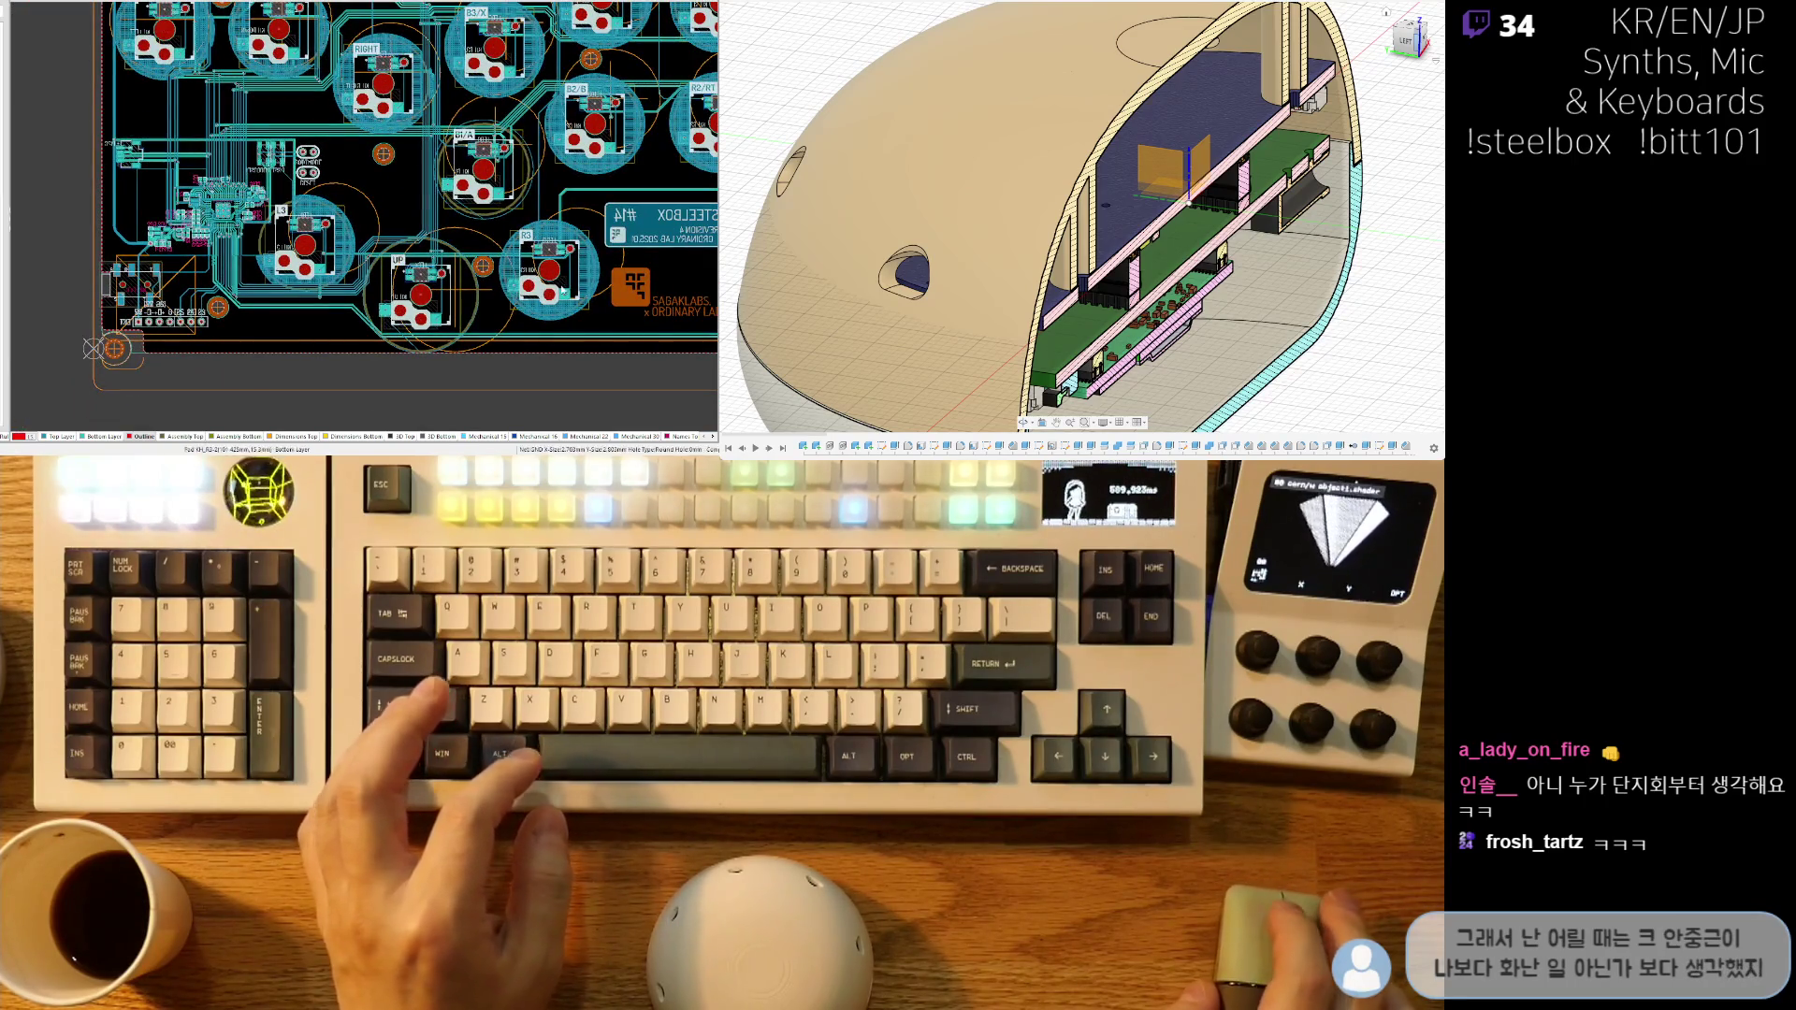
{"action": "scroll", "coordinate": [548, 293], "scroll_direction": "up", "scroll_amount": 1, "text": "ctrl"}
{"action": "scroll", "coordinate": [358, 220], "scroll_direction": "up", "scroll_amount": 2, "text": "ctrl"}
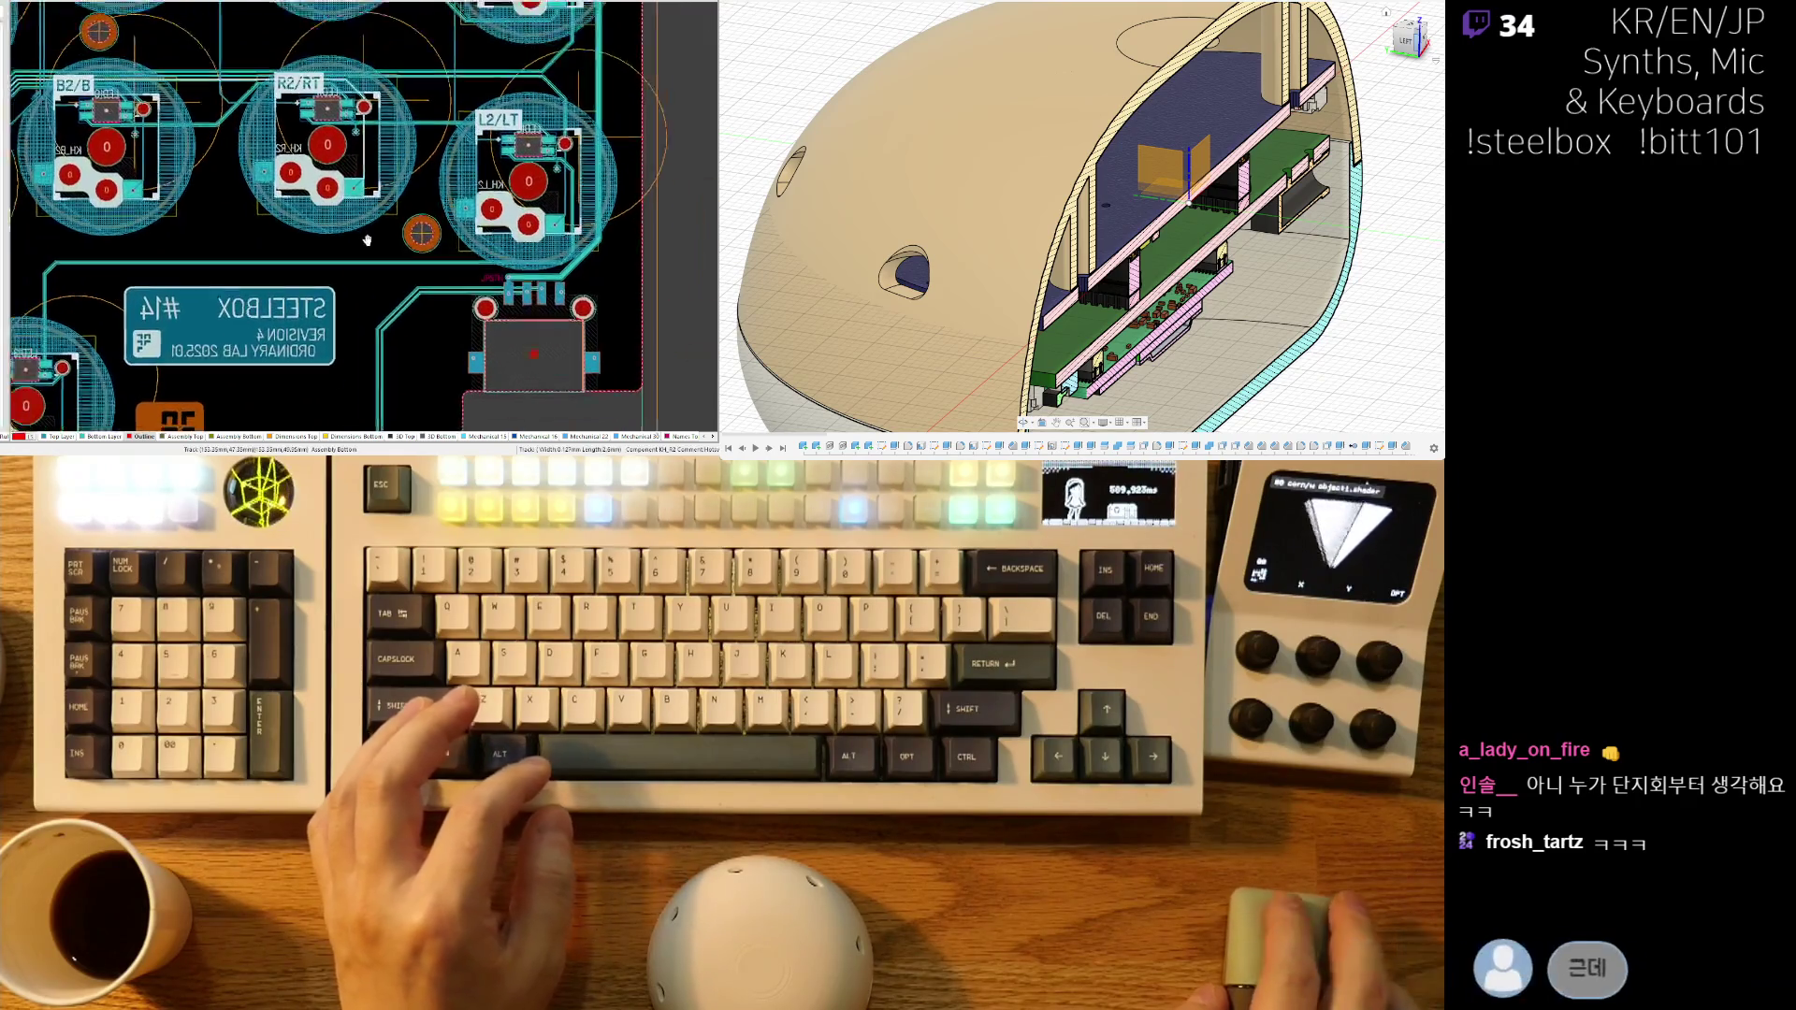
{"action": "scroll", "coordinate": [359, 220], "scroll_direction": "down", "scroll_amount": 1, "text": "ctrl"}
{"action": "scroll", "coordinate": [346, 234], "scroll_direction": "up", "scroll_amount": 2}
{"action": "scroll", "coordinate": [326, 251], "scroll_direction": "up", "scroll_amount": 1}
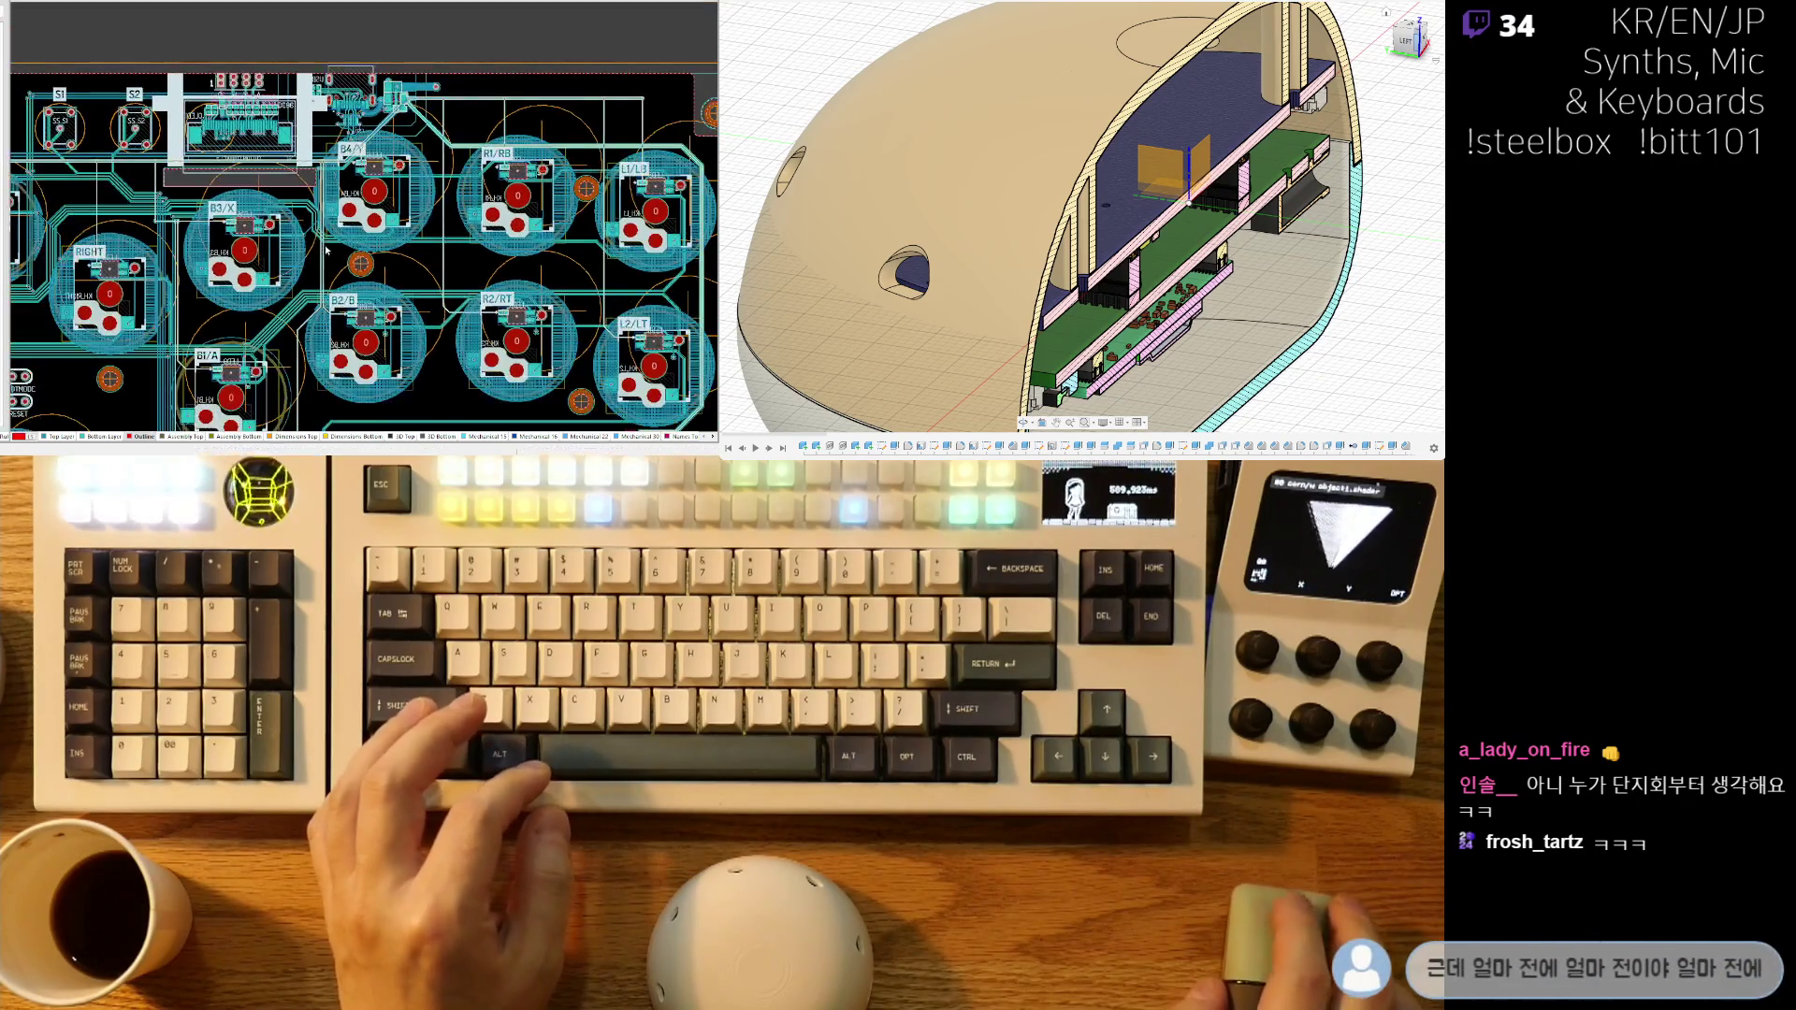
{"action": "scroll", "coordinate": [352, 246], "scroll_direction": "left", "scroll_amount": 2, "text": "shift"}
{"action": "scroll", "coordinate": [277, 236], "scroll_direction": "up", "scroll_amount": 1, "text": "ctrl"}
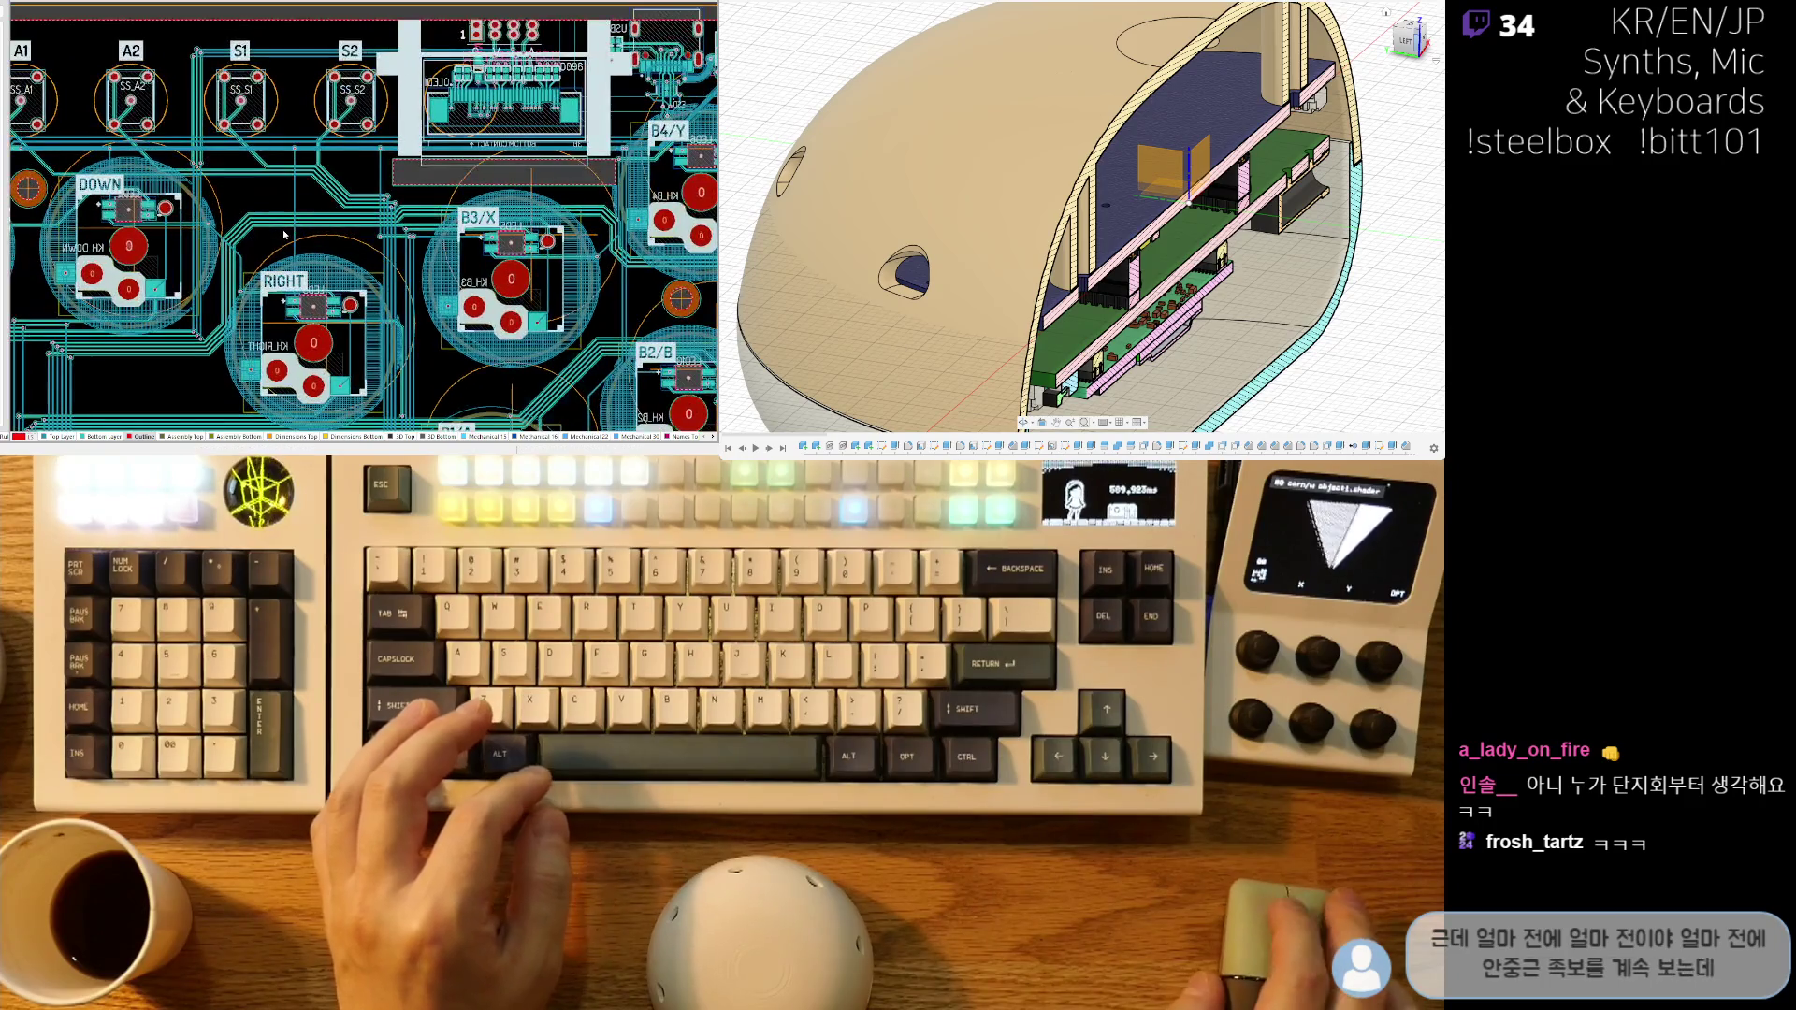
{"action": "scroll", "coordinate": [229, 169], "scroll_direction": "left", "scroll_amount": 3, "text": "shift"}
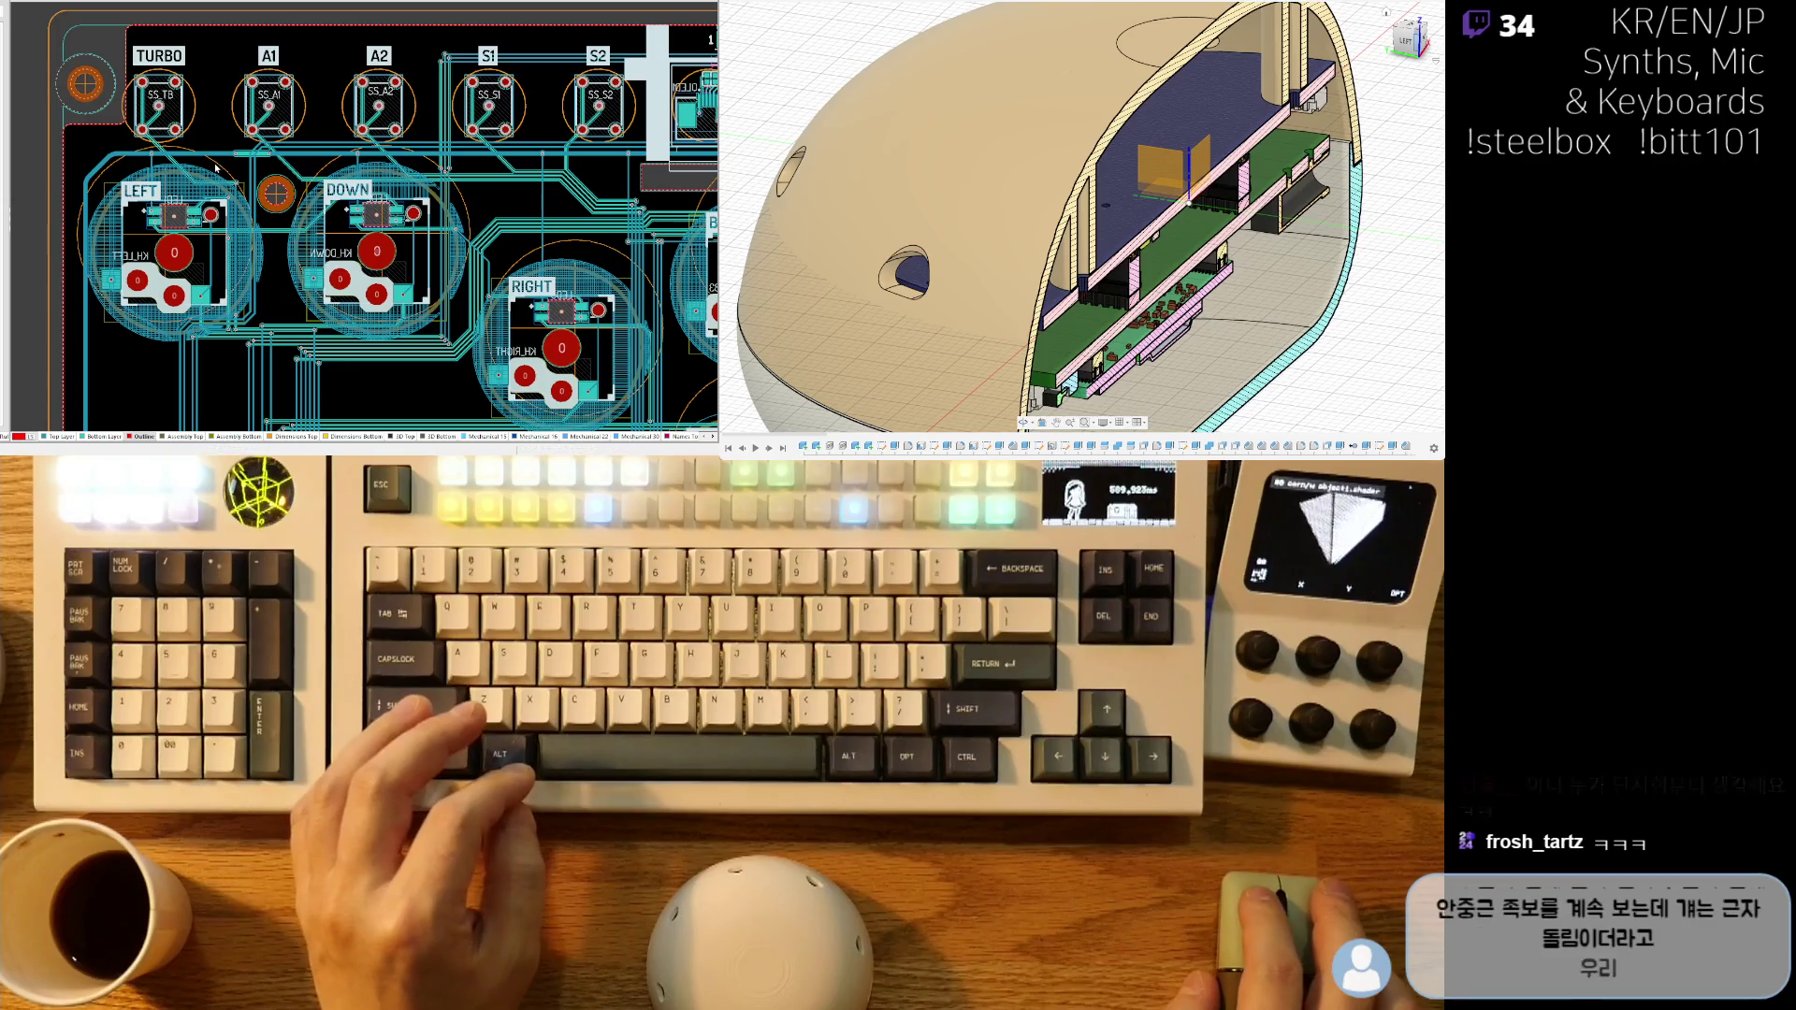
{"action": "scroll", "coordinate": [215, 169], "scroll_direction": "up", "scroll_amount": 1, "text": "ctrl"}
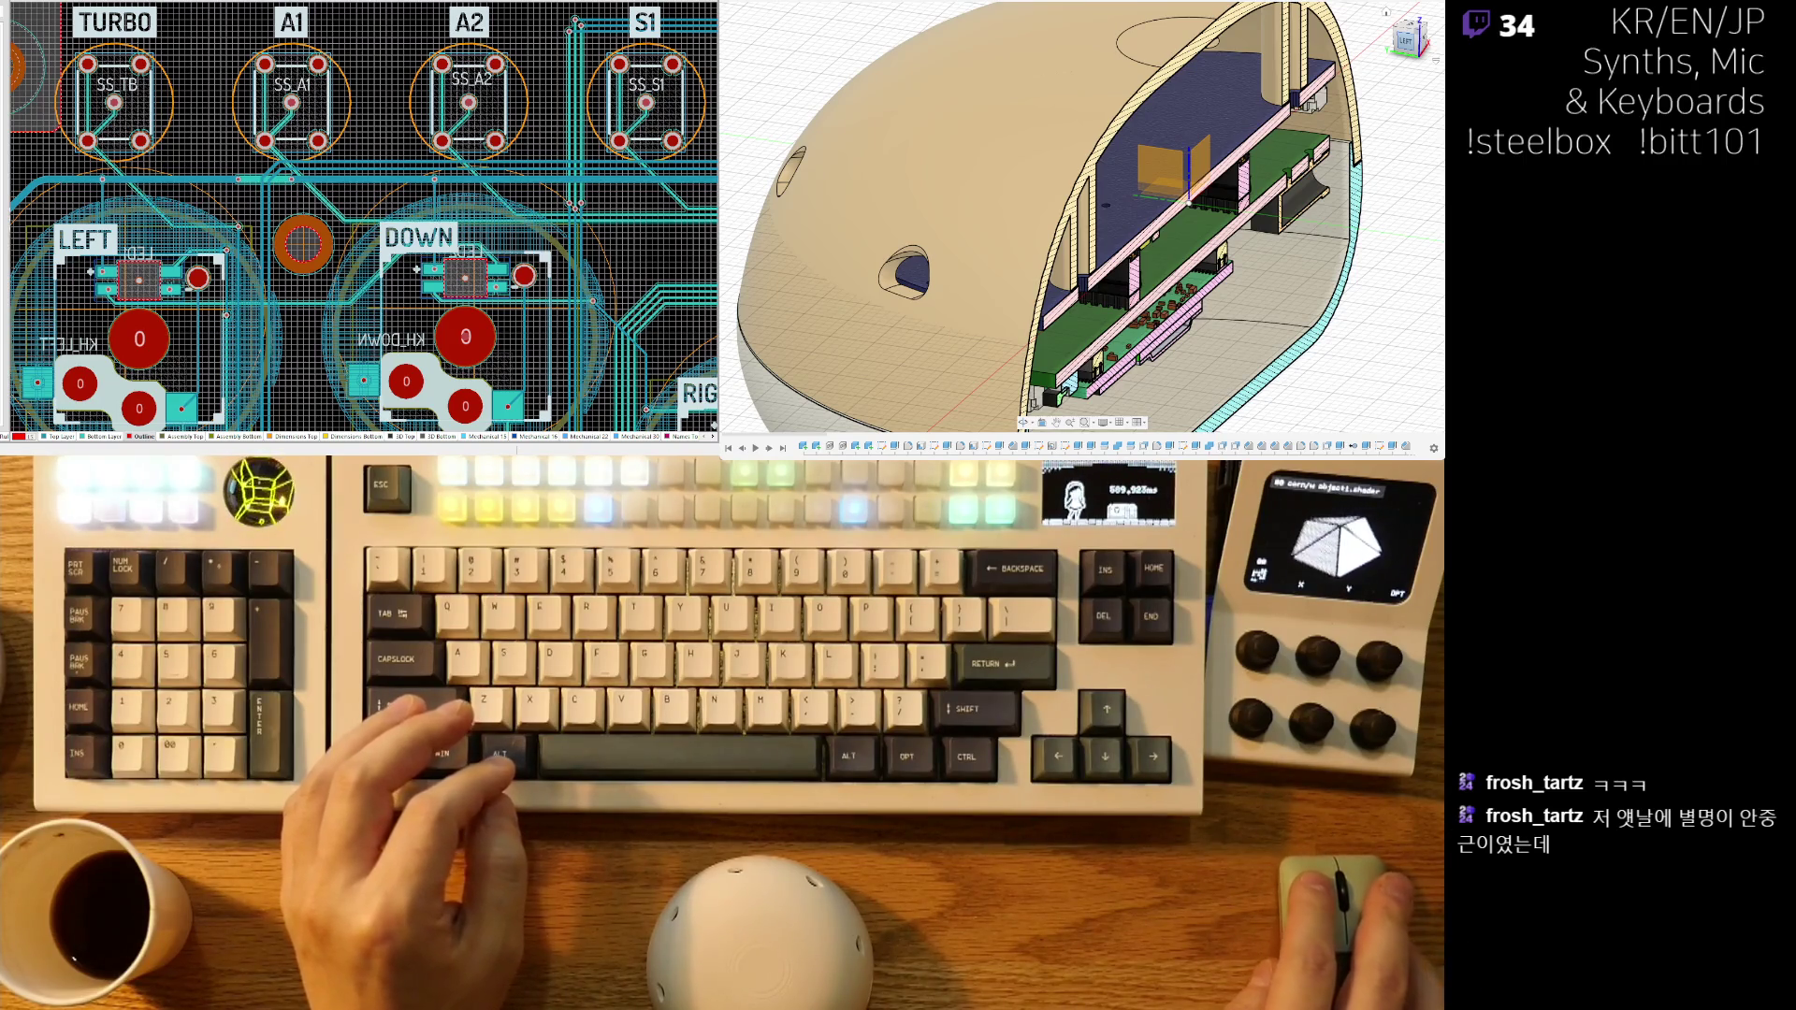
{"action": "scroll", "coordinate": [415, 269], "scroll_direction": "down", "scroll_amount": 5, "text": "ctrl"}
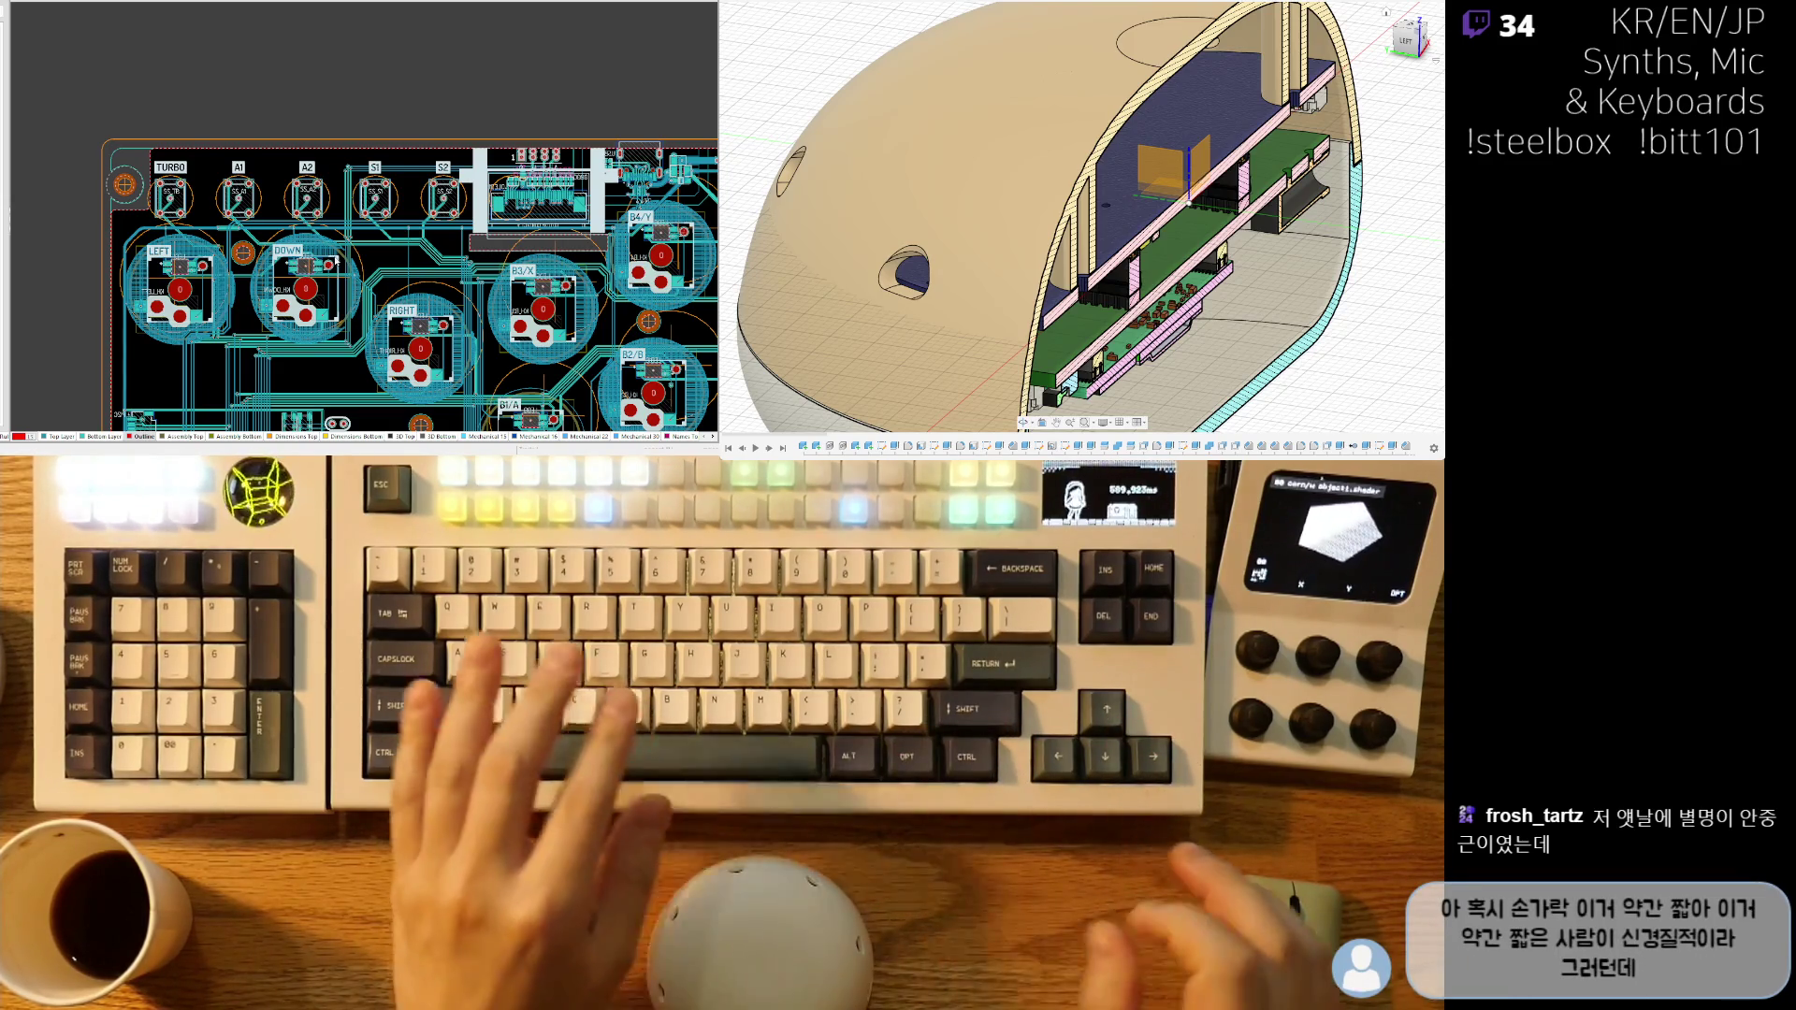
- Pan across the board's lower right, then over to the TURBO and LEFT switches
{"action": "mouse_move", "coordinate": [583, 291]}
{"action": "right_mouse_down"}
{"action": "mouse_move", "coordinate": [480, 230]}
{"action": "mouse_move", "coordinate": [388, 240]}
{"action": "right_mouse_up"}
{"action": "scroll", "coordinate": [203, 215], "scroll_direction": "up", "scroll_amount": 3, "text": "ctrl"}
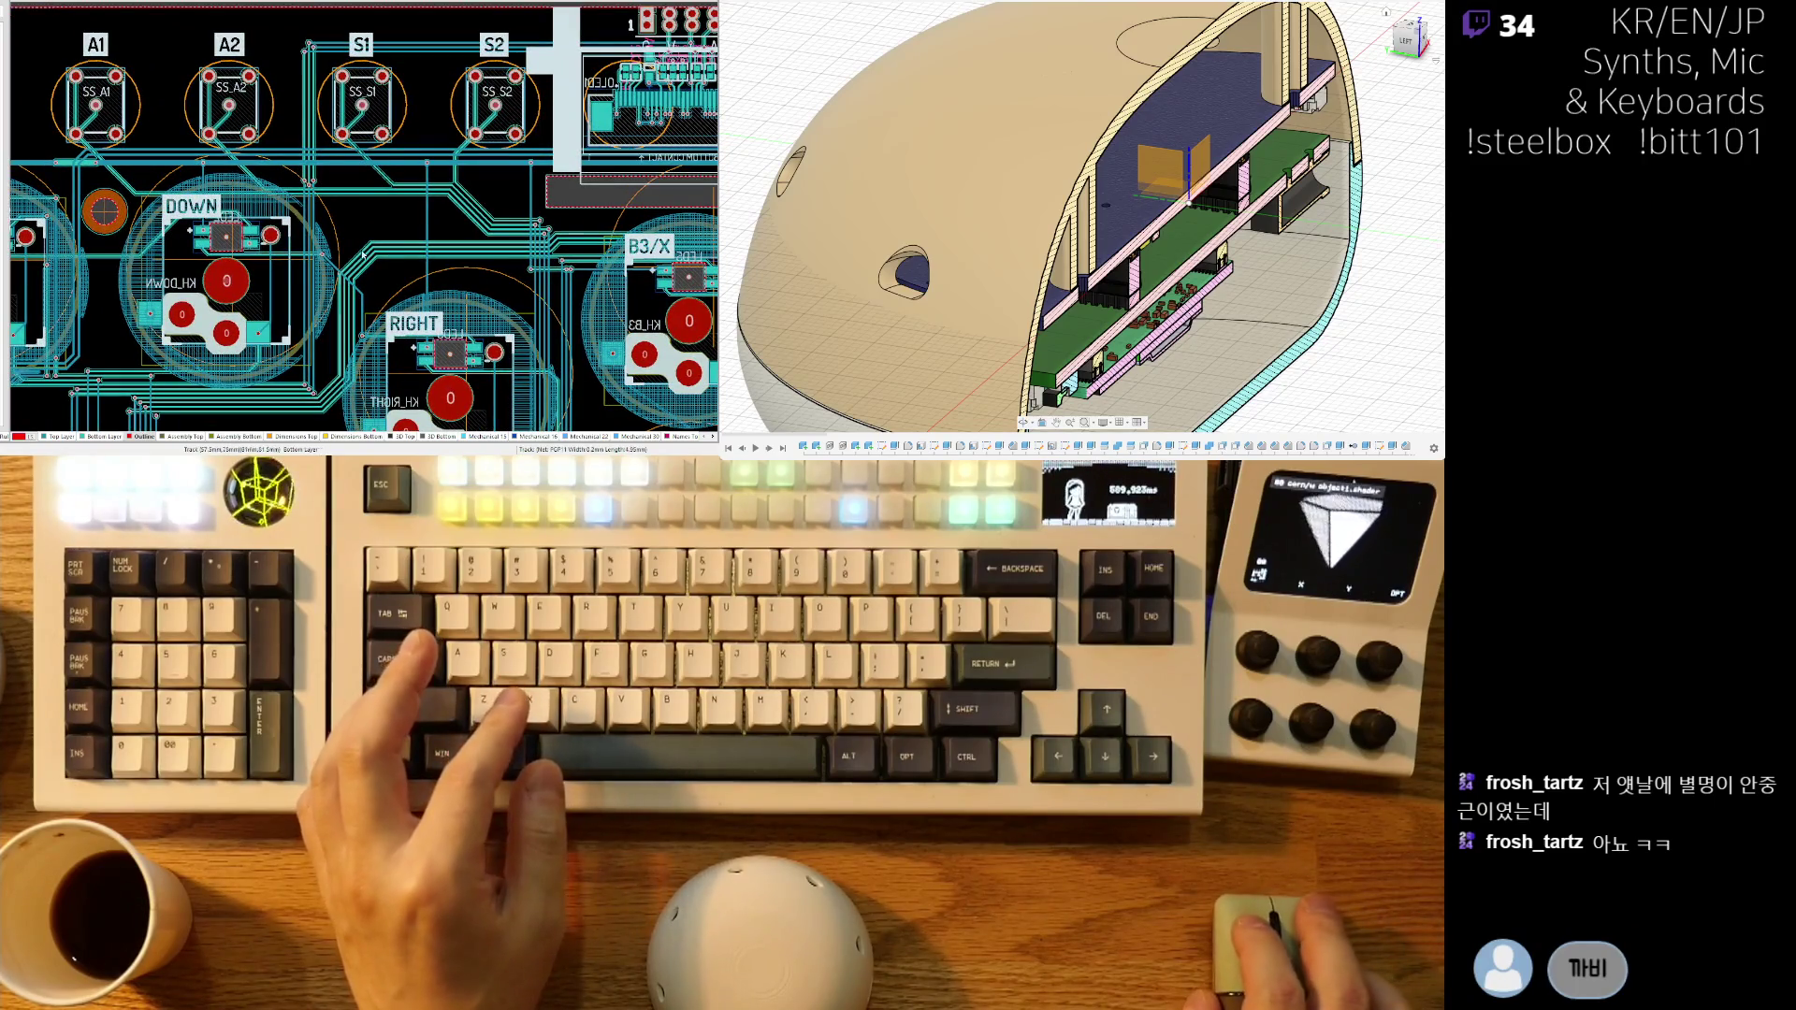
{"action": "right_click_drag", "start_coordinate": [166, 267], "coordinate": [321, 274]}
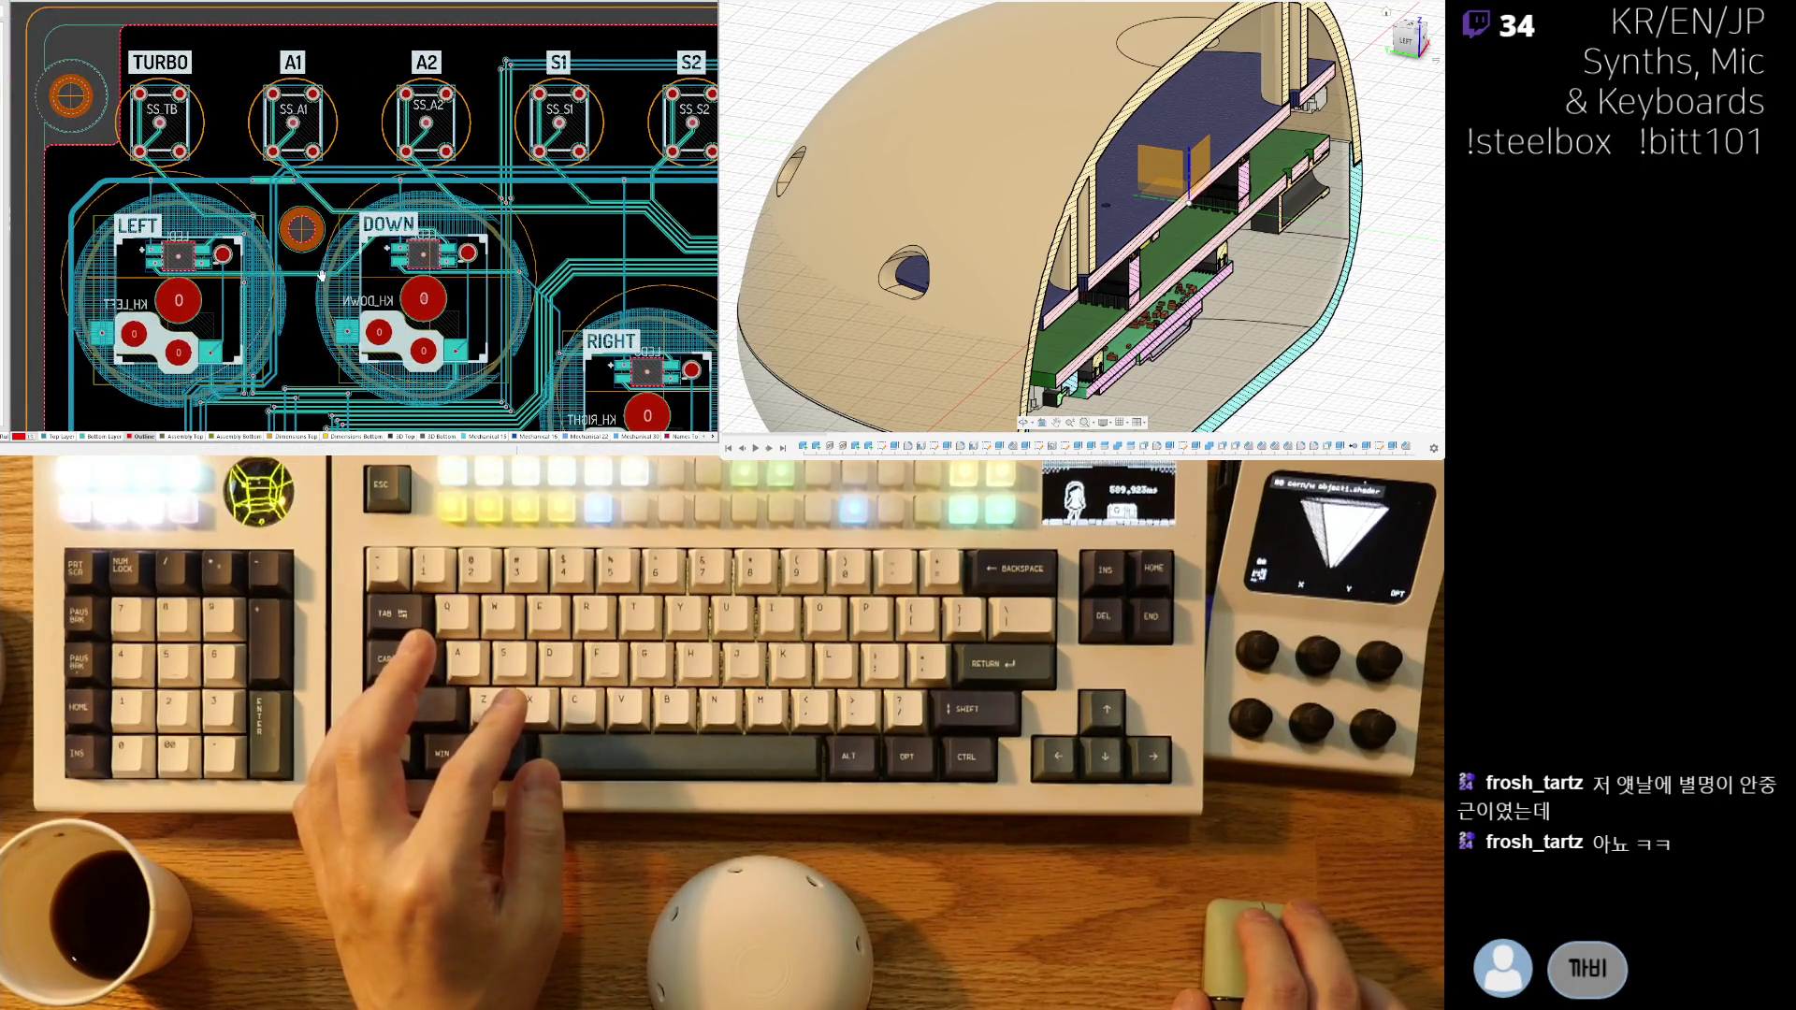
{"action": "scroll", "coordinate": [321, 274], "scroll_direction": "down", "scroll_amount": 2, "text": "ctrl"}
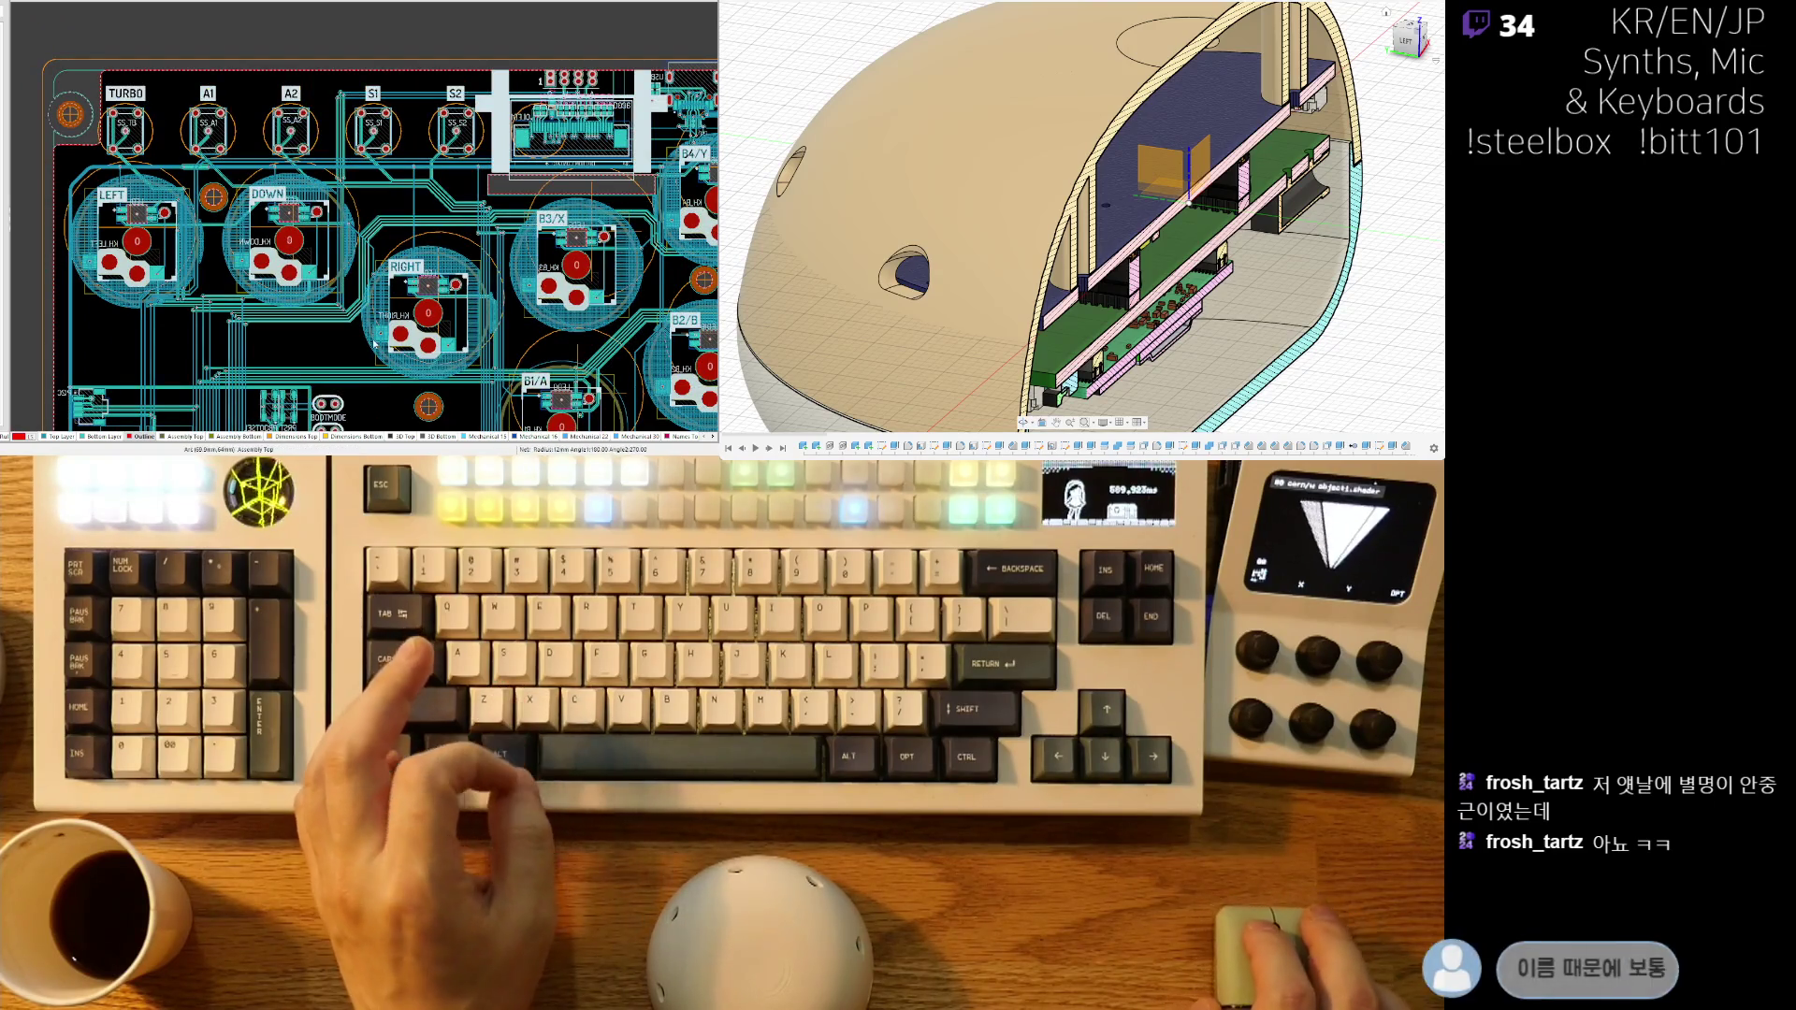
{"action": "scroll", "coordinate": [315, 166], "scroll_direction": "down", "scroll_amount": 3}
{"action": "scroll", "coordinate": [316, 167], "scroll_direction": "right", "scroll_amount": 3, "text": "shift"}
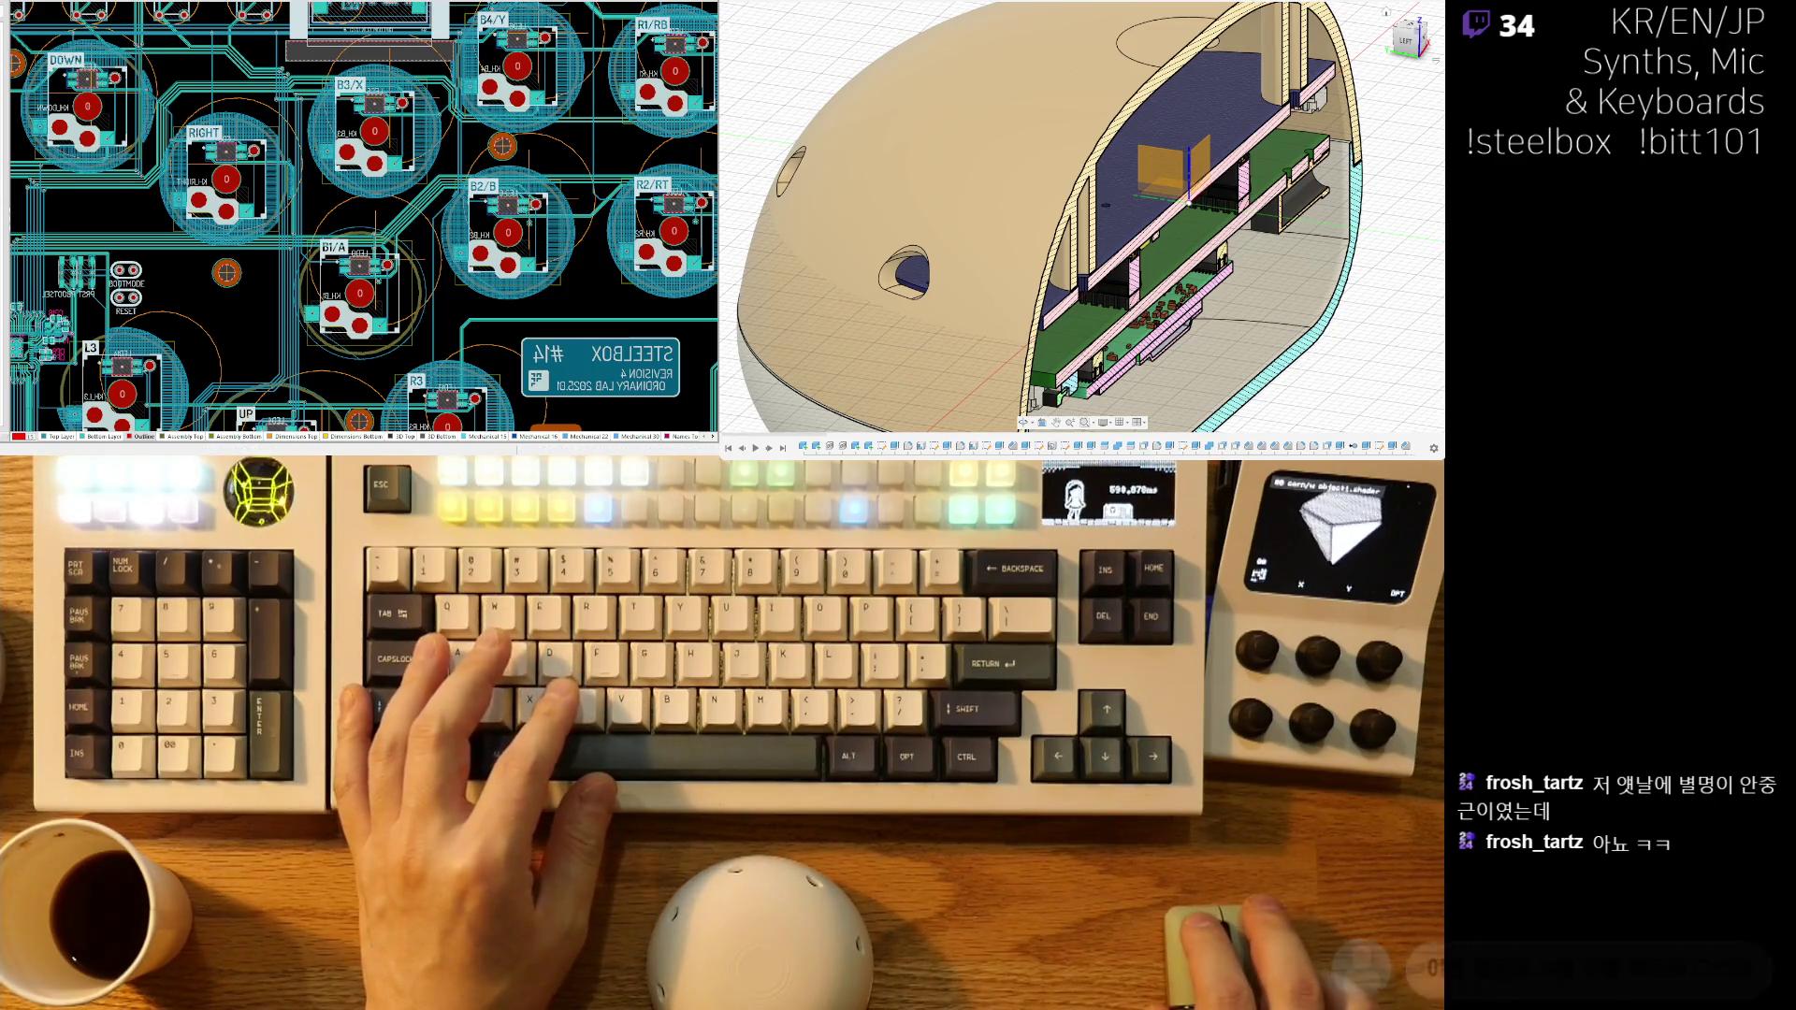
- Zoom over the routed board and turn on single-layer mode with Shift+S
{"action": "scroll", "coordinate": [338, 204], "scroll_direction": "up", "scroll_amount": 5, "text": "ctrl"}
{"action": "scroll", "coordinate": [338, 204], "scroll_direction": "down", "scroll_amount": 5, "text": "ctrl"}
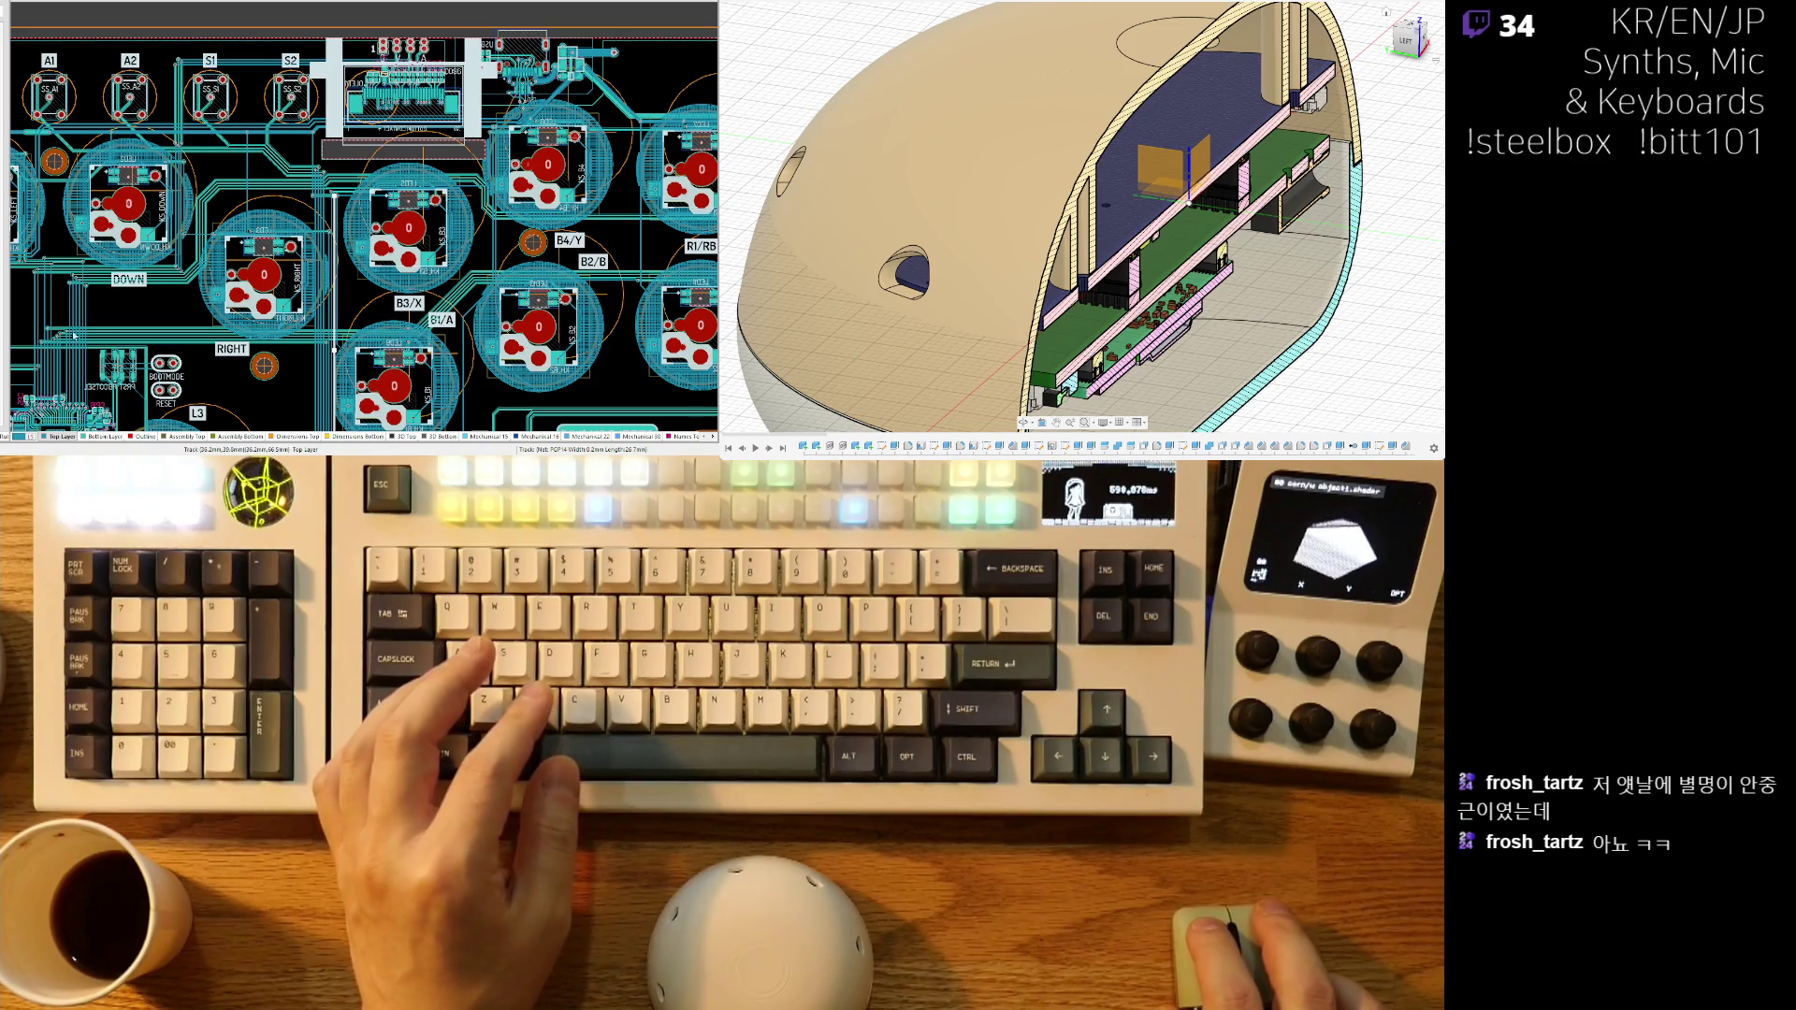
{"action": "scroll", "coordinate": [263, 199], "scroll_direction": "down", "scroll_amount": 3}
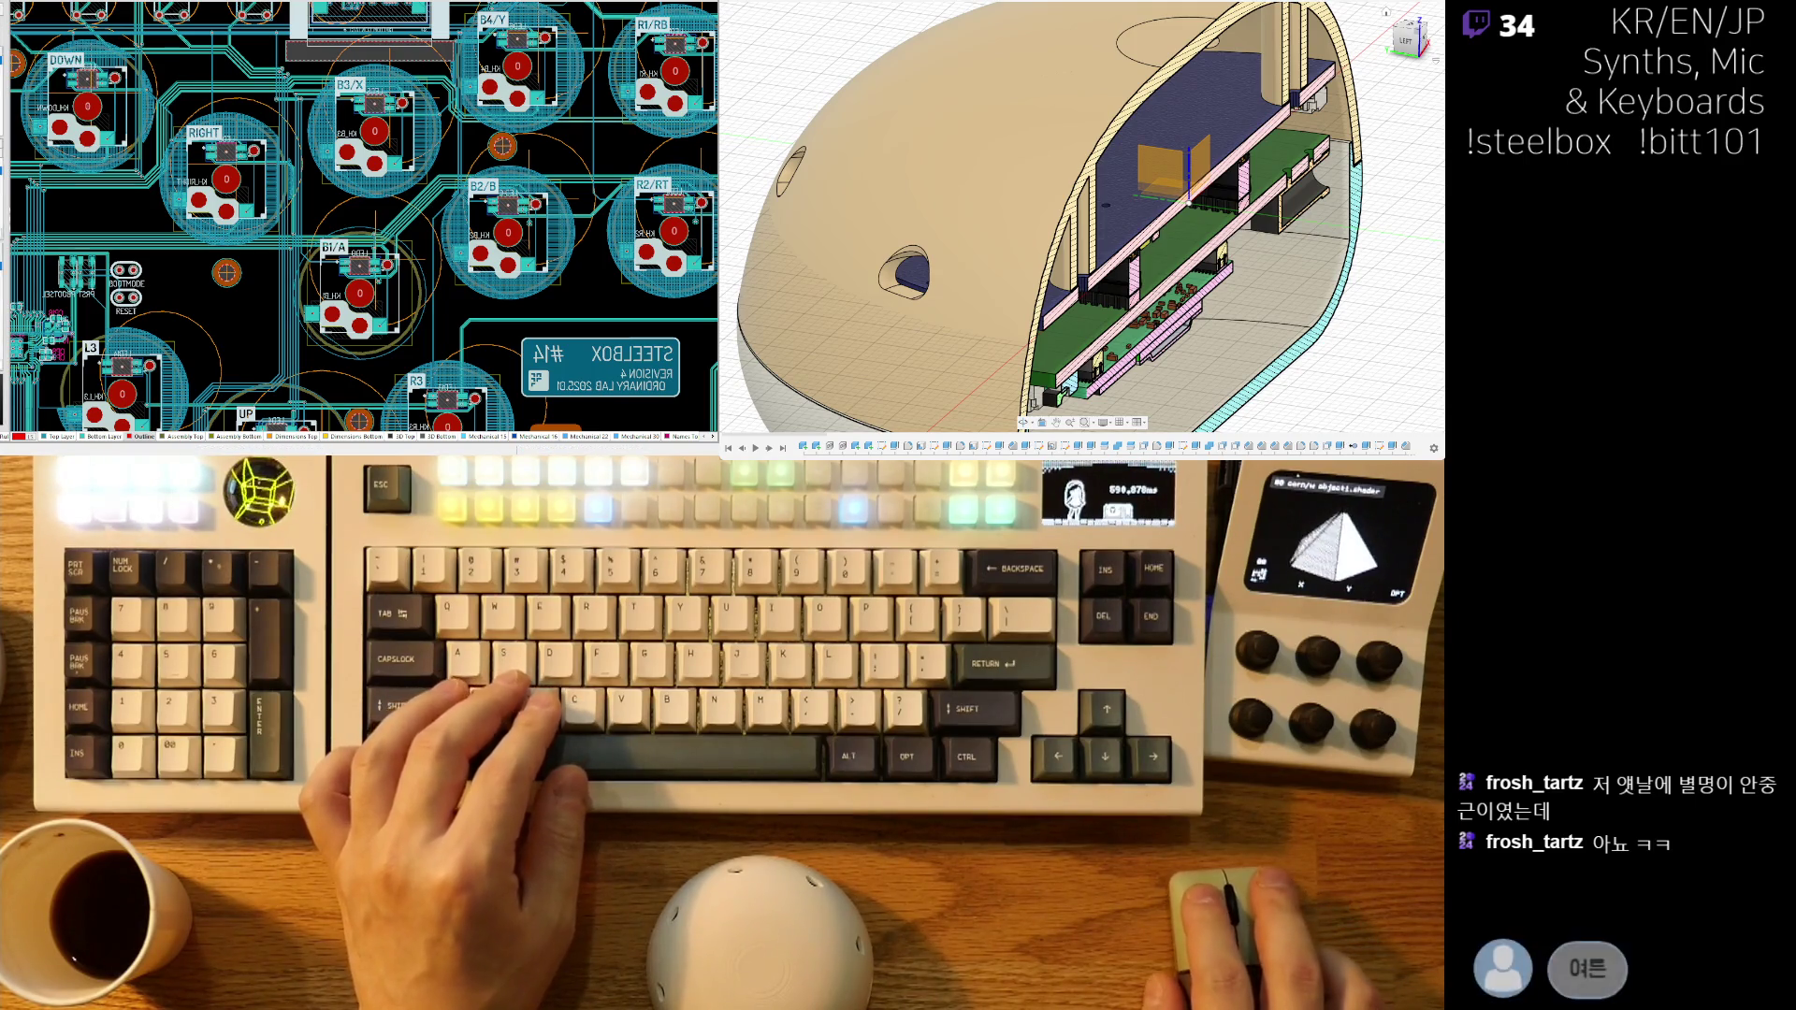
{"action": "scroll", "coordinate": [292, 185], "scroll_direction": "down", "scroll_amount": 3, "text": "ctrl"}
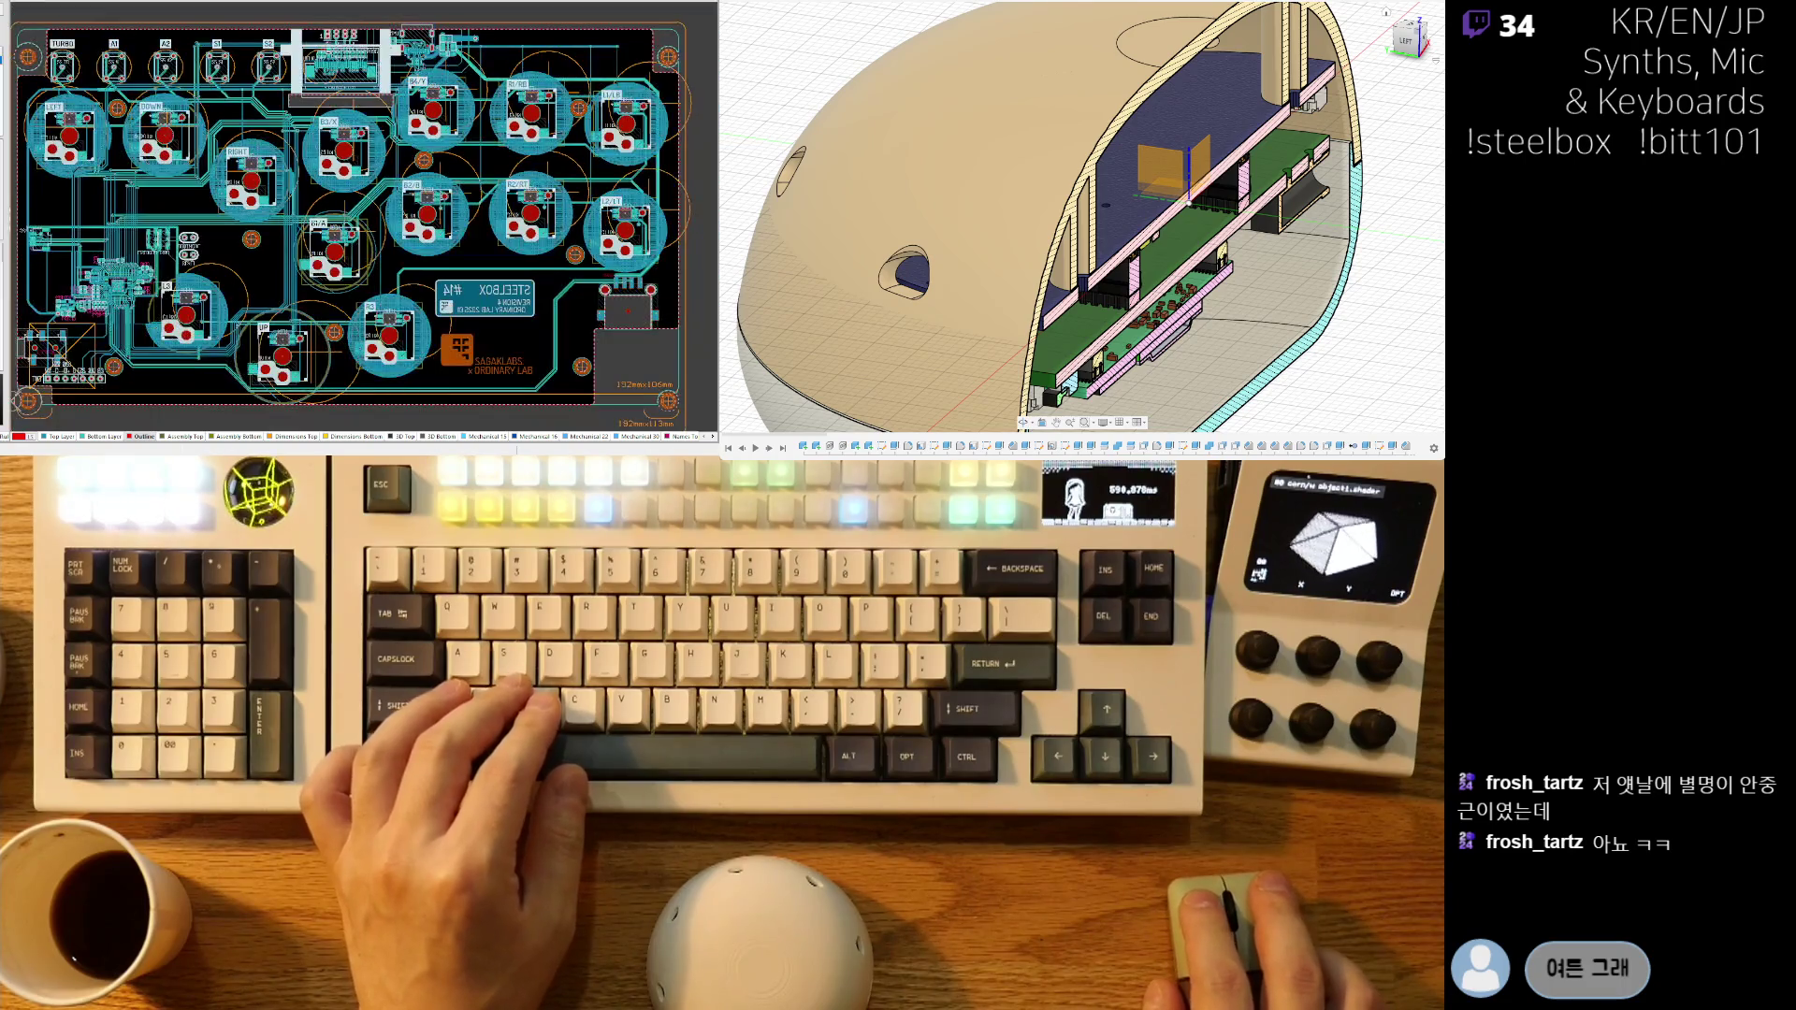
{"action": "scroll", "coordinate": [70, 163], "scroll_direction": "up", "scroll_amount": 4, "text": "ctrl"}
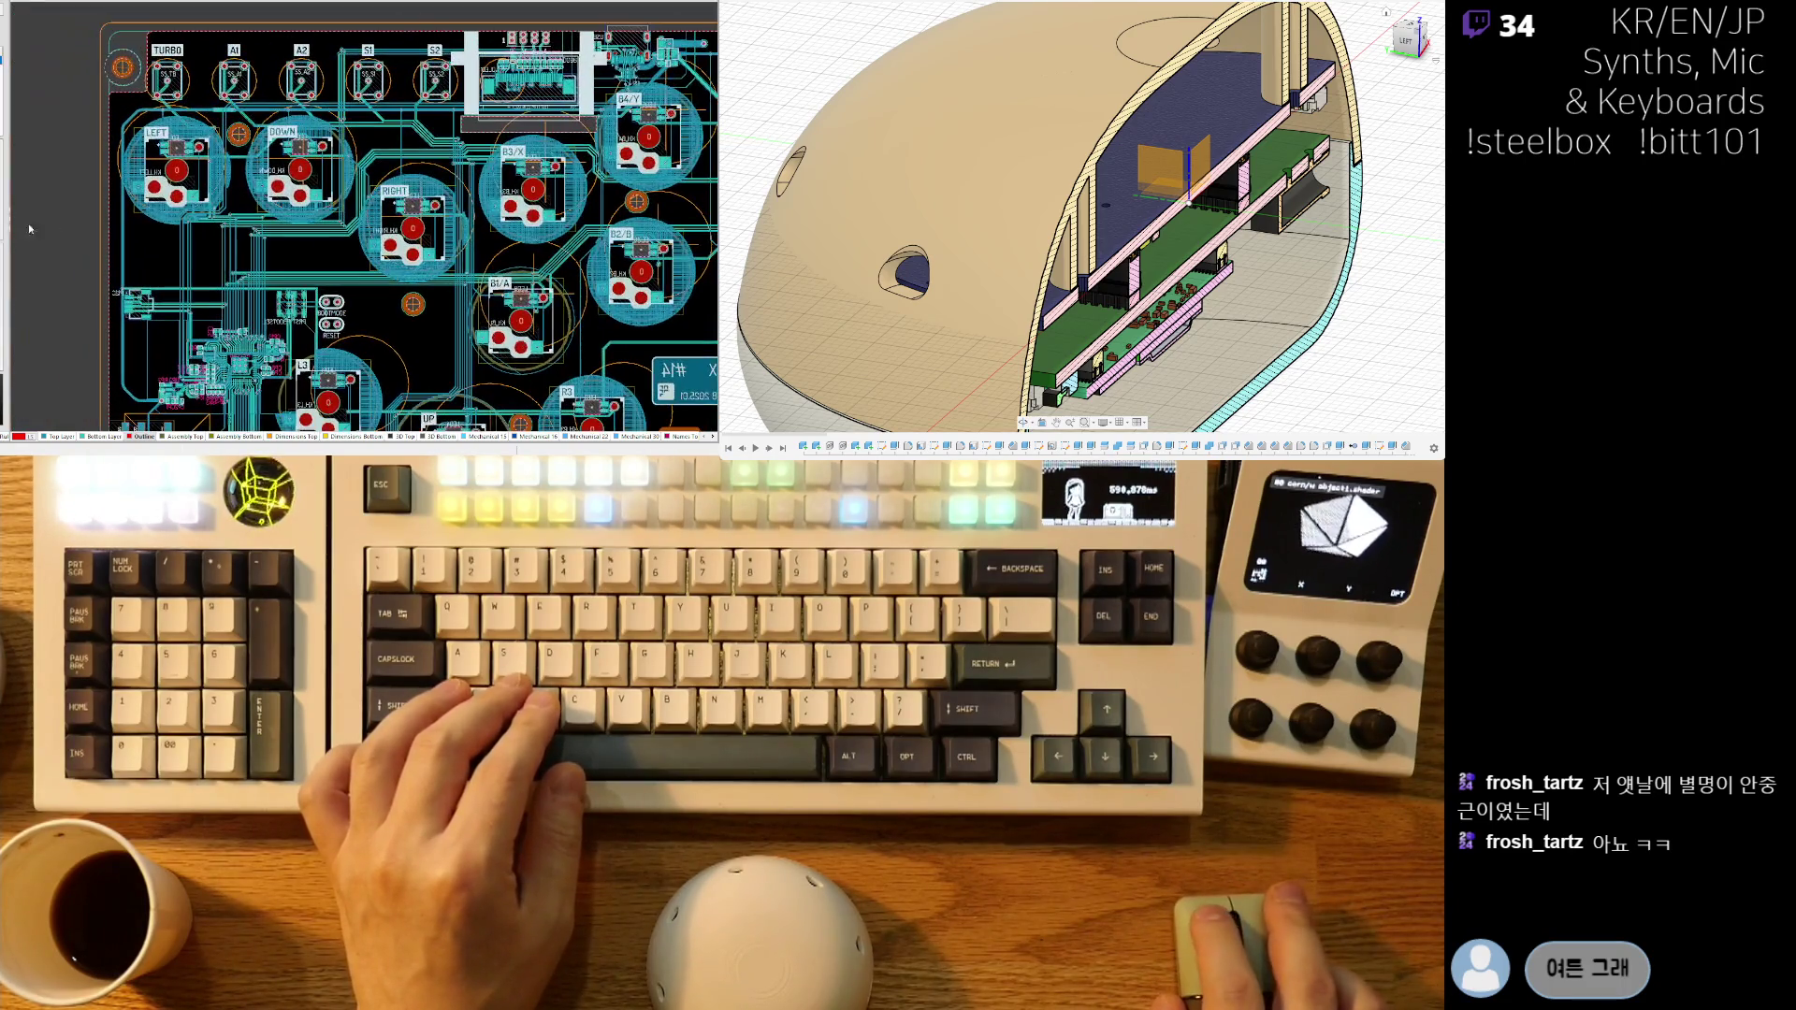
{"action": "key", "text": "shift+s"}
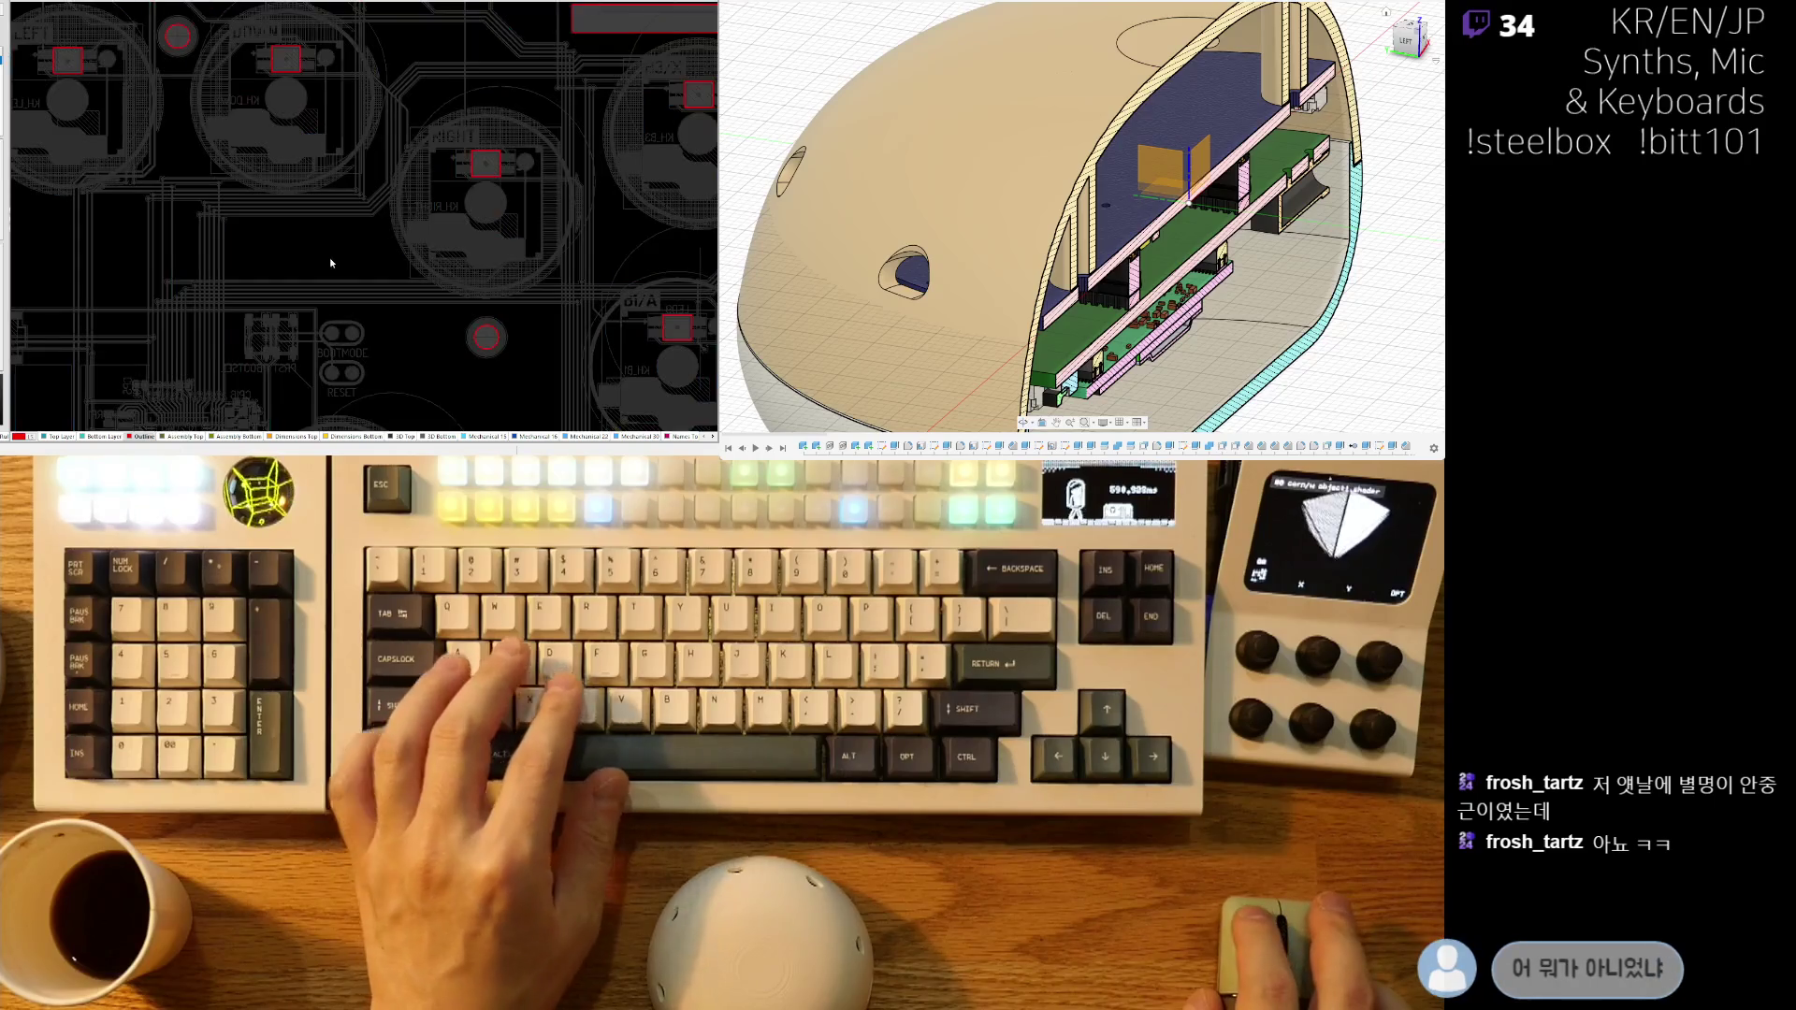
{"action": "scroll", "coordinate": [329, 256], "scroll_direction": "down", "scroll_amount": 3, "text": "ctrl"}
{"action": "scroll", "coordinate": [253, 370], "scroll_direction": "up", "scroll_amount": 4, "text": "ctrl"}
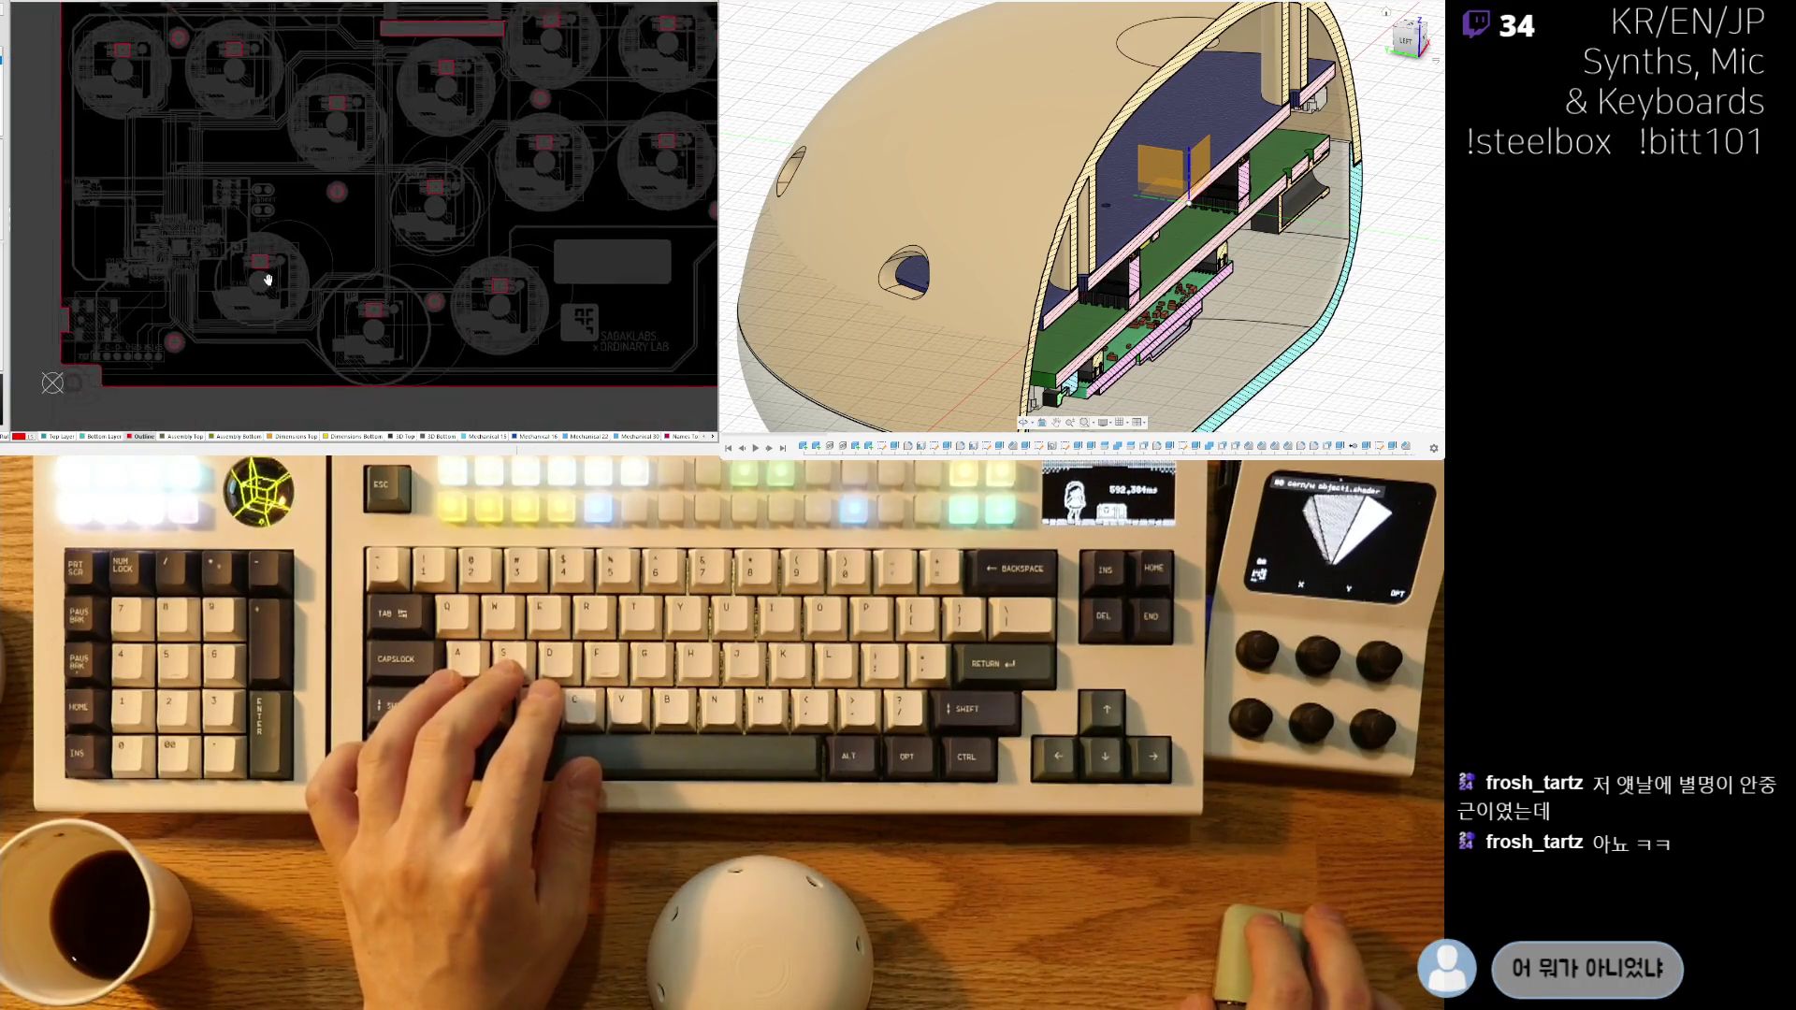
{"action": "mouse_move", "coordinate": [407, 381]}
{"action": "right_mouse_down"}
{"action": "mouse_move", "coordinate": [402, 327]}
{"action": "mouse_move", "coordinate": [215, 99]}
{"action": "mouse_move", "coordinate": [361, 213]}
{"action": "mouse_move", "coordinate": [341, 220]}
{"action": "right_mouse_up"}
{"action": "scroll", "coordinate": [201, 187], "scroll_direction": "up", "scroll_amount": 3, "text": "ctrl"}
{"action": "scroll", "coordinate": [201, 187], "scroll_direction": "down", "scroll_amount": 3, "text": "ctrl"}
{"action": "right_click_drag", "start_coordinate": [201, 187], "coordinate": [267, 201]}
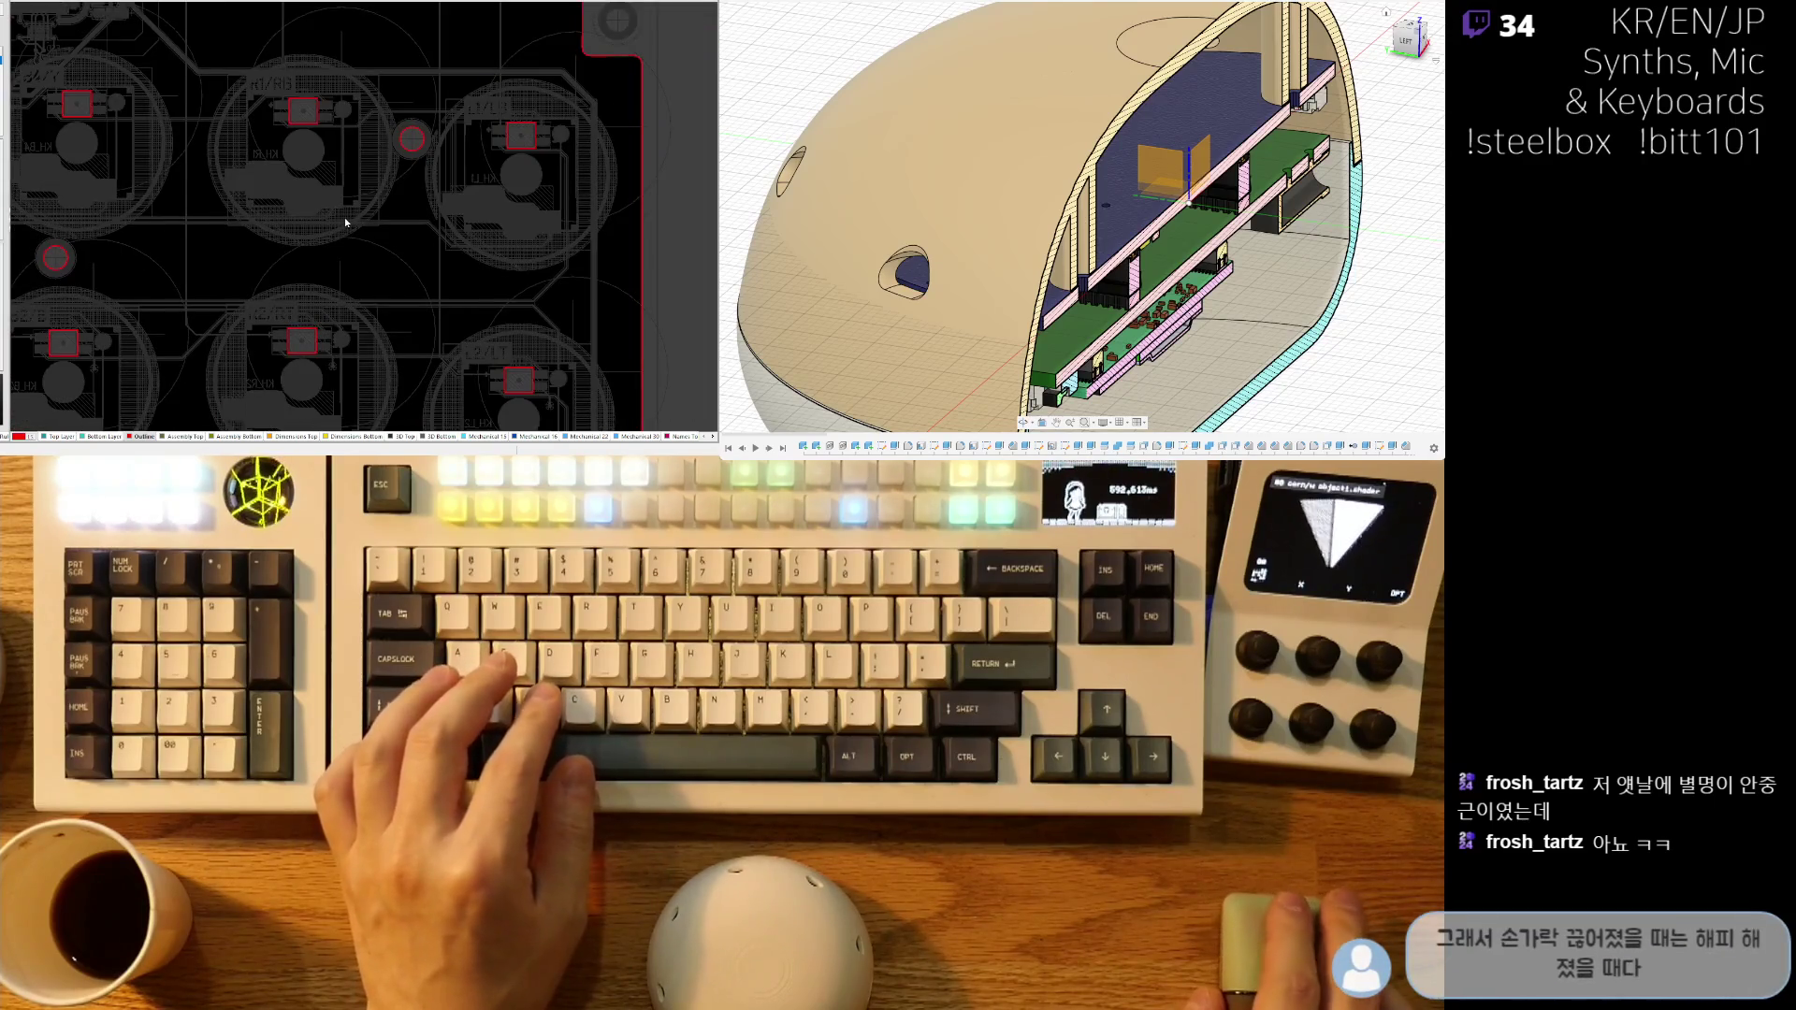
{"action": "scroll", "coordinate": [383, 267], "scroll_direction": "down", "scroll_amount": 2, "text": "ctrl"}
{"action": "right_click_drag", "start_coordinate": [383, 267], "coordinate": [389, 123]}
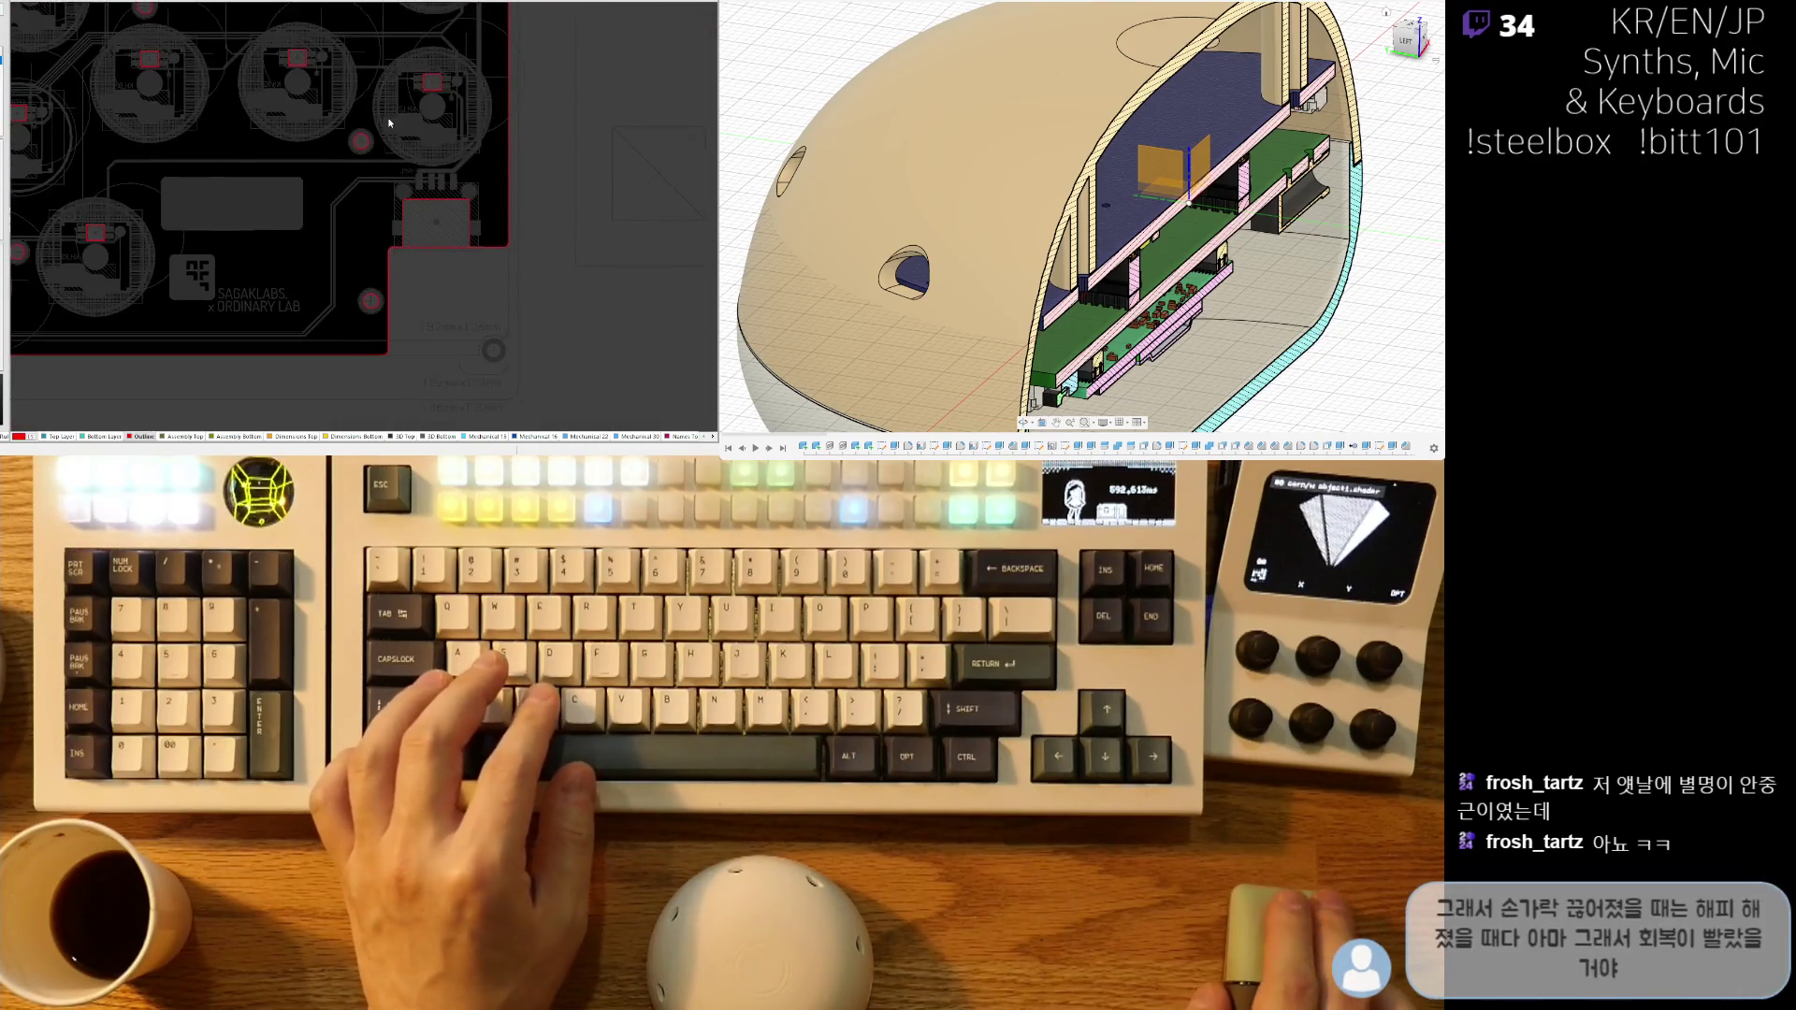
{"action": "scroll", "coordinate": [393, 218], "scroll_direction": "up", "scroll_amount": 3, "text": "ctrl"}
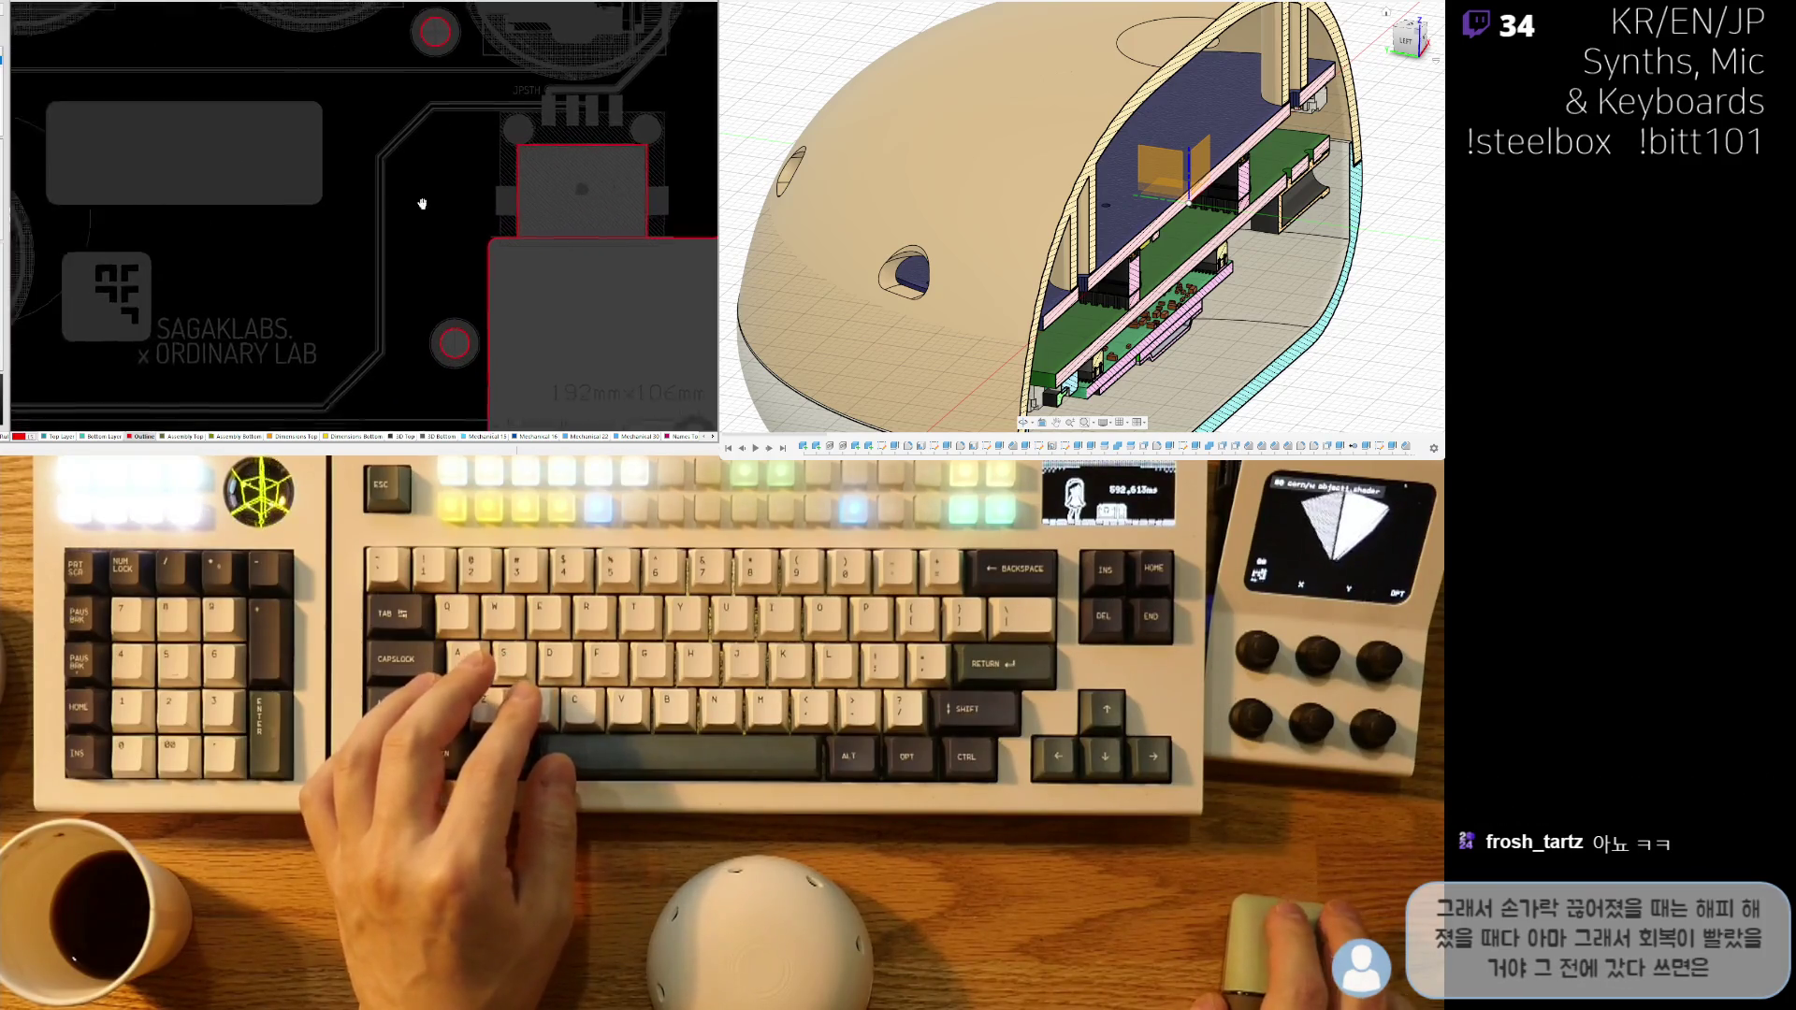
{"action": "mouse_move", "coordinate": [296, 204]}
{"action": "right_mouse_down"}
{"action": "mouse_move", "coordinate": [530, 204]}
{"action": "mouse_move", "coordinate": [440, 177]}
{"action": "mouse_move", "coordinate": [405, 198]}
{"action": "right_mouse_up"}
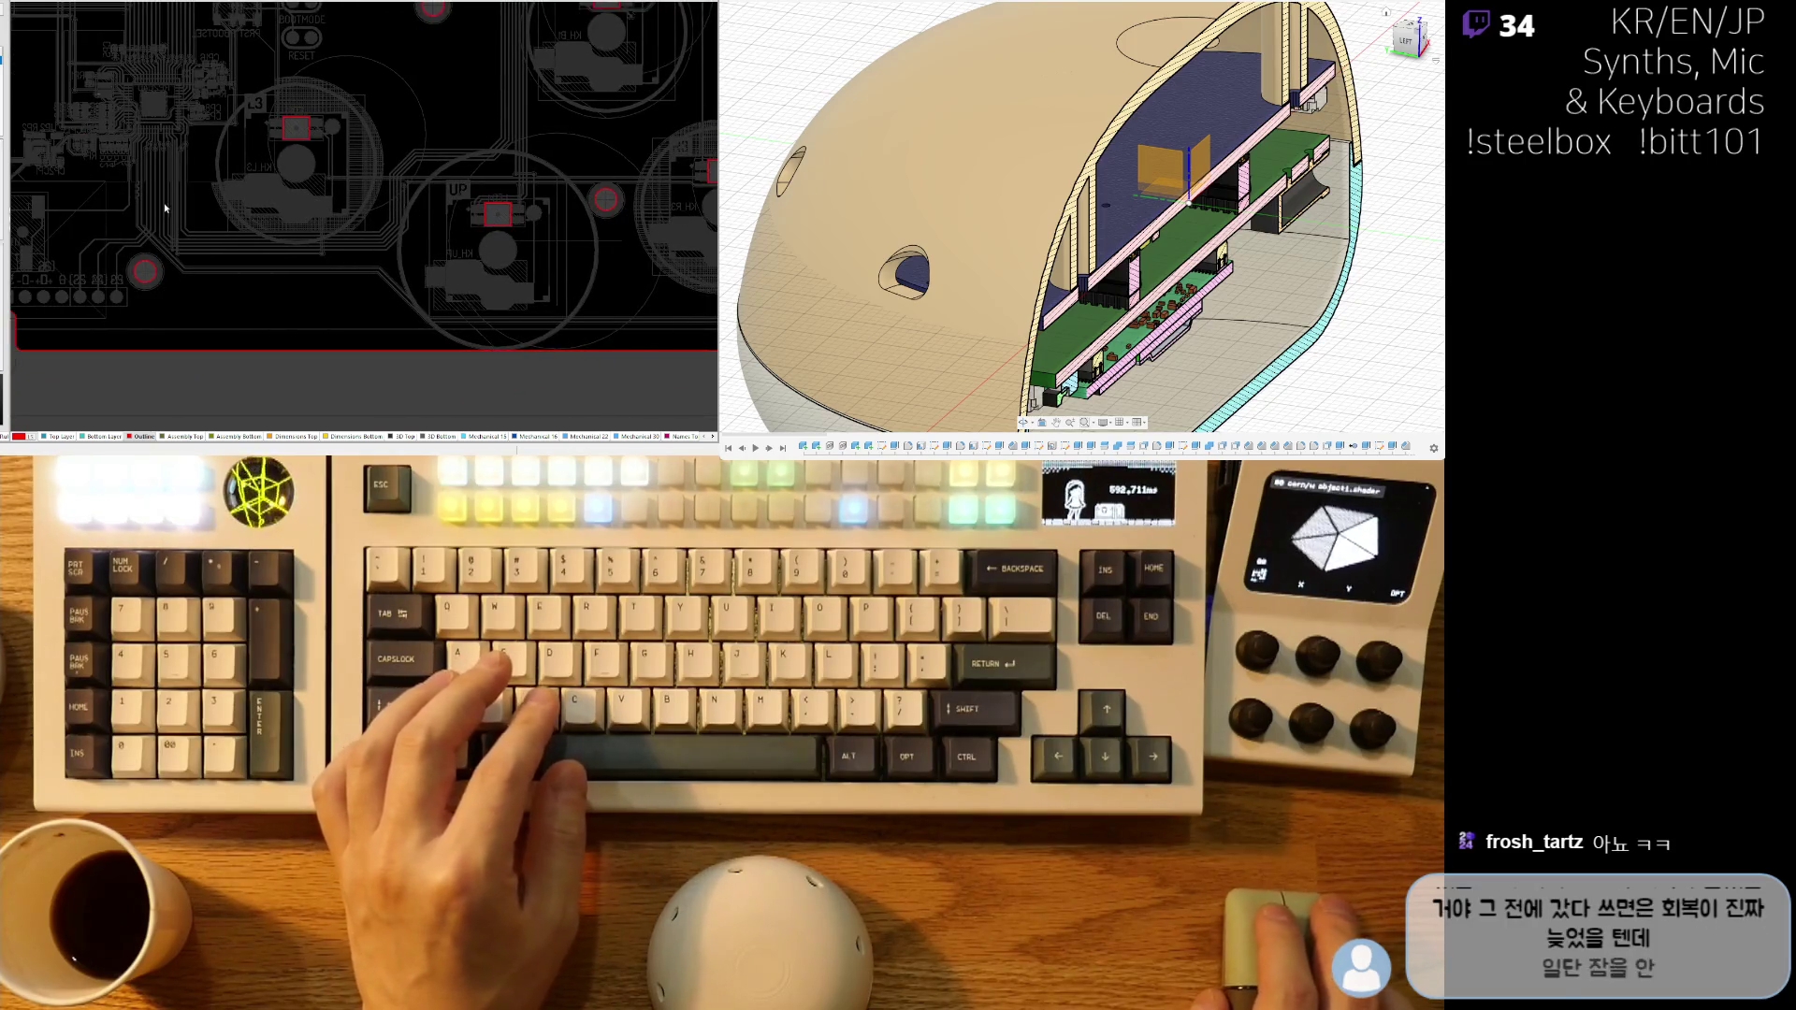
{"action": "scroll", "coordinate": [338, 198], "scroll_direction": "left", "scroll_amount": 3}
{"action": "scroll", "coordinate": [245, 236], "scroll_direction": "up", "scroll_amount": 3, "text": "ctrl"}
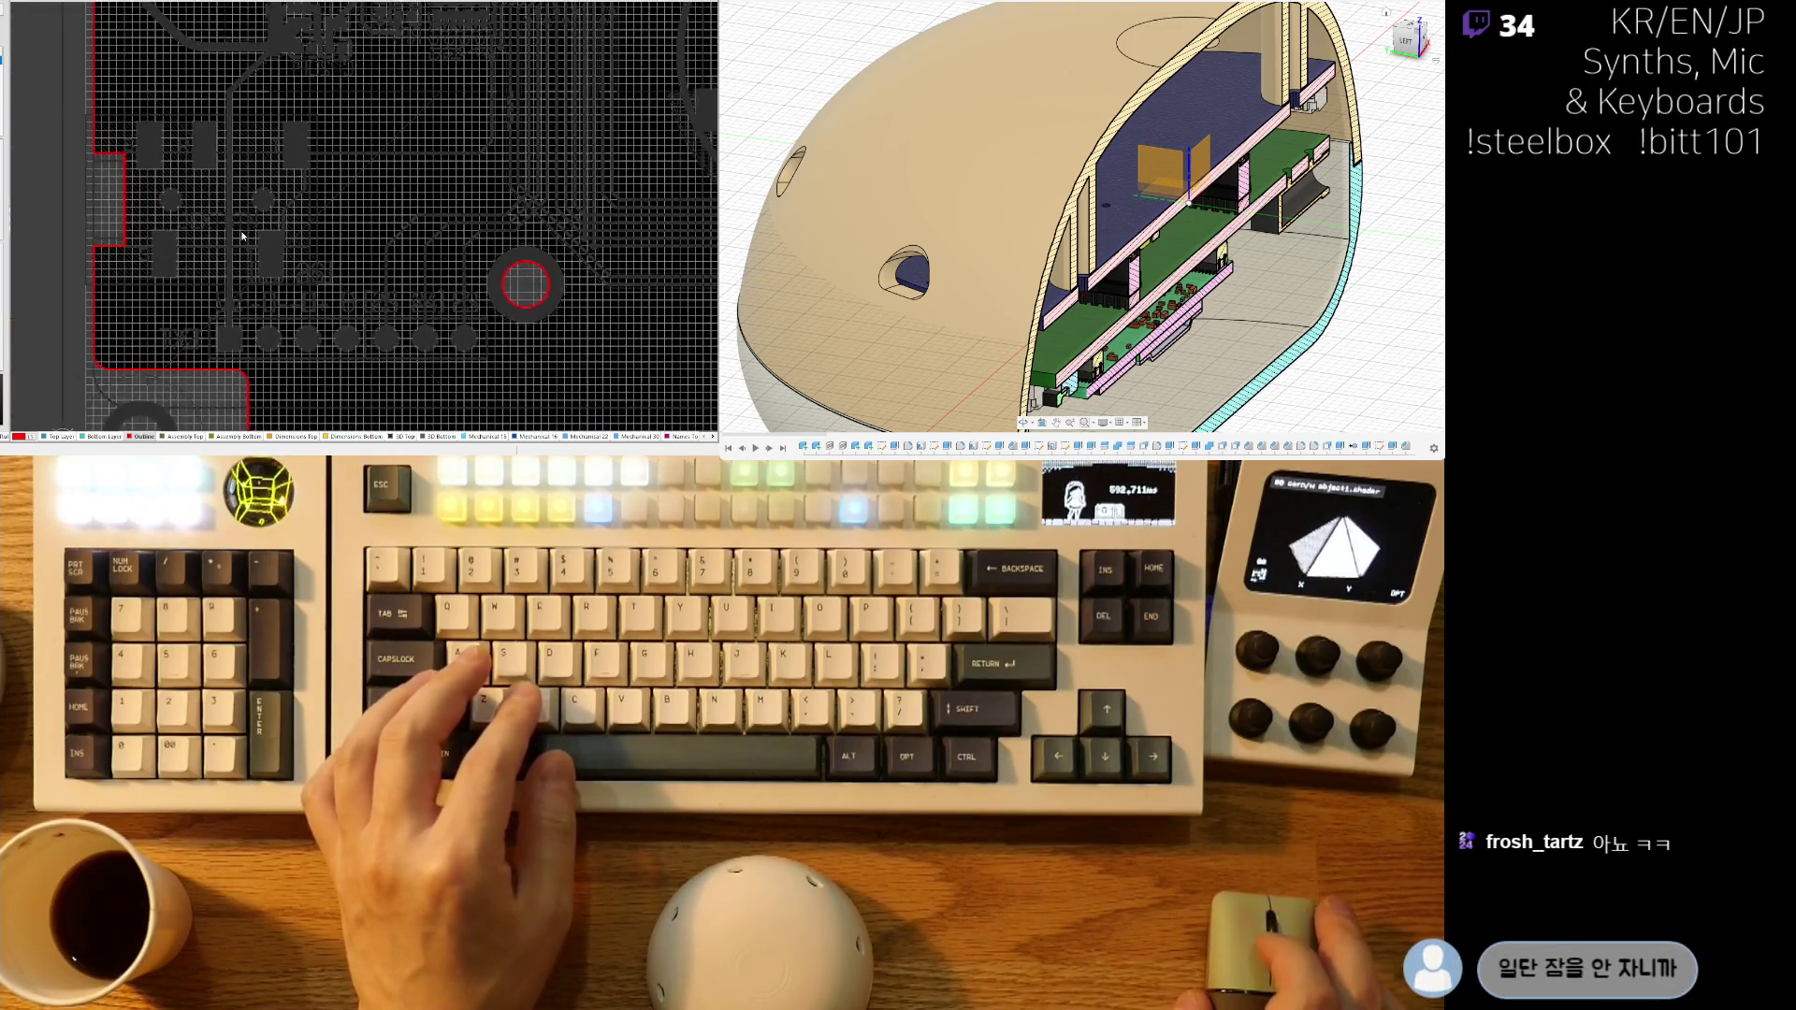
{"action": "scroll", "coordinate": [245, 227], "scroll_direction": "down", "scroll_amount": 3, "text": "ctrl"}
{"action": "mouse_move", "coordinate": [245, 227]}
{"action": "right_mouse_down"}
{"action": "mouse_move", "coordinate": [289, 161]}
{"action": "mouse_move", "coordinate": [245, 101]}
{"action": "mouse_move", "coordinate": [251, 296]}
{"action": "right_mouse_up"}
{"action": "mouse_move", "coordinate": [377, 134]}
{"action": "right_mouse_down"}
{"action": "mouse_move", "coordinate": [317, 172]}
{"action": "mouse_move", "coordinate": [265, 172]}
{"action": "right_mouse_up"}
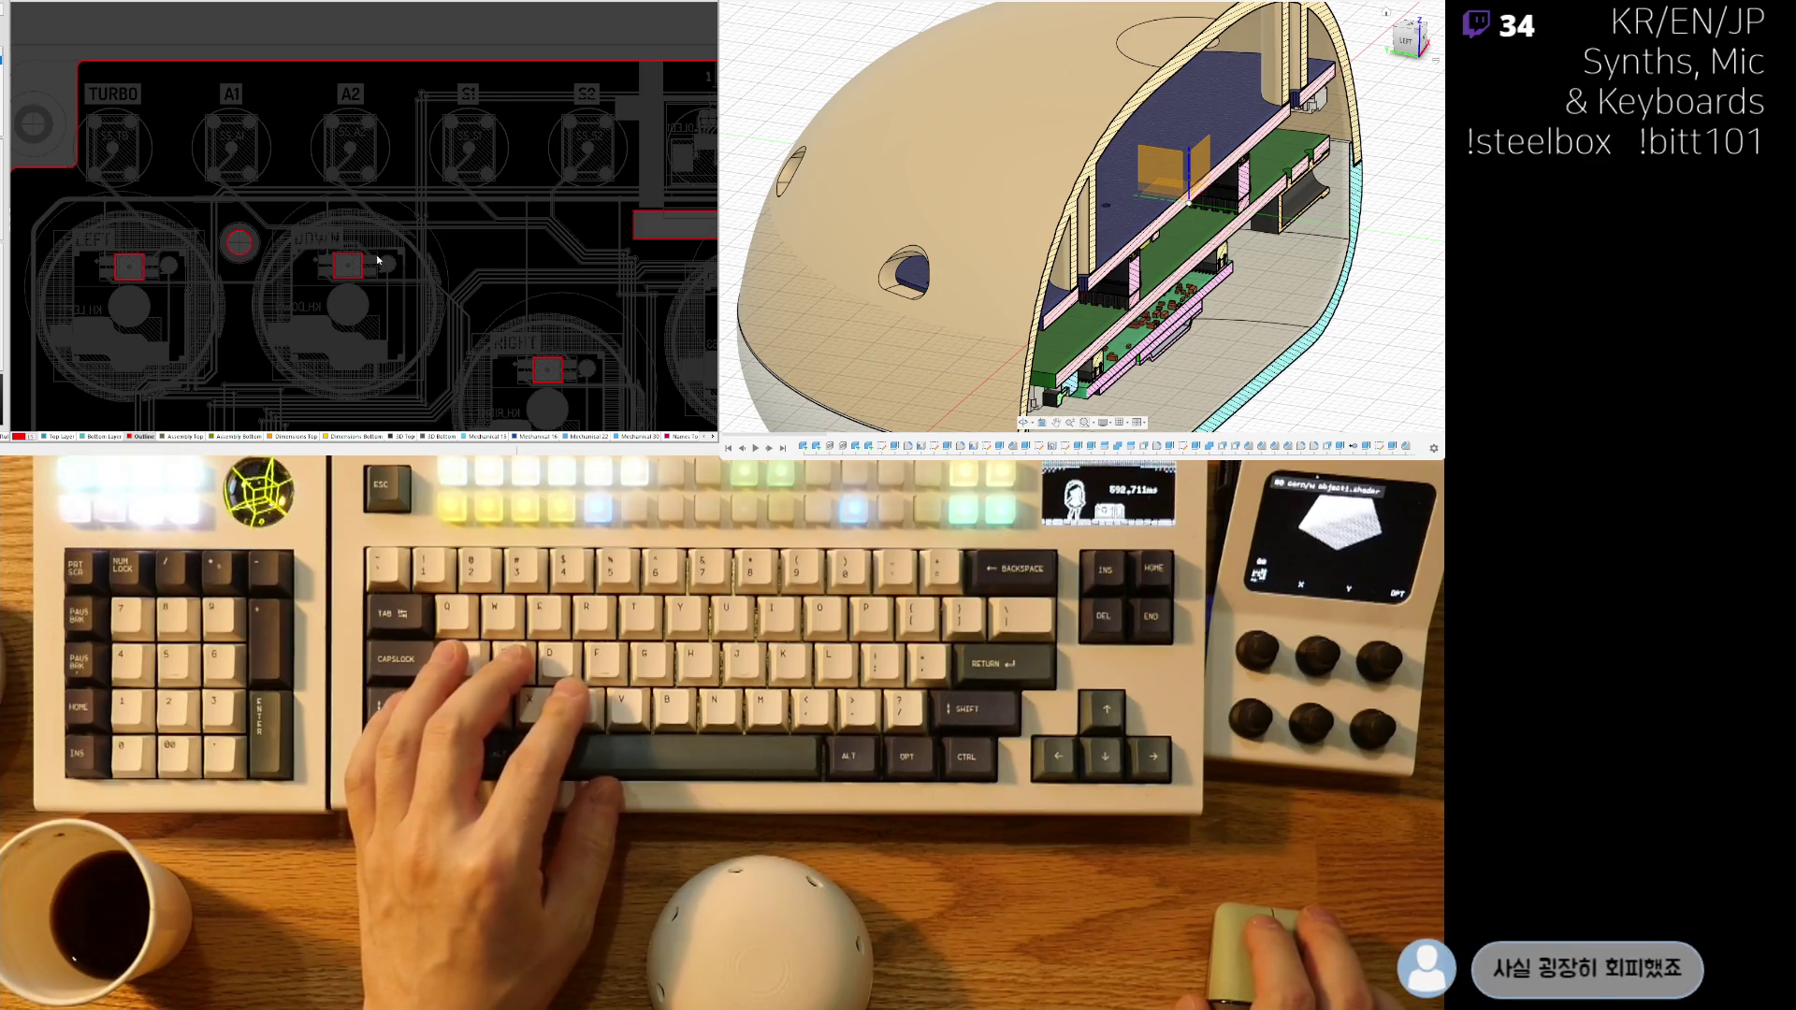
{"action": "key", "text": "shift+s"}
{"action": "scroll", "coordinate": [239, 327], "scroll_direction": "up", "scroll_amount": 3, "text": "ctrl"}
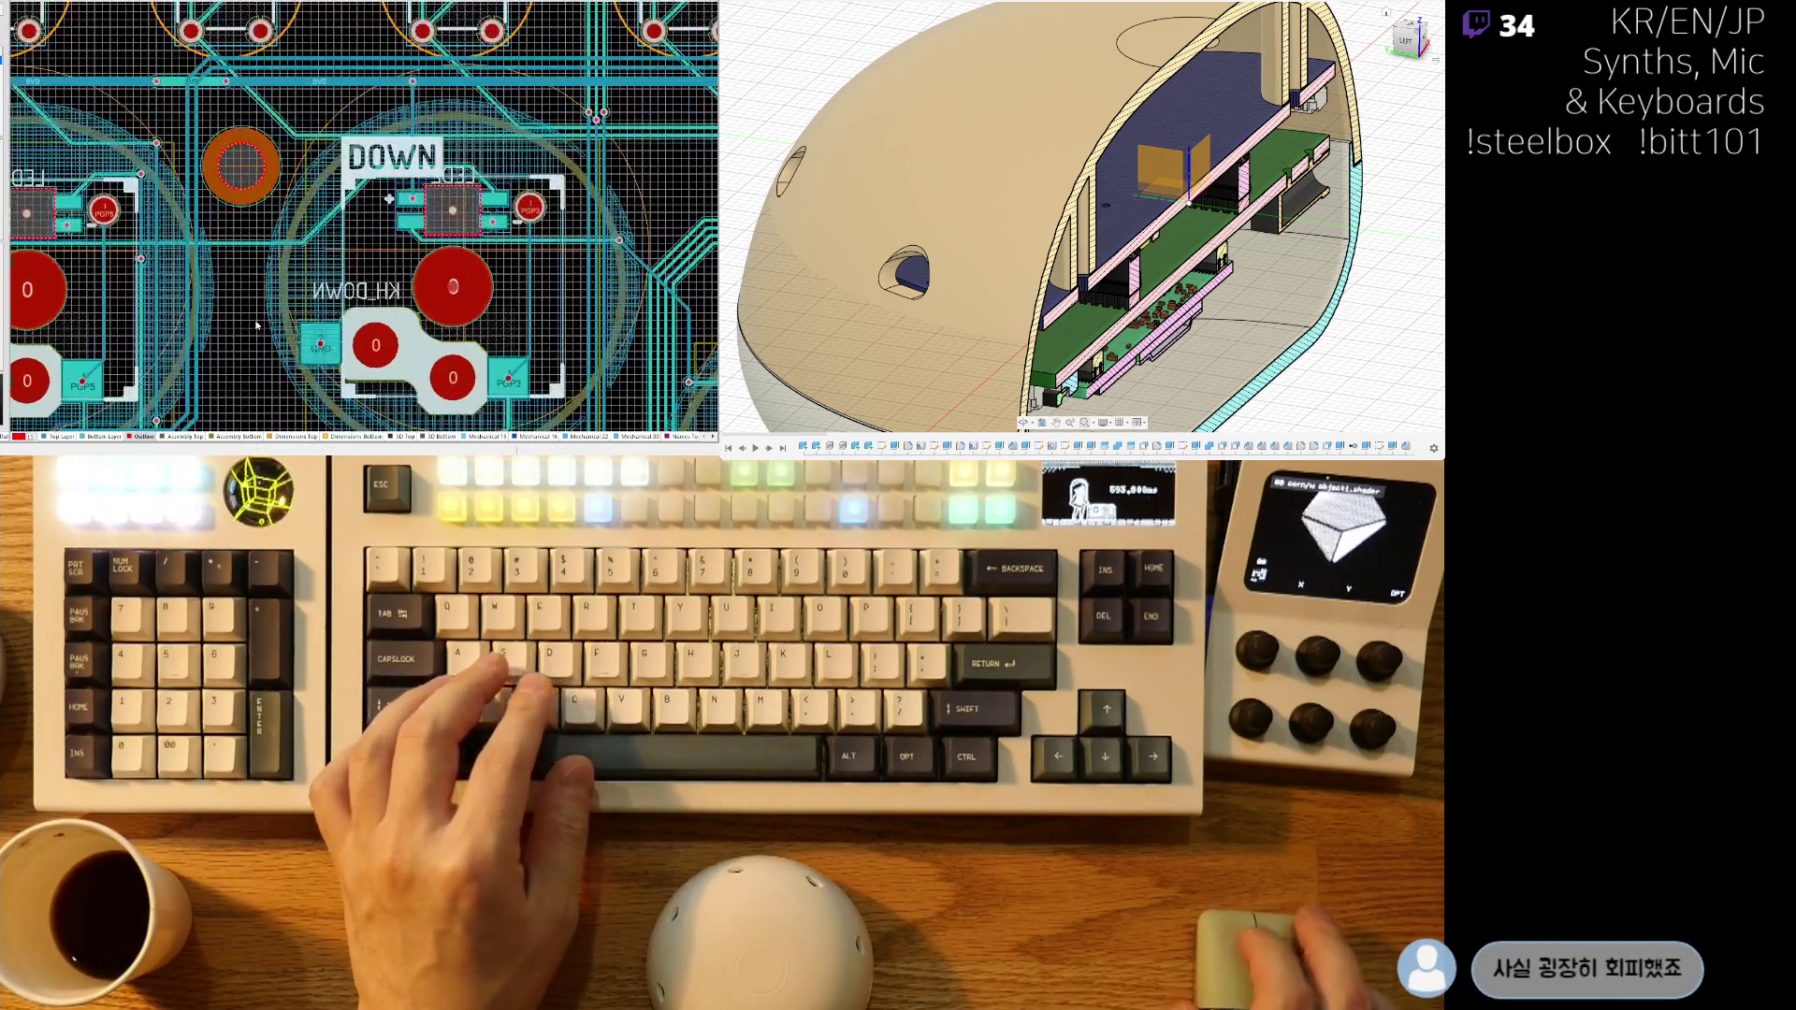
{"action": "key", "text": "shift+s"}
{"action": "key", "text": "shift+s"}
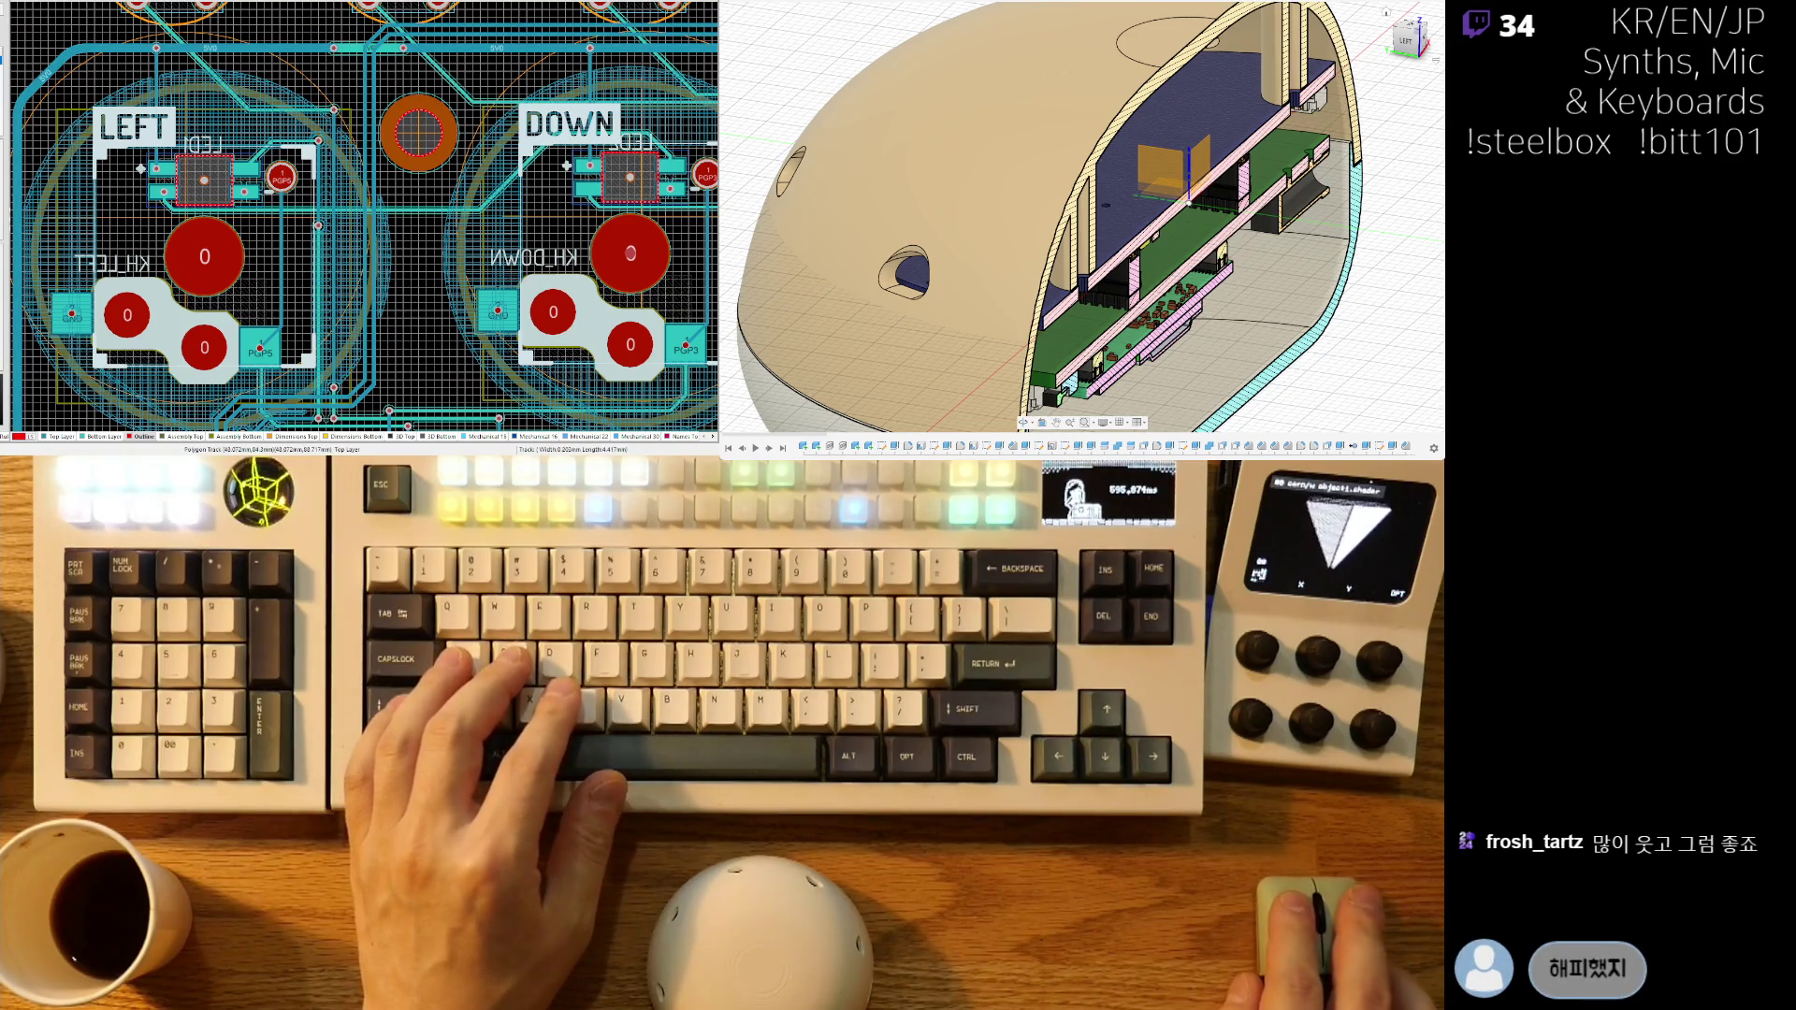
{"action": "scroll", "coordinate": [161, 265], "scroll_direction": "down", "scroll_amount": 5, "text": "ctrl"}
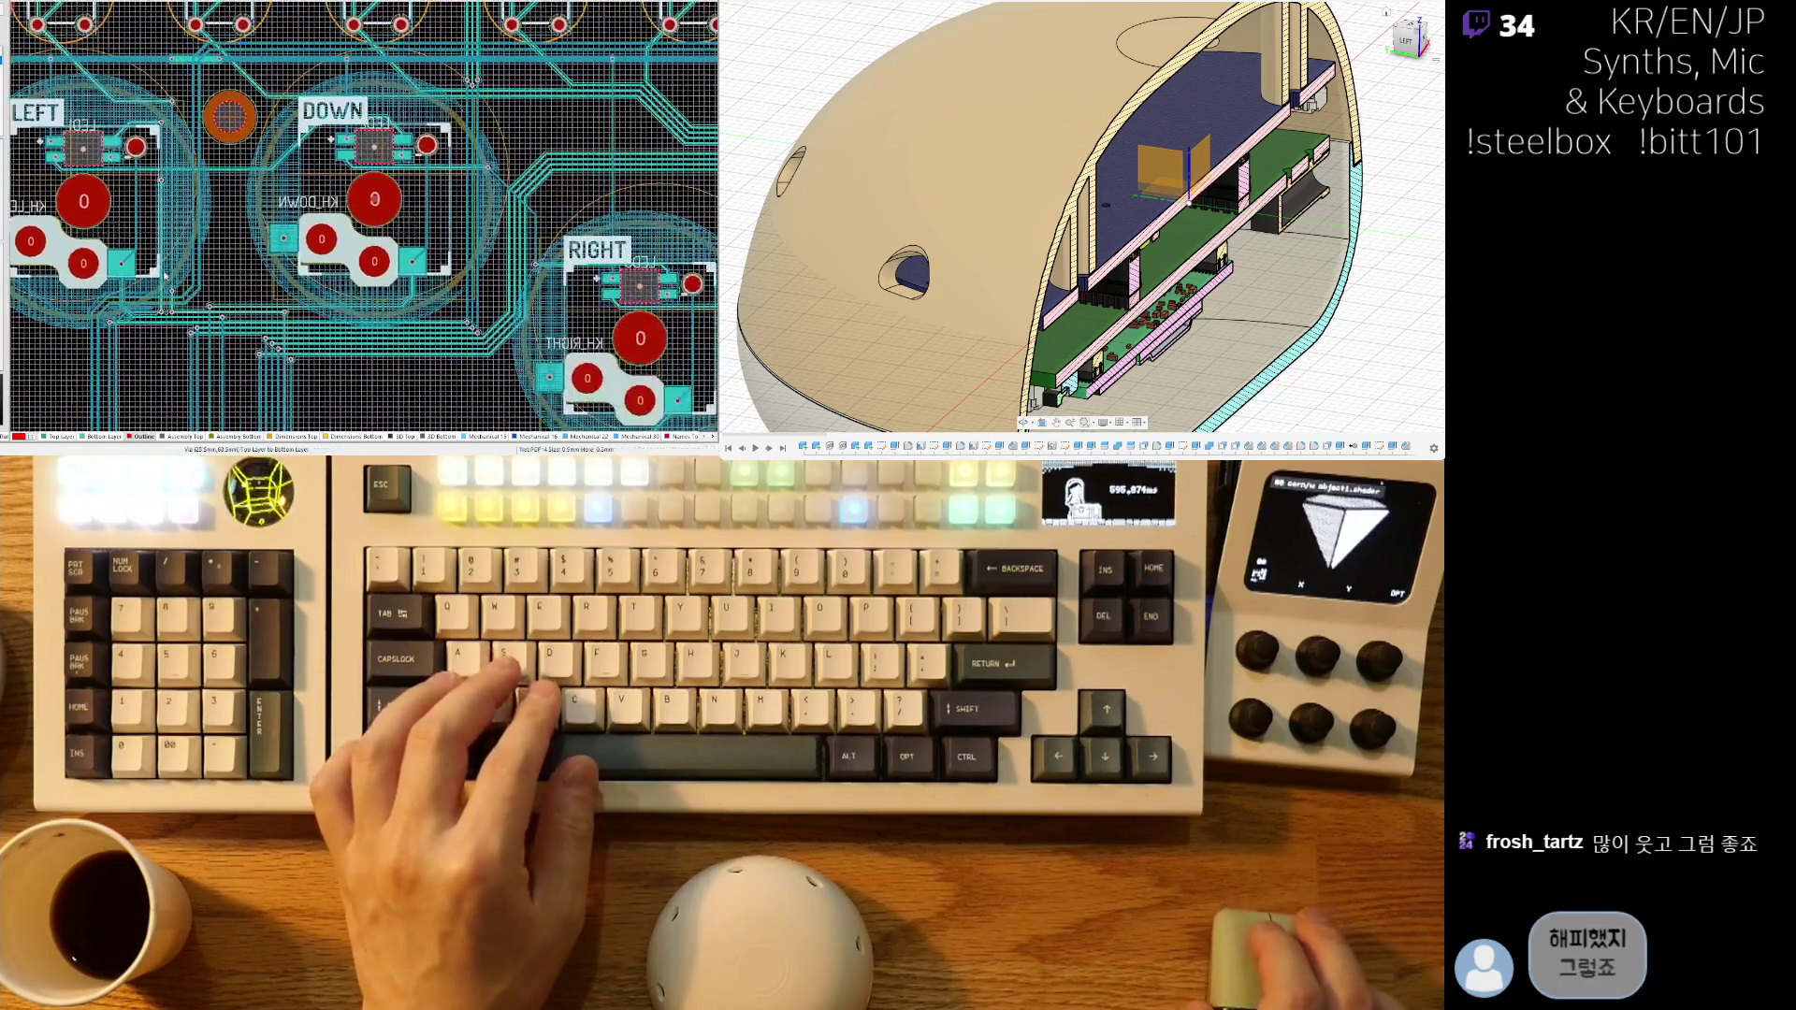
{"action": "scroll", "coordinate": [128, 259], "scroll_direction": "up", "scroll_amount": 5, "text": "ctrl"}
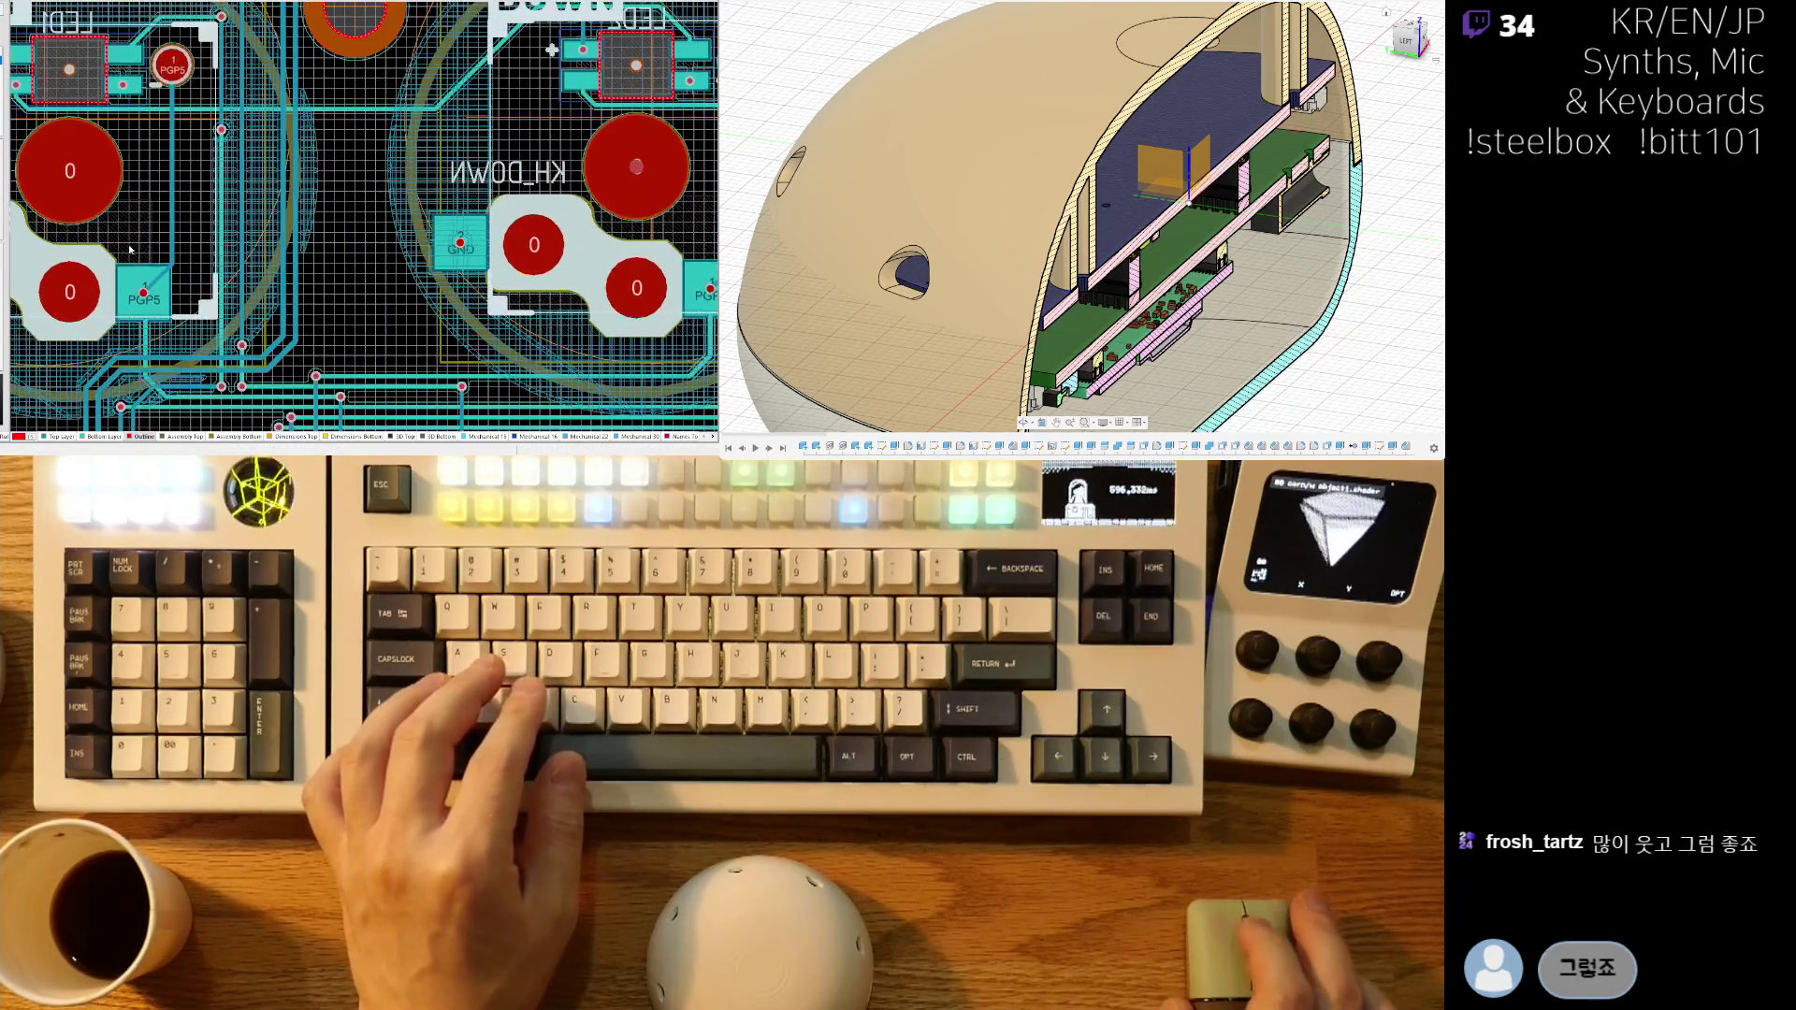
{"action": "scroll", "coordinate": [163, 251], "scroll_direction": "down", "scroll_amount": 2, "text": "ctrl"}
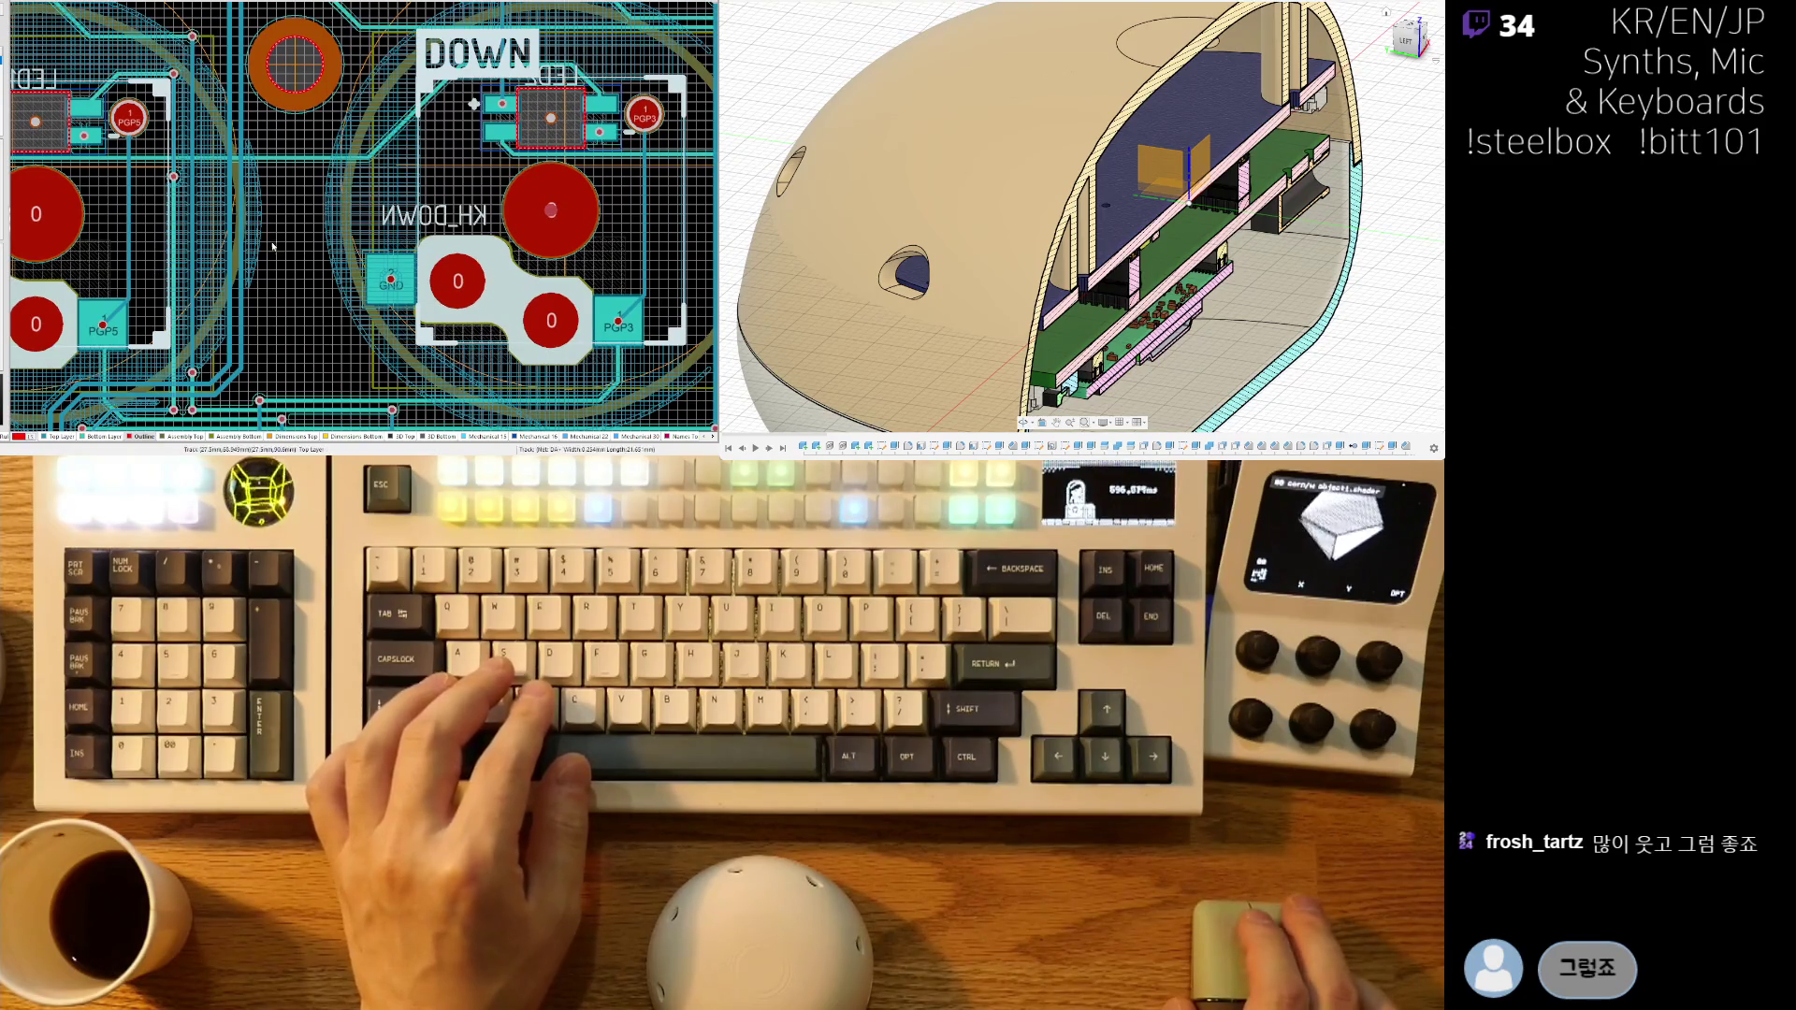
{"action": "scroll", "coordinate": [262, 248], "scroll_direction": "down", "scroll_amount": 2, "text": "ctrl"}
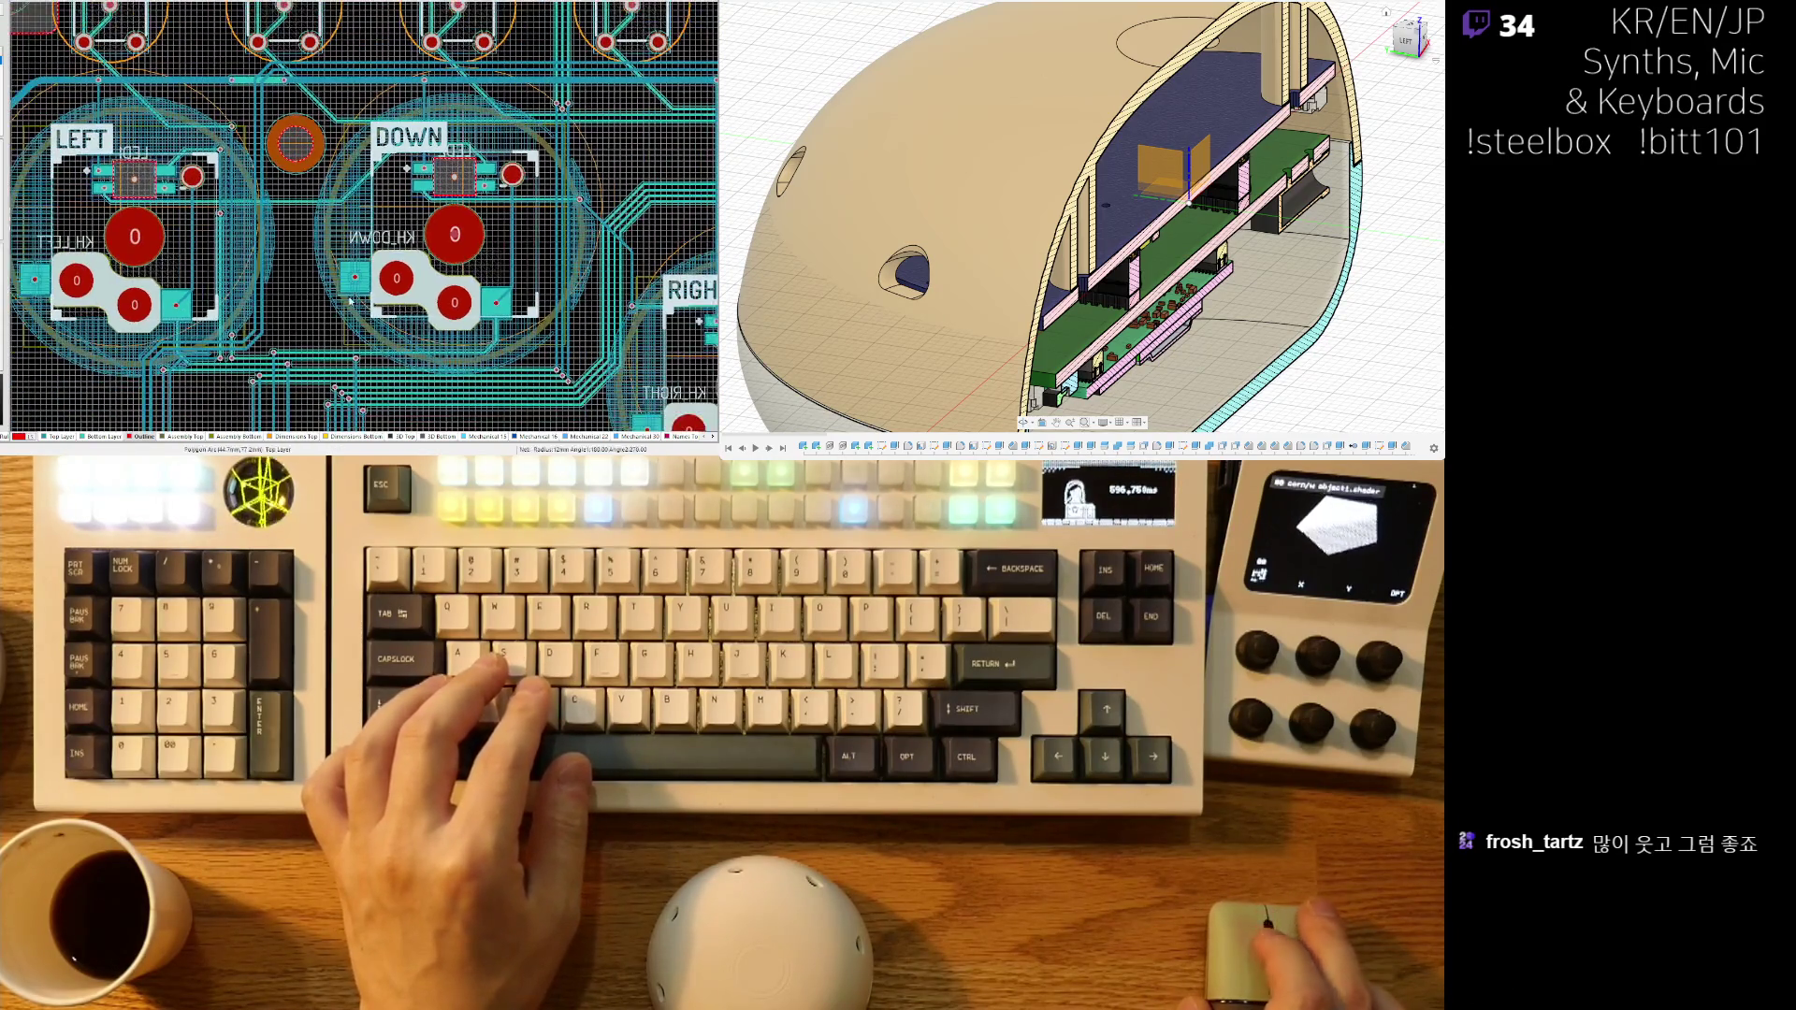
{"action": "scroll", "coordinate": [340, 297], "scroll_direction": "down", "scroll_amount": 2, "text": "ctrl"}
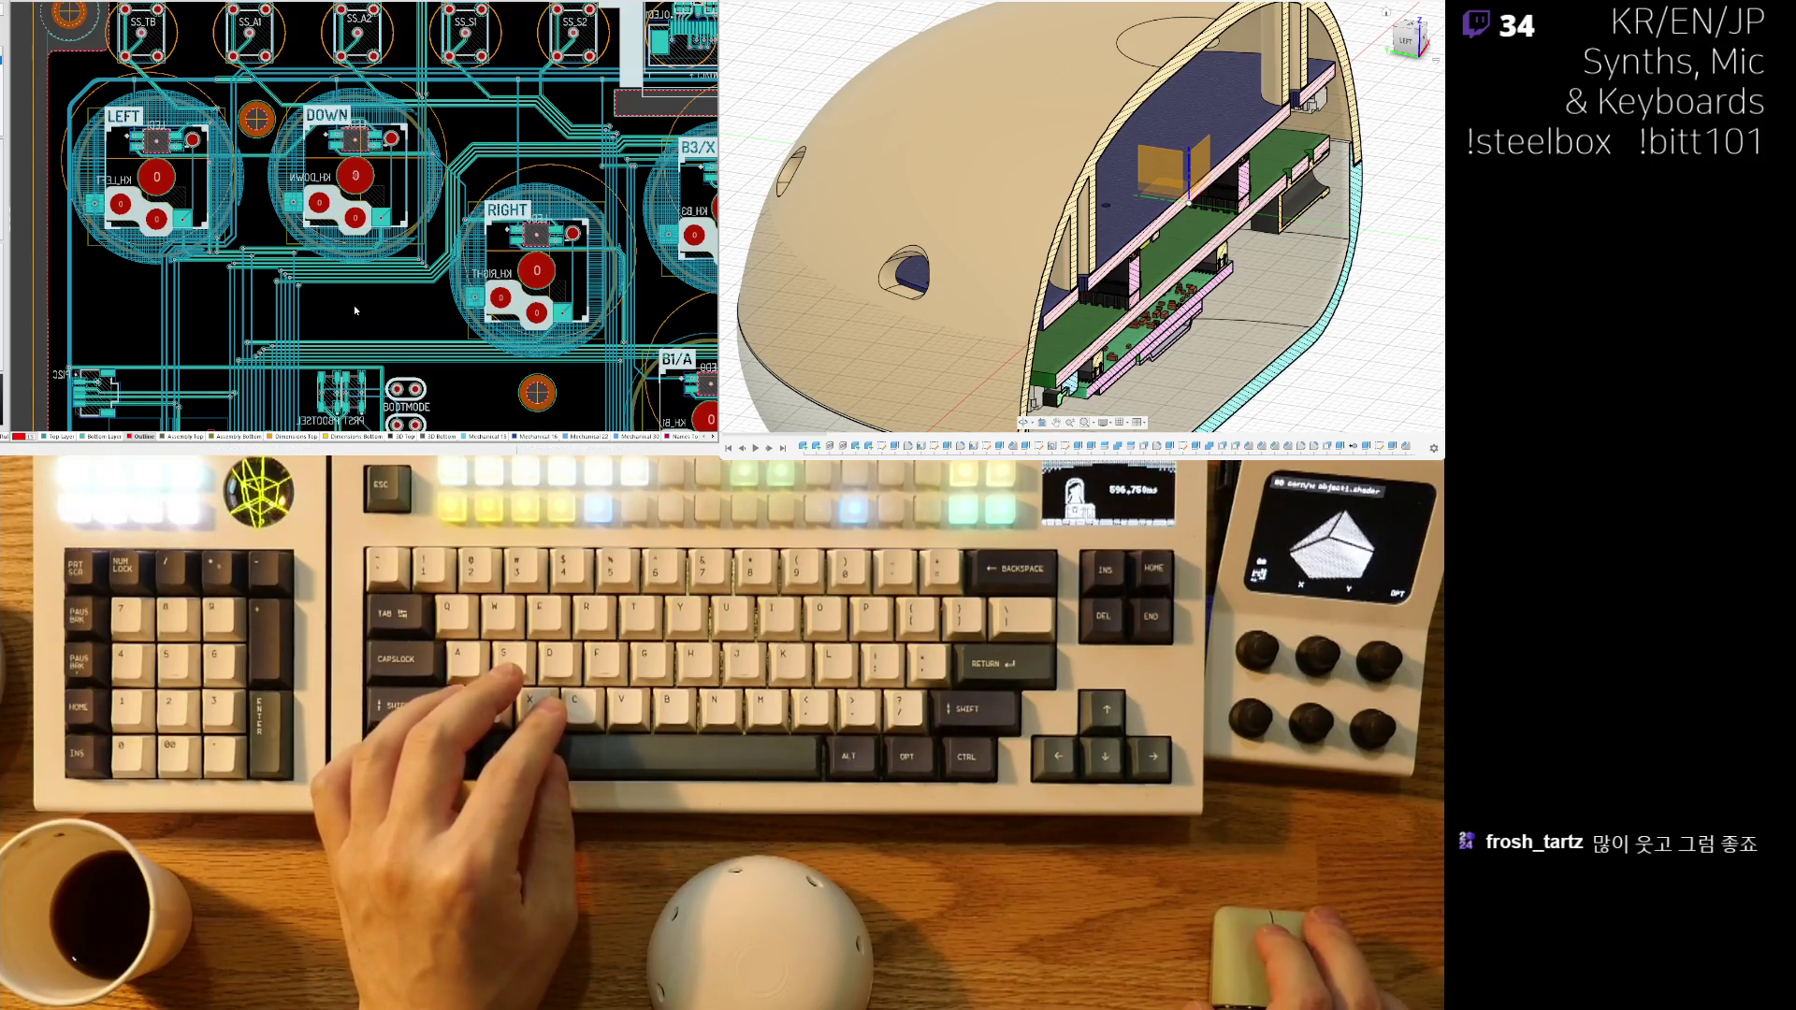
{"action": "scroll", "coordinate": [436, 322], "scroll_direction": "up", "scroll_amount": 3, "text": "ctrl"}
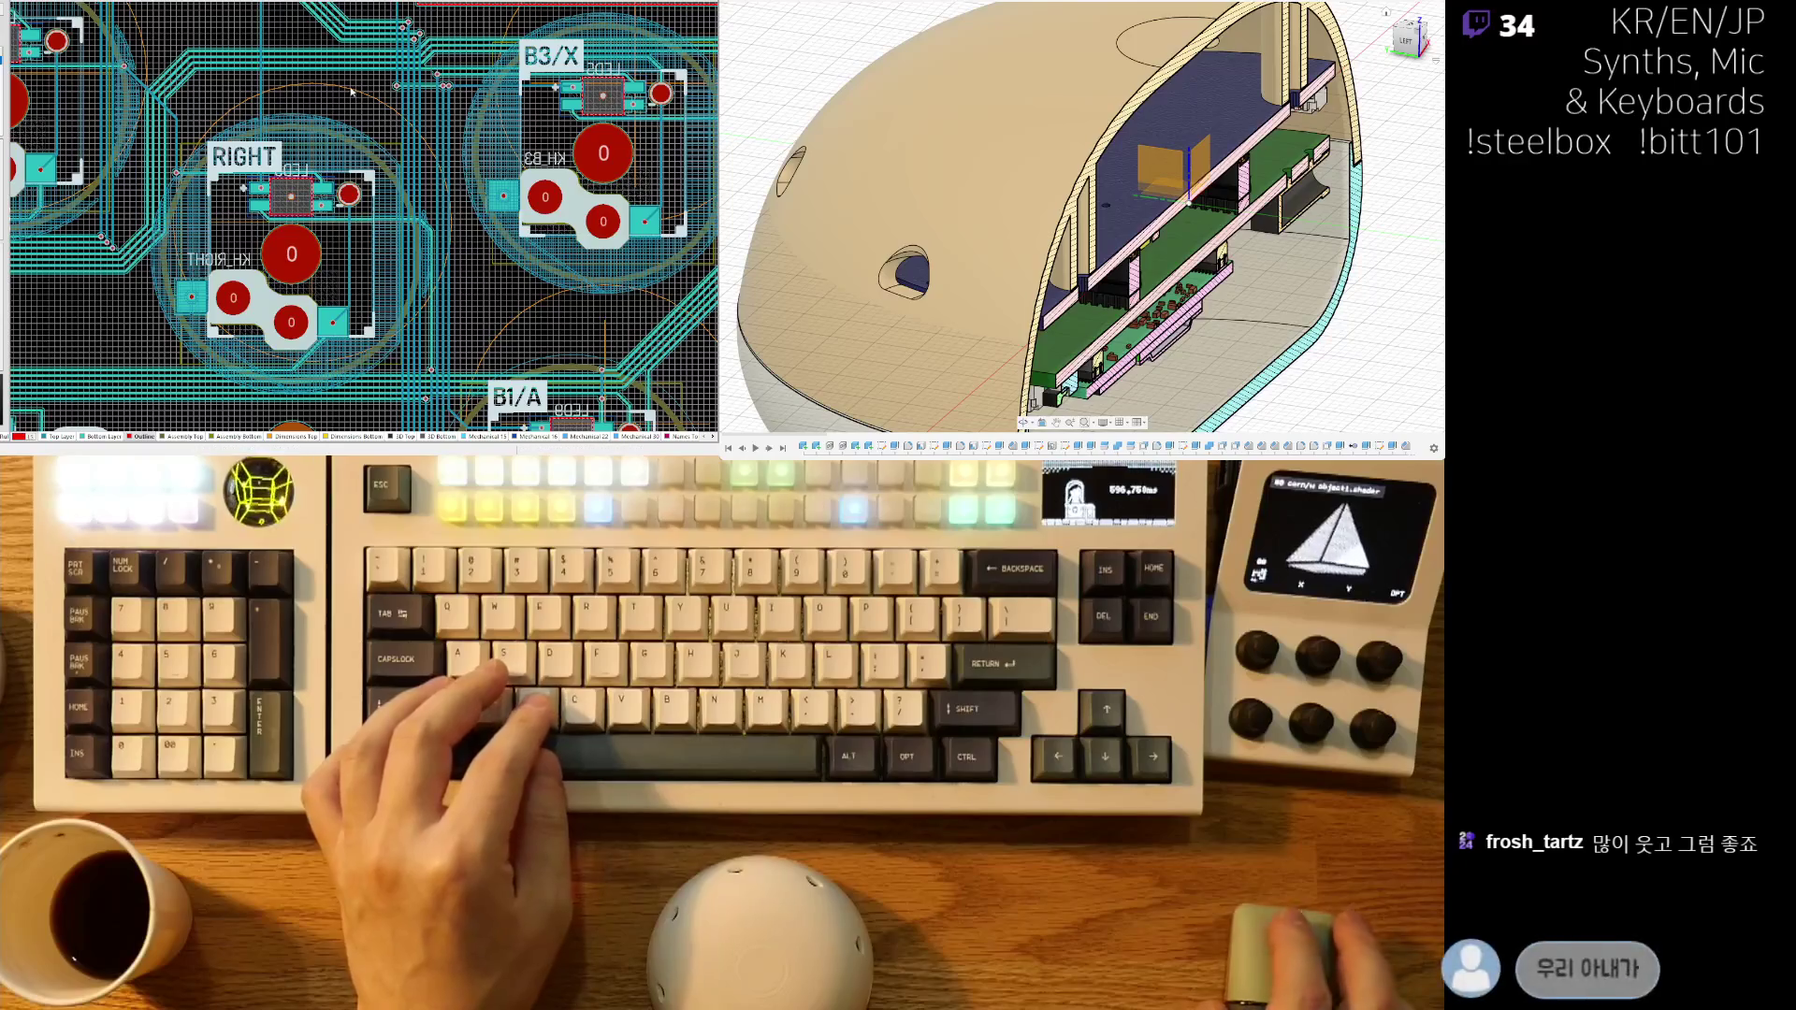
{"action": "scroll", "coordinate": [384, 256], "scroll_direction": "up", "scroll_amount": 5, "text": "ctrl"}
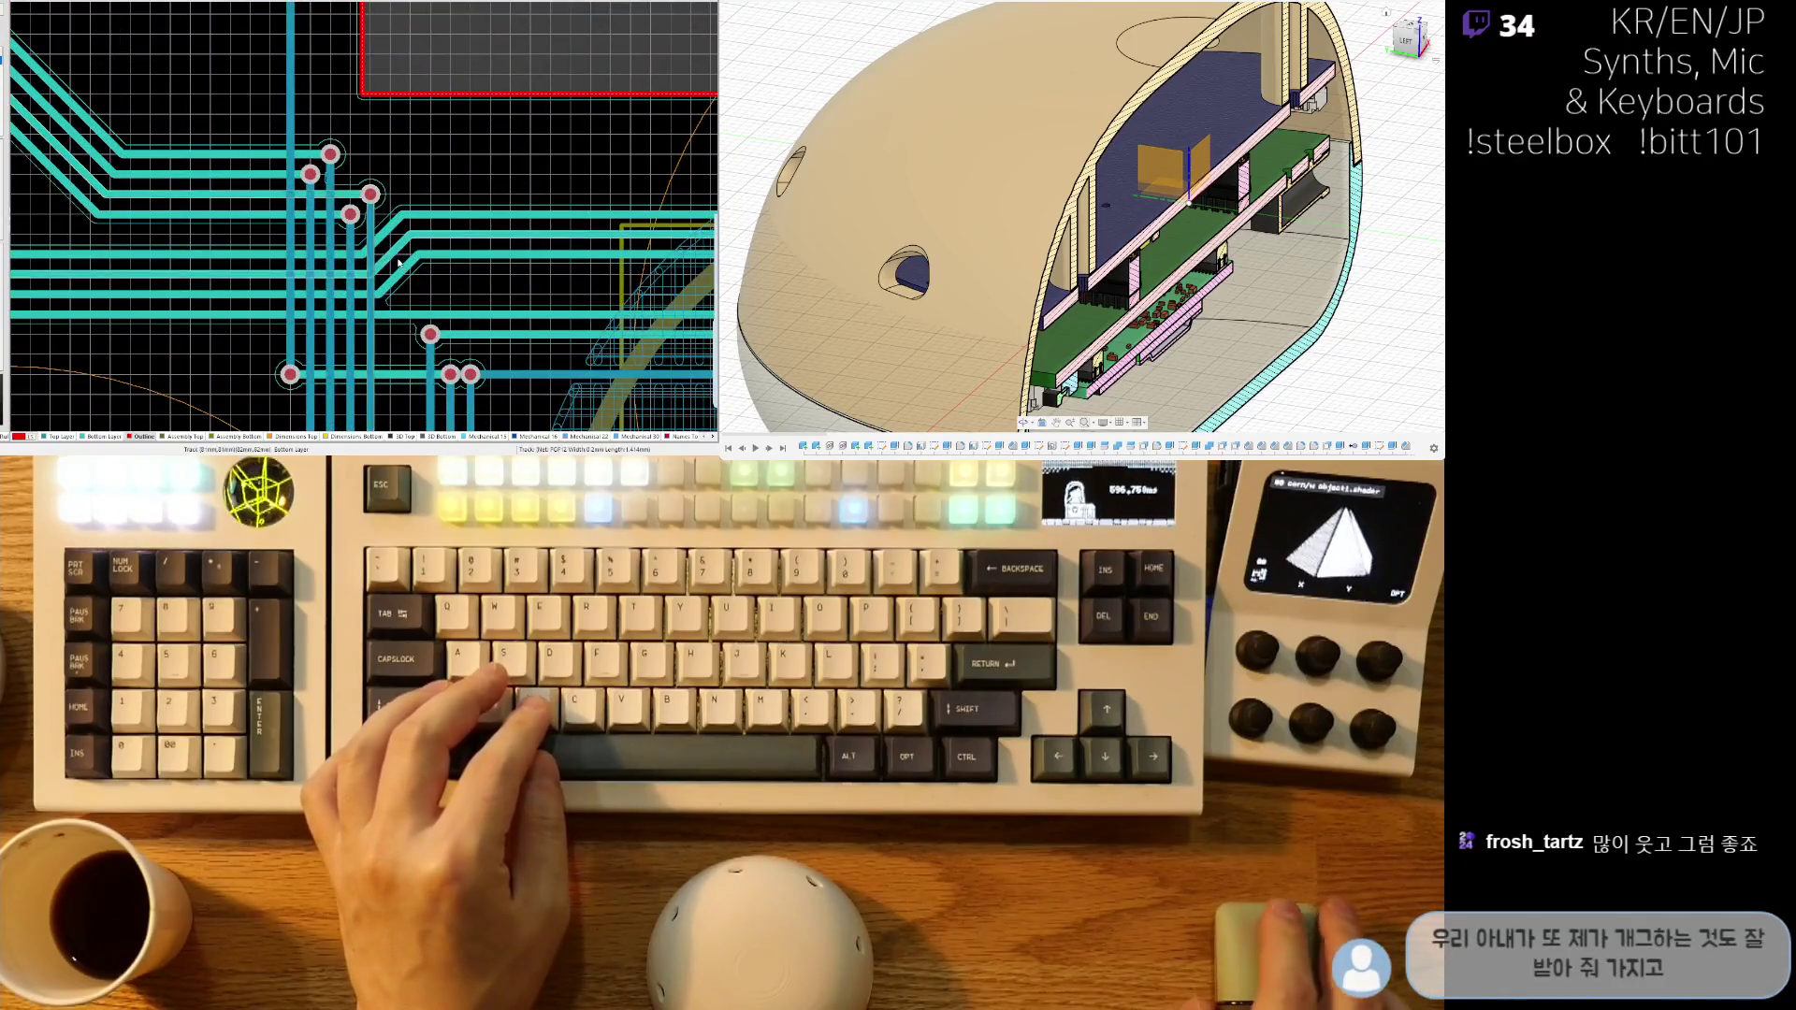
{"action": "scroll", "coordinate": [398, 262], "scroll_direction": "down", "scroll_amount": 5, "text": "ctrl"}
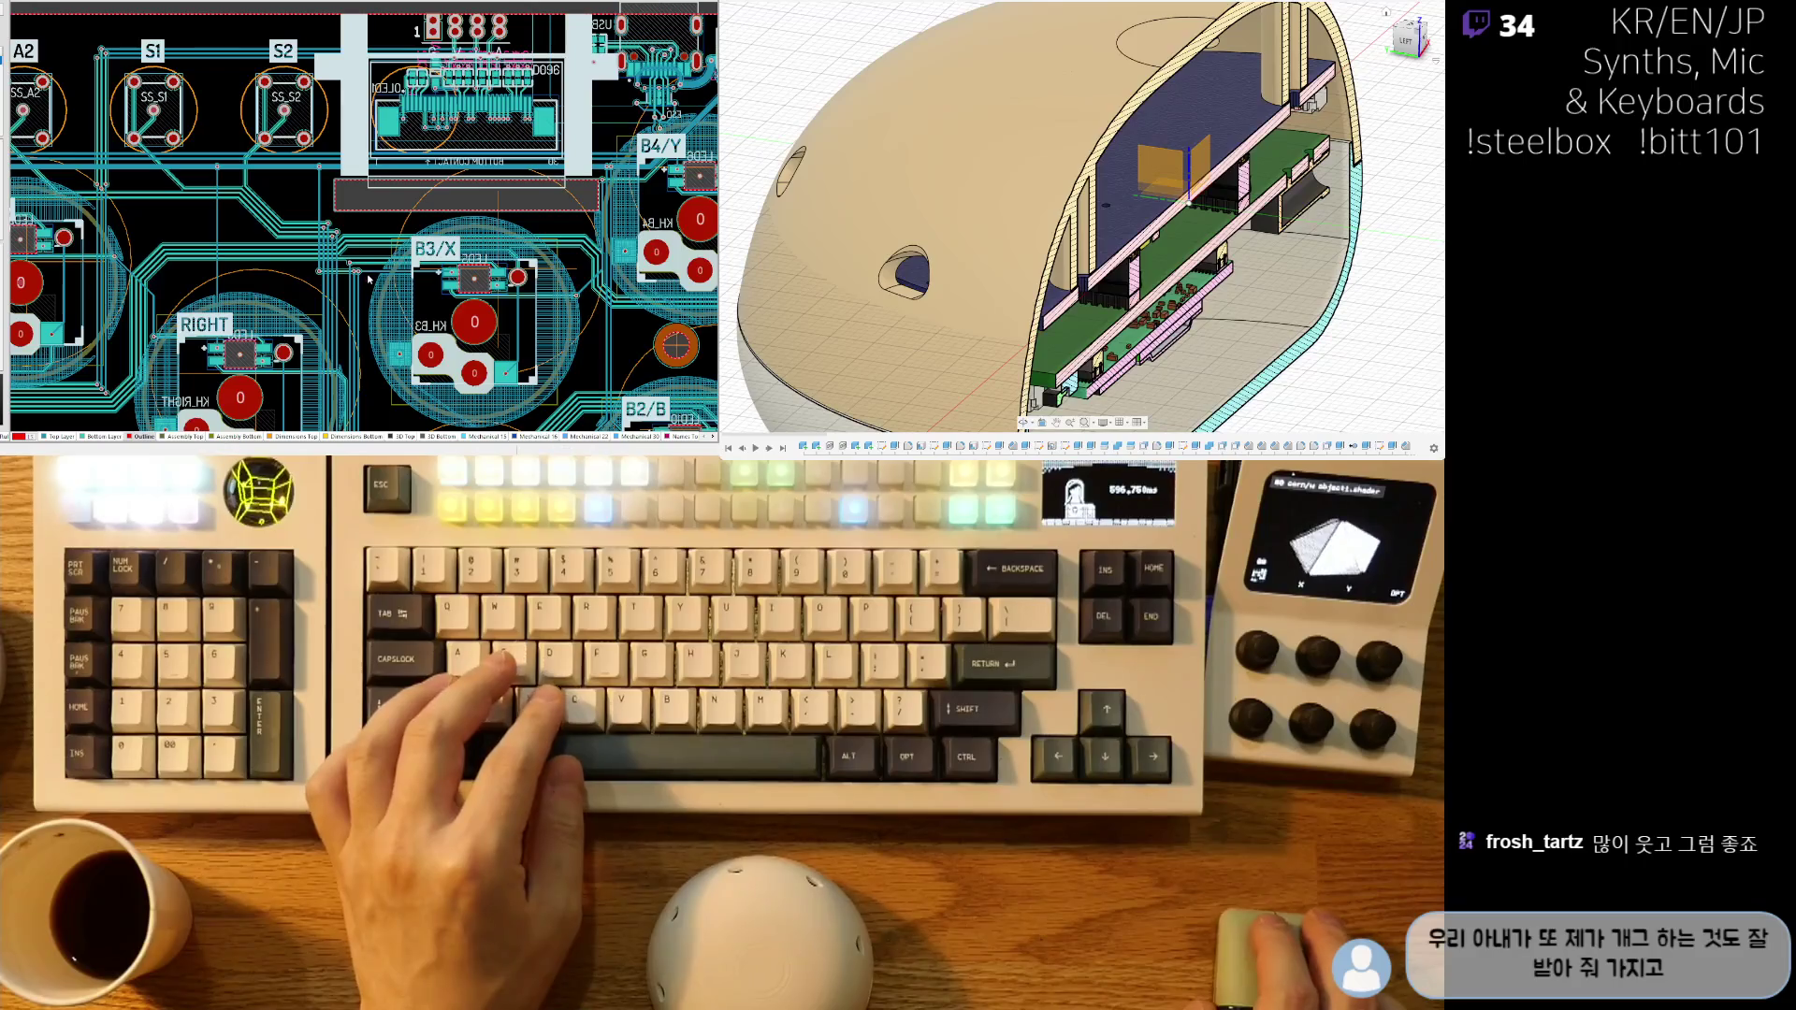
{"action": "right_click_drag", "start_coordinate": [563, 245], "coordinate": [419, 224]}
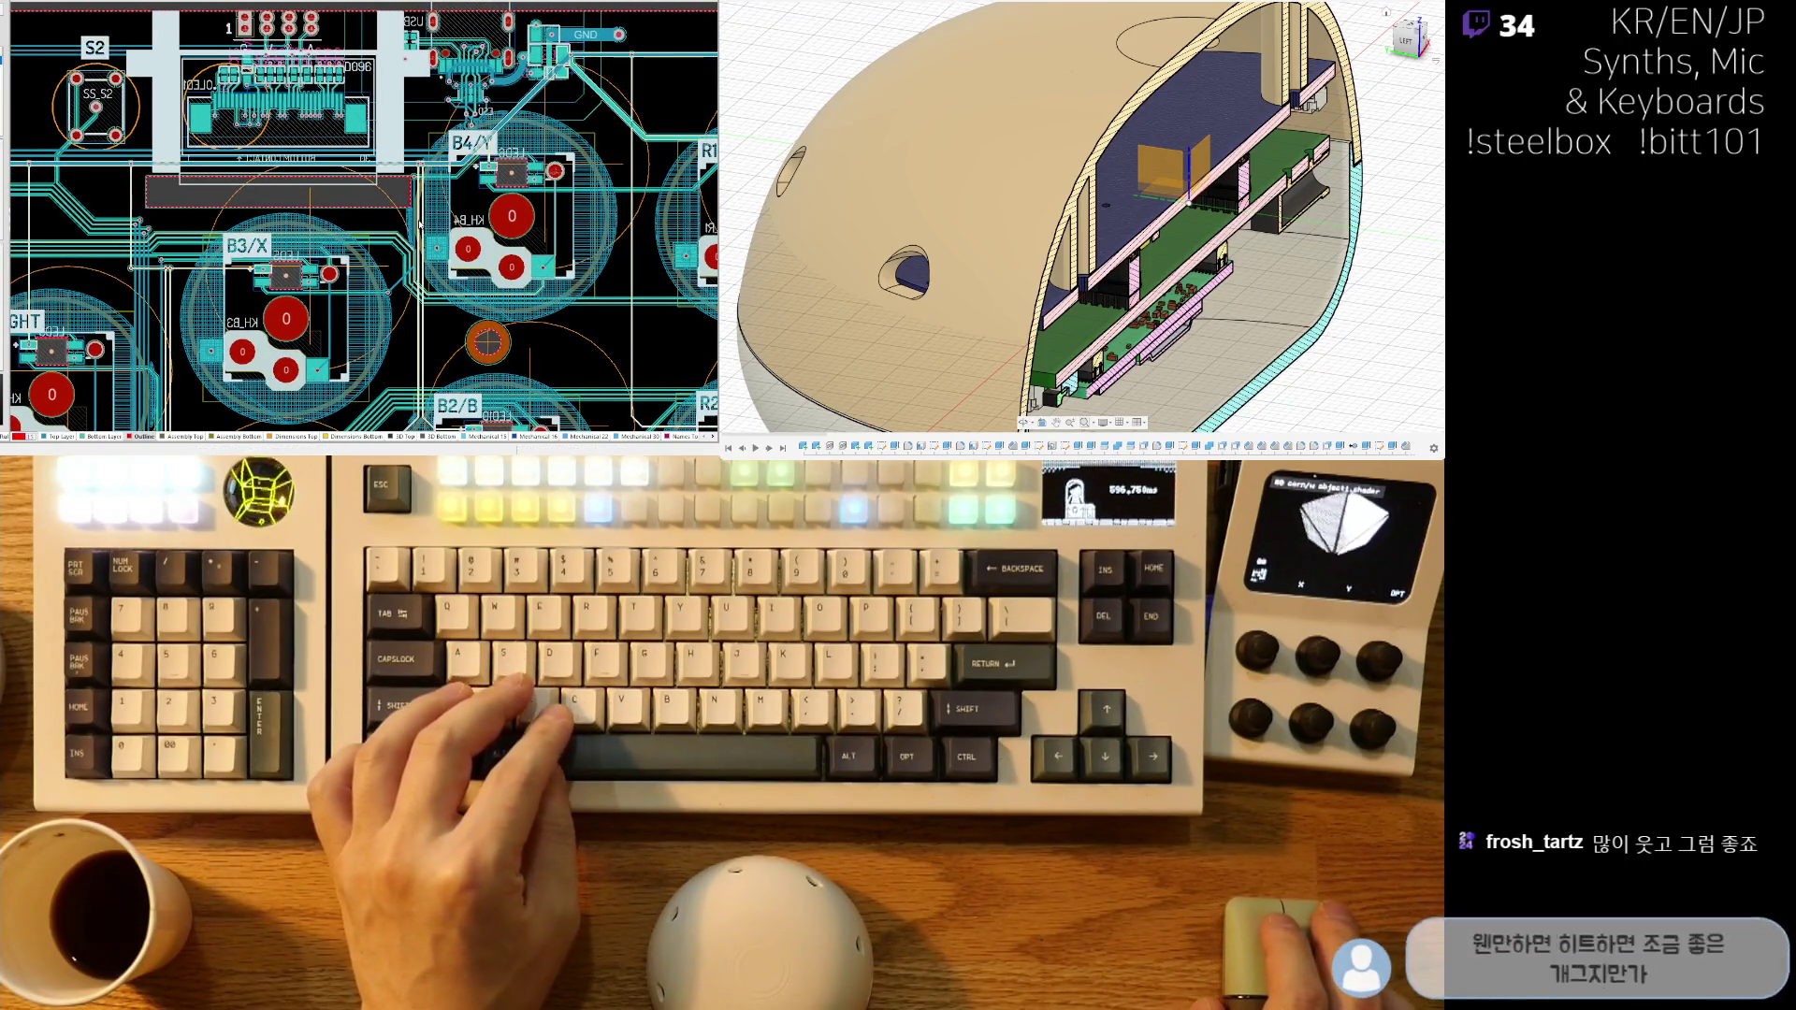
{"action": "right_click_drag", "start_coordinate": [419, 224], "coordinate": [393, 217]}
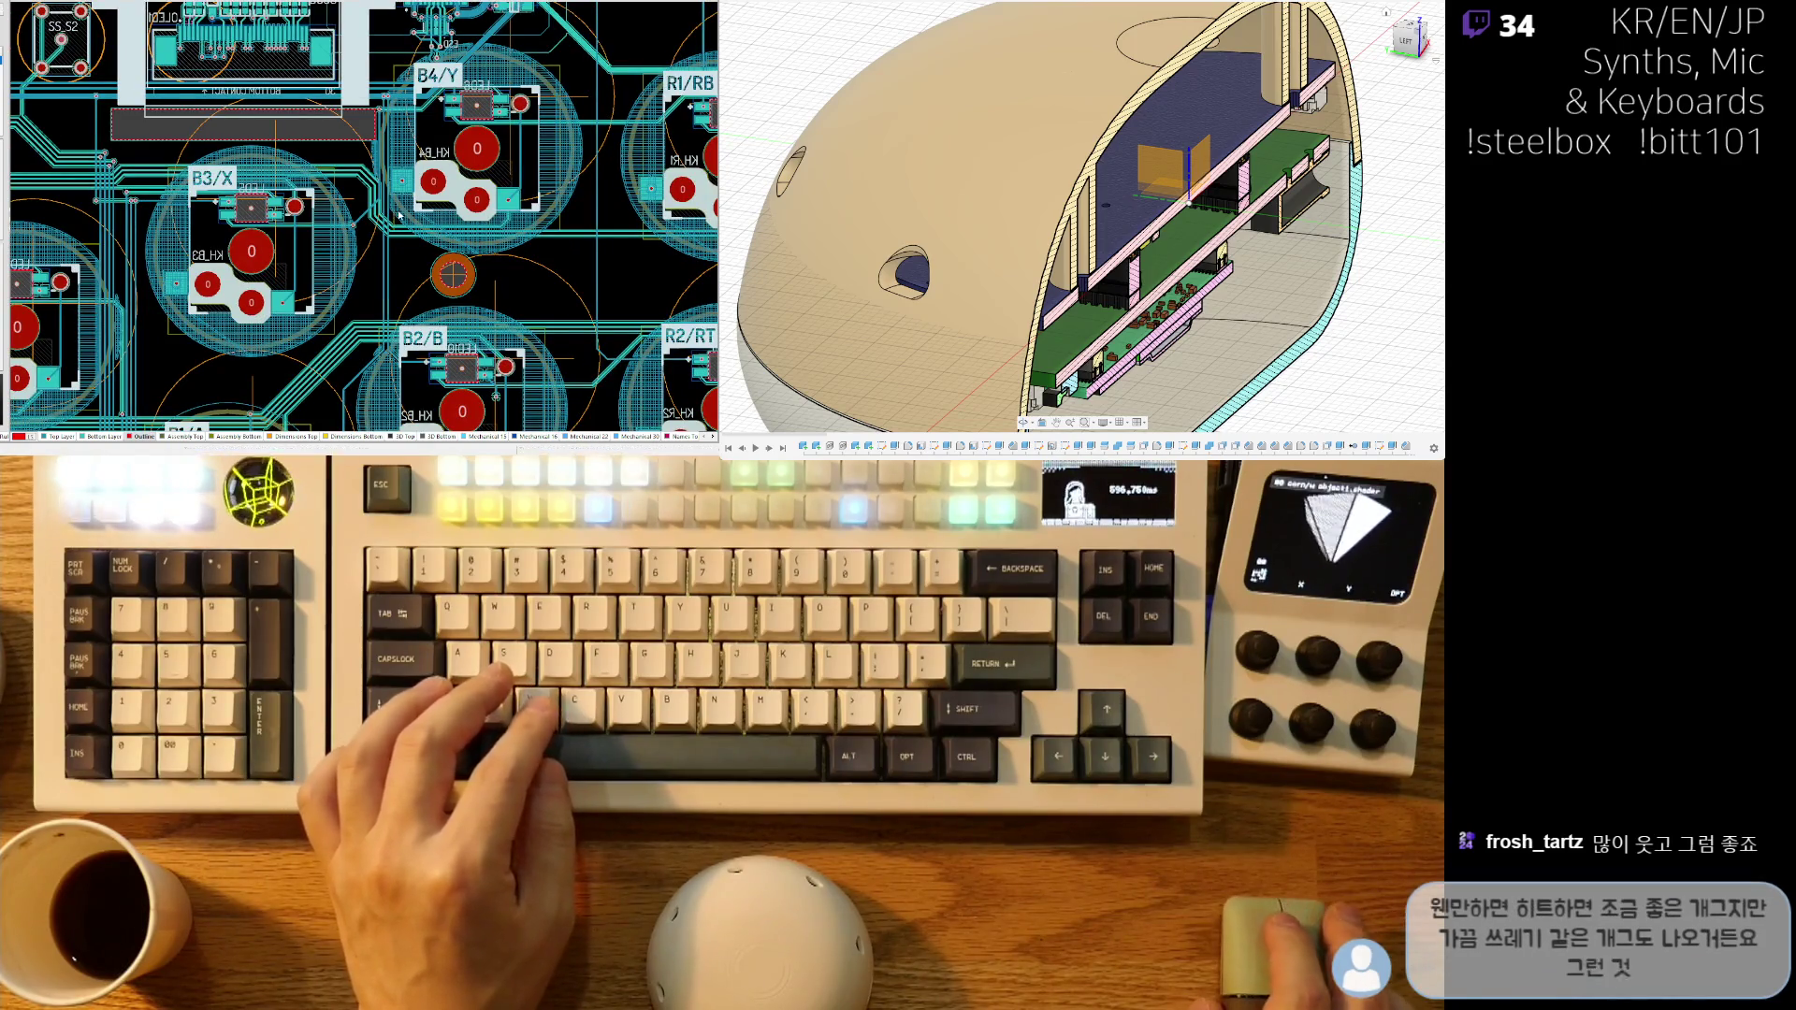
{"action": "right_click_drag", "start_coordinate": [320, 305], "coordinate": [266, 290]}
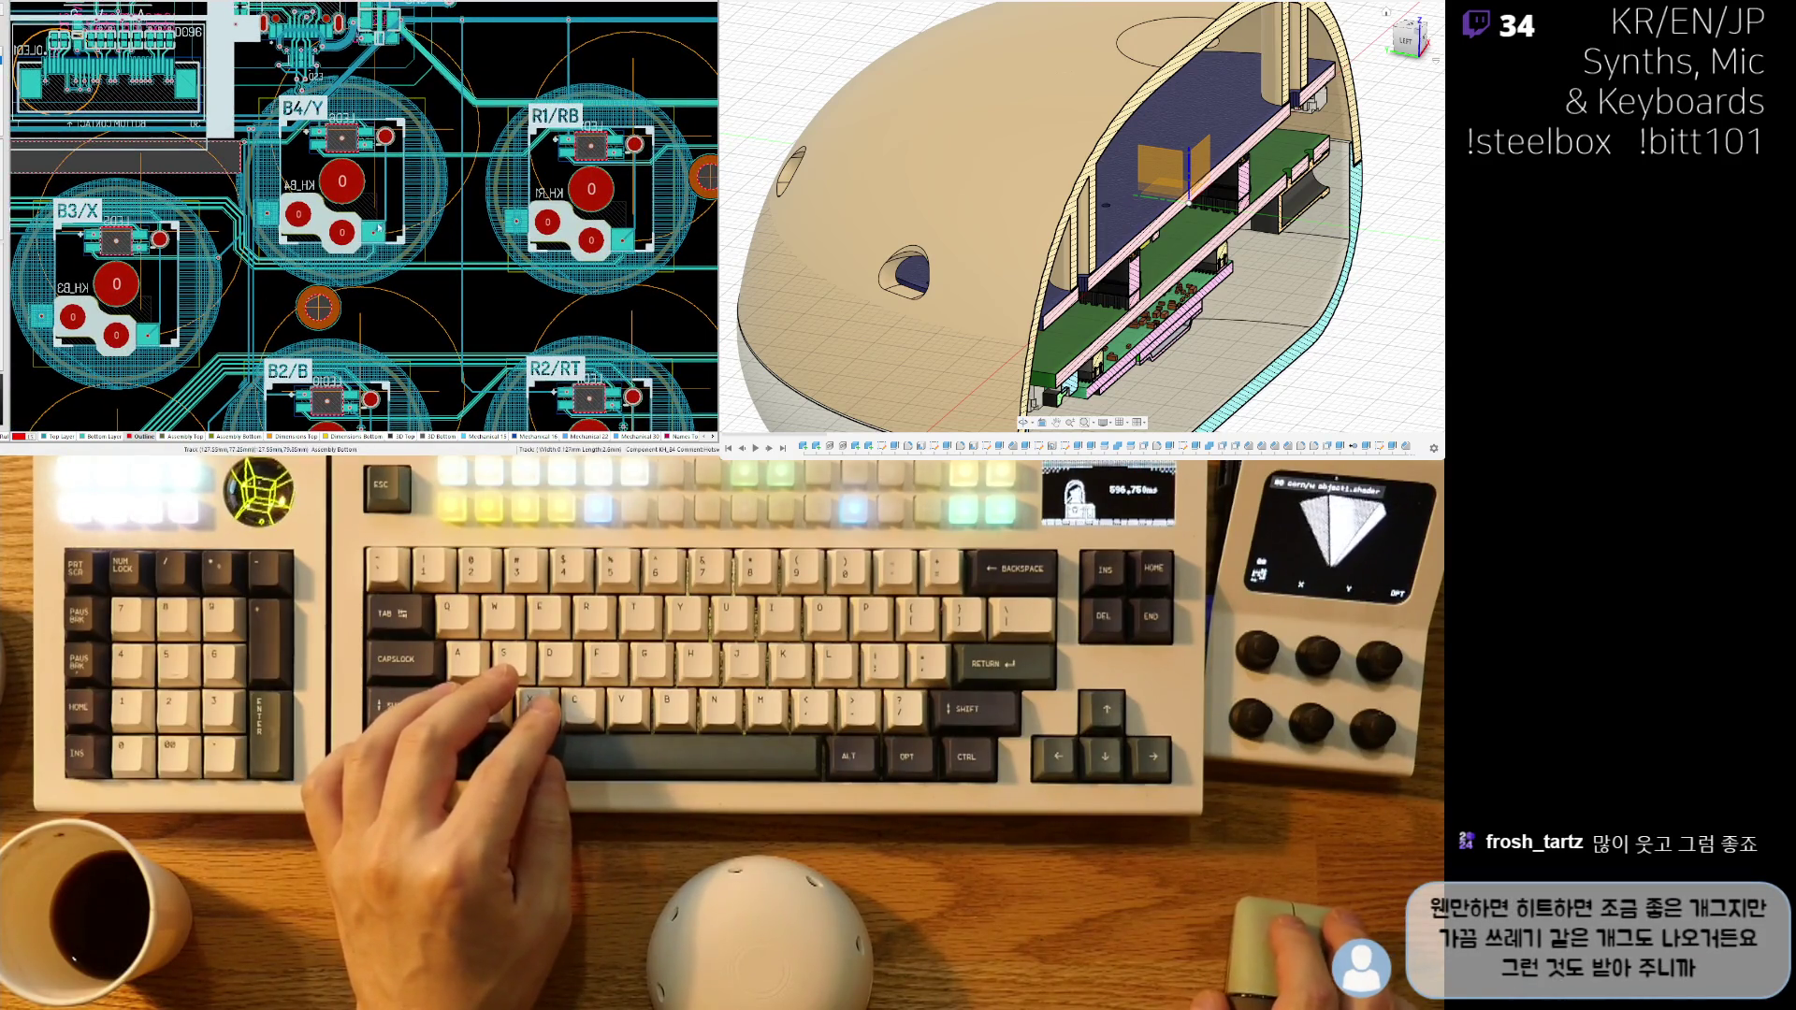
{"action": "right_click_drag", "start_coordinate": [433, 105], "coordinate": [260, 281]}
{"action": "right_click_drag", "start_coordinate": [492, 352], "coordinate": [356, 197]}
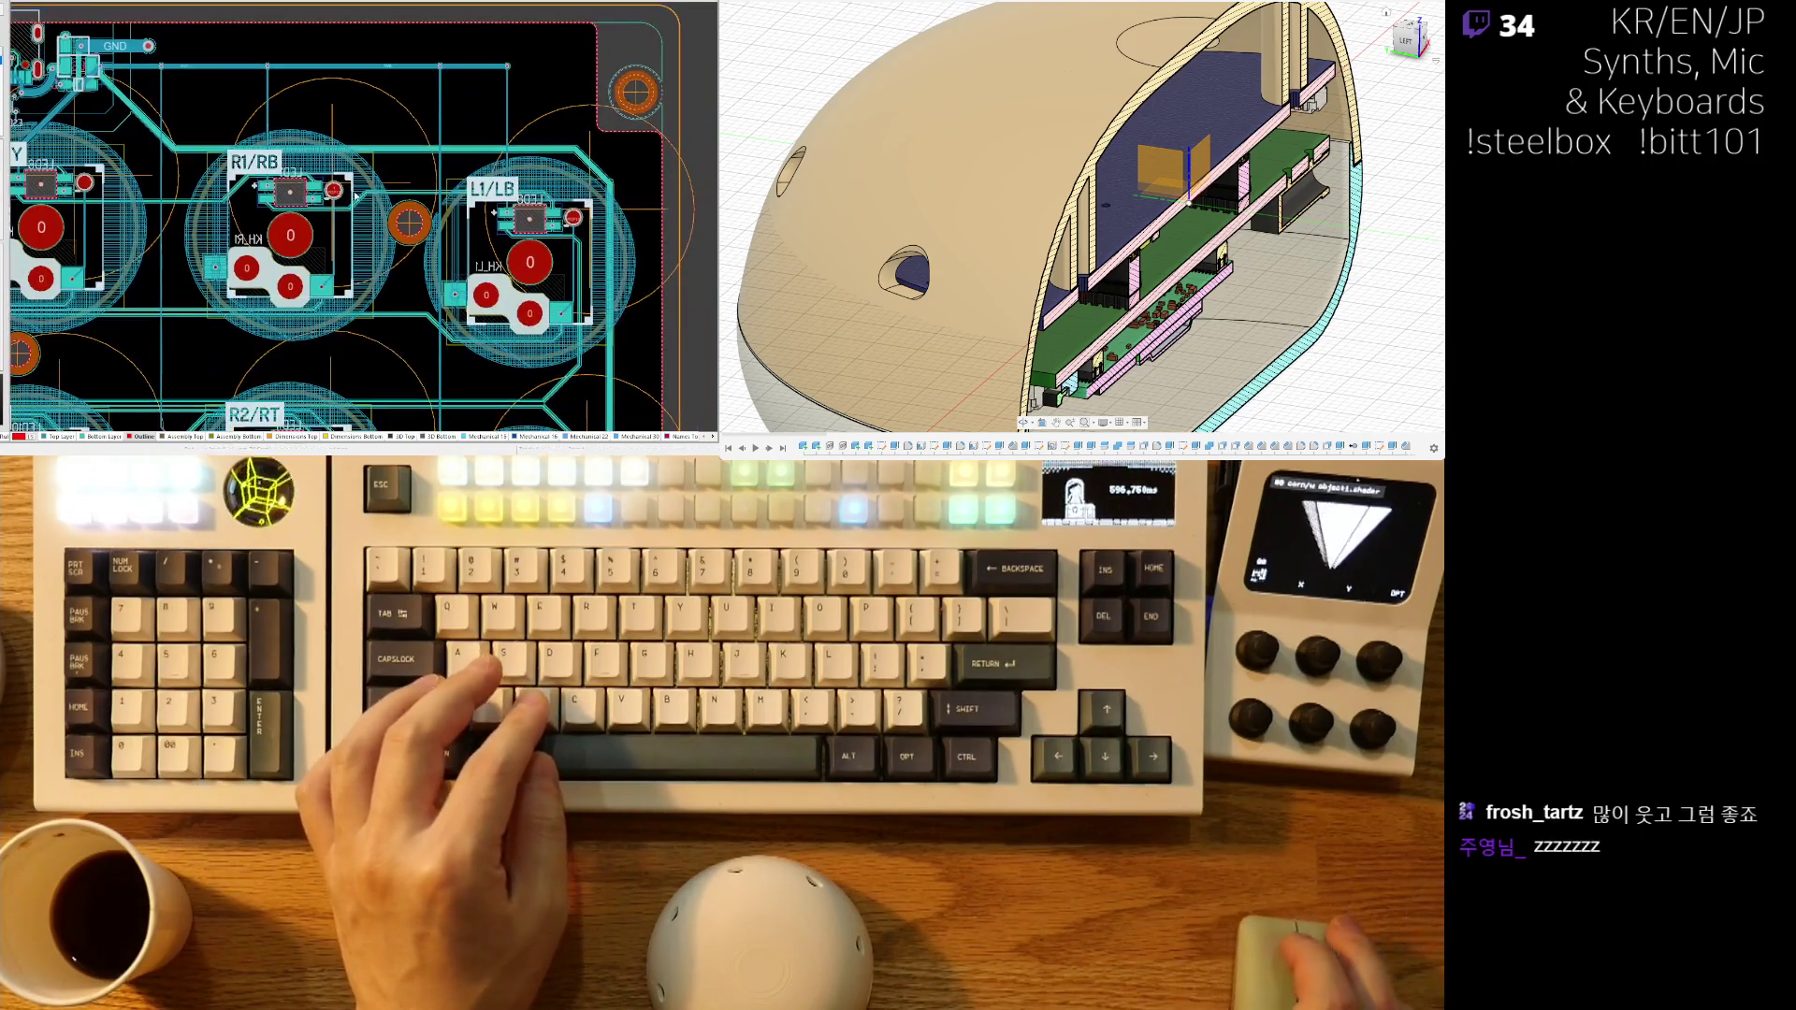
{"action": "scroll", "coordinate": [341, 329], "scroll_direction": "down", "scroll_amount": 2, "text": "ctrl"}
{"action": "scroll", "coordinate": [374, 308], "scroll_direction": "up", "scroll_amount": 3, "text": "ctrl"}
{"action": "scroll", "coordinate": [421, 295], "scroll_direction": "down", "scroll_amount": 2, "text": "ctrl"}
{"action": "scroll", "coordinate": [420, 366], "scroll_direction": "down", "scroll_amount": 1, "text": "ctrl"}
{"action": "scroll", "coordinate": [417, 351], "scroll_direction": "down", "scroll_amount": 3}
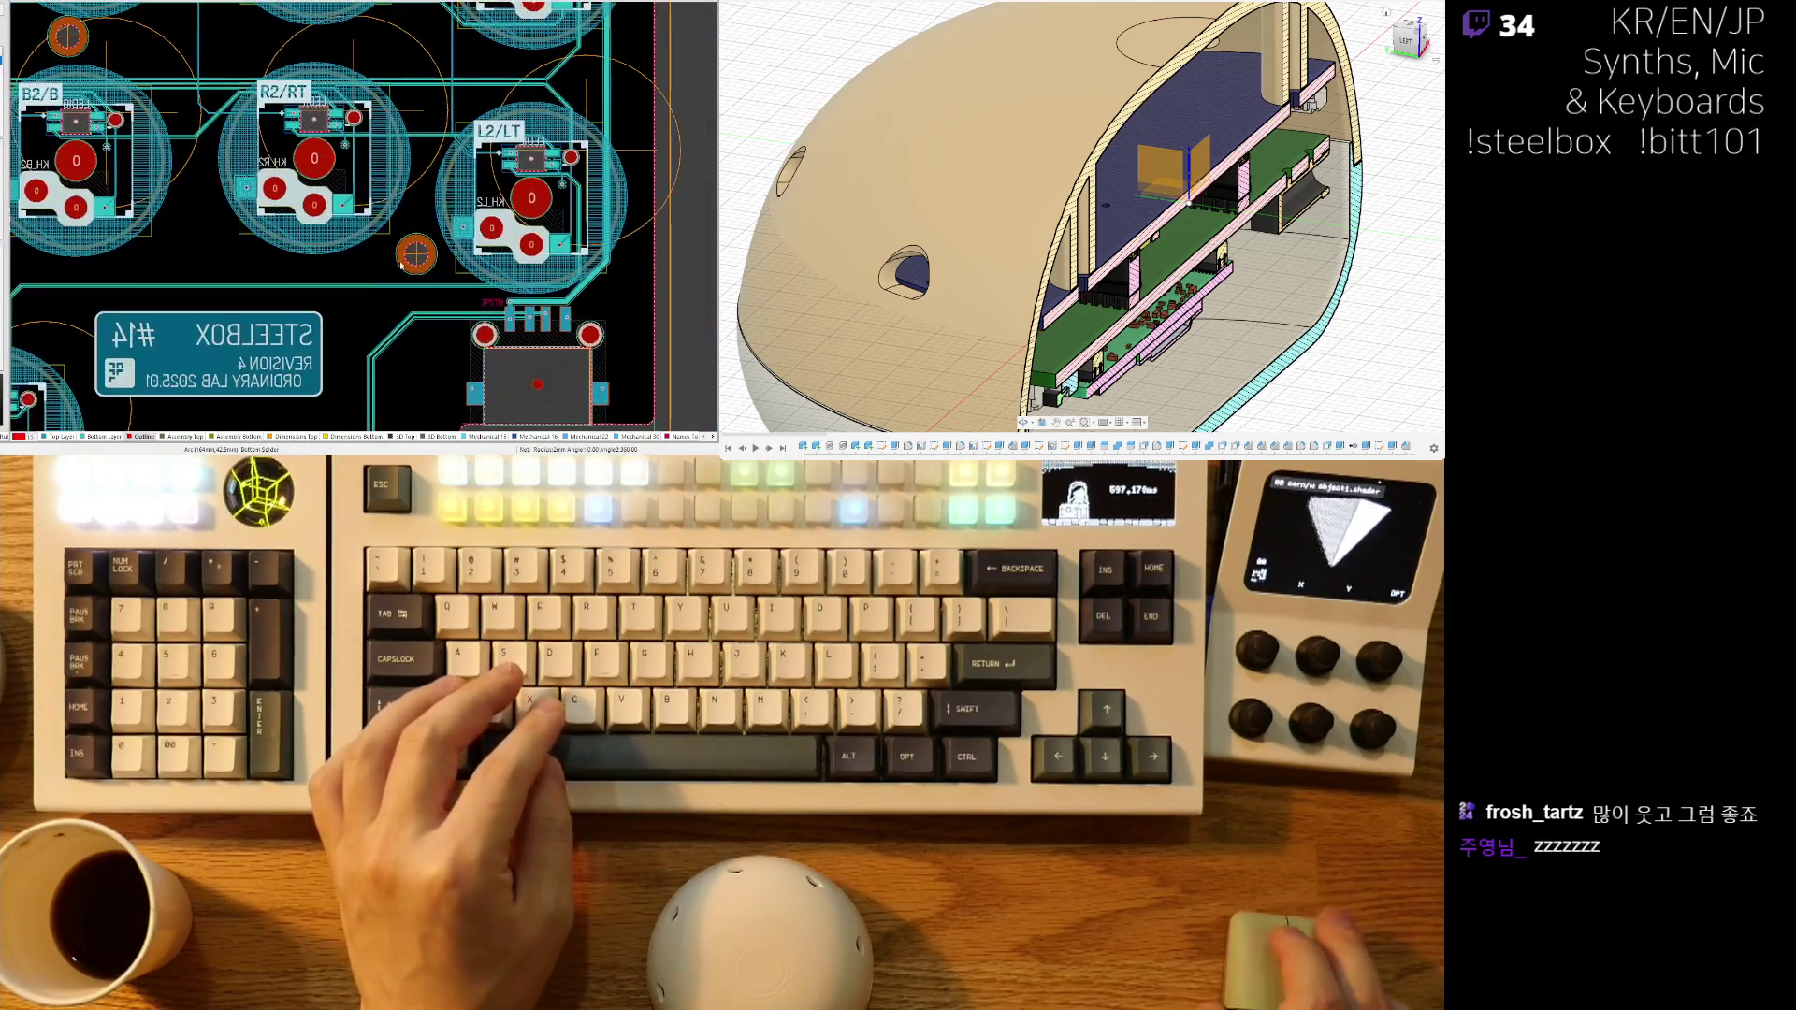
{"action": "scroll", "coordinate": [404, 314], "scroll_direction": "up", "scroll_amount": 2, "text": "ctrl"}
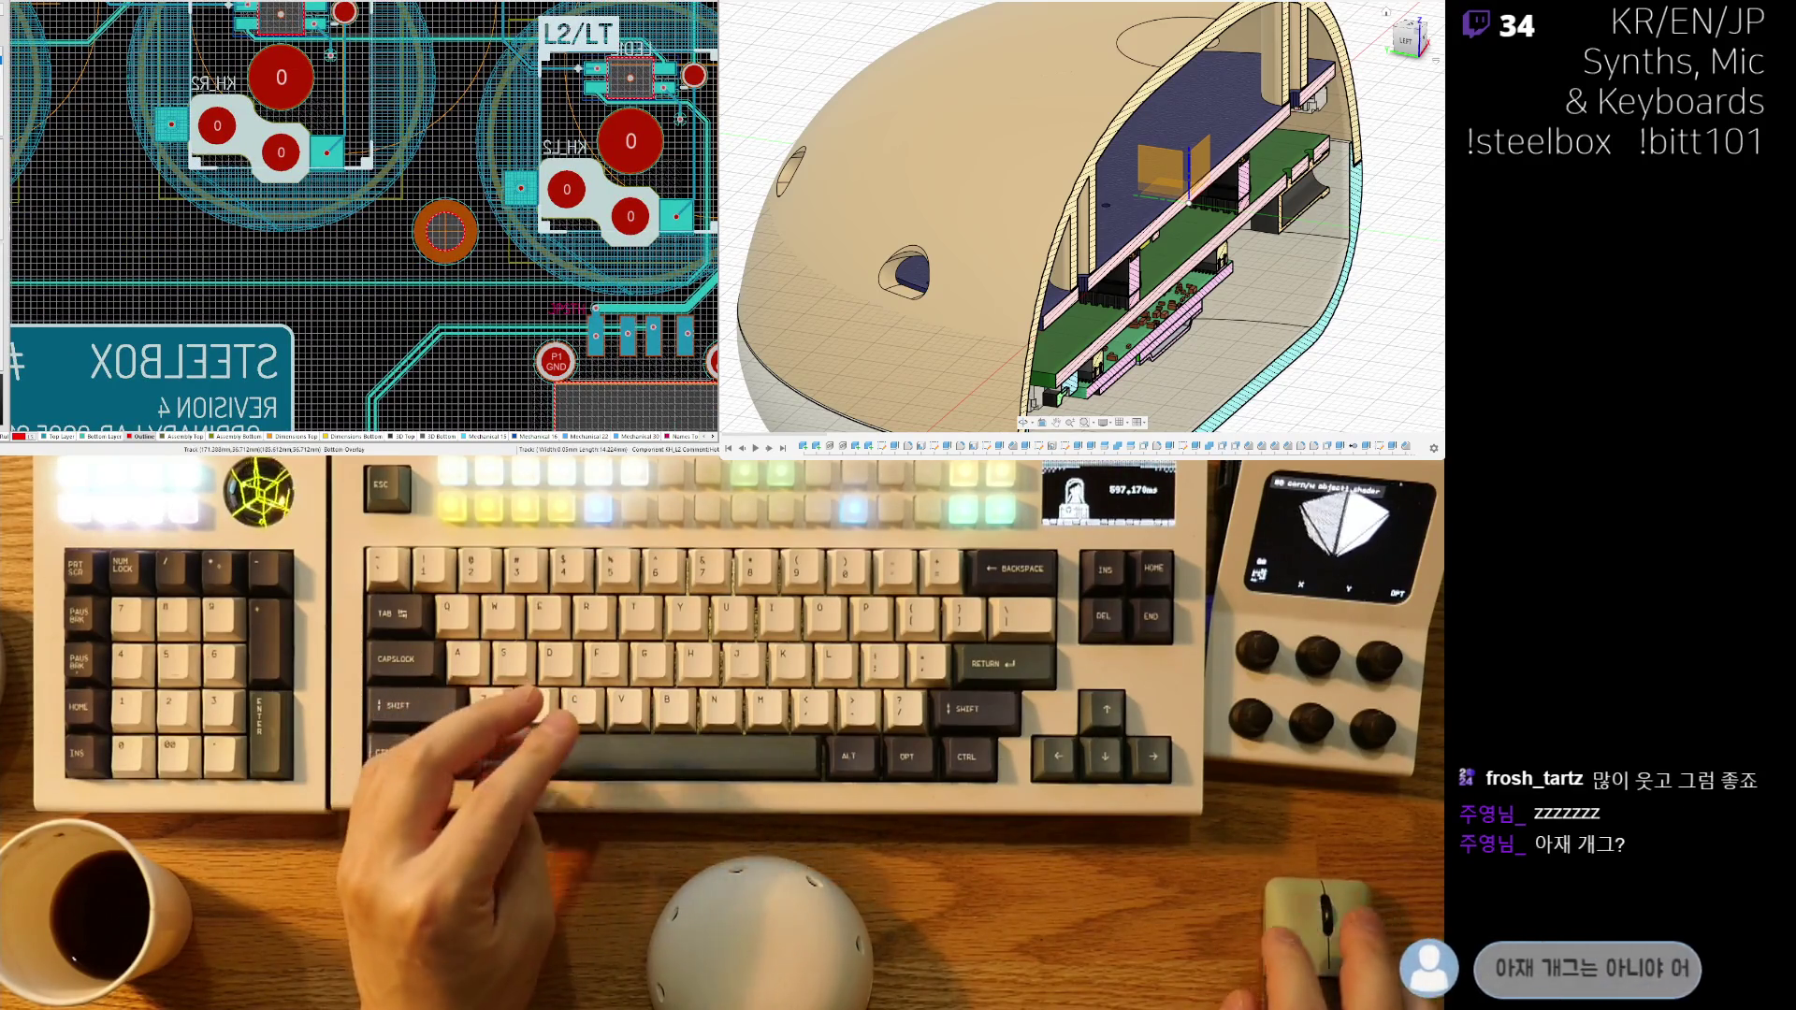
{"action": "scroll", "coordinate": [324, 309], "scroll_direction": "down", "scroll_amount": 4, "text": "ctrl"}
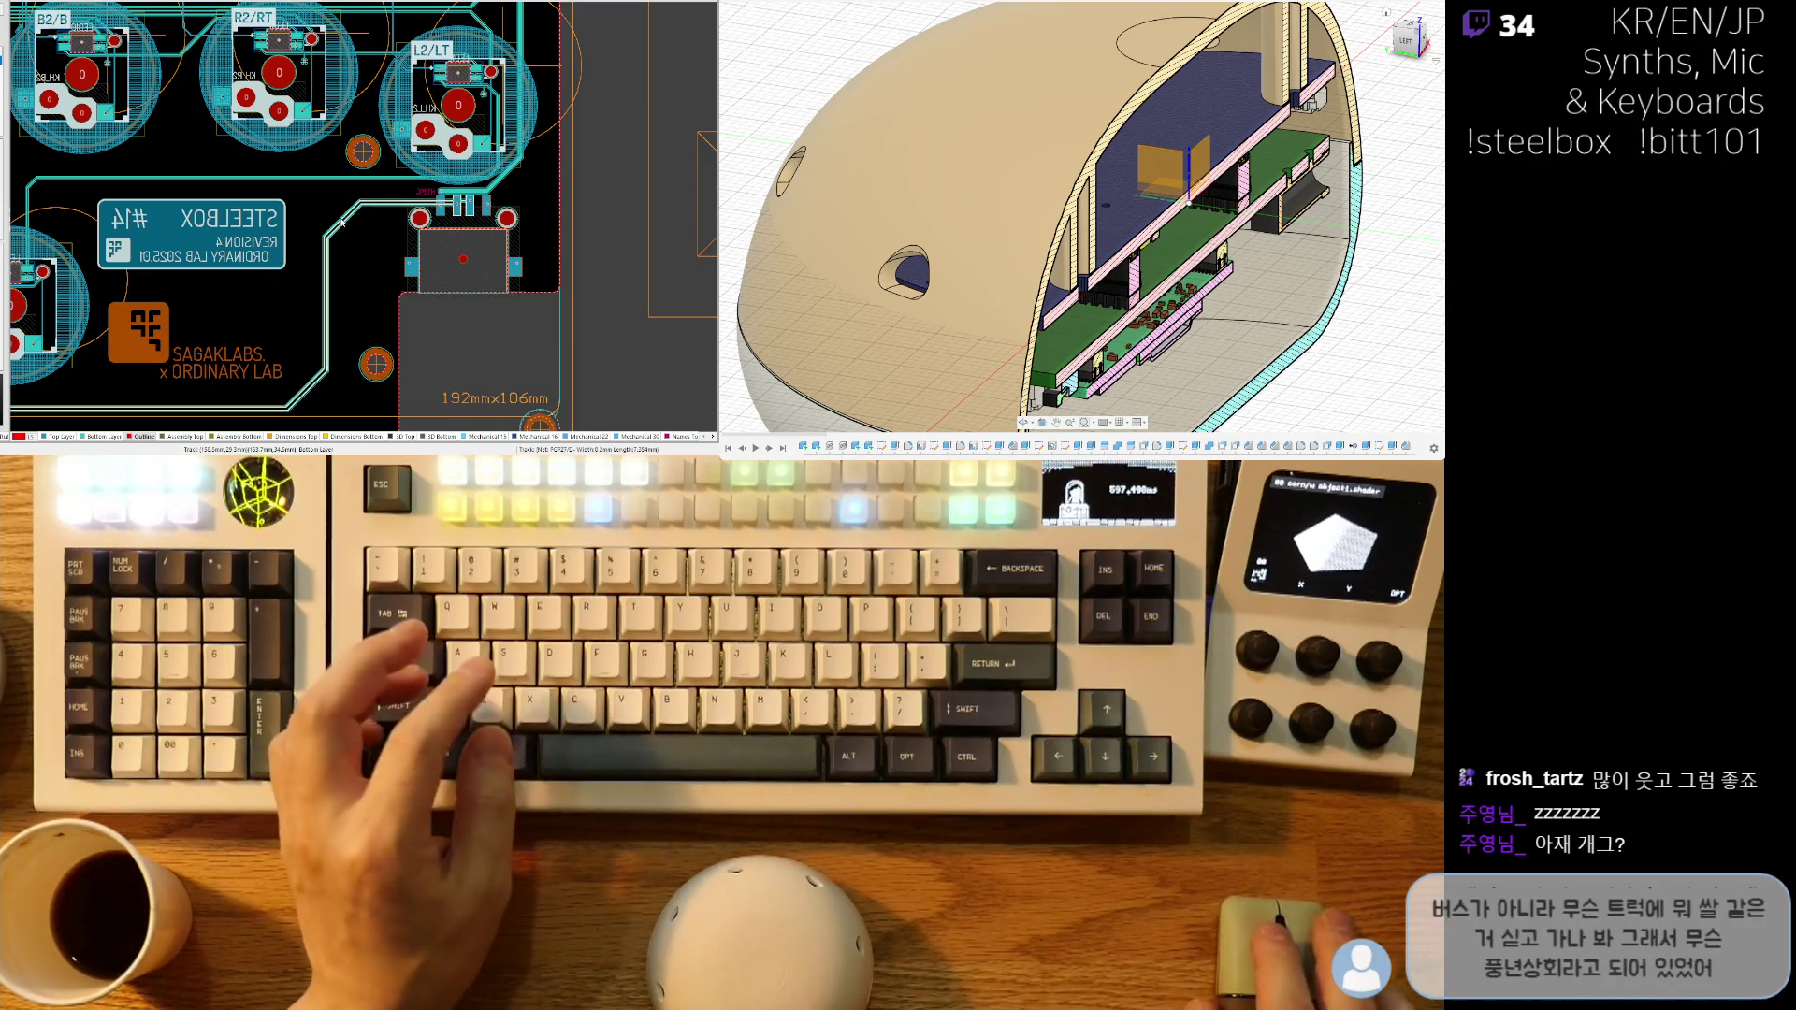
- Zoom in on the JPSTH connector, move the 5V0 via further down pad 1, and zoom back out
{"action": "scroll", "coordinate": [342, 221], "scroll_direction": "up", "scroll_amount": 3, "text": "ctrl"}
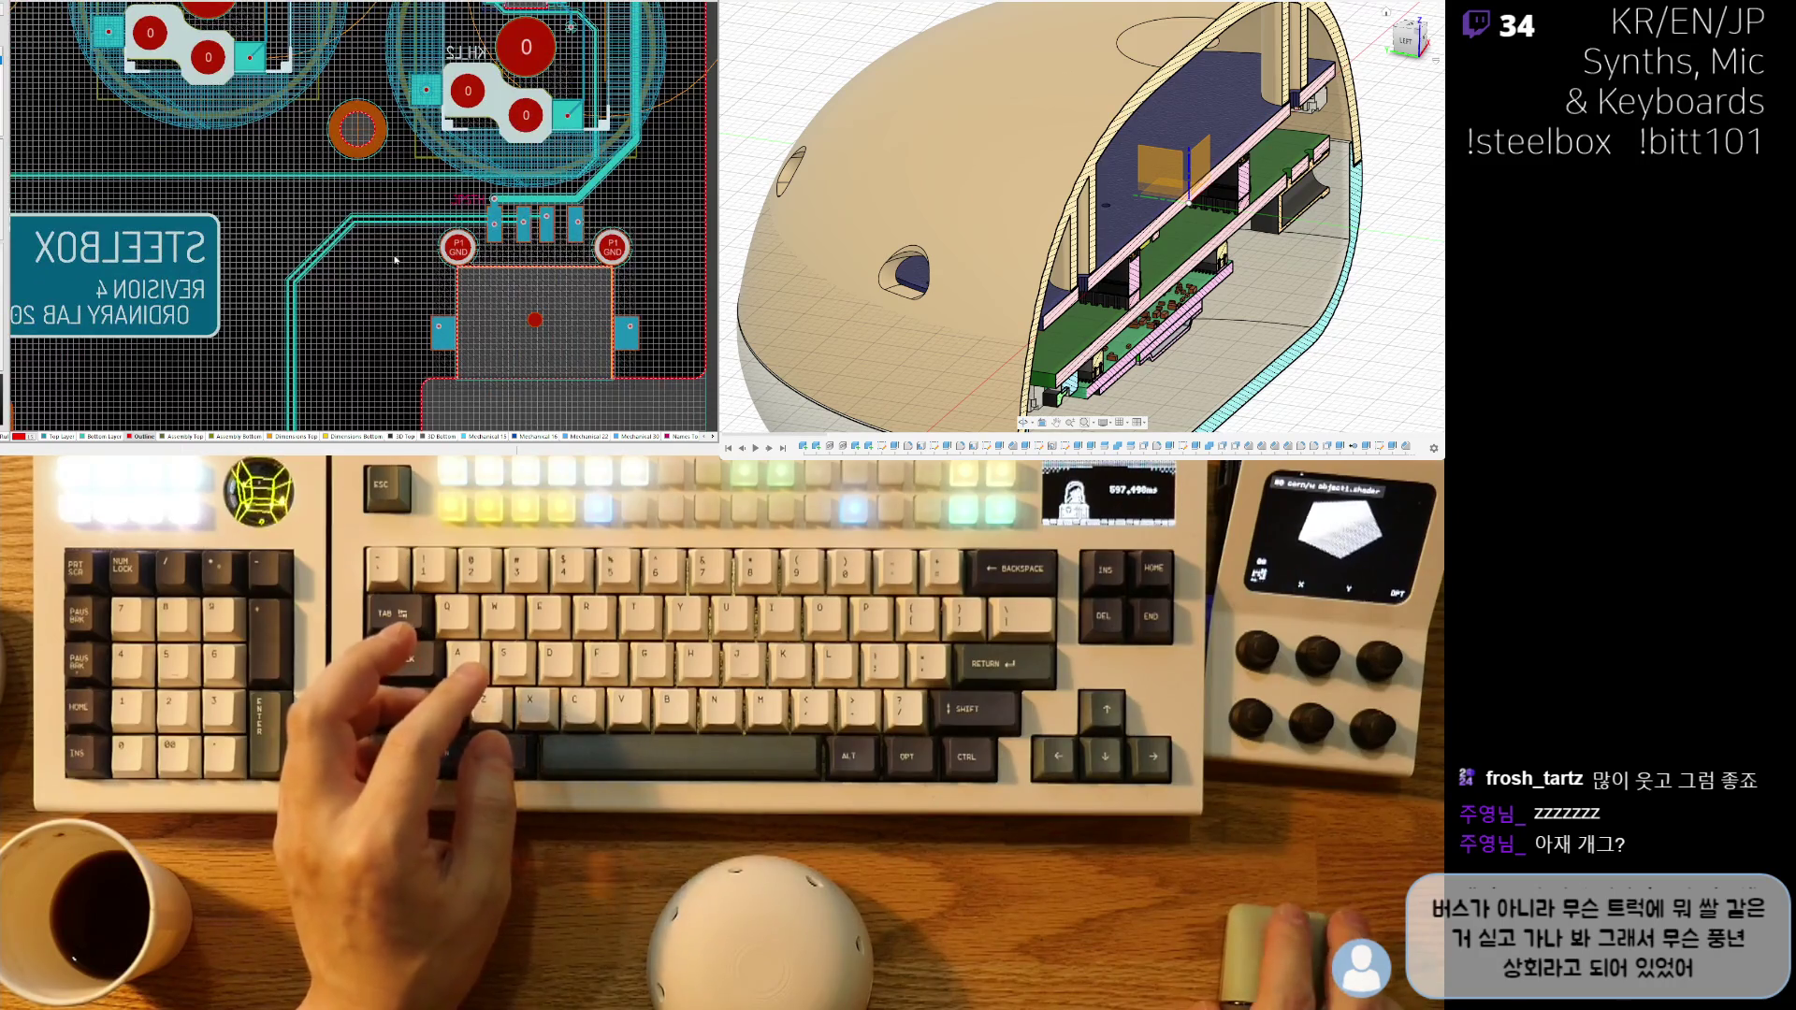
{"action": "scroll", "coordinate": [395, 260], "scroll_direction": "up", "scroll_amount": 3, "text": "ctrl"}
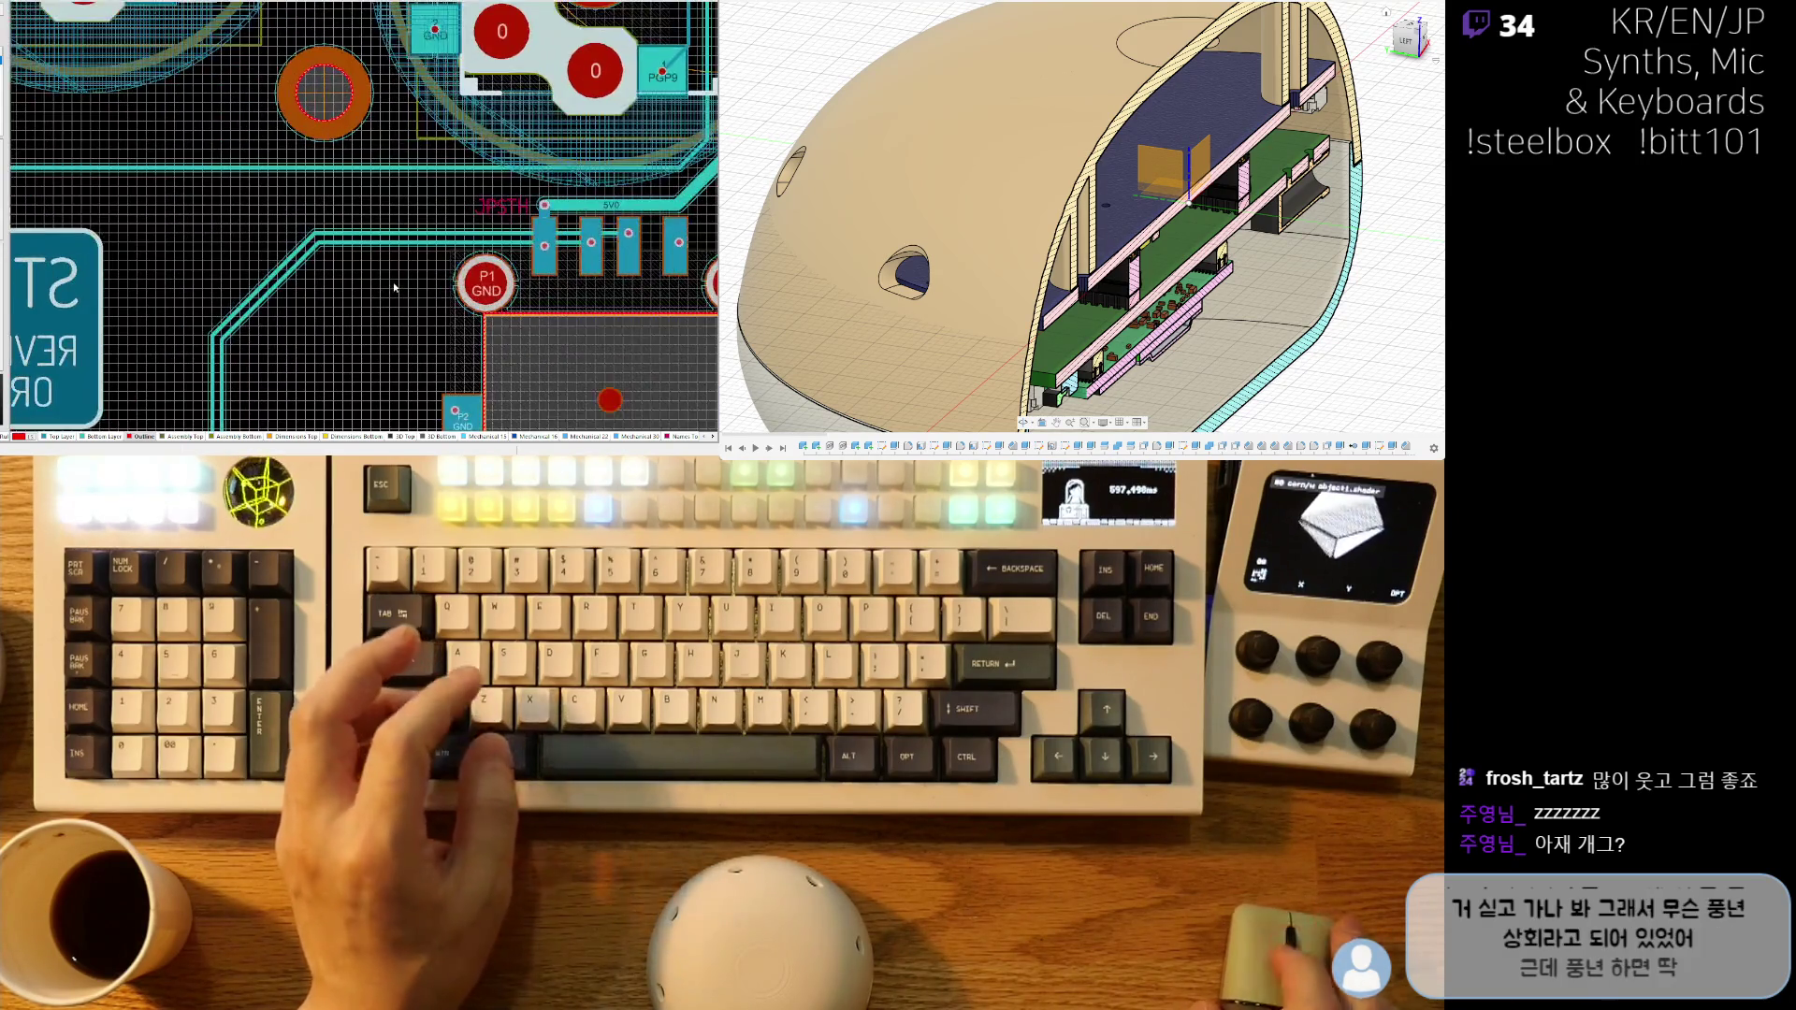
{"action": "scroll", "coordinate": [394, 287], "scroll_direction": "up", "scroll_amount": 5, "text": "ctrl"}
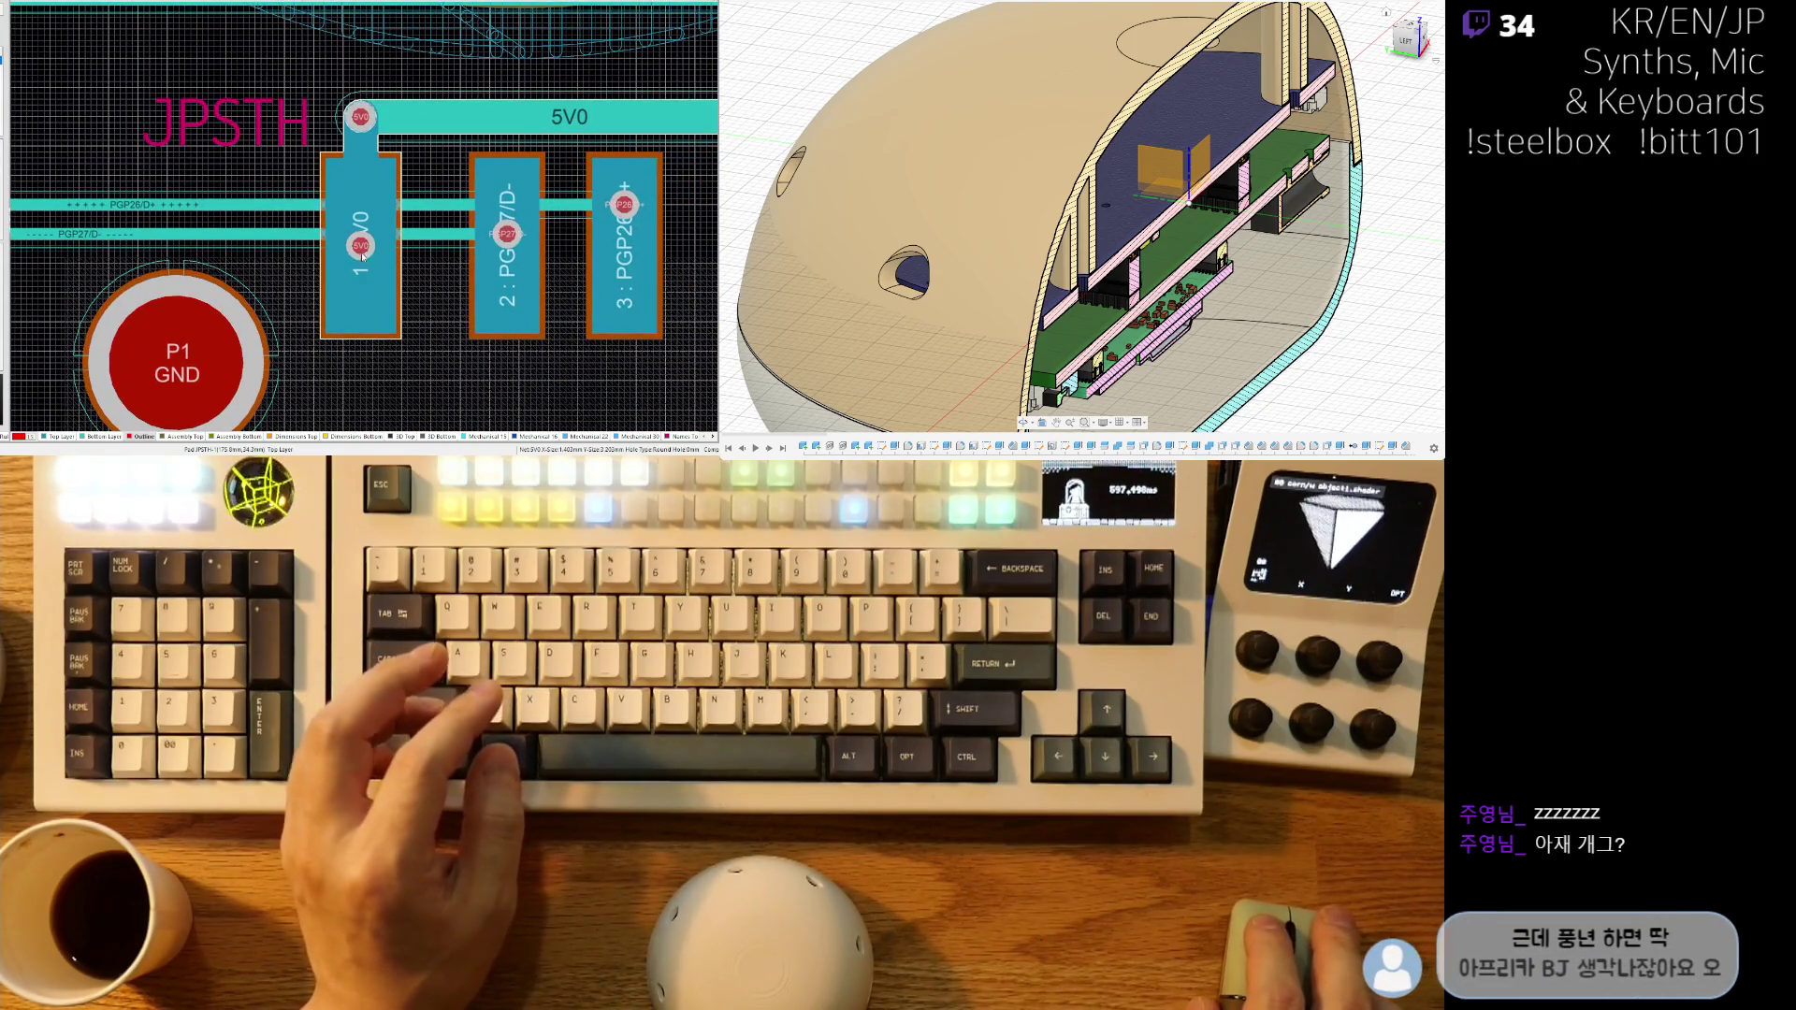
{"action": "left_click_drag", "start_coordinate": [361, 256], "coordinate": [361, 298]}
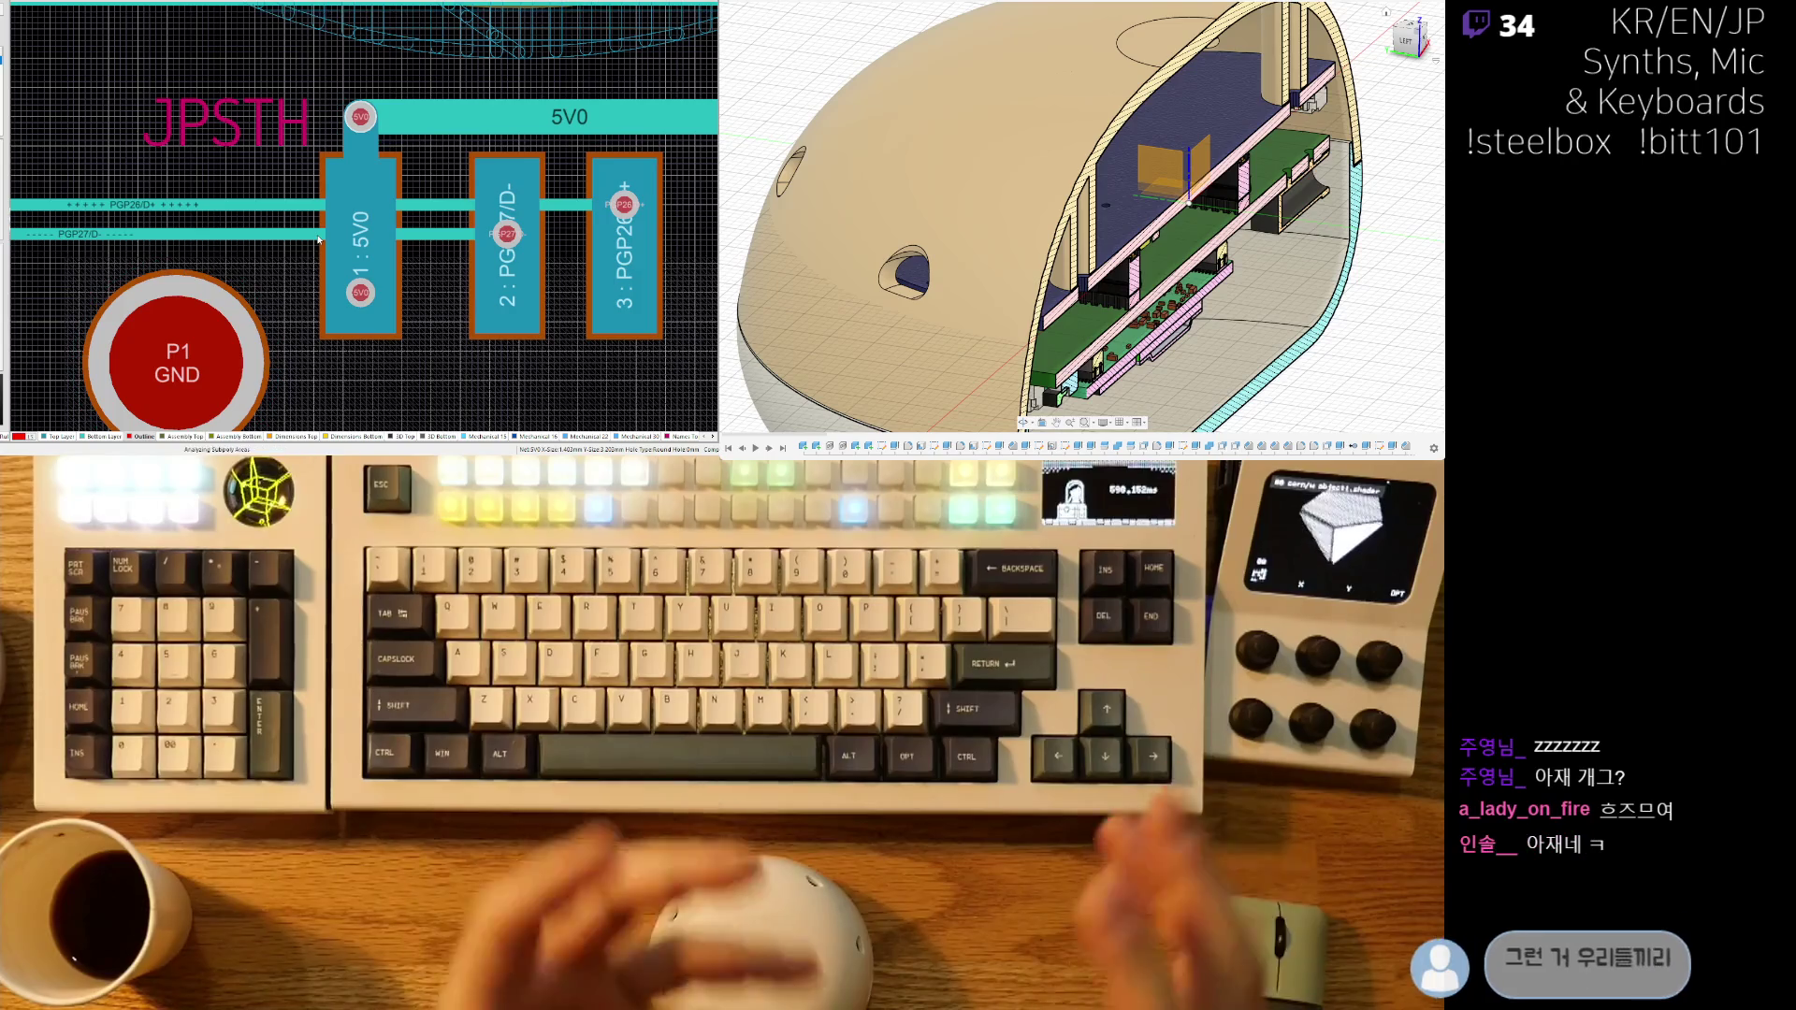
{"action": "scroll", "coordinate": [345, 246], "scroll_direction": "down", "scroll_amount": 5, "text": "ctrl"}
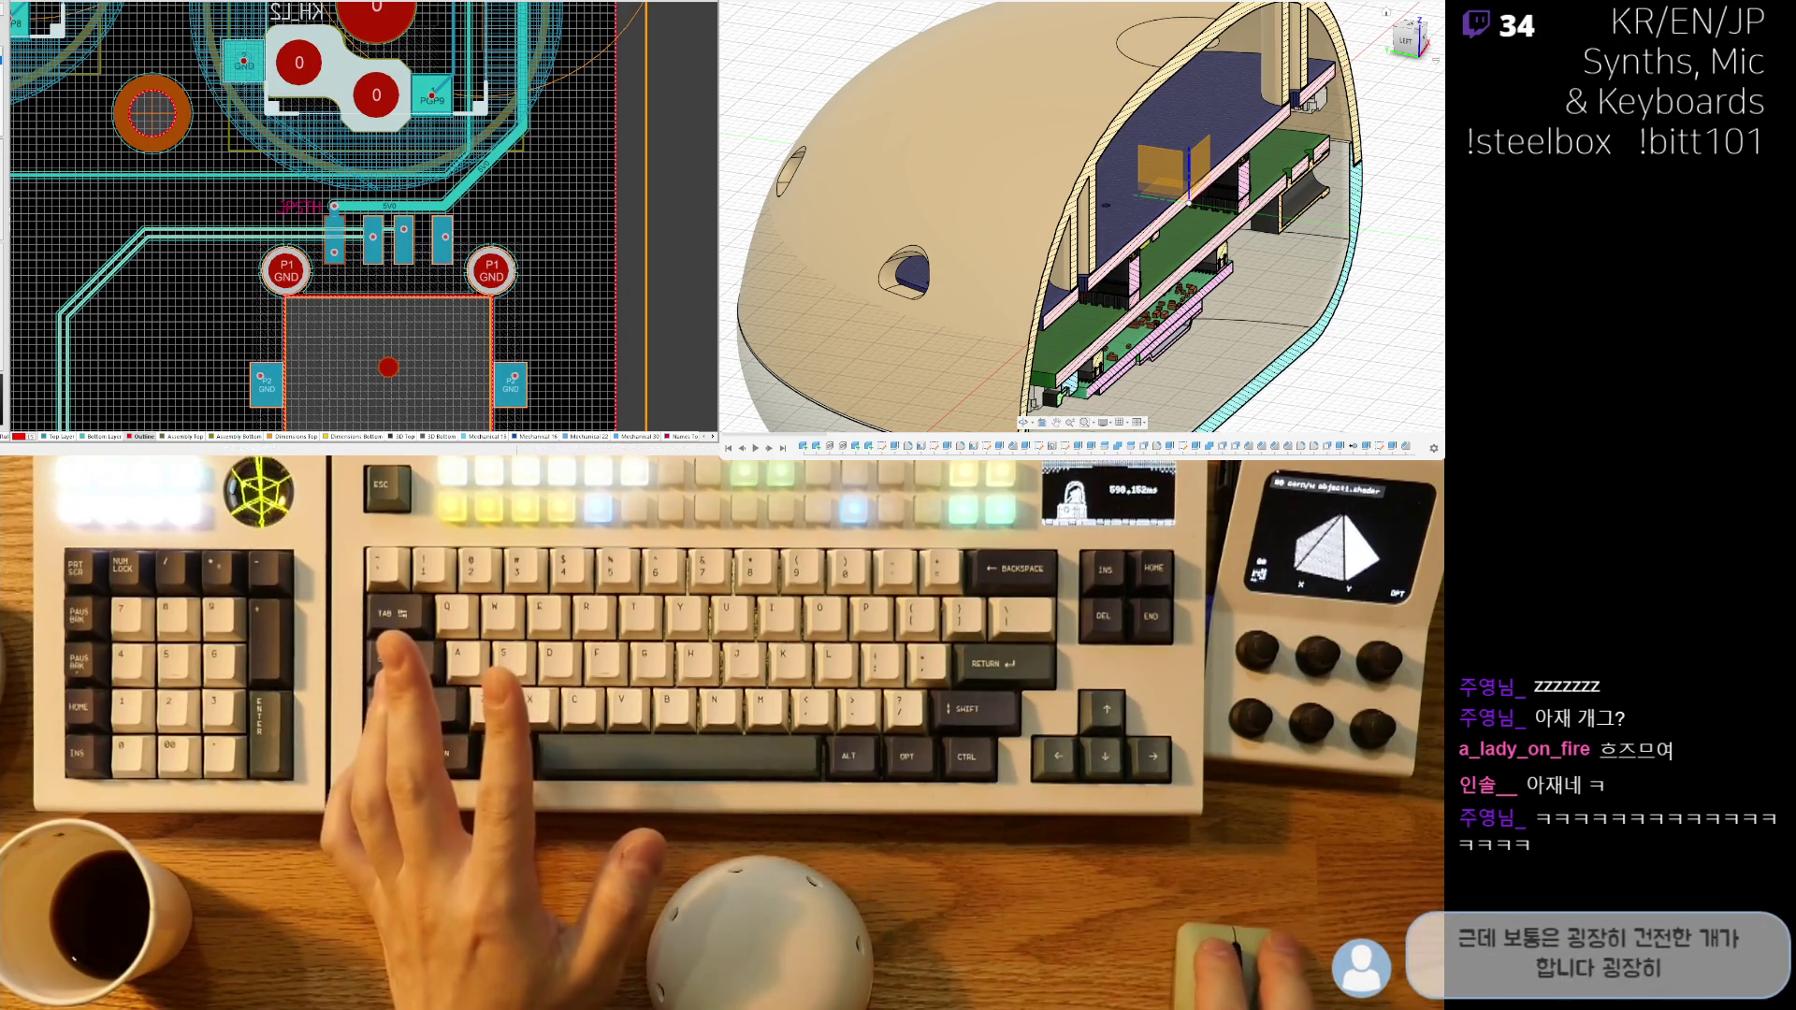
{"action": "scroll", "coordinate": [350, 235], "scroll_direction": "up", "scroll_amount": 5, "text": "ctrl"}
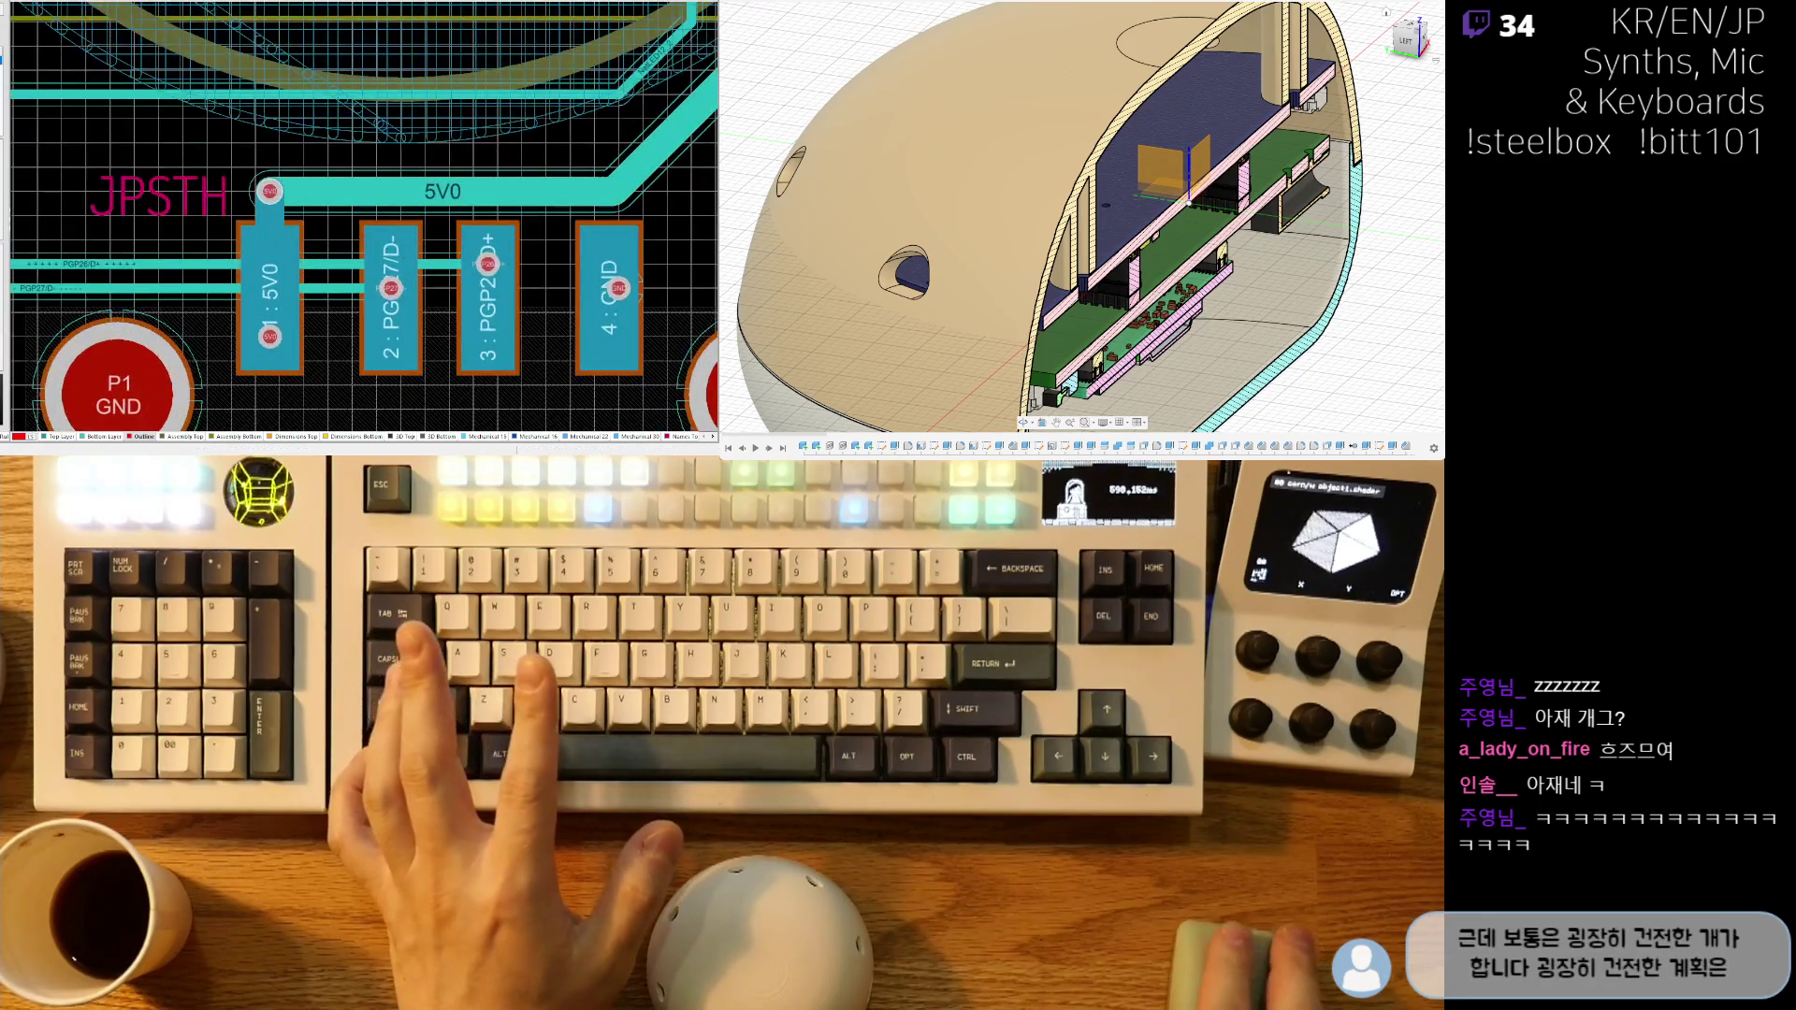
{"action": "scroll", "coordinate": [343, 251], "scroll_direction": "down", "scroll_amount": 3, "text": "ctrl"}
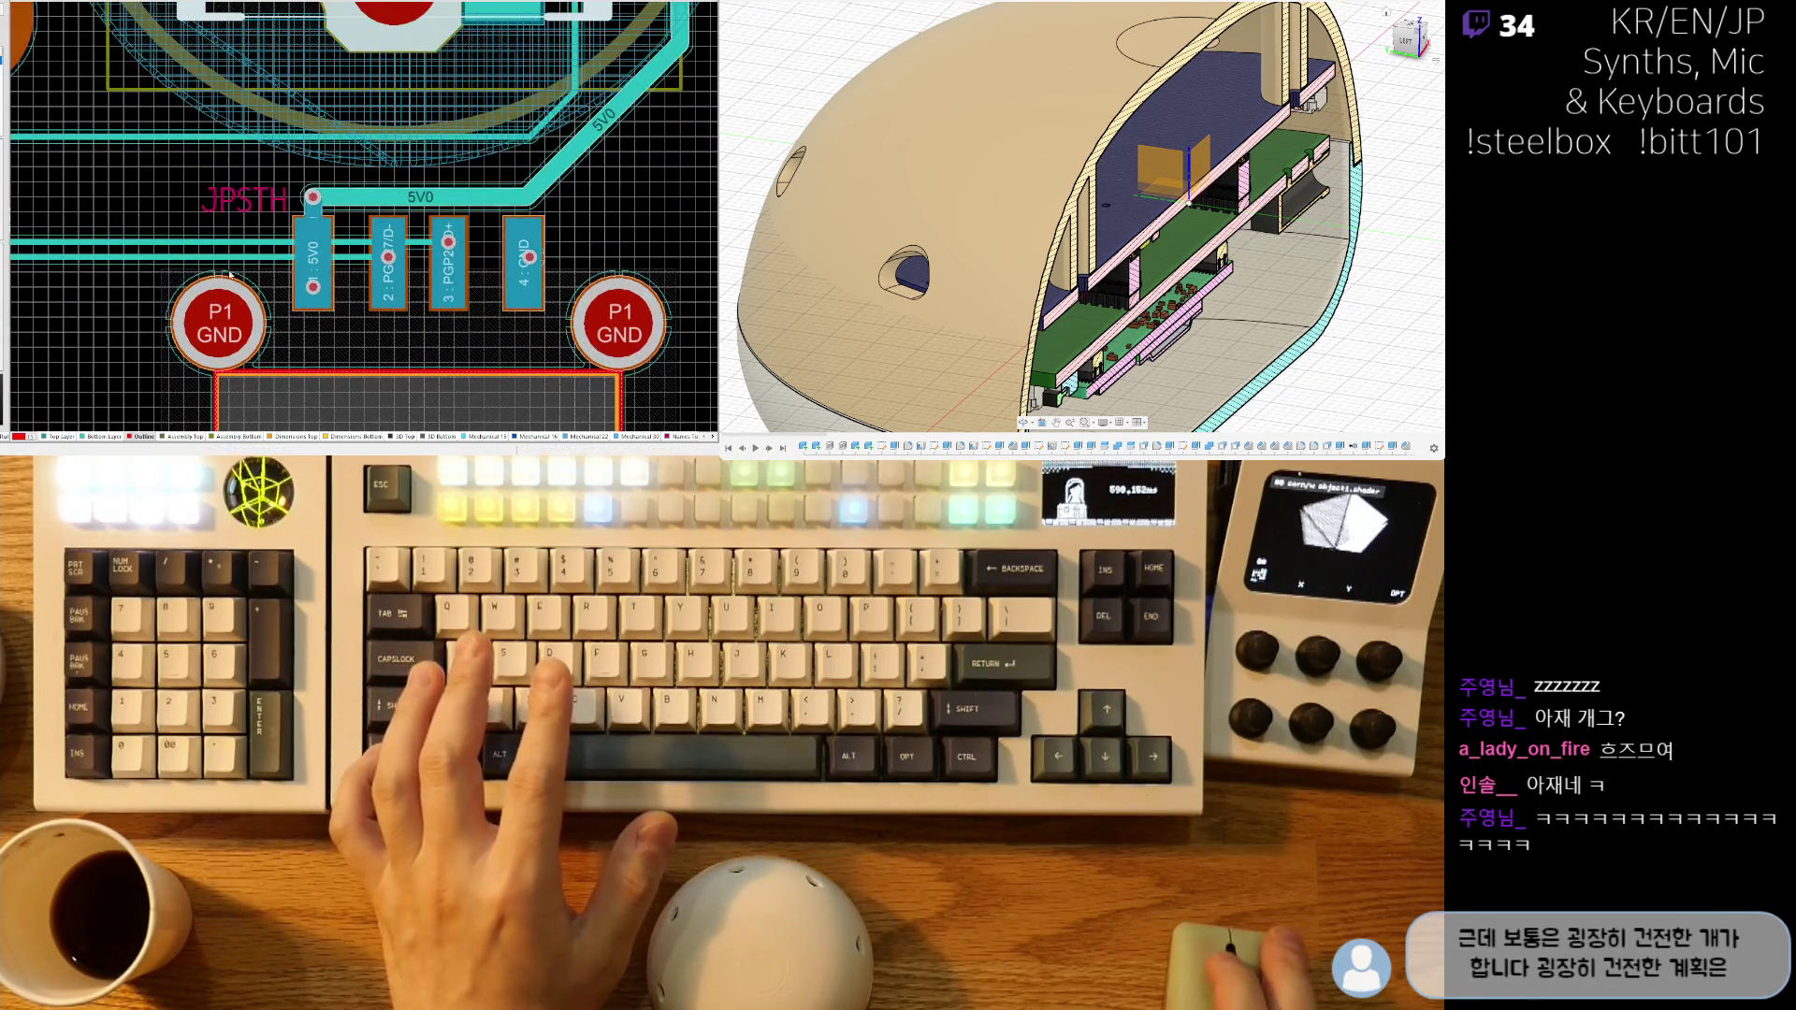
{"action": "scroll", "coordinate": [199, 286], "scroll_direction": "down", "scroll_amount": 5, "text": "ctrl"}
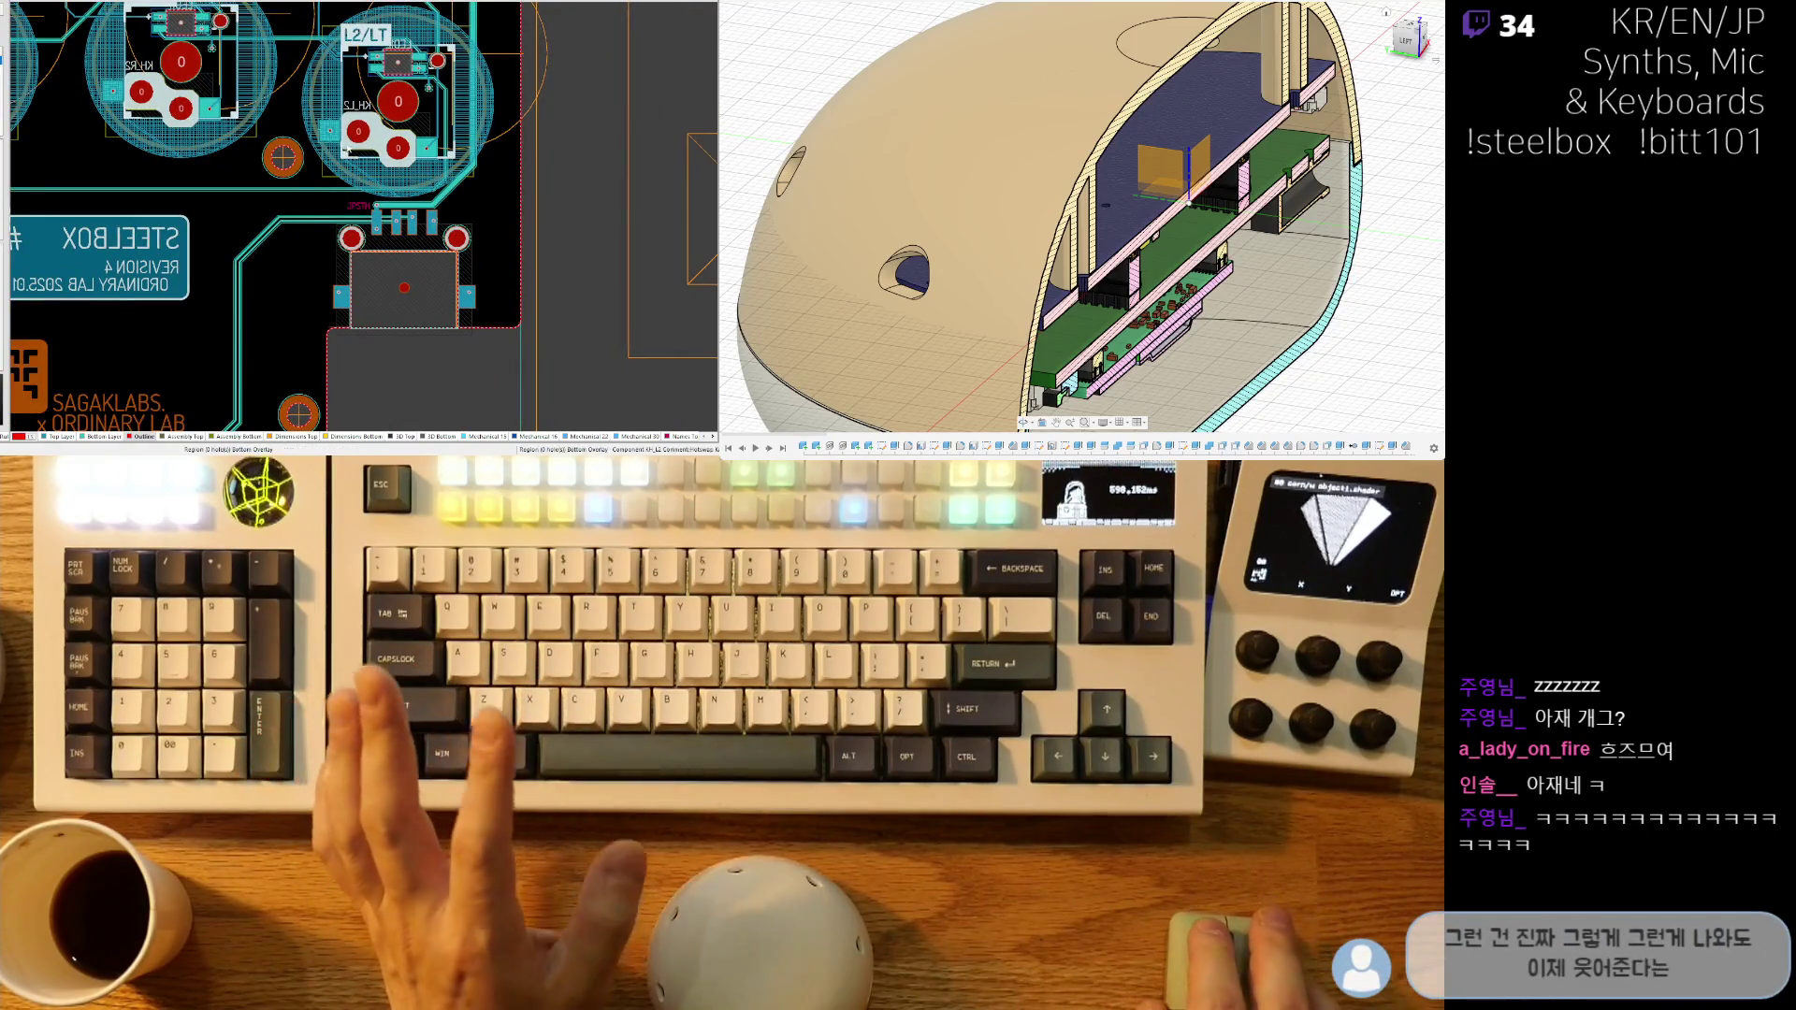
{"action": "scroll", "coordinate": [299, 173], "scroll_direction": "left", "scroll_amount": 3, "text": "shift"}
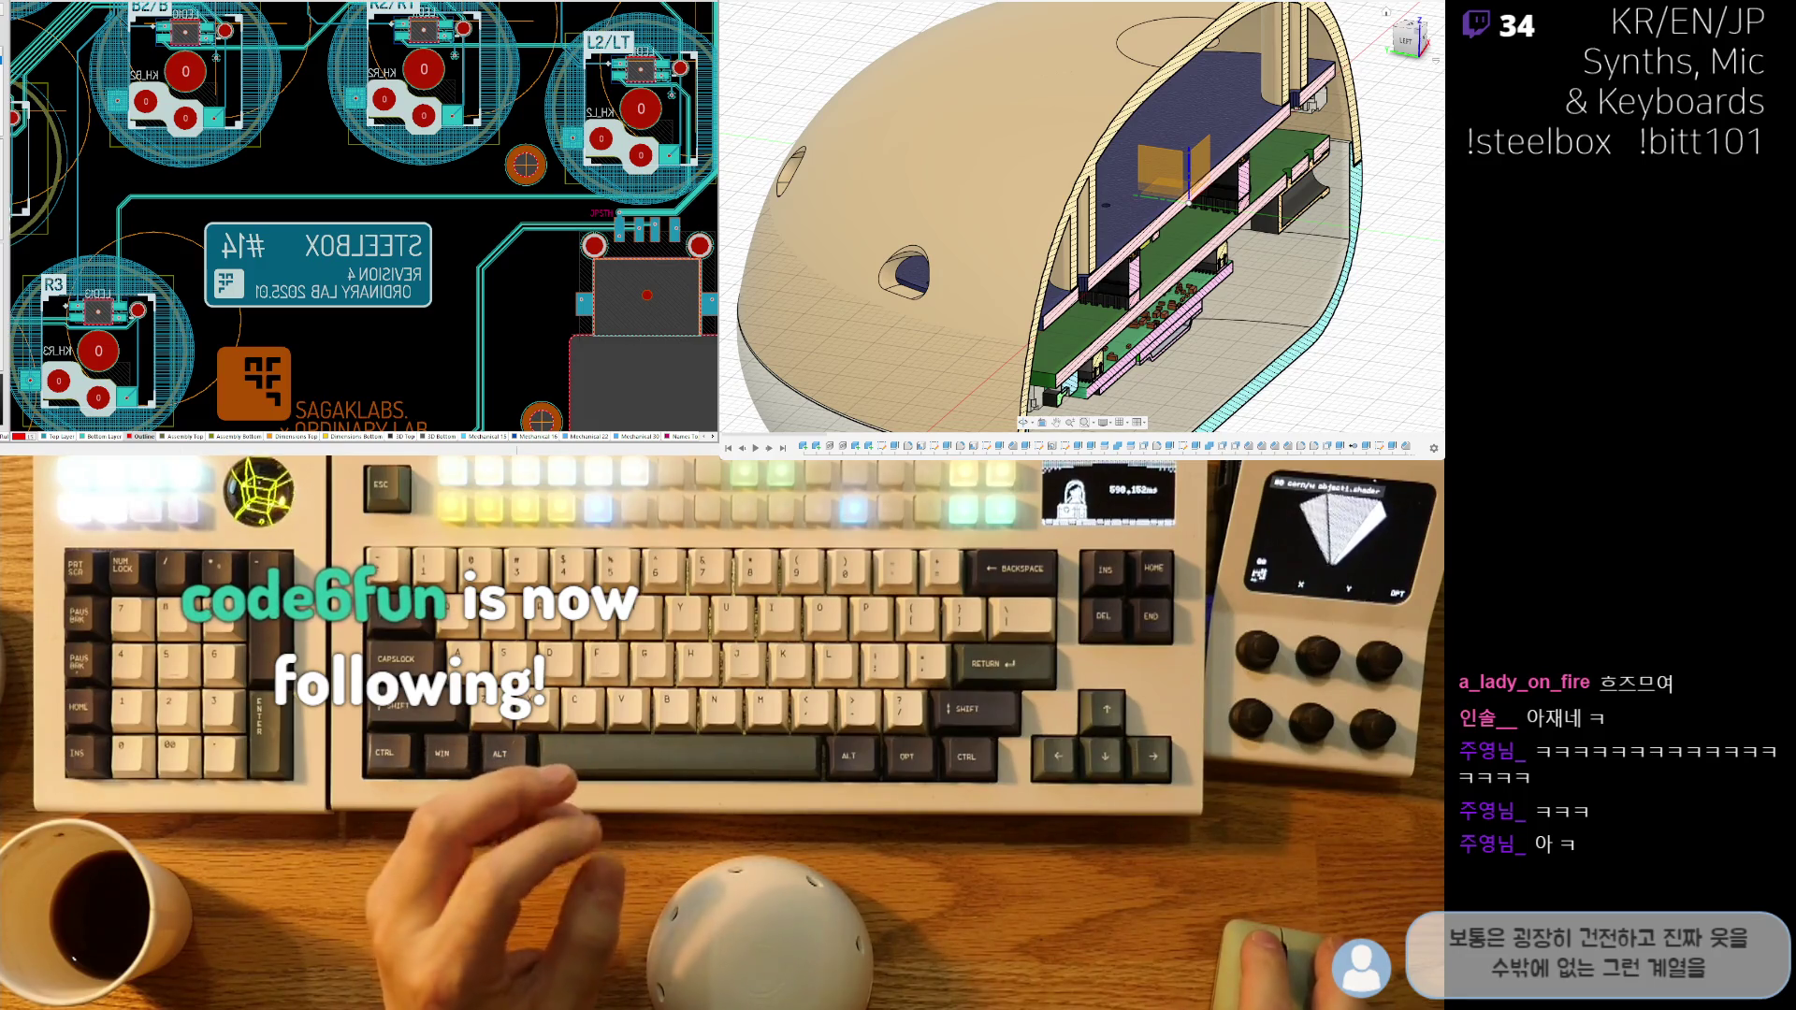
{"action": "scroll", "coordinate": [377, 248], "scroll_direction": "down", "scroll_amount": 3, "text": "ctrl"}
{"action": "right_click_drag", "start_coordinate": [391, 180], "coordinate": [449, 228]}
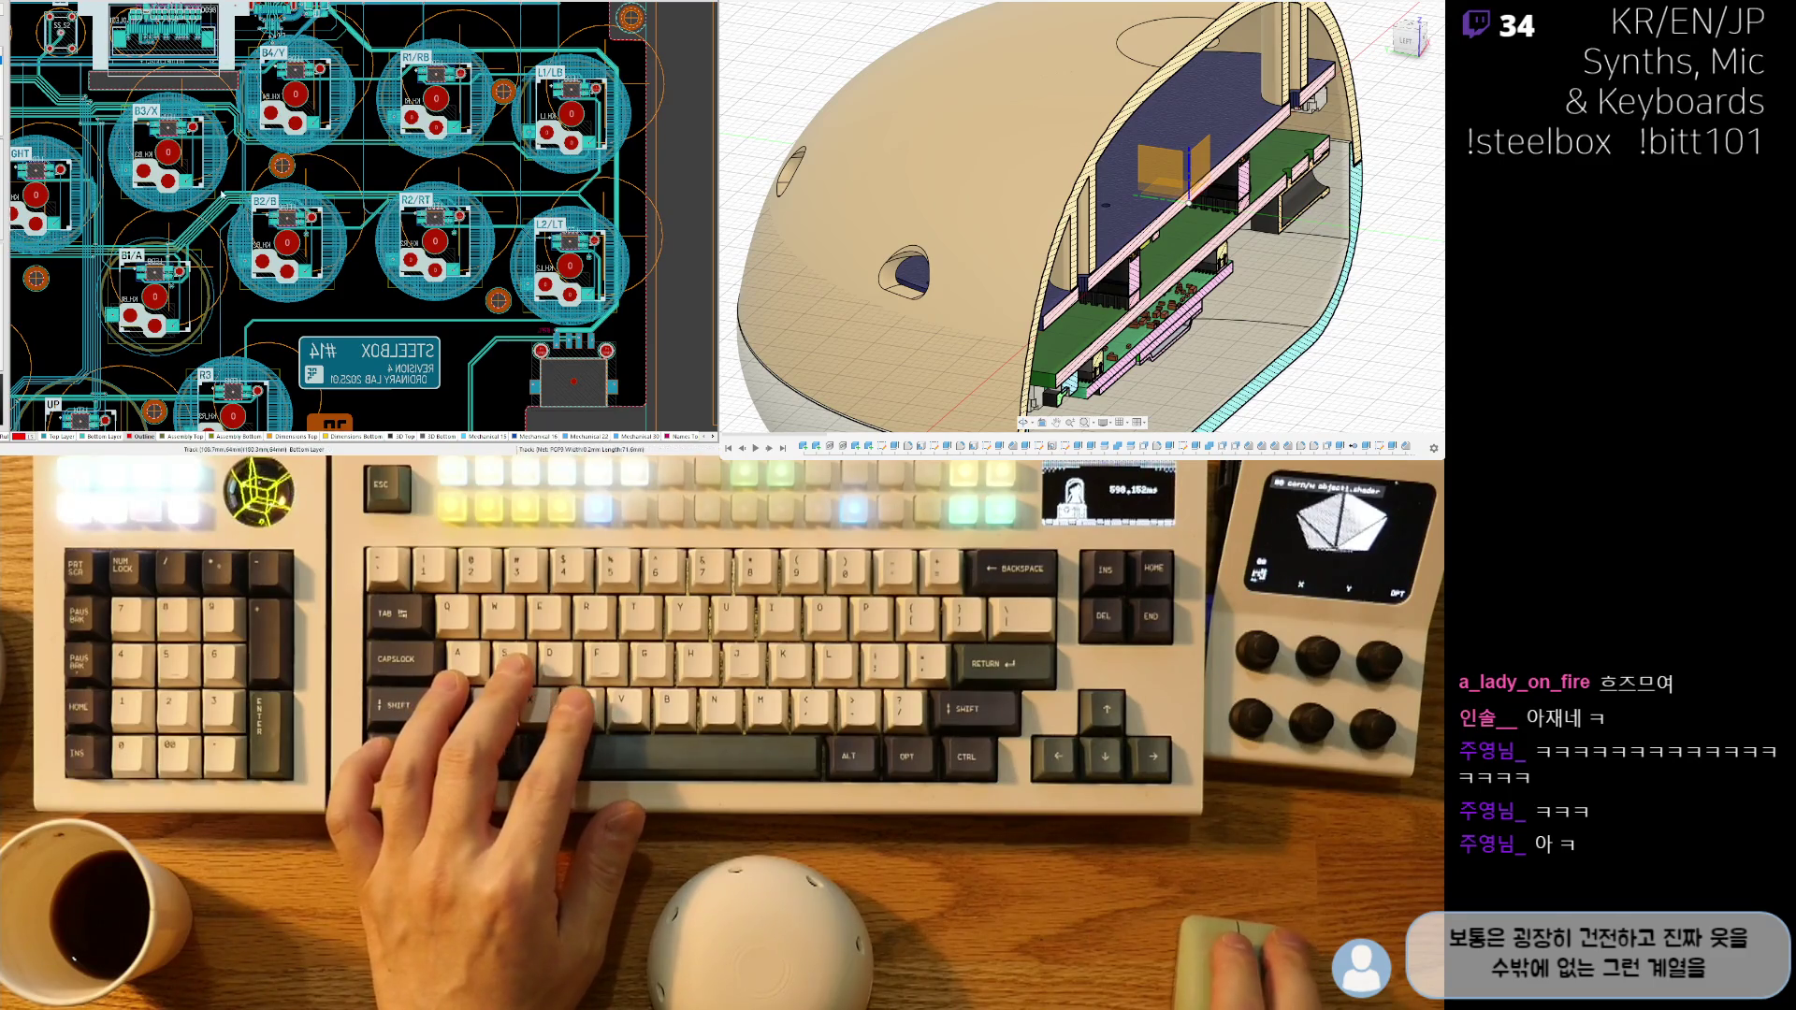
{"action": "right_click_drag", "start_coordinate": [240, 152], "coordinate": [486, 217]}
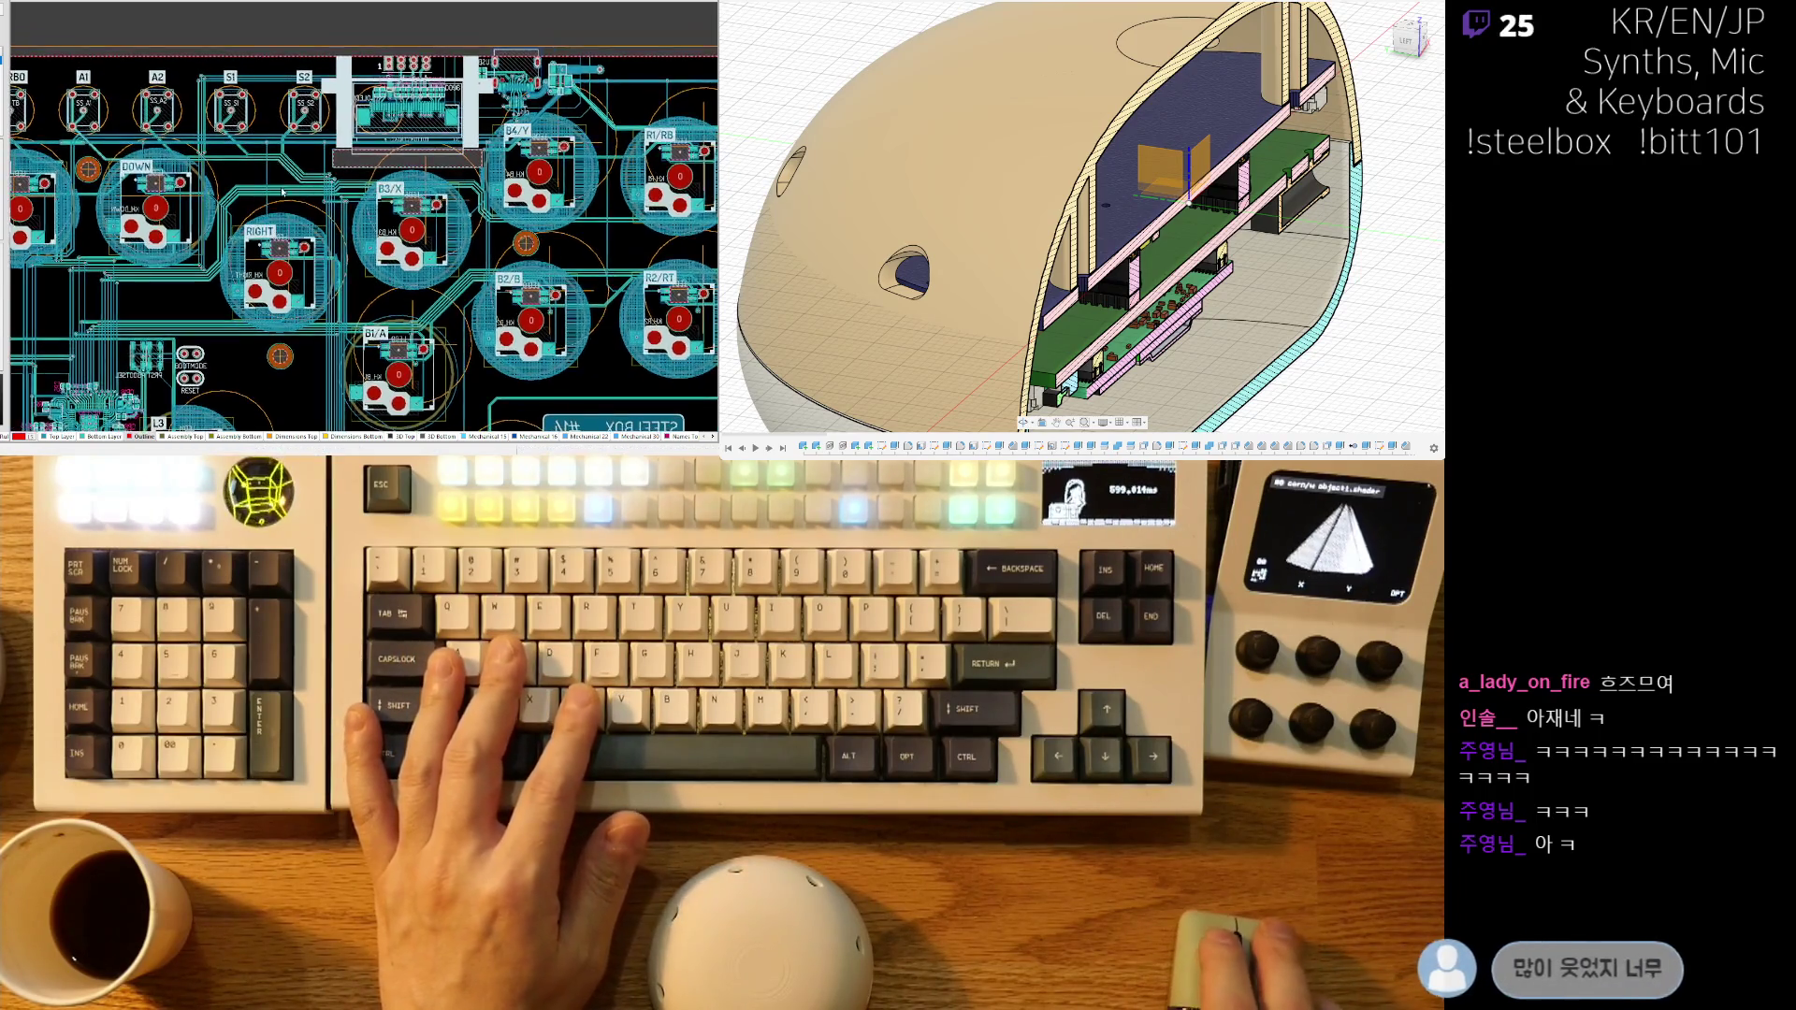
{"action": "key", "text": "shift+s"}
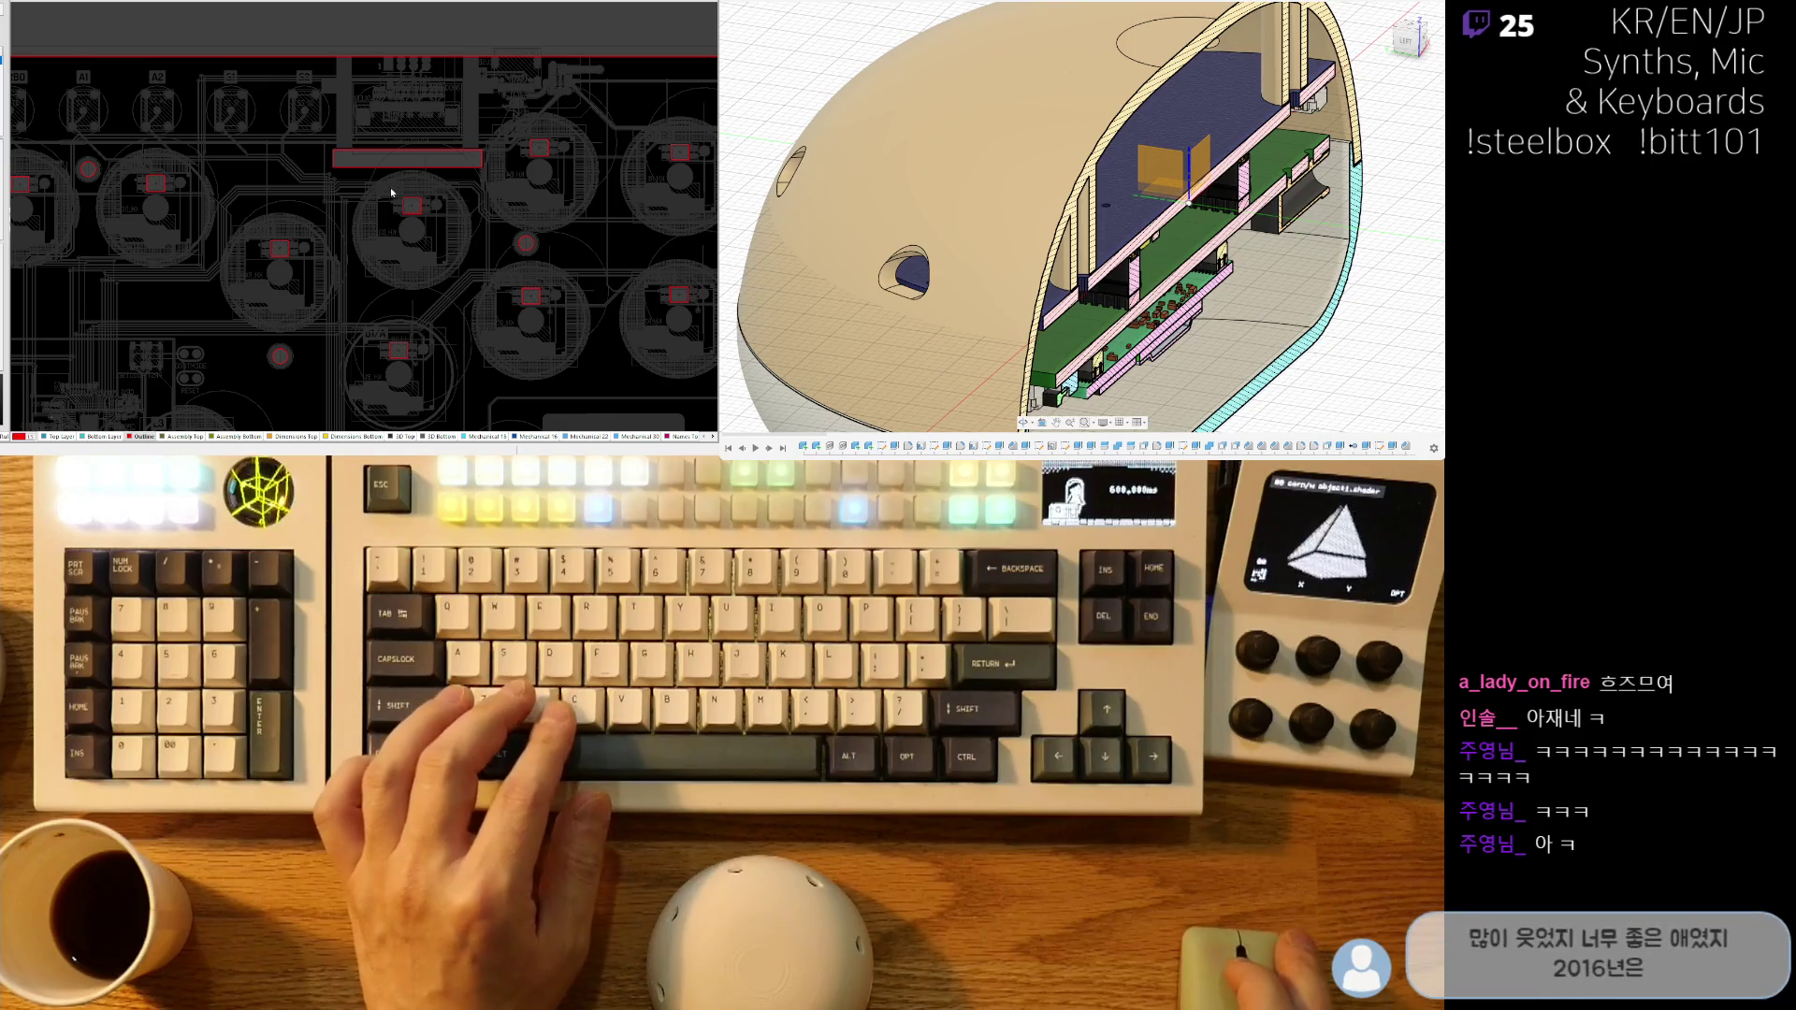
{"action": "scroll", "coordinate": [368, 264], "scroll_direction": "up", "scroll_amount": 5, "text": "ctrl"}
{"action": "scroll", "coordinate": [340, 216], "scroll_direction": "up", "scroll_amount": 8}
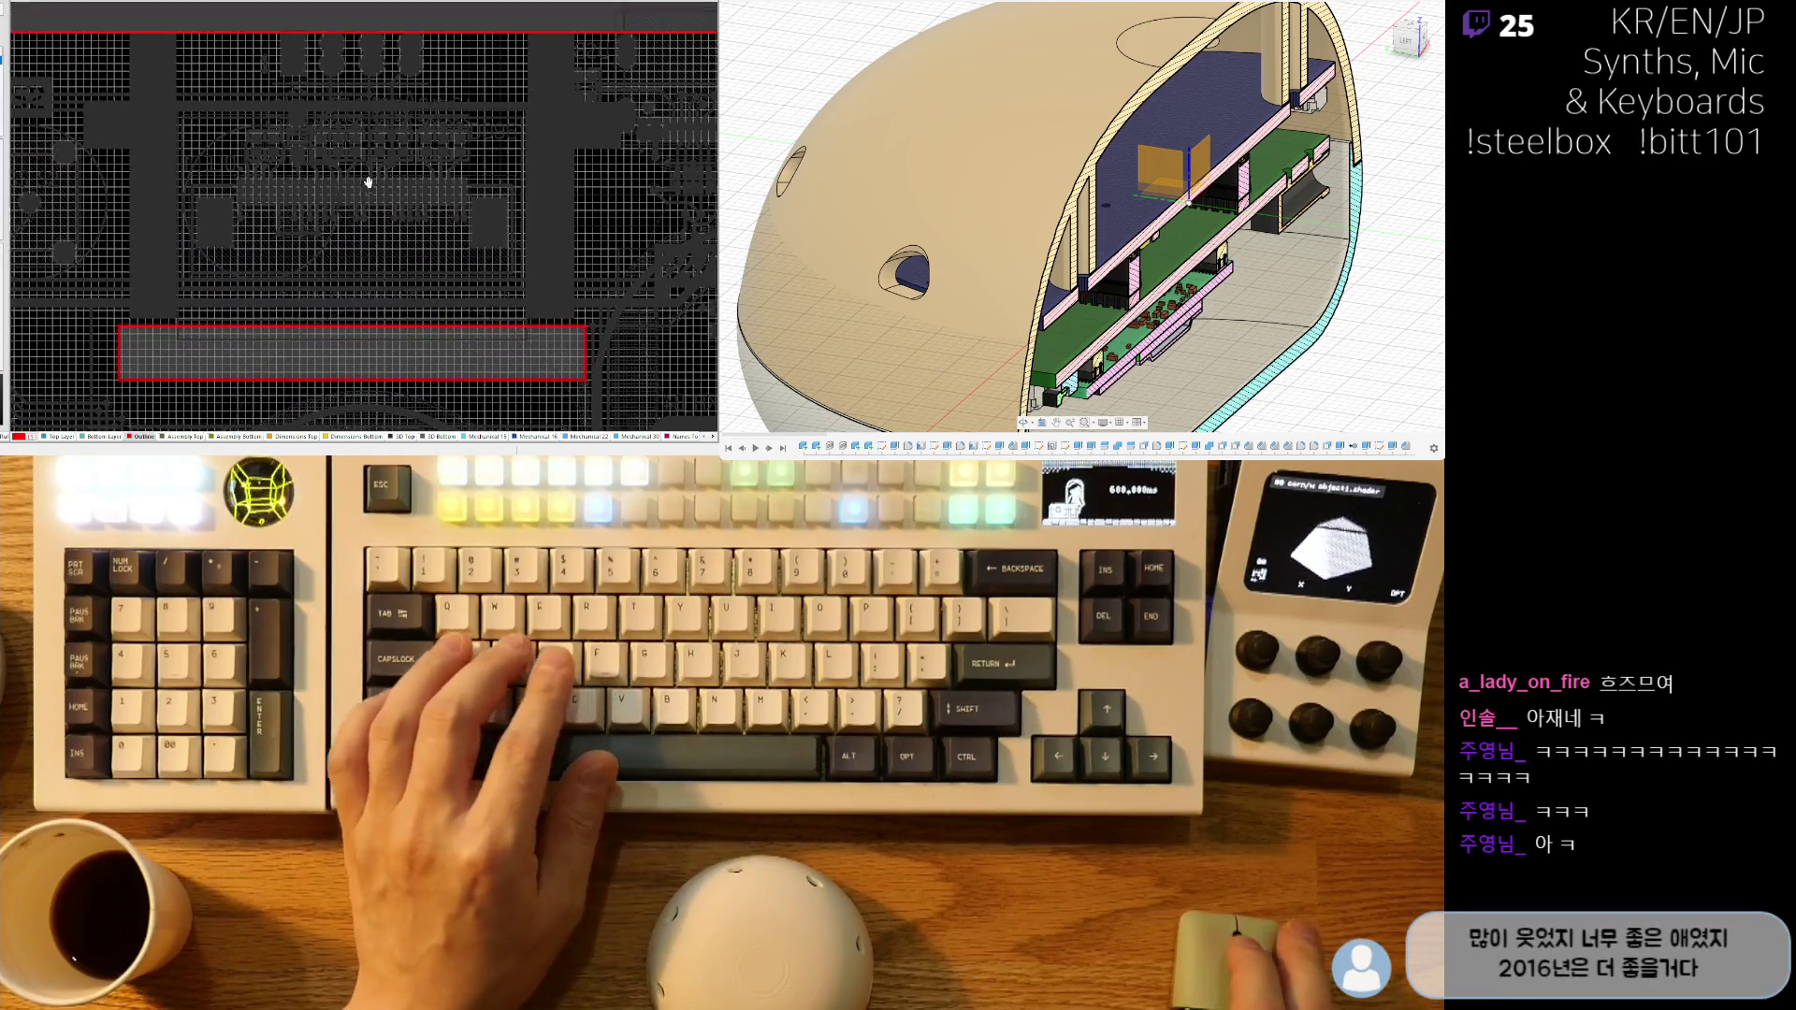
{"action": "right_click_drag", "start_coordinate": [331, 259], "coordinate": [454, 279]}
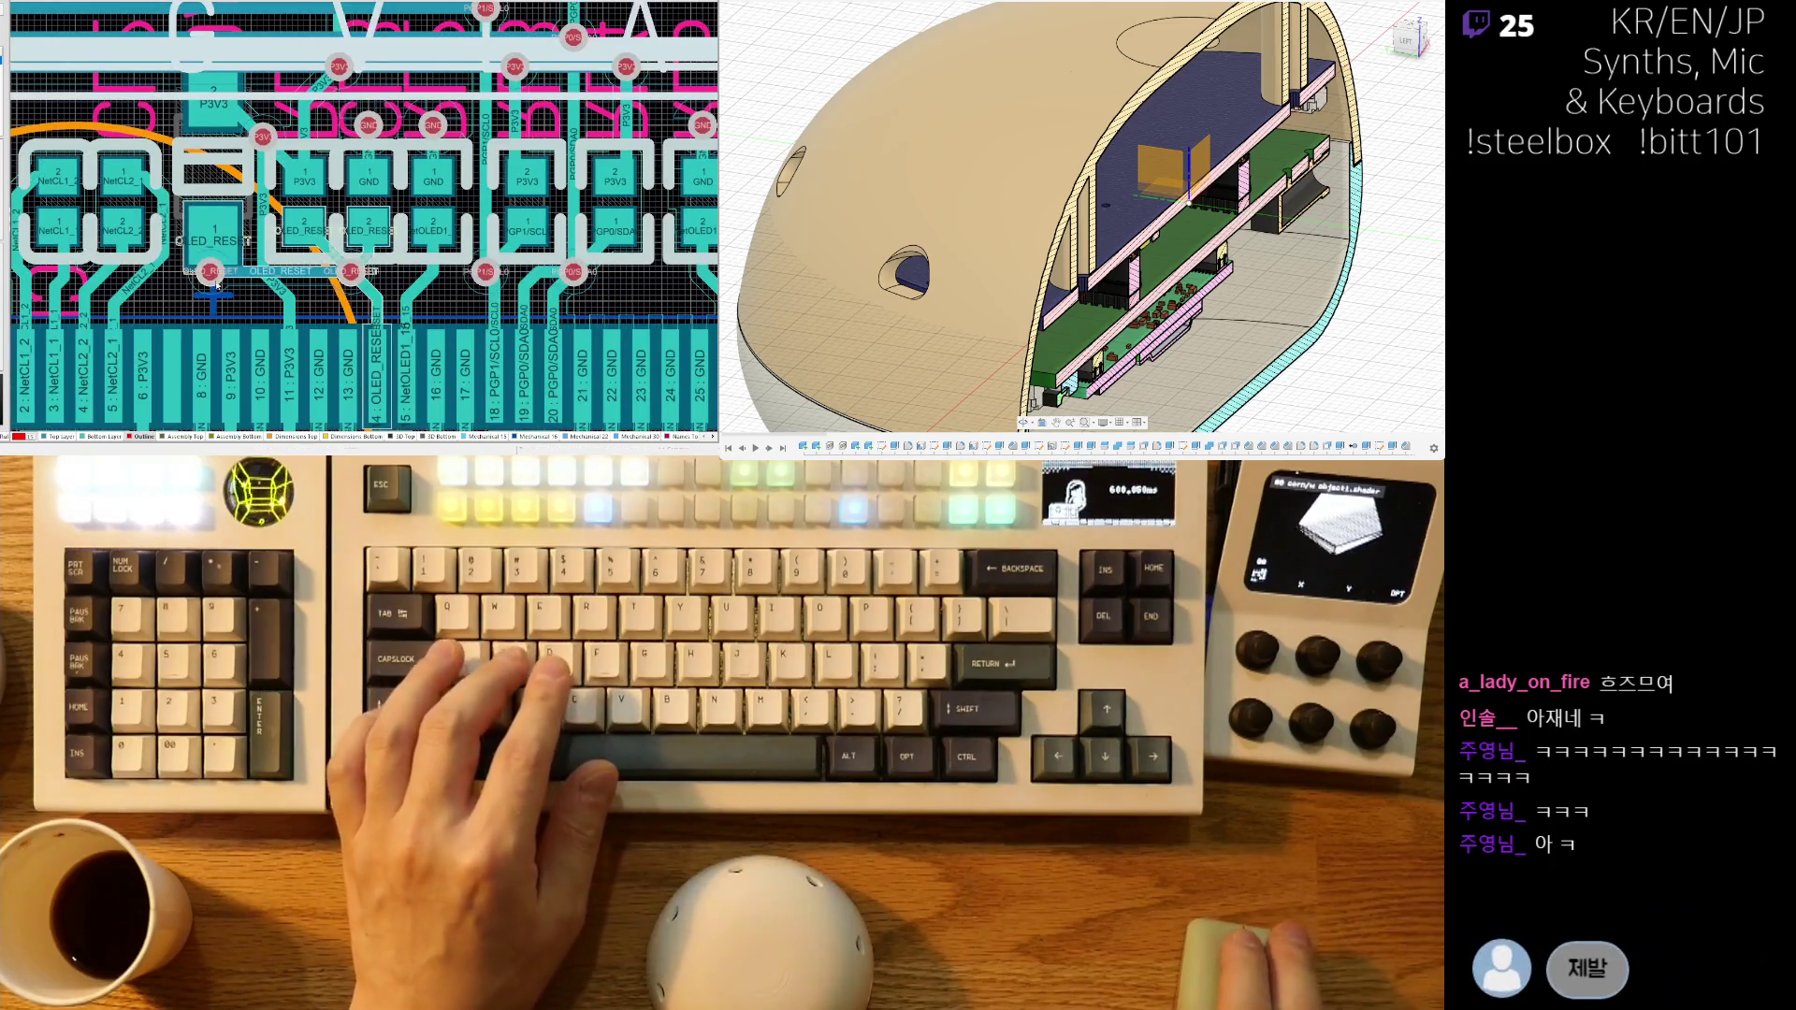
{"action": "scroll", "coordinate": [135, 370], "scroll_direction": "up", "scroll_amount": 2, "text": "ctrl"}
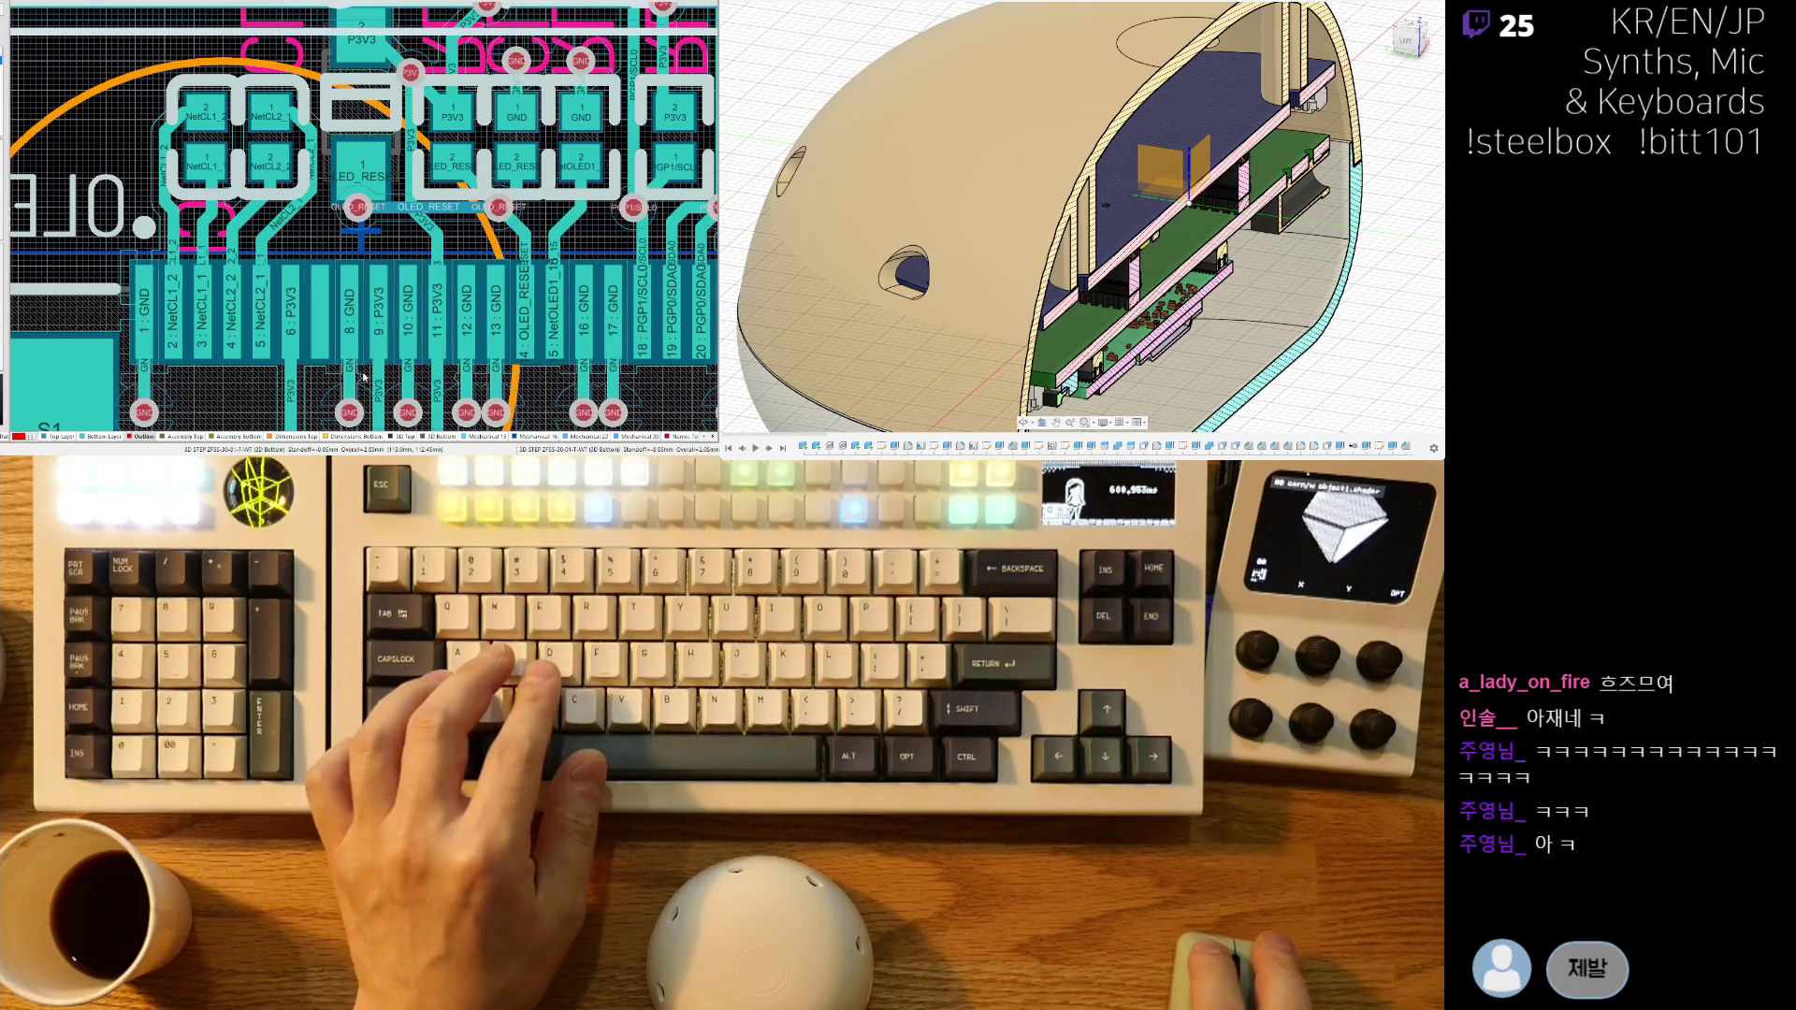
{"action": "left_click", "coordinate": [427, 318], "text": "ctrl"}
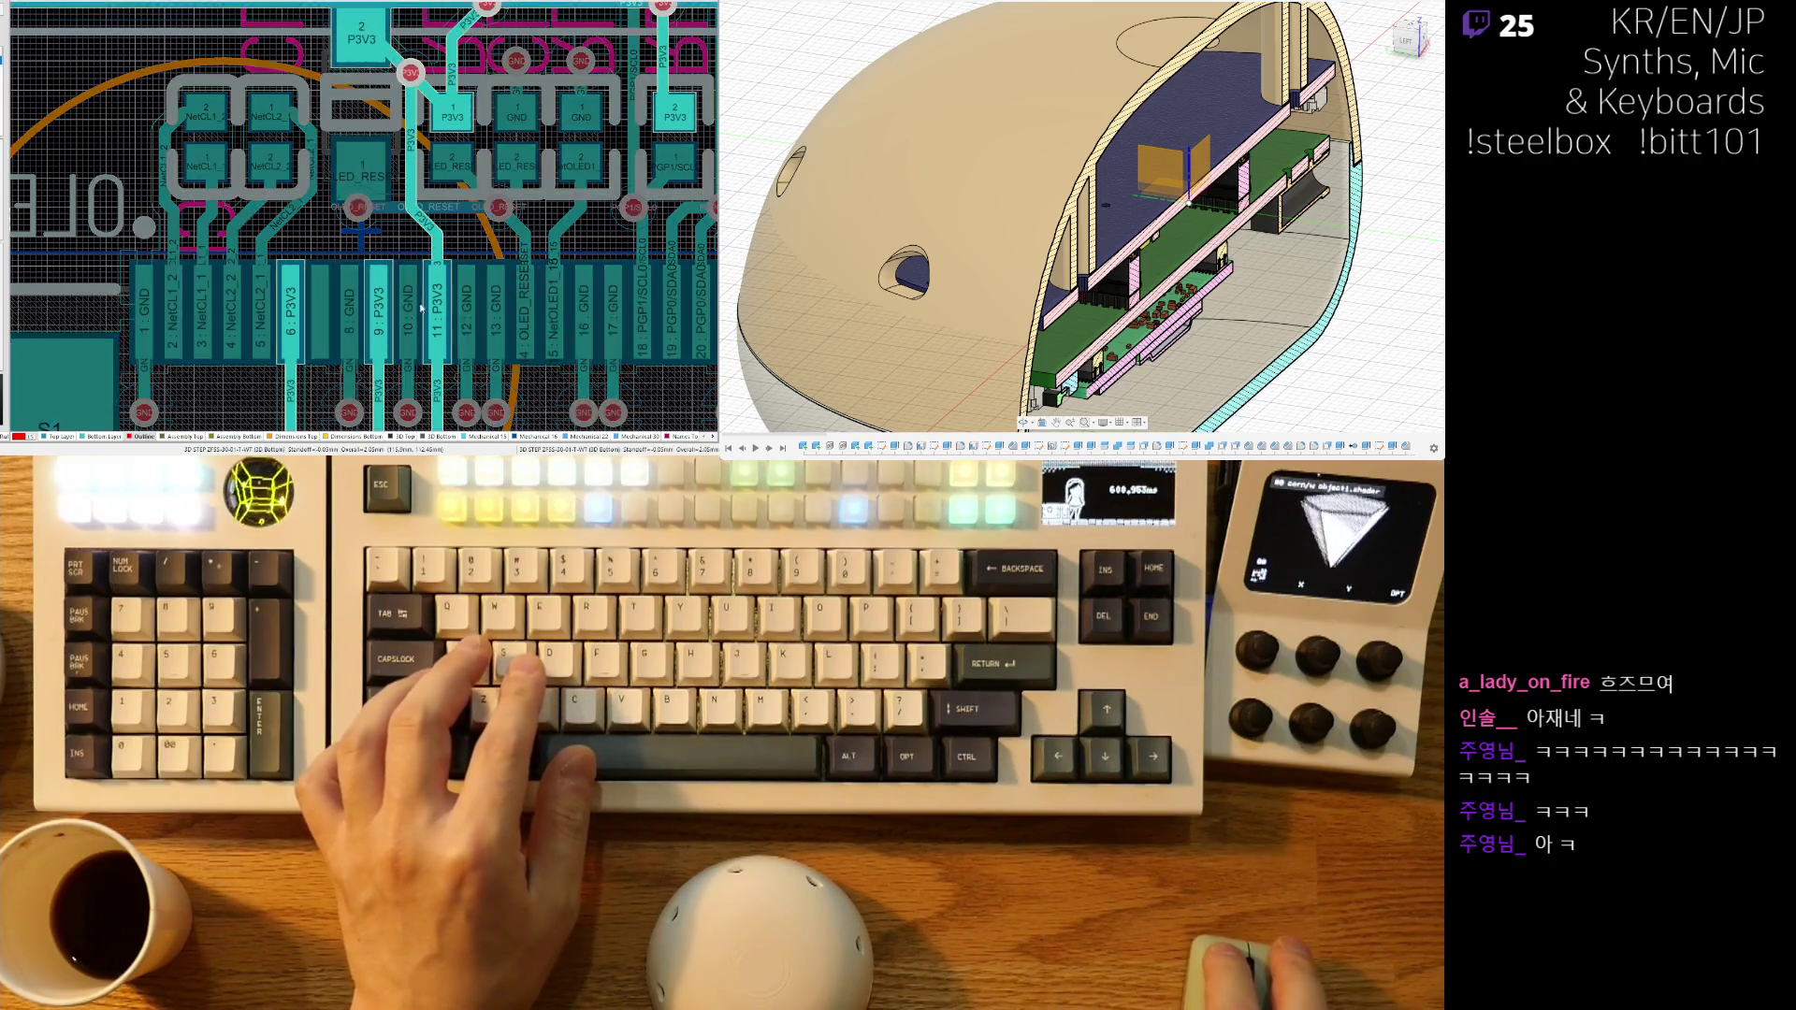
{"action": "scroll", "coordinate": [427, 318], "scroll_direction": "down", "scroll_amount": 3, "text": "ctrl"}
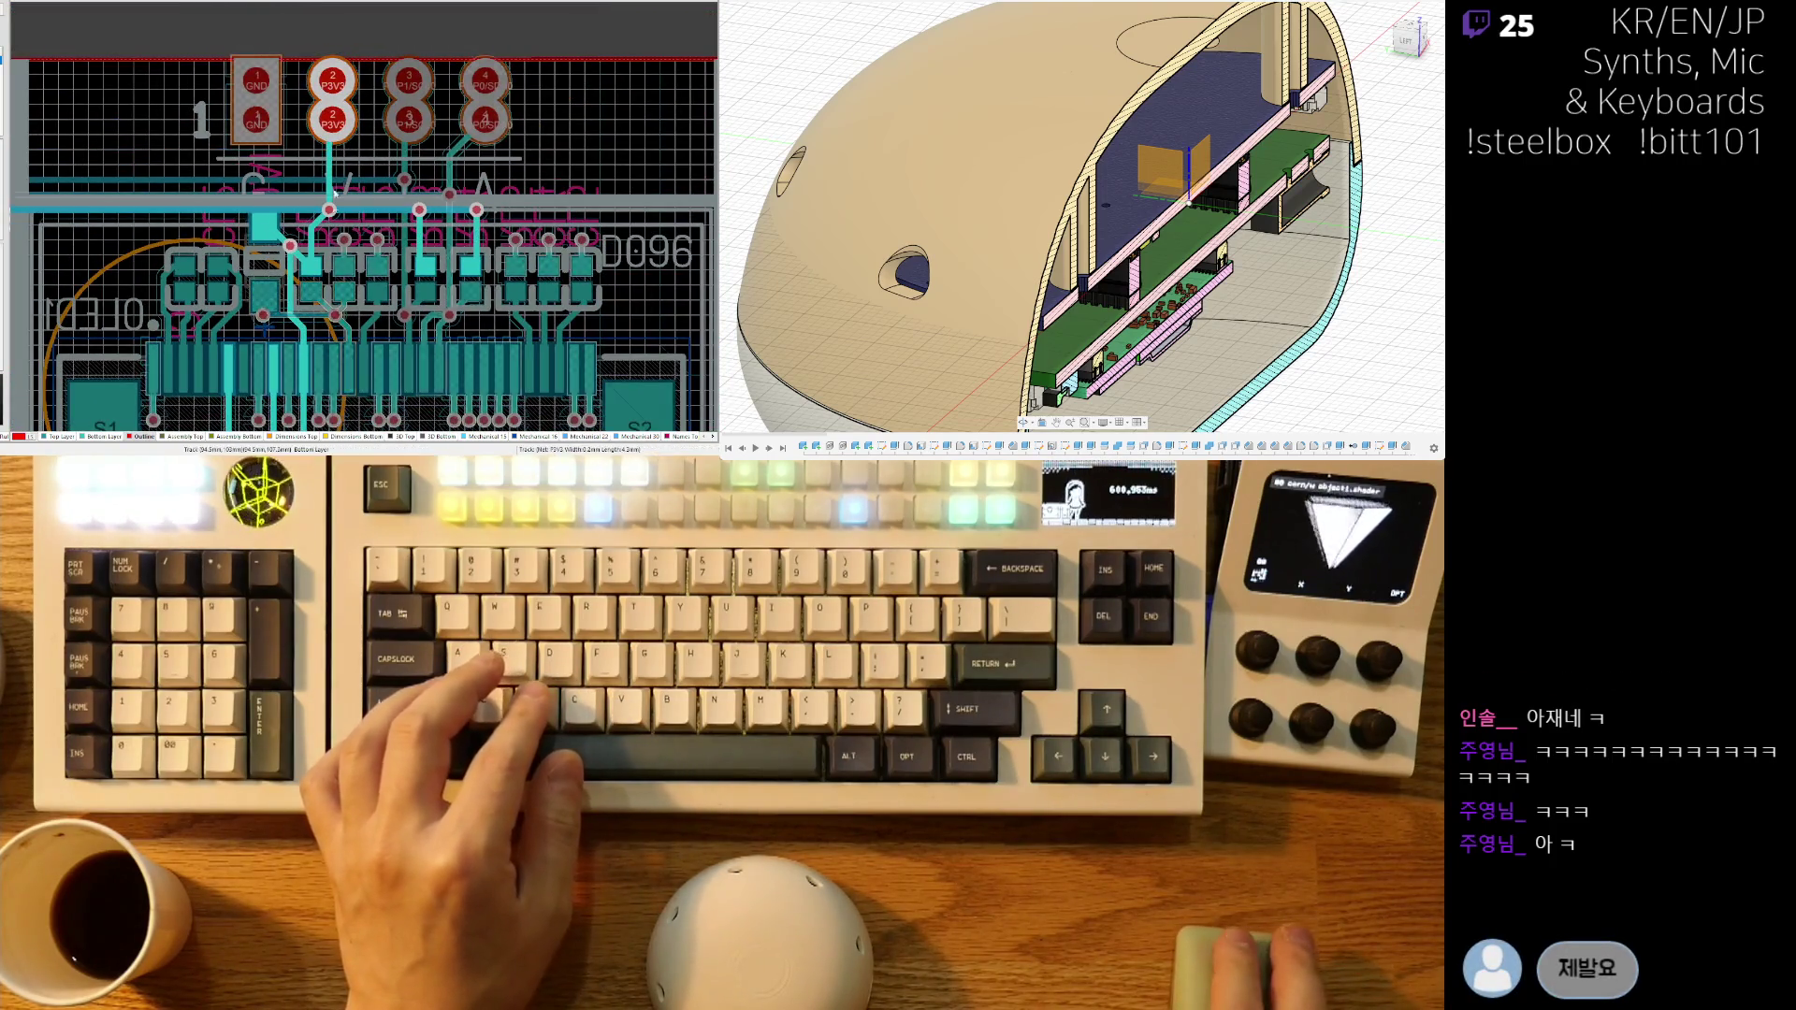
{"action": "scroll", "coordinate": [332, 103], "scroll_direction": "up", "scroll_amount": 1, "text": "ctrl"}
{"action": "scroll", "coordinate": [382, 327], "scroll_direction": "down", "scroll_amount": 6, "text": "ctrl"}
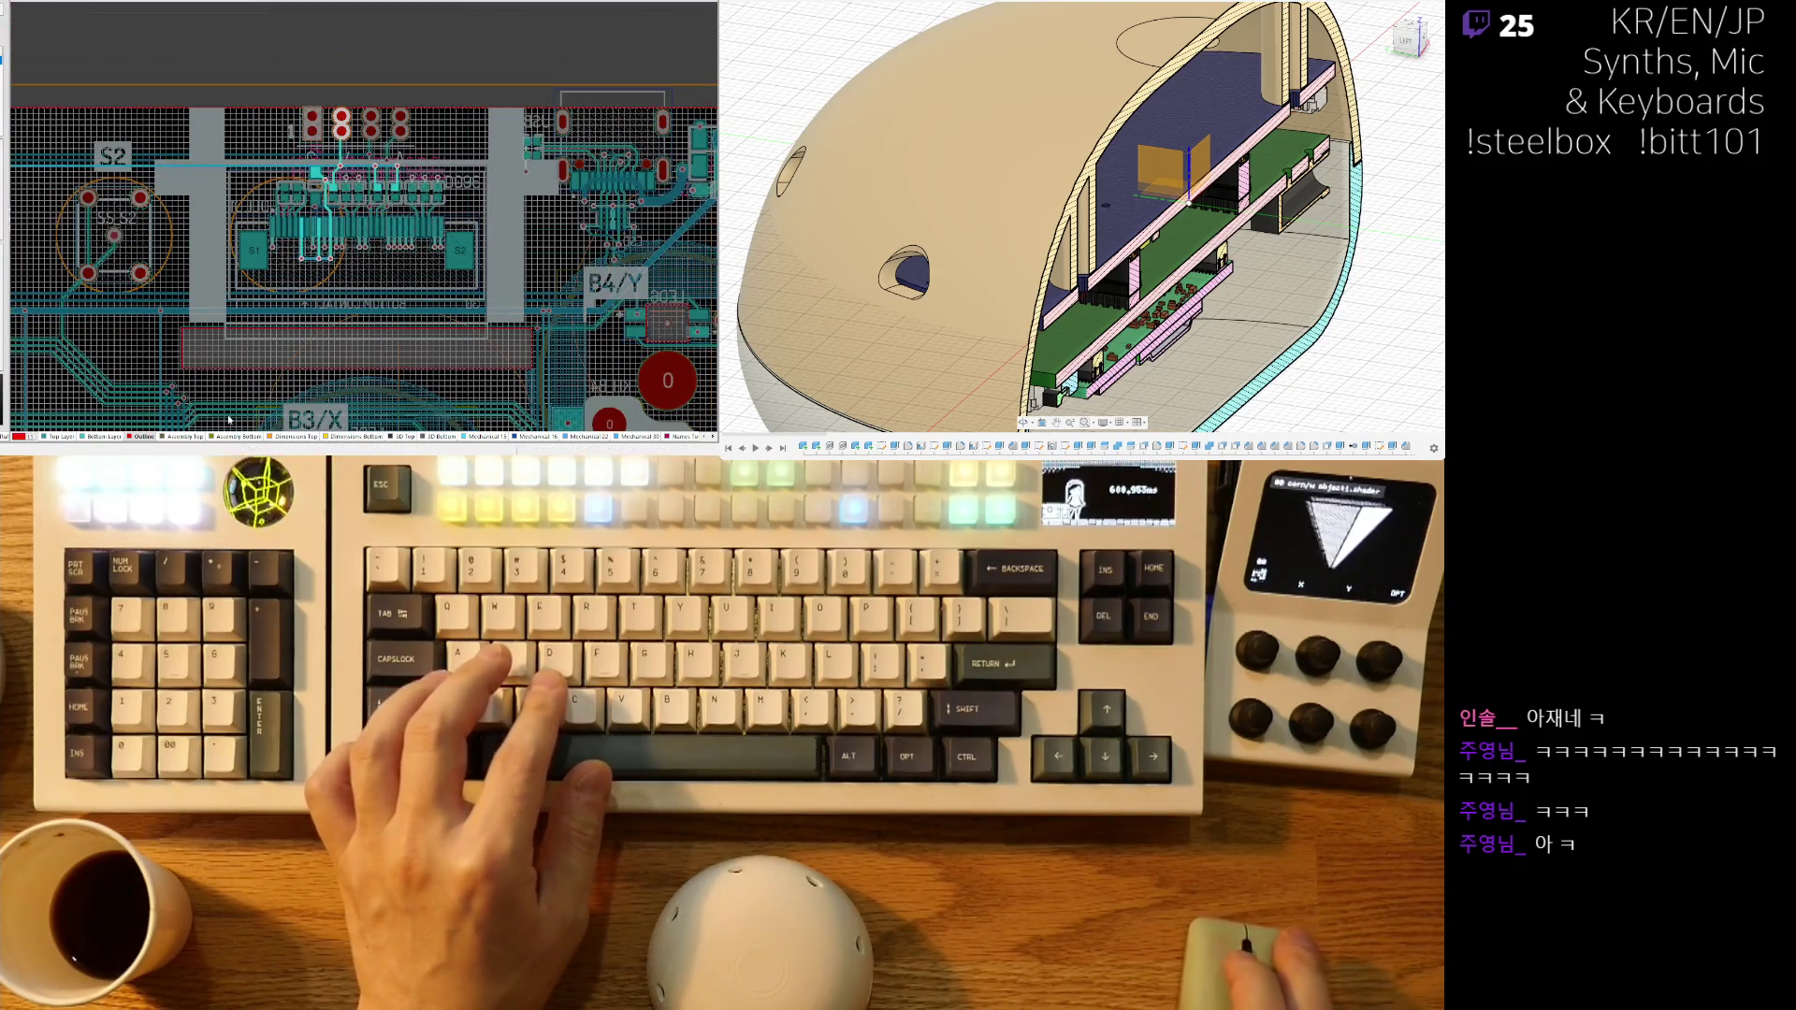
{"action": "scroll", "coordinate": [382, 326], "scroll_direction": "down", "scroll_amount": 3}
{"action": "scroll", "coordinate": [309, 290], "scroll_direction": "left", "scroll_amount": 3, "text": "shift"}
{"action": "scroll", "coordinate": [285, 271], "scroll_direction": "left", "scroll_amount": 3, "text": "shift"}
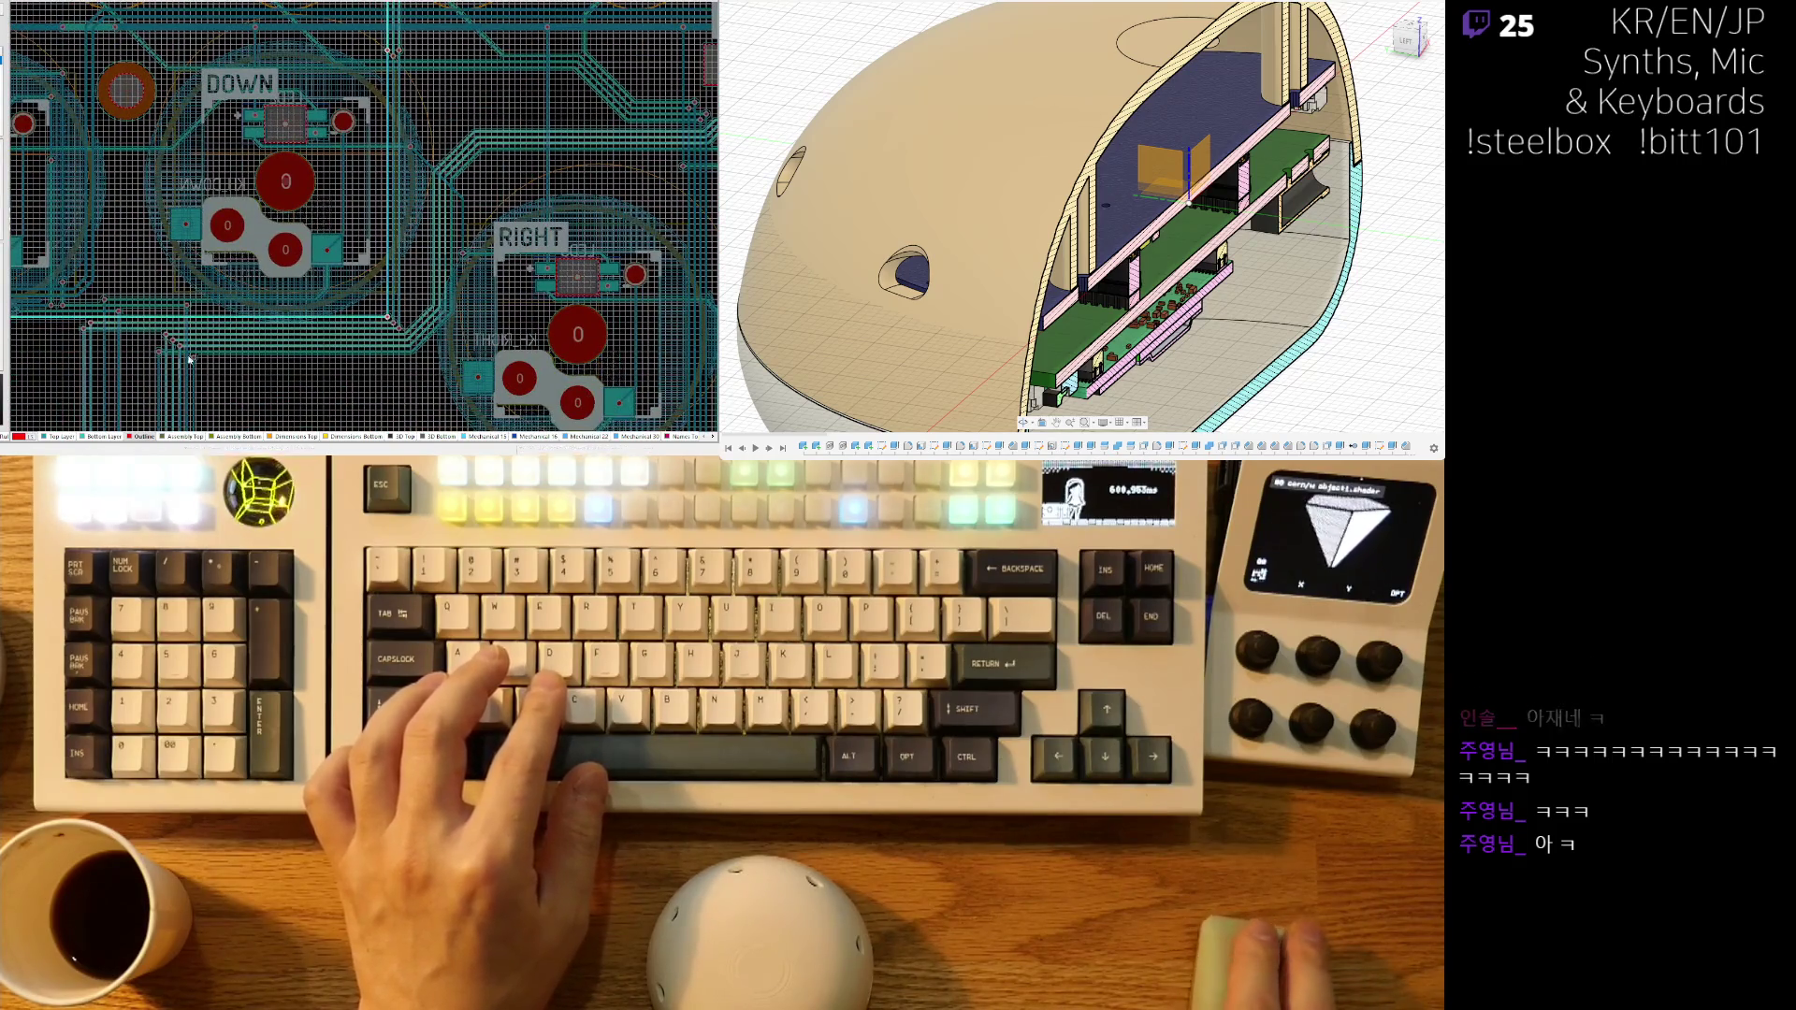
{"action": "scroll", "coordinate": [445, 203], "scroll_direction": "down", "scroll_amount": 3}
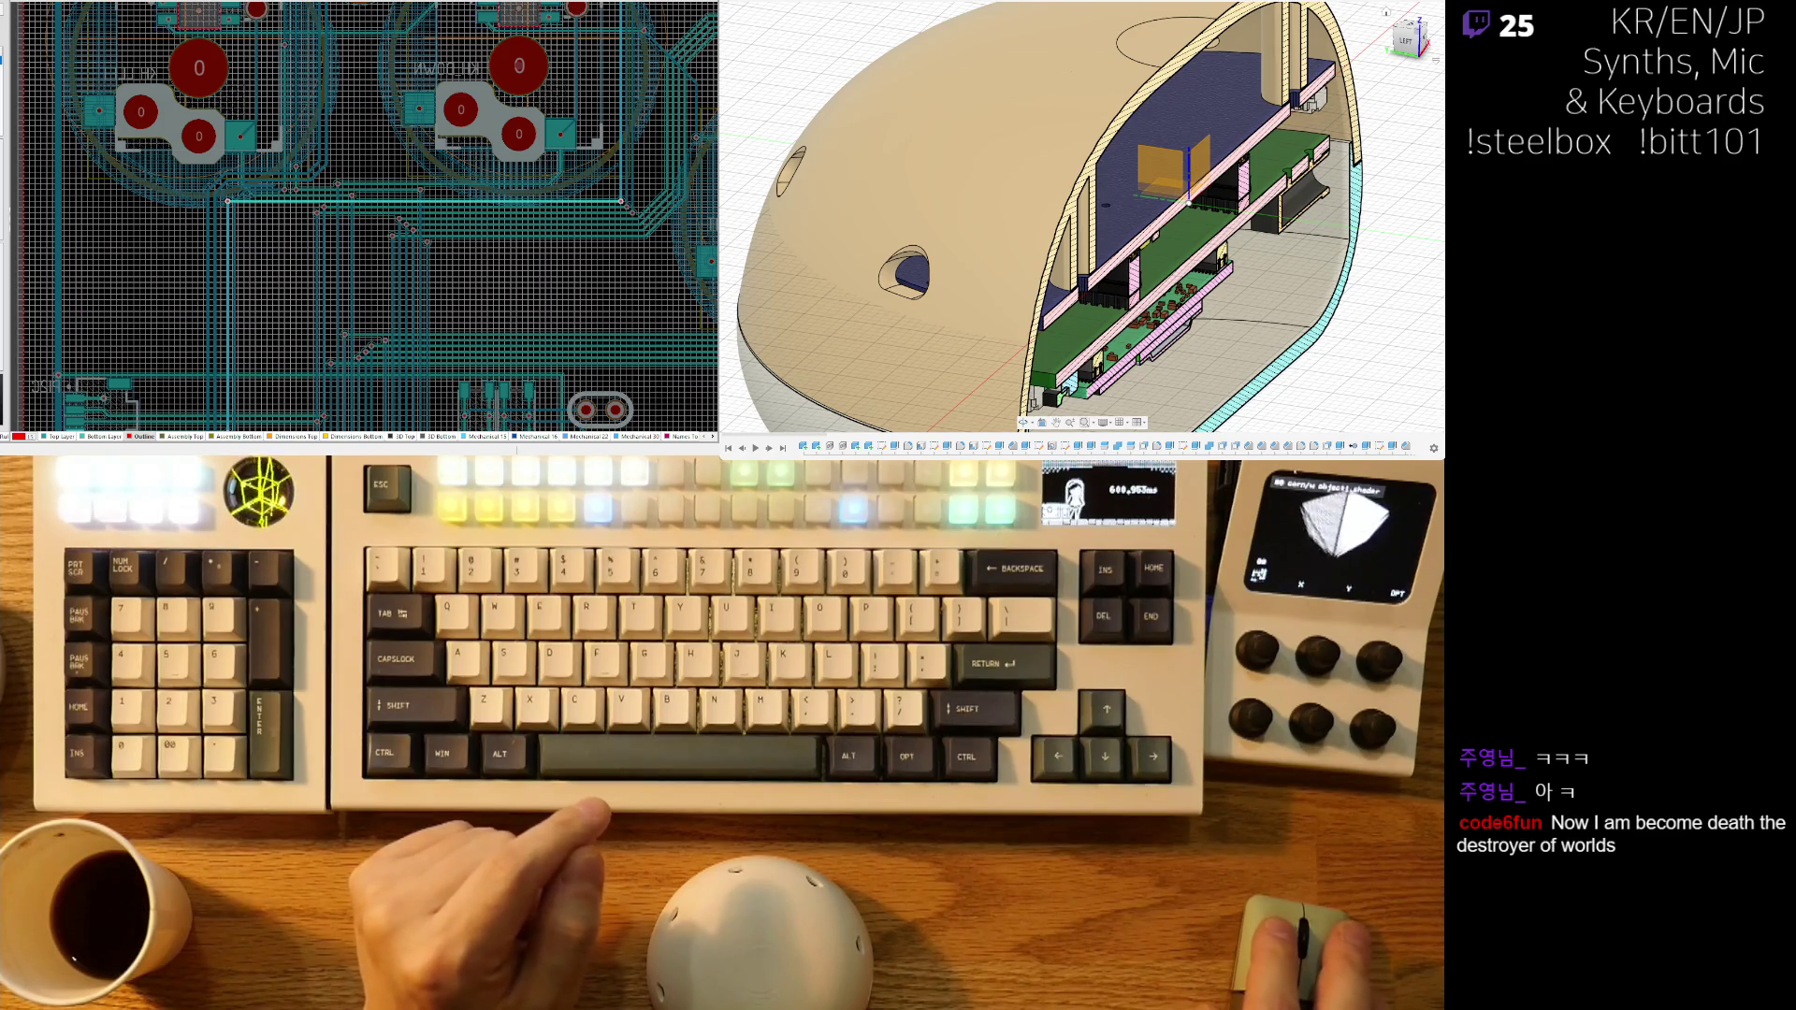
- Zoom to the P3V3 via near pad 8, switch to the Bottom Layer and start routing from it
{"action": "scroll", "coordinate": [374, 227], "scroll_direction": "down", "scroll_amount": 5}
{"action": "scroll", "coordinate": [373, 227], "scroll_direction": "left", "scroll_amount": 3, "text": "shift"}
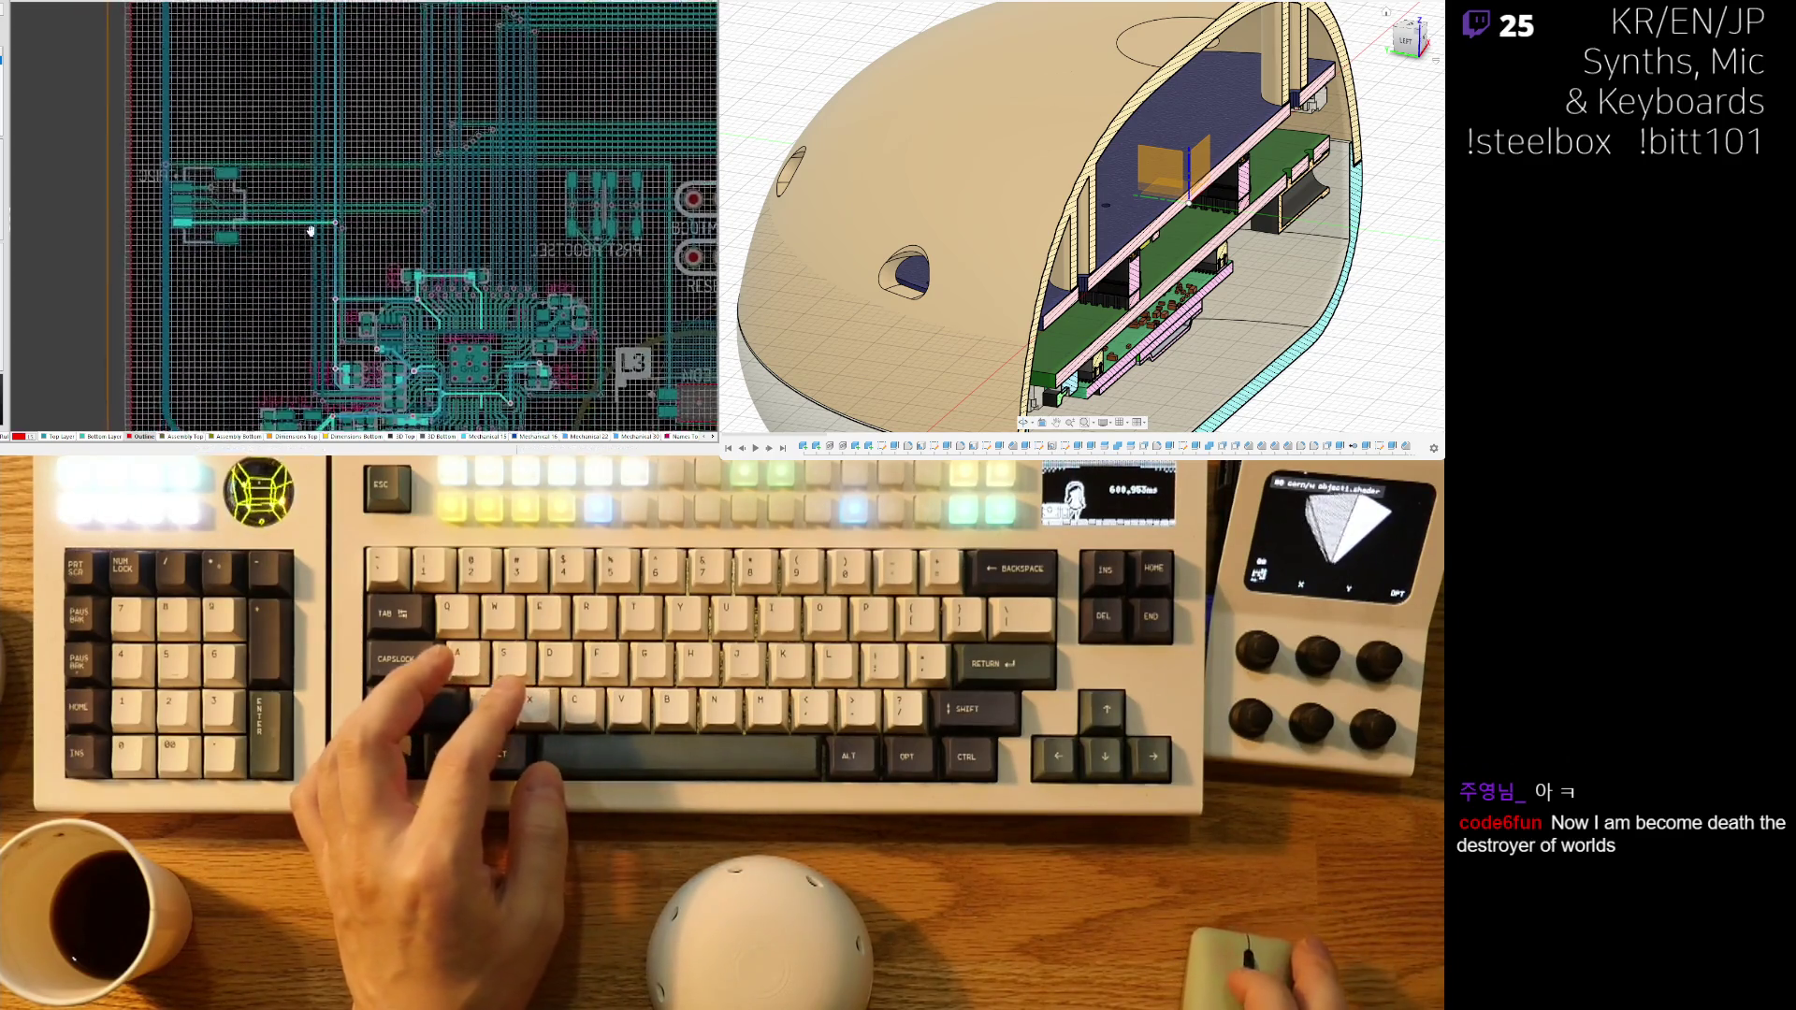
{"action": "scroll", "coordinate": [373, 227], "scroll_direction": "up", "scroll_amount": 5, "text": "ctrl"}
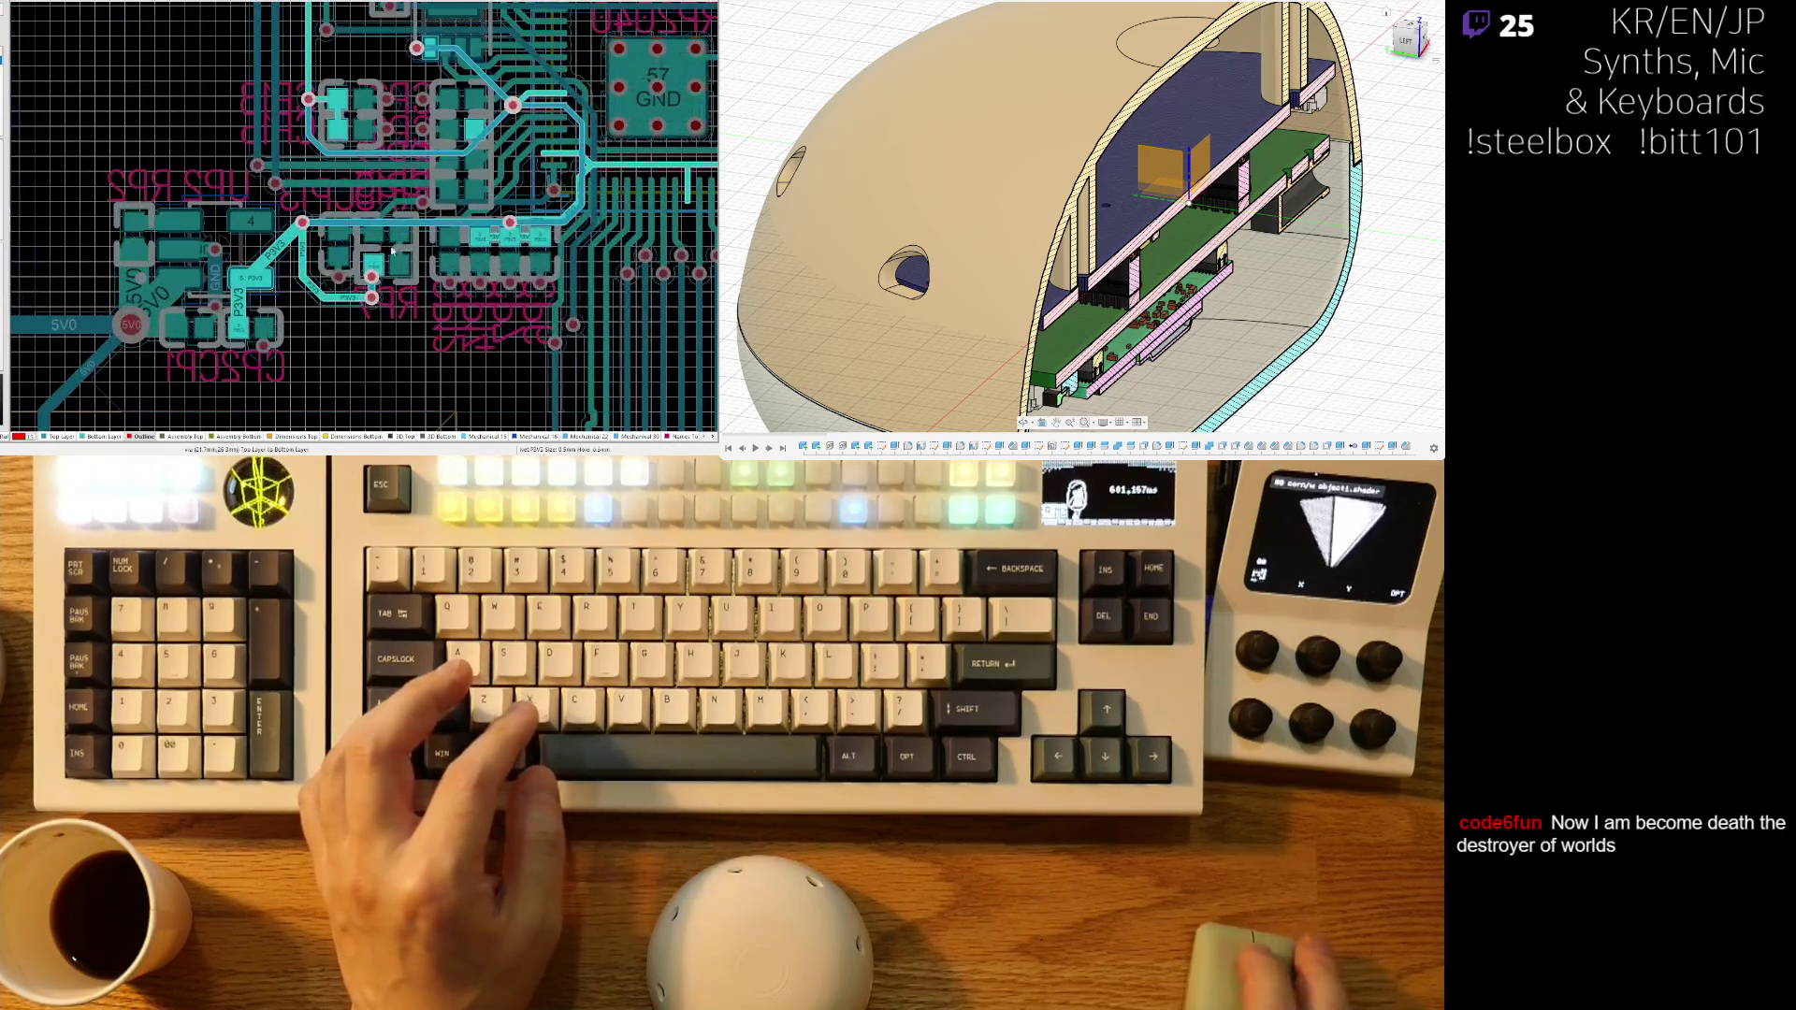
{"action": "right_click_drag", "start_coordinate": [425, 161], "coordinate": [376, 213]}
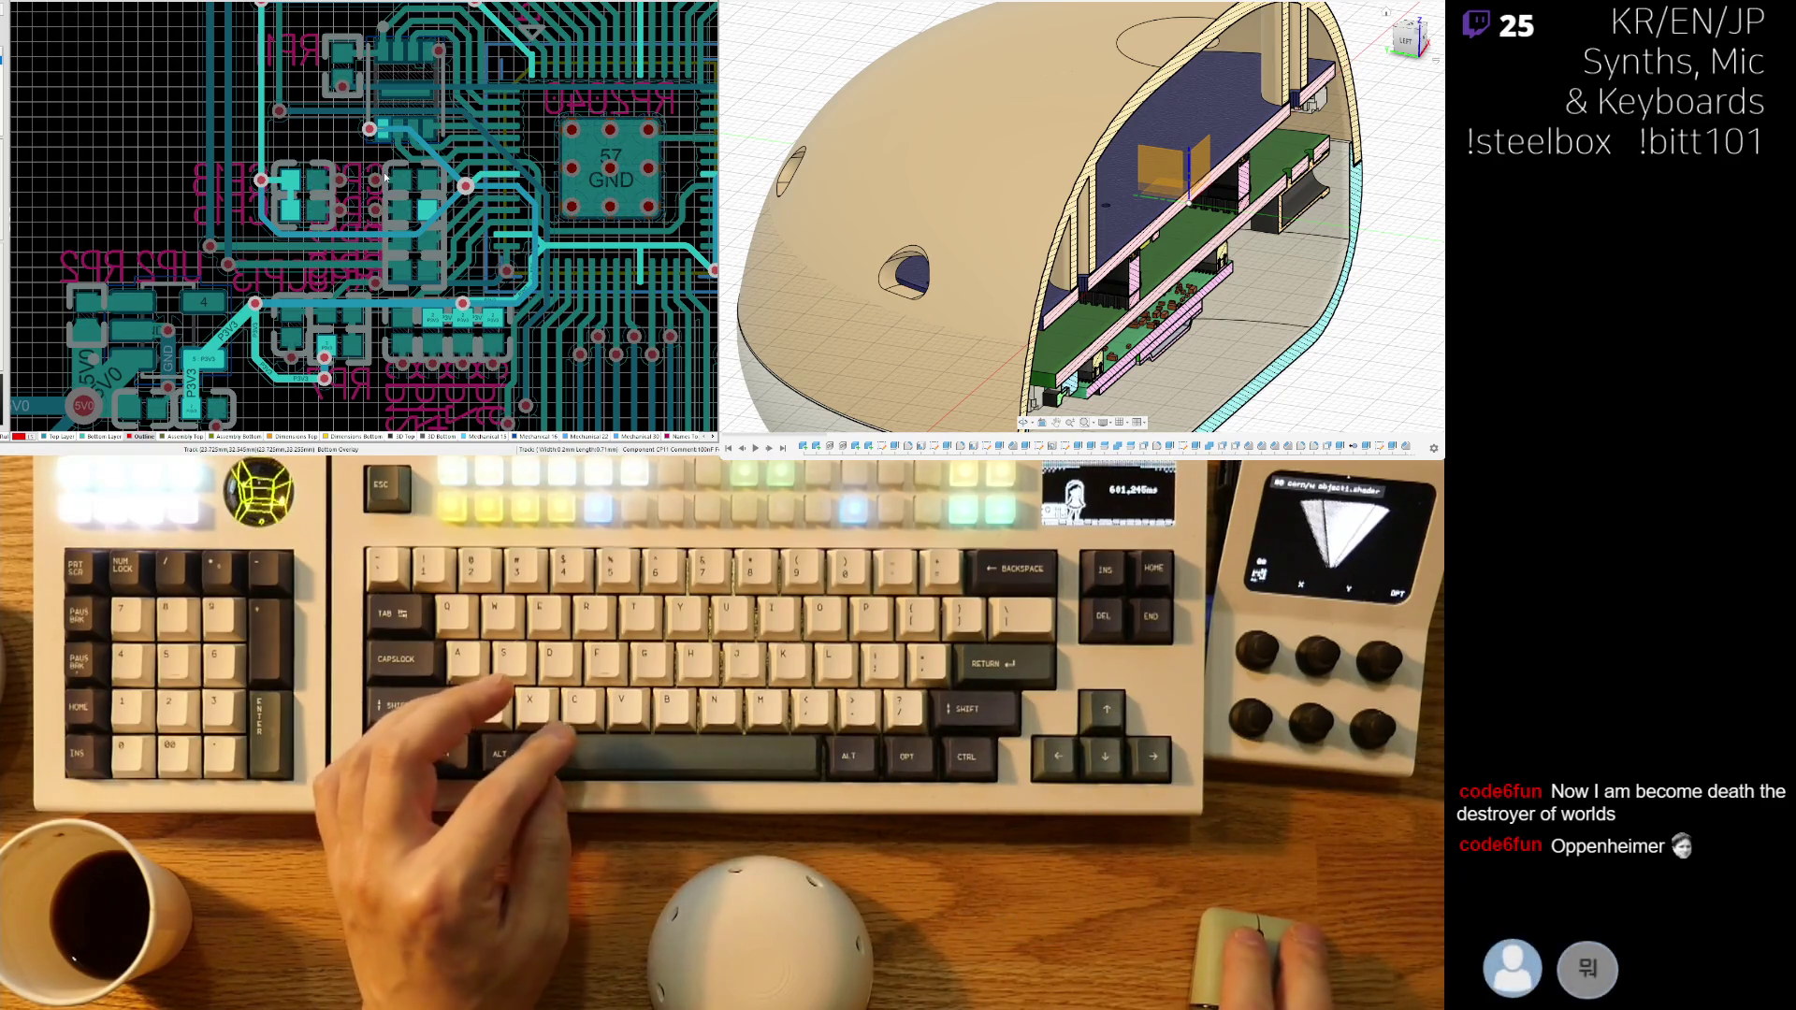
{"action": "scroll", "coordinate": [384, 176], "scroll_direction": "up", "scroll_amount": 6, "text": "ctrl"}
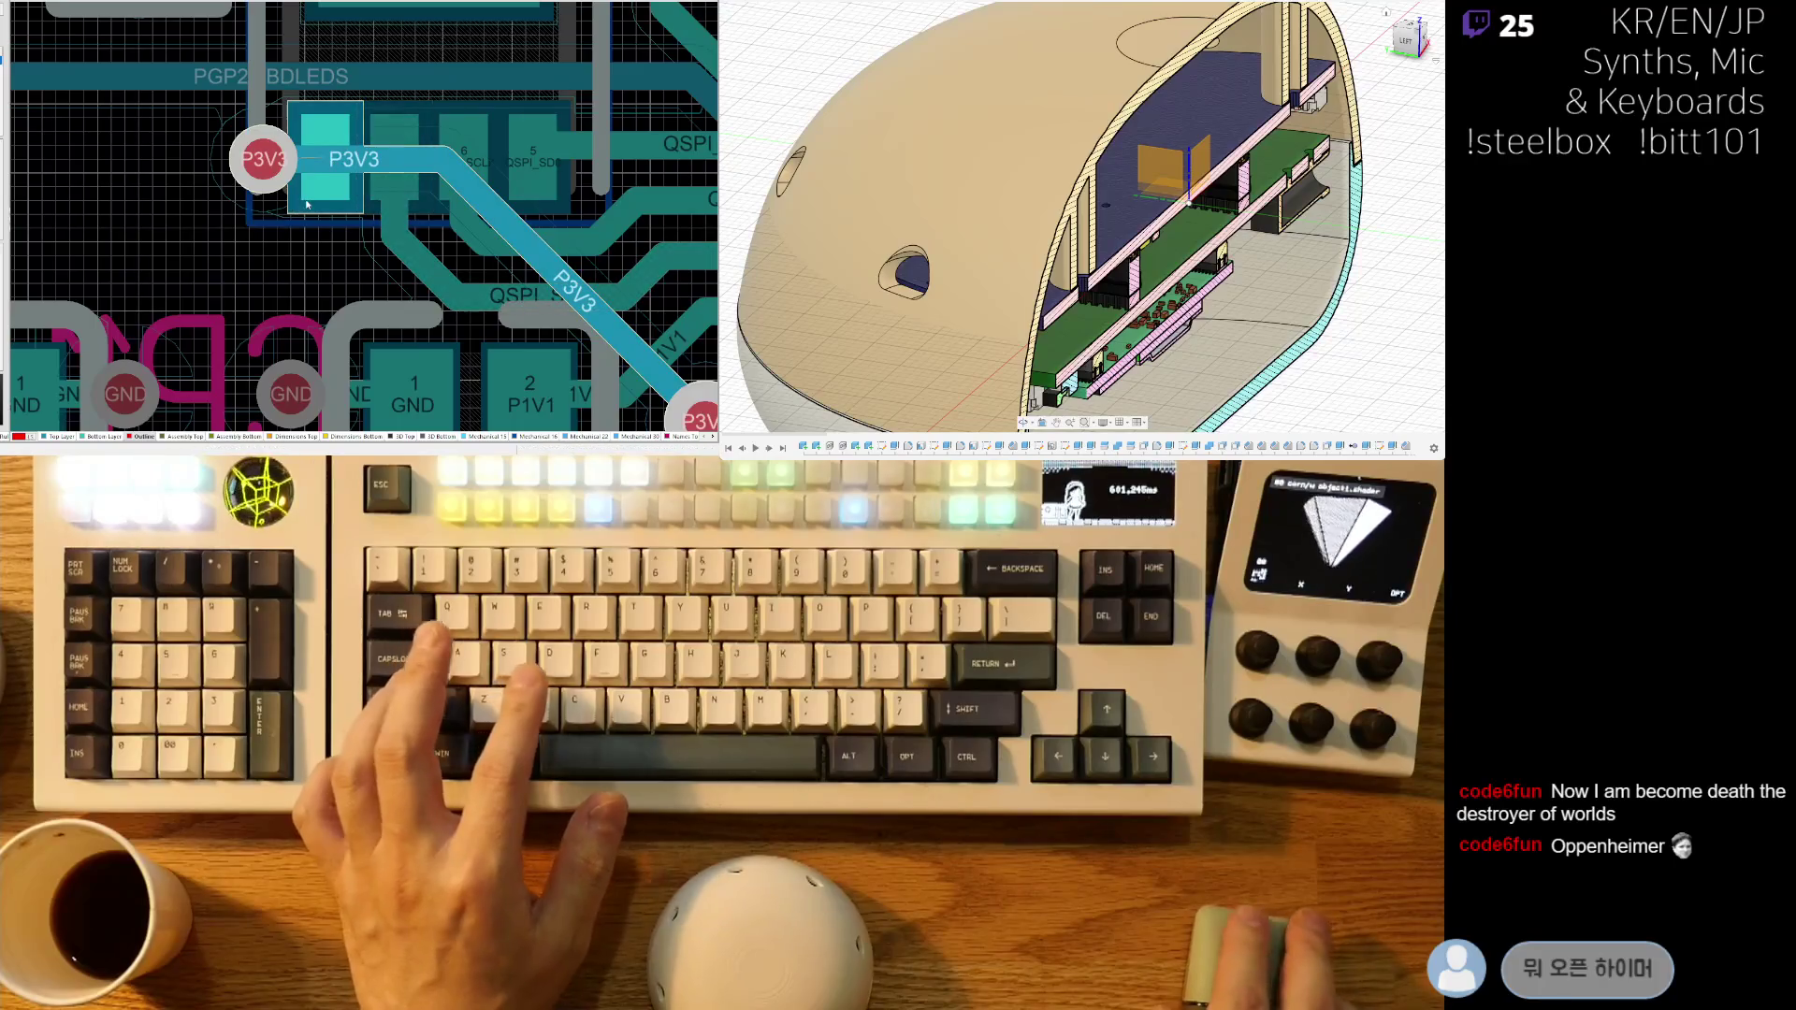
{"action": "key", "text": "KP_Multiply"}
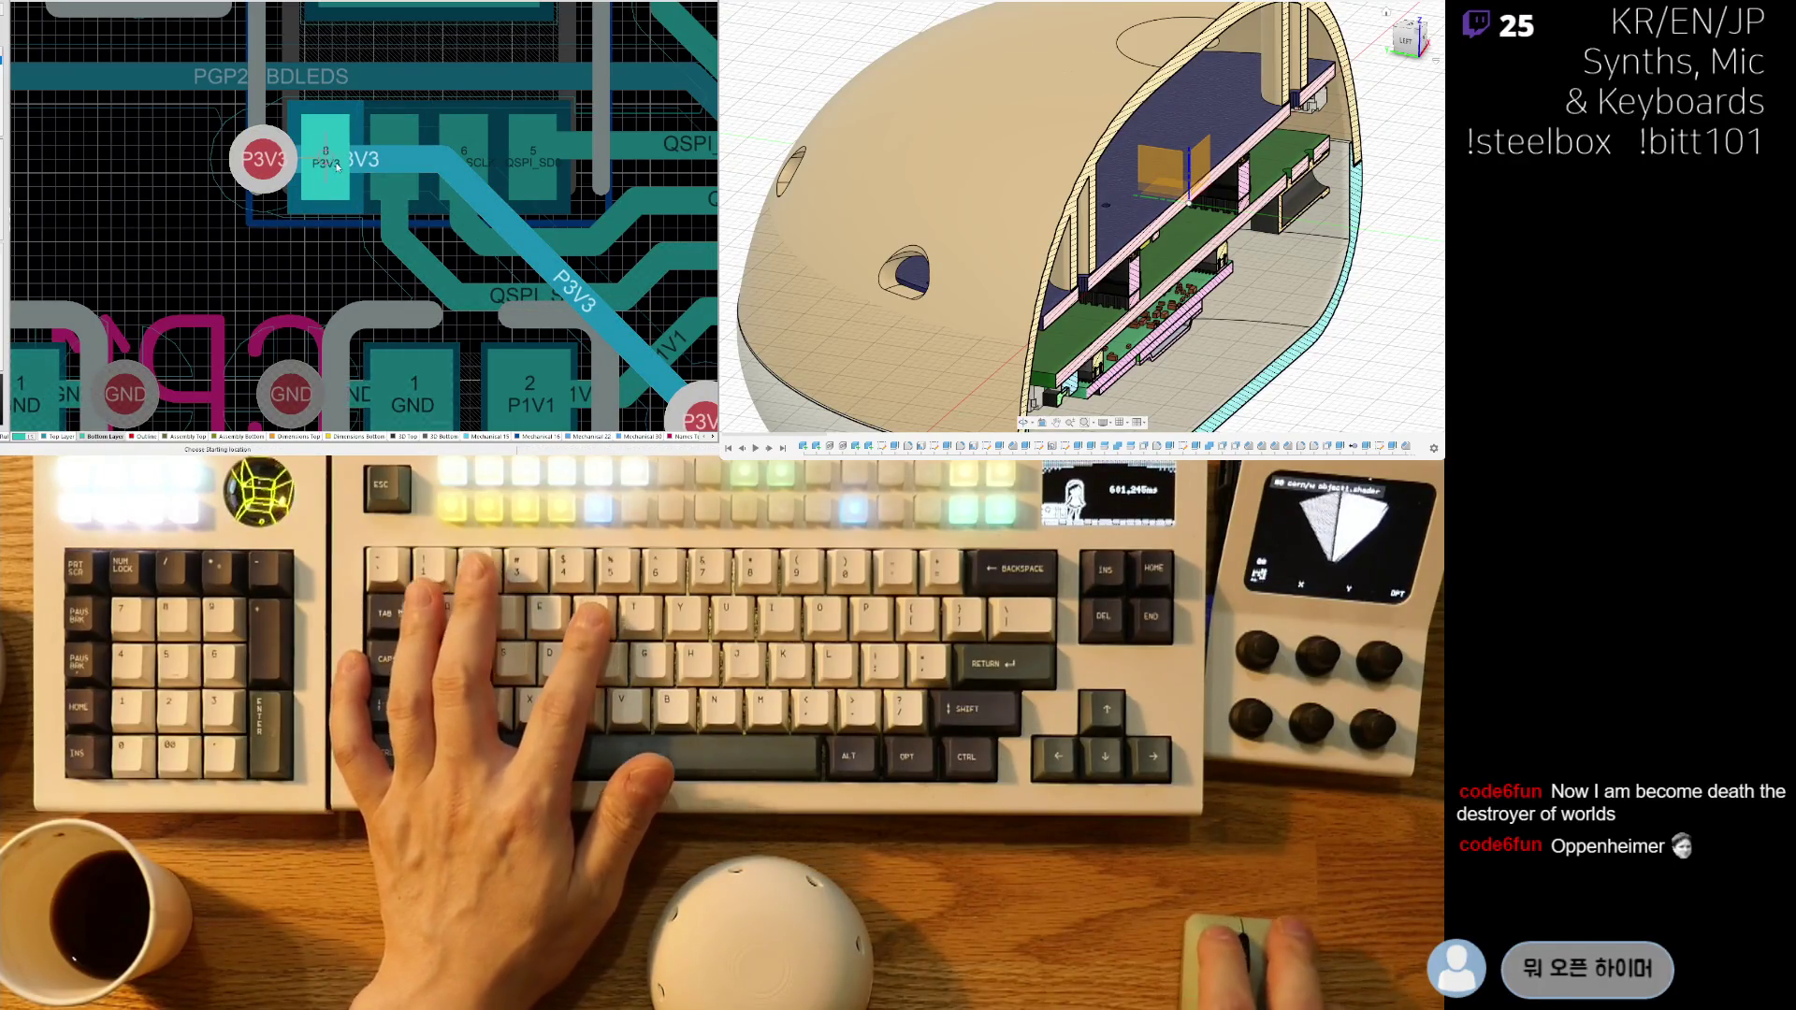
{"action": "left_click", "coordinate": [261, 161]}
{"action": "scroll", "coordinate": [271, 173], "scroll_direction": "down", "scroll_amount": 6, "text": "ctrl"}
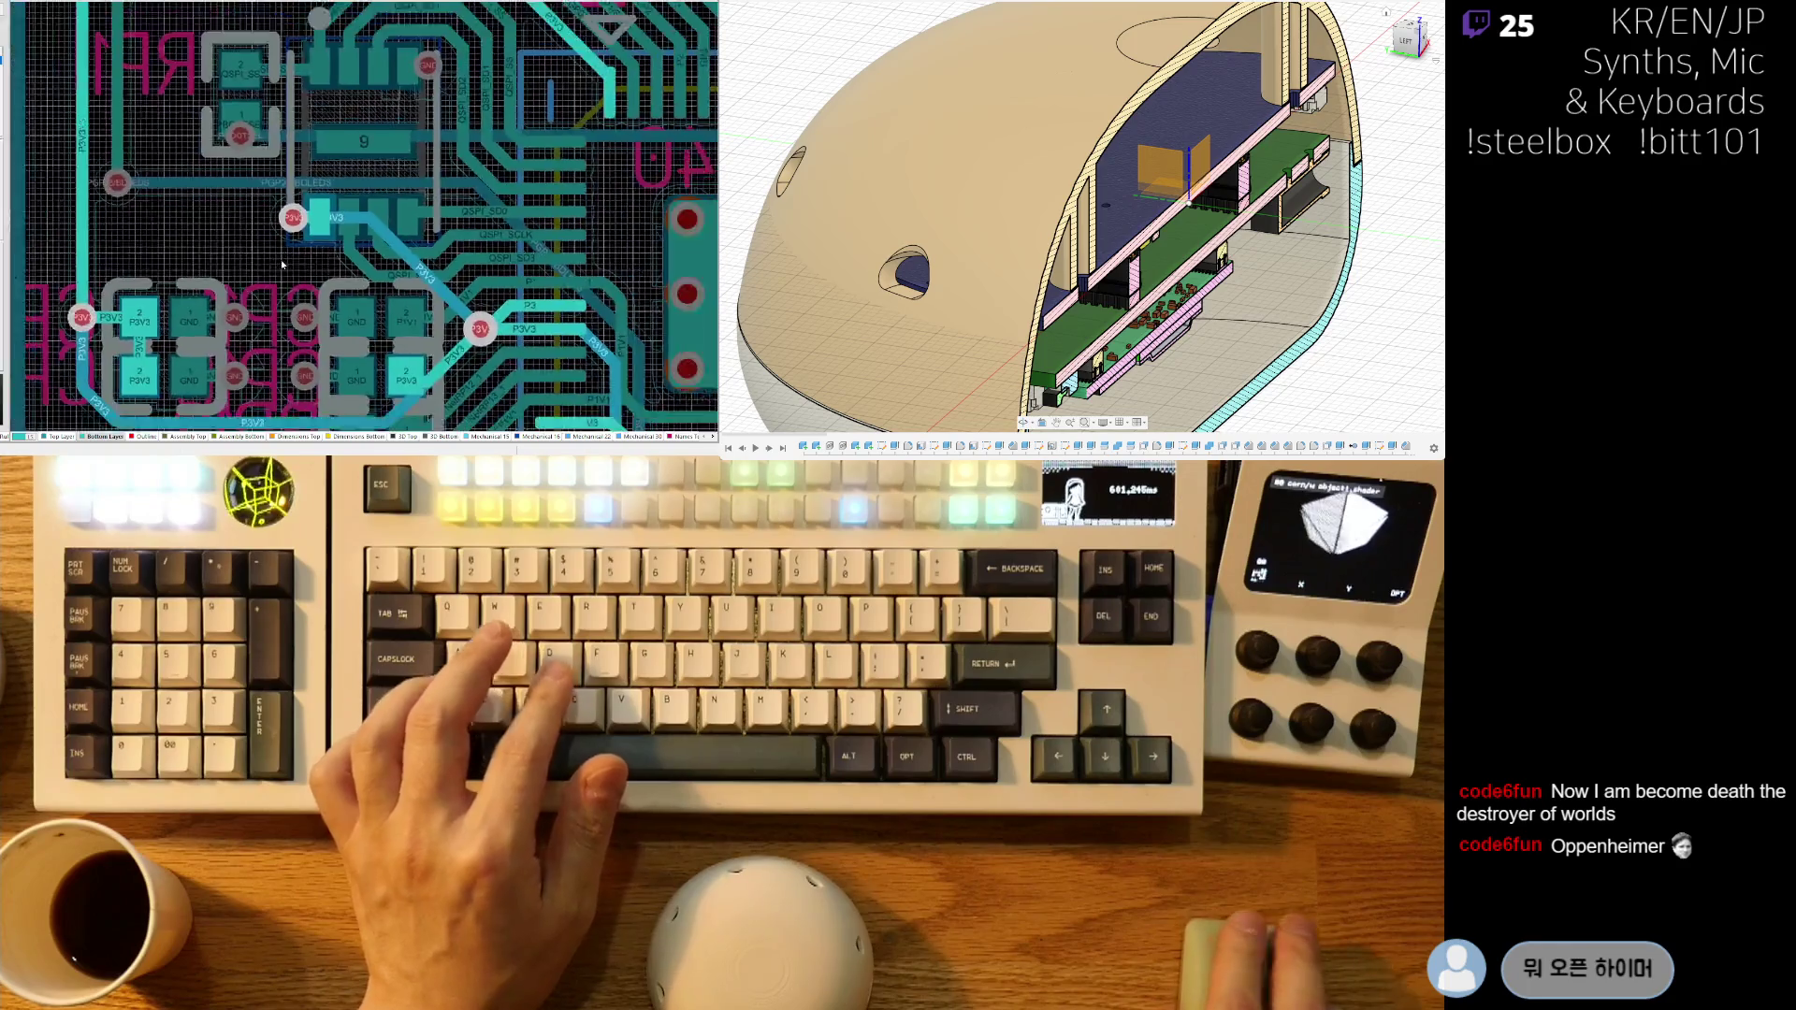
{"action": "scroll", "coordinate": [290, 240], "scroll_direction": "up", "scroll_amount": 6, "text": "ctrl"}
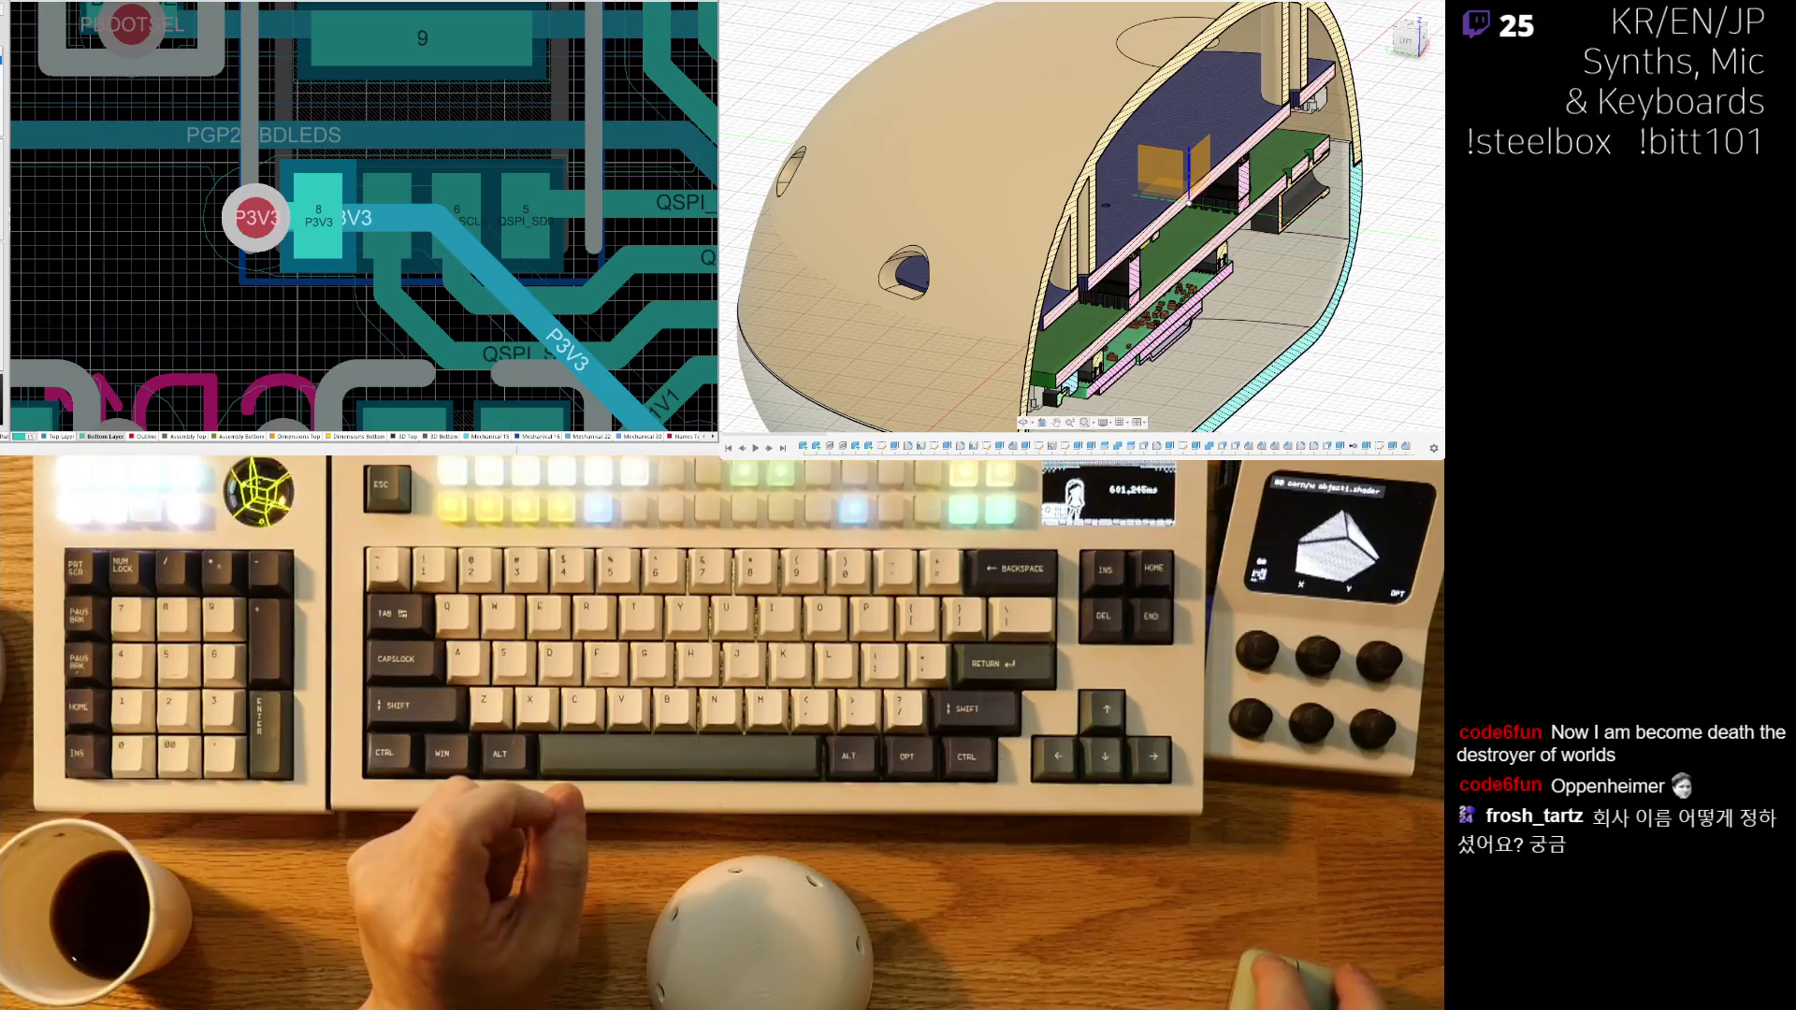
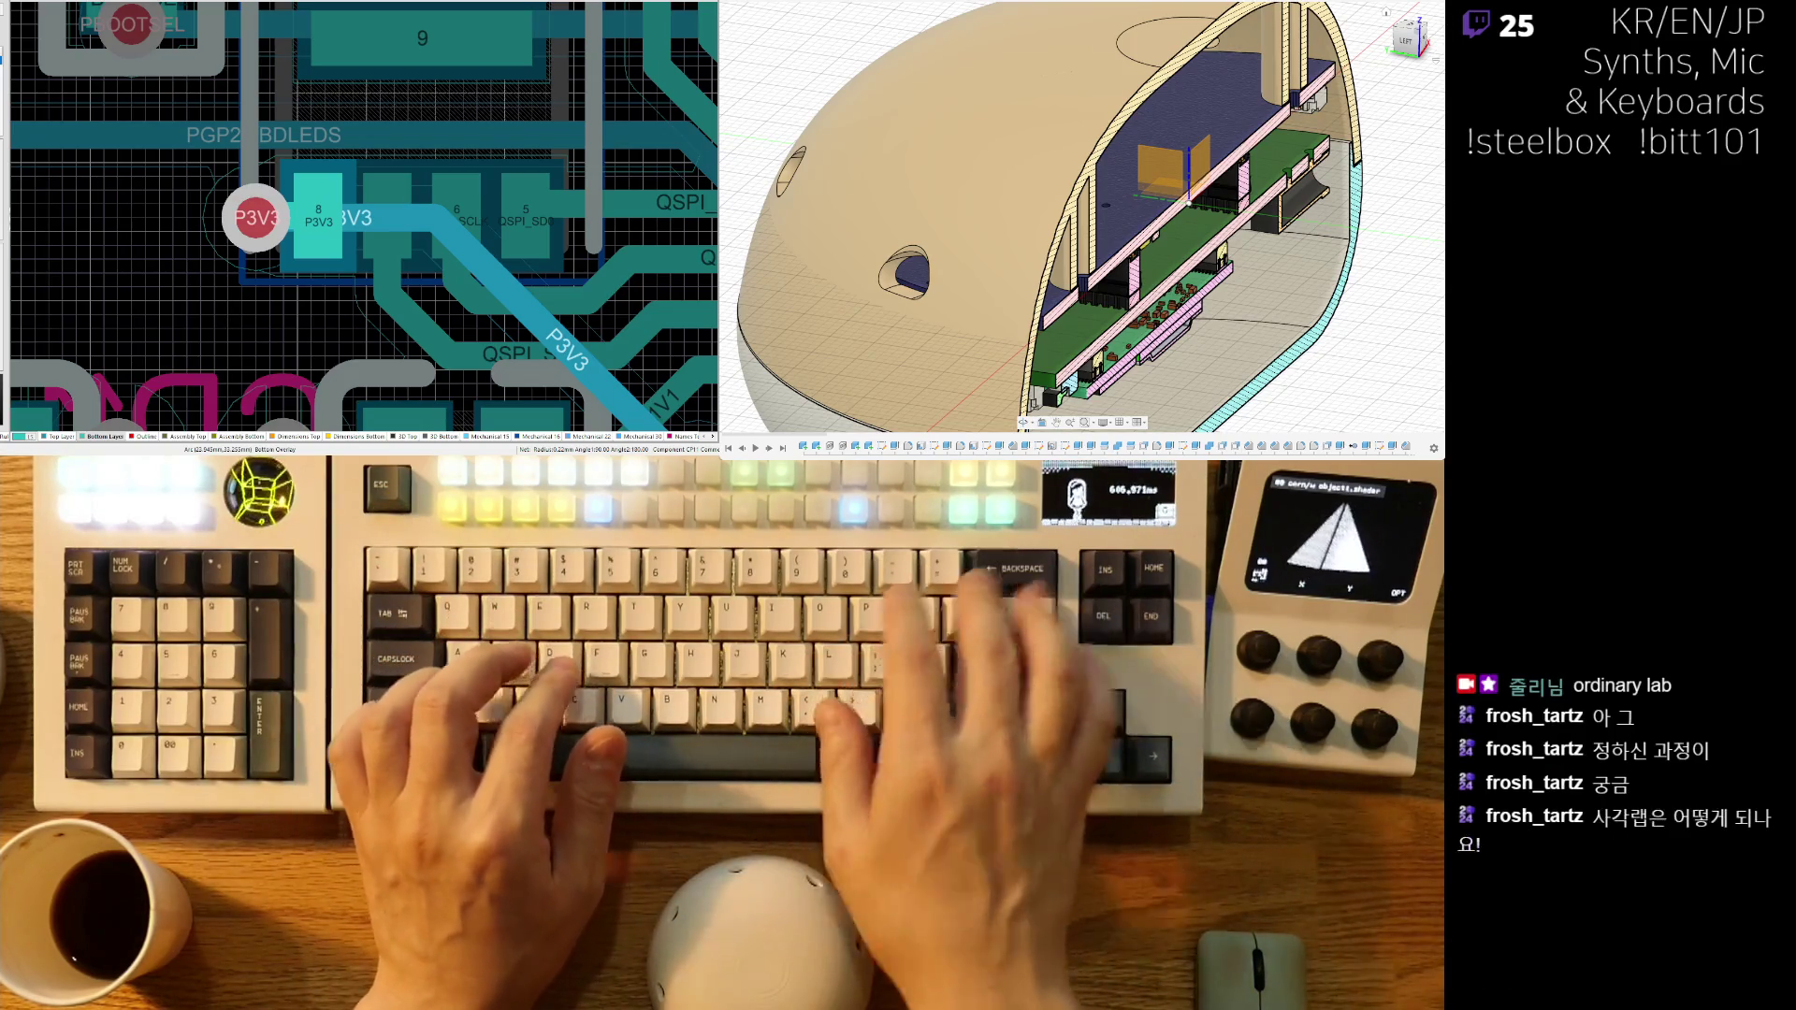
- Finish the track from the pads to the P3V3 via
{"action": "scroll", "coordinate": [300, 227], "scroll_direction": "down", "scroll_amount": 5, "text": "ctrl"}
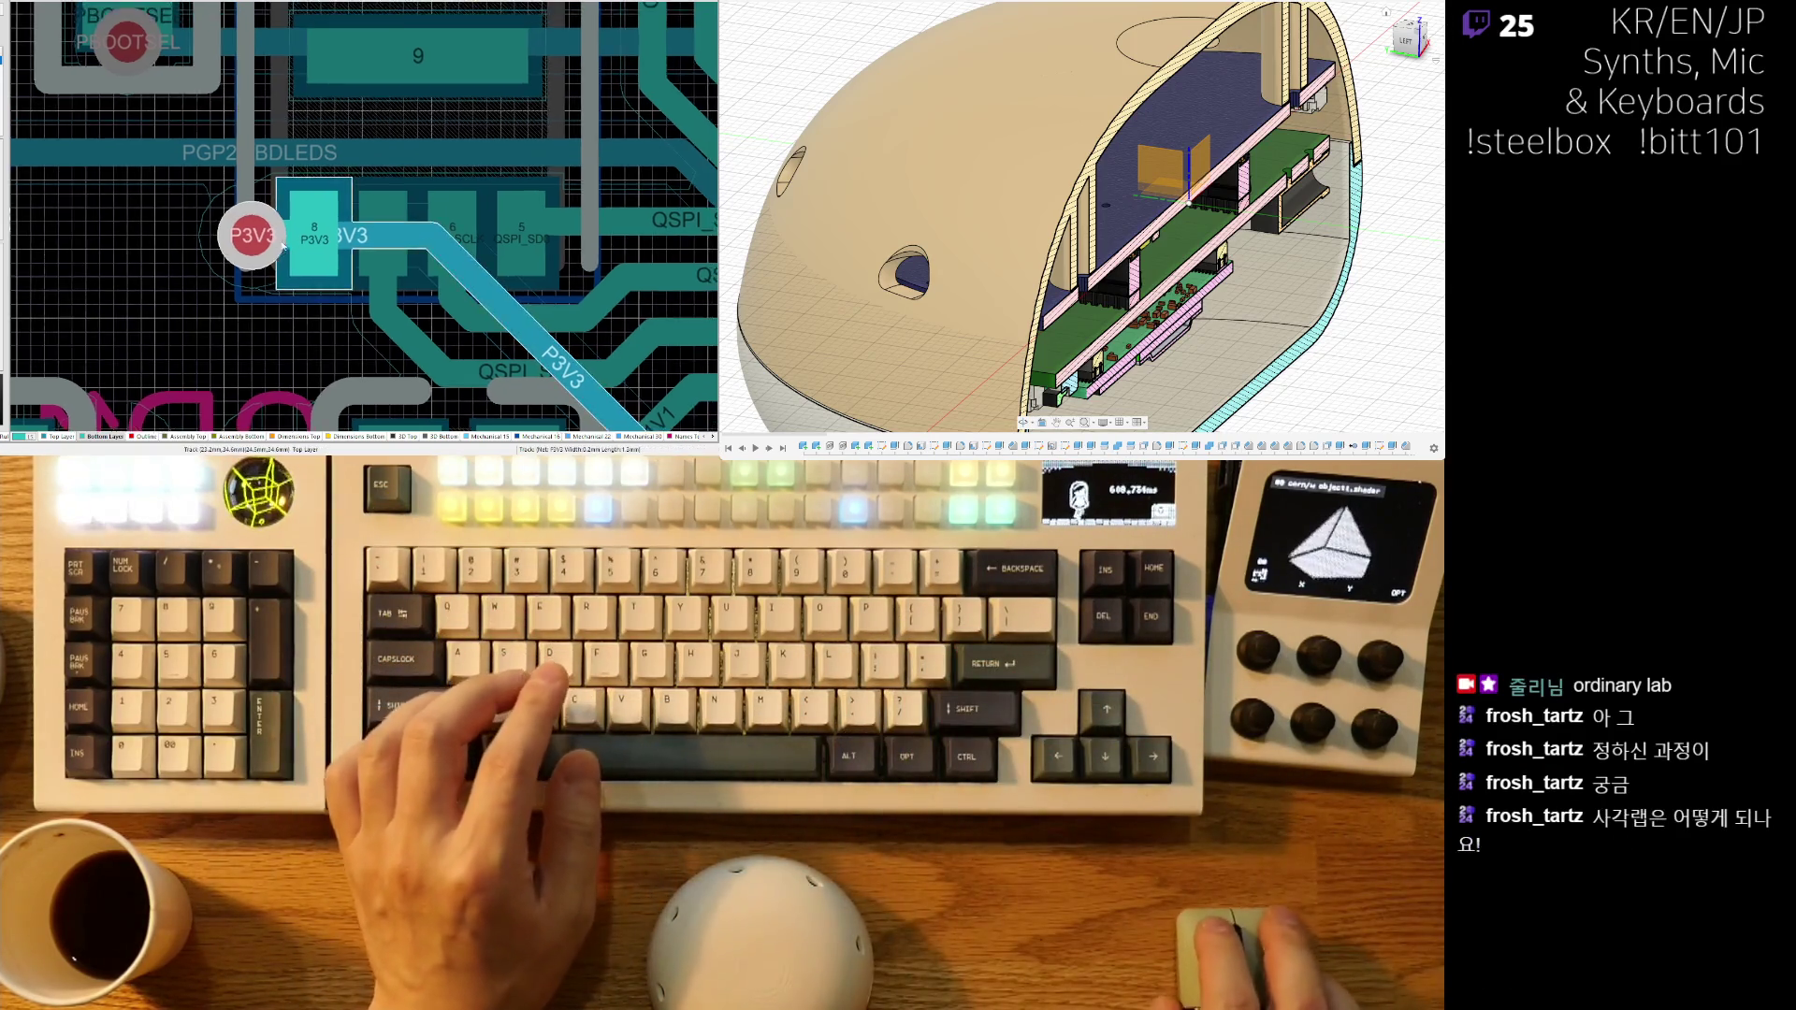
{"action": "scroll", "coordinate": [273, 229], "scroll_direction": "up", "scroll_amount": 5, "text": "ctrl"}
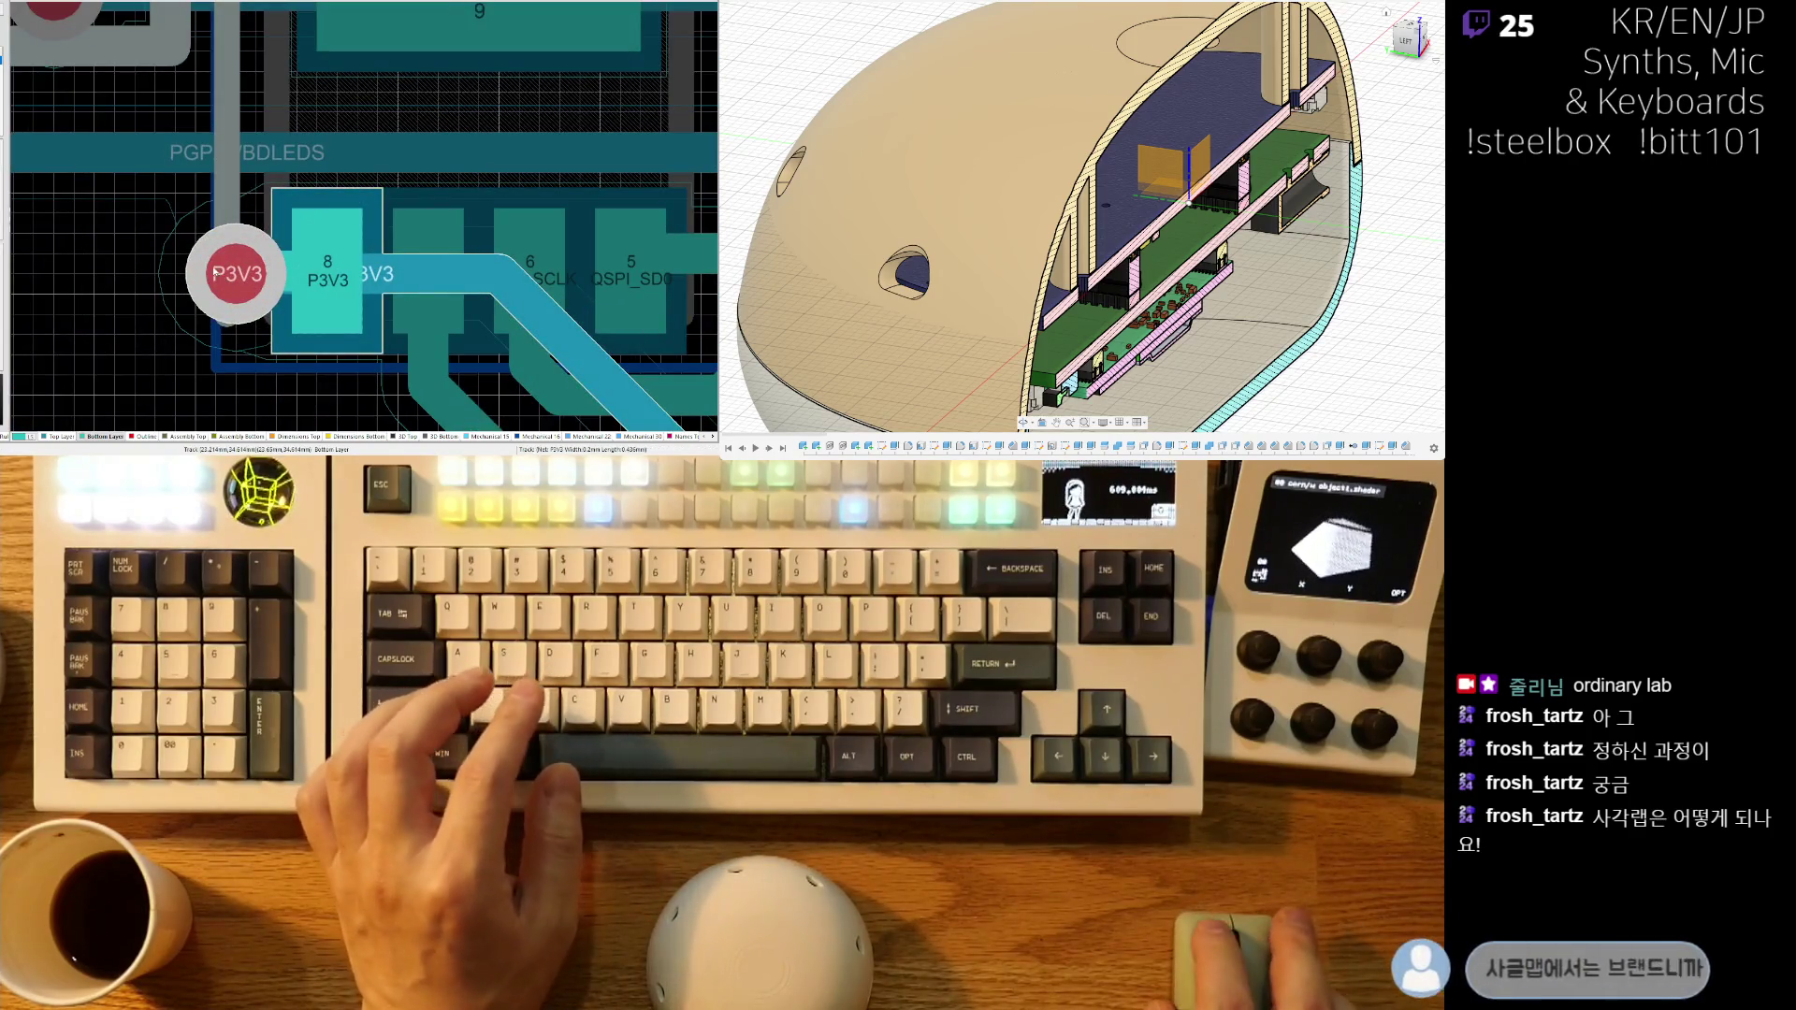
{"action": "left_click", "coordinate": [224, 273]}
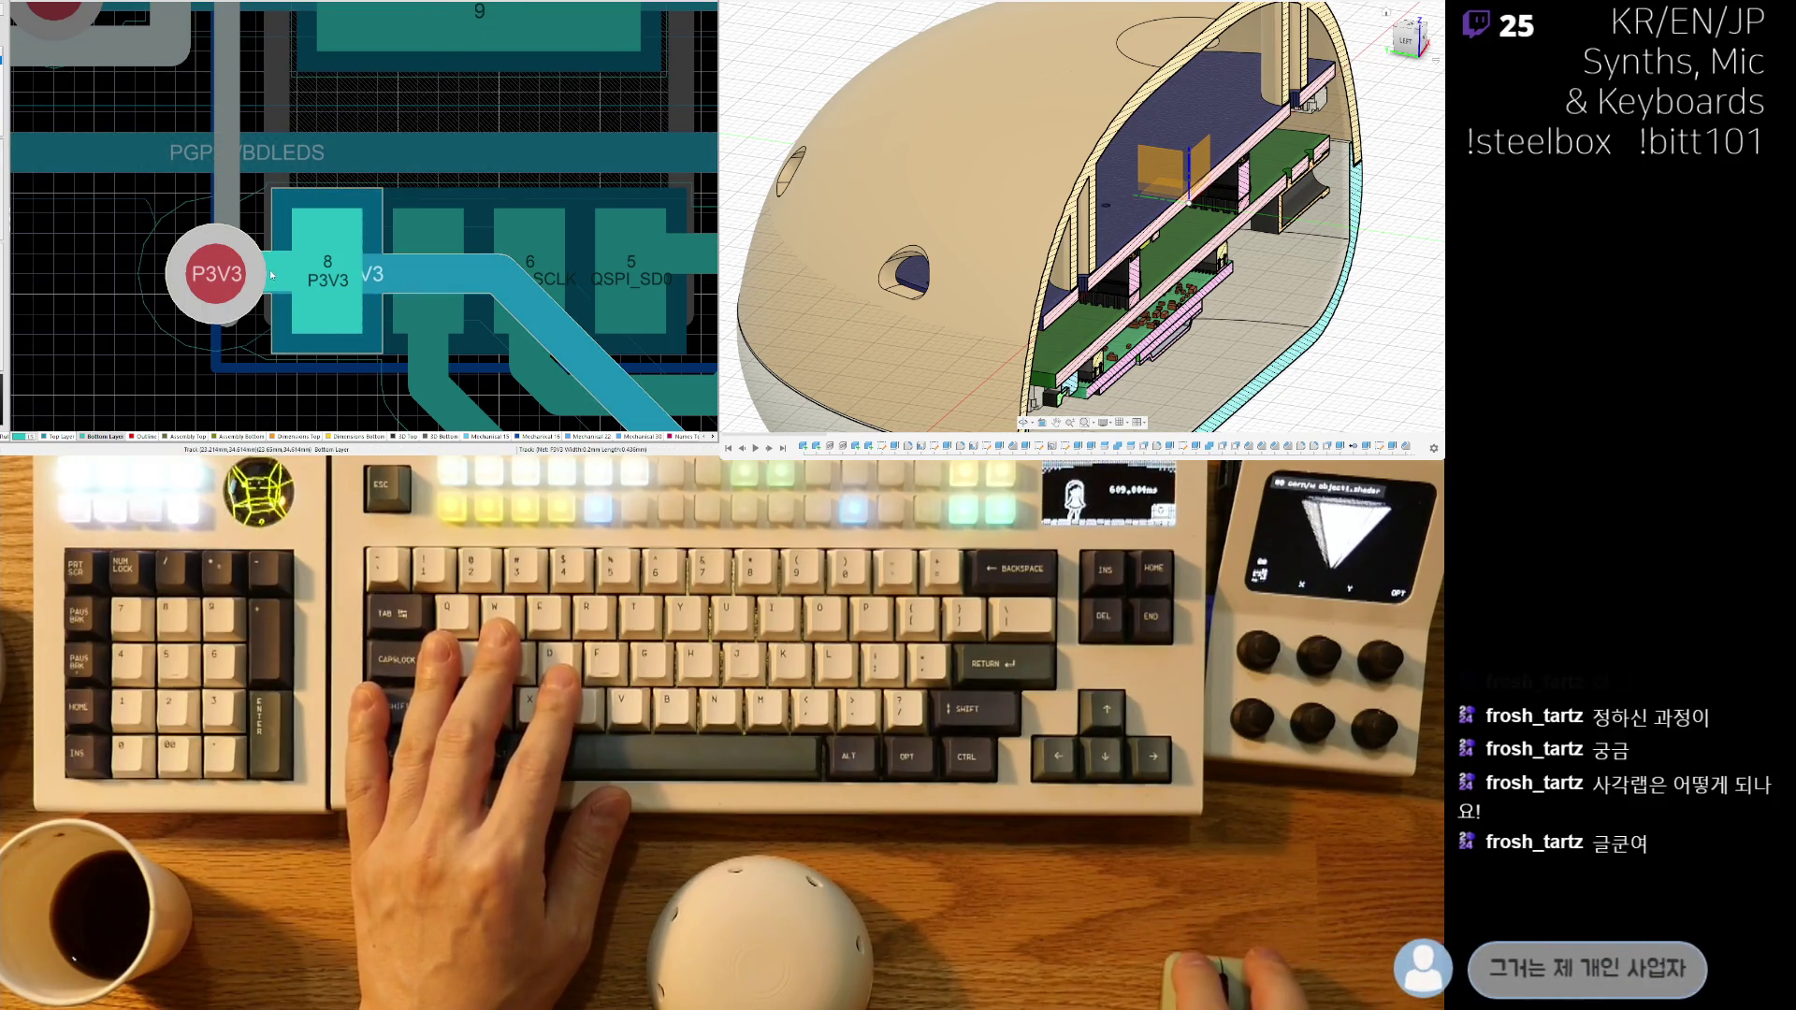
- Delete the short via-to-pad 8 track and re-route it on the bottom layer
{"action": "left_click", "coordinate": [268, 269]}
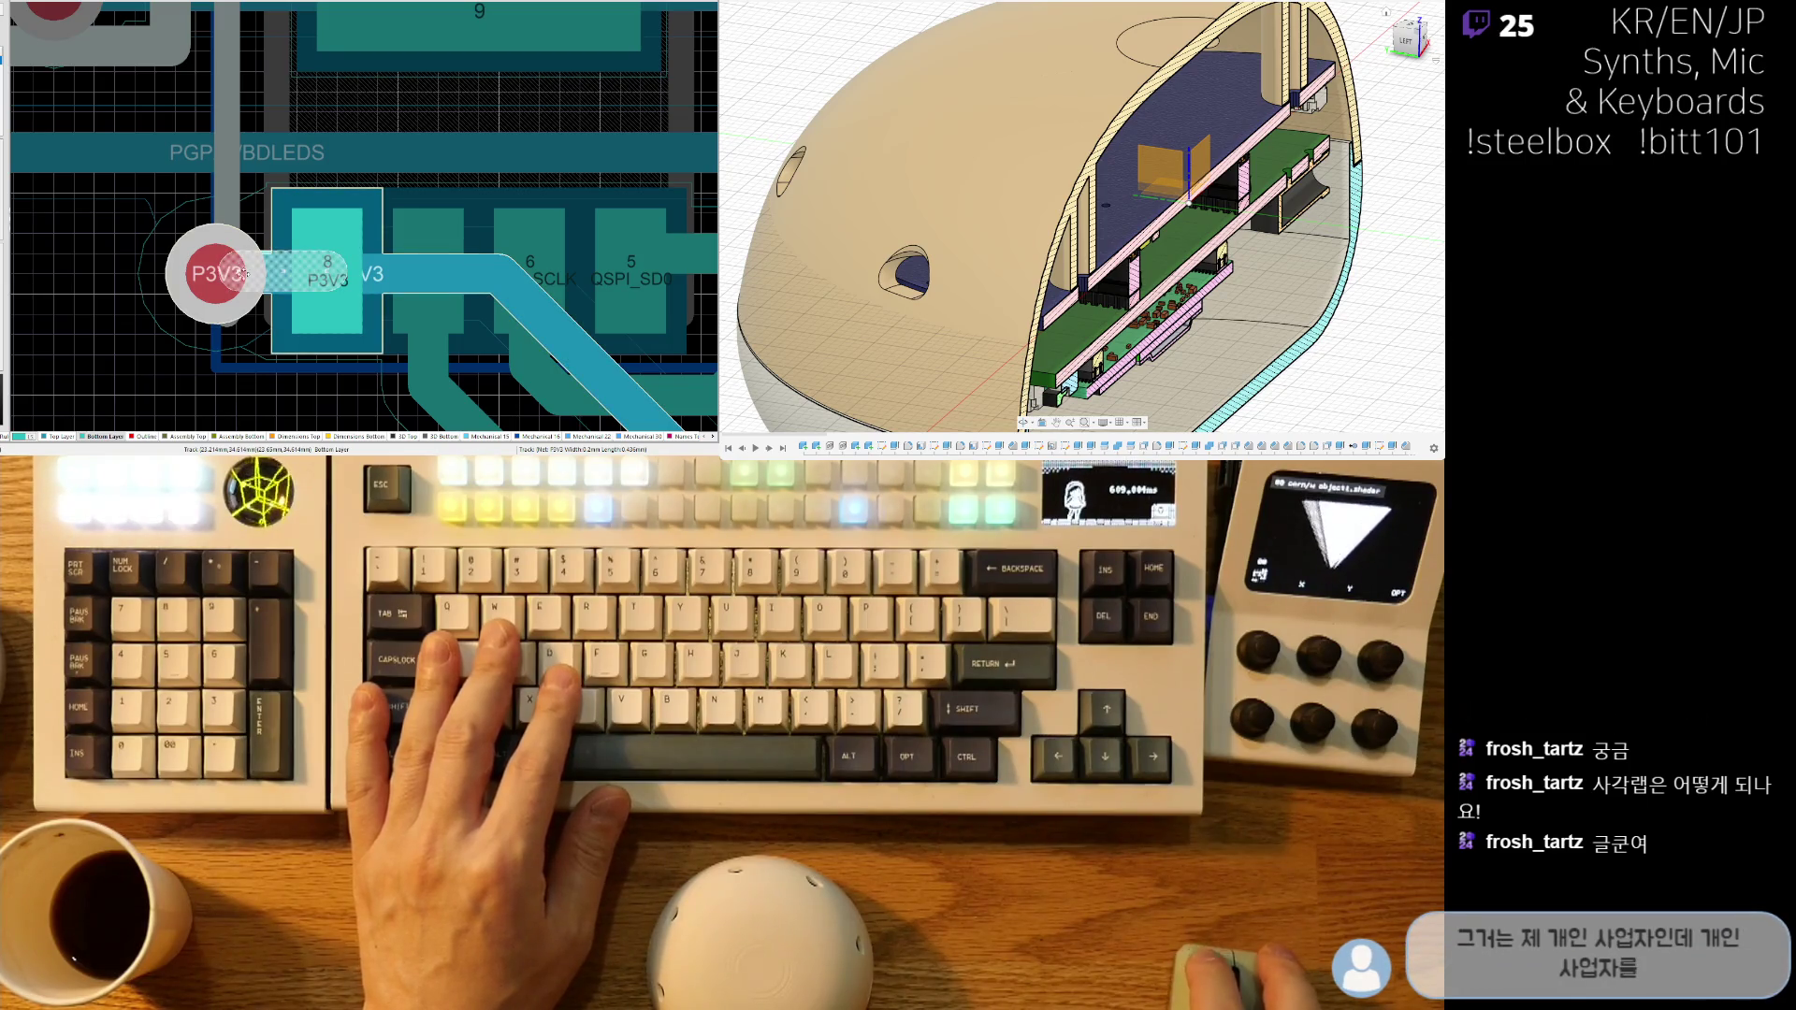
{"action": "key", "text": "Delete"}
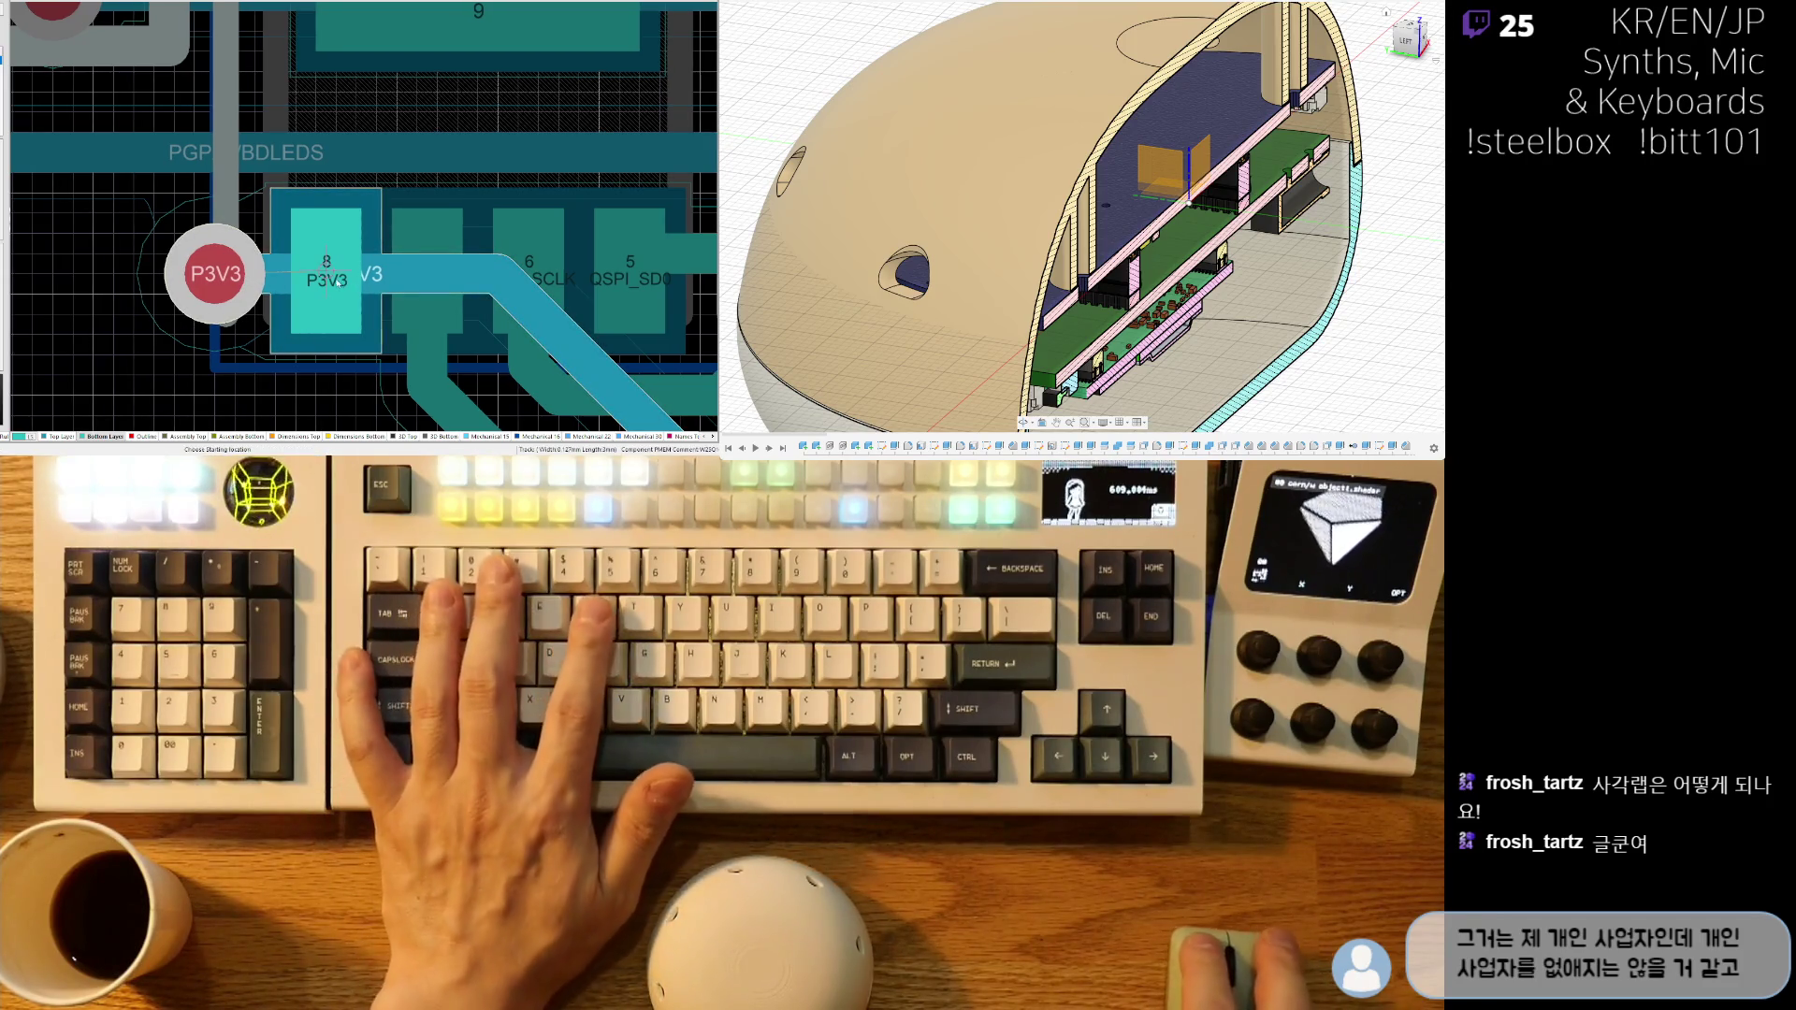
{"action": "key", "text": "ctrl+w"}
{"action": "left_click", "coordinate": [223, 275]}
{"action": "left_click", "coordinate": [223, 275]}
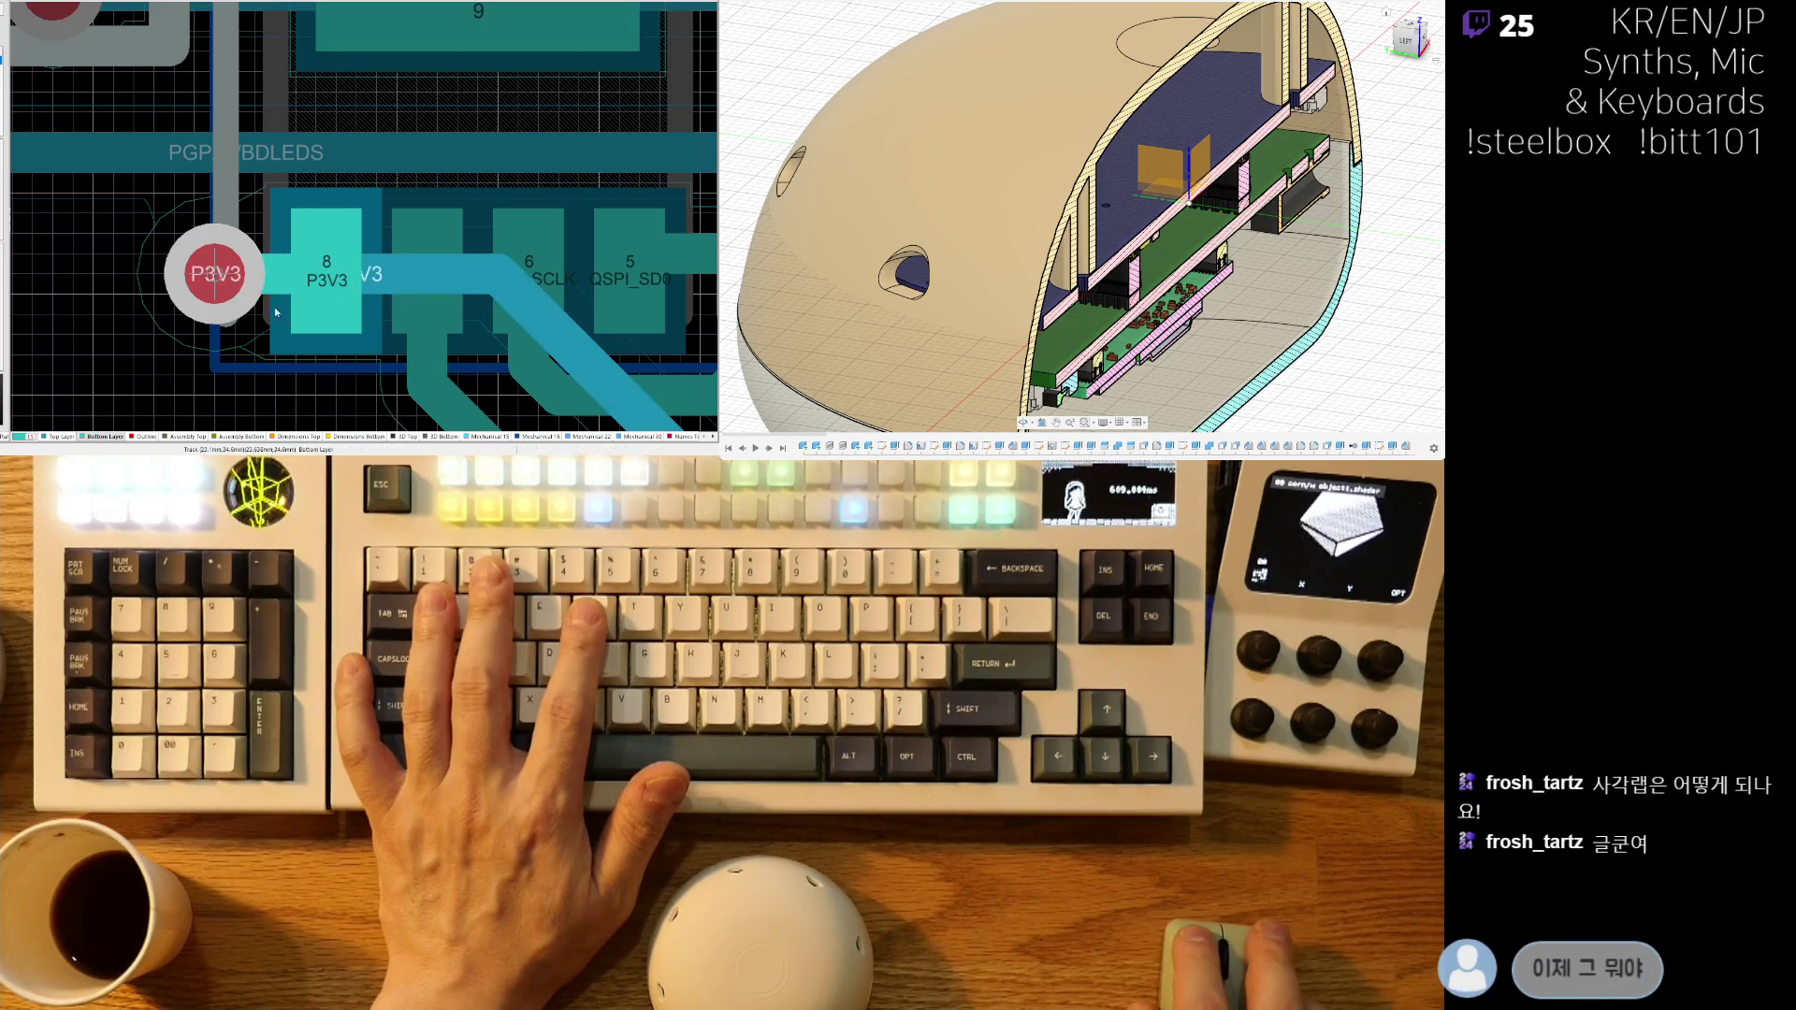
{"action": "scroll", "coordinate": [280, 275], "scroll_direction": "down", "scroll_amount": 2, "text": "ctrl"}
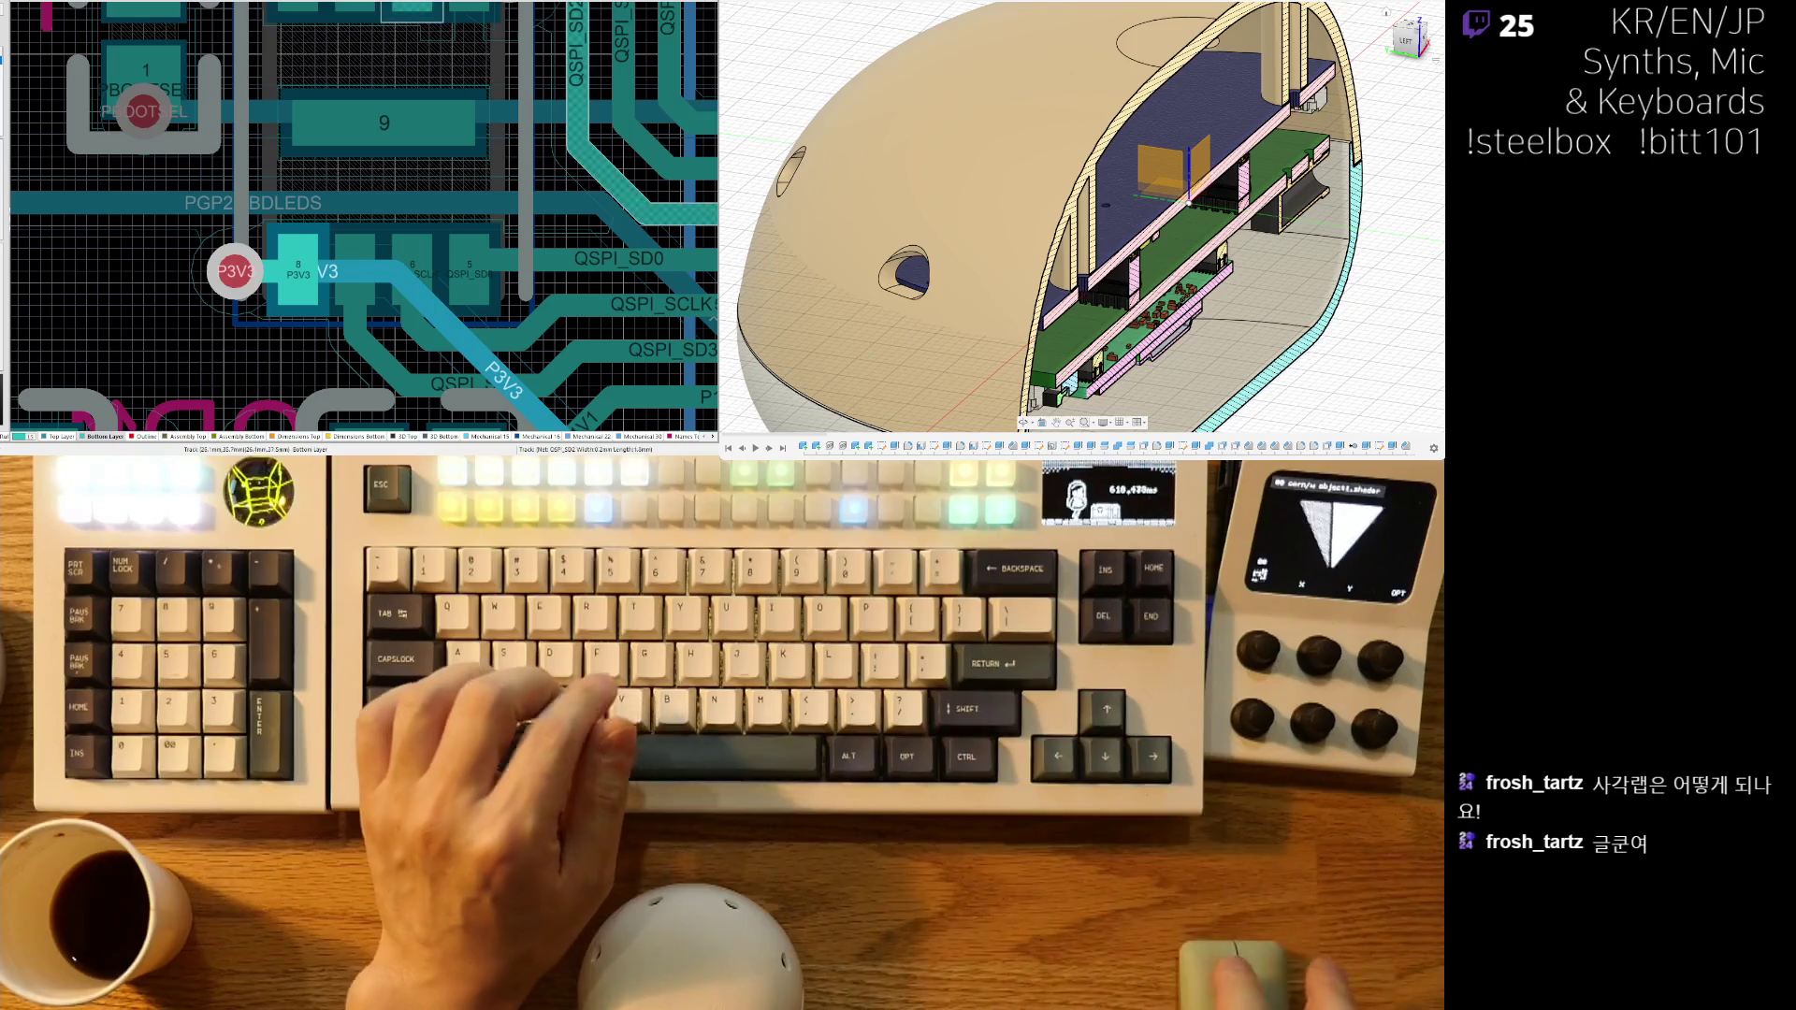
{"action": "right_click_drag", "start_coordinate": [365, 215], "coordinate": [359, 227]}
{"action": "scroll", "coordinate": [445, 269], "scroll_direction": "down", "scroll_amount": 3, "text": "ctrl"}
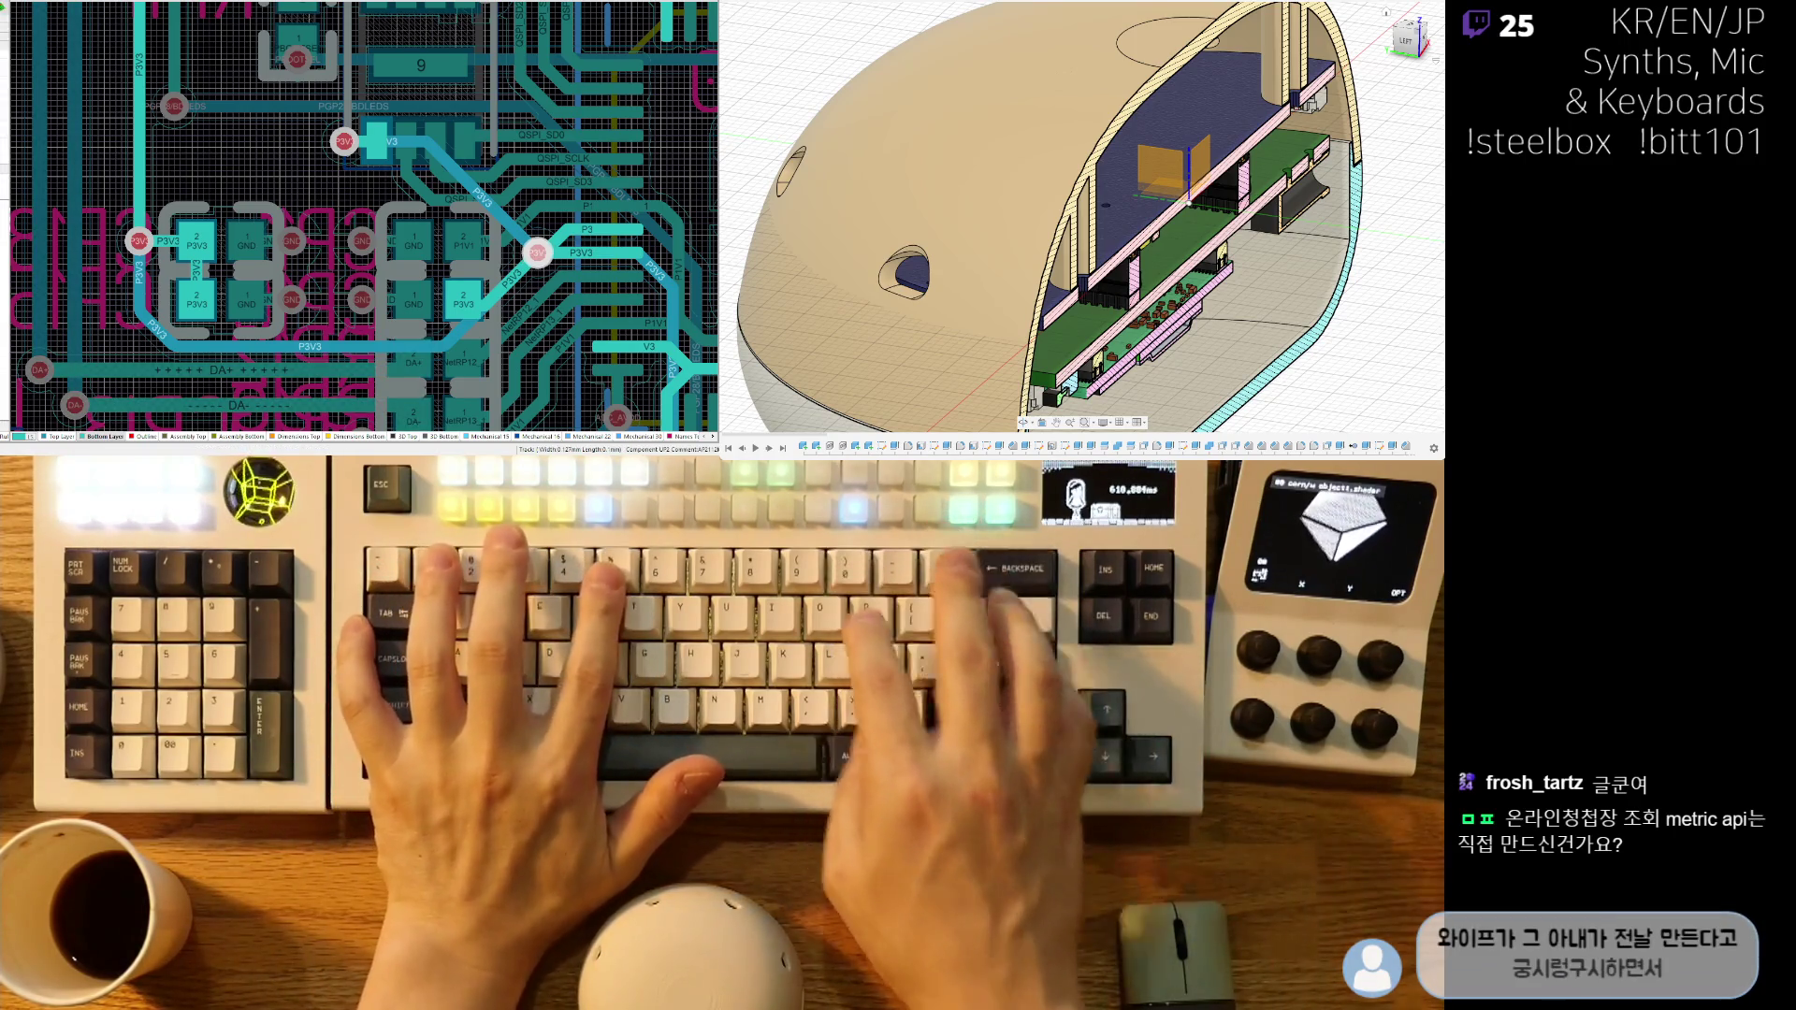
- Highlight a single net with Ctrl-click, then clear the highlighting
{"action": "right_click_drag", "start_coordinate": [397, 197], "coordinate": [360, 204]}
{"action": "scroll", "coordinate": [359, 204], "scroll_direction": "down", "scroll_amount": 2, "text": "ctrl"}
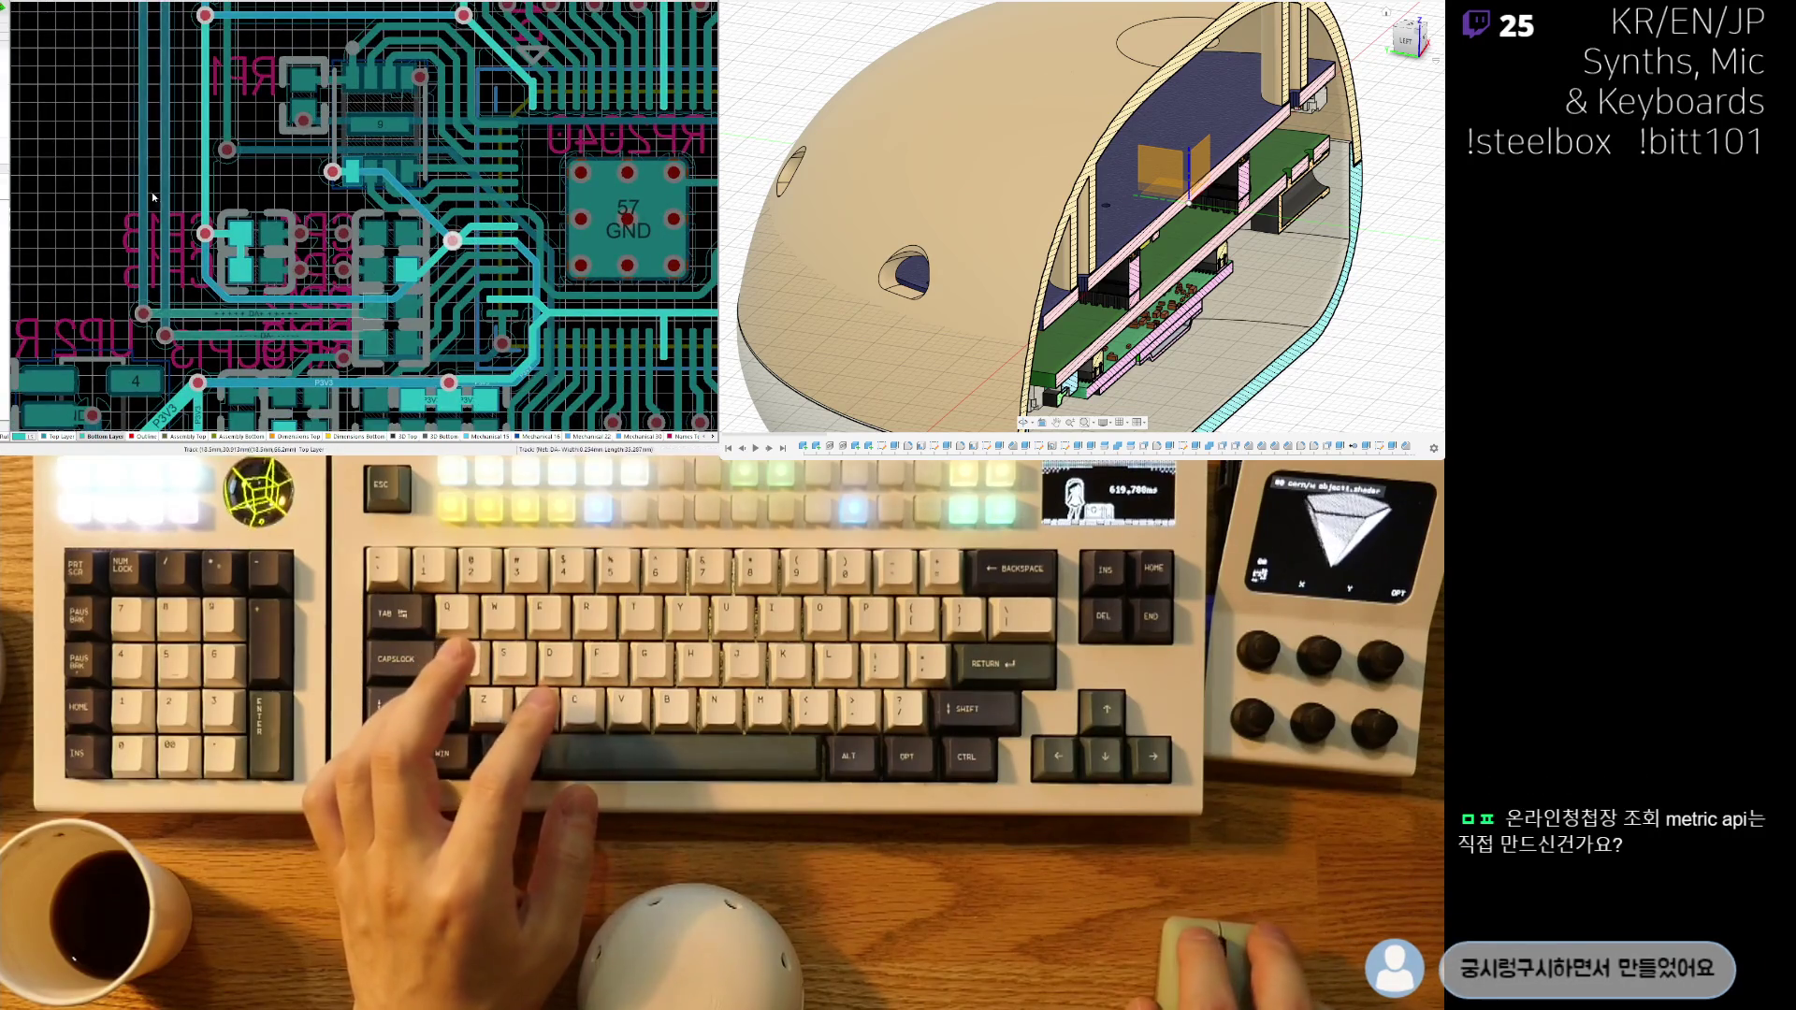
{"action": "left_click", "coordinate": [120, 172], "text": "ctrl"}
{"action": "key", "text": "shift+c"}
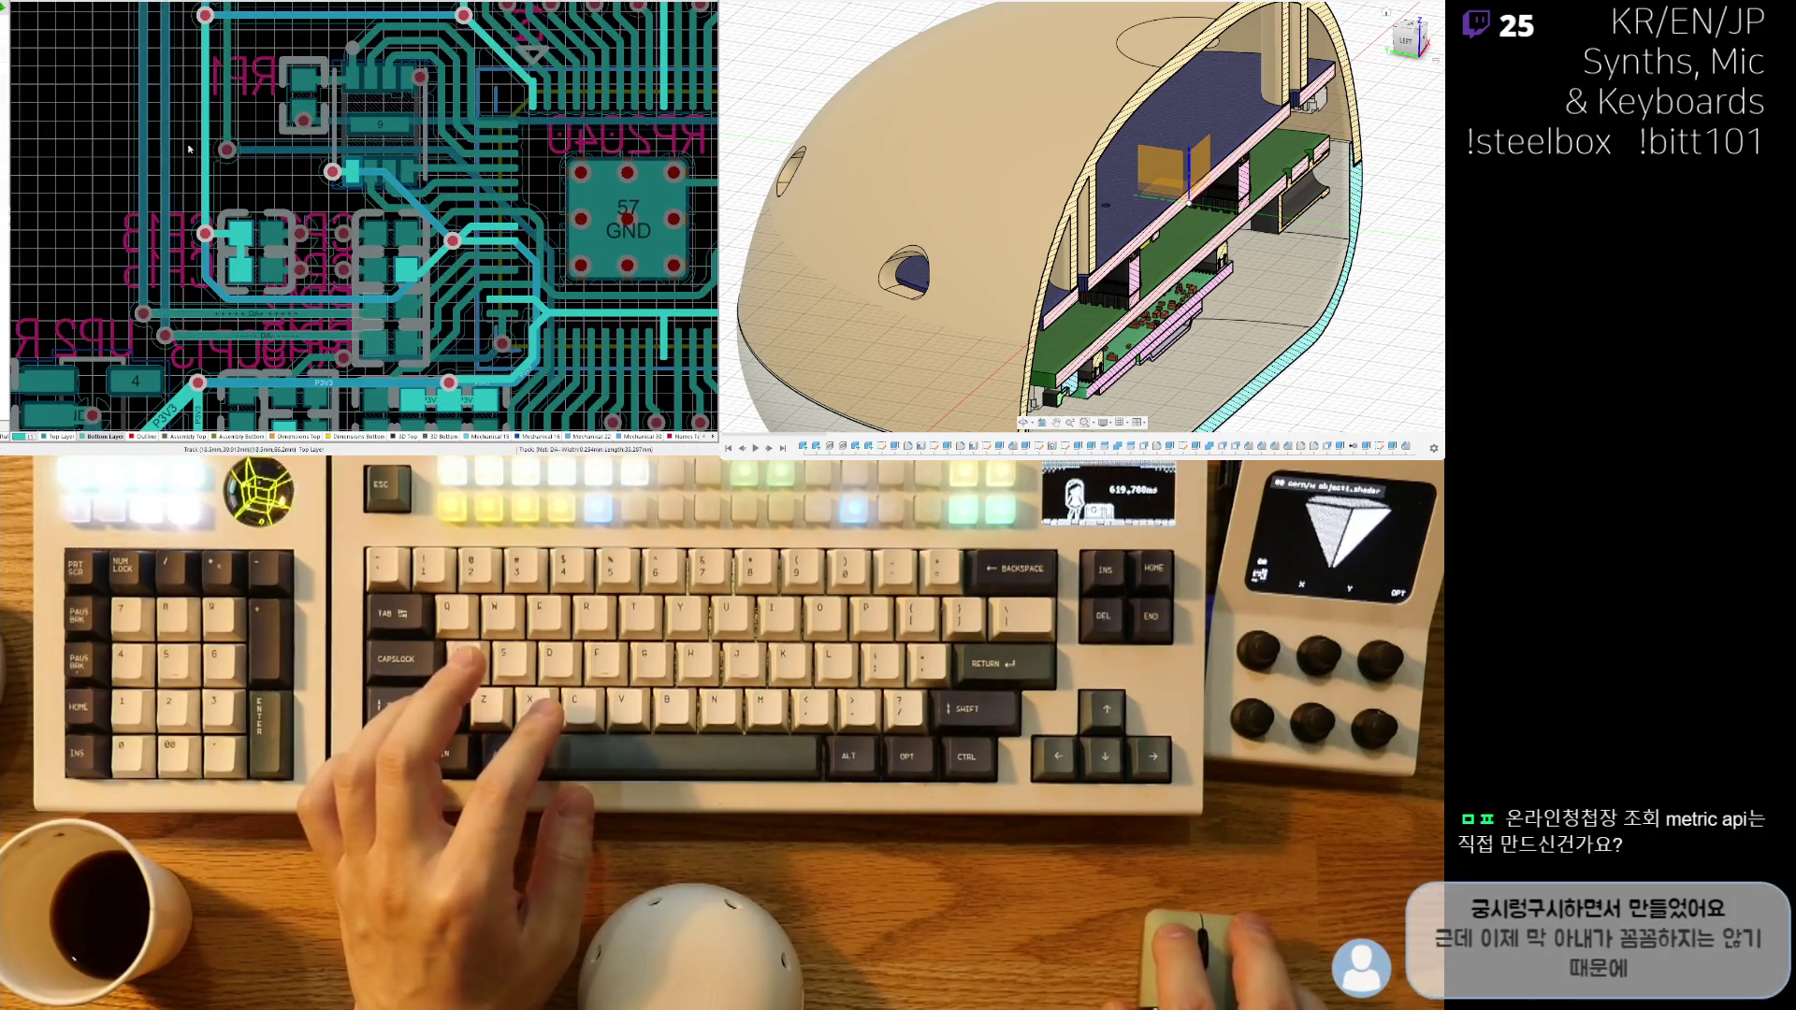
- Drag the P1V1 track segment upward toward the NetRP13 pad
{"action": "scroll", "coordinate": [378, 224], "scroll_direction": "down", "scroll_amount": 2, "text": "ctrl"}
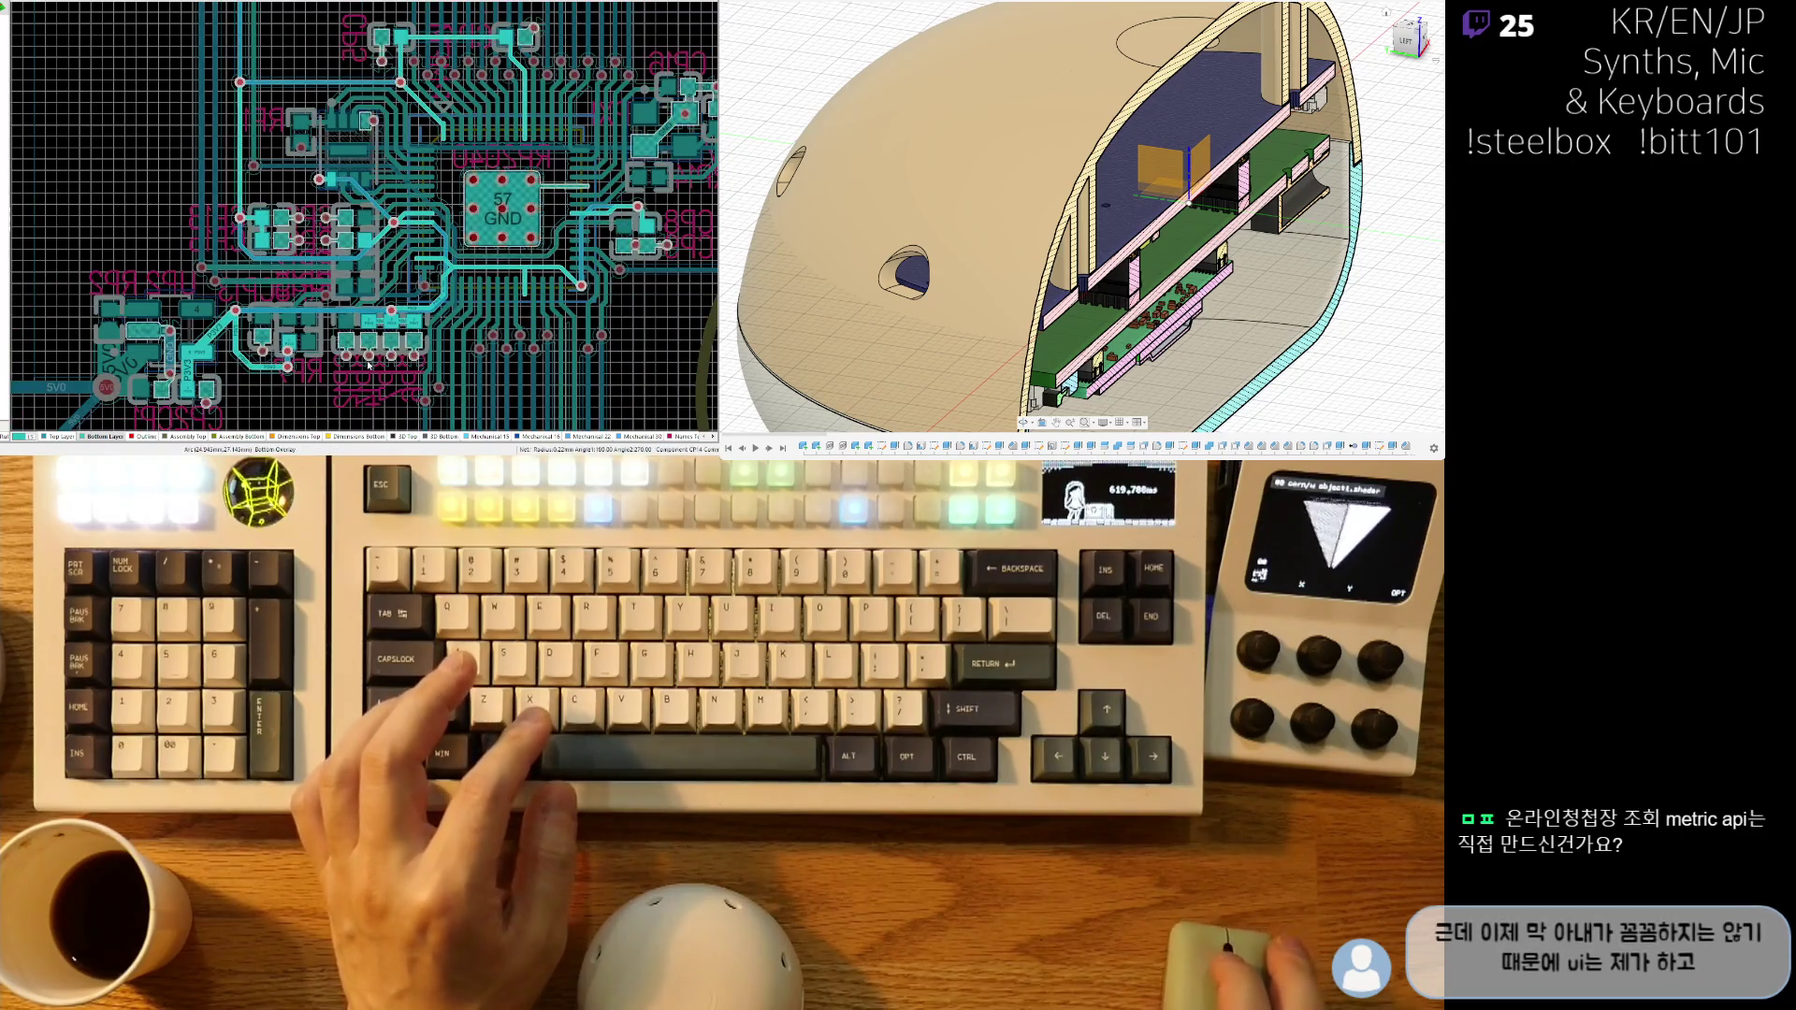
{"action": "scroll", "coordinate": [377, 353], "scroll_direction": "up", "scroll_amount": 2, "text": "ctrl"}
{"action": "scroll", "coordinate": [378, 352], "scroll_direction": "up", "scroll_amount": 4, "text": "ctrl"}
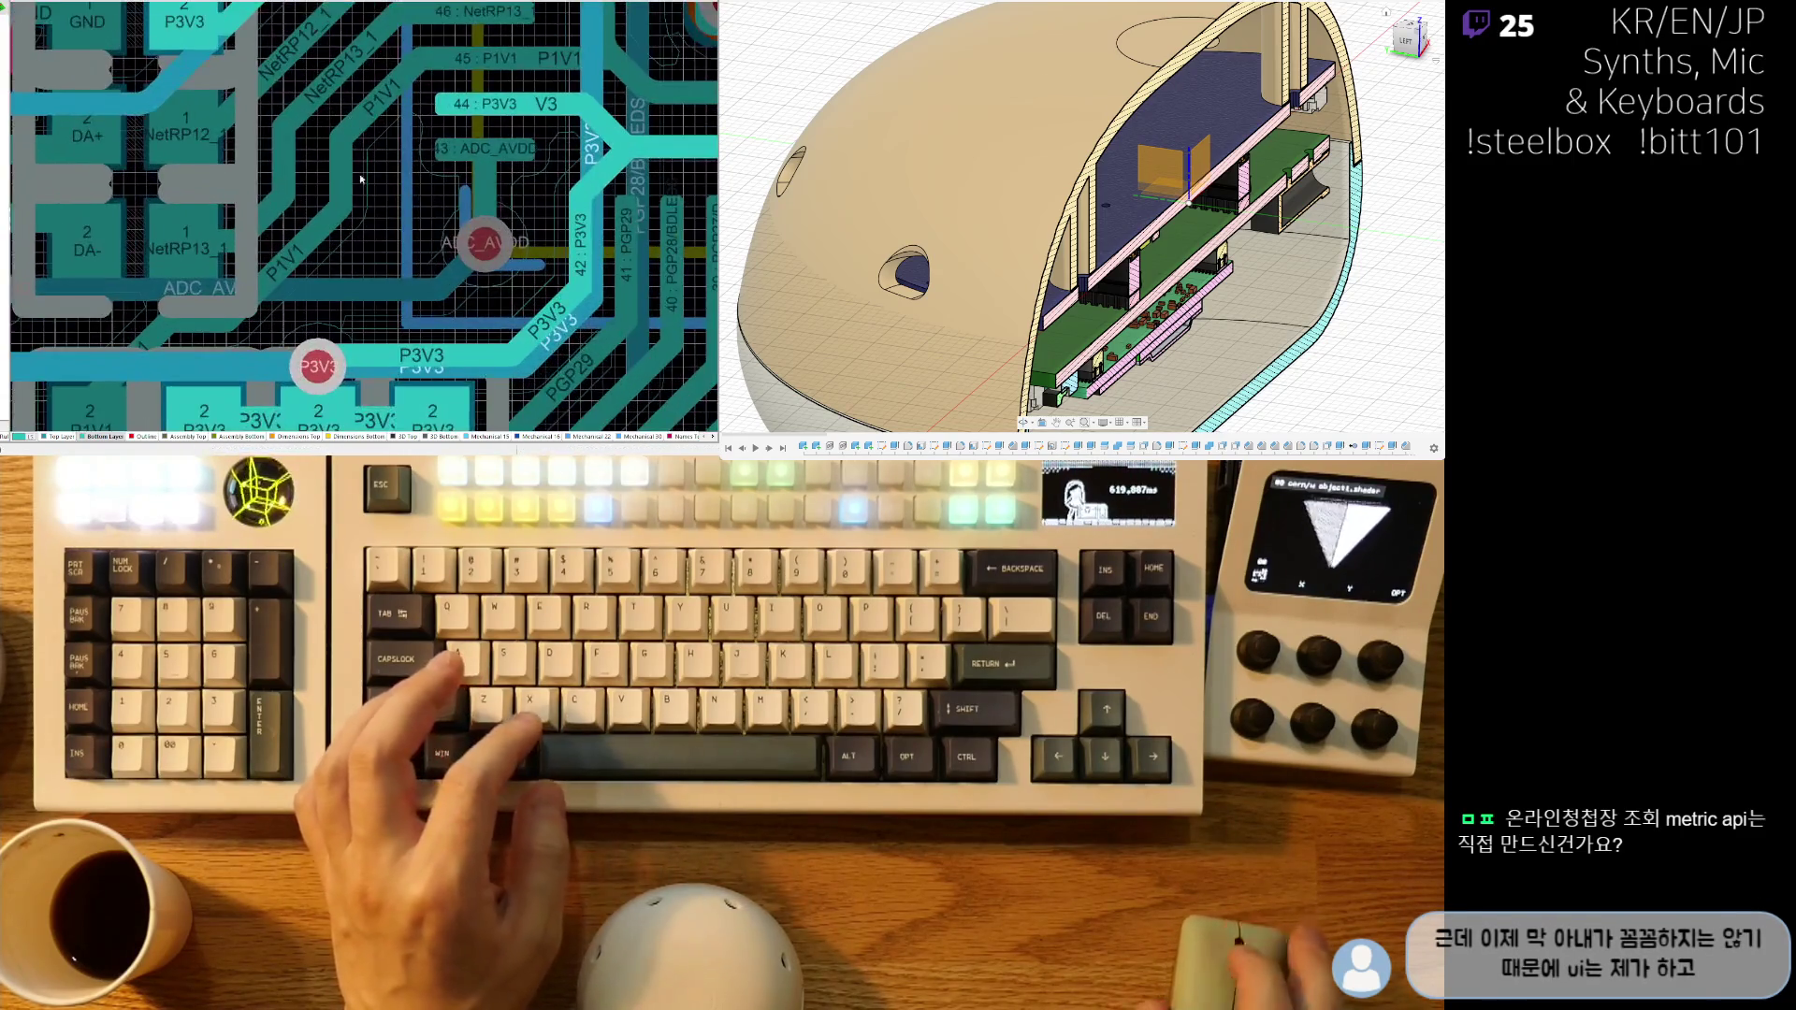
{"action": "left_click_drag", "start_coordinate": [370, 253], "coordinate": [429, 123]}
{"action": "scroll", "coordinate": [404, 270], "scroll_direction": "down", "scroll_amount": 5, "text": "ctrl"}
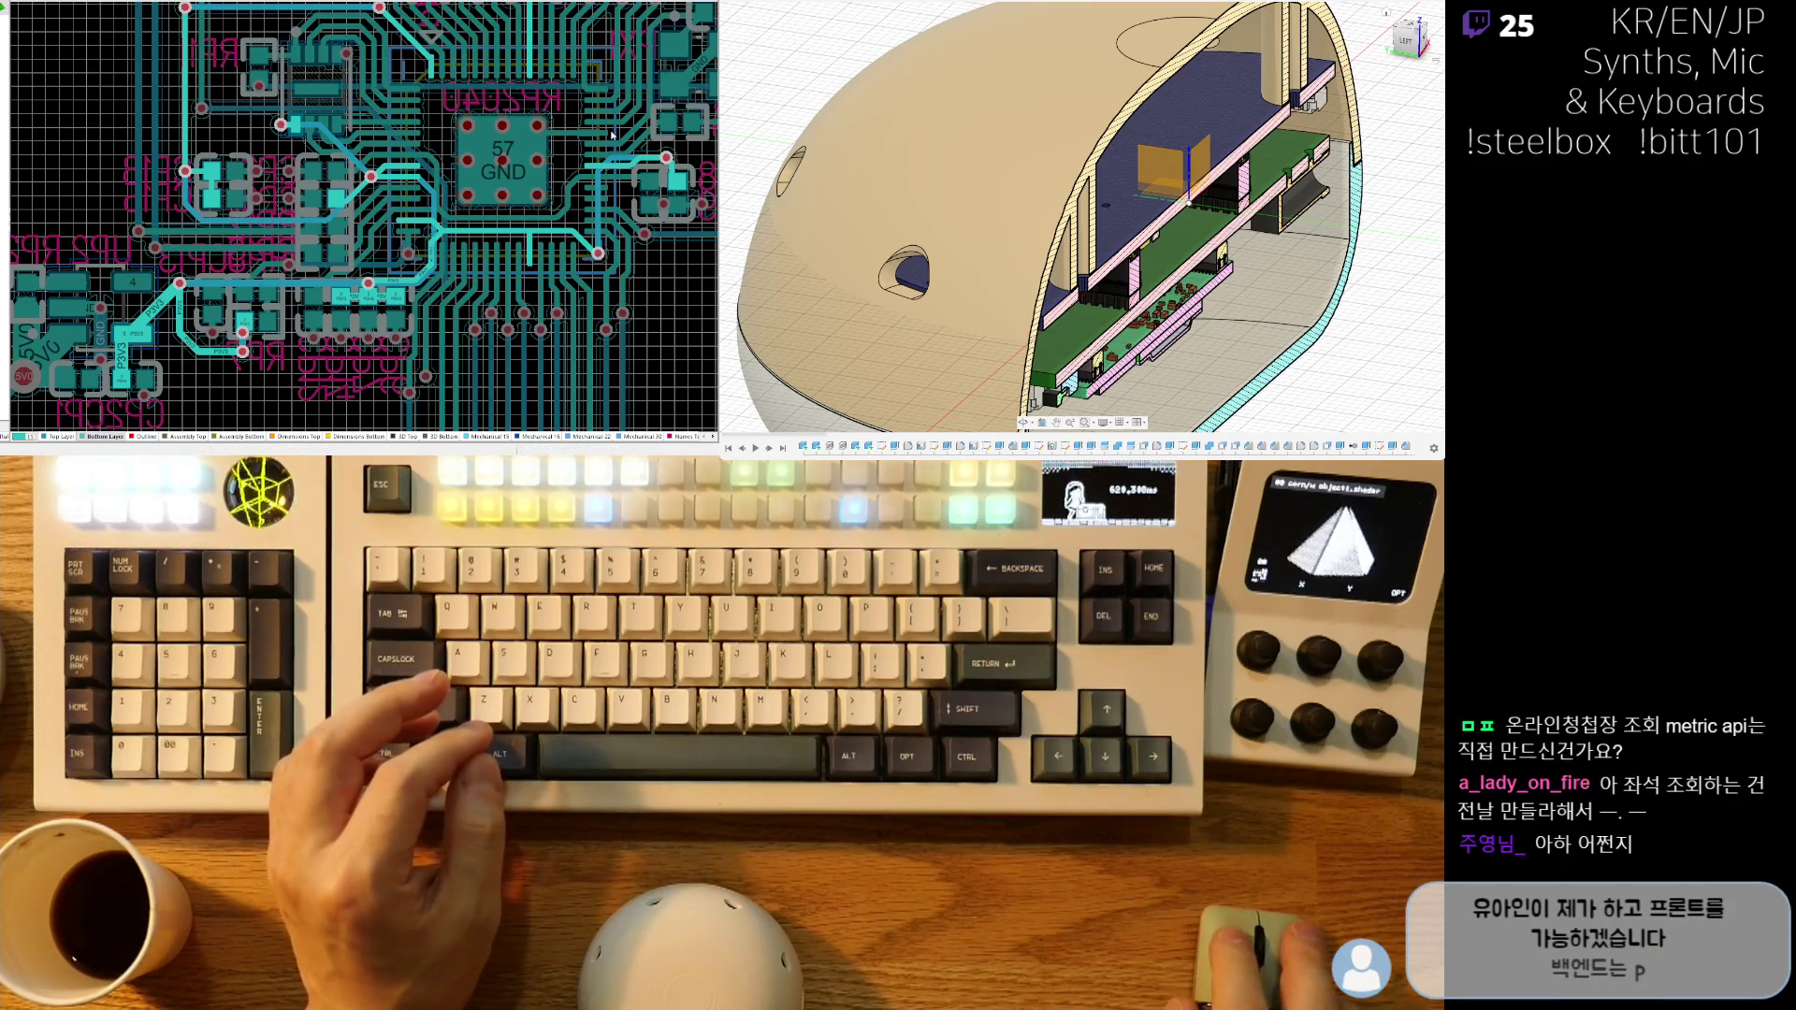
{"action": "right_click_drag", "start_coordinate": [564, 142], "coordinate": [522, 200]}
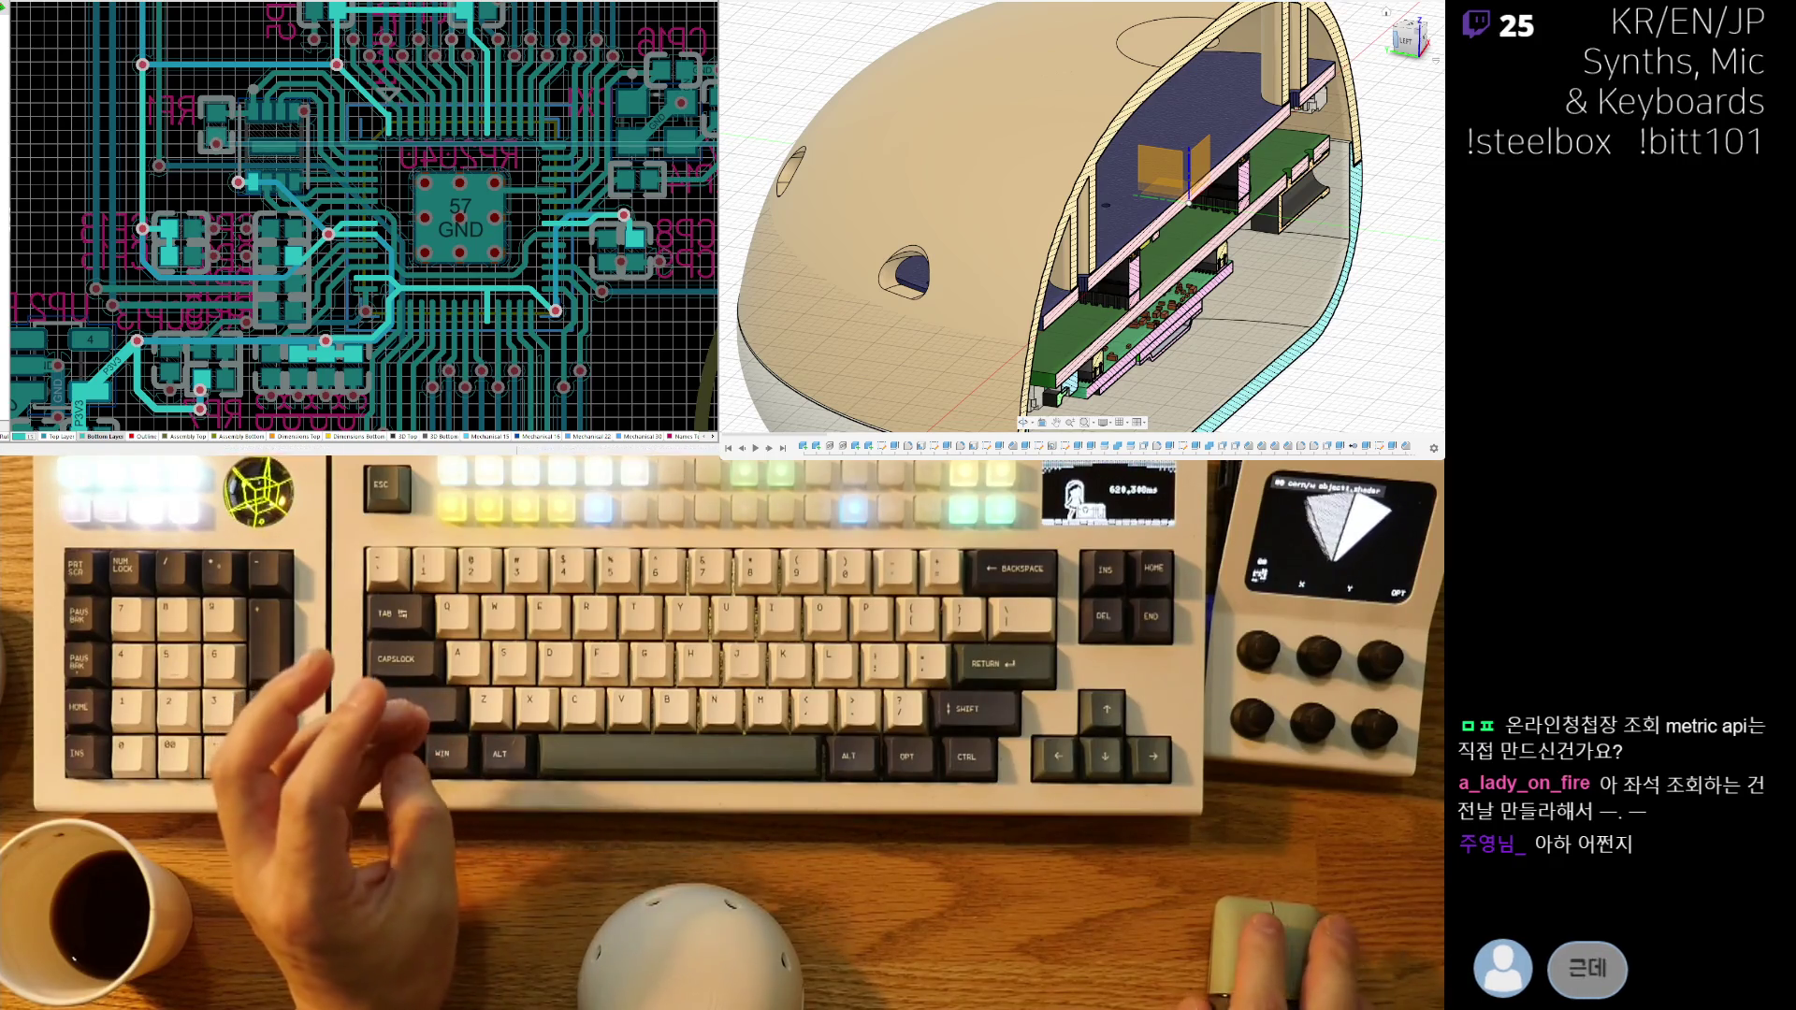
{"action": "scroll", "coordinate": [315, 184], "scroll_direction": "up", "scroll_amount": 1, "text": "ctrl"}
{"action": "scroll", "coordinate": [315, 184], "scroll_direction": "up", "scroll_amount": 1, "text": "ctrl"}
{"action": "scroll", "coordinate": [316, 184], "scroll_direction": "up", "scroll_amount": 1, "text": "ctrl"}
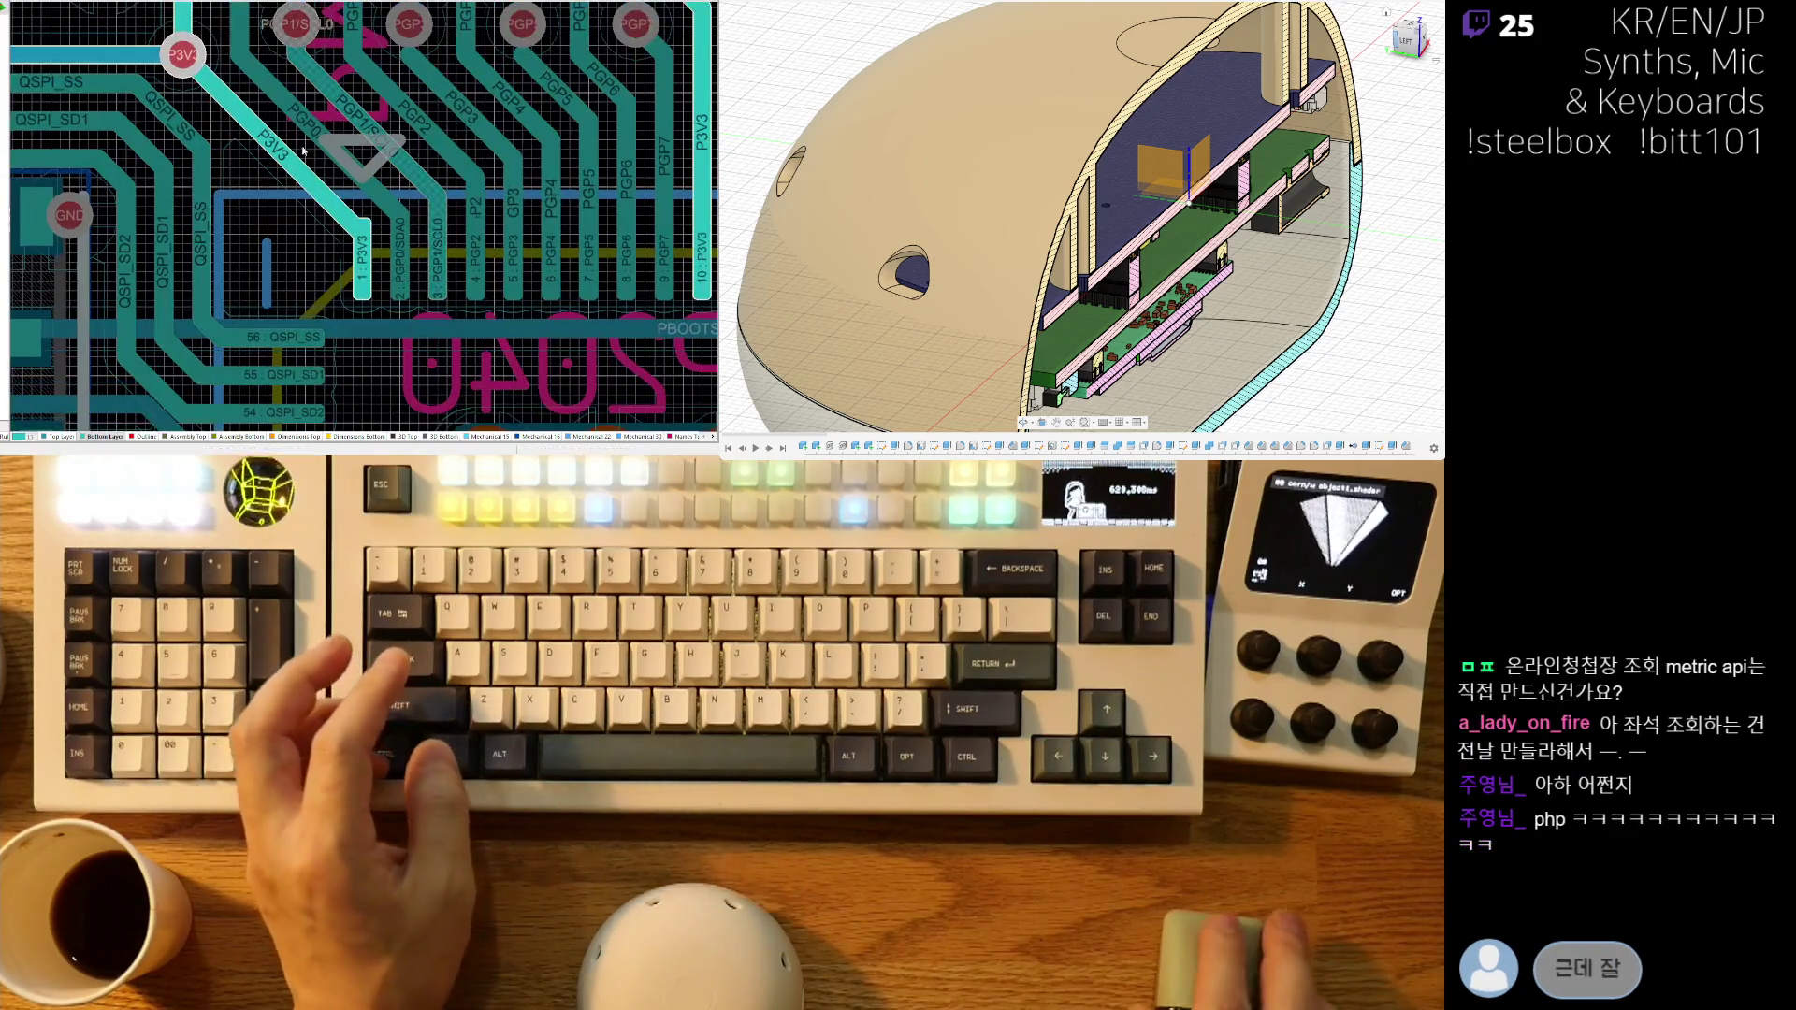
{"action": "scroll", "coordinate": [371, 139], "scroll_direction": "down", "scroll_amount": 3, "text": "ctrl"}
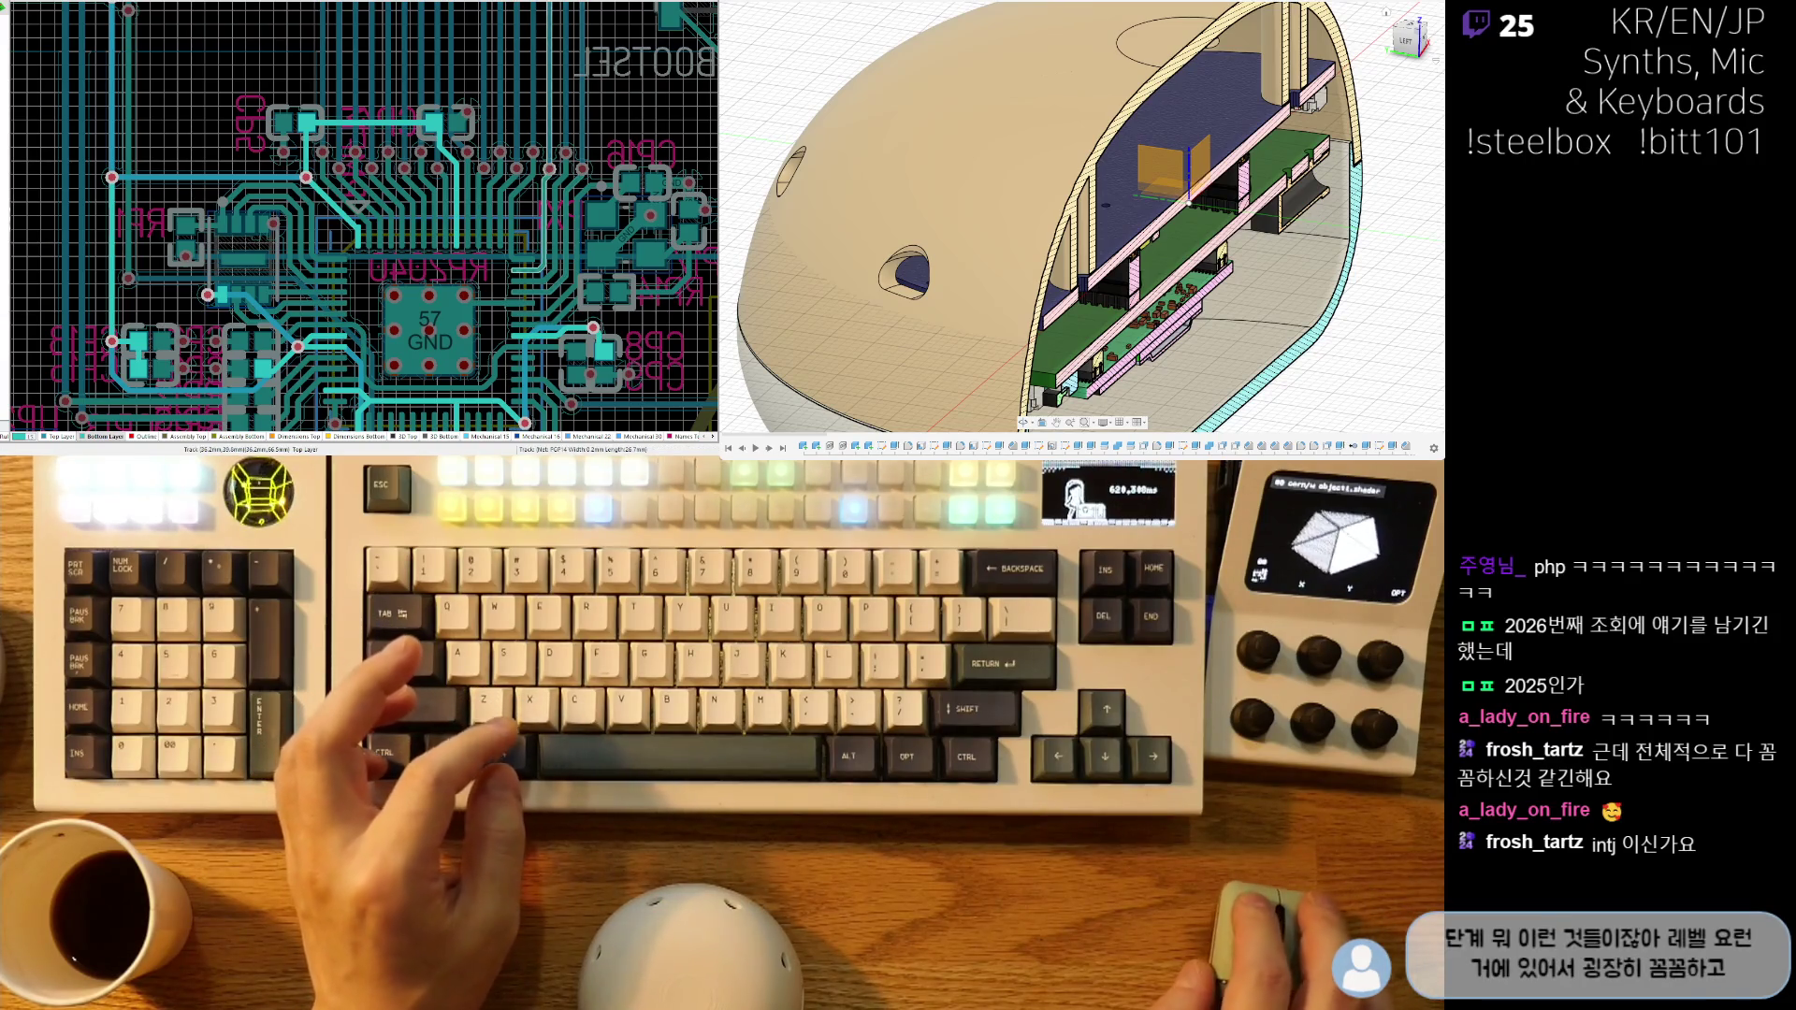
{"action": "scroll", "coordinate": [479, 172], "scroll_direction": "down", "scroll_amount": 5, "text": "ctrl"}
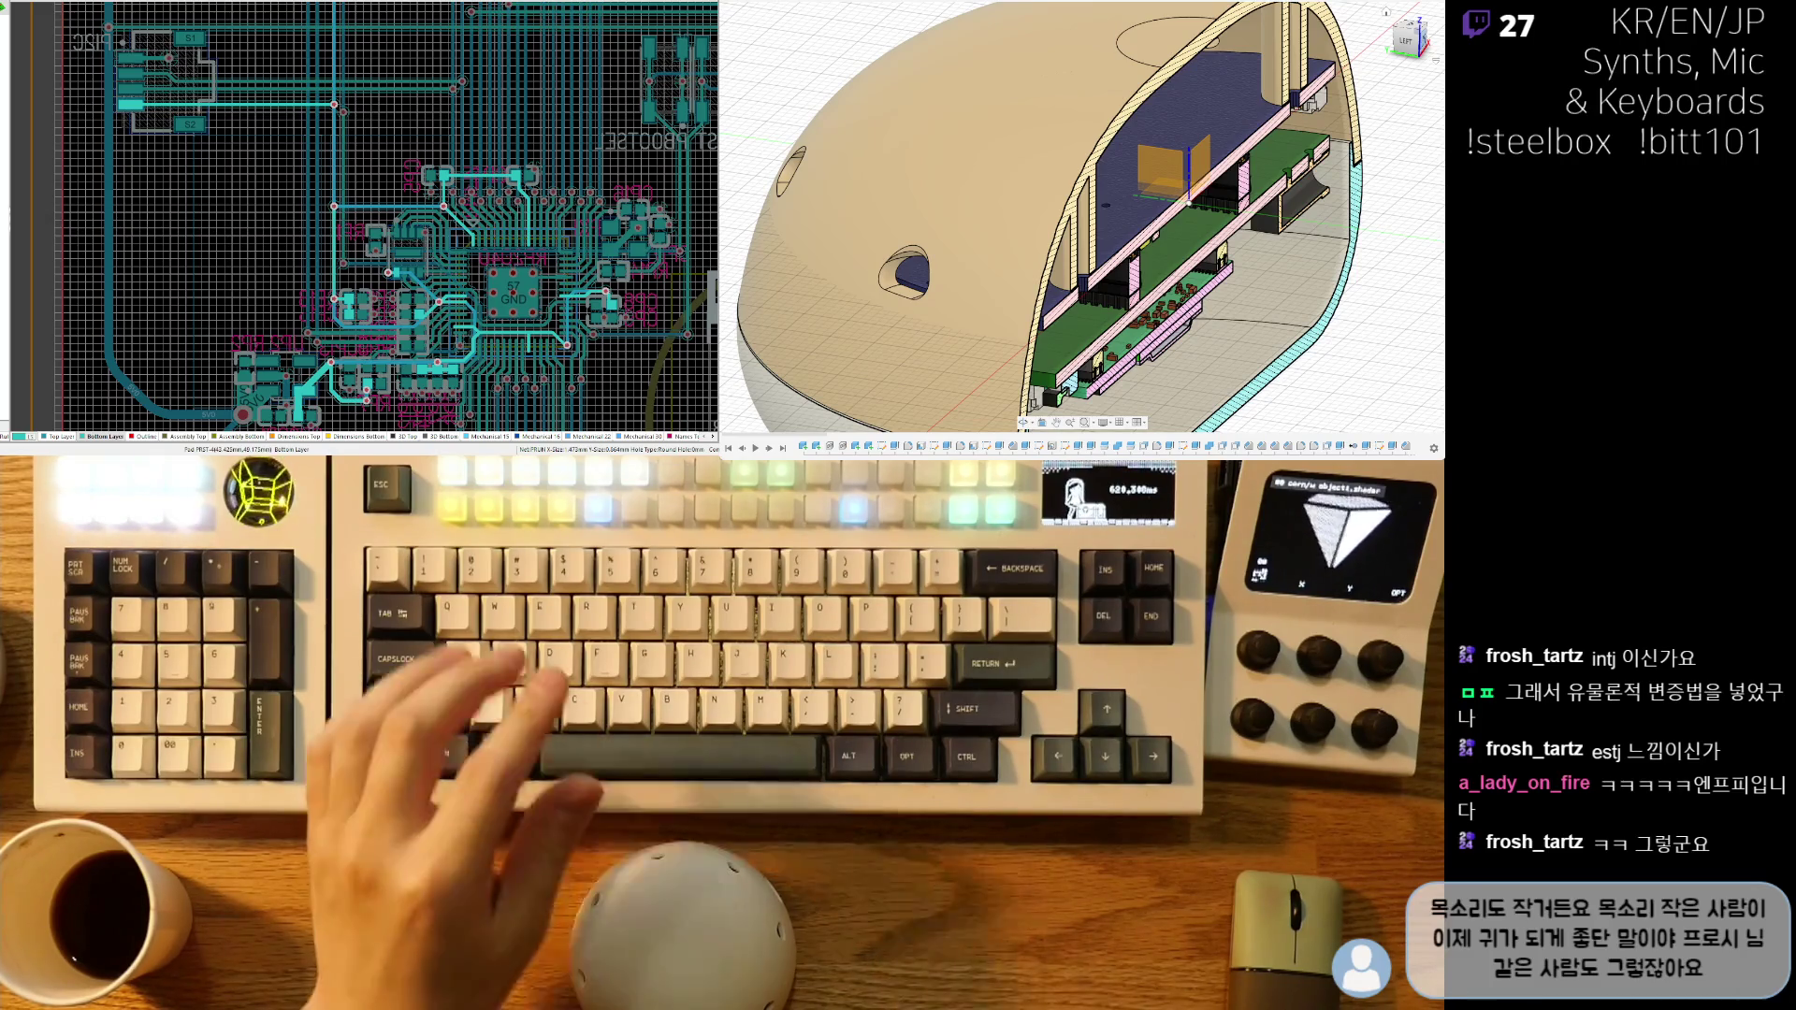
{"action": "scroll", "coordinate": [416, 224], "scroll_direction": "up", "scroll_amount": 8, "text": "ctrl"}
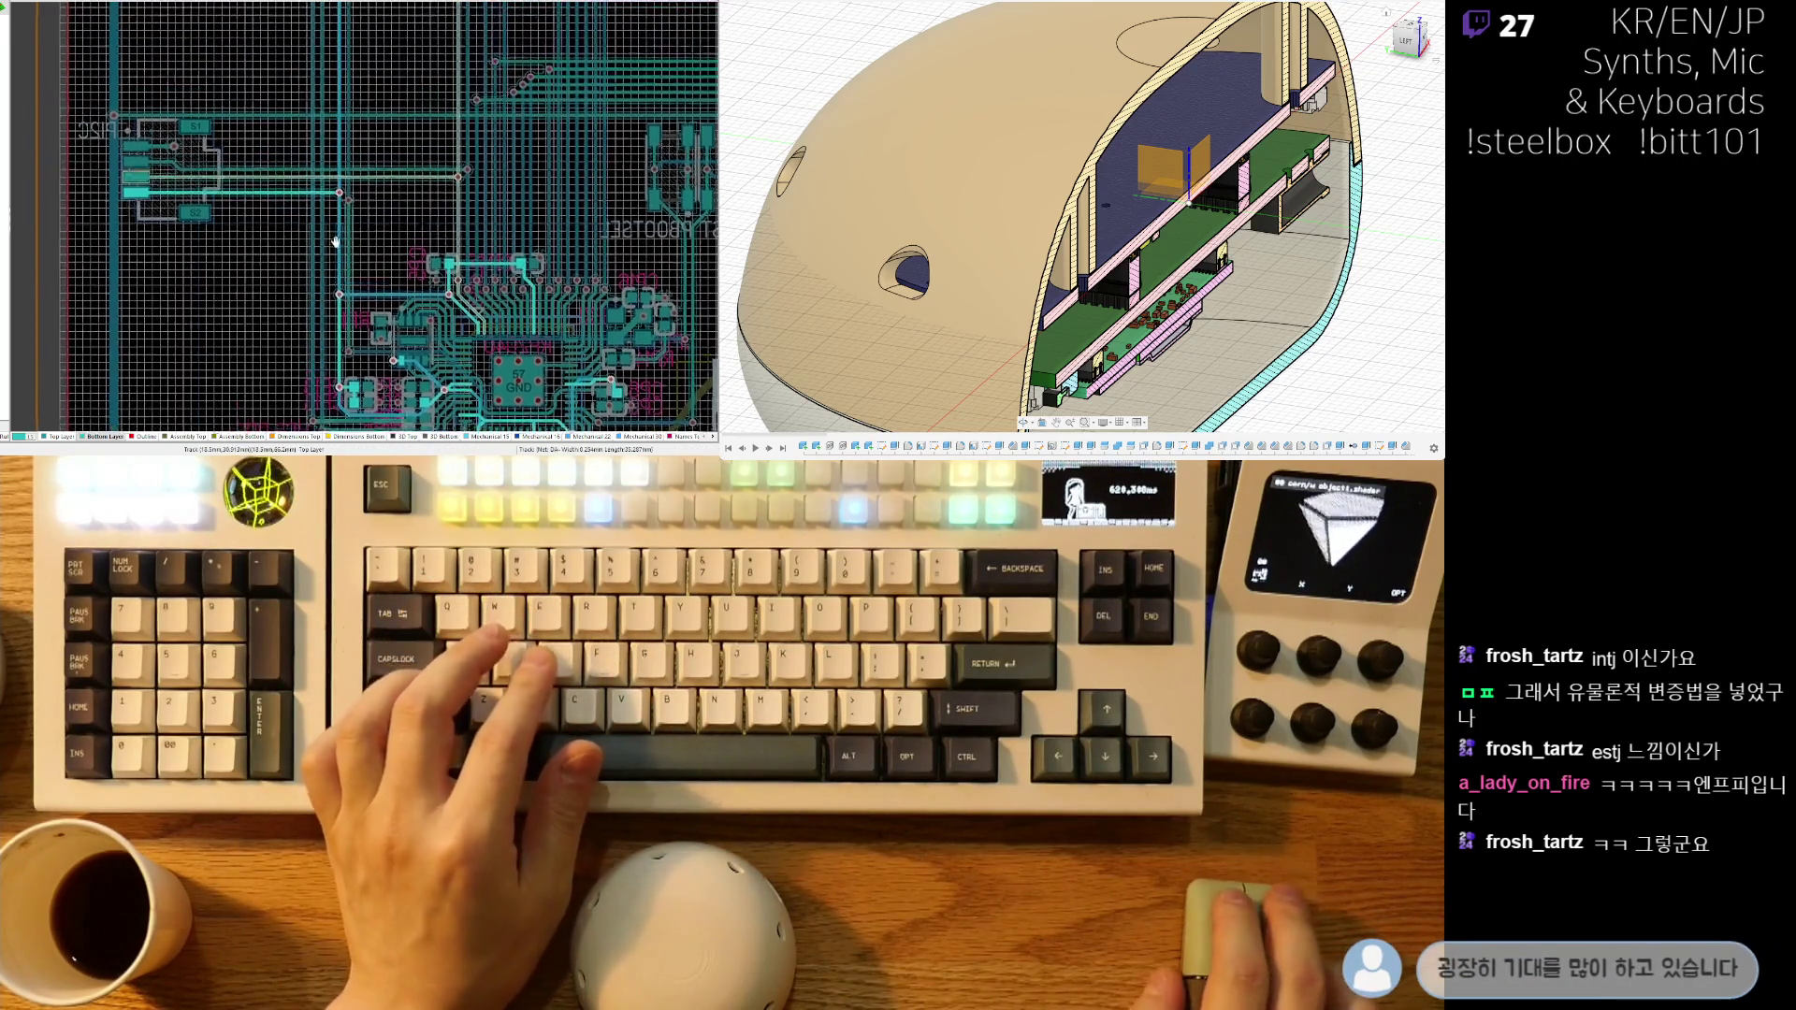
{"action": "scroll", "coordinate": [415, 224], "scroll_direction": "left", "scroll_amount": 5, "text": "shift"}
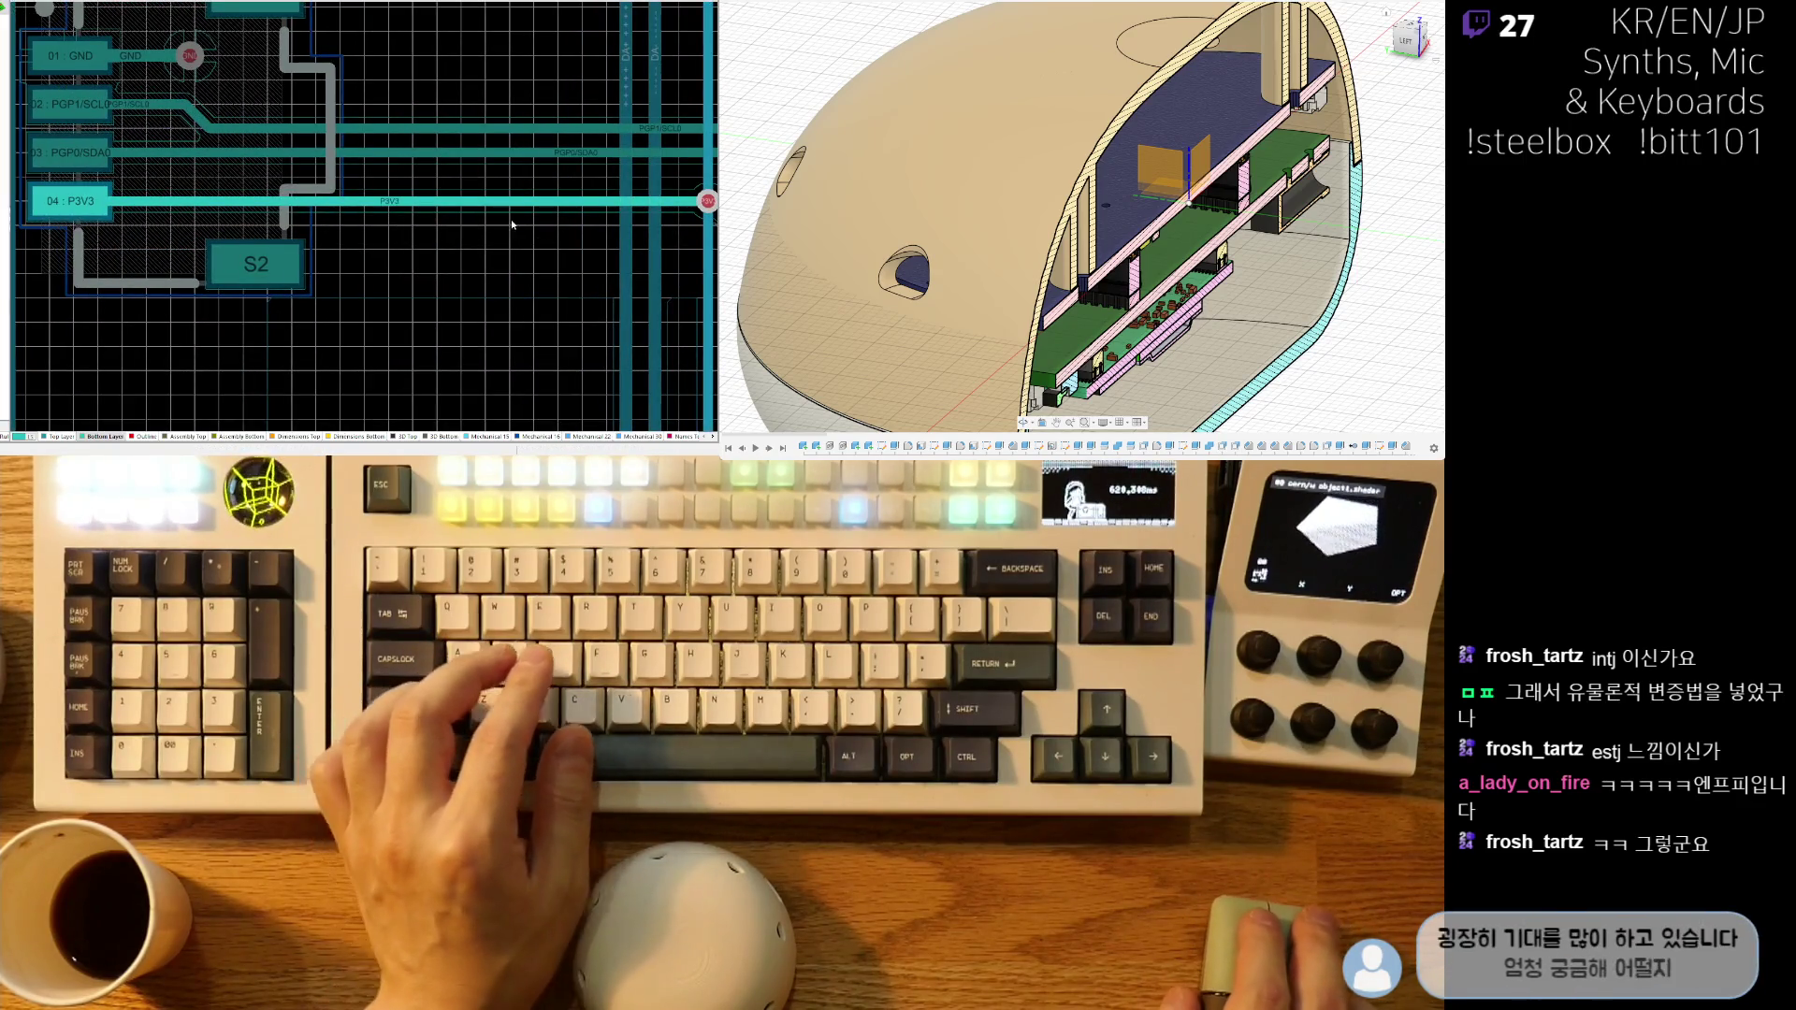
{"action": "scroll", "coordinate": [512, 225], "scroll_direction": "down", "scroll_amount": 3, "text": "ctrl"}
{"action": "scroll", "coordinate": [573, 190], "scroll_direction": "down", "scroll_amount": 4, "text": "ctrl"}
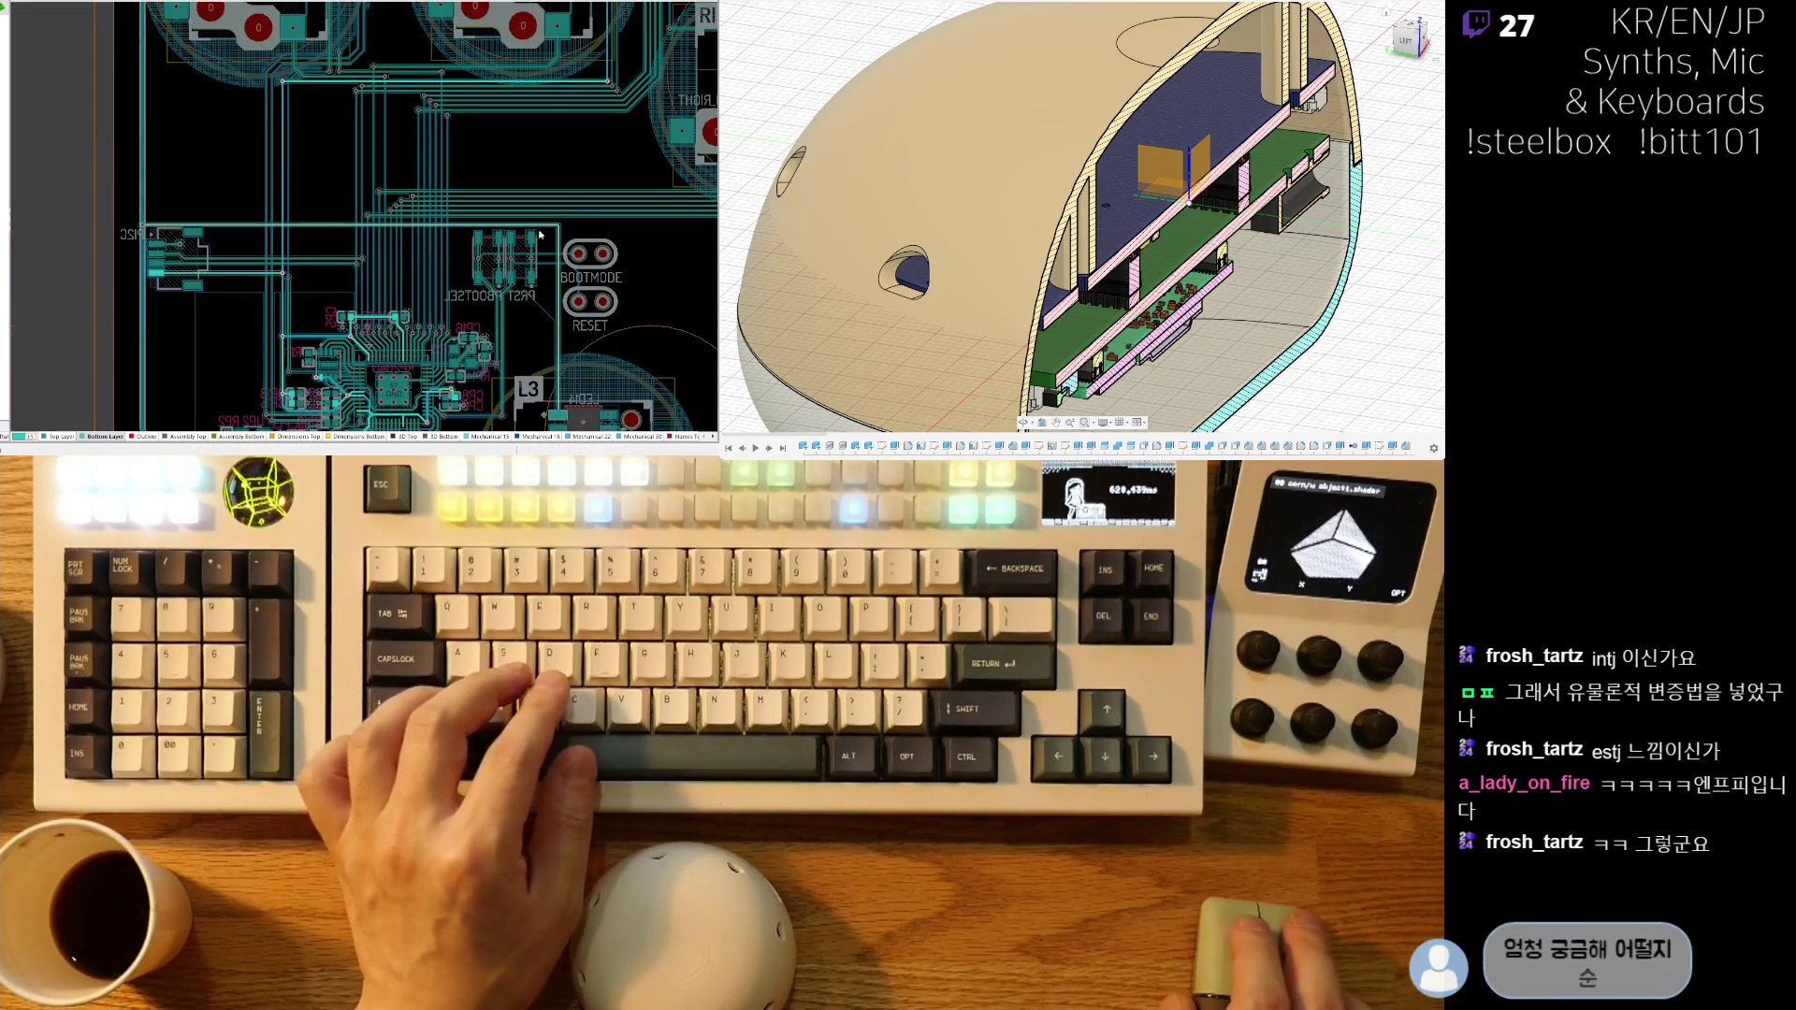
{"action": "scroll", "coordinate": [557, 251], "scroll_direction": "up", "scroll_amount": 2, "text": "ctrl"}
{"action": "scroll", "coordinate": [557, 251], "scroll_direction": "up", "scroll_amount": 6, "text": "ctrl"}
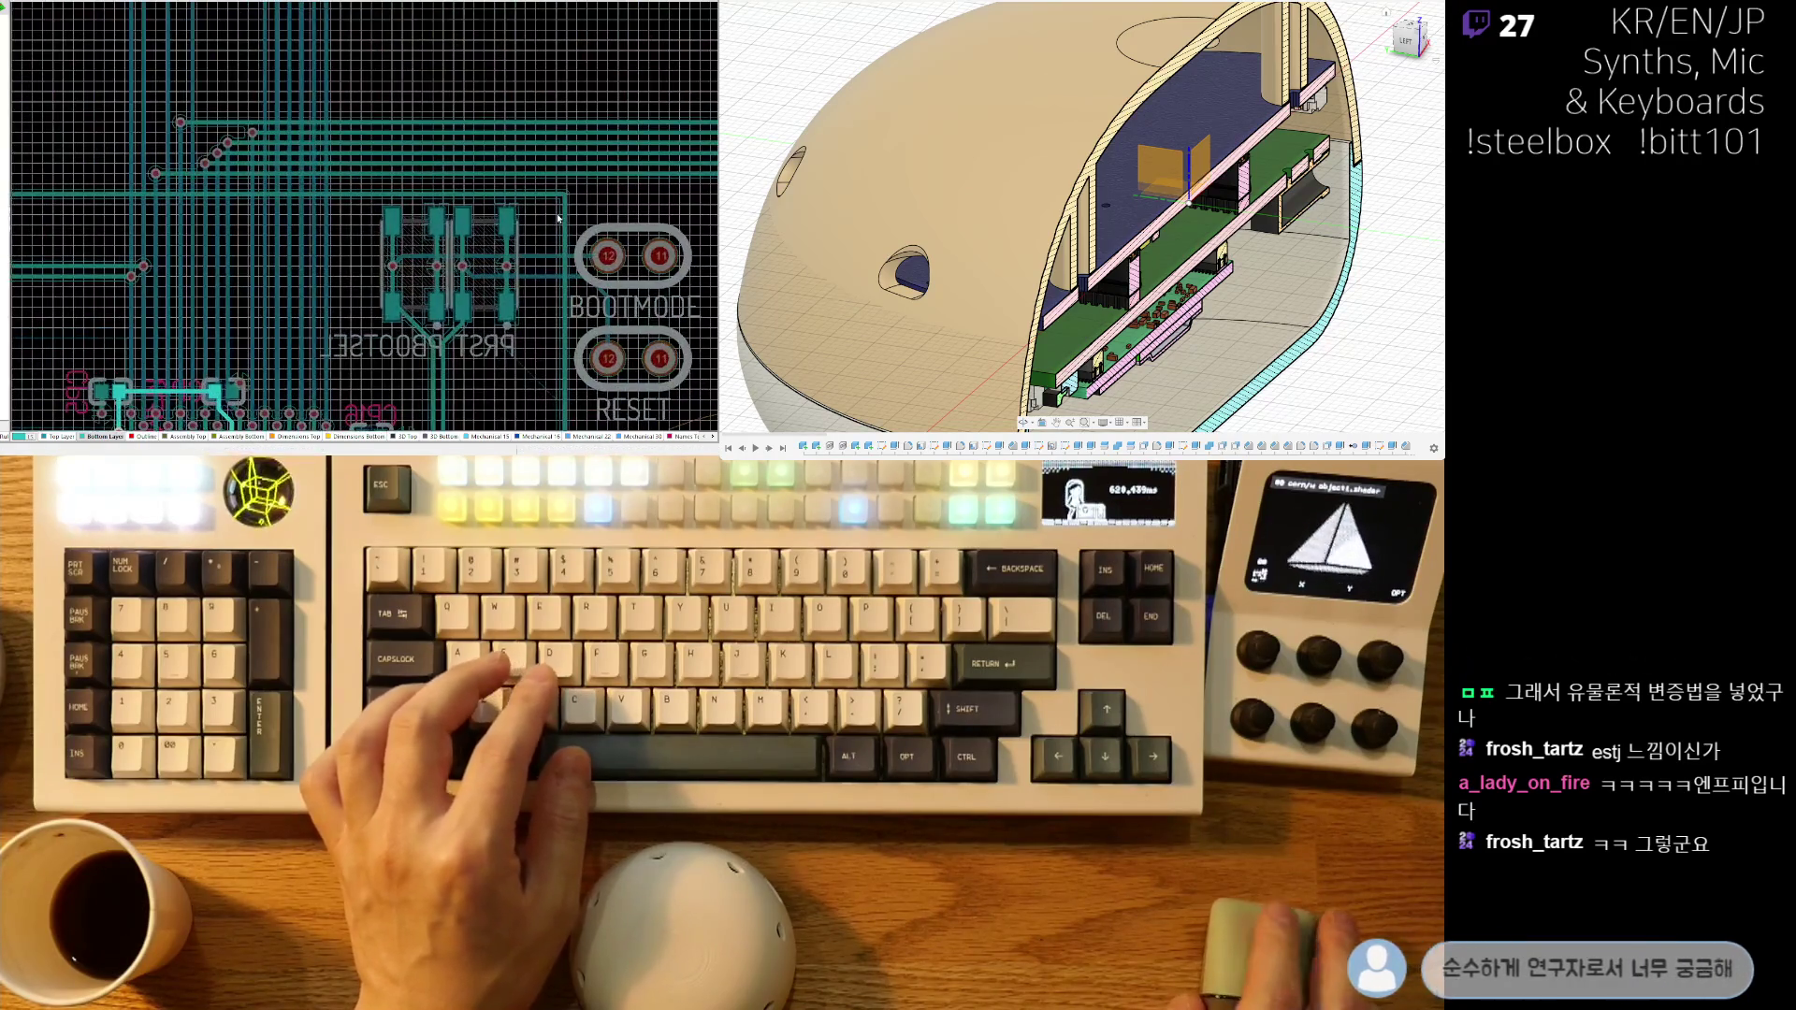
{"action": "scroll", "coordinate": [565, 227], "scroll_direction": "down", "scroll_amount": 5, "text": "ctrl"}
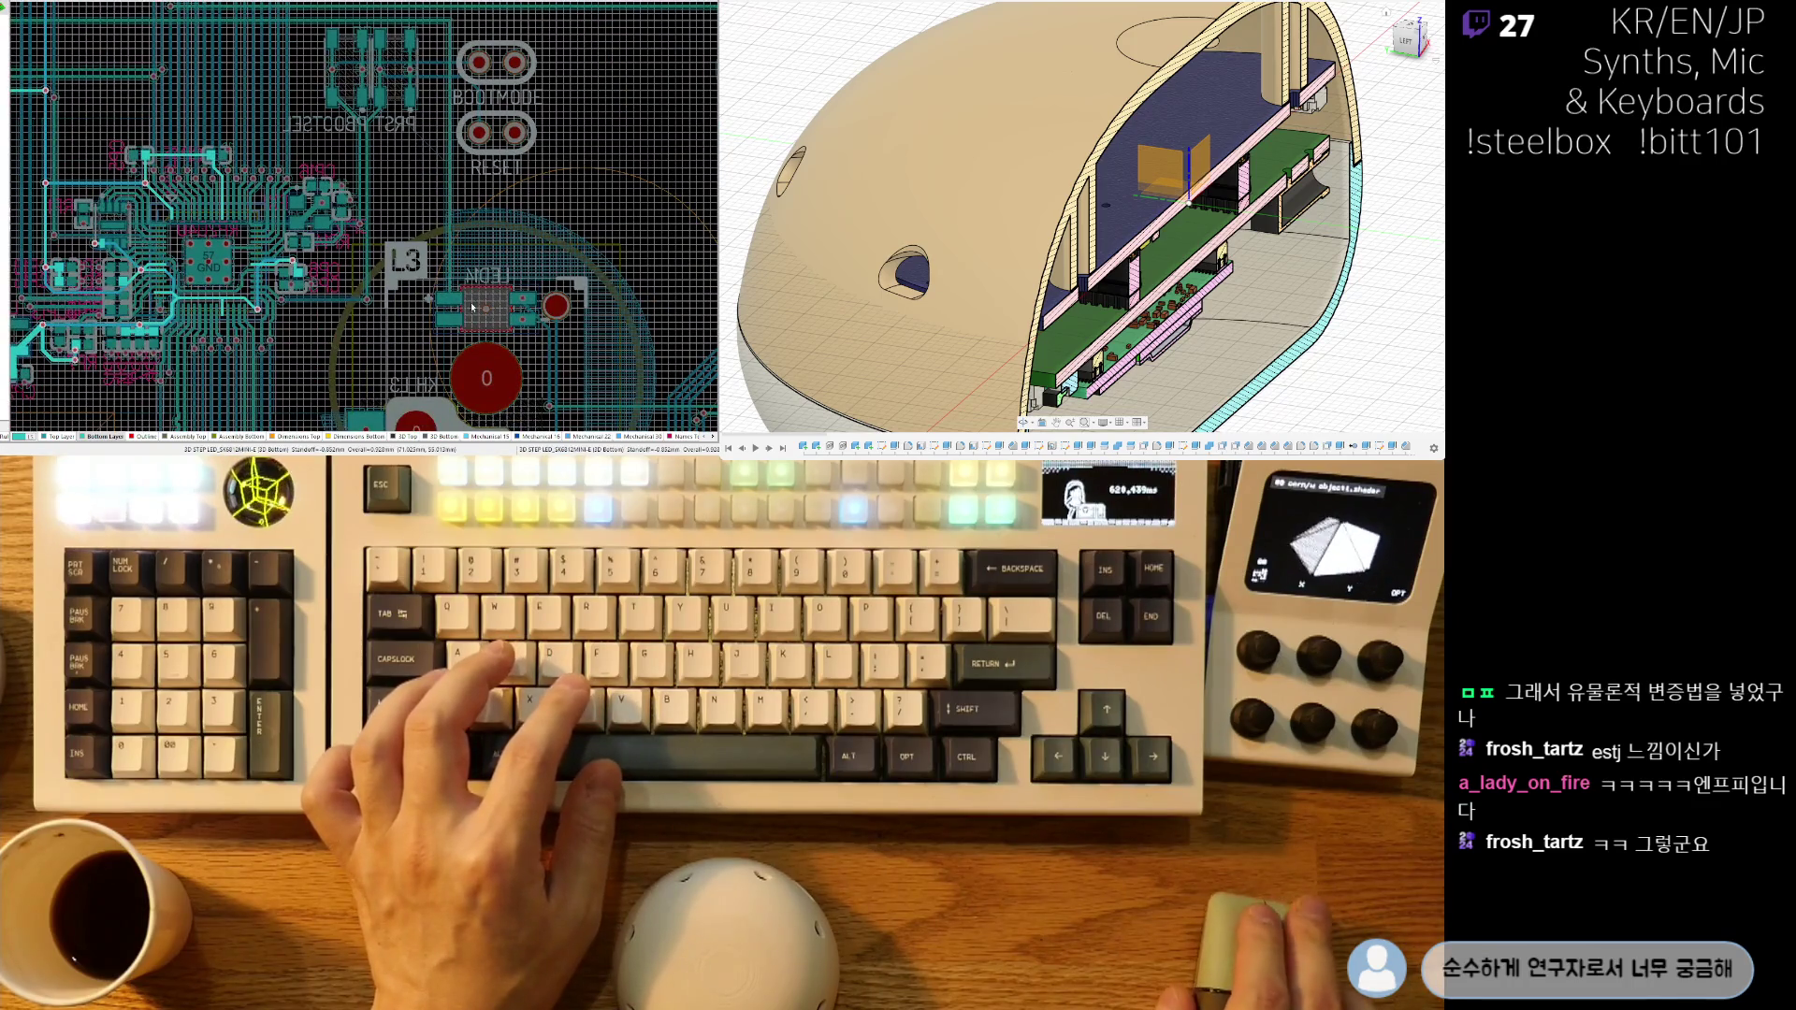
{"action": "right_click_drag", "start_coordinate": [280, 232], "coordinate": [327, 329]}
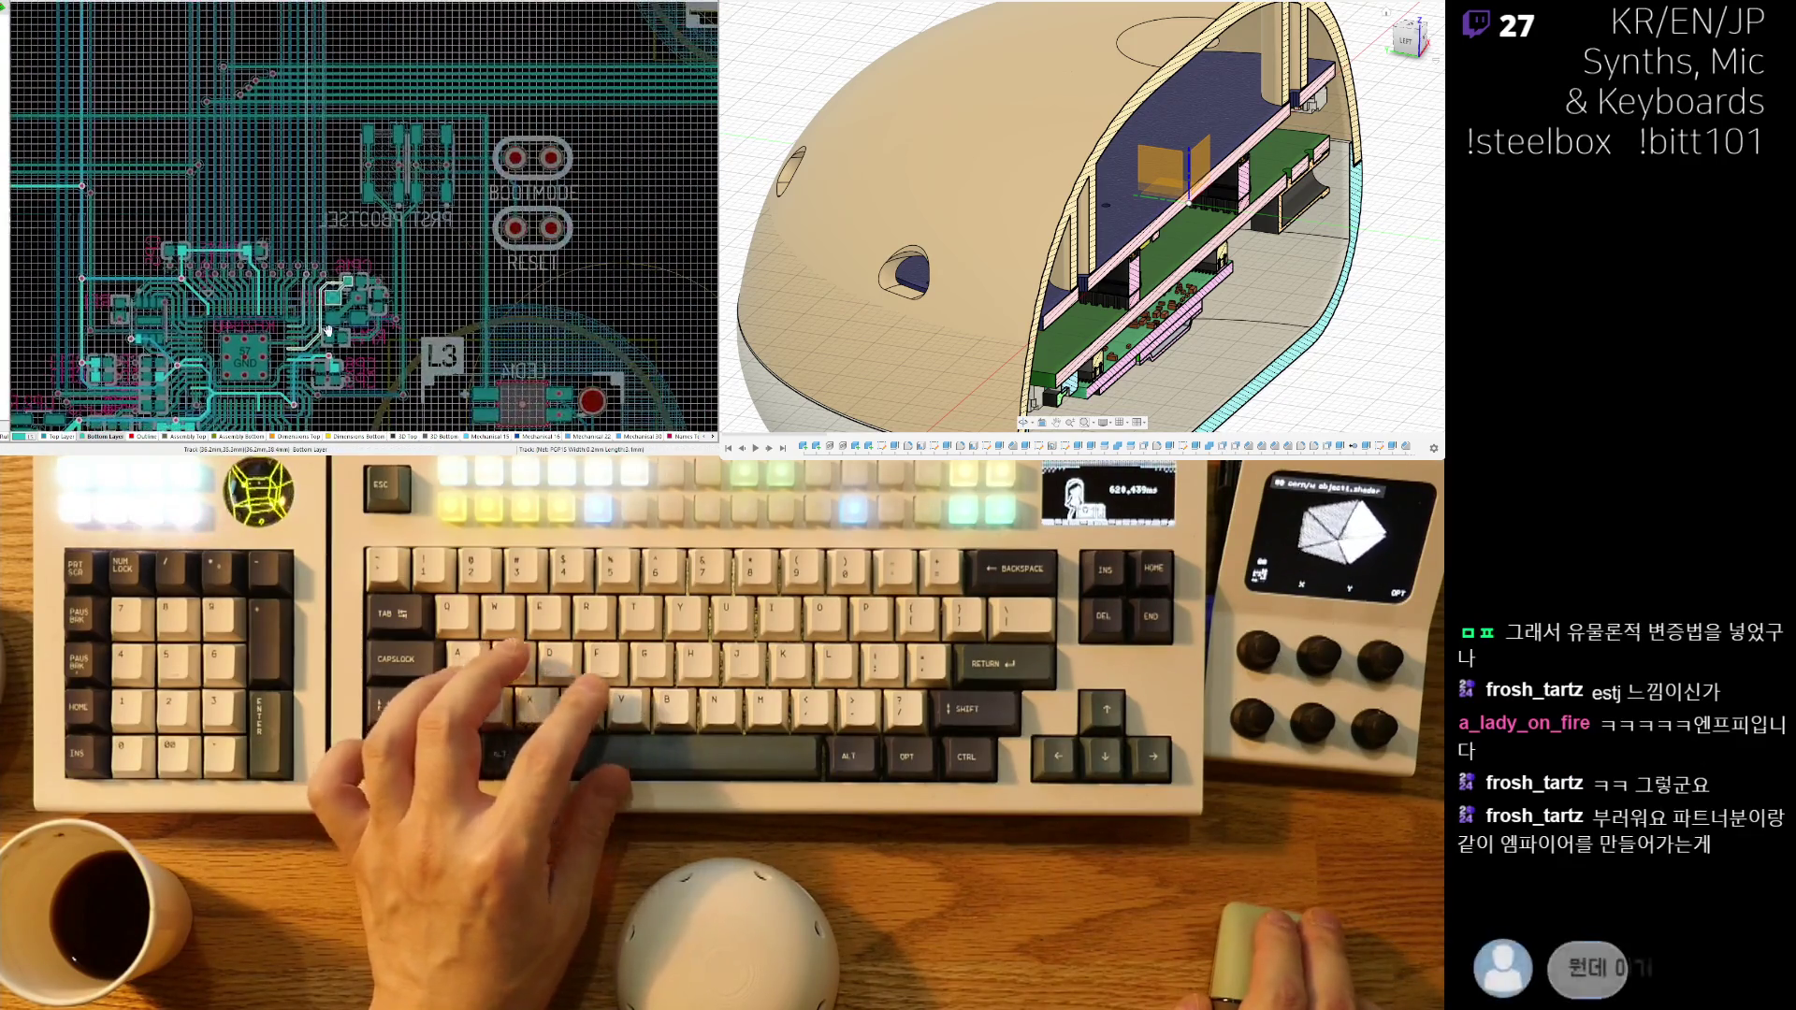
{"action": "scroll", "coordinate": [477, 131], "scroll_direction": "up", "scroll_amount": 5, "text": "ctrl"}
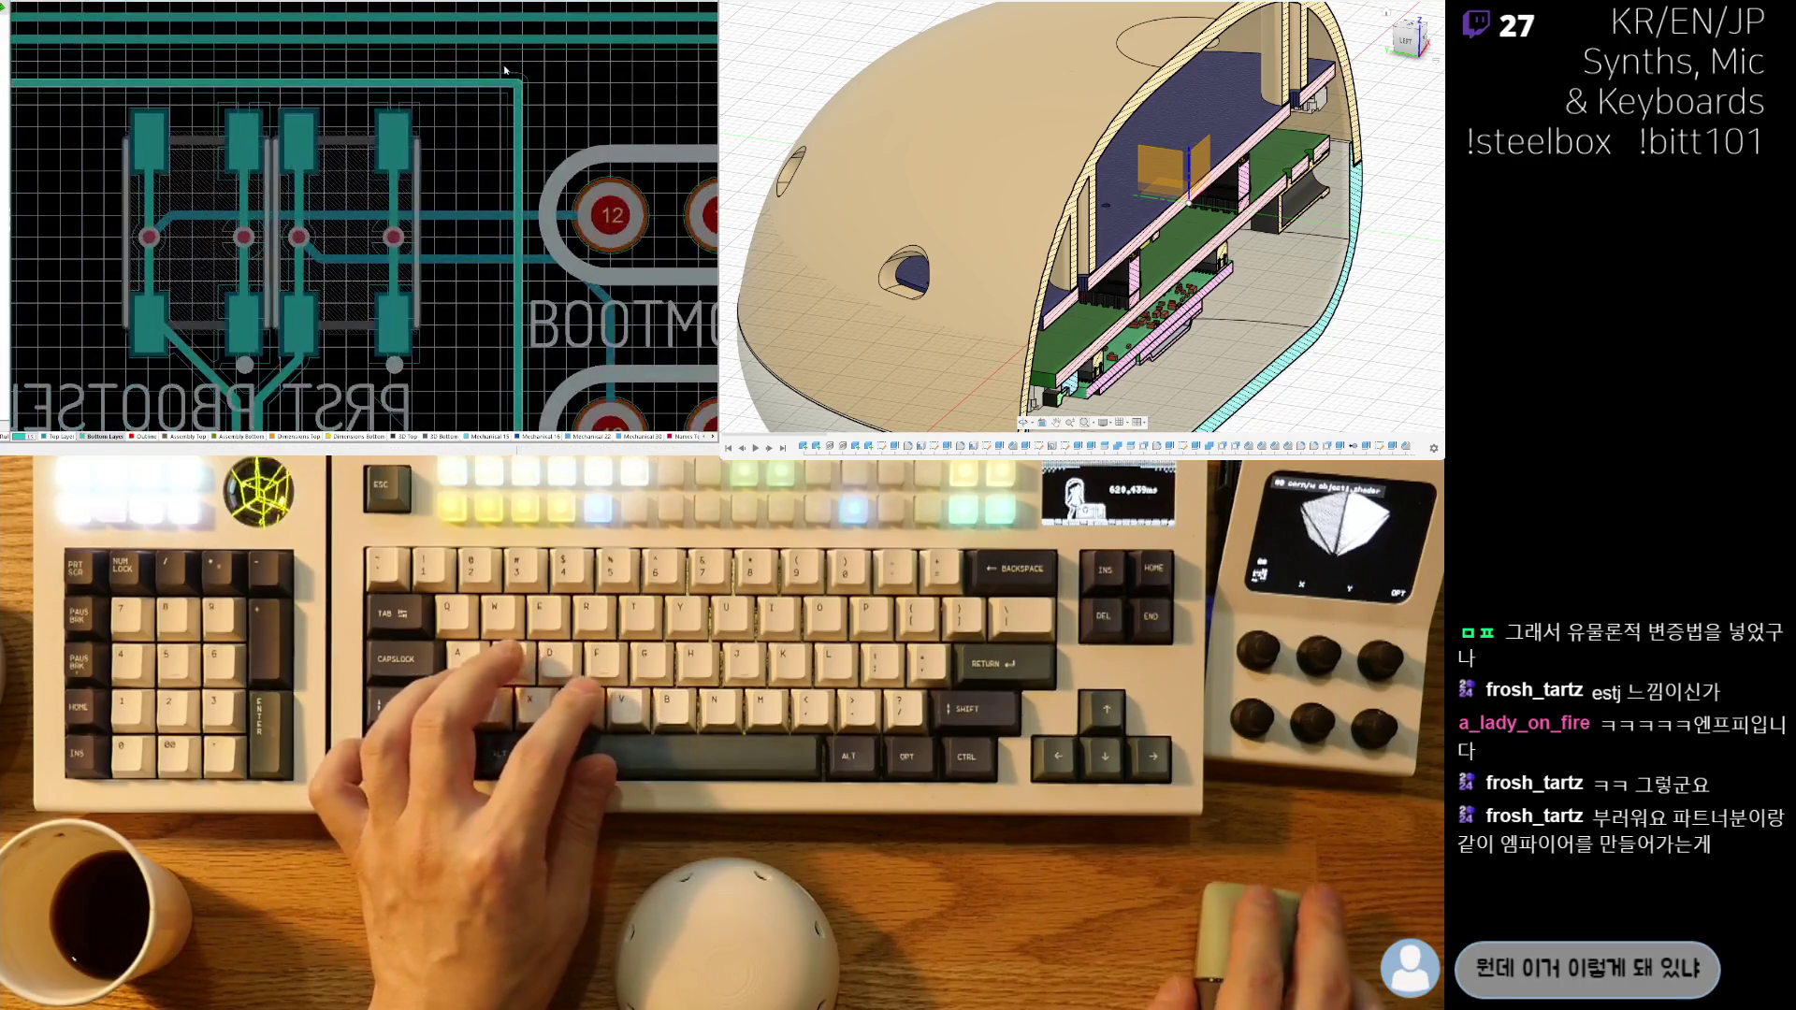
{"action": "left_click_drag", "start_coordinate": [517, 83], "coordinate": [505, 111]}
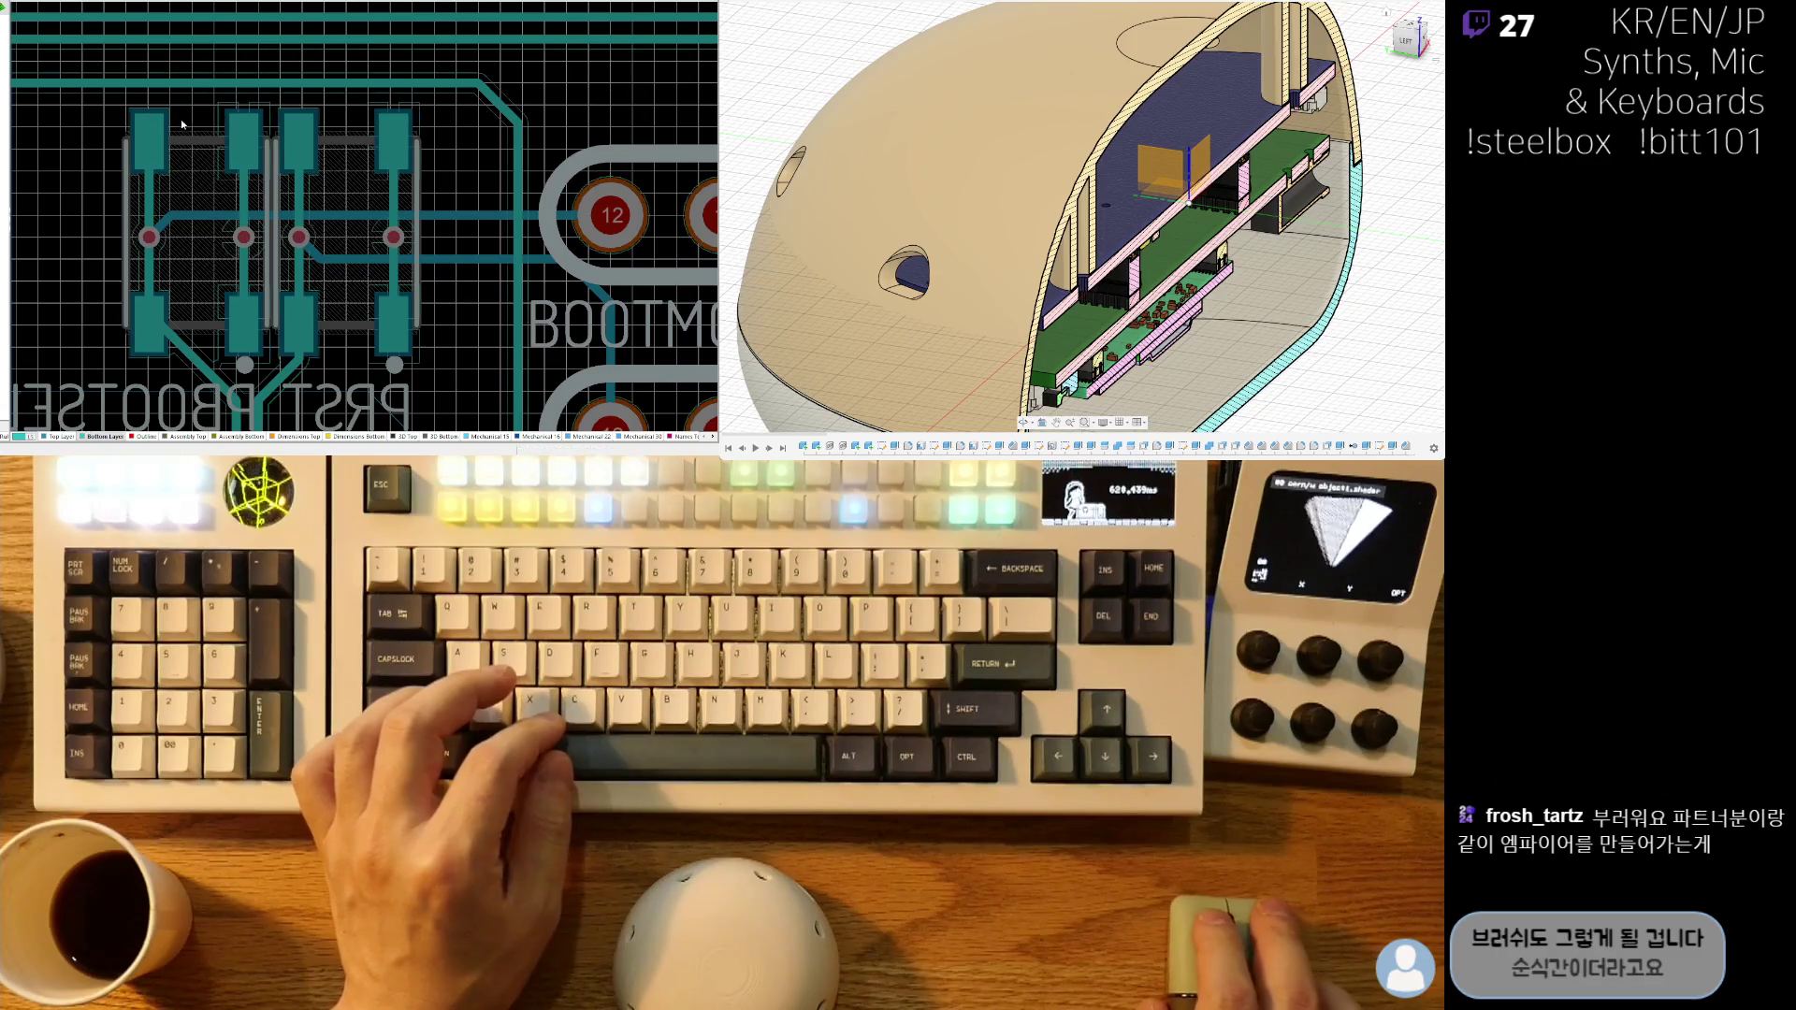
{"action": "scroll", "coordinate": [373, 110], "scroll_direction": "down", "scroll_amount": 4, "text": "ctrl"}
{"action": "scroll", "coordinate": [169, 157], "scroll_direction": "left", "scroll_amount": 5}
{"action": "scroll", "coordinate": [170, 156], "scroll_direction": "up", "scroll_amount": 1}
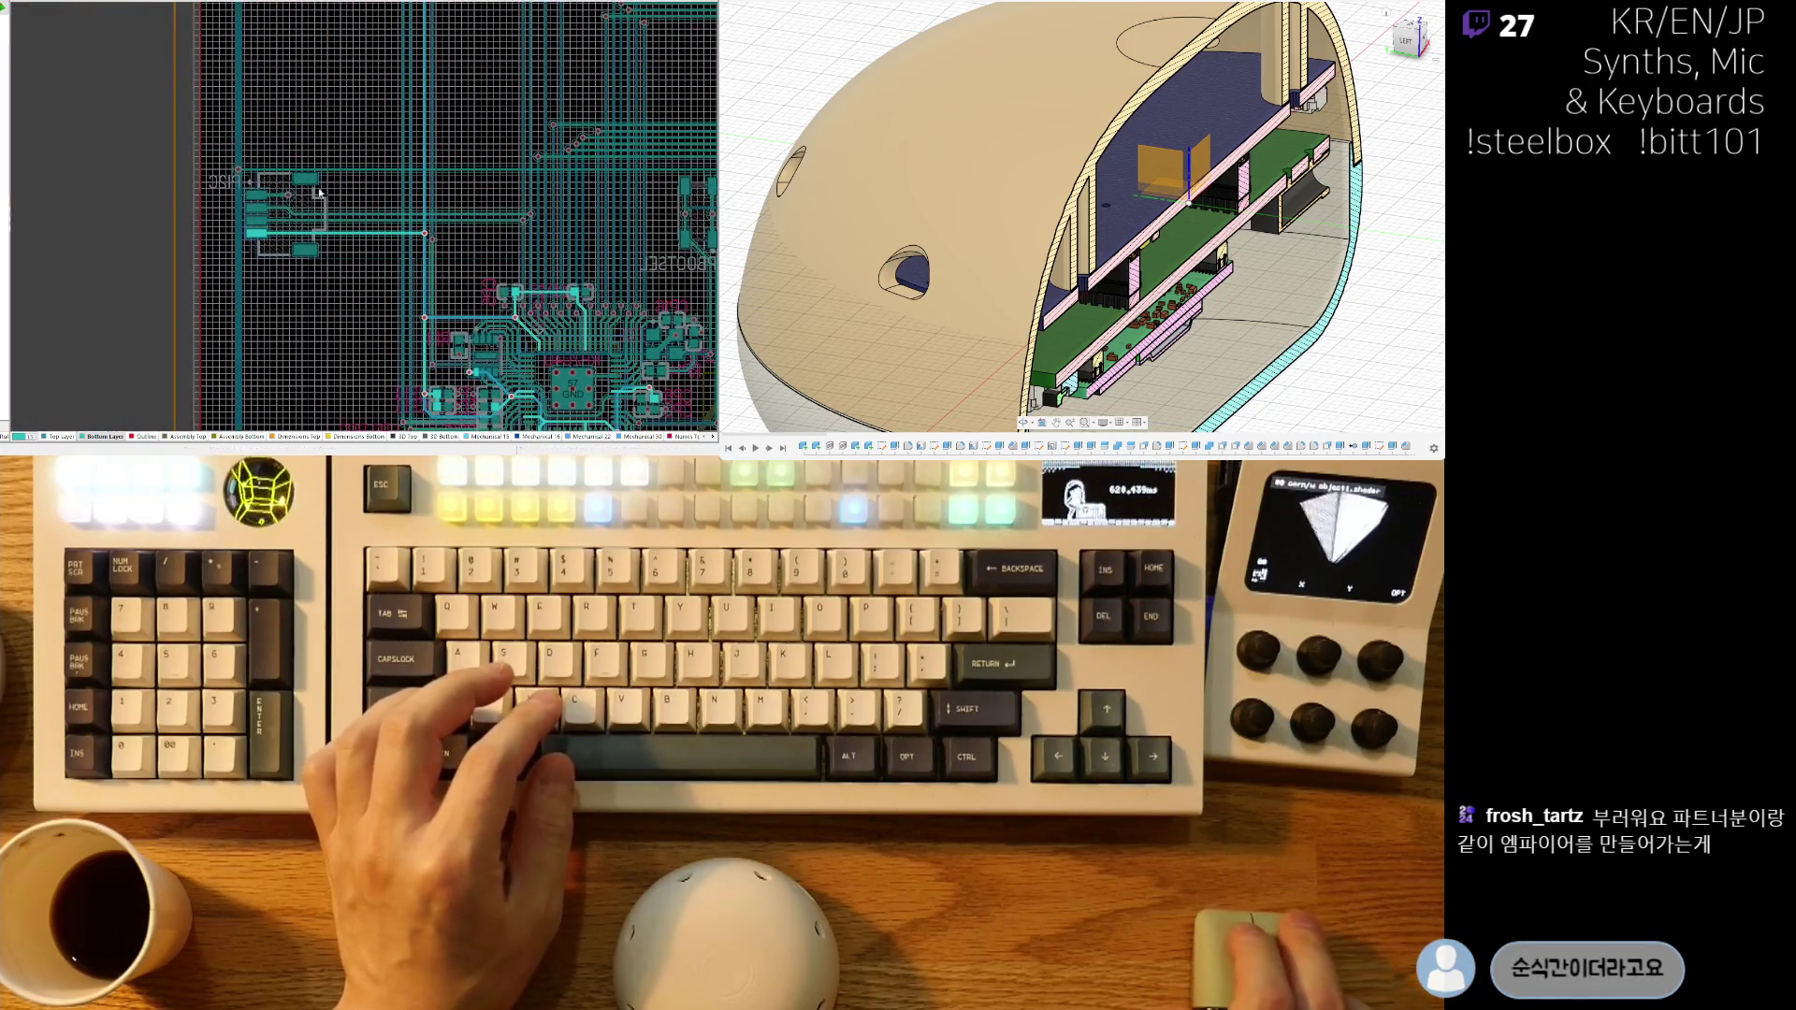
{"action": "scroll", "coordinate": [515, 178], "scroll_direction": "right", "scroll_amount": 5}
{"action": "scroll", "coordinate": [505, 174], "scroll_direction": "up", "scroll_amount": 1}
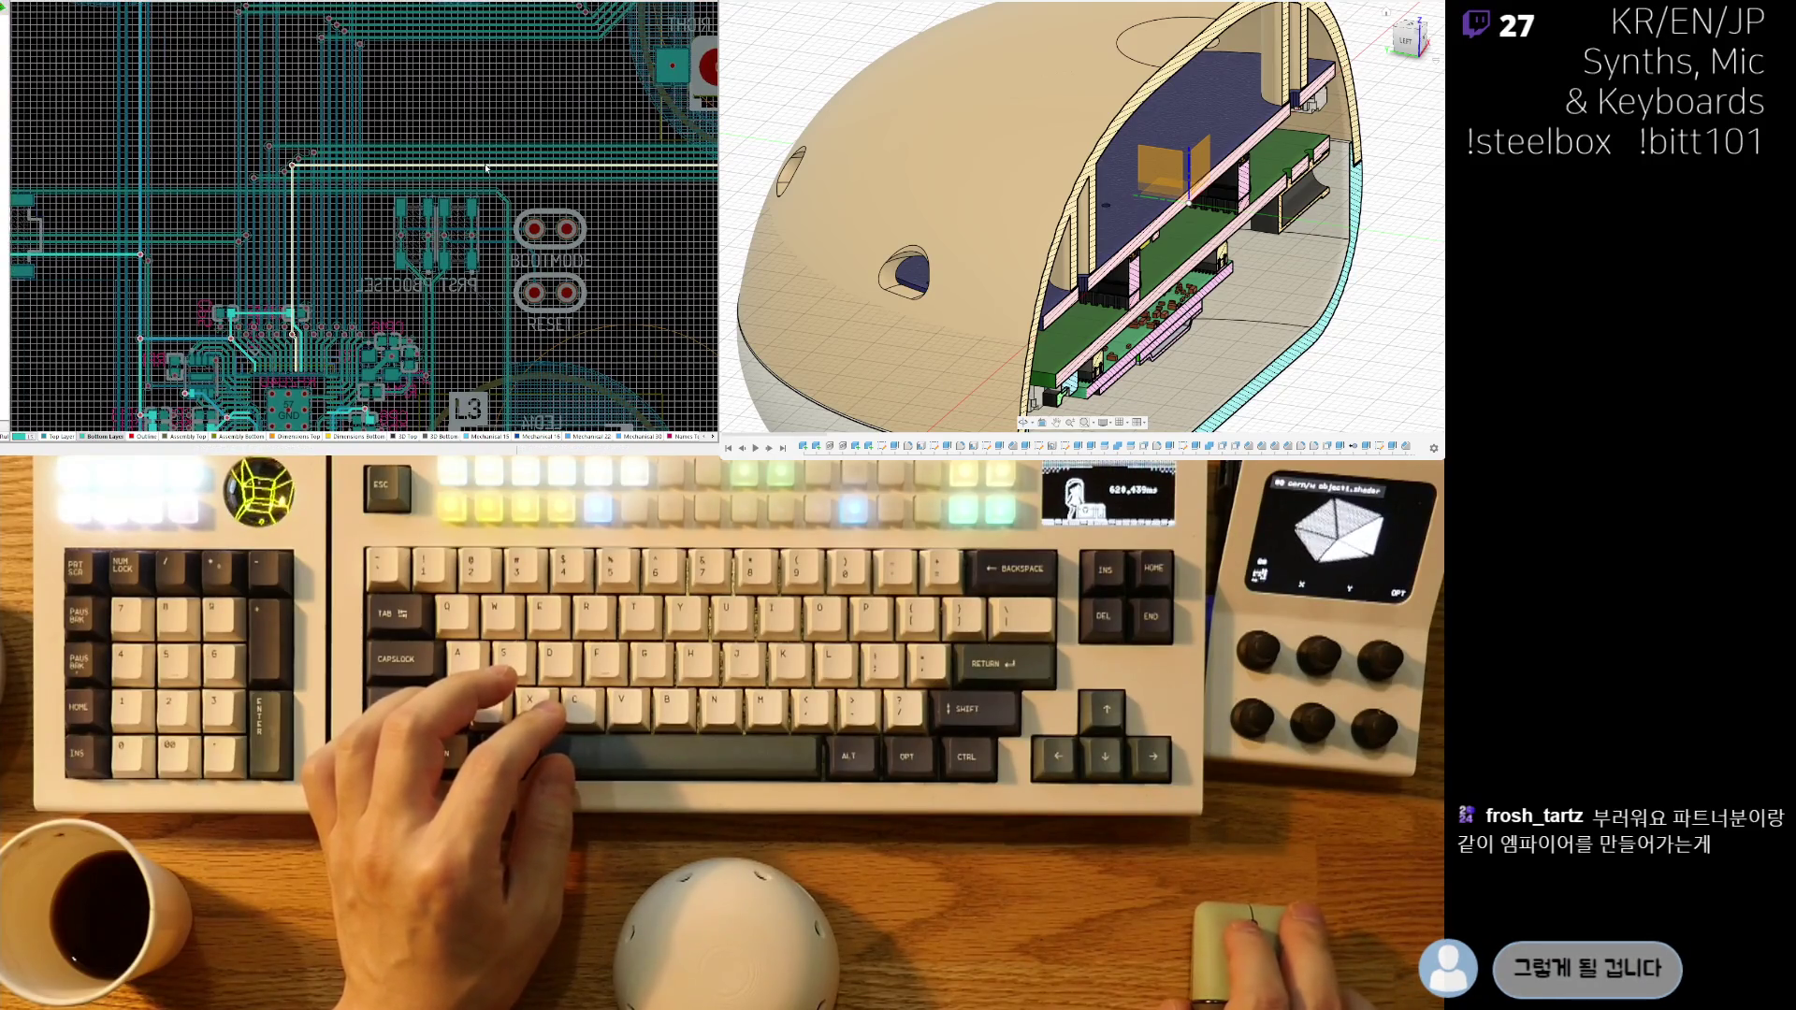
{"action": "scroll", "coordinate": [449, 250], "scroll_direction": "up", "scroll_amount": 2, "text": "ctrl"}
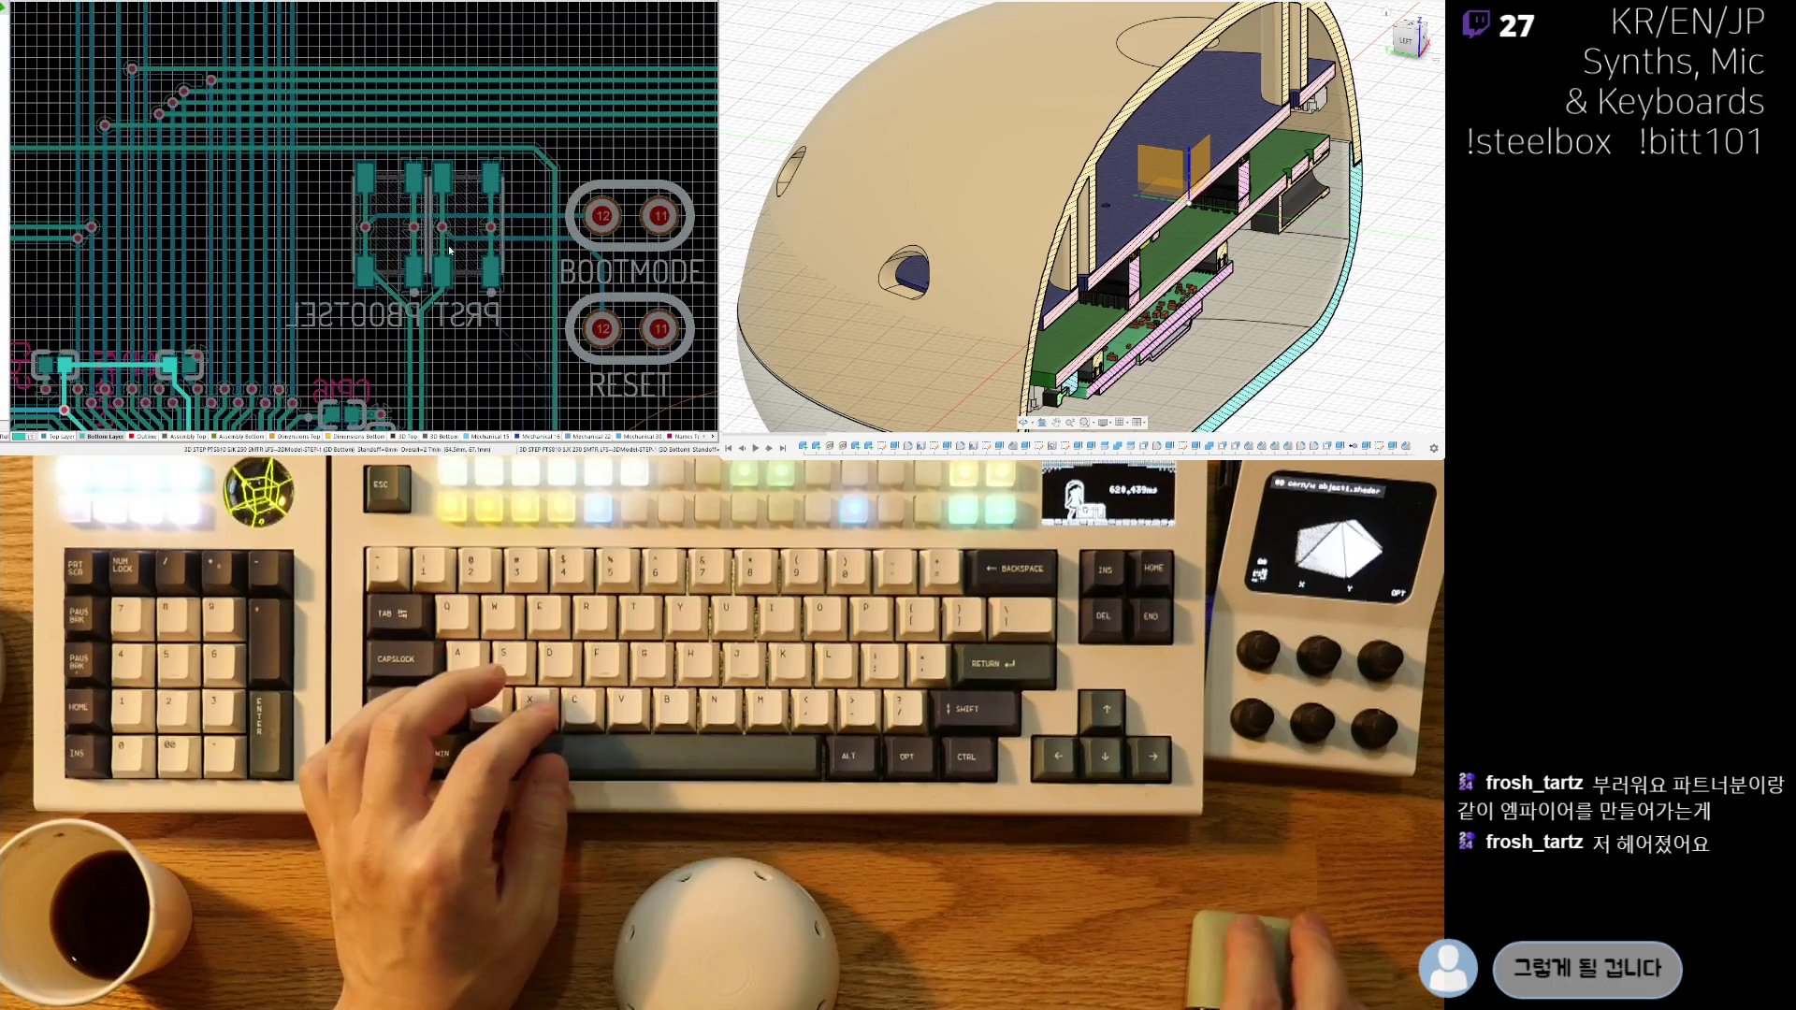
{"action": "scroll", "coordinate": [412, 224], "scroll_direction": "up", "scroll_amount": 2, "text": "ctrl"}
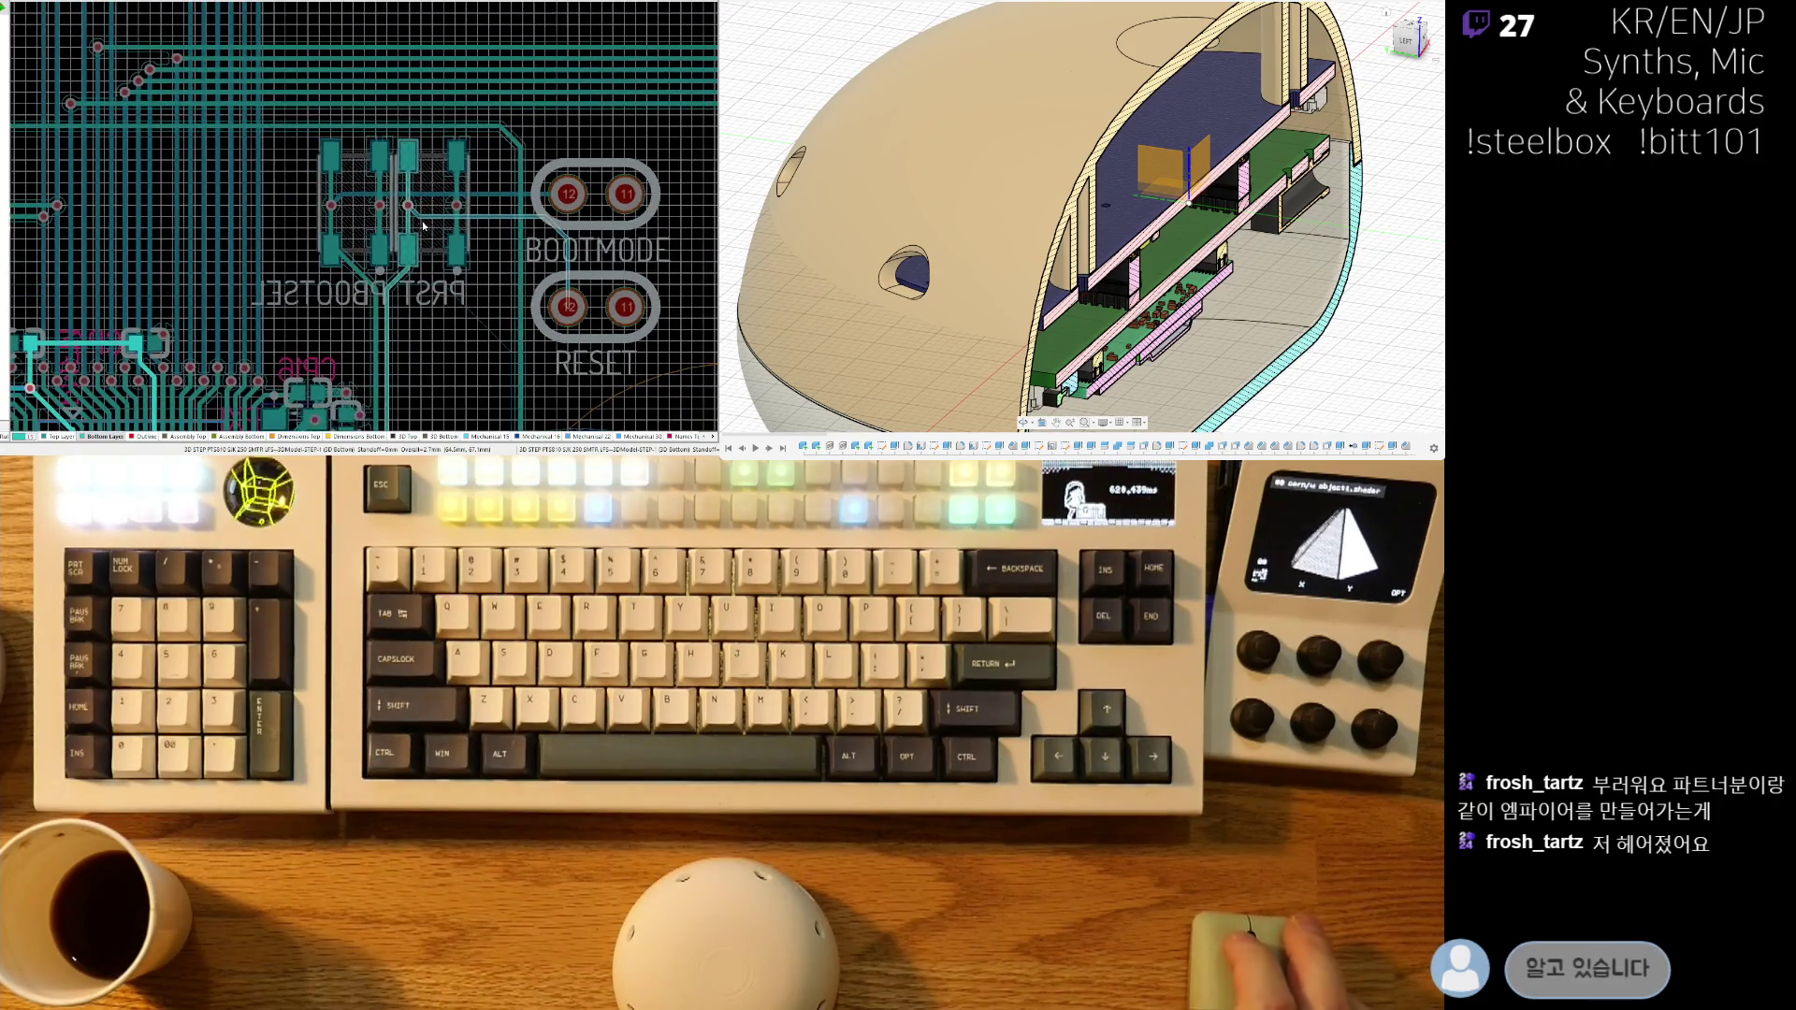
{"action": "scroll", "coordinate": [412, 210], "scroll_direction": "up", "scroll_amount": 2, "text": "ctrl"}
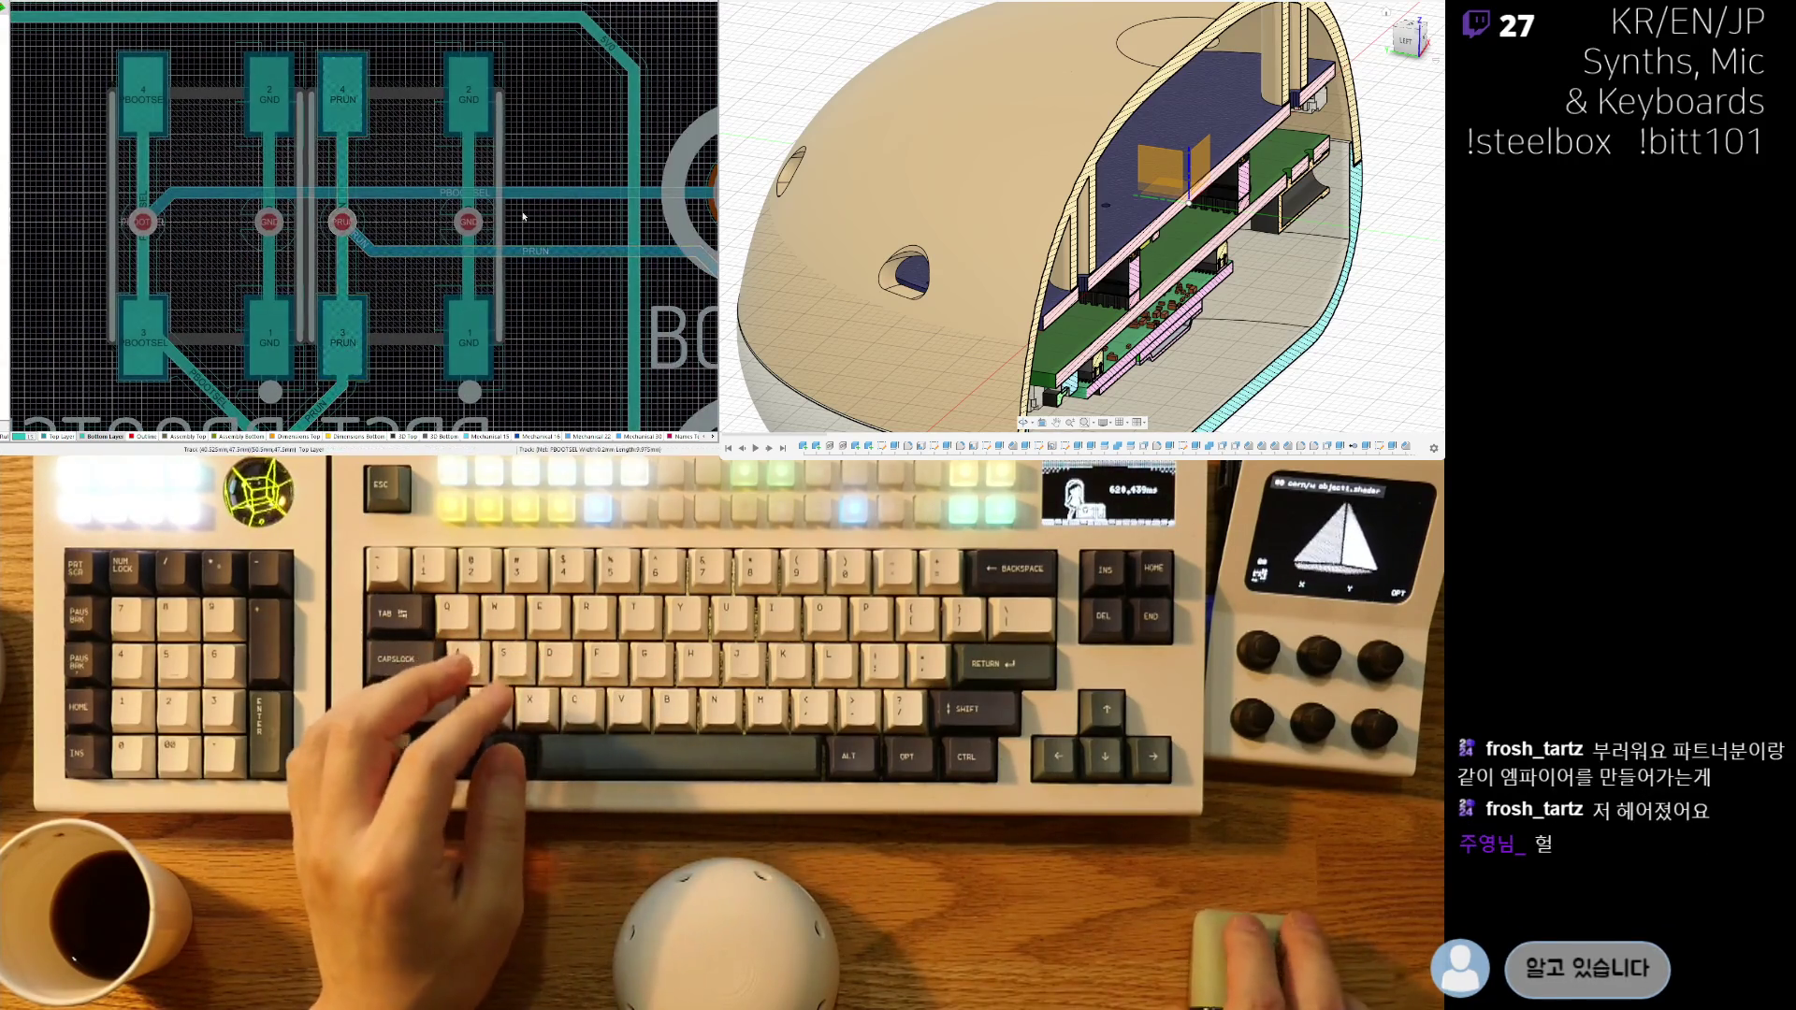
{"action": "scroll", "coordinate": [471, 222], "scroll_direction": "down", "scroll_amount": 1, "text": "ctrl"}
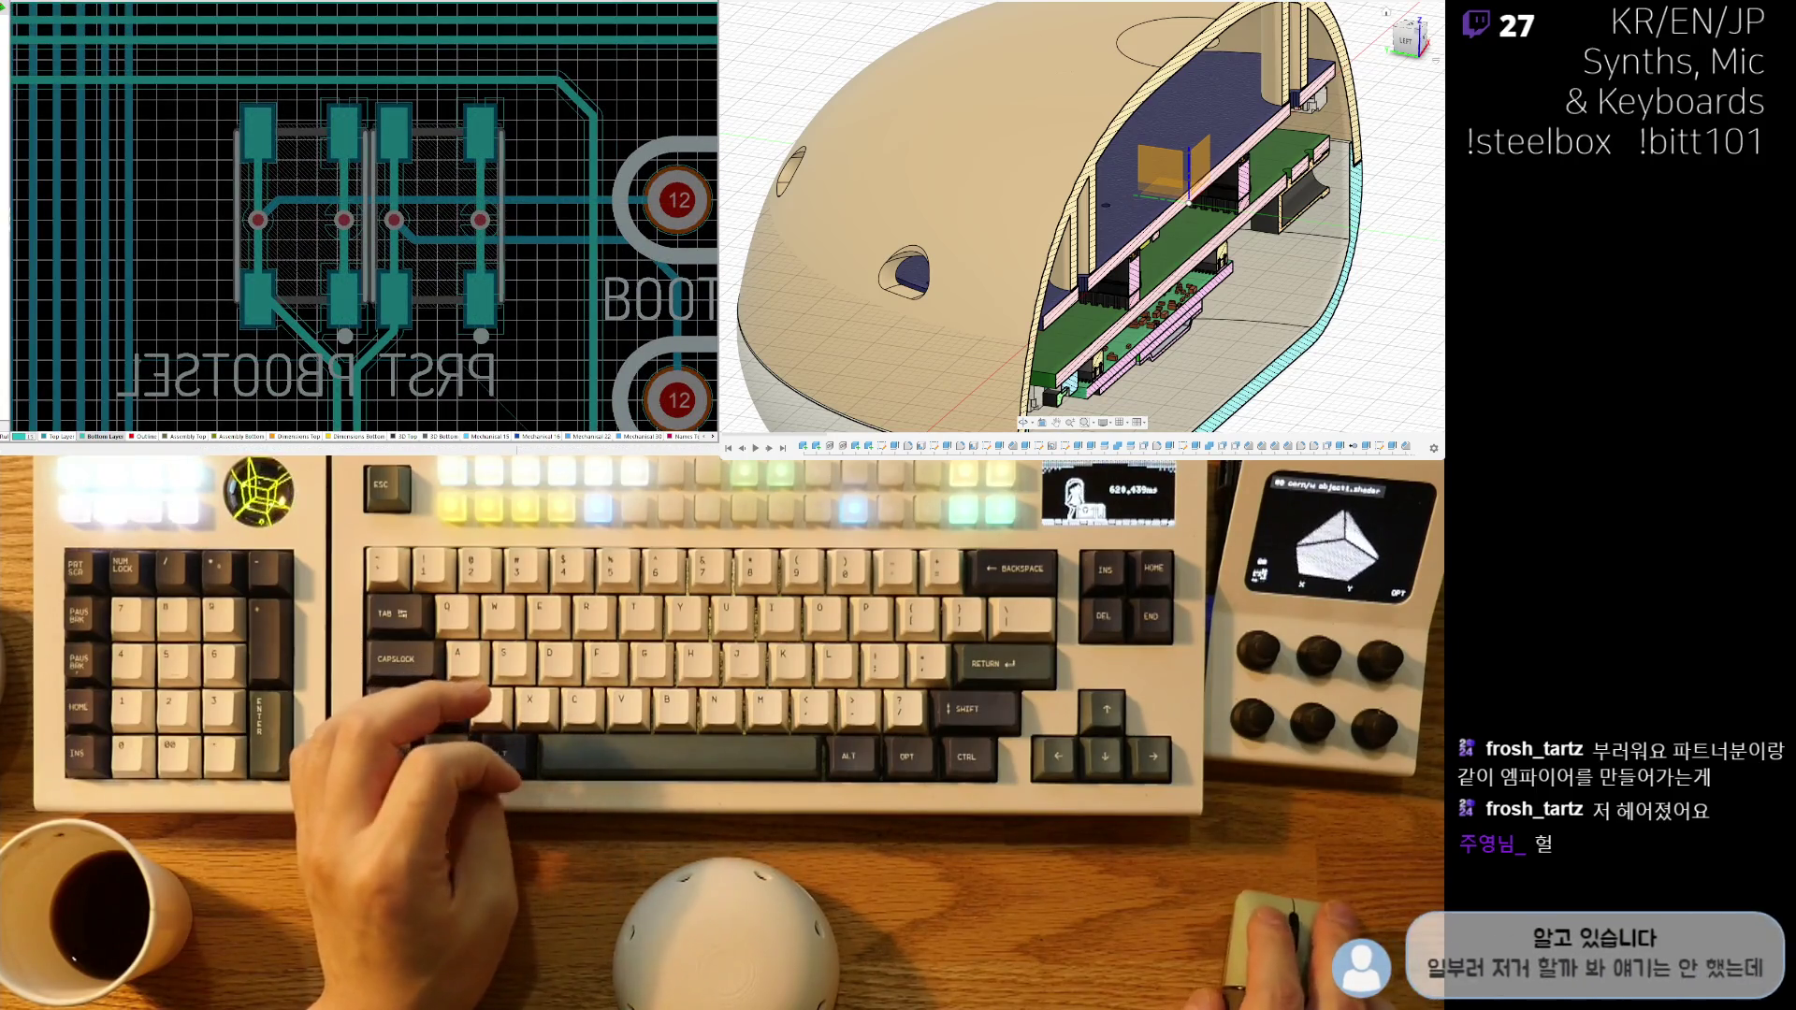
{"action": "scroll", "coordinate": [391, 365], "scroll_direction": "down", "scroll_amount": 3, "text": "ctrl"}
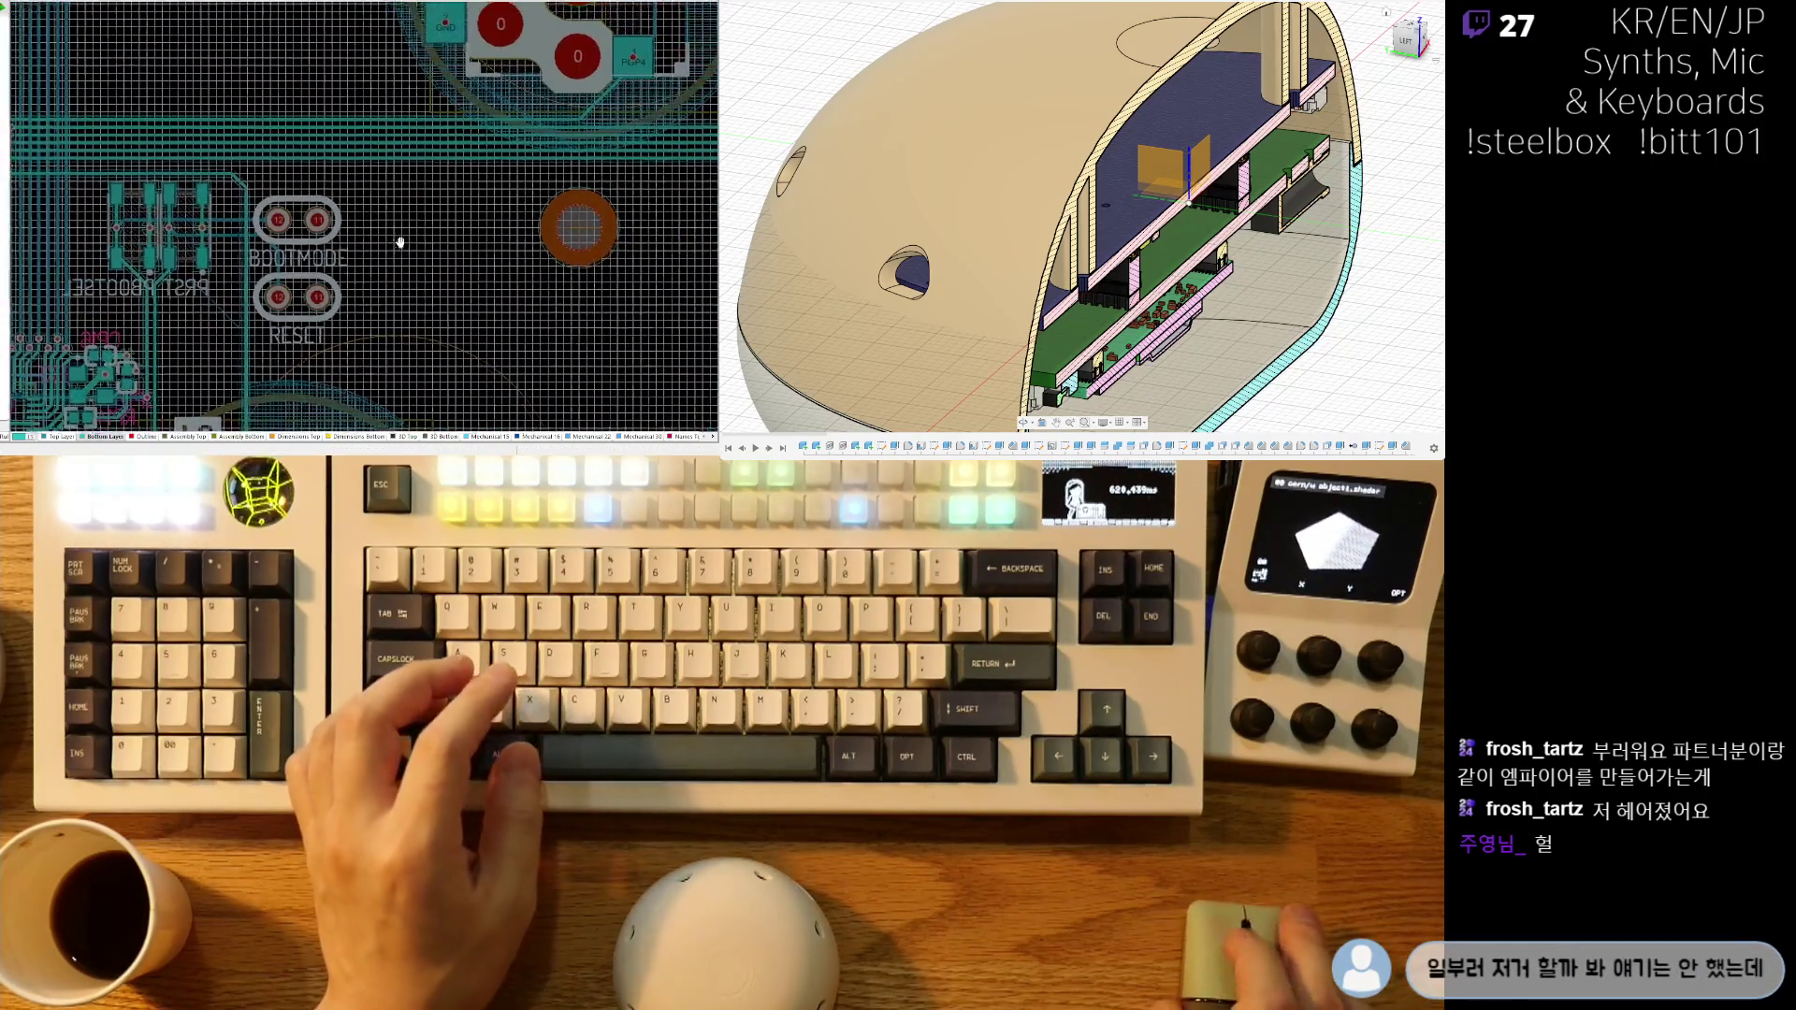
{"action": "scroll", "coordinate": [493, 255], "scroll_direction": "down", "scroll_amount": 2, "text": "ctrl"}
{"action": "right_click_drag", "start_coordinate": [514, 191], "coordinate": [234, 194]}
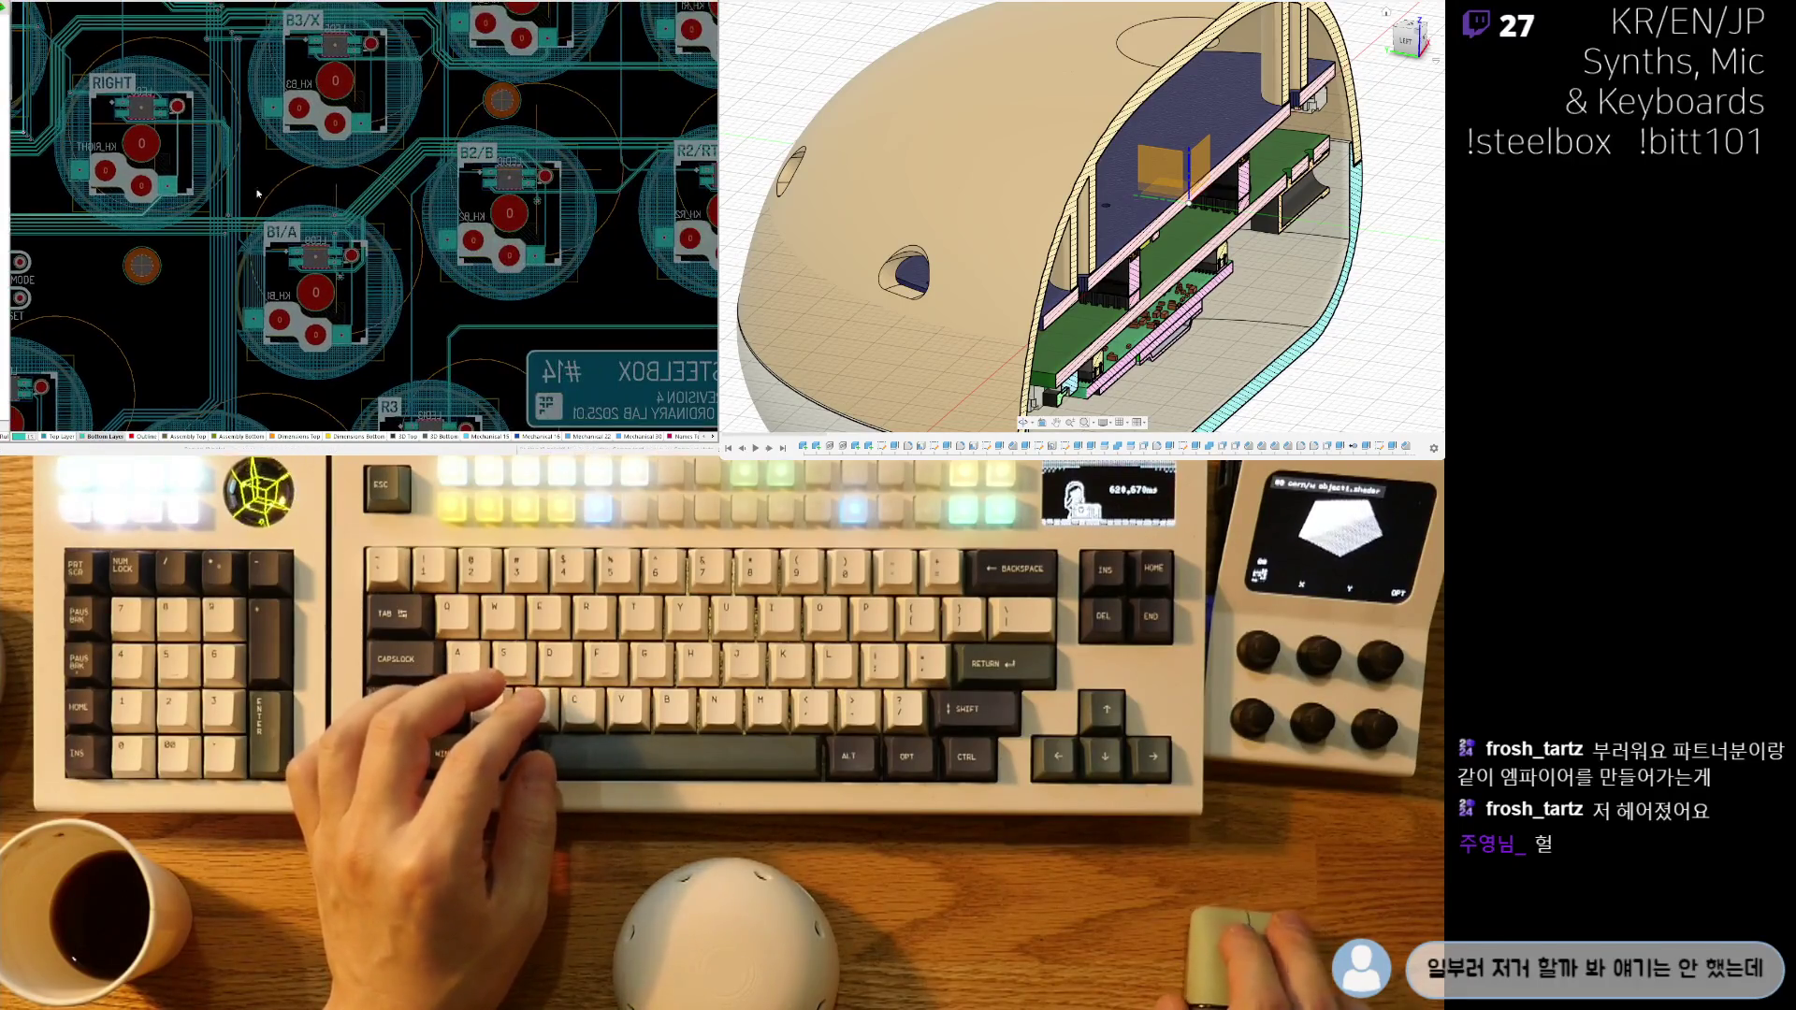
{"action": "right_click_drag", "start_coordinate": [561, 253], "coordinate": [539, 280]}
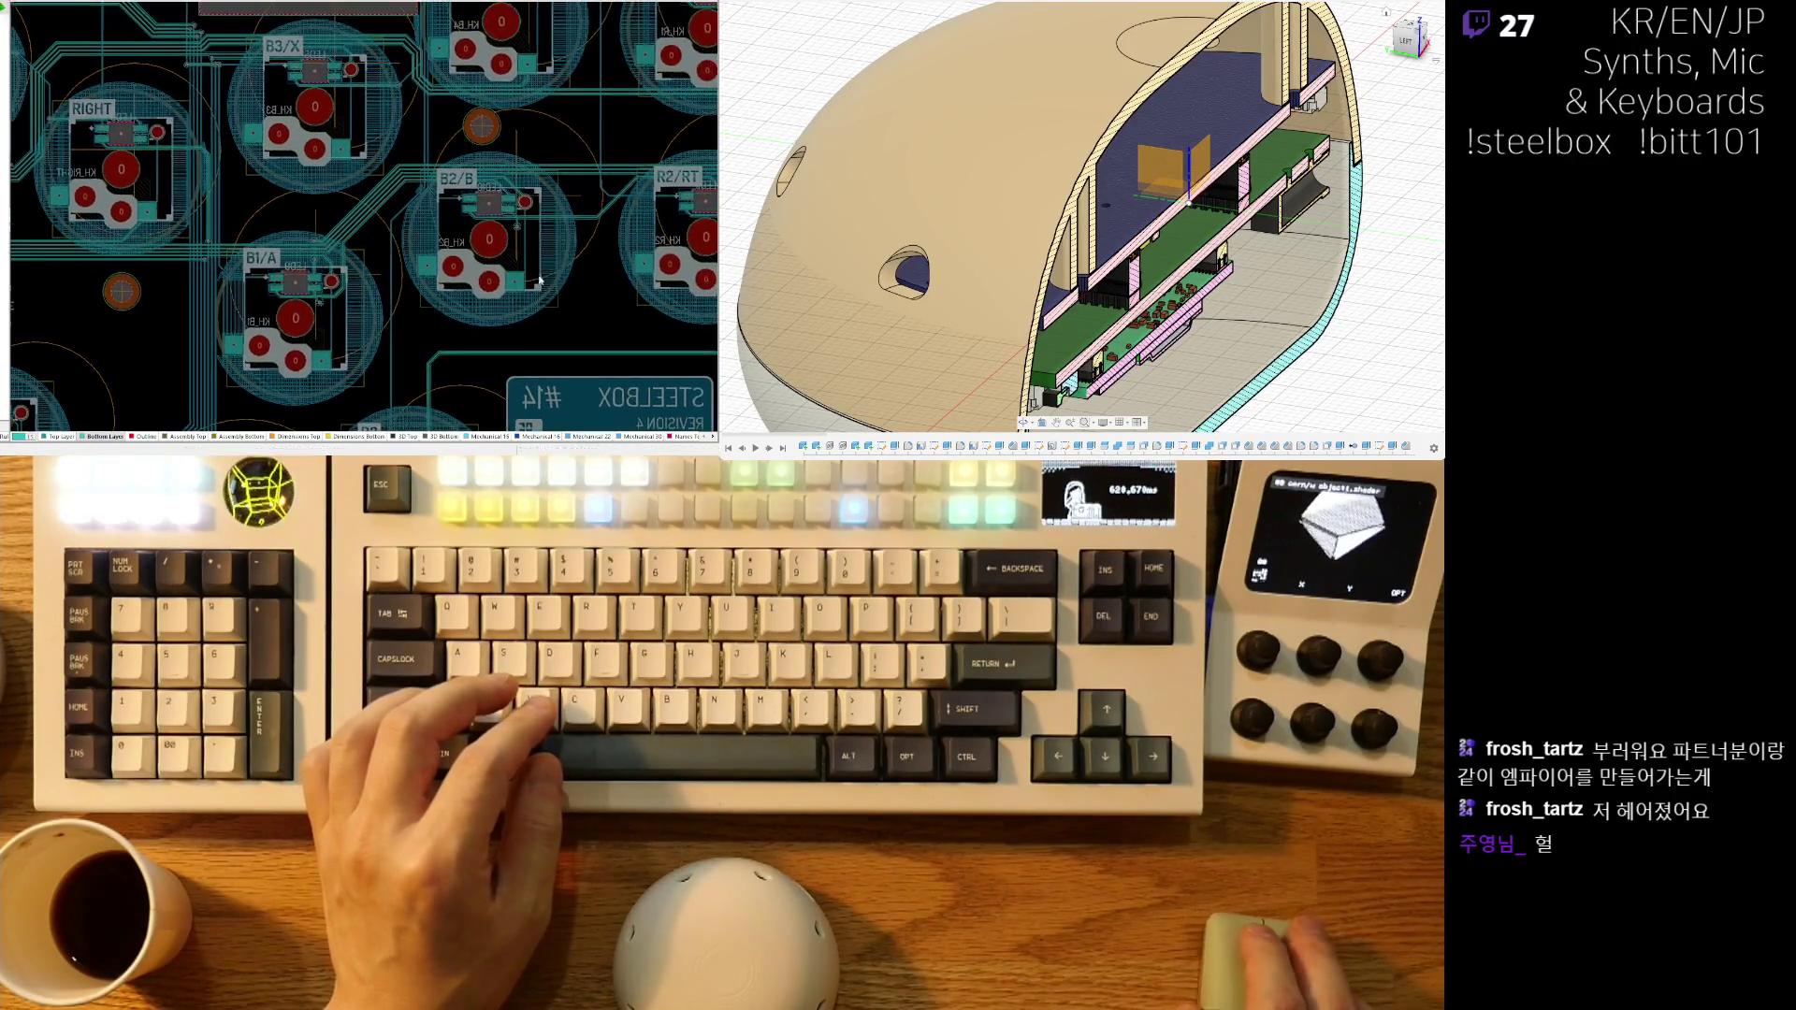
{"action": "scroll", "coordinate": [556, 249], "scroll_direction": "up", "scroll_amount": 2, "text": "ctrl"}
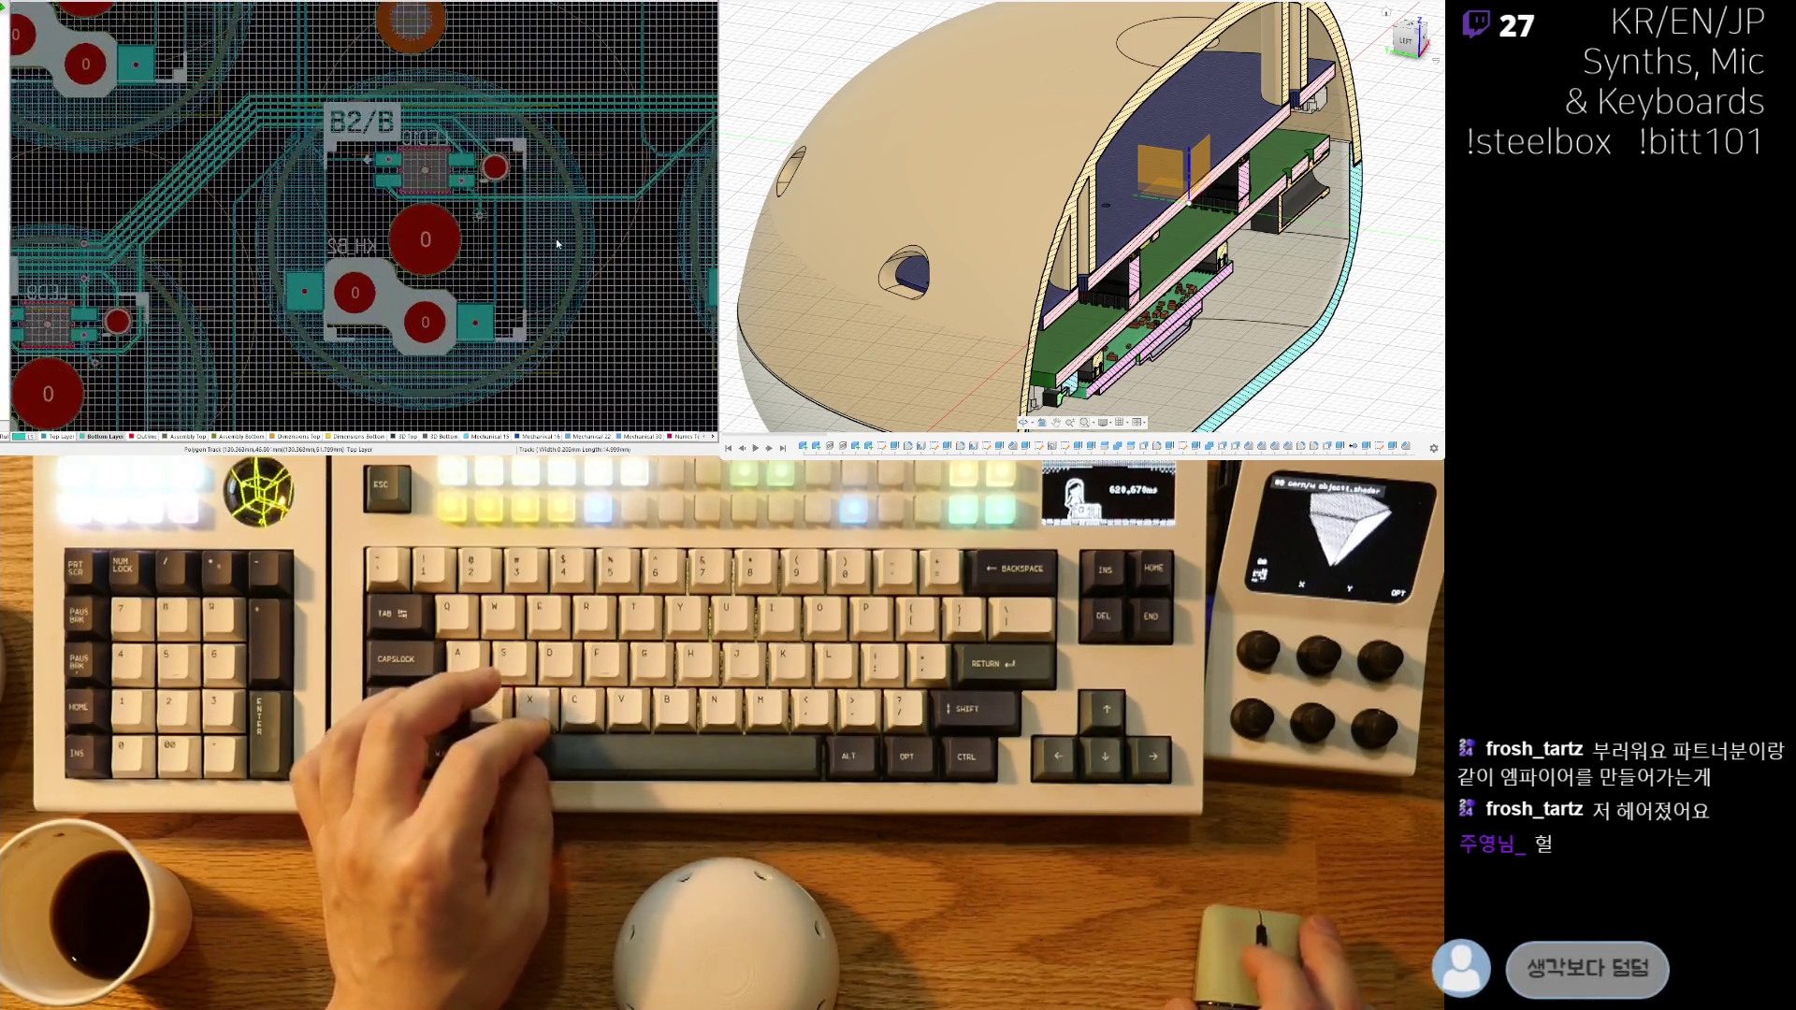
{"action": "mouse_move", "coordinate": [574, 240]}
{"action": "right_mouse_down"}
{"action": "mouse_move", "coordinate": [245, 267]}
{"action": "mouse_move", "coordinate": [270, 275]}
{"action": "right_mouse_up"}
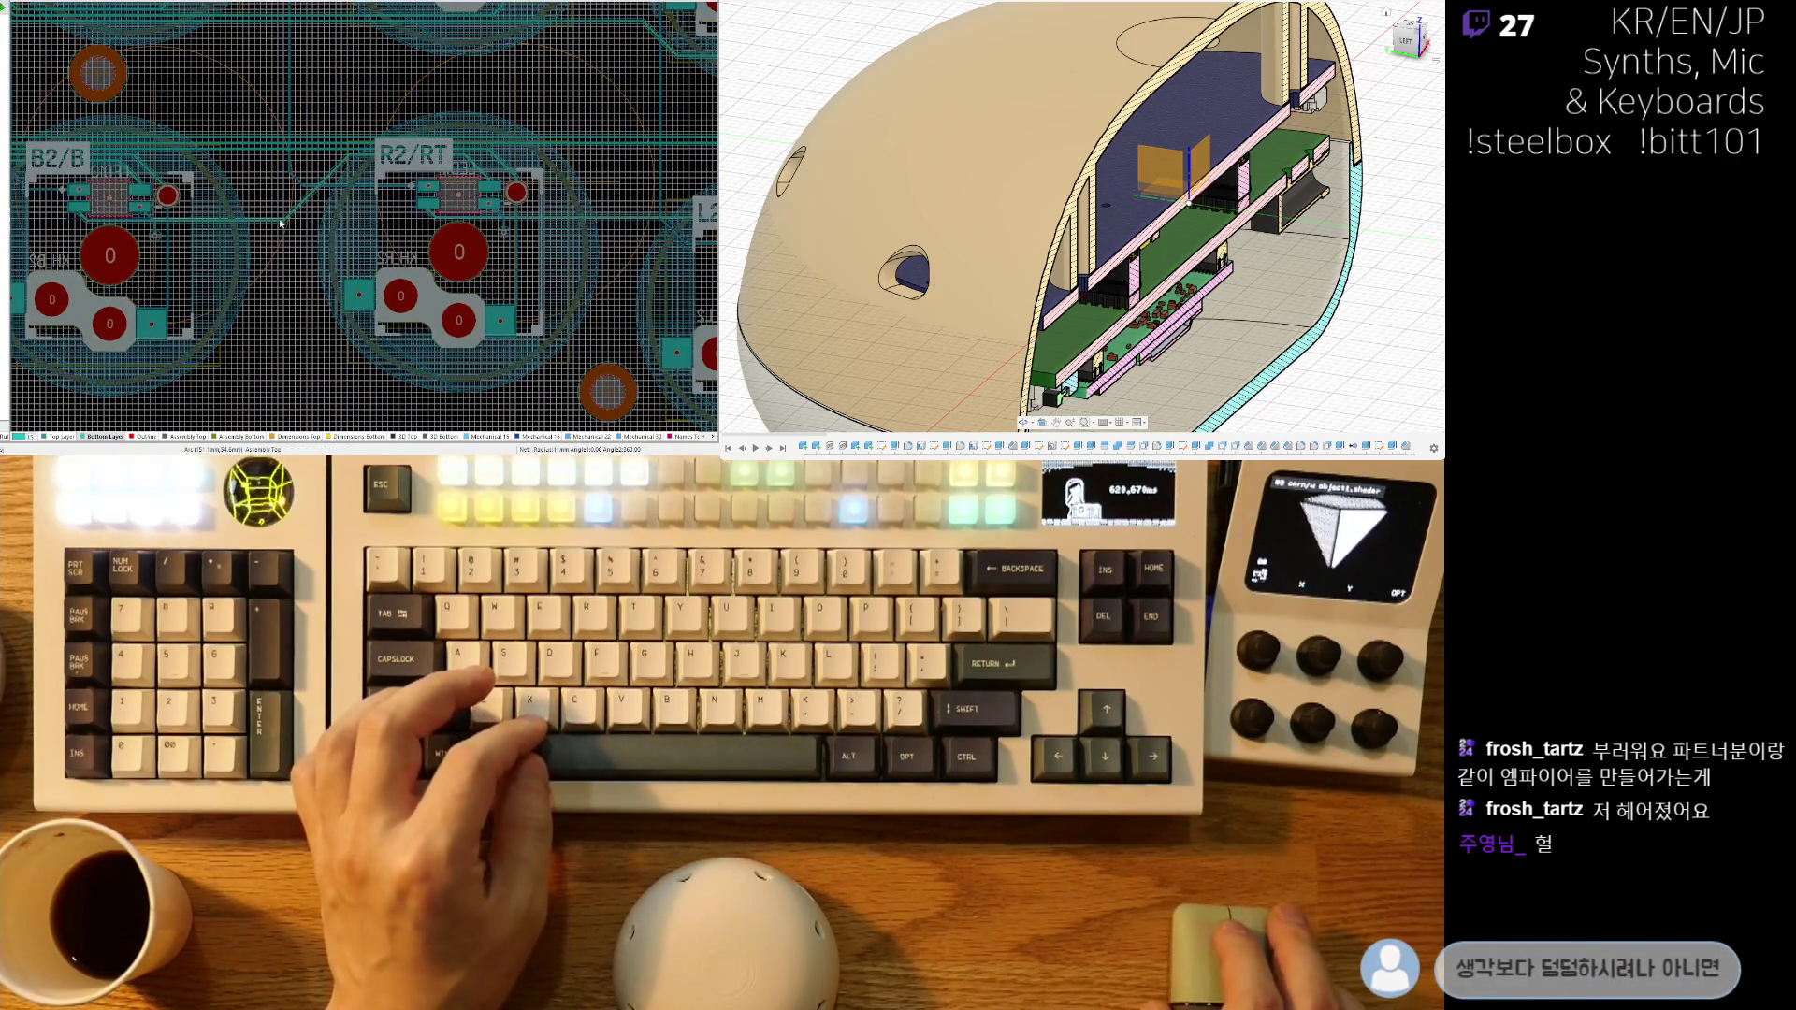
{"action": "scroll", "coordinate": [329, 233], "scroll_direction": "down", "scroll_amount": 1, "text": "ctrl"}
{"action": "right_click_drag", "start_coordinate": [300, 335], "coordinate": [194, 315]}
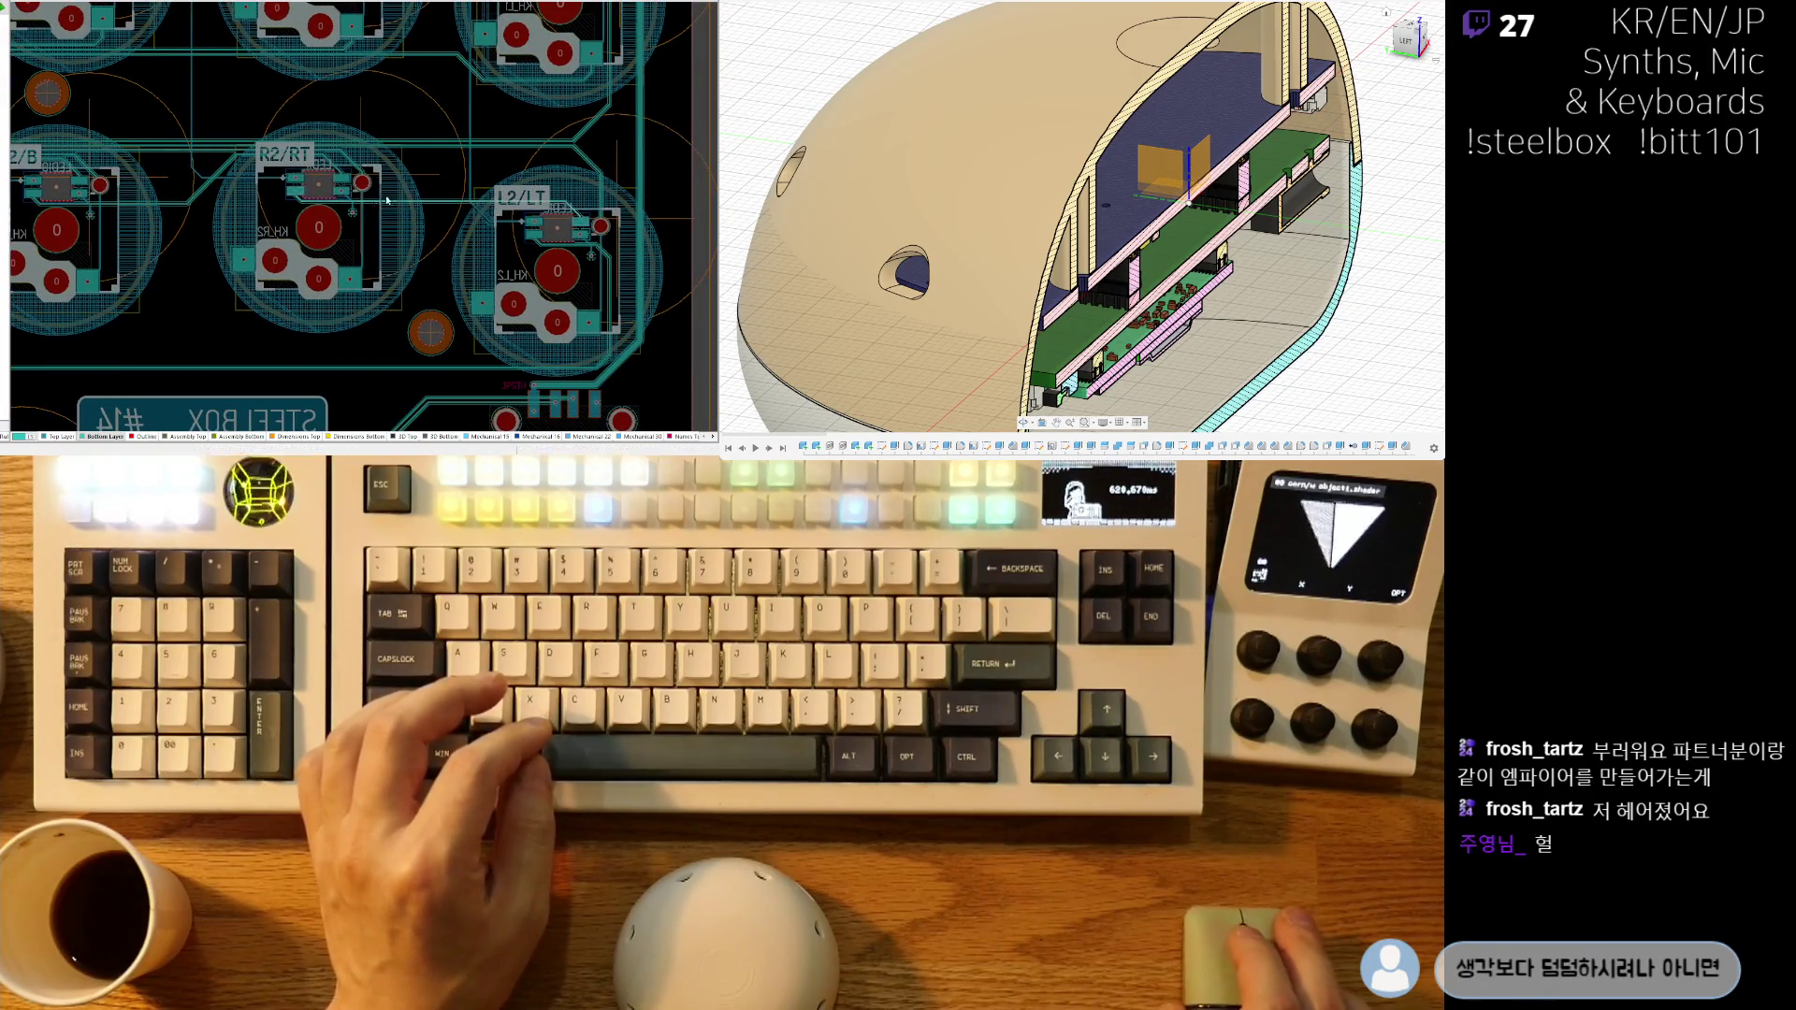
{"action": "scroll", "coordinate": [386, 200], "scroll_direction": "up", "scroll_amount": 3, "text": "ctrl"}
{"action": "scroll", "coordinate": [416, 220], "scroll_direction": "down", "scroll_amount": 4, "text": "ctrl"}
{"action": "right_click_drag", "start_coordinate": [425, 347], "coordinate": [614, 273]}
{"action": "scroll", "coordinate": [613, 274], "scroll_direction": "down", "scroll_amount": 1, "text": "ctrl"}
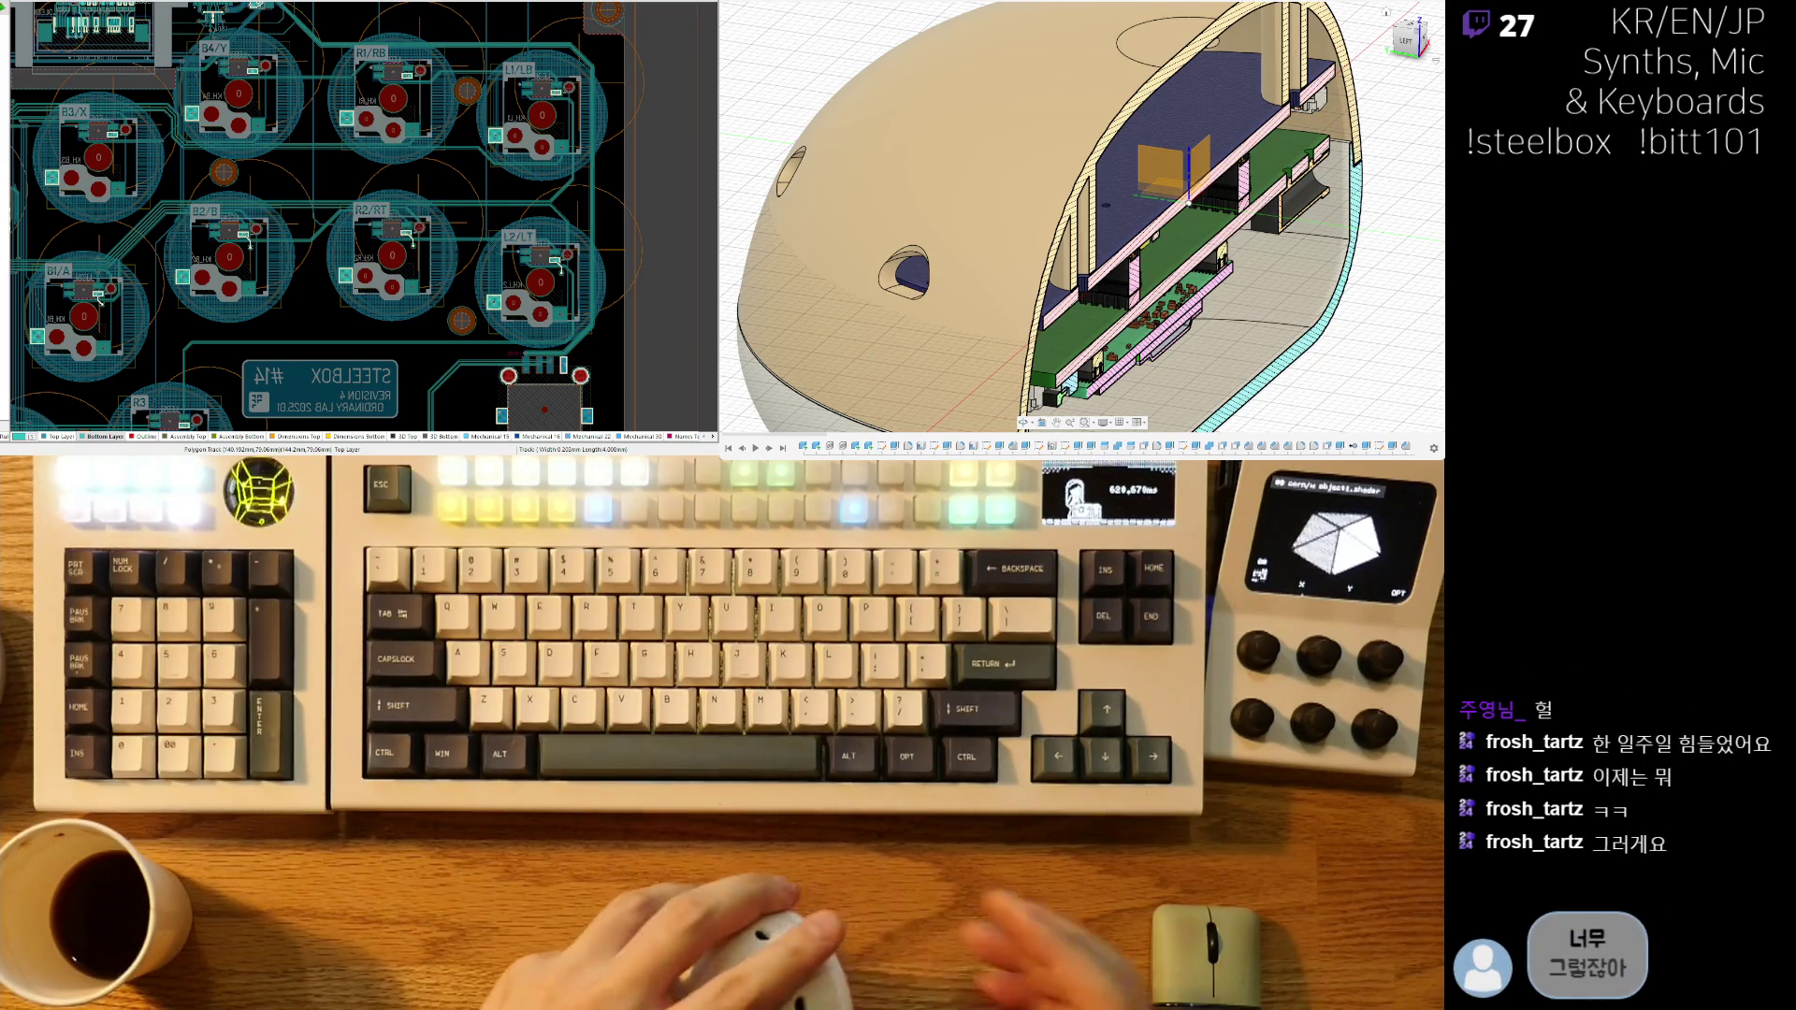
- Pan along the board's top edge to bring switch A1 into view
{"action": "right_click_drag", "start_coordinate": [159, 2], "coordinate": [486, 145]}
{"action": "scroll", "coordinate": [309, 157], "scroll_direction": "up", "scroll_amount": 5, "text": "ctrl"}
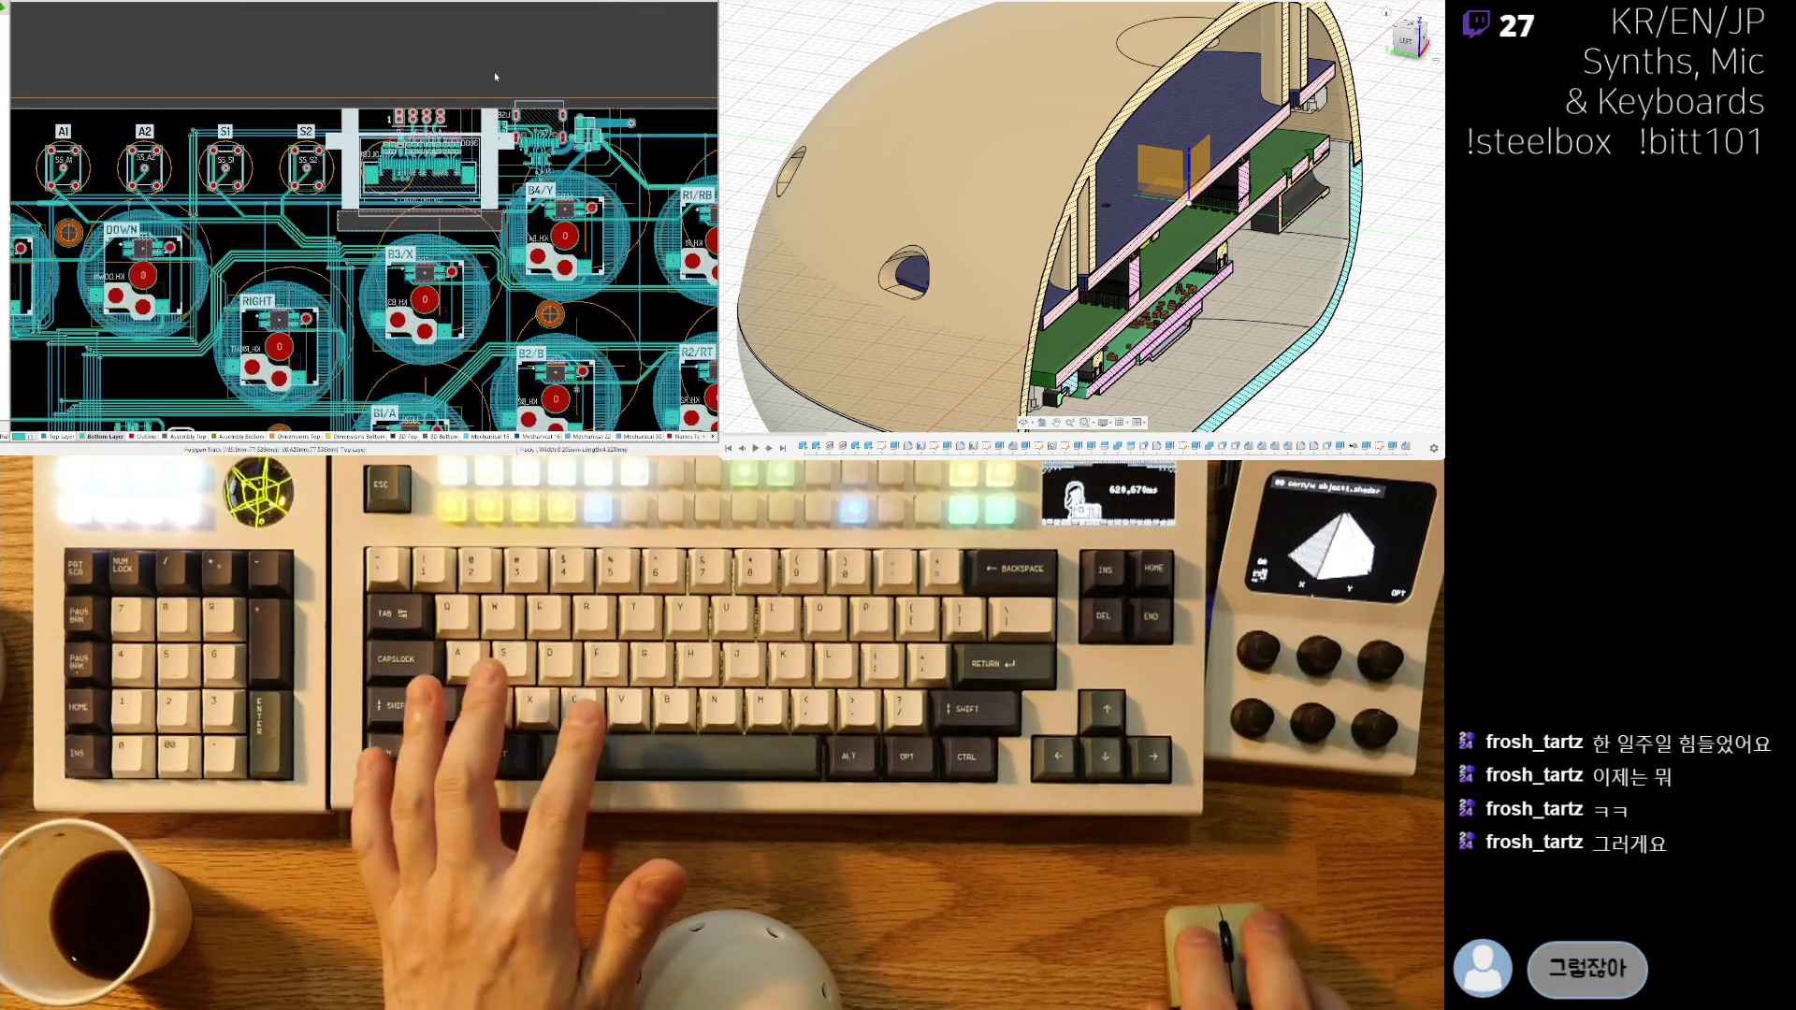
{"action": "scroll", "coordinate": [309, 157], "scroll_direction": "down", "scroll_amount": 5, "text": "ctrl"}
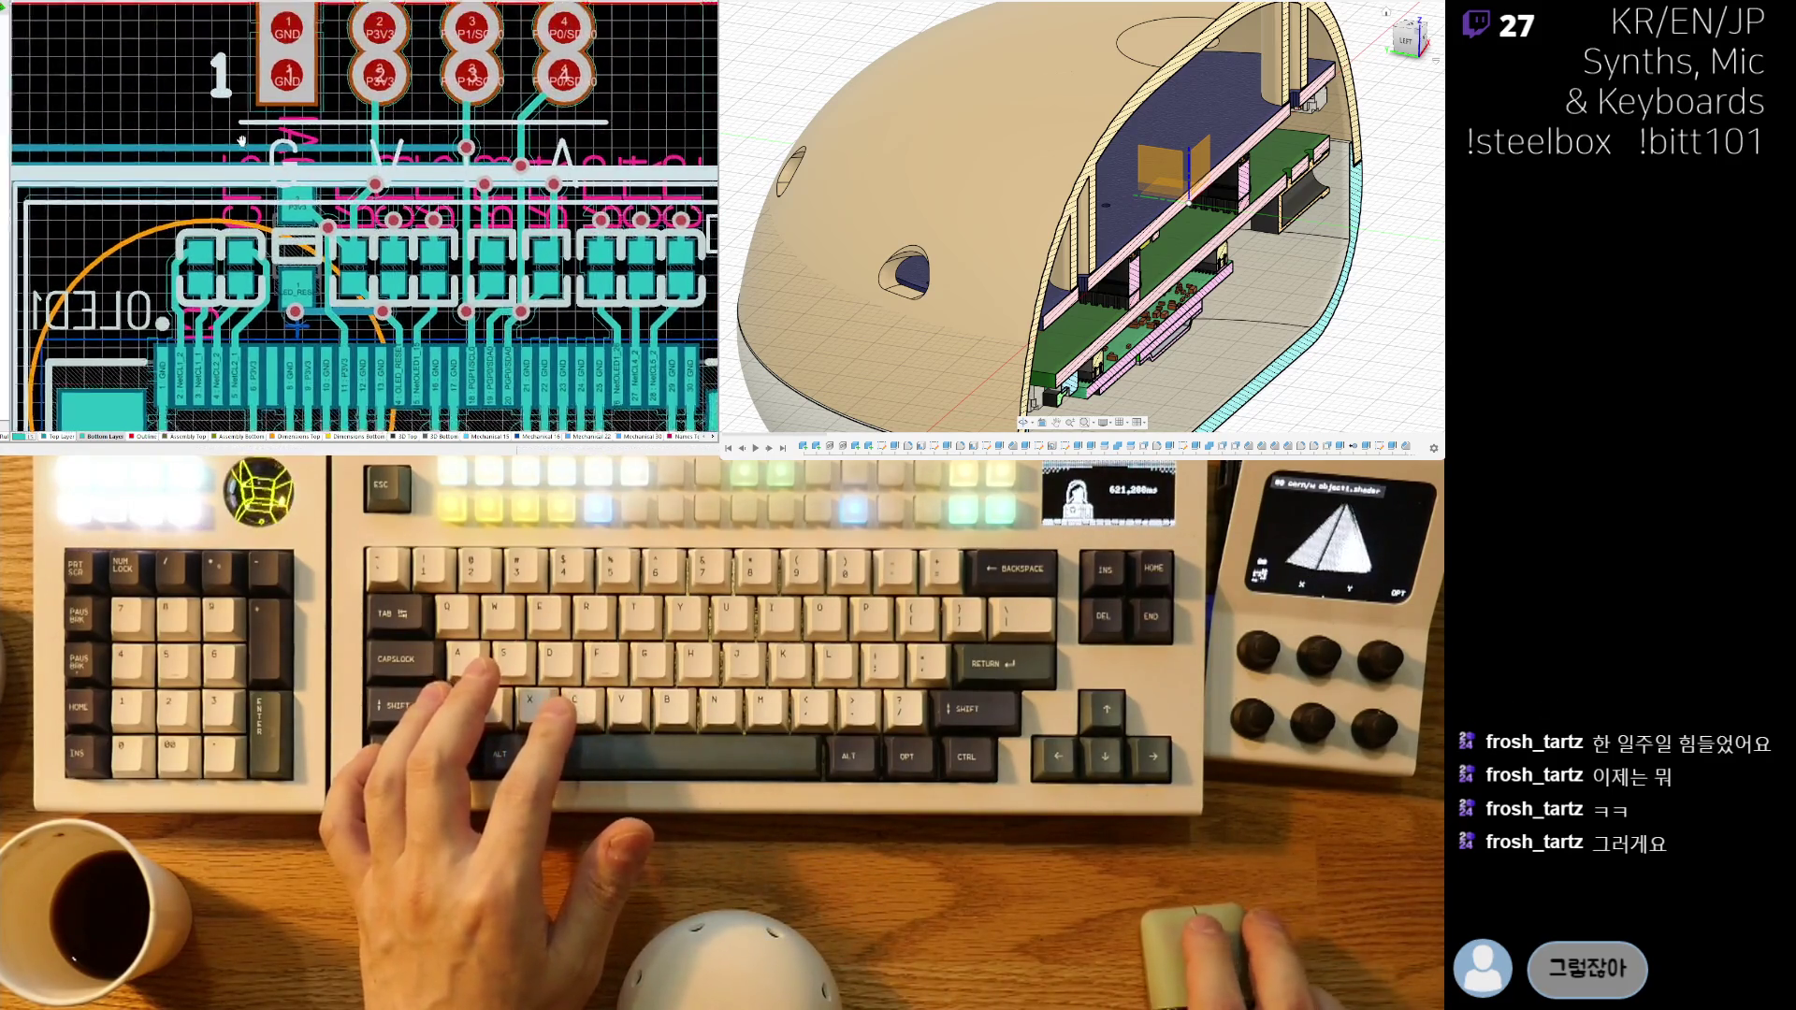
{"action": "scroll", "coordinate": [441, 157], "scroll_direction": "down", "scroll_amount": 3, "text": "ctrl"}
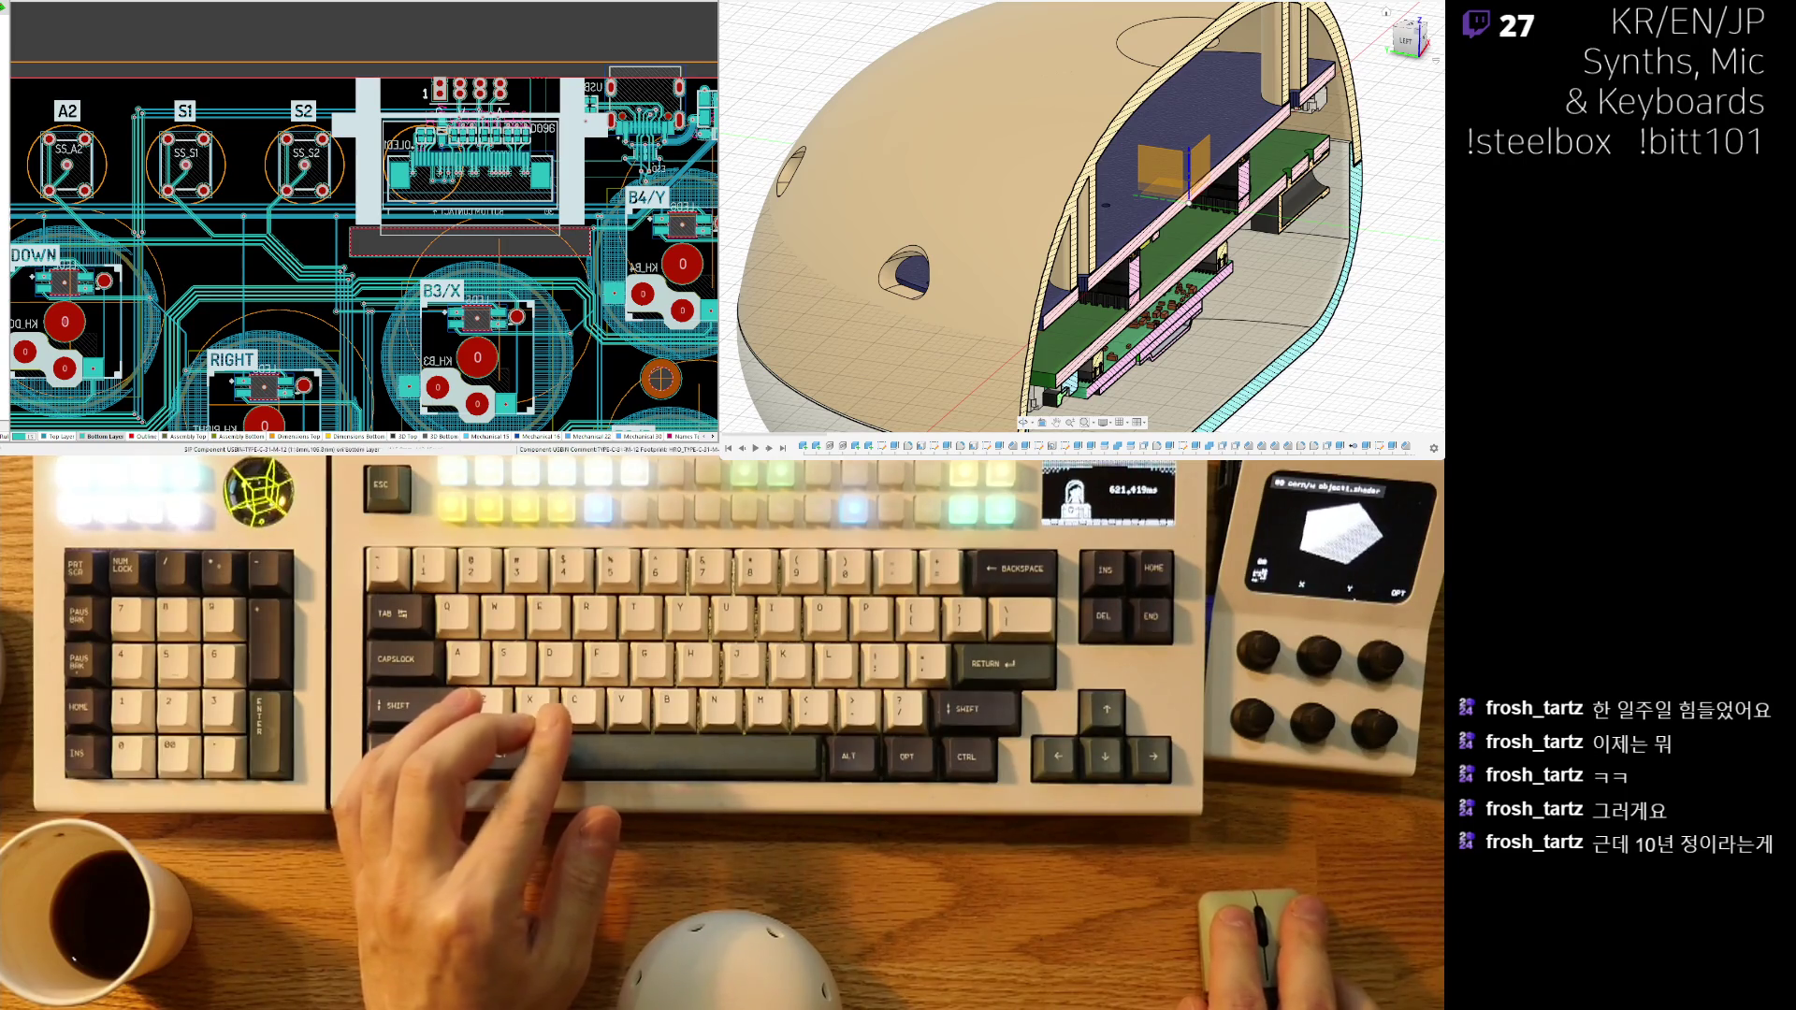
{"action": "right_click_drag", "start_coordinate": [123, 309], "coordinate": [196, 300]}
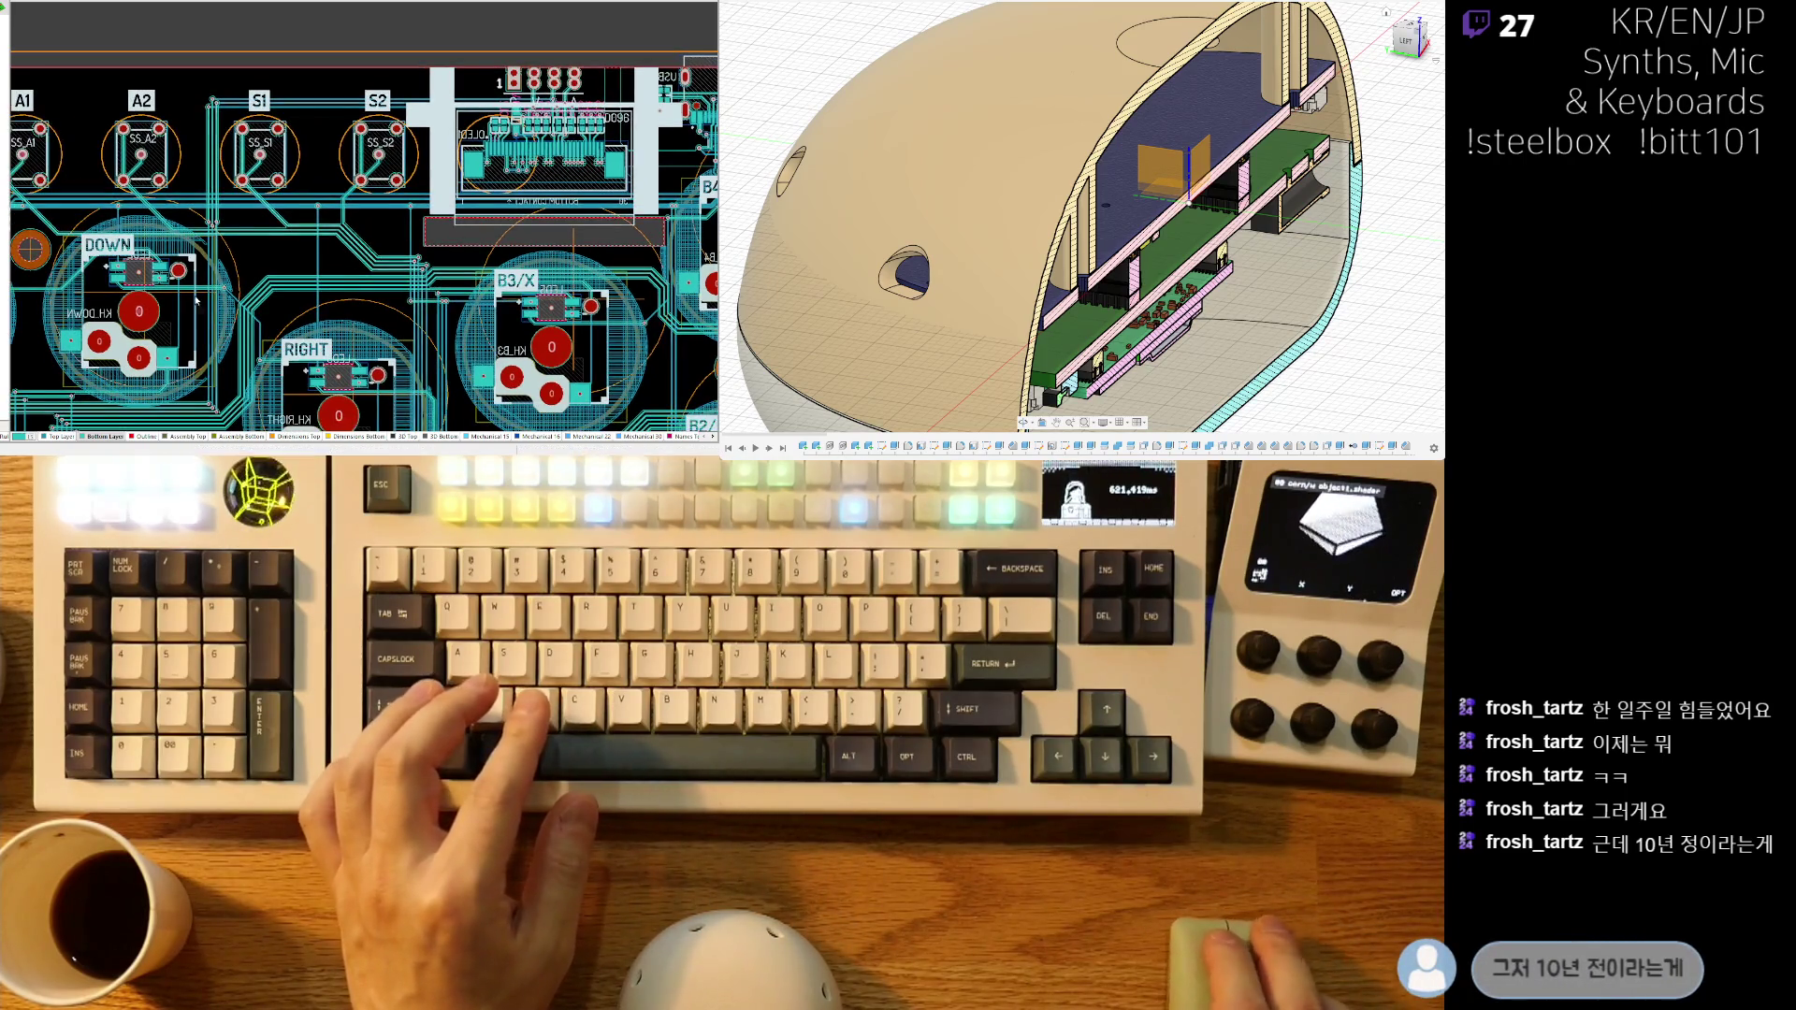
{"action": "scroll", "coordinate": [196, 299], "scroll_direction": "down", "scroll_amount": 3}
{"action": "scroll", "coordinate": [334, 334], "scroll_direction": "down", "scroll_amount": 2, "text": "ctrl"}
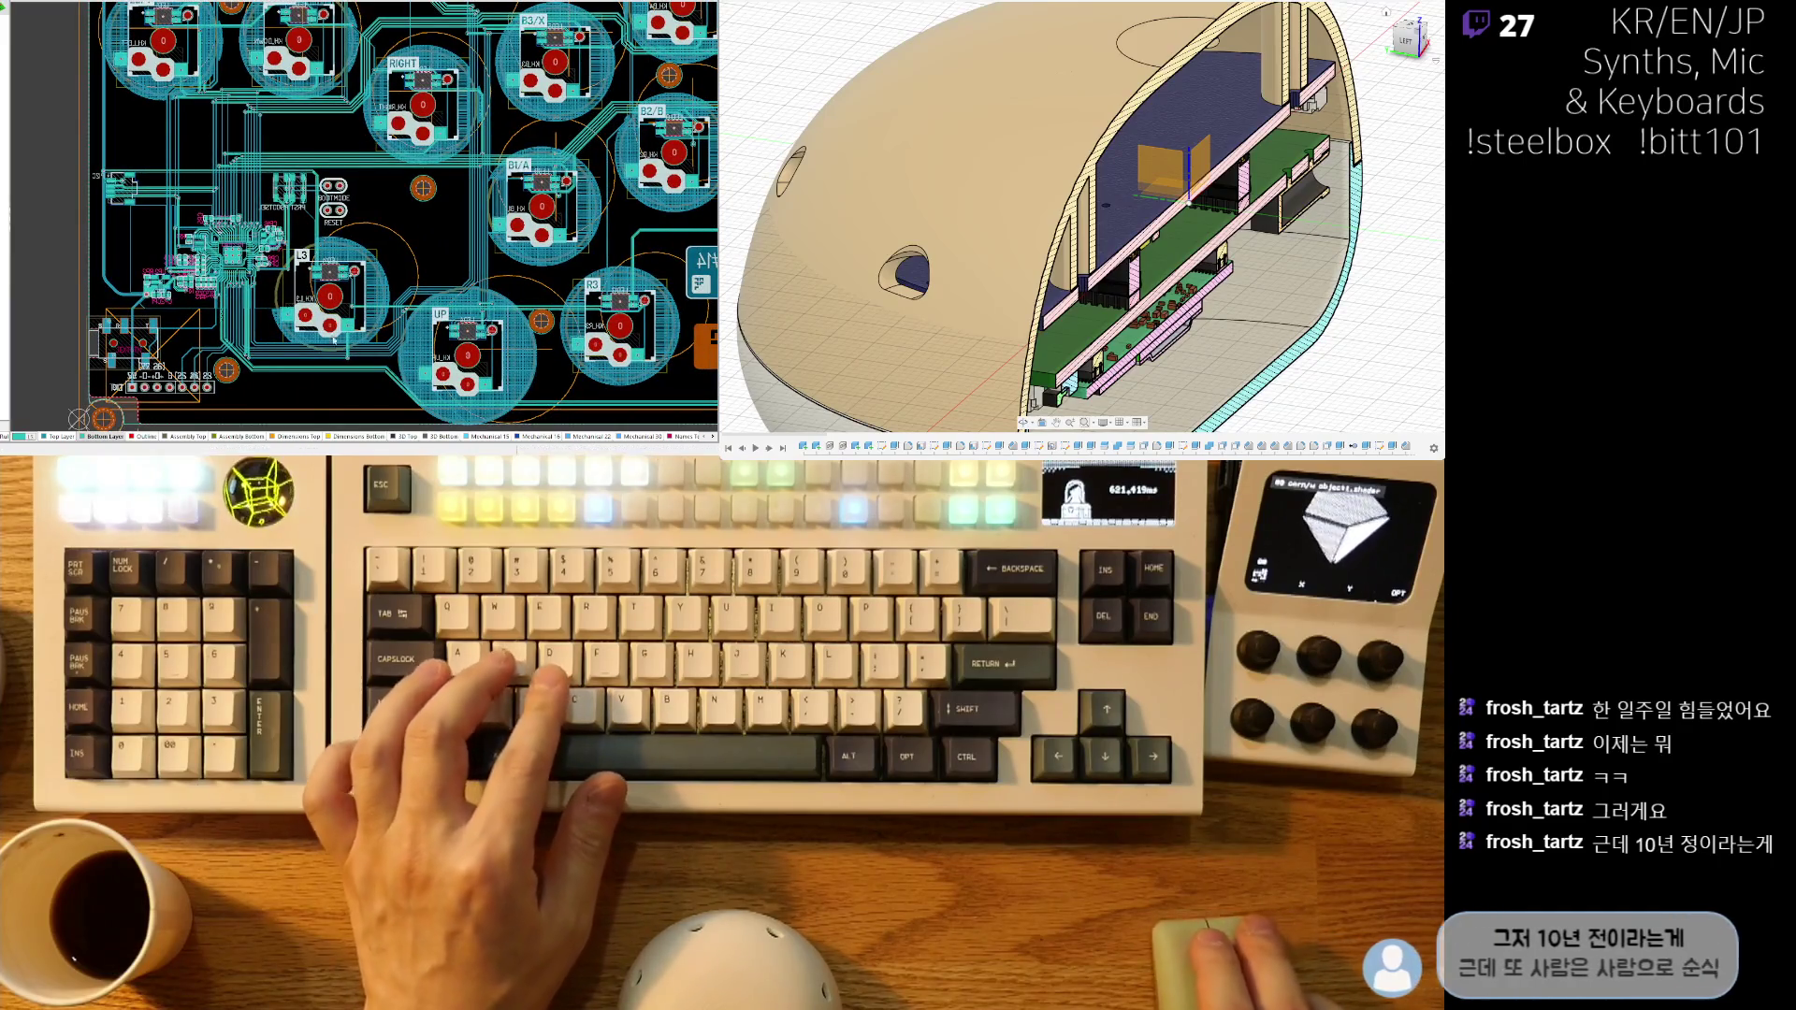
{"action": "scroll", "coordinate": [280, 314], "scroll_direction": "down", "scroll_amount": 2}
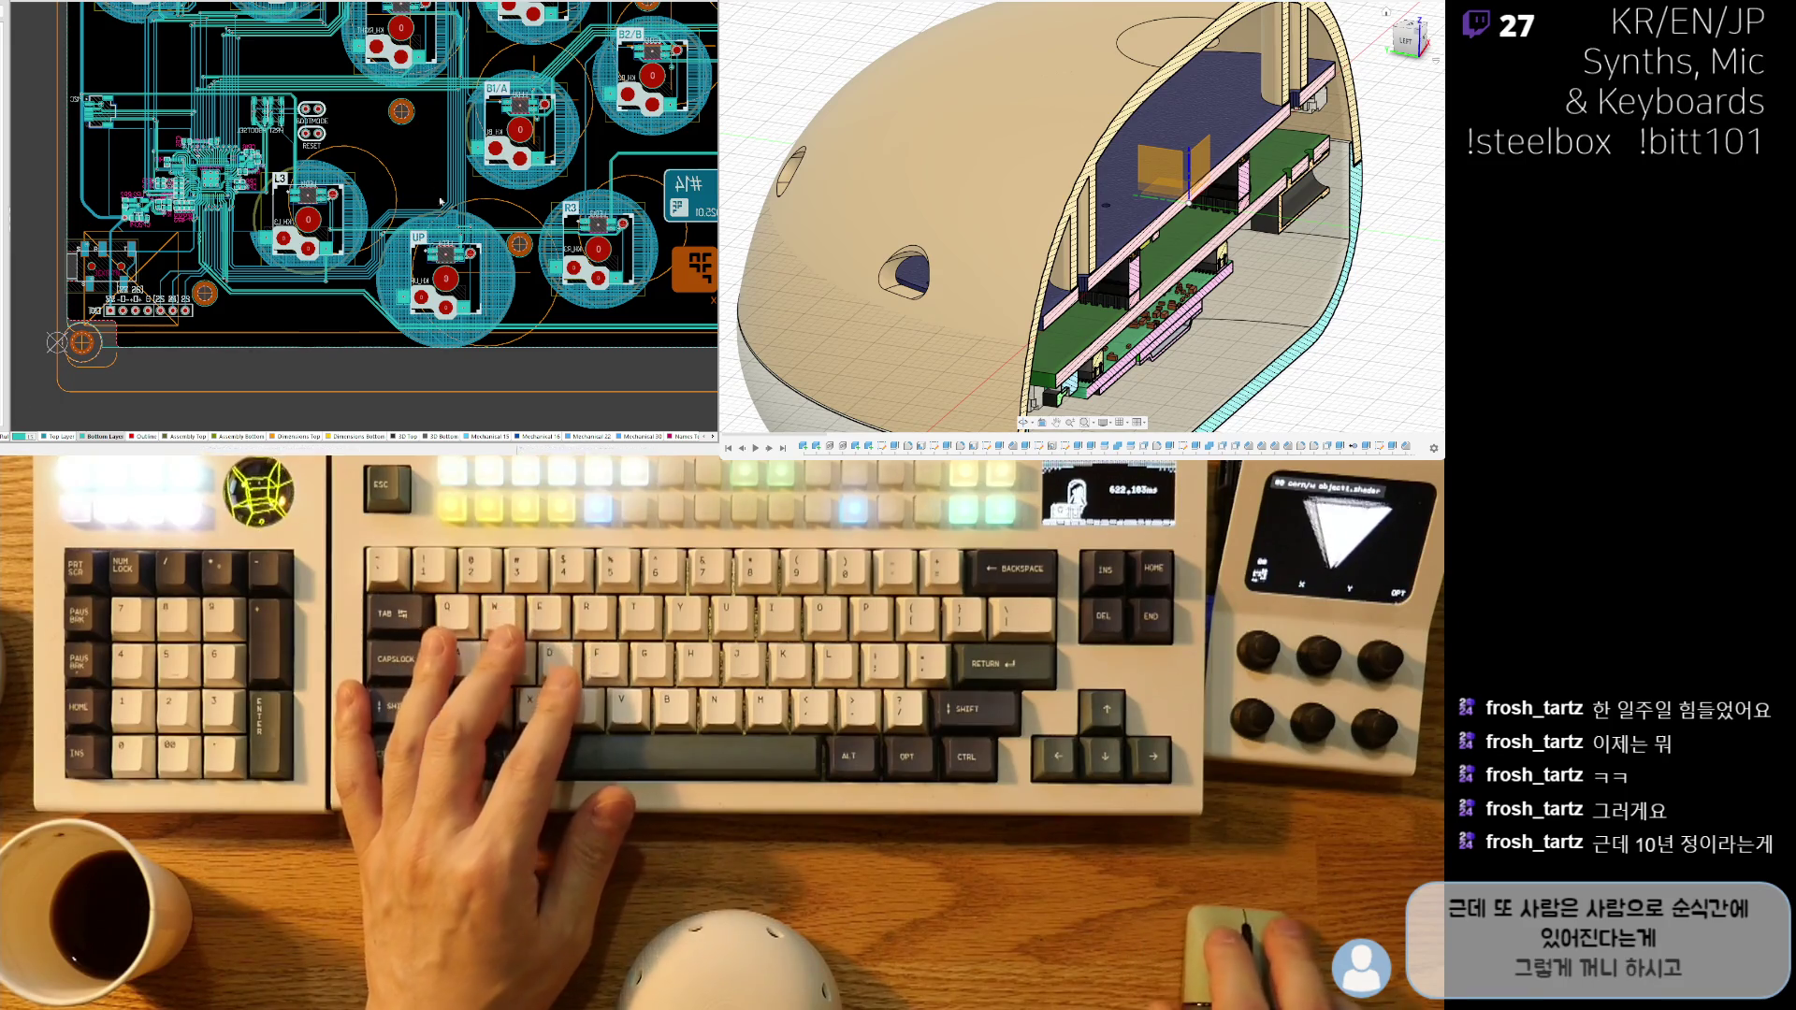
- Pan to the STEELBOX logo corner and switch the PCB to 3D view
{"action": "right_click_drag", "start_coordinate": [439, 237], "coordinate": [390, 261]}
{"action": "right_click_drag", "start_coordinate": [452, 316], "coordinate": [156, 334]}
{"action": "scroll", "coordinate": [360, 335], "scroll_direction": "down", "scroll_amount": 1, "text": "ctrl"}
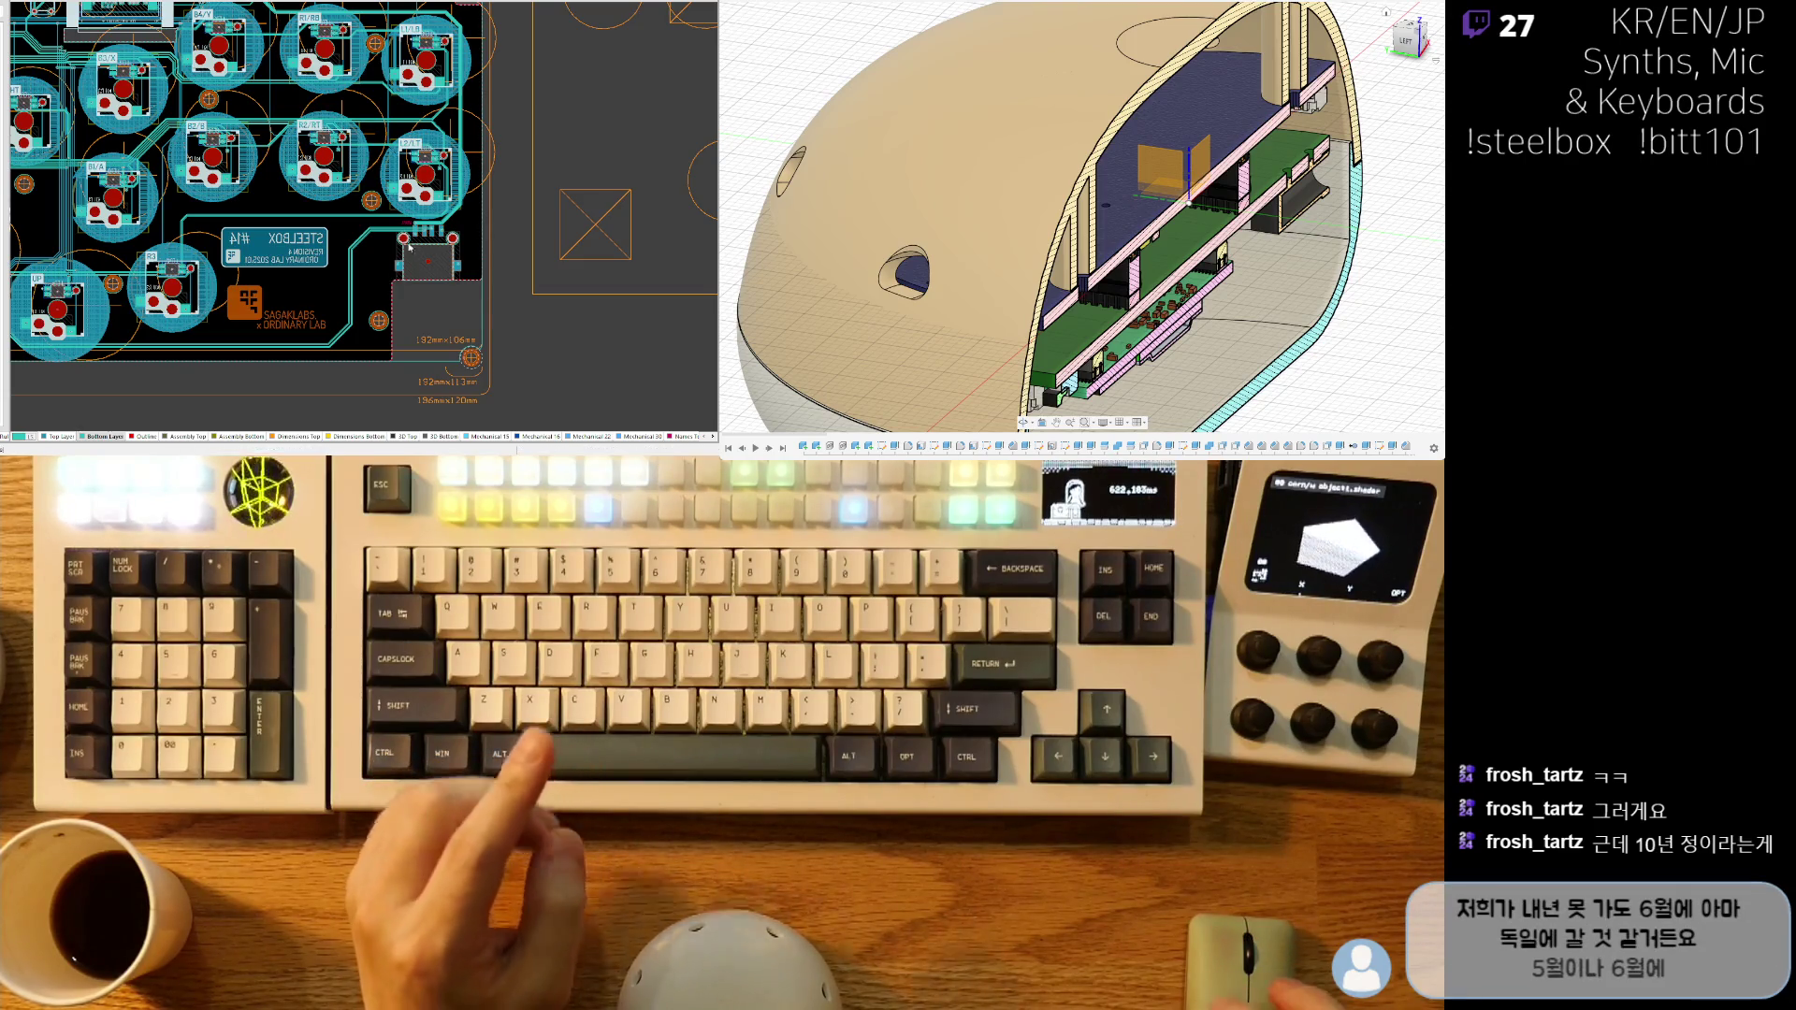
{"action": "right_click_drag", "start_coordinate": [248, 203], "coordinate": [499, 325]}
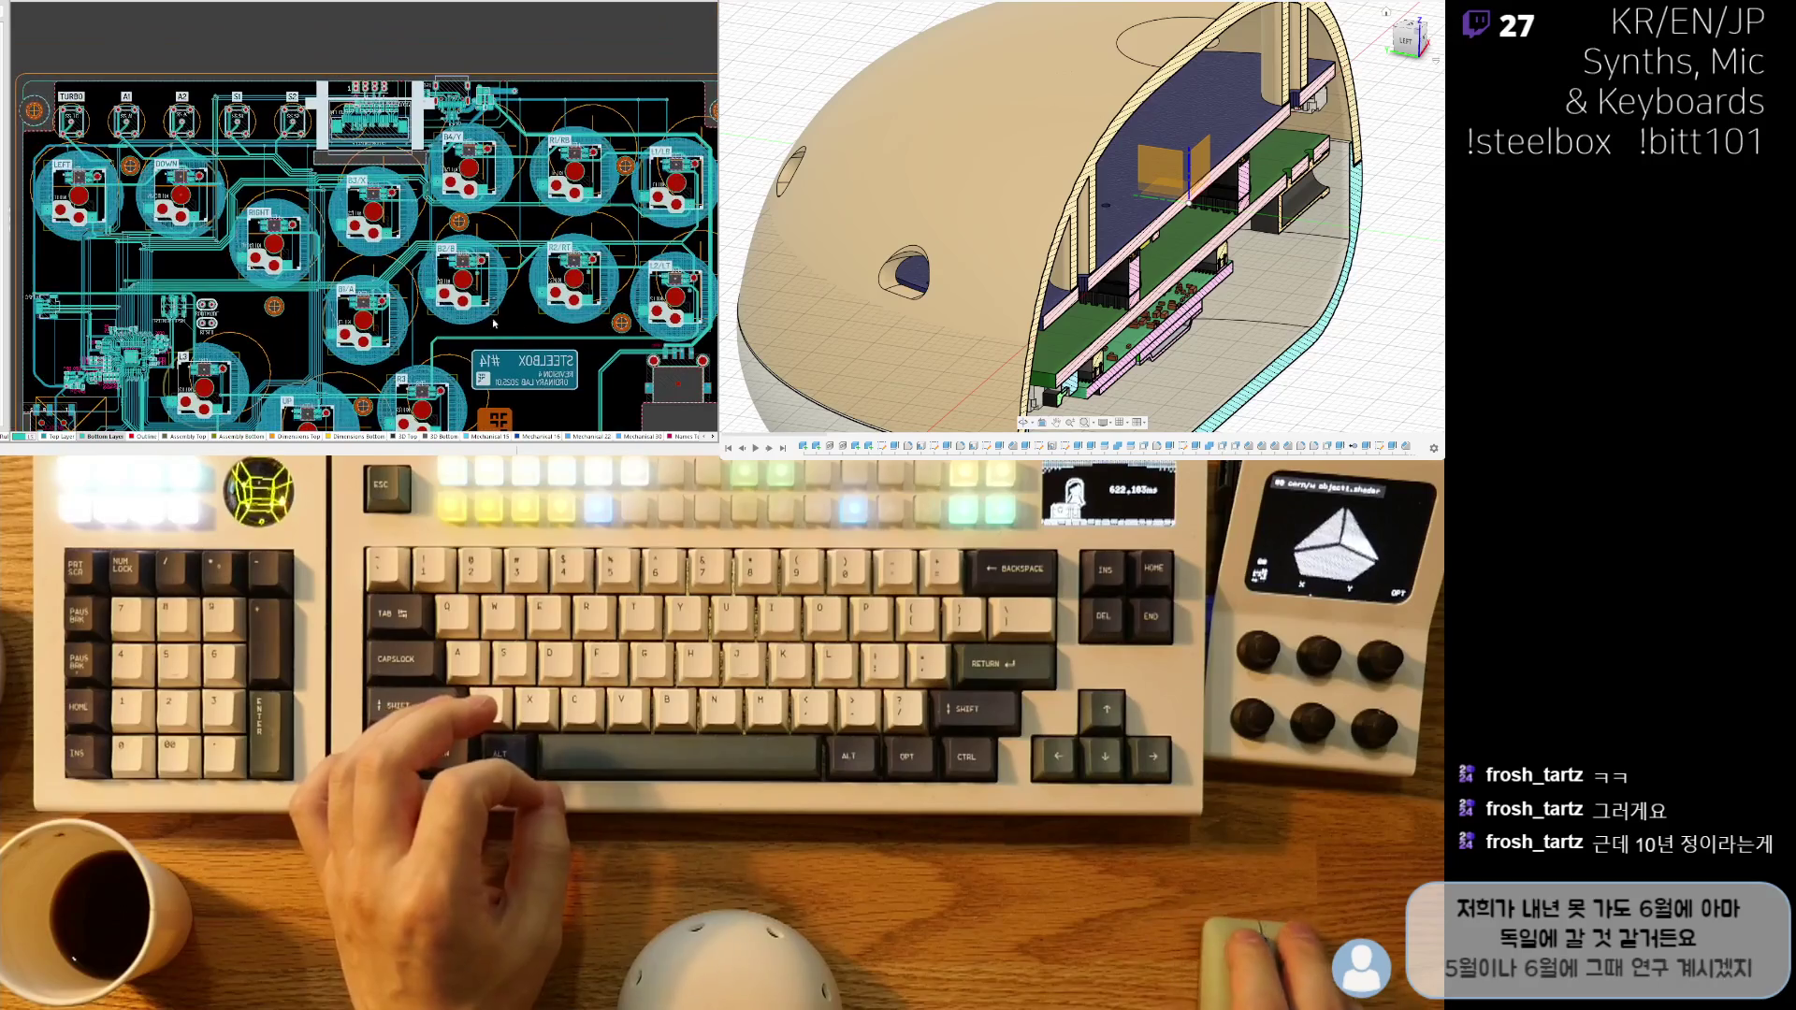
{"action": "key", "text": "3"}
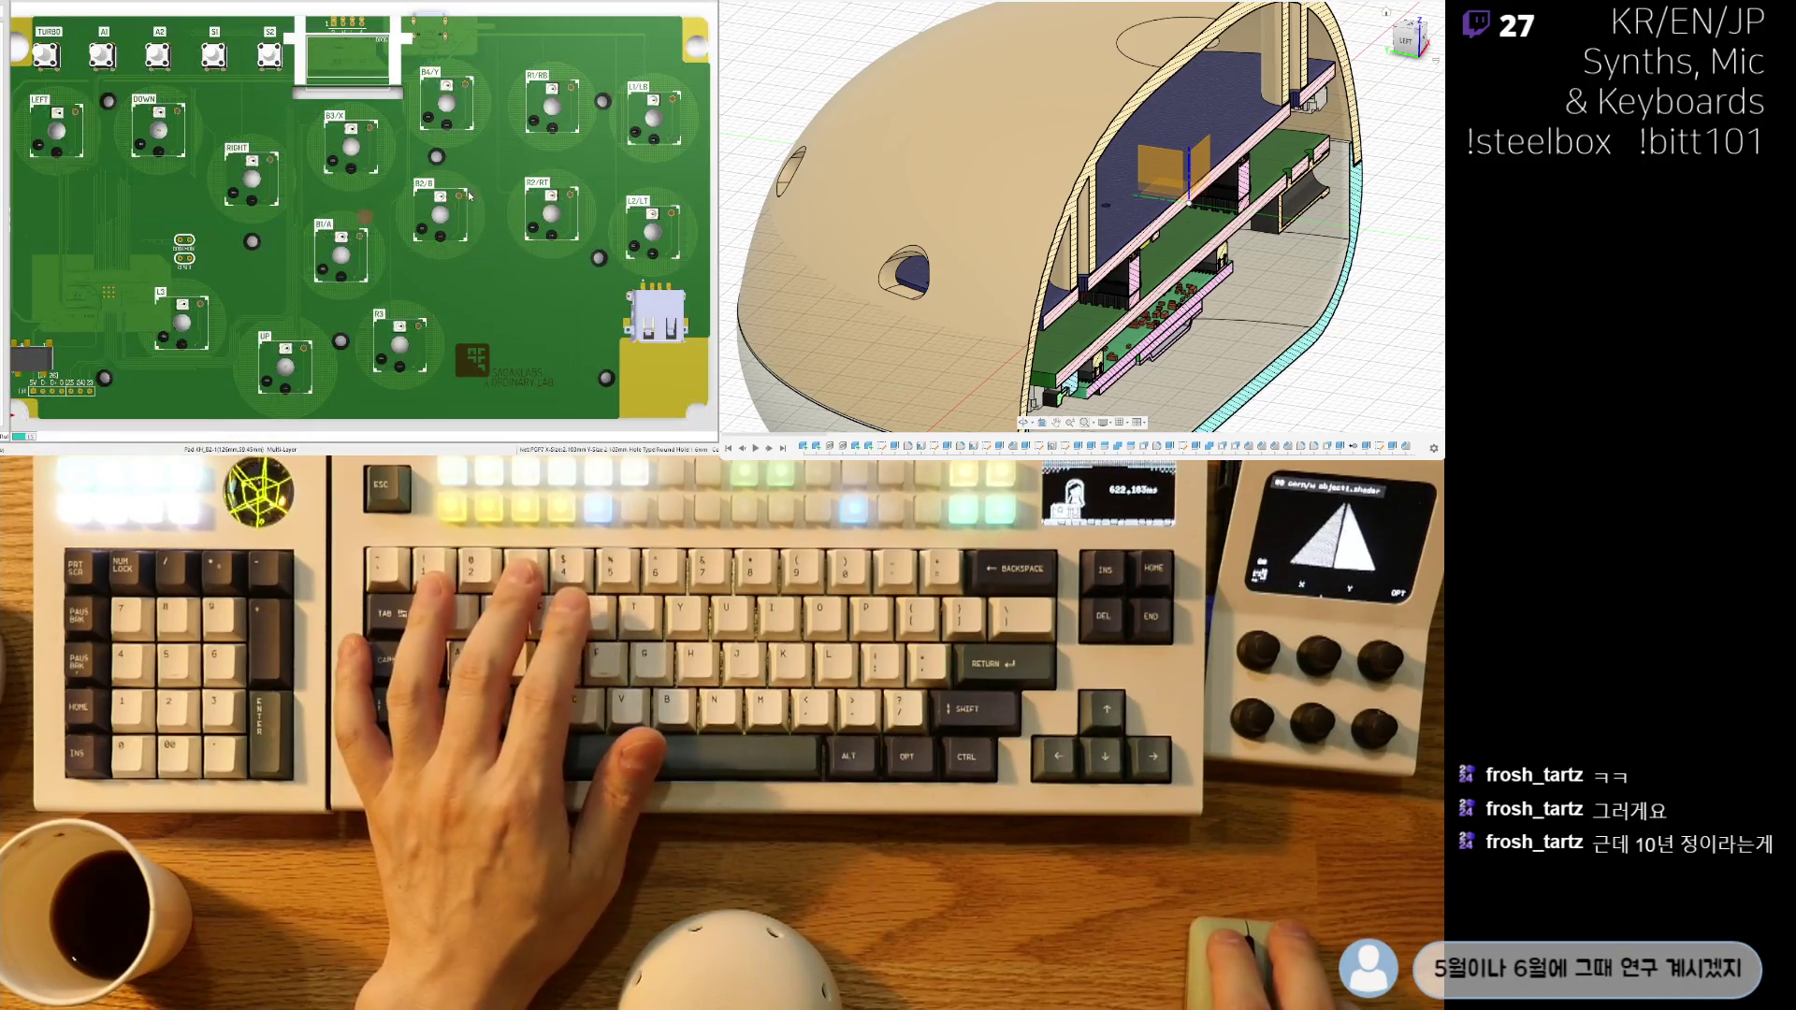
{"action": "right_click_drag", "start_coordinate": [472, 335], "coordinate": [438, 356]}
{"action": "key", "text": "2"}
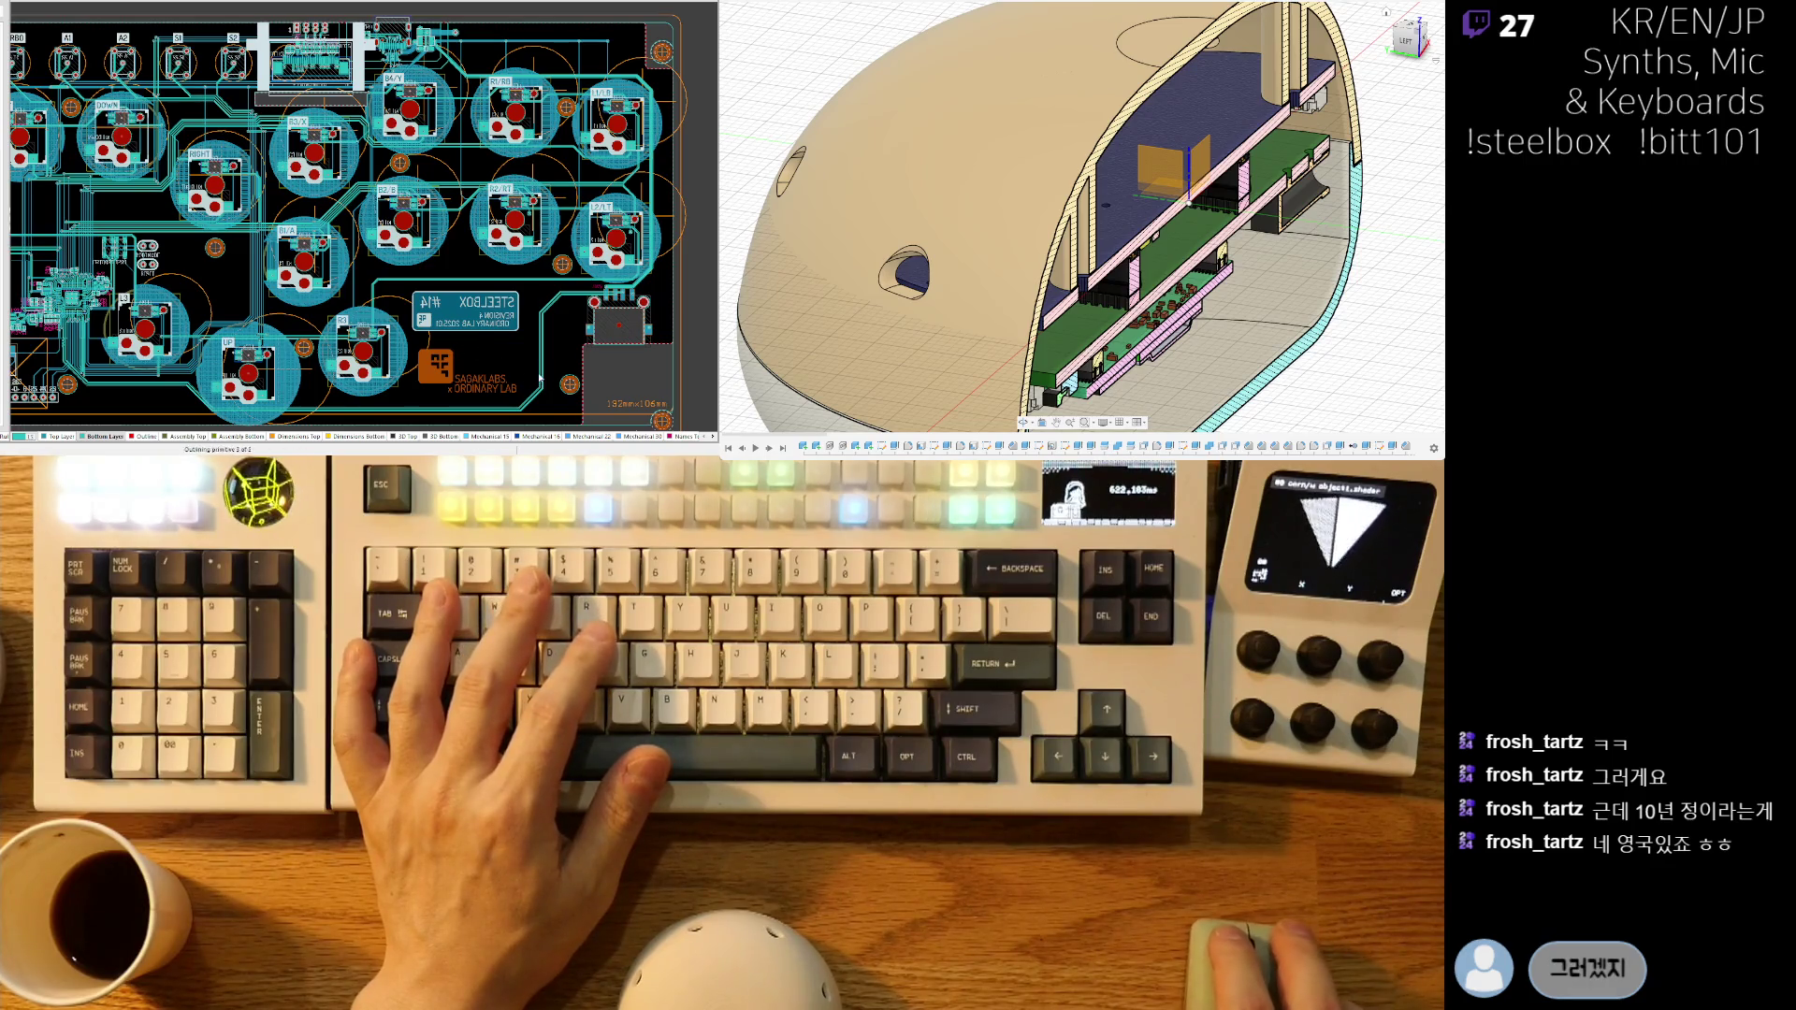
{"action": "right_click_drag", "start_coordinate": [495, 339], "coordinate": [425, 289]}
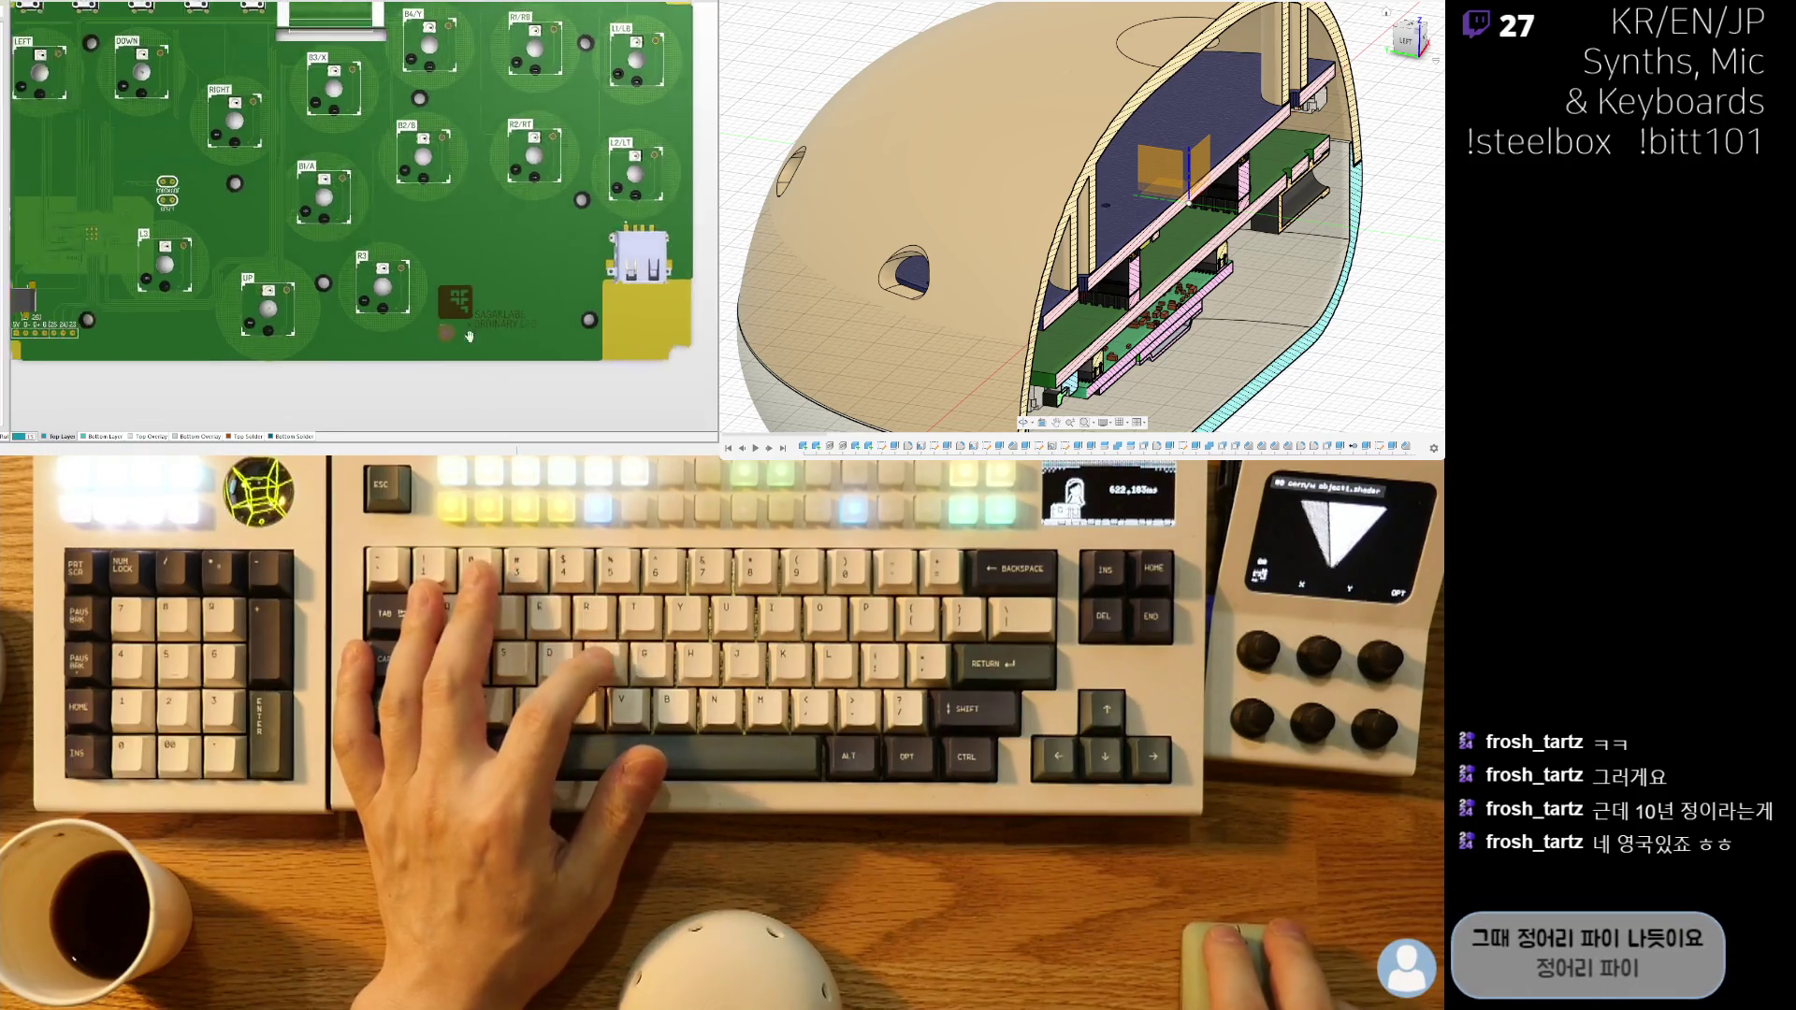
{"action": "scroll", "coordinate": [233, 222], "scroll_direction": "up", "scroll_amount": 4, "text": "ctrl"}
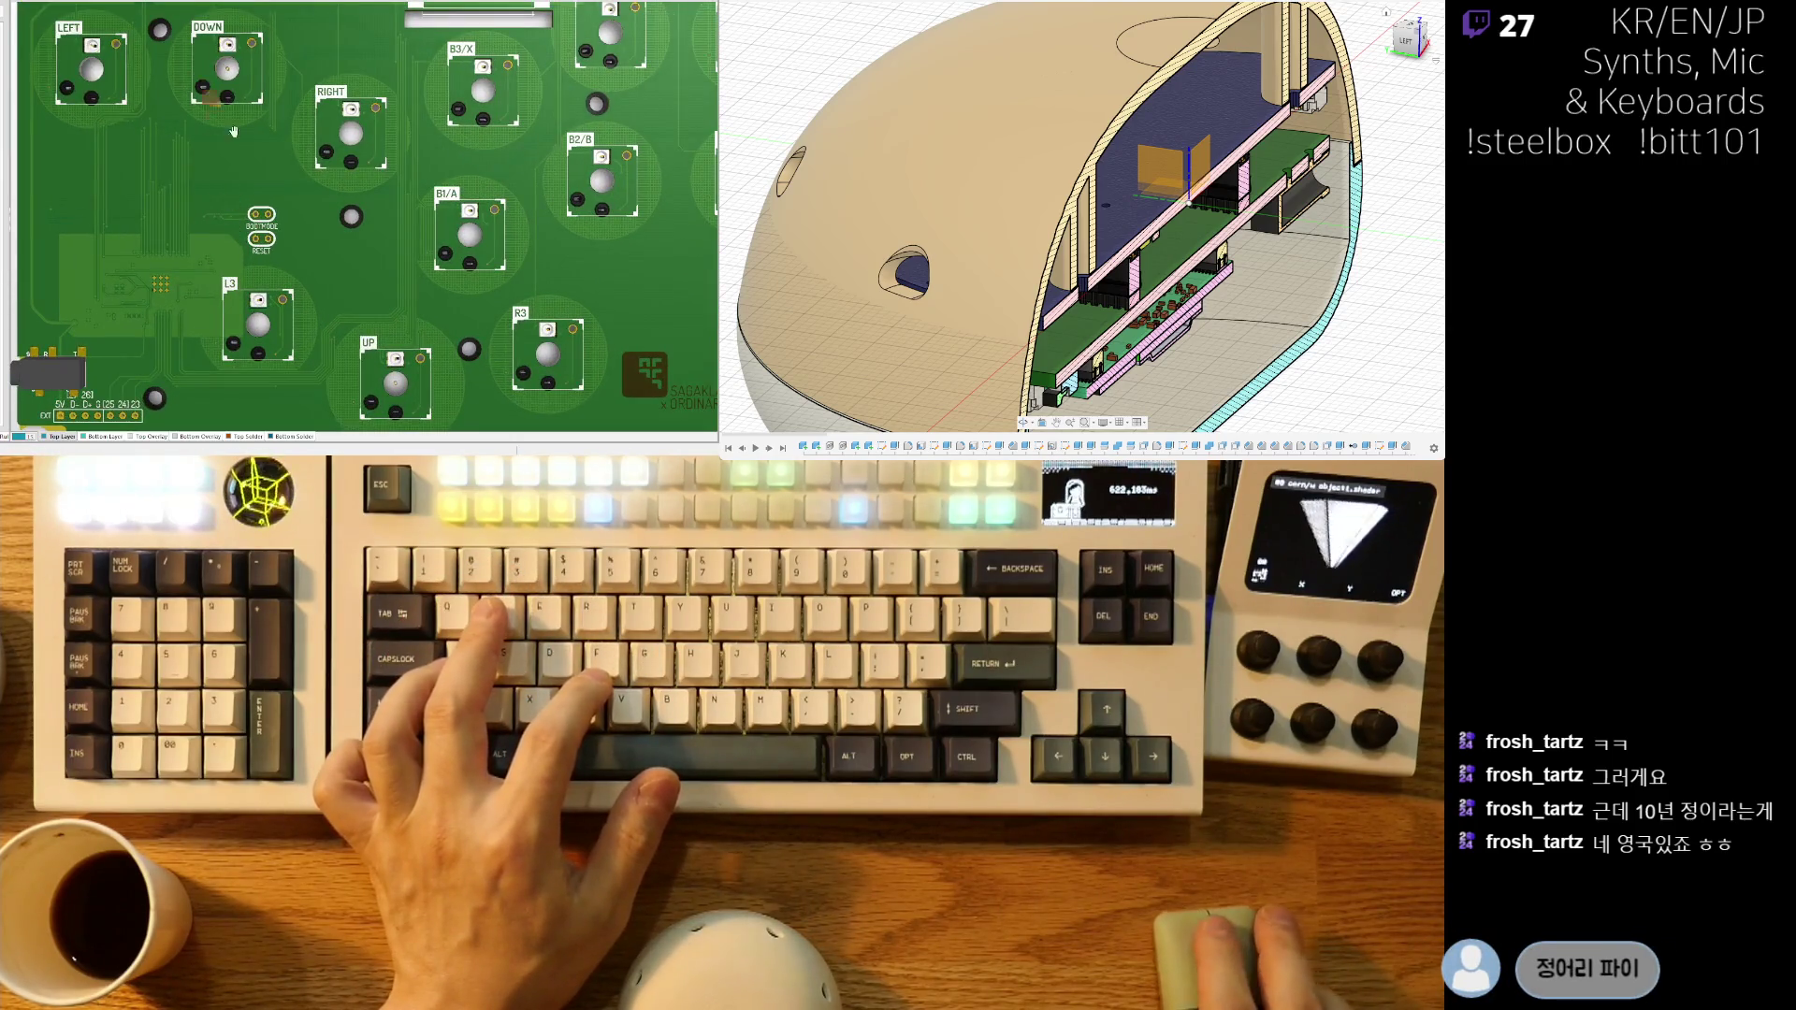
{"action": "scroll", "coordinate": [172, 178], "scroll_direction": "up", "scroll_amount": 8, "text": "ctrl"}
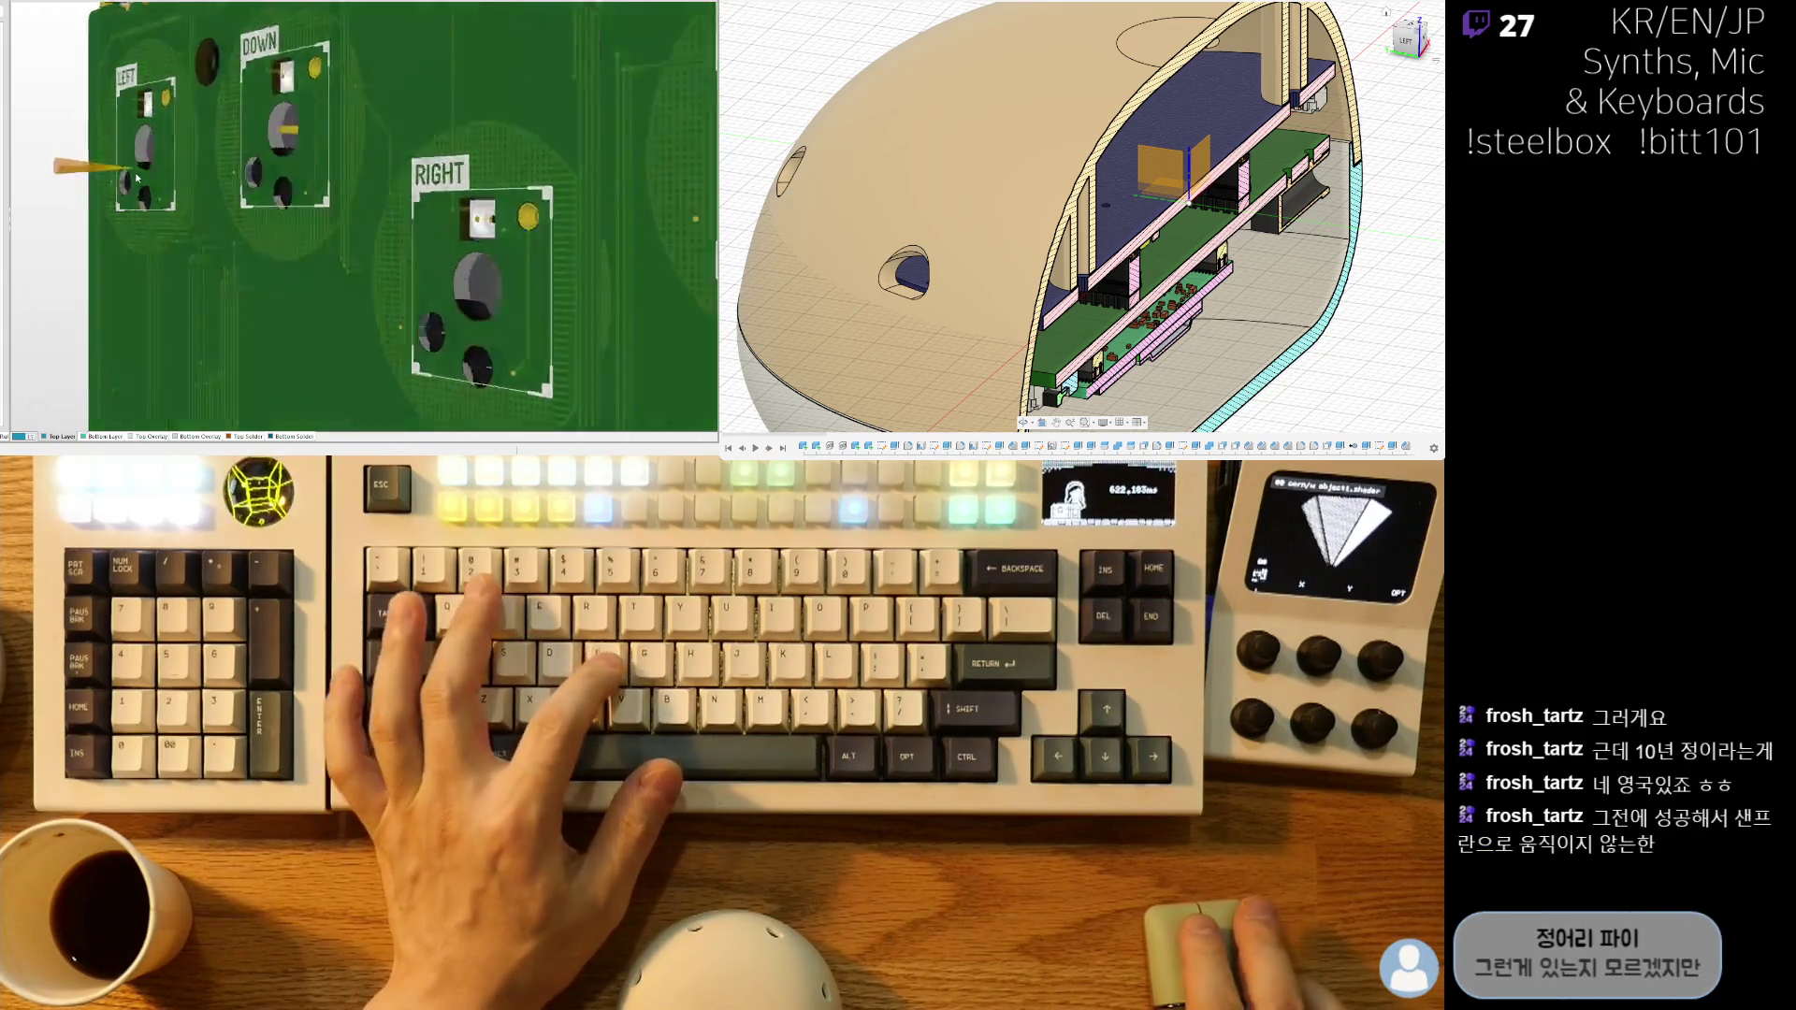
{"action": "scroll", "coordinate": [449, 204], "scroll_direction": "down", "scroll_amount": 5, "text": "ctrl"}
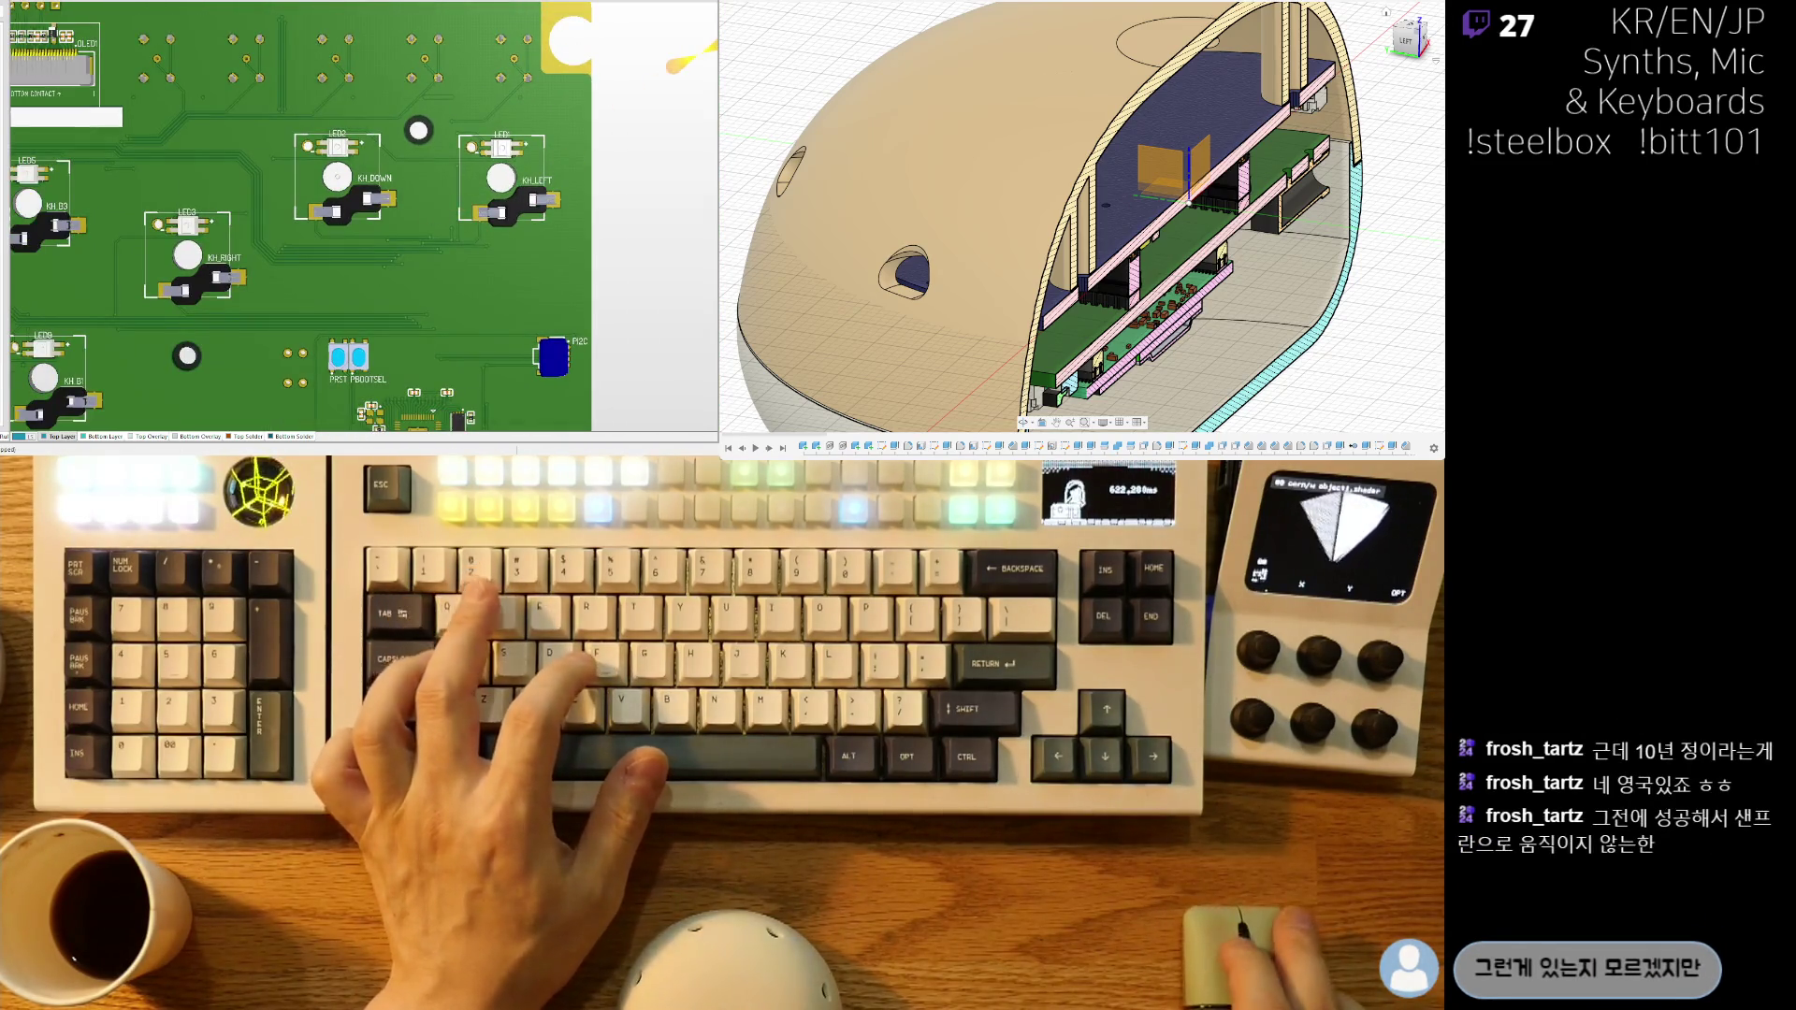
{"action": "scroll", "coordinate": [363, 260], "scroll_direction": "down", "scroll_amount": 6, "text": "ctrl"}
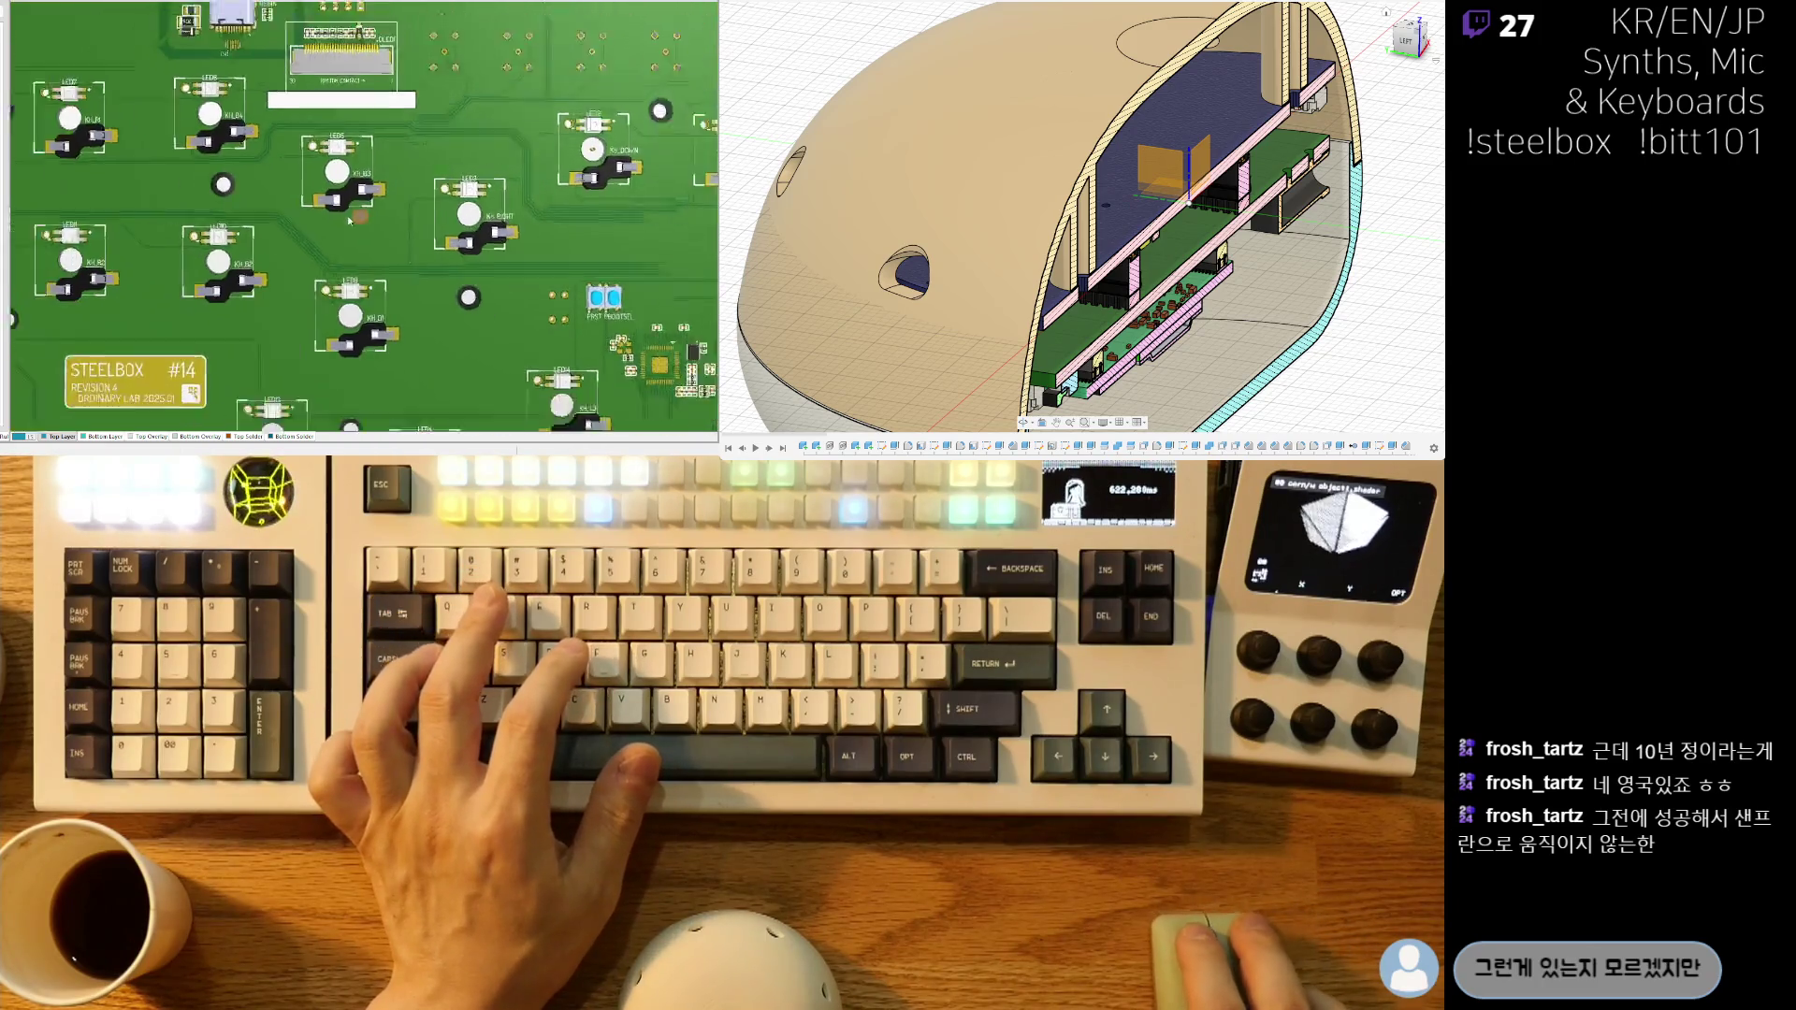
{"action": "scroll", "coordinate": [391, 200], "scroll_direction": "up", "scroll_amount": 6, "text": "ctrl"}
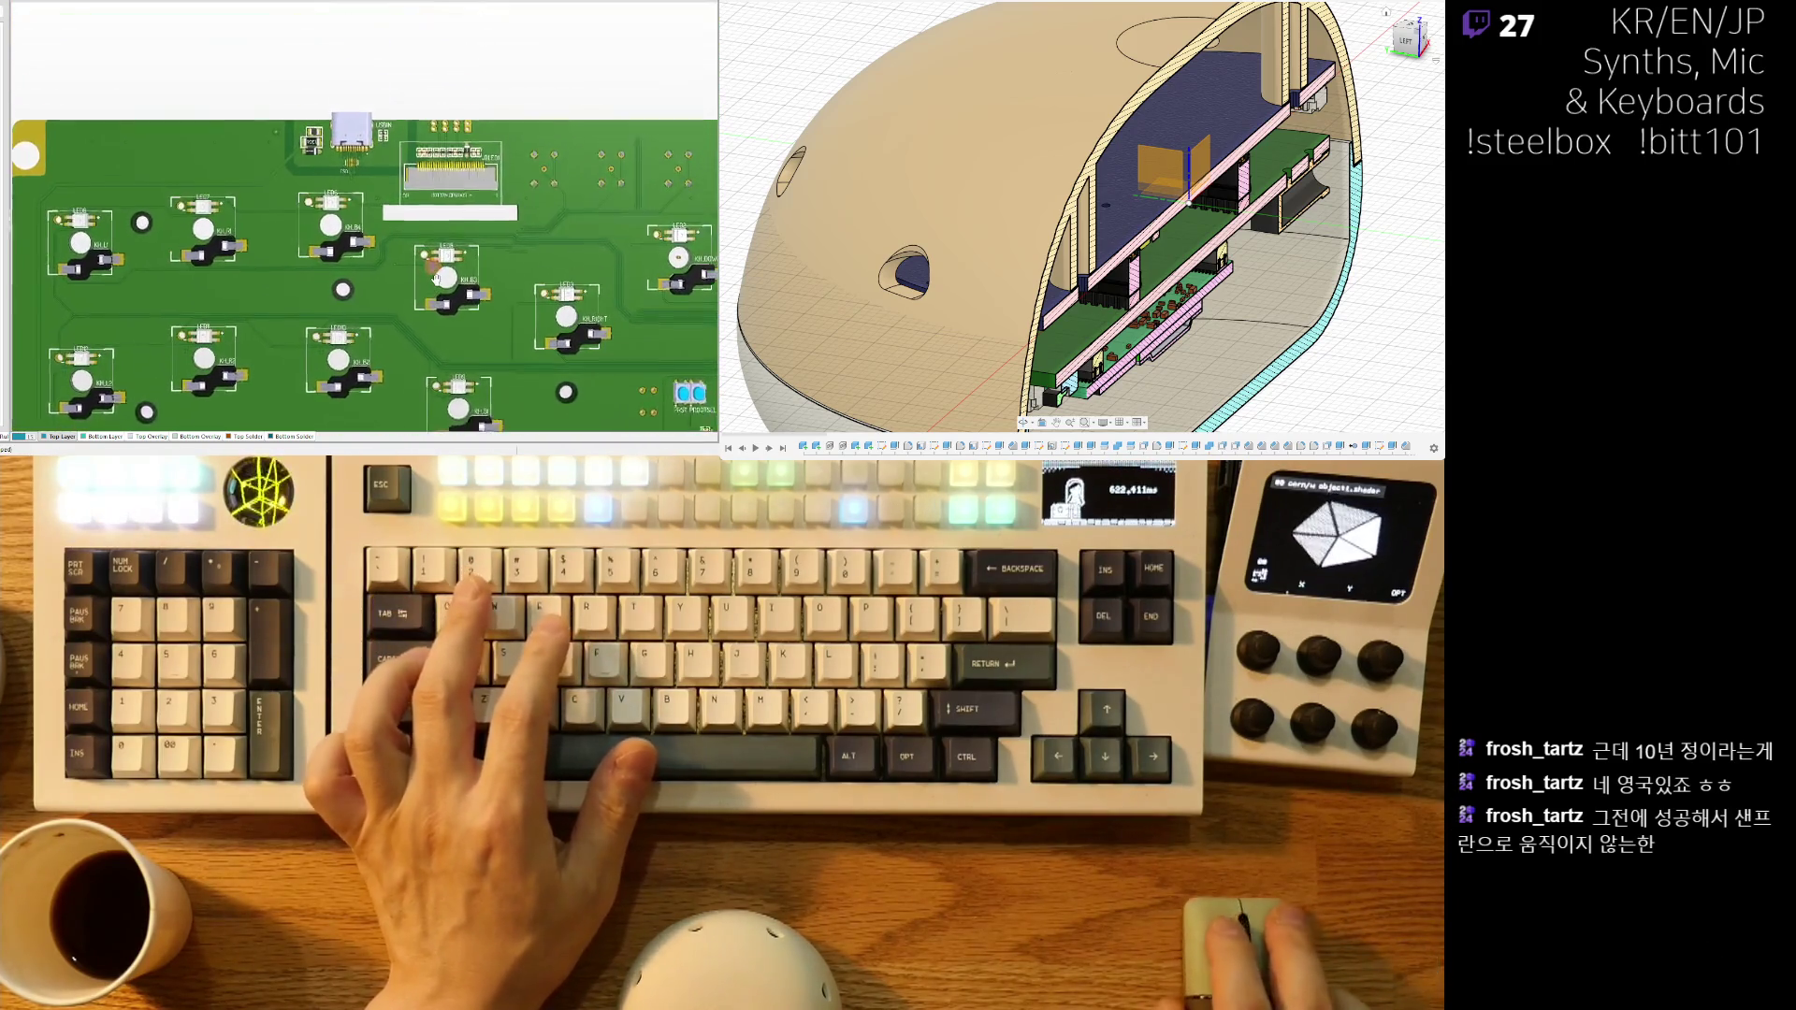
{"action": "mouse_move", "coordinate": [390, 199]}
{"action": "right_mouse_down"}
{"action": "mouse_move", "coordinate": [487, 311]}
{"action": "mouse_move", "coordinate": [393, 271]}
{"action": "mouse_move", "coordinate": [311, 298]}
{"action": "mouse_move", "coordinate": [526, 261]}
{"action": "right_mouse_up"}
- Switch the board from 3D back to the 2D layer view
{"action": "key", "text": "2"}
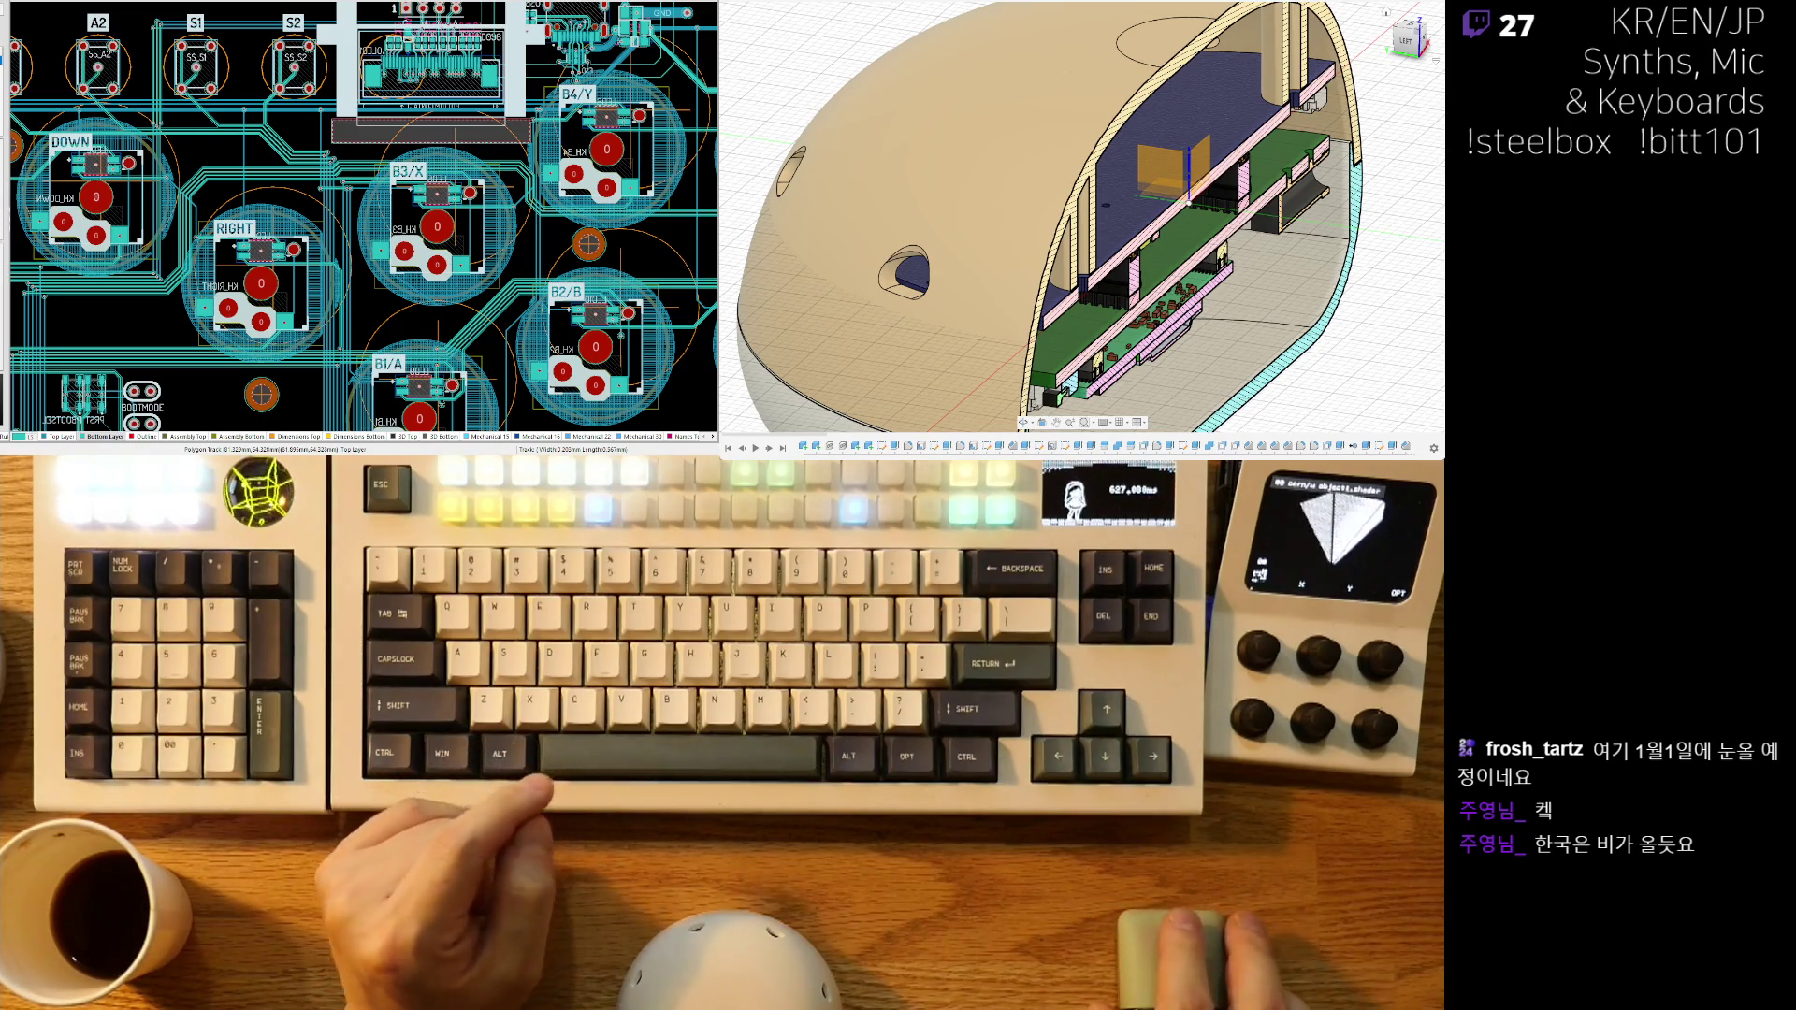
- Pan and zoom from the B3/X label over to the BOOTMODE area and MCU
{"action": "right_click_drag", "start_coordinate": [325, 201], "coordinate": [314, 260]}
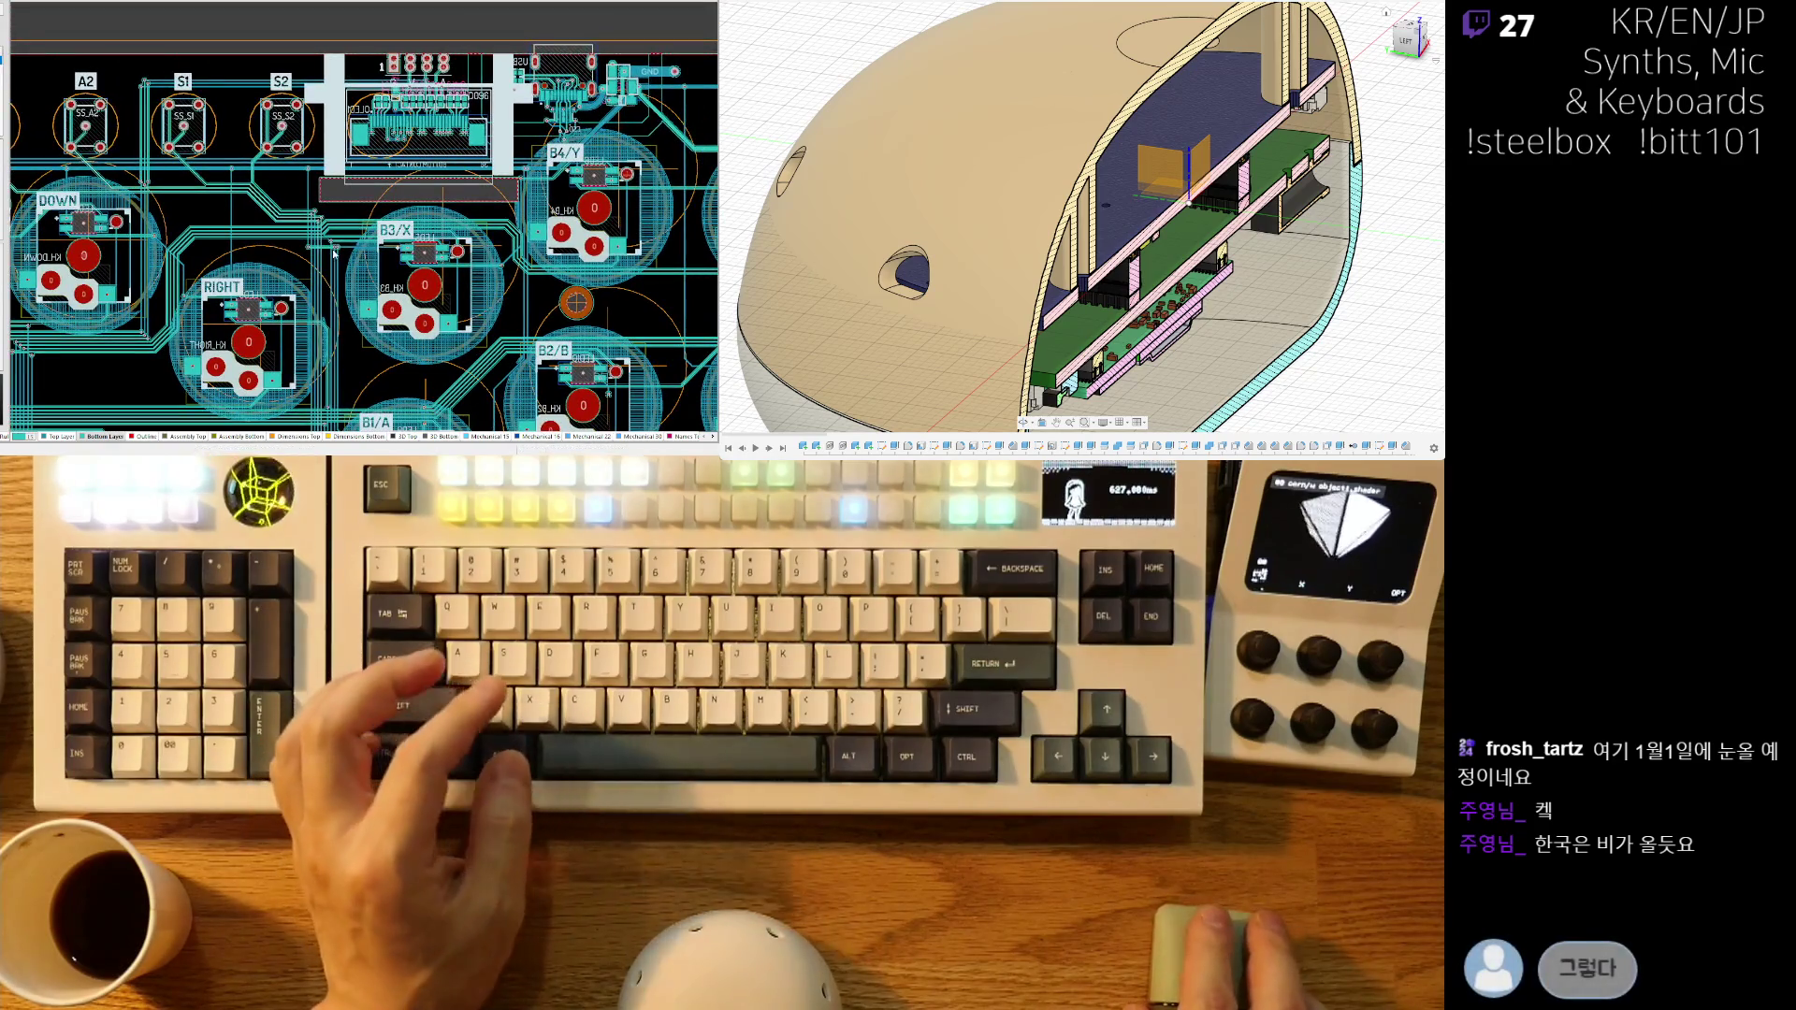
{"action": "scroll", "coordinate": [313, 259], "scroll_direction": "up", "scroll_amount": 5, "text": "ctrl"}
{"action": "scroll", "coordinate": [369, 241], "scroll_direction": "down", "scroll_amount": 3, "text": "ctrl"}
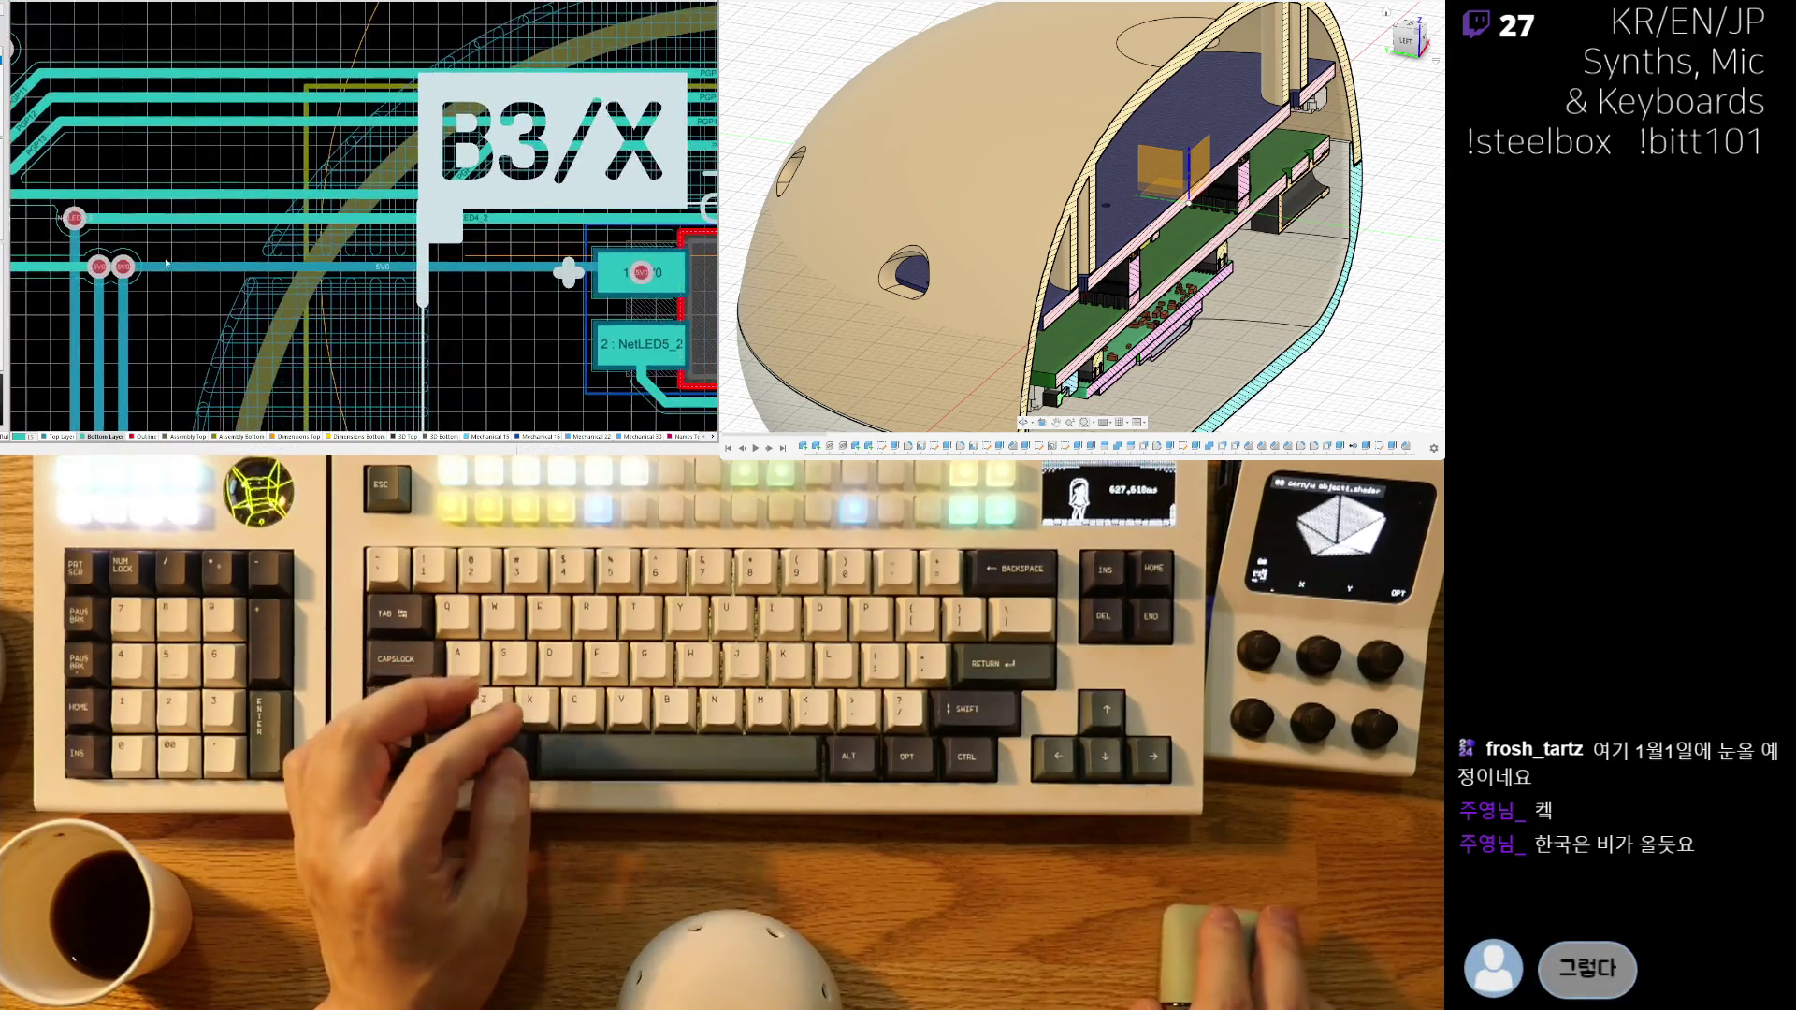
{"action": "scroll", "coordinate": [364, 281], "scroll_direction": "up", "scroll_amount": 2, "text": "ctrl"}
{"action": "right_click_drag", "start_coordinate": [280, 361], "coordinate": [358, 320]}
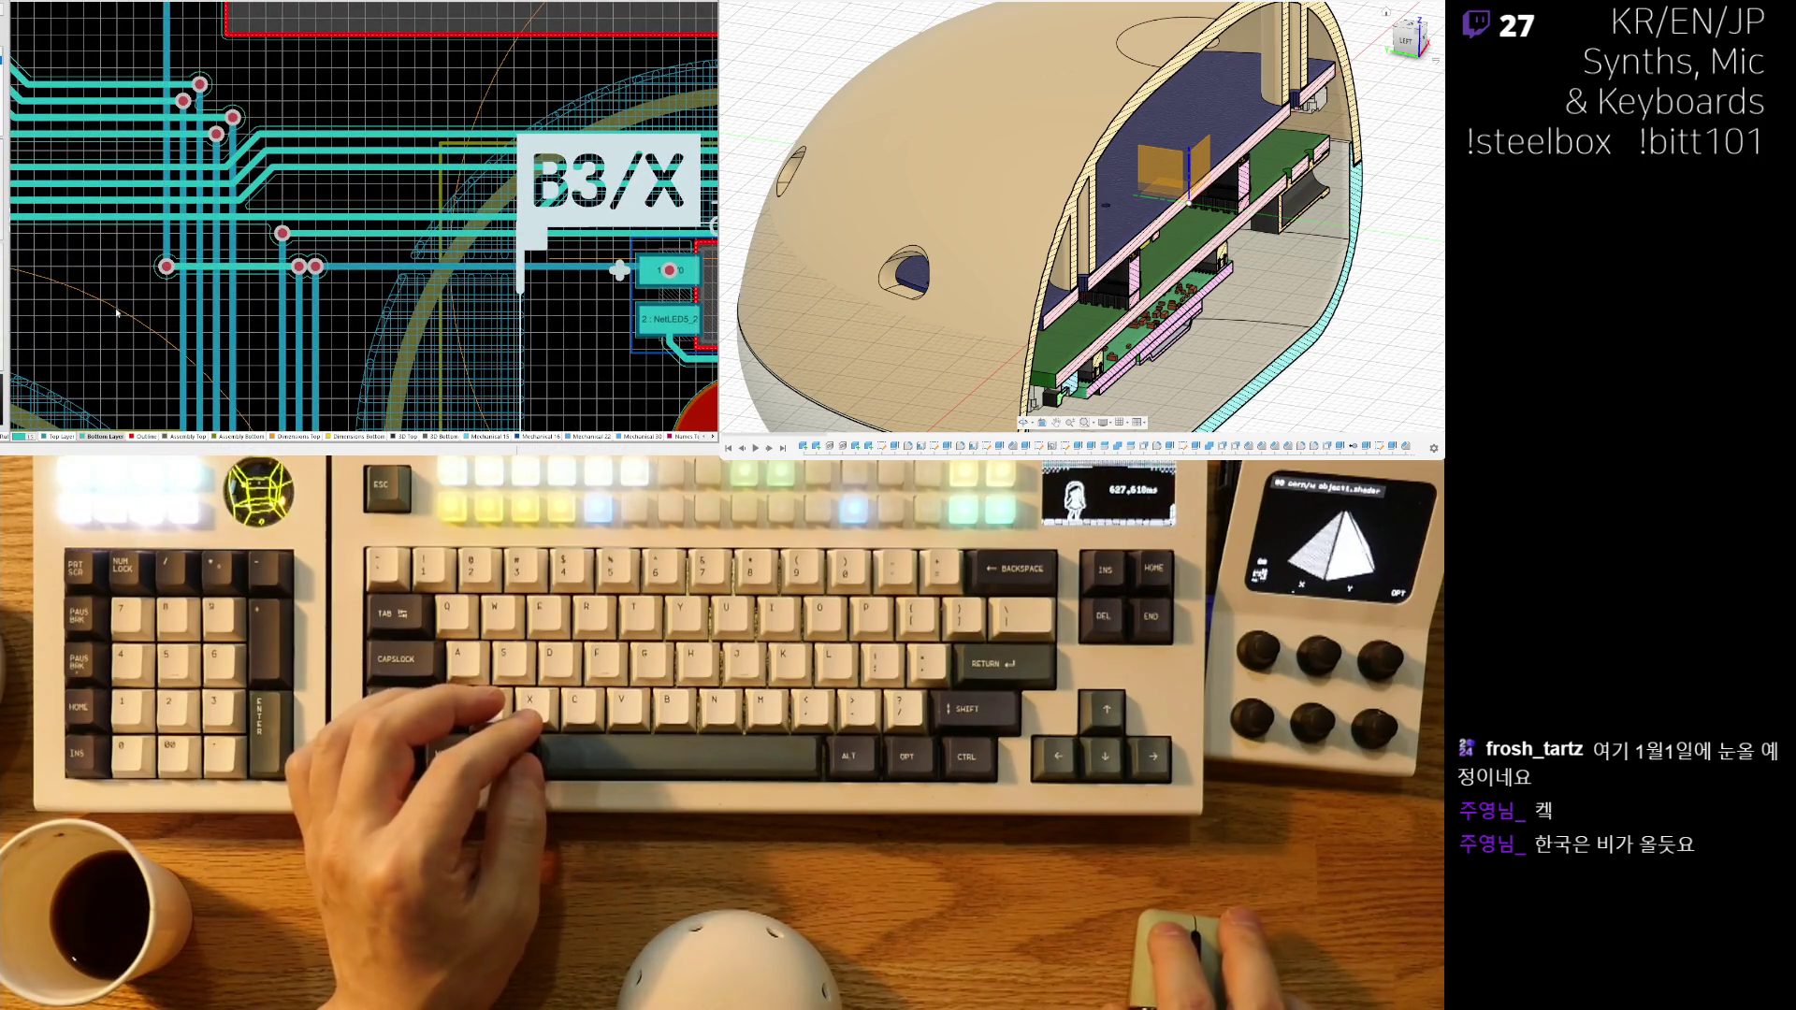
{"action": "scroll", "coordinate": [125, 303], "scroll_direction": "down", "scroll_amount": 3, "text": "ctrl"}
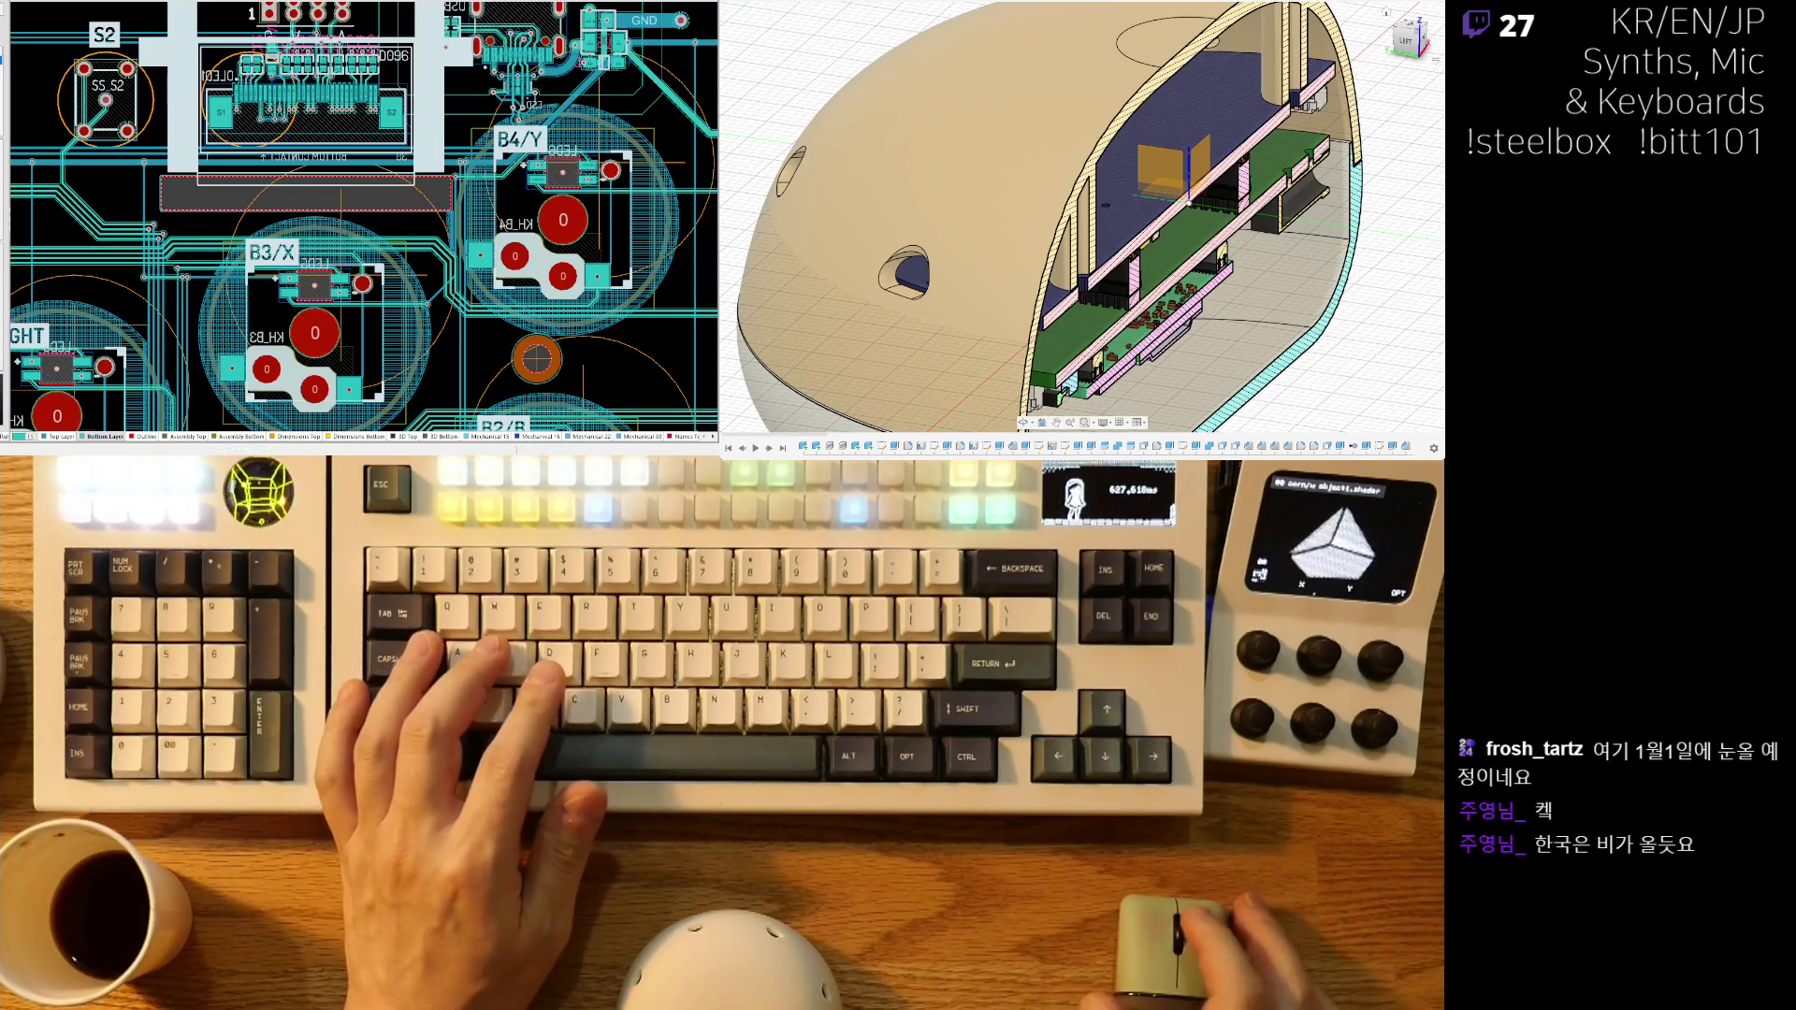
{"action": "scroll", "coordinate": [379, 105], "scroll_direction": "down", "scroll_amount": 1, "text": "ctrl"}
{"action": "scroll", "coordinate": [380, 106], "scroll_direction": "down", "scroll_amount": 1, "text": "ctrl"}
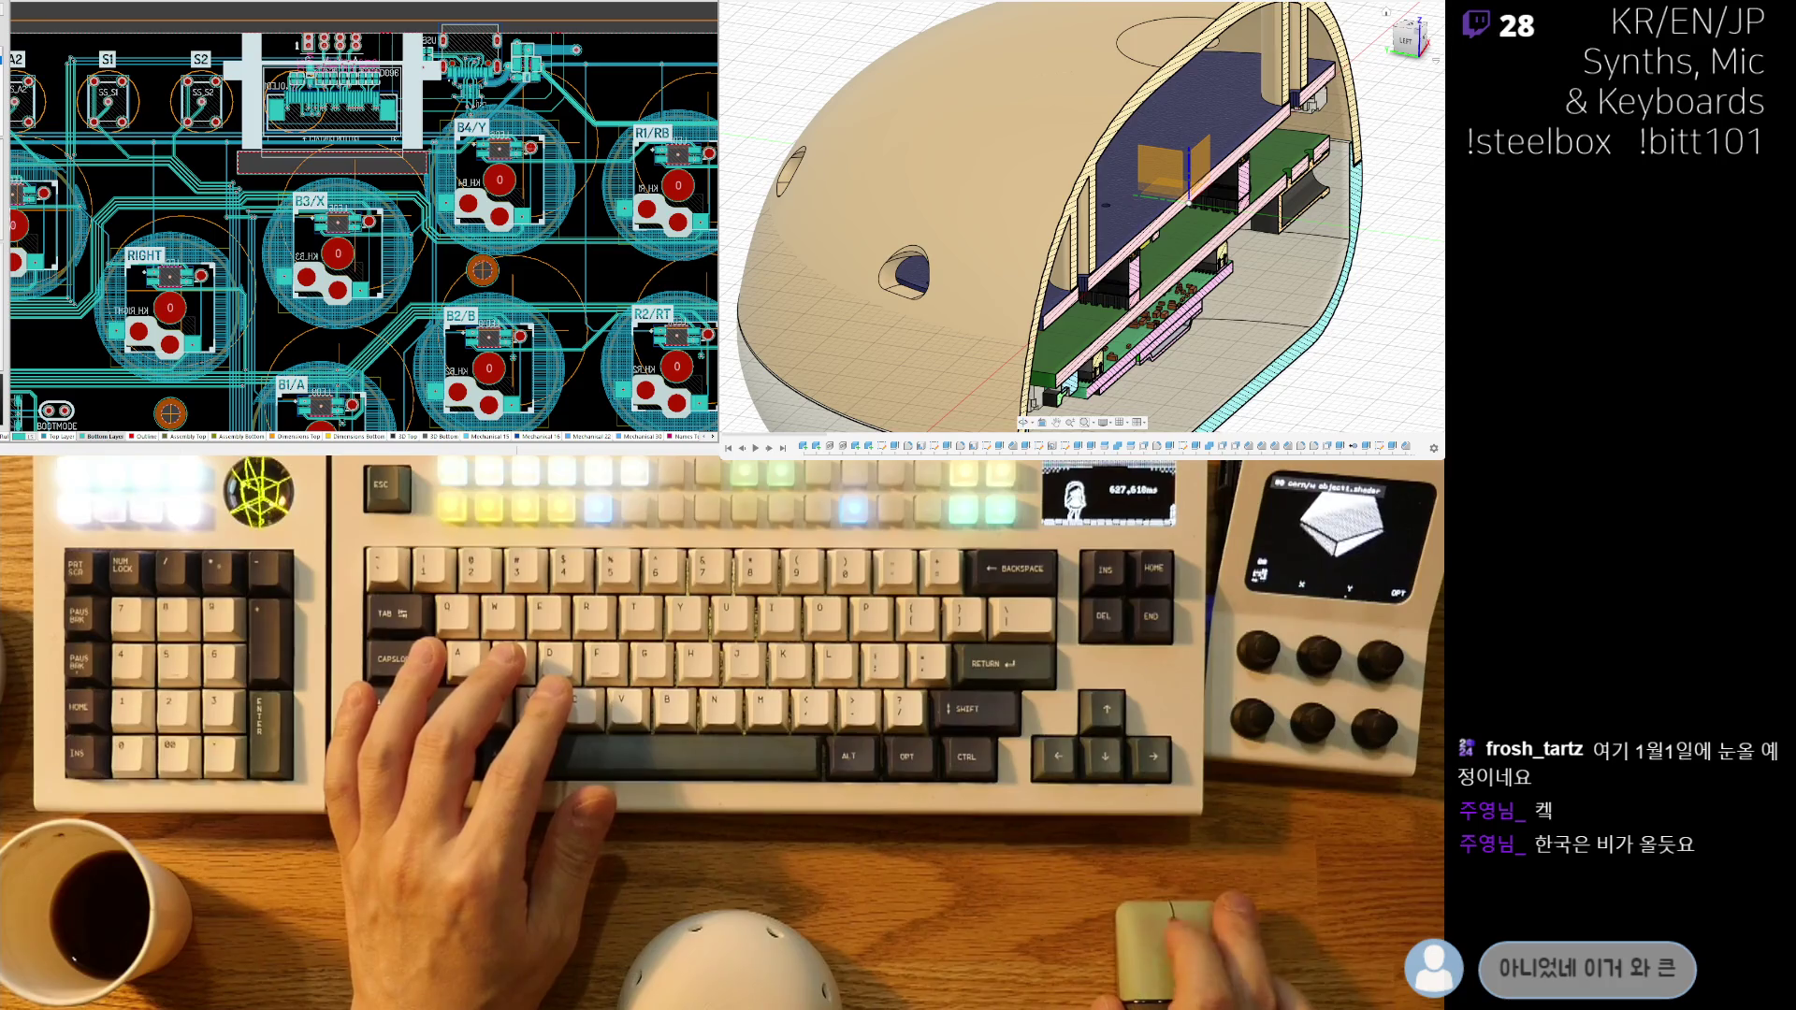
{"action": "mouse_move", "coordinate": [43, 323]}
{"action": "right_mouse_down"}
{"action": "mouse_move", "coordinate": [285, 221]}
{"action": "mouse_move", "coordinate": [50, 272]}
{"action": "right_mouse_up"}
{"action": "scroll", "coordinate": [281, 281], "scroll_direction": "up", "scroll_amount": 1, "text": "ctrl"}
{"action": "scroll", "coordinate": [172, 416], "scroll_direction": "down", "scroll_amount": 1, "text": "ctrl+shift"}
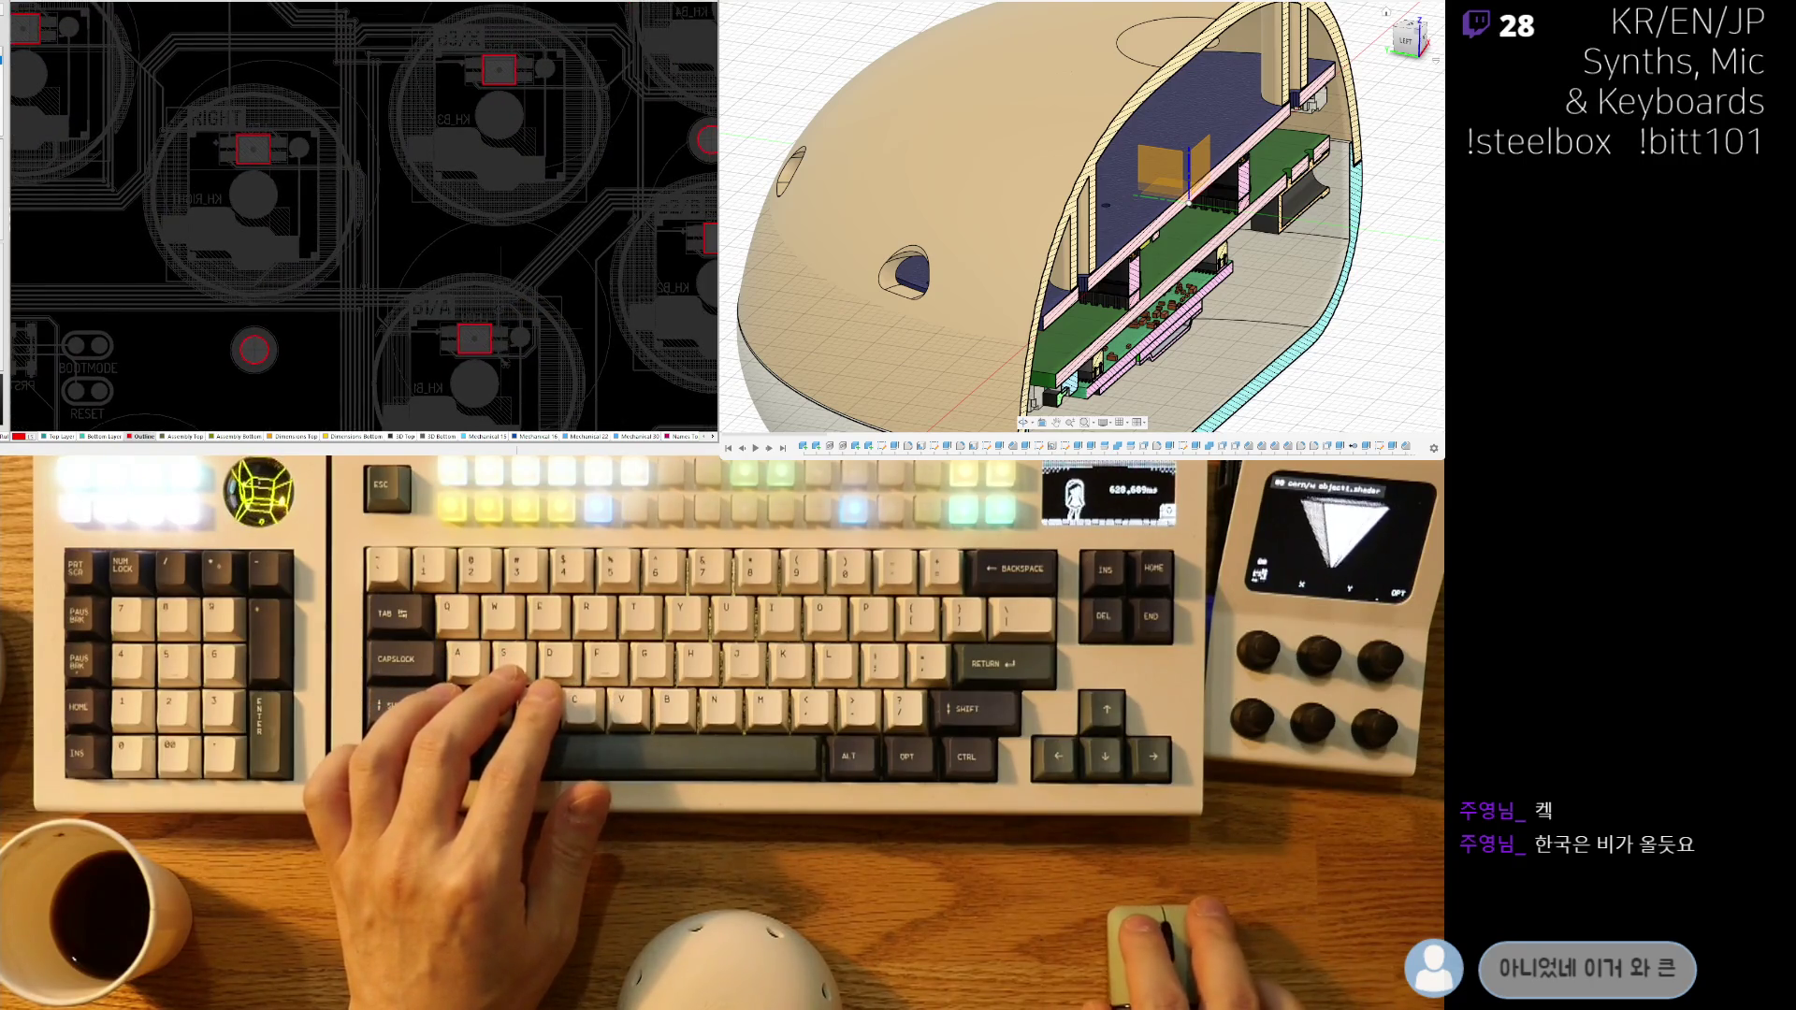
- Make the Top Layer active and zoom into the LED5 footprint under B3/X
{"action": "right_click_drag", "start_coordinate": [165, 145], "coordinate": [27, 258]}
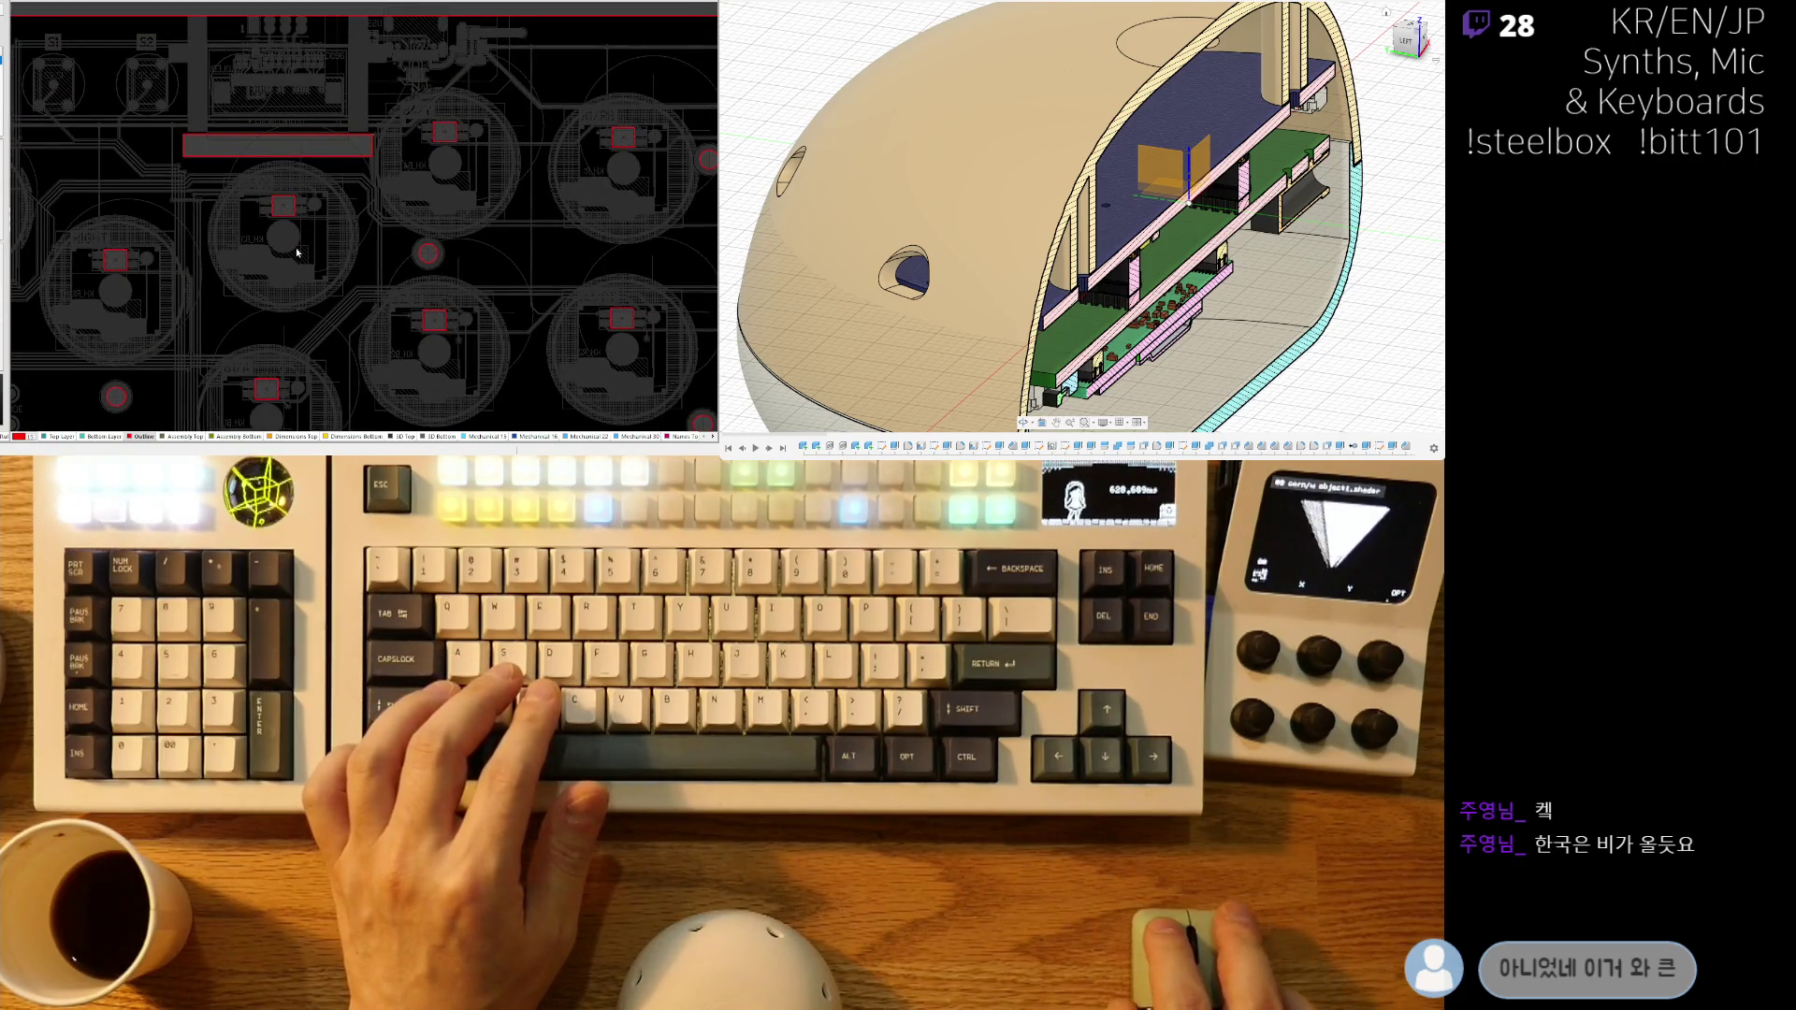
{"action": "scroll", "coordinate": [290, 234], "scroll_direction": "up", "scroll_amount": 3, "text": "ctrl"}
{"action": "scroll", "coordinate": [281, 215], "scroll_direction": "down", "scroll_amount": 3, "text": "ctrl"}
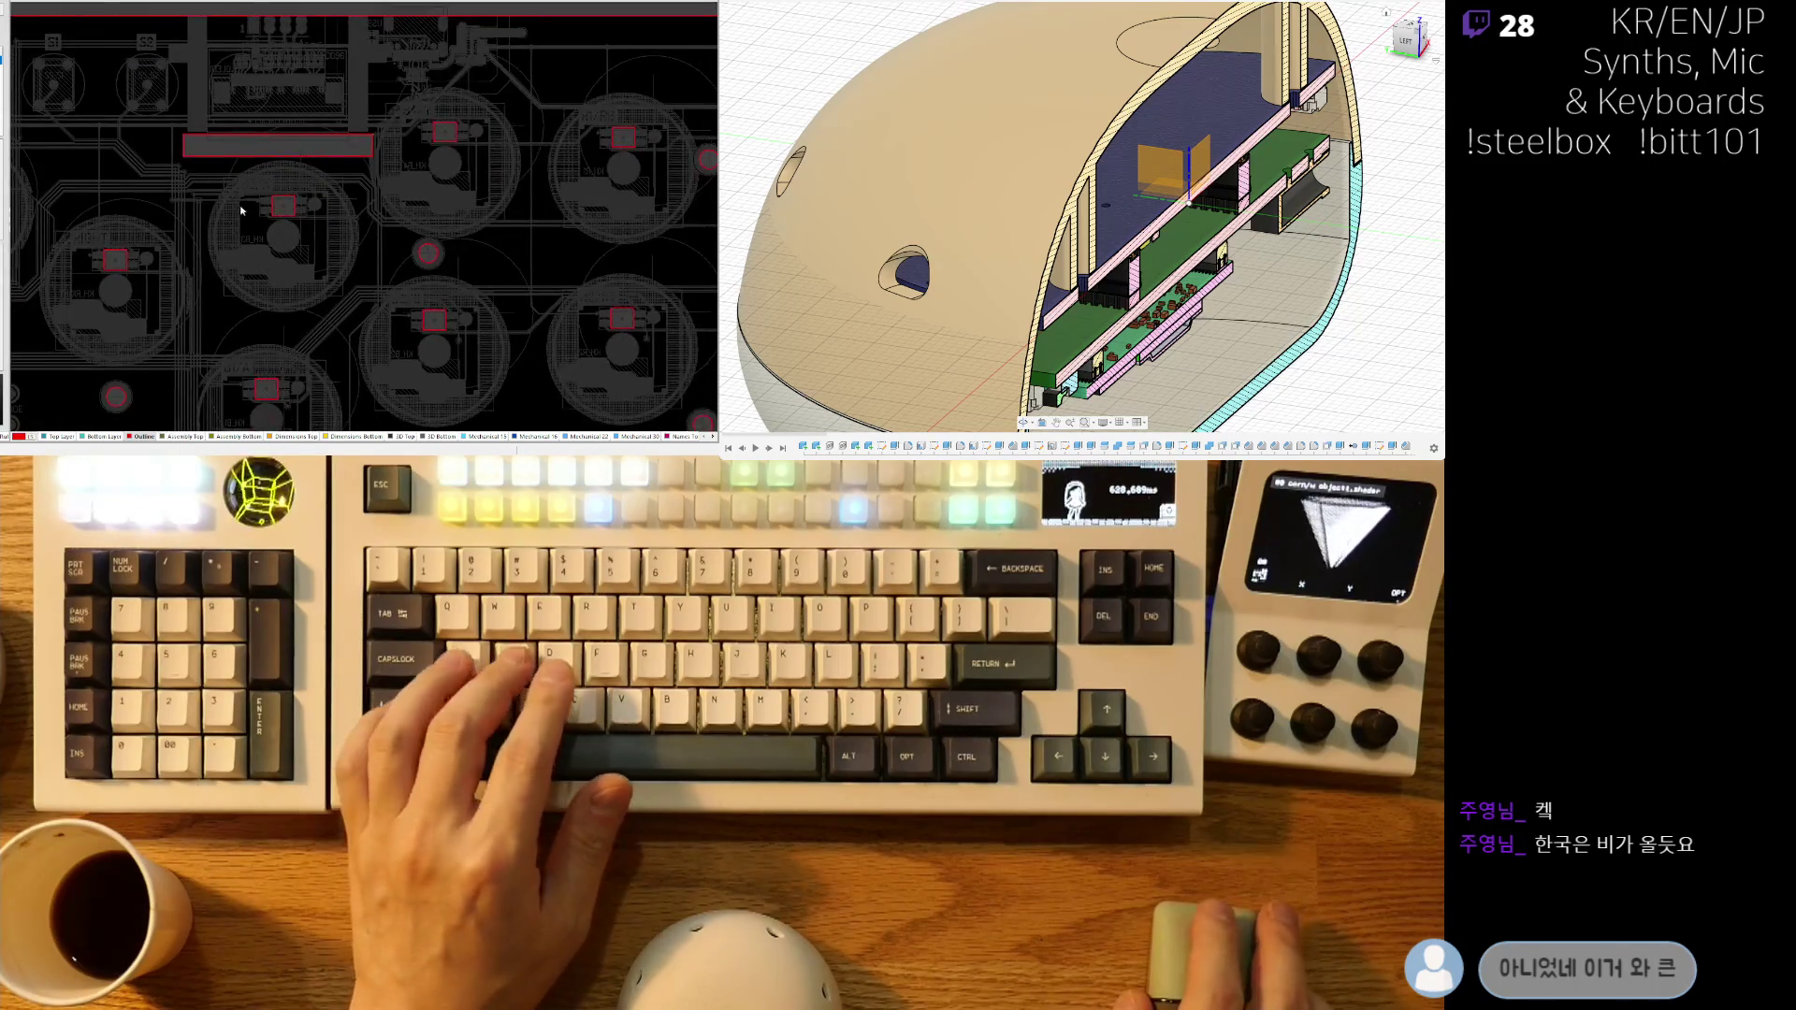
{"action": "scroll", "coordinate": [258, 213], "scroll_direction": "up", "scroll_amount": 3, "text": "ctrl"}
{"action": "scroll", "coordinate": [258, 213], "scroll_direction": "down", "scroll_amount": 3, "text": "ctrl"}
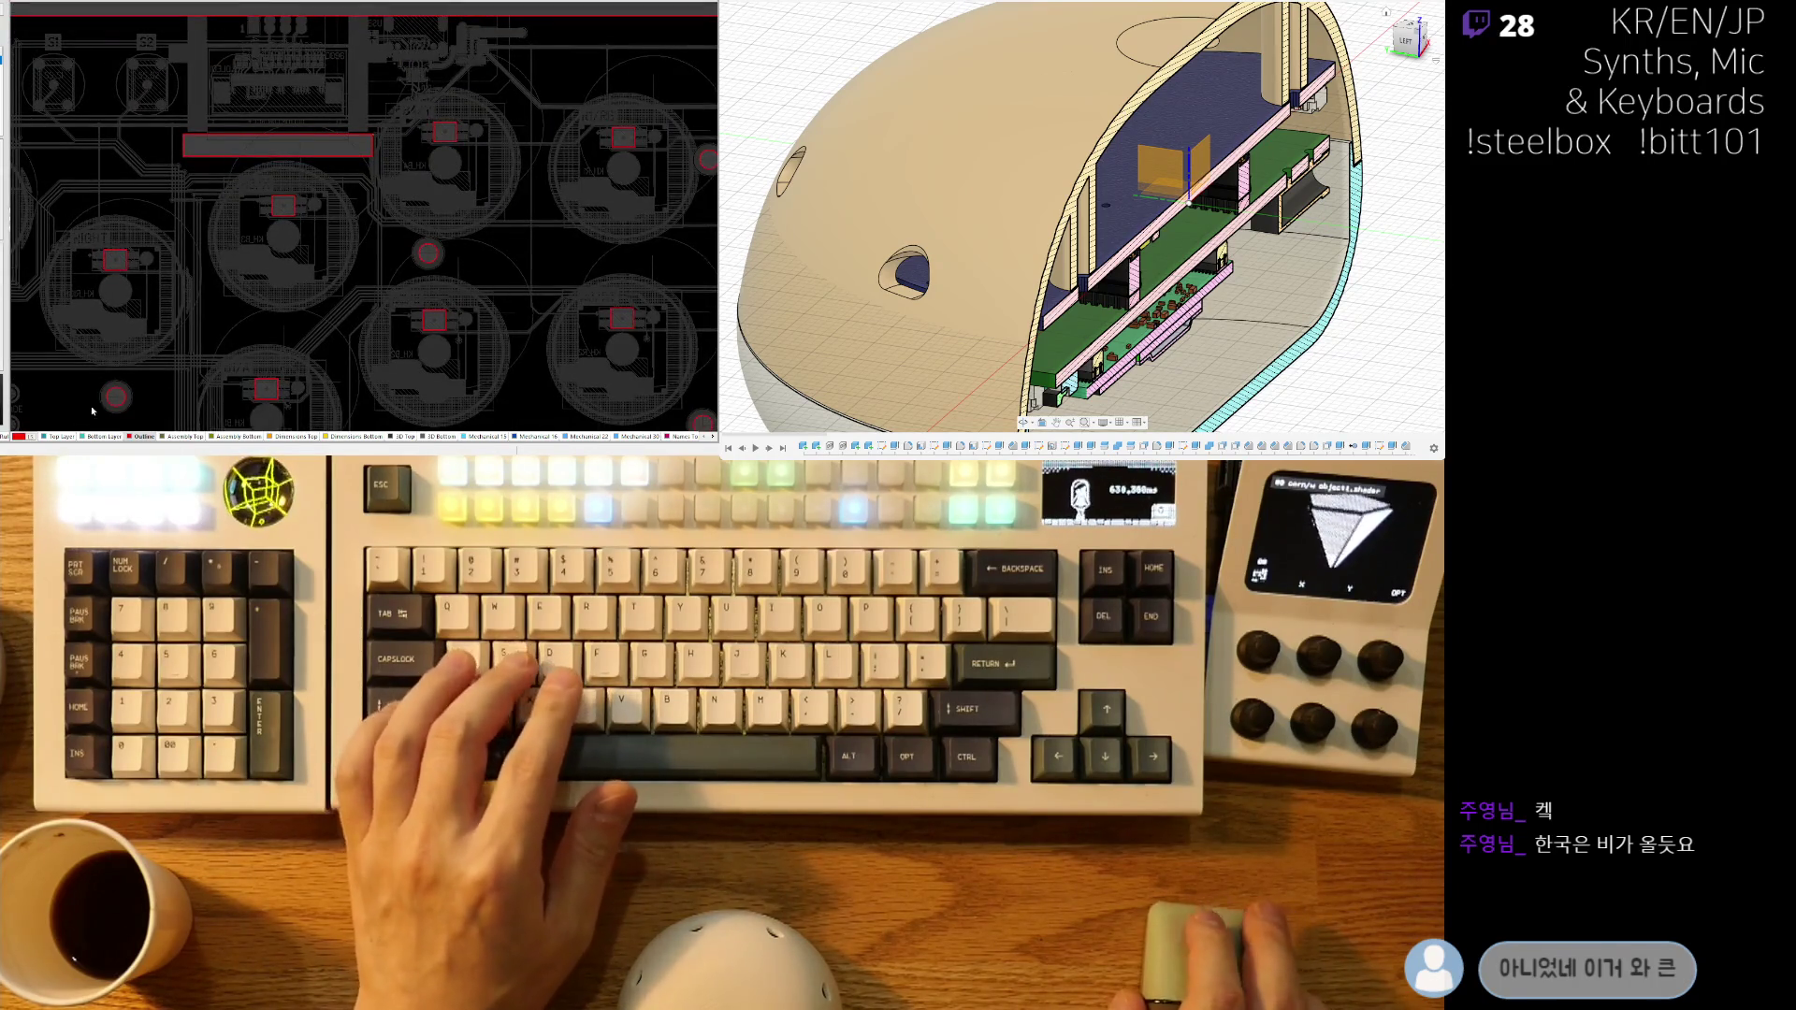
{"action": "left_click", "coordinate": [65, 437]}
{"action": "scroll", "coordinate": [321, 230], "scroll_direction": "up", "scroll_amount": 6, "text": "ctrl"}
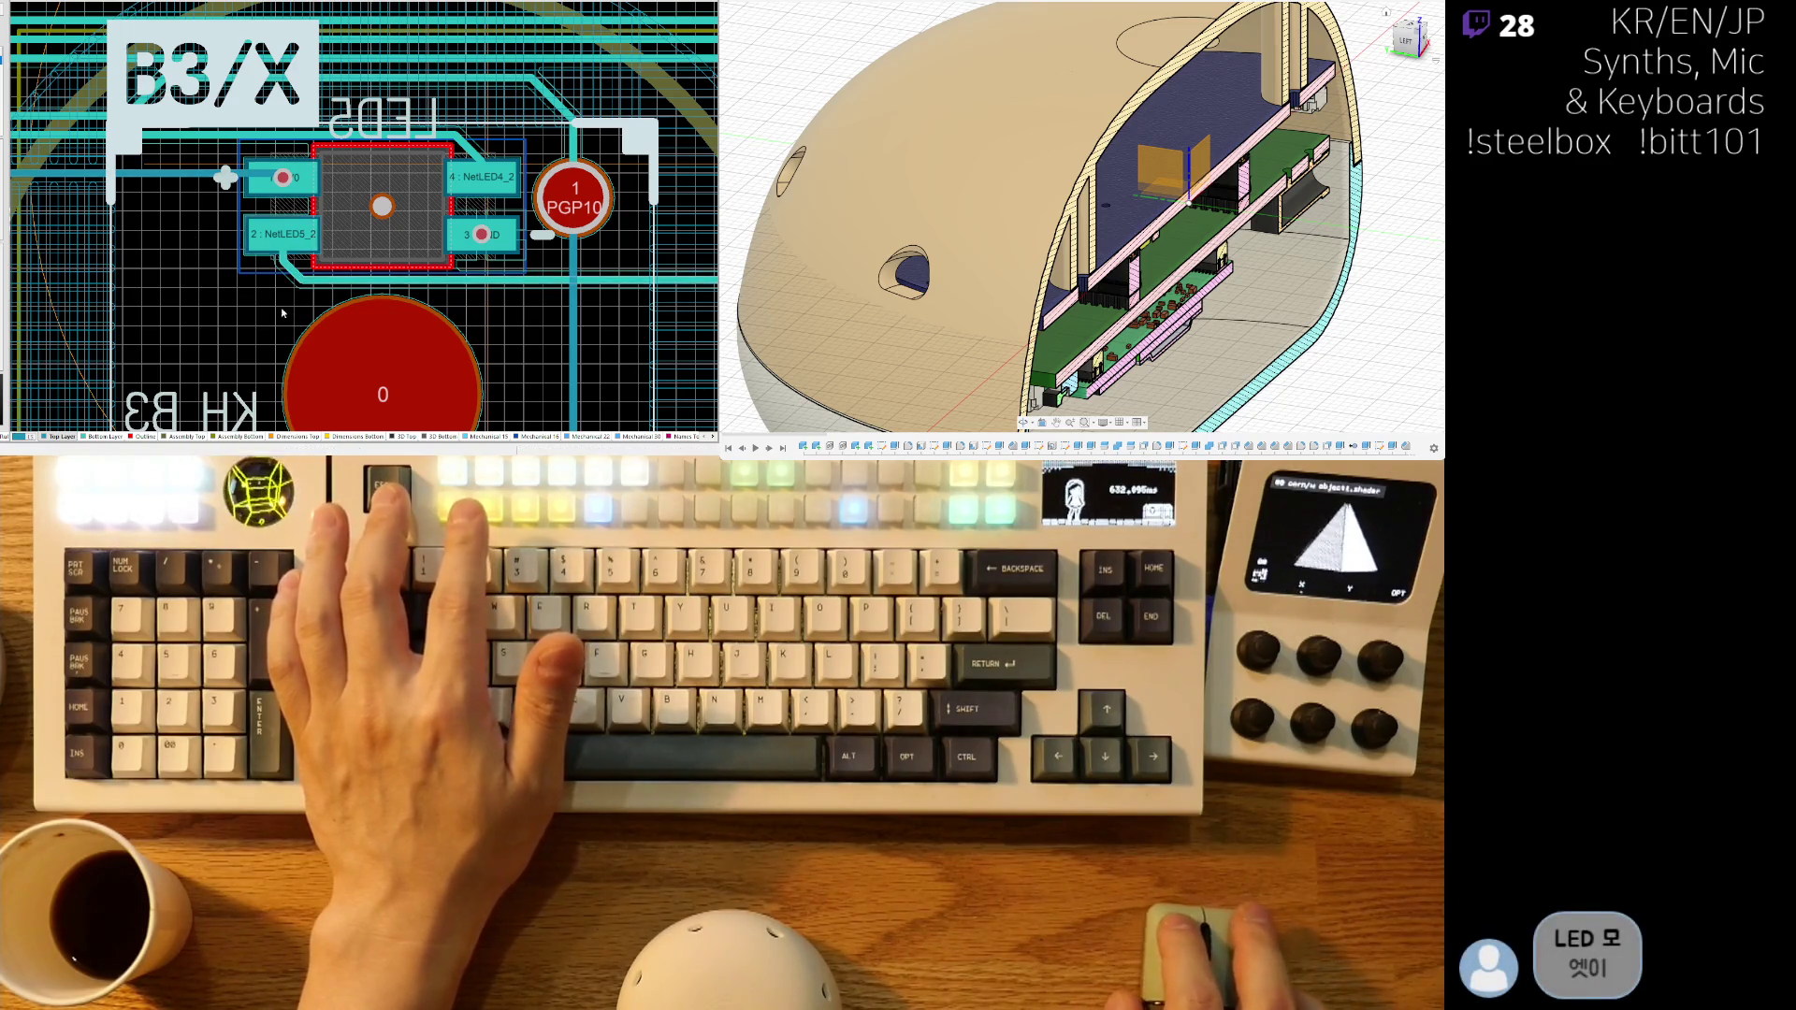
{"action": "right_click_drag", "start_coordinate": [274, 295], "coordinate": [300, 234]}
{"action": "scroll", "coordinate": [299, 234], "scroll_direction": "down", "scroll_amount": 2, "text": "ctrl"}
{"action": "scroll", "coordinate": [462, 187], "scroll_direction": "up", "scroll_amount": 4, "text": "ctrl"}
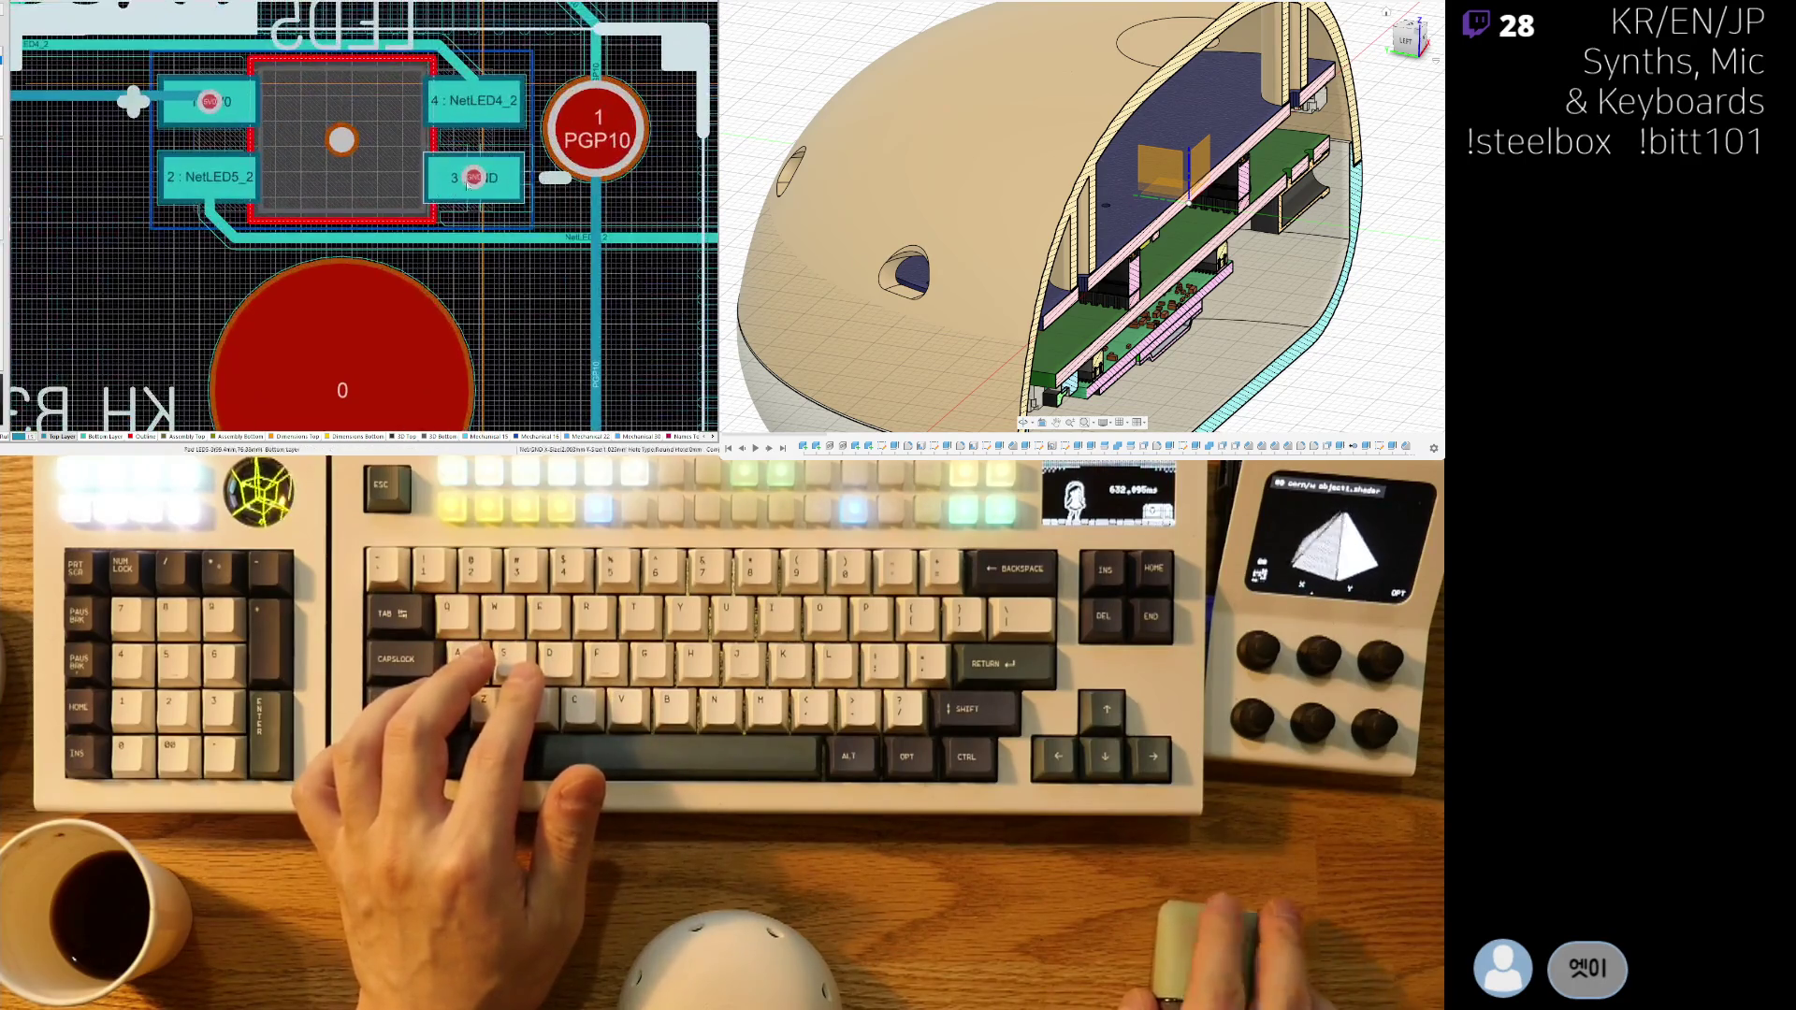
{"action": "right_click_drag", "start_coordinate": [100, 55], "coordinate": [250, 122]}
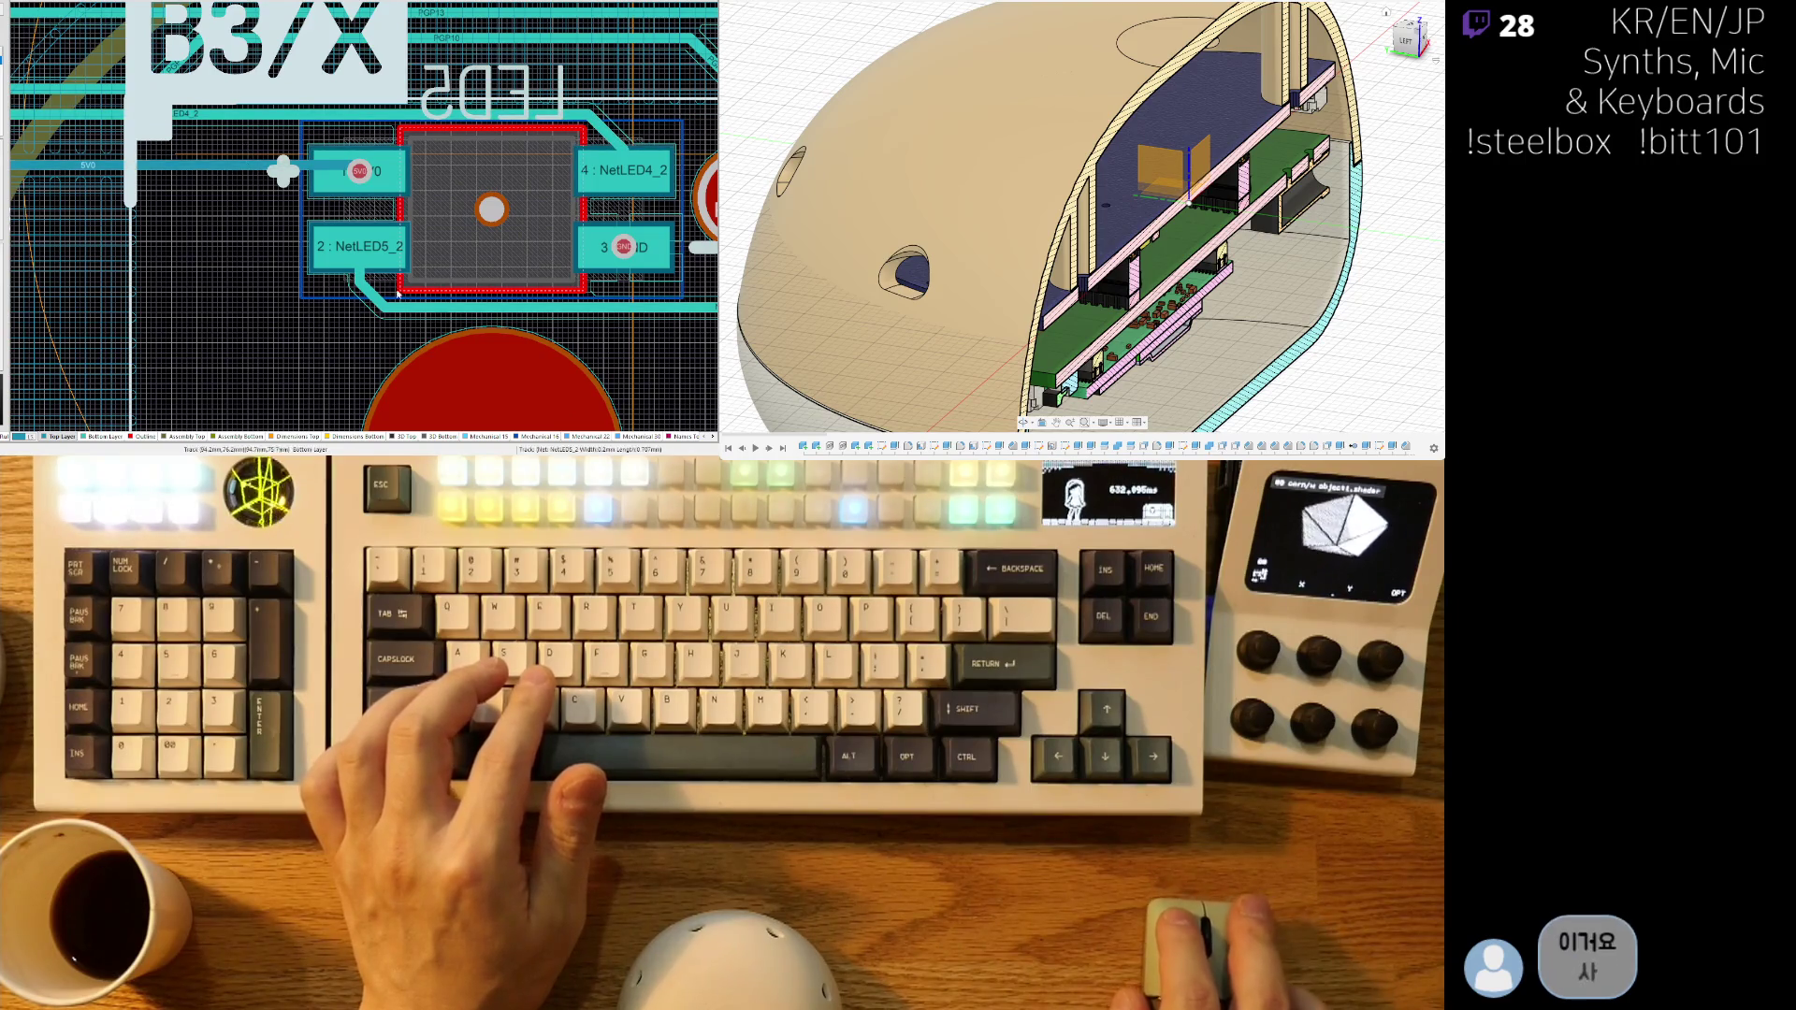
{"action": "right_click_drag", "start_coordinate": [438, 305], "coordinate": [255, 301]}
{"action": "scroll", "coordinate": [452, 272], "scroll_direction": "down", "scroll_amount": 3, "text": "ctrl"}
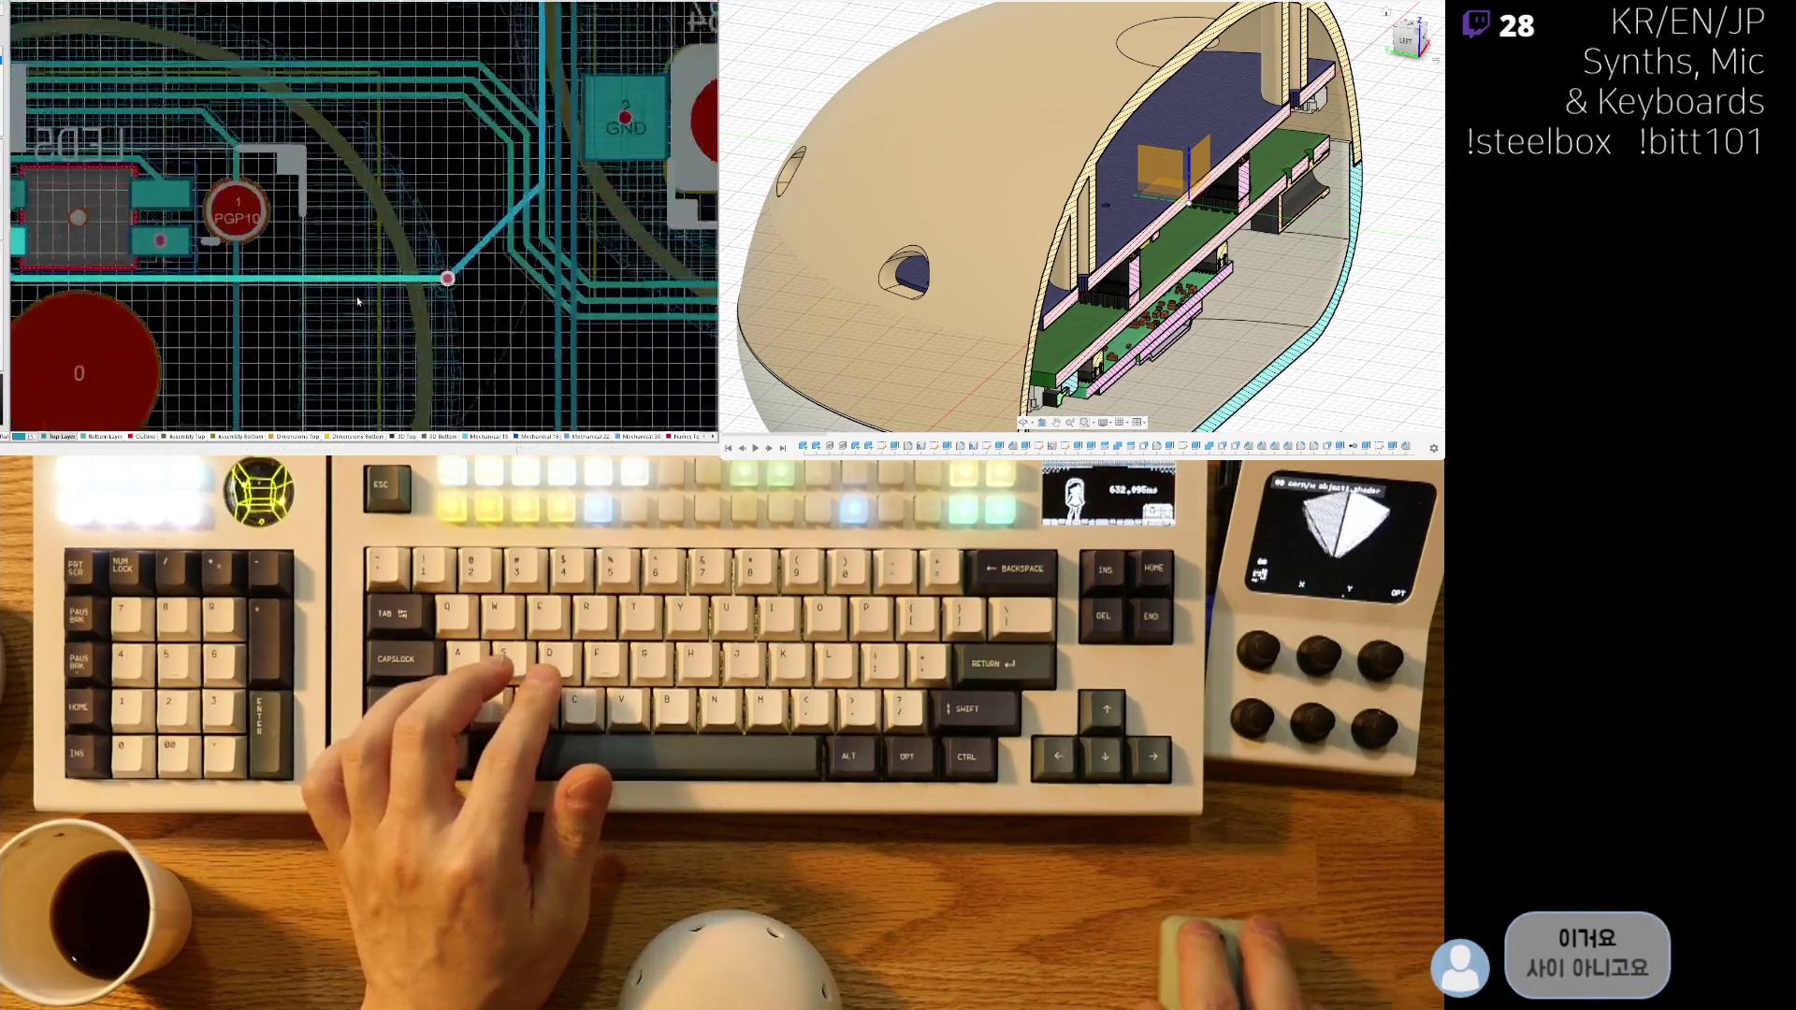
{"action": "scroll", "coordinate": [317, 356], "scroll_direction": "down", "scroll_amount": 2, "text": "ctrl"}
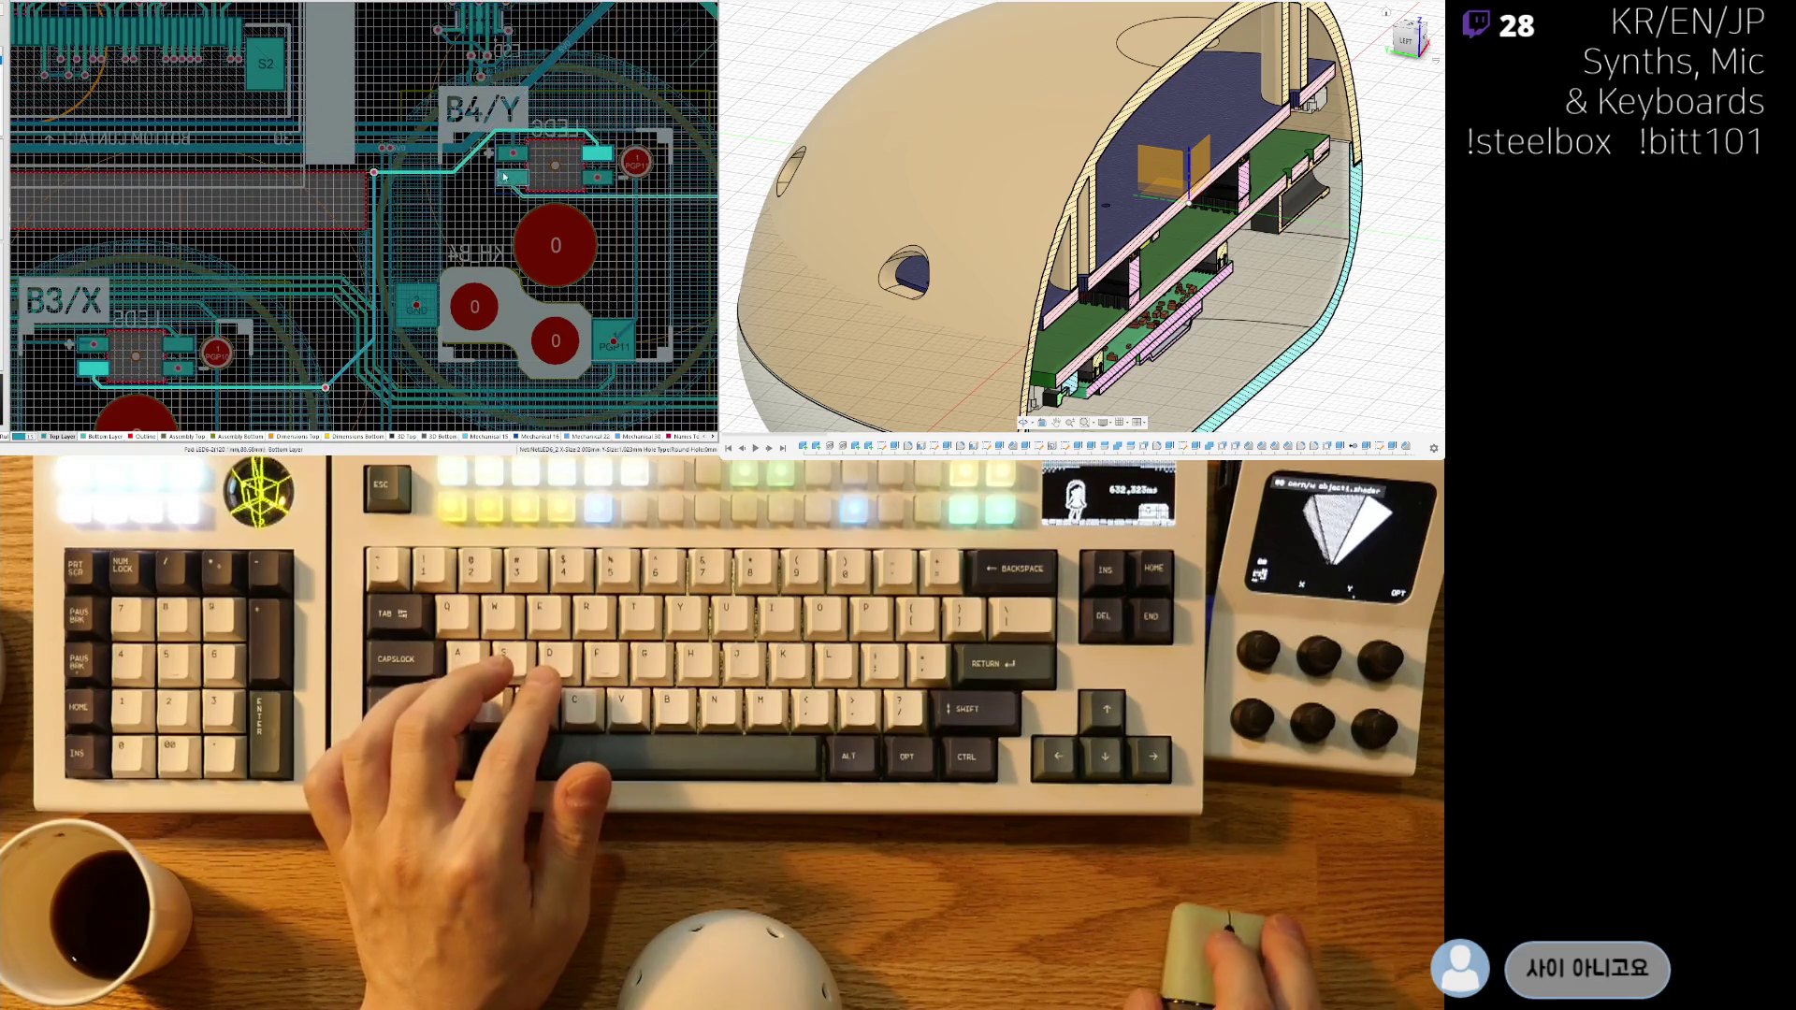
{"action": "scroll", "coordinate": [392, 319], "scroll_direction": "up", "scroll_amount": 5, "text": "ctrl"}
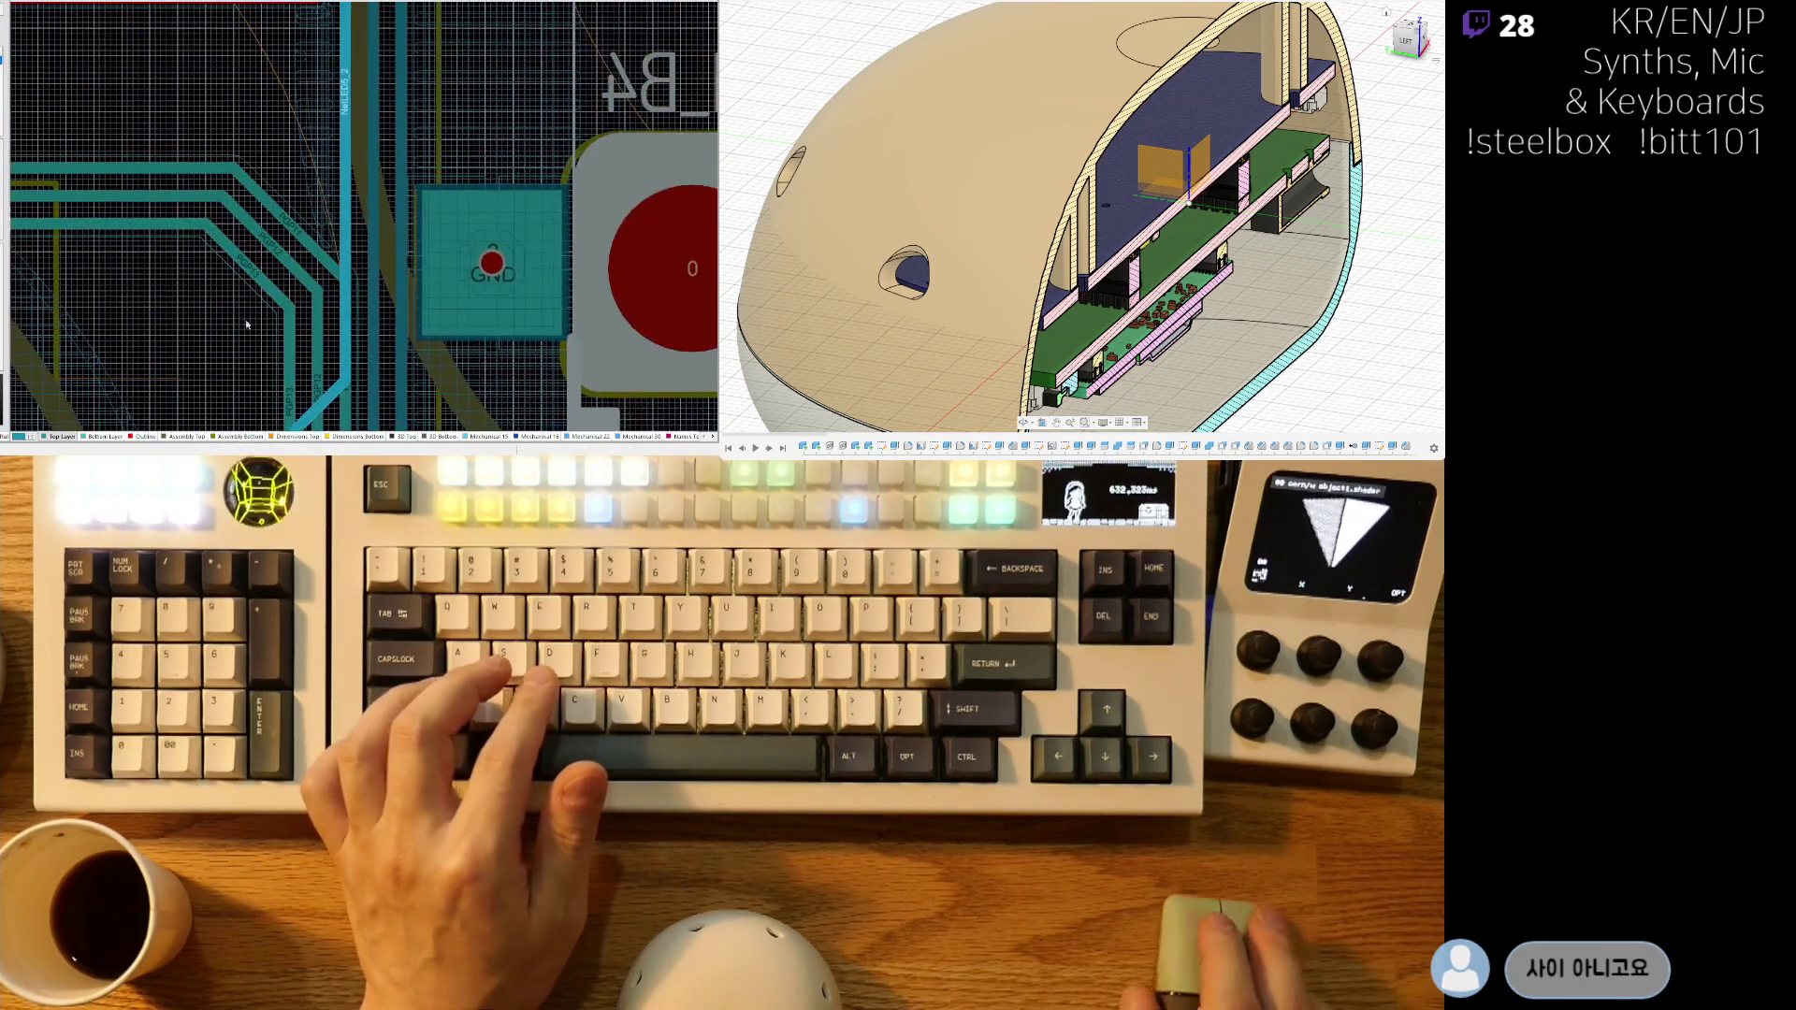
{"action": "scroll", "coordinate": [240, 344], "scroll_direction": "down", "scroll_amount": 2, "text": "ctrl"}
{"action": "scroll", "coordinate": [341, 295], "scroll_direction": "up", "scroll_amount": 2, "text": "ctrl"}
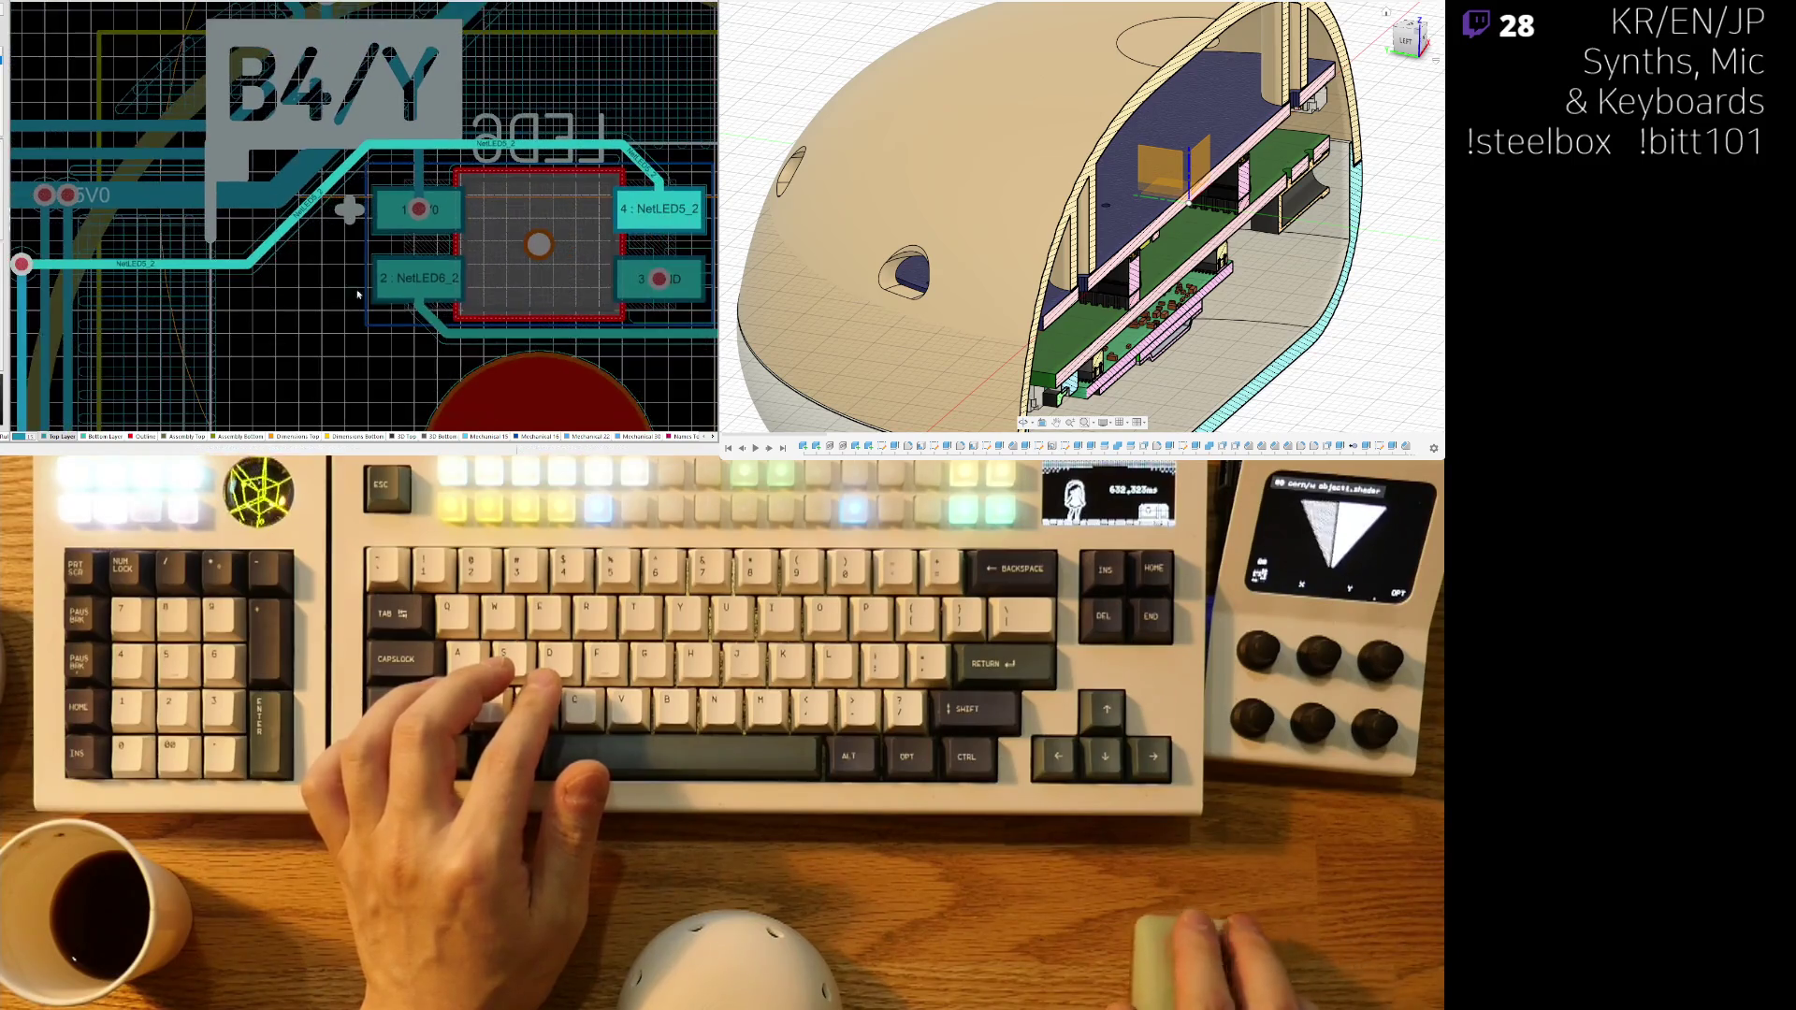
{"action": "right_click_drag", "start_coordinate": [439, 297], "coordinate": [312, 311]}
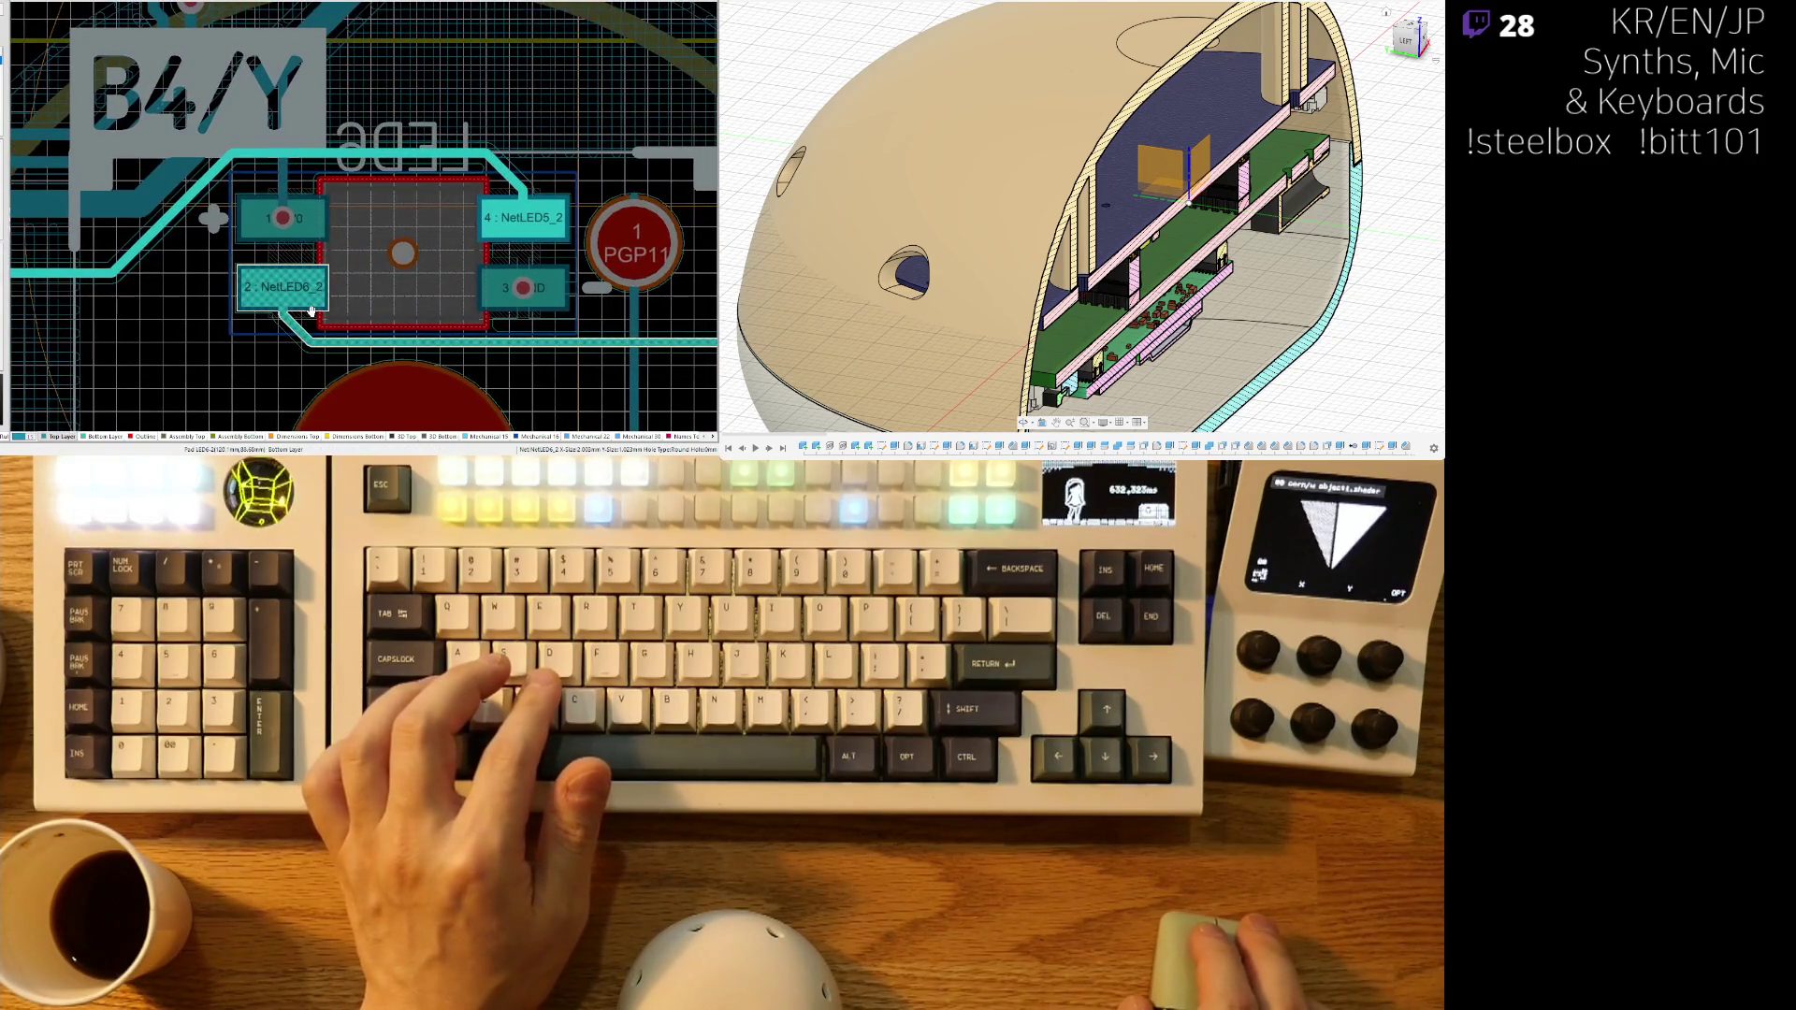
{"action": "scroll", "coordinate": [355, 299], "scroll_direction": "down", "scroll_amount": 2}
{"action": "scroll", "coordinate": [374, 295], "scroll_direction": "right", "scroll_amount": 3}
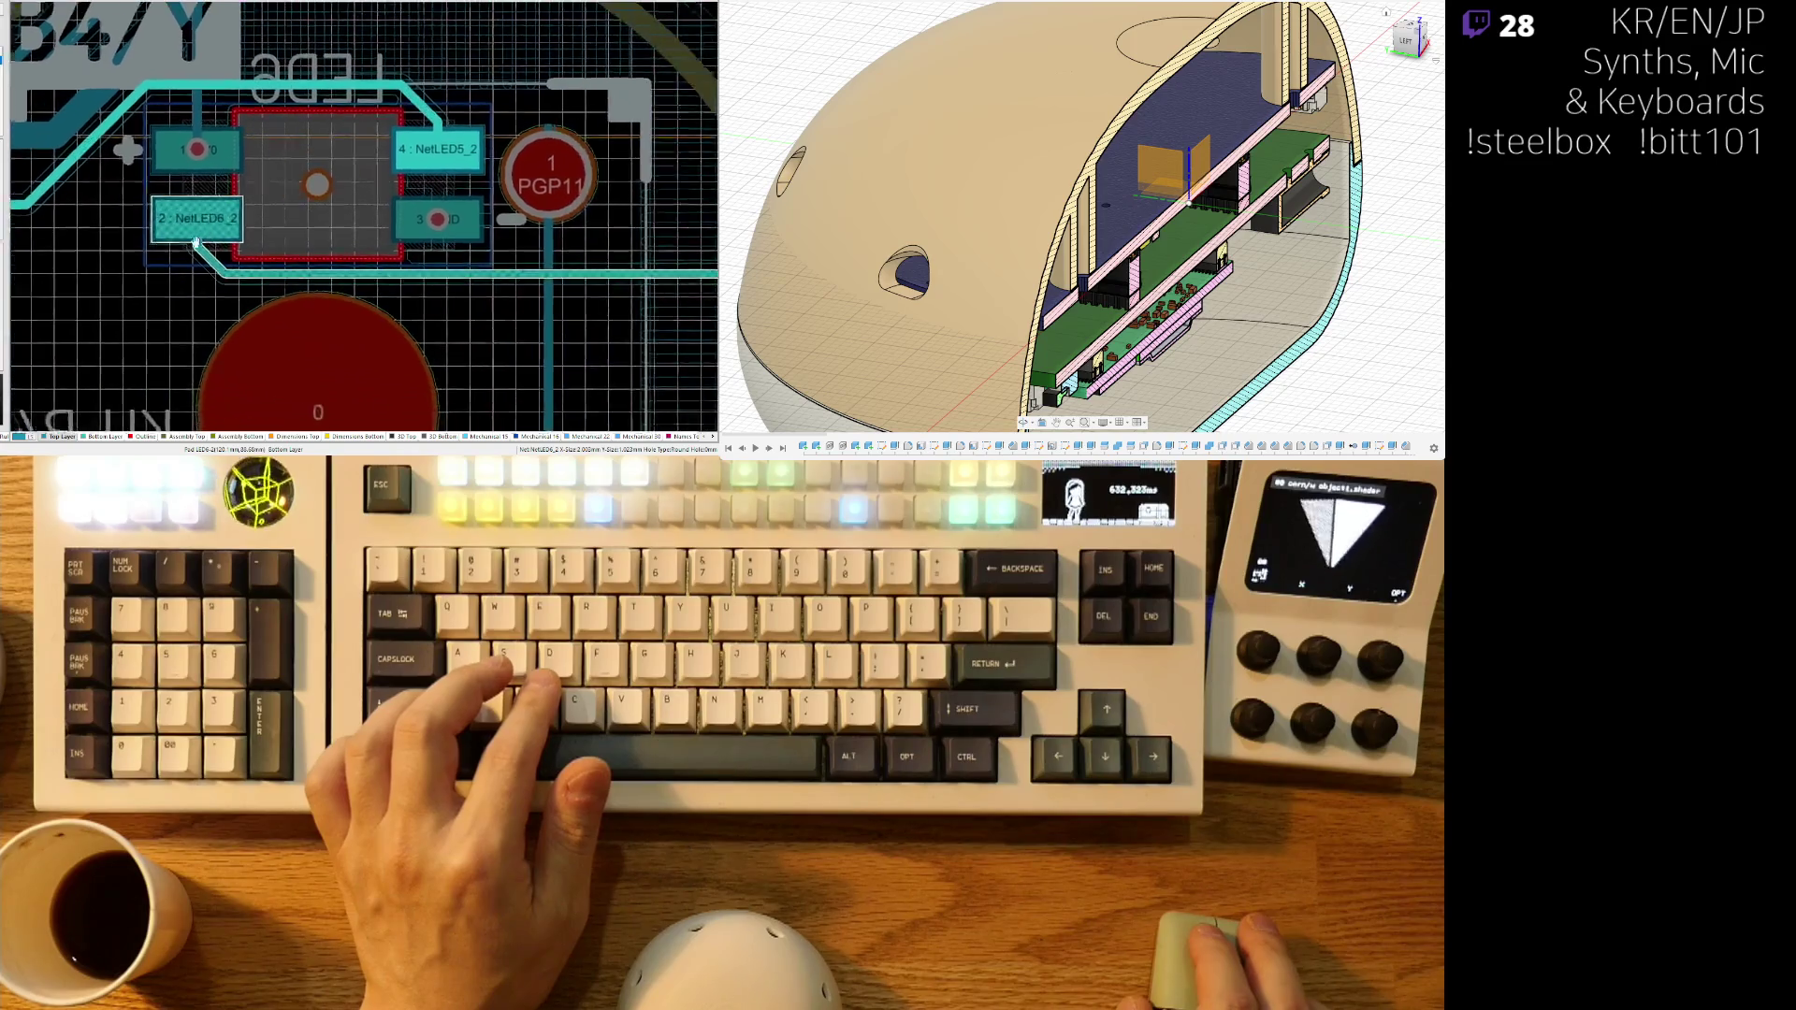
{"action": "scroll", "coordinate": [267, 291], "scroll_direction": "up", "scroll_amount": 2}
{"action": "scroll", "coordinate": [309, 296], "scroll_direction": "left", "scroll_amount": 7}
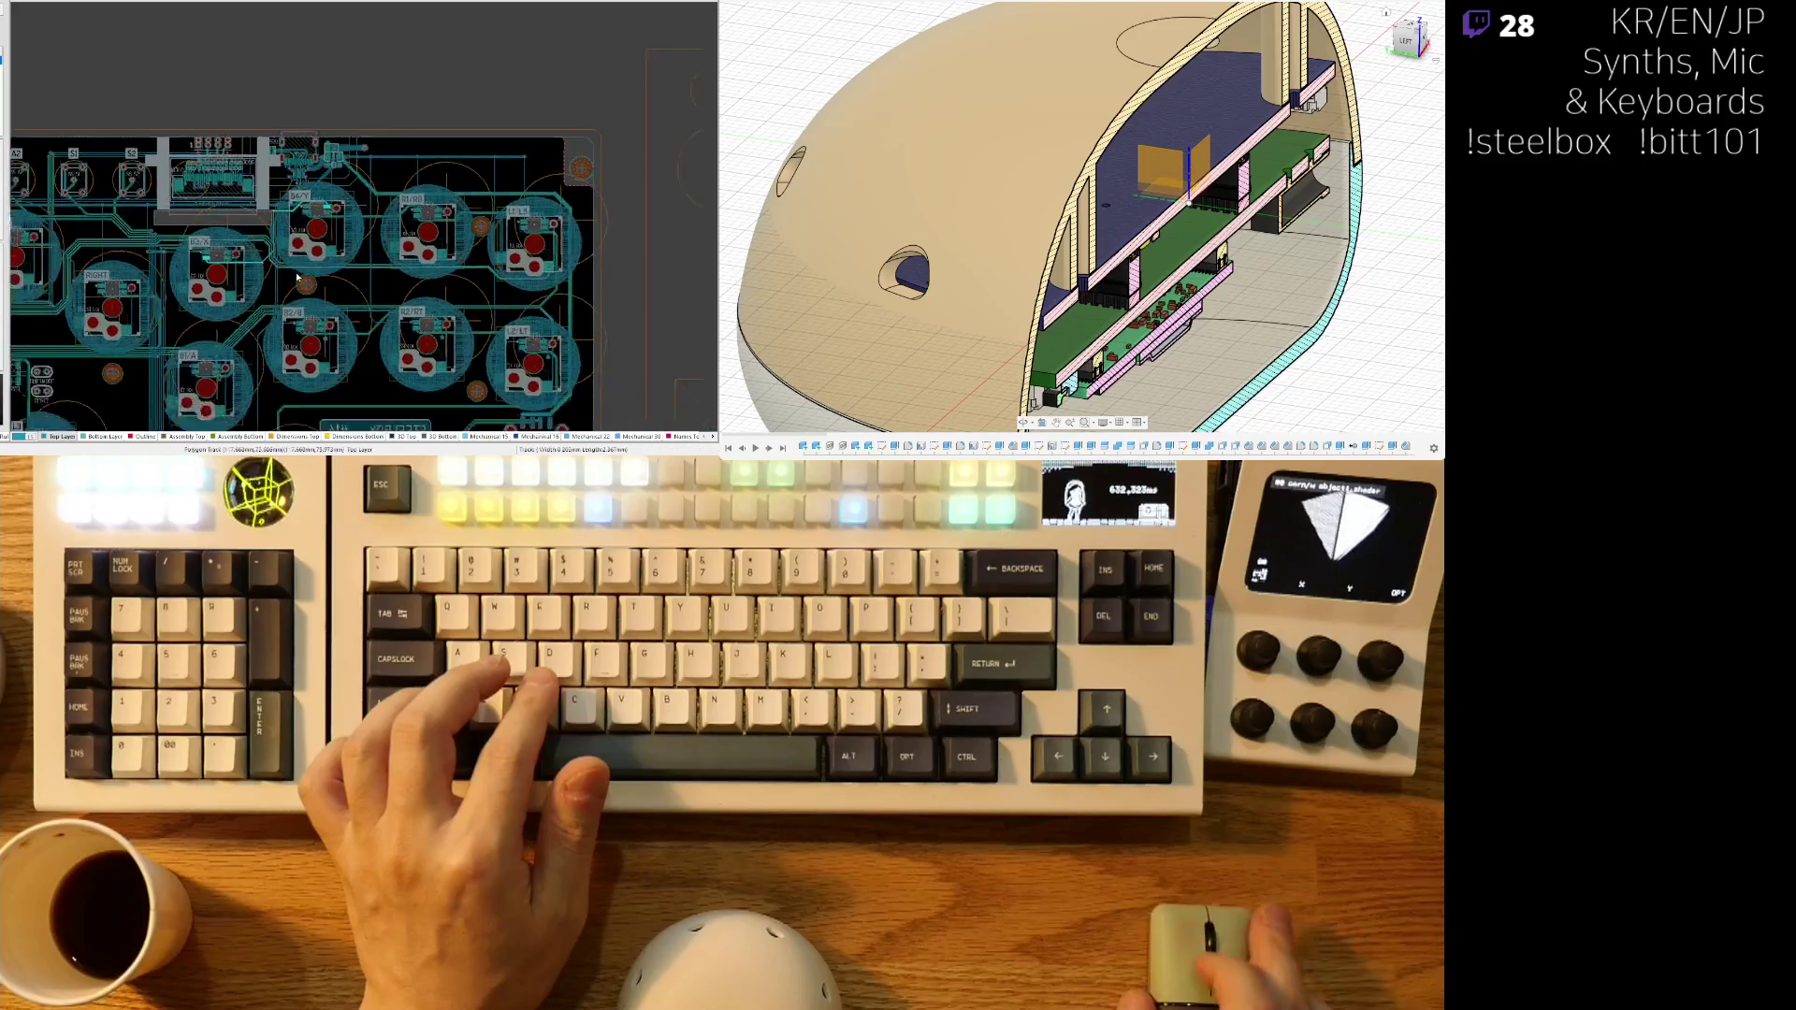
{"action": "scroll", "coordinate": [384, 248], "scroll_direction": "up", "scroll_amount": 10, "text": "ctrl"}
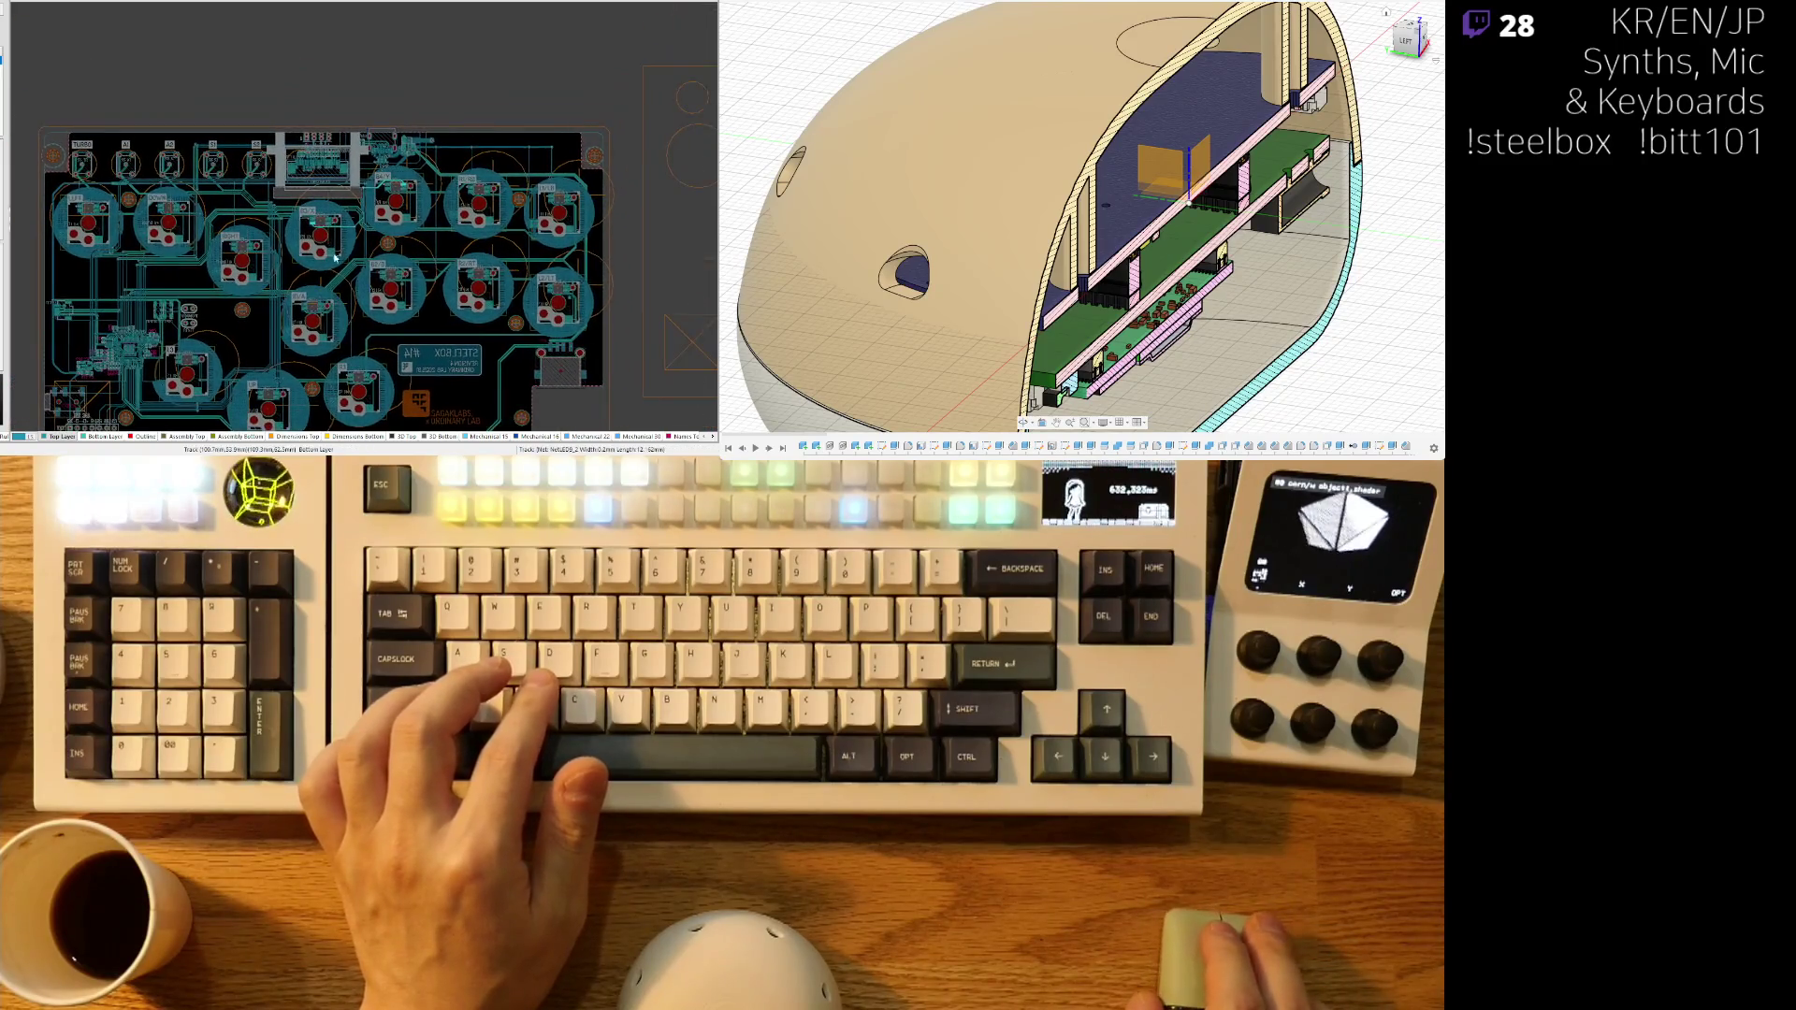
- Follow the diagonal NetLED5_2 trace from the LED pads to its end pad
{"action": "scroll", "coordinate": [298, 242], "scroll_direction": "up", "scroll_amount": 6, "text": "ctrl"}
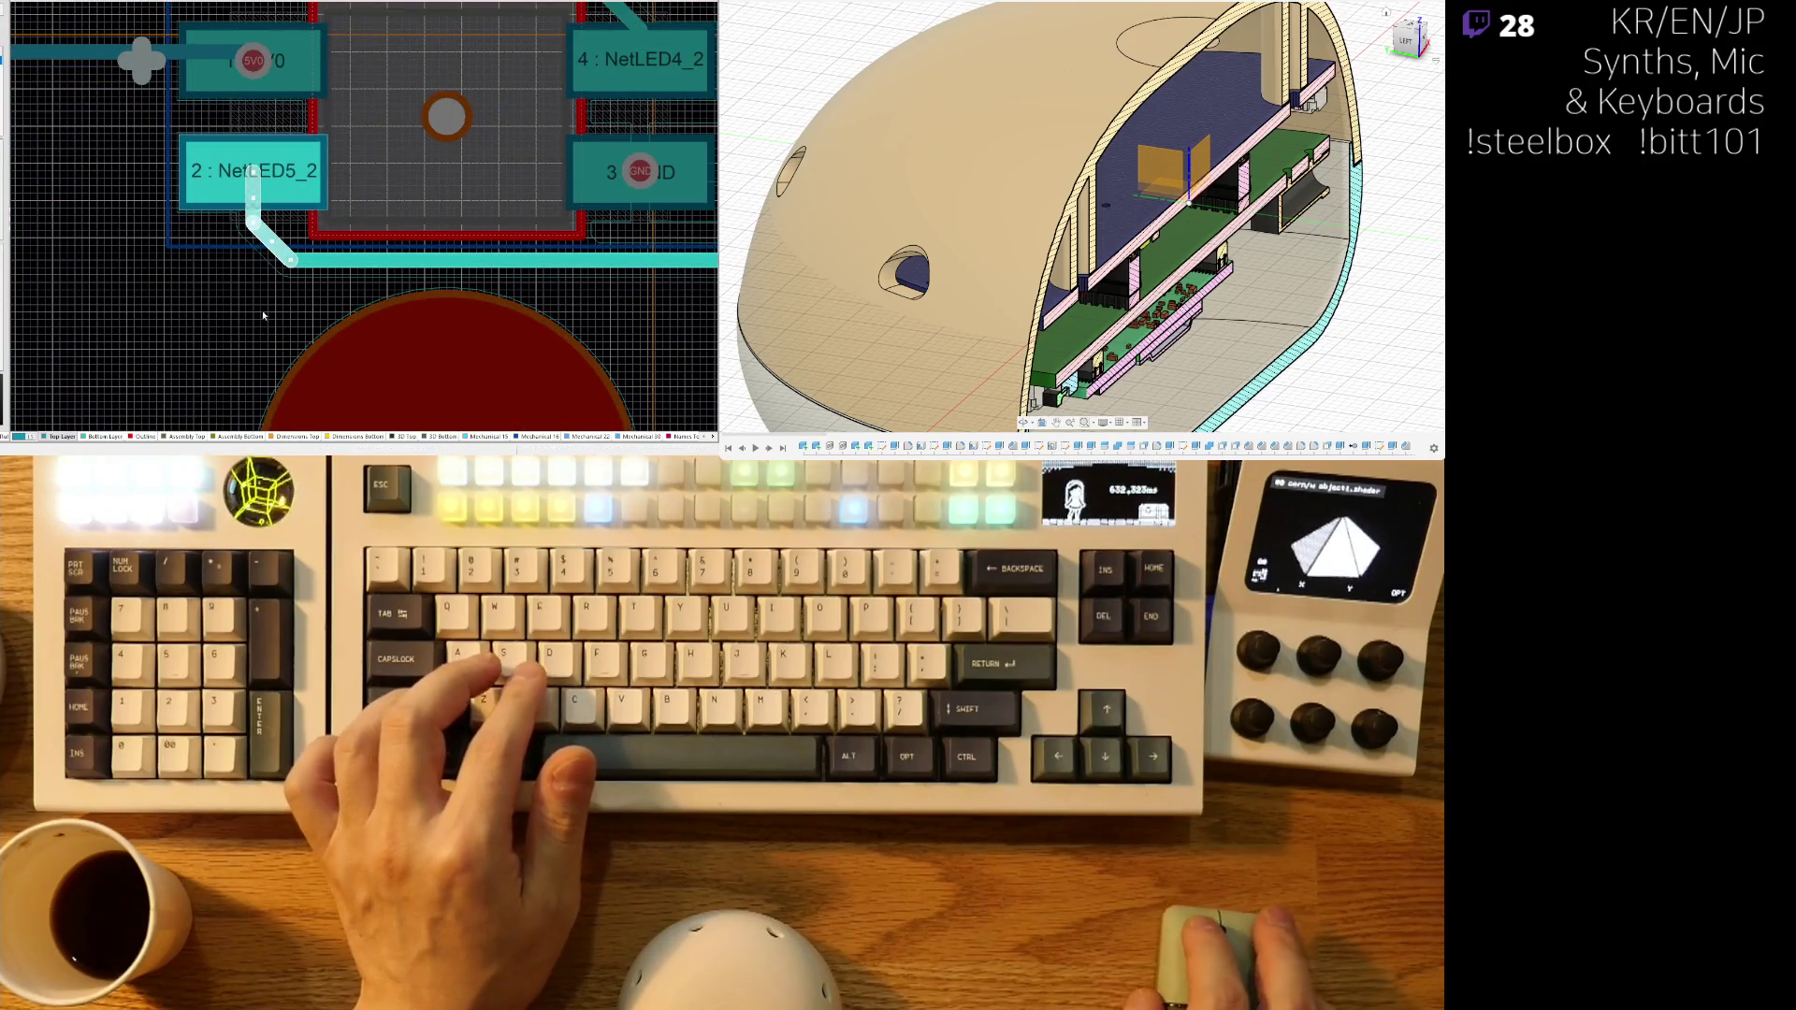
{"action": "scroll", "coordinate": [312, 278], "scroll_direction": "down", "scroll_amount": 3, "text": "ctrl"}
{"action": "mouse_move", "coordinate": [364, 200]}
{"action": "right_mouse_down"}
{"action": "mouse_move", "coordinate": [176, 294]}
{"action": "mouse_move", "coordinate": [33, 292]}
{"action": "right_mouse_up"}
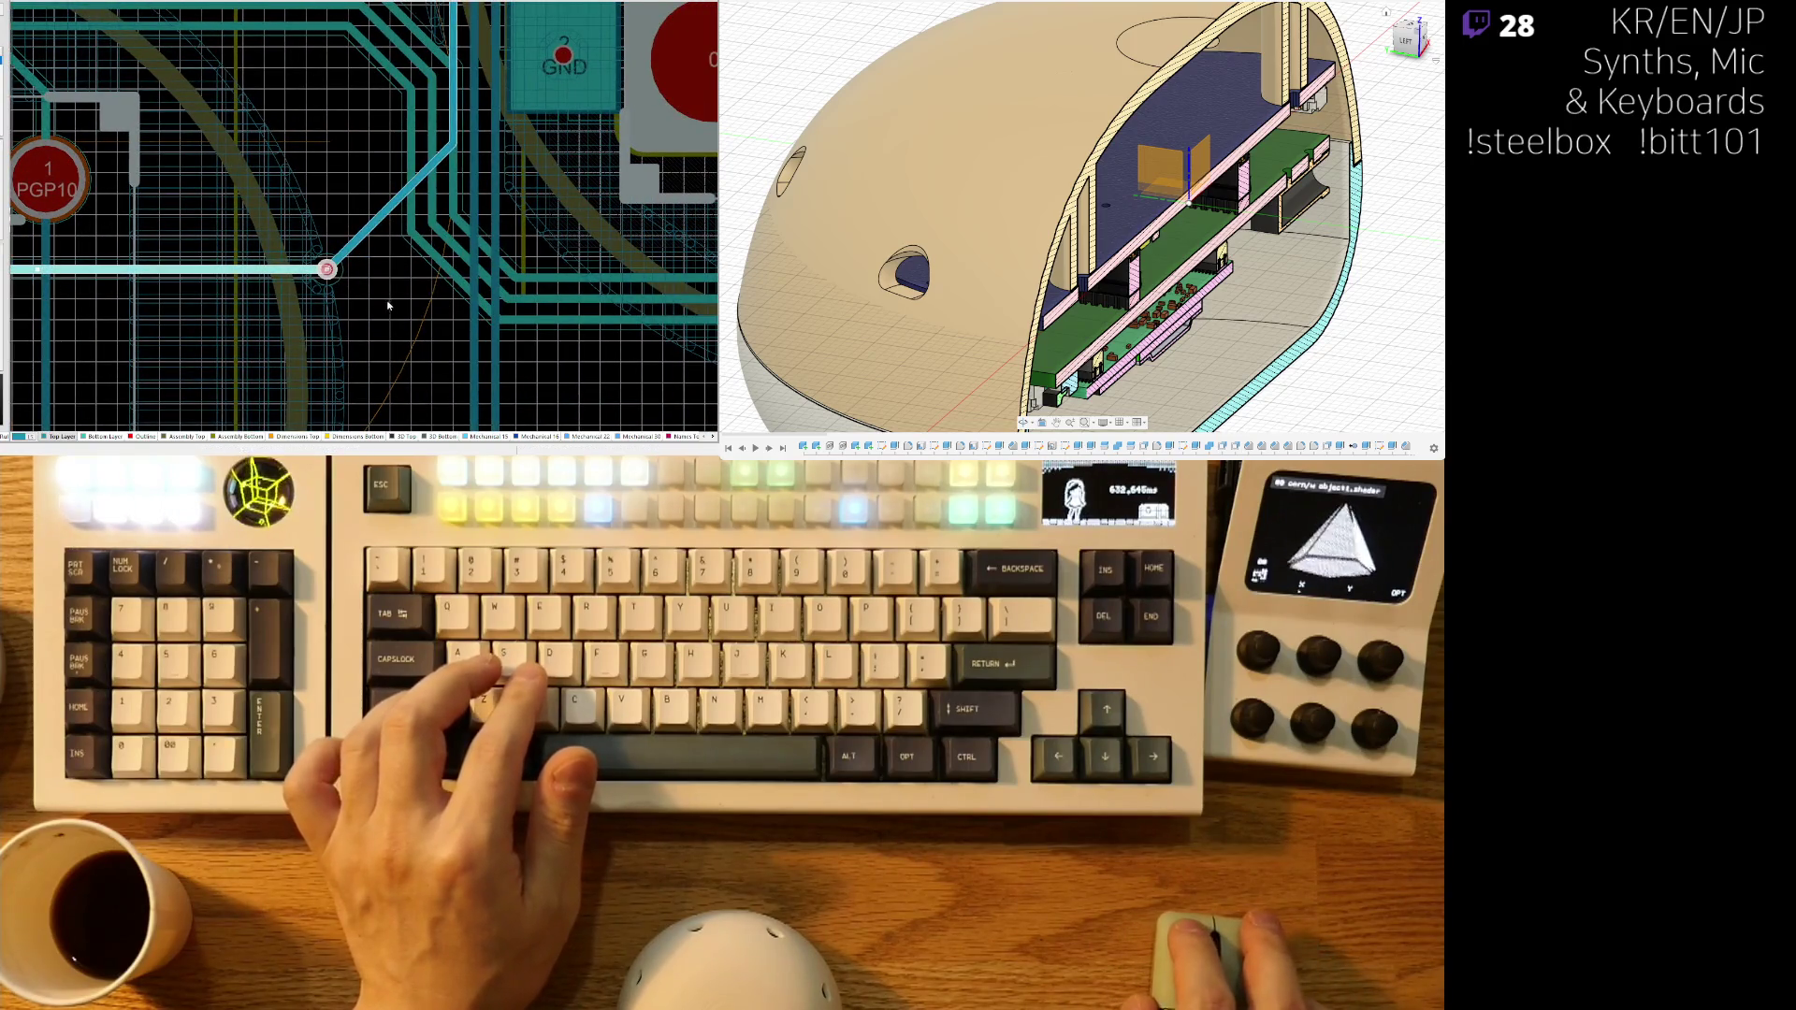
{"action": "mouse_move", "coordinate": [375, 132]}
{"action": "right_mouse_down"}
{"action": "mouse_move", "coordinate": [257, 251]}
{"action": "mouse_move", "coordinate": [102, 518]}
{"action": "right_mouse_up"}
{"action": "scroll", "coordinate": [259, 253], "scroll_direction": "up", "scroll_amount": 4, "text": "ctrl"}
{"action": "mouse_move", "coordinate": [287, 56]}
{"action": "right_mouse_down"}
{"action": "mouse_move", "coordinate": [226, 282]}
{"action": "mouse_move", "coordinate": [225, 187]}
{"action": "right_mouse_up"}
{"action": "scroll", "coordinate": [226, 282], "scroll_direction": "up", "scroll_amount": 3, "text": "ctrl"}
{"action": "scroll", "coordinate": [217, 150], "scroll_direction": "down", "scroll_amount": 3, "text": "ctrl"}
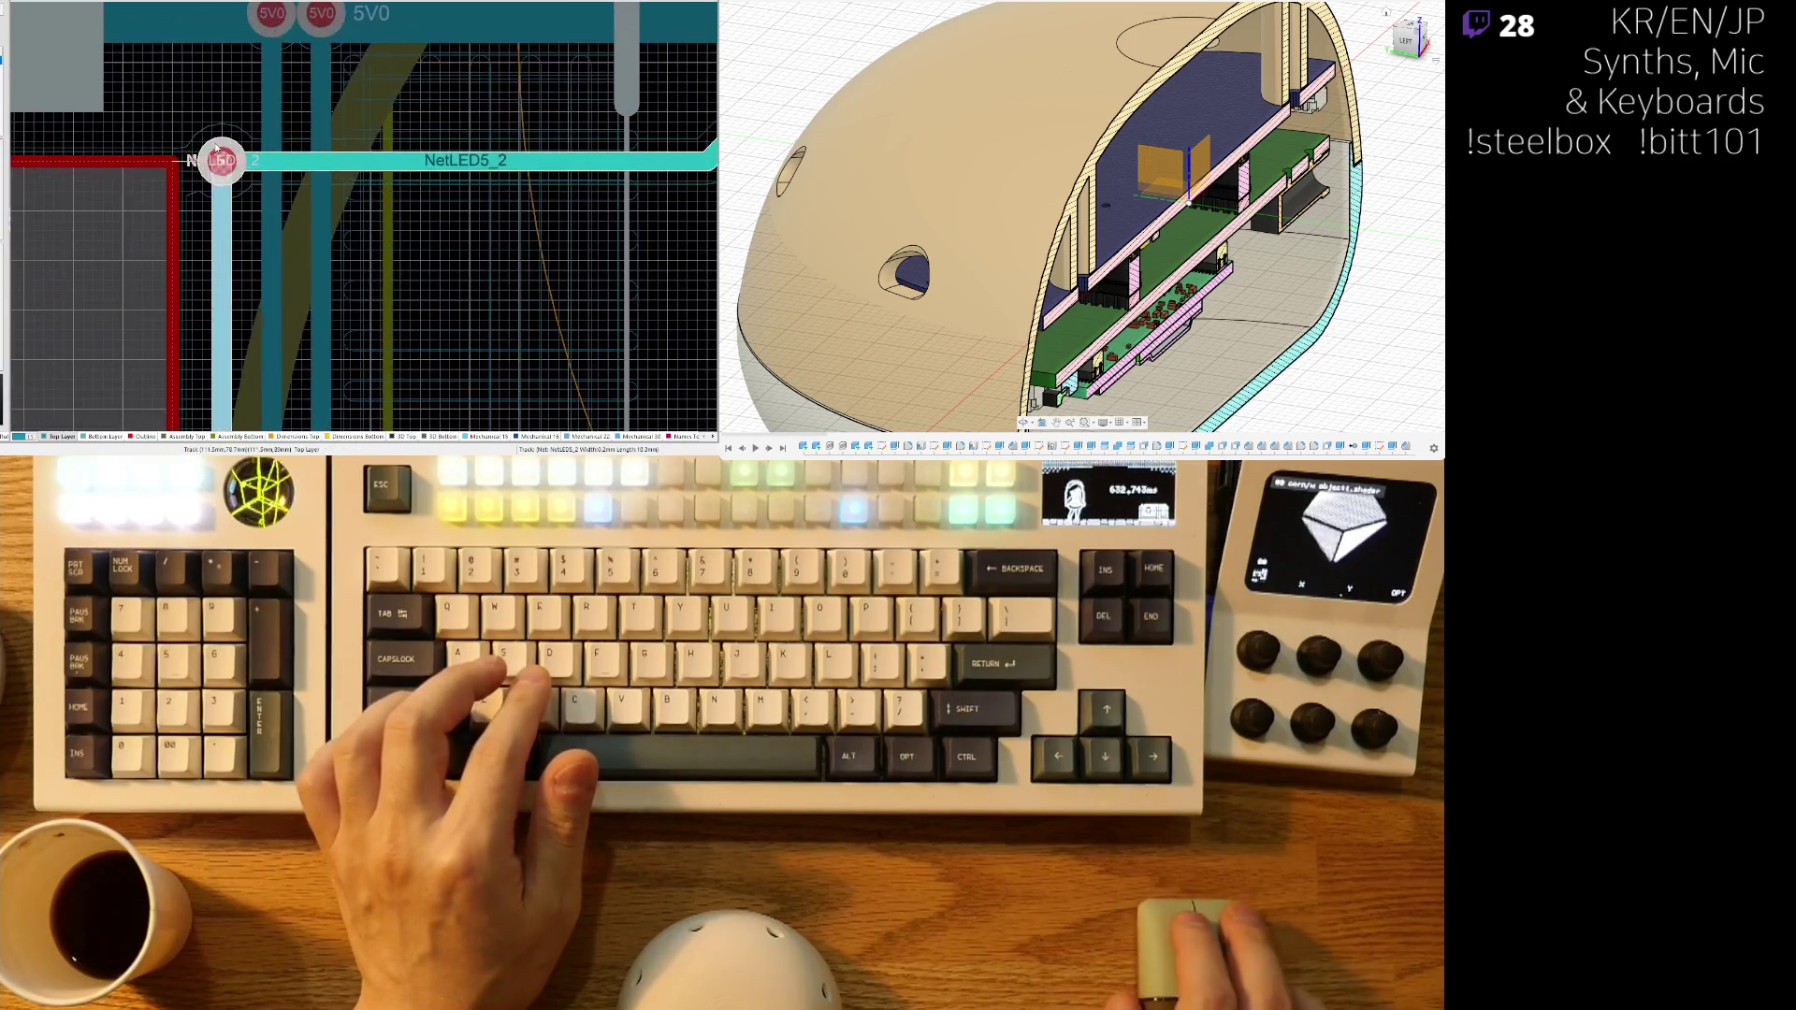
- Select the NetLED5_2 via and diagonal segment, then zoom out to the B4/Y switch area
{"action": "left_click", "coordinate": [223, 145]}
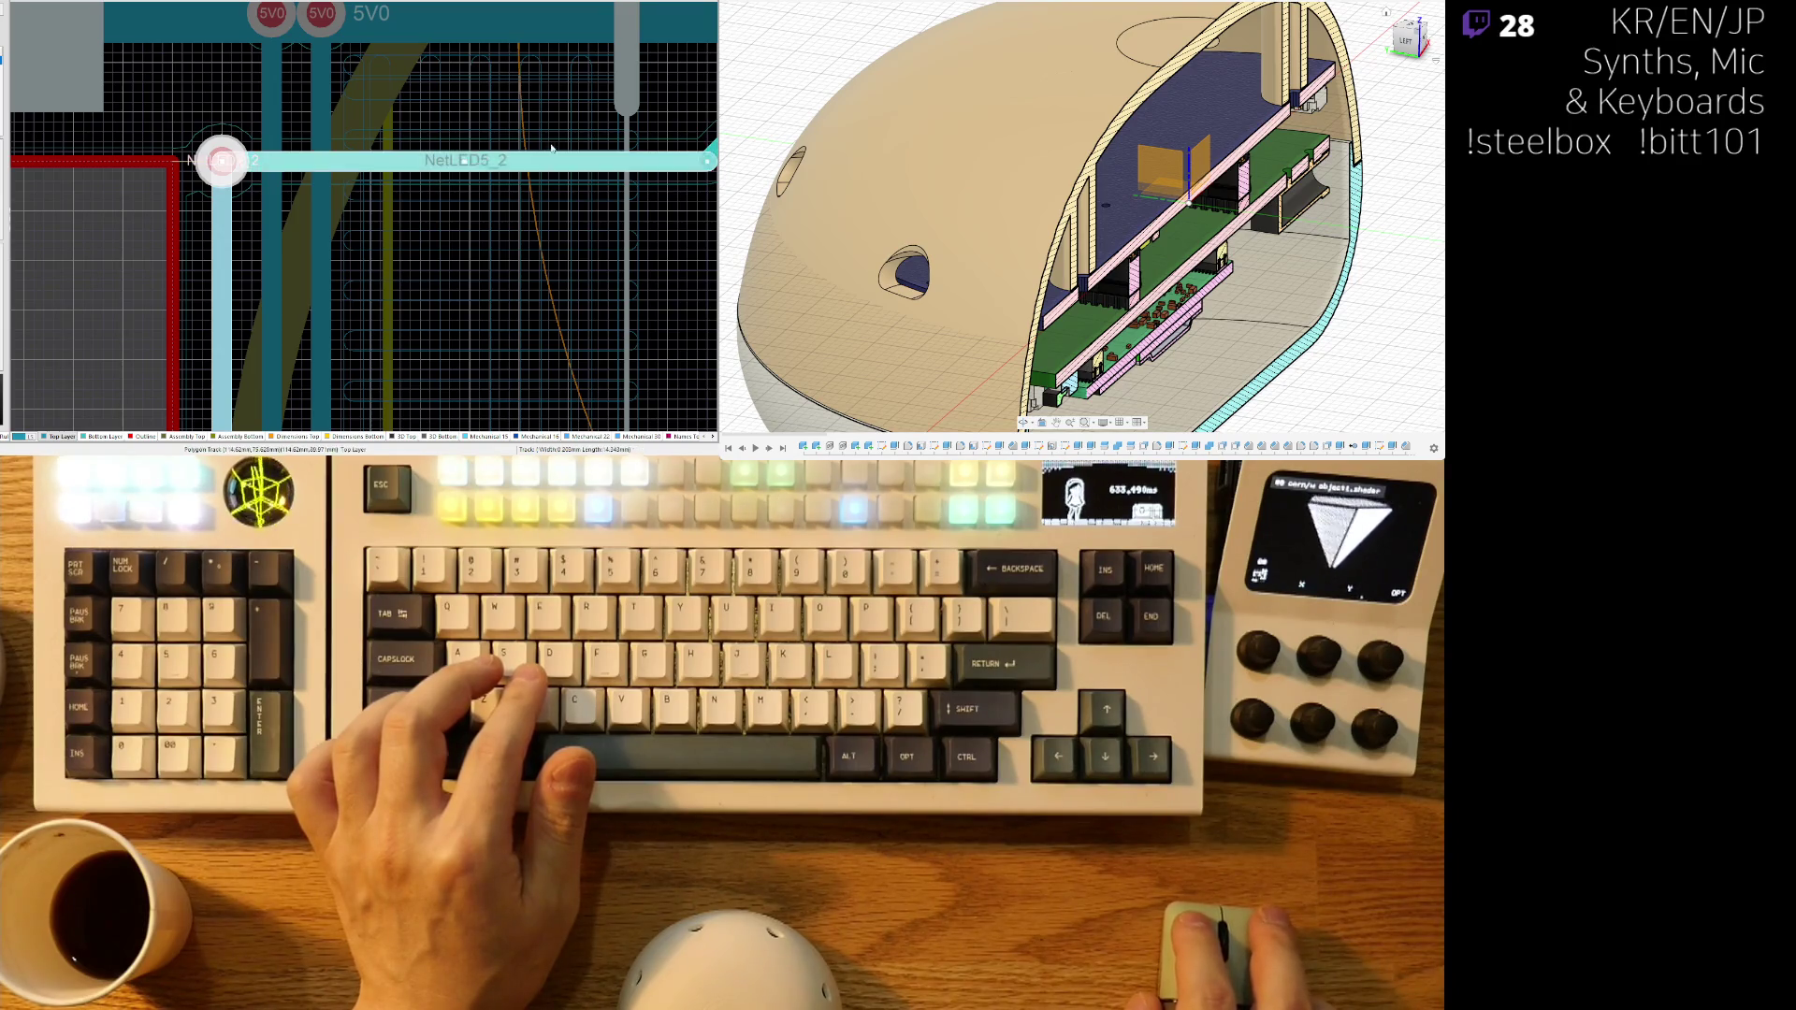
{"action": "right_click_drag", "start_coordinate": [438, 175], "coordinate": [90, 241]}
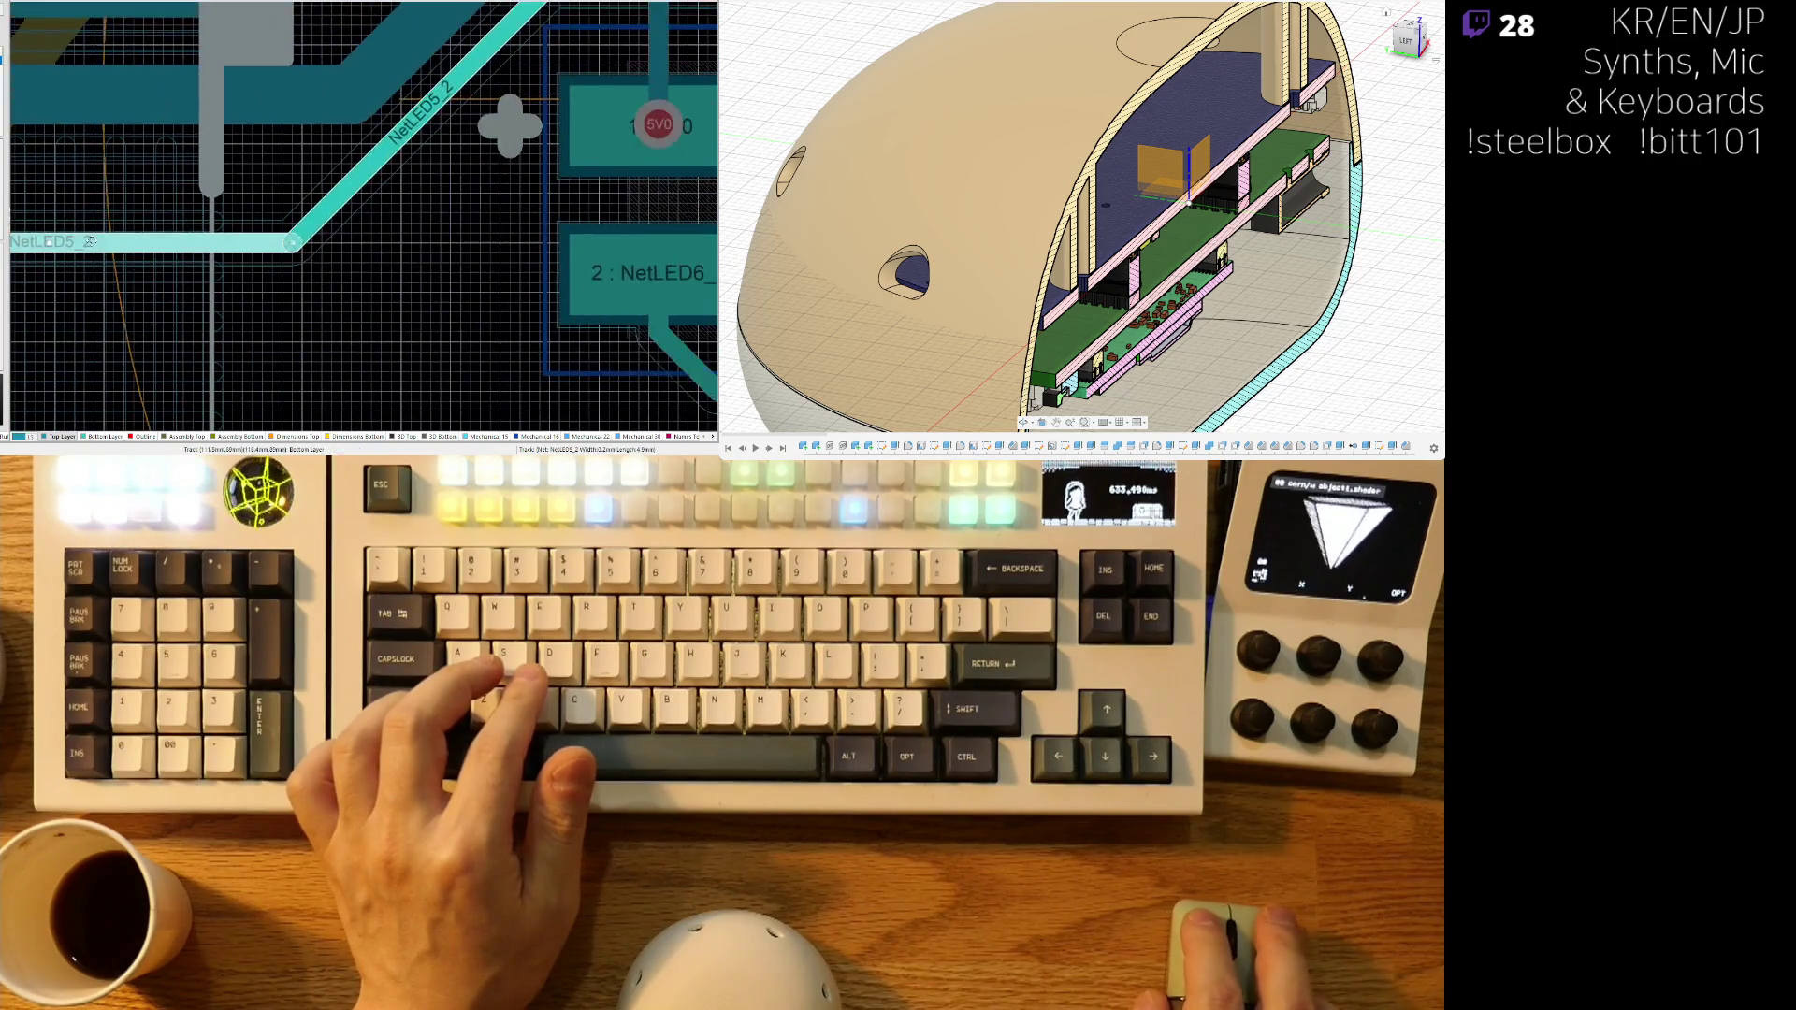
{"action": "left_click", "coordinate": [385, 156]}
{"action": "scroll", "coordinate": [404, 153], "scroll_direction": "up", "scroll_amount": 3, "text": "ctrl"}
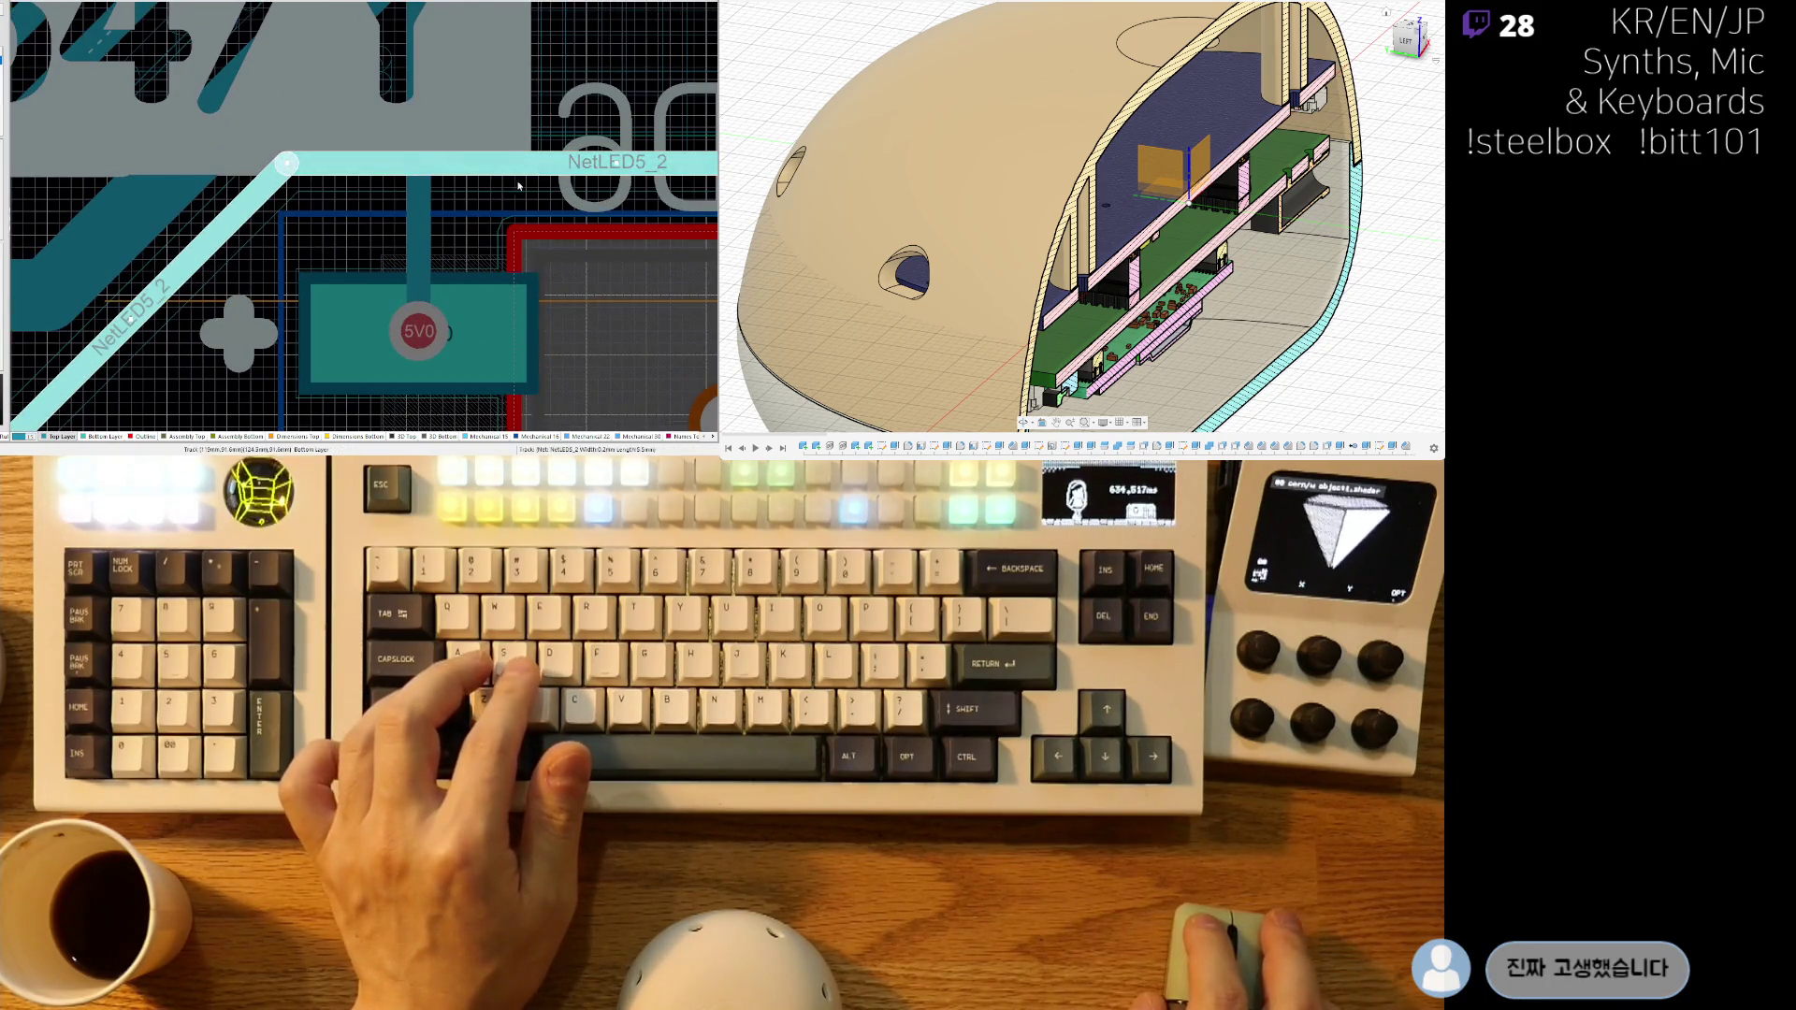
{"action": "scroll", "coordinate": [544, 175], "scroll_direction": "right", "scroll_amount": 5, "text": "shift"}
{"action": "scroll", "coordinate": [478, 212], "scroll_direction": "down", "scroll_amount": 2, "text": "ctrl"}
{"action": "scroll", "coordinate": [478, 212], "scroll_direction": "up", "scroll_amount": 2, "text": "ctrl"}
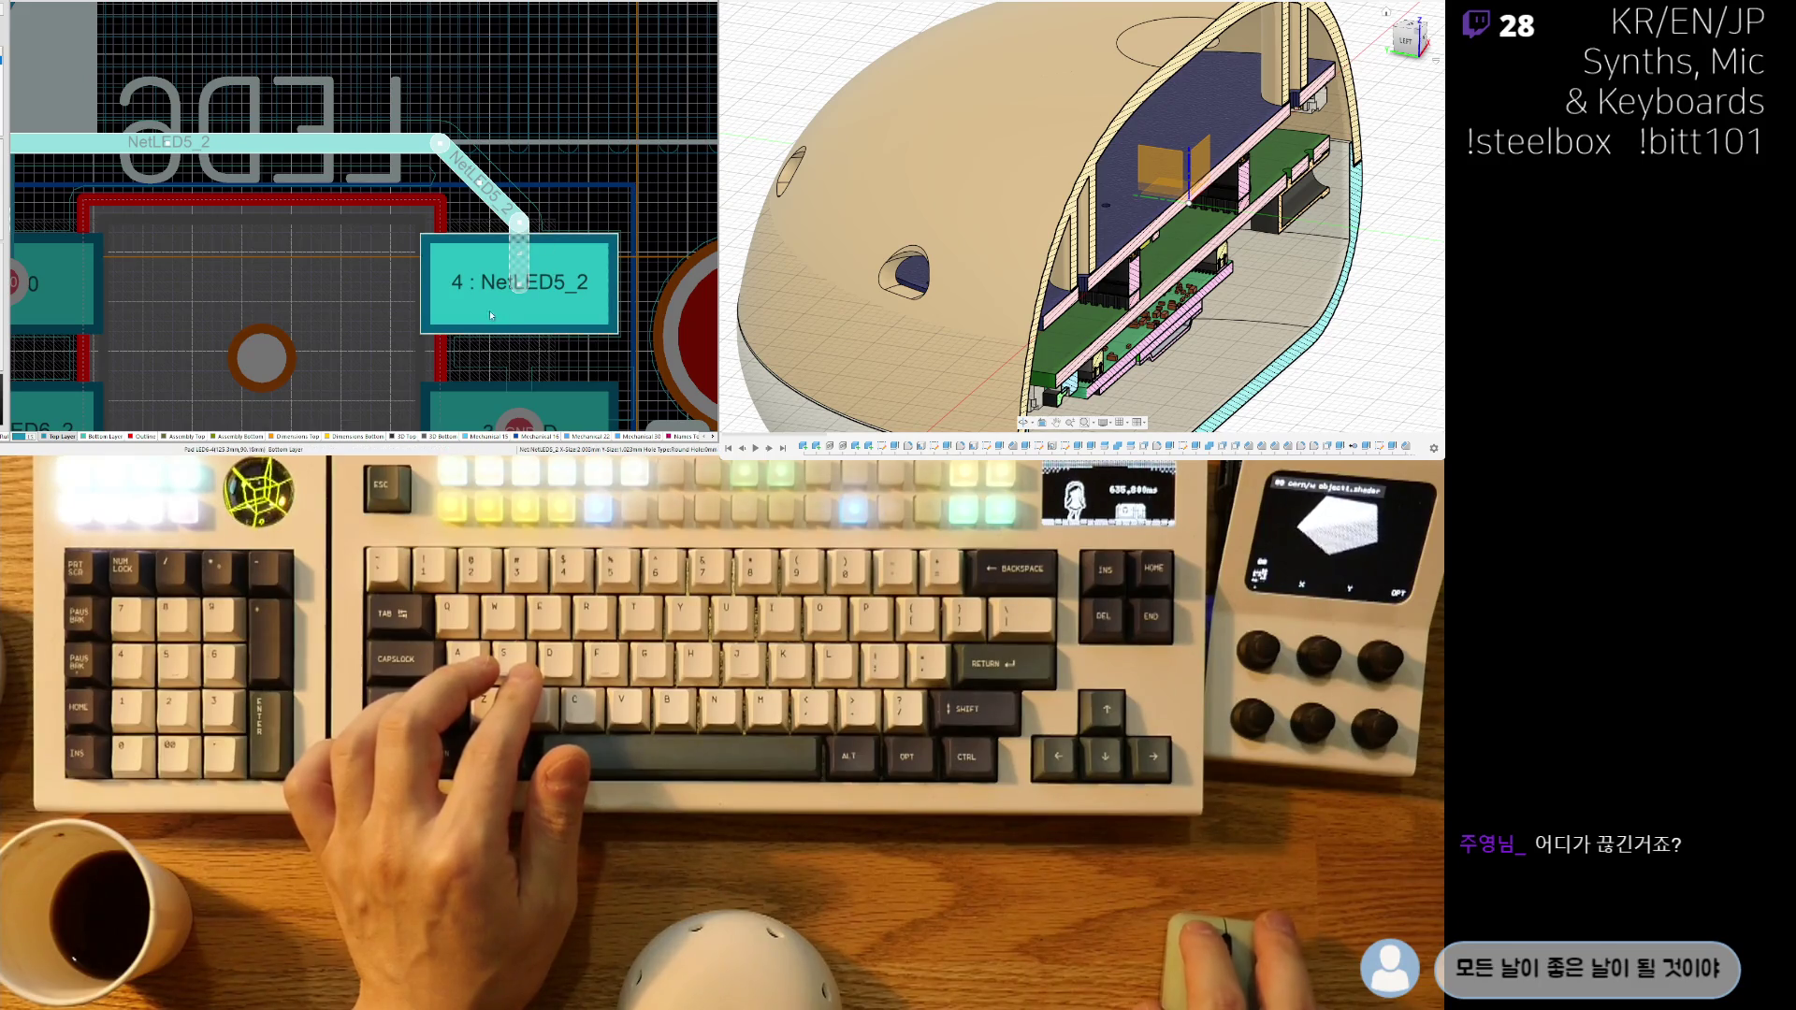
{"action": "scroll", "coordinate": [493, 315], "scroll_direction": "up", "scroll_amount": 2, "text": "ctrl"}
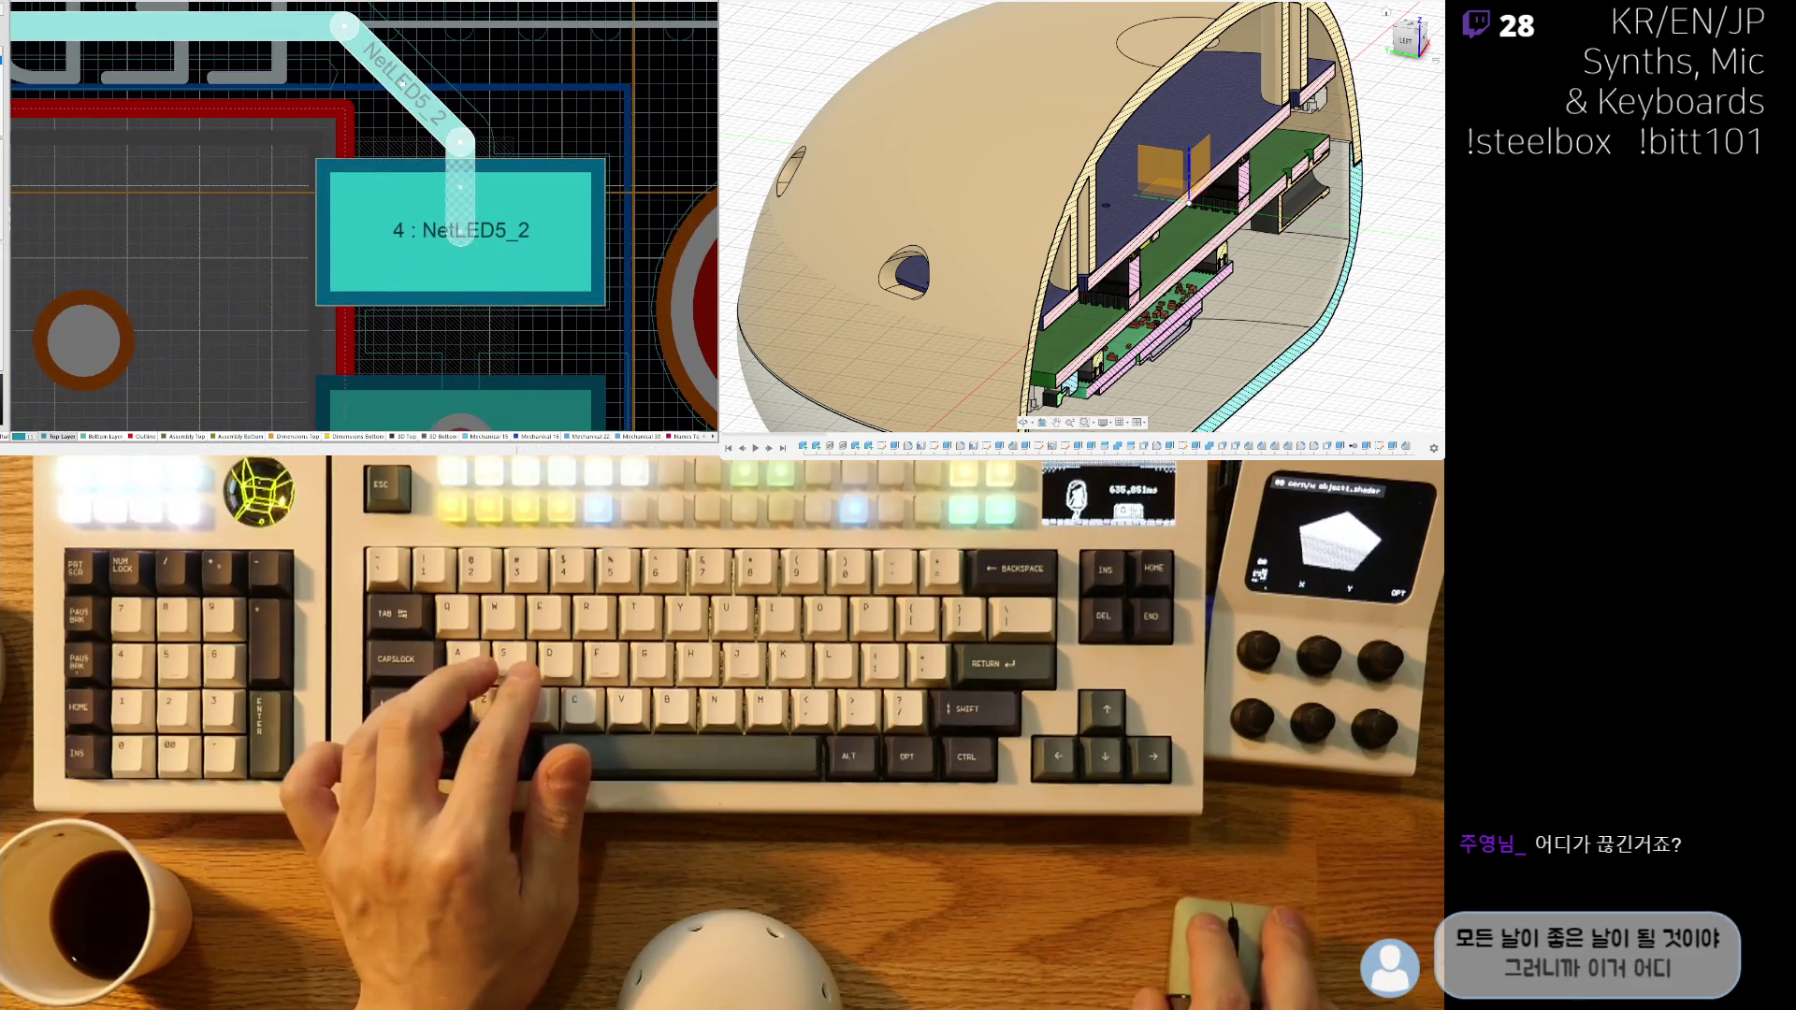
{"action": "left_click", "coordinate": [568, 86]}
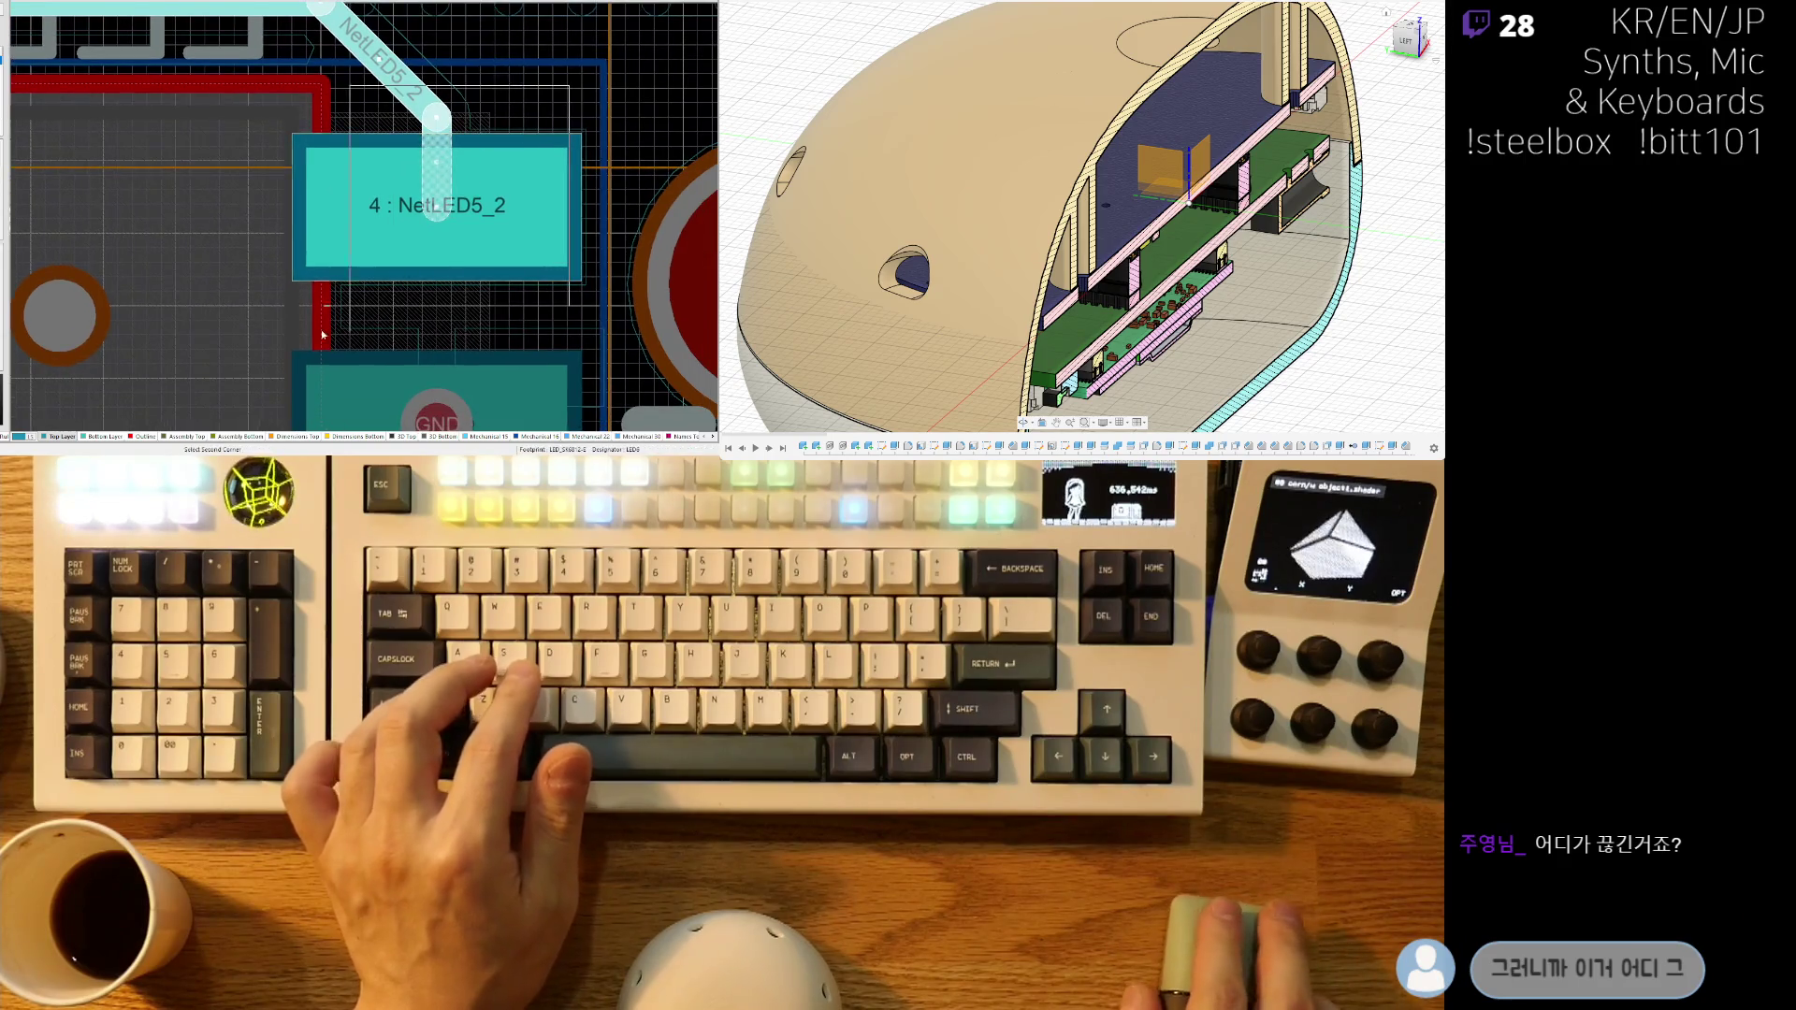
{"action": "scroll", "coordinate": [425, 272], "scroll_direction": "down", "scroll_amount": 5, "text": "ctrl"}
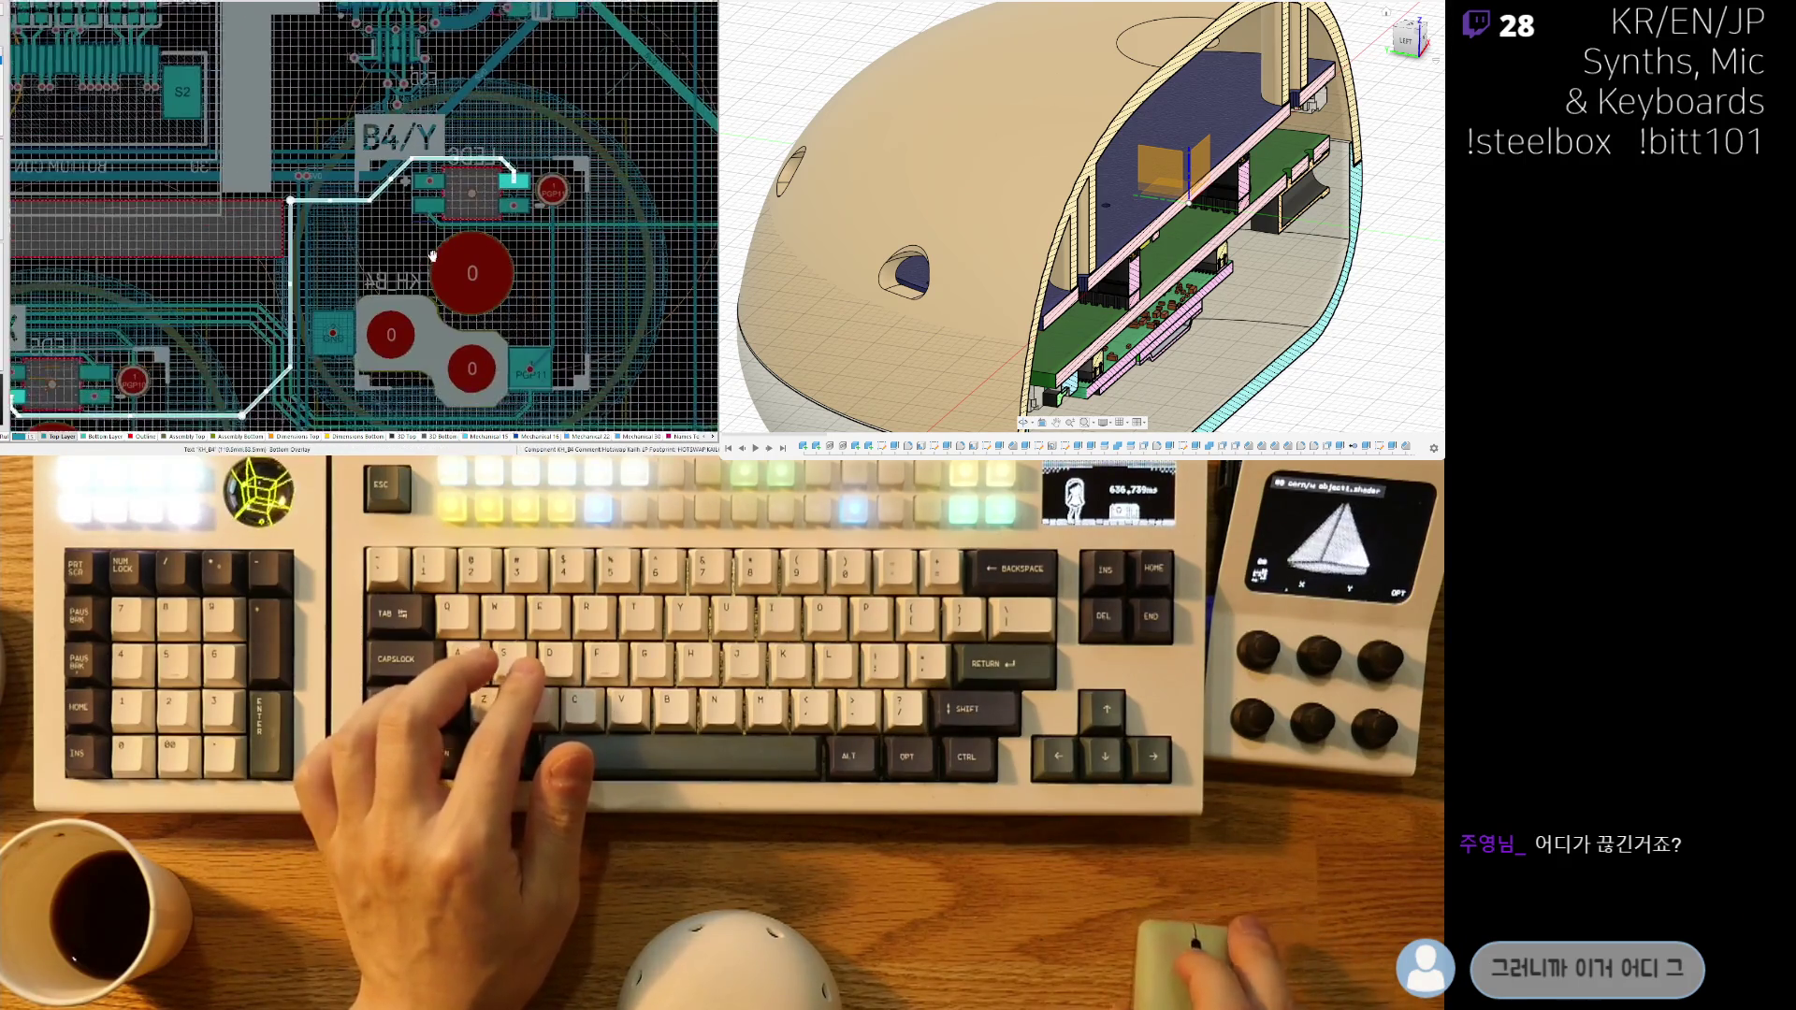
{"action": "scroll", "coordinate": [430, 255], "scroll_direction": "down", "scroll_amount": 3, "text": "ctrl"}
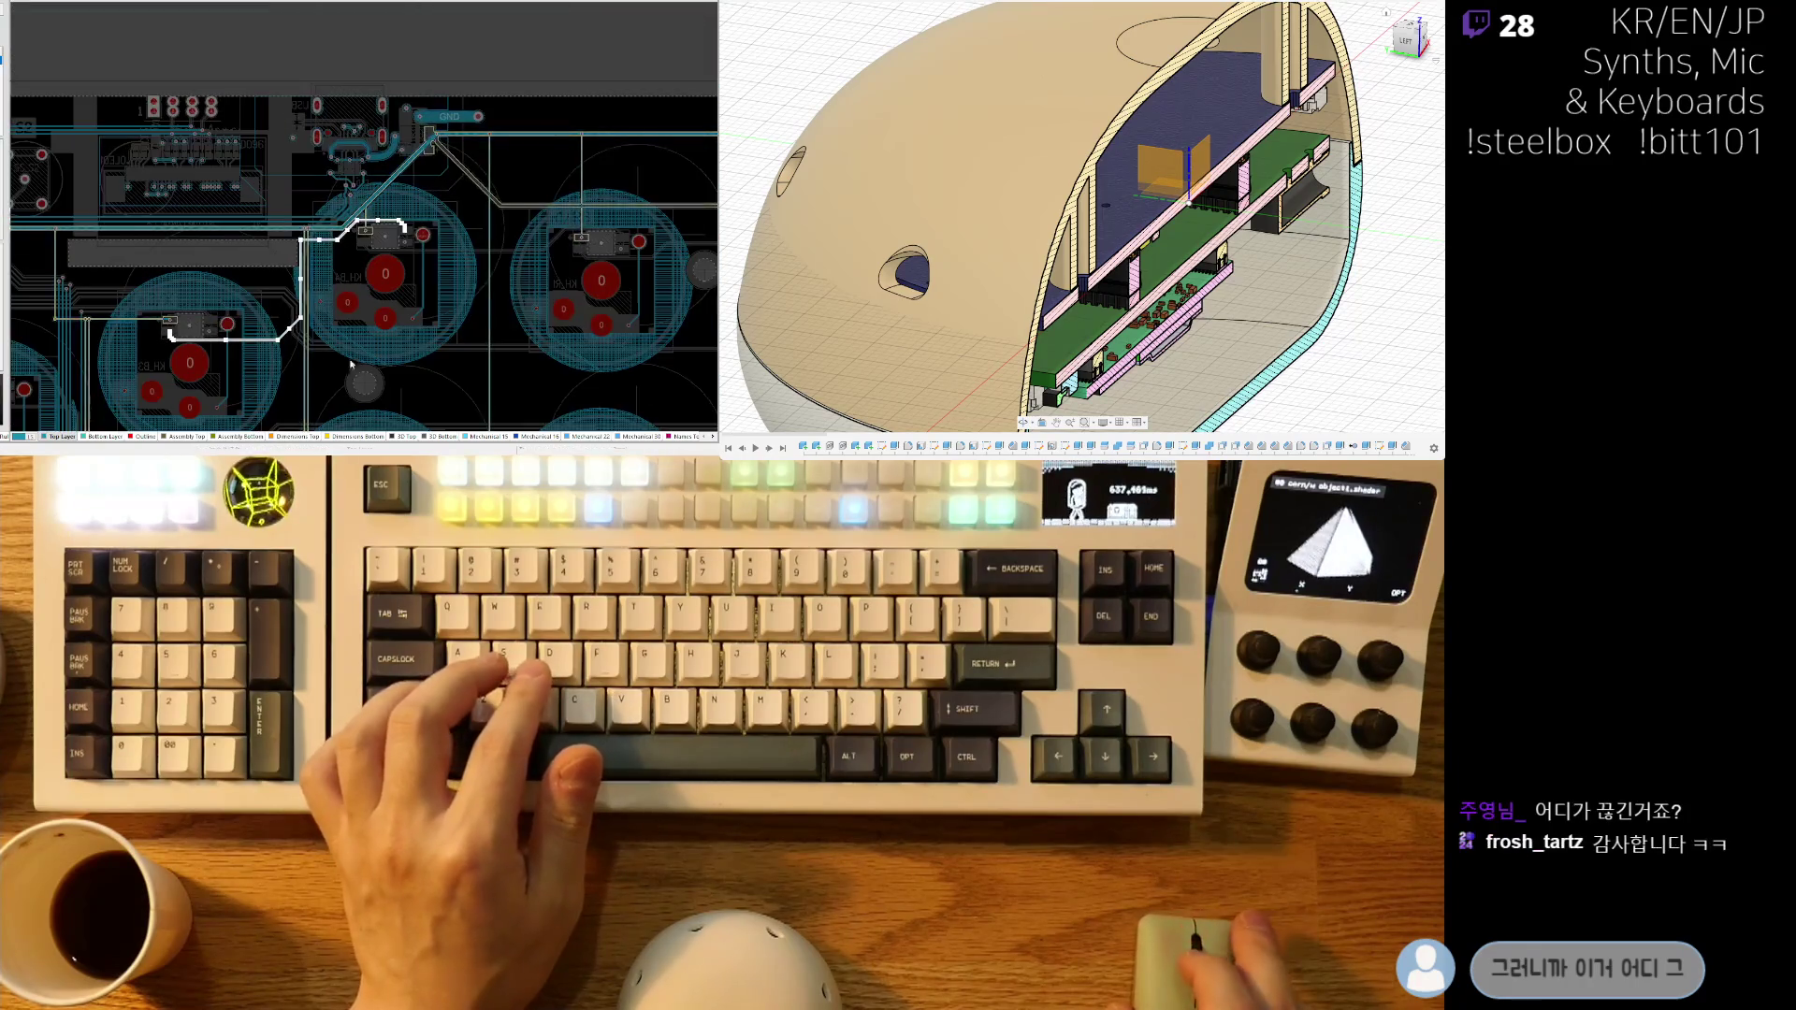
{"action": "scroll", "coordinate": [566, 217], "scroll_direction": "down", "scroll_amount": 4, "text": "ctrl"}
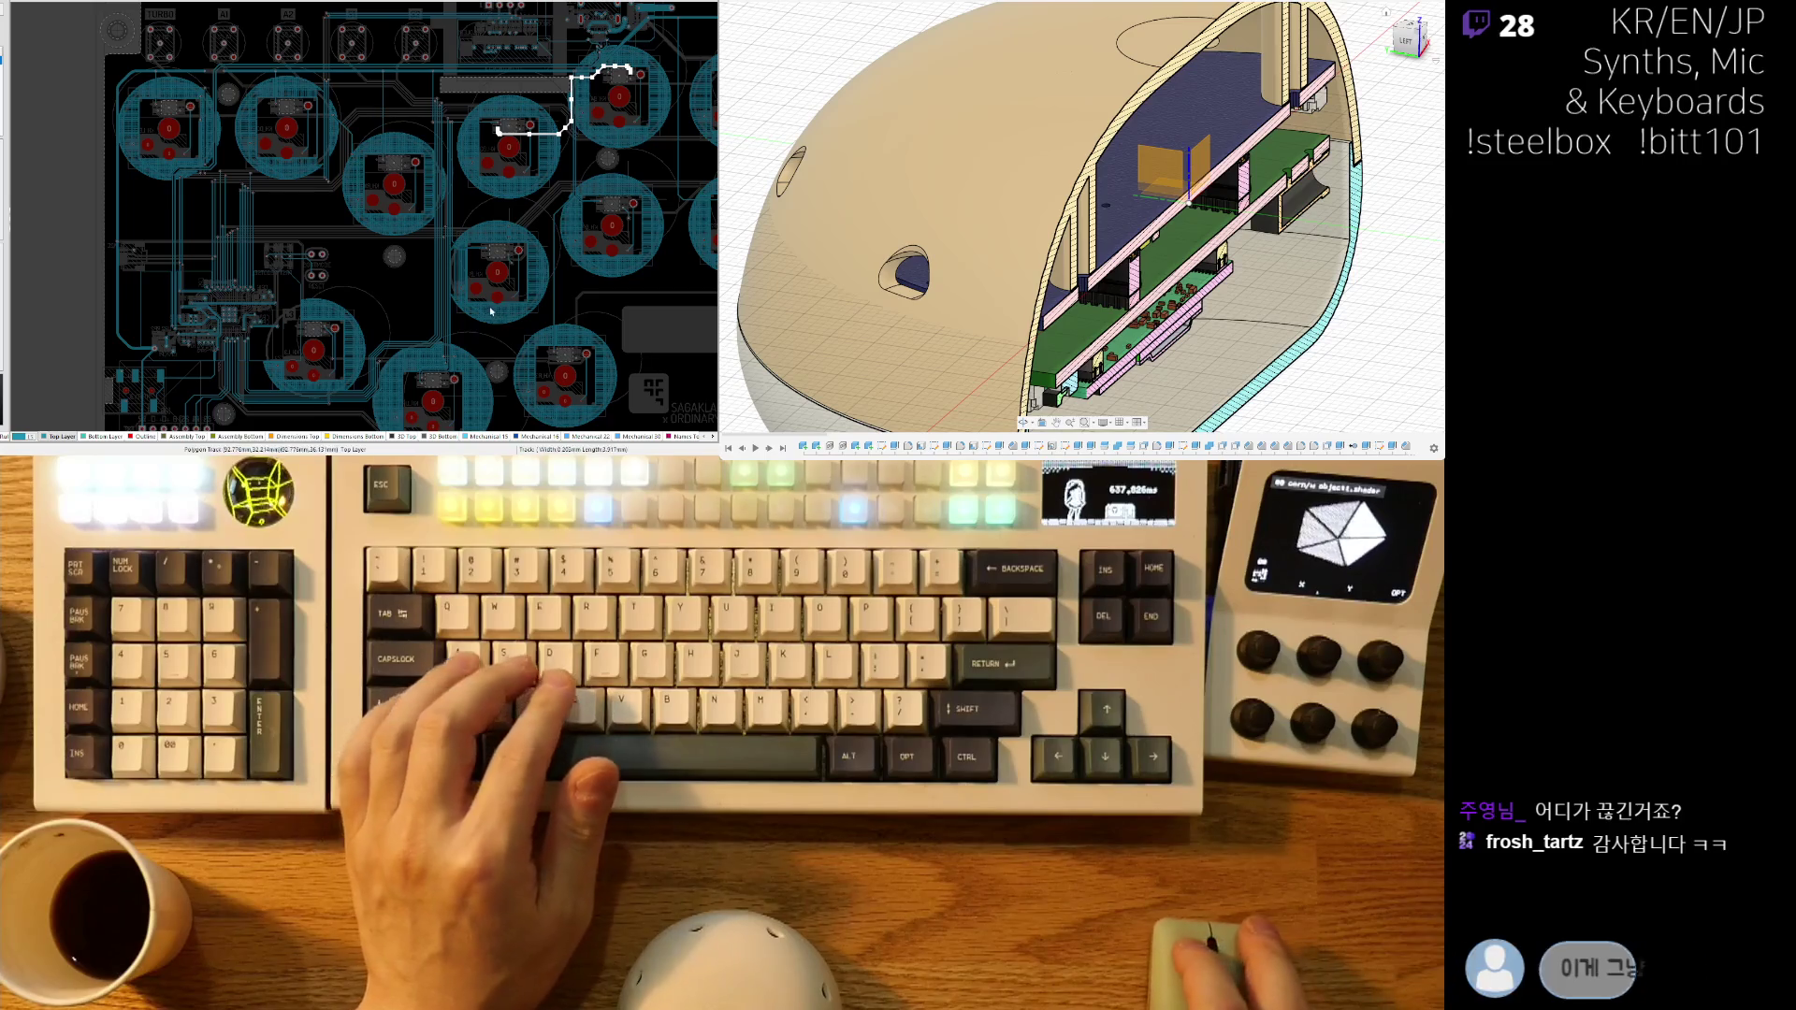
{"action": "scroll", "coordinate": [524, 121], "scroll_direction": "down", "scroll_amount": 3}
{"action": "scroll", "coordinate": [526, 113], "scroll_direction": "up", "scroll_amount": 3, "text": "ctrl"}
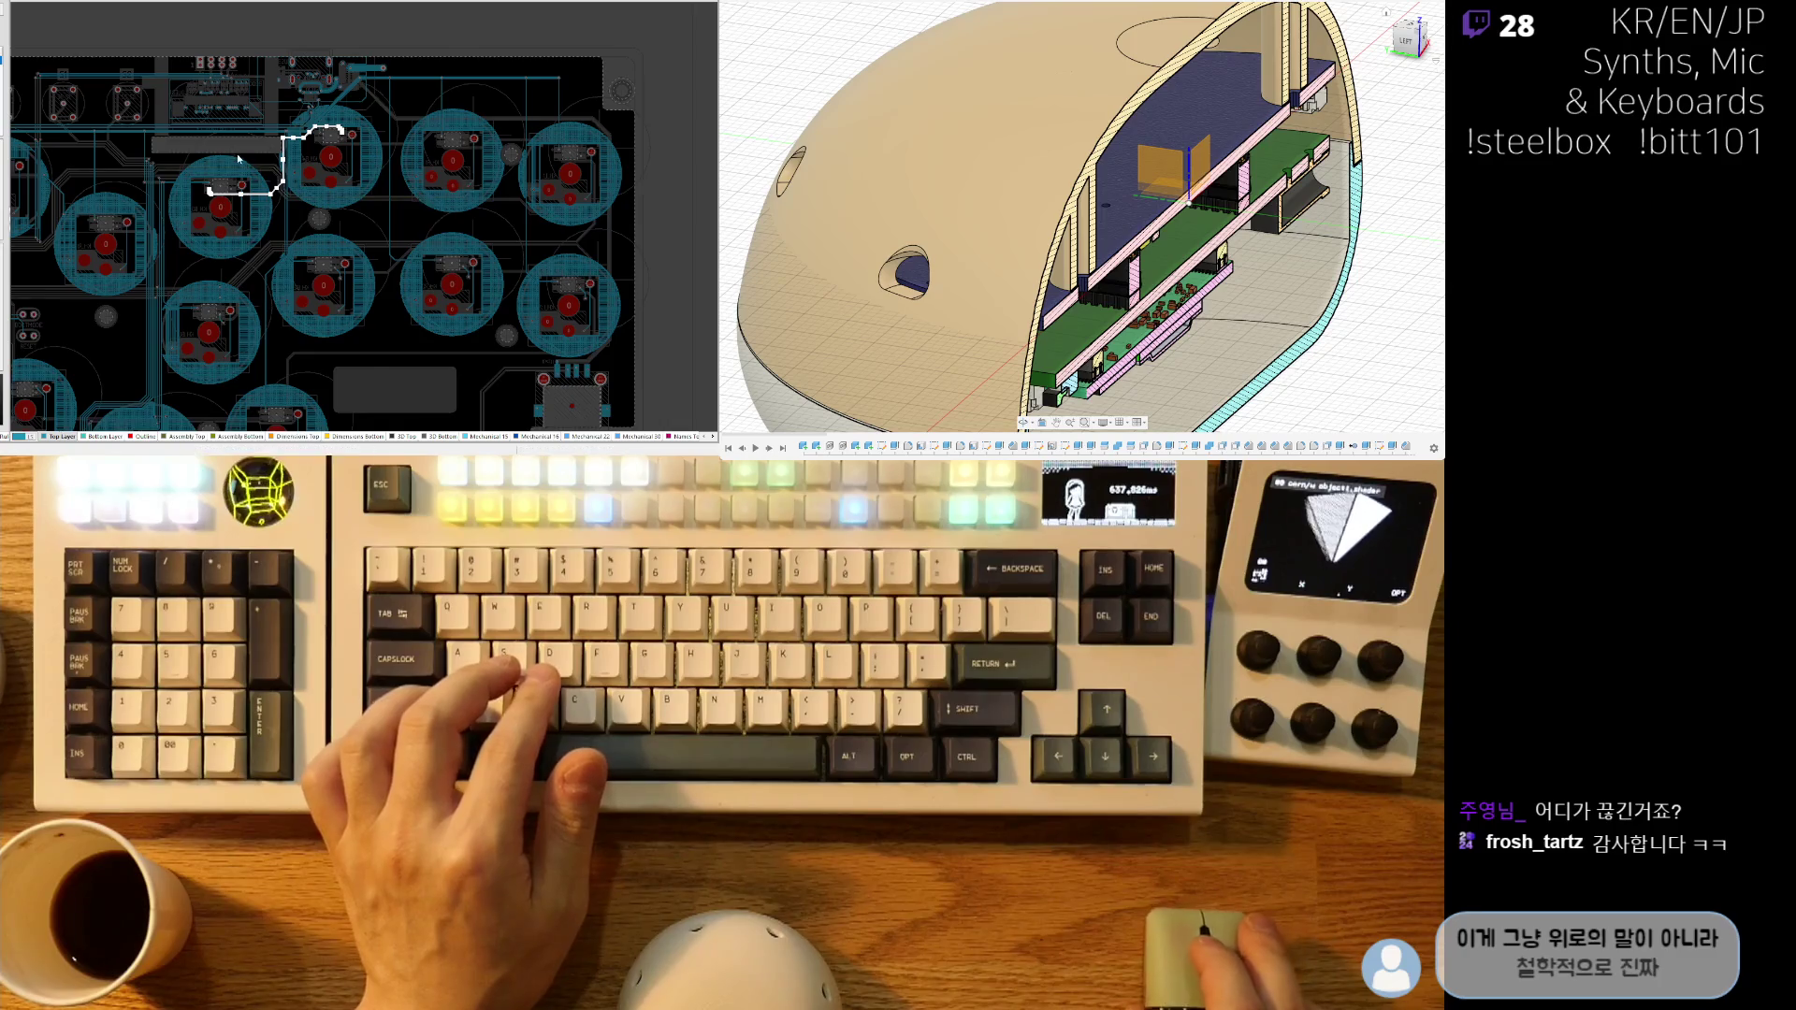
{"action": "scroll", "coordinate": [238, 159], "scroll_direction": "left", "scroll_amount": 3, "text": "shift"}
{"action": "scroll", "coordinate": [464, 271], "scroll_direction": "down", "scroll_amount": 3}
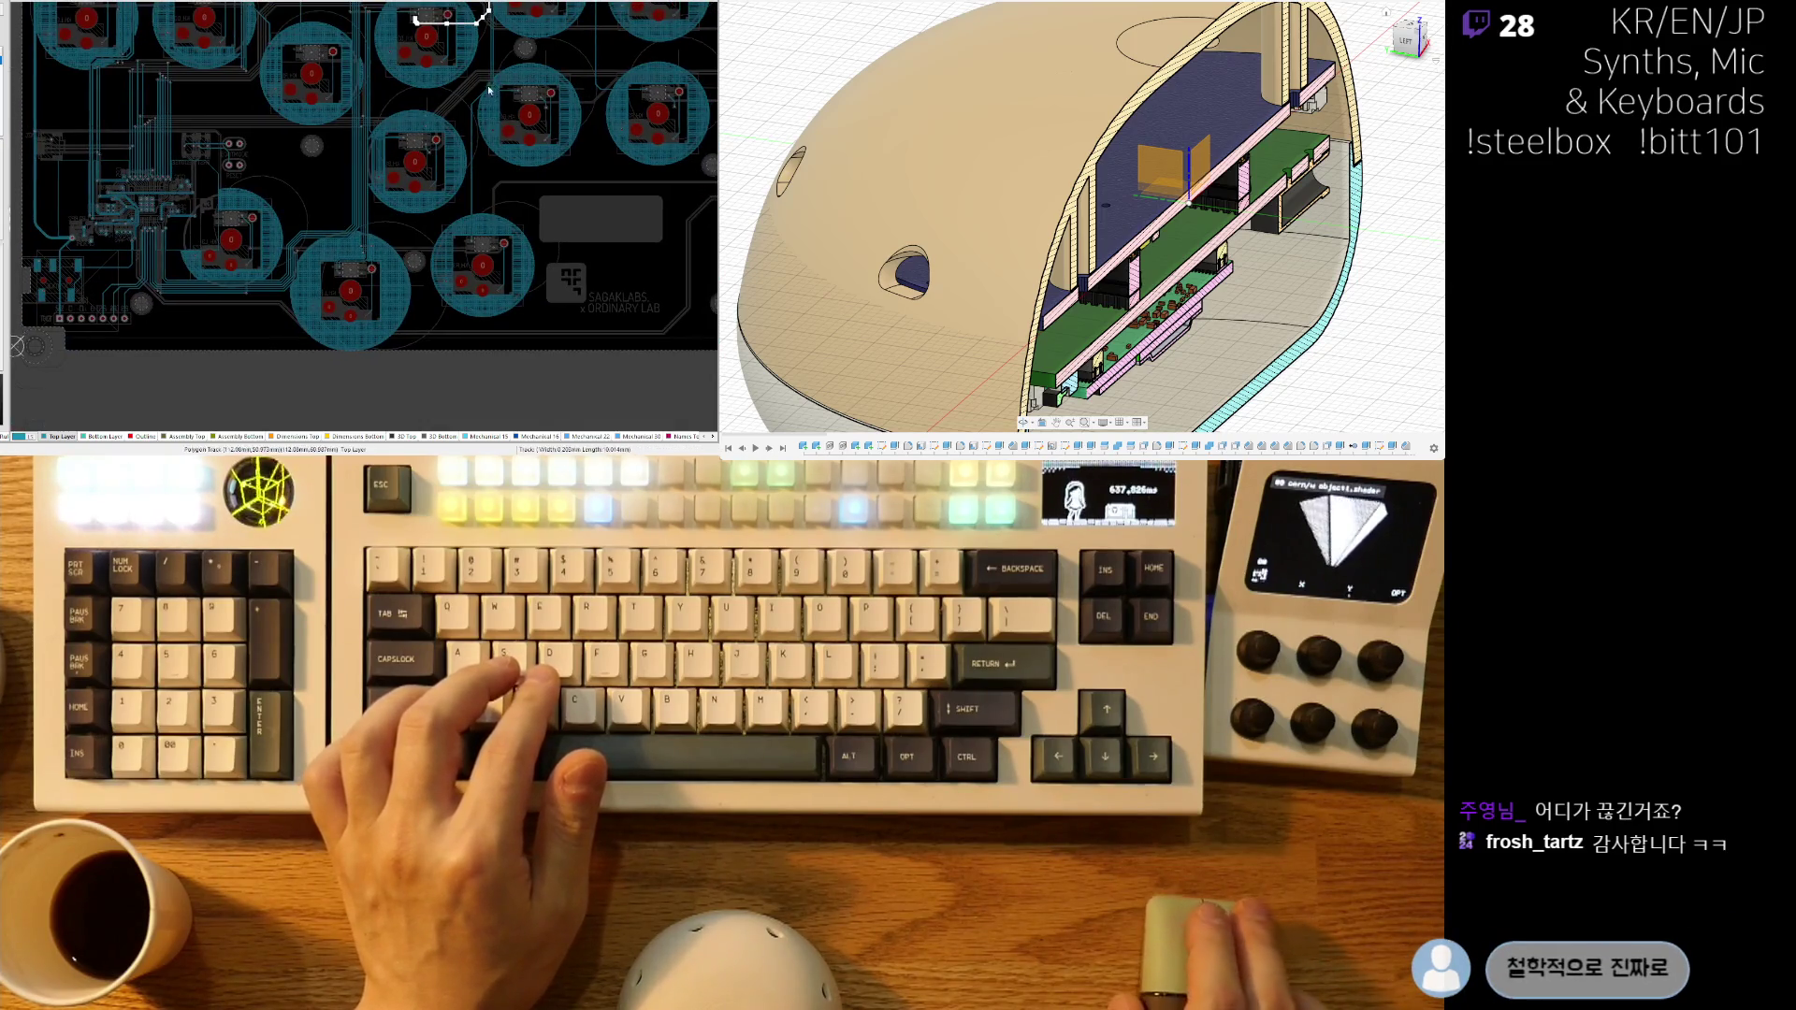
{"action": "scroll", "coordinate": [422, 308], "scroll_direction": "up", "scroll_amount": 5}
{"action": "scroll", "coordinate": [422, 308], "scroll_direction": "up", "scroll_amount": 6, "text": "ctrl"}
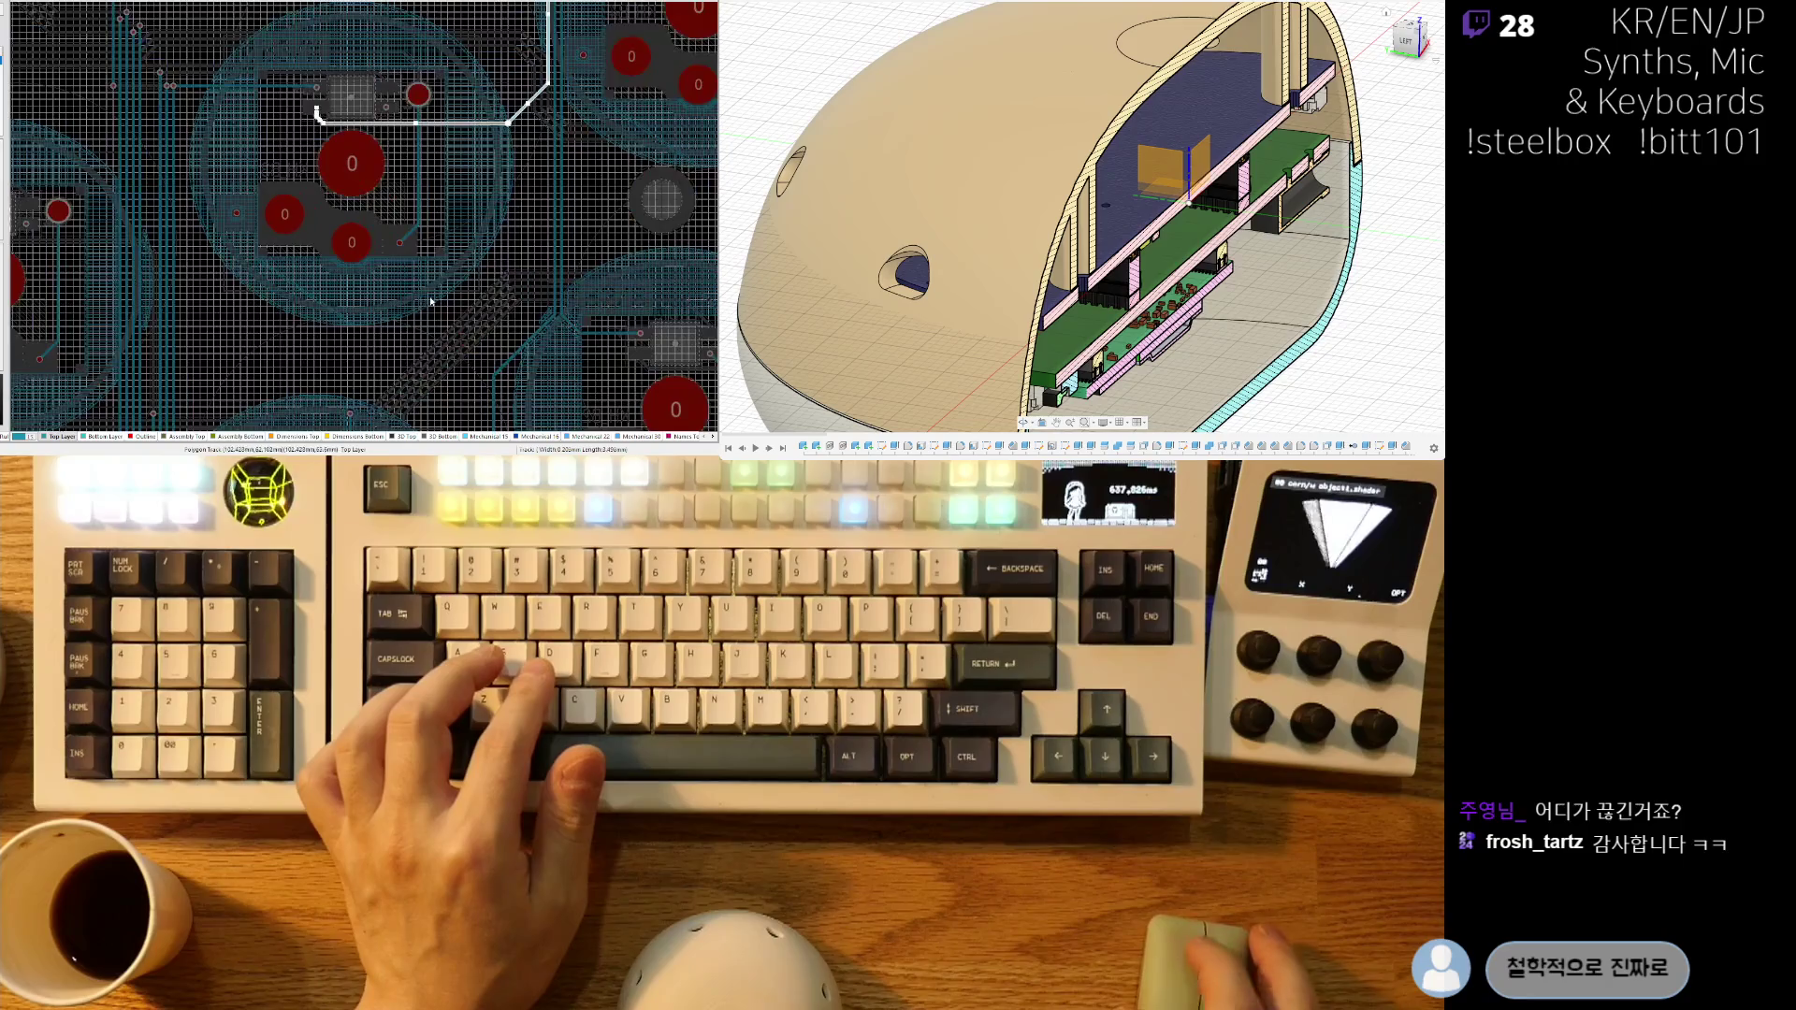
{"action": "scroll", "coordinate": [413, 216], "scroll_direction": "up", "scroll_amount": 4, "text": "ctrl"}
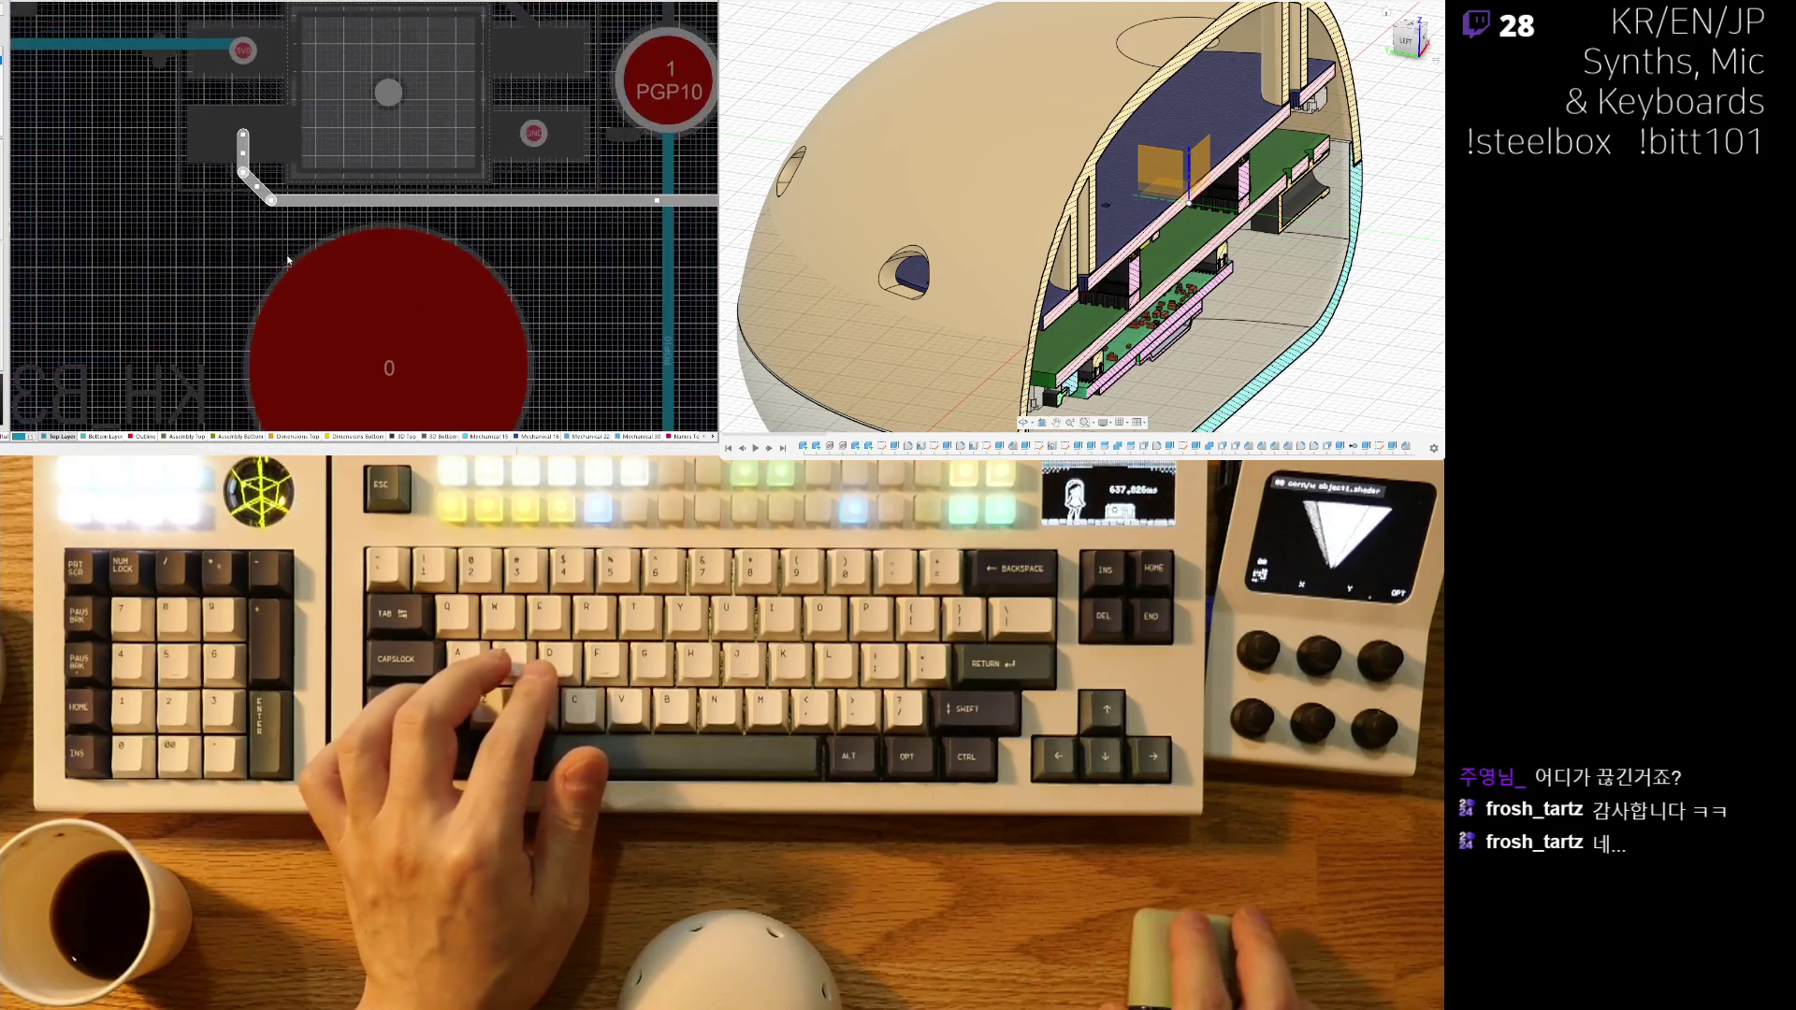
{"action": "right_click_drag", "start_coordinate": [242, 232], "coordinate": [247, 283]}
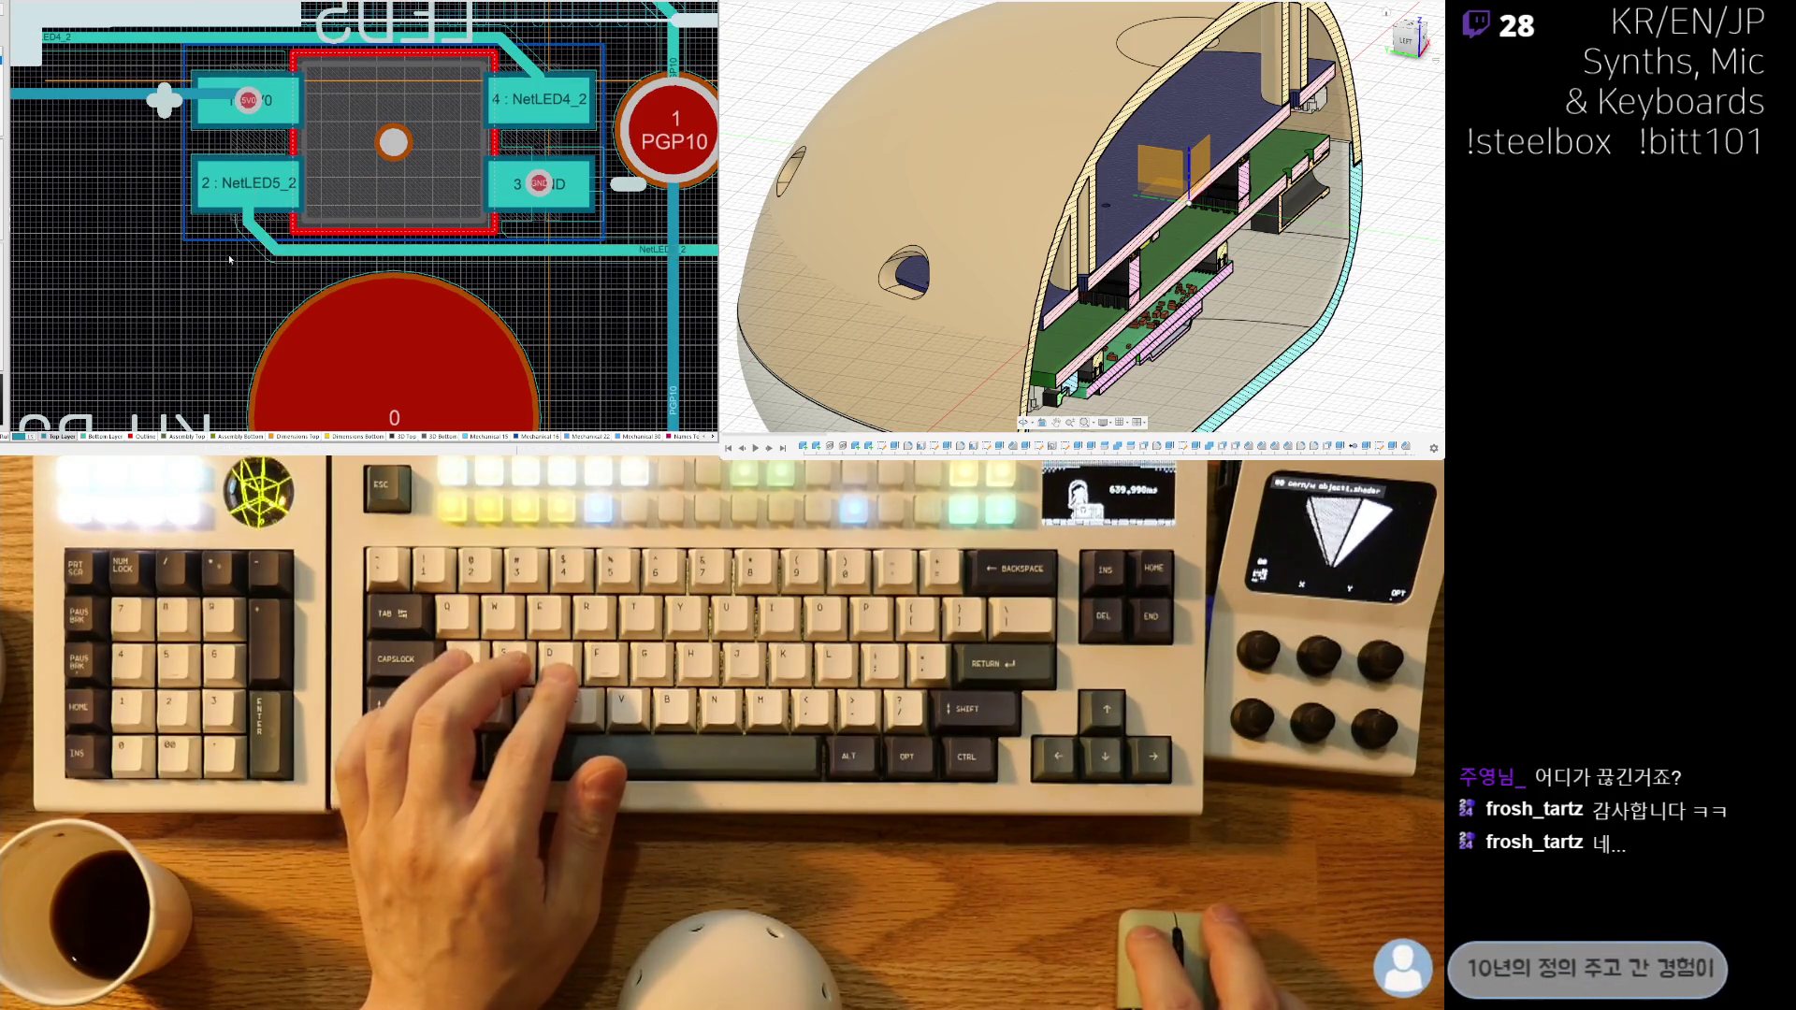
{"action": "scroll", "coordinate": [236, 262], "scroll_direction": "up", "scroll_amount": 2, "text": "ctrl"}
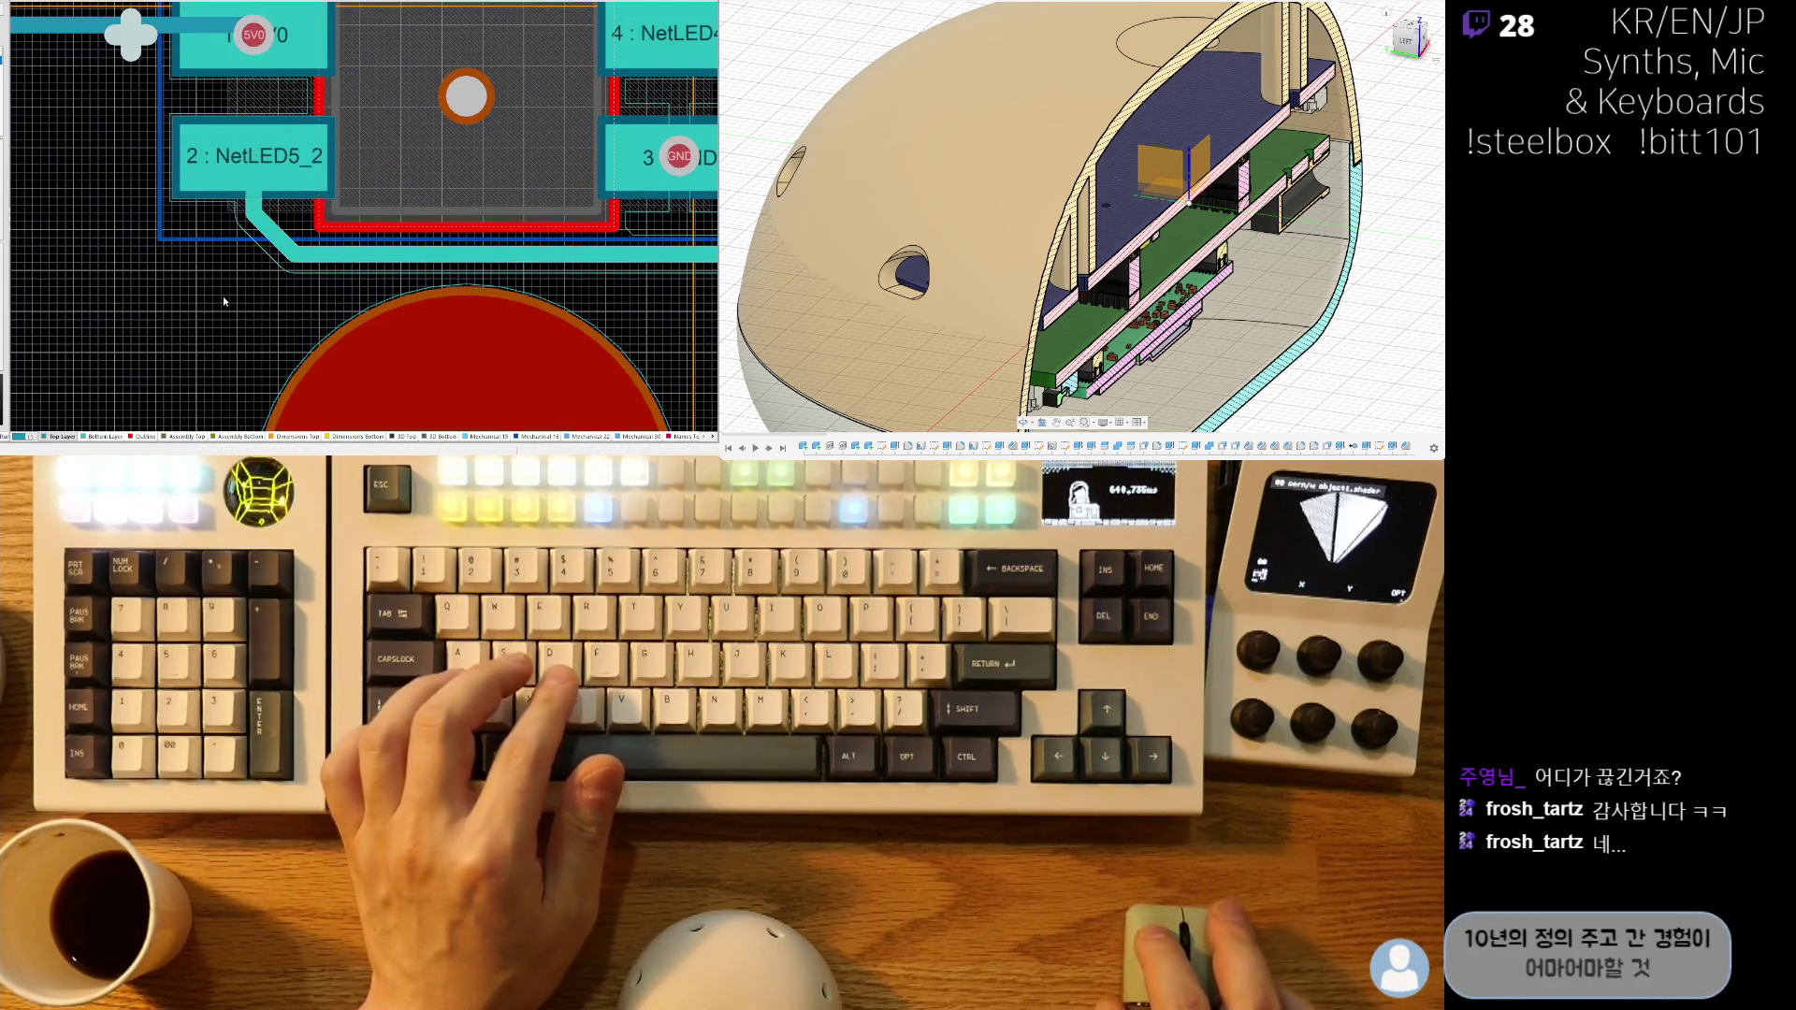
{"action": "mouse_move", "coordinate": [700, 255]}
{"action": "right_mouse_down"}
{"action": "mouse_move", "coordinate": [330, 281]}
{"action": "mouse_move", "coordinate": [19, 238]}
{"action": "right_mouse_up"}
{"action": "mouse_move", "coordinate": [459, 281]}
{"action": "right_mouse_down"}
{"action": "mouse_move", "coordinate": [327, 280]}
{"action": "mouse_move", "coordinate": [418, 302]}
{"action": "mouse_move", "coordinate": [636, 302]}
{"action": "right_mouse_up"}
{"action": "right_click_drag", "start_coordinate": [425, 301], "coordinate": [284, 302]}
{"action": "right_click_drag", "start_coordinate": [693, 314], "coordinate": [385, 314]}
{"action": "right_click_drag", "start_coordinate": [523, 265], "coordinate": [511, 270]}
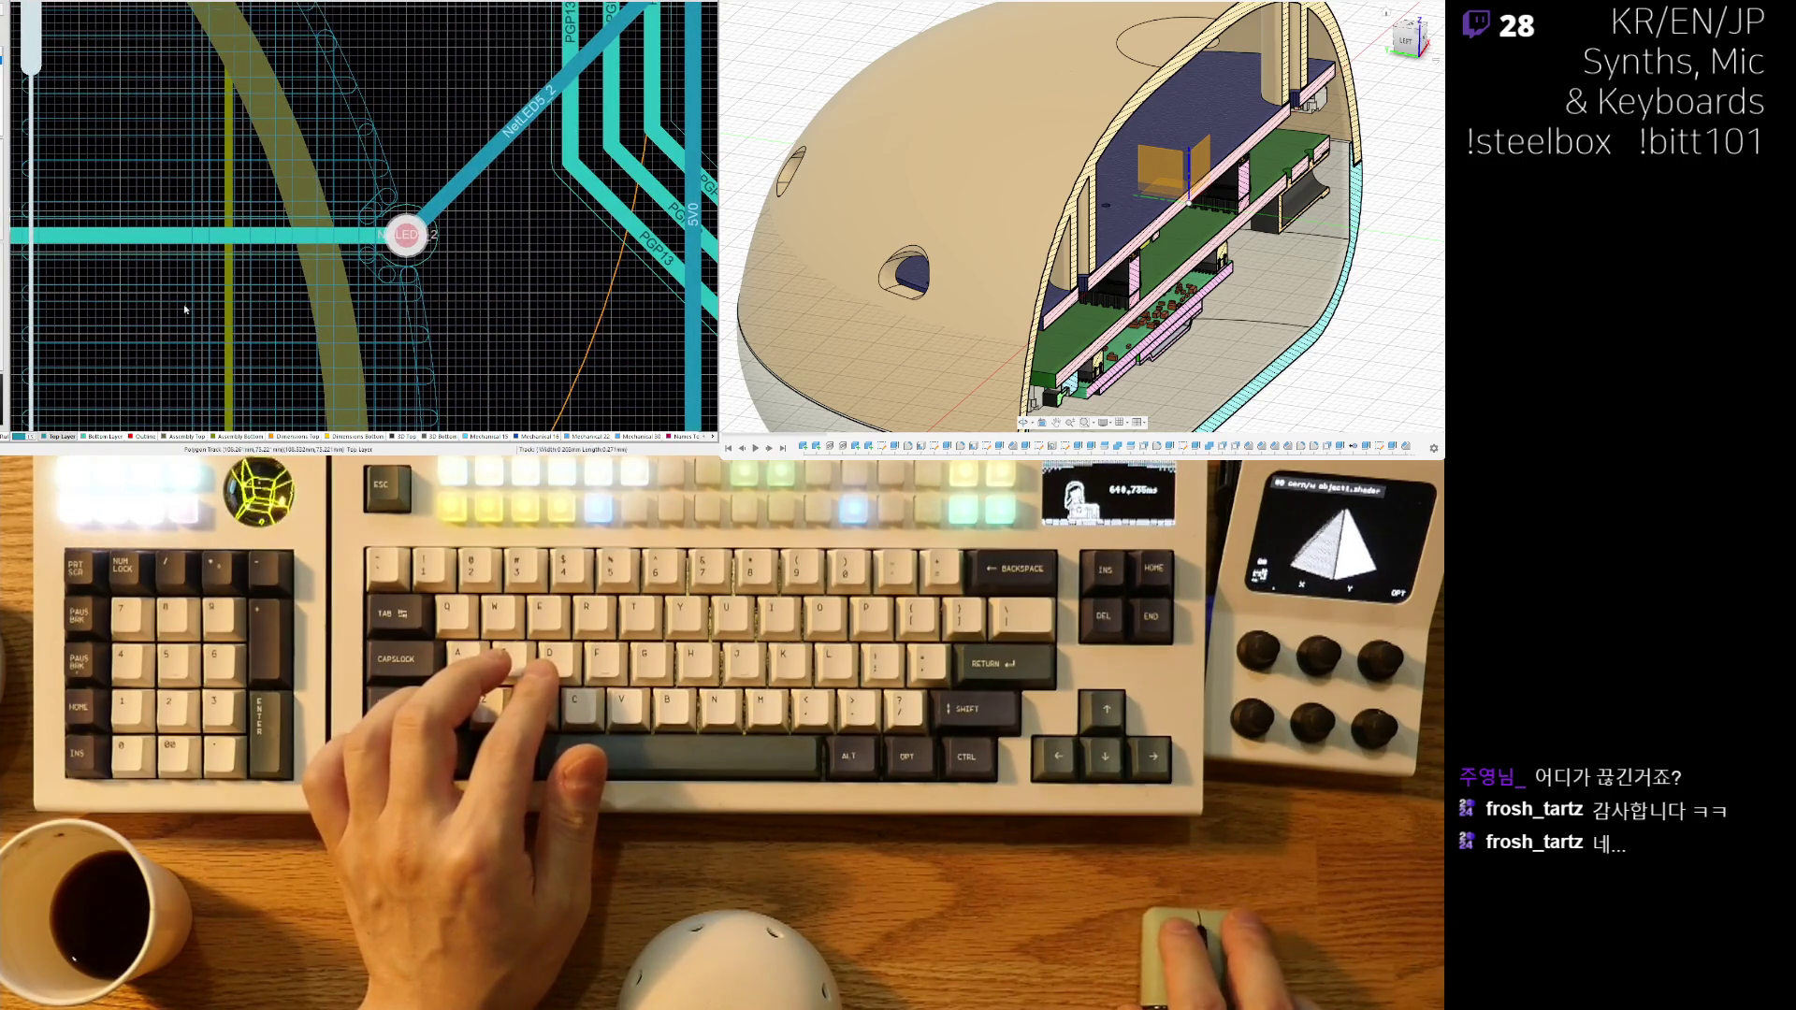
{"action": "scroll", "coordinate": [453, 179], "scroll_direction": "up", "scroll_amount": 10, "text": "ctrl"}
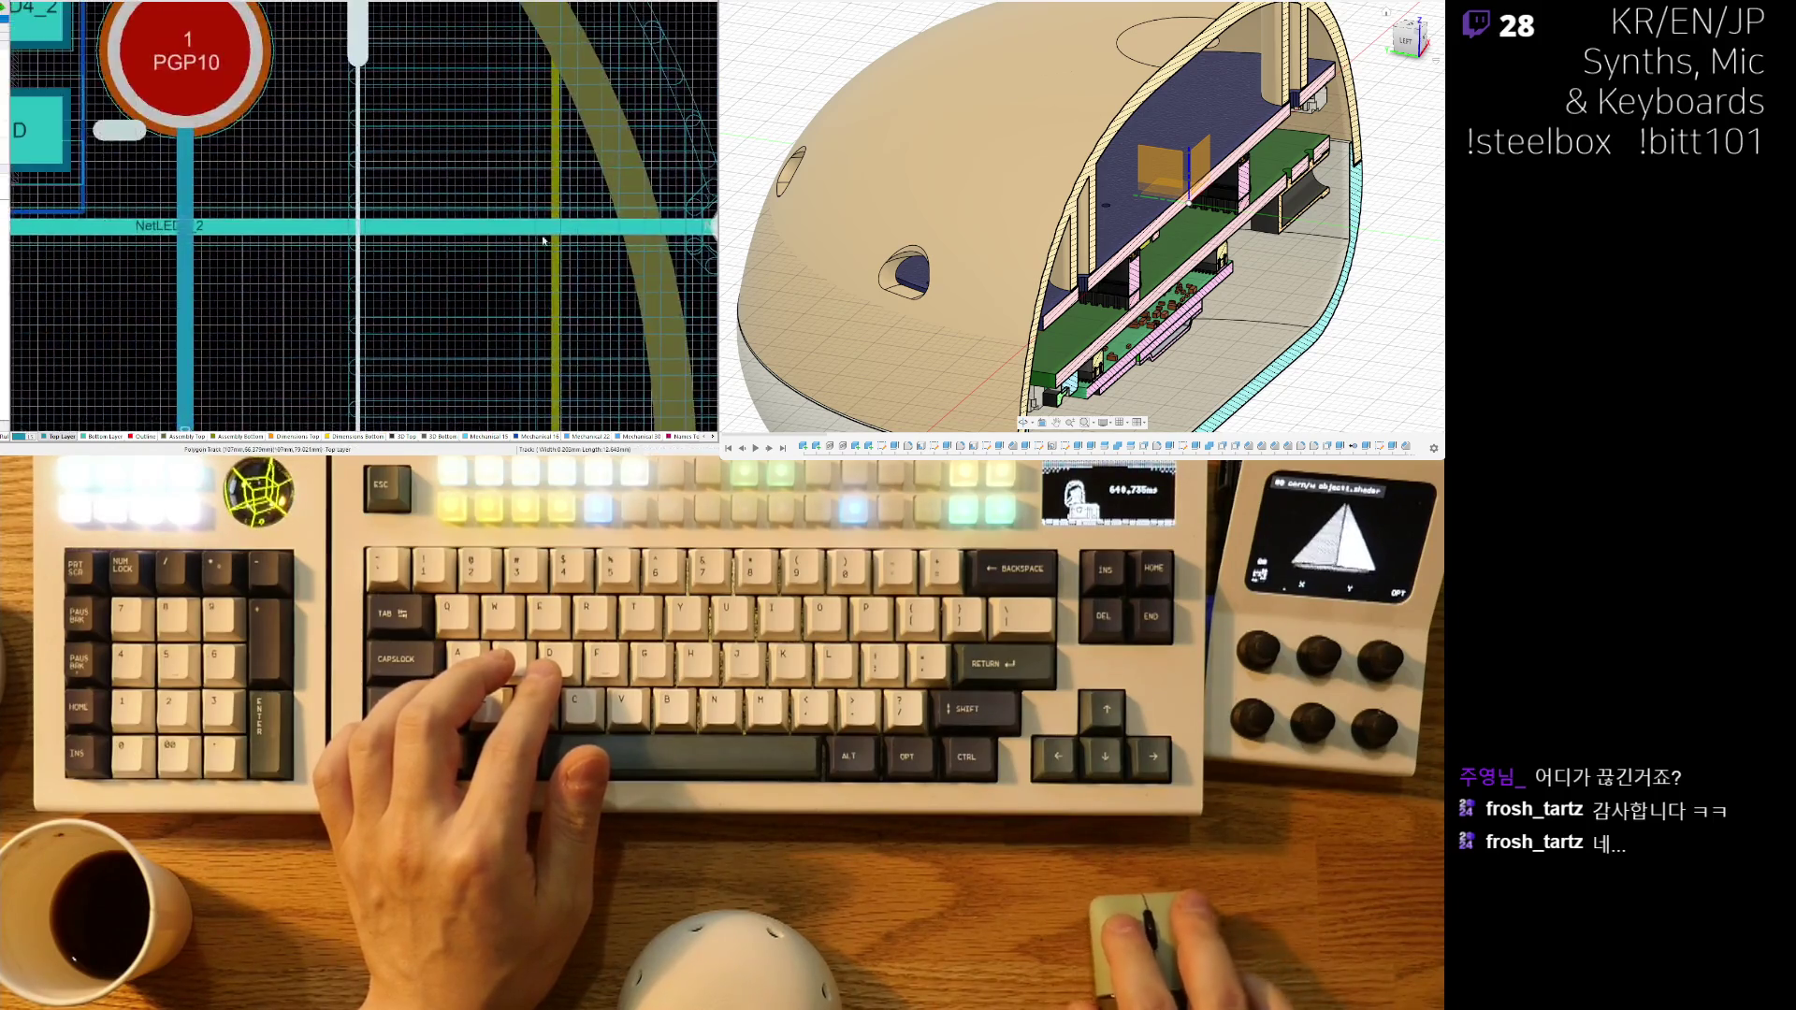
{"action": "scroll", "coordinate": [453, 179], "scroll_direction": "down", "scroll_amount": 5, "text": "ctrl"}
{"action": "mouse_move", "coordinate": [453, 179]}
{"action": "right_mouse_down"}
{"action": "mouse_move", "coordinate": [493, 260]}
{"action": "mouse_move", "coordinate": [100, 361]}
{"action": "right_mouse_up"}
{"action": "scroll", "coordinate": [292, 297], "scroll_direction": "up", "scroll_amount": 5, "text": "ctrl"}
{"action": "scroll", "coordinate": [292, 296], "scroll_direction": "down", "scroll_amount": 5, "text": "ctrl"}
{"action": "mouse_move", "coordinate": [292, 297]}
{"action": "right_mouse_down"}
{"action": "mouse_move", "coordinate": [217, 271]}
{"action": "mouse_move", "coordinate": [360, 288]}
{"action": "right_mouse_up"}
{"action": "scroll", "coordinate": [217, 271], "scroll_direction": "up", "scroll_amount": 5, "text": "ctrl"}
{"action": "scroll", "coordinate": [217, 271], "scroll_direction": "down", "scroll_amount": 5, "text": "ctrl"}
{"action": "scroll", "coordinate": [360, 288], "scroll_direction": "up", "scroll_amount": 5, "text": "ctrl"}
{"action": "scroll", "coordinate": [360, 288], "scroll_direction": "down", "scroll_amount": 3}
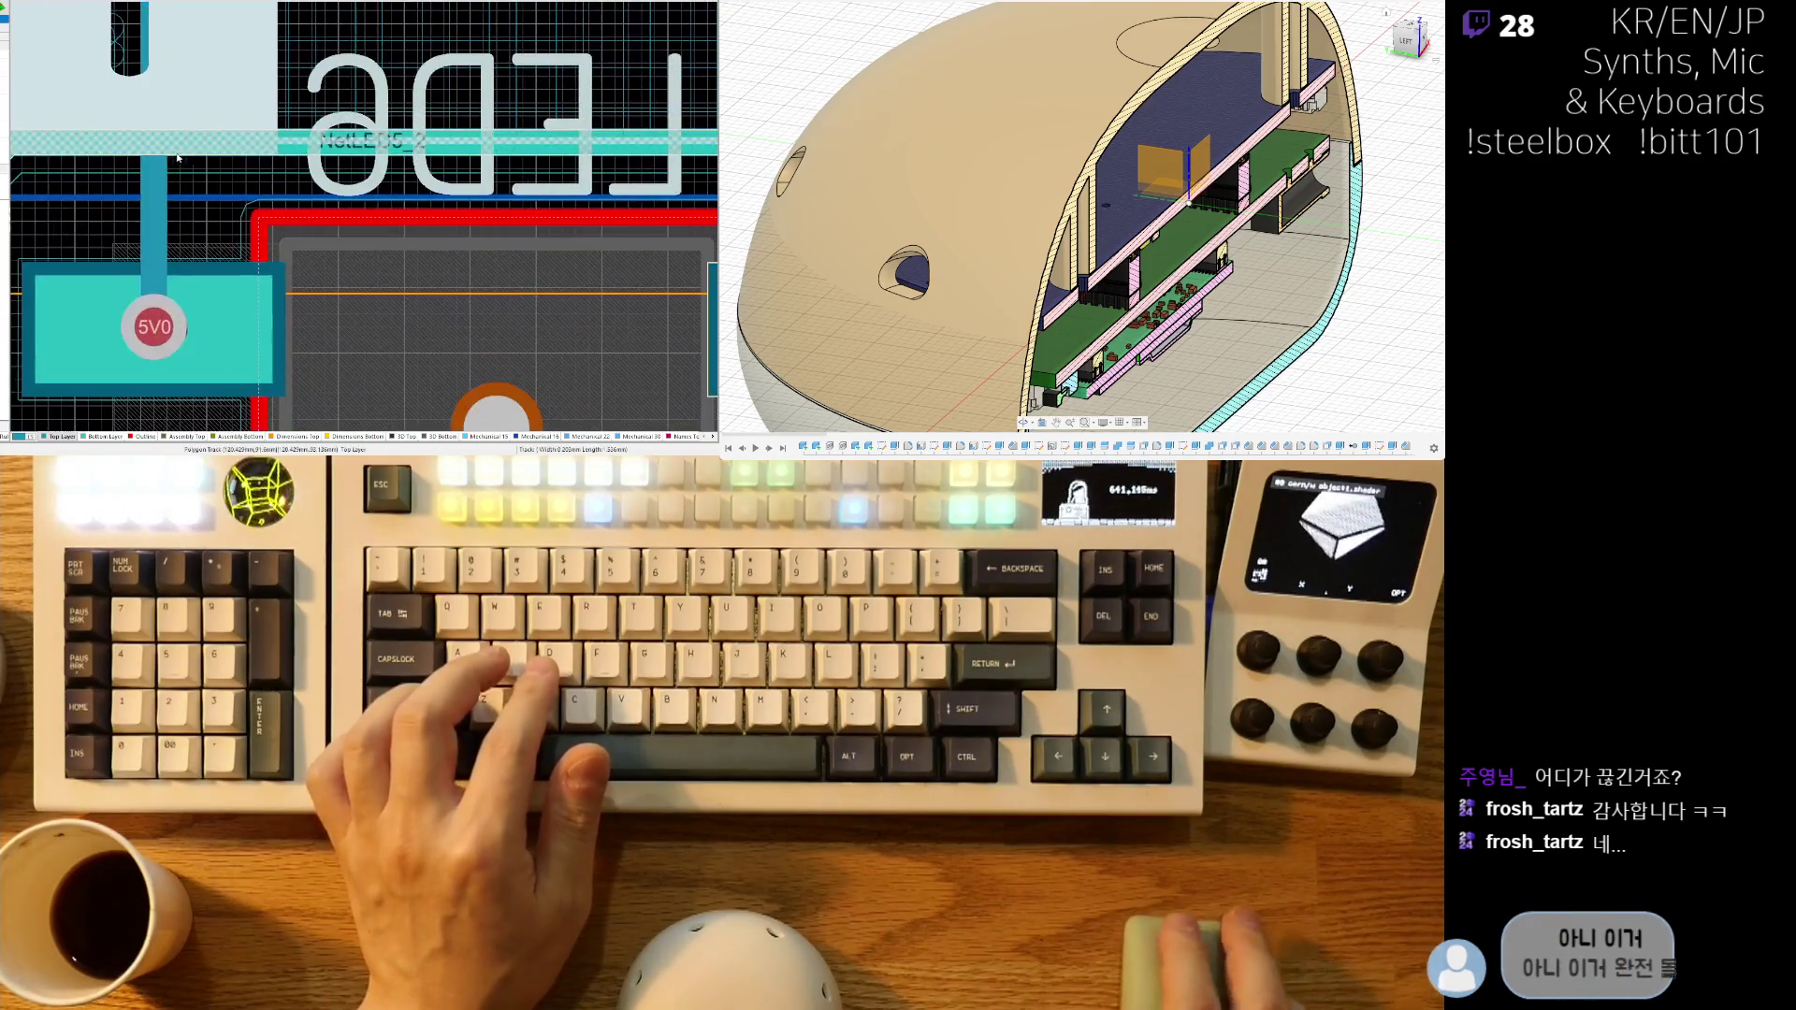
{"action": "scroll", "coordinate": [393, 233], "scroll_direction": "right", "scroll_amount": 5, "text": "shift"}
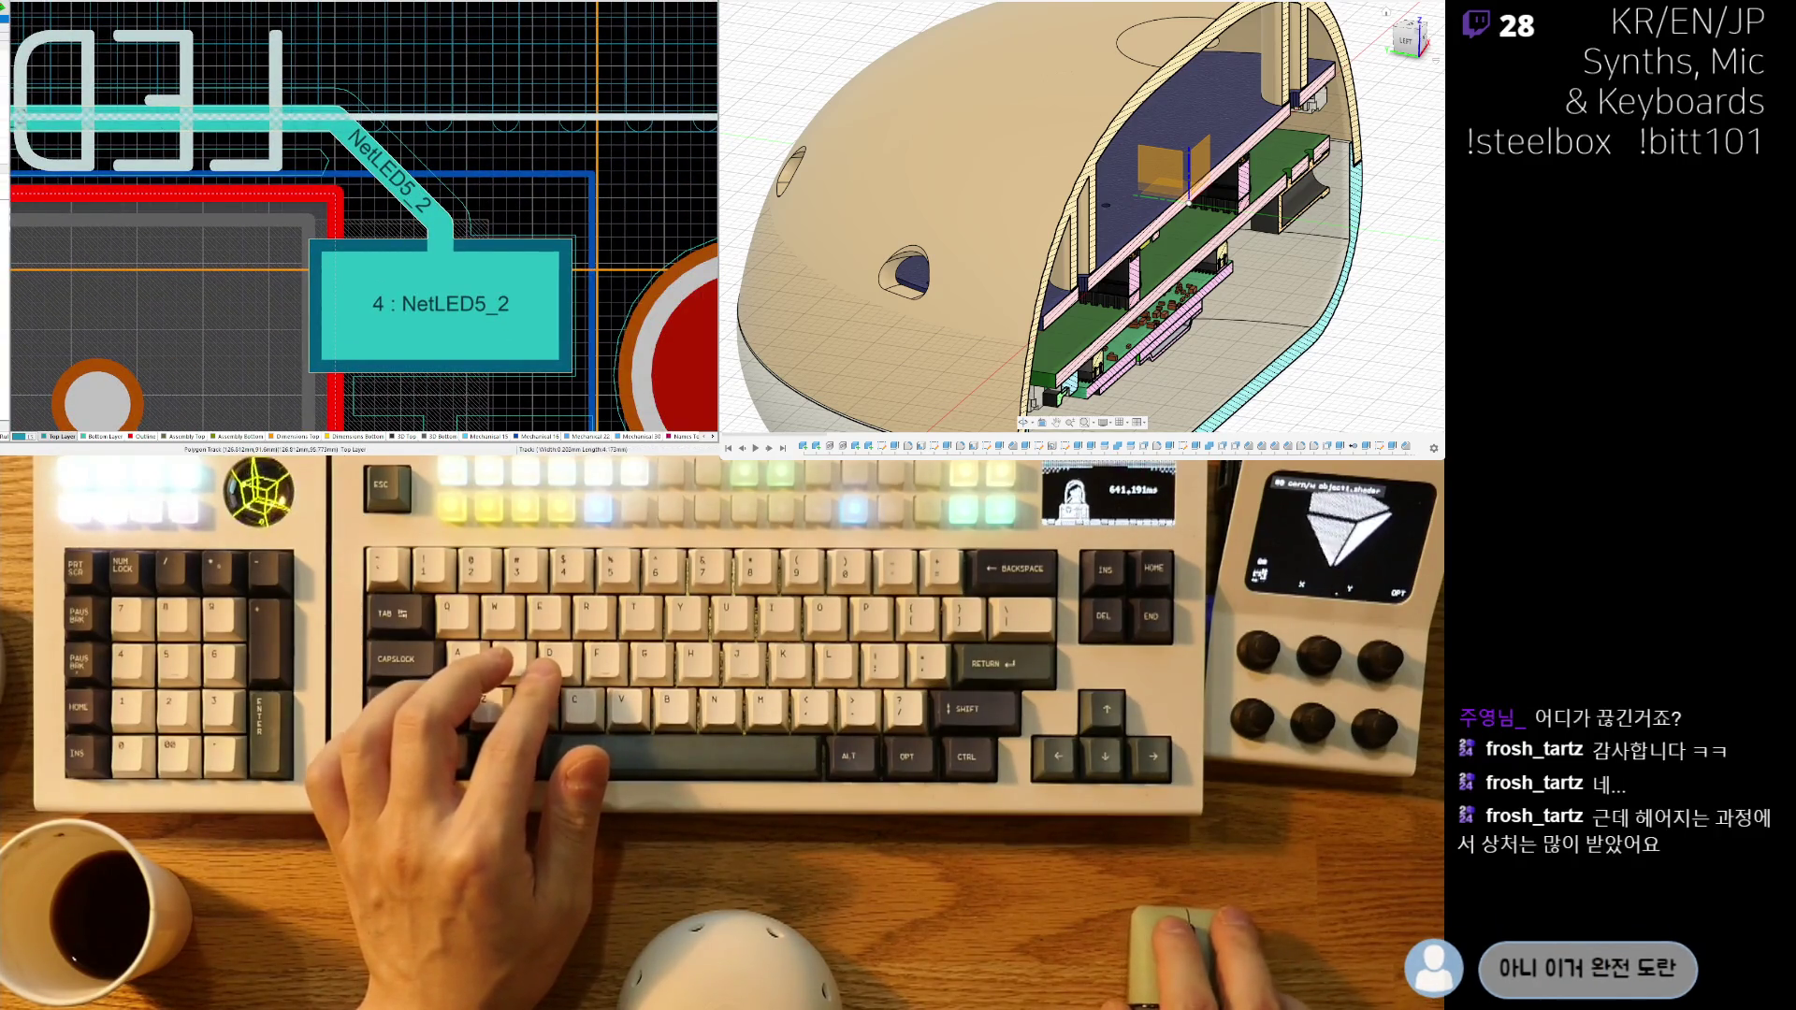
{"action": "left_click", "coordinate": [376, 173]}
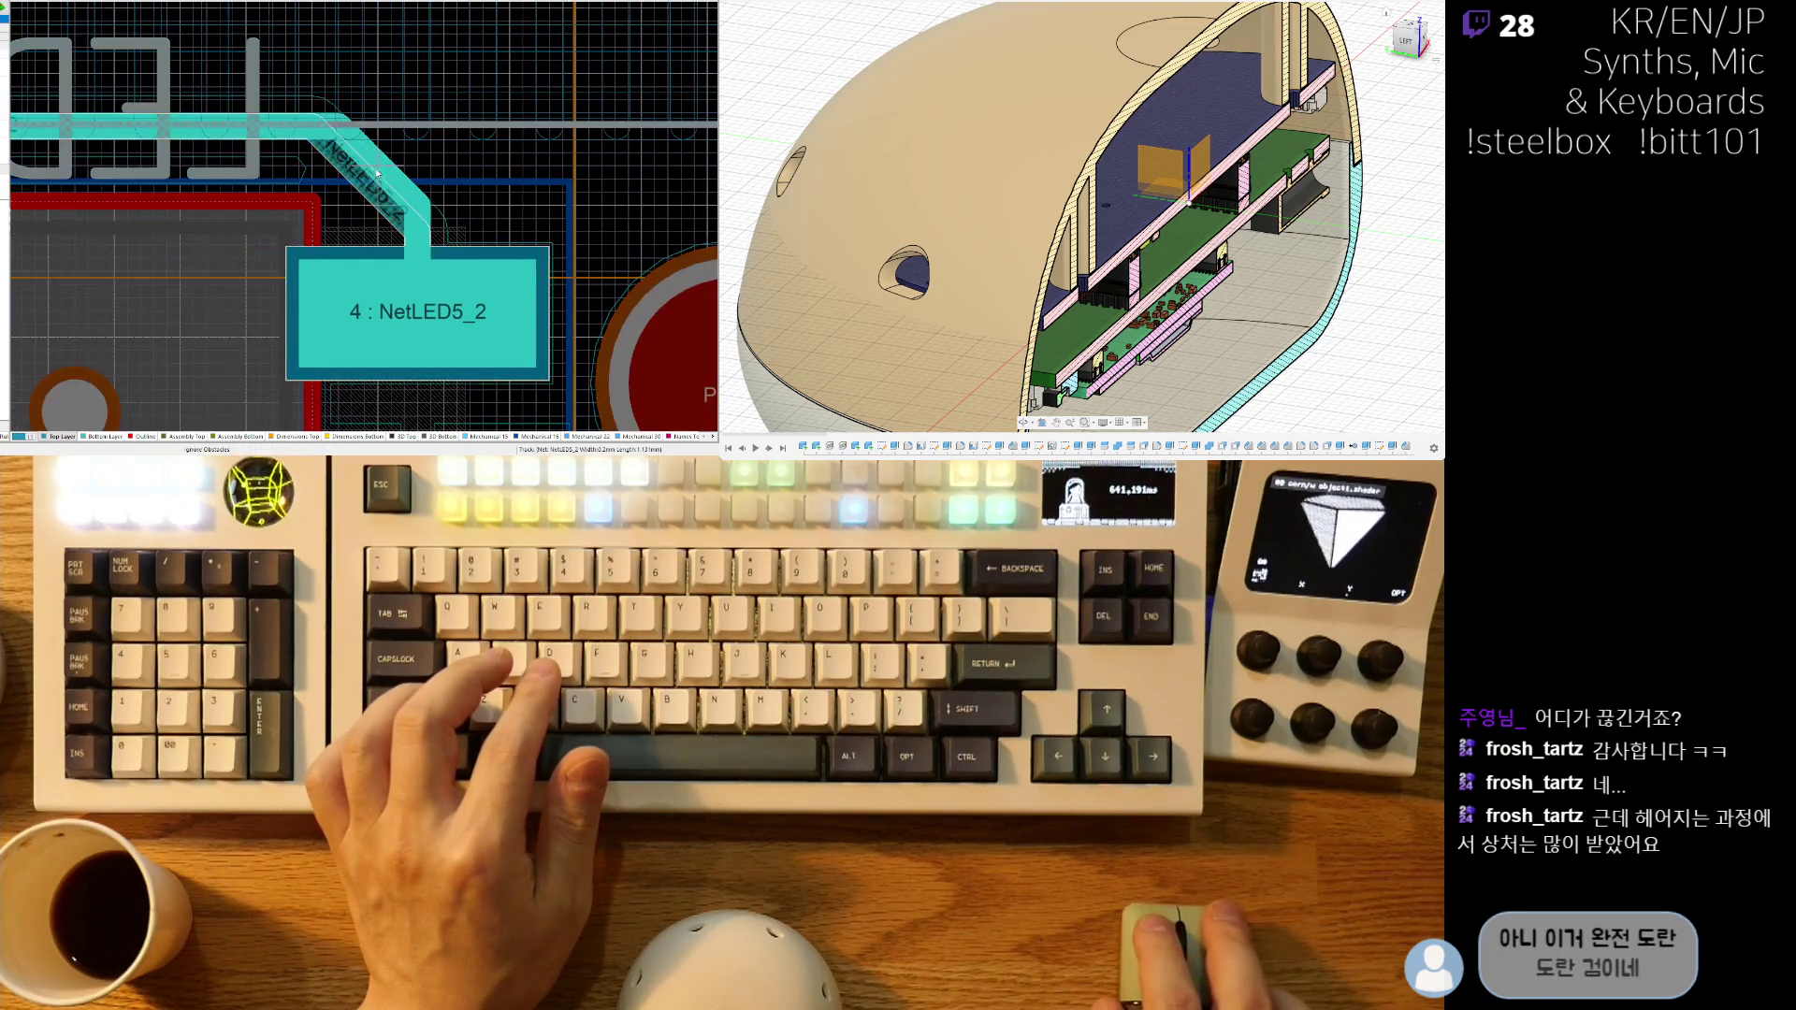
{"action": "key", "text": "Escape"}
{"action": "key", "text": "s"}
{"action": "key", "text": "i"}
{"action": "left_click", "coordinate": [617, 161]}
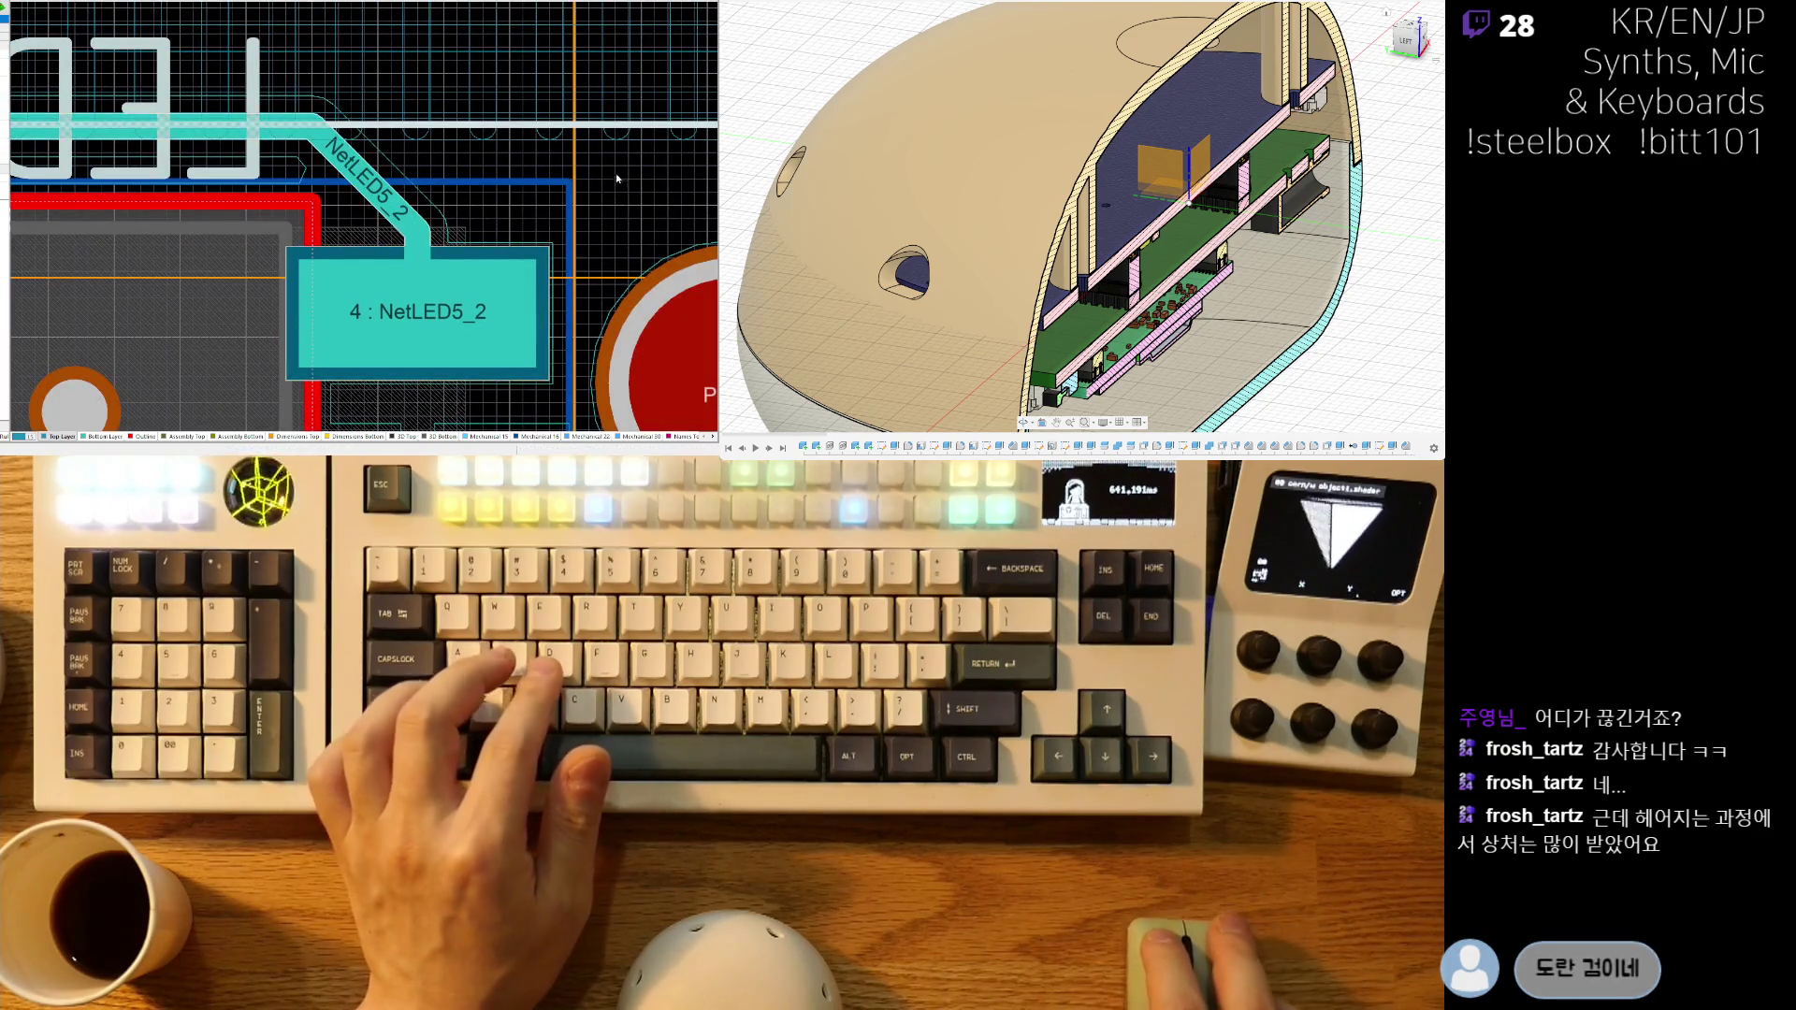
{"action": "scroll", "coordinate": [465, 135], "scroll_direction": "down", "scroll_amount": 4, "text": "ctrl"}
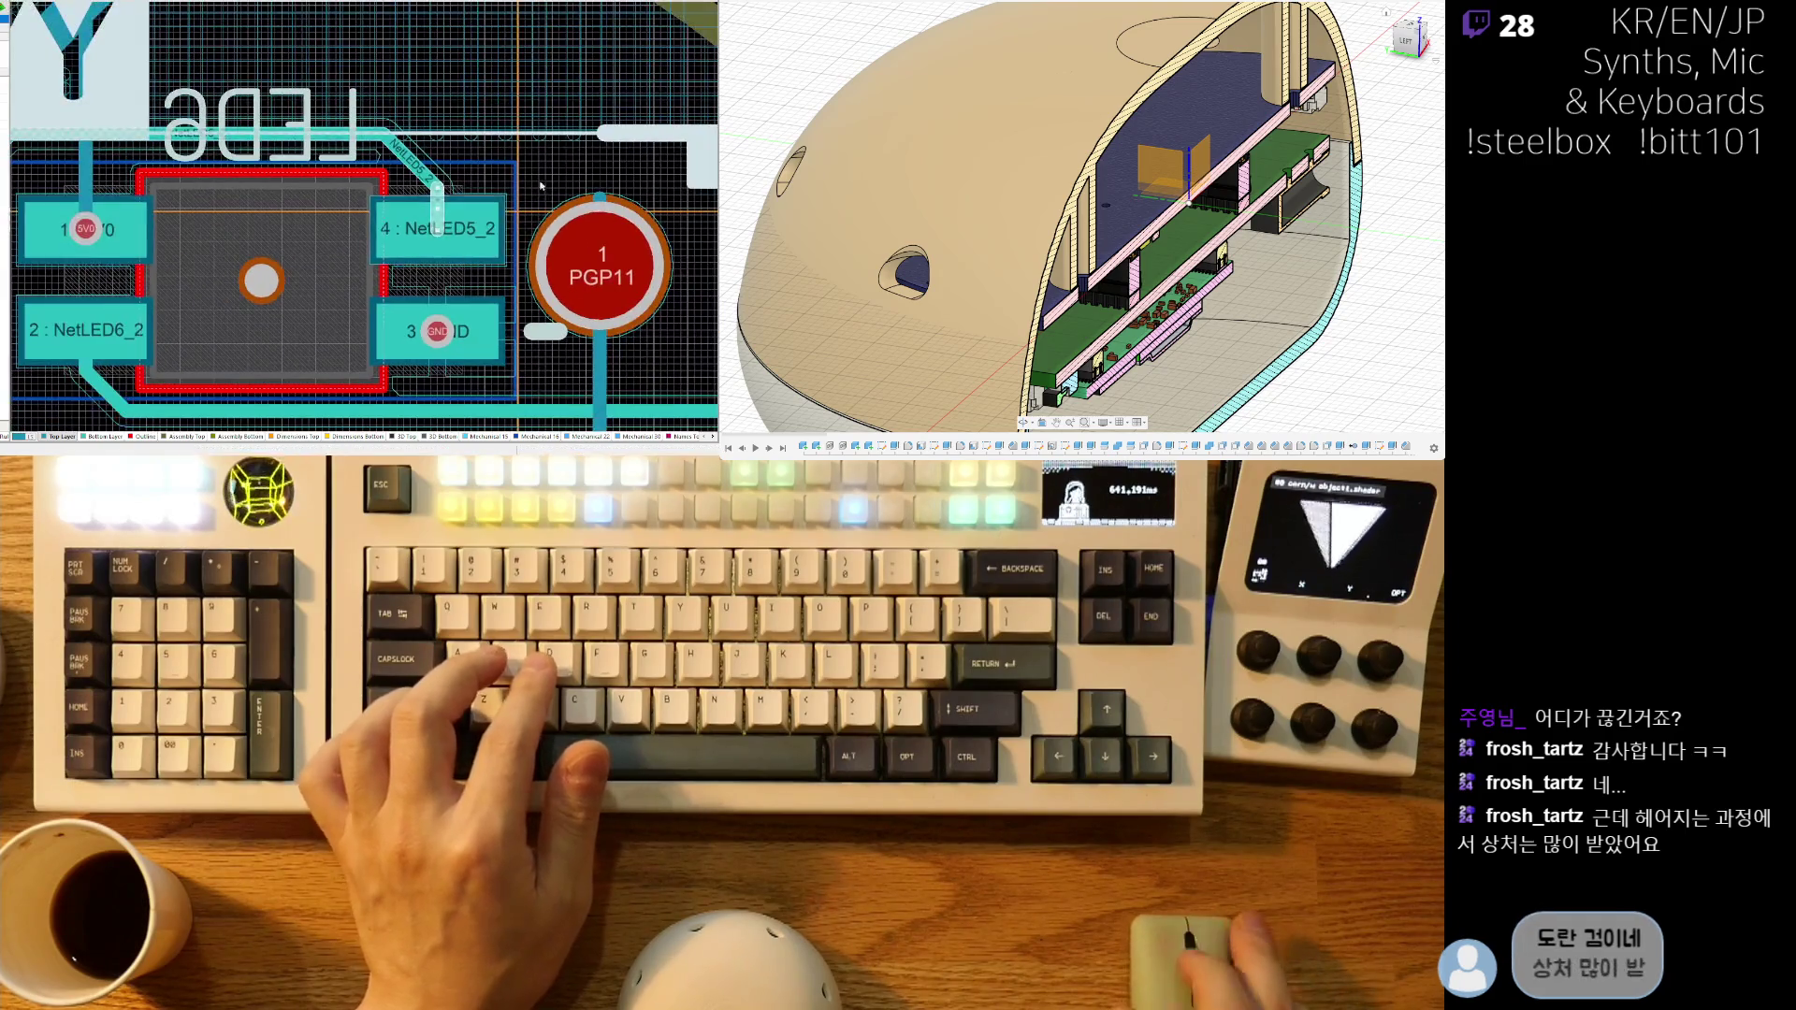
{"action": "left_click", "coordinate": [506, 206]}
{"action": "left_click", "coordinate": [617, 171]}
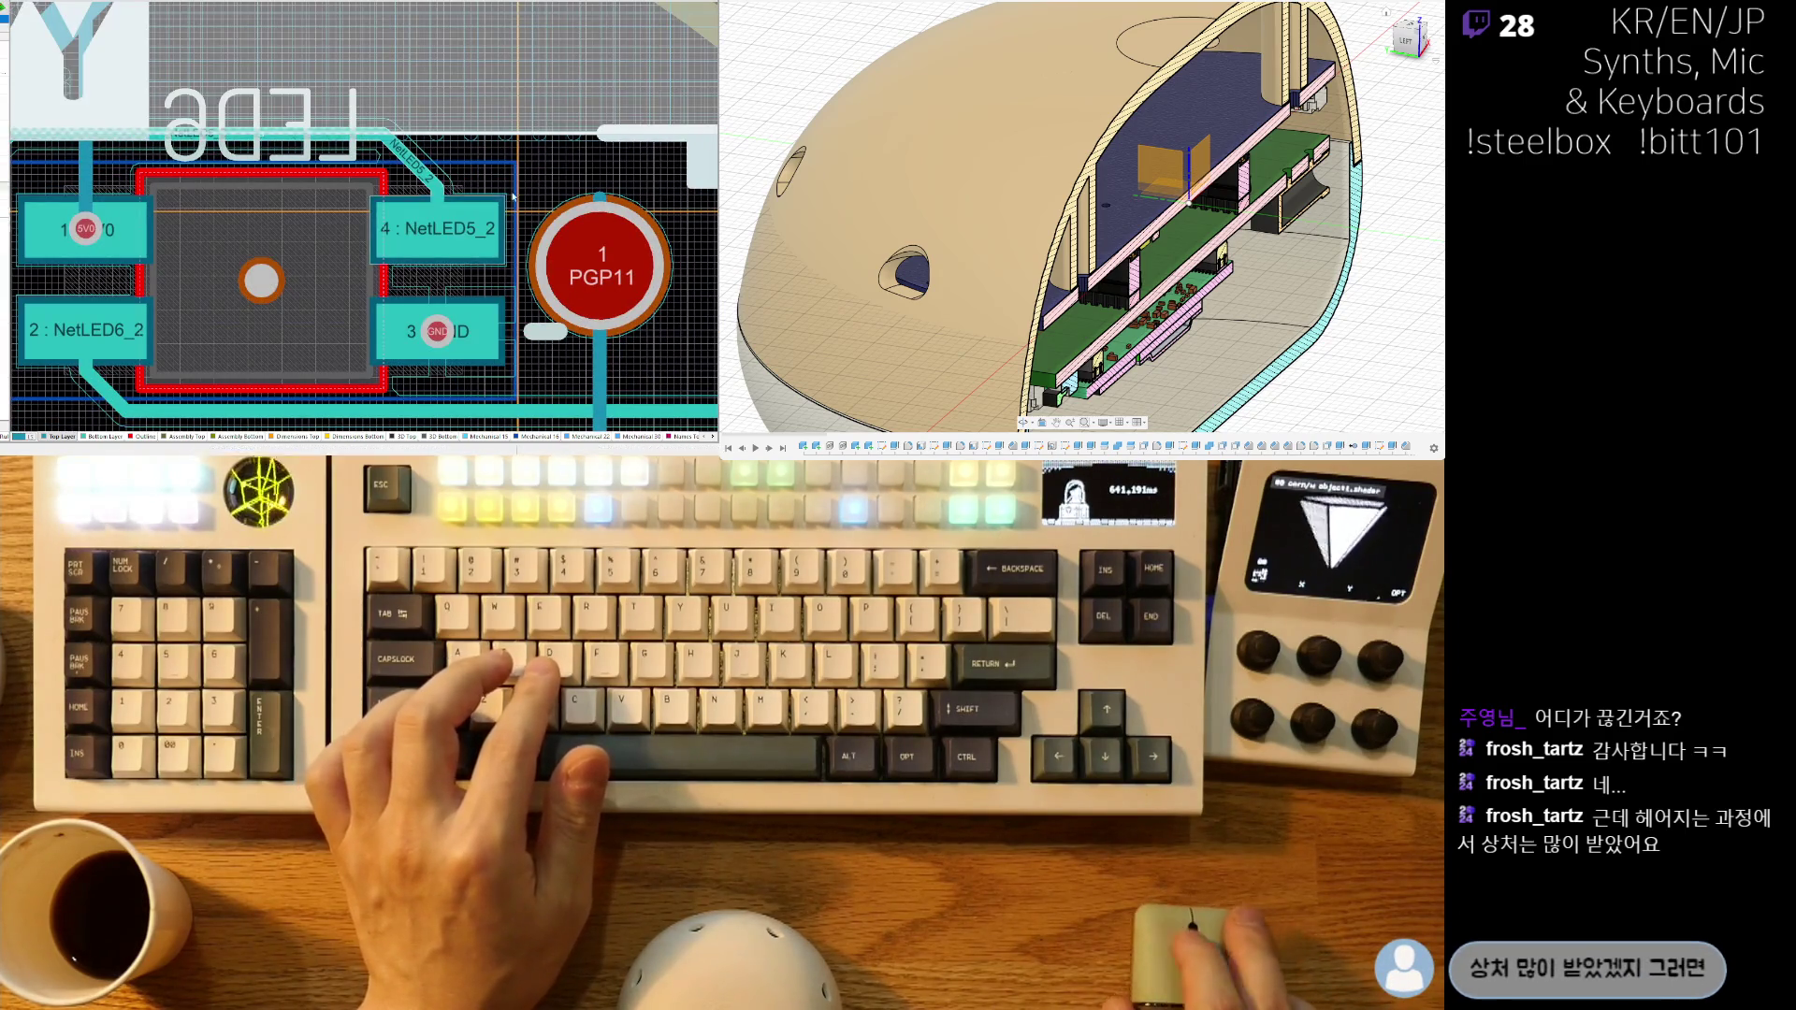
{"action": "right_click_drag", "start_coordinate": [580, 359], "coordinate": [564, 315]}
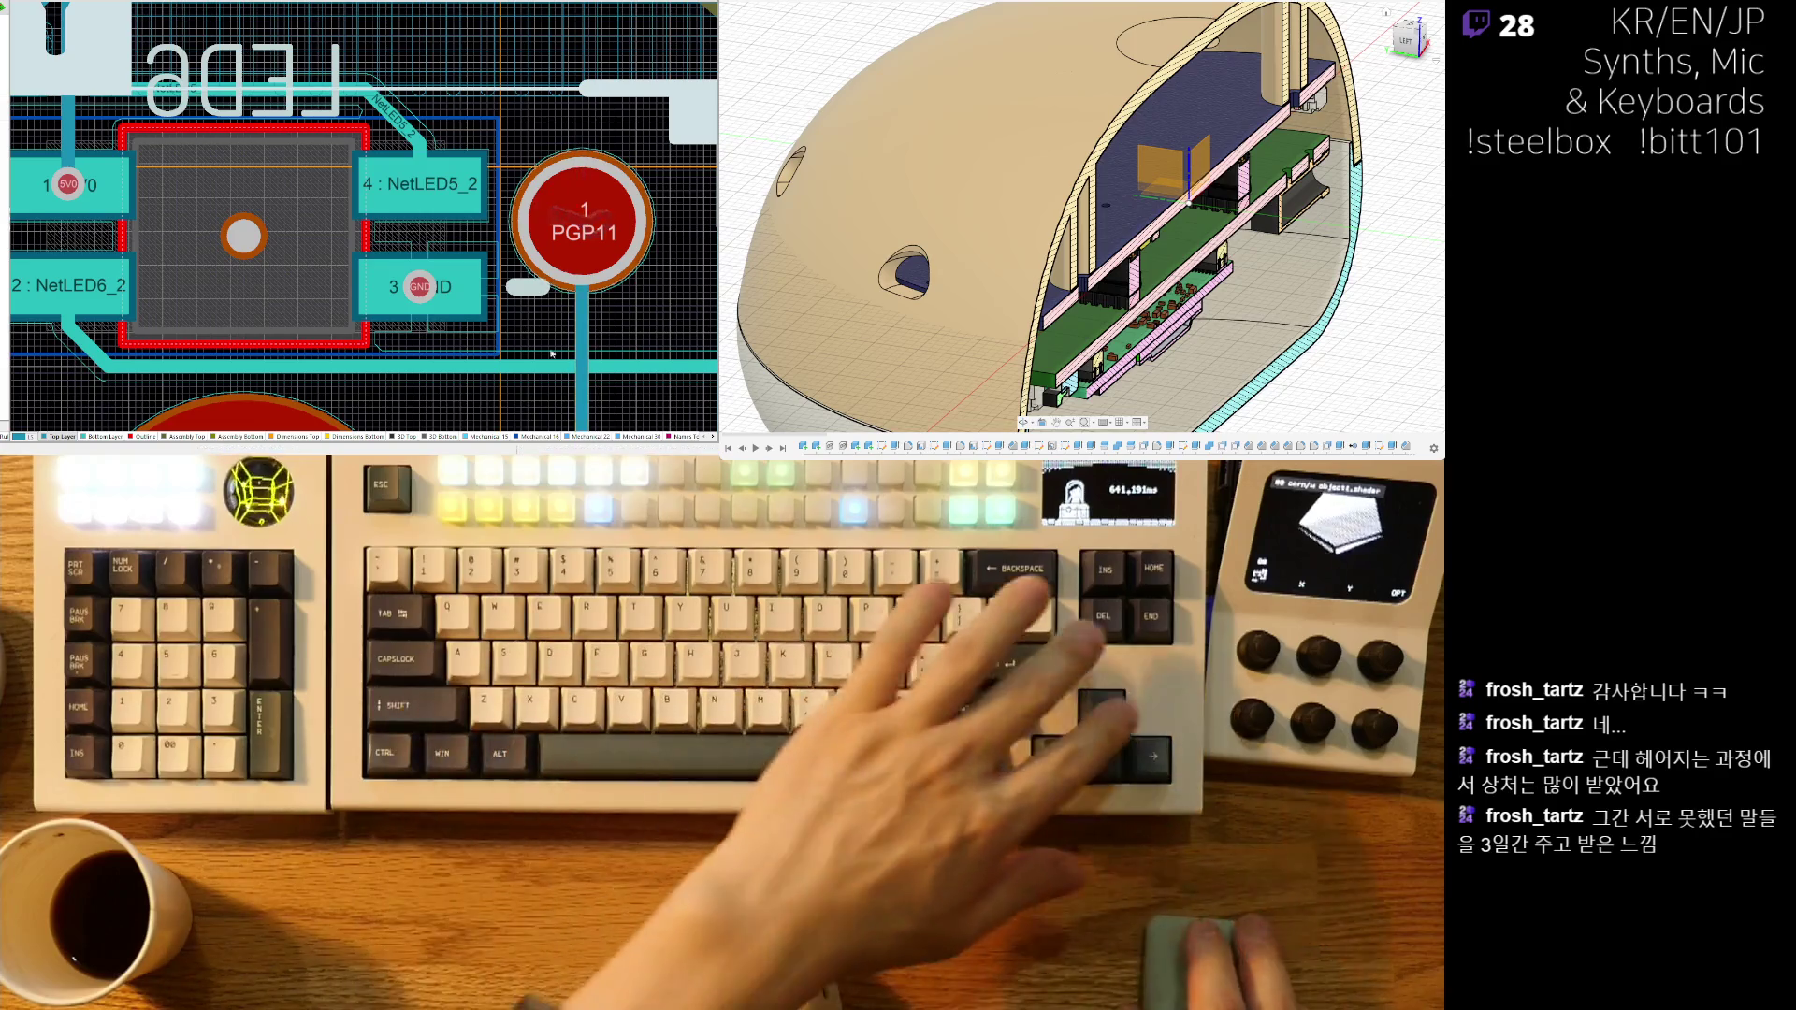
{"action": "scroll", "coordinate": [248, 123], "scroll_direction": "down", "scroll_amount": 3, "text": "ctrl"}
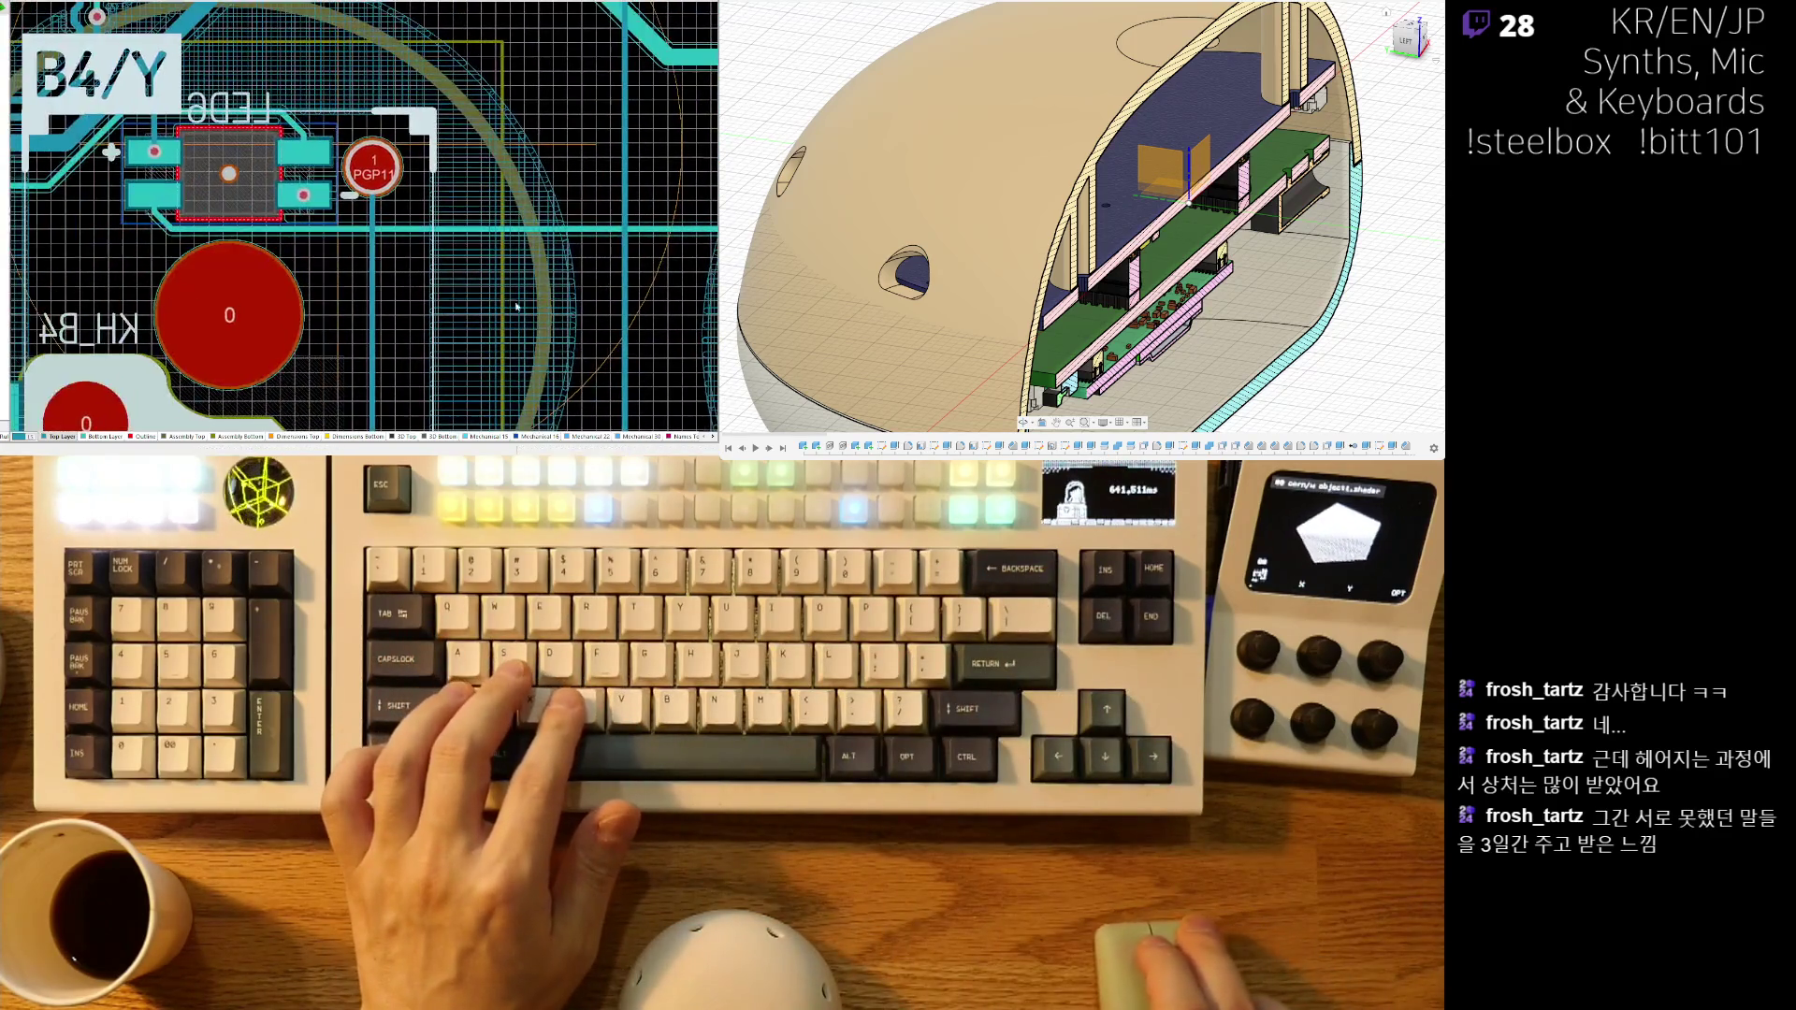
{"action": "scroll", "coordinate": [167, 168], "scroll_direction": "up", "scroll_amount": 4, "text": "ctrl"}
{"action": "right_click_drag", "start_coordinate": [243, 47], "coordinate": [483, 209]}
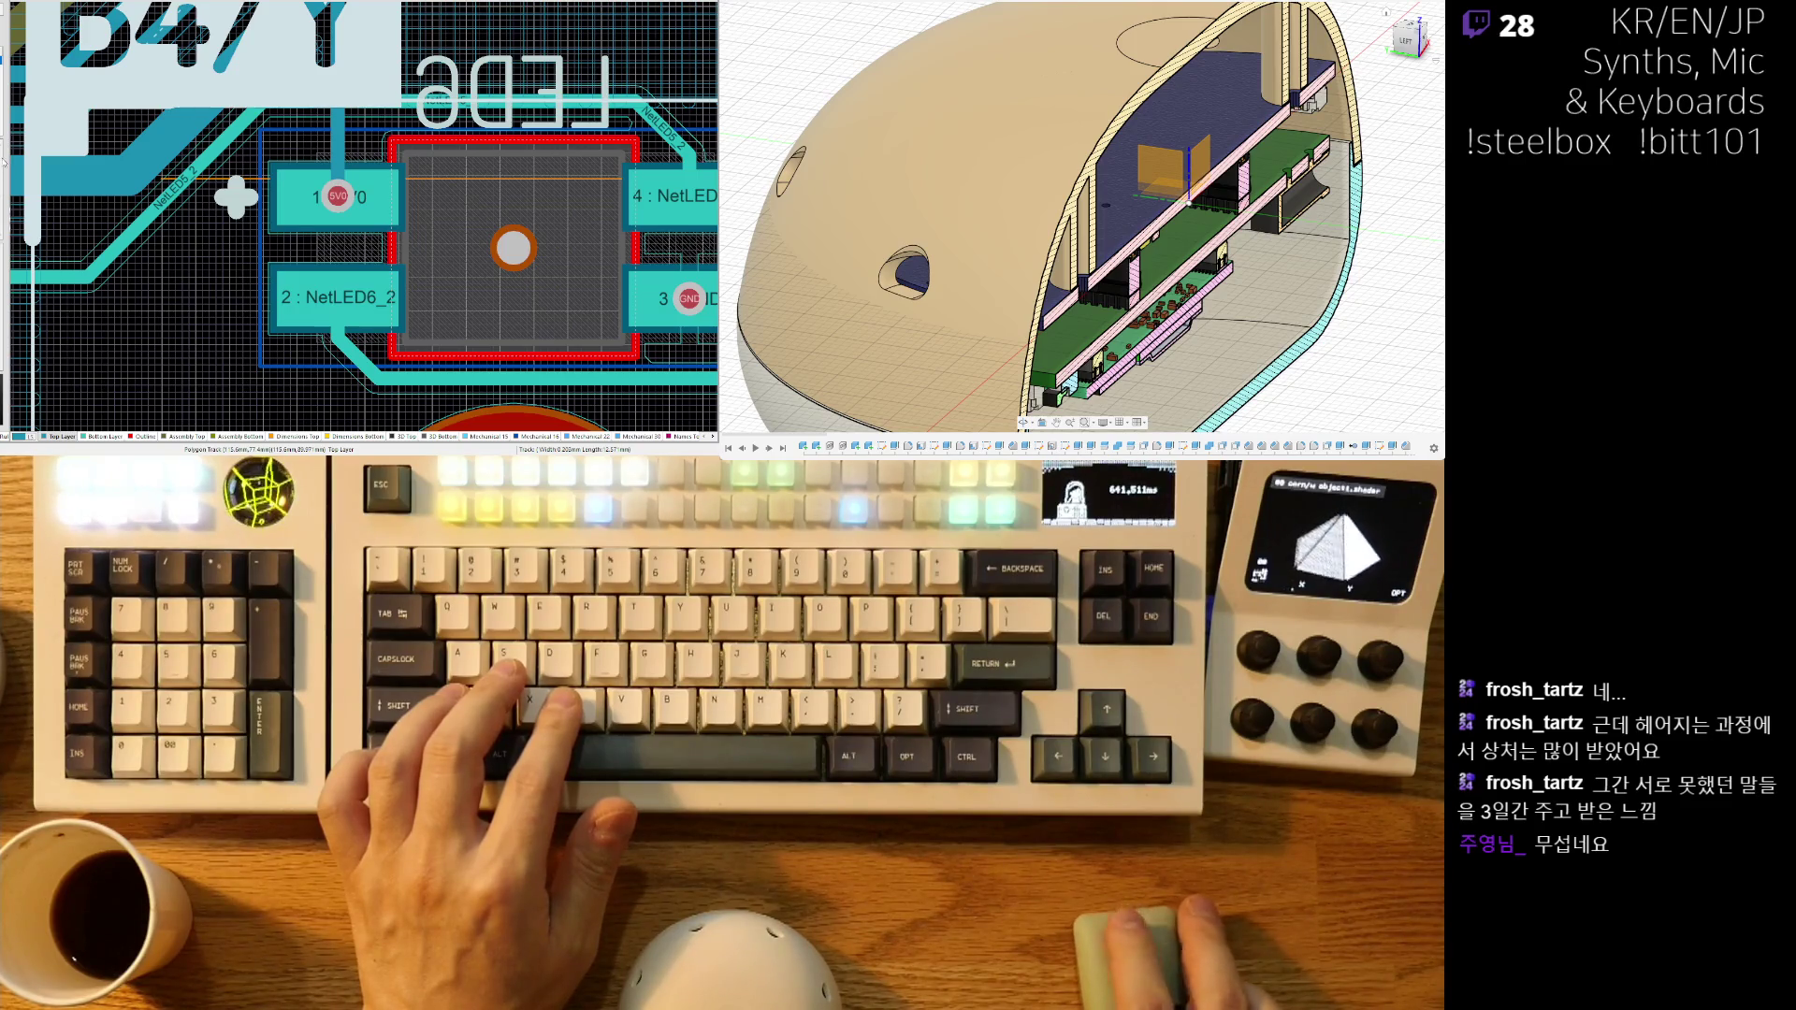
{"action": "scroll", "coordinate": [236, 196], "scroll_direction": "down", "scroll_amount": 5, "text": "ctrl"}
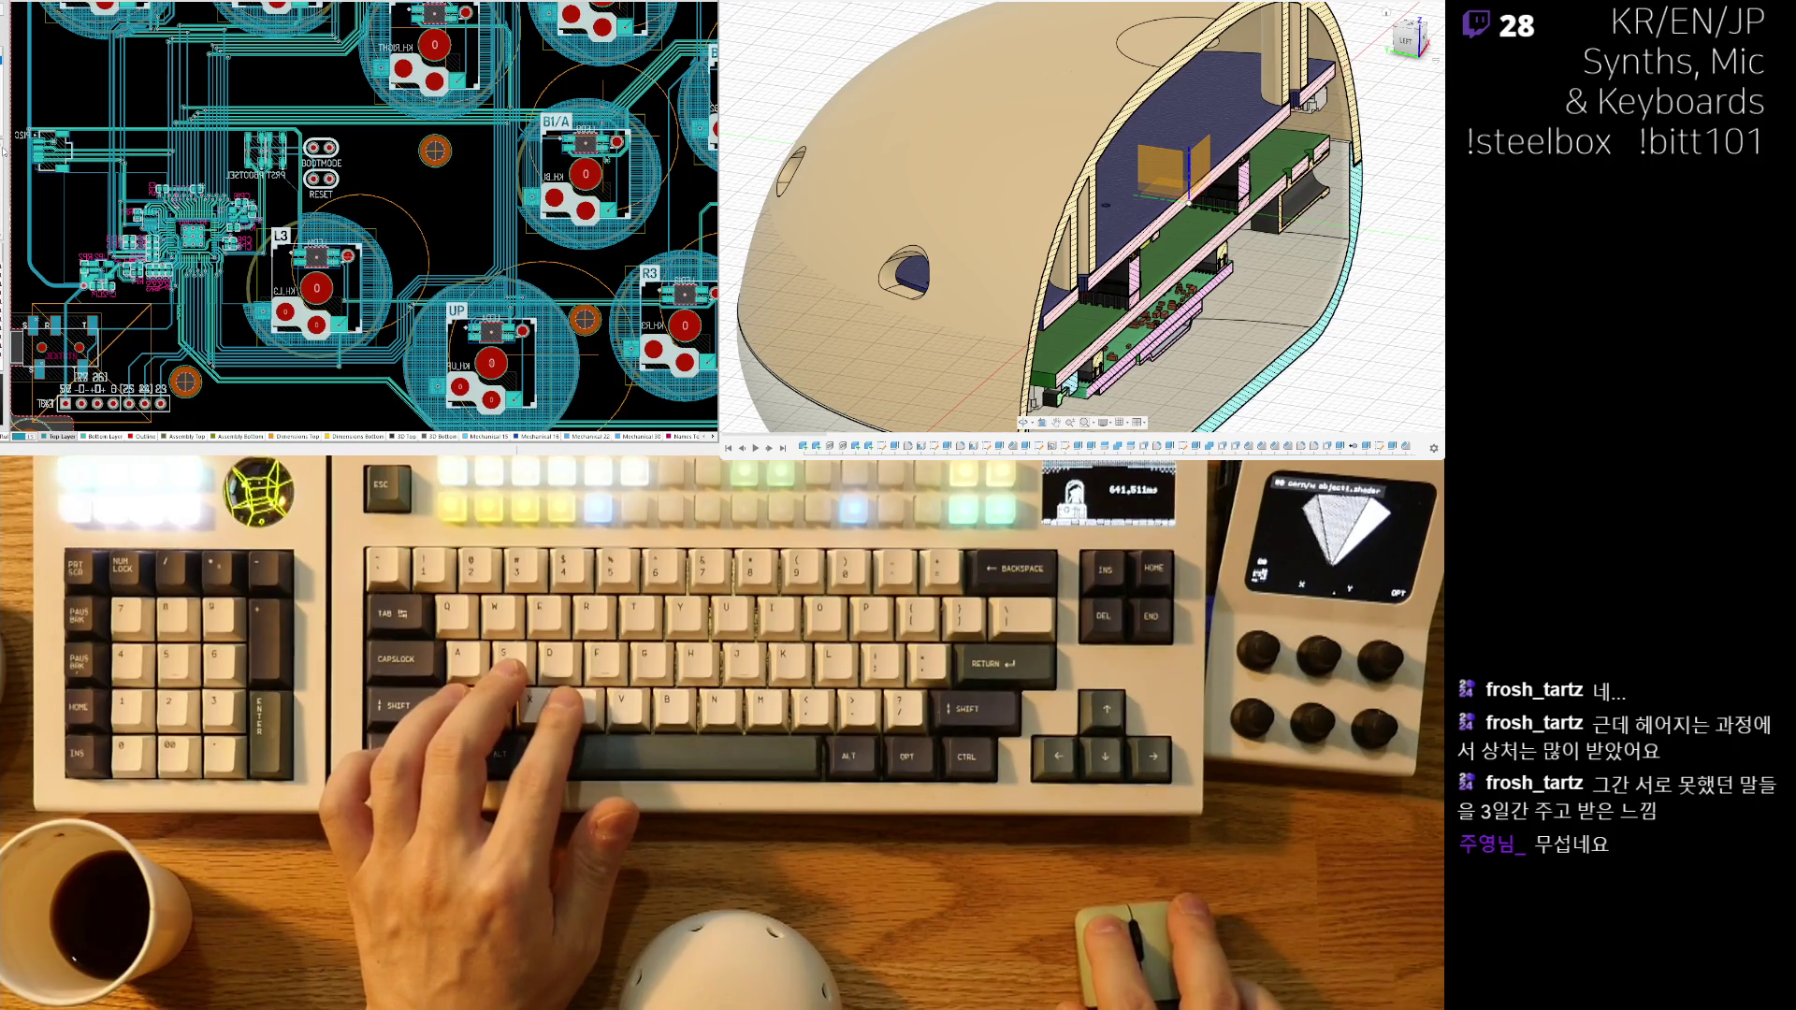
{"action": "scroll", "coordinate": [523, 263], "scroll_direction": "up", "scroll_amount": 3, "text": "ctrl"}
{"action": "scroll", "coordinate": [523, 263], "scroll_direction": "down", "scroll_amount": 2, "text": "ctrl"}
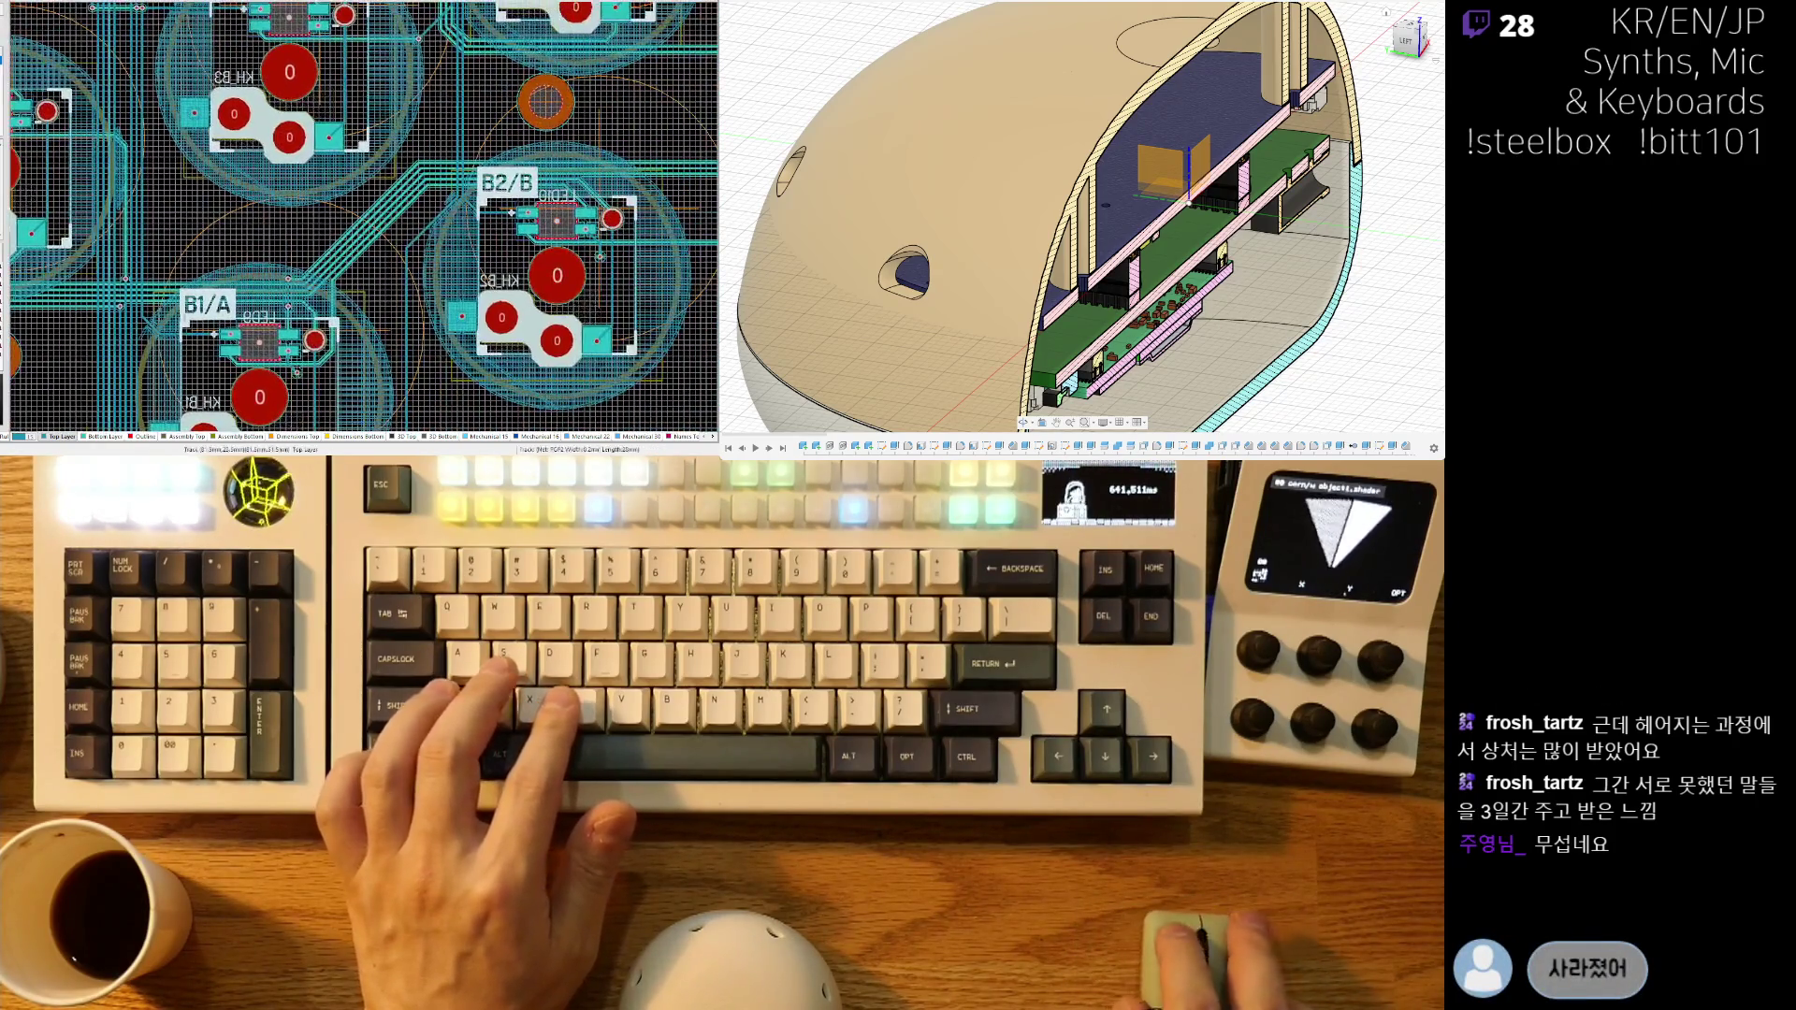
{"action": "scroll", "coordinate": [406, 132], "scroll_direction": "up", "scroll_amount": 2, "text": "ctrl"}
{"action": "scroll", "coordinate": [406, 131], "scroll_direction": "up", "scroll_amount": 3, "text": "ctrl"}
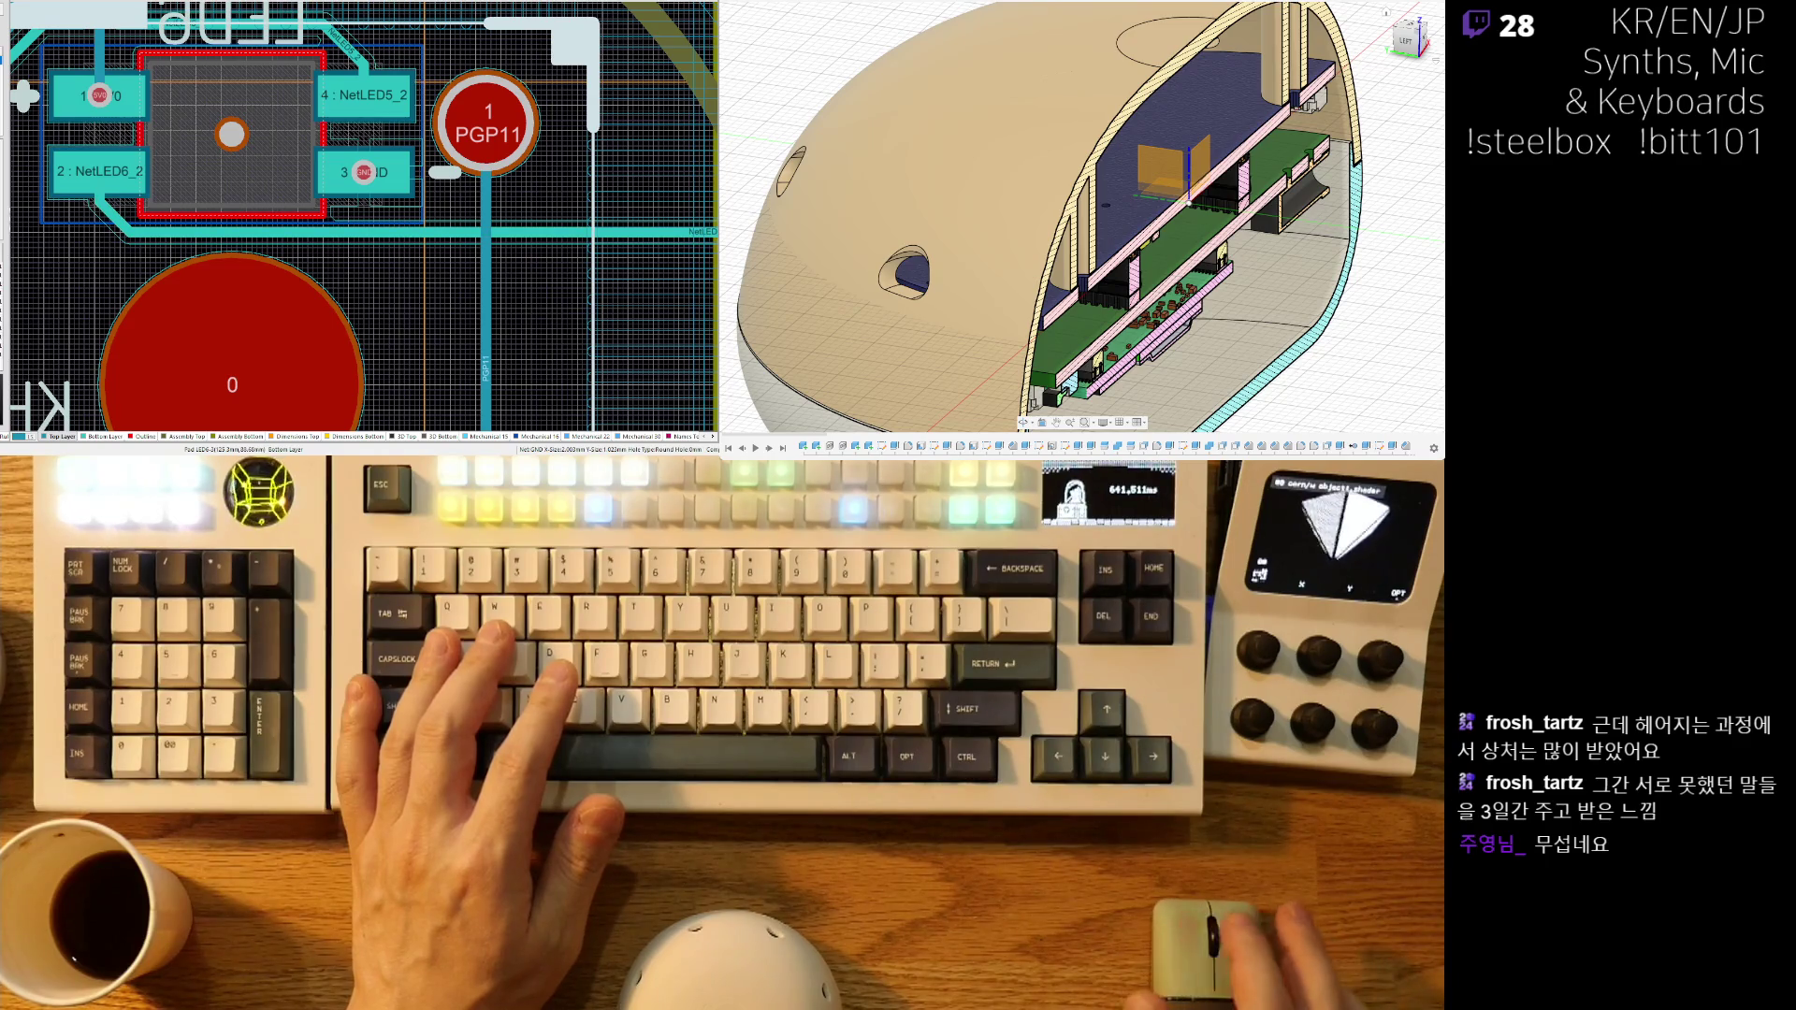
{"action": "key", "text": "Left"}
{"action": "key", "text": "Left"}
{"action": "key", "text": "Left"}
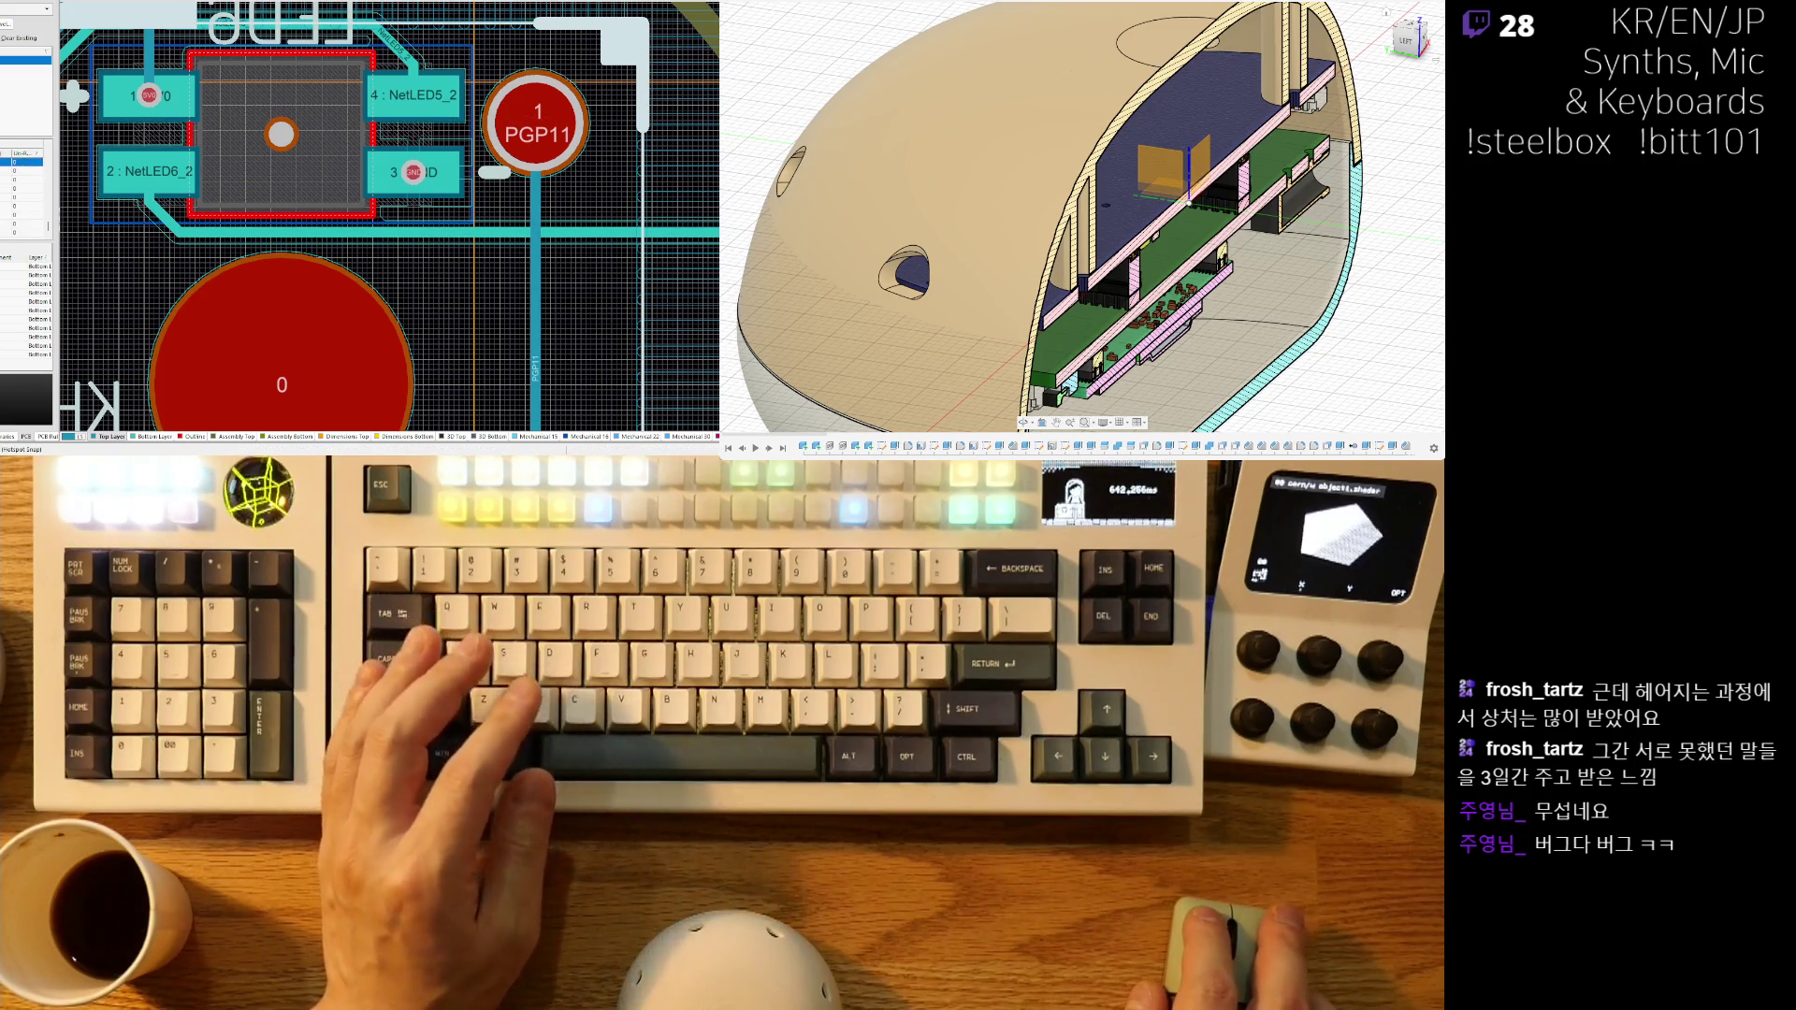
{"action": "left_click", "coordinate": [28, 188]}
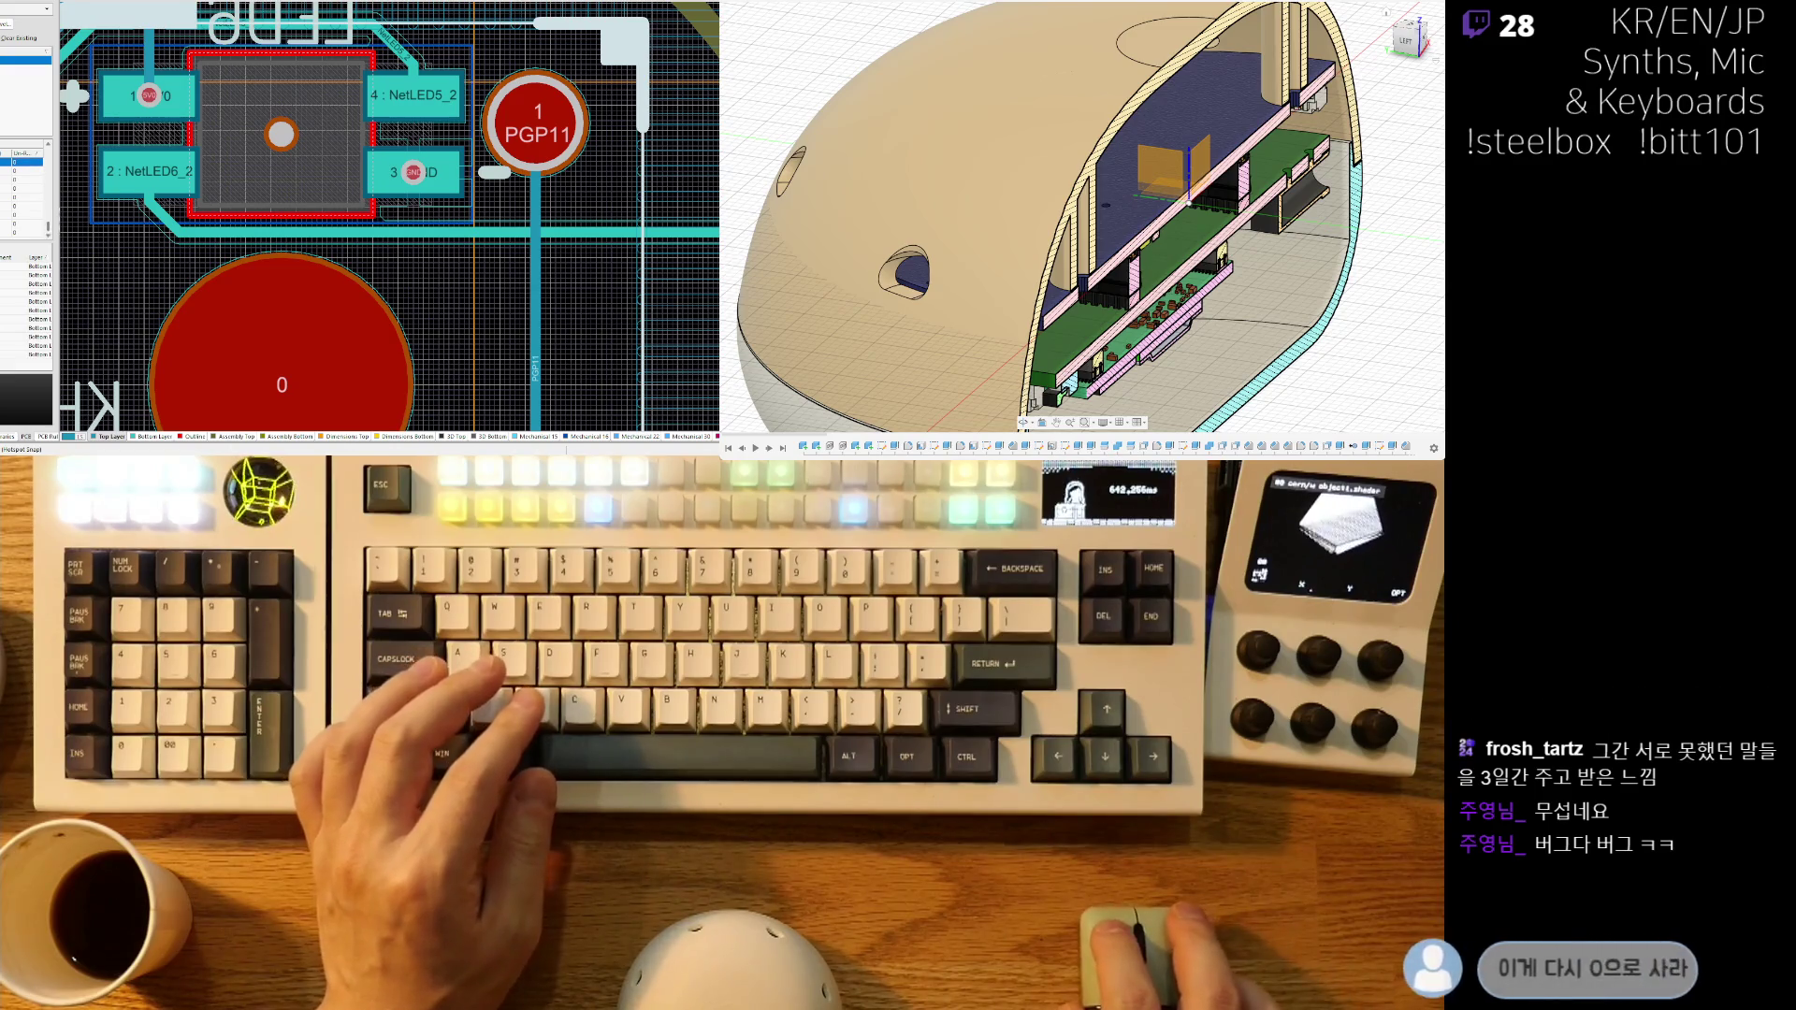
{"action": "left_click_drag", "start_coordinate": [50, 187], "coordinate": [51, 247]}
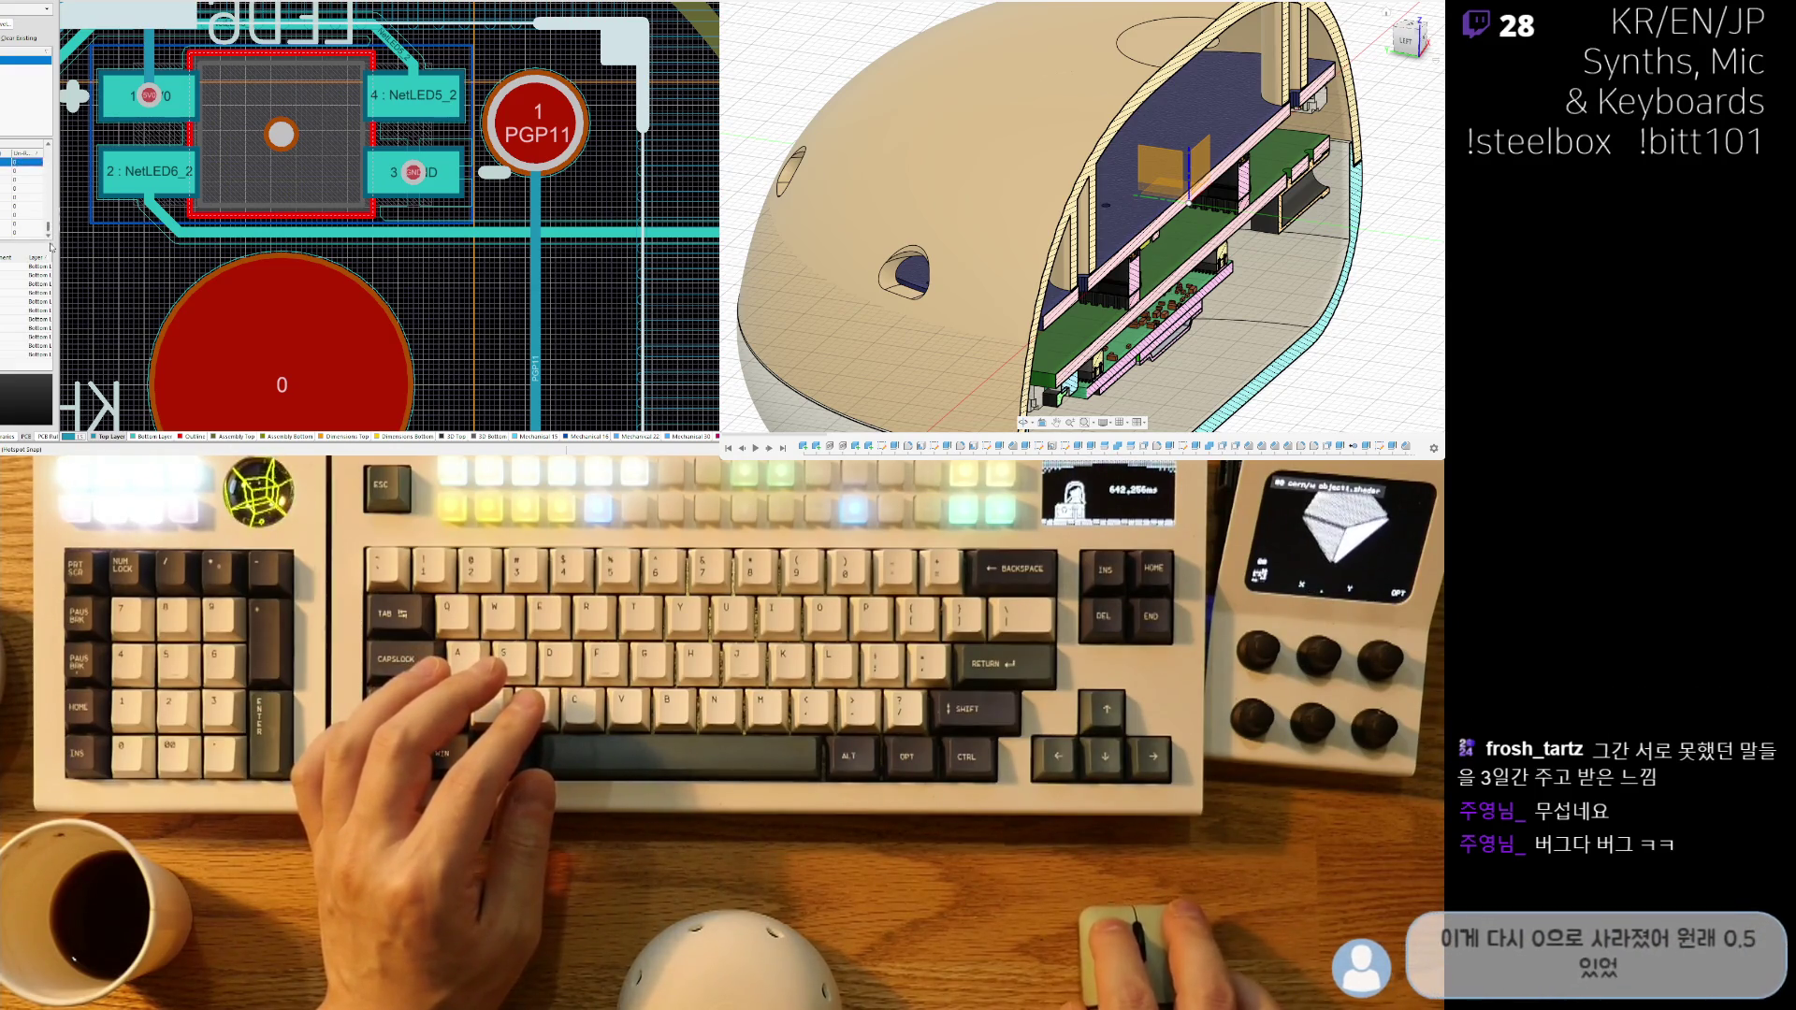
{"action": "right_click_drag", "start_coordinate": [535, 204], "coordinate": [418, 260]}
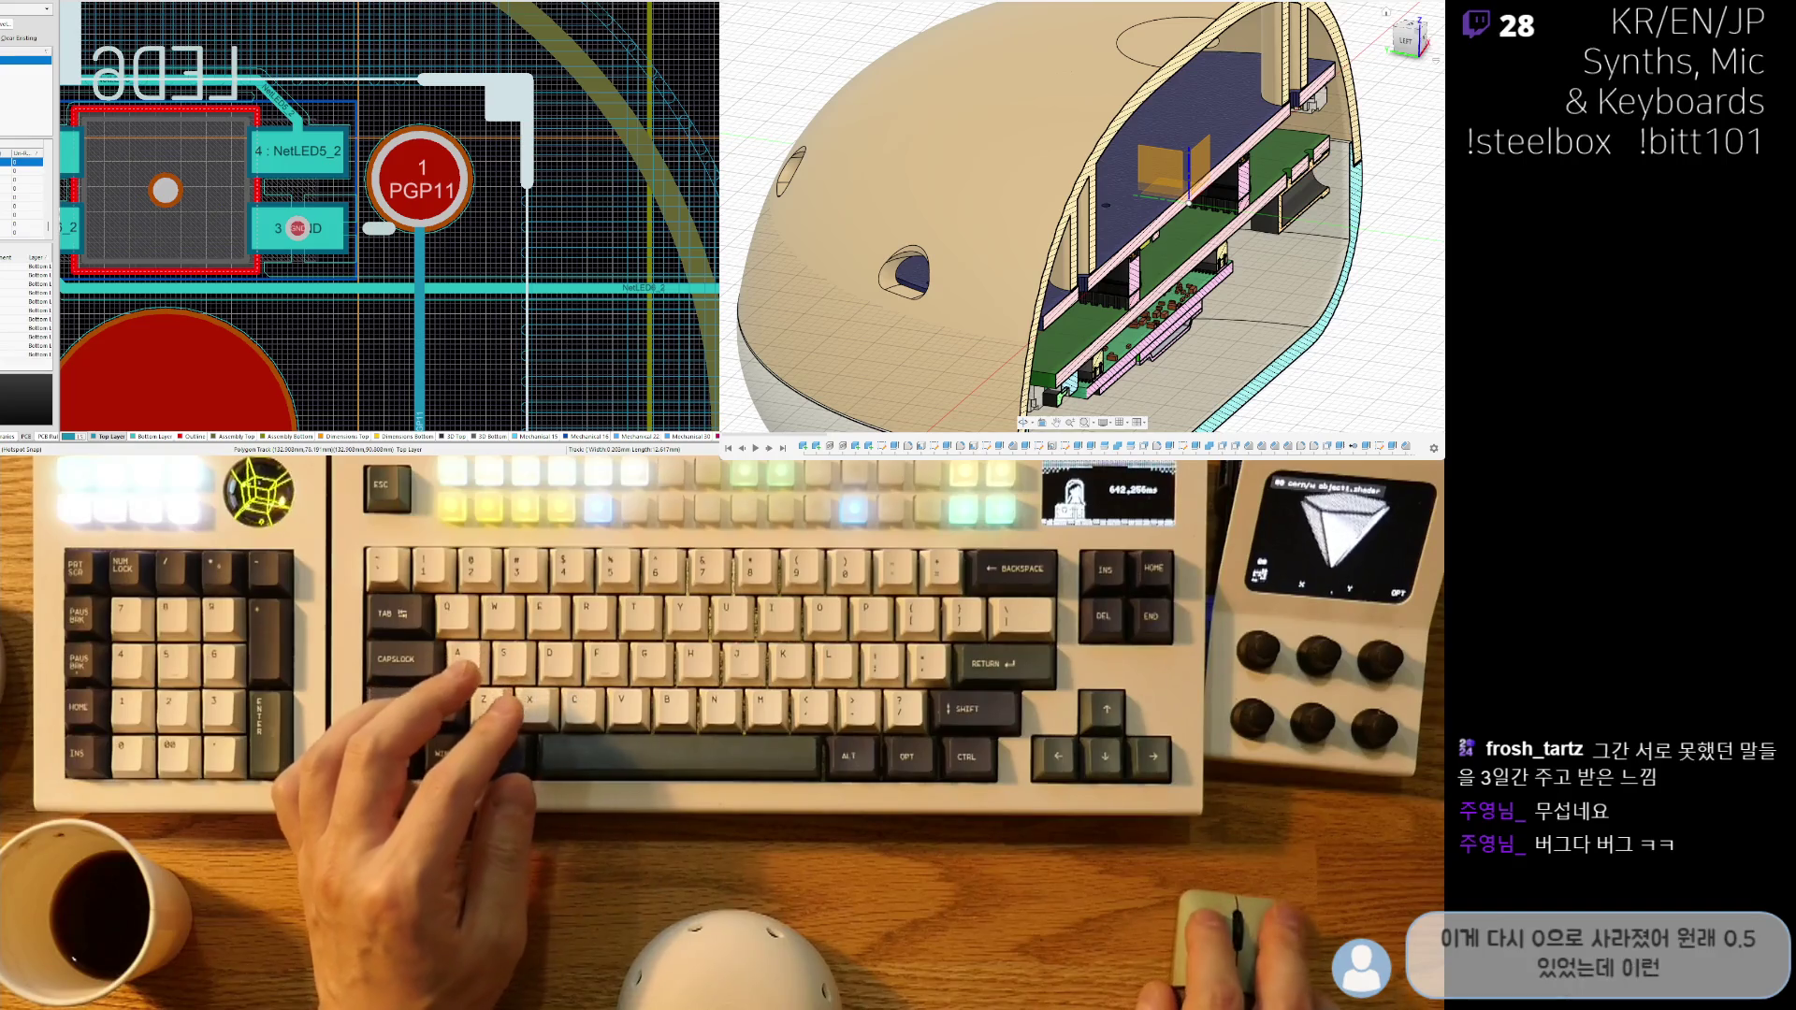
{"action": "scroll", "coordinate": [461, 195], "scroll_direction": "down", "scroll_amount": 2, "text": "ctrl"}
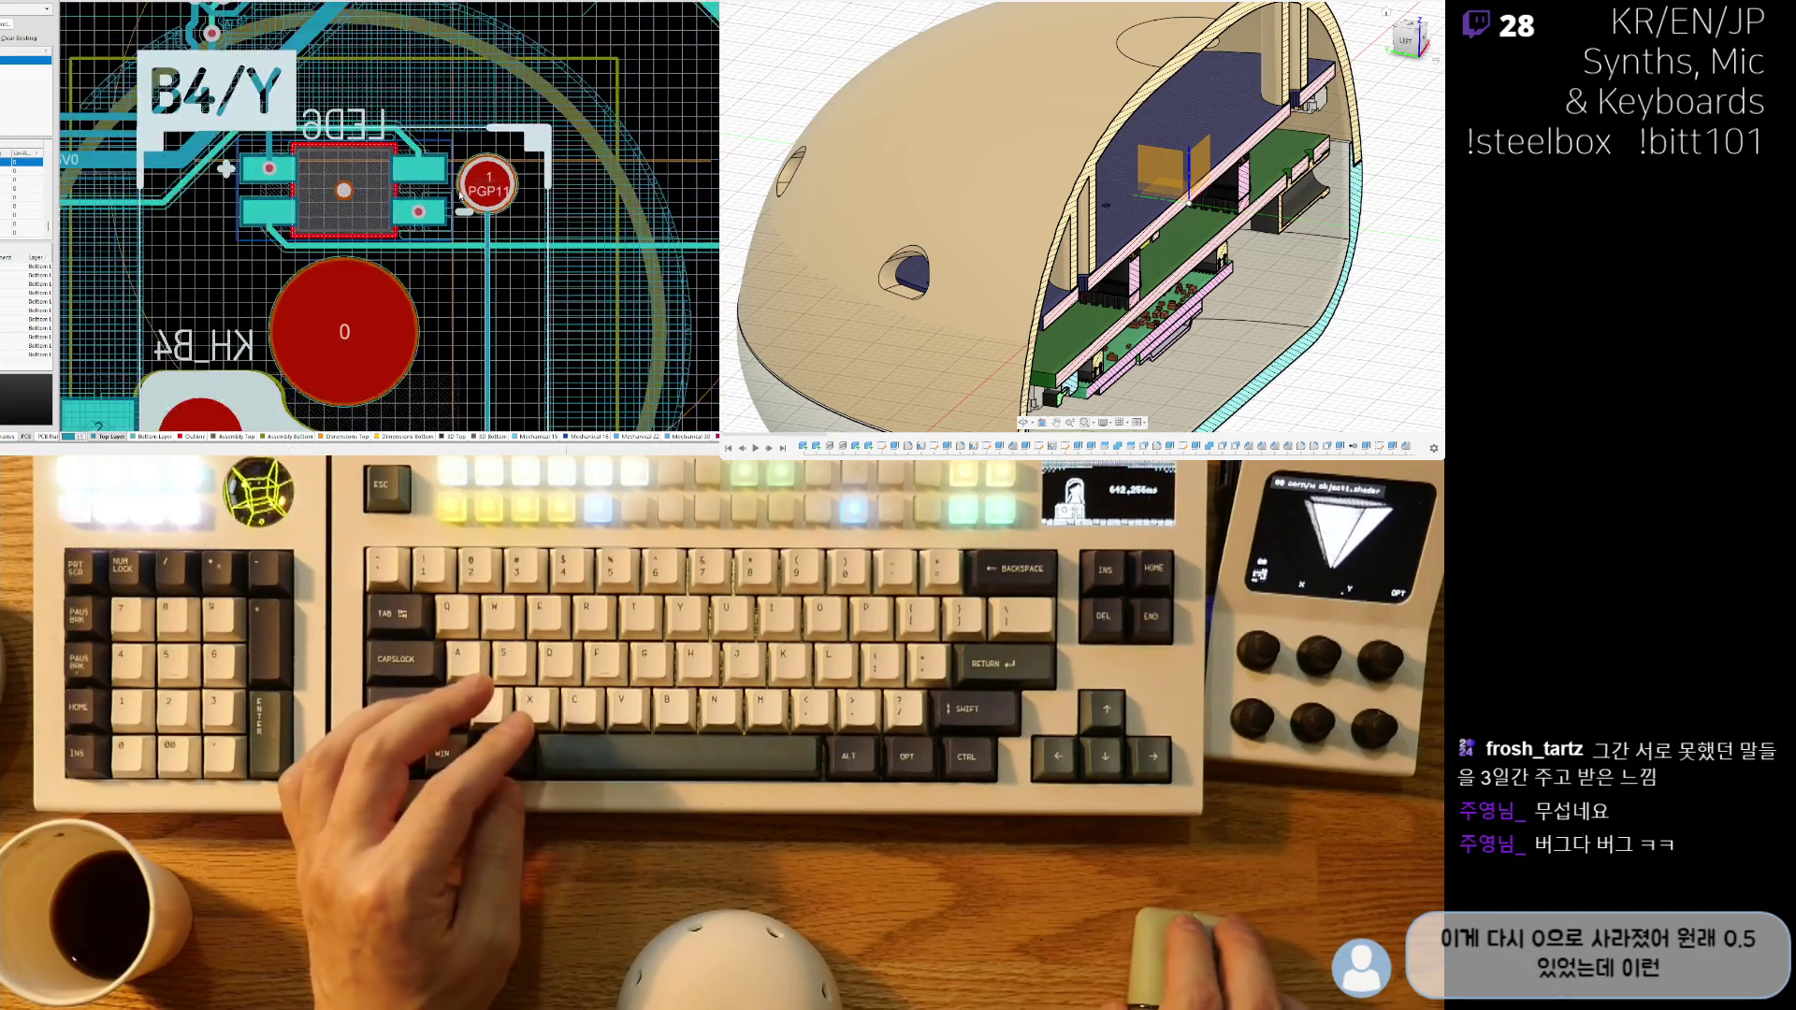
{"action": "right_click_drag", "start_coordinate": [438, 202], "coordinate": [518, 229]}
{"action": "scroll", "coordinate": [448, 305], "scroll_direction": "up", "scroll_amount": 3, "text": "ctrl"}
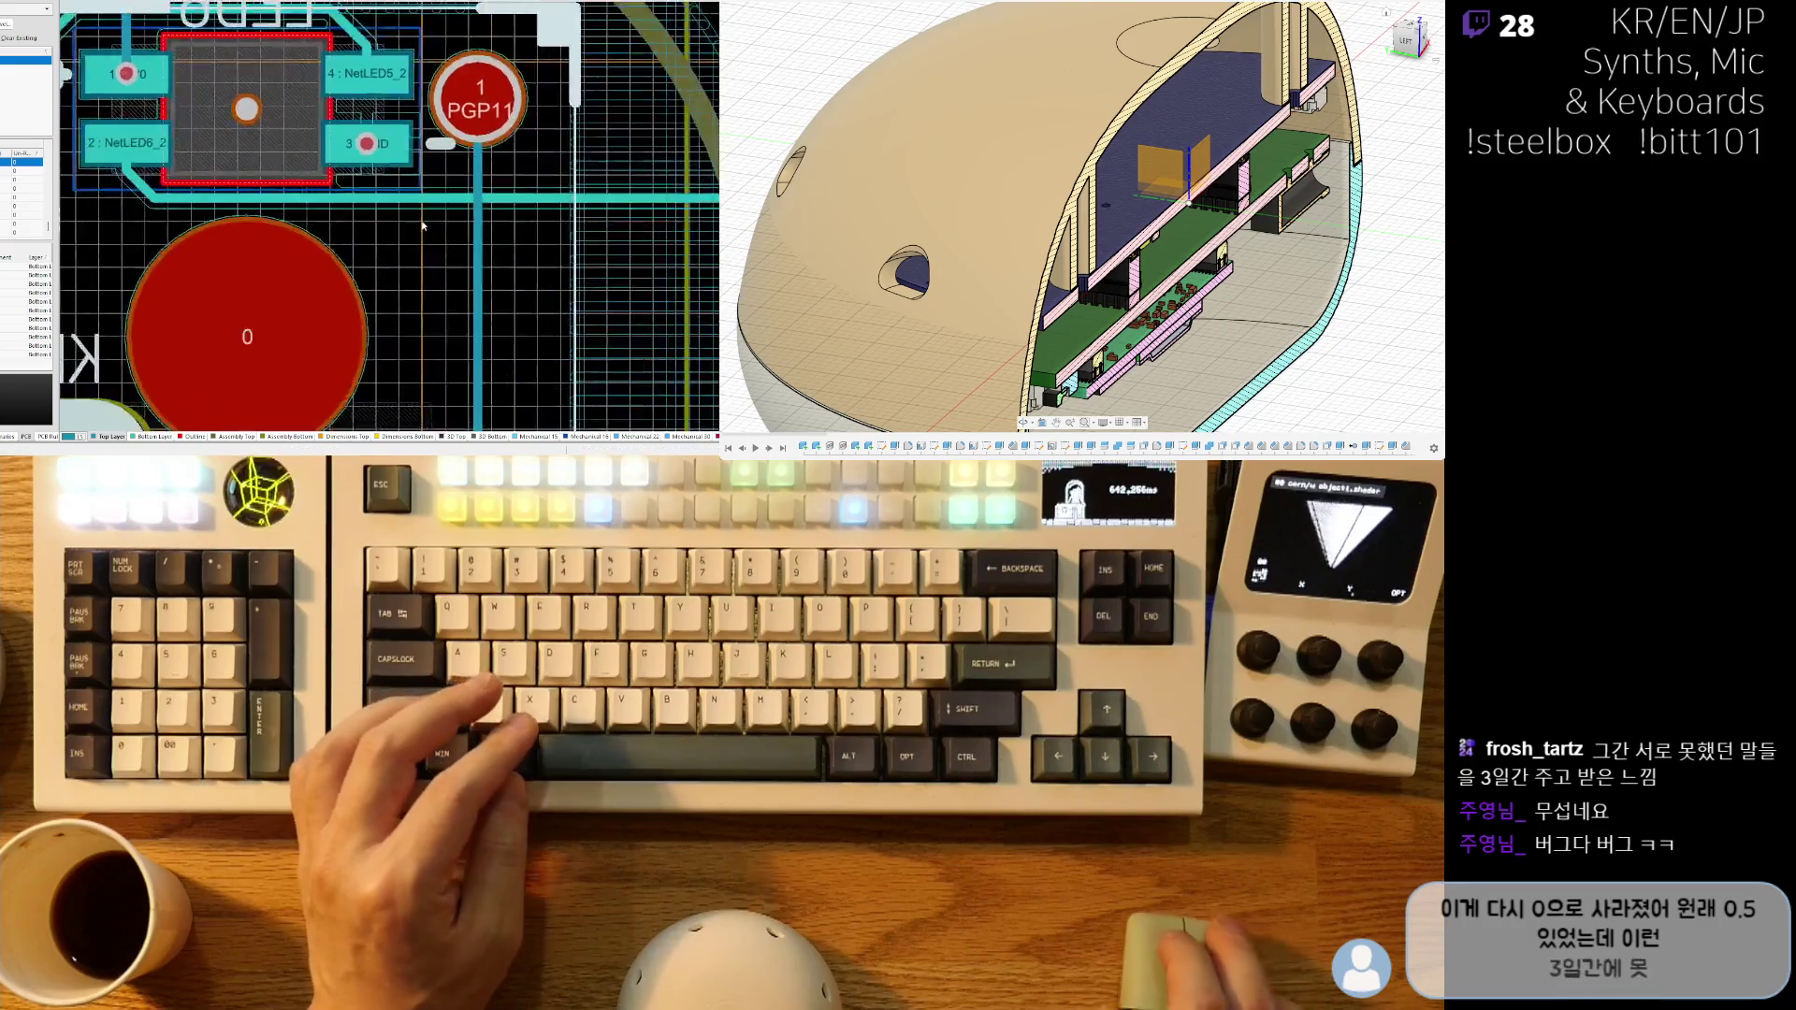
{"action": "scroll", "coordinate": [427, 174], "scroll_direction": "up", "scroll_amount": 2, "text": "ctrl"}
{"action": "scroll", "coordinate": [503, 246], "scroll_direction": "down", "scroll_amount": 4, "text": "ctrl"}
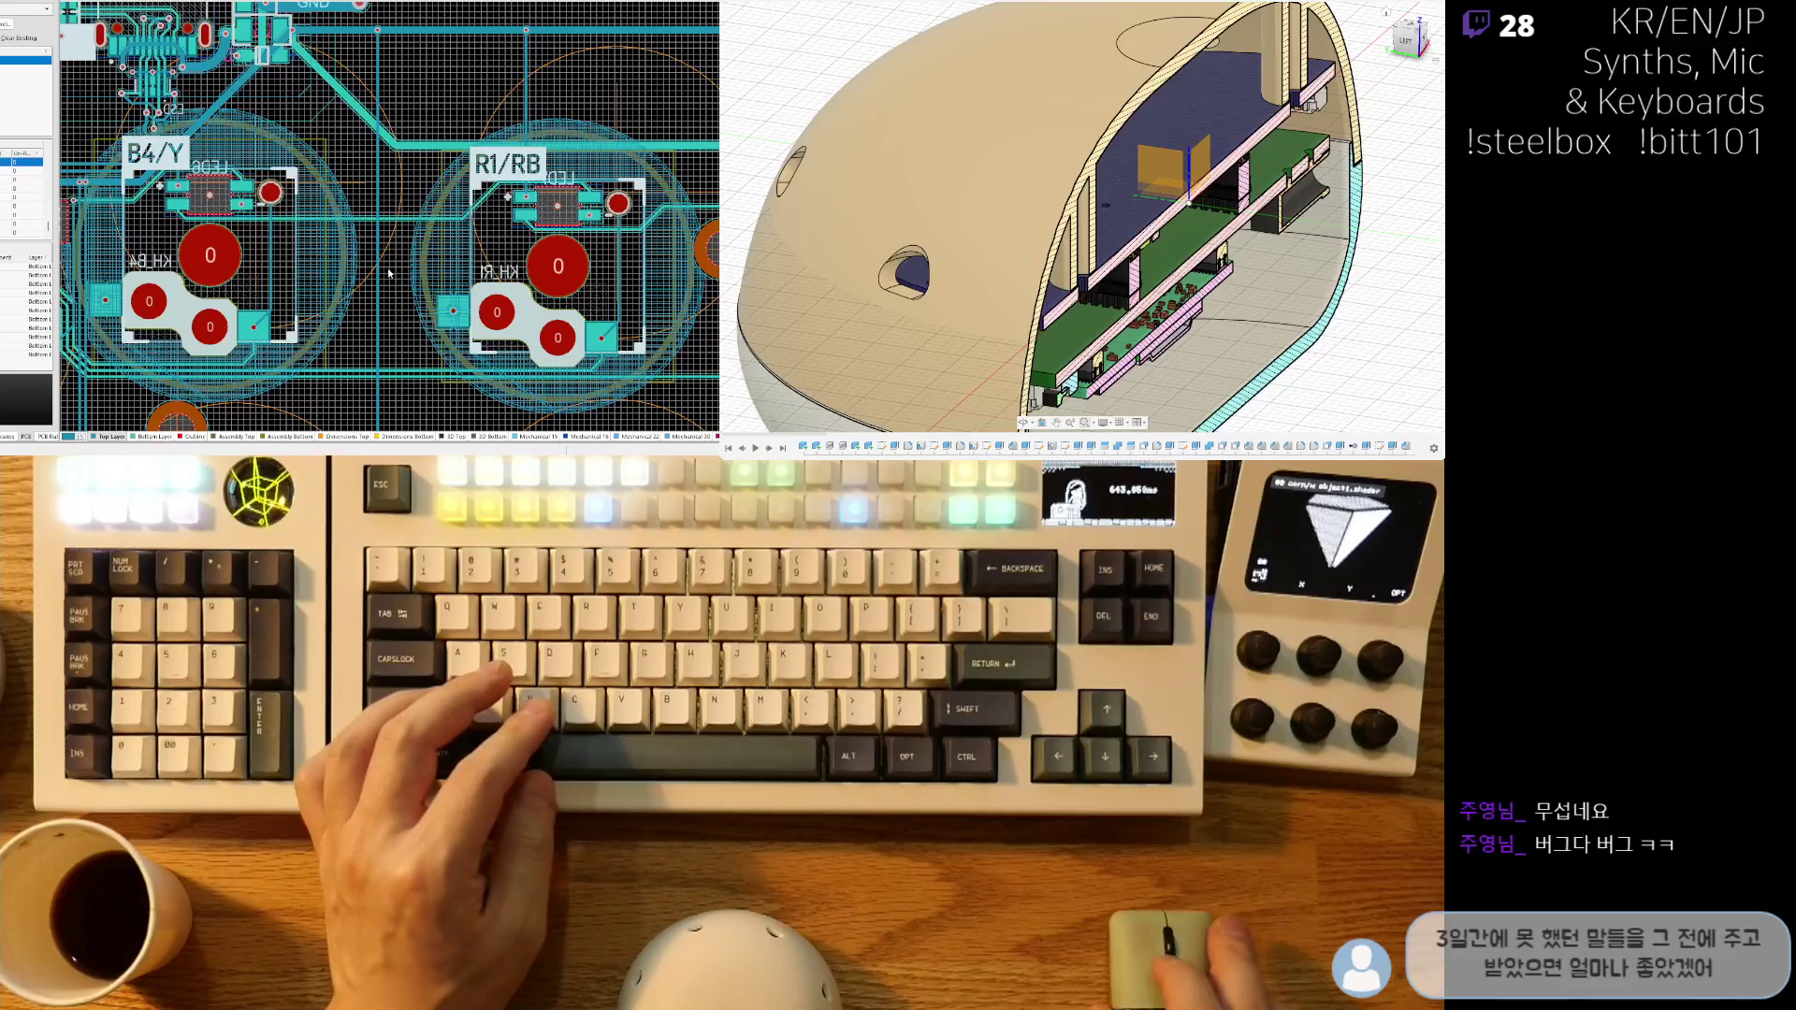
- Route the DA track between the two vias and a curved VBUS track from the right via
{"action": "scroll", "coordinate": [390, 274], "scroll_direction": "up", "scroll_amount": 2, "text": "ctrl"}
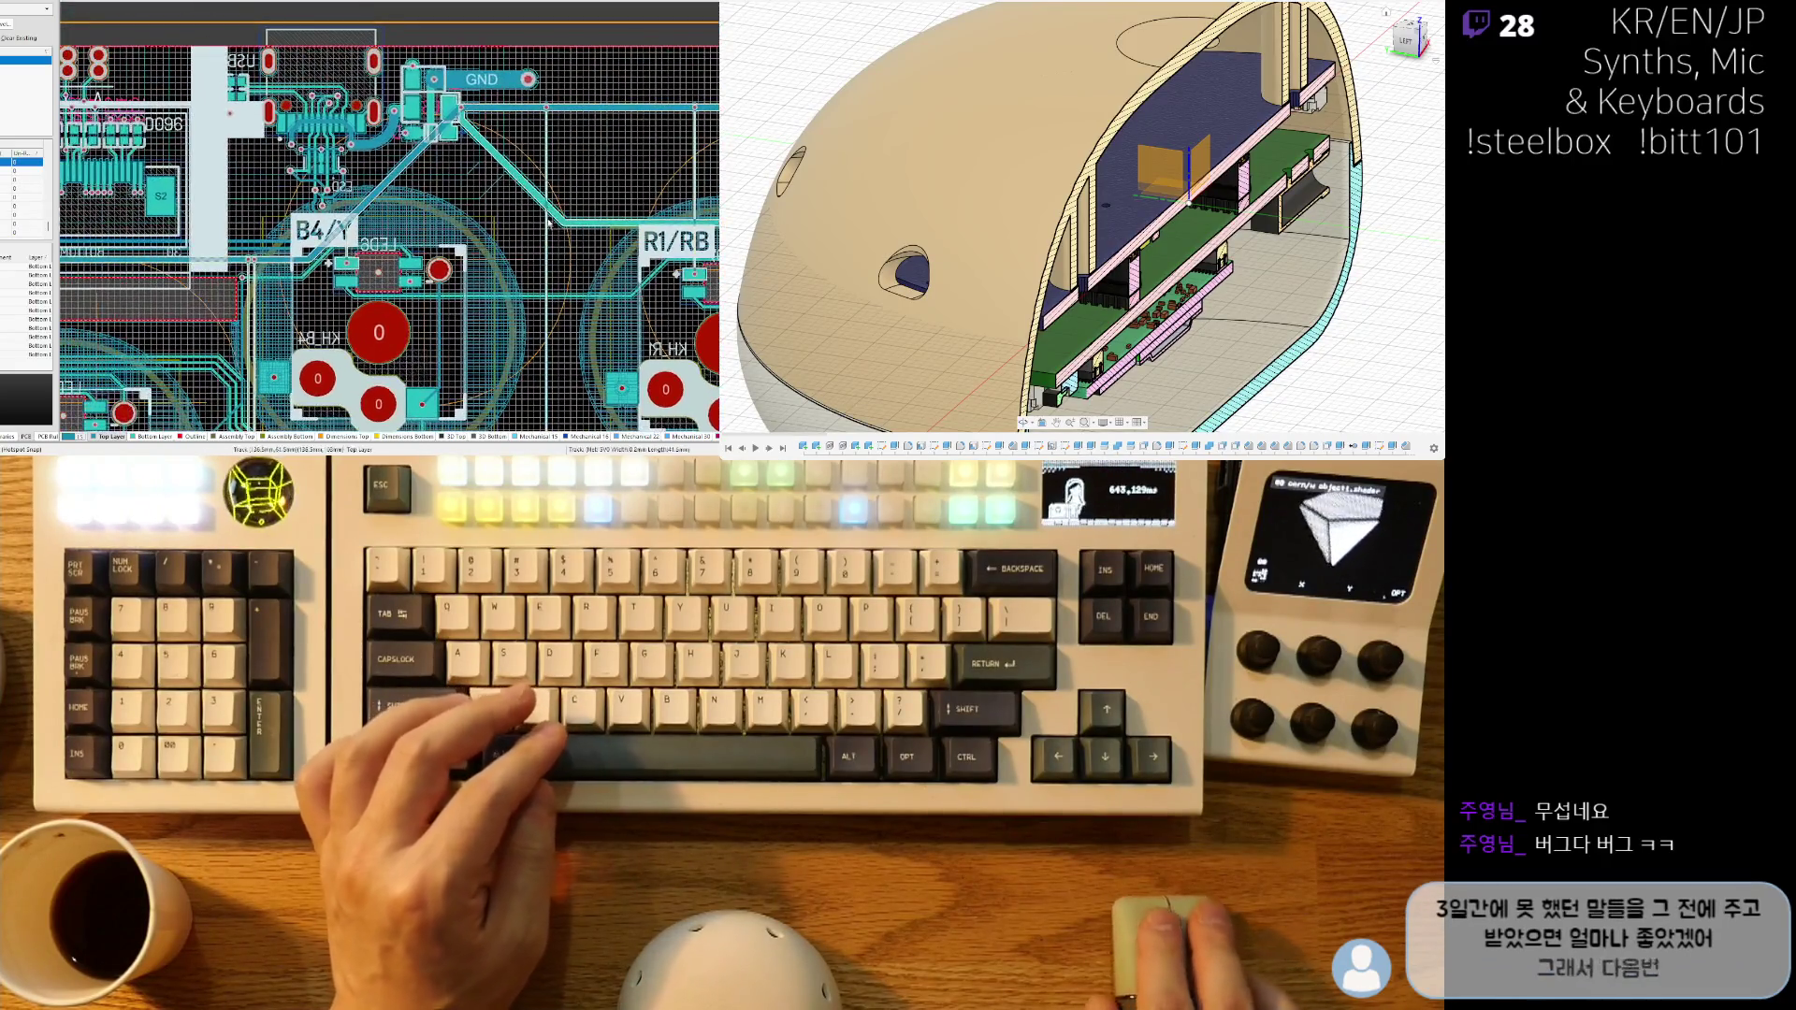
{"action": "scroll", "coordinate": [552, 160], "scroll_direction": "up", "scroll_amount": 1, "text": "ctrl"}
{"action": "scroll", "coordinate": [552, 161], "scroll_direction": "up", "scroll_amount": 2, "text": "ctrl"}
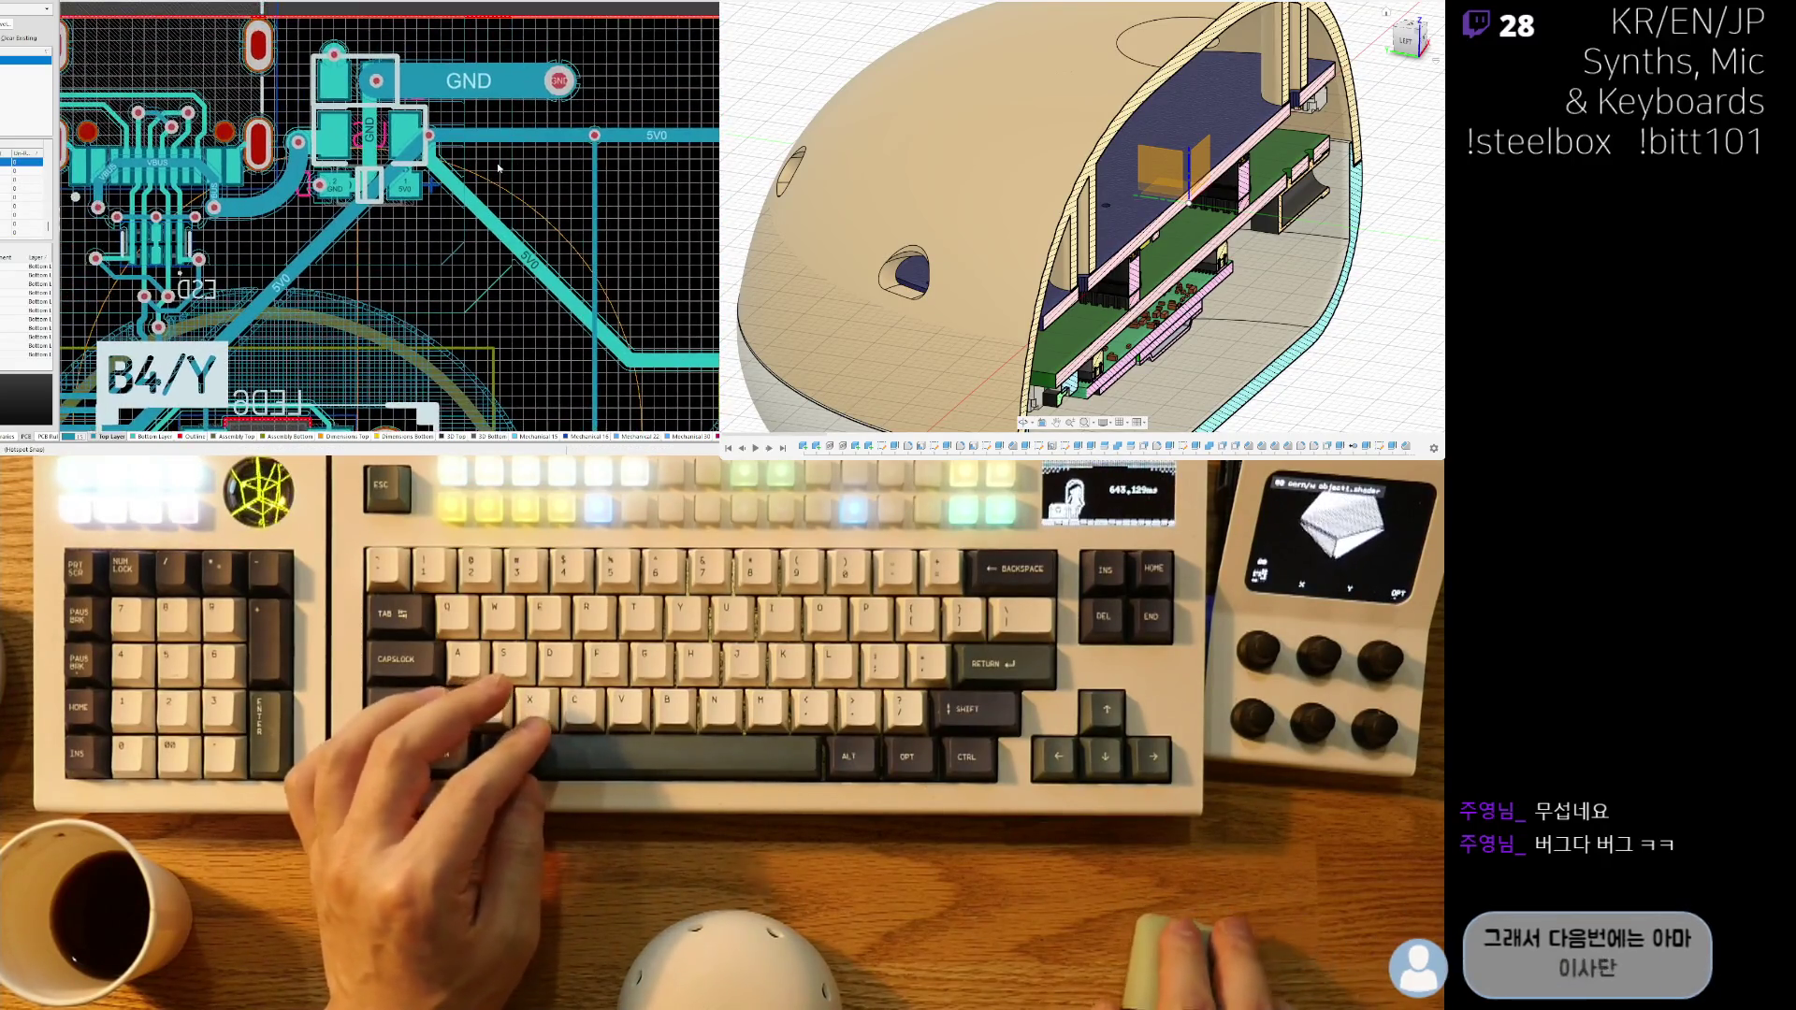
{"action": "mouse_move", "coordinate": [255, 240]}
{"action": "right_mouse_down"}
{"action": "mouse_move", "coordinate": [538, 241]}
{"action": "mouse_move", "coordinate": [500, 253]}
{"action": "right_mouse_up"}
{"action": "scroll", "coordinate": [520, 246], "scroll_direction": "down", "scroll_amount": 1}
{"action": "scroll", "coordinate": [498, 150], "scroll_direction": "up", "scroll_amount": 3, "text": "ctrl"}
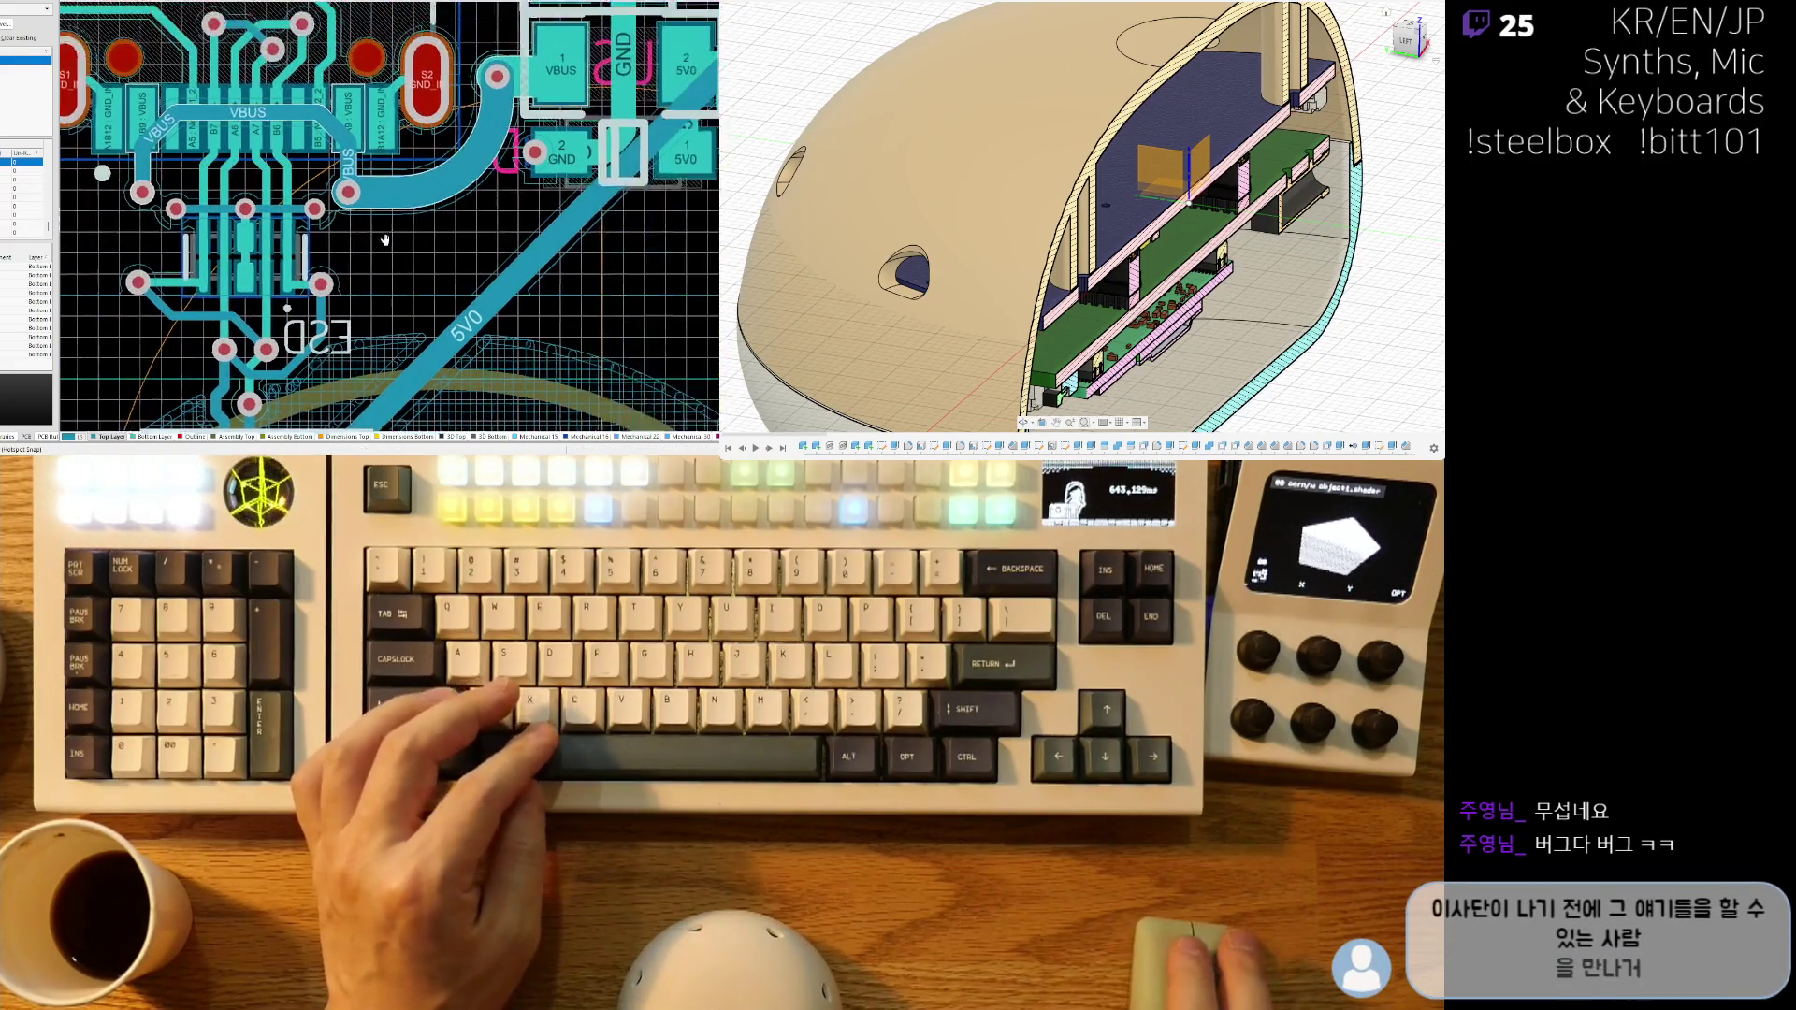
{"action": "right_click_drag", "start_coordinate": [308, 262], "coordinate": [430, 262]}
{"action": "scroll", "coordinate": [174, 218], "scroll_direction": "up", "scroll_amount": 2, "text": "ctrl"}
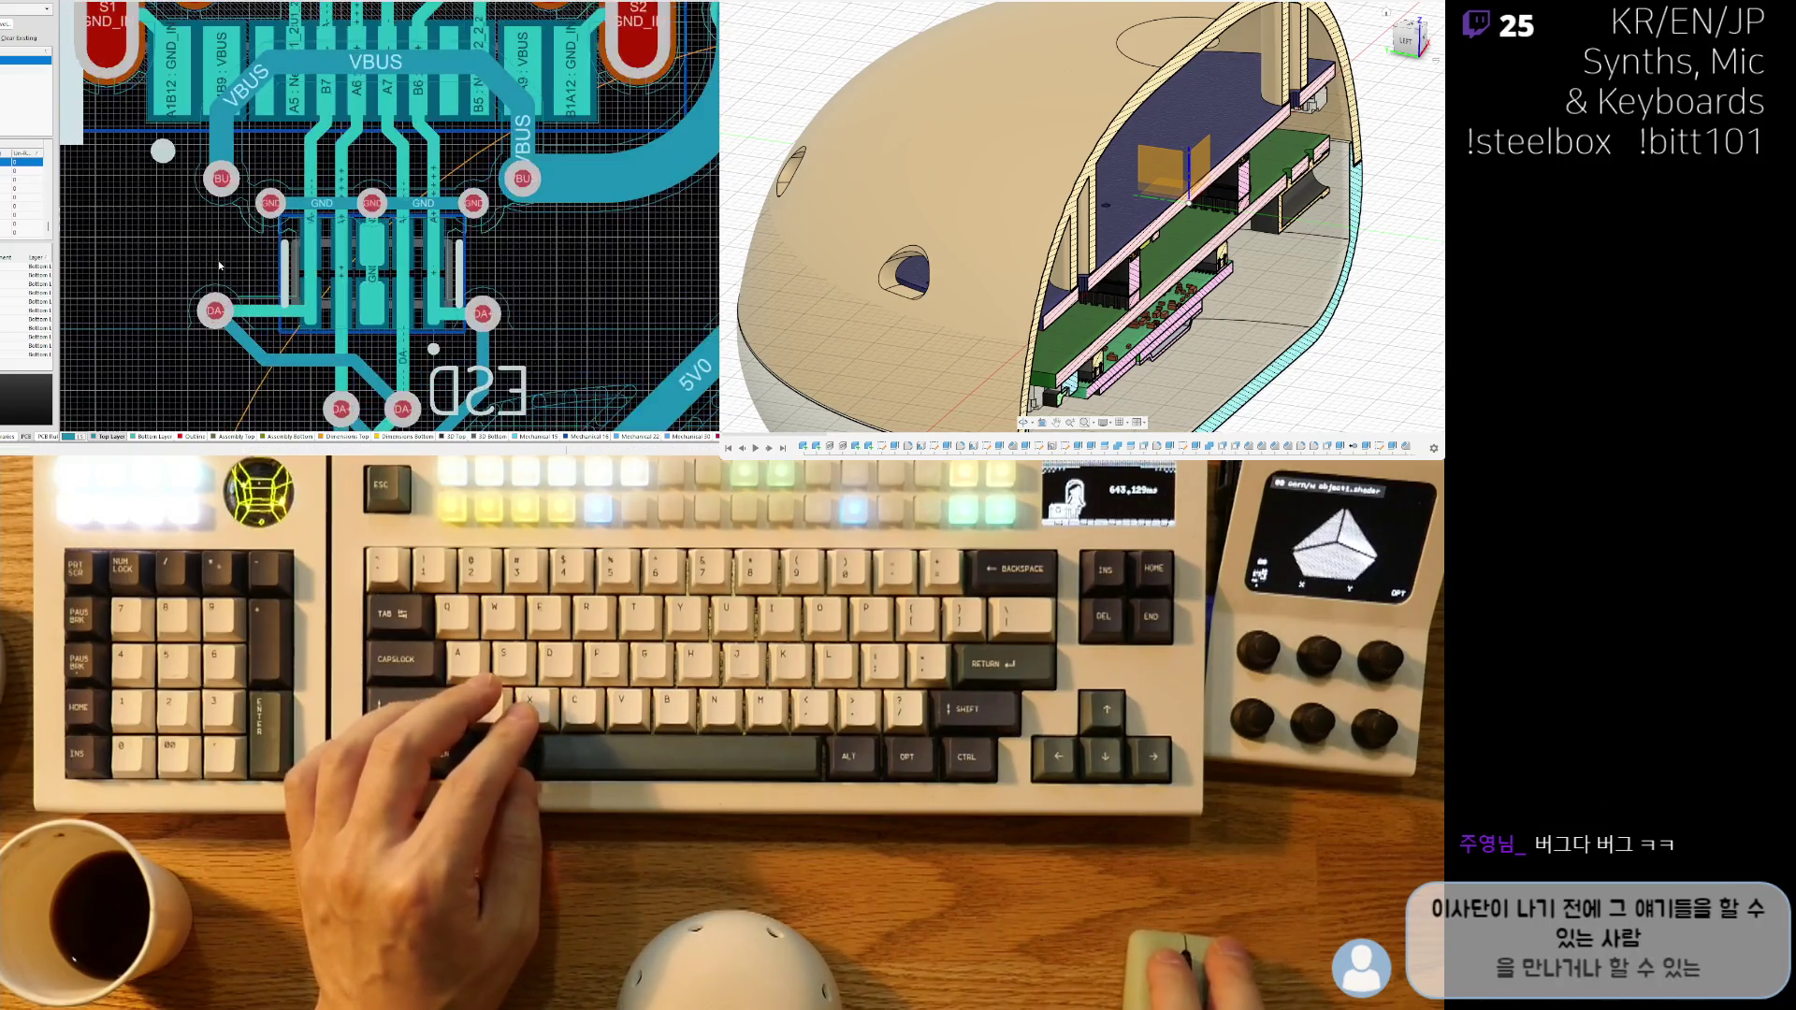
{"action": "left_click", "coordinate": [215, 311]}
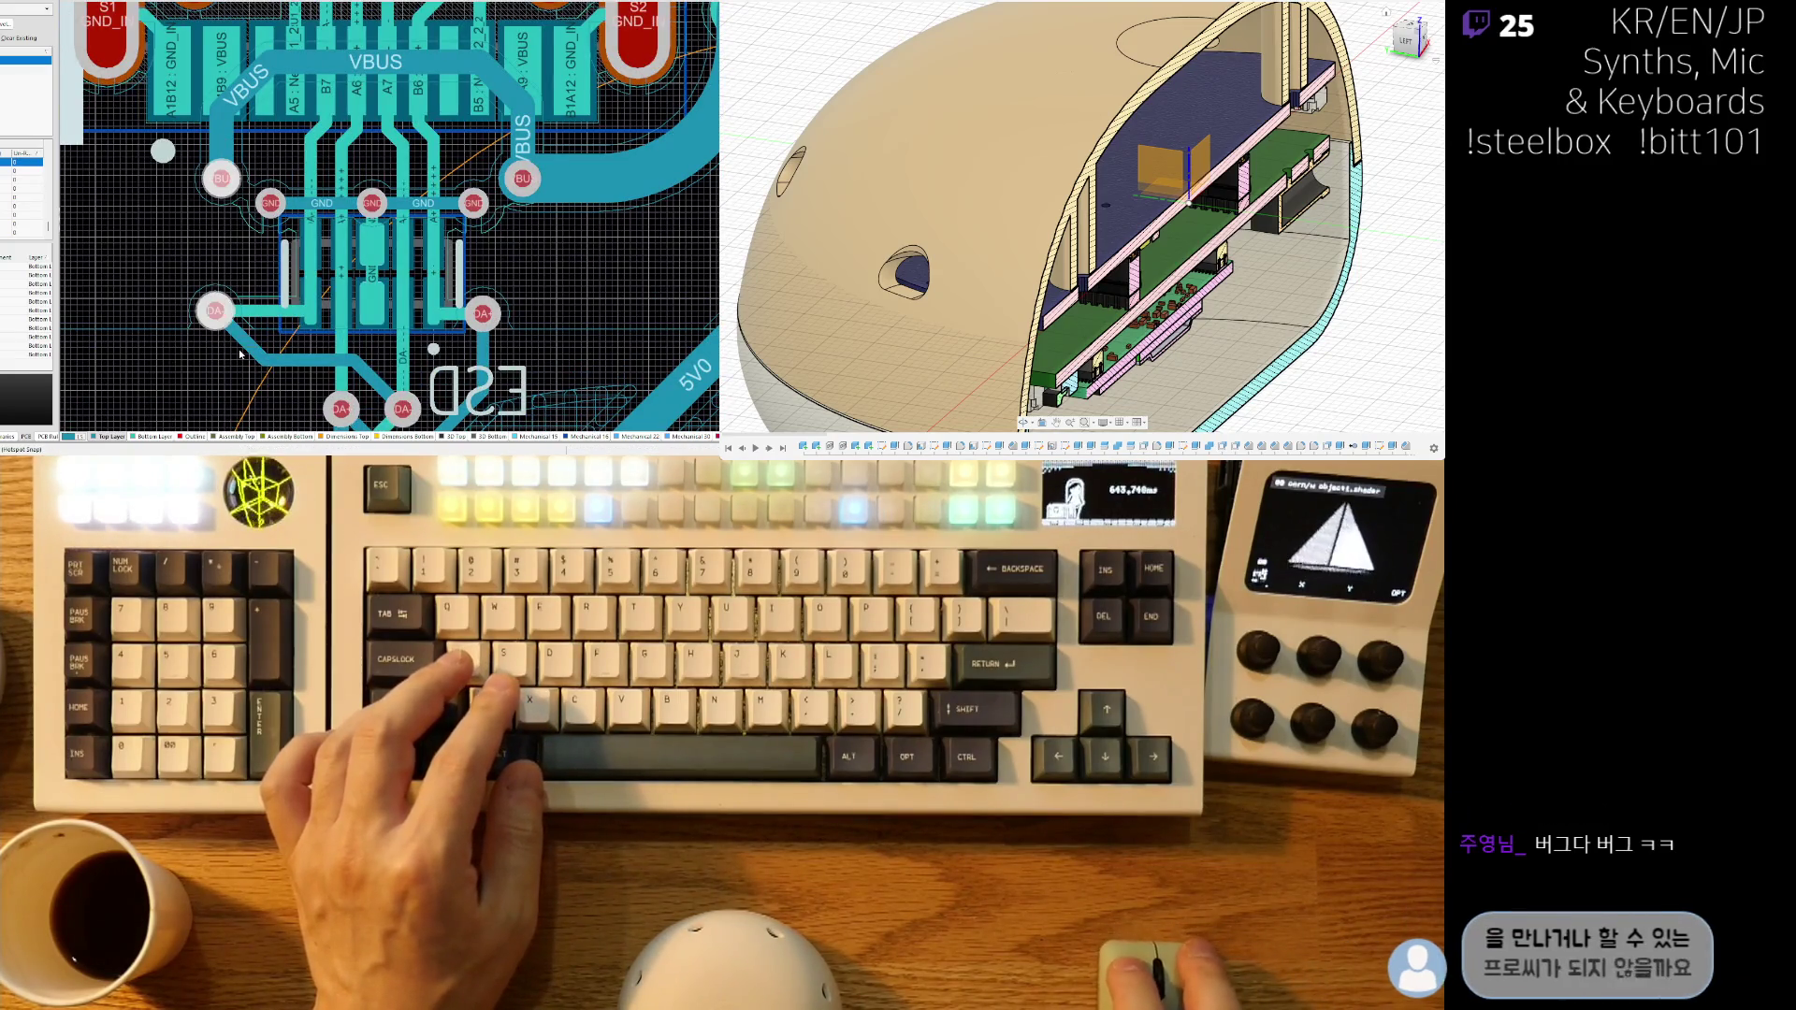
{"action": "left_click", "coordinate": [494, 311]}
{"action": "left_click", "coordinate": [524, 183]}
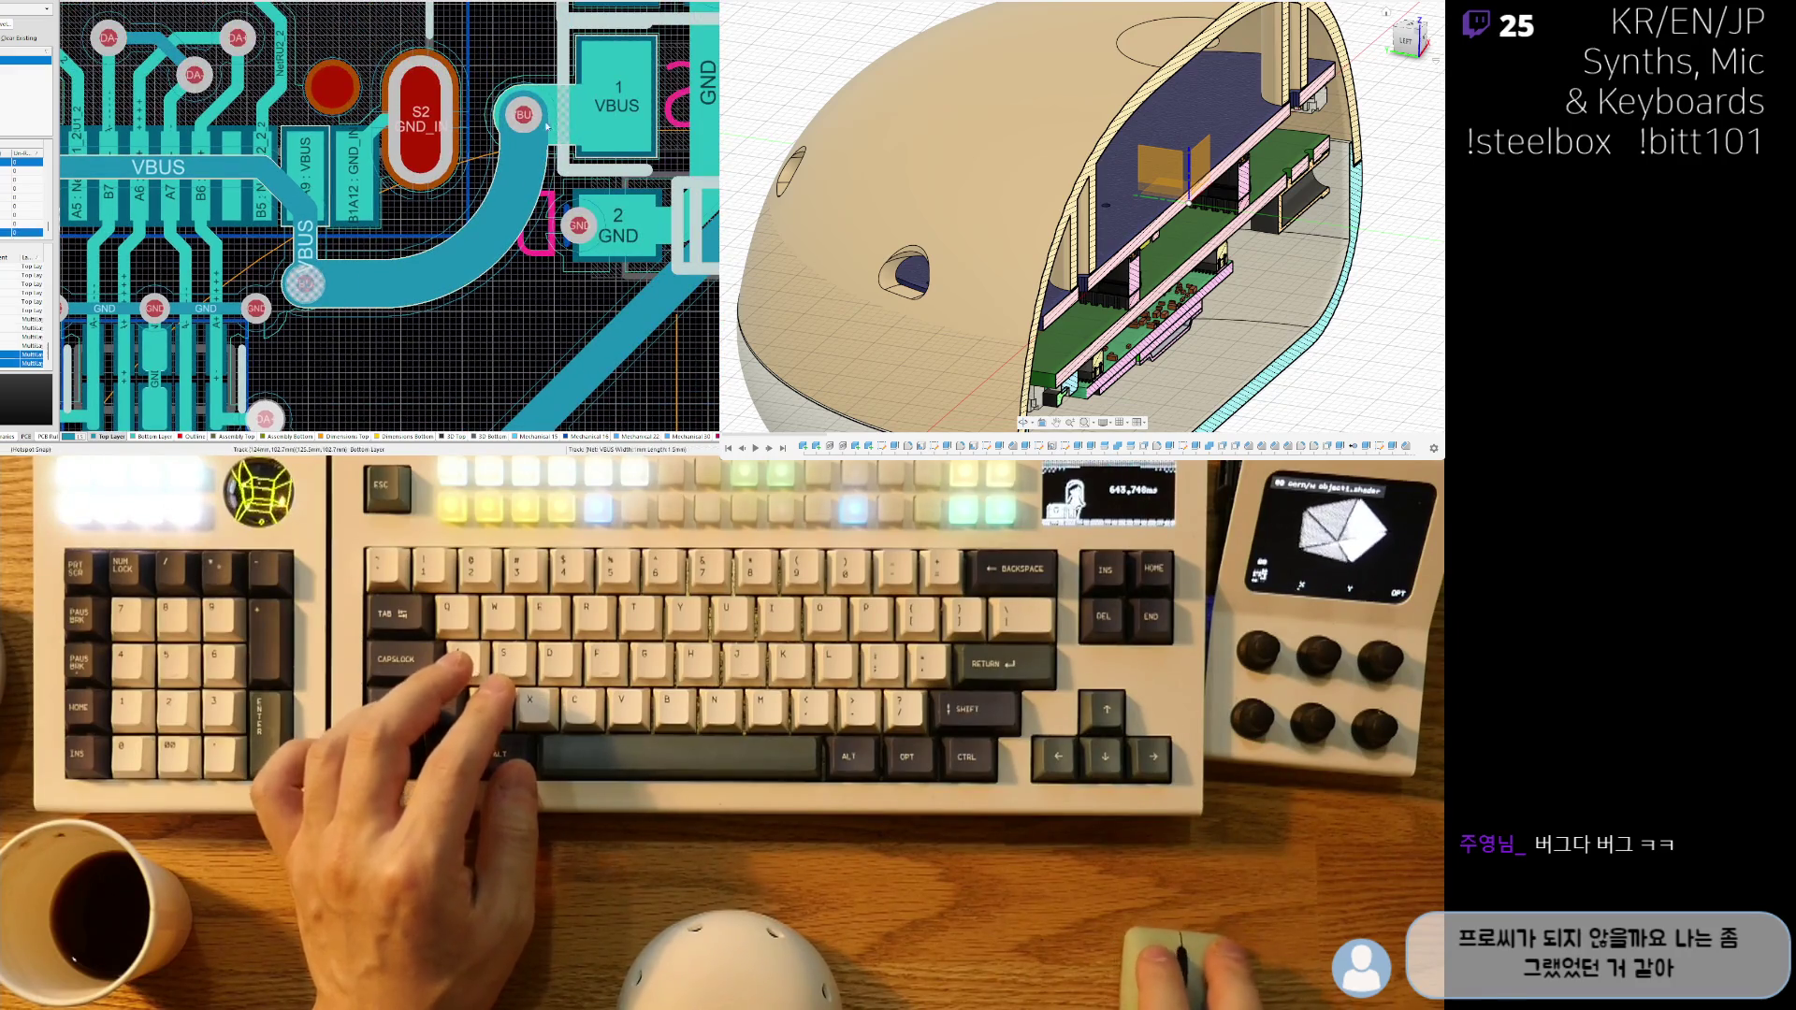
{"action": "left_click", "coordinate": [538, 124]}
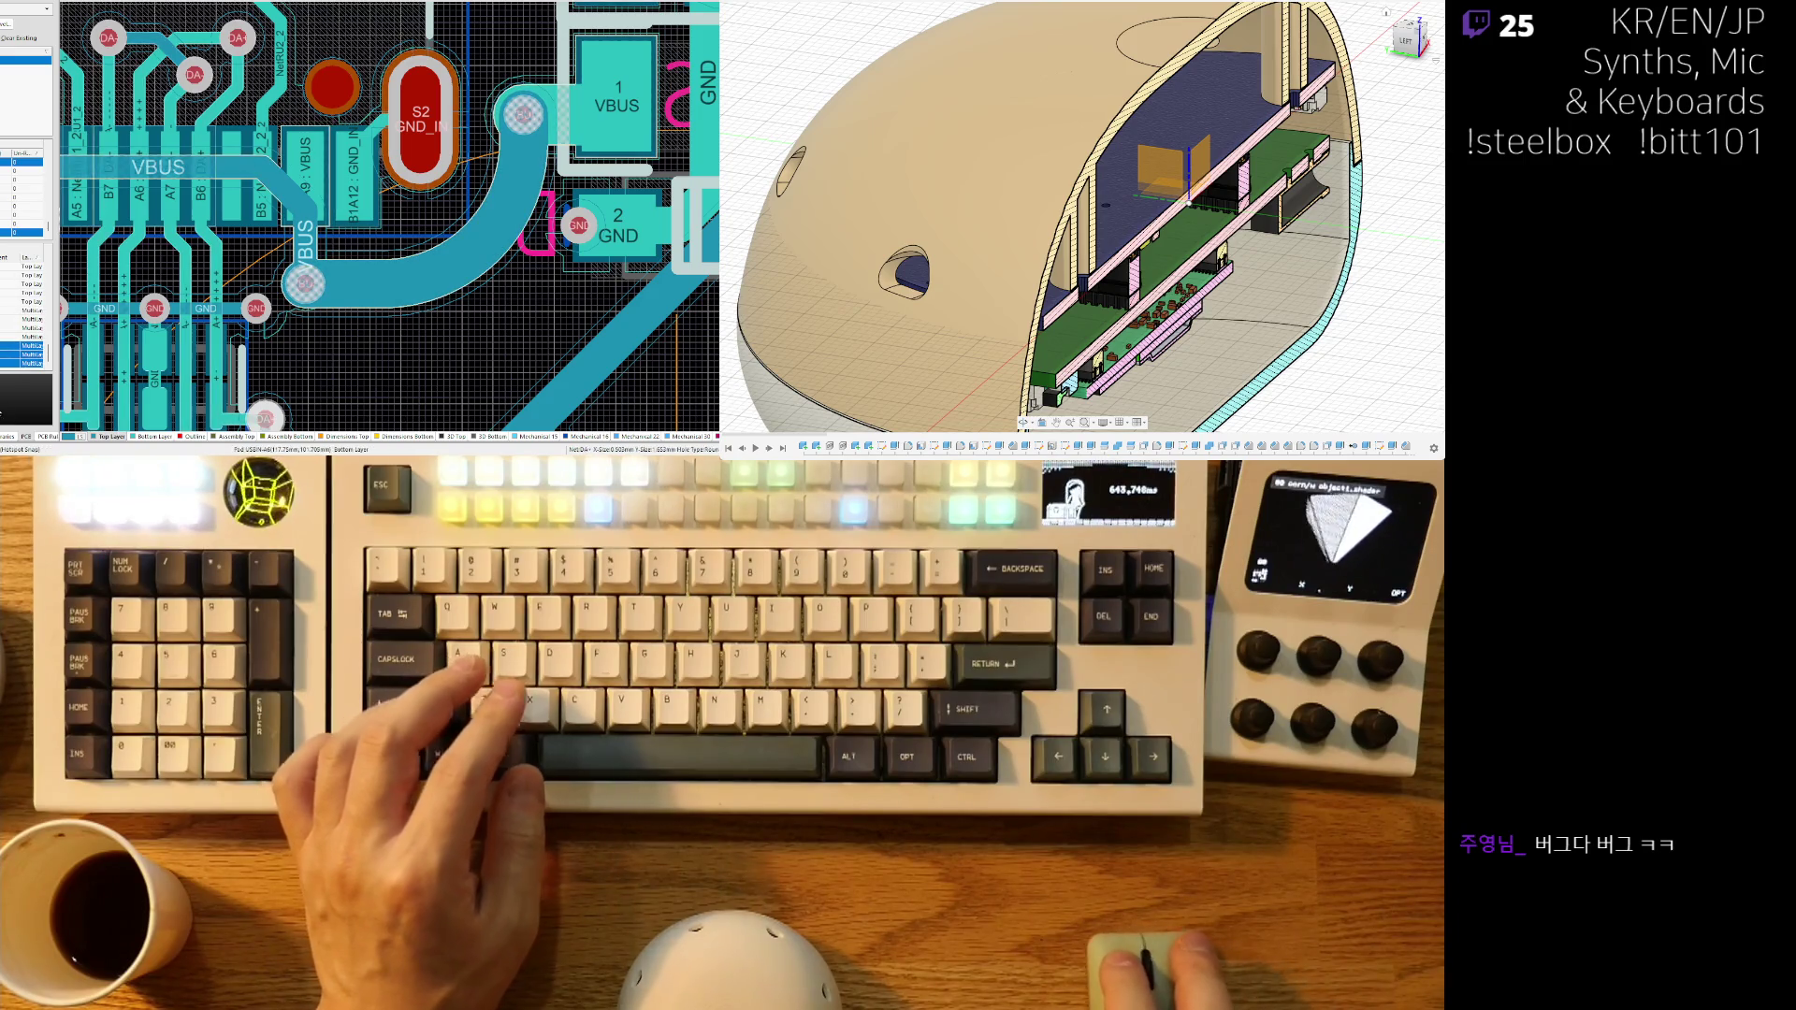
- Deselect the VBUS vias and bring the GND_IN, GND and 5V0 pads into view
{"action": "key", "text": "x"}
{"action": "key", "text": "a"}
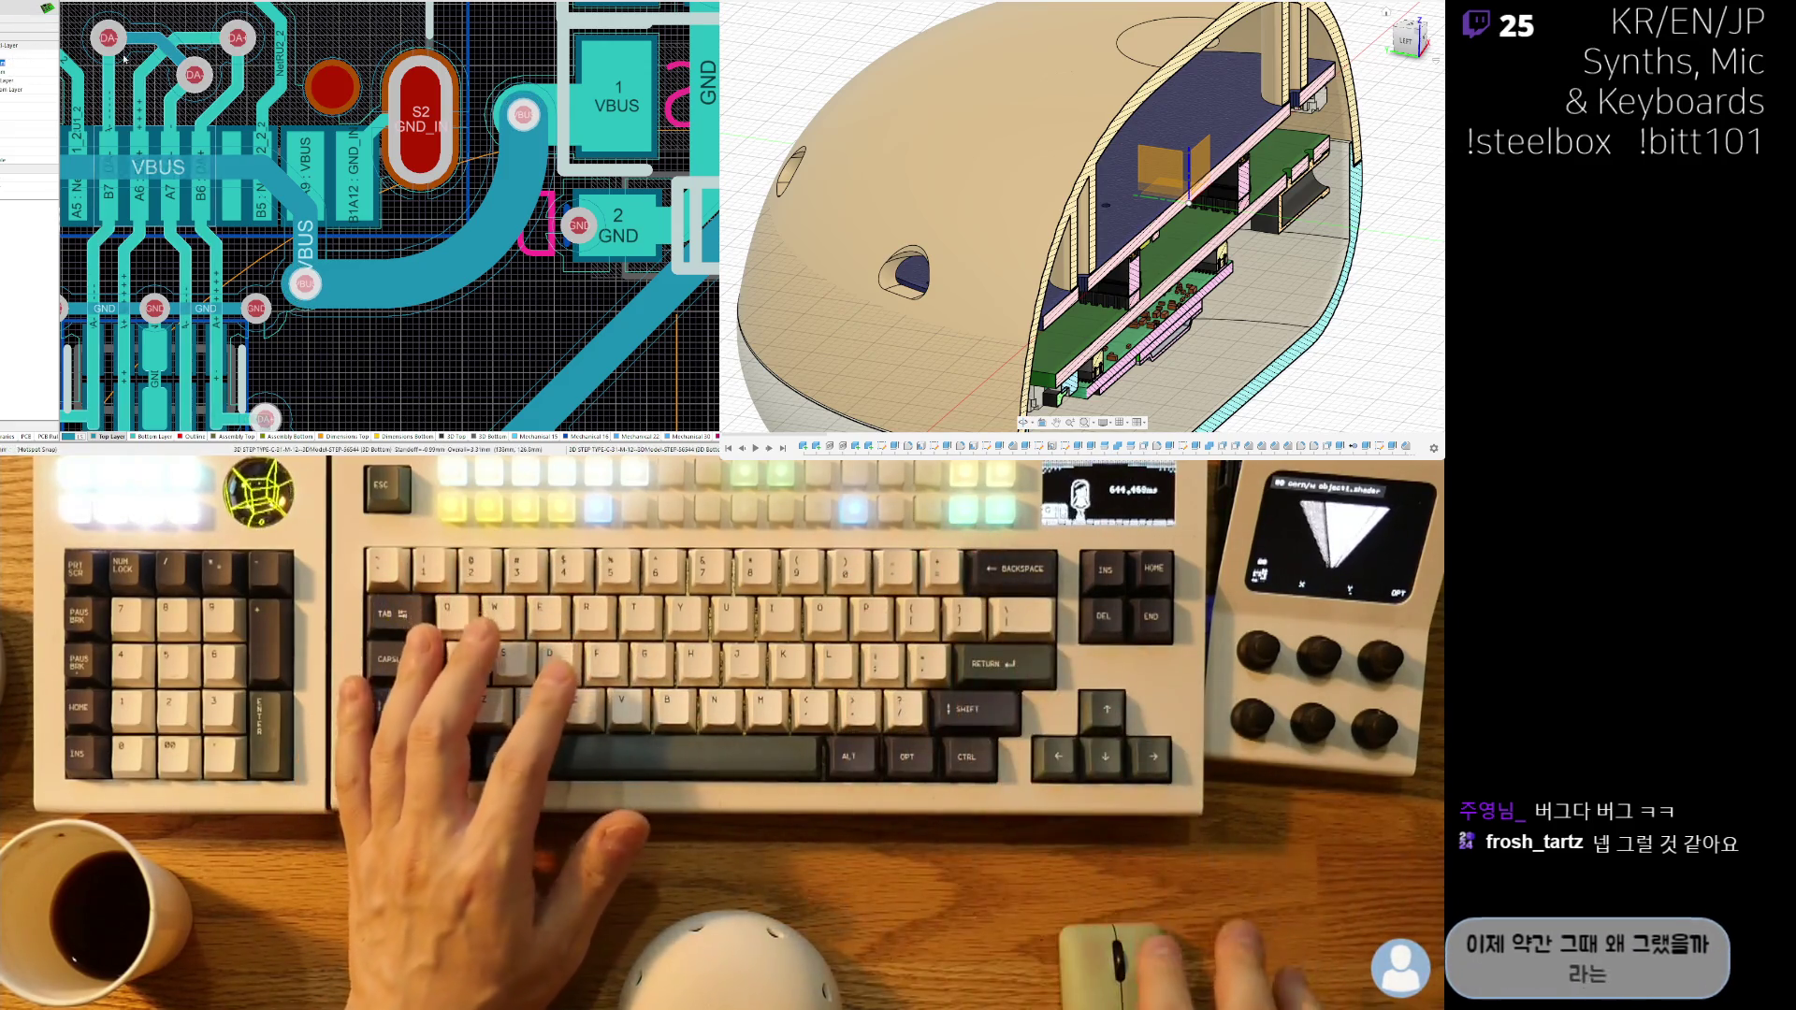
{"action": "key", "text": "c"}
{"action": "left_click", "coordinate": [506, 311]}
{"action": "right_click_drag", "start_coordinate": [569, 240], "coordinate": [346, 272]}
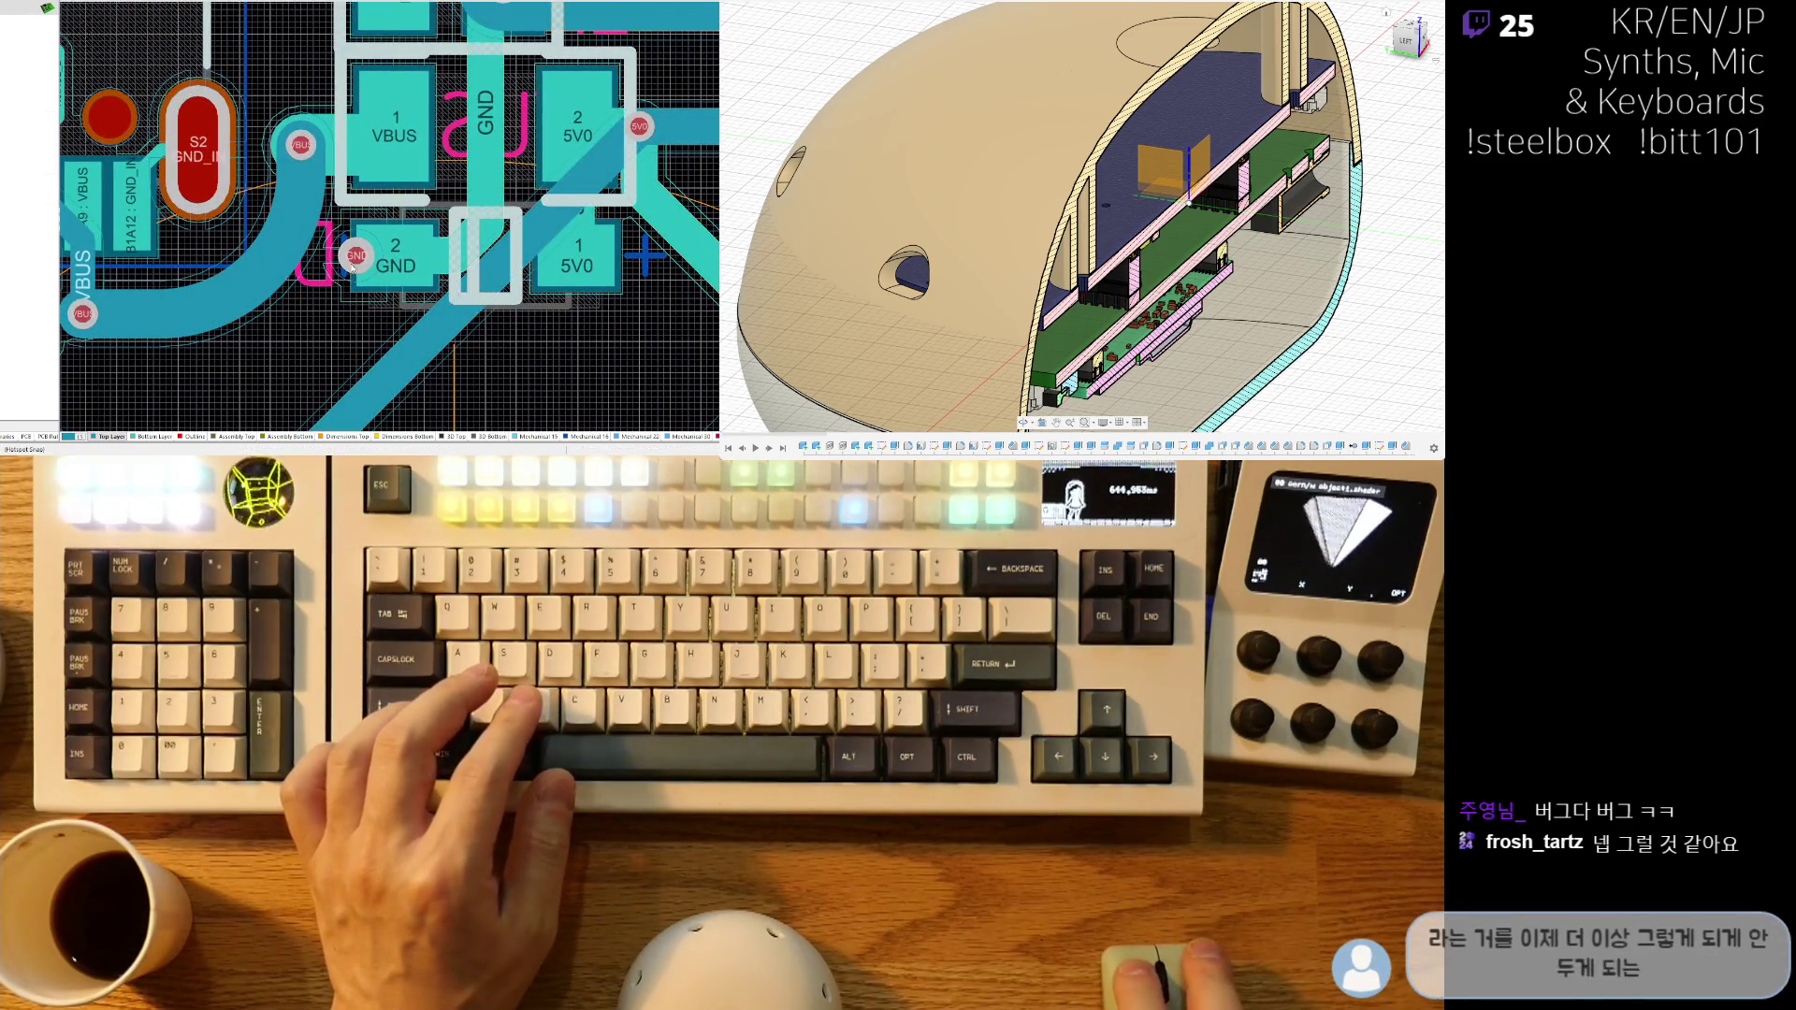
{"action": "right_click_drag", "start_coordinate": [503, 32], "coordinate": [454, 114]}
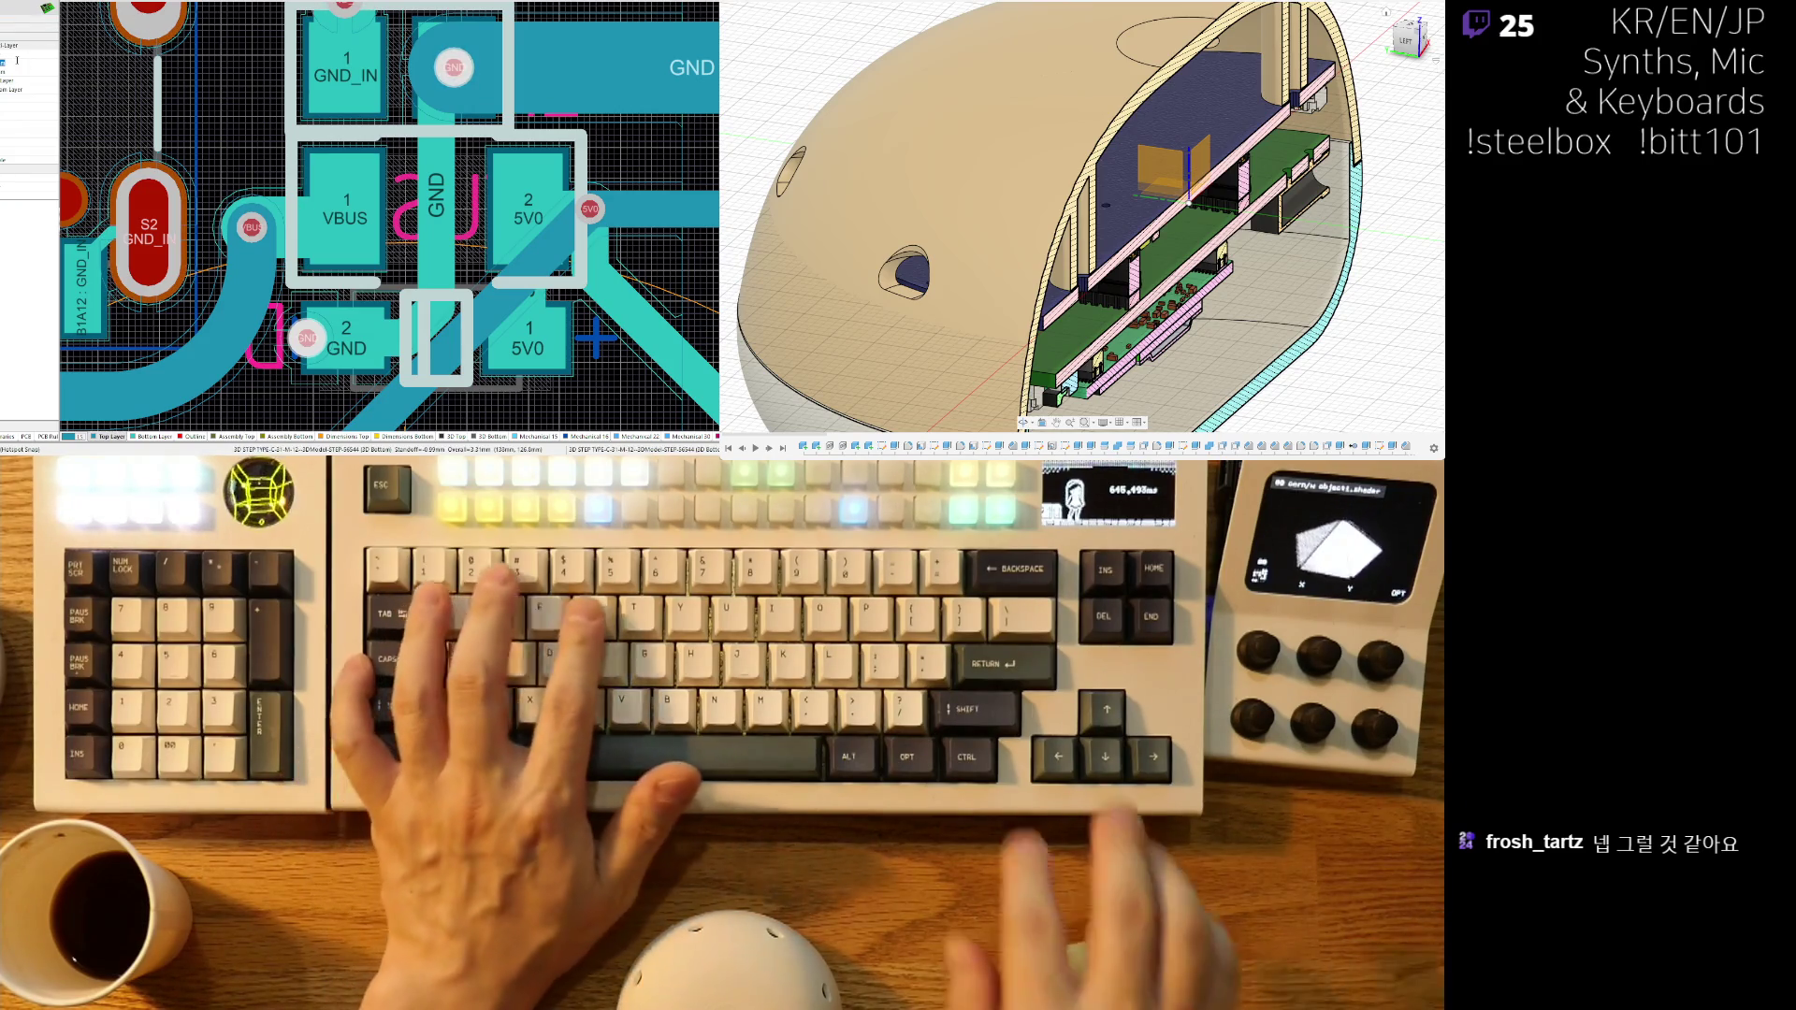
{"action": "right_click_drag", "start_coordinate": [423, 173], "coordinate": [480, 215]}
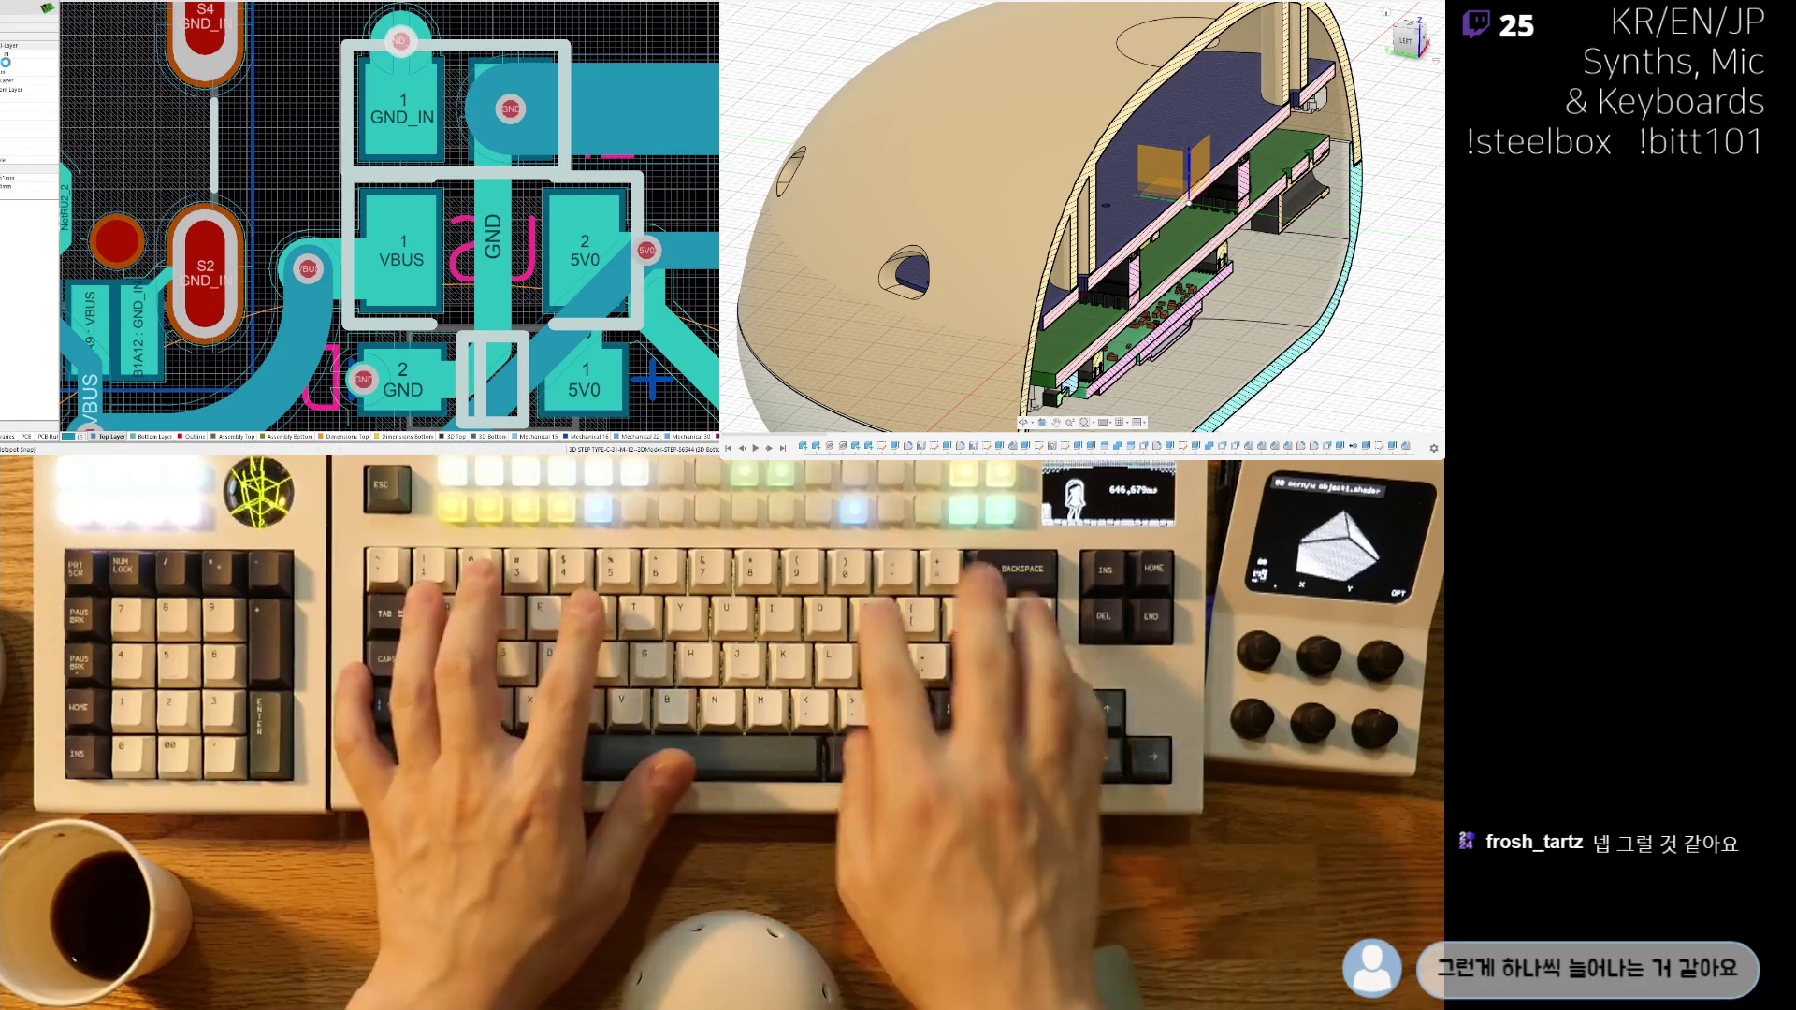
{"action": "scroll", "coordinate": [474, 155], "scroll_direction": "down", "scroll_amount": 5, "text": "ctrl"}
{"action": "scroll", "coordinate": [474, 155], "scroll_direction": "up", "scroll_amount": 3, "text": "ctrl"}
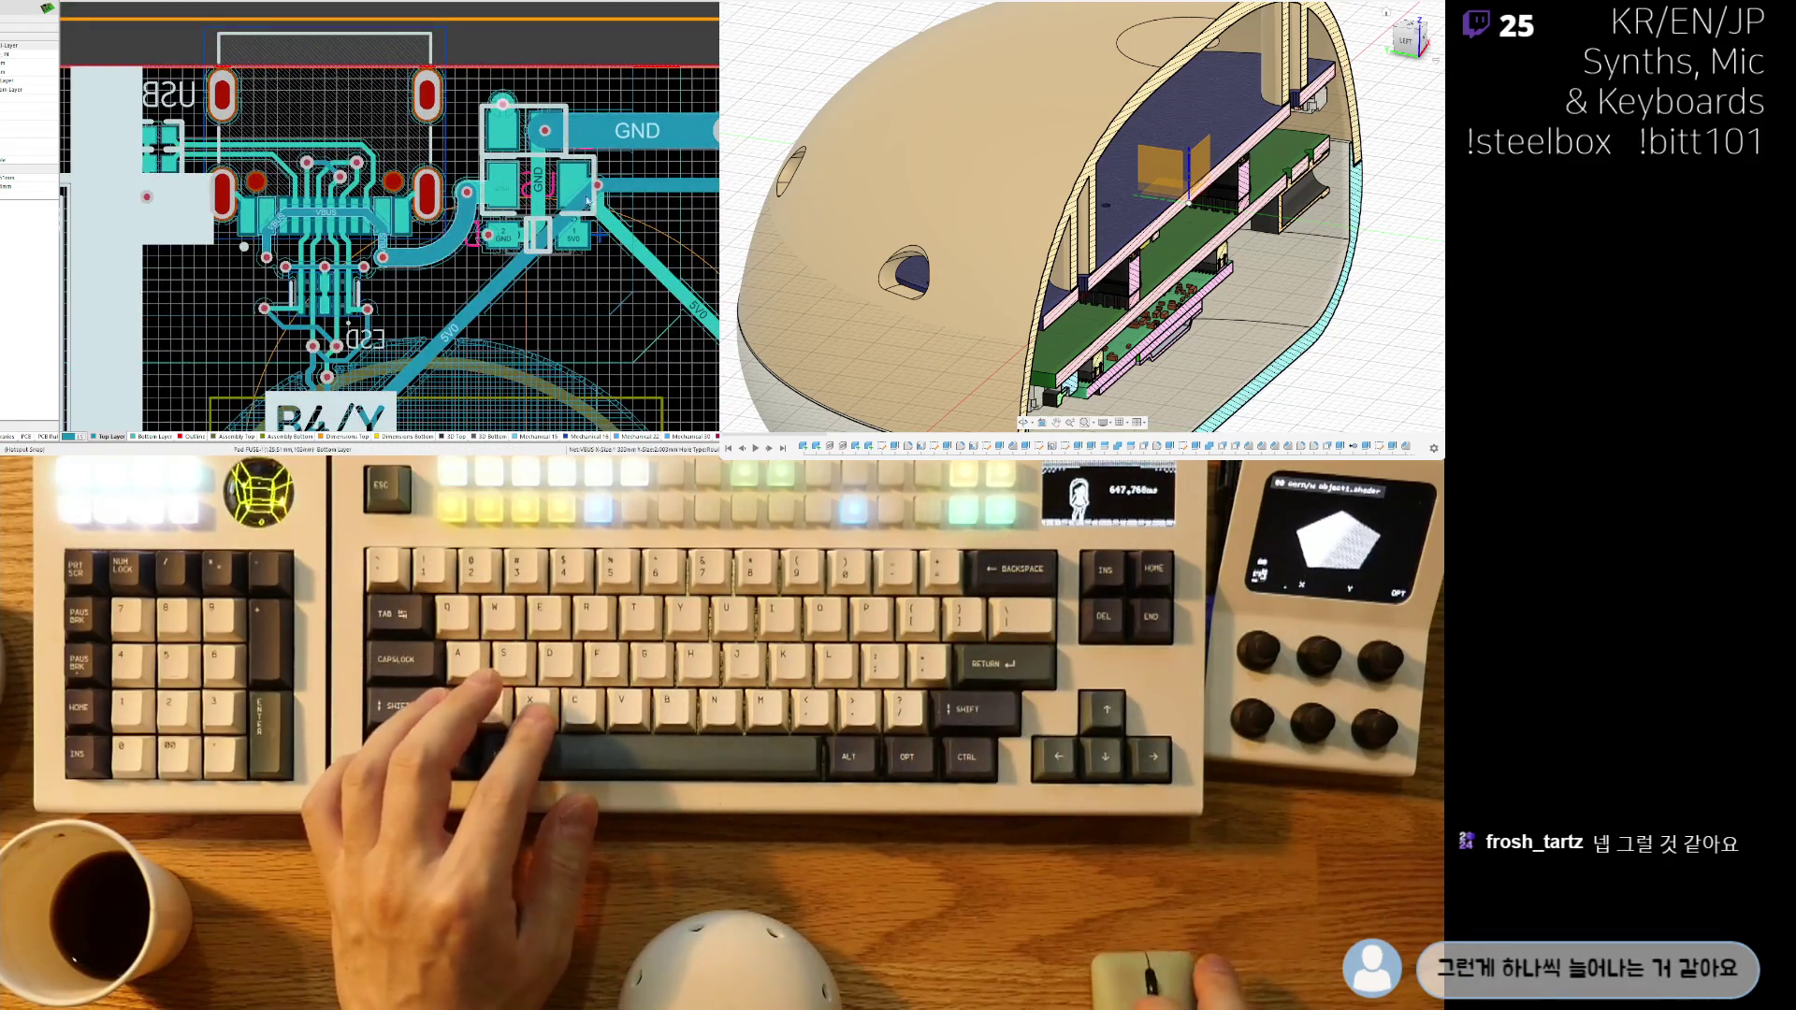
- Cancel the unfinished track from the GND pad
{"action": "scroll", "coordinate": [289, 243], "scroll_direction": "down", "scroll_amount": 2, "text": "ctrl"}
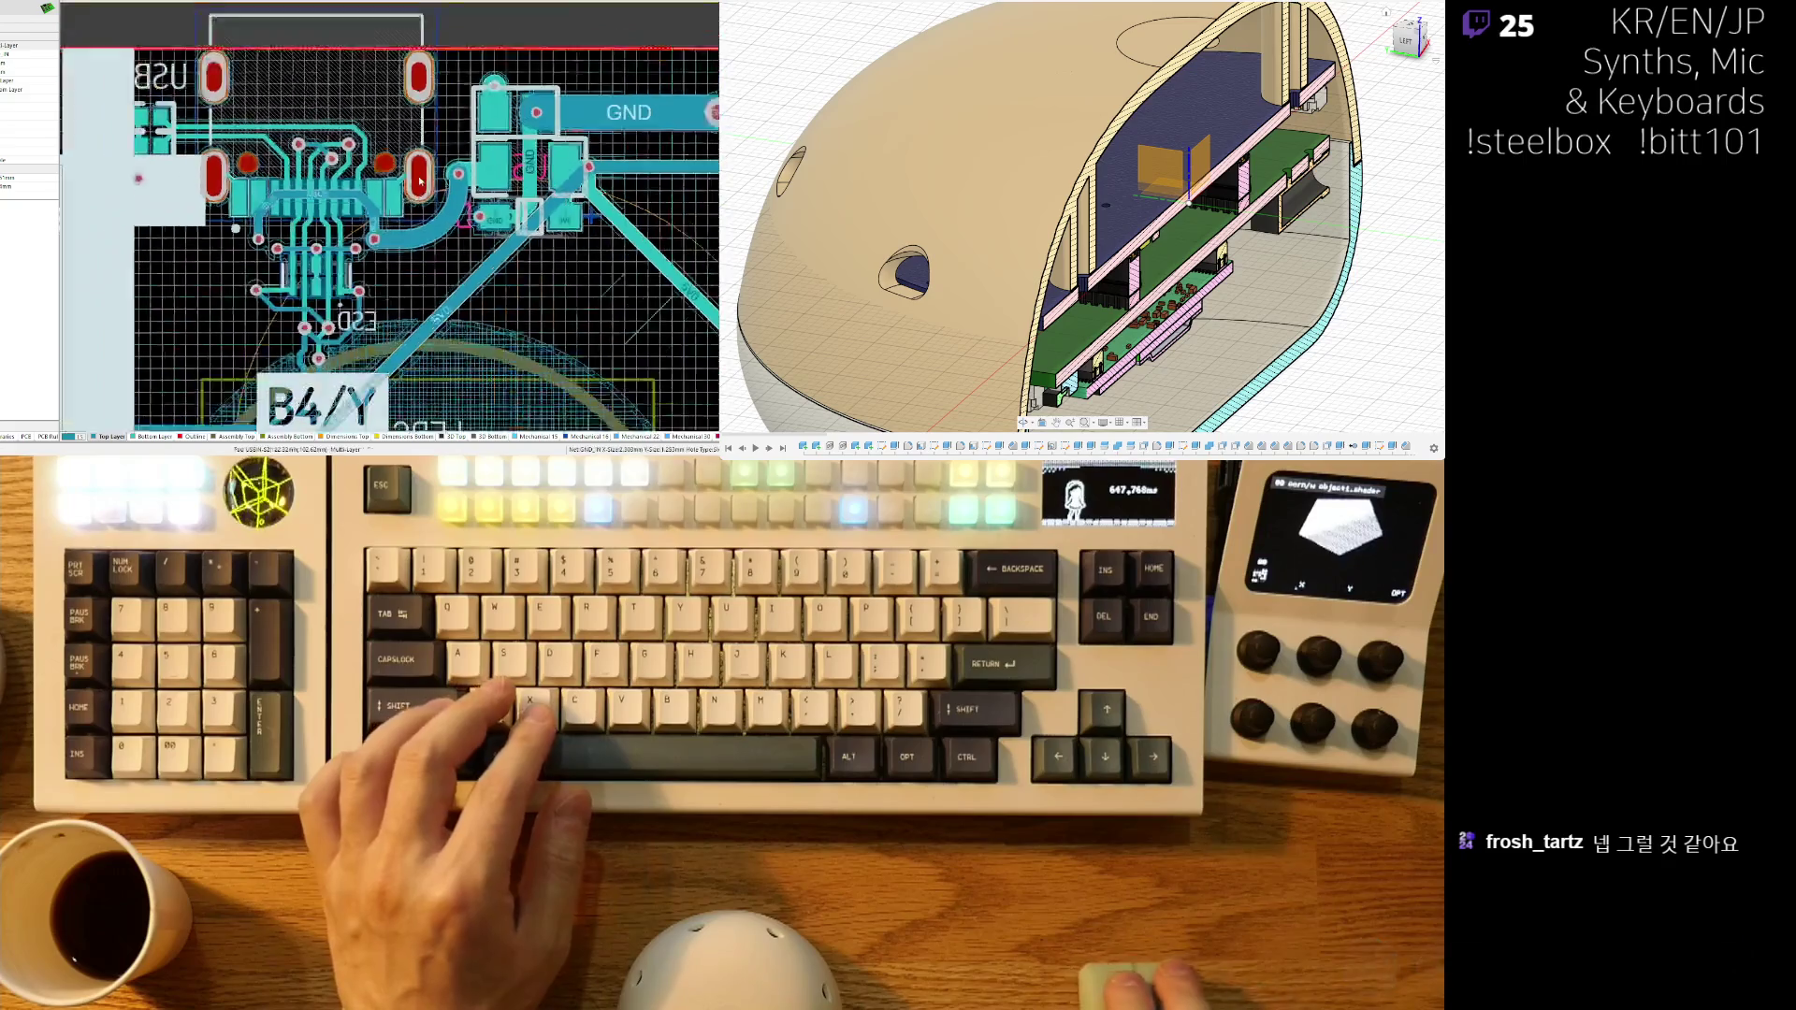
{"action": "scroll", "coordinate": [180, 258], "scroll_direction": "down", "scroll_amount": 2, "text": "ctrl"}
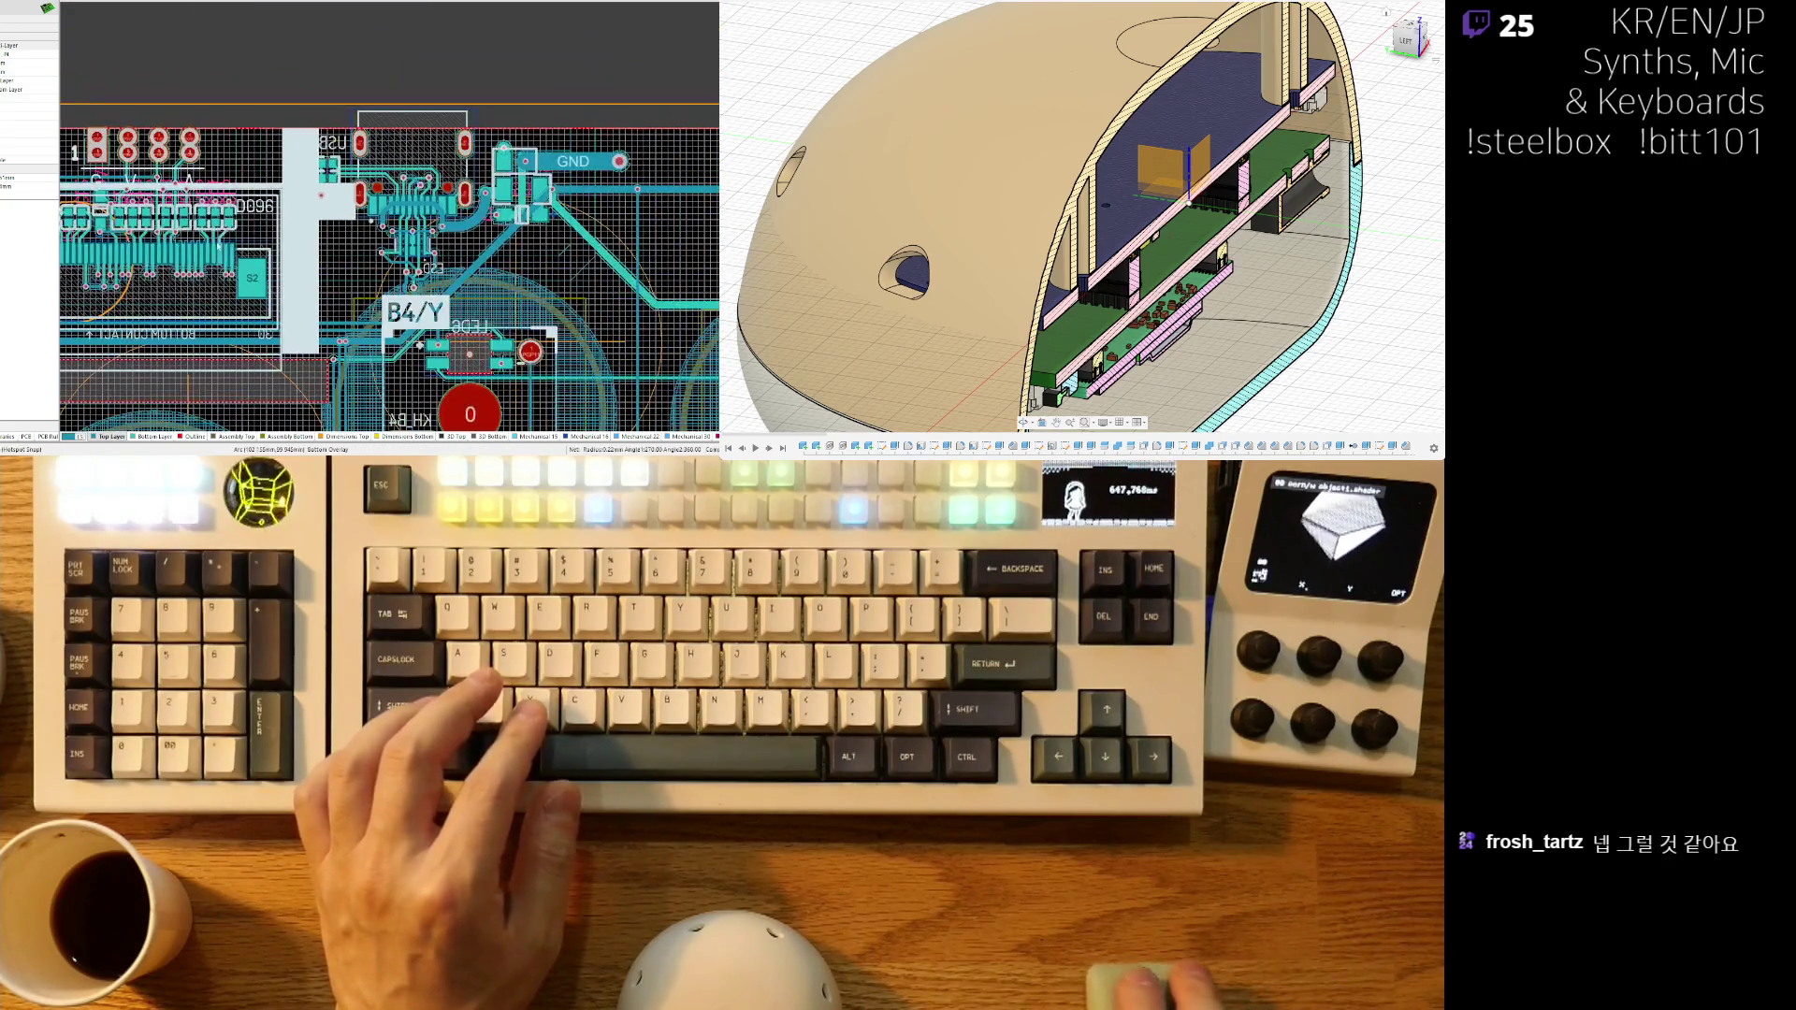
{"action": "scroll", "coordinate": [272, 215], "scroll_direction": "up", "scroll_amount": 4, "text": "ctrl"}
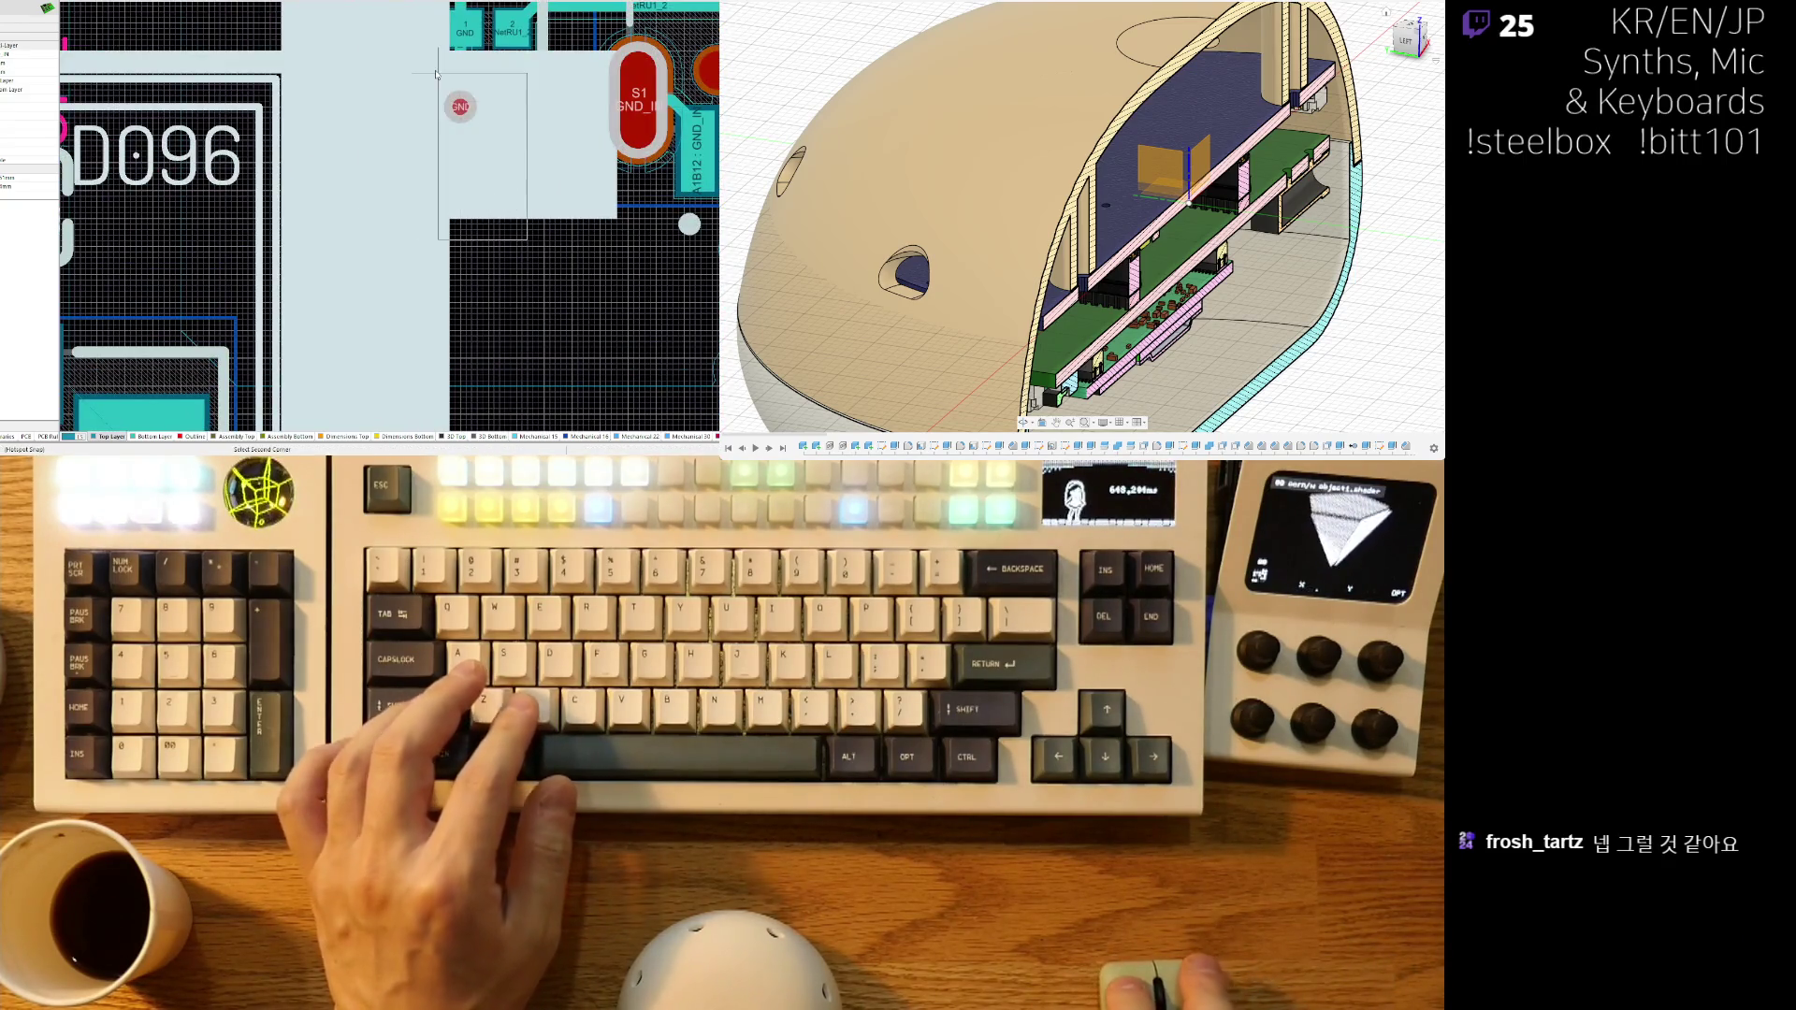
{"action": "key", "text": "Escape"}
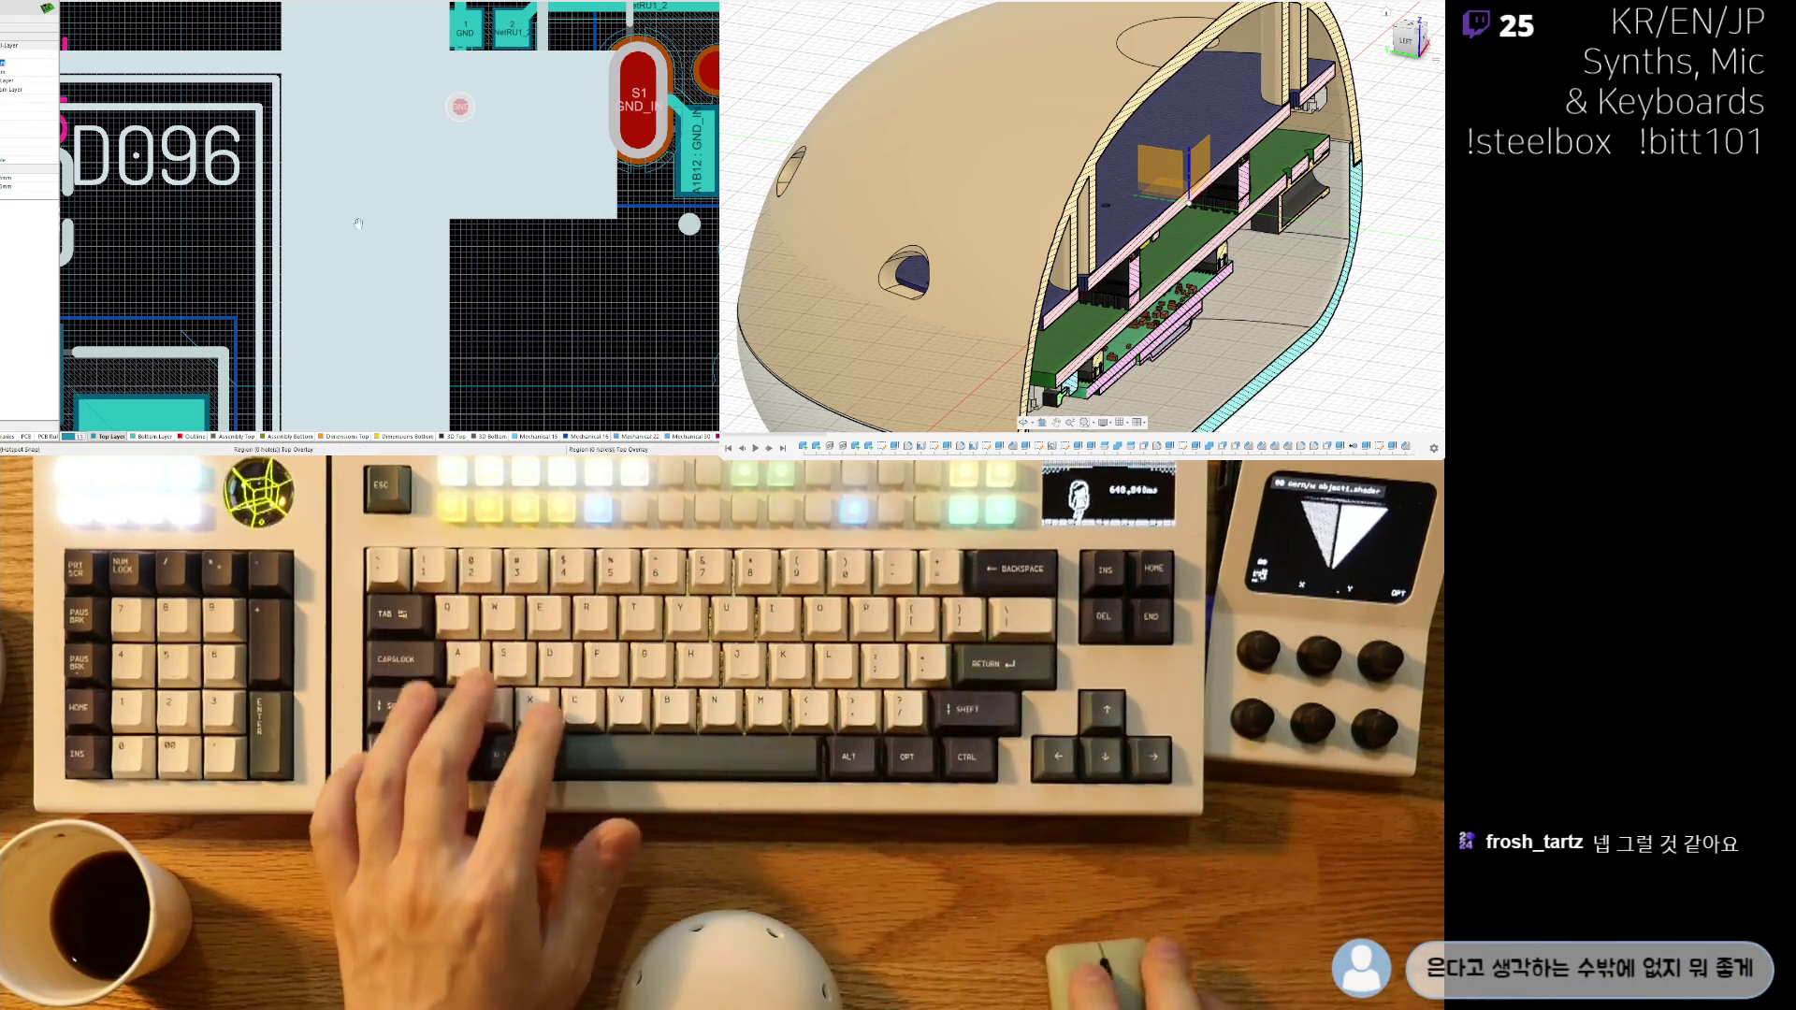
- Pan across the SS_S1, SS_S2, SS_A1 and SS_A2 switch footprints
{"action": "scroll", "coordinate": [403, 178], "scroll_direction": "down", "scroll_amount": 2, "text": "ctrl"}
{"action": "scroll", "coordinate": [402, 178], "scroll_direction": "down", "scroll_amount": 3, "text": "ctrl"}
{"action": "scroll", "coordinate": [535, 187], "scroll_direction": "up", "scroll_amount": 2, "text": "ctrl"}
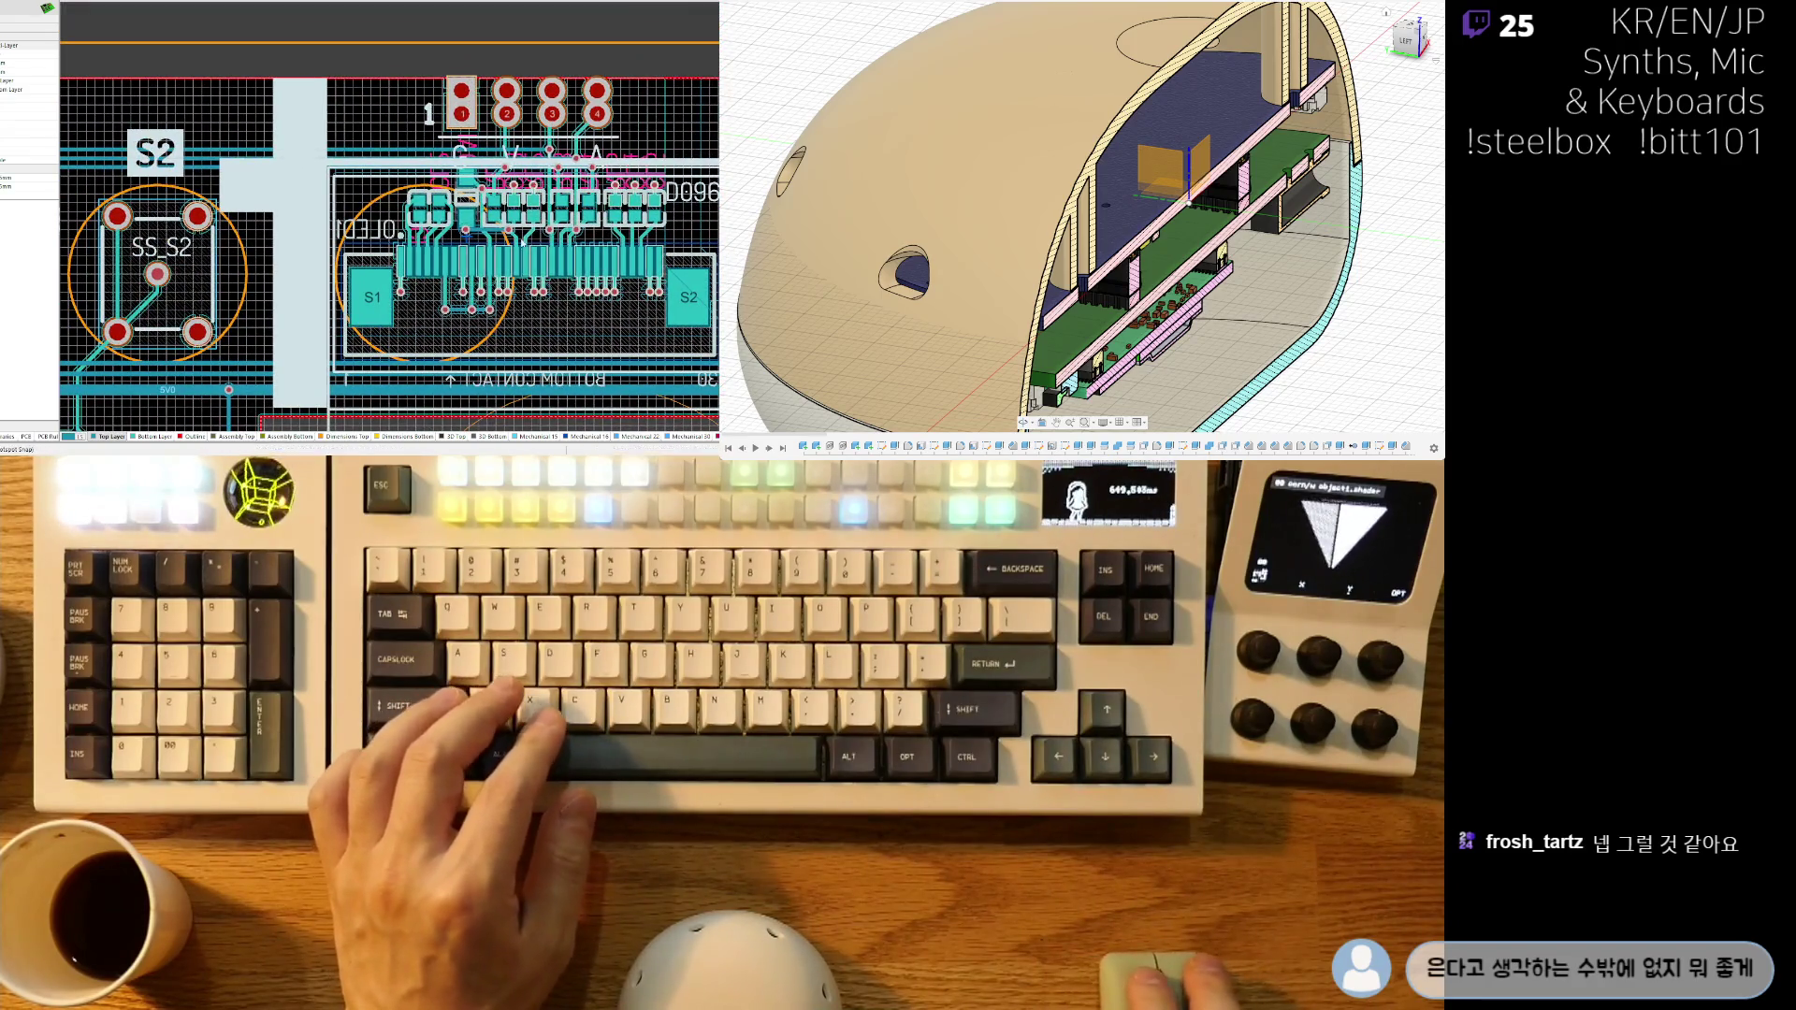
{"action": "scroll", "coordinate": [479, 323], "scroll_direction": "up", "scroll_amount": 3, "text": "ctrl"}
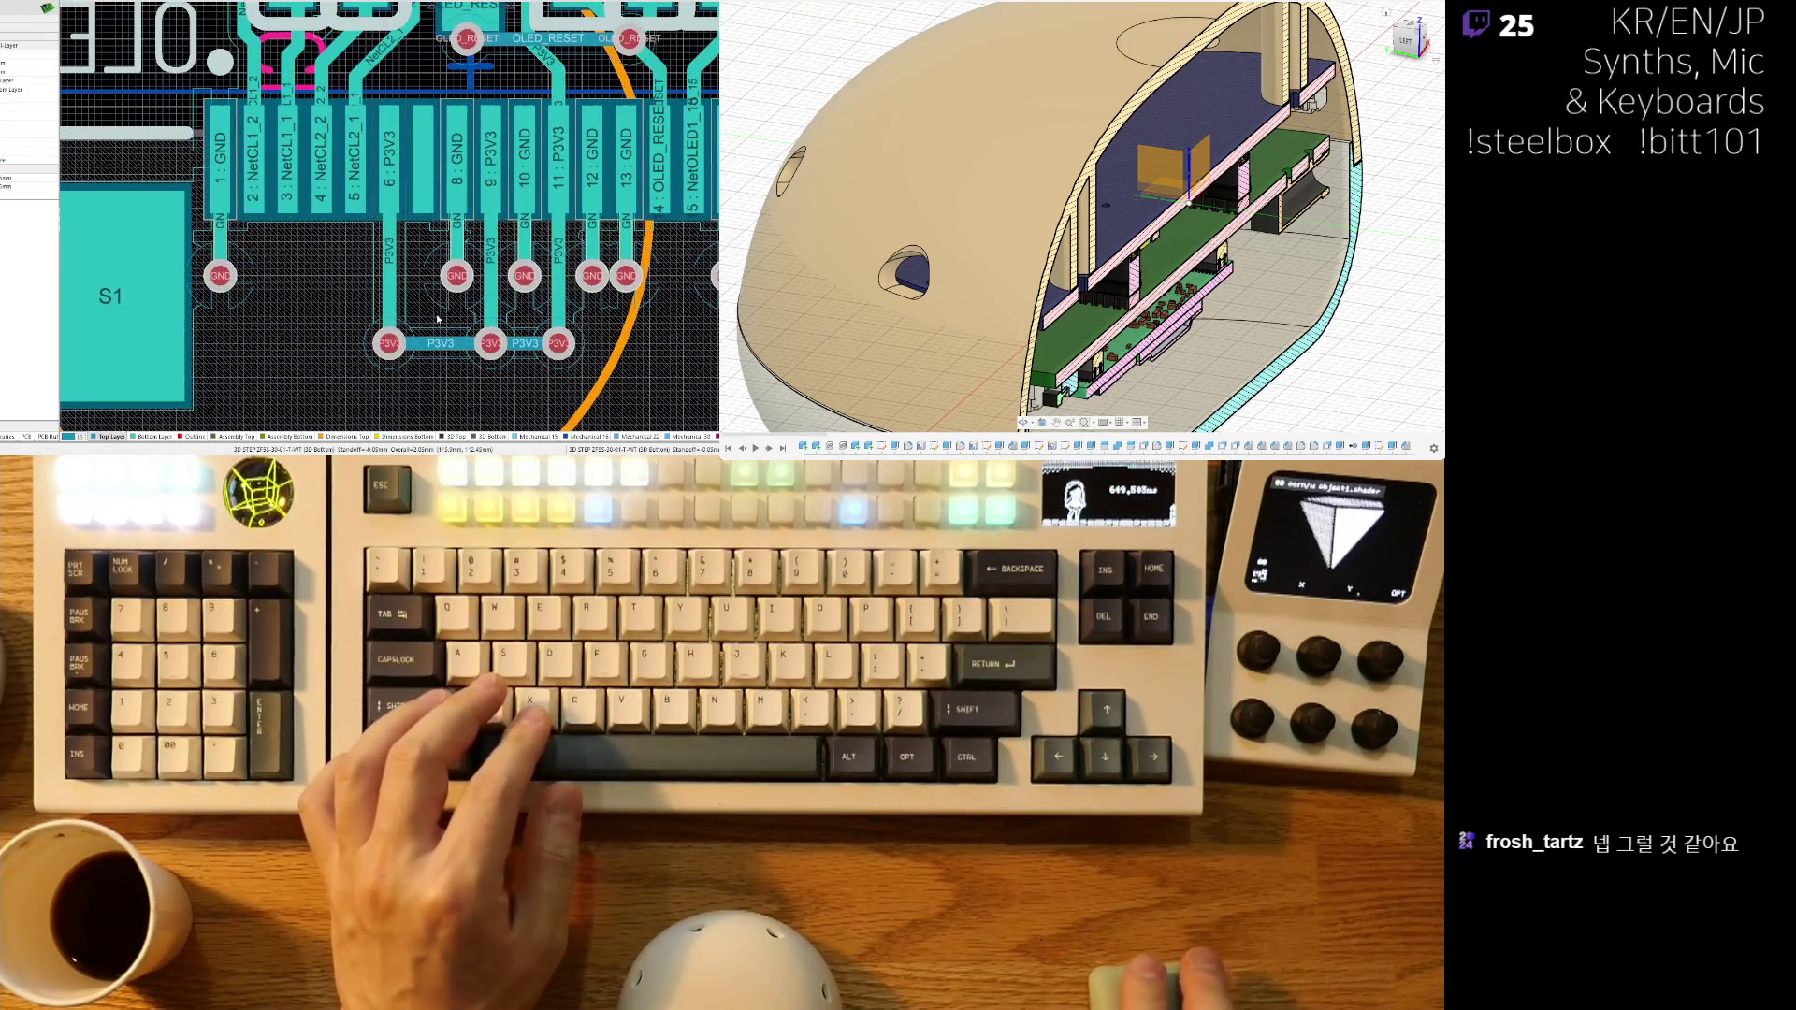
{"action": "scroll", "coordinate": [428, 361], "scroll_direction": "down", "scroll_amount": 8, "text": "shift"}
{"action": "scroll", "coordinate": [444, 305], "scroll_direction": "down", "scroll_amount": 1, "text": "ctrl"}
{"action": "scroll", "coordinate": [444, 305], "scroll_direction": "down", "scroll_amount": 4, "text": "ctrl"}
{"action": "scroll", "coordinate": [511, 236], "scroll_direction": "up", "scroll_amount": 5, "text": "ctrl"}
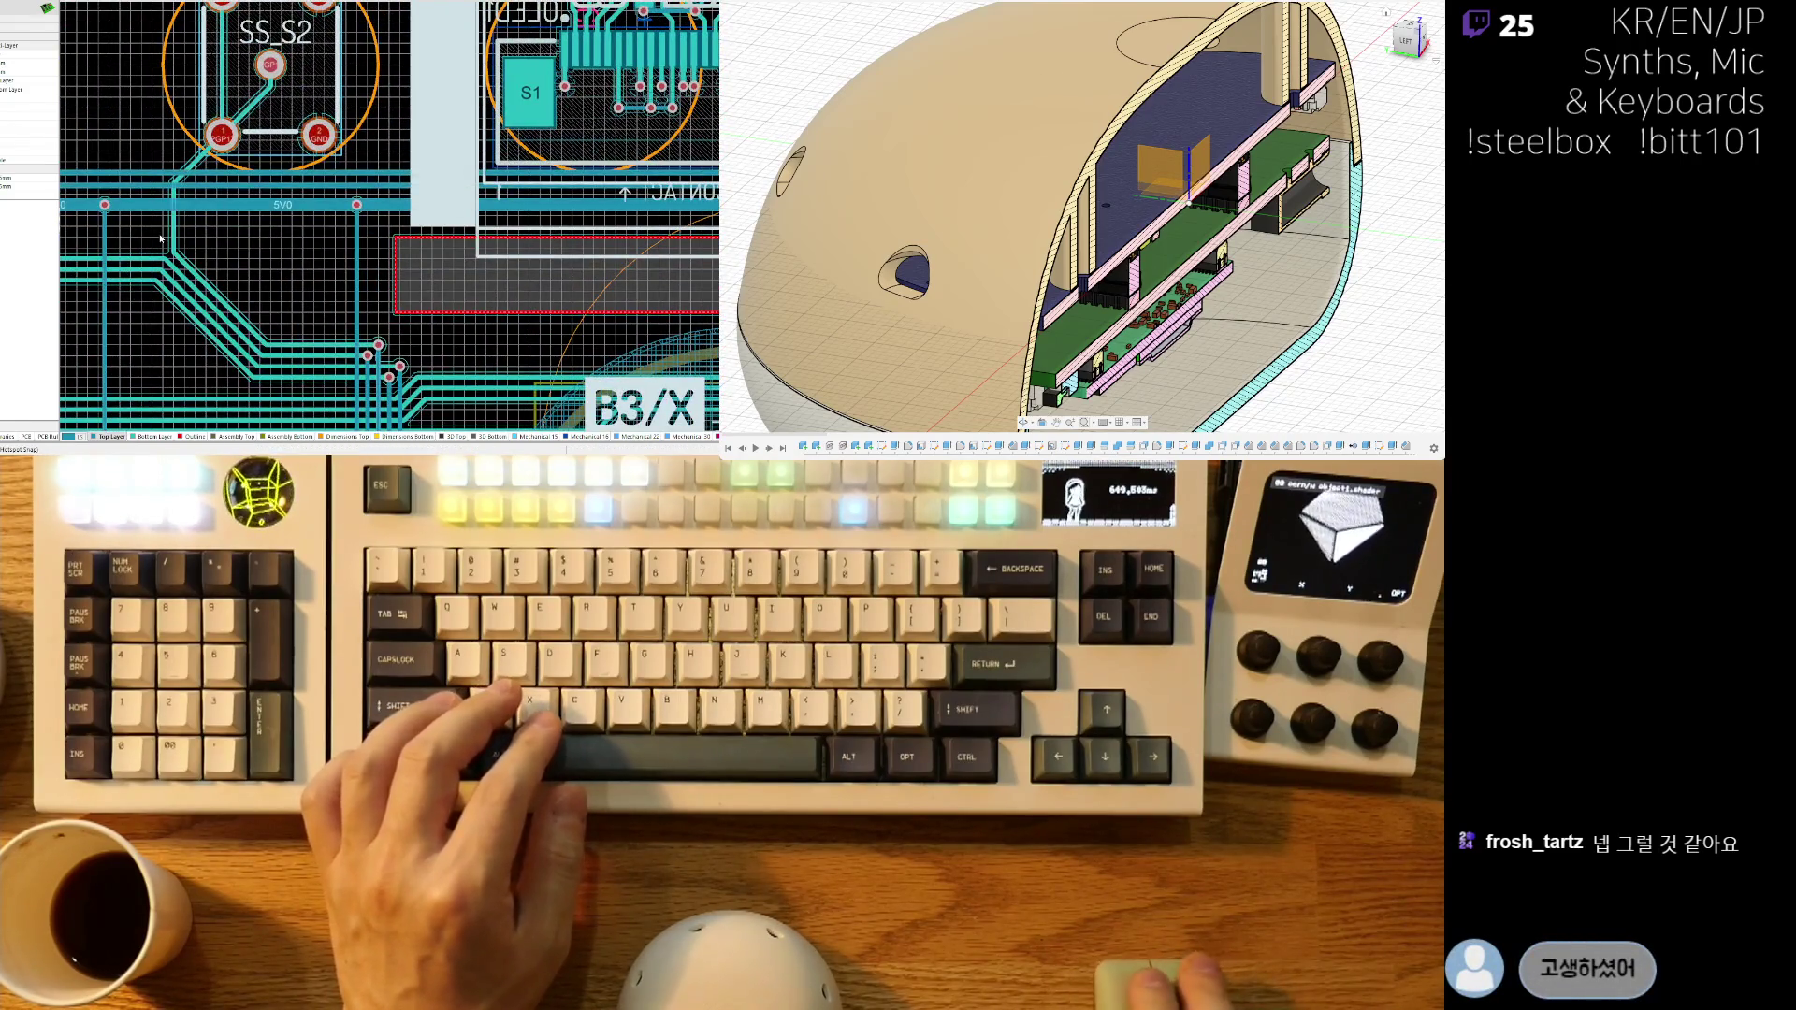
{"action": "right_click_drag", "start_coordinate": [161, 239], "coordinate": [505, 269]}
{"action": "right_click_drag", "start_coordinate": [246, 226], "coordinate": [488, 223]}
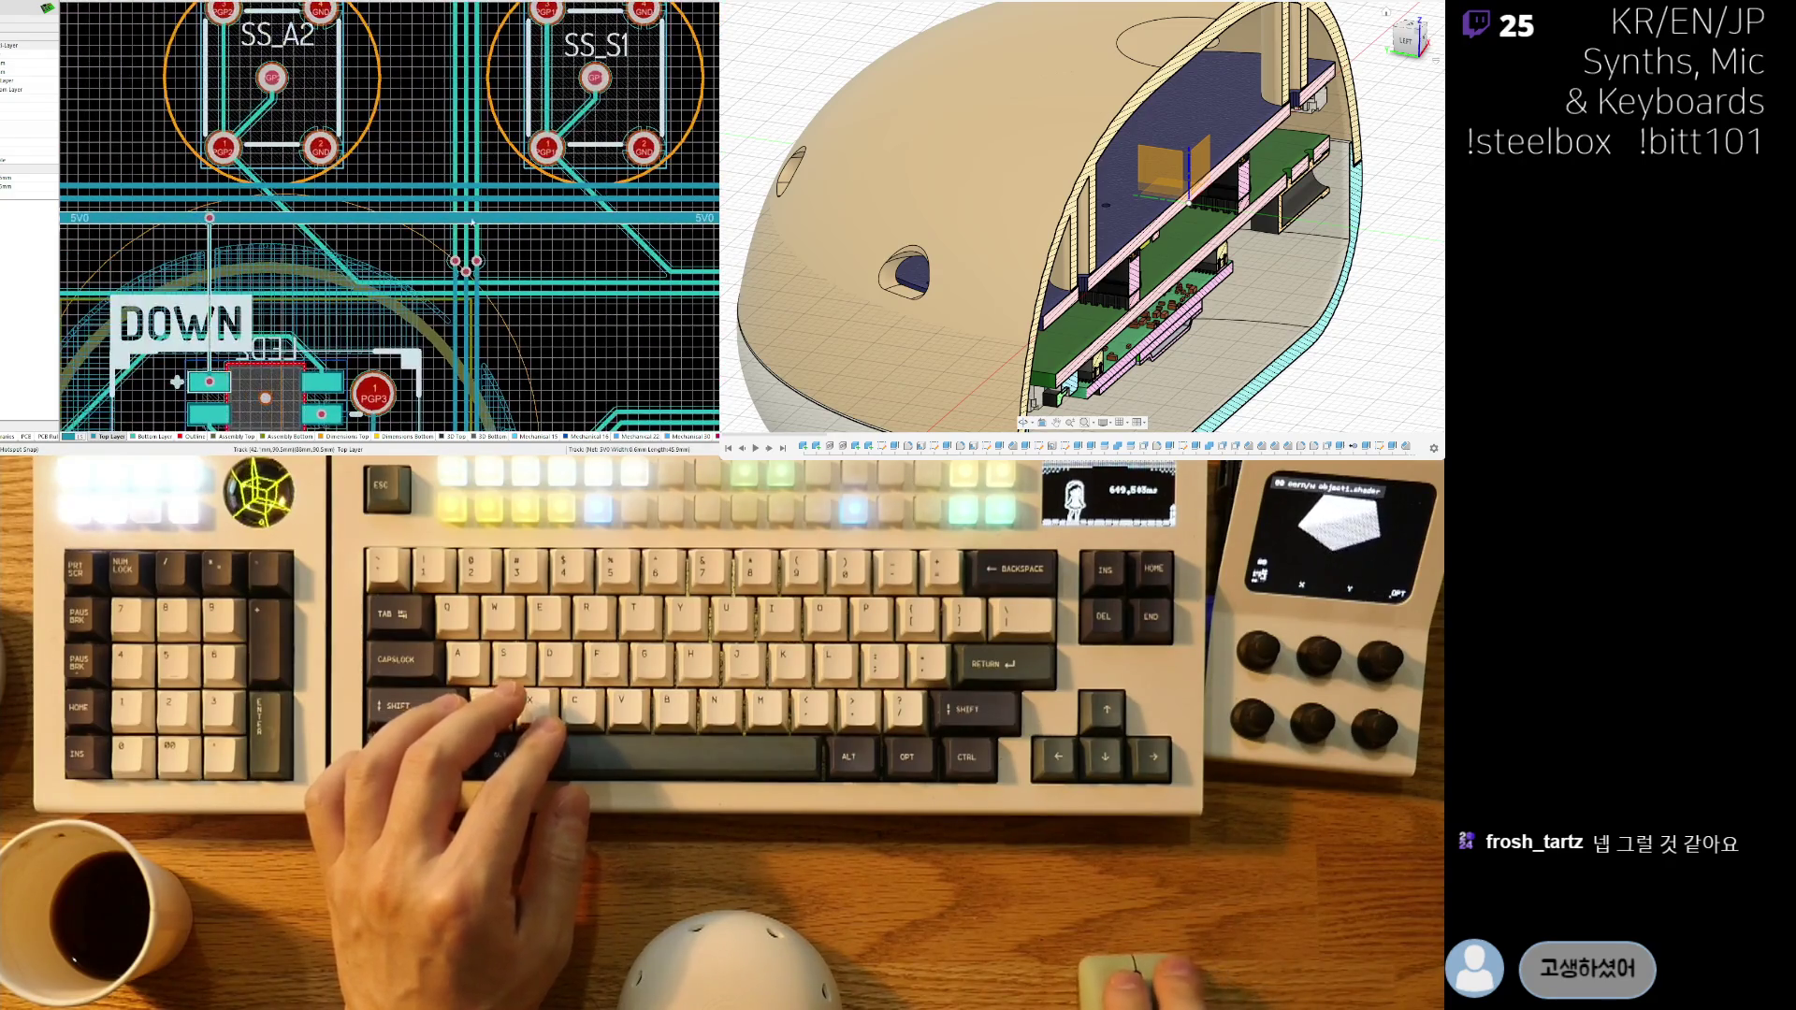
{"action": "right_click_drag", "start_coordinate": [202, 208], "coordinate": [477, 206]}
{"action": "scroll", "coordinate": [193, 243], "scroll_direction": "up", "scroll_amount": 3, "text": "ctrl"}
{"action": "scroll", "coordinate": [193, 243], "scroll_direction": "down", "scroll_amount": 3, "text": "ctrl"}
- Move past the LEFT button and LED1 to the DOWN switch, showing the project tree
{"action": "mouse_move", "coordinate": [215, 233]}
{"action": "right_mouse_down"}
{"action": "mouse_move", "coordinate": [487, 243]}
{"action": "mouse_move", "coordinate": [505, 281]}
{"action": "mouse_move", "coordinate": [539, 246]}
{"action": "right_mouse_up"}
{"action": "right_click_drag", "start_coordinate": [355, 400], "coordinate": [229, 147]}
{"action": "scroll", "coordinate": [428, 276], "scroll_direction": "down", "scroll_amount": 3, "text": "ctrl"}
{"action": "right_click_drag", "start_coordinate": [428, 276], "coordinate": [168, 276]}
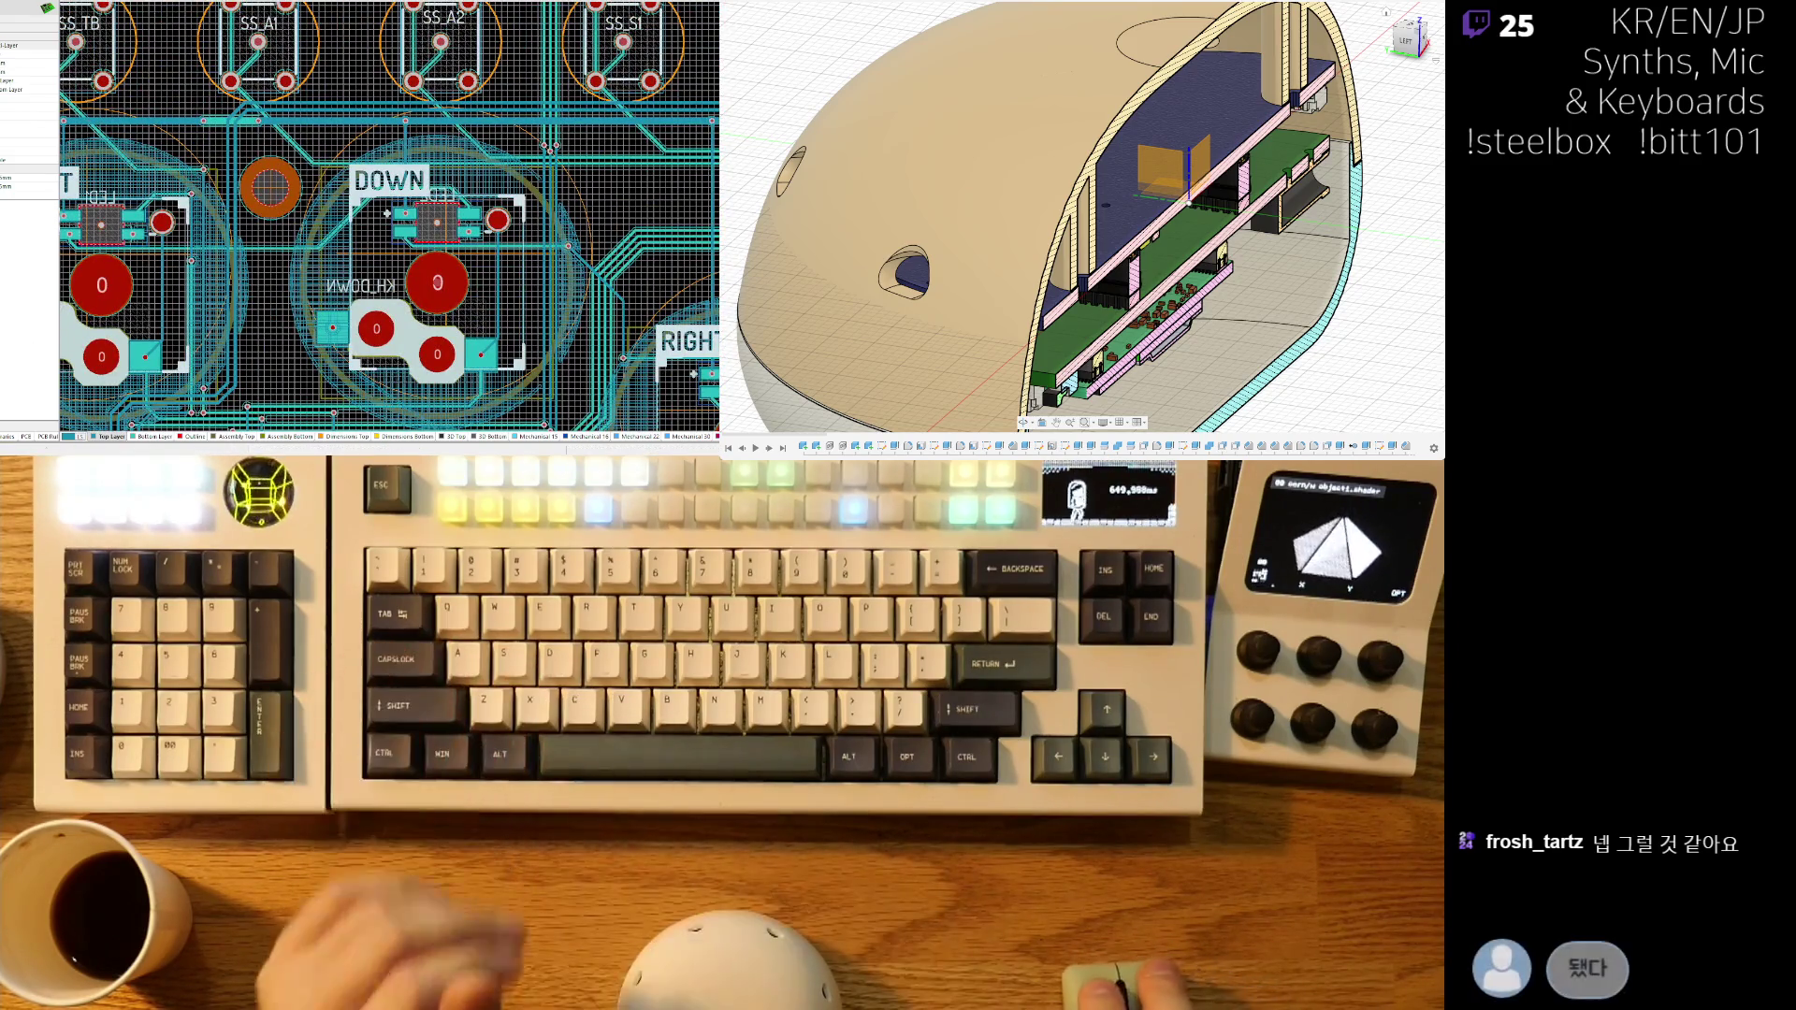
{"action": "left_click", "coordinate": [27, 423]}
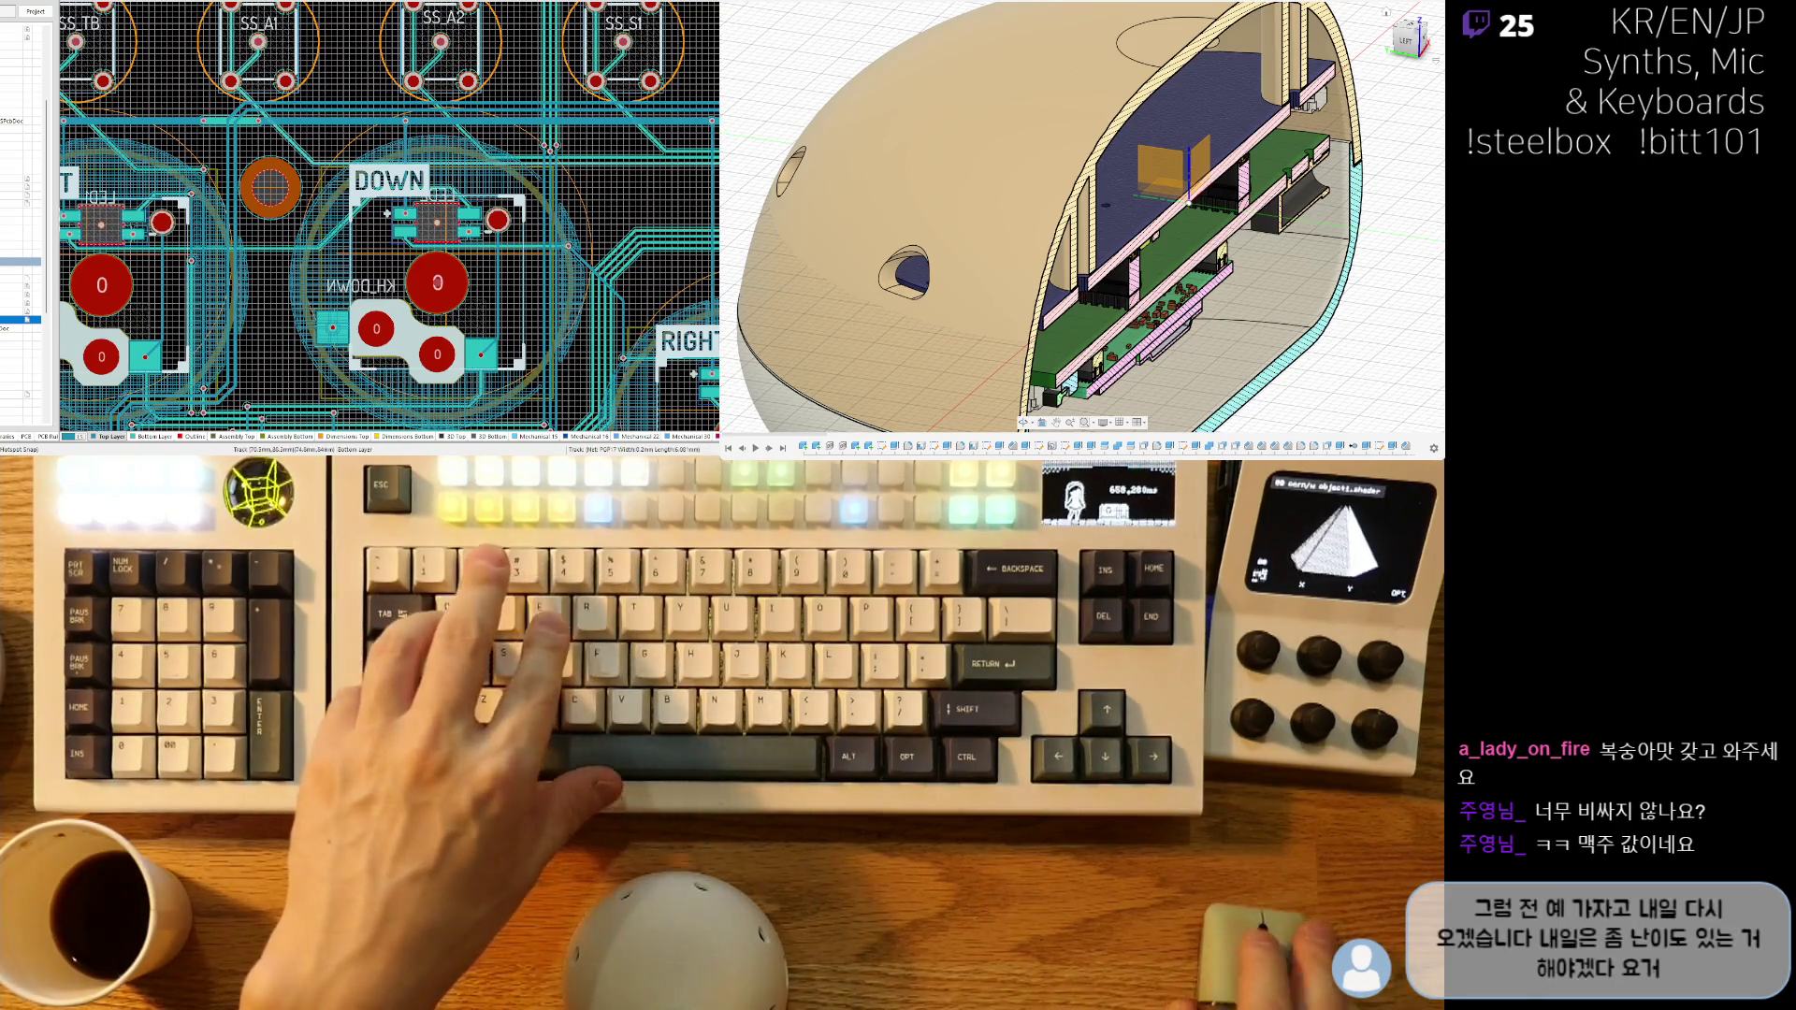
- Turn the enclosure cutaway to a frontal view, then close the photo viewer
{"action": "middle_click_drag", "start_coordinate": [1188, 201], "coordinate": [992, 306], "text": "shift"}
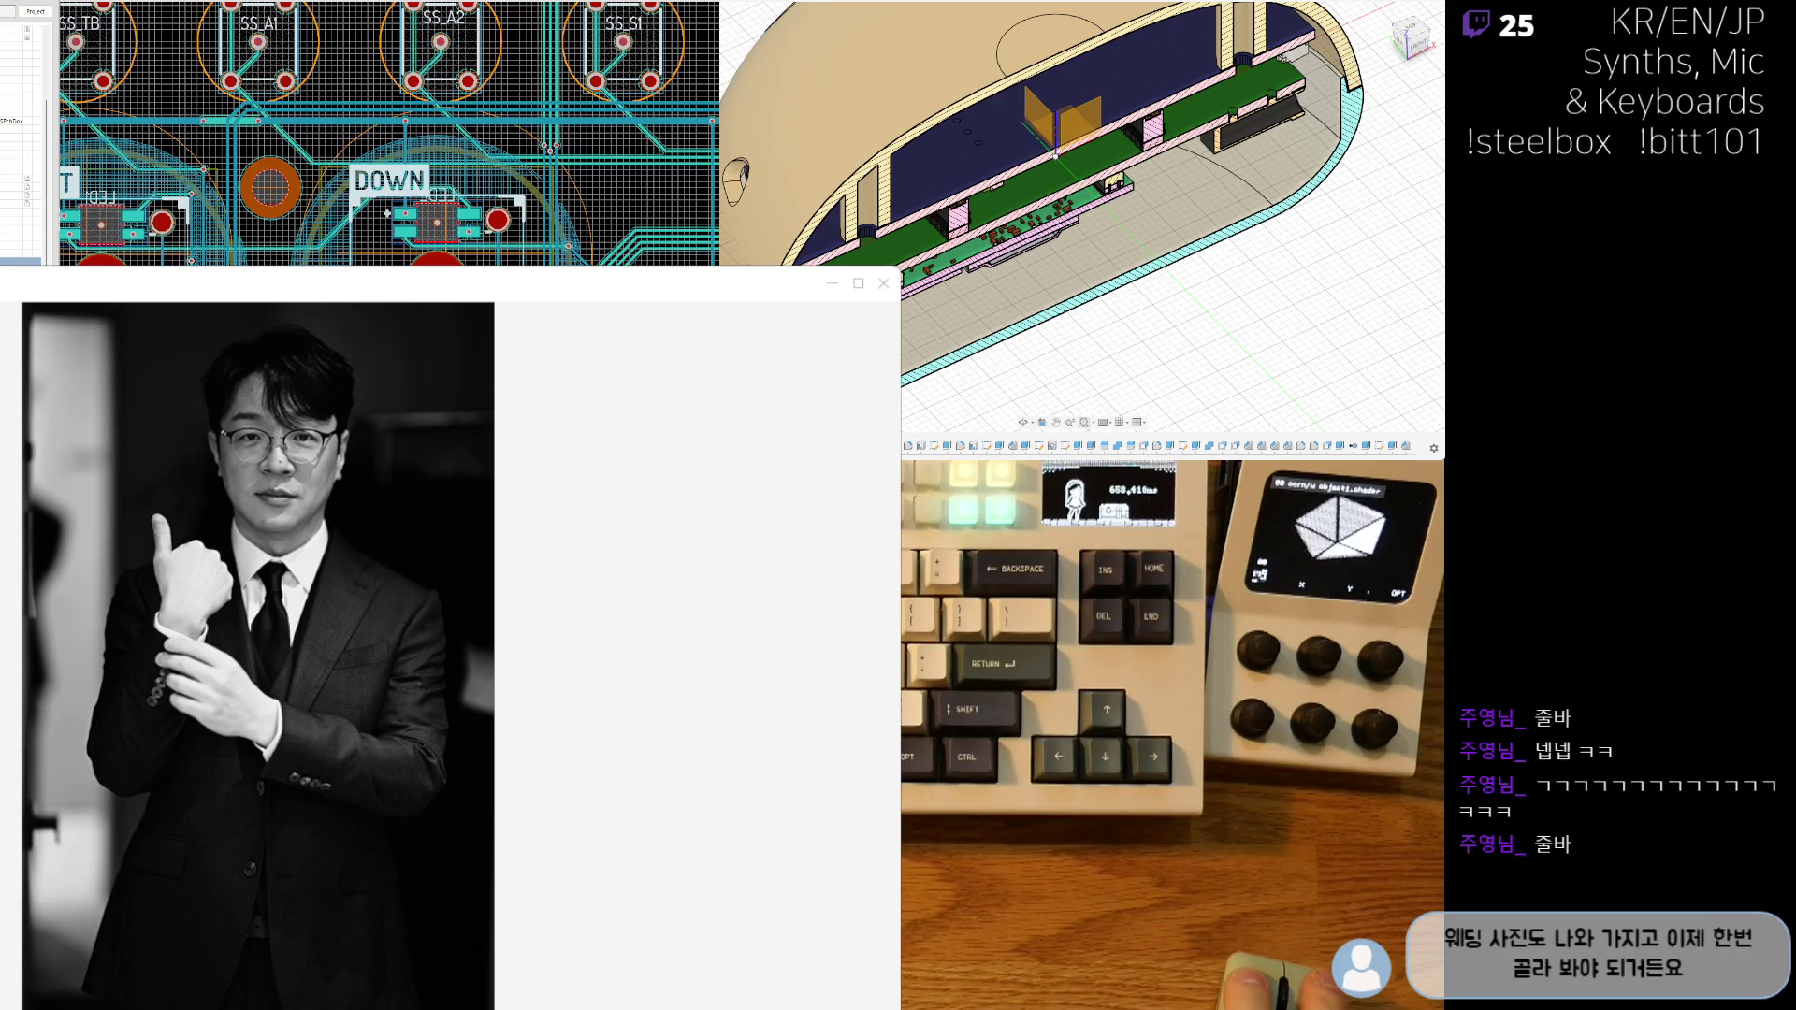
{"action": "key", "text": "Escape"}
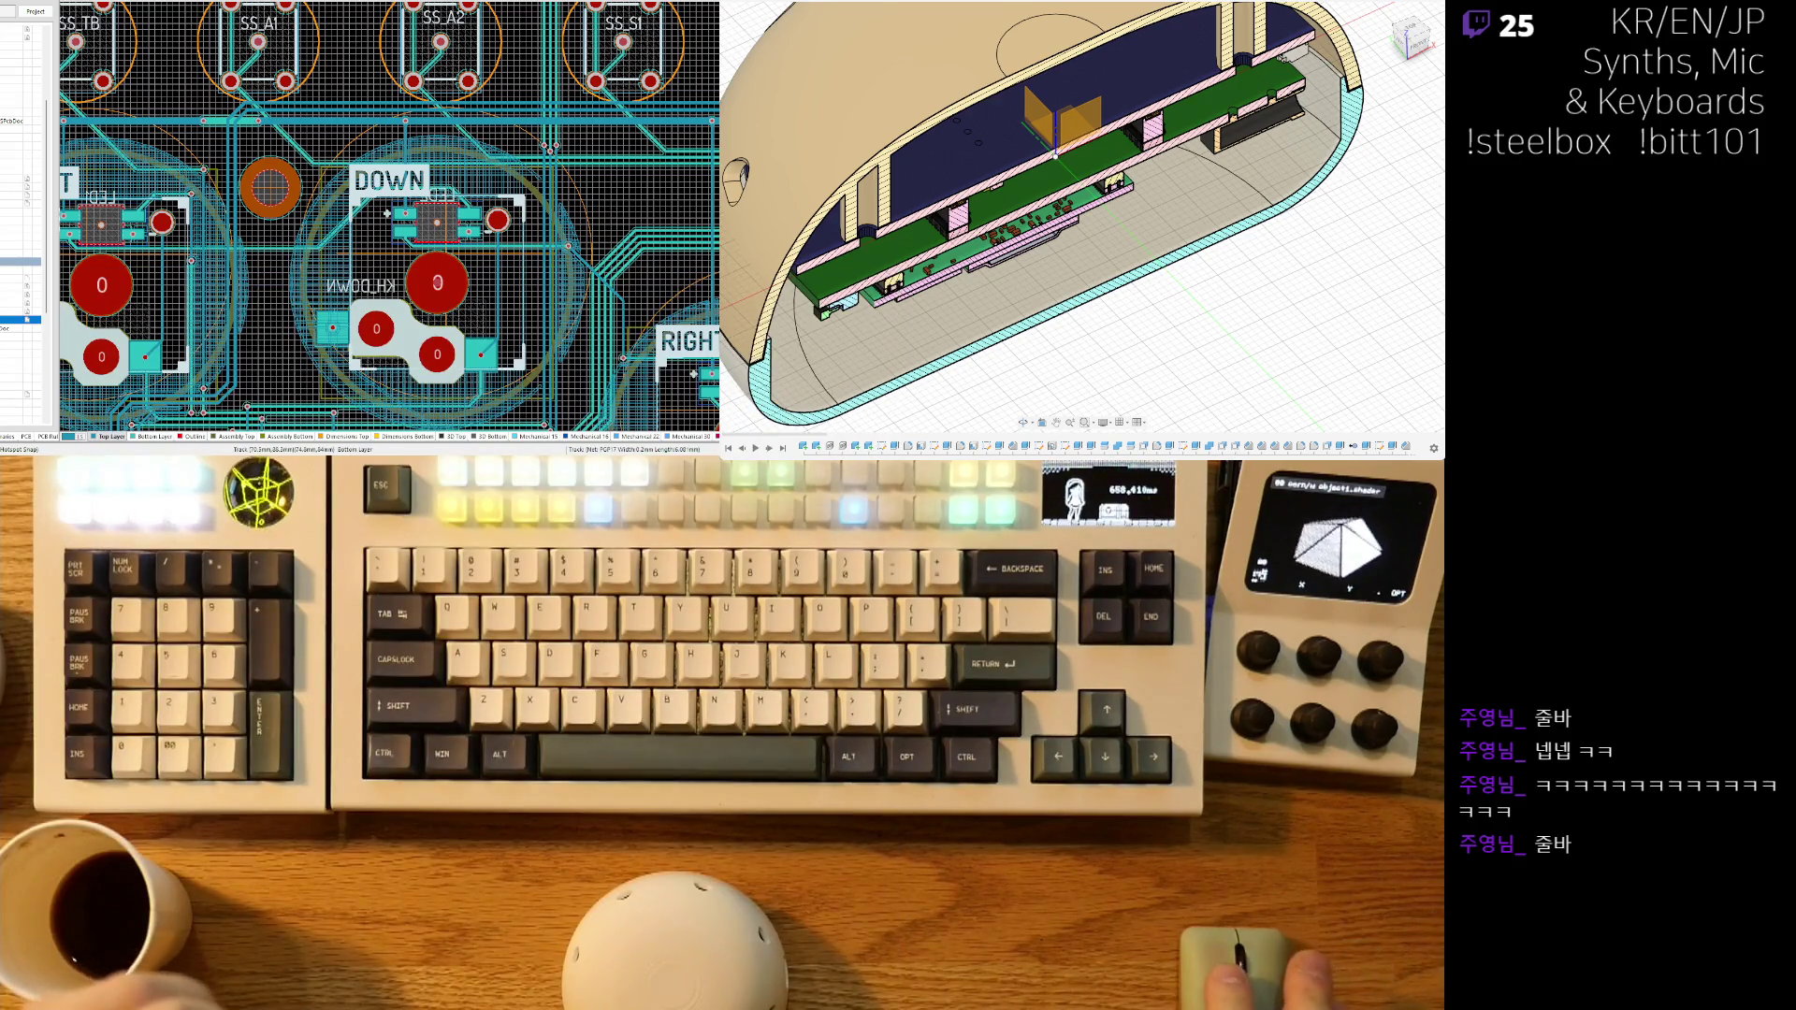